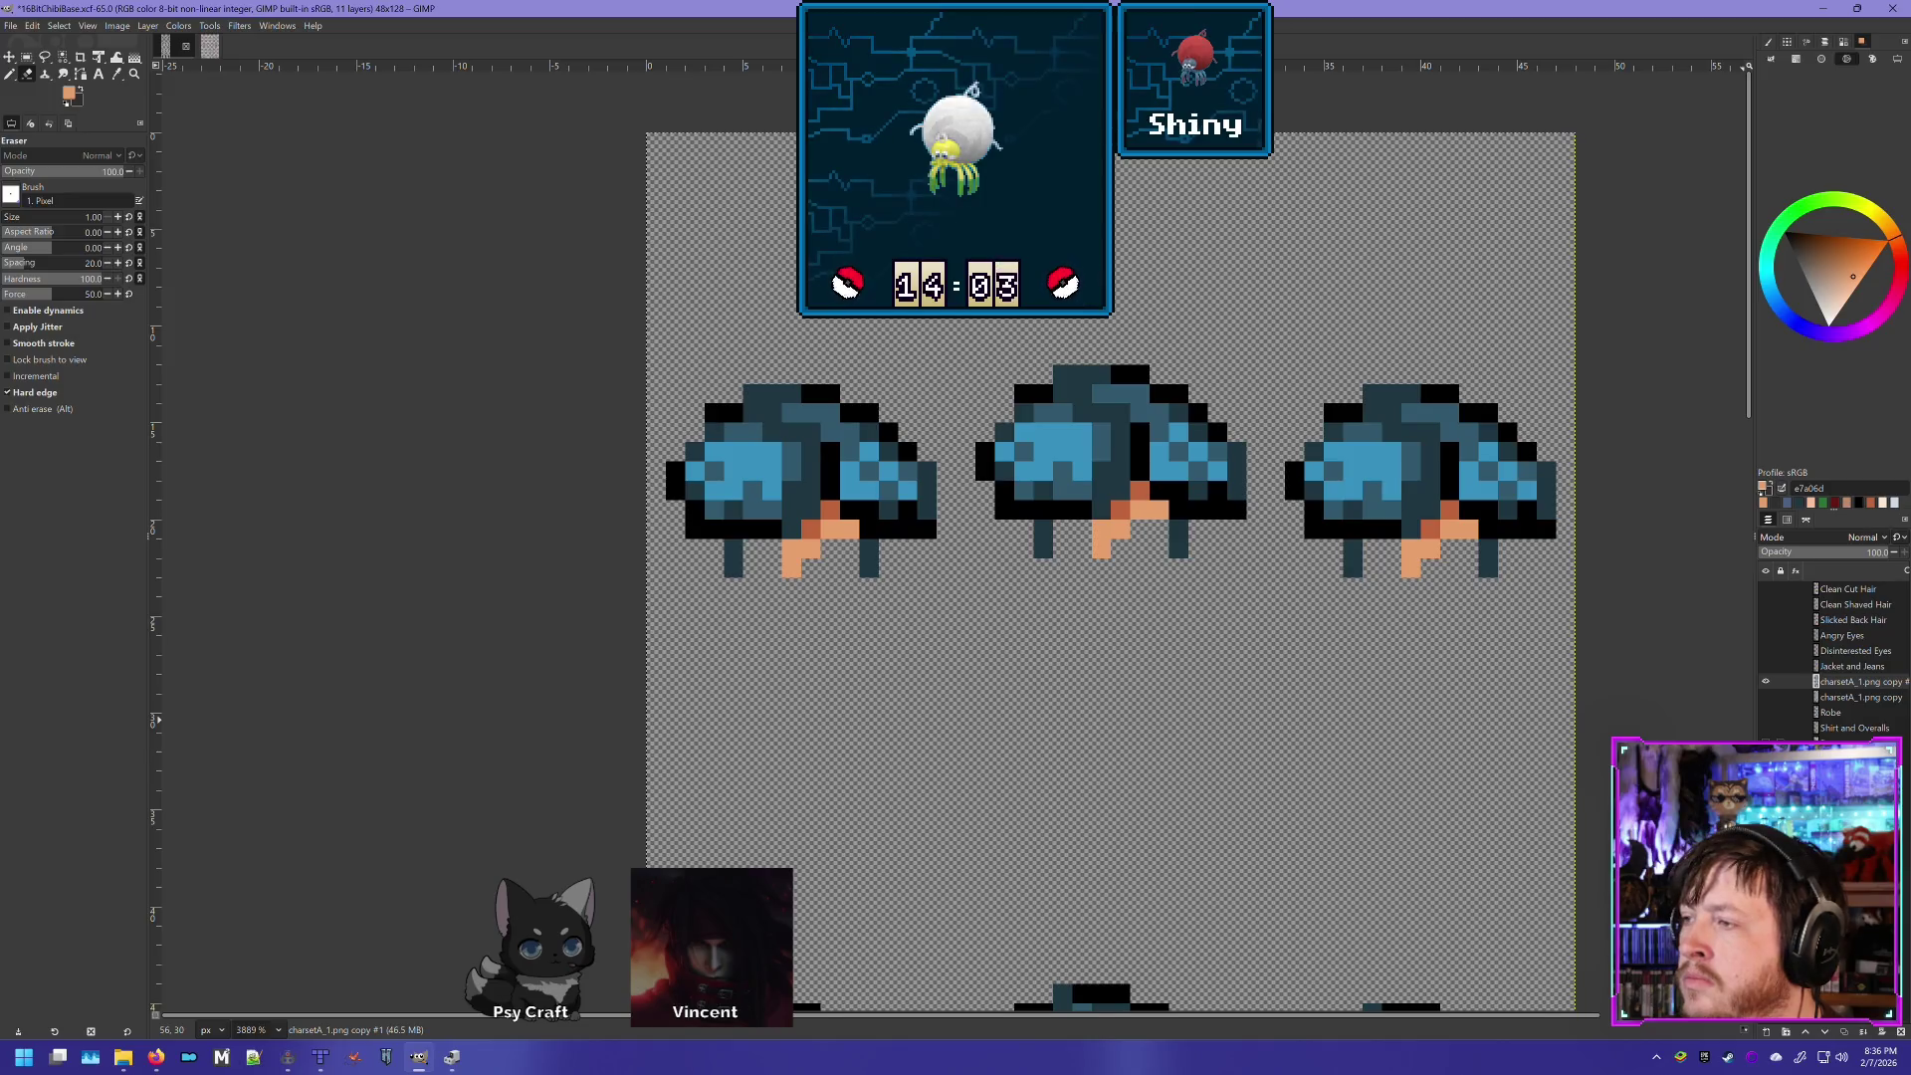
- Undo the last change so the base faces and bodies reappear under the blue spiky hair
key("ctrl+z")
key("ctrl+y")
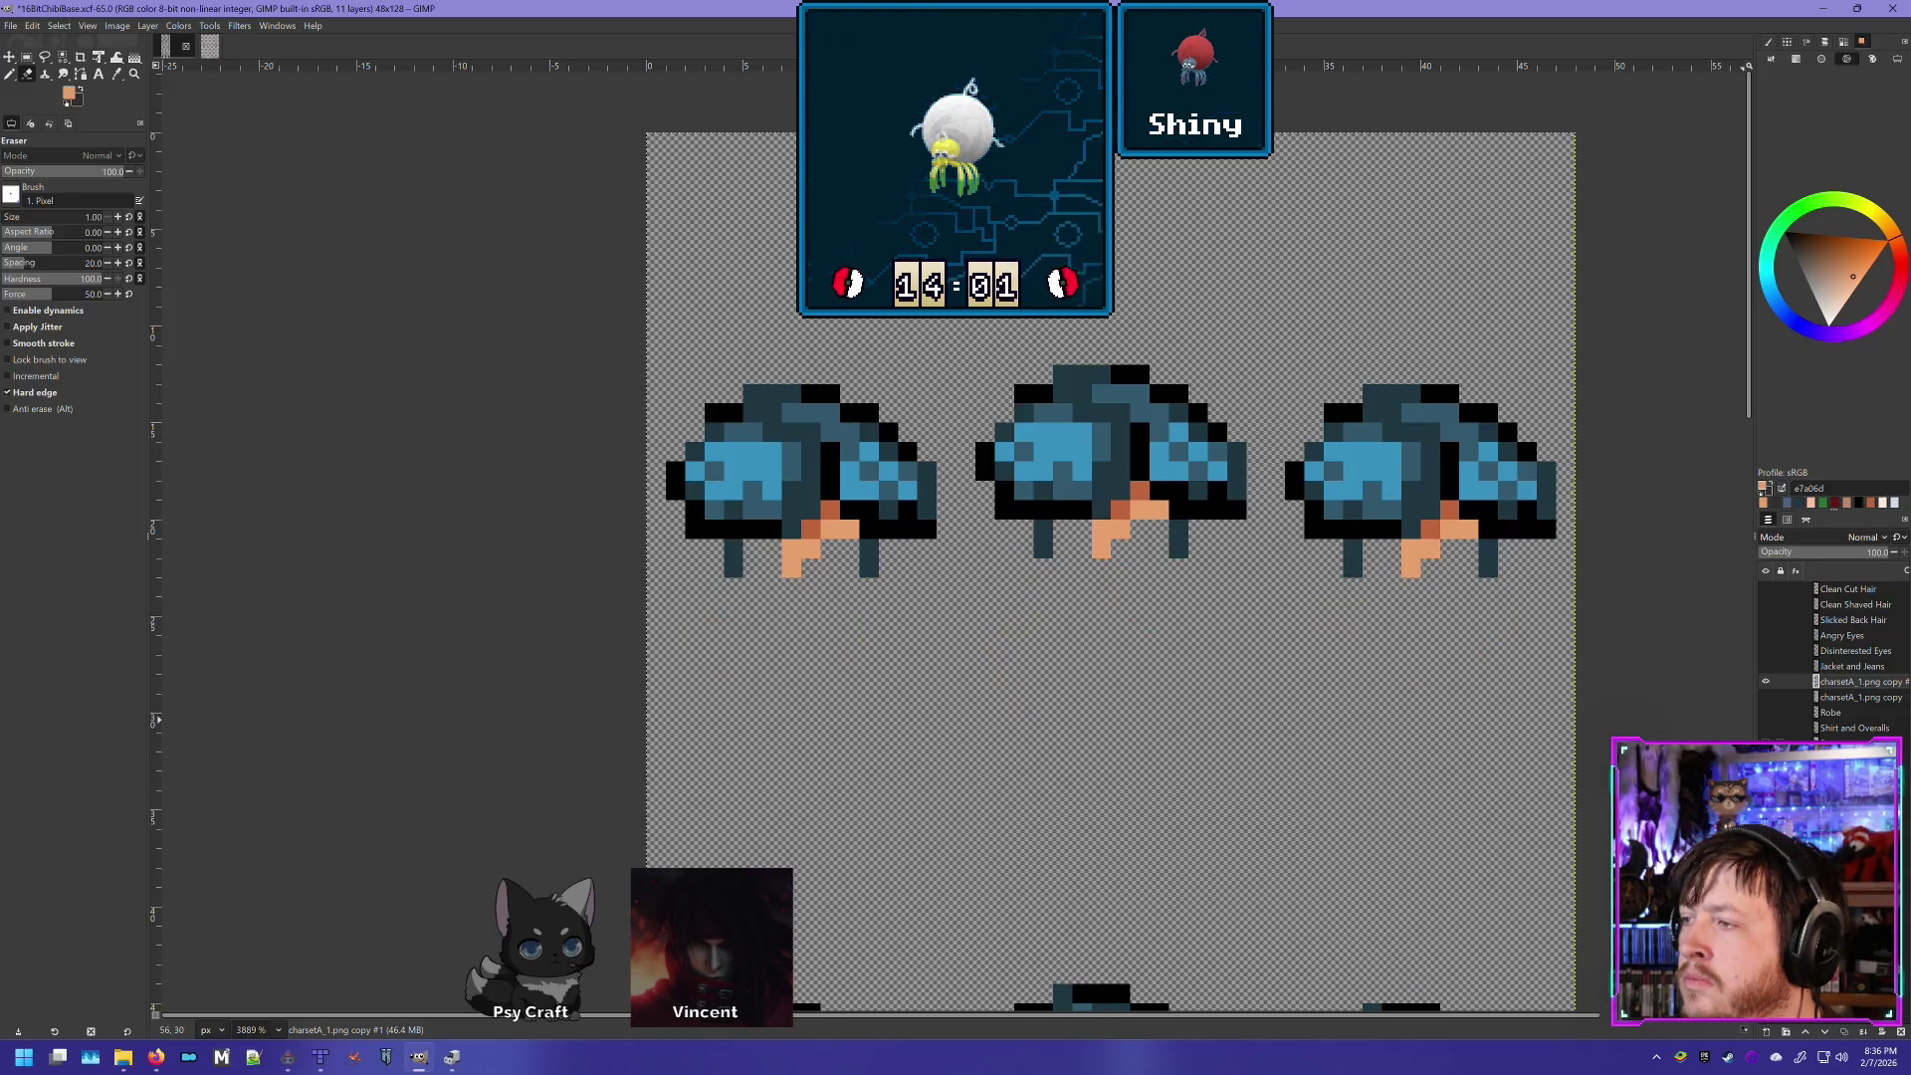
key("ctrl+z")
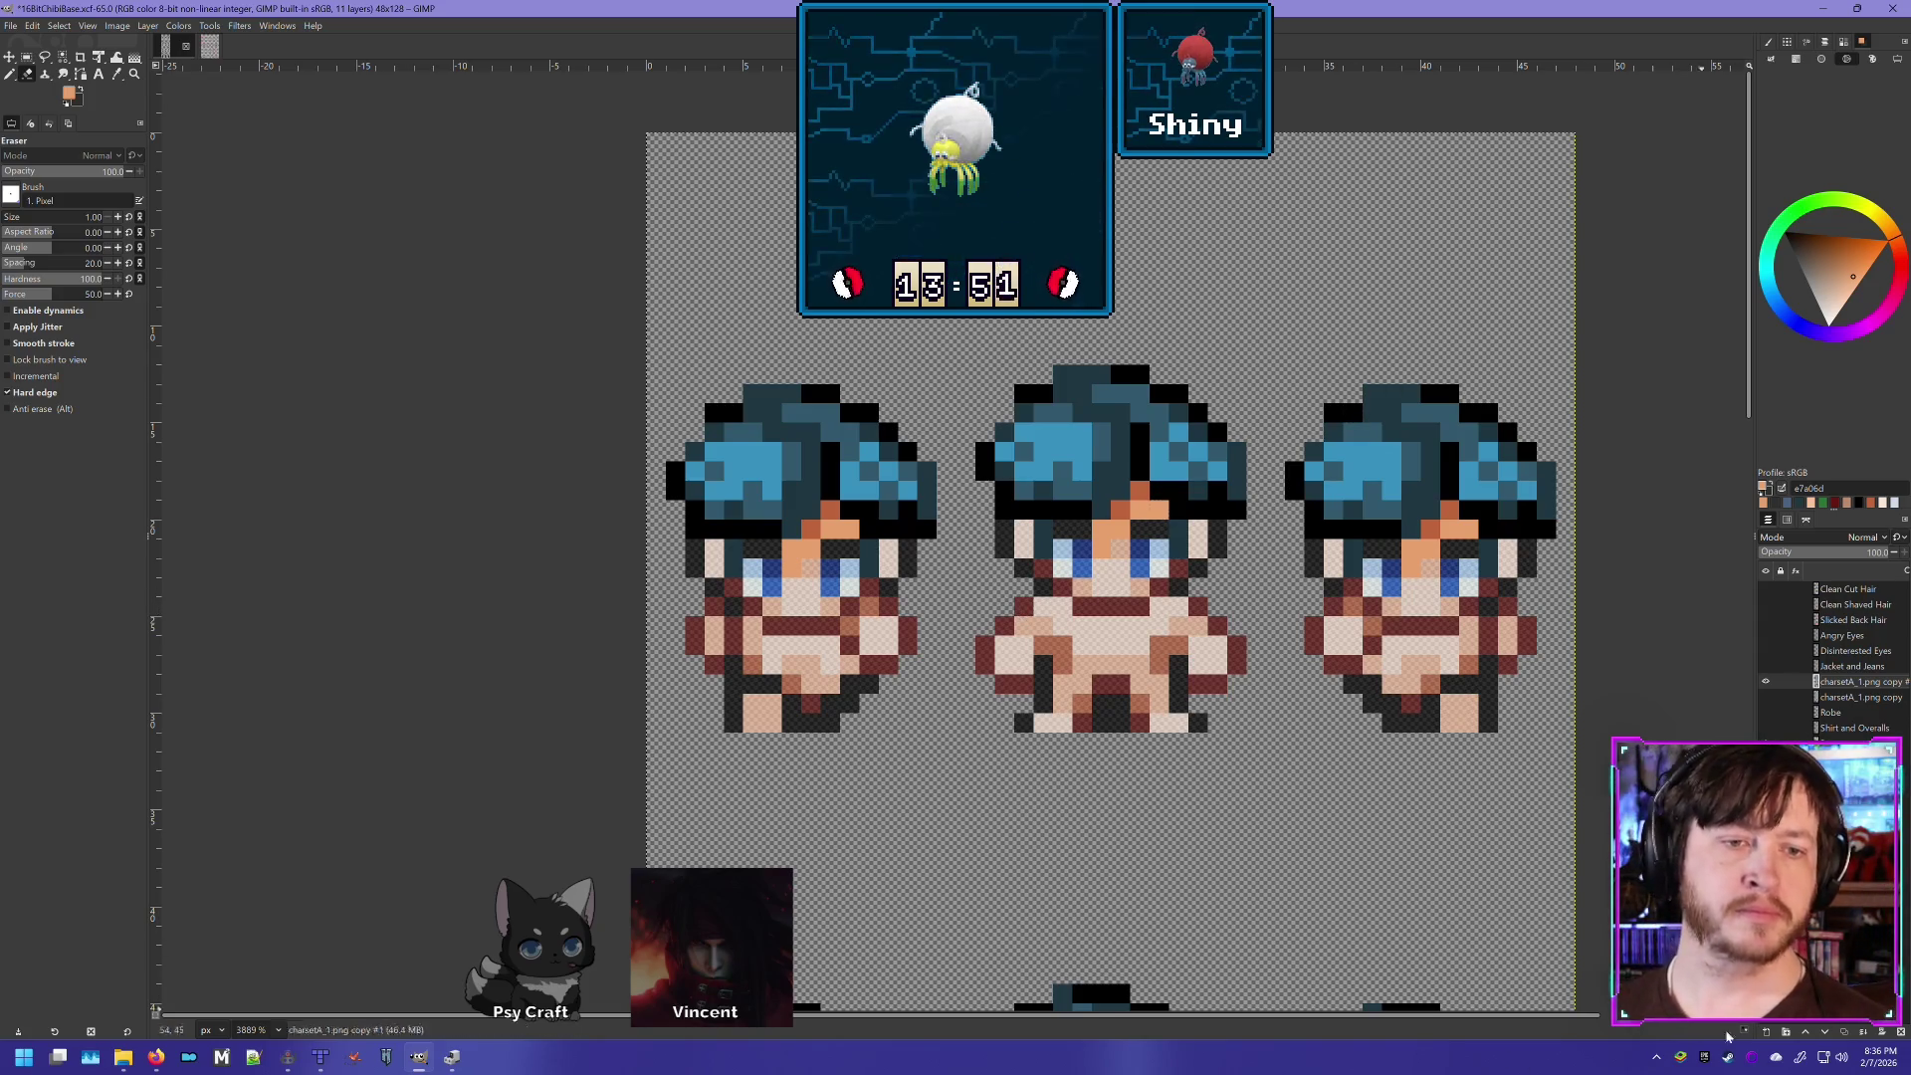
scroll(1017, 450, "down", 3)
scroll(1017, 449, "right", 3)
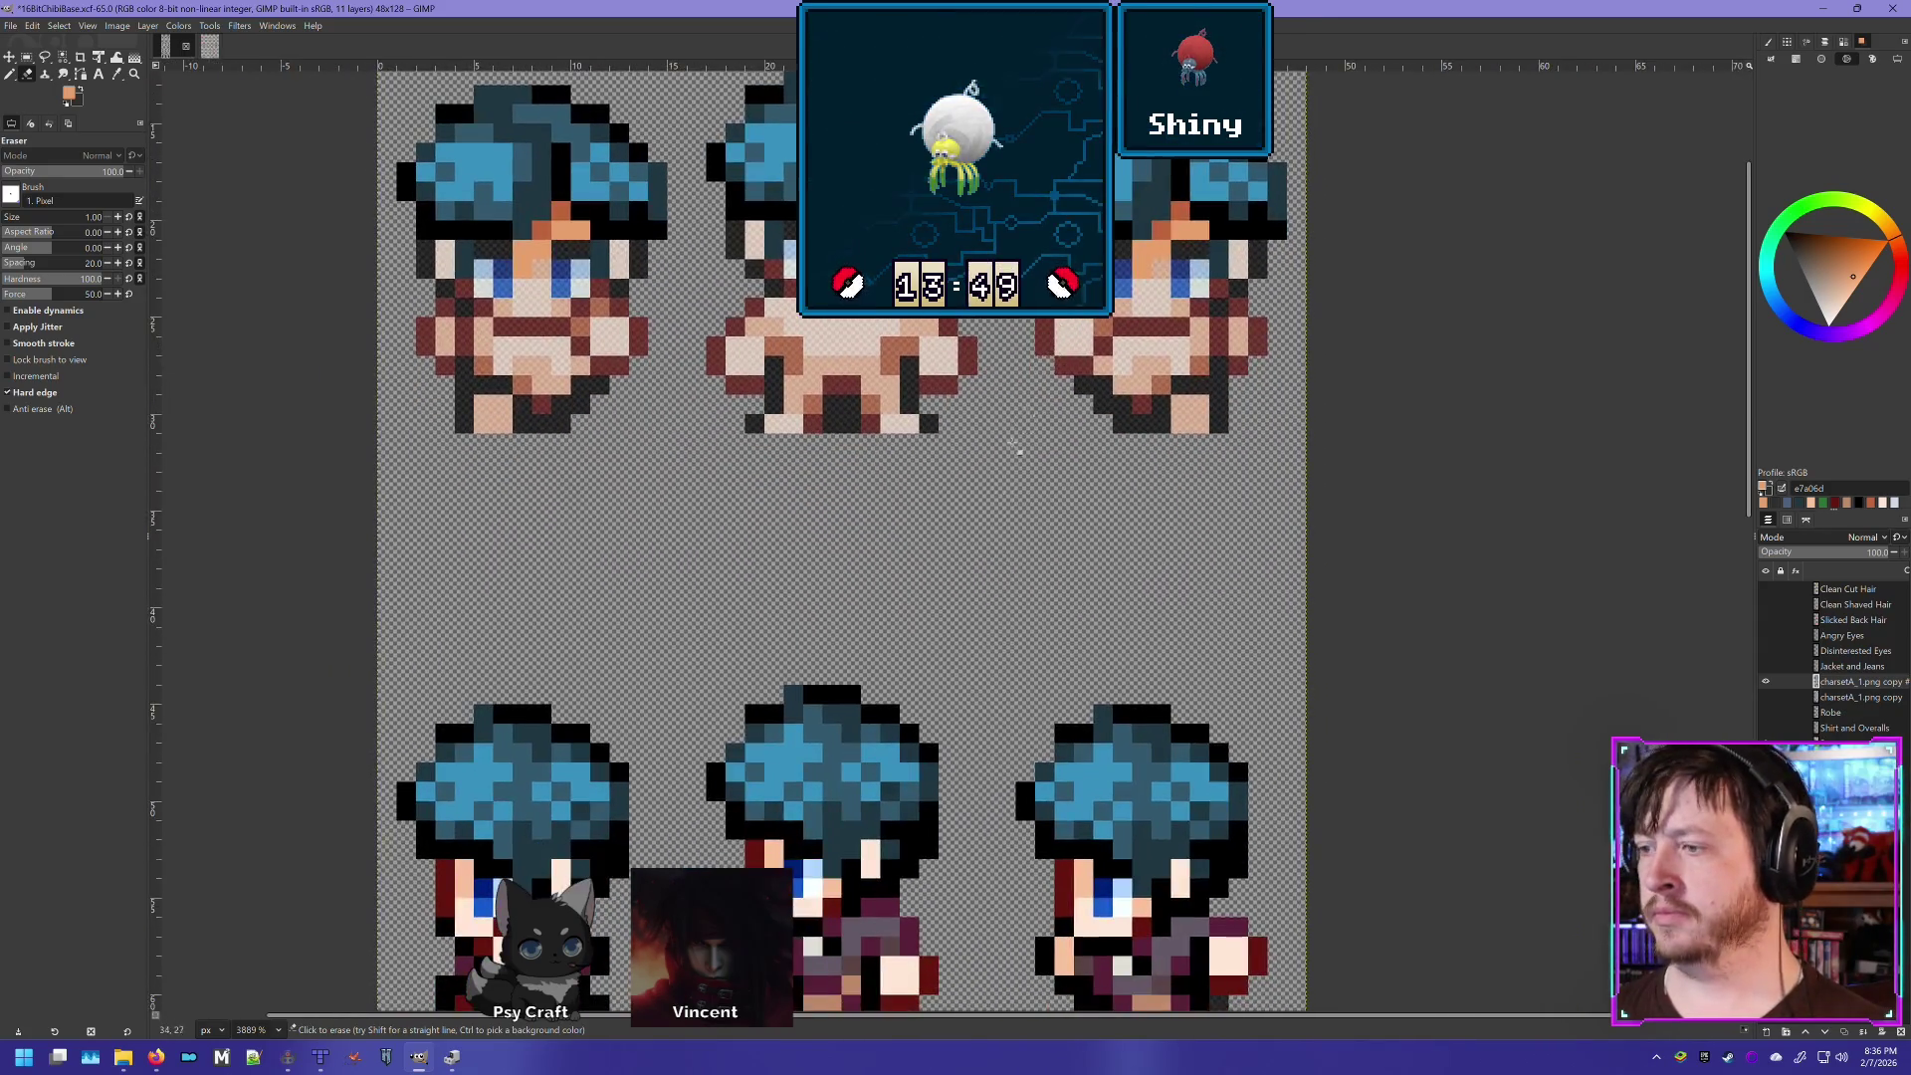
- Flick the pasted blue-haired character layer on and off to compare it with the base
scroll(1017, 450, "down", 3)
scroll(1017, 450, "left", 1)
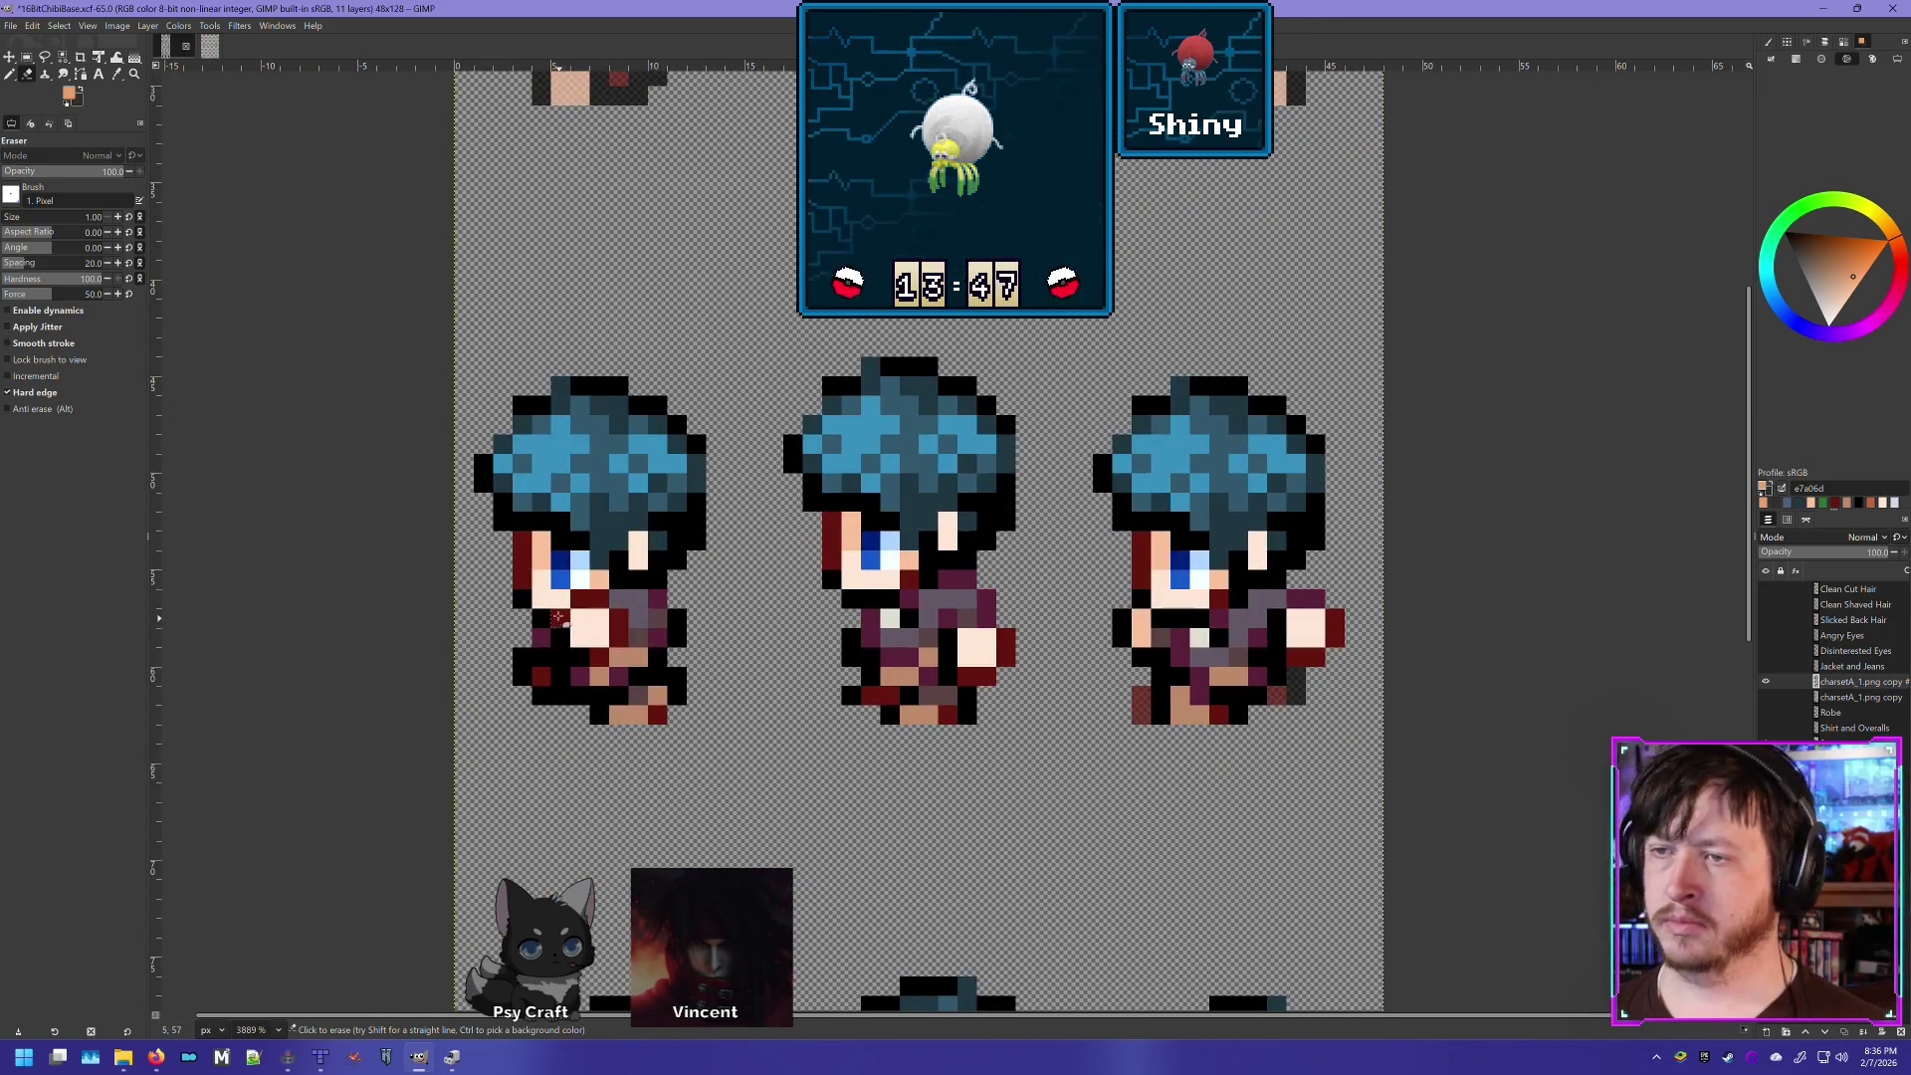
left_click(1767, 683)
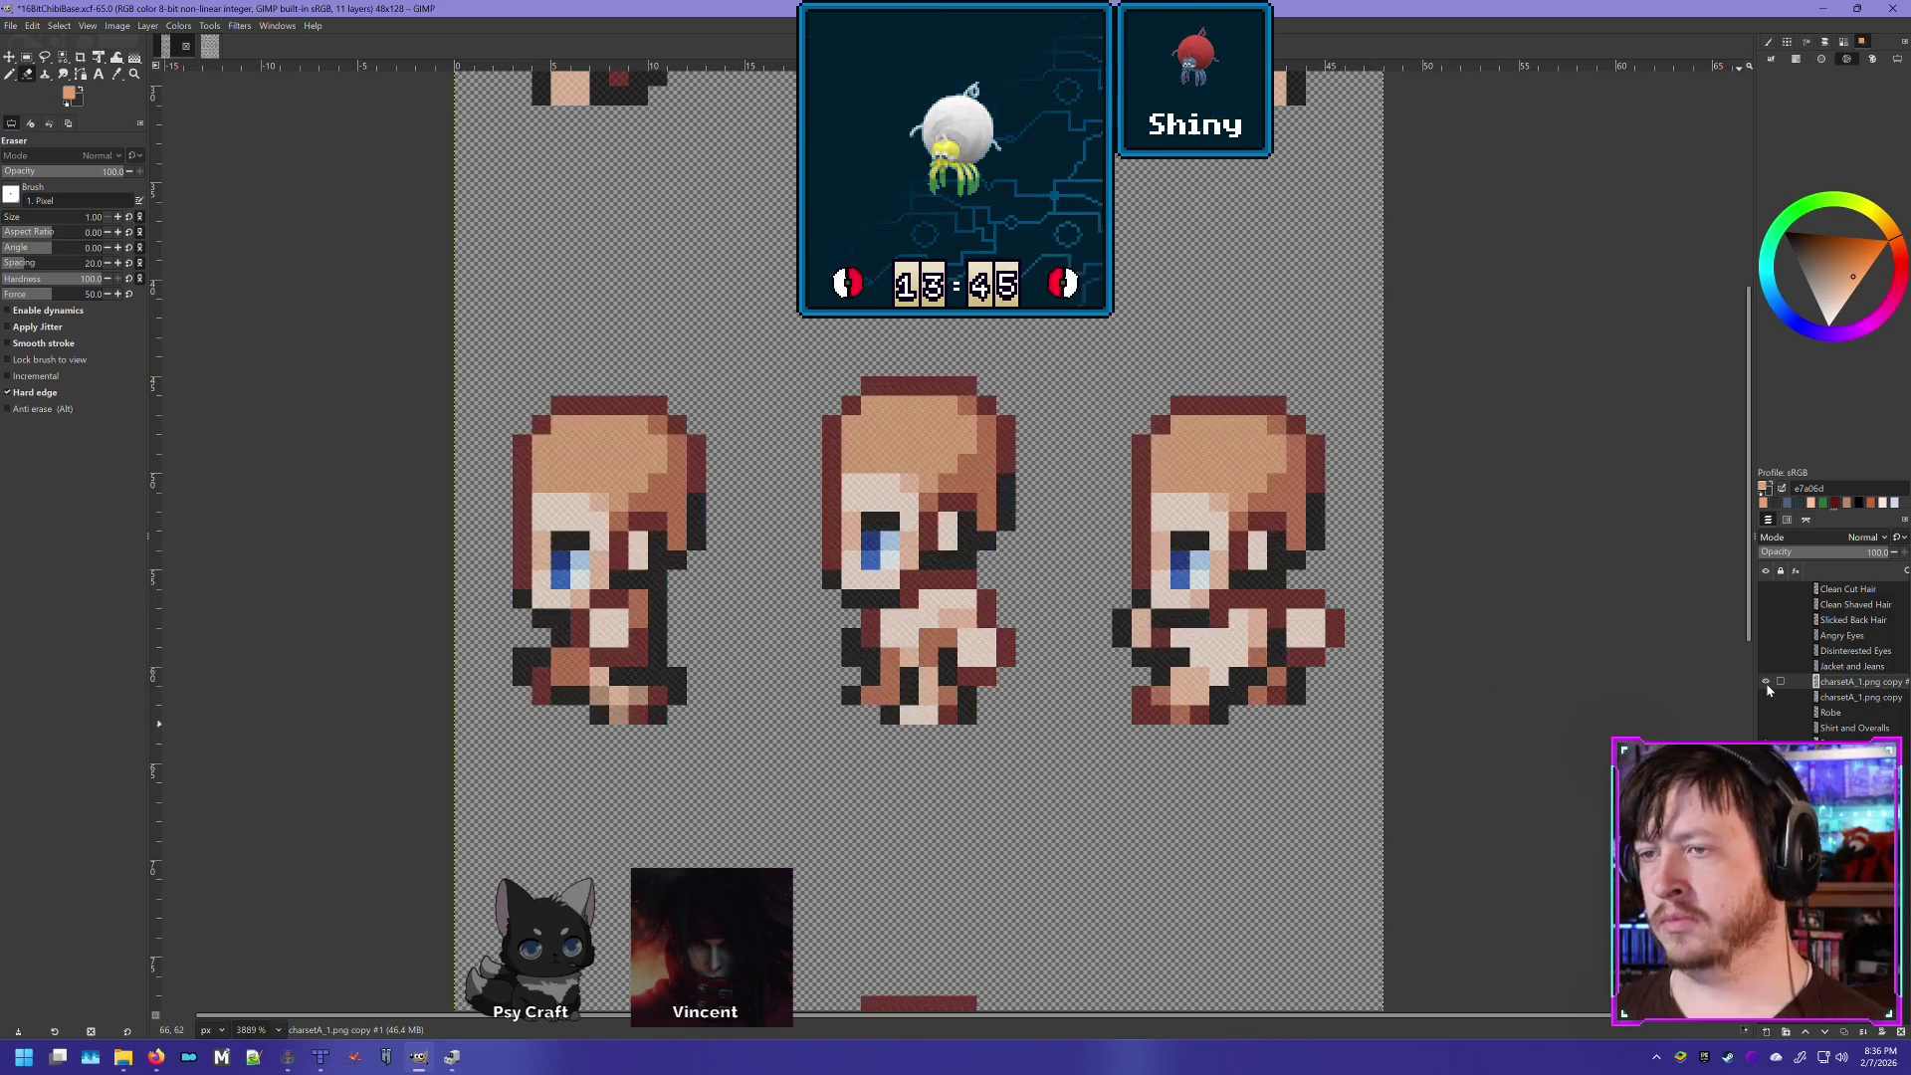
left_click(1767, 682)
left_click(1766, 682)
left_click(1767, 683)
left_click(1767, 683)
left_click(1767, 683)
left_click(1766, 683)
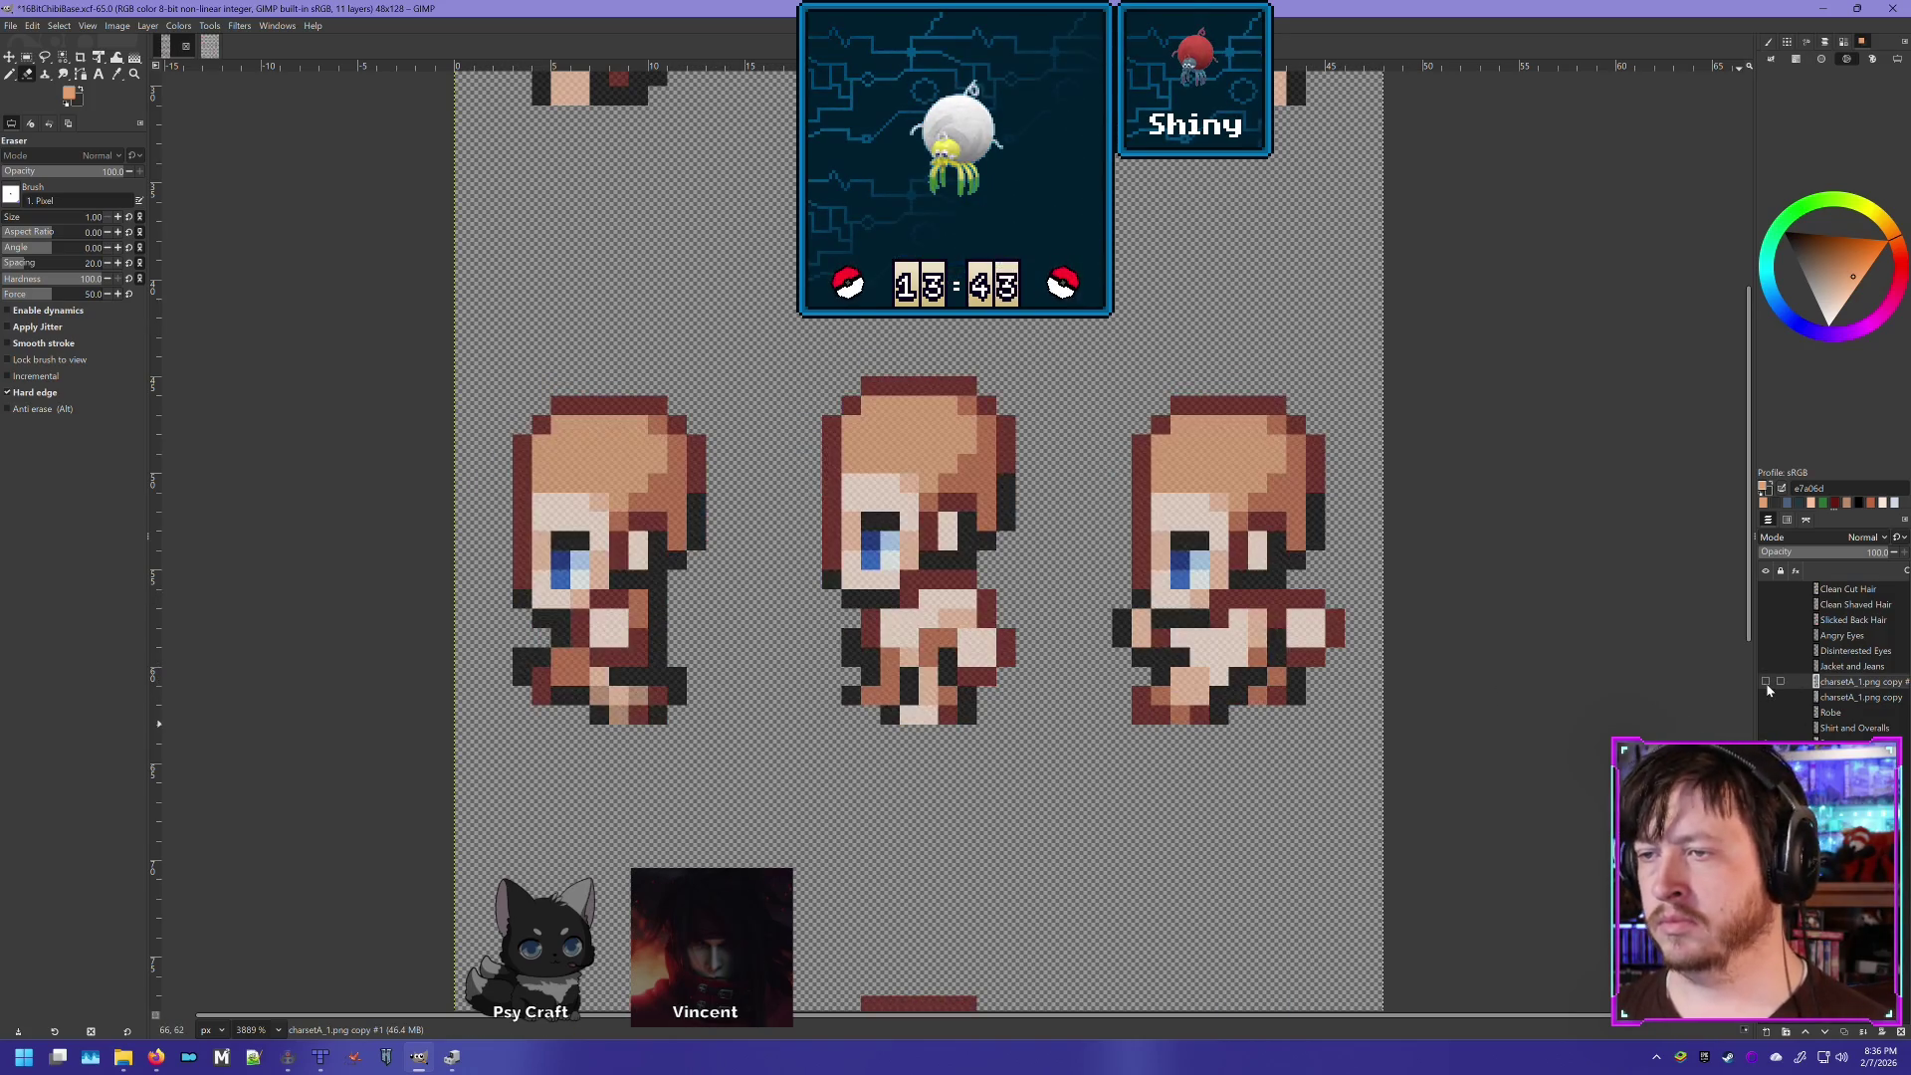
left_click(1766, 683)
left_click(1765, 682)
left_click(1766, 682)
left_click(1766, 683)
left_click(1765, 683)
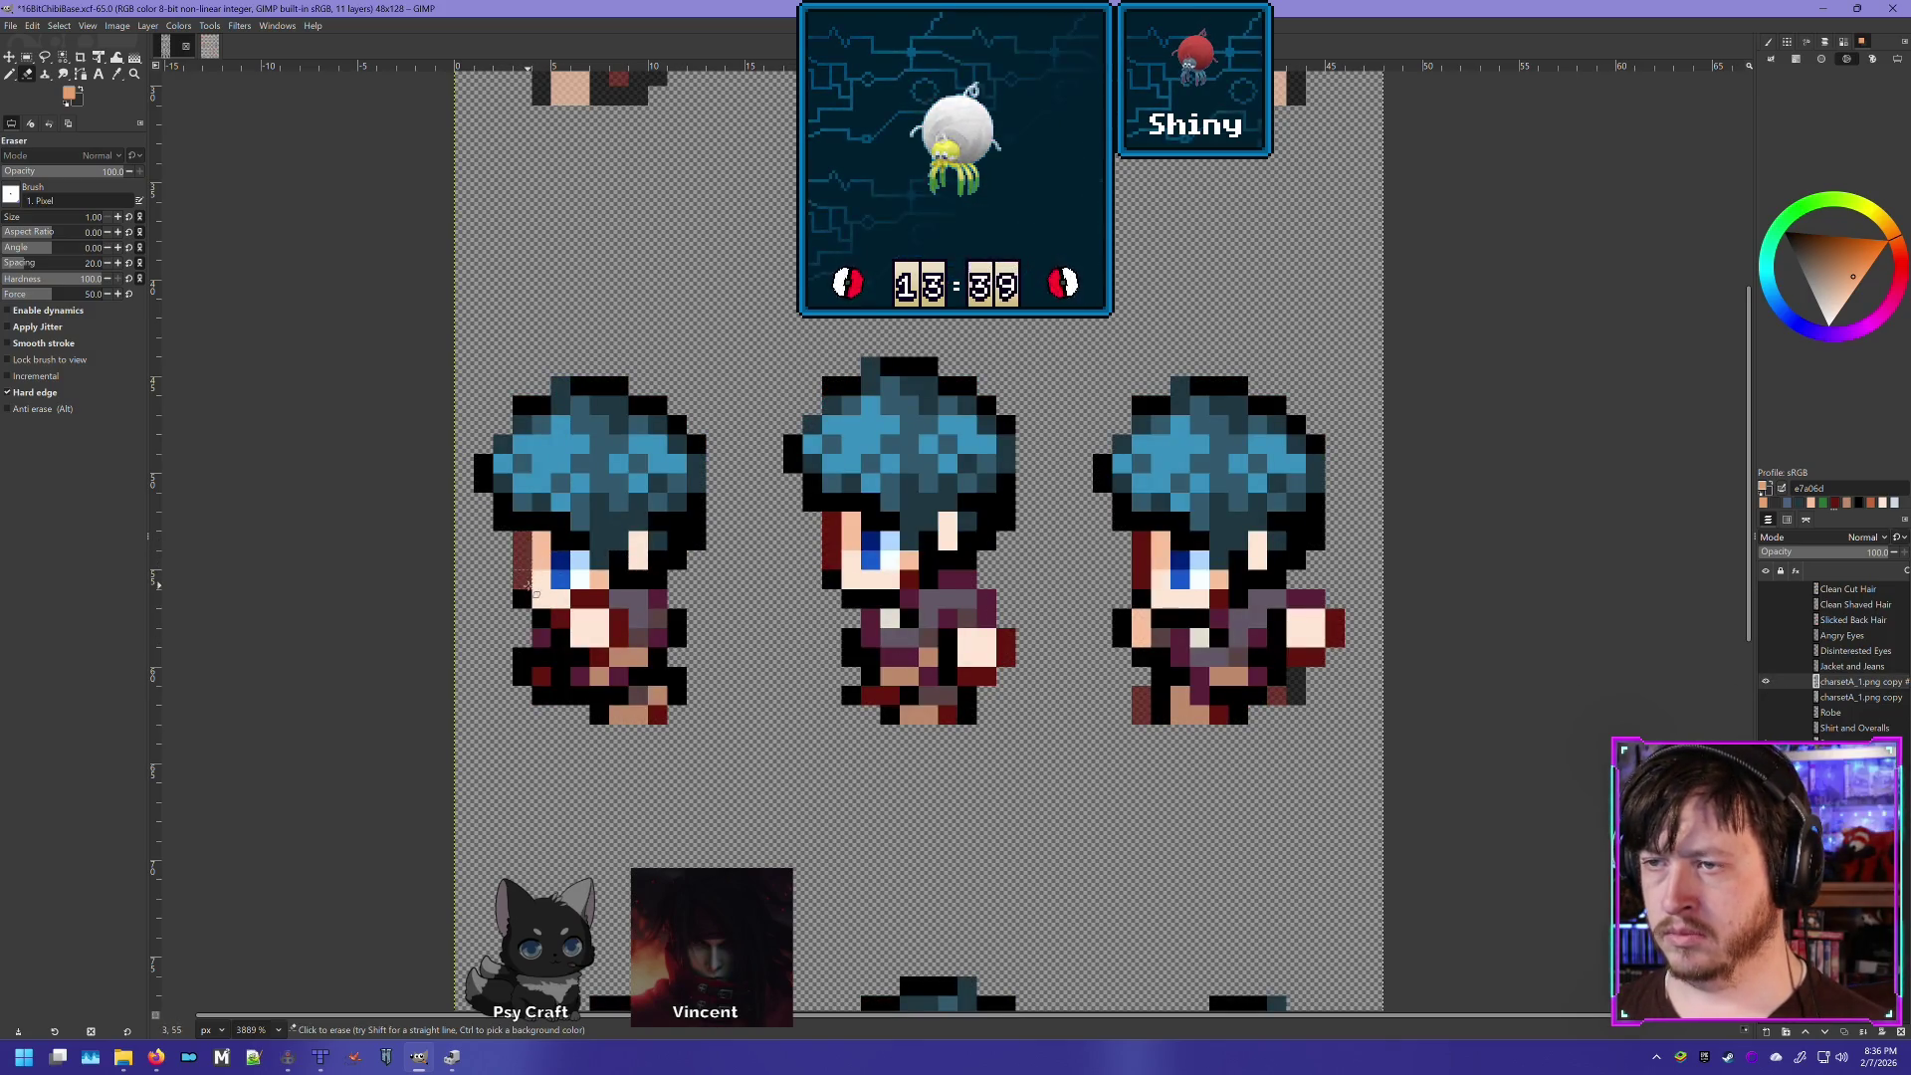
- Erase the left sprite's cheek, collar, lower body and face pixels
left_click(542, 595)
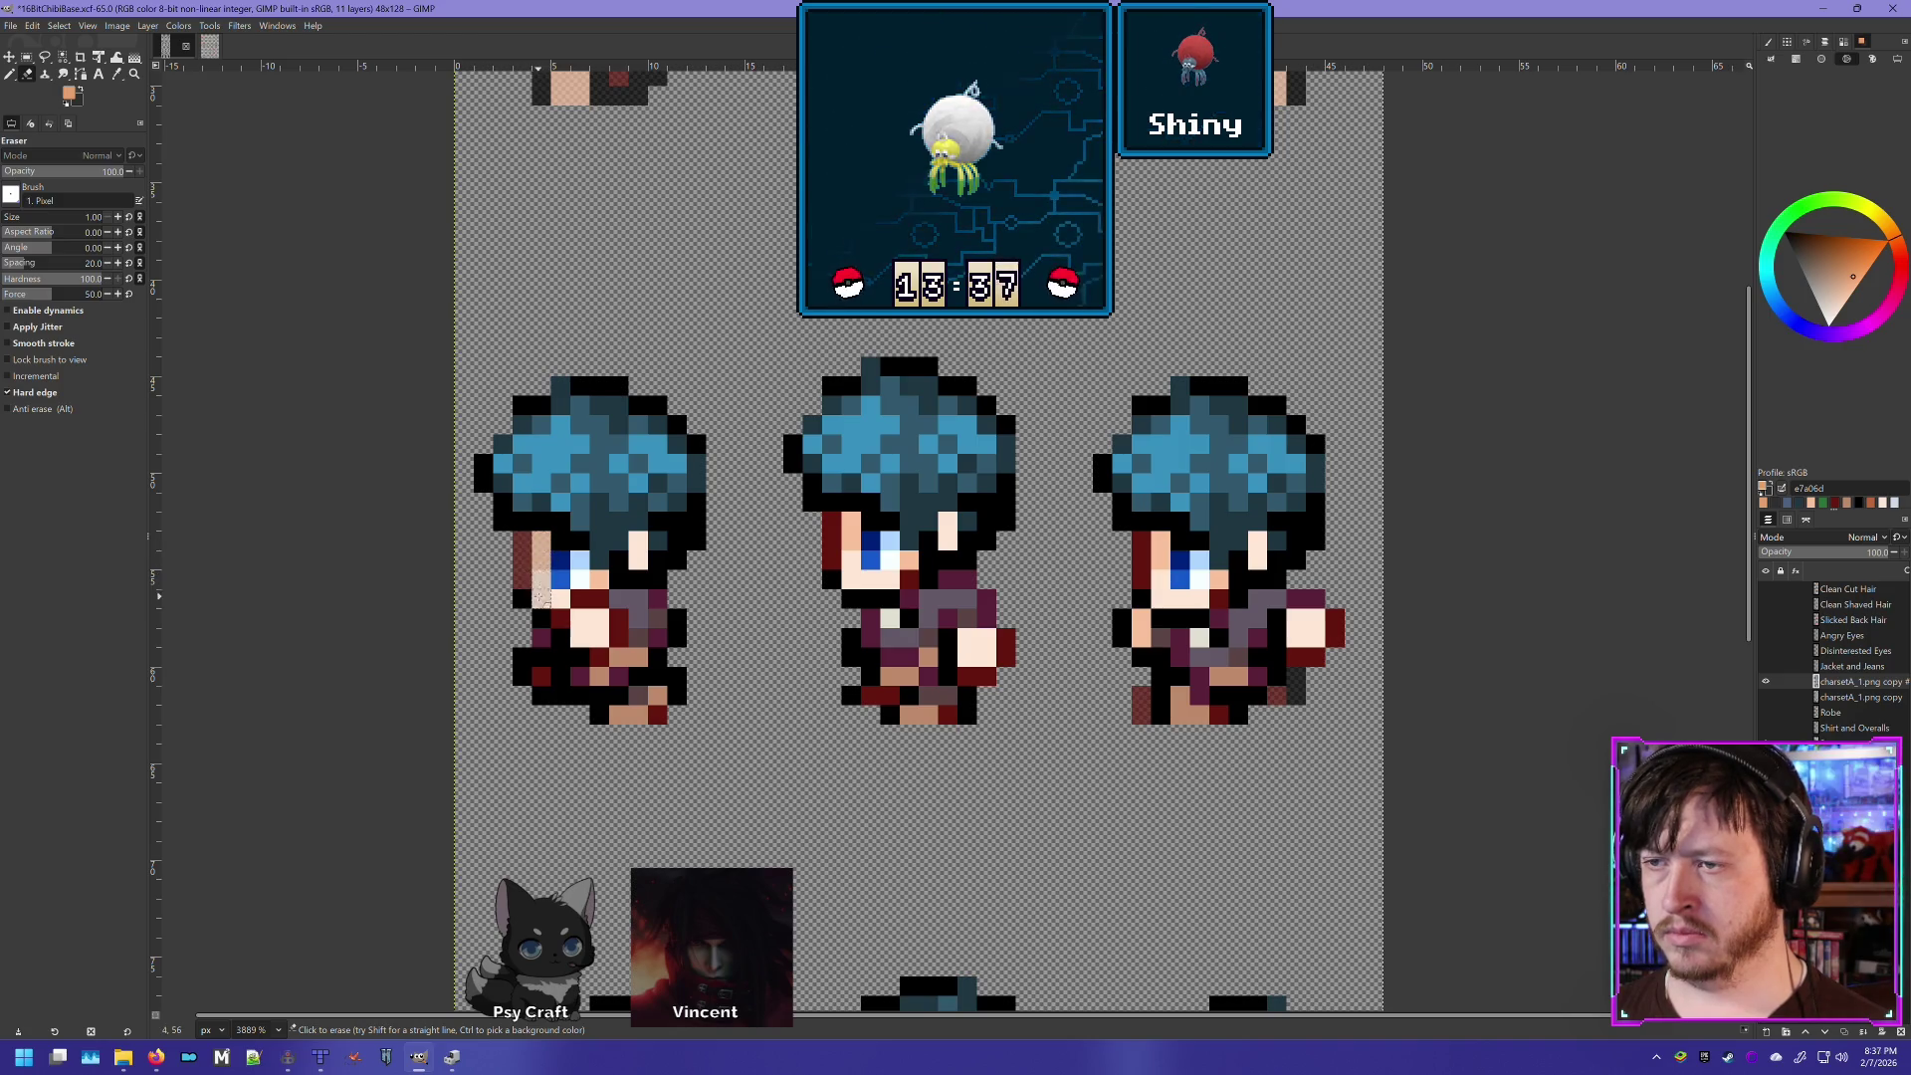
left_click(583, 599)
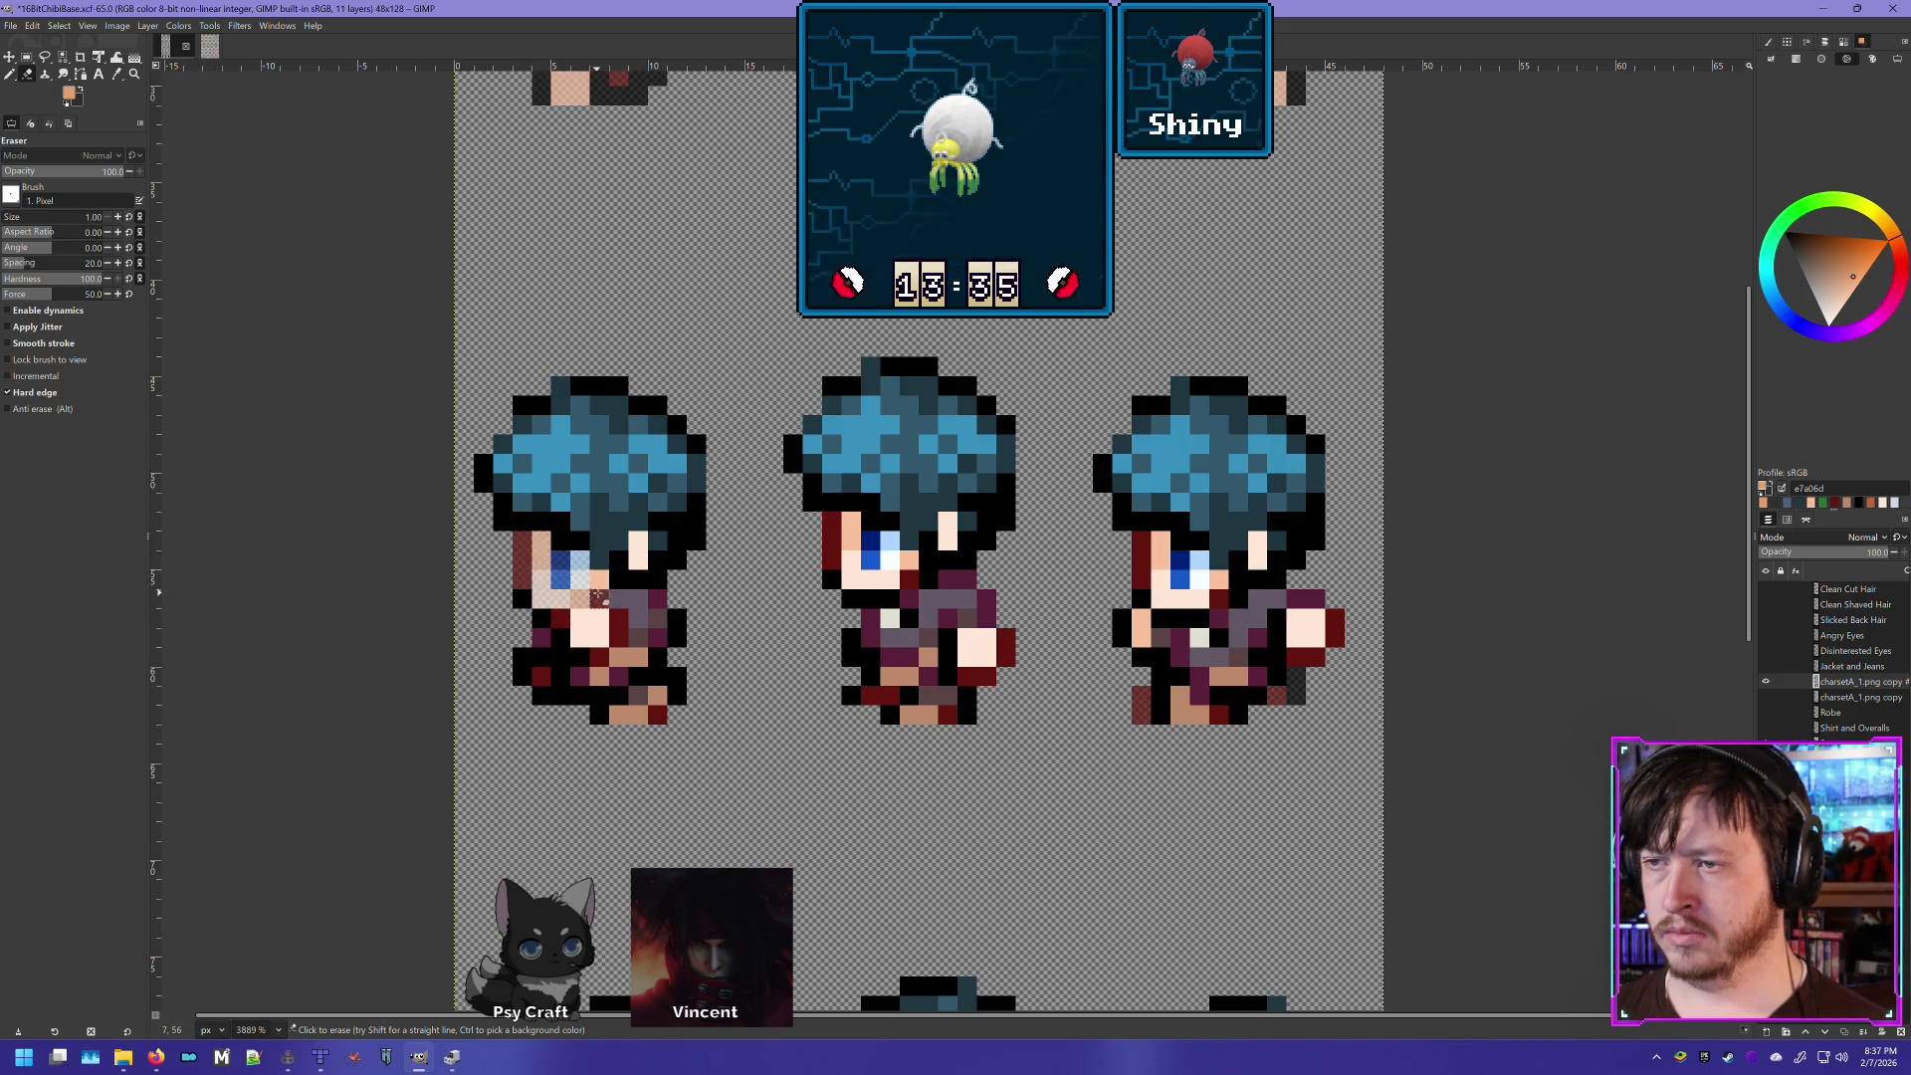
mouse_move(523, 598)
left_mouse_down()
mouse_move(582, 687)
mouse_move(627, 612)
mouse_move(676, 687)
mouse_move(693, 645)
mouse_move(642, 617)
left_mouse_up()
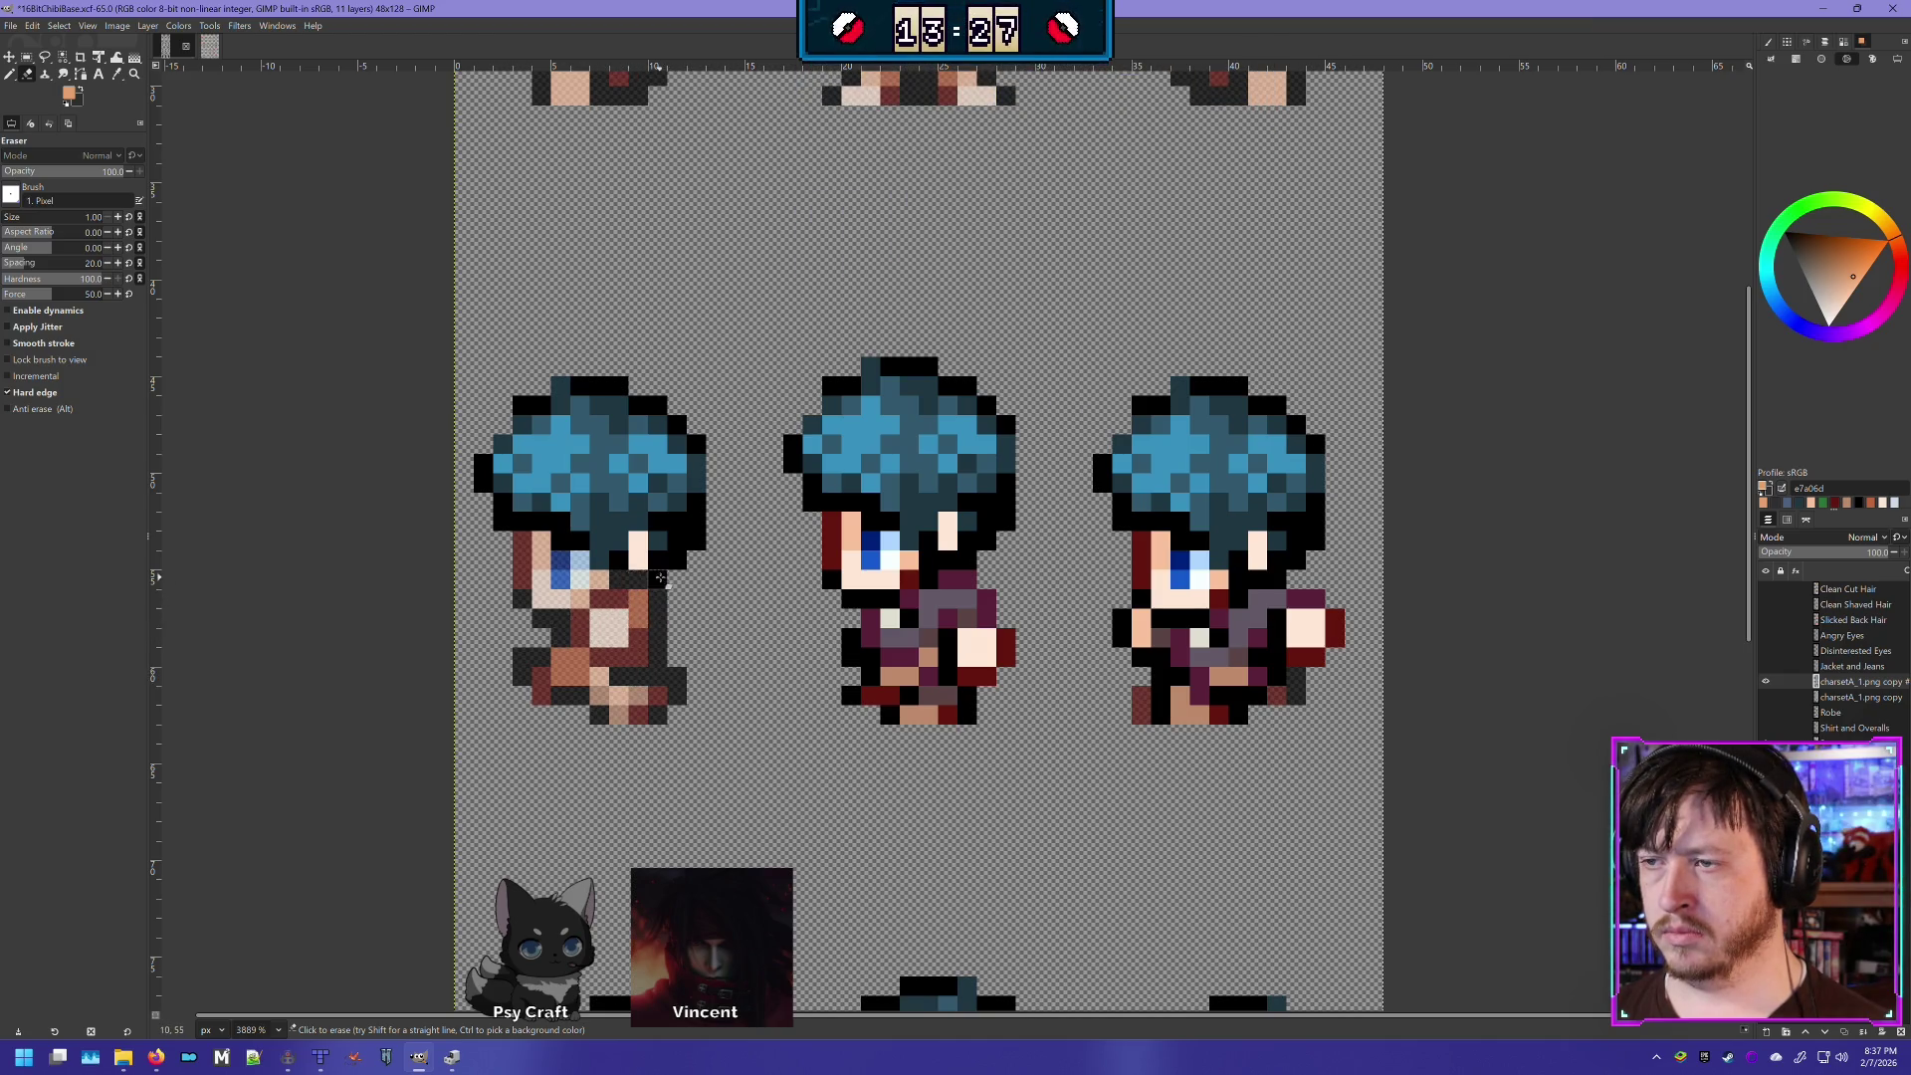
left_click(638, 551)
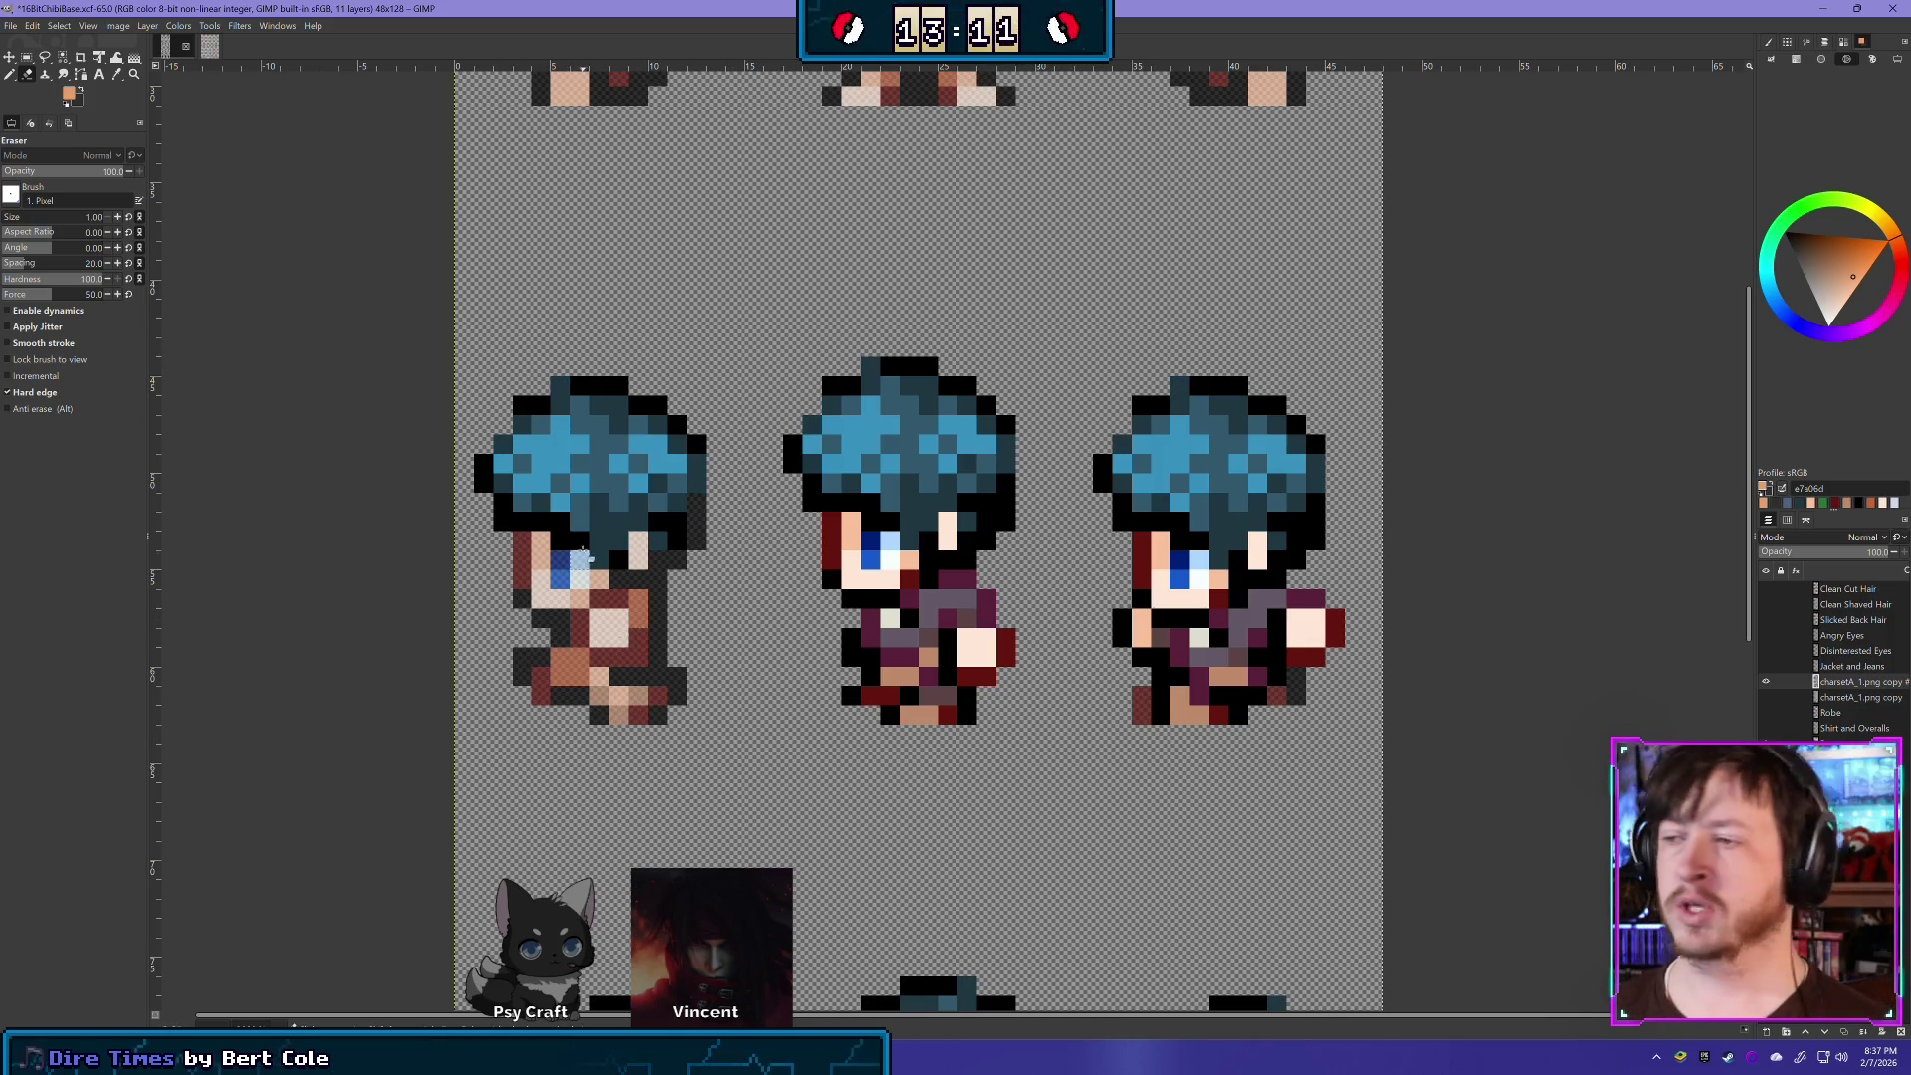
- Erase the middle sprite's lower body, left edge, face and chest pixels
mouse_move(876, 689)
left_mouse_down()
mouse_move(941, 699)
mouse_move(970, 657)
mouse_move(948, 689)
left_mouse_up()
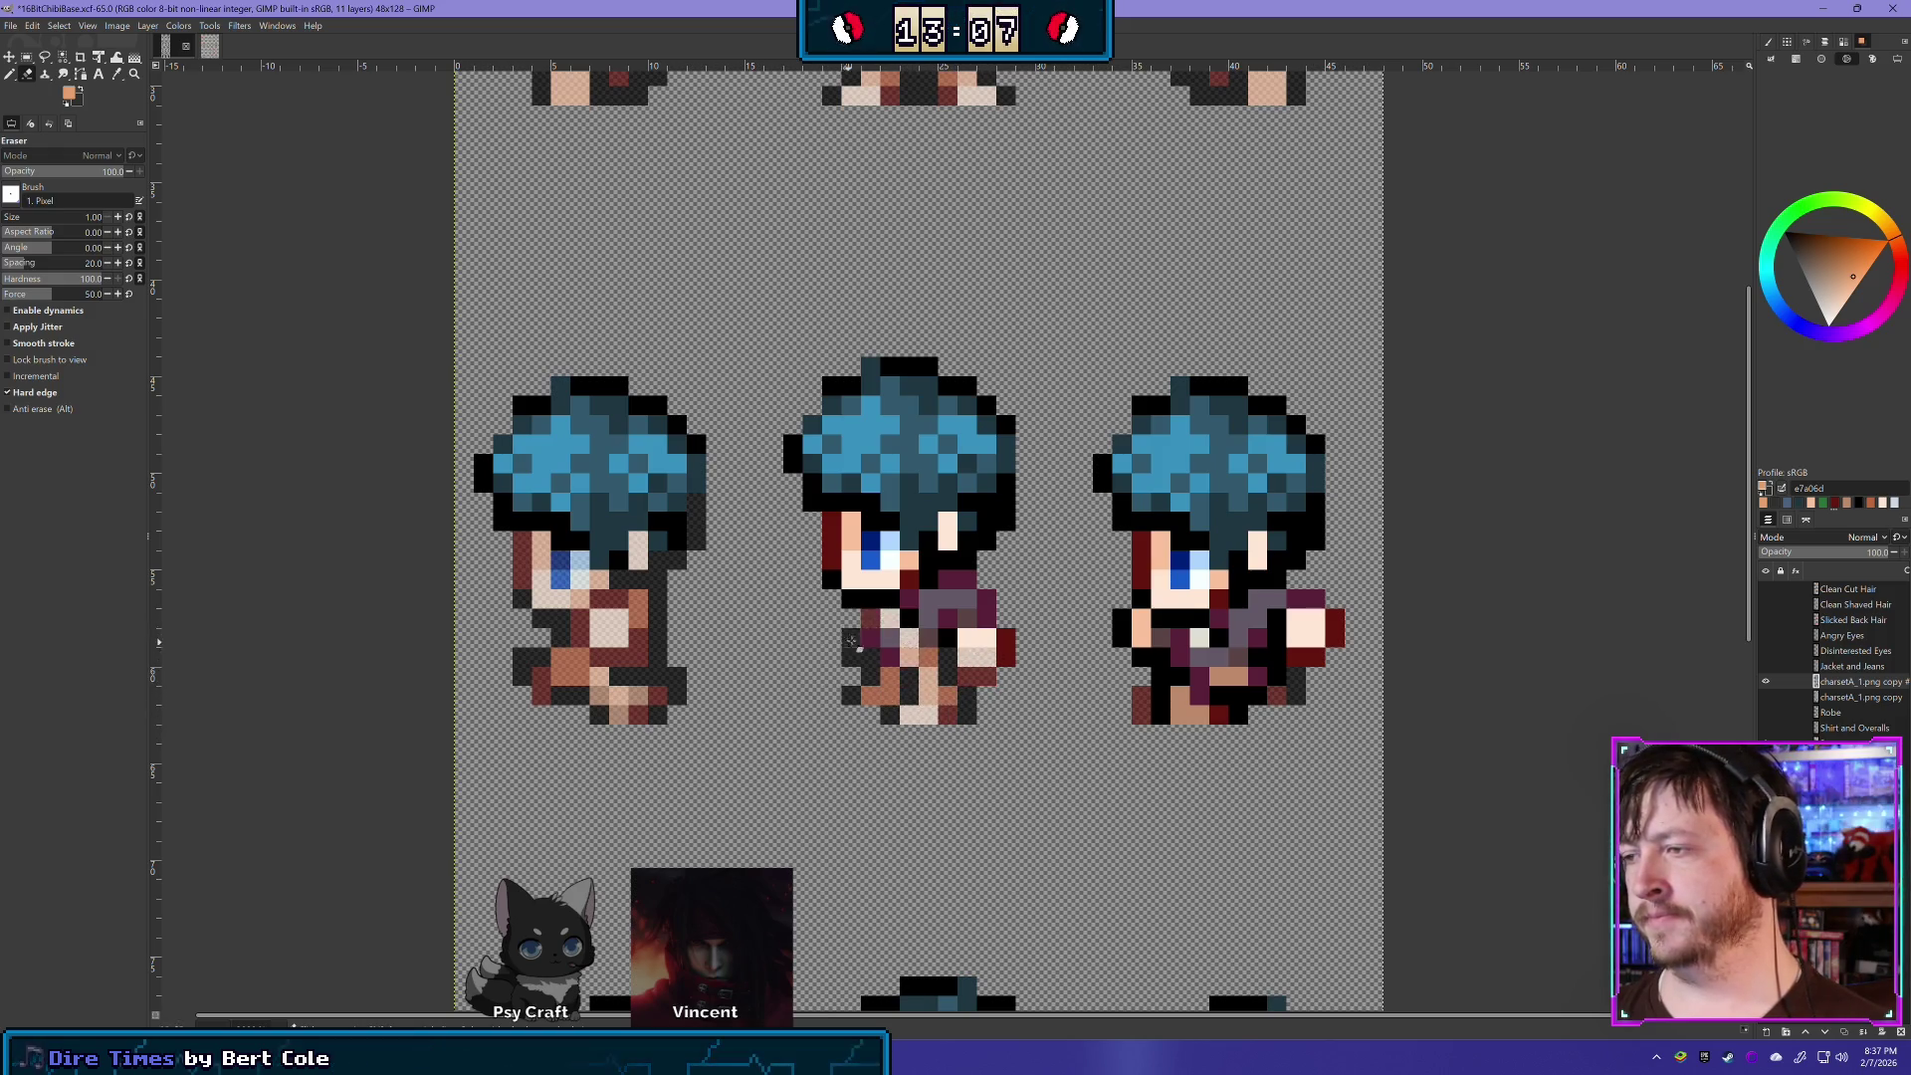
left_click_drag(833, 519, 830, 579)
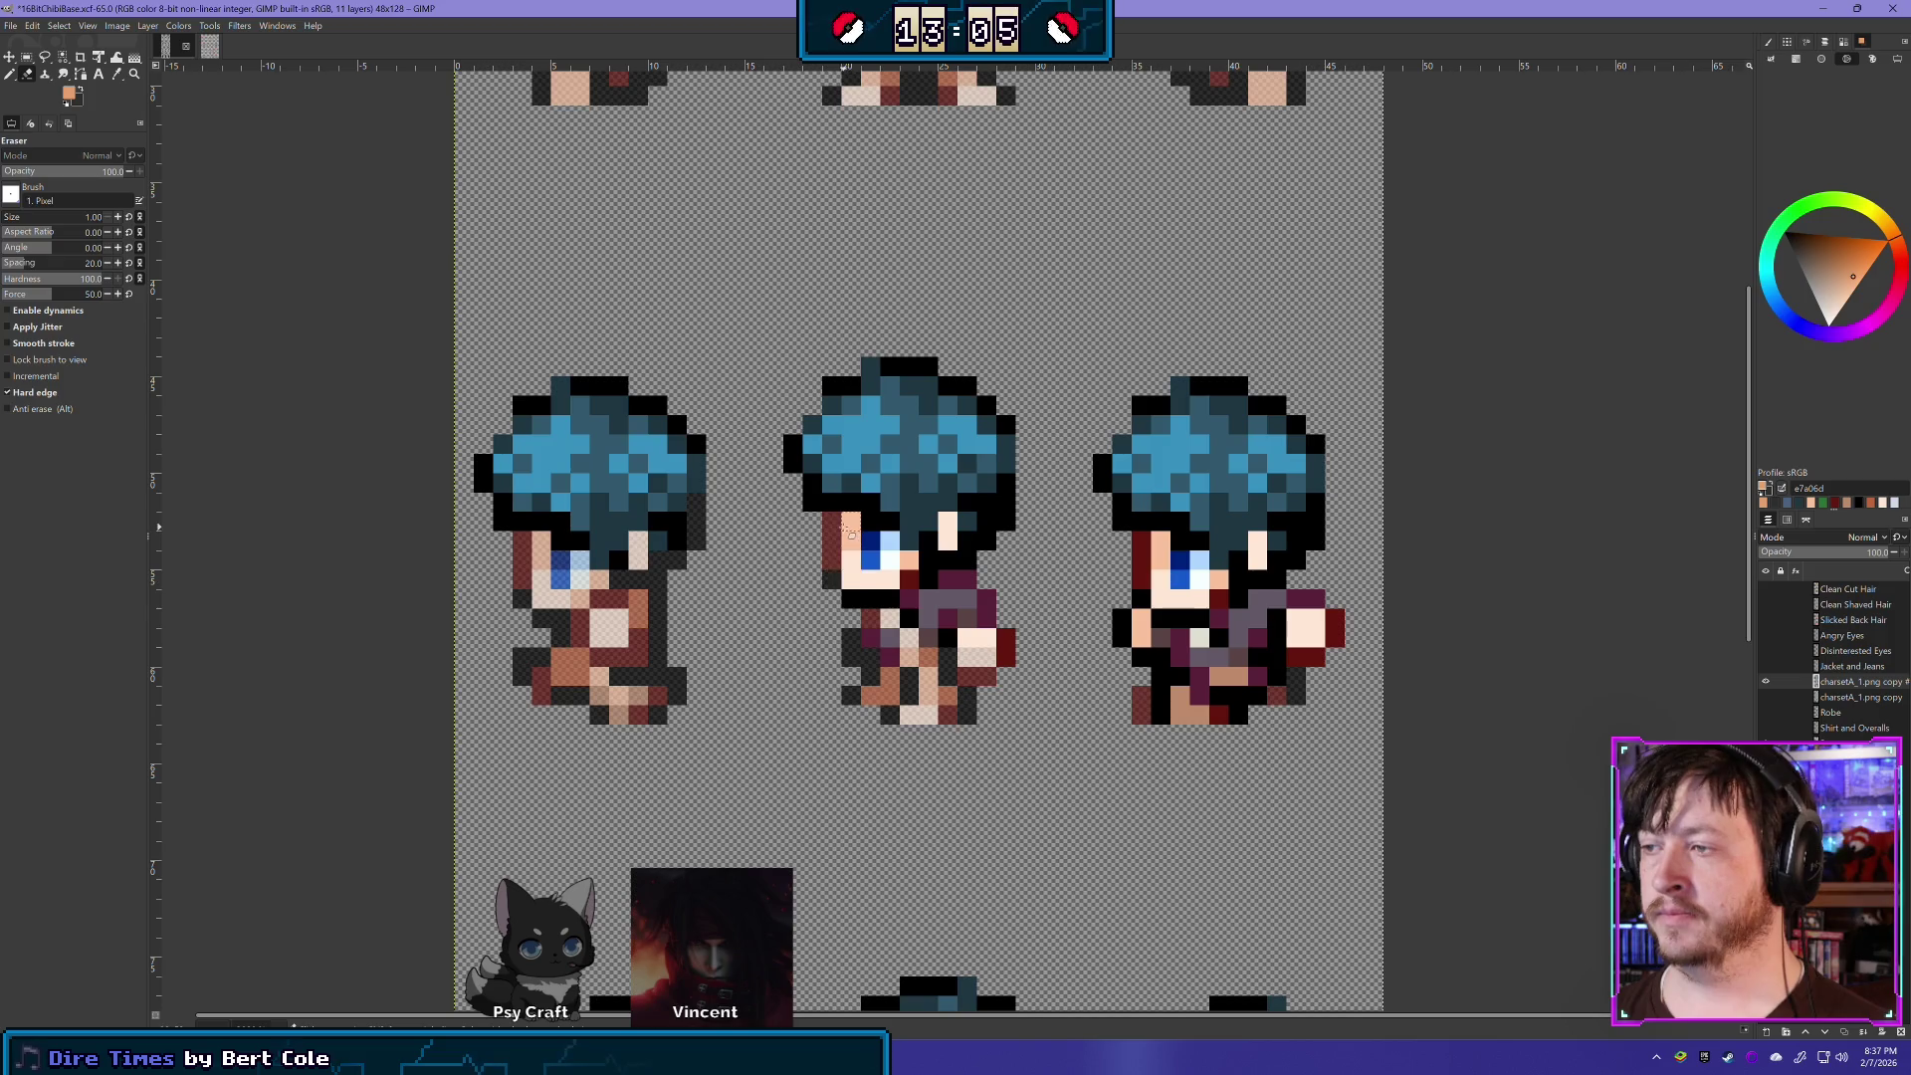
mouse_move(873, 575)
left_mouse_down()
mouse_move(864, 597)
mouse_move(920, 612)
mouse_move(963, 669)
mouse_move(868, 637)
mouse_move(948, 607)
mouse_move(981, 638)
mouse_move(965, 705)
mouse_move(974, 586)
mouse_move(918, 557)
mouse_move(972, 545)
left_mouse_up()
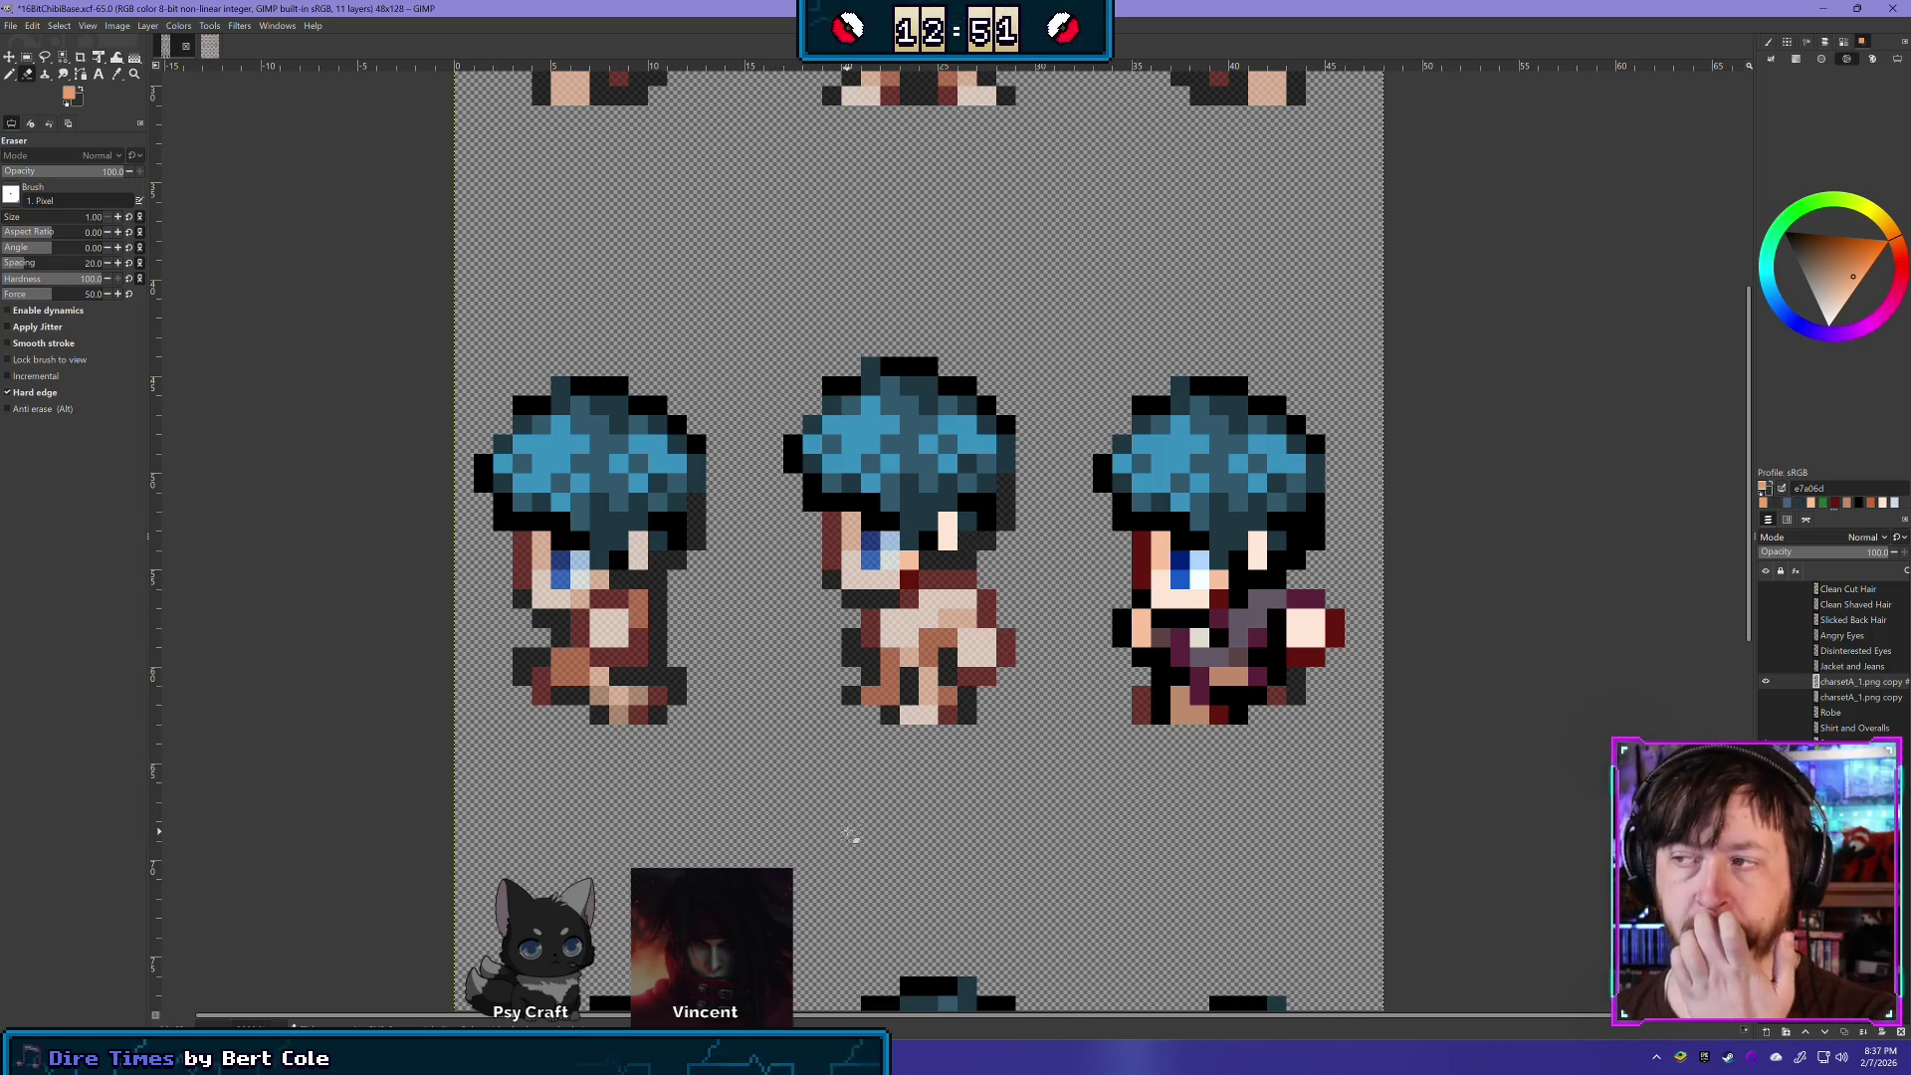
left_click(950, 539)
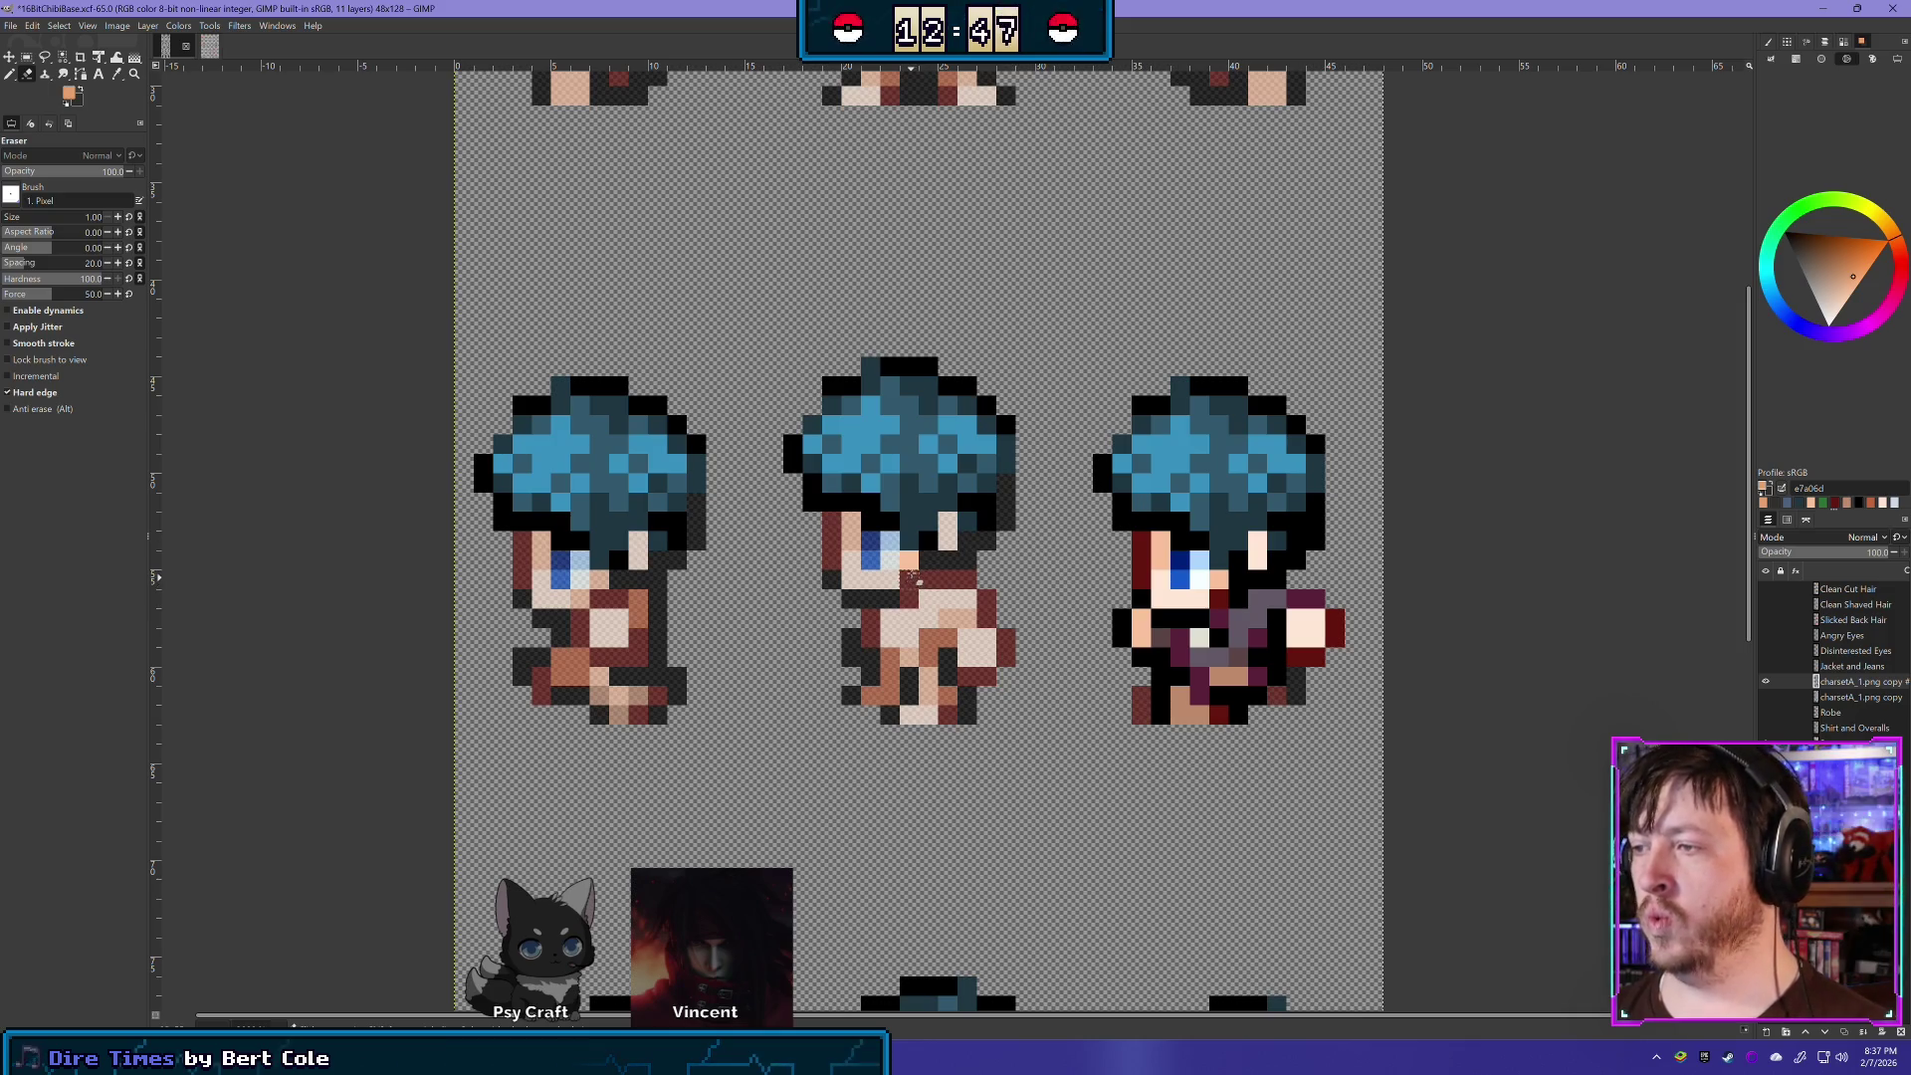
- Erase the right sprite's left edge, chin and neck pixels, then show the Shirt and Overalls layer
mouse_move(1160, 548)
left_mouse_down()
mouse_move(1151, 703)
mouse_move(1219, 707)
mouse_move(1294, 657)
mouse_move(1304, 619)
mouse_move(1234, 610)
mouse_move(1209, 656)
mouse_move(1234, 690)
left_mouse_up()
mouse_move(1152, 630)
left_mouse_down()
mouse_move(1215, 602)
mouse_move(1198, 587)
left_mouse_up()
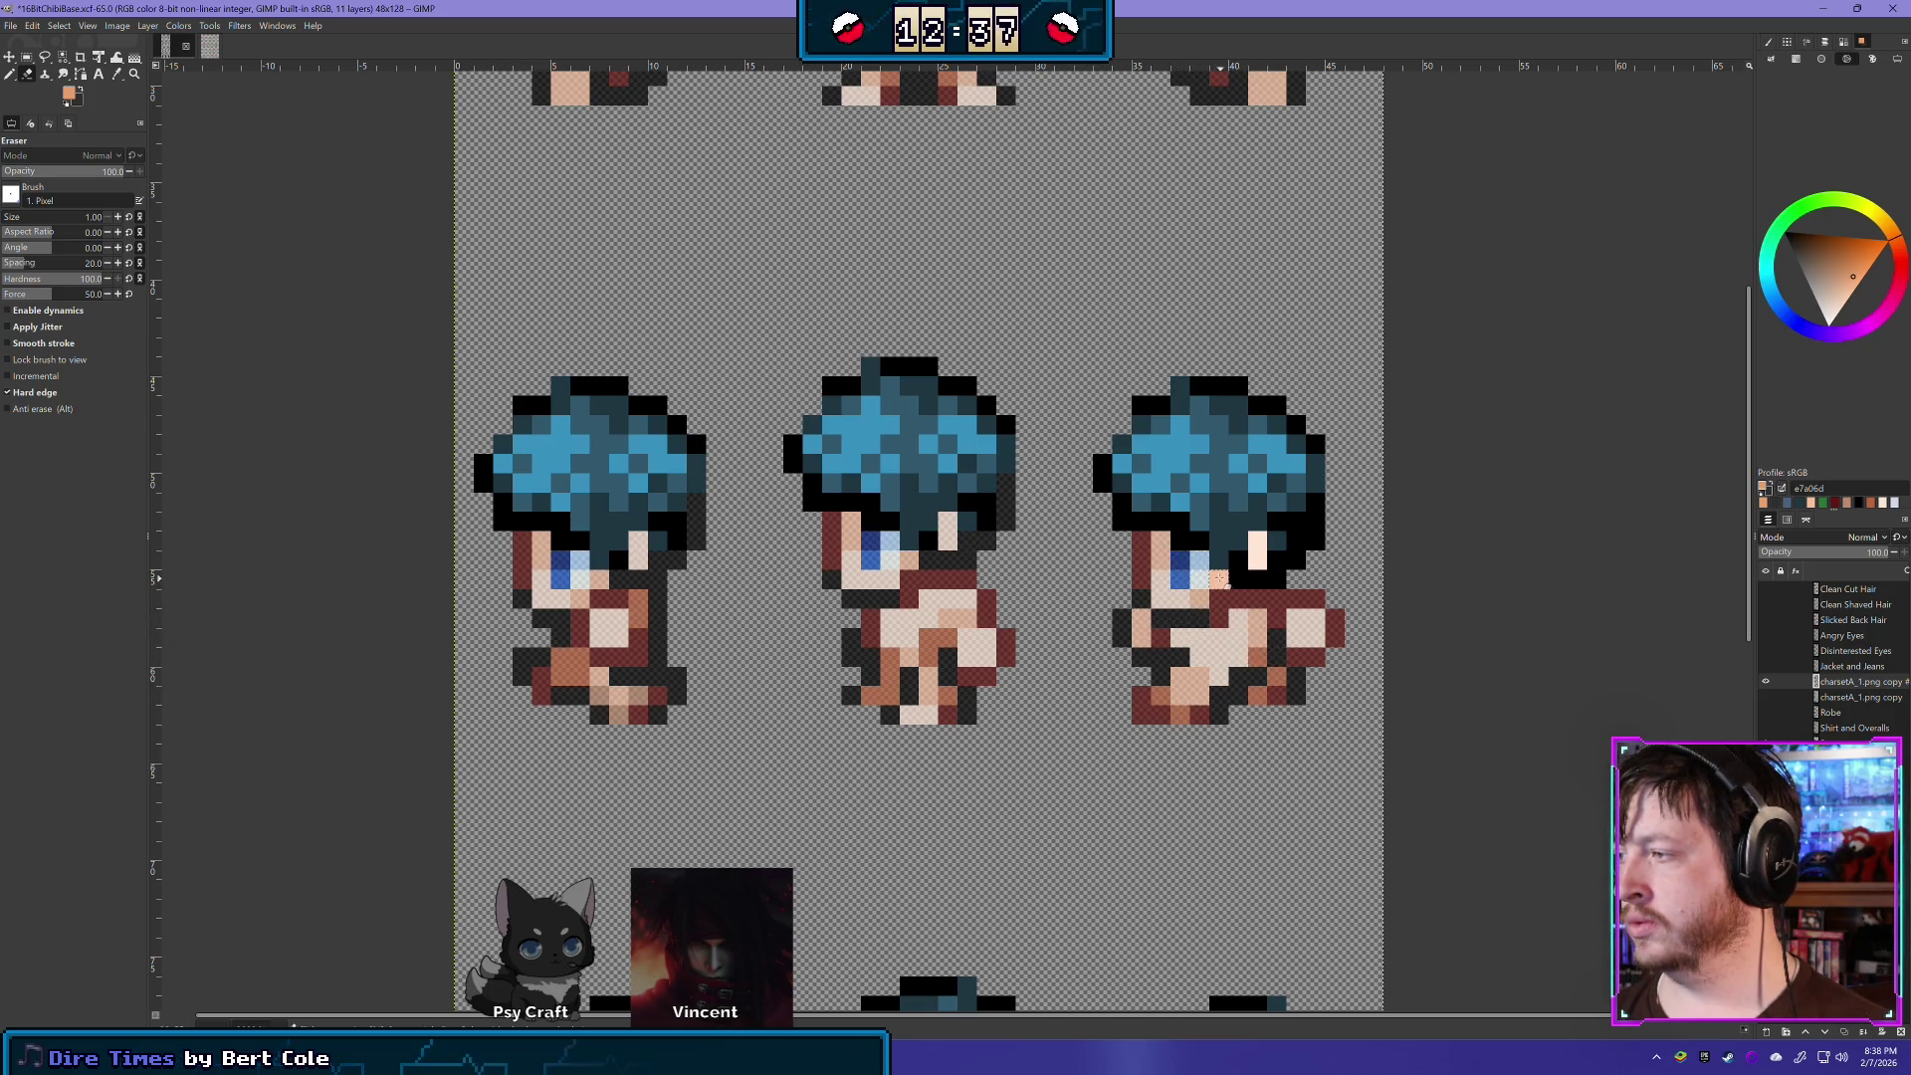
left_click(1256, 562)
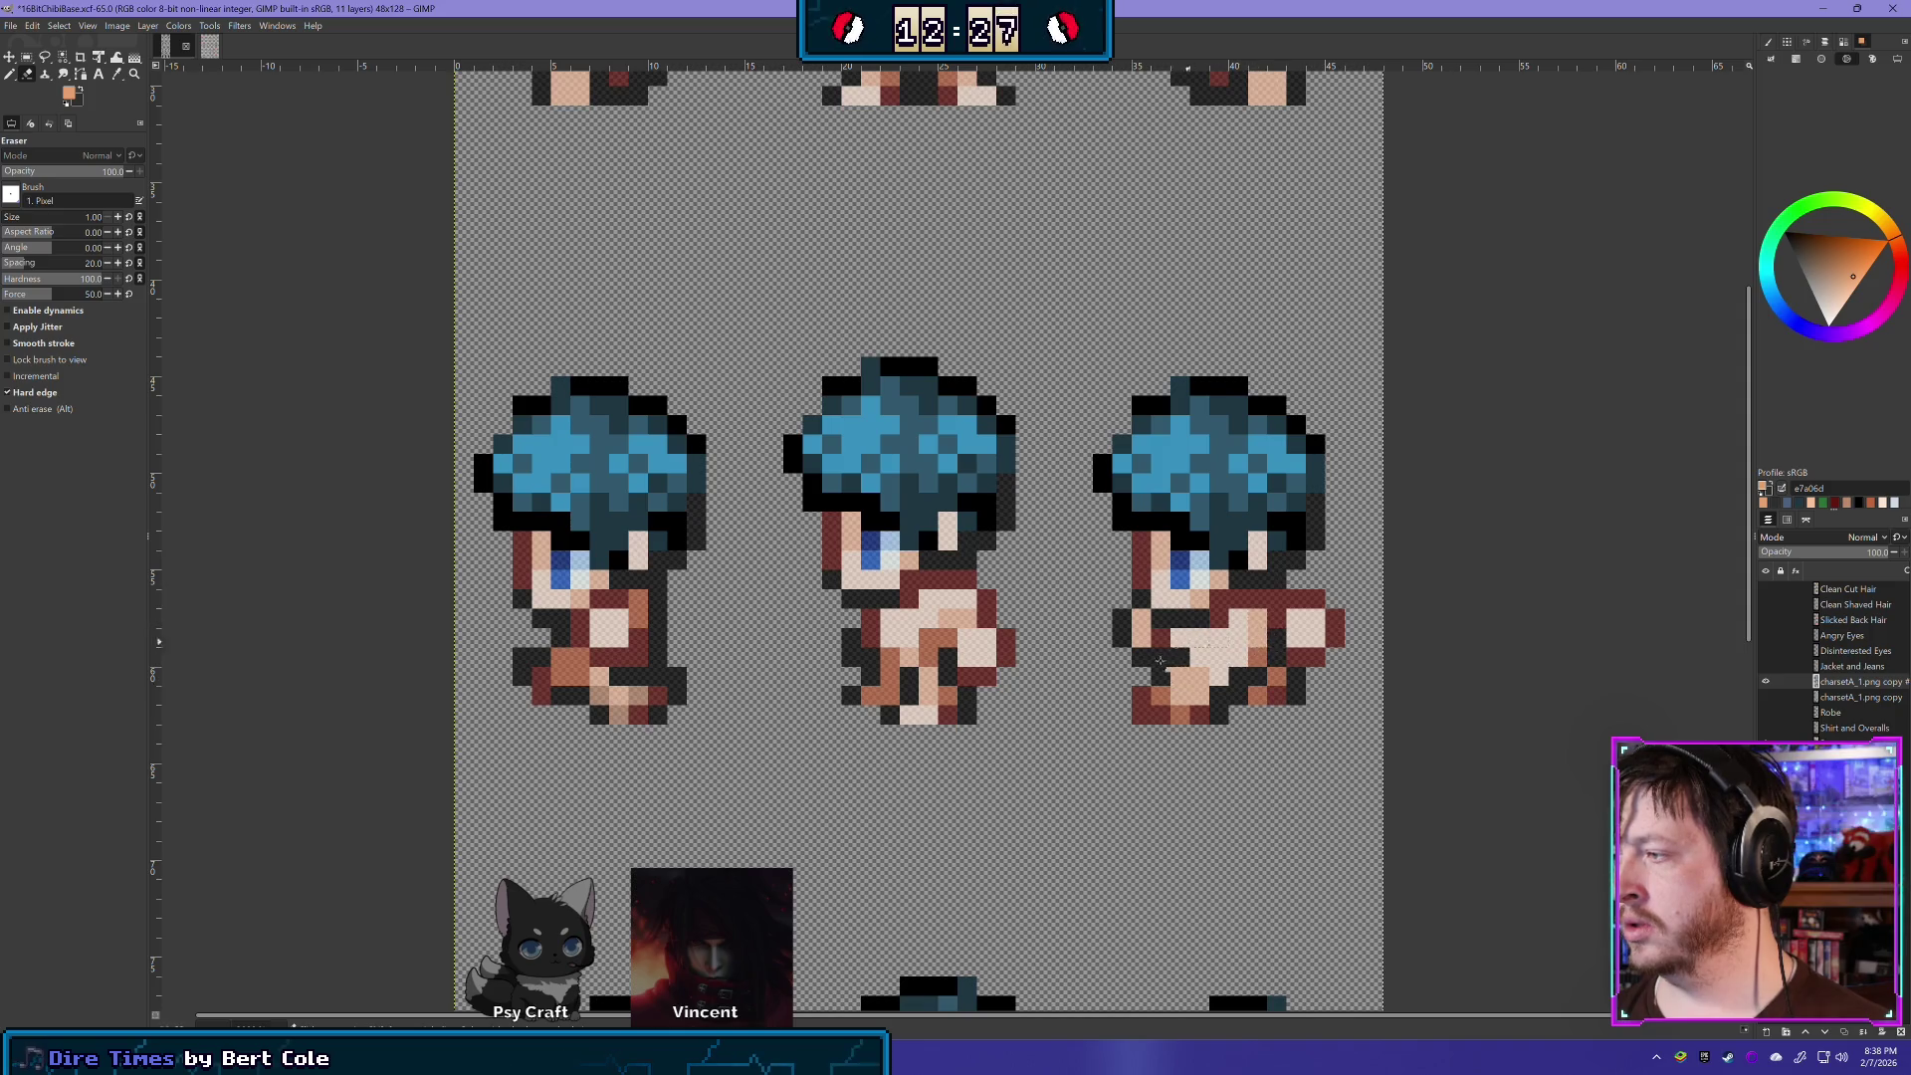
left_click(1766, 727)
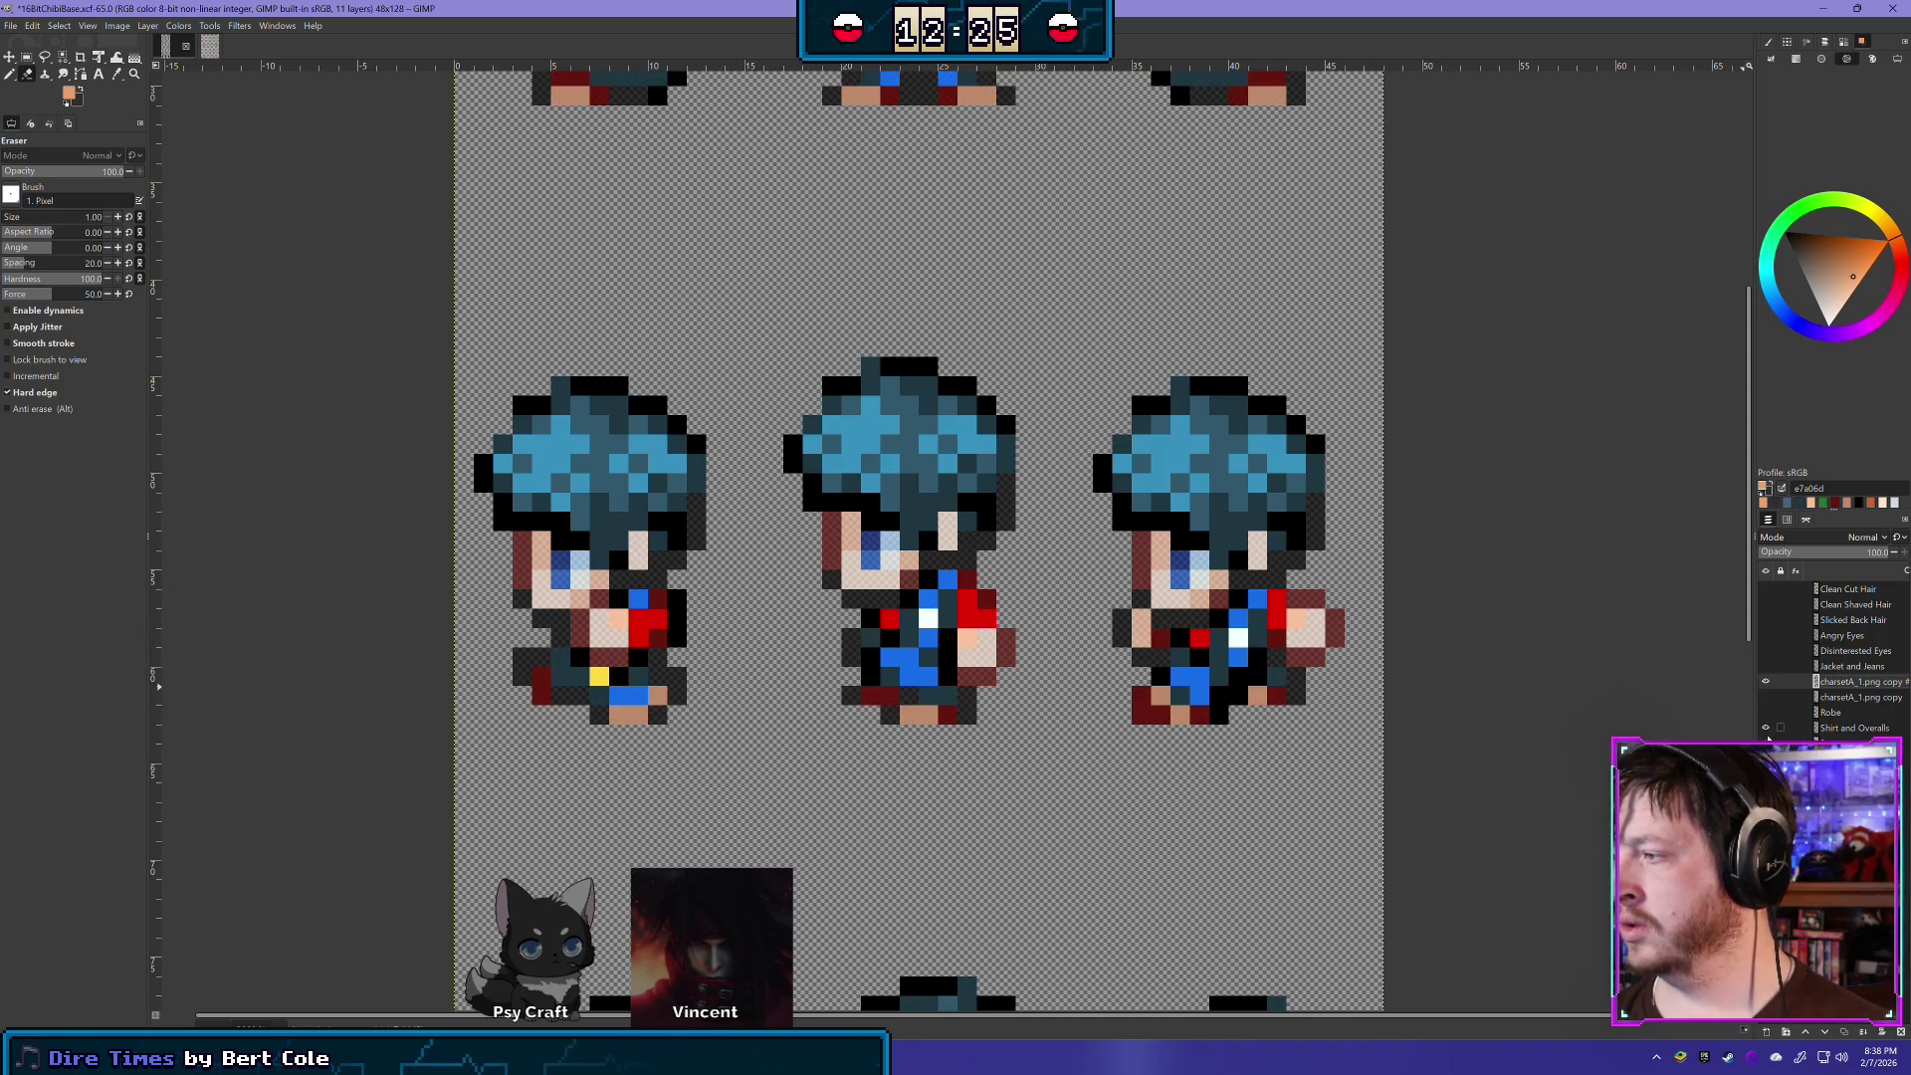
left_click(1765, 743)
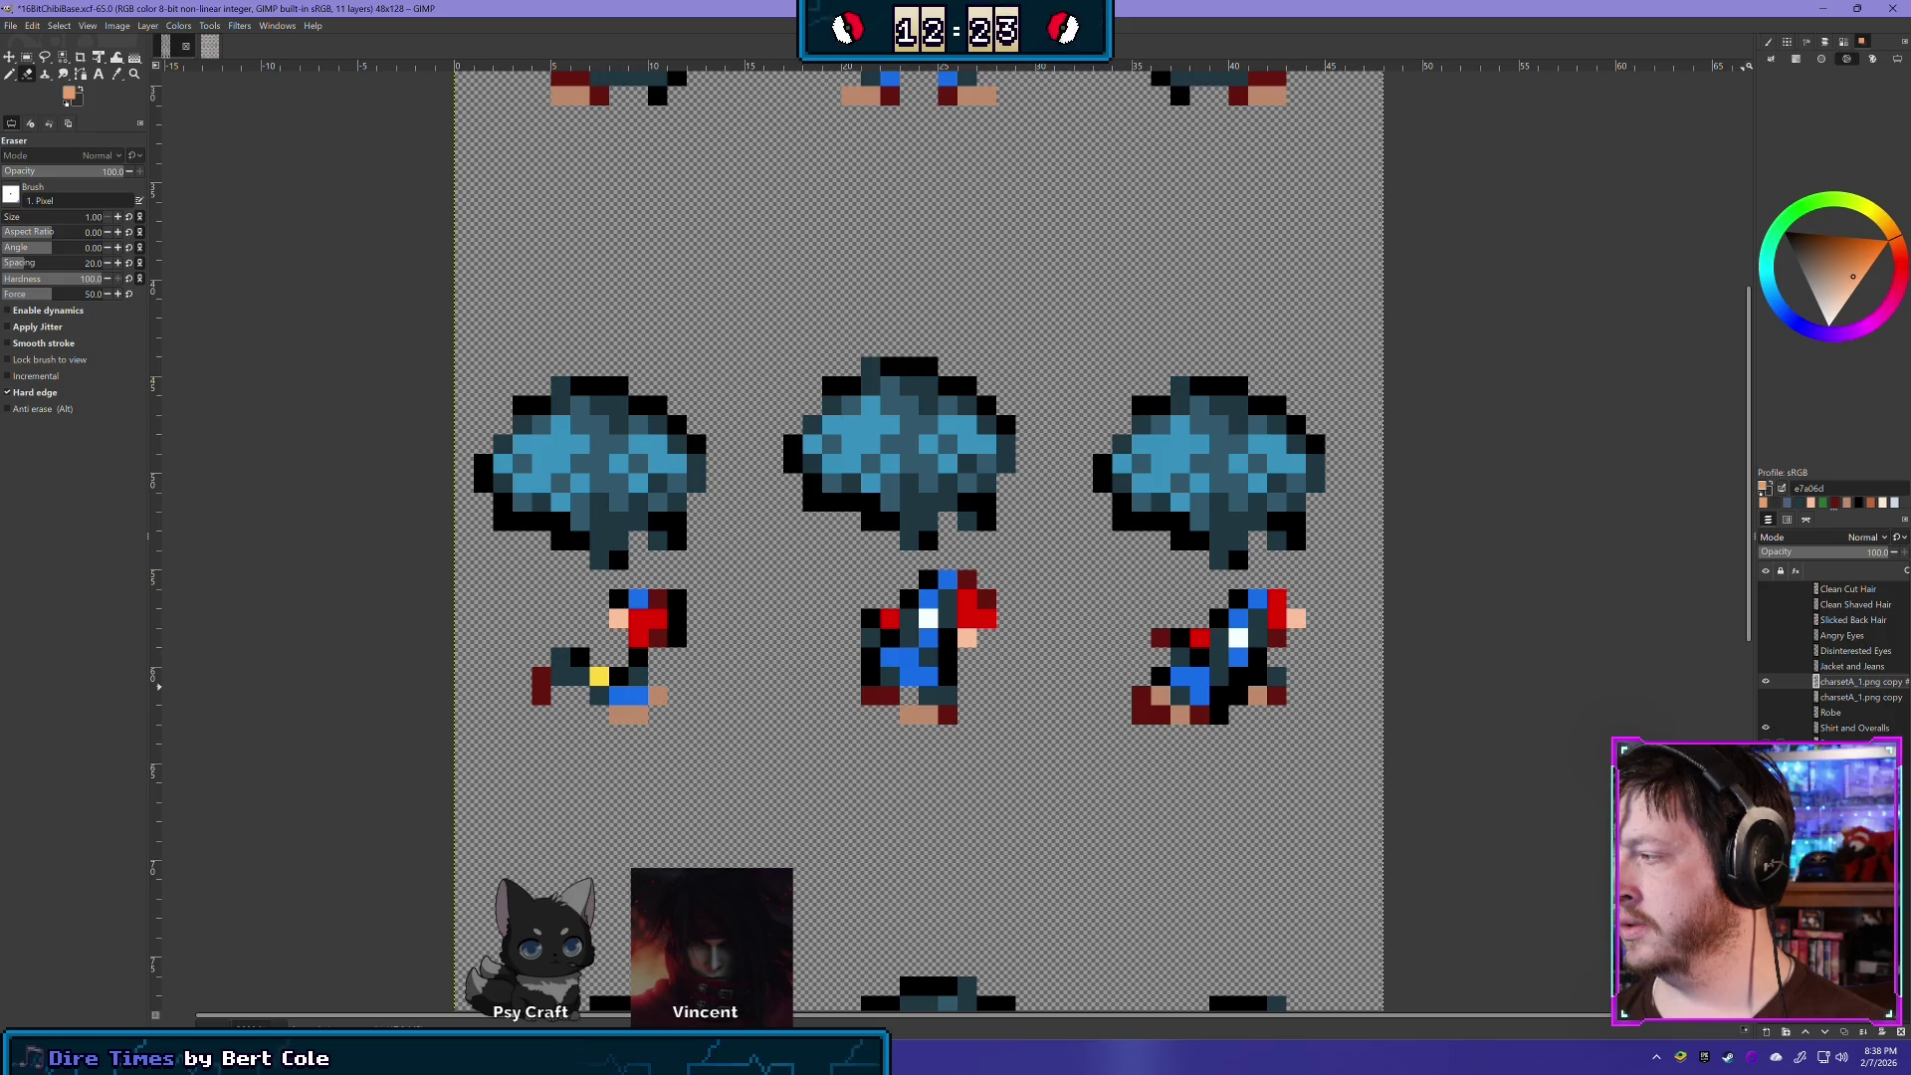
left_click(1766, 744)
left_click(1766, 743)
left_click(1766, 743)
left_click(1765, 743)
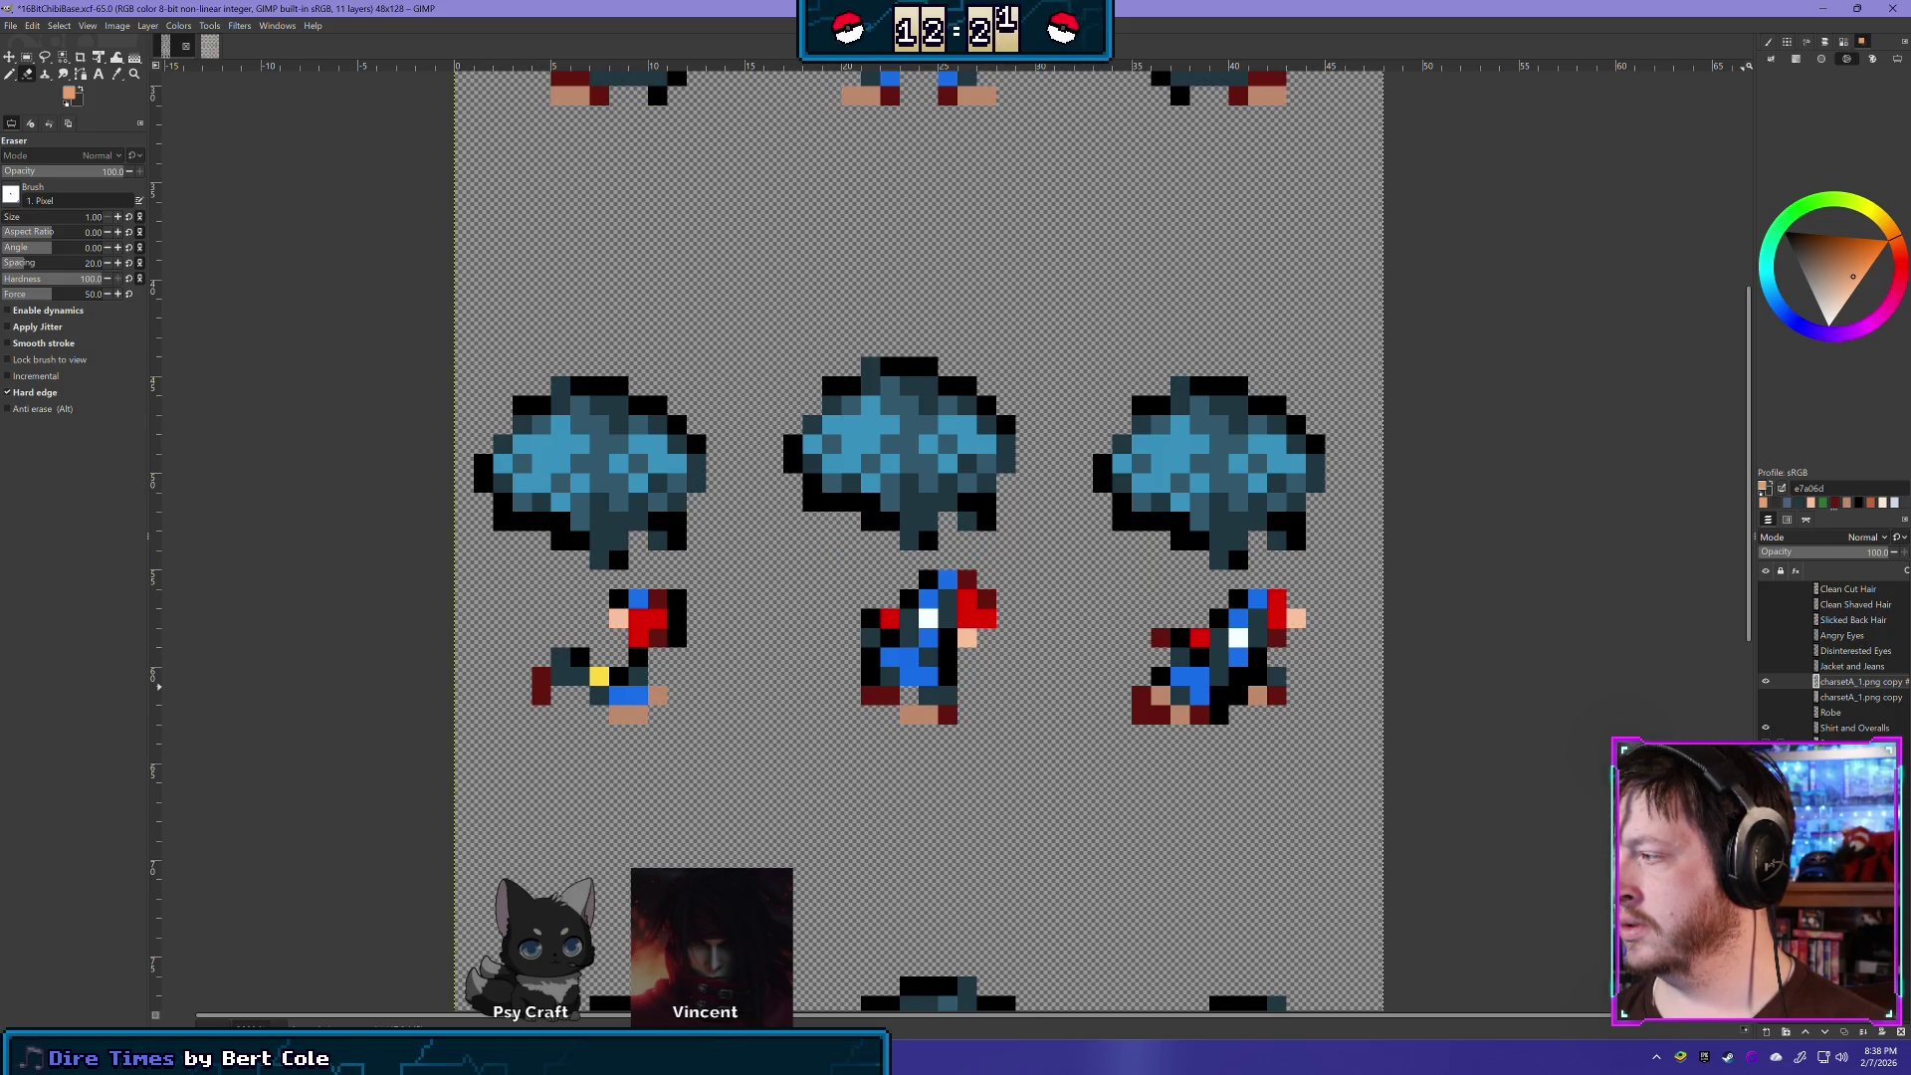
left_click(1766, 728)
left_click(1765, 743)
left_click(1766, 681)
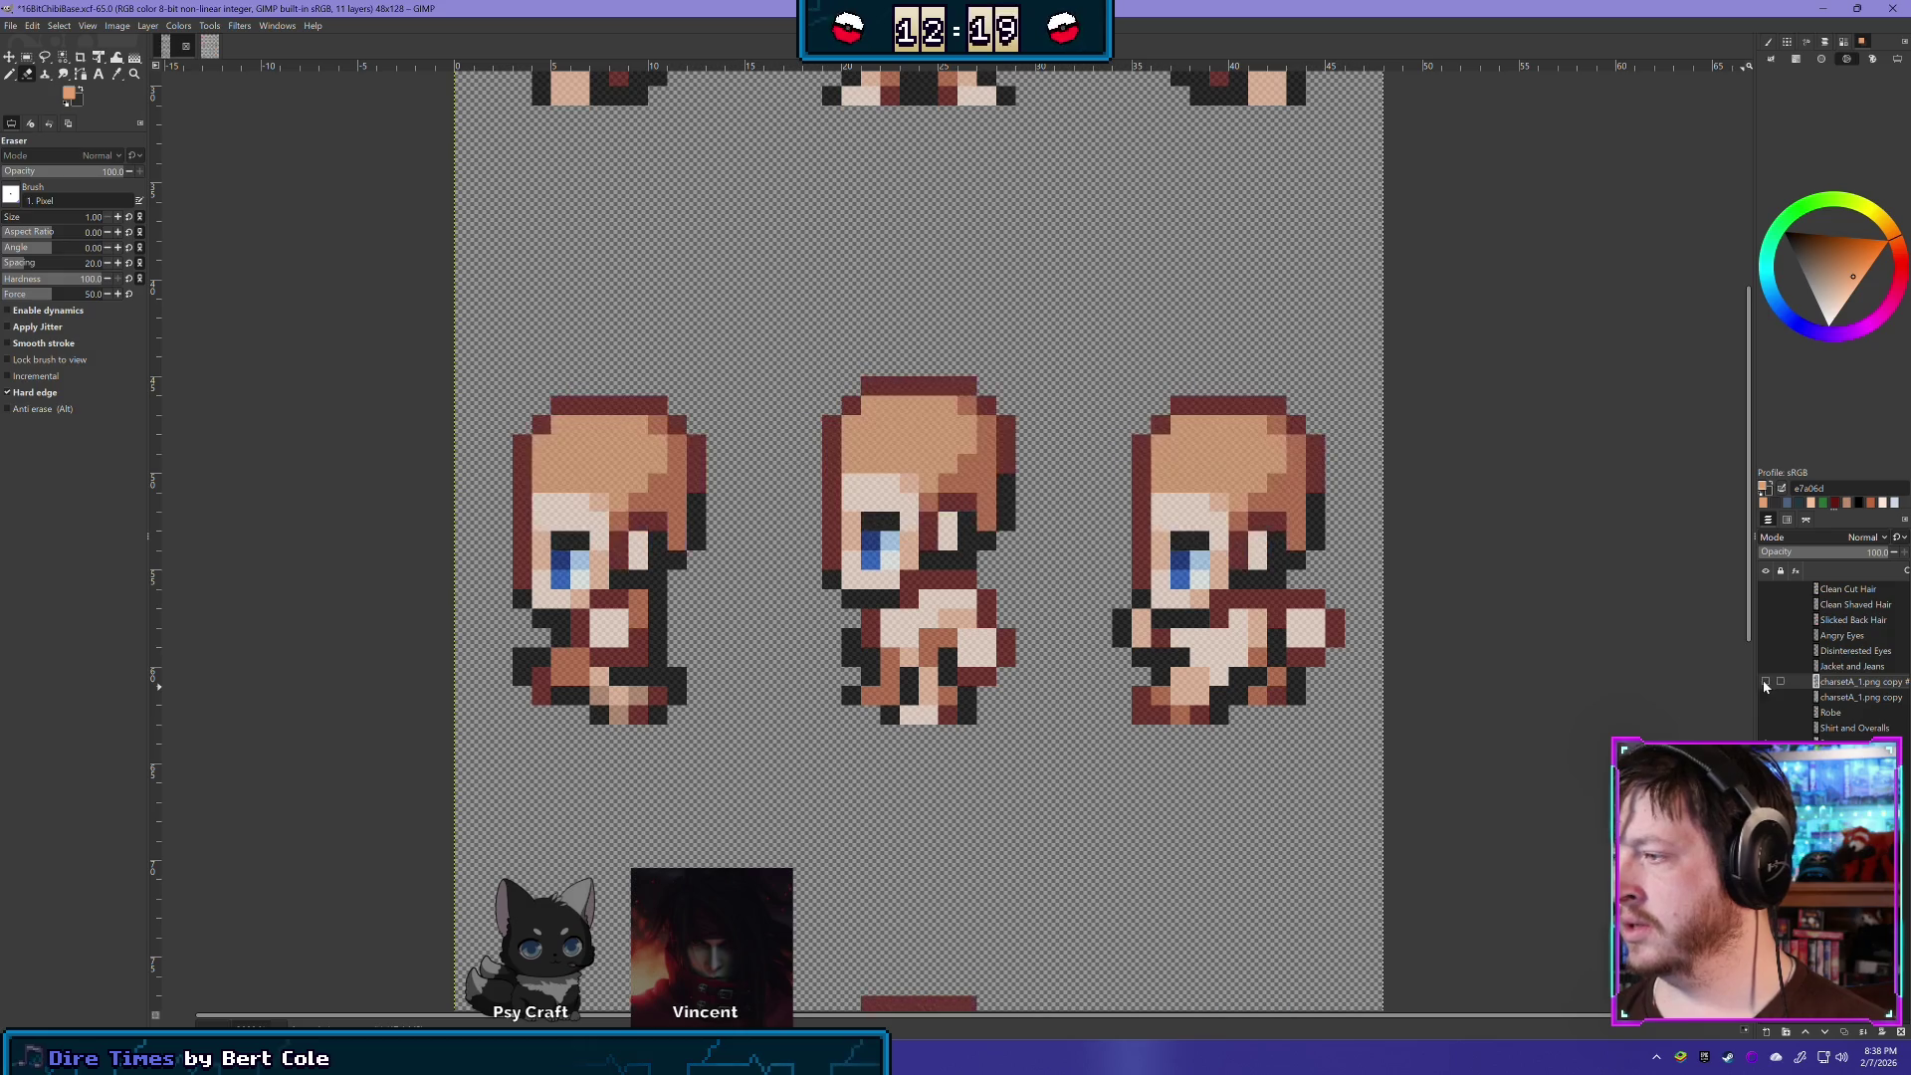
left_click(1766, 683)
left_click(1766, 743)
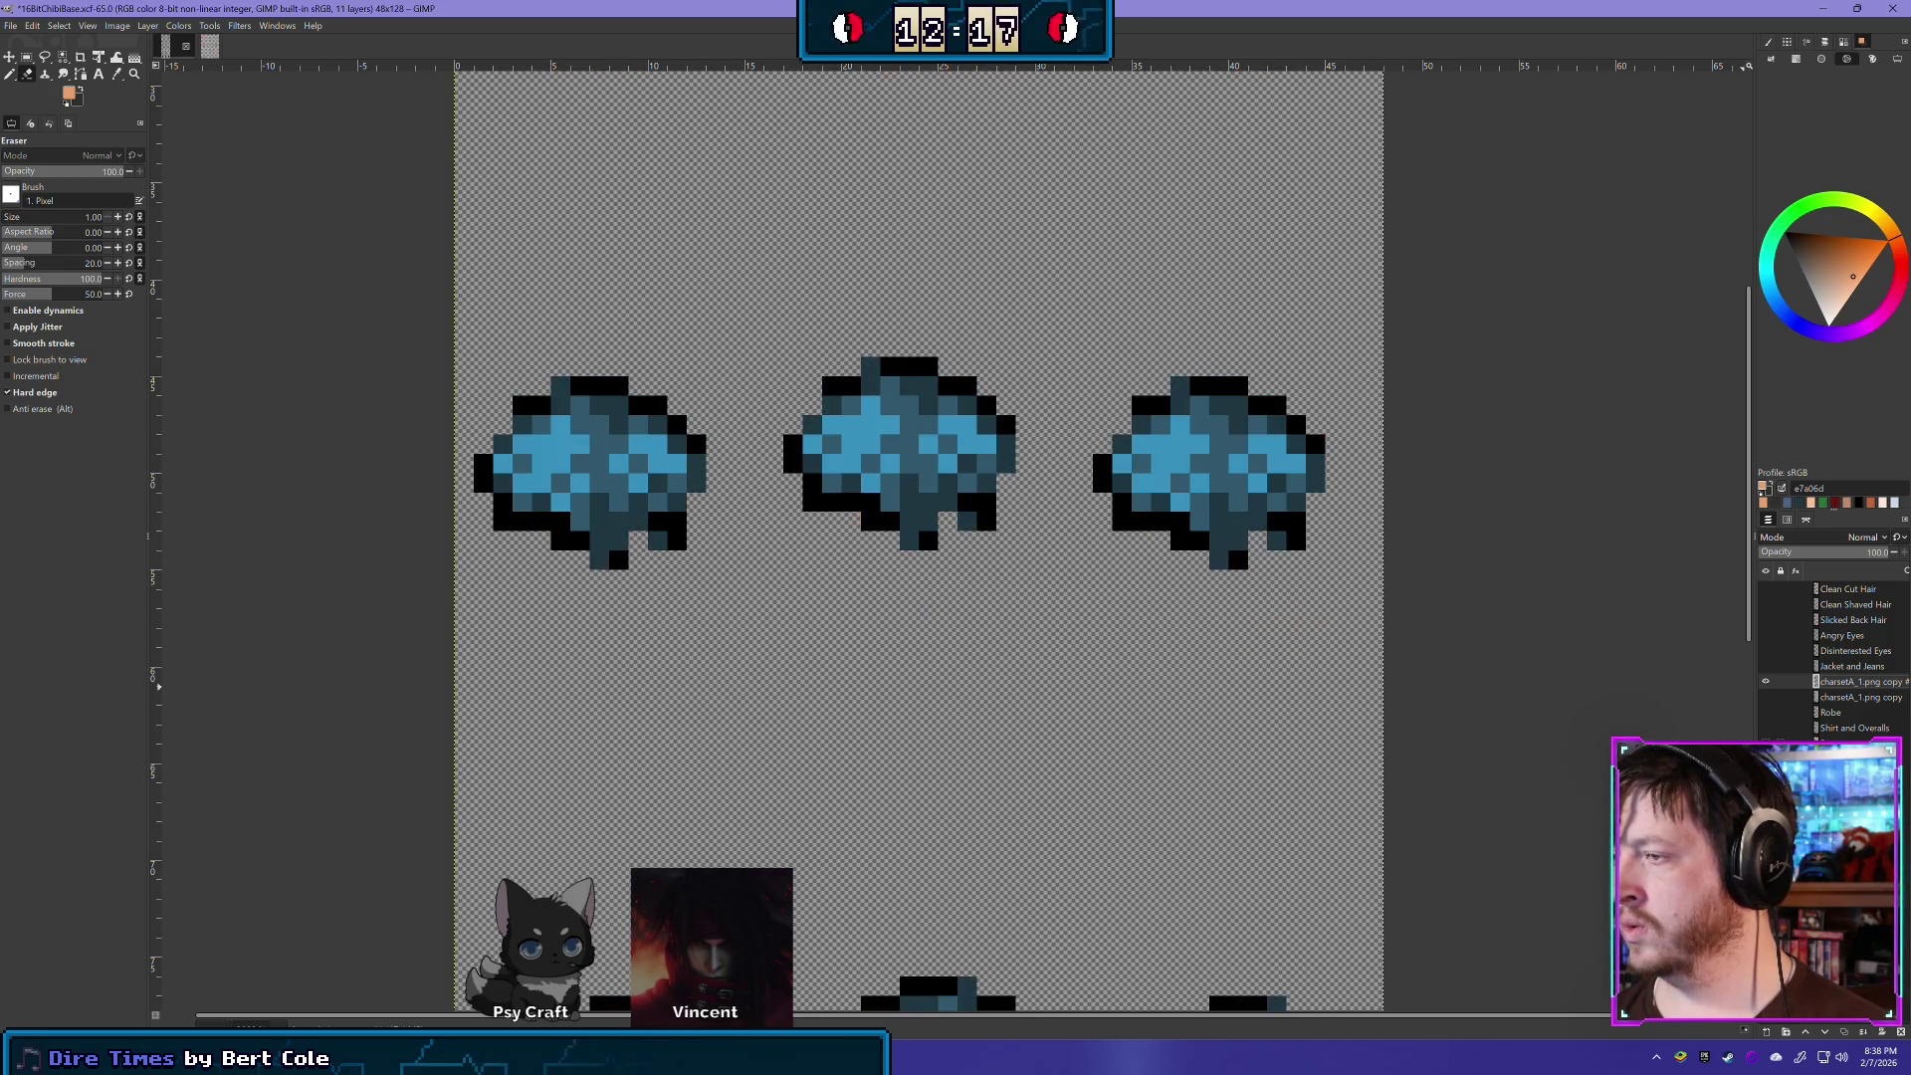
left_click(1766, 744)
scroll(1025, 221, "up", 1)
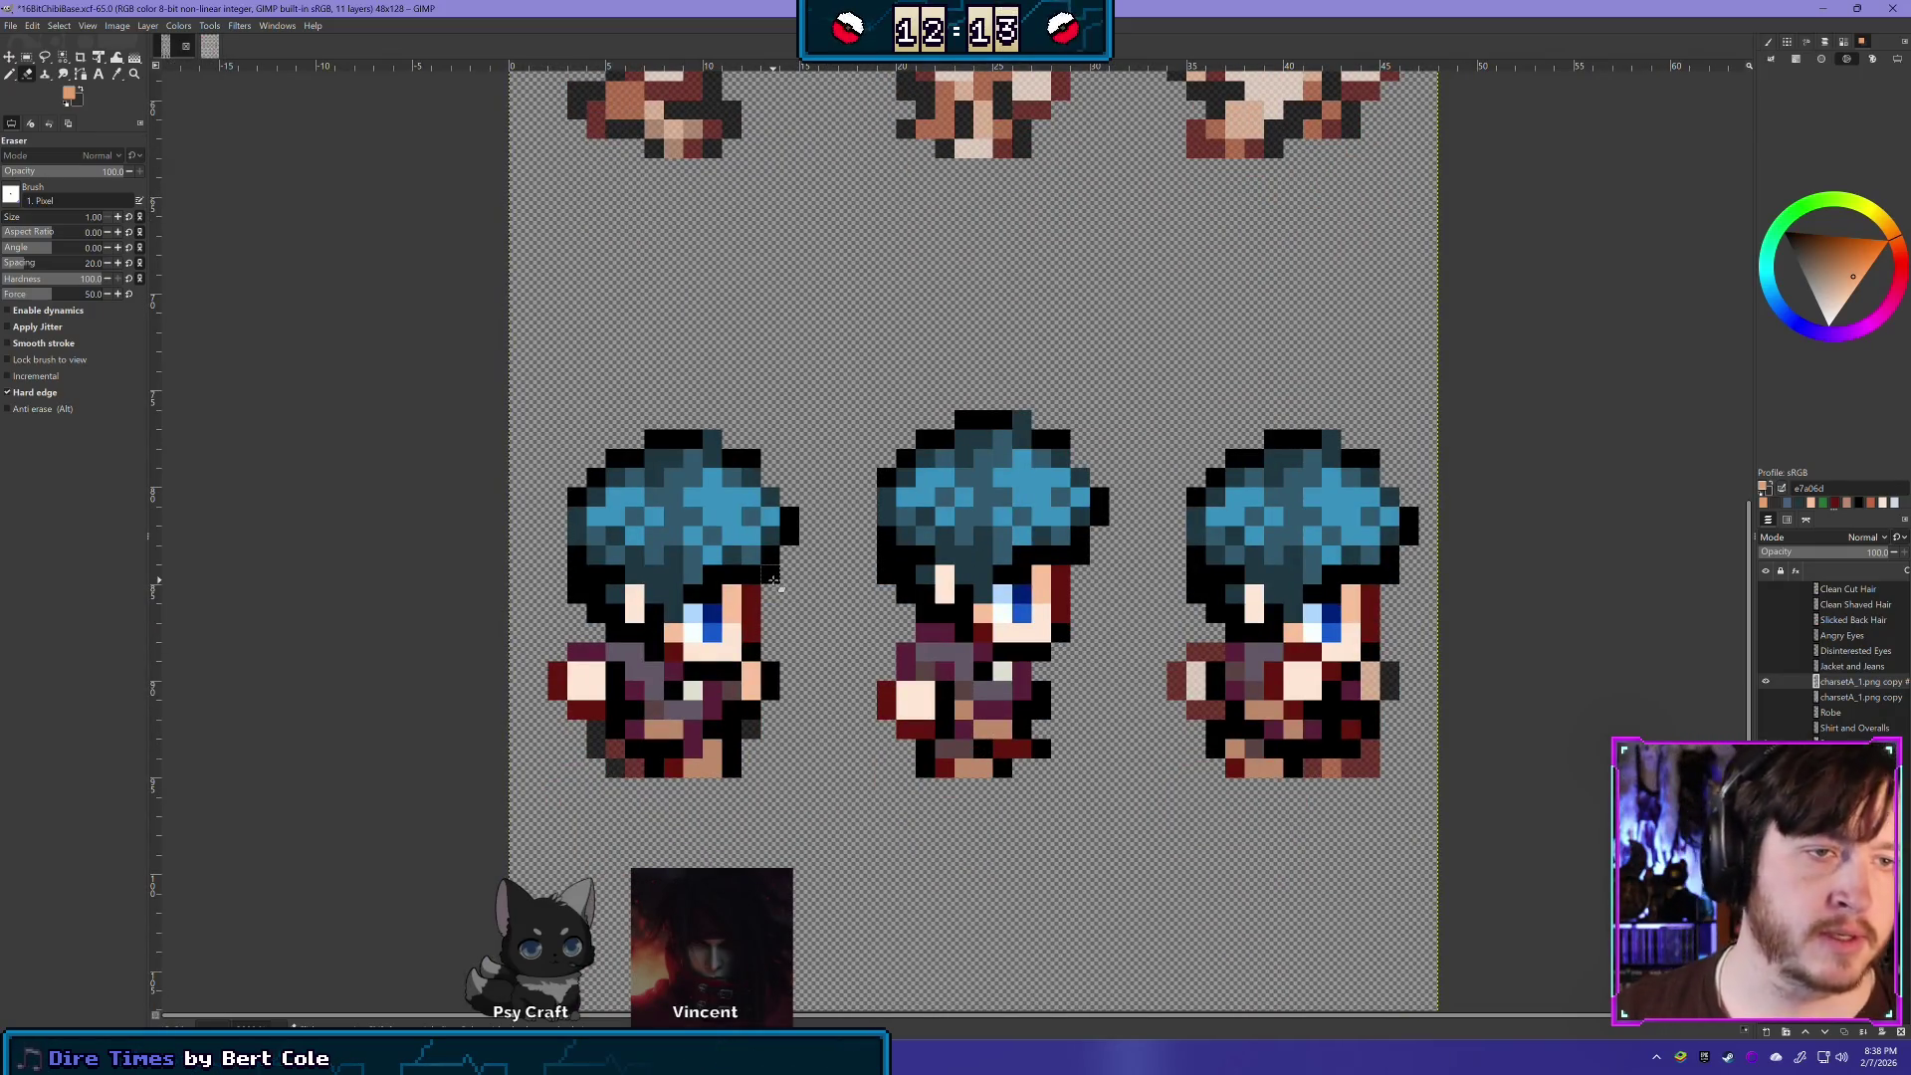
- Erase the left sprite's lower body and arm, and the middle sprite's legs and hand
scroll(741, 746, "down", 1)
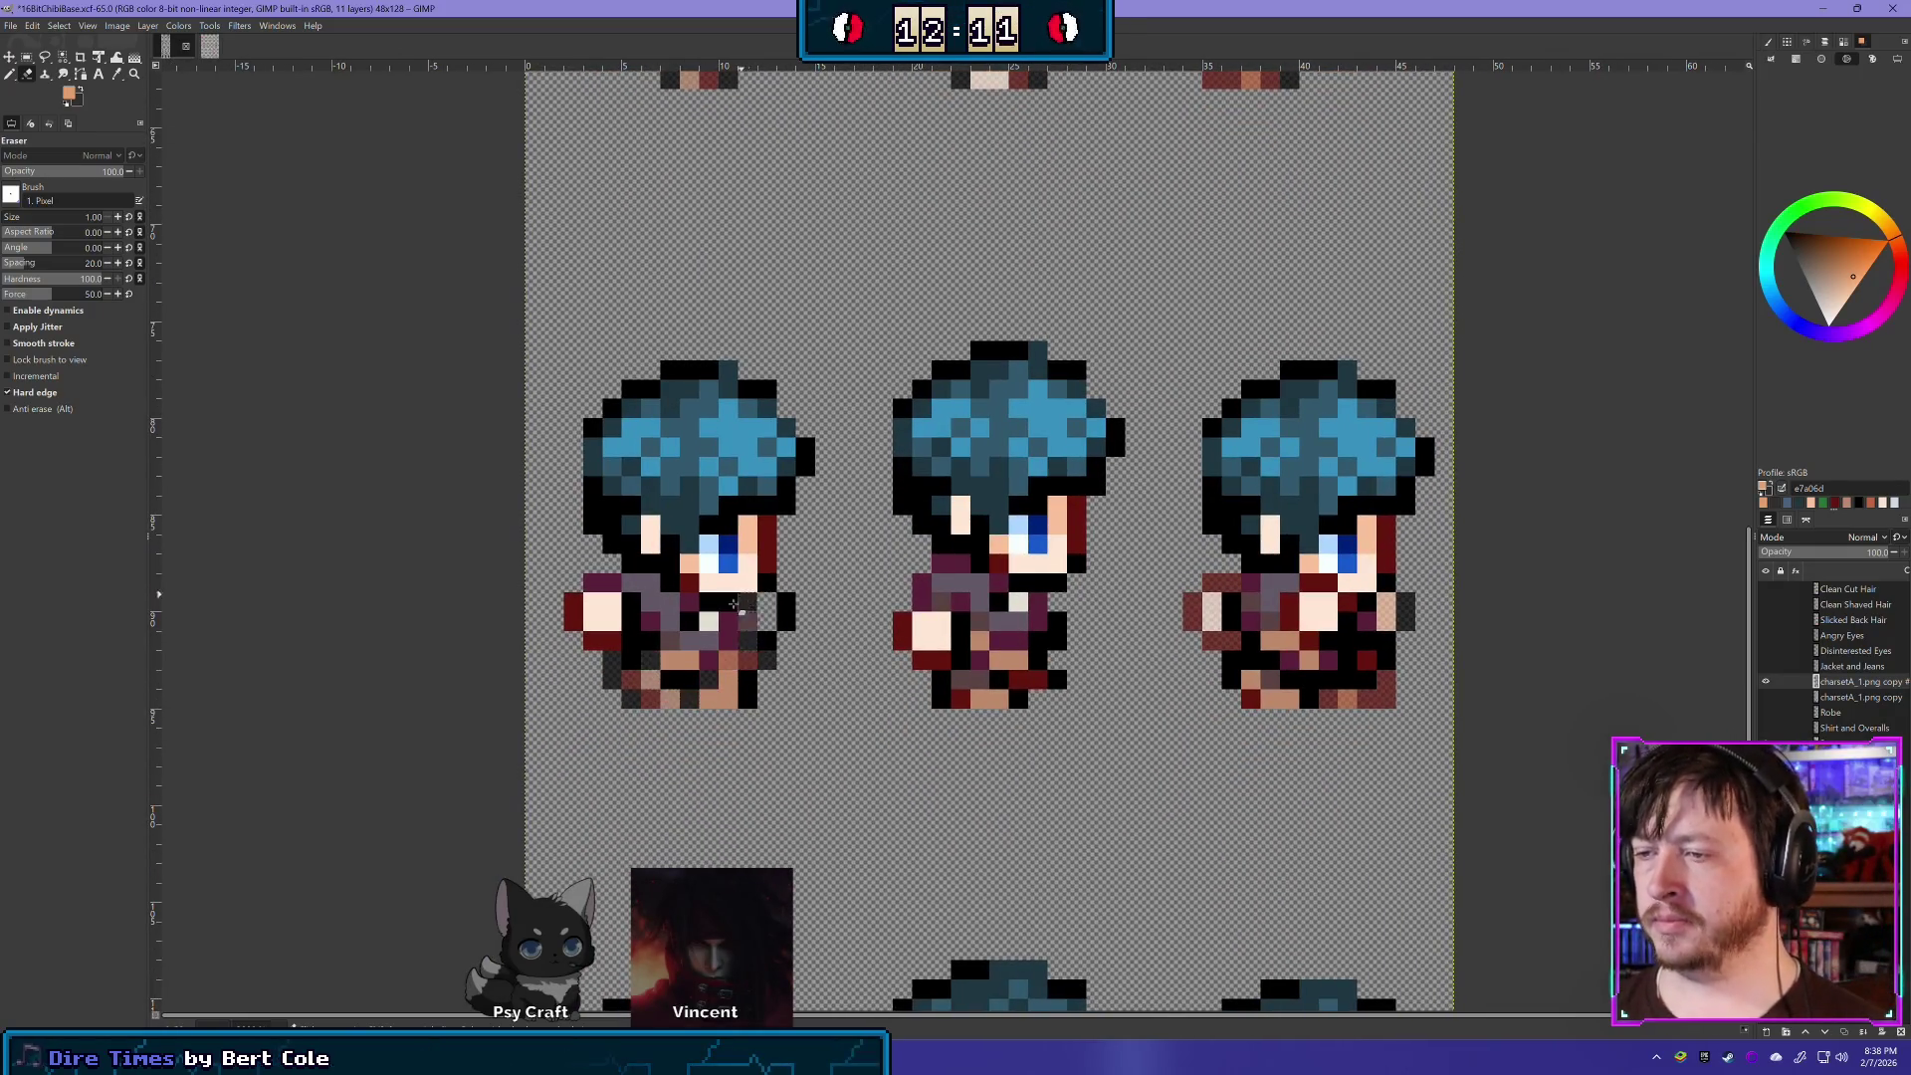
mouse_move(697, 640)
left_mouse_down()
mouse_move(657, 672)
mouse_move(617, 609)
mouse_move(601, 636)
mouse_move(585, 602)
mouse_move(778, 603)
mouse_move(767, 532)
mouse_move(764, 552)
mouse_move(724, 554)
left_mouse_up()
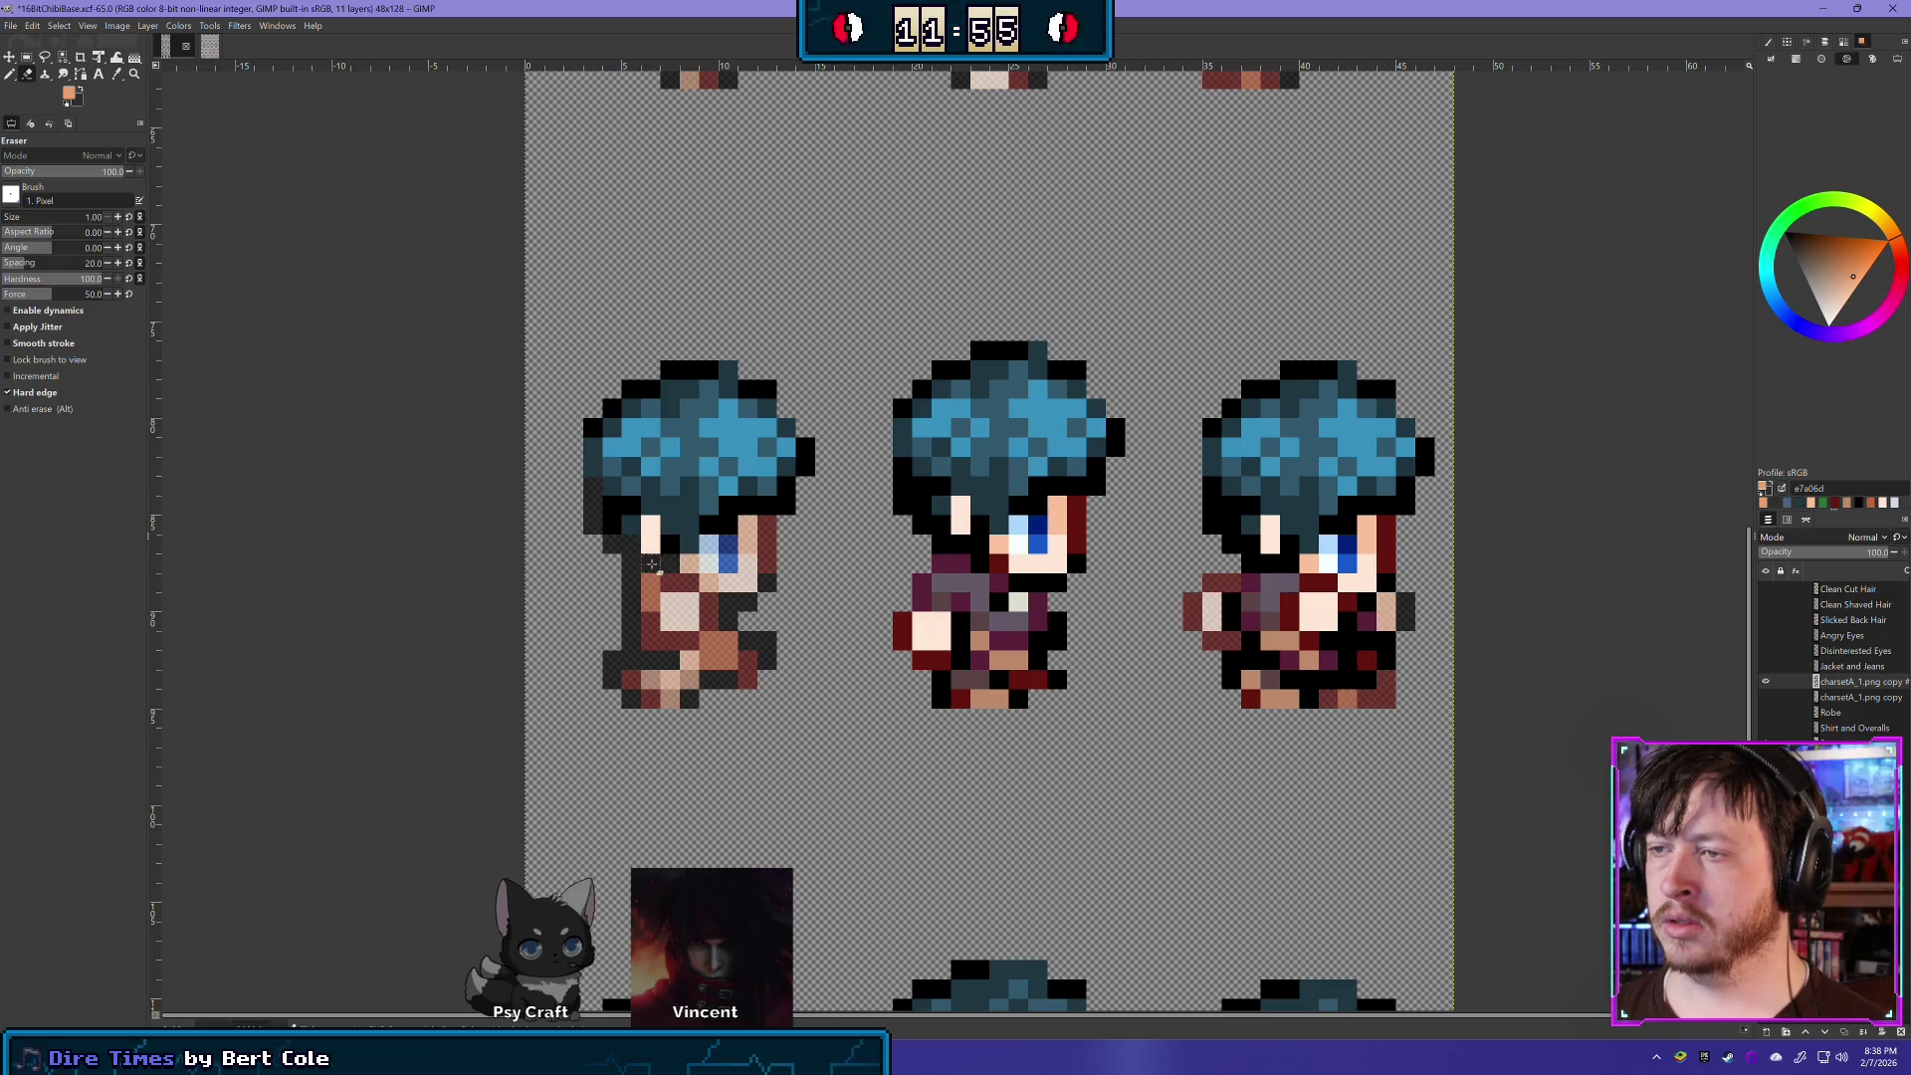
scroll(723, 652, "right", 2)
scroll(723, 652, "down", 1)
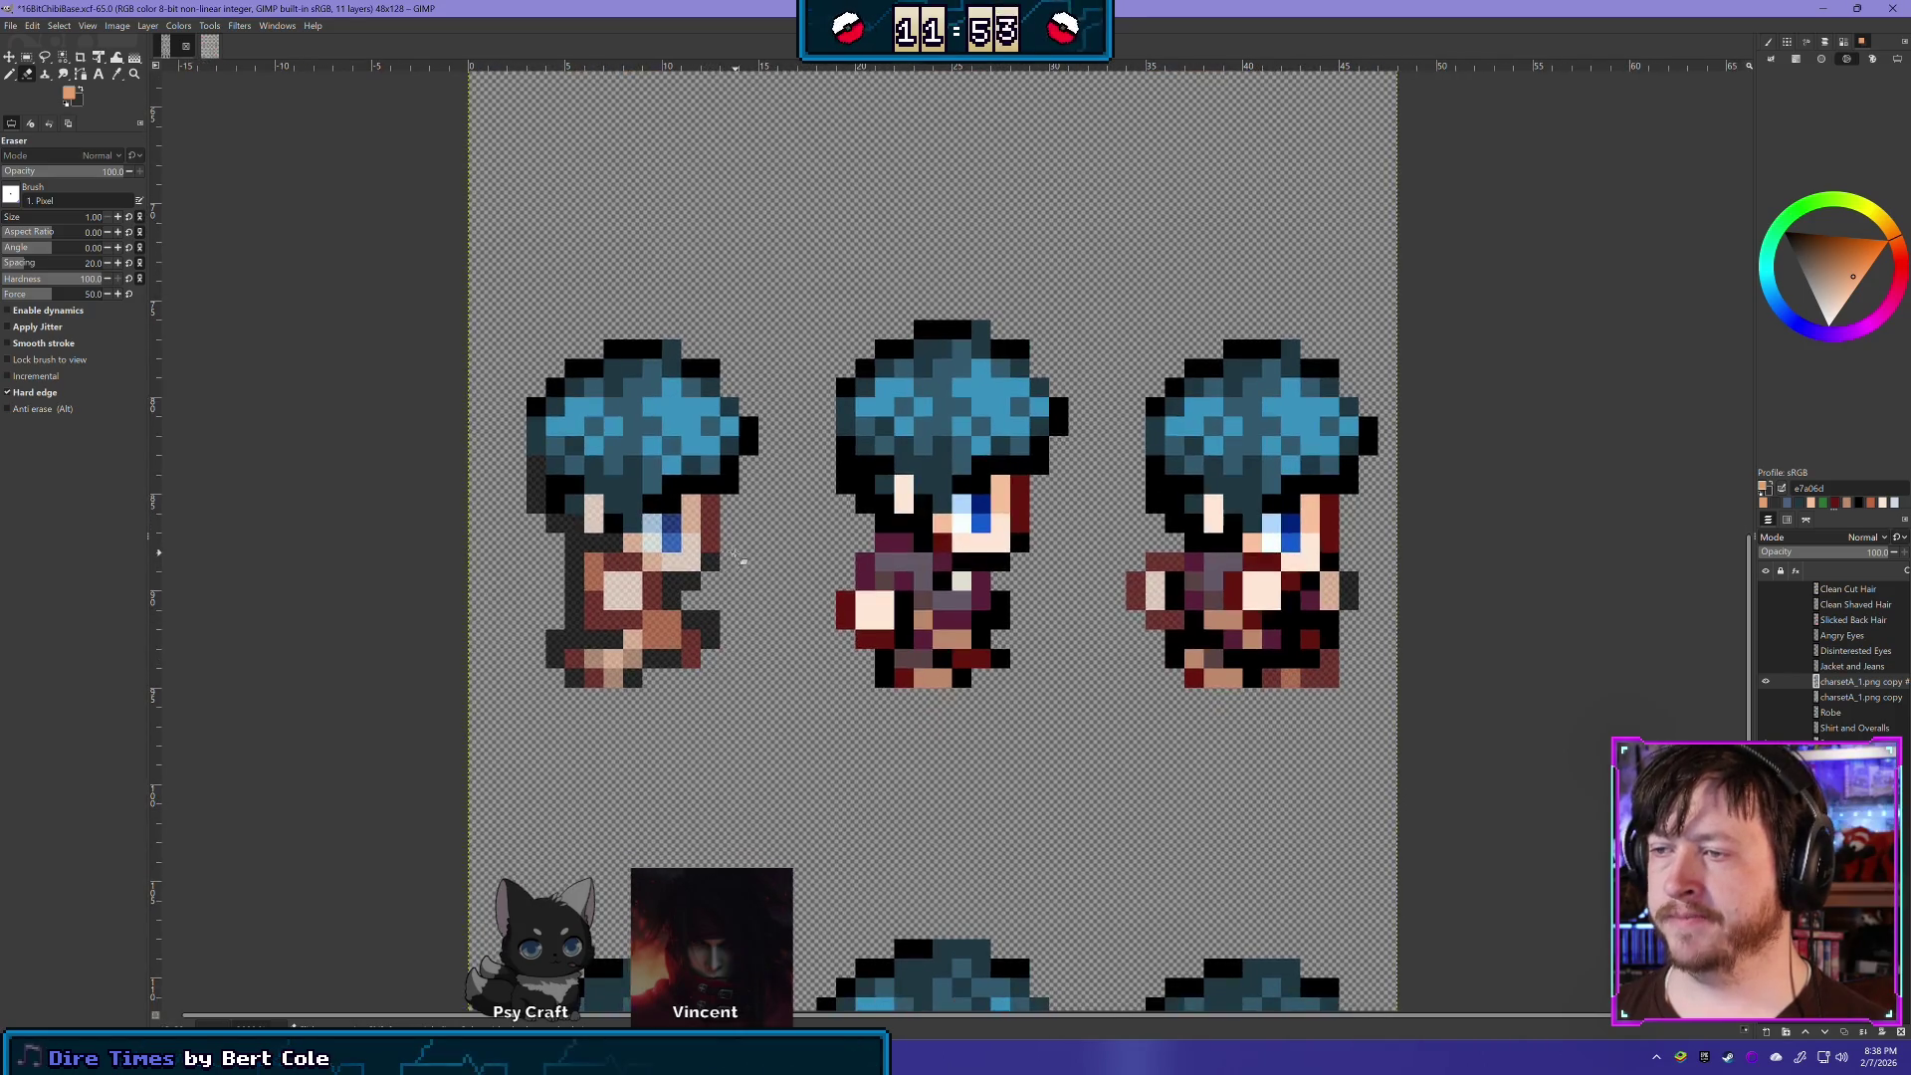
mouse_move(957, 657)
left_mouse_down()
mouse_move(925, 669)
mouse_move(983, 660)
left_mouse_up()
mouse_move(896, 612)
left_mouse_down()
mouse_move(854, 605)
mouse_move(968, 623)
mouse_move(980, 582)
mouse_move(910, 617)
mouse_move(1008, 561)
mouse_move(901, 543)
mouse_move(884, 522)
mouse_move(931, 537)
mouse_move(901, 492)
mouse_move(871, 506)
mouse_move(851, 488)
left_mouse_up()
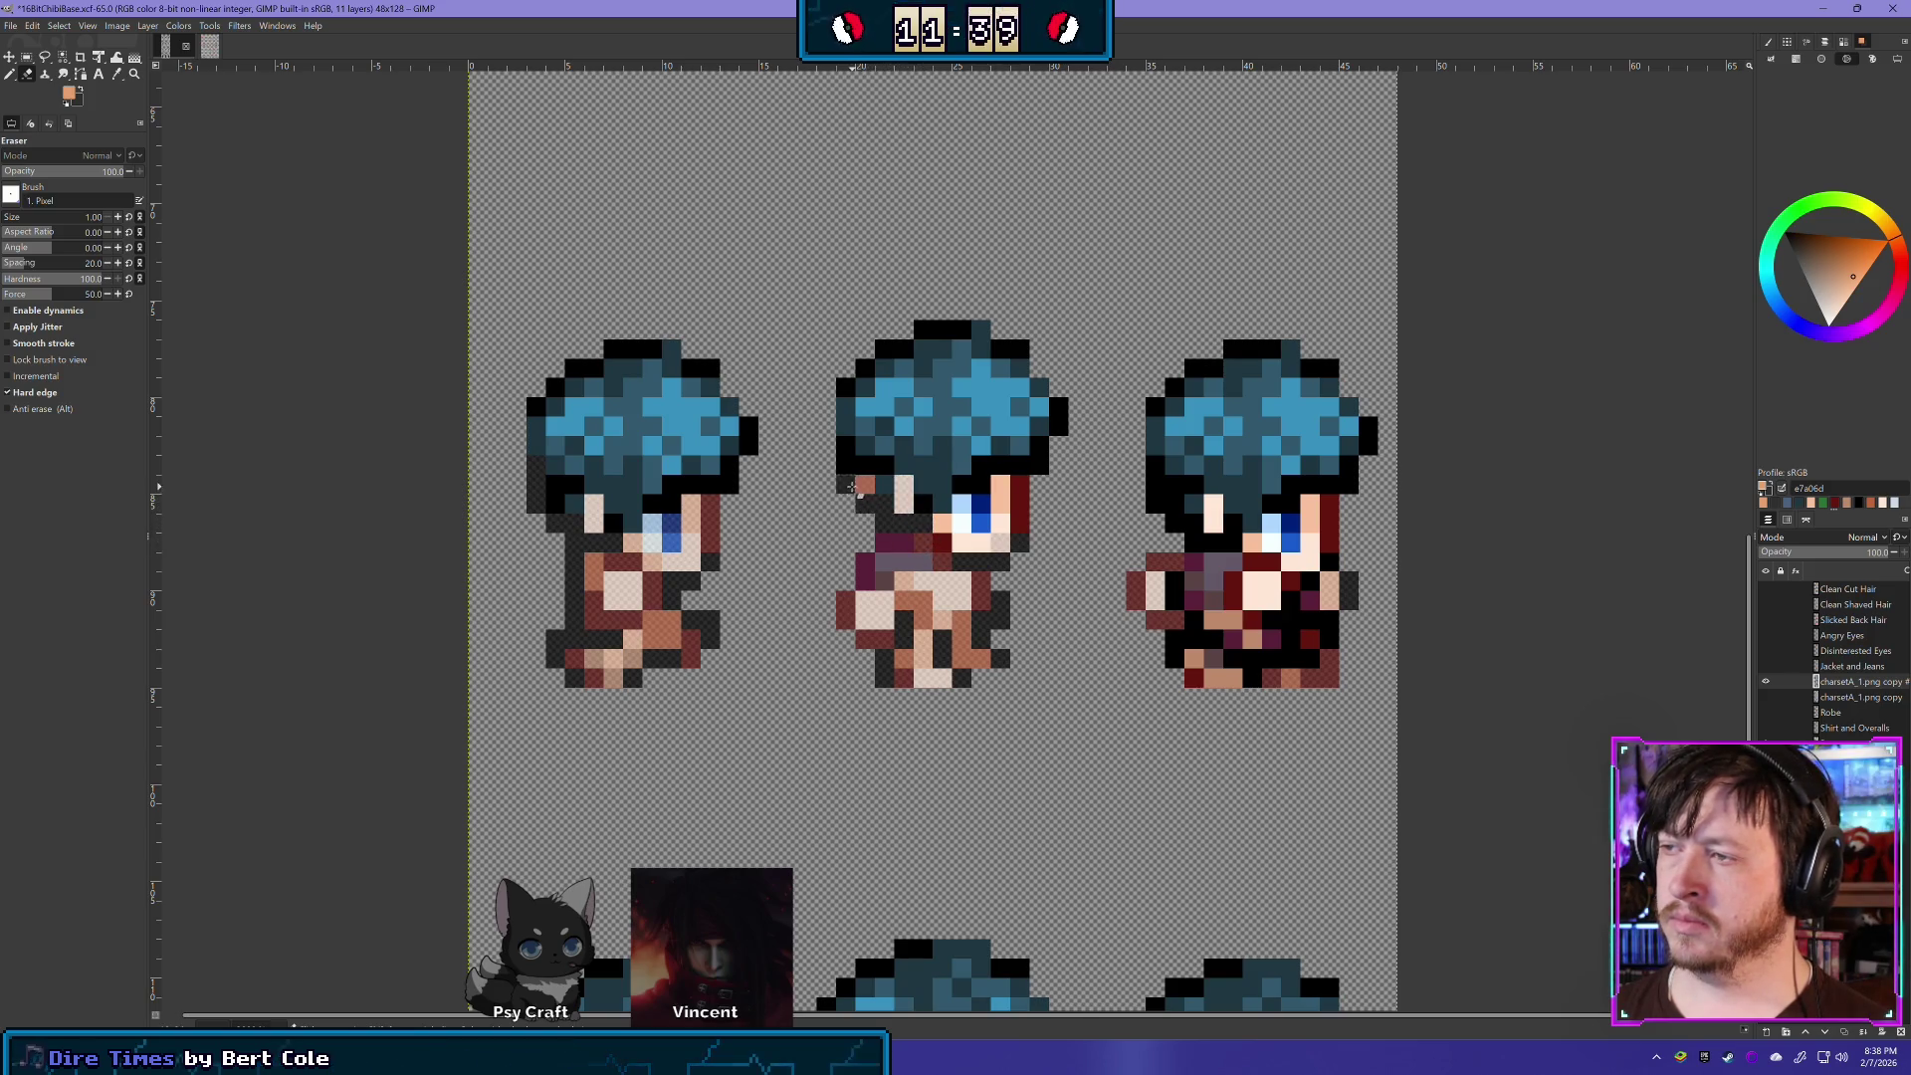
- Undo a stray hair erase, clear the middle sprite's face and chest and the right sprite's body, then delete
key("ctrl+z")
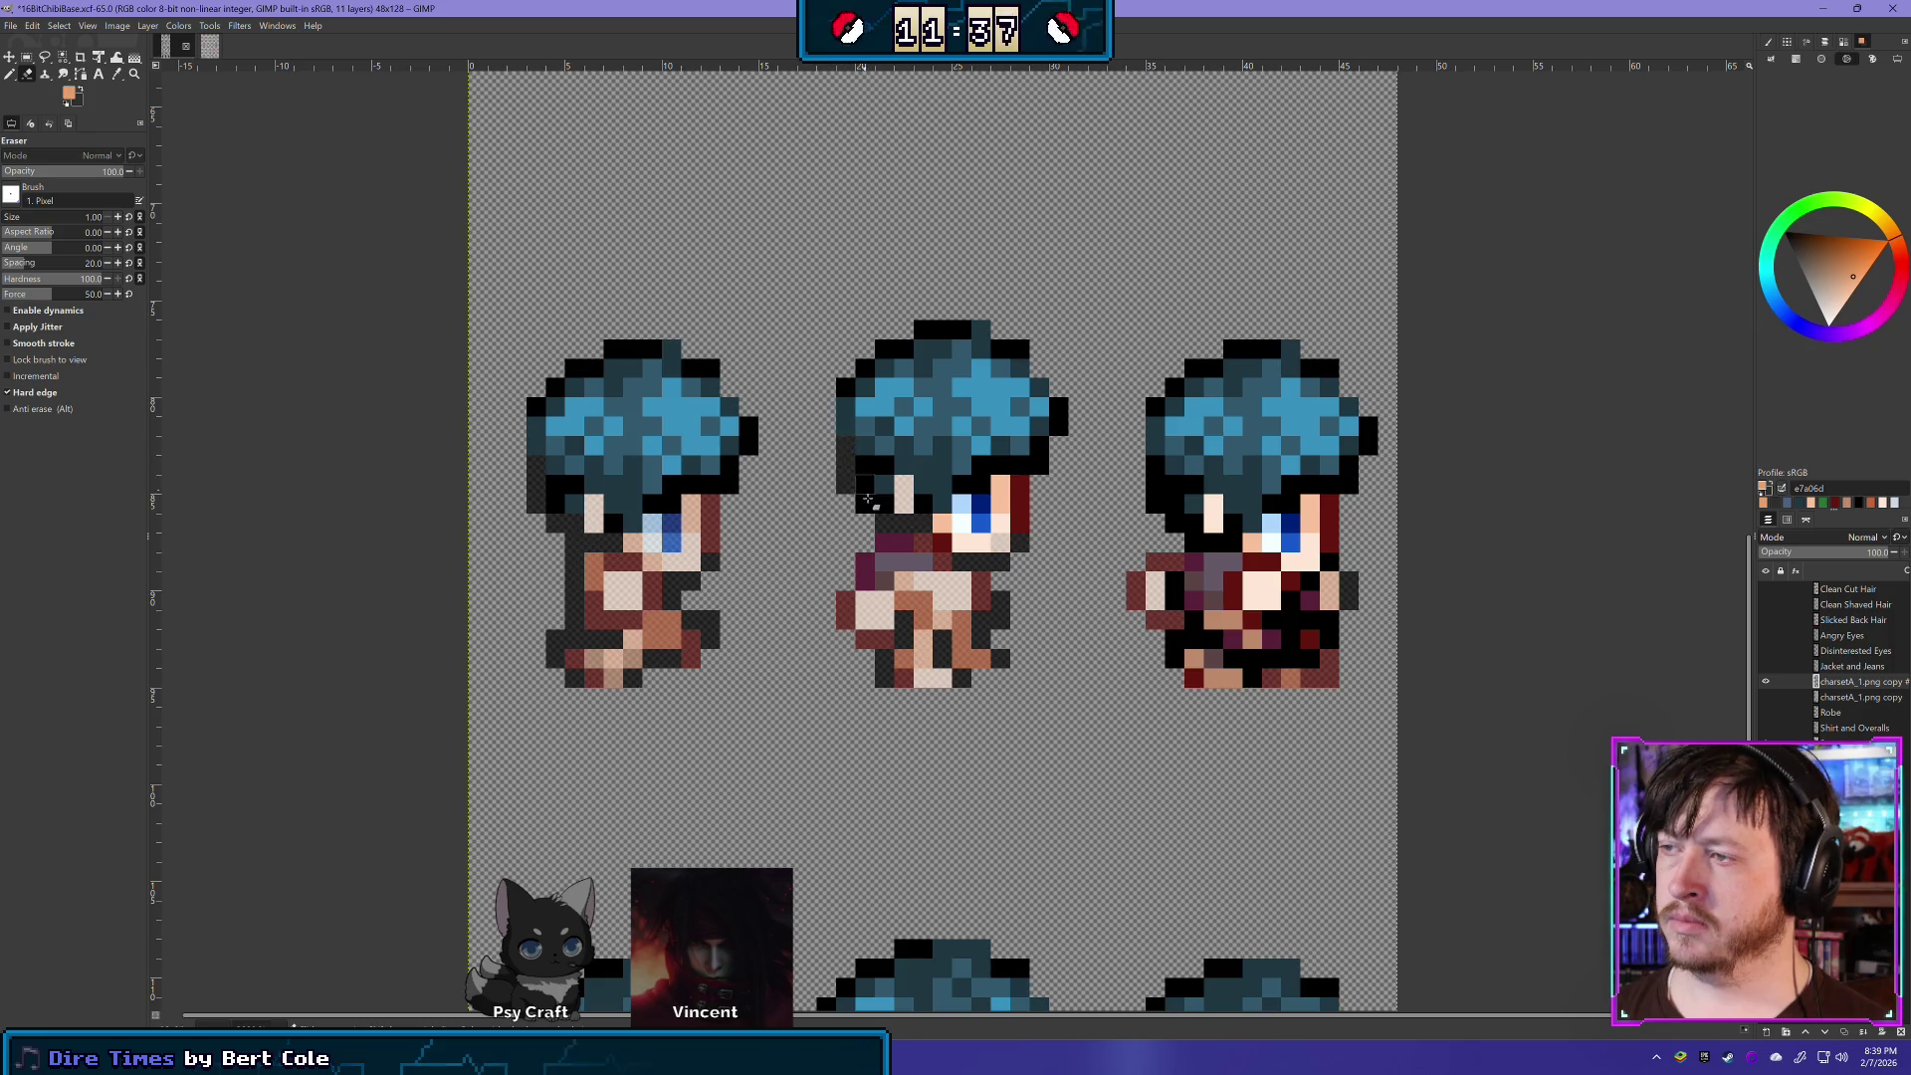
mouse_move(925, 510)
left_mouse_down()
mouse_move(950, 532)
mouse_move(1017, 504)
mouse_move(960, 543)
left_mouse_up()
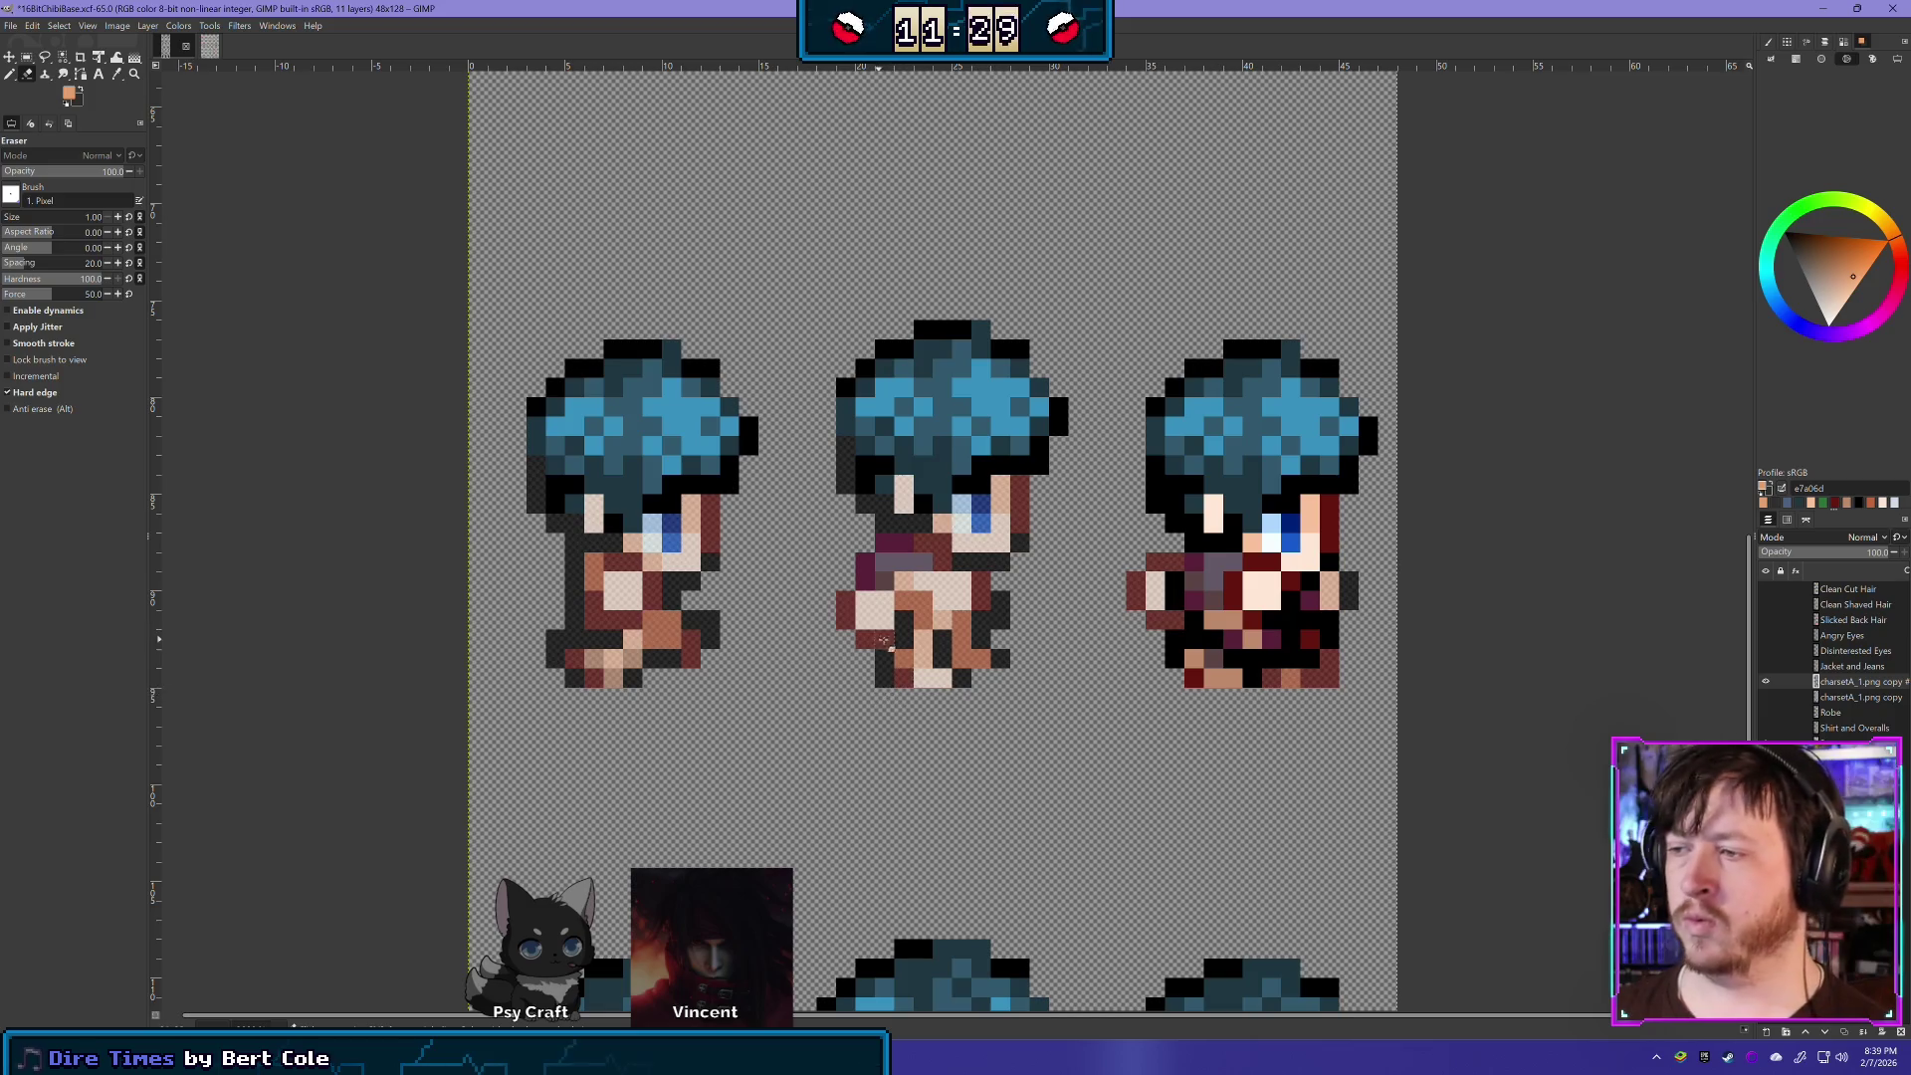
mouse_move(1005, 557)
left_mouse_down()
mouse_move(886, 553)
mouse_move(874, 577)
mouse_move(904, 541)
left_mouse_up()
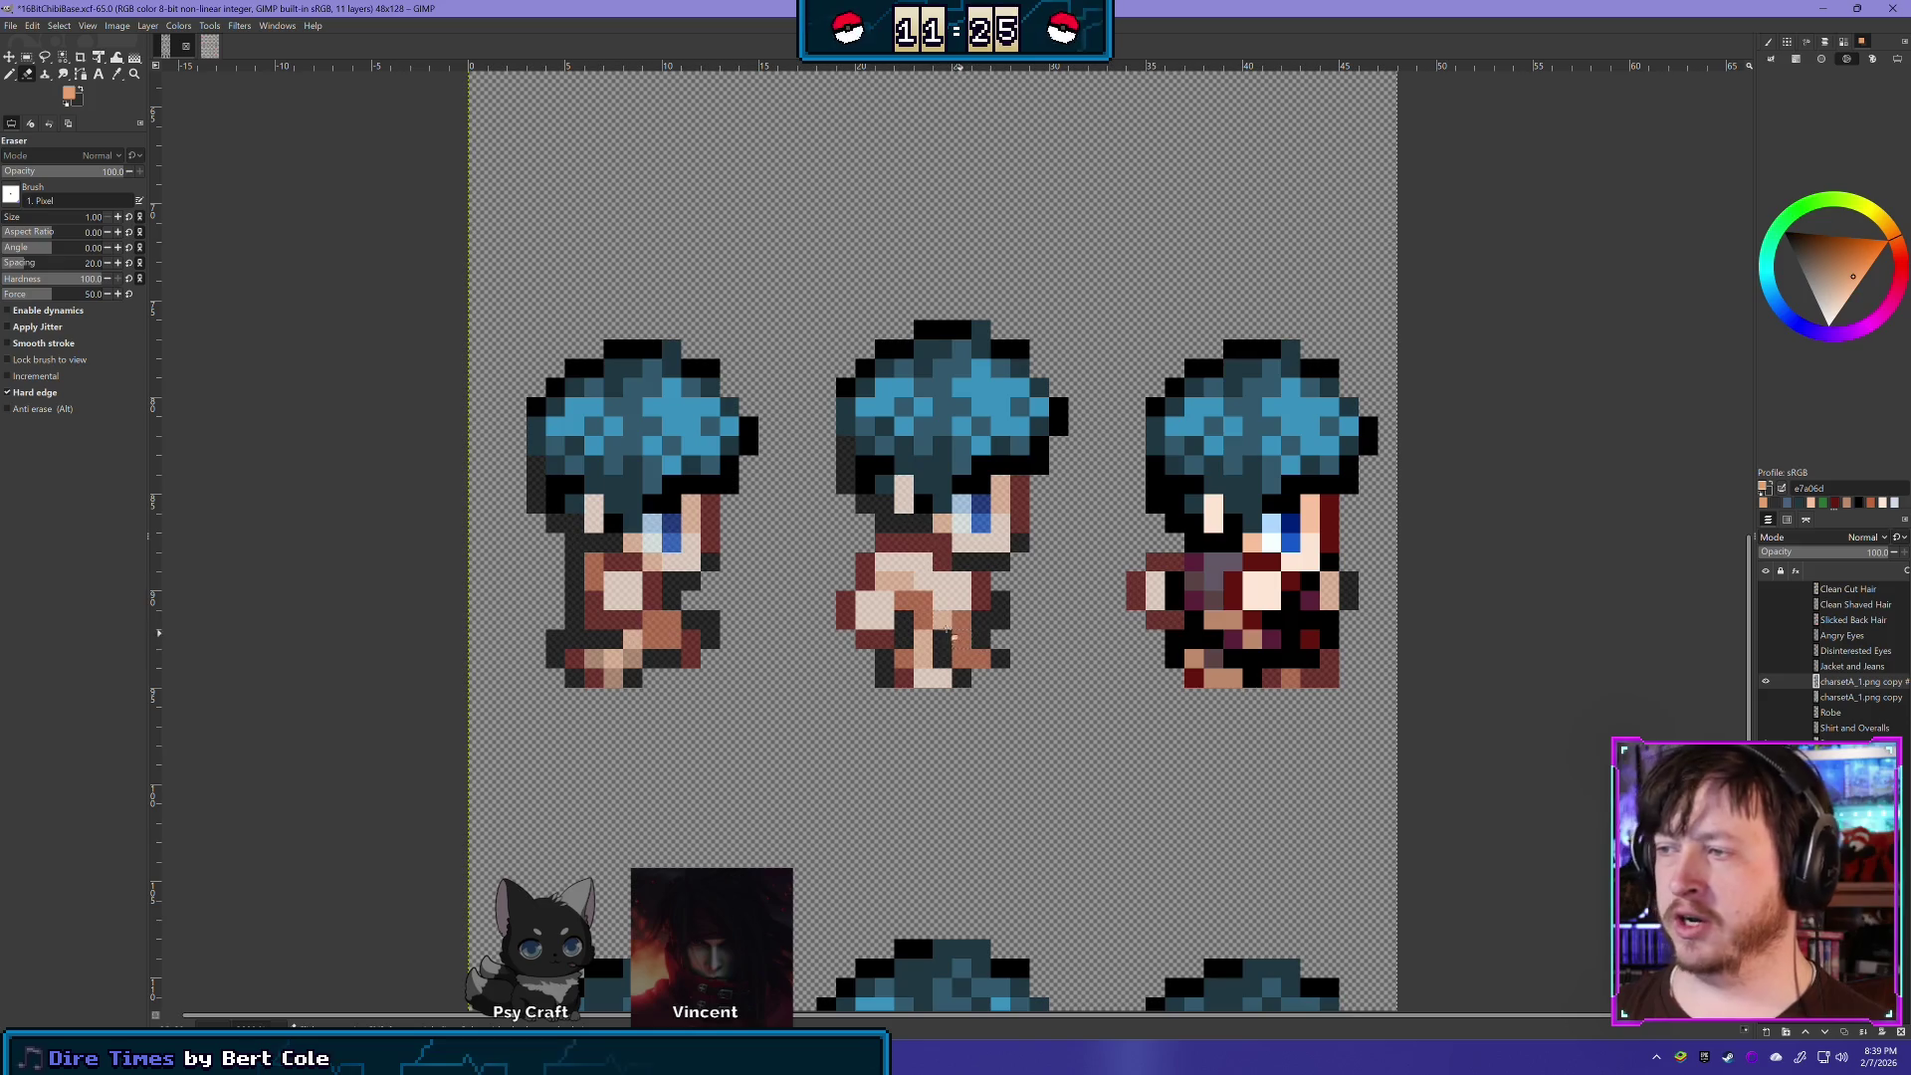
mouse_move(1184, 565)
left_mouse_down()
mouse_move(1162, 615)
mouse_move(1229, 617)
mouse_move(1194, 657)
mouse_move(1294, 659)
mouse_move(1330, 620)
mouse_move(1286, 617)
mouse_move(1294, 568)
mouse_move(1254, 560)
mouse_move(1228, 597)
mouse_move(1194, 562)
left_mouse_up()
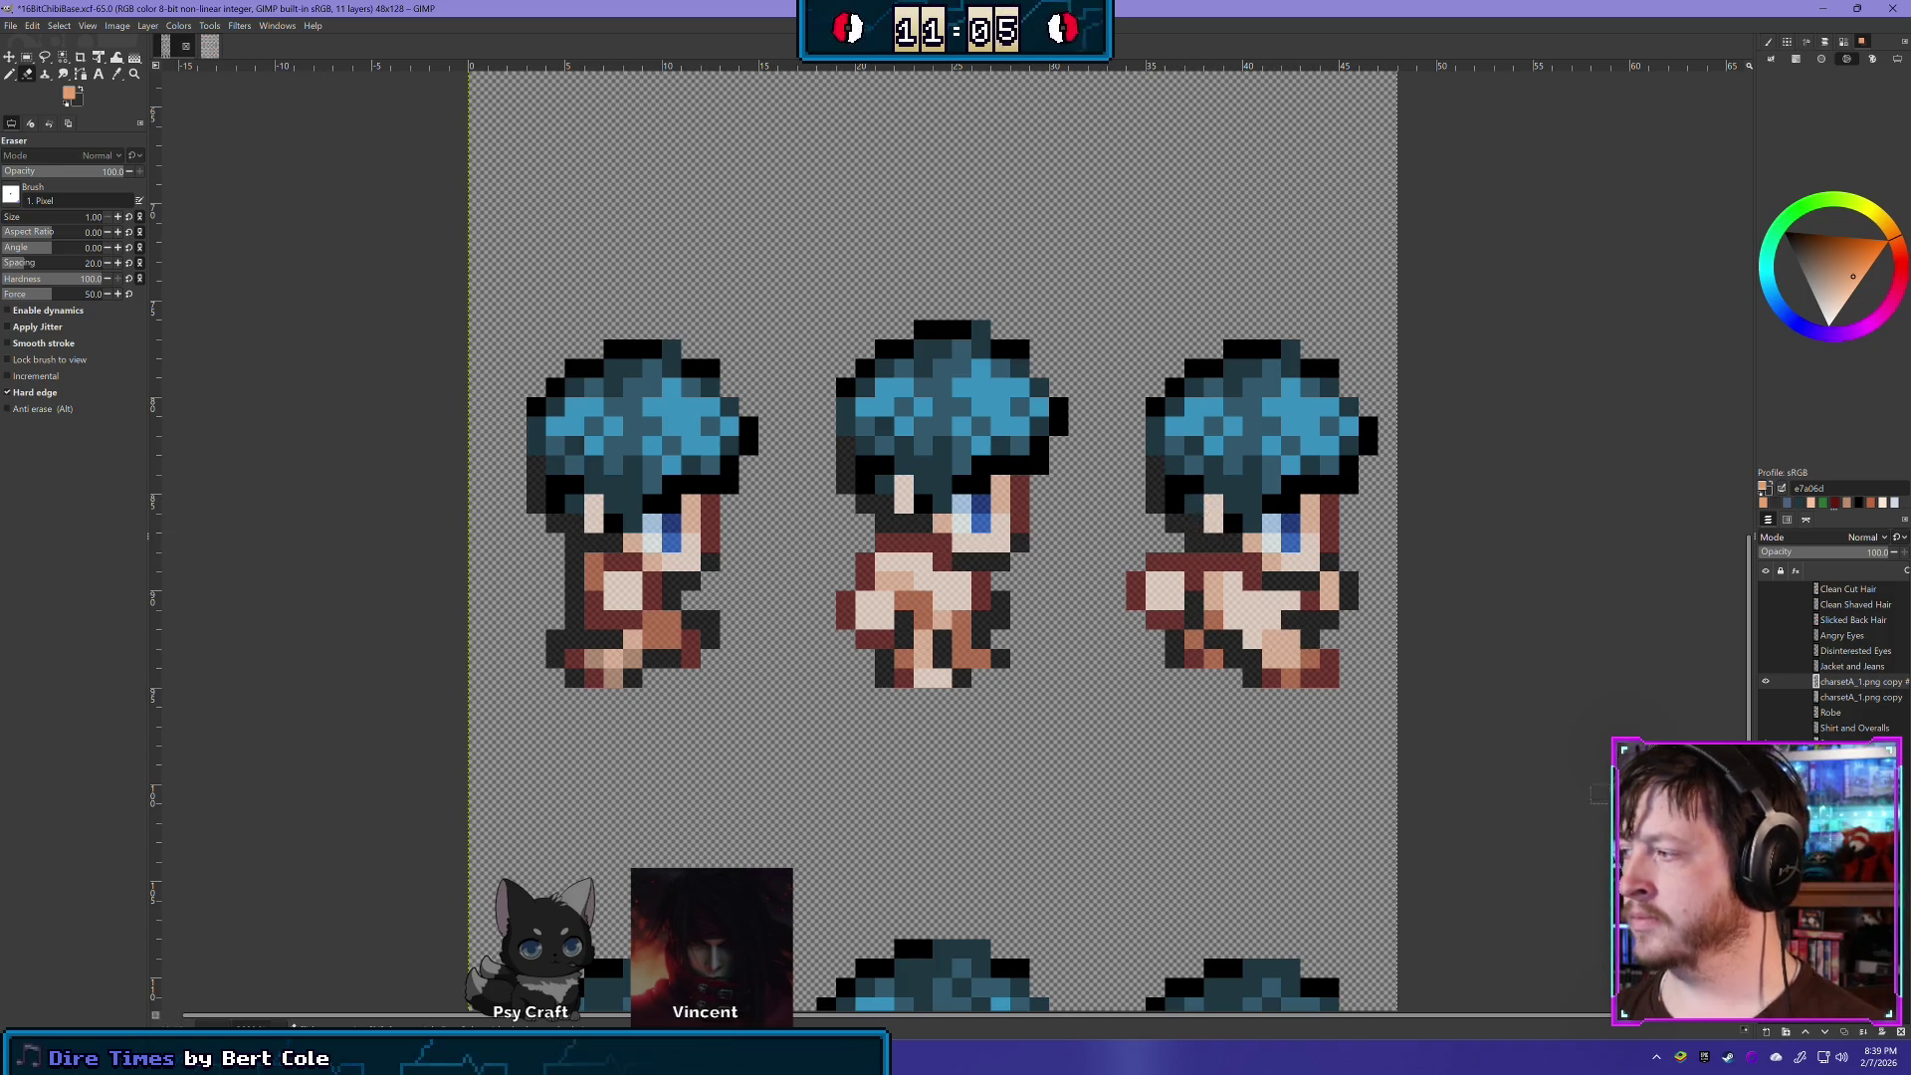
key("Delete")
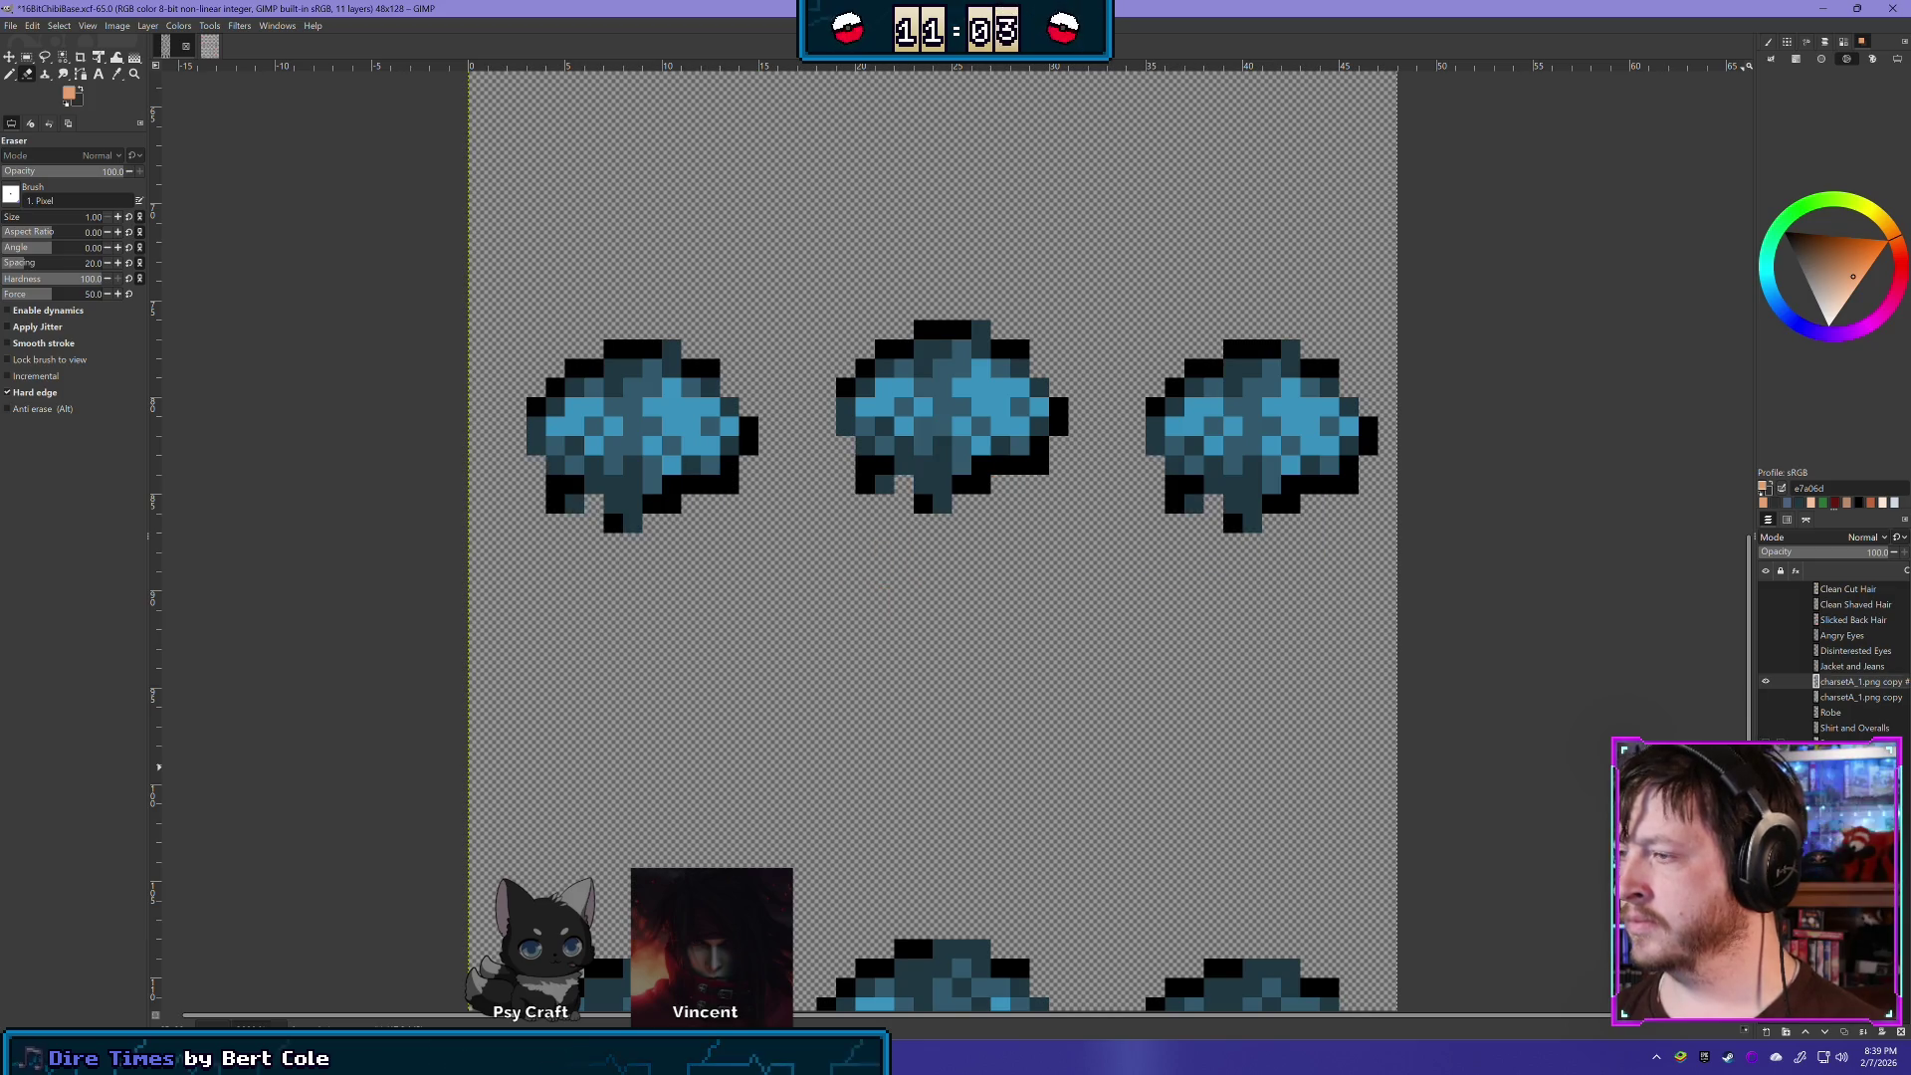
- Undo the deletion, move down to the back-facing row, and undo recent left-sprite edits
key("ctrl+z")
scroll(562, 663, "down", 5)
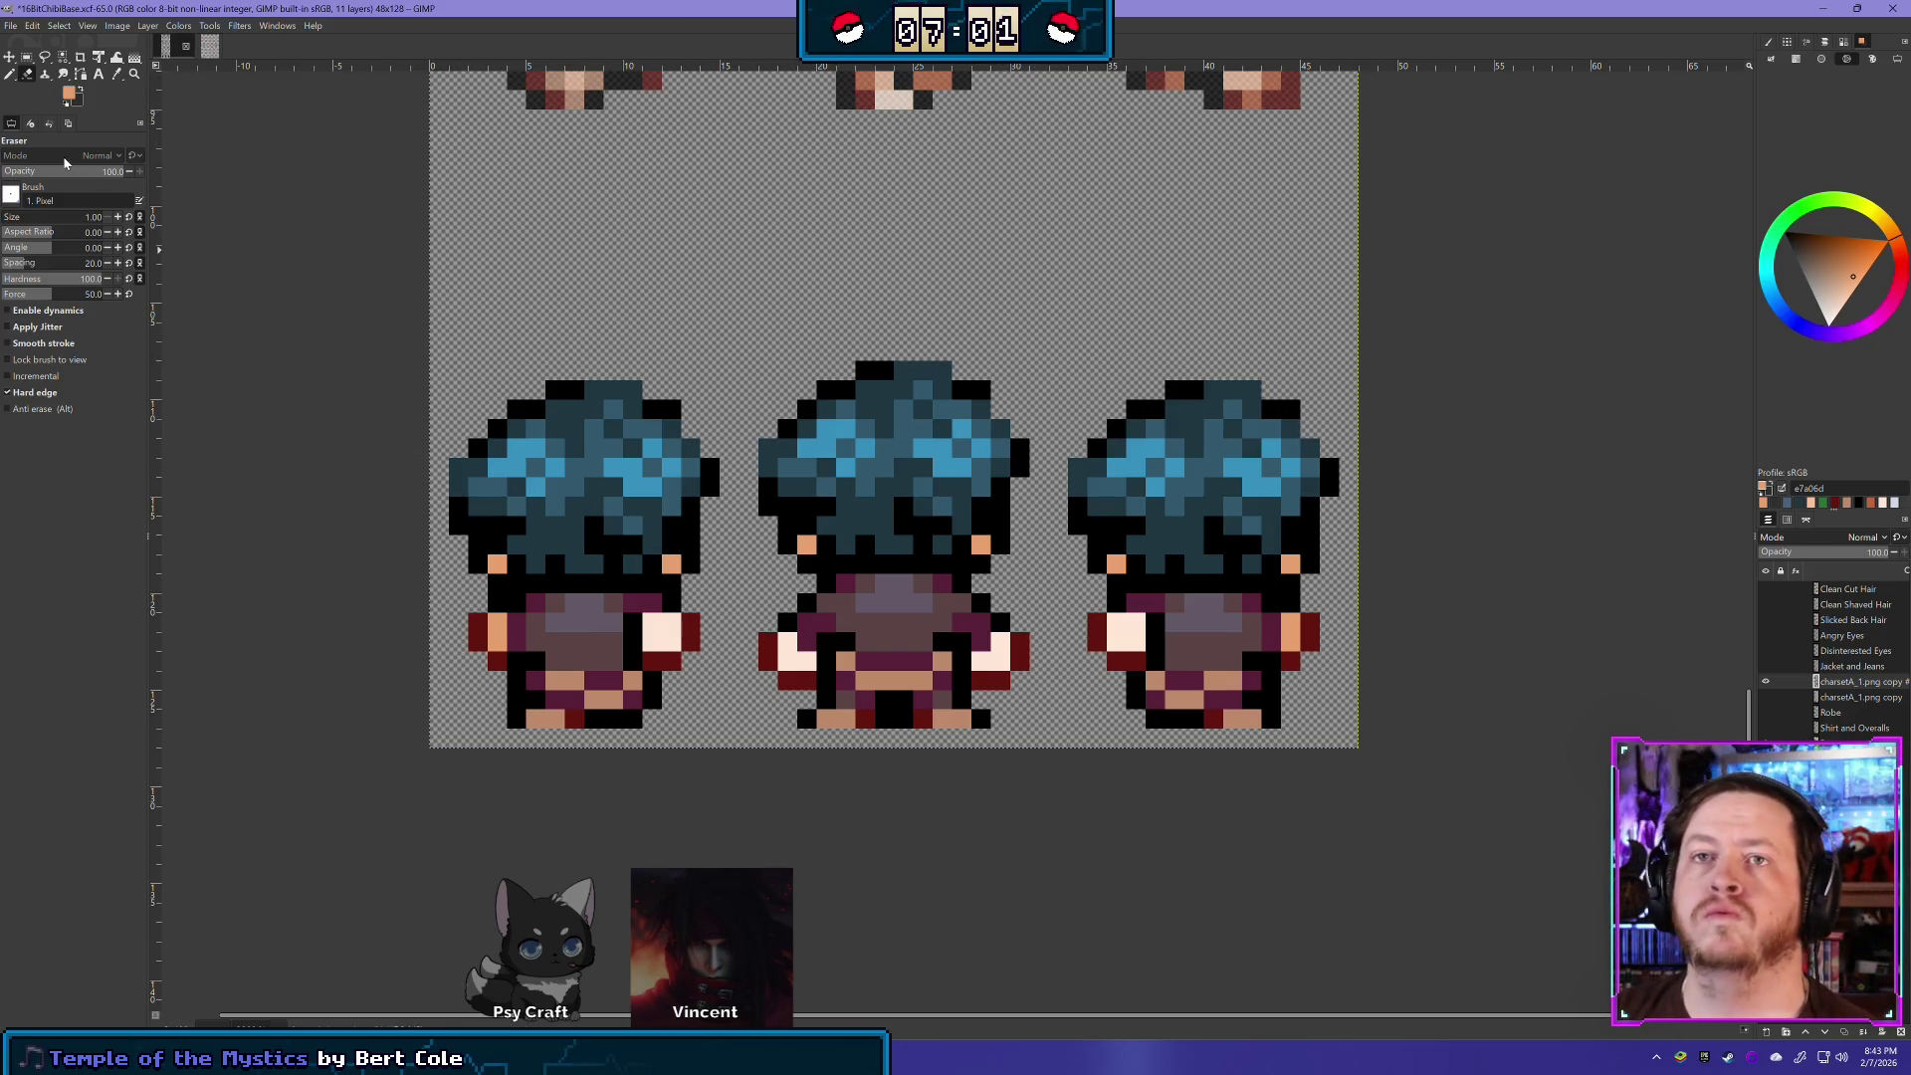
key("ctrl+z")
key("ctrl+z")
key("ctrl+z")
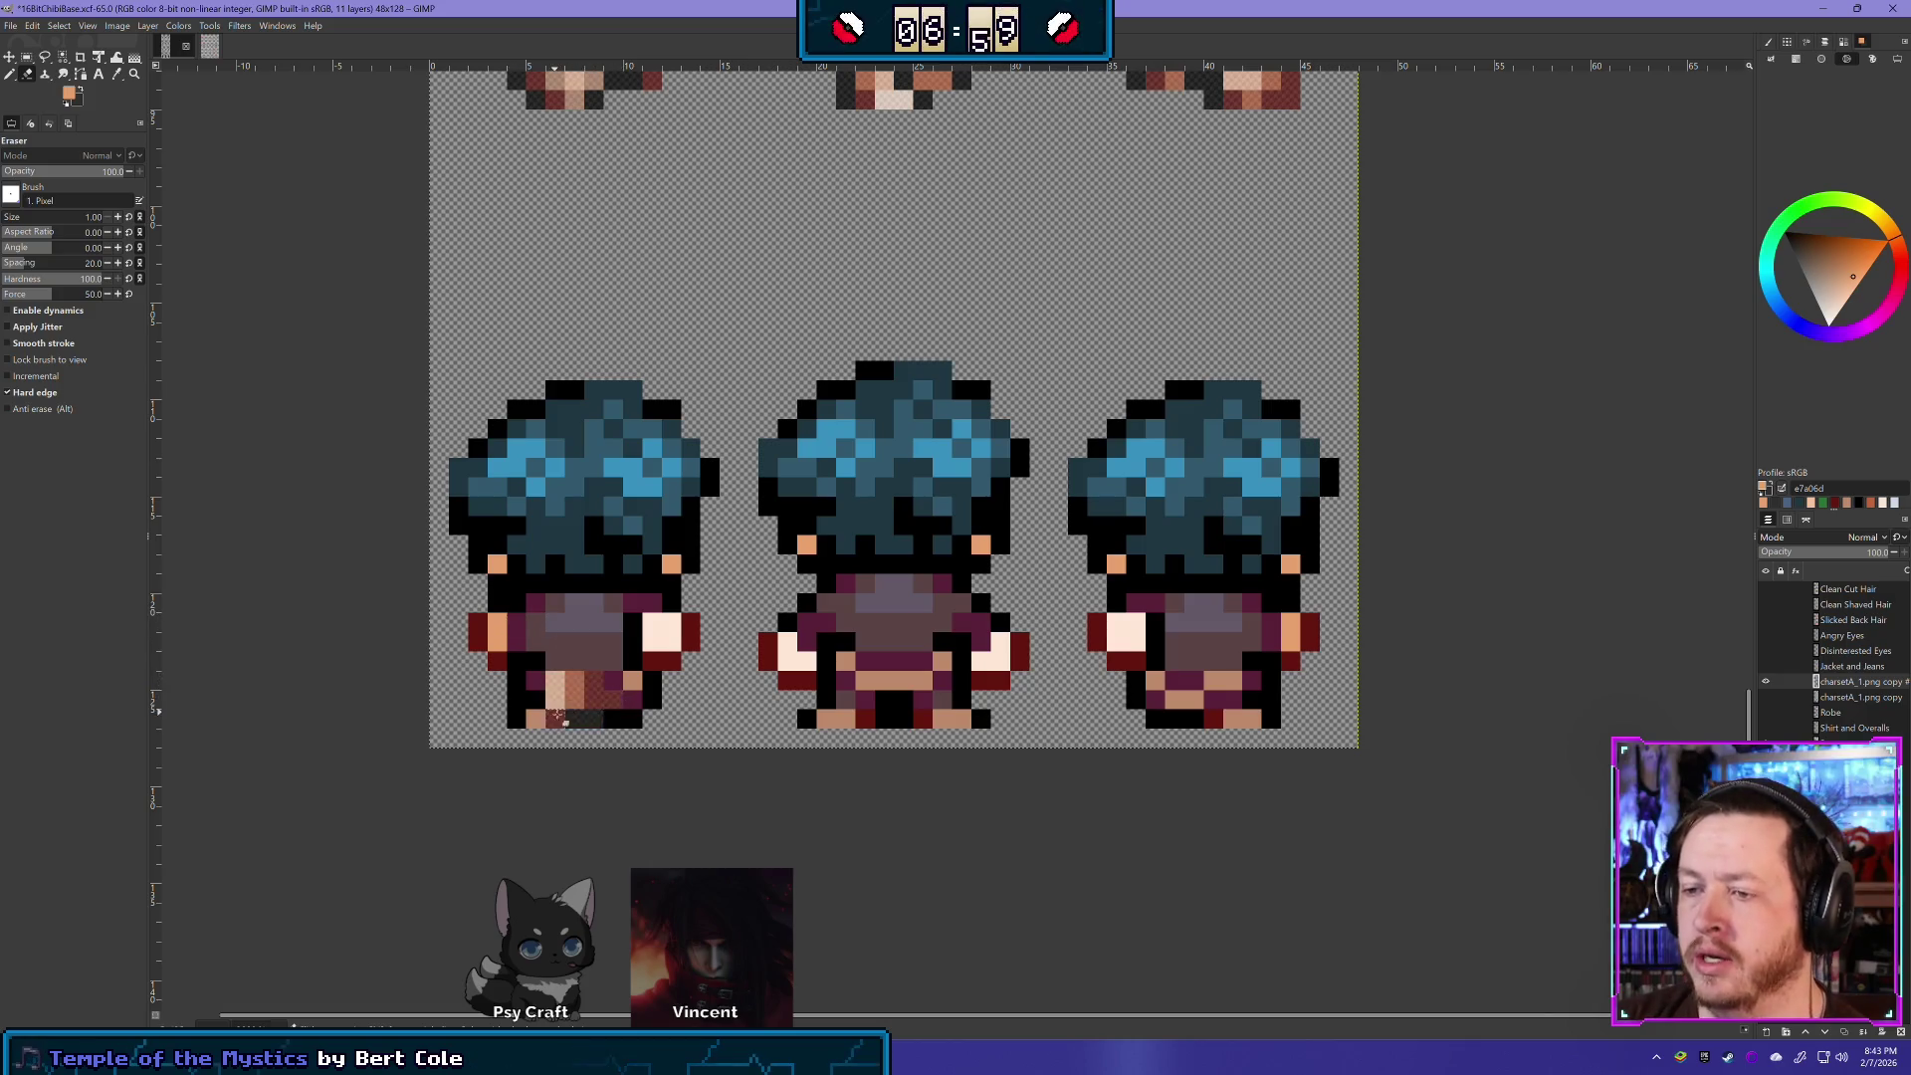
- Select the back-view sprites' lower bodies and delete the dark red clothing inside
key("ctrl+z")
key("ctrl+z")
key("ctrl+z")
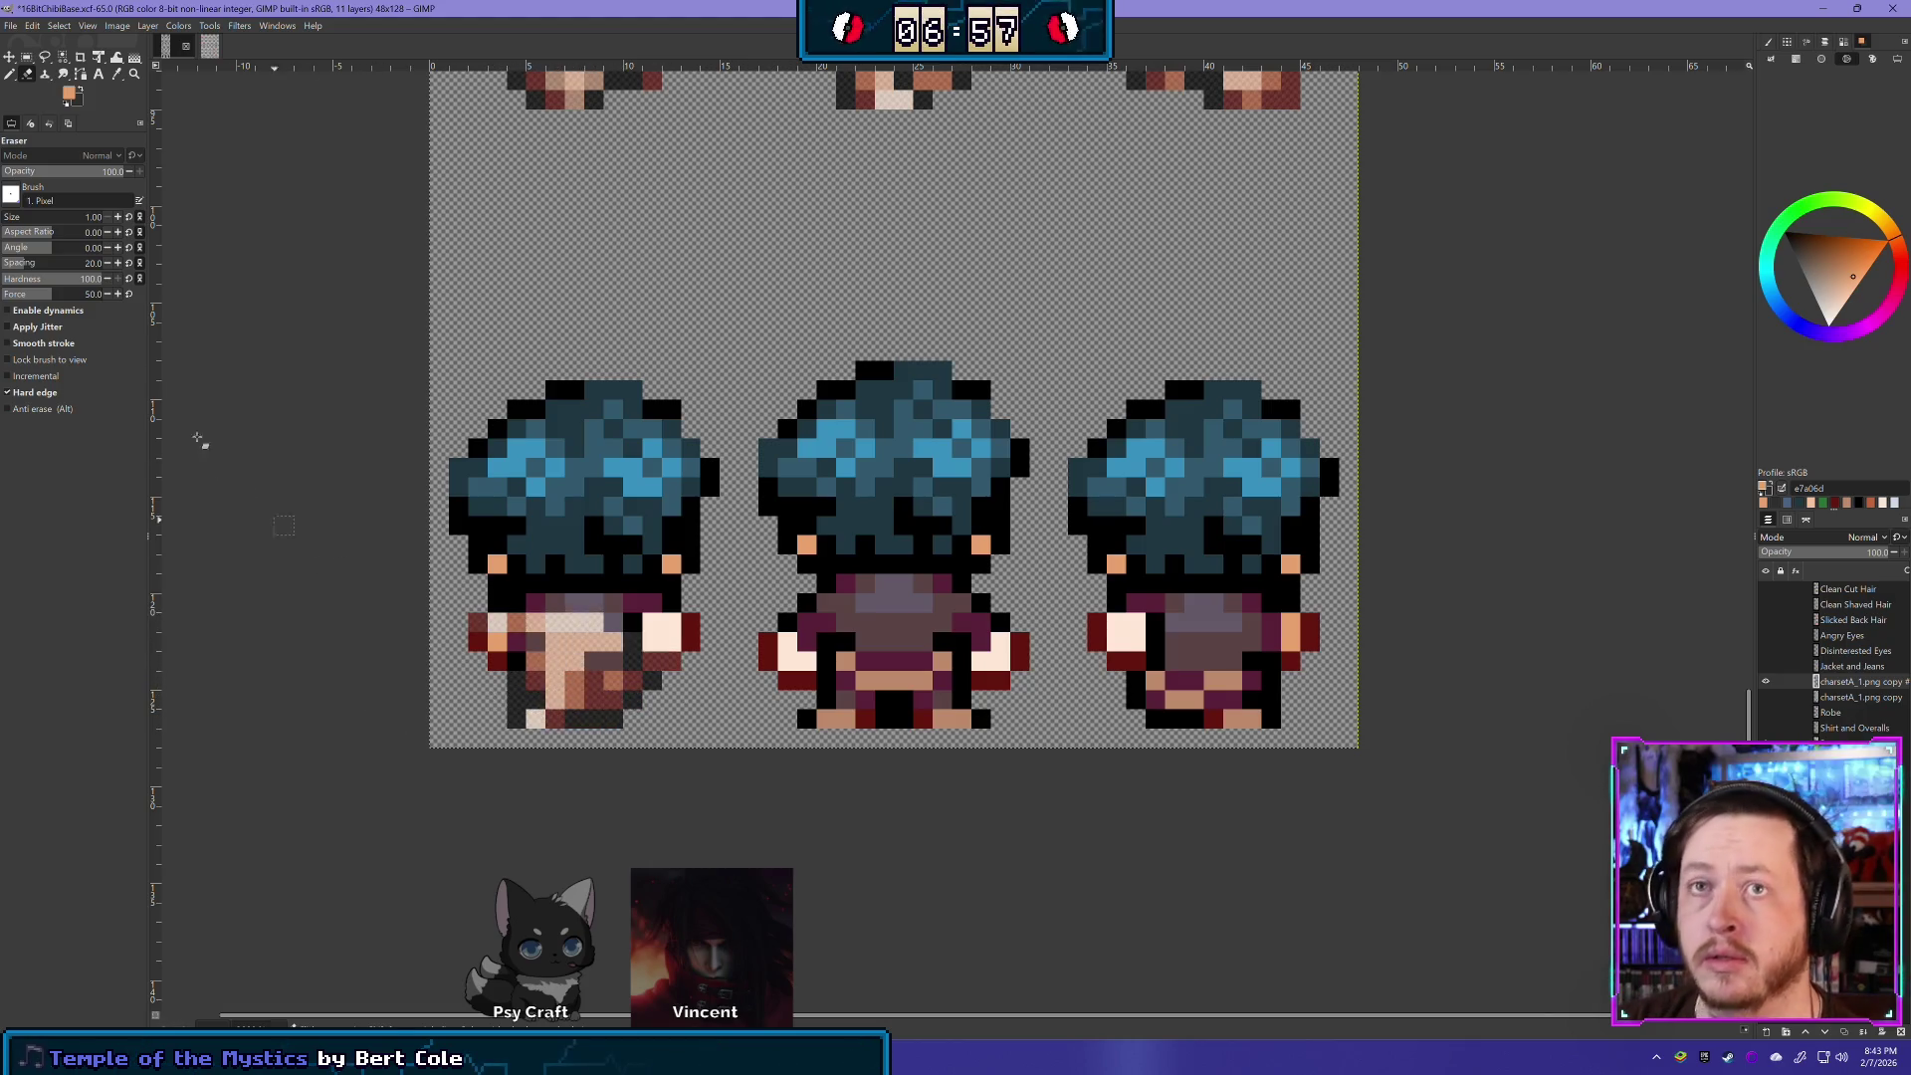
key("r")
mouse_move(351, 806)
left_mouse_down()
mouse_move(1357, 648)
mouse_move(1377, 594)
left_mouse_up()
key("Delete")
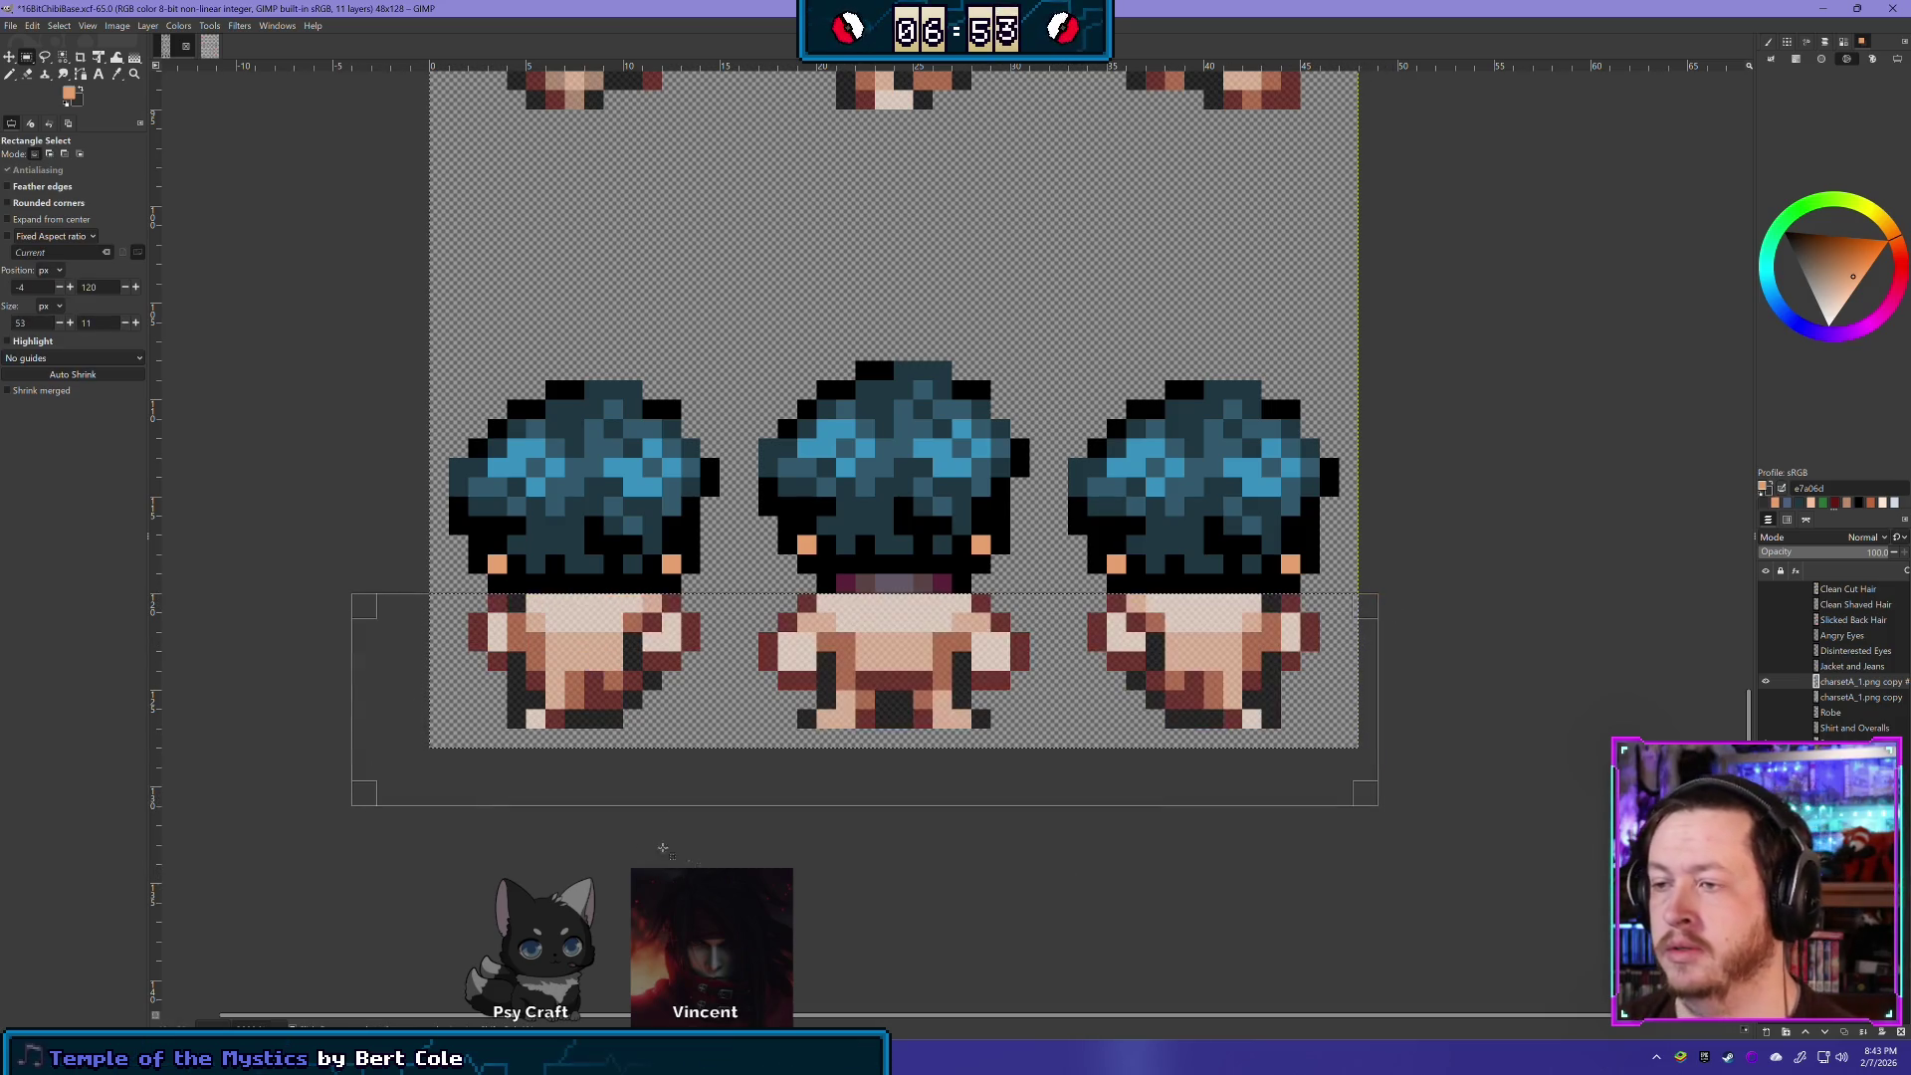
key("ctrl+z")
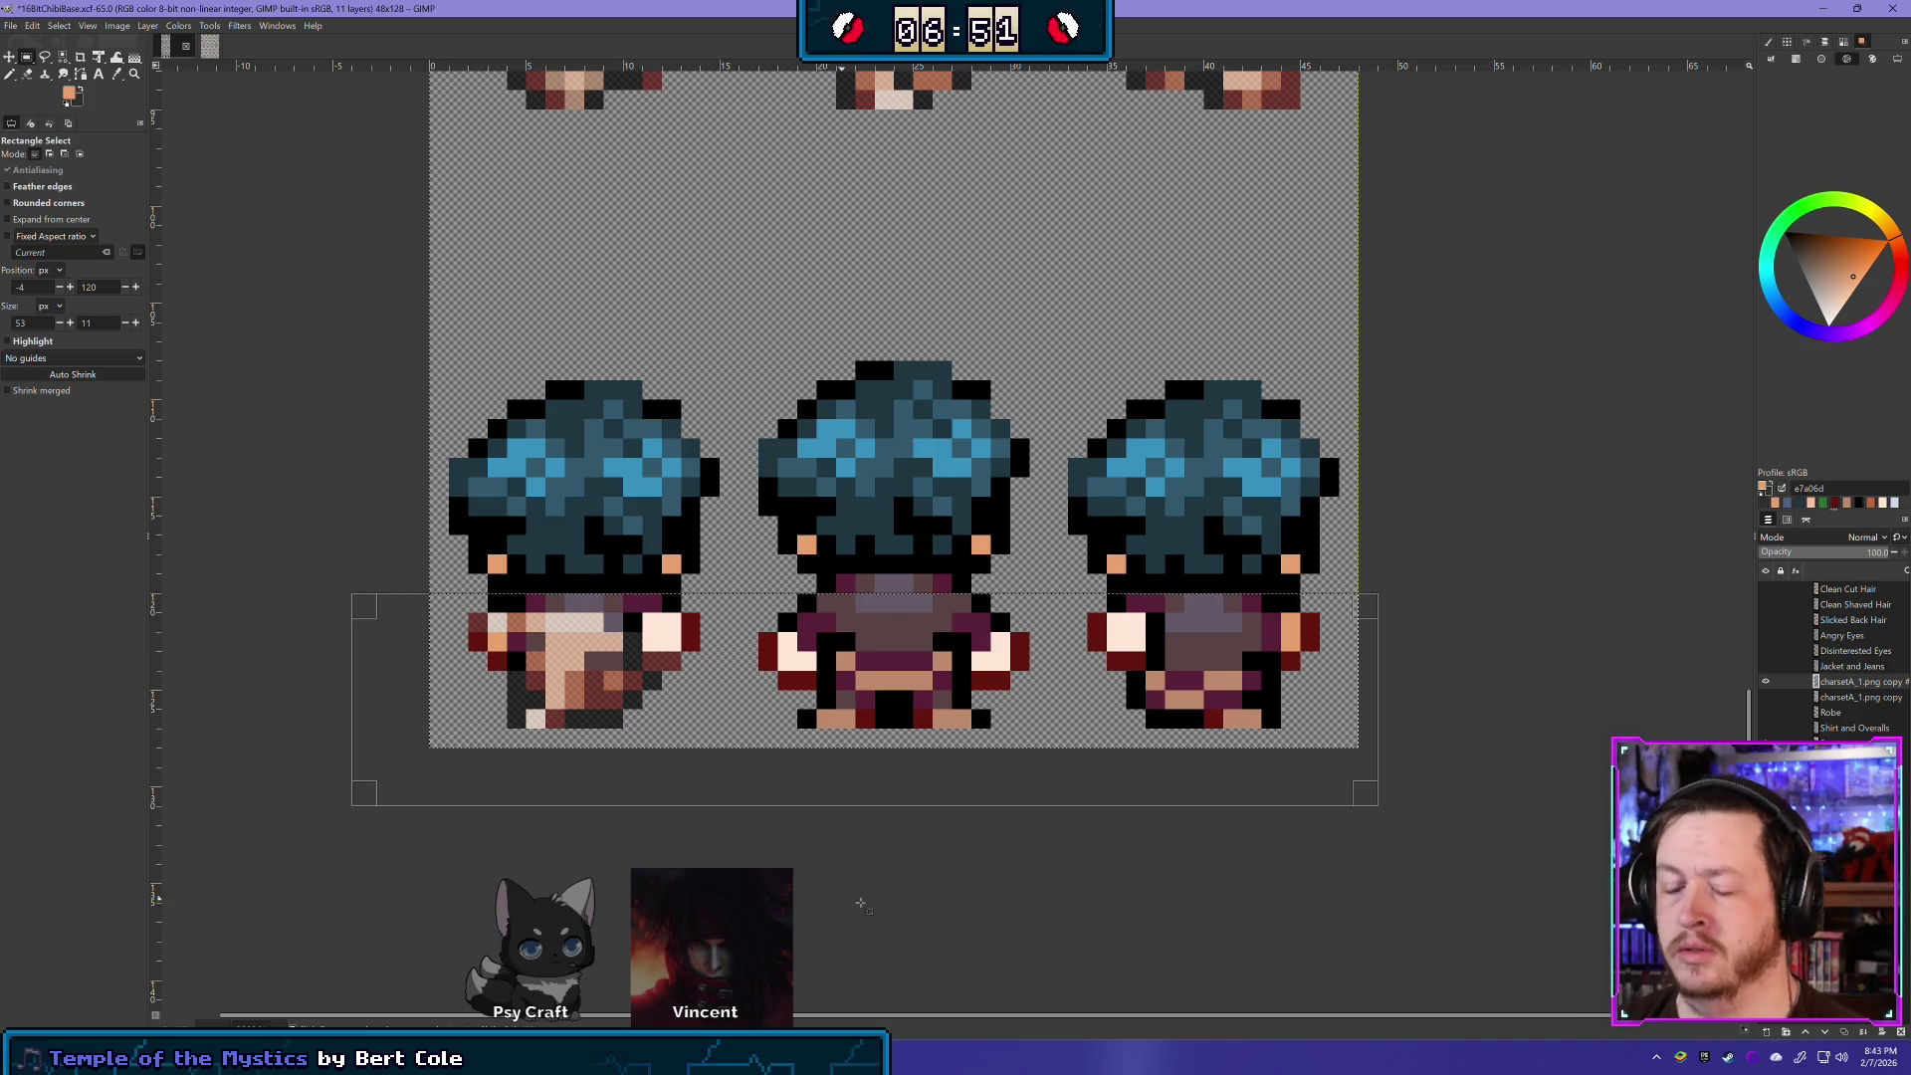
key("Delete")
left_click(311, 376)
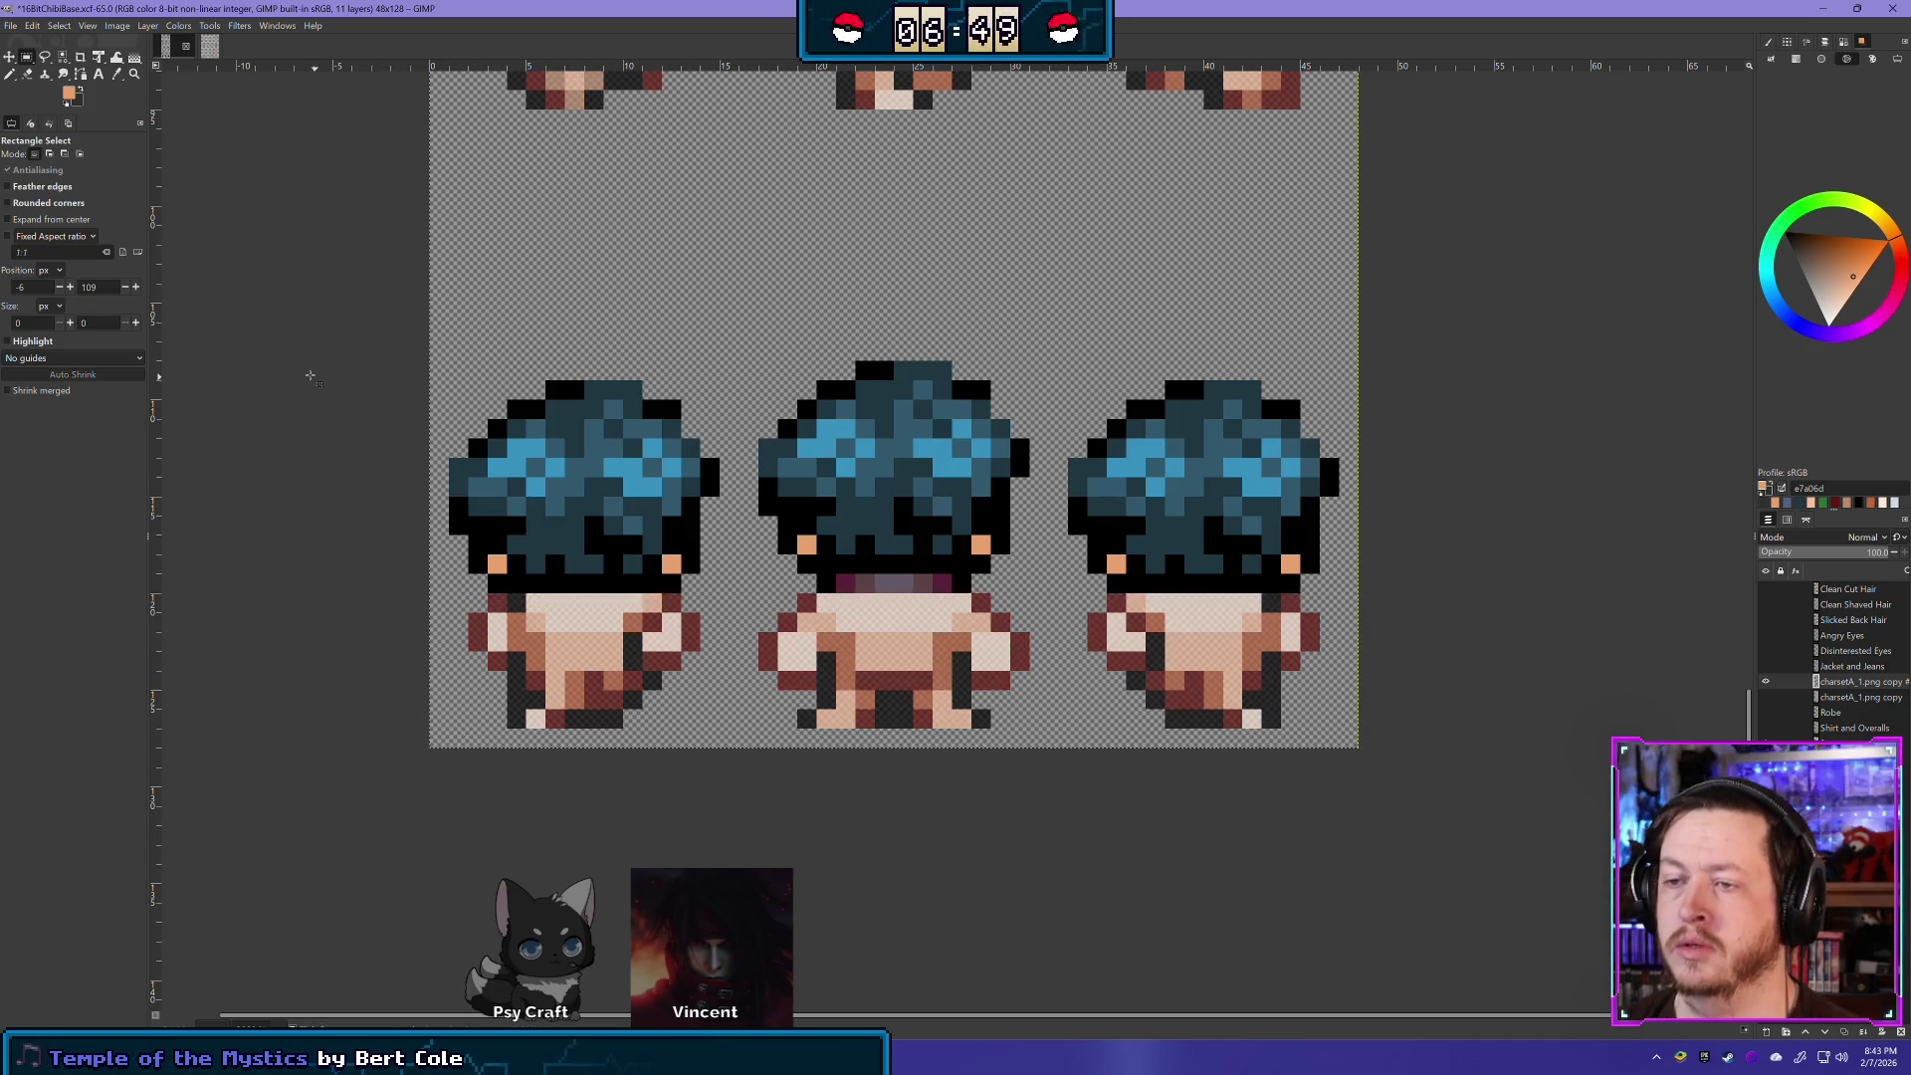
- Erase pixels at the left sprite's lower hair edge, undoing the stray ones
left_click(26, 75)
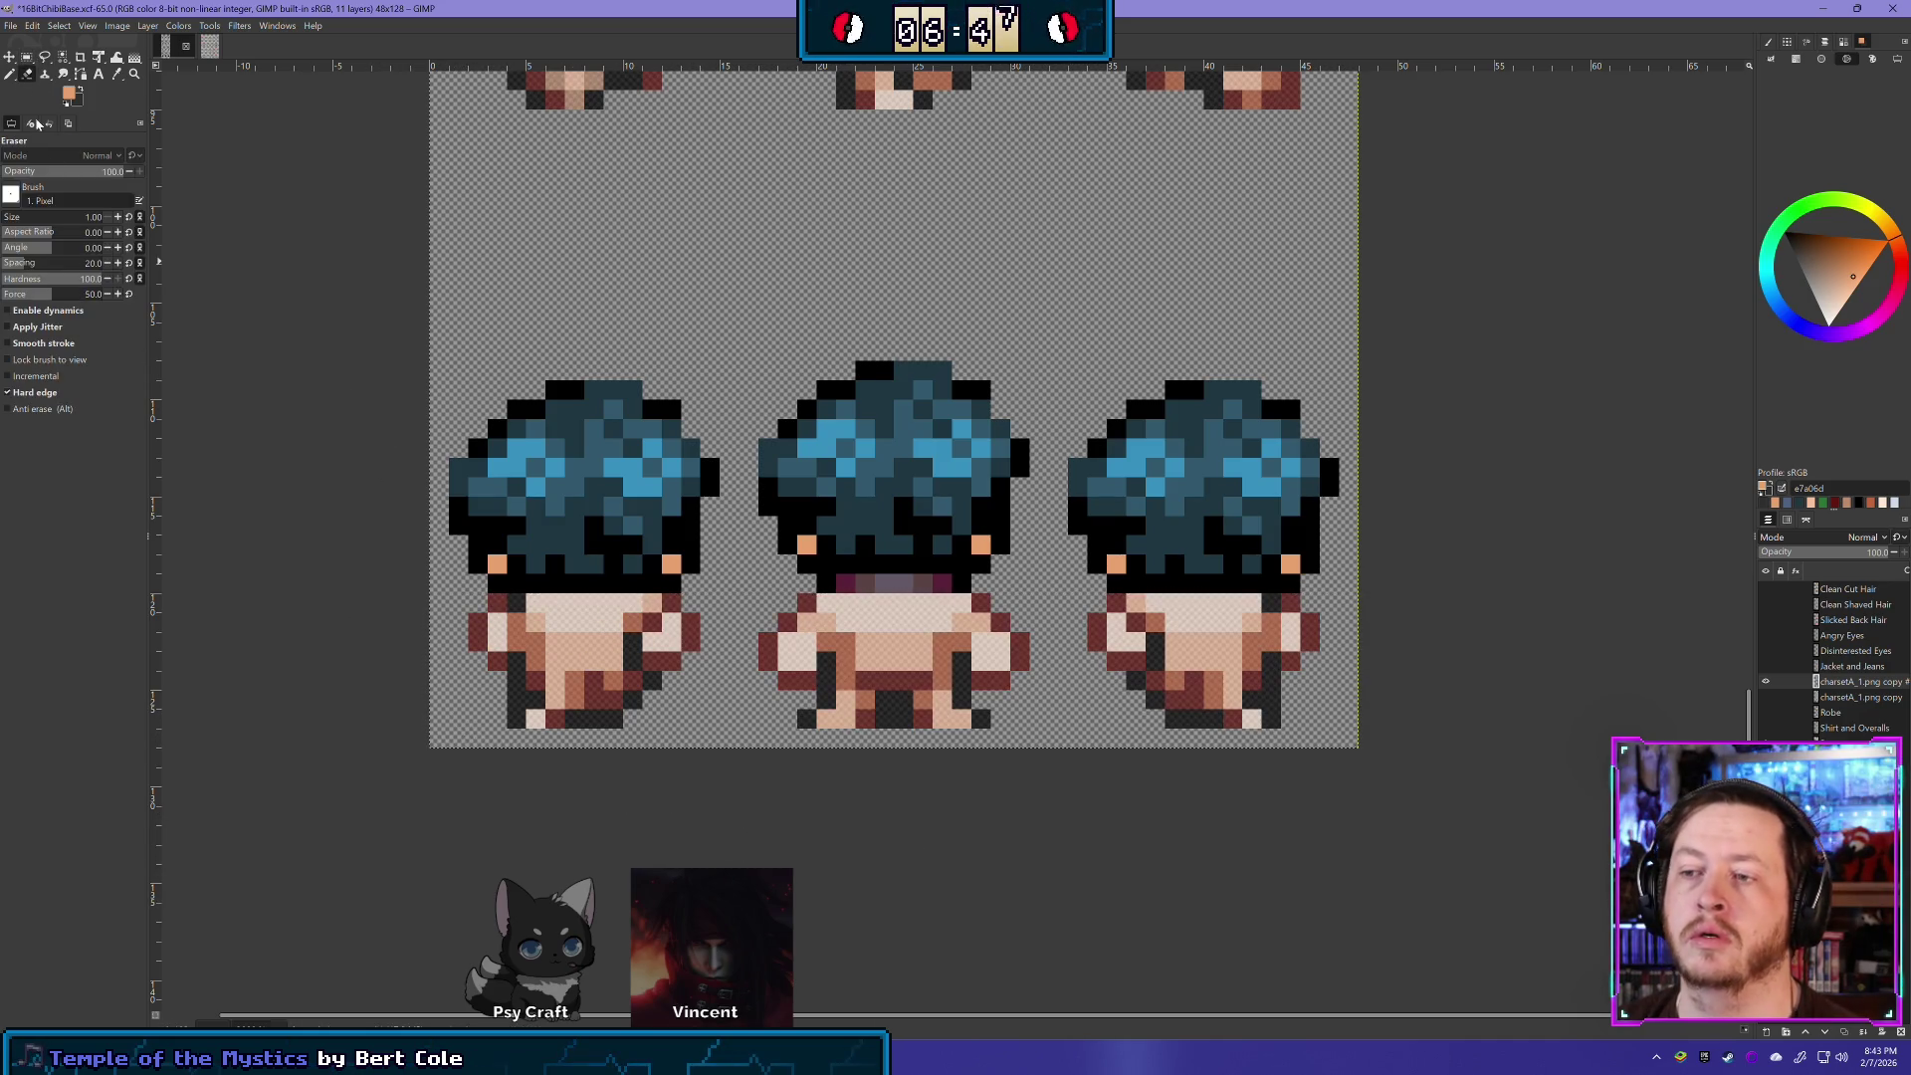
left_click(478, 563)
left_click(497, 564)
left_click(494, 585)
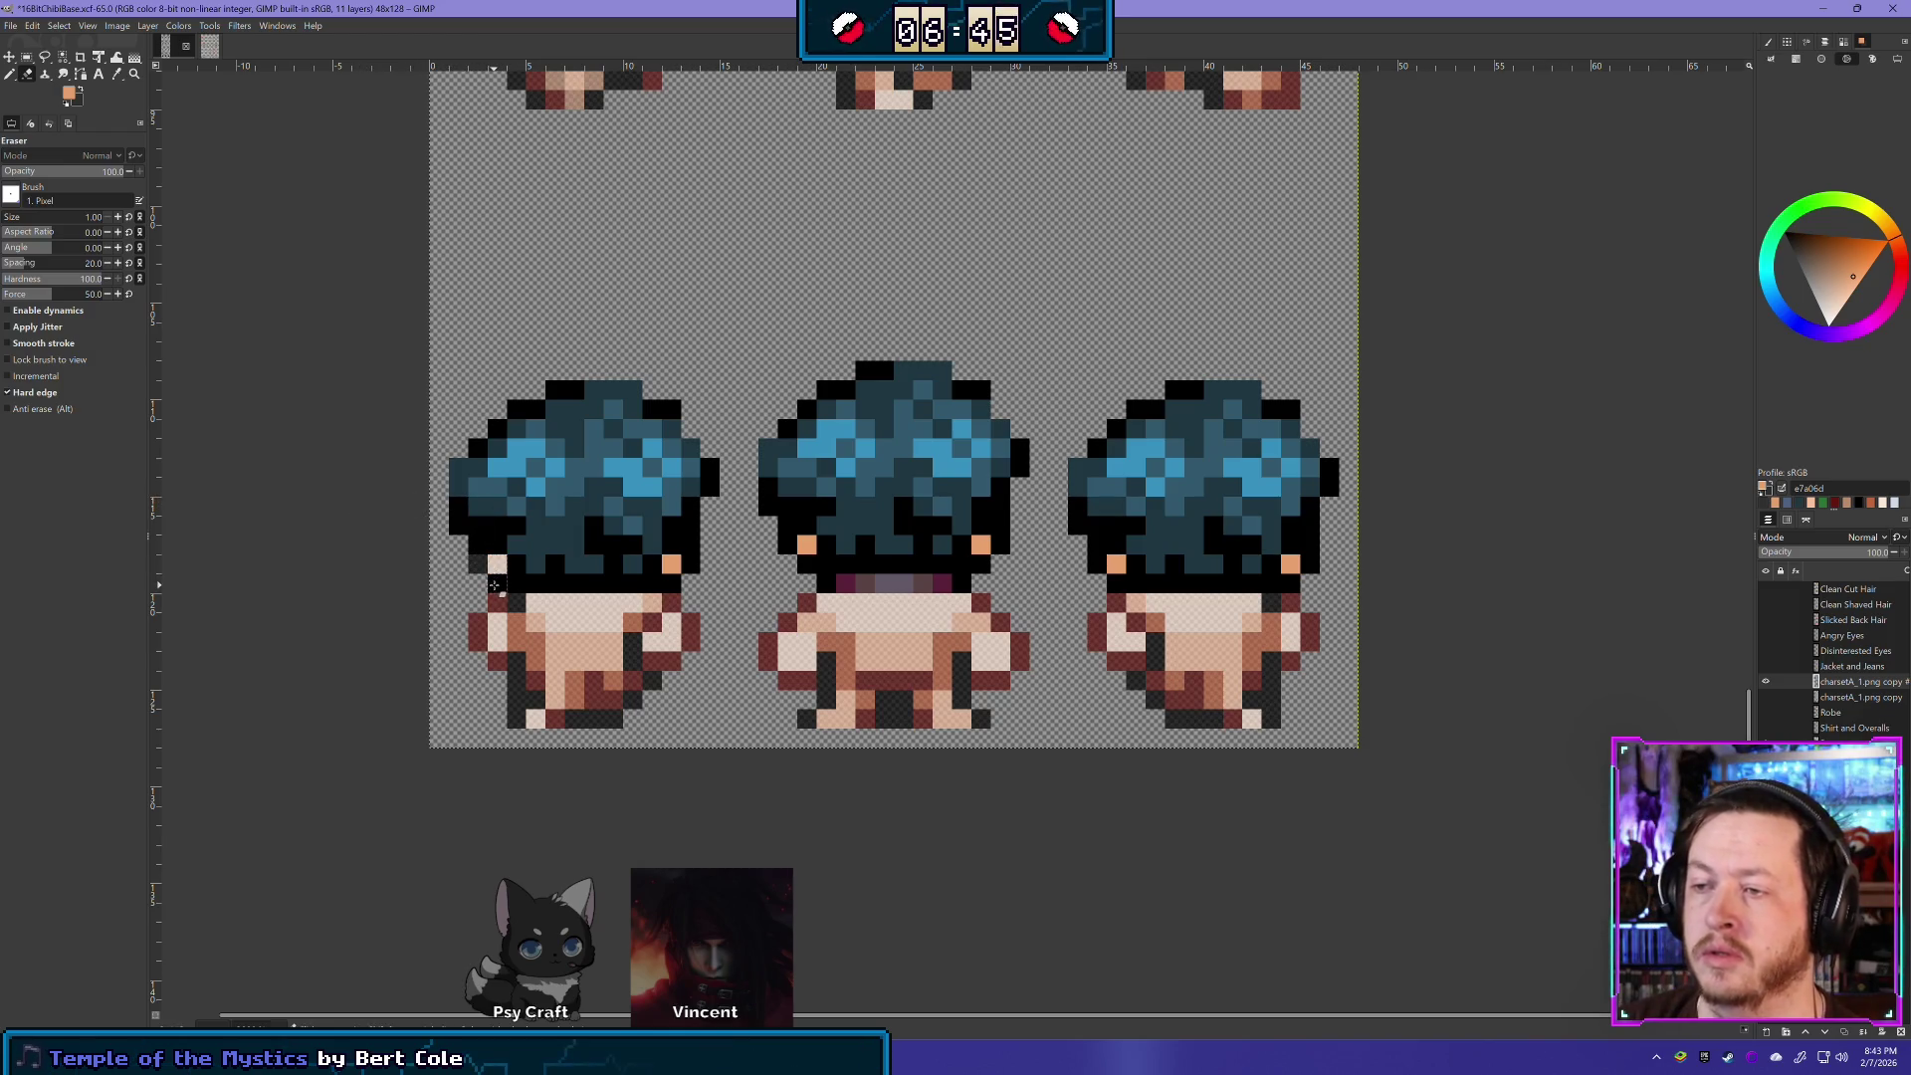
key("ctrl+z")
key("ctrl+z")
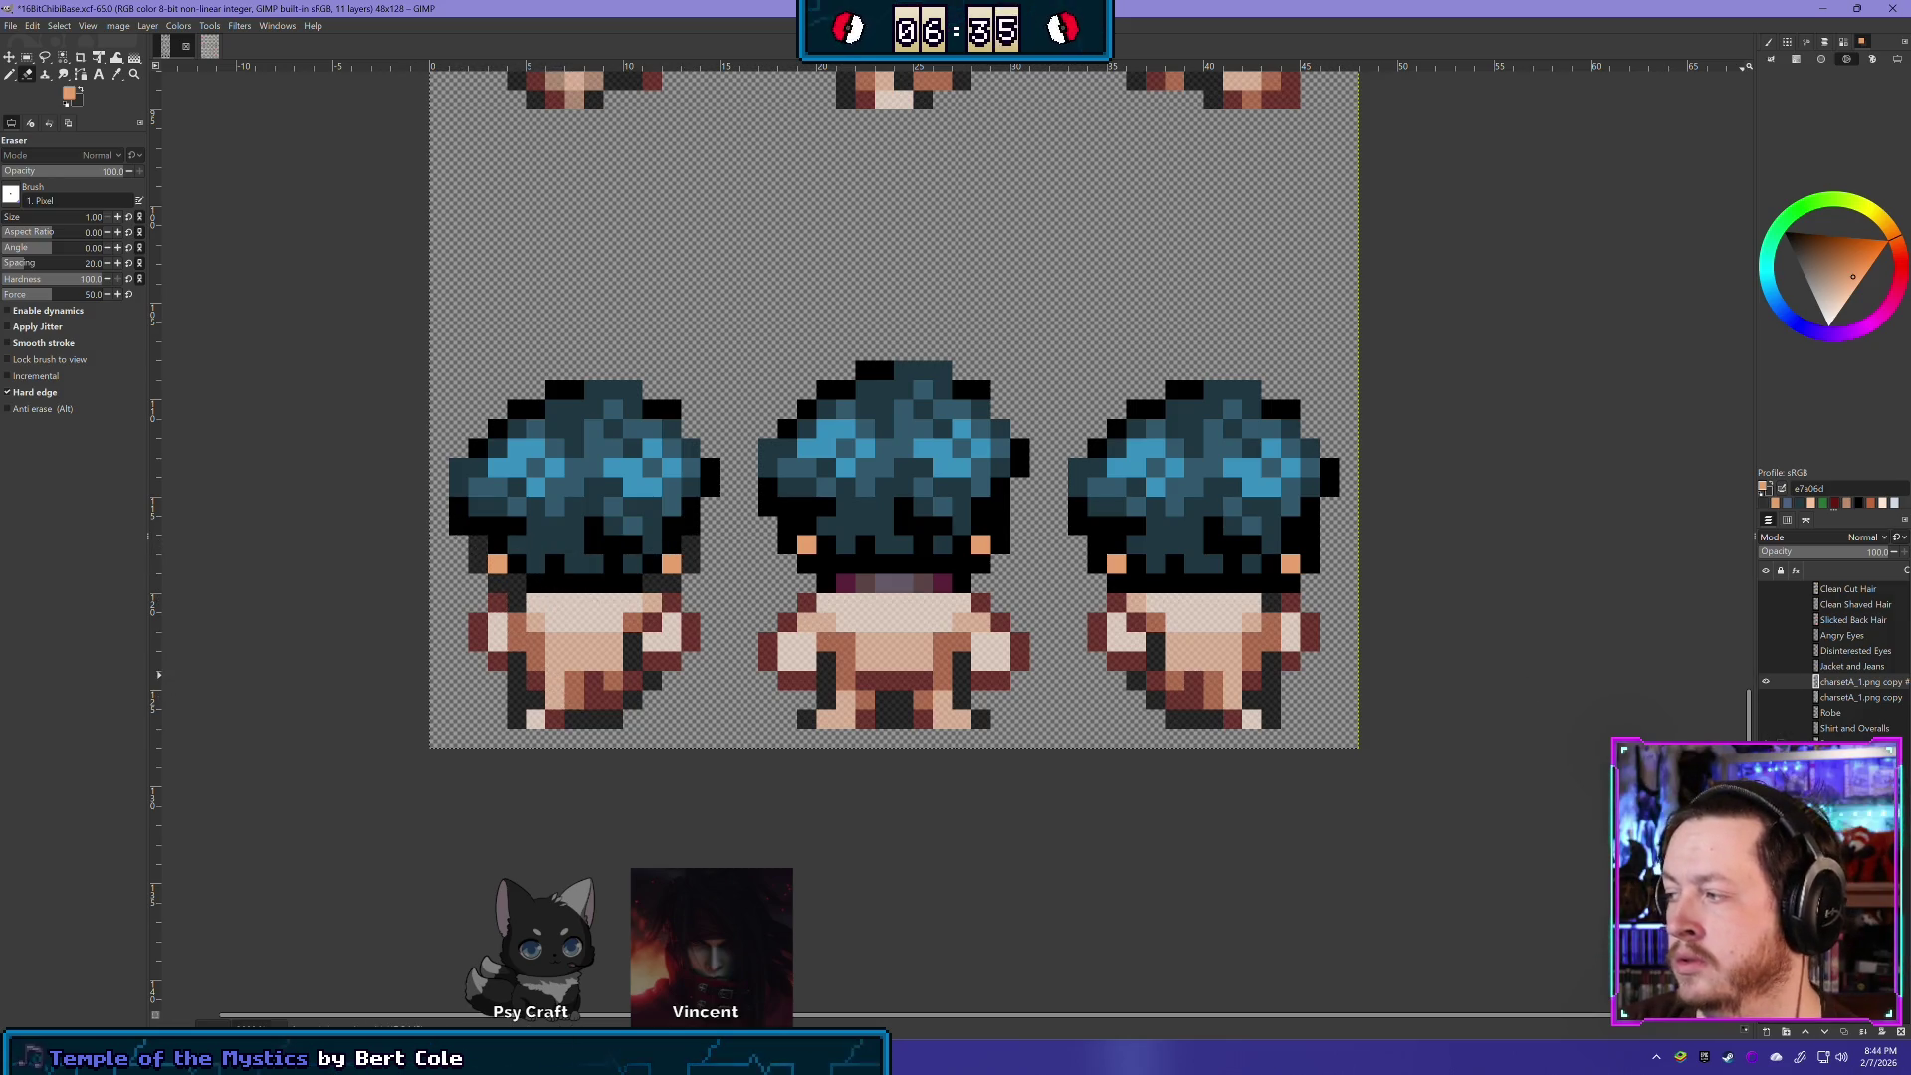
- Flick the blue hair layer on and off to compare it with the base
left_click(1767, 682)
left_click(1767, 682)
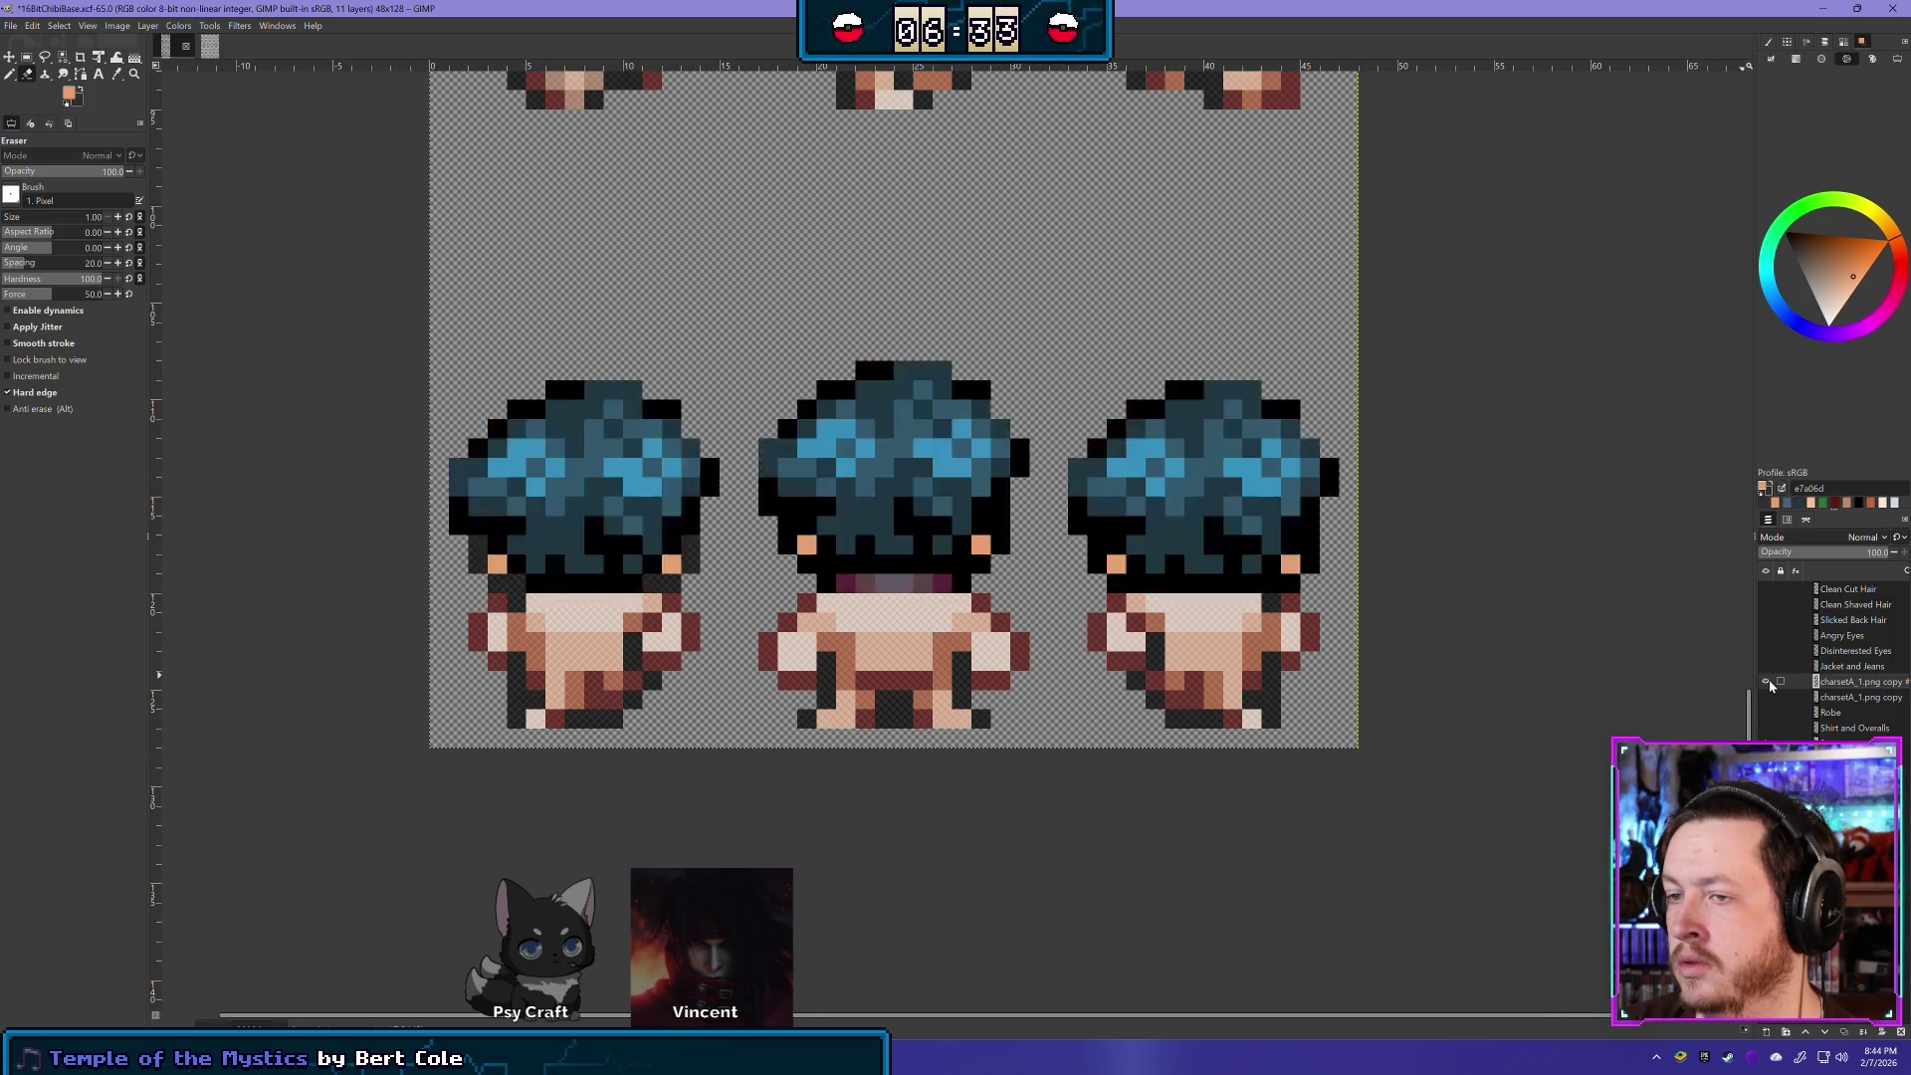
left_click(1767, 682)
left_click(1766, 681)
left_click(1766, 682)
left_click(1766, 682)
left_click(1767, 682)
left_click(1766, 682)
left_click(1767, 681)
left_click(1766, 681)
left_click(1767, 682)
left_click(1767, 682)
left_click(1766, 682)
left_click(1766, 682)
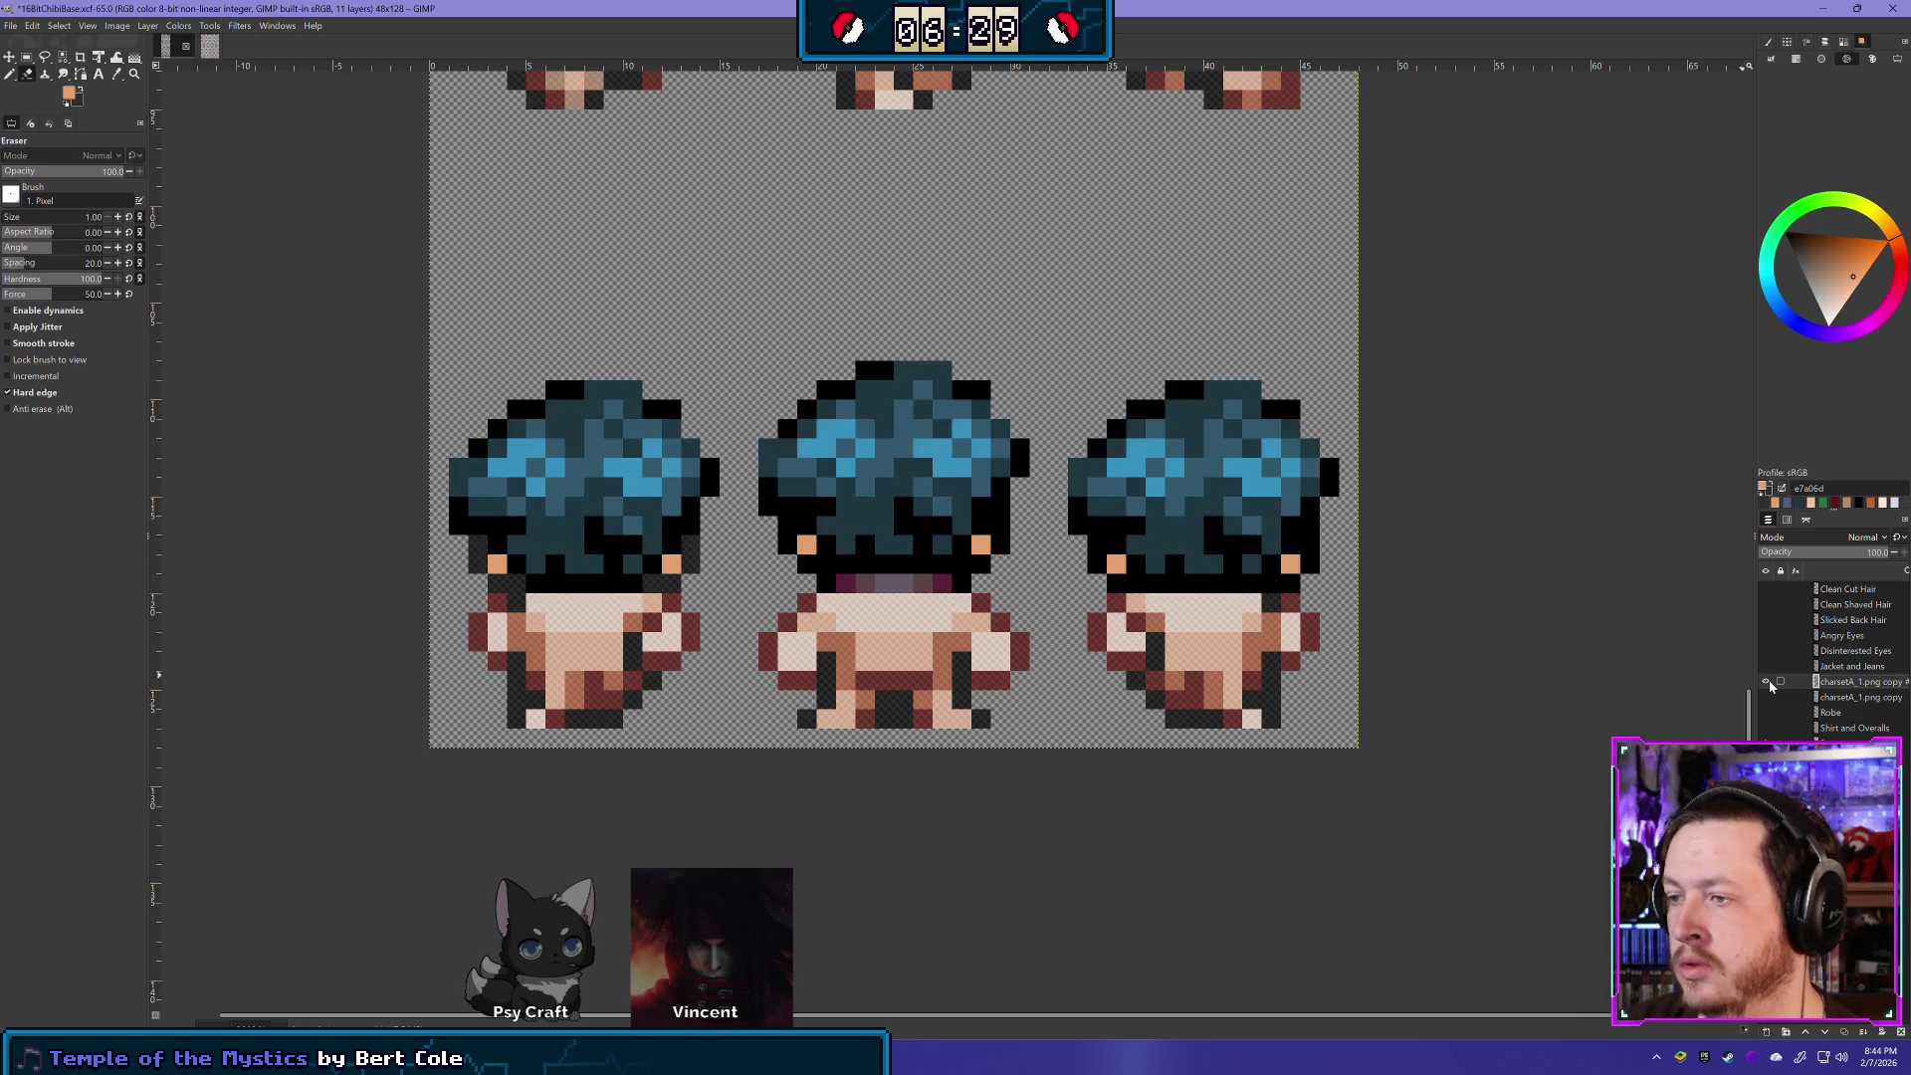
- Erase the dark strip under the middle sprite's hair and a stray black pixel
left_click_drag(818, 585, 925, 587)
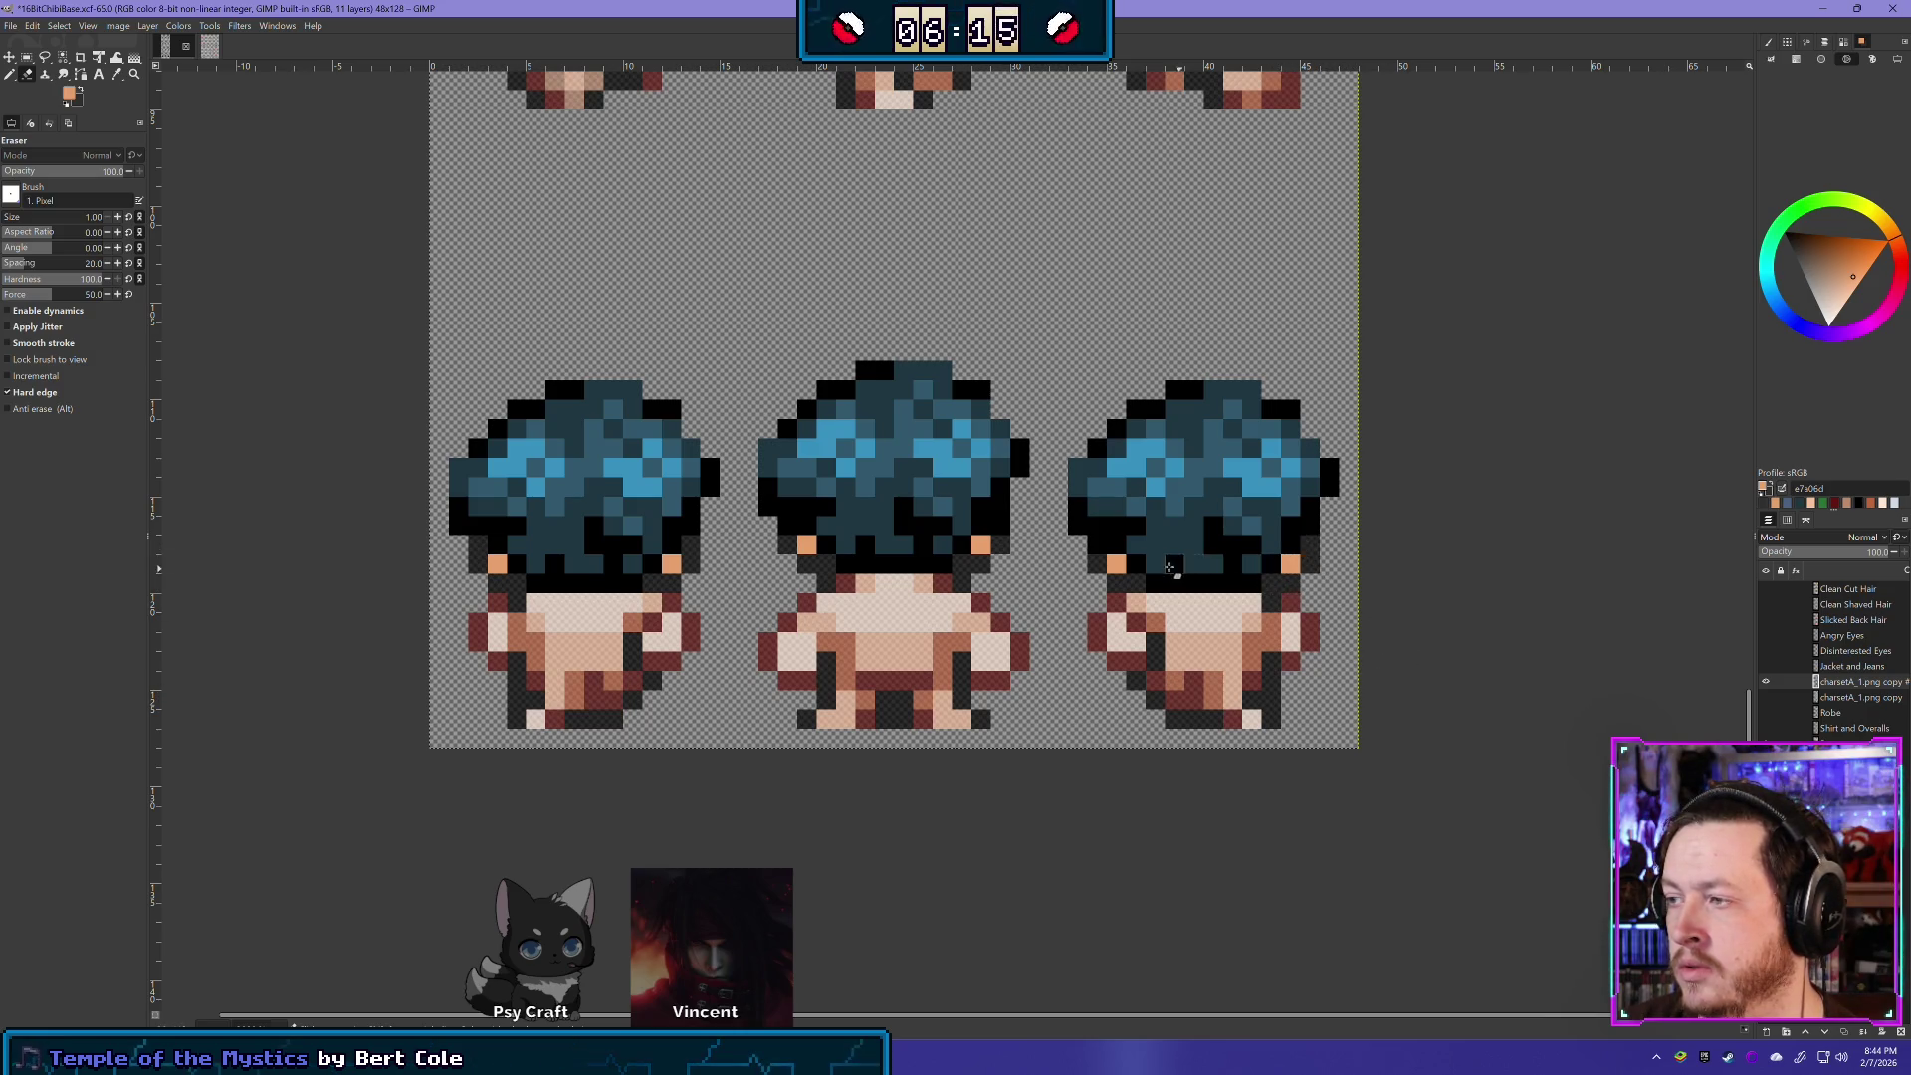
left_click(786, 529)
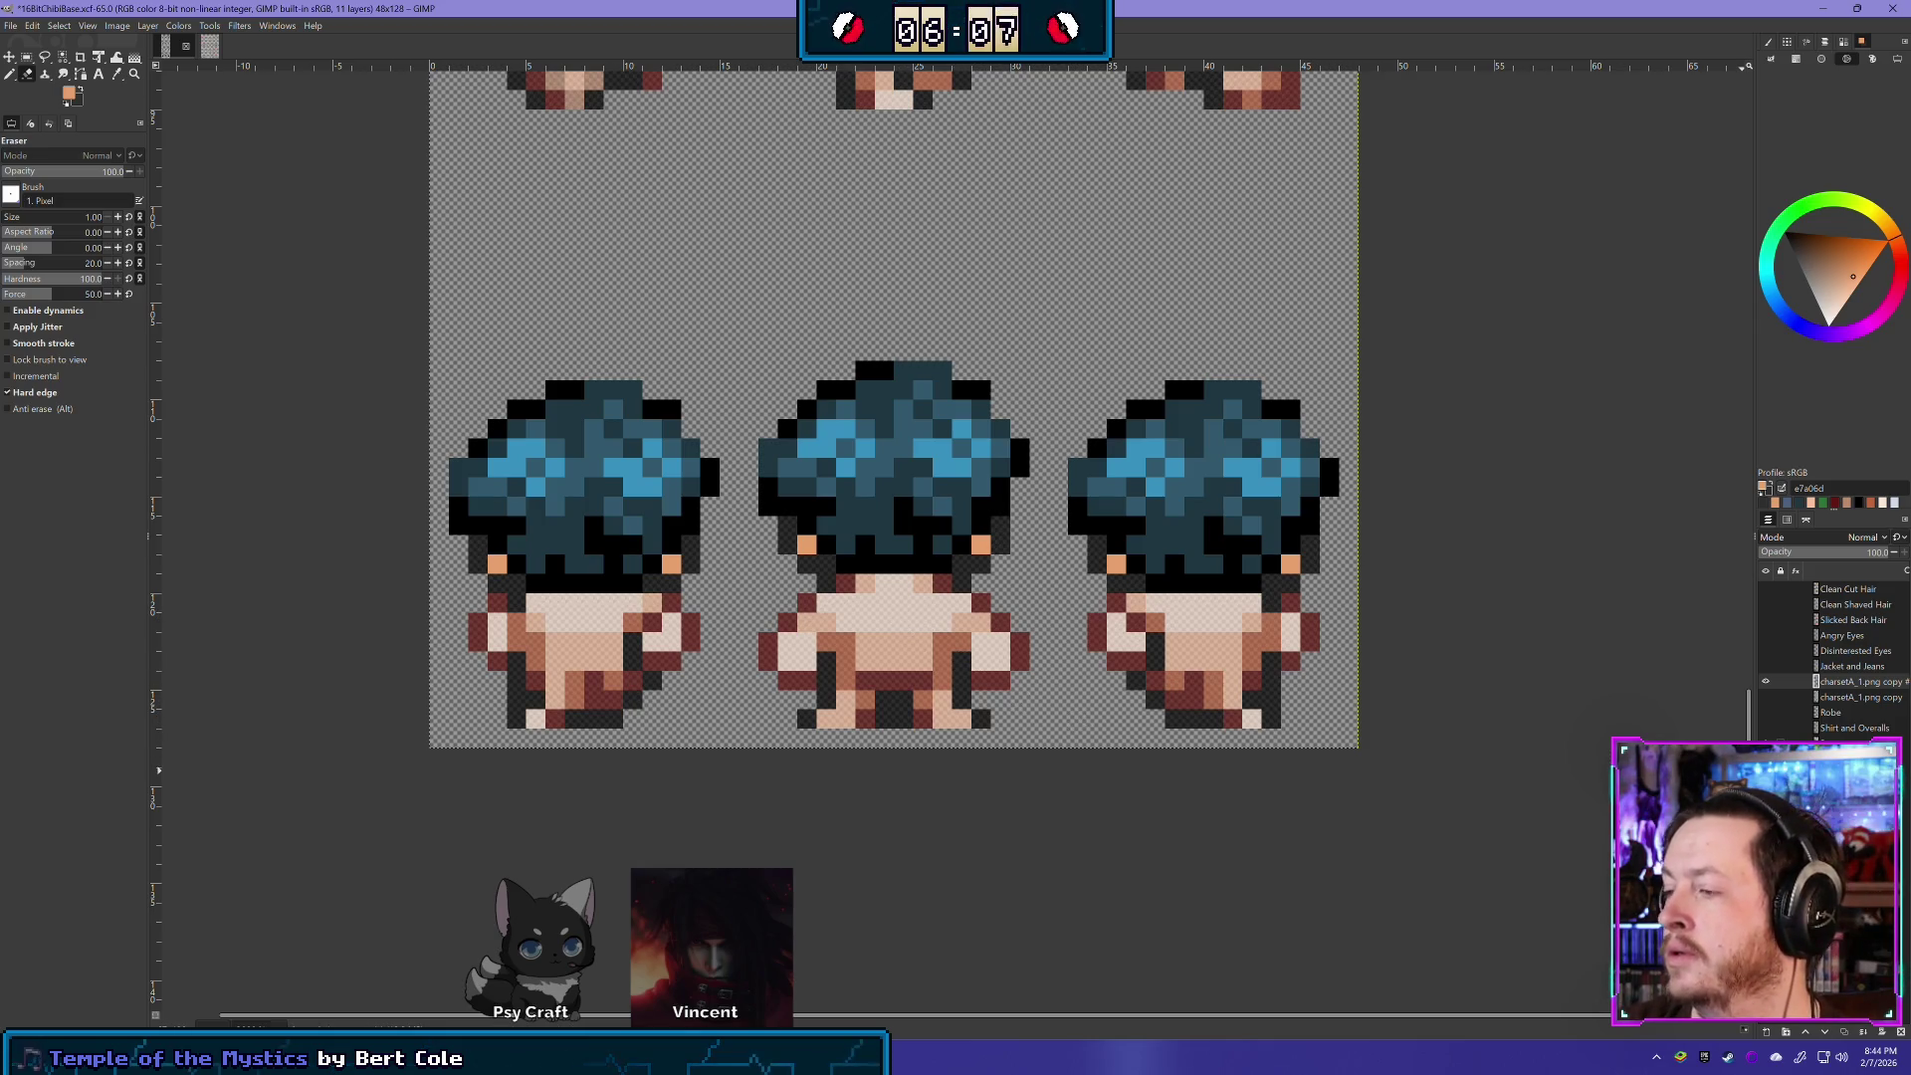
key("Delete")
key("ctrl+z")
scroll(981, 340, "down", 4)
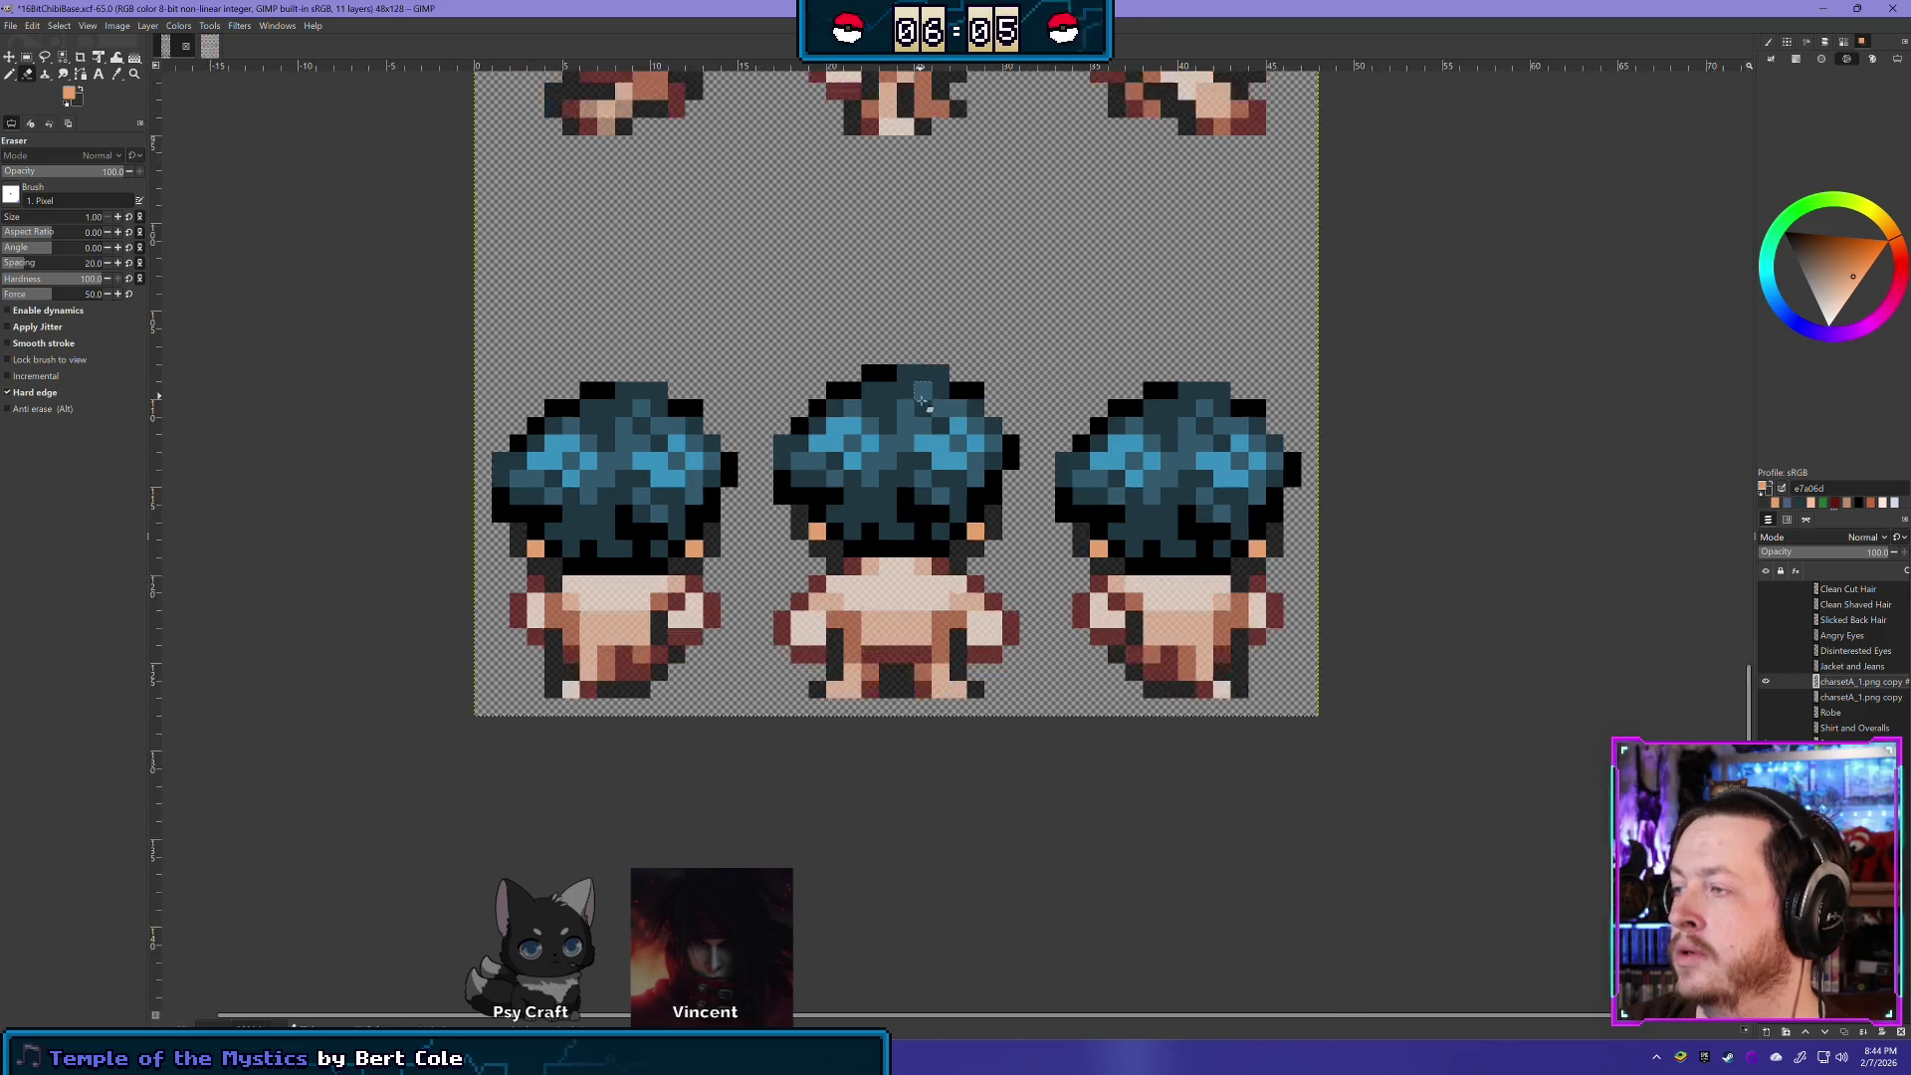
- Rename the blue hair layer 'Parted Hair', hide it, and move it below Clean Shaved Hair
scroll(980, 341, "up", 1)
scroll(924, 574, "up", 3)
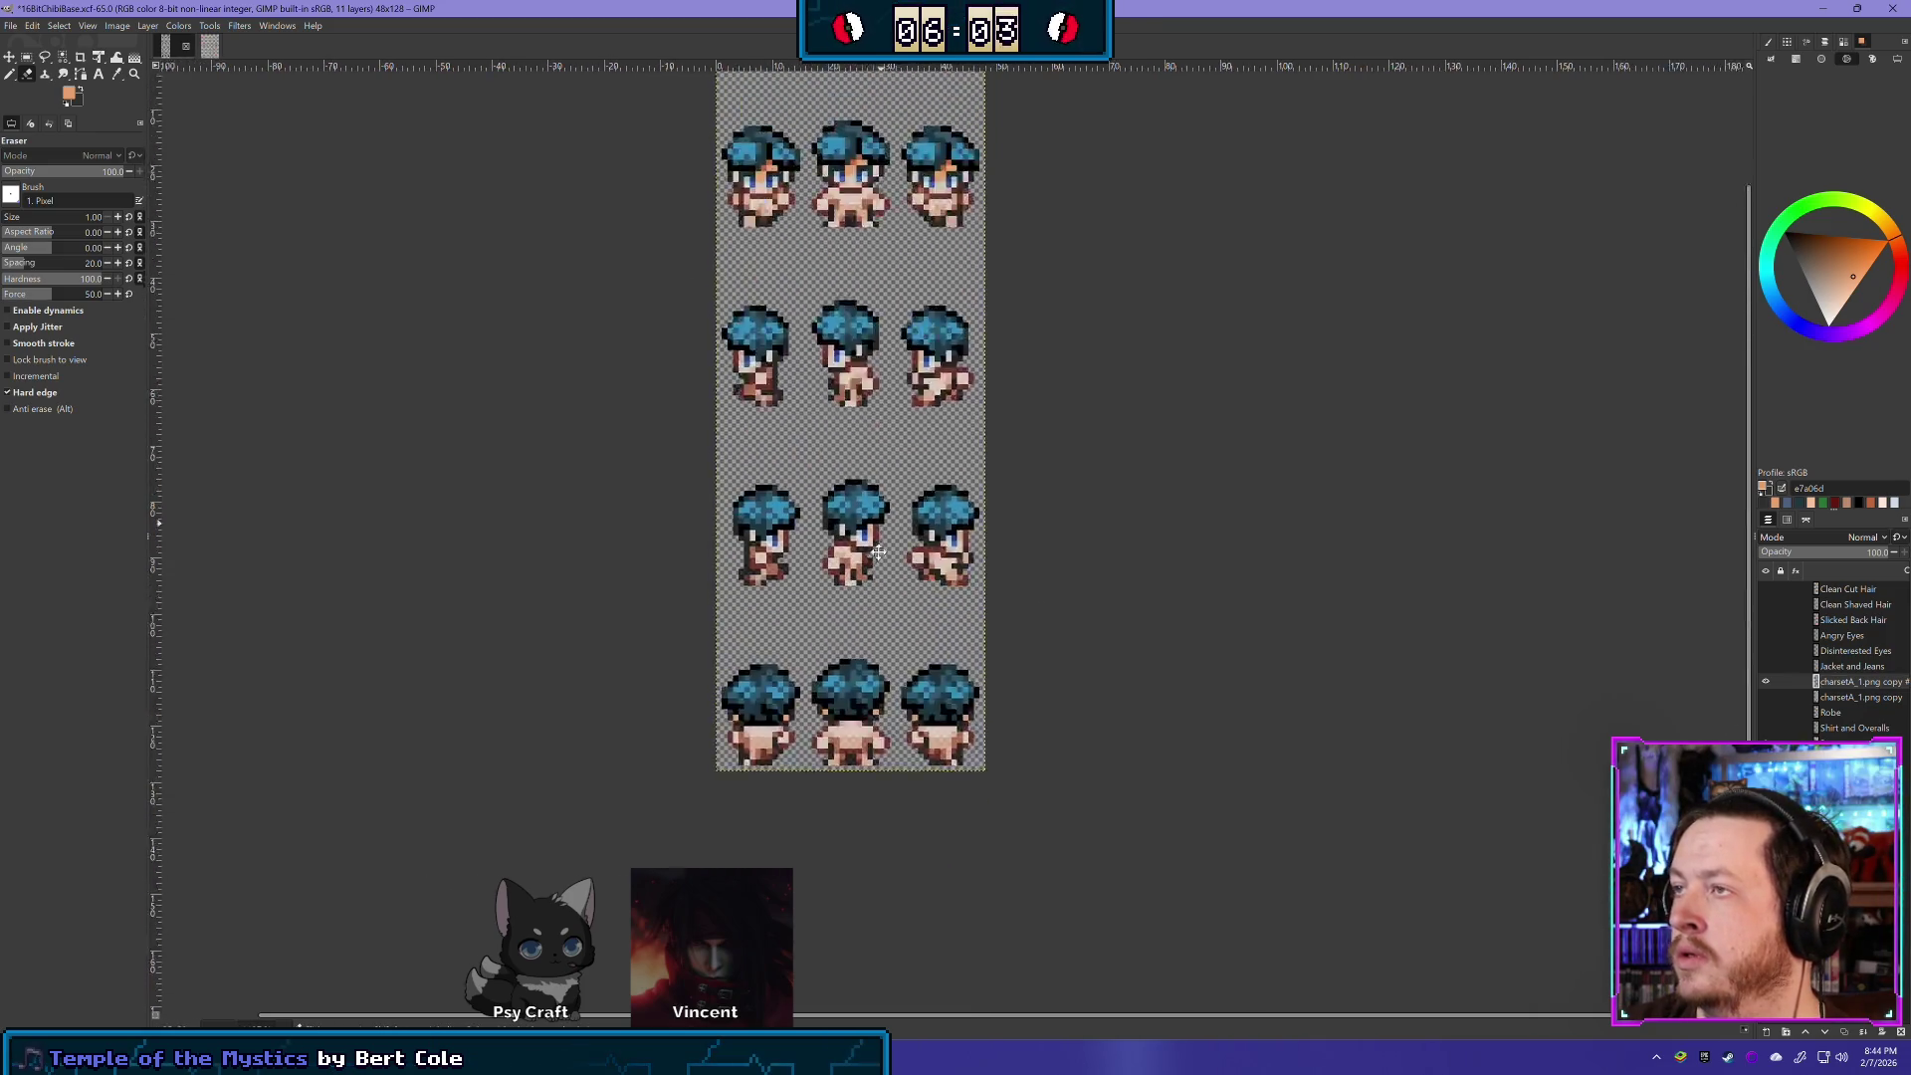
left_click_drag(924, 574, 934, 590)
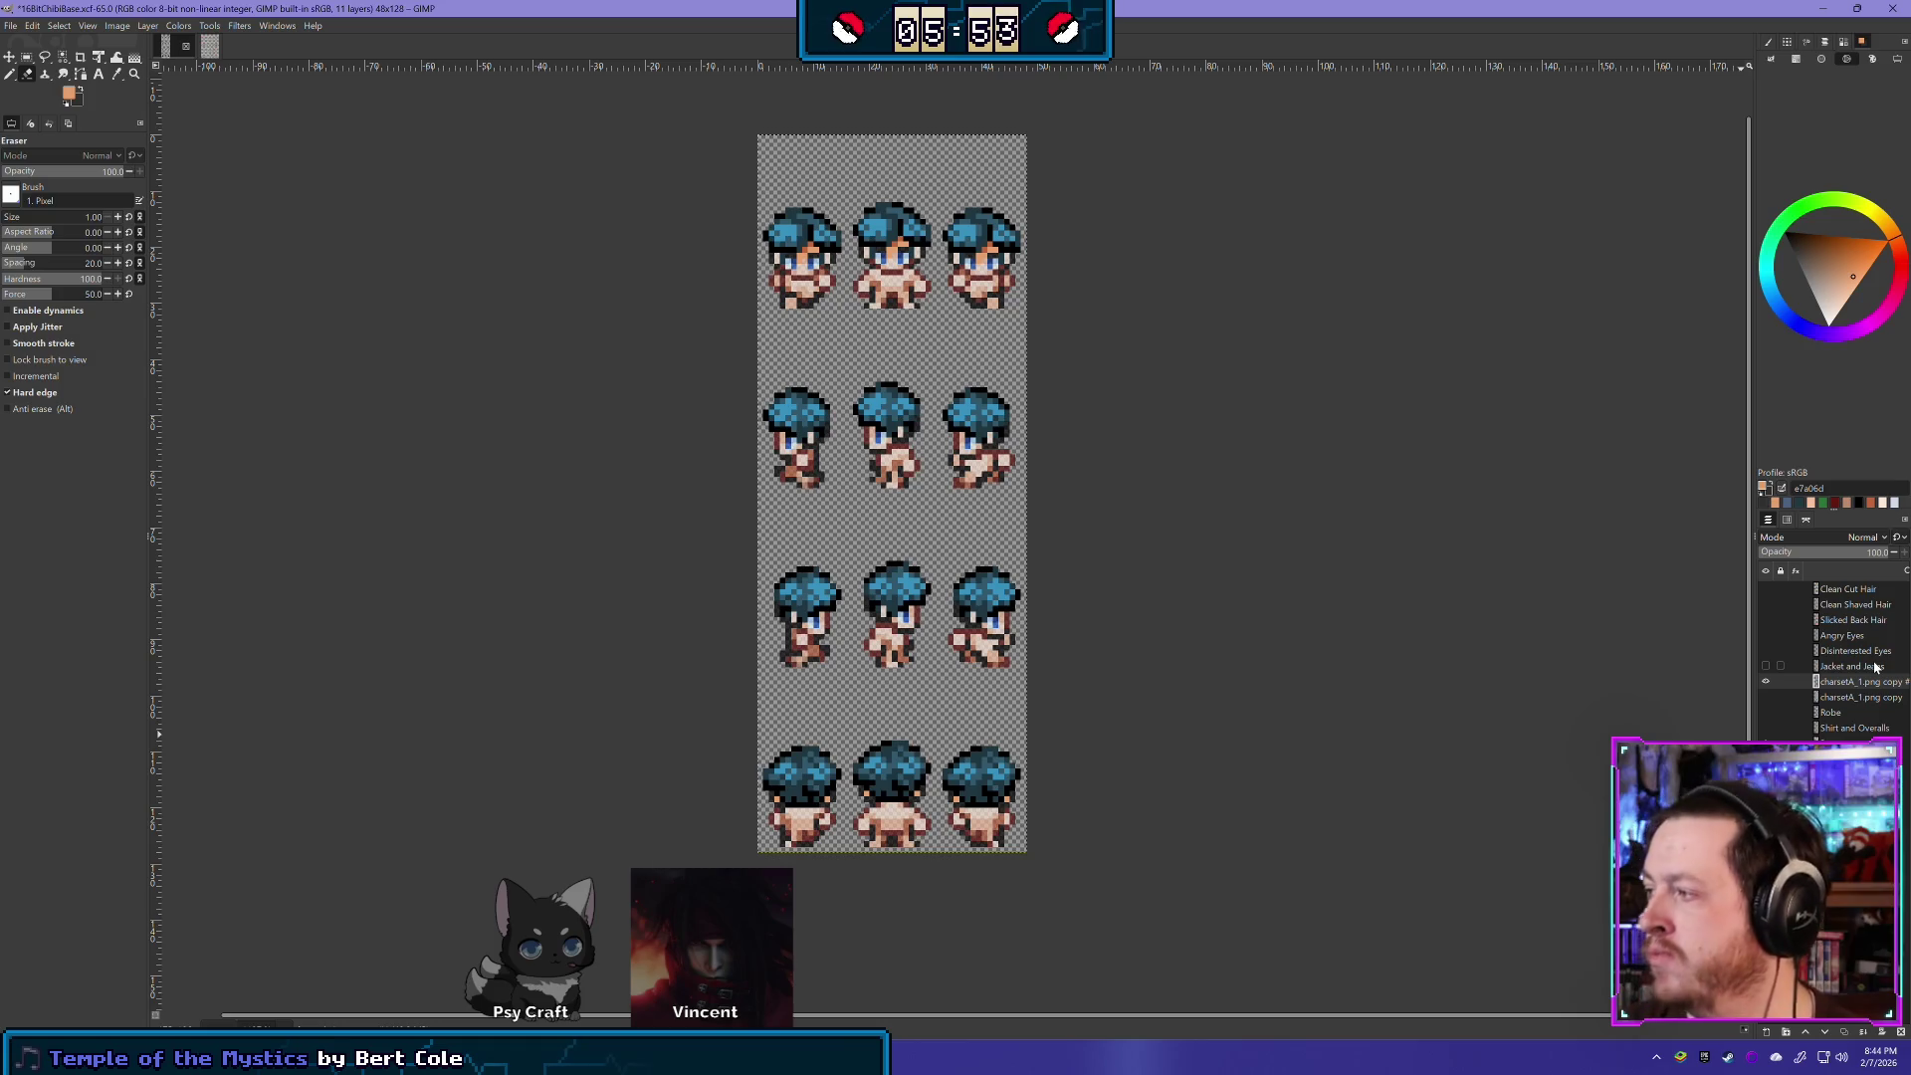
double_click(1851, 687)
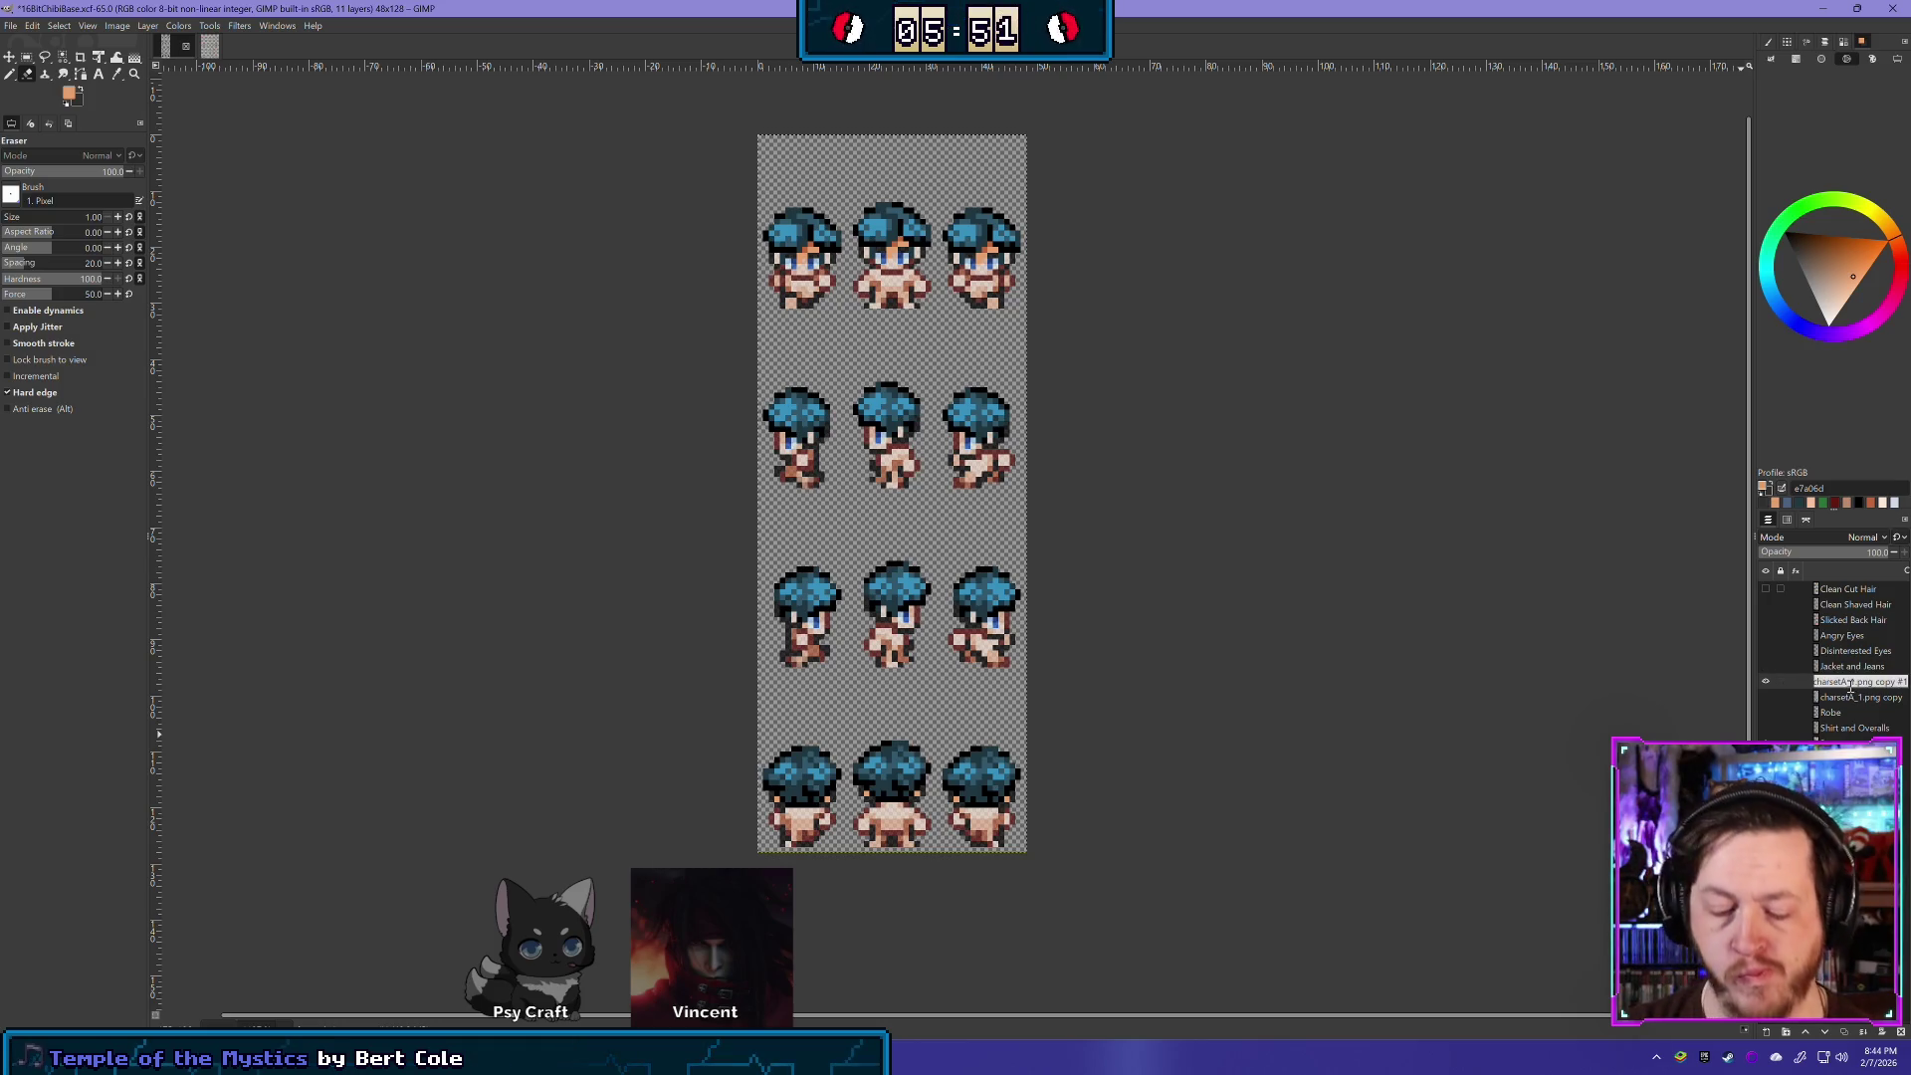
type("Parted Hair")
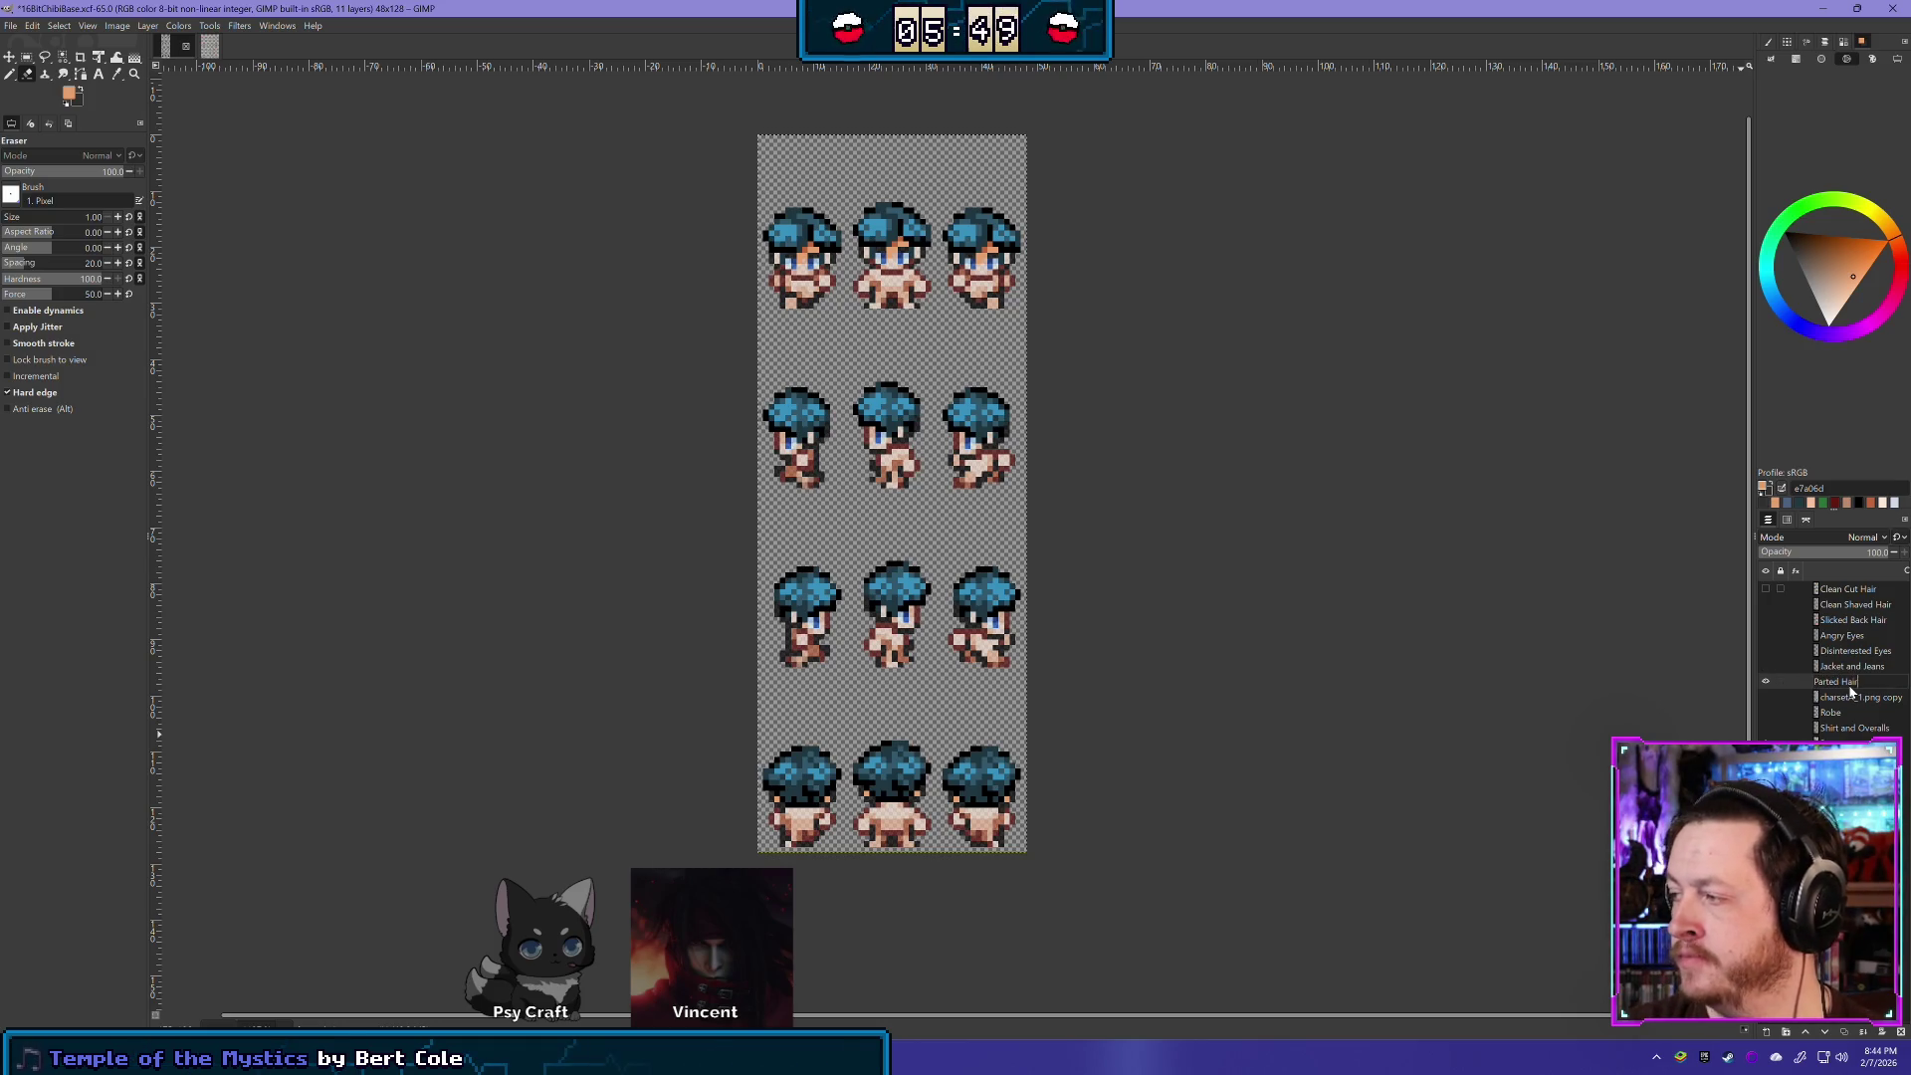
key("Return")
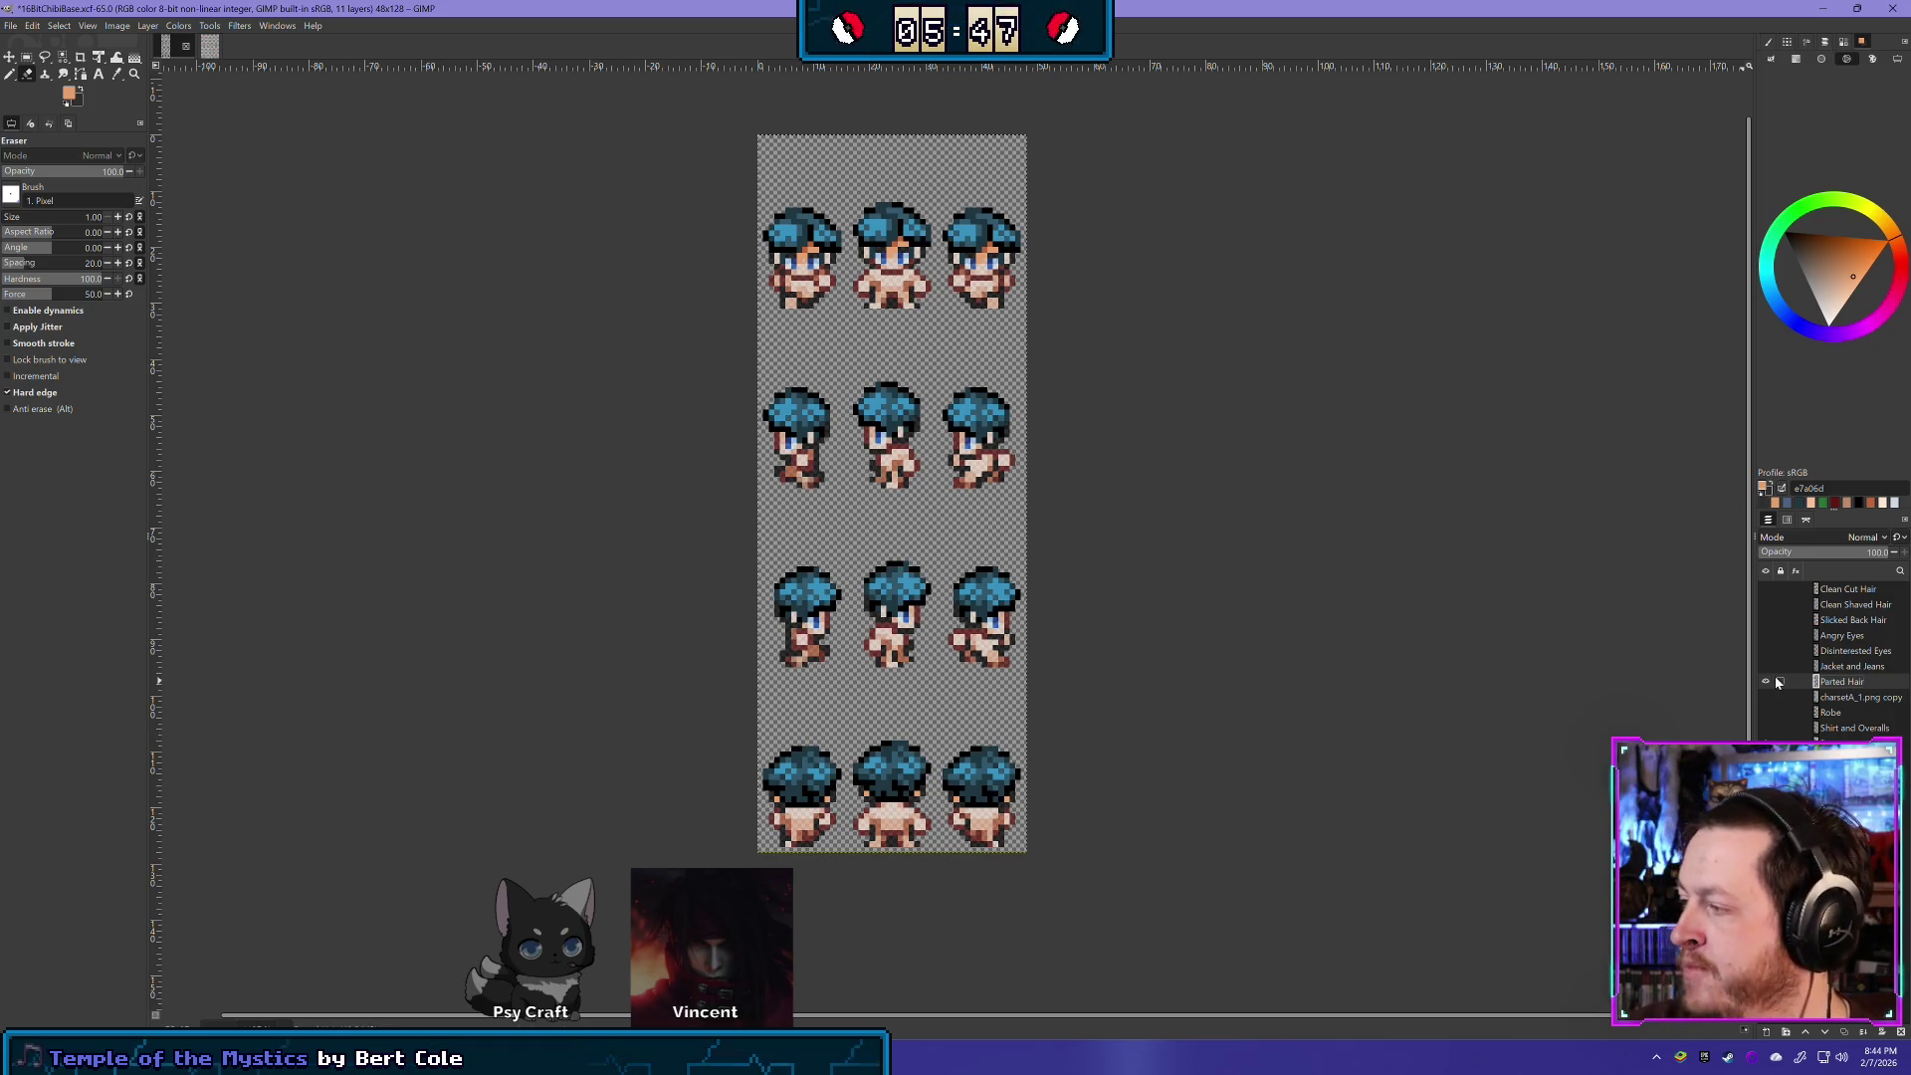
left_click(1766, 681)
left_click_drag(1858, 680, 1867, 615)
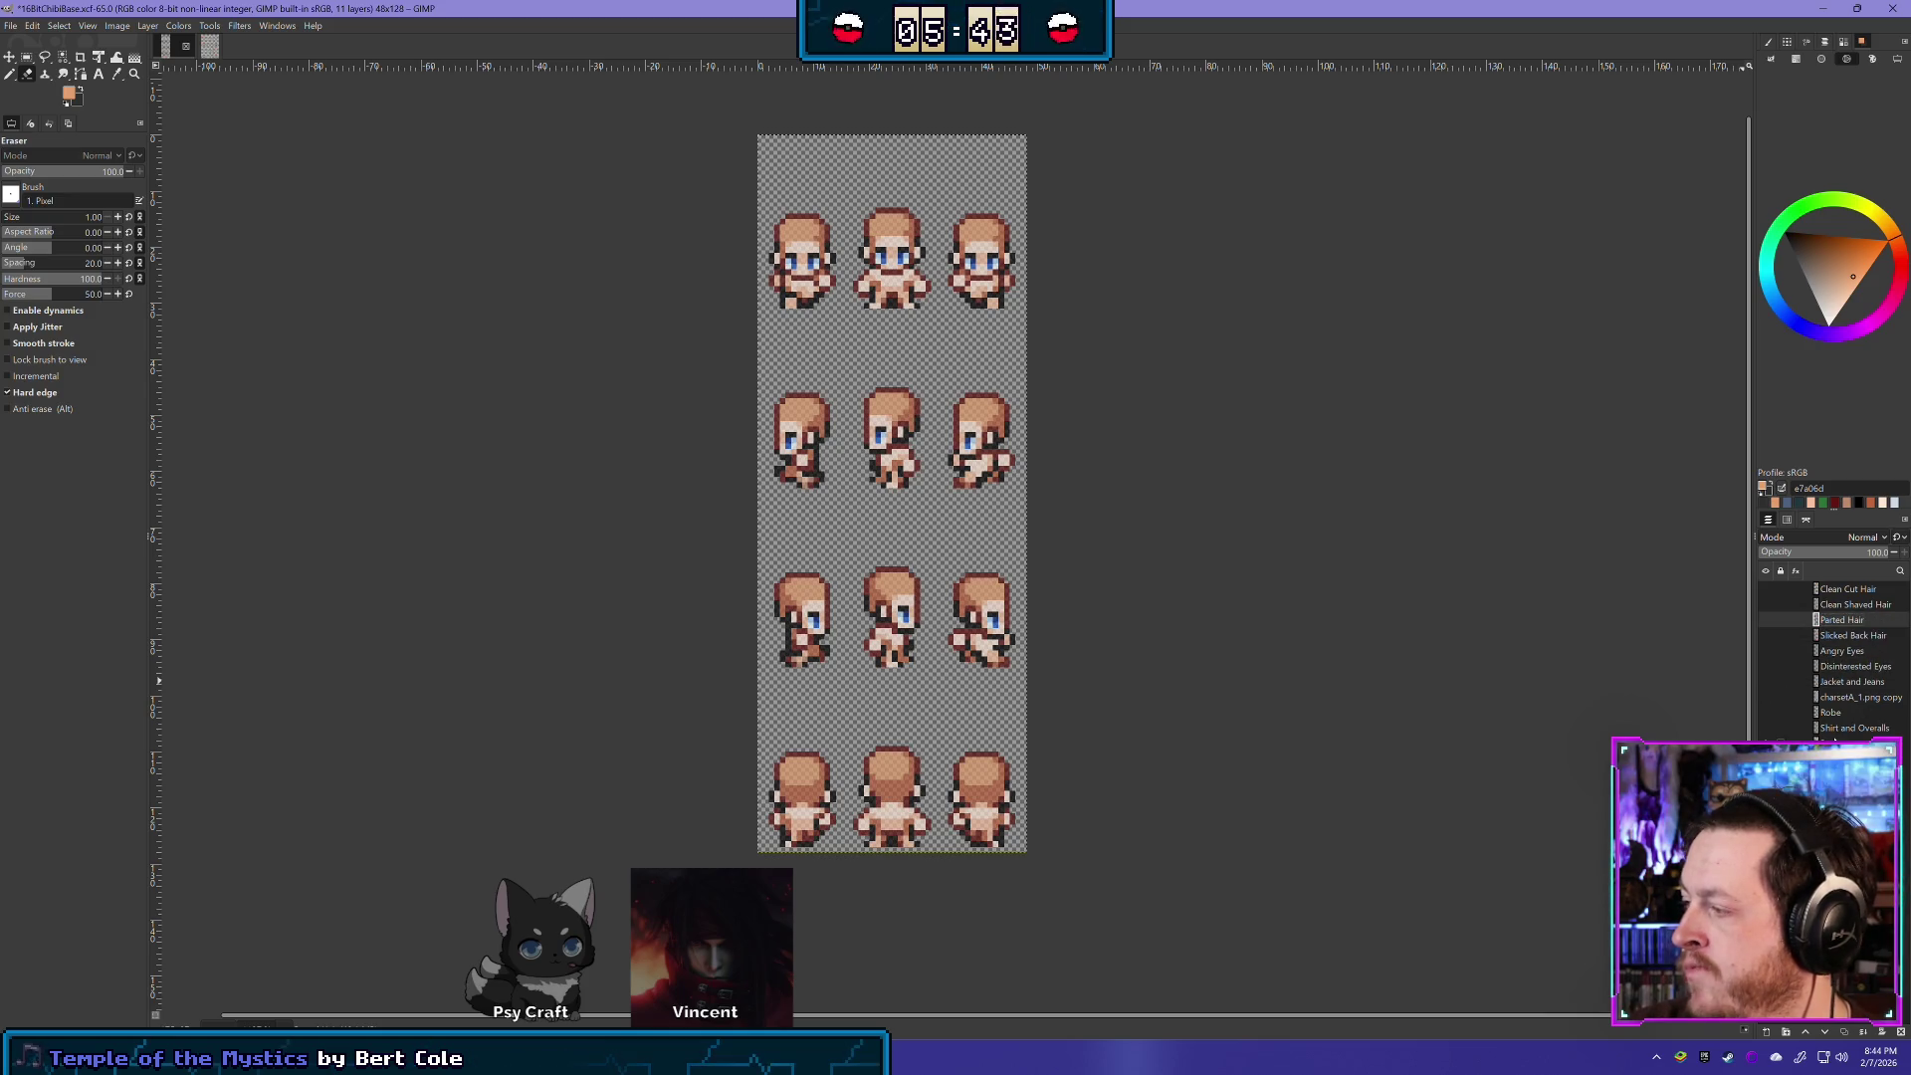
- Glance at charsetA_1, return to 16BitChibiBase, and make the charsetA_1.png copy layer visible
left_click(206, 48)
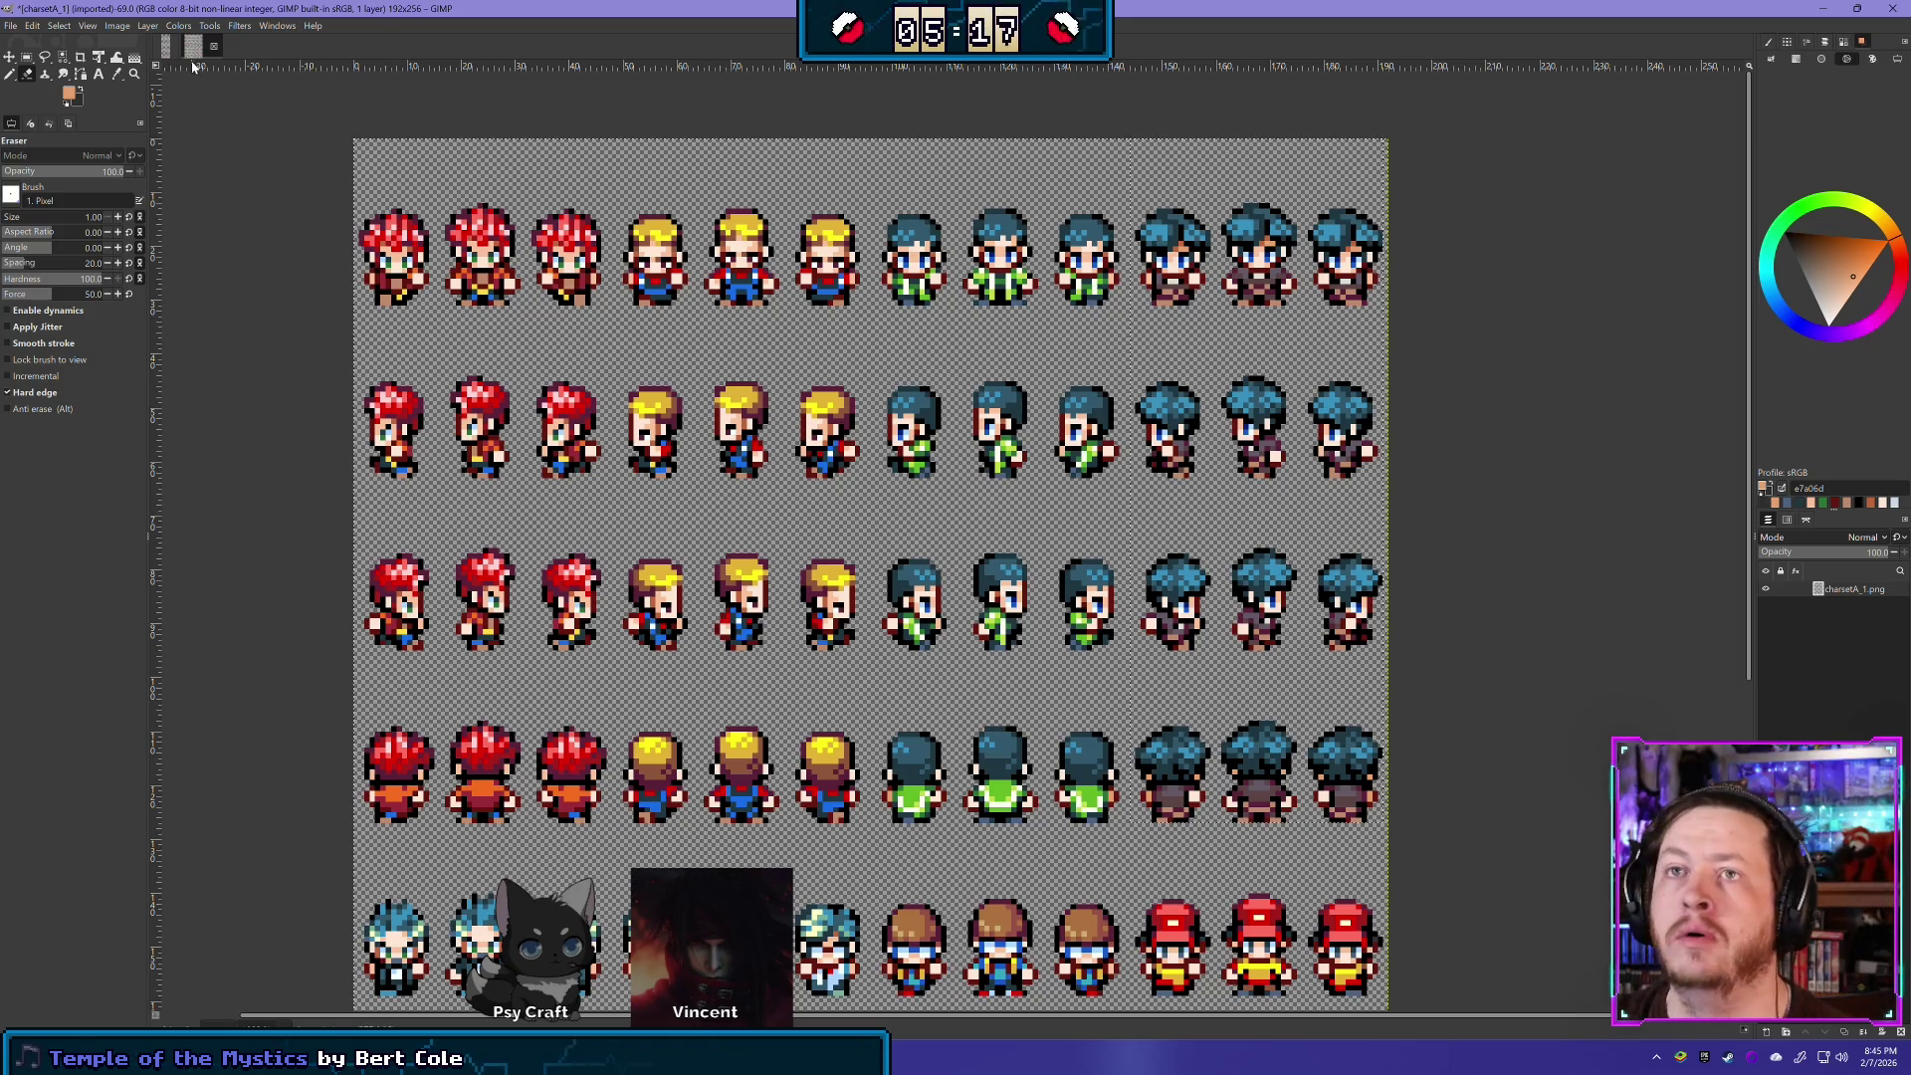
left_click(165, 45)
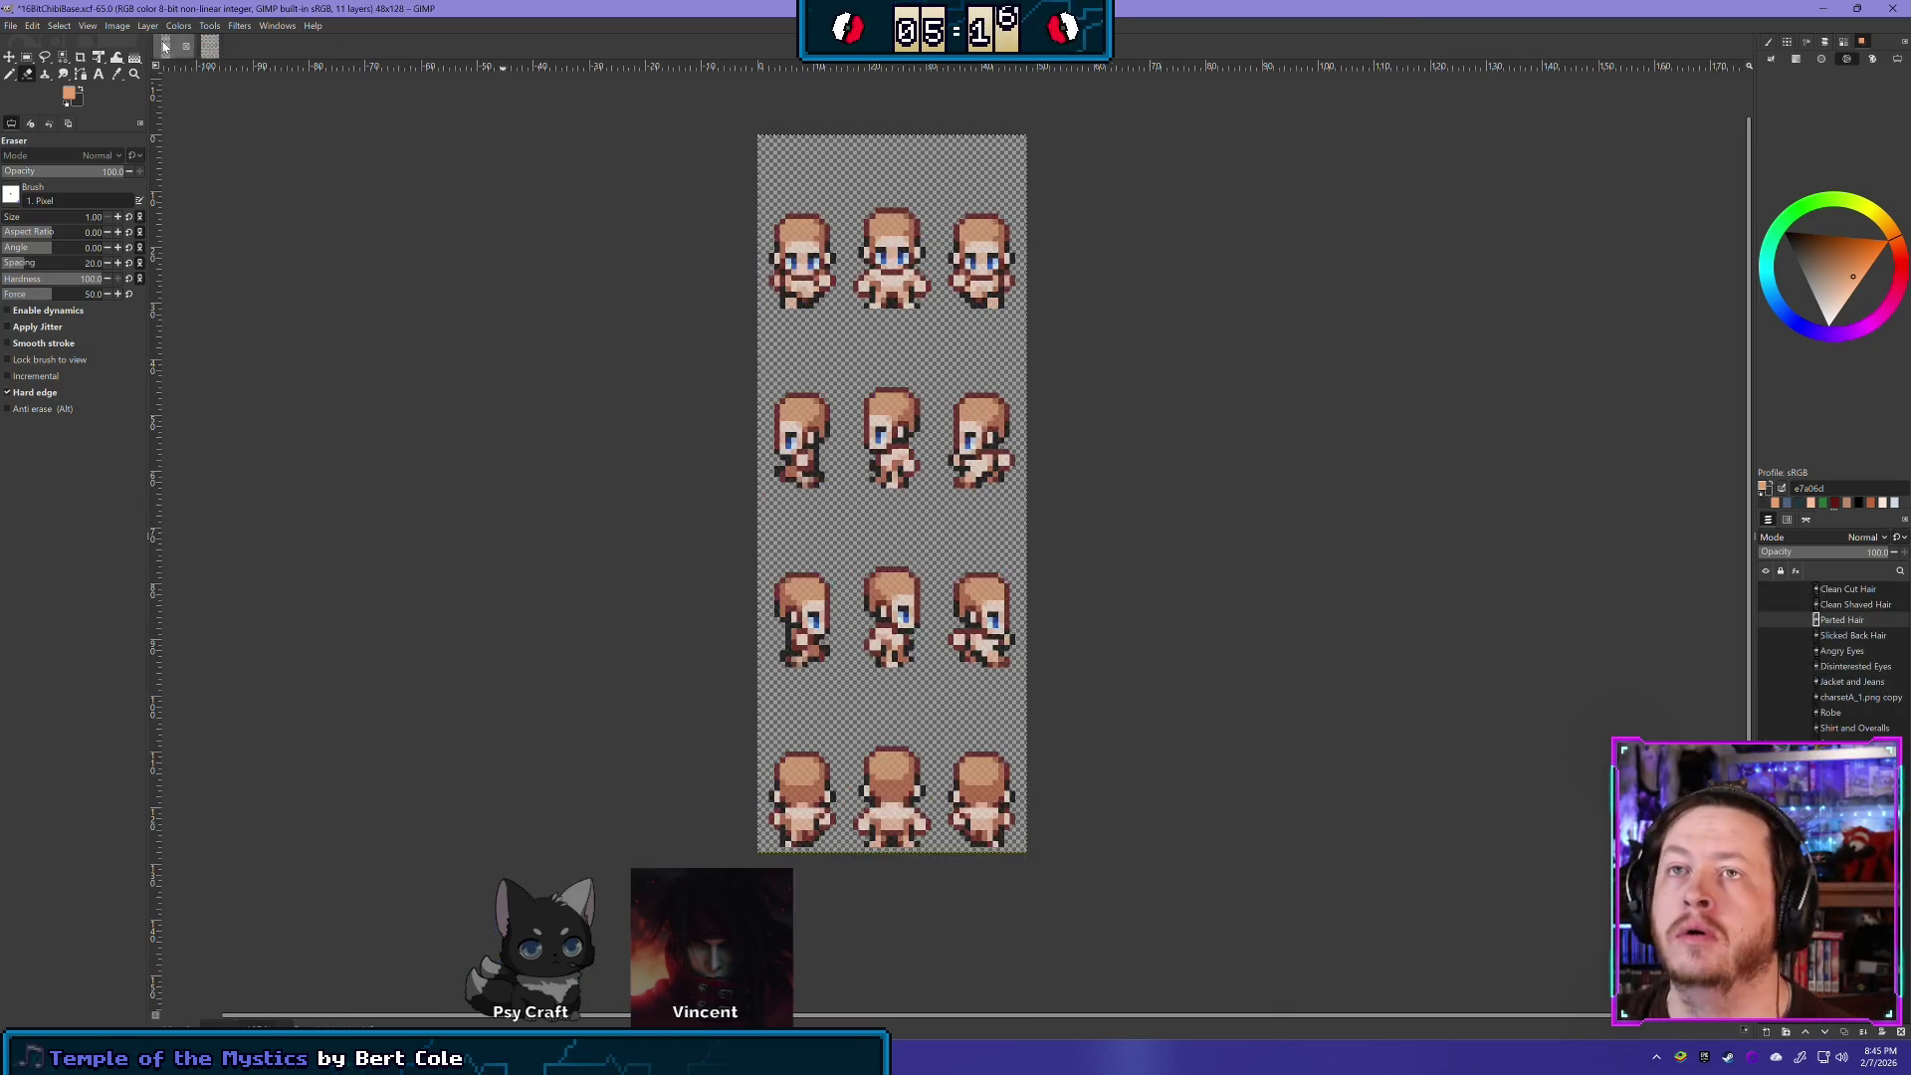
left_click(1763, 695)
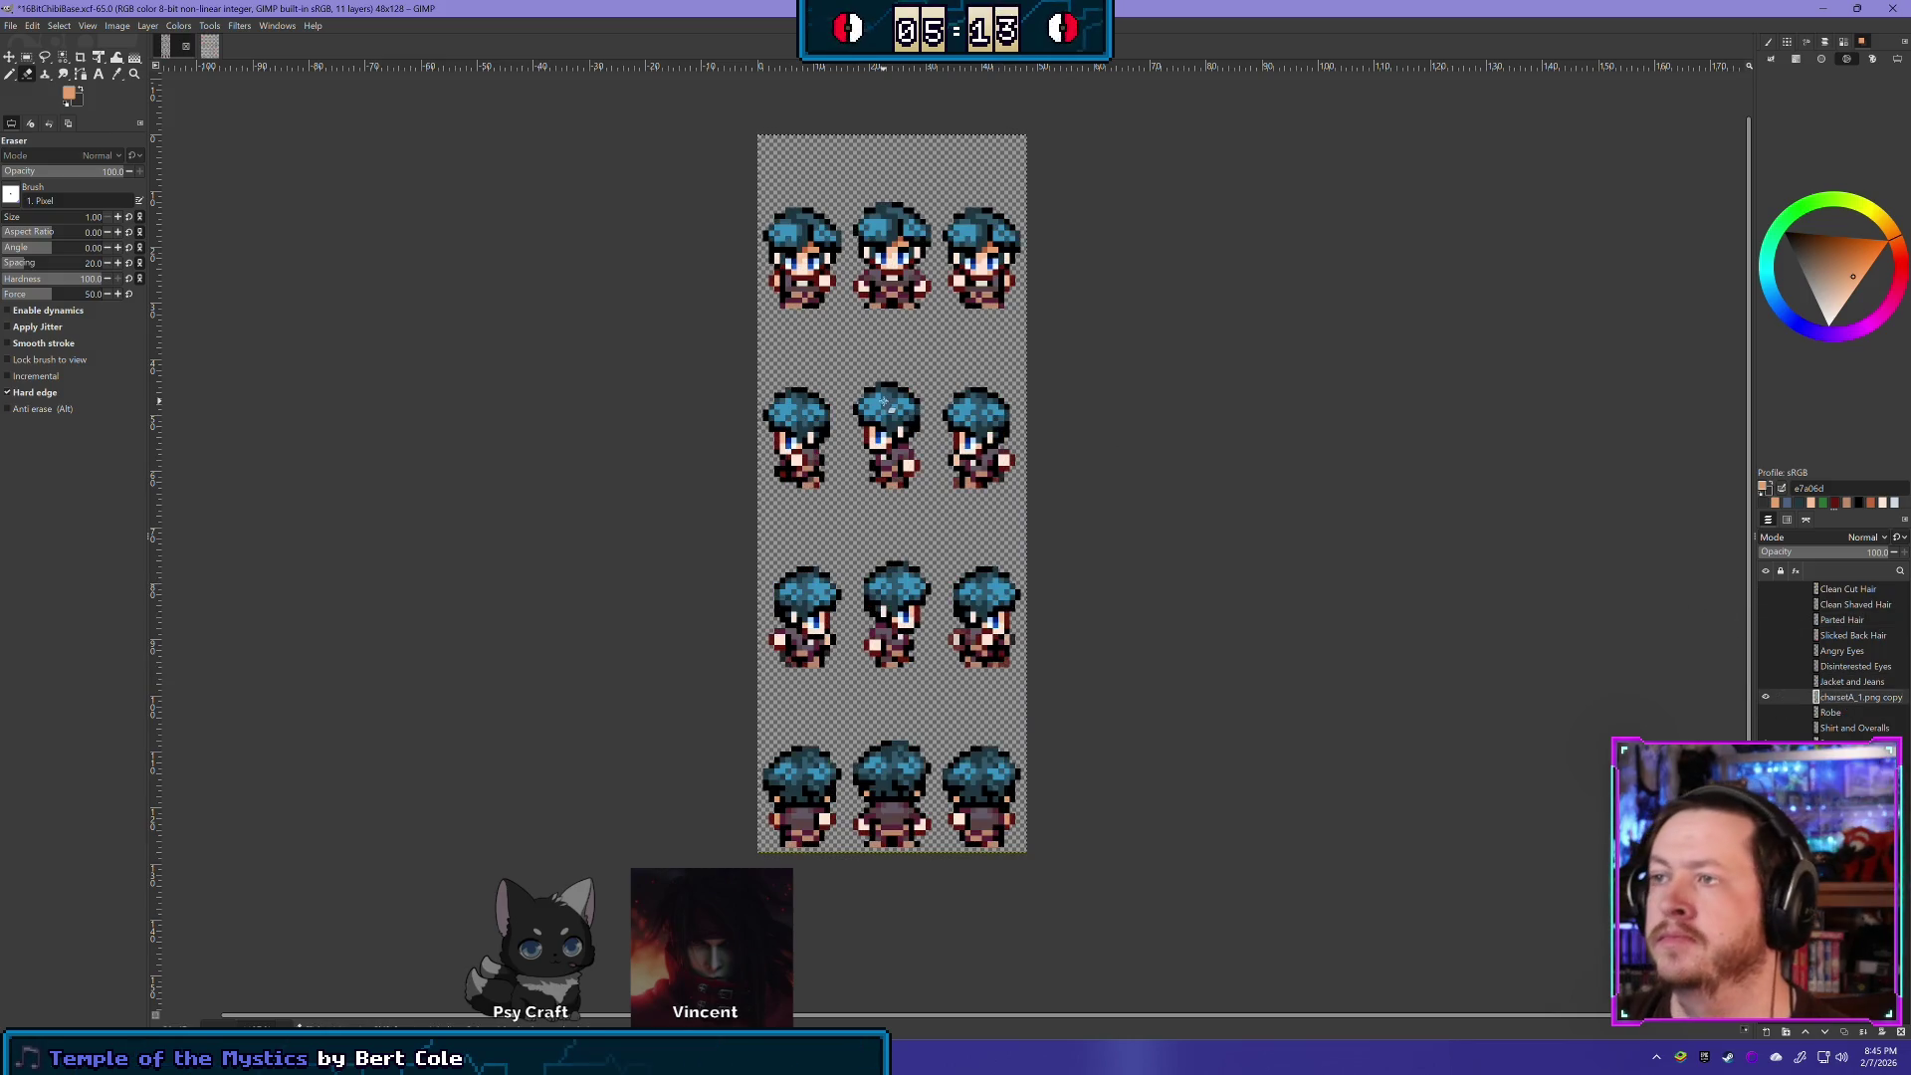
- Select the top-row sprites' heads and delete the pasted blue hair within the selection
scroll(782, 209, "up", 2)
scroll(781, 209, "up", 1)
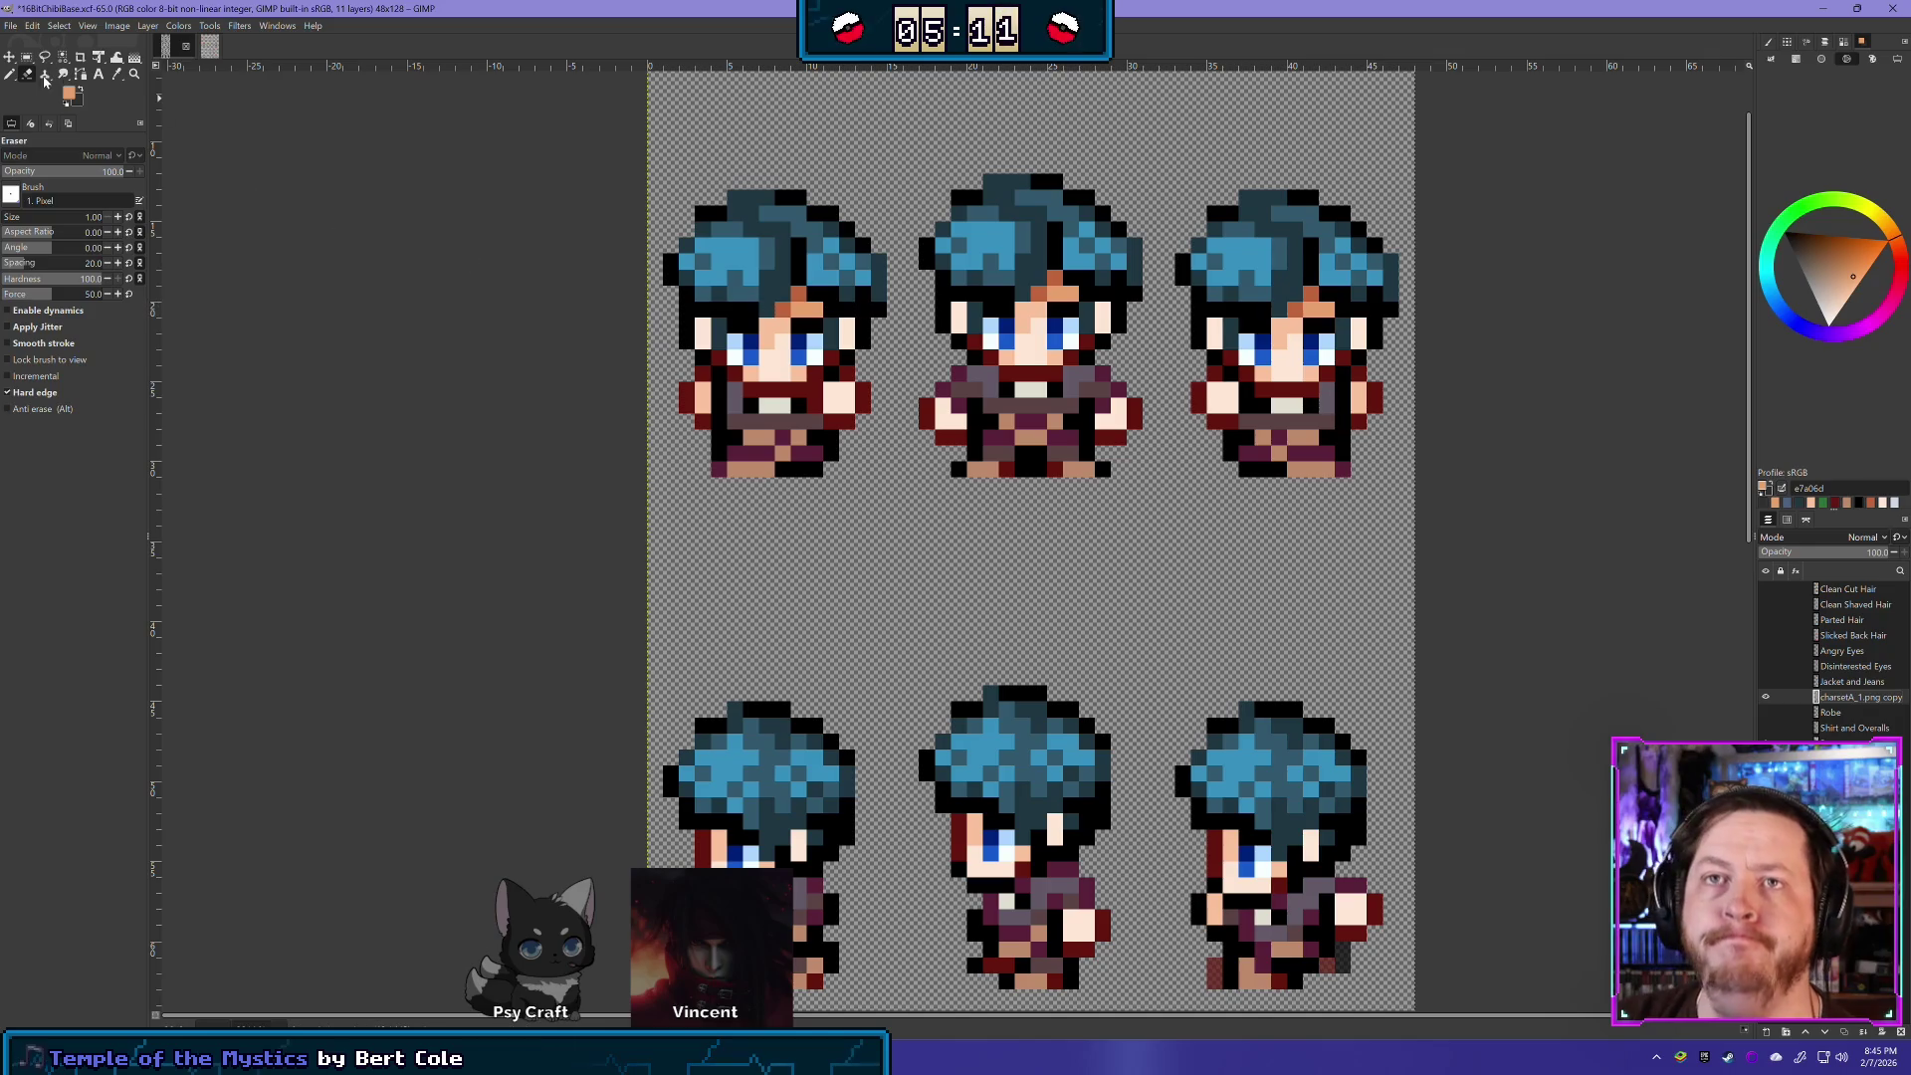
scroll(610, 304, "right", 2)
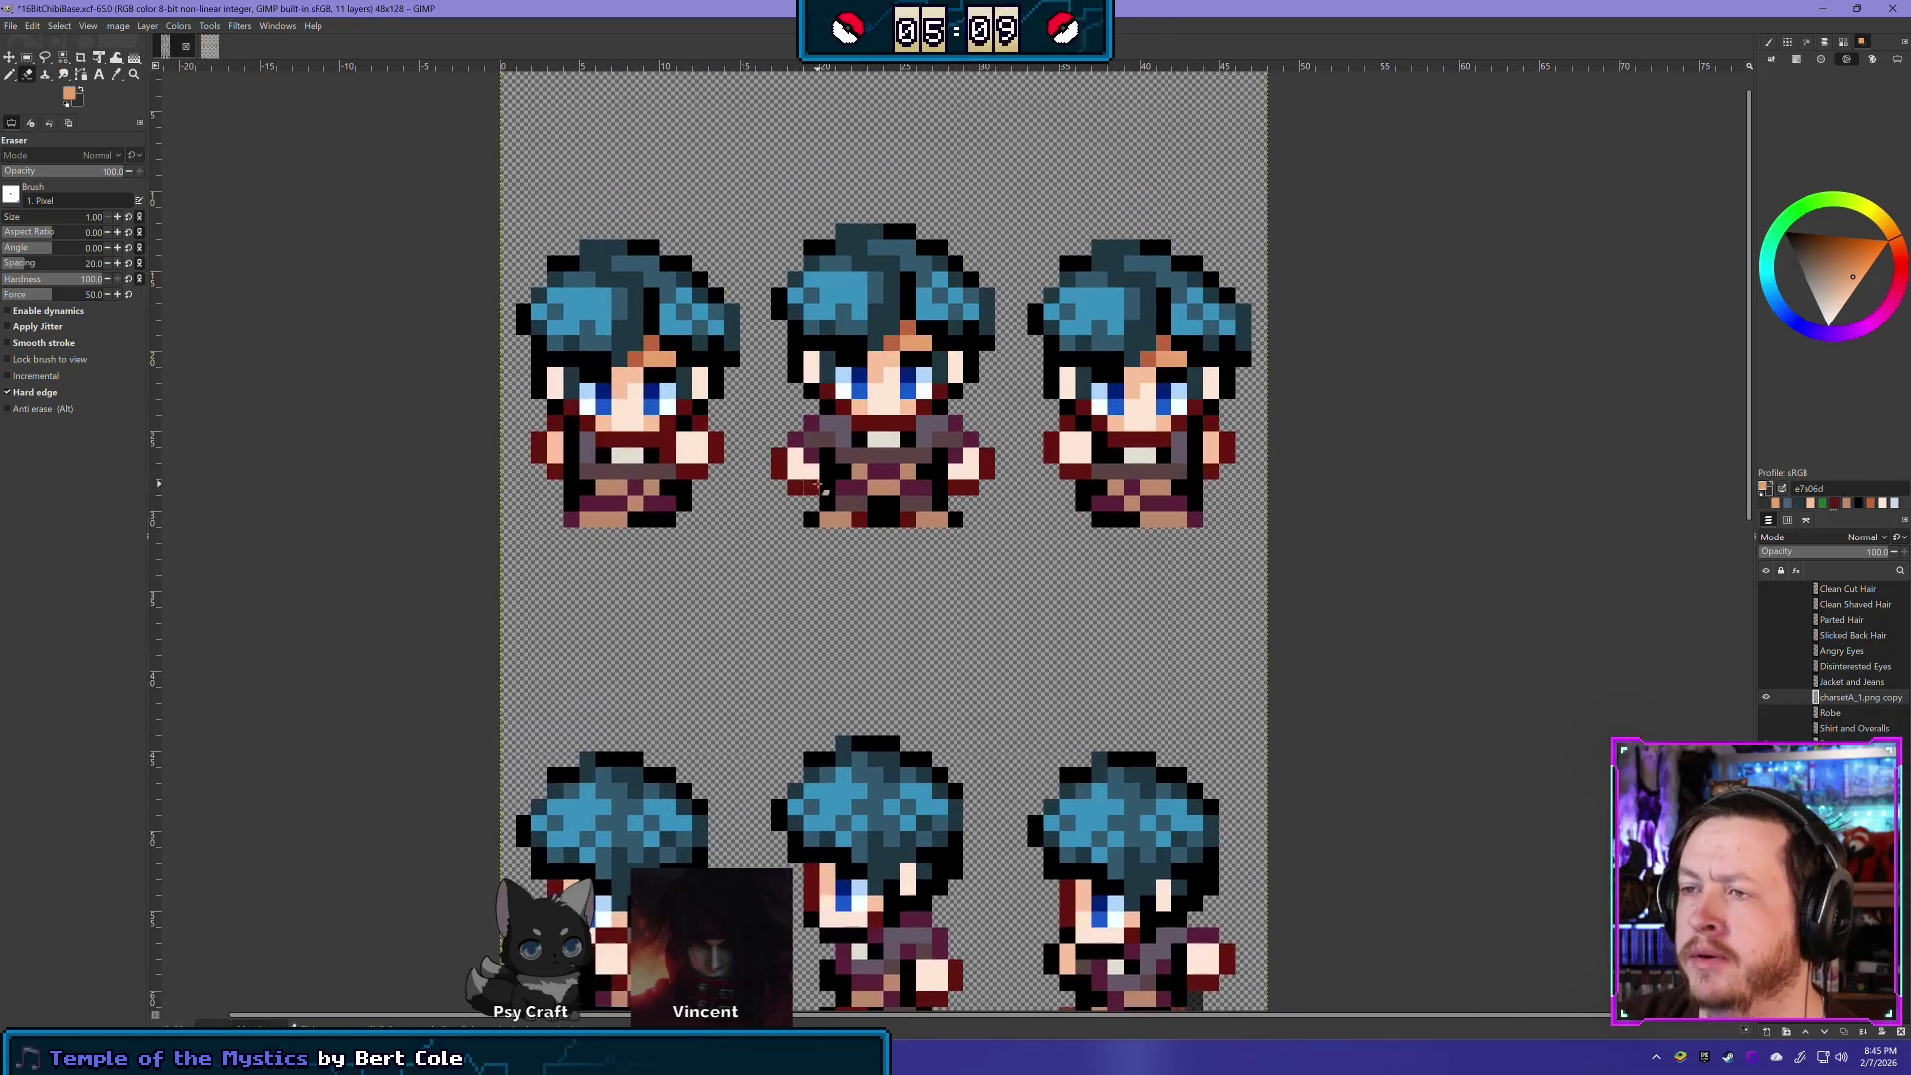
key("r")
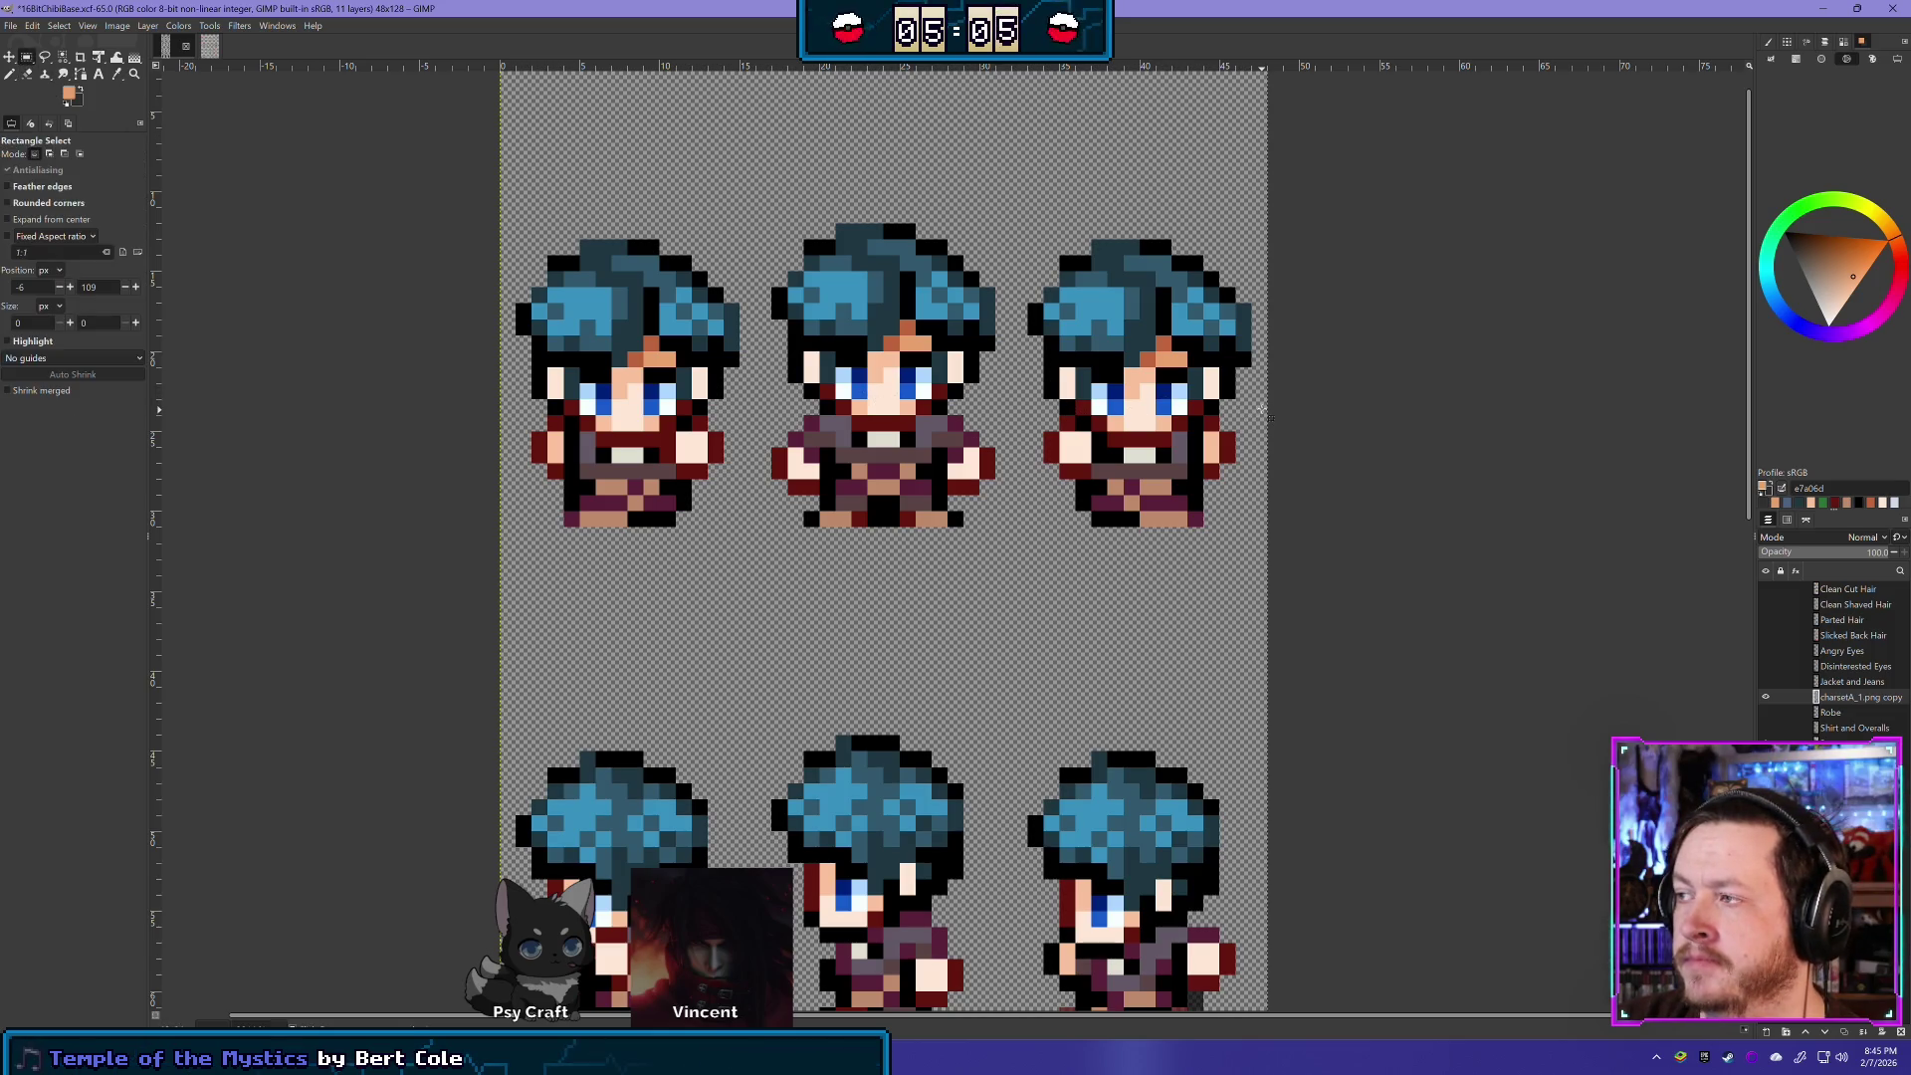
mouse_move(1268, 414)
left_mouse_down()
mouse_move(513, 299)
mouse_move(428, 231)
mouse_move(430, 195)
left_mouse_up()
key("Delete")
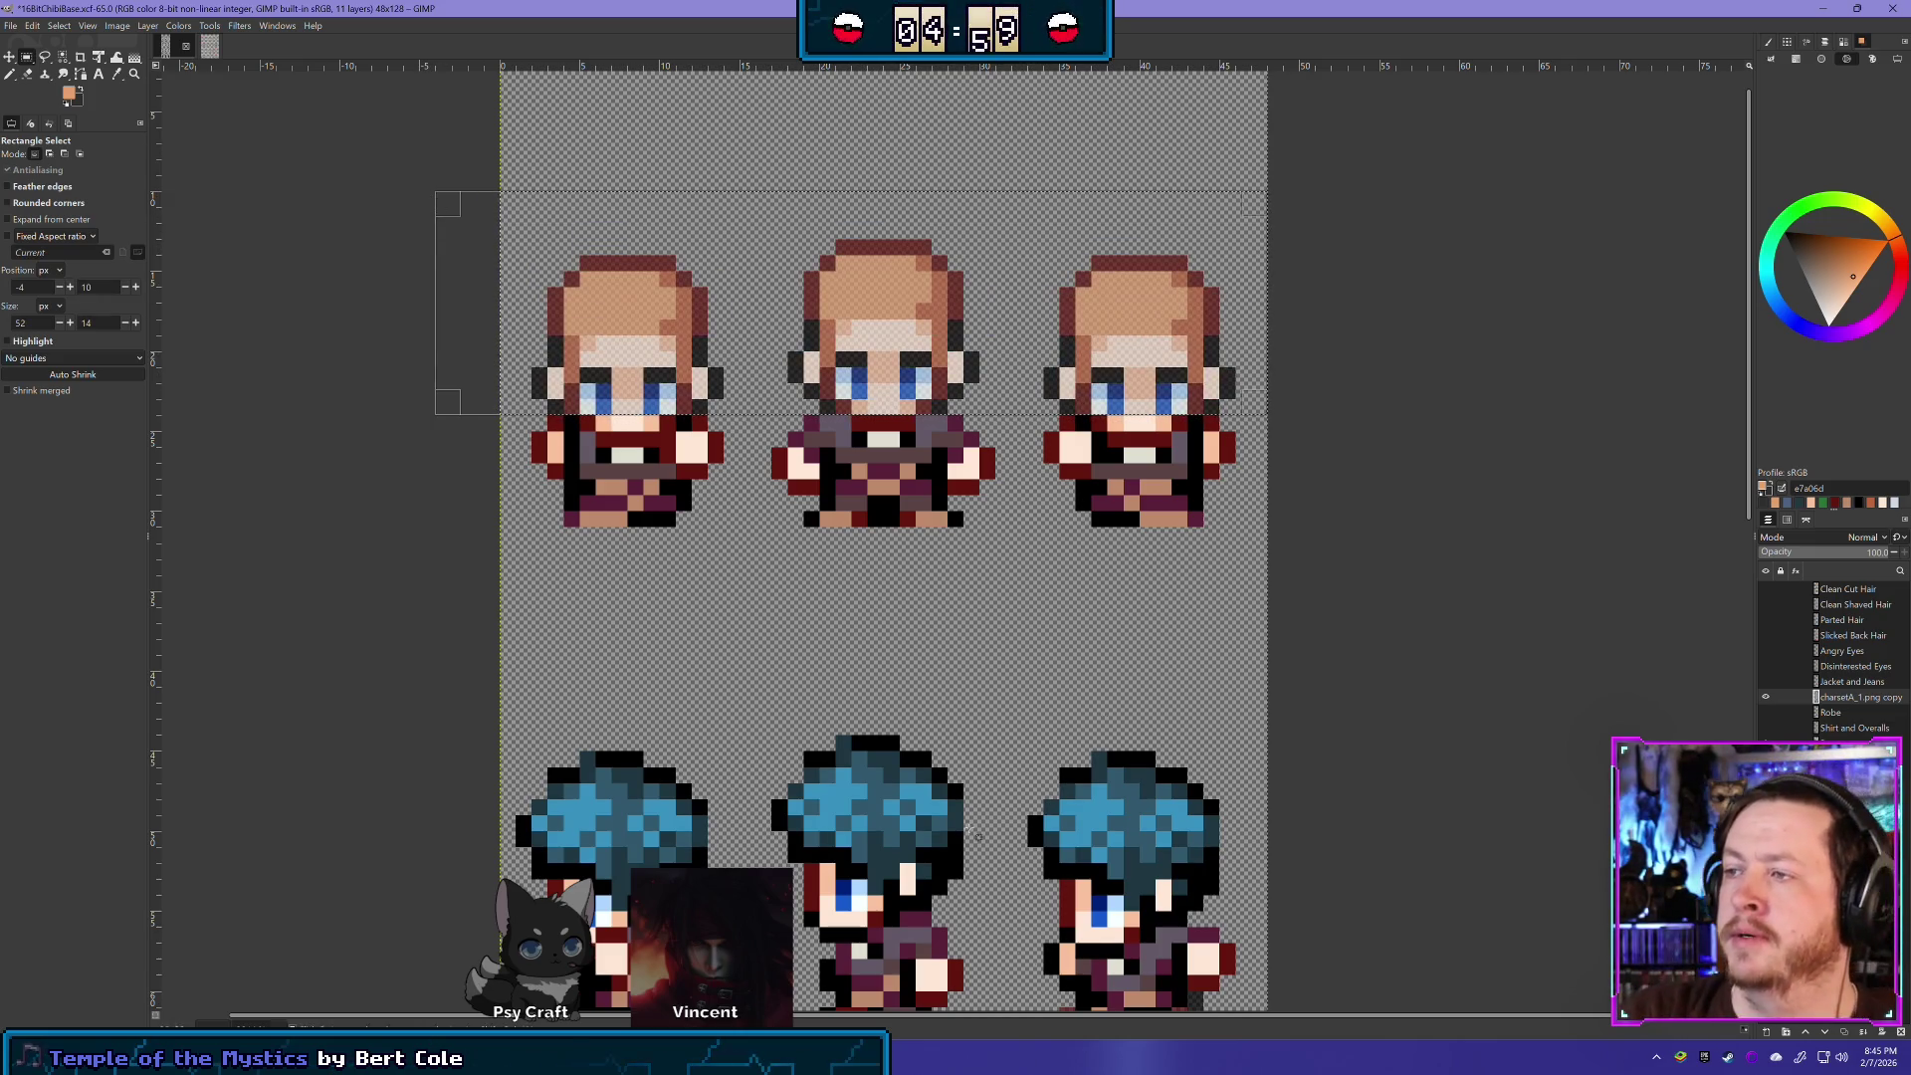
key("ctrl+z")
key("ctrl+y")
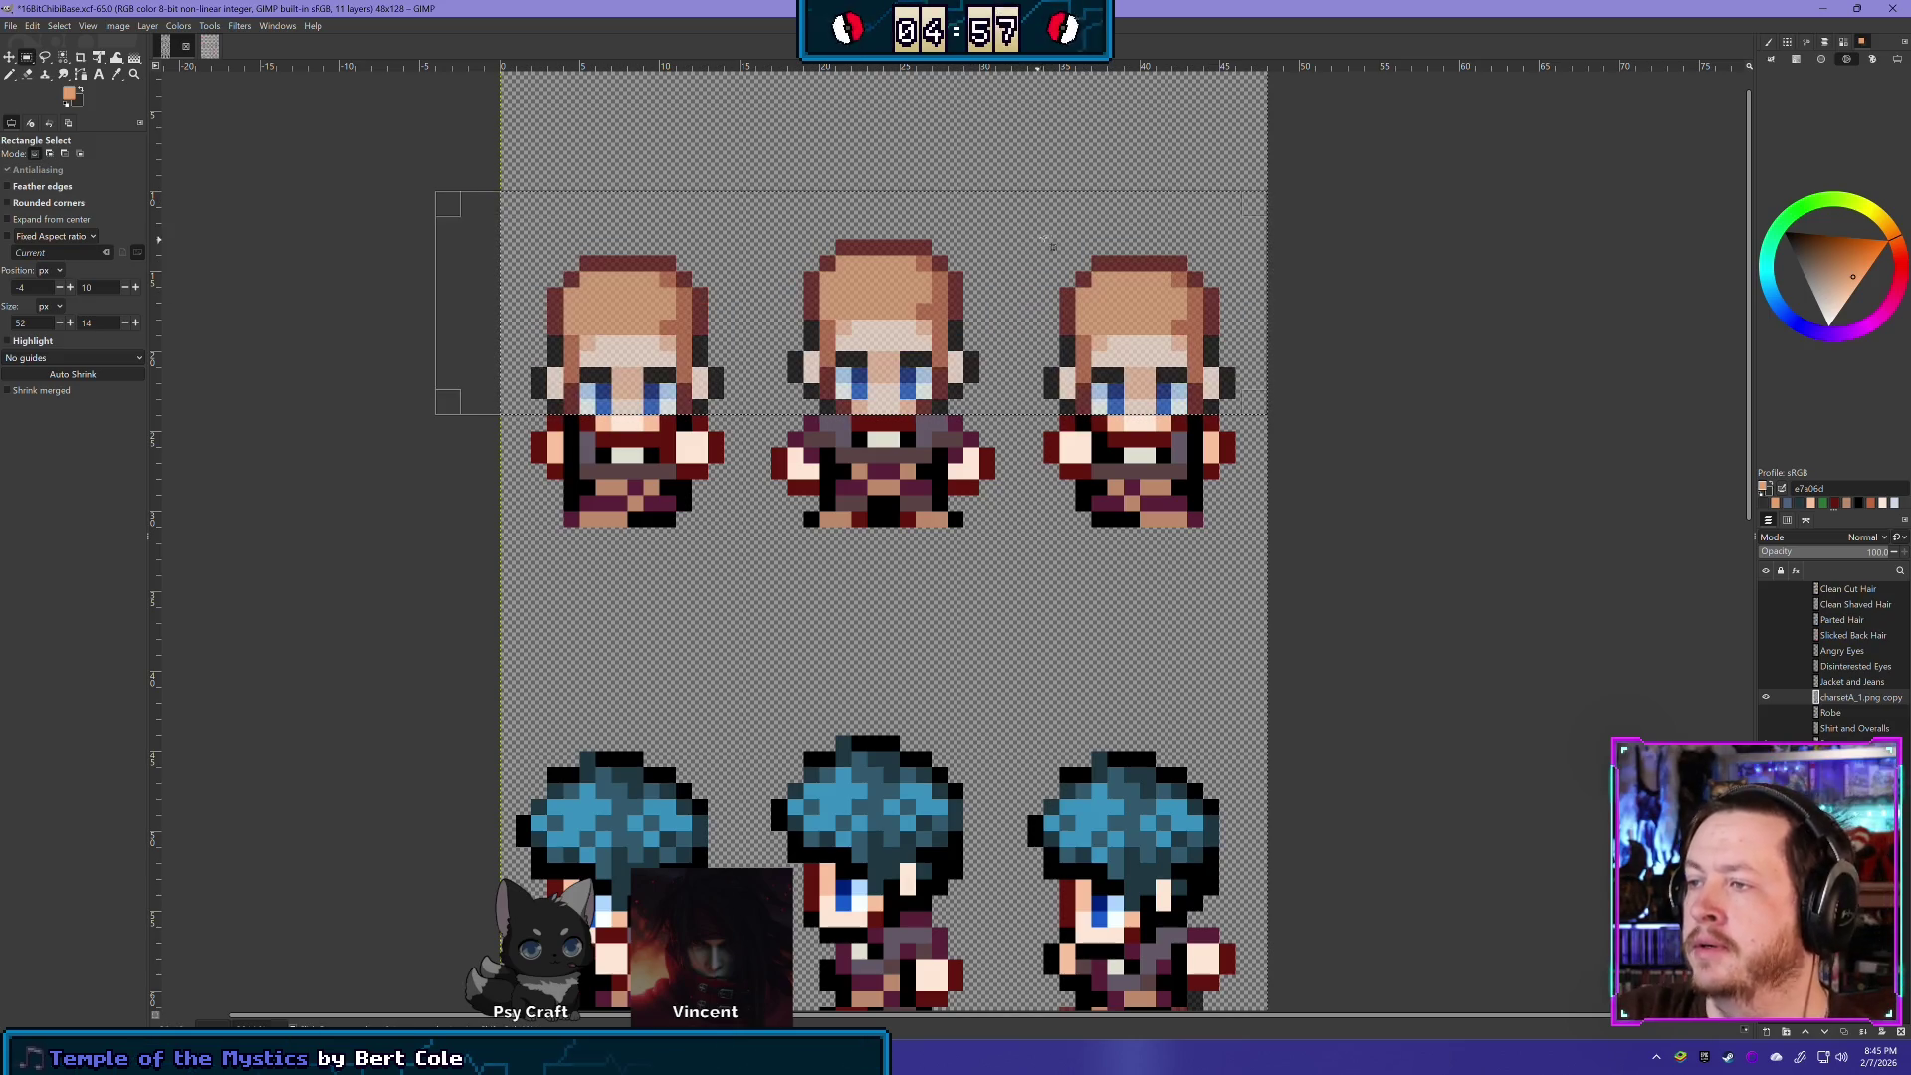
left_click(465, 587)
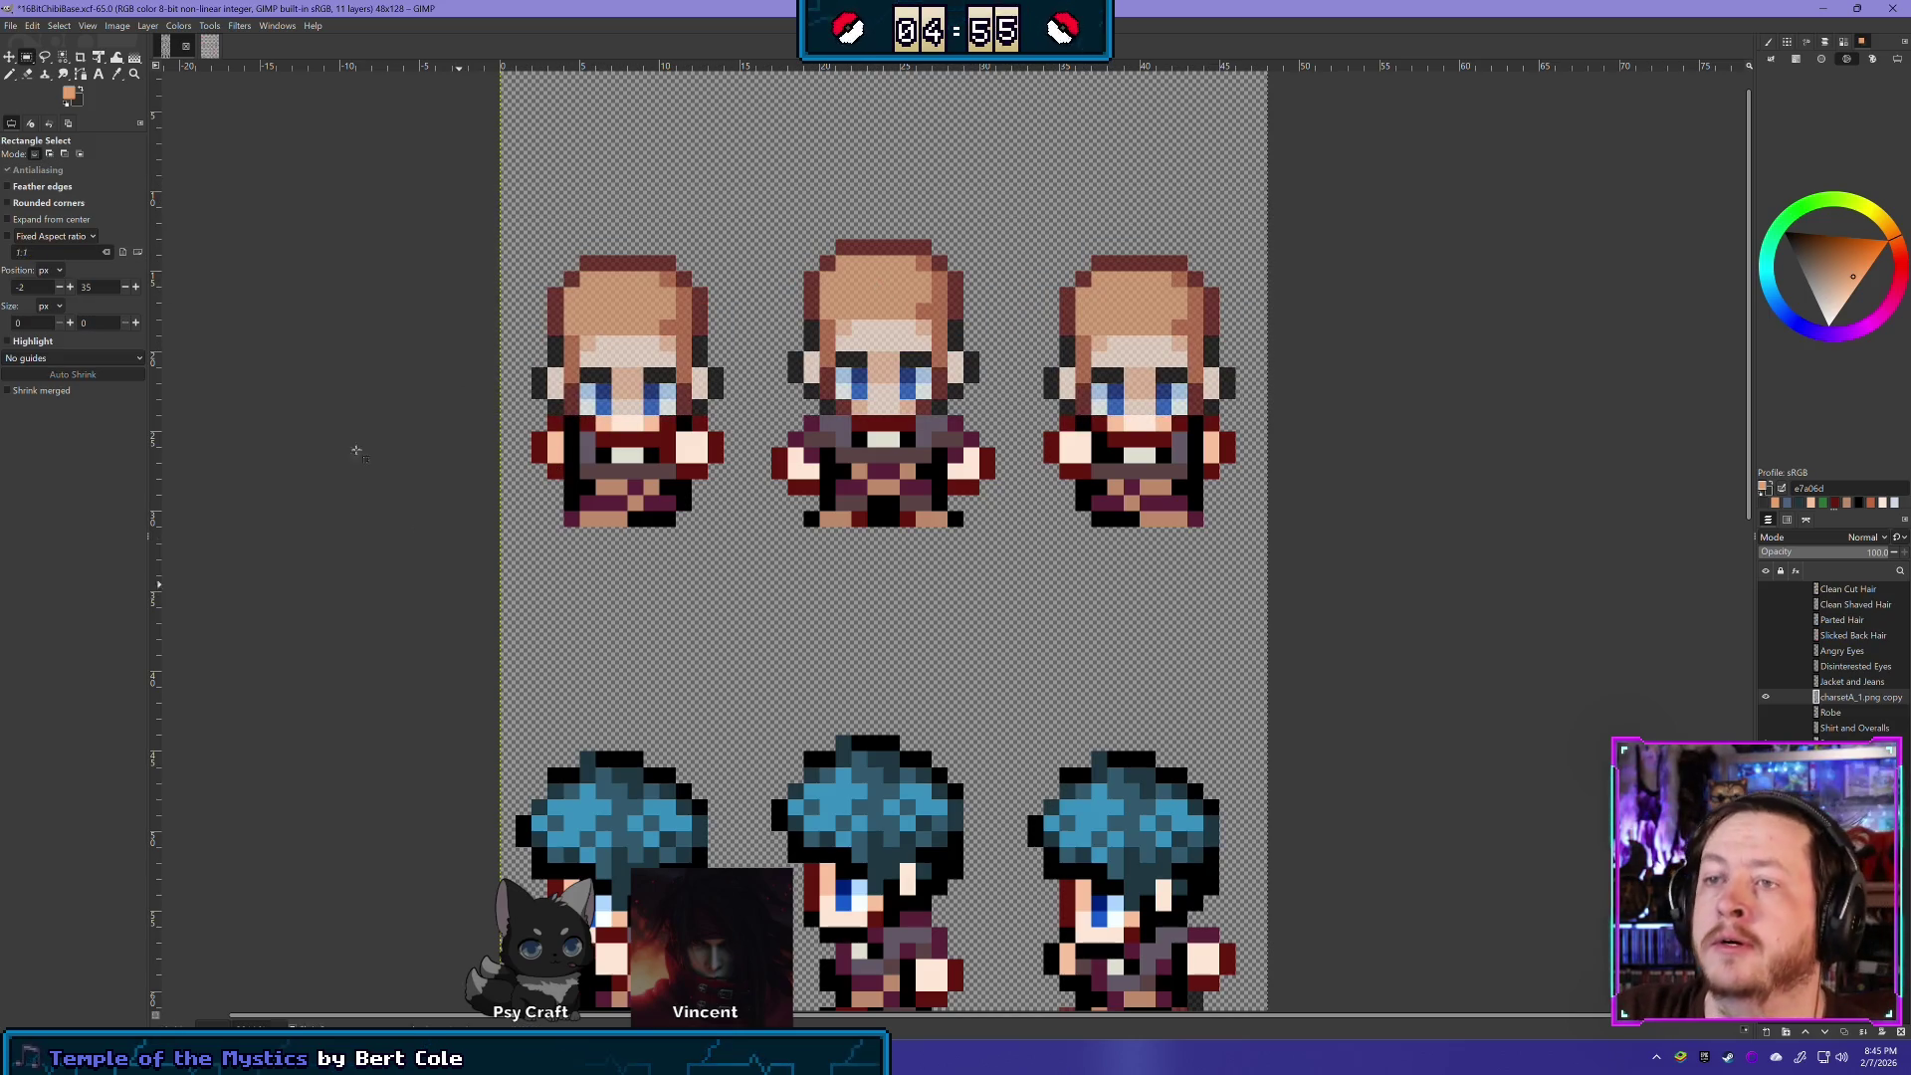
left_click(11, 76)
left_click(27, 75)
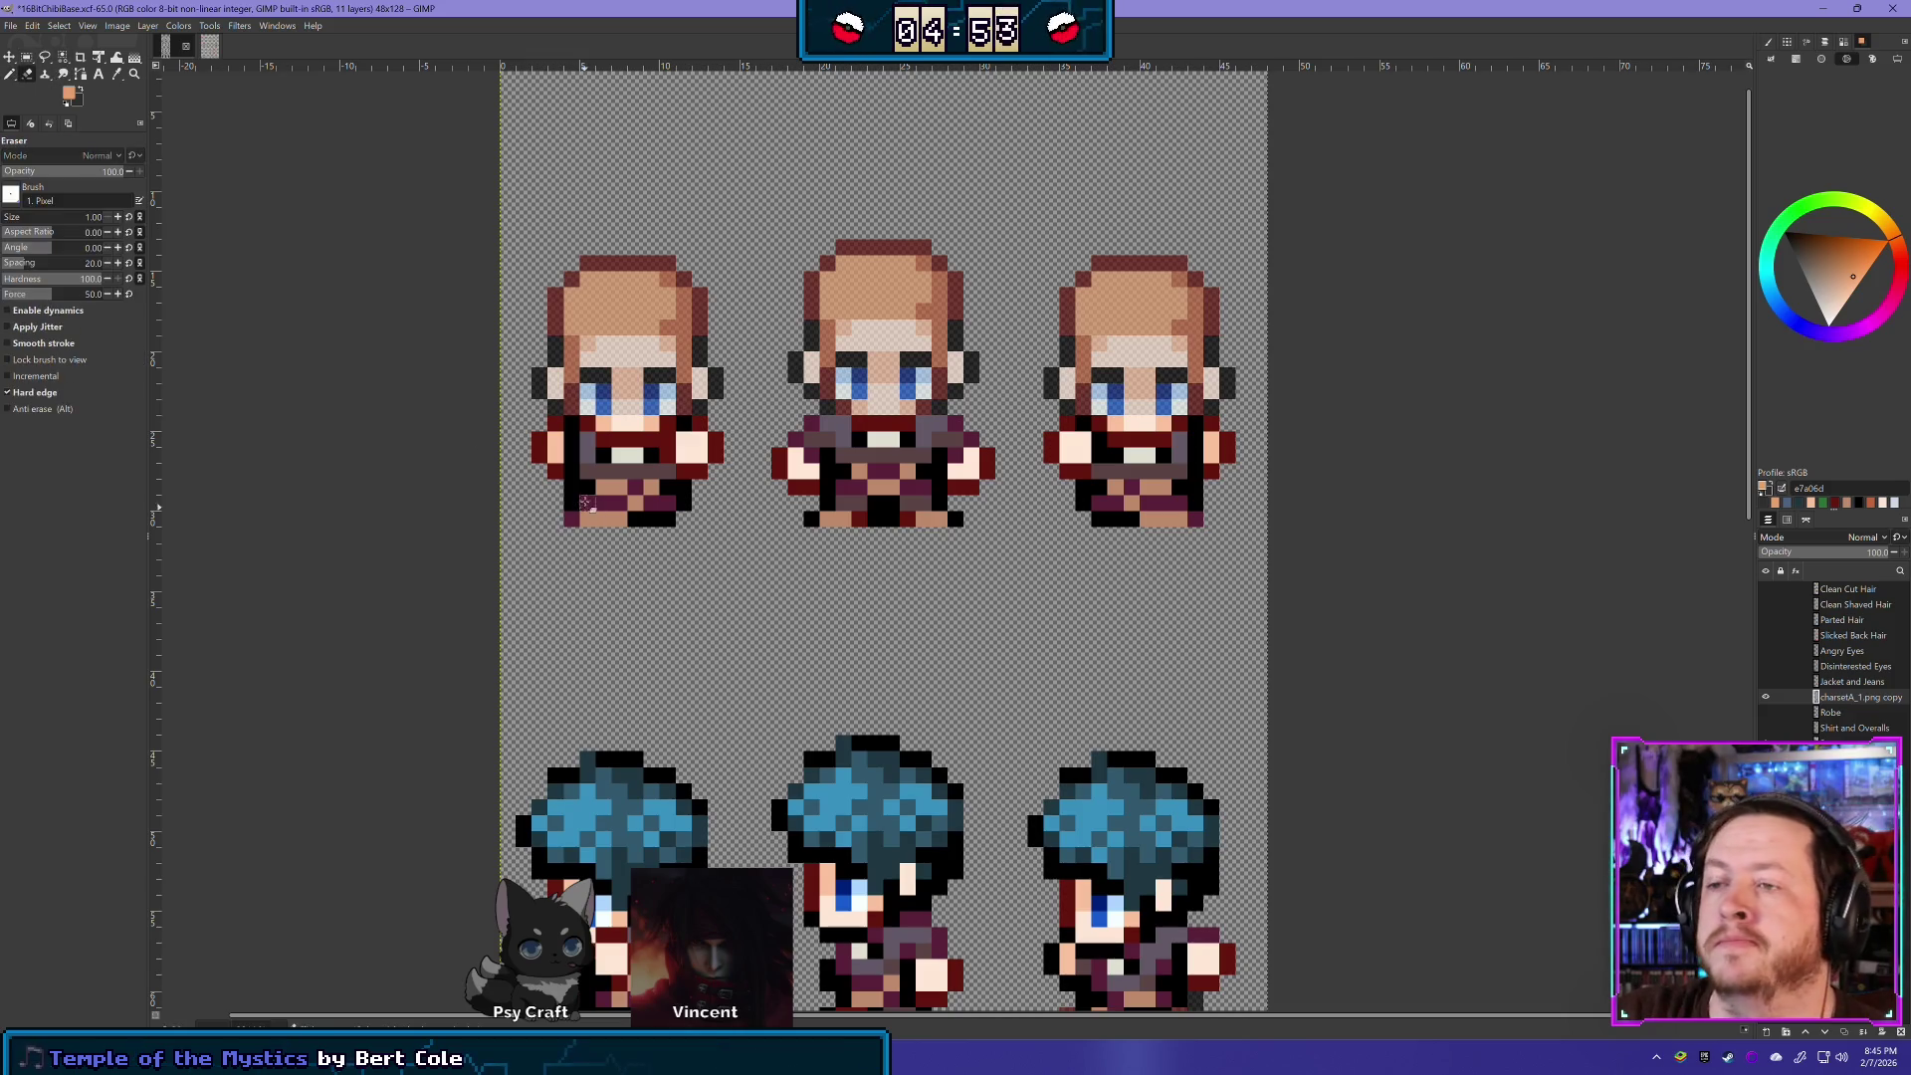
- Erase stray pixels on the left sprite's sleeves and the black pixels under the middle sprite's feet
left_click(538, 446)
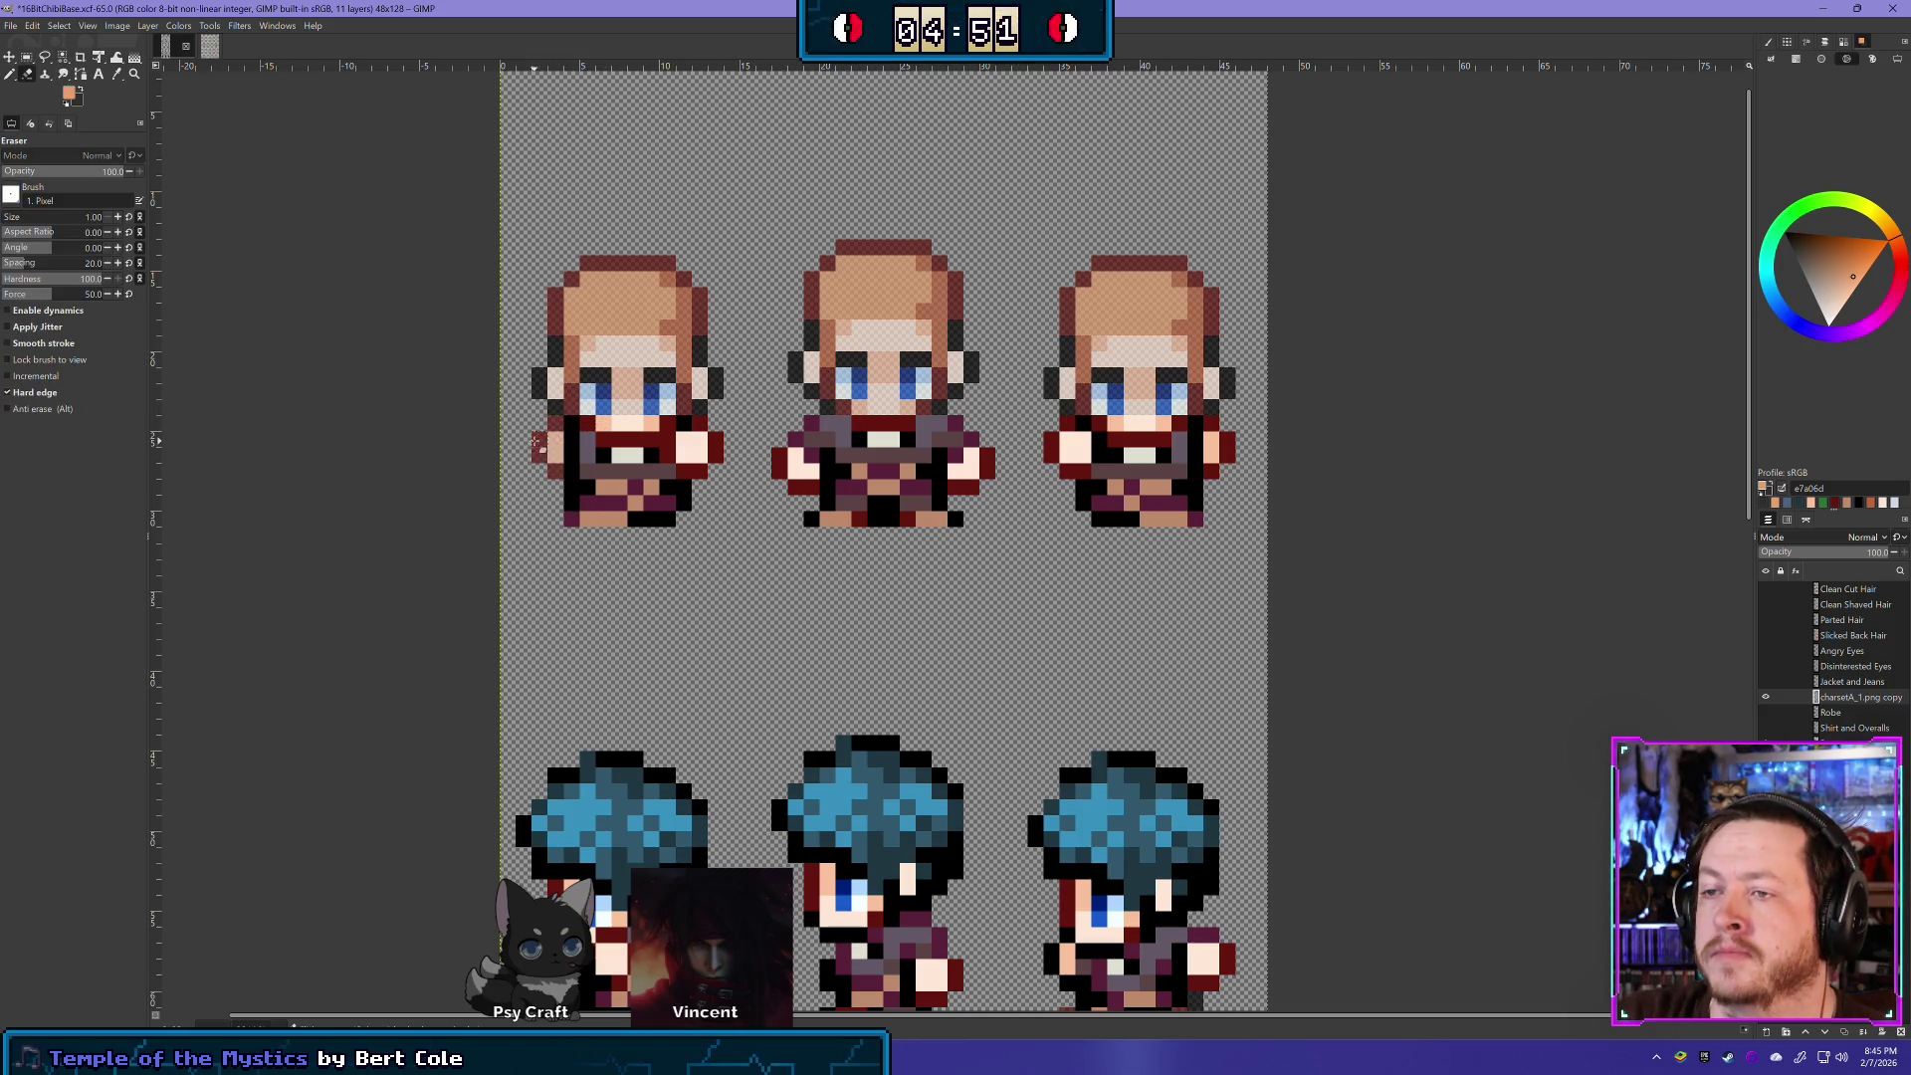
left_click(699, 439)
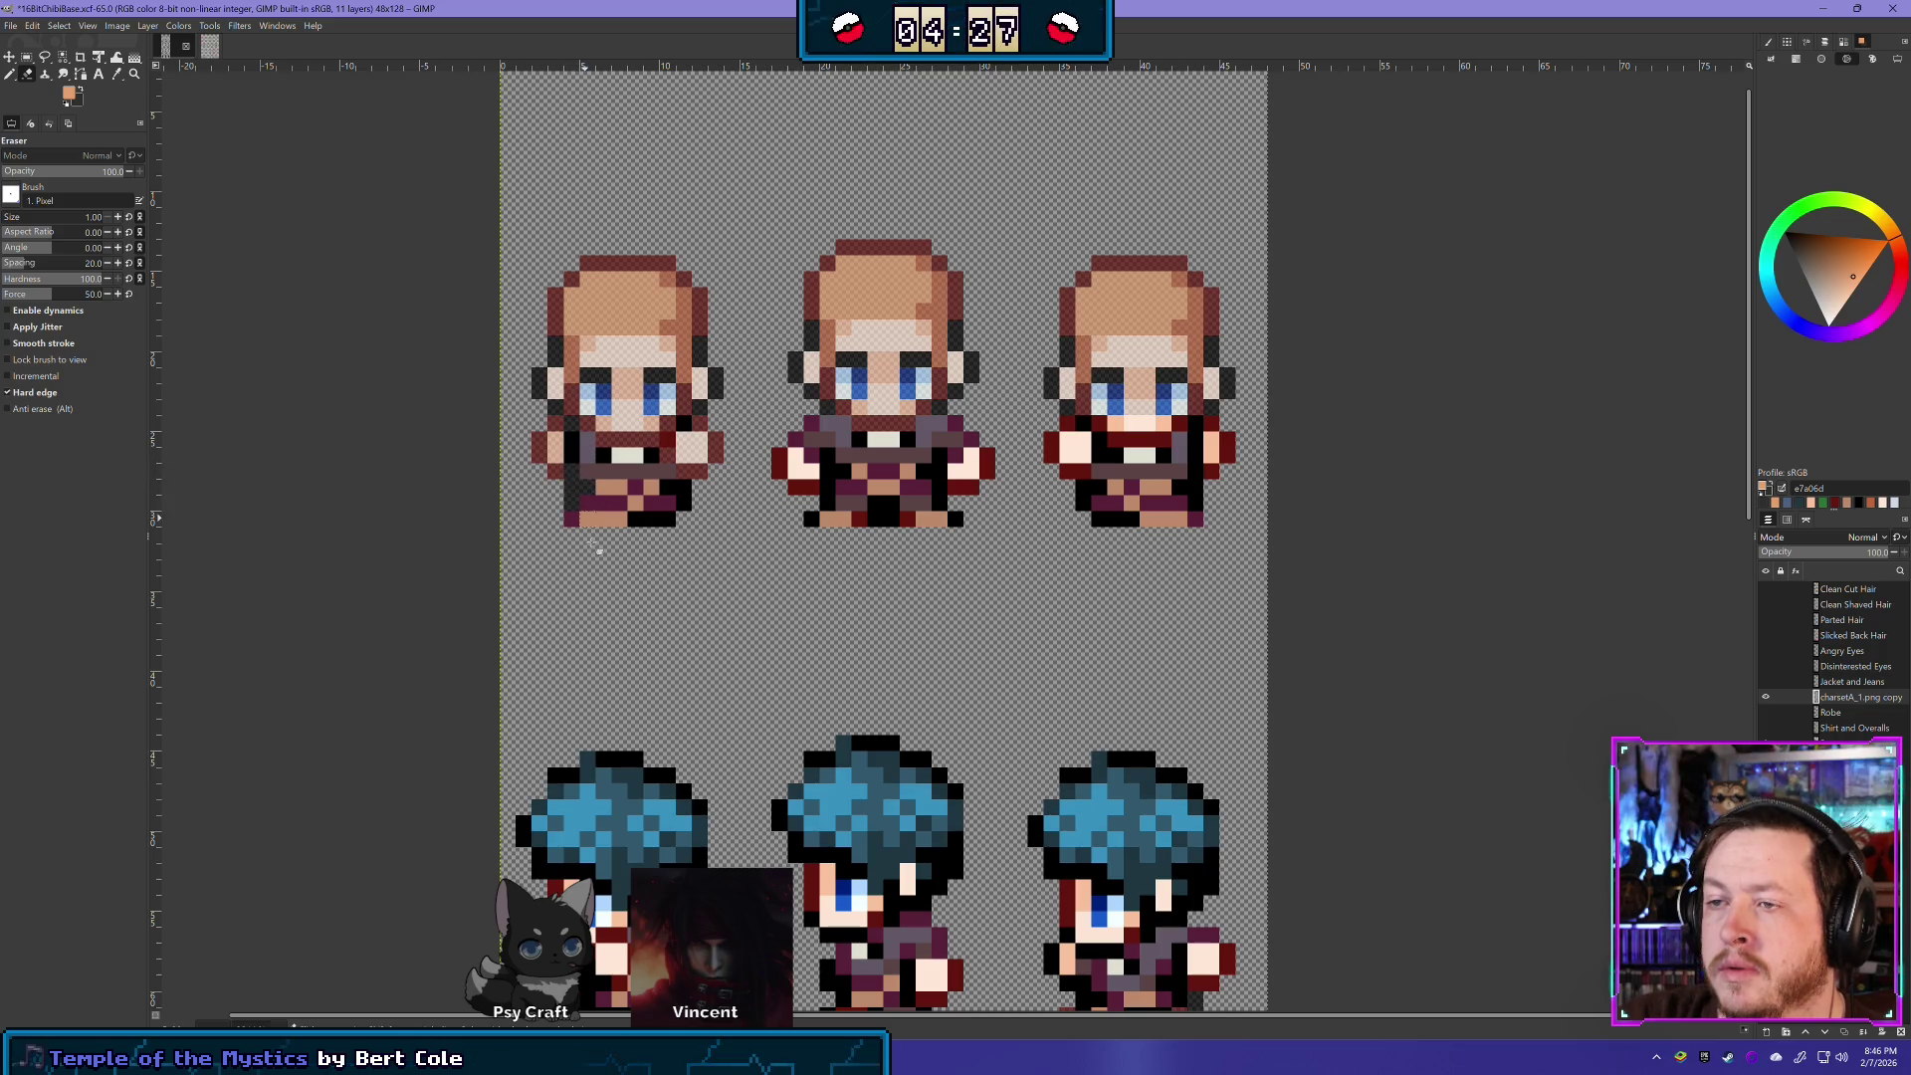
left_click_drag(645, 528, 667, 520)
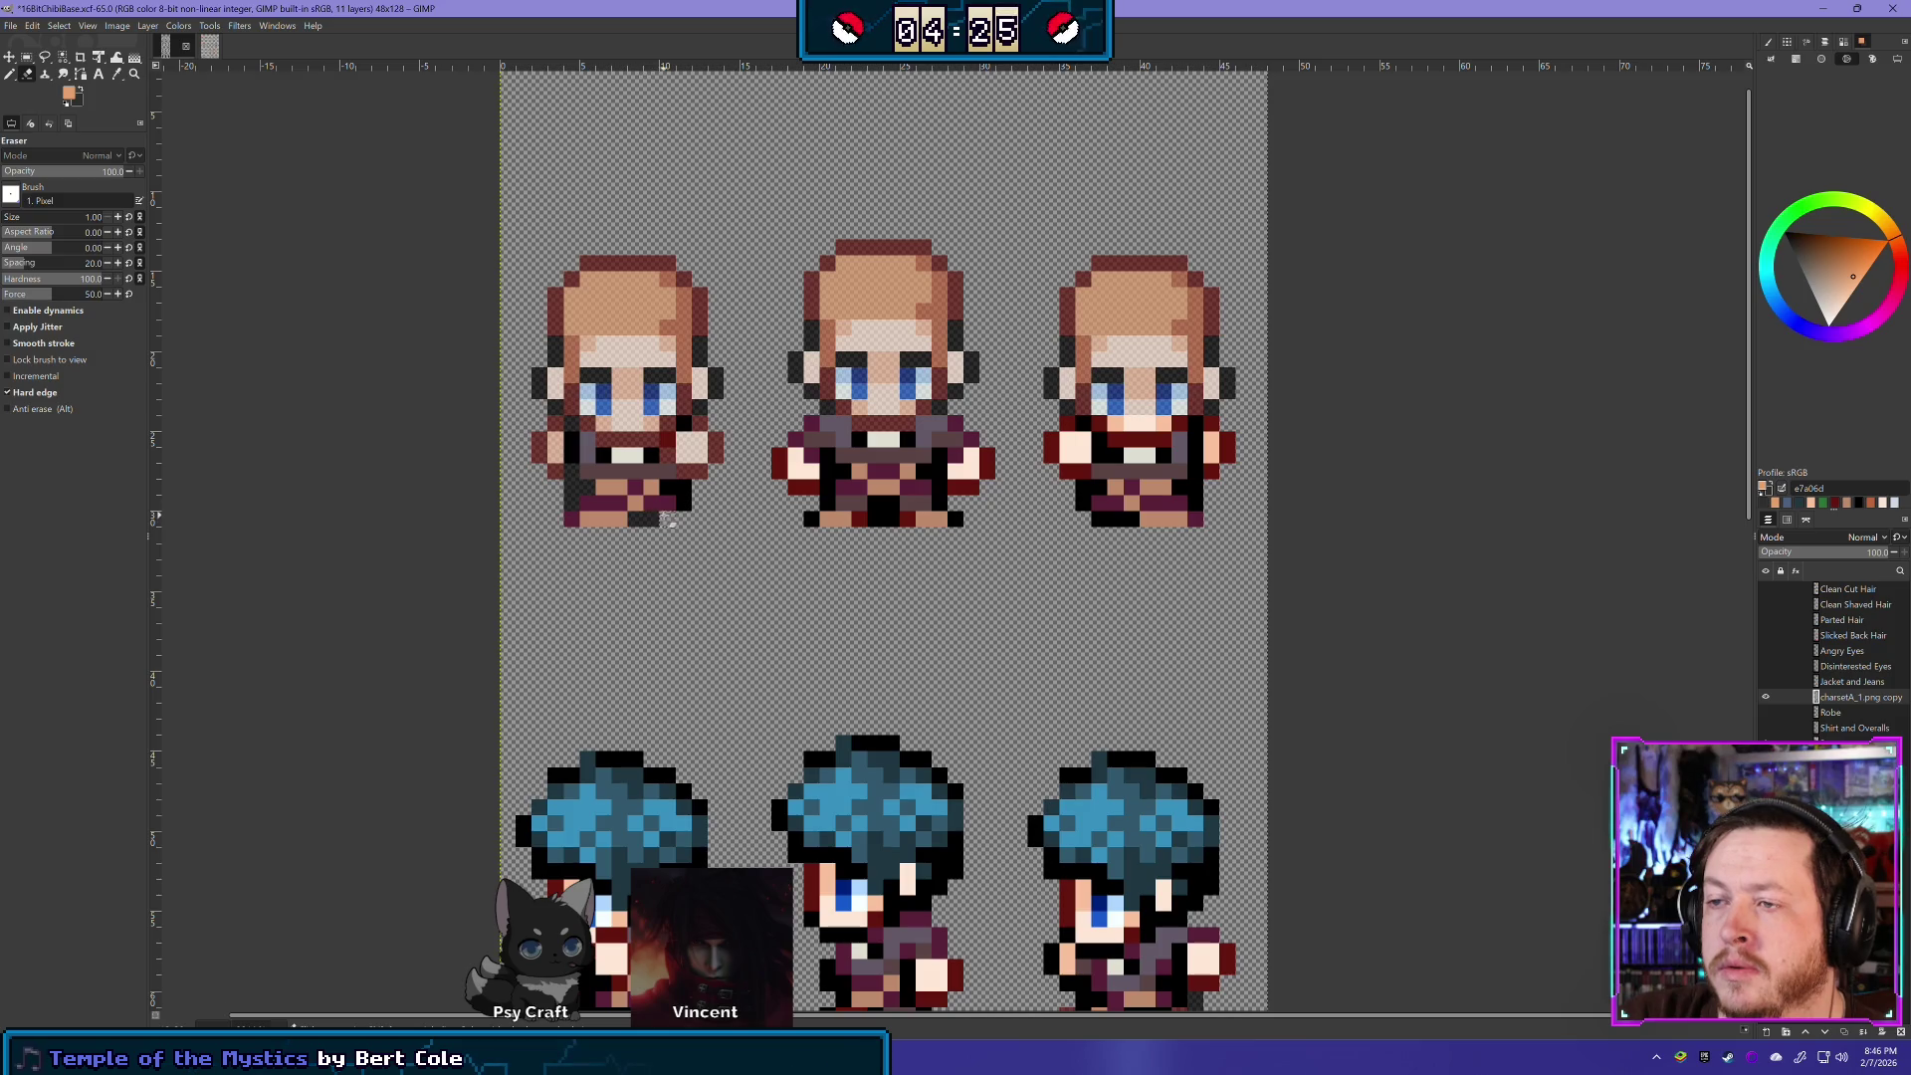
key("ctrl+z")
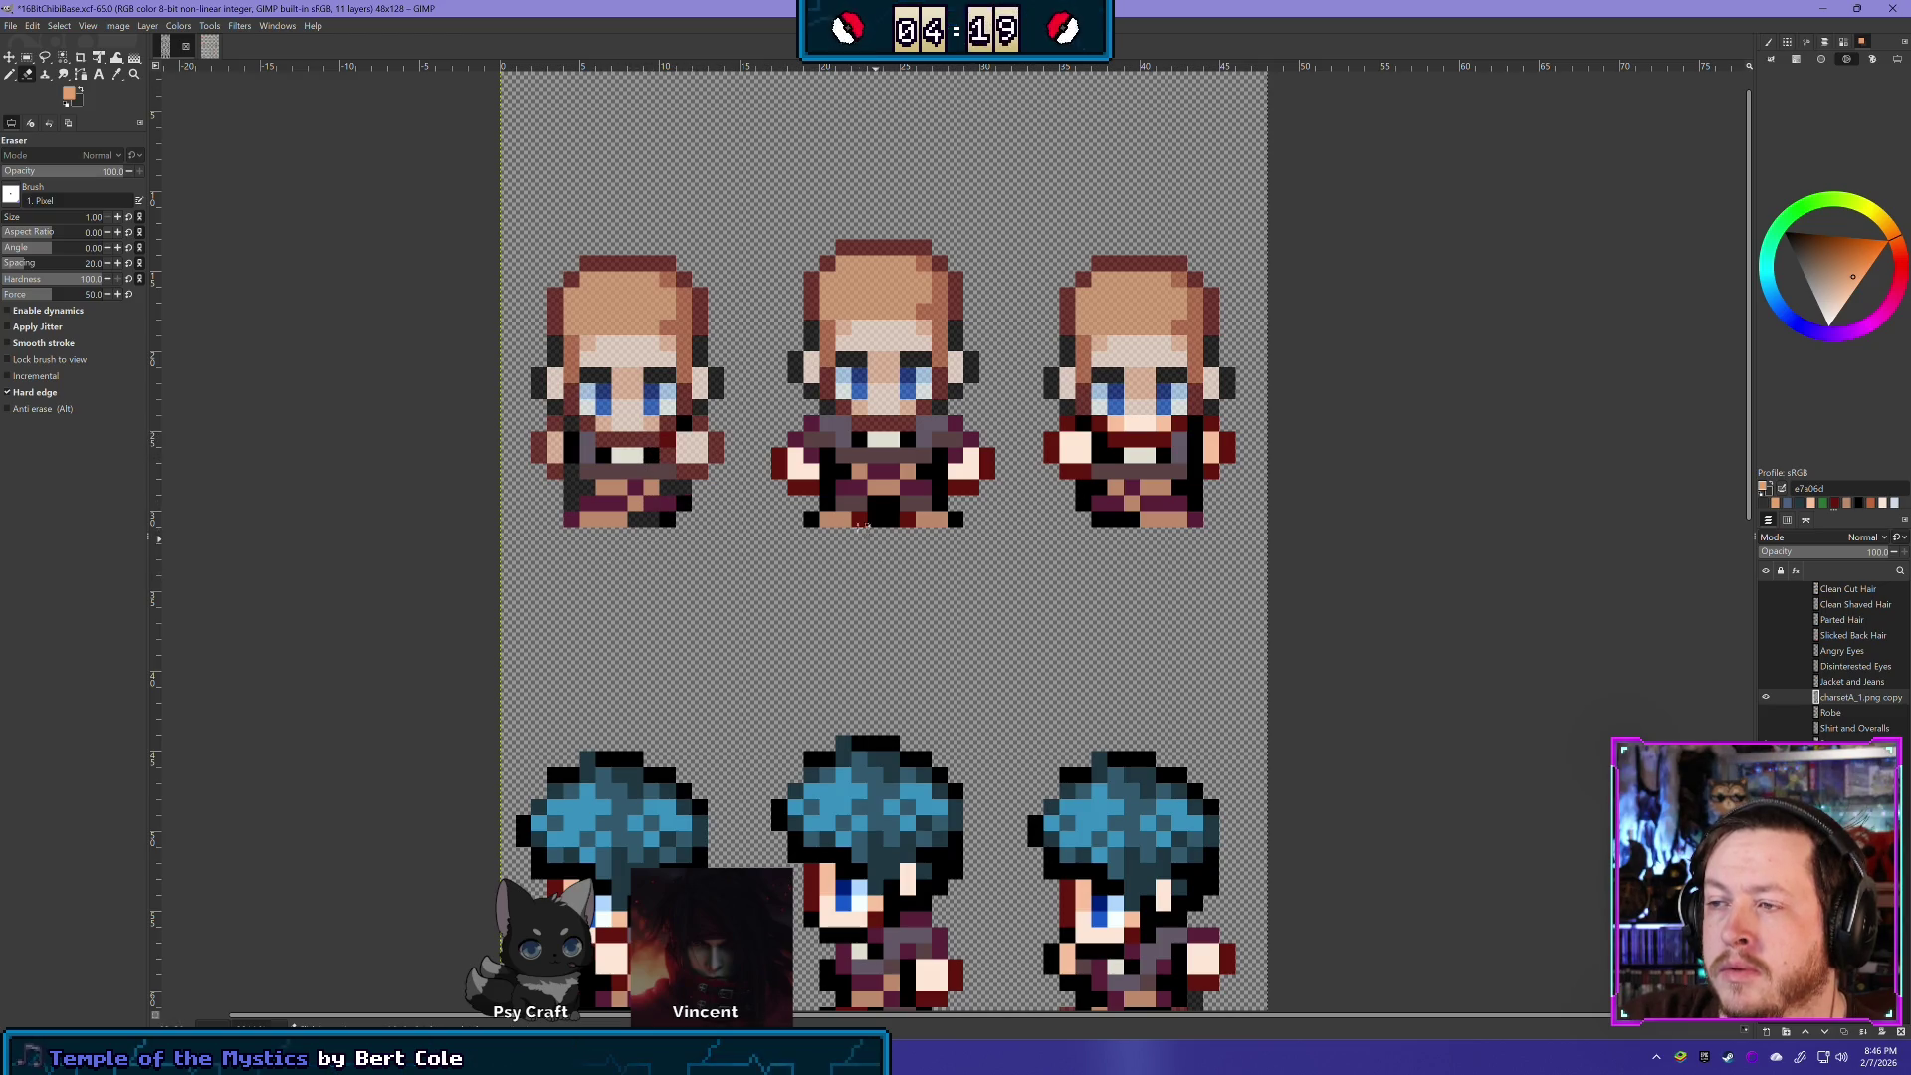
mouse_move(824, 524)
left_mouse_down()
mouse_move(884, 507)
mouse_move(952, 526)
left_mouse_up()
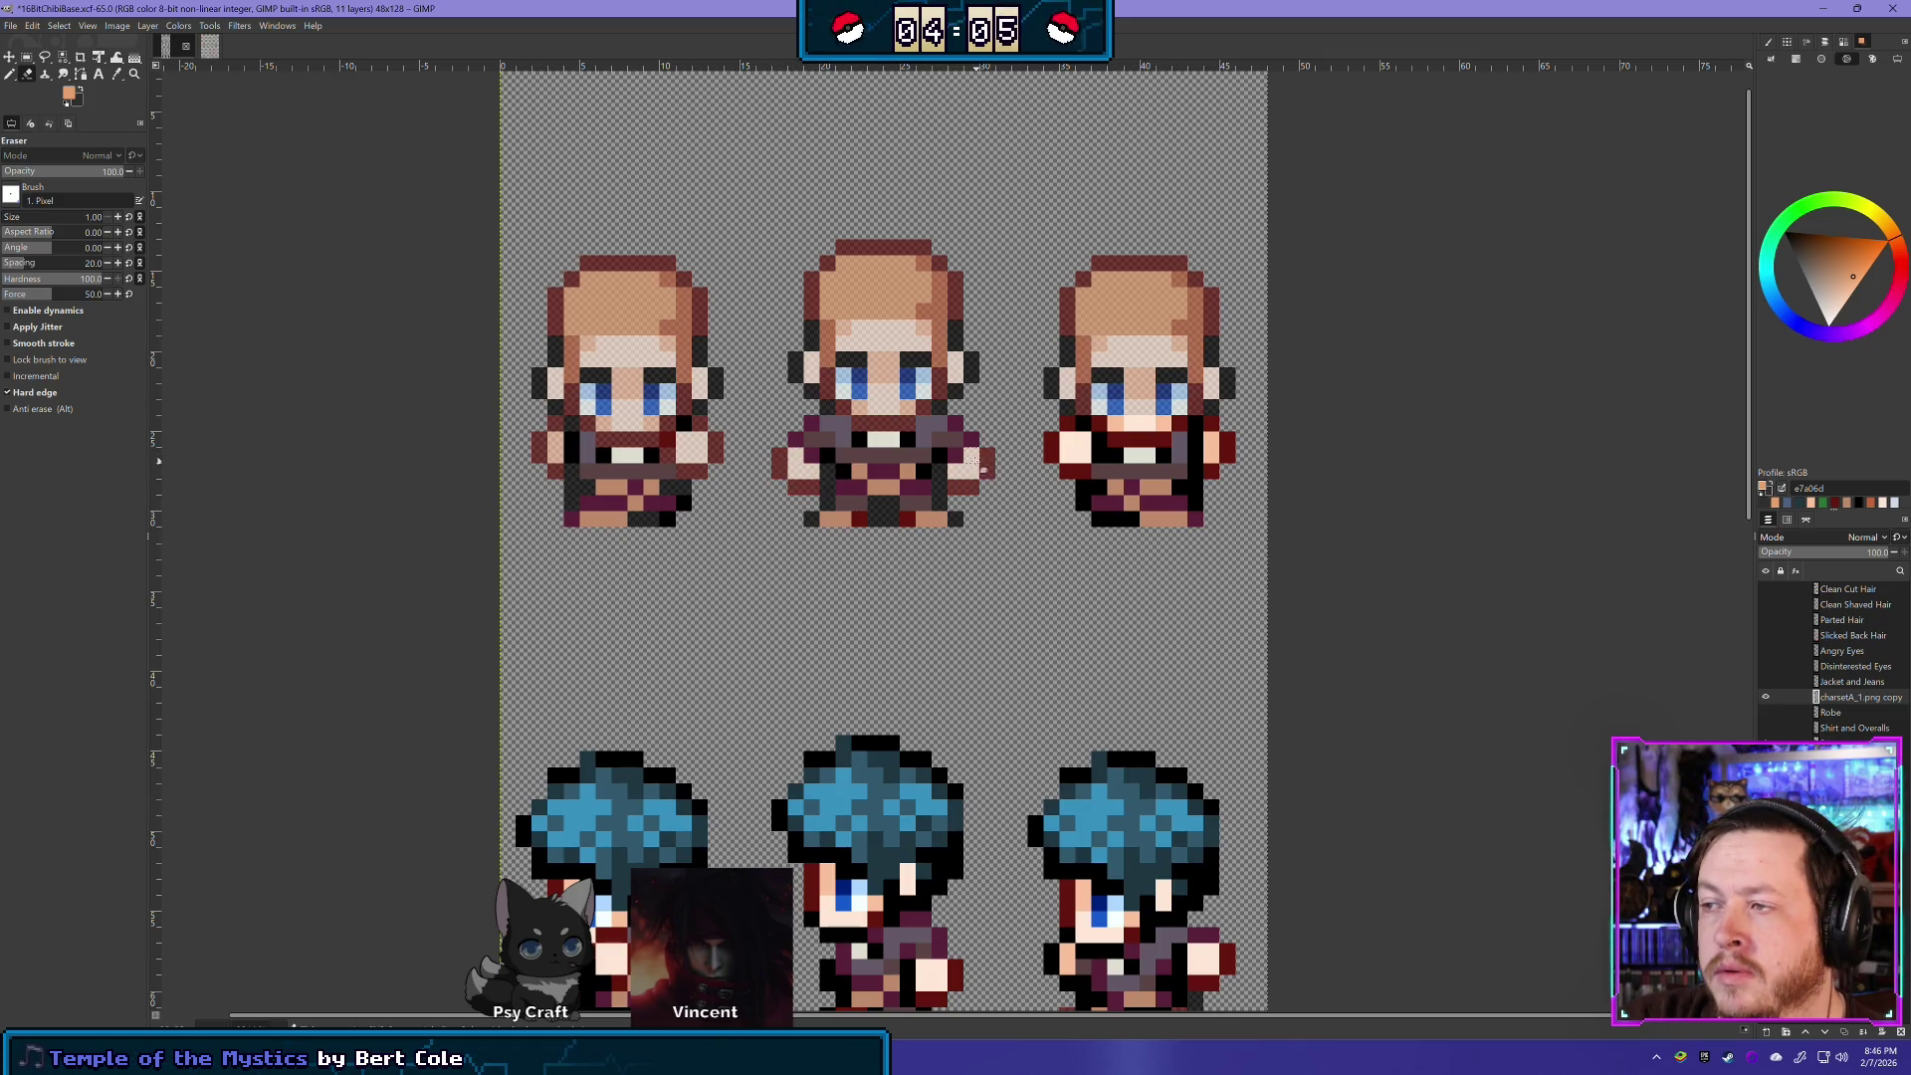
mouse_move(1019, 542)
left_mouse_down()
mouse_move(990, 542)
mouse_move(934, 593)
mouse_move(970, 557)
left_mouse_up()
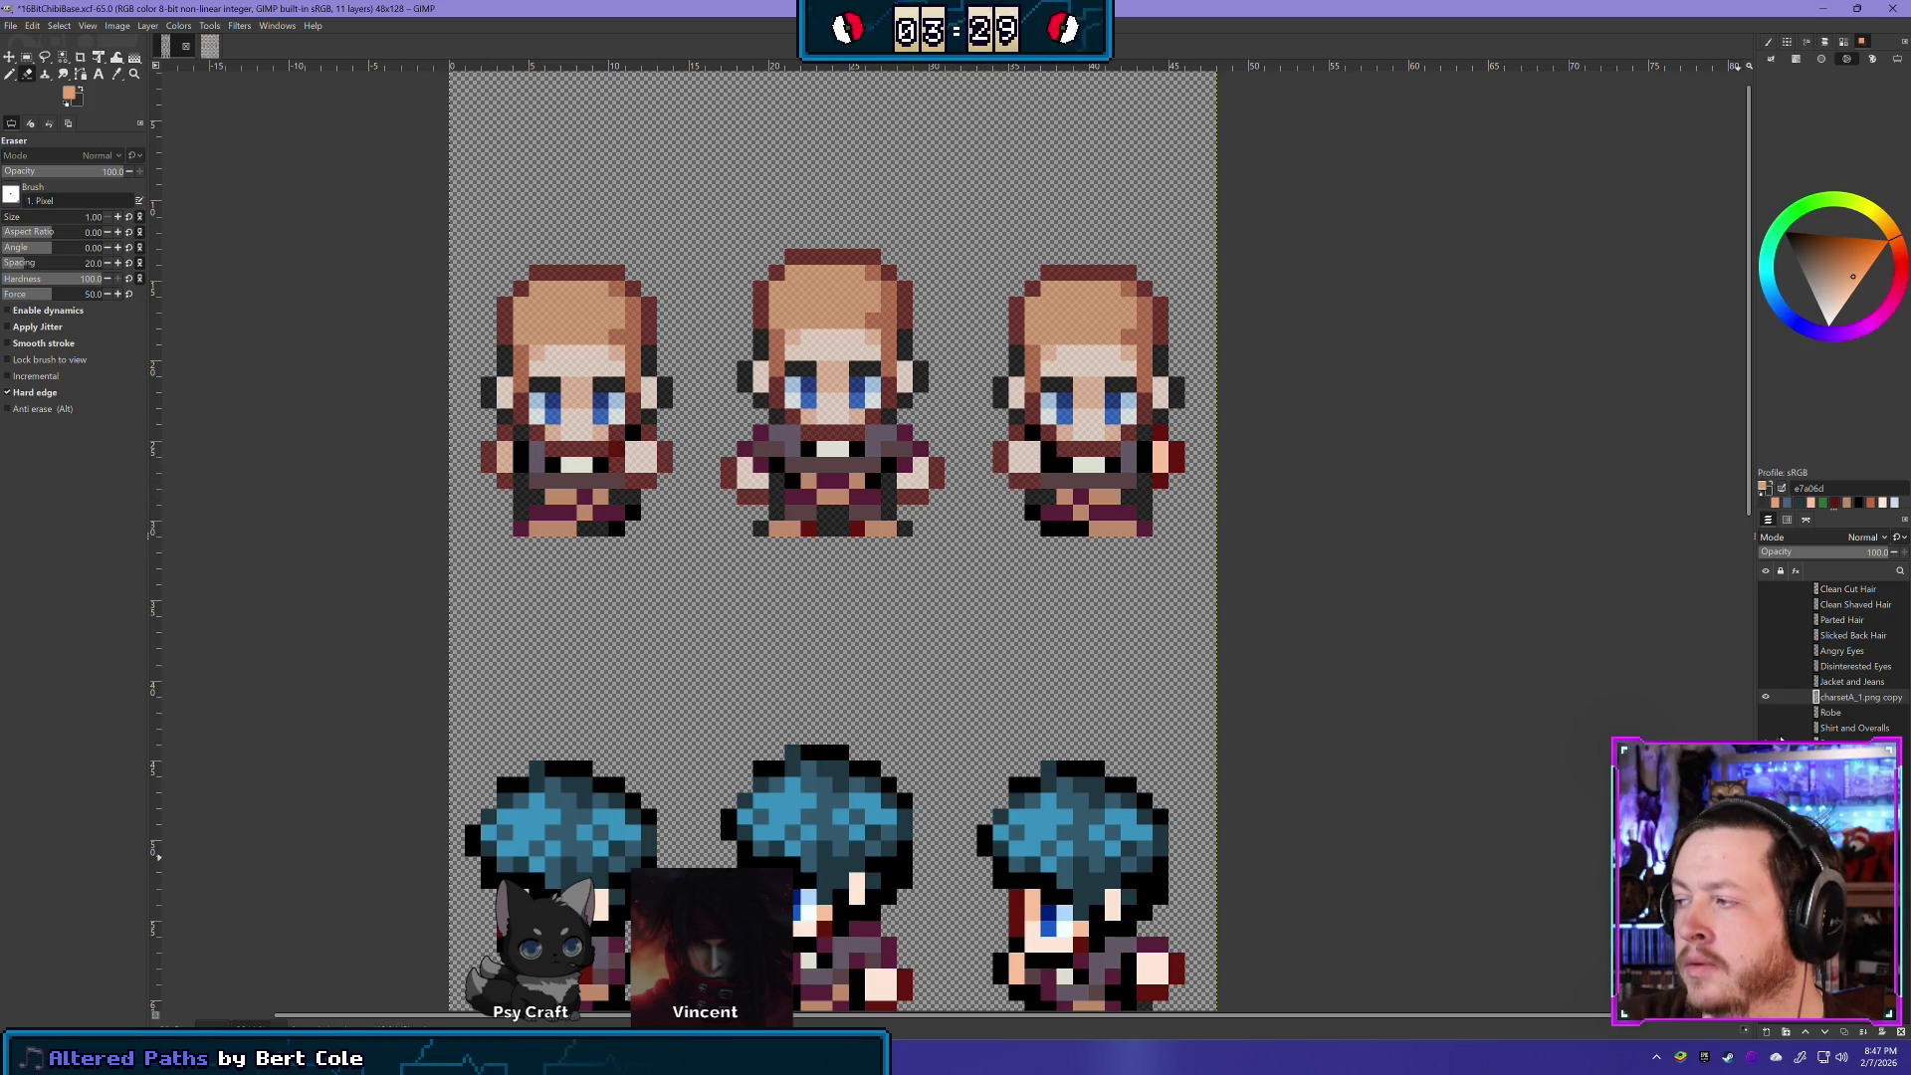
key("ctrl+z")
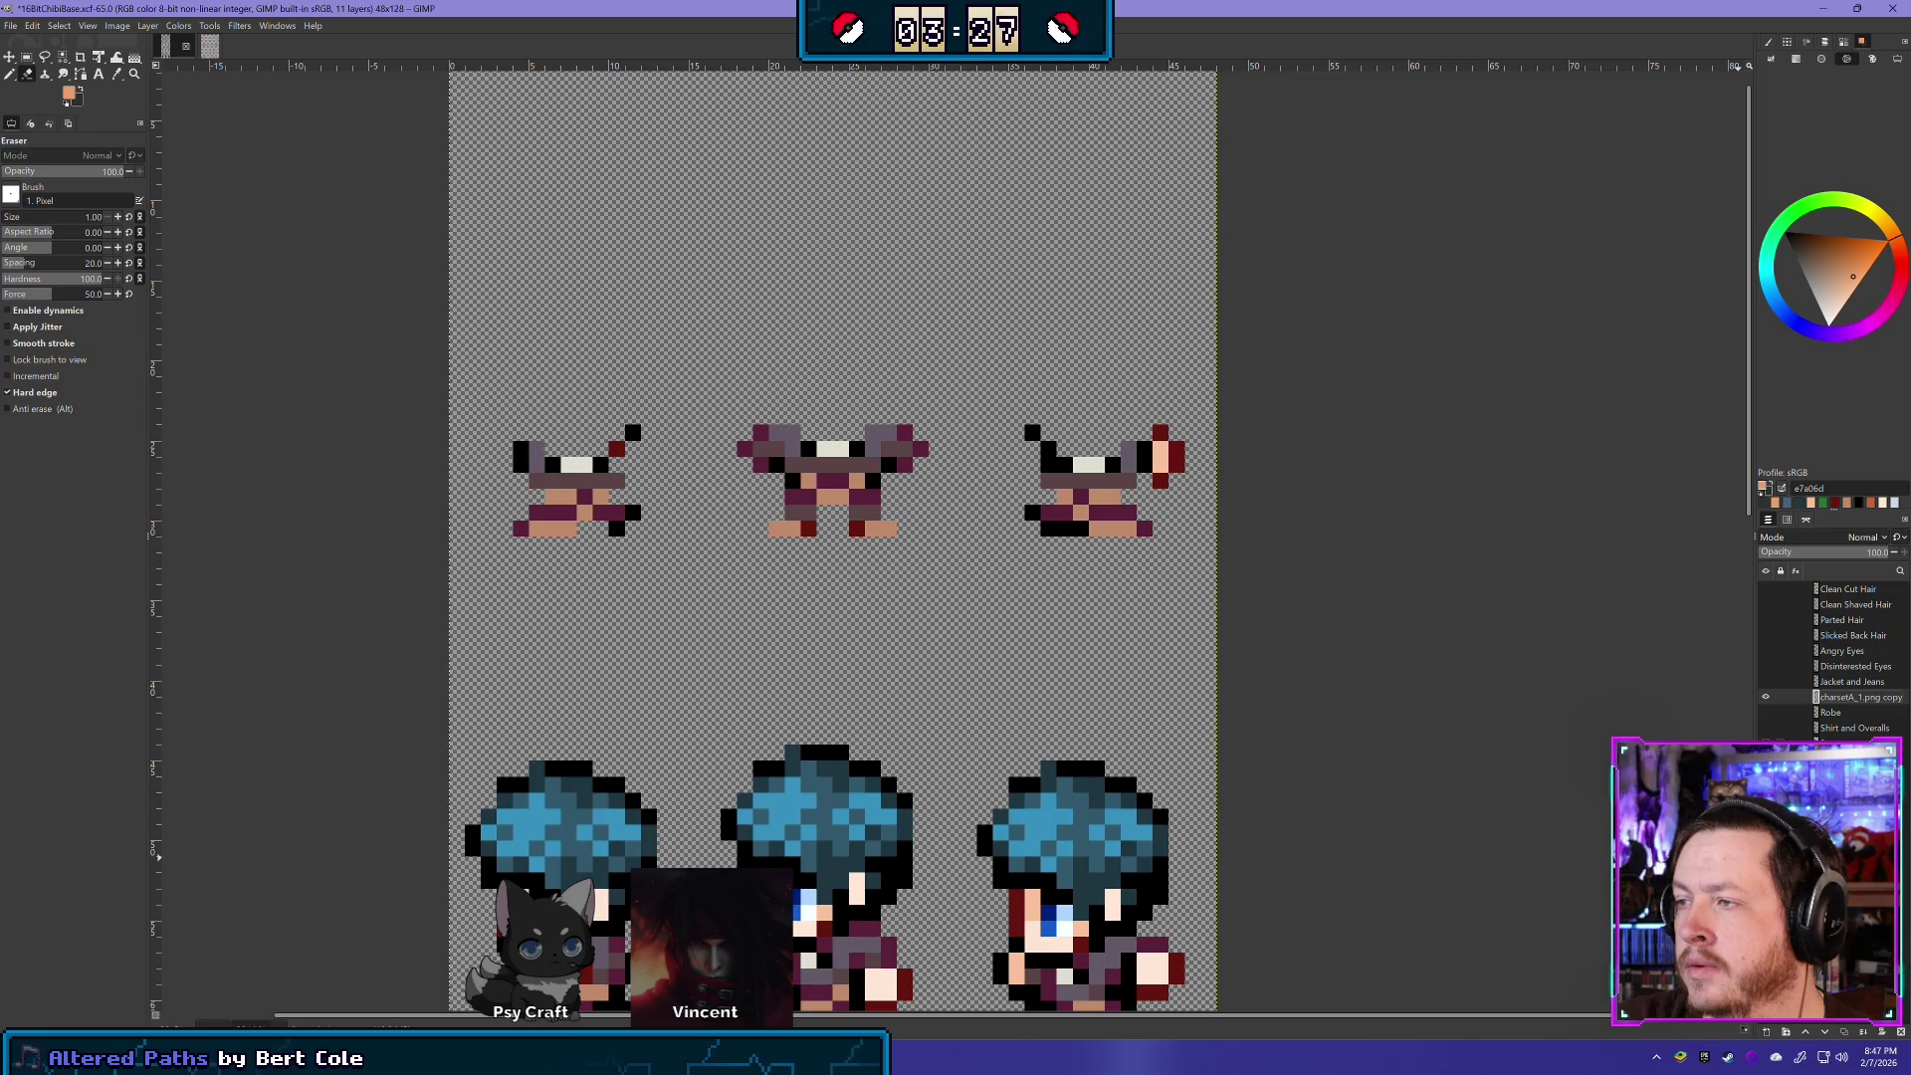
key("ctrl+y")
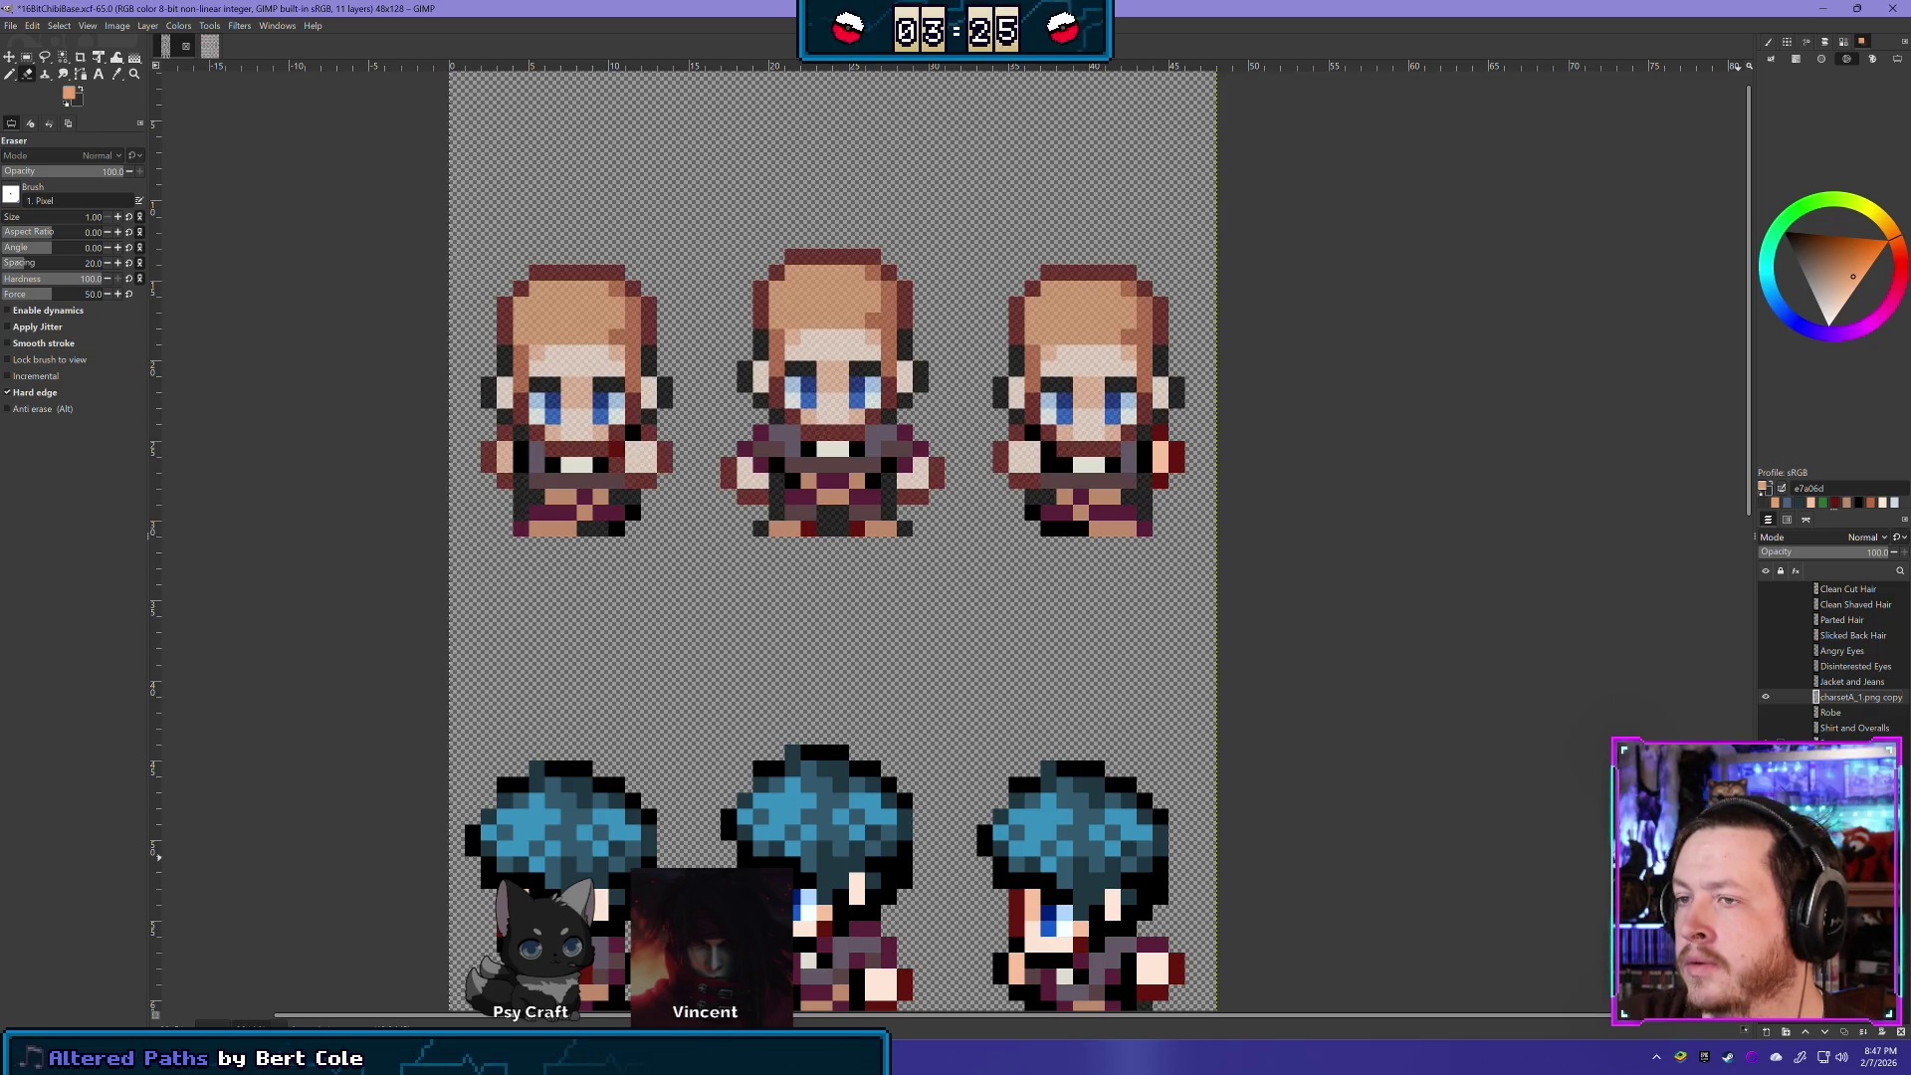
left_click(209, 45)
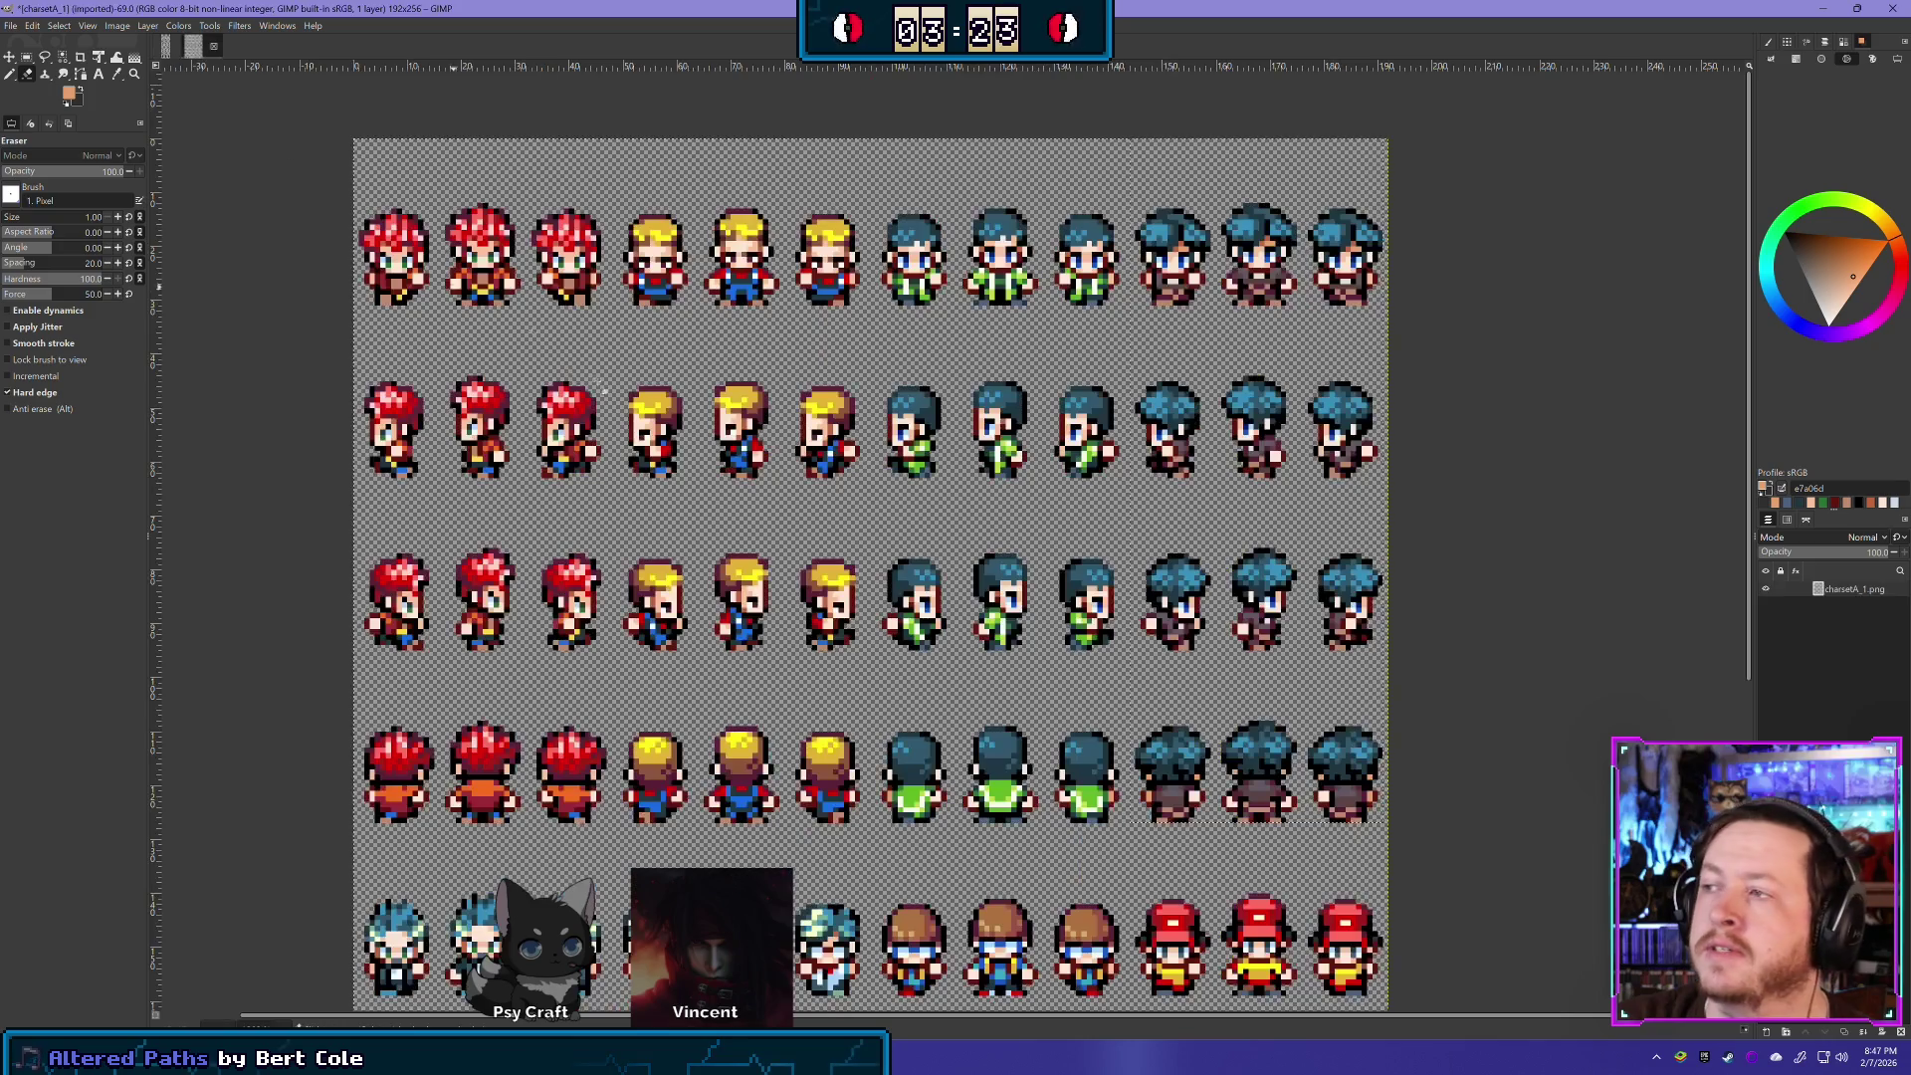
scroll(790, 394, "up", 3)
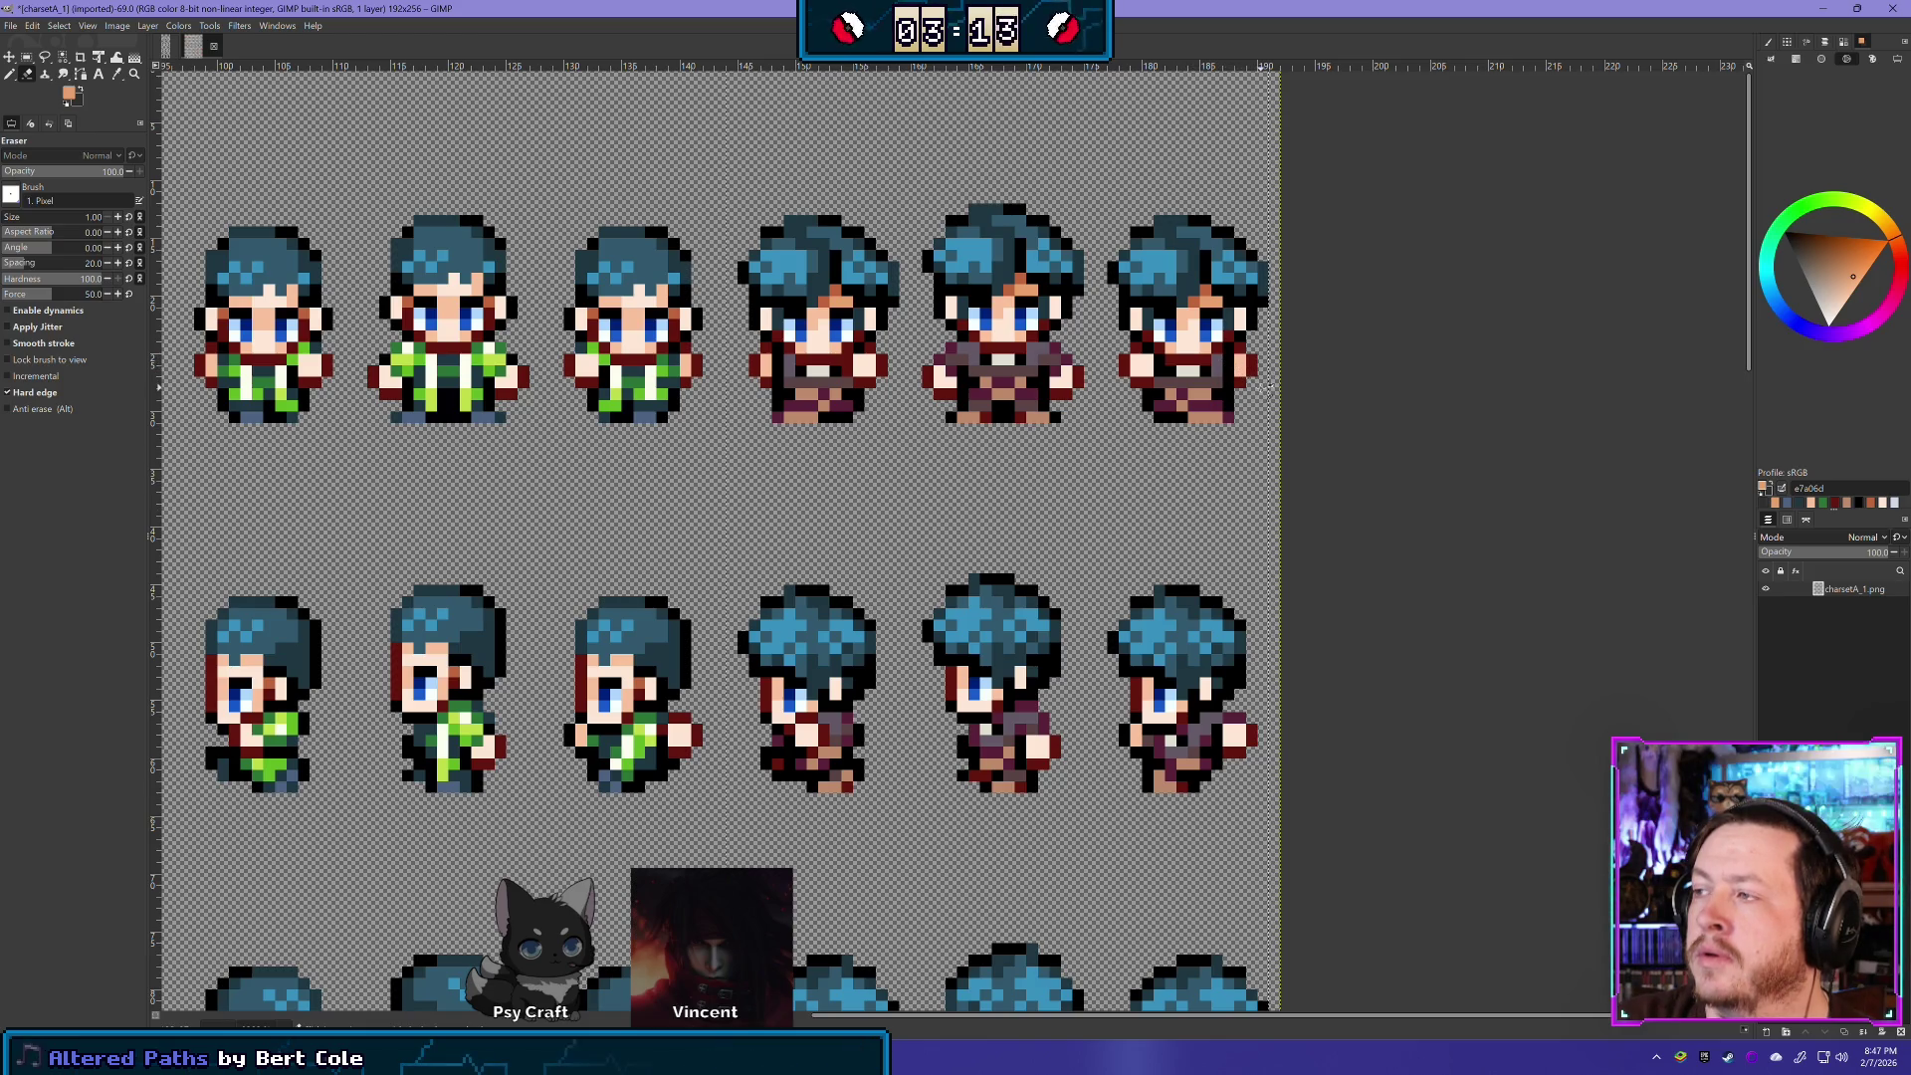
left_click(165, 48)
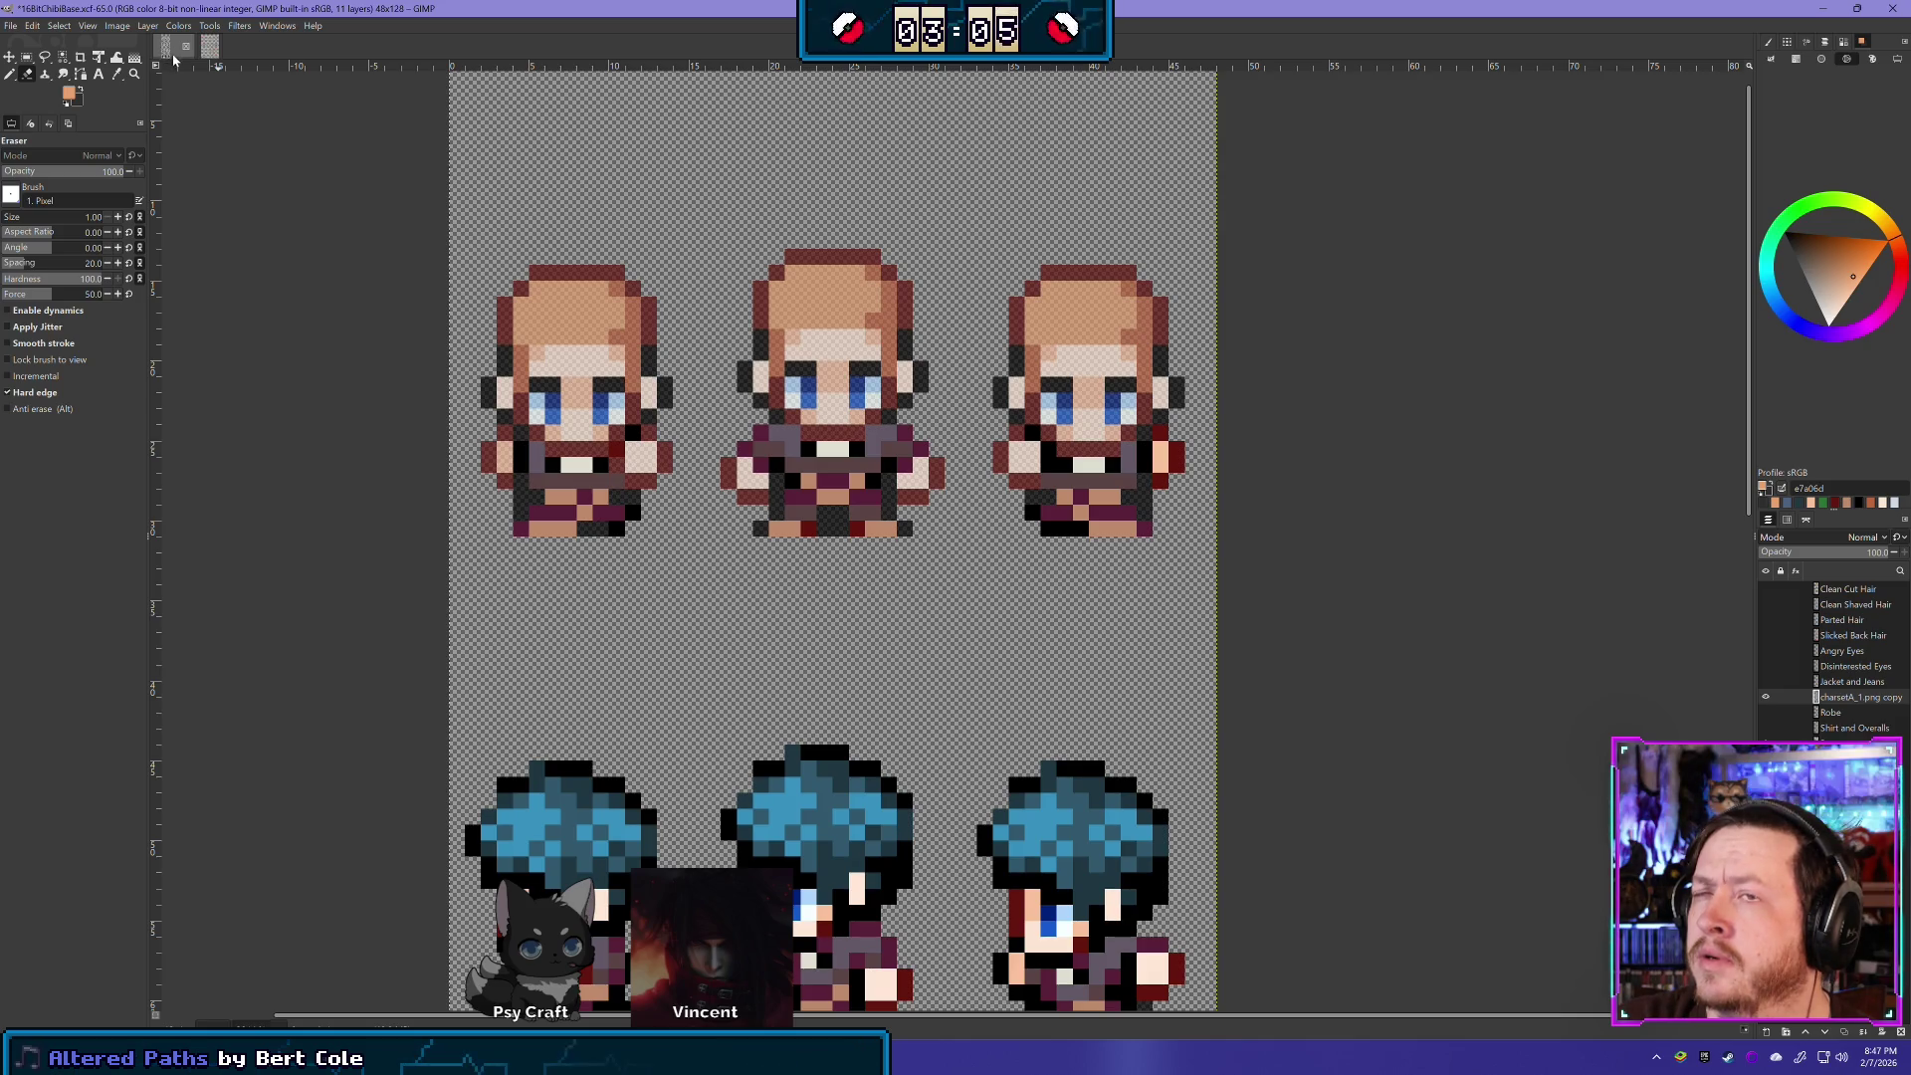
left_click(208, 46)
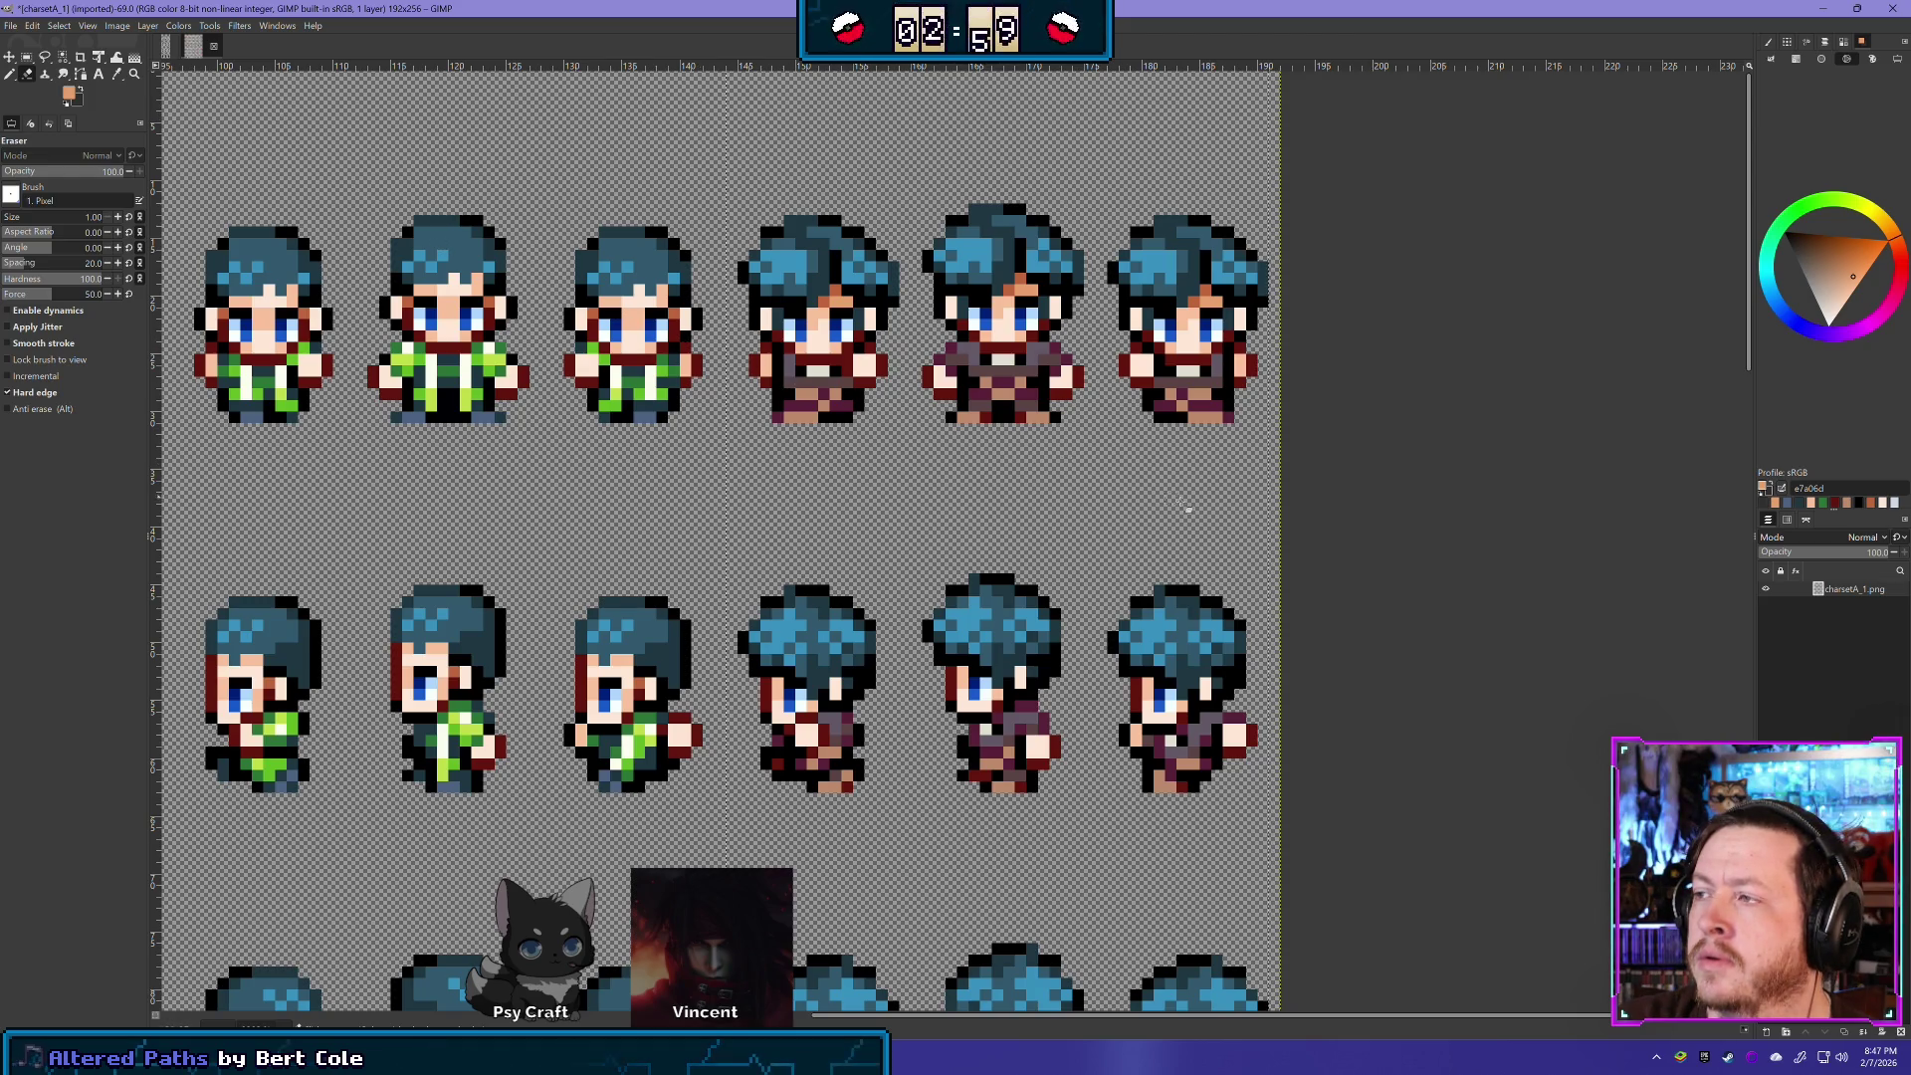
scroll(1394, 523, "down", 2)
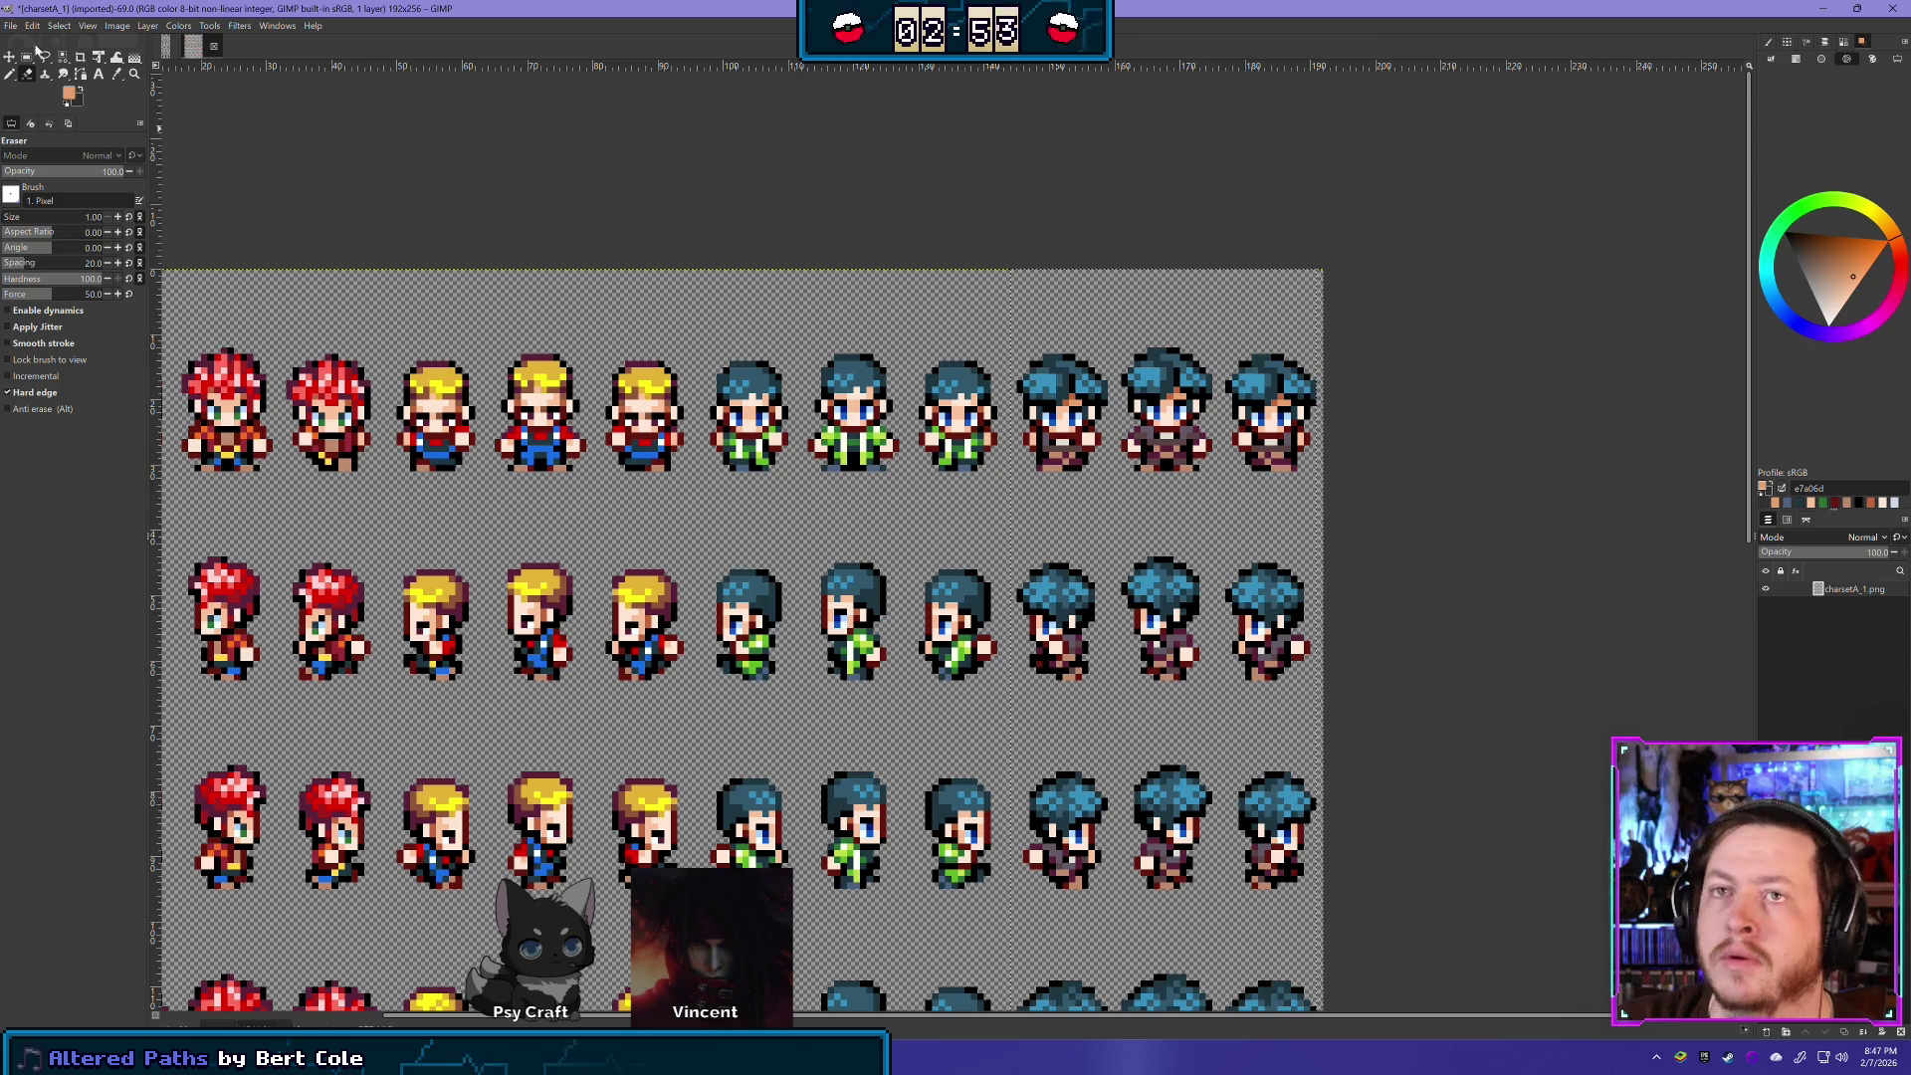
left_click(165, 46)
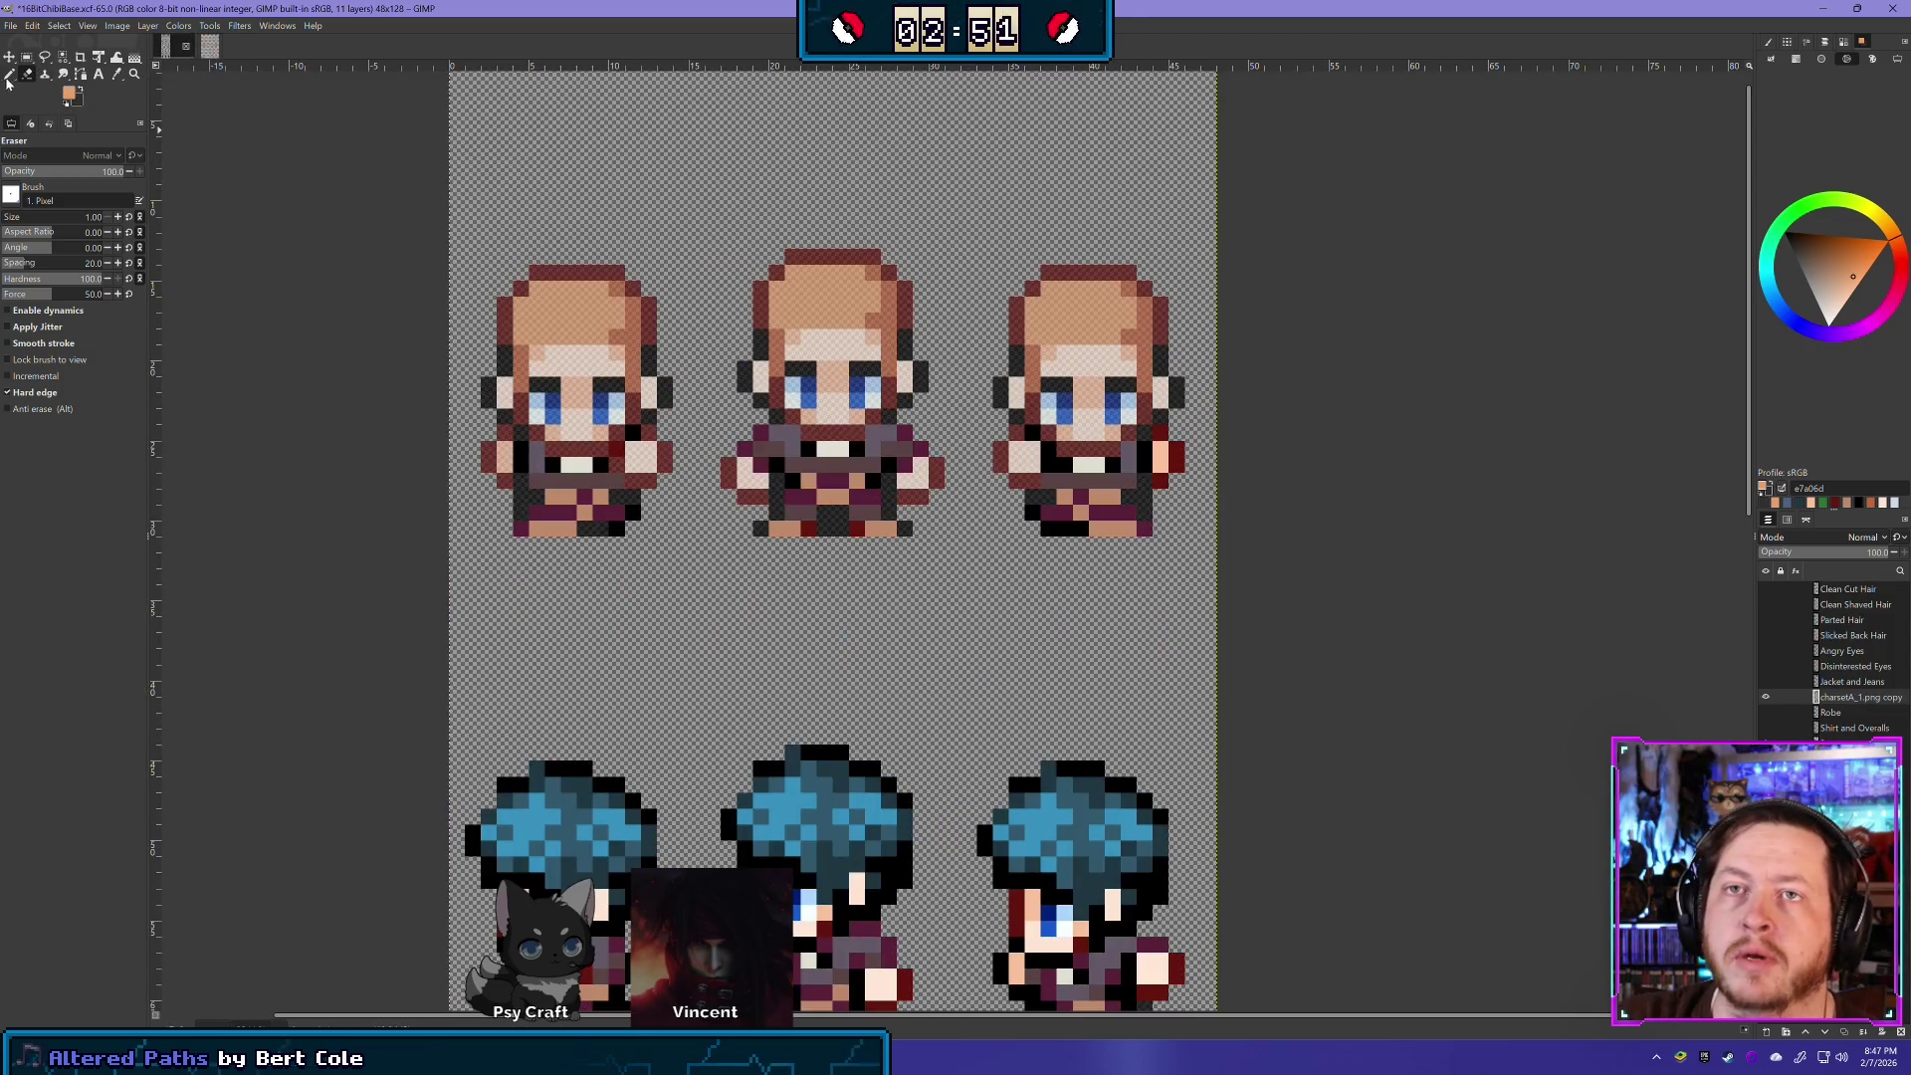
- Pick the sprite's dark red and pencil it onto the pixel beside the right sprite's face
left_click(617, 445, "ctrl")
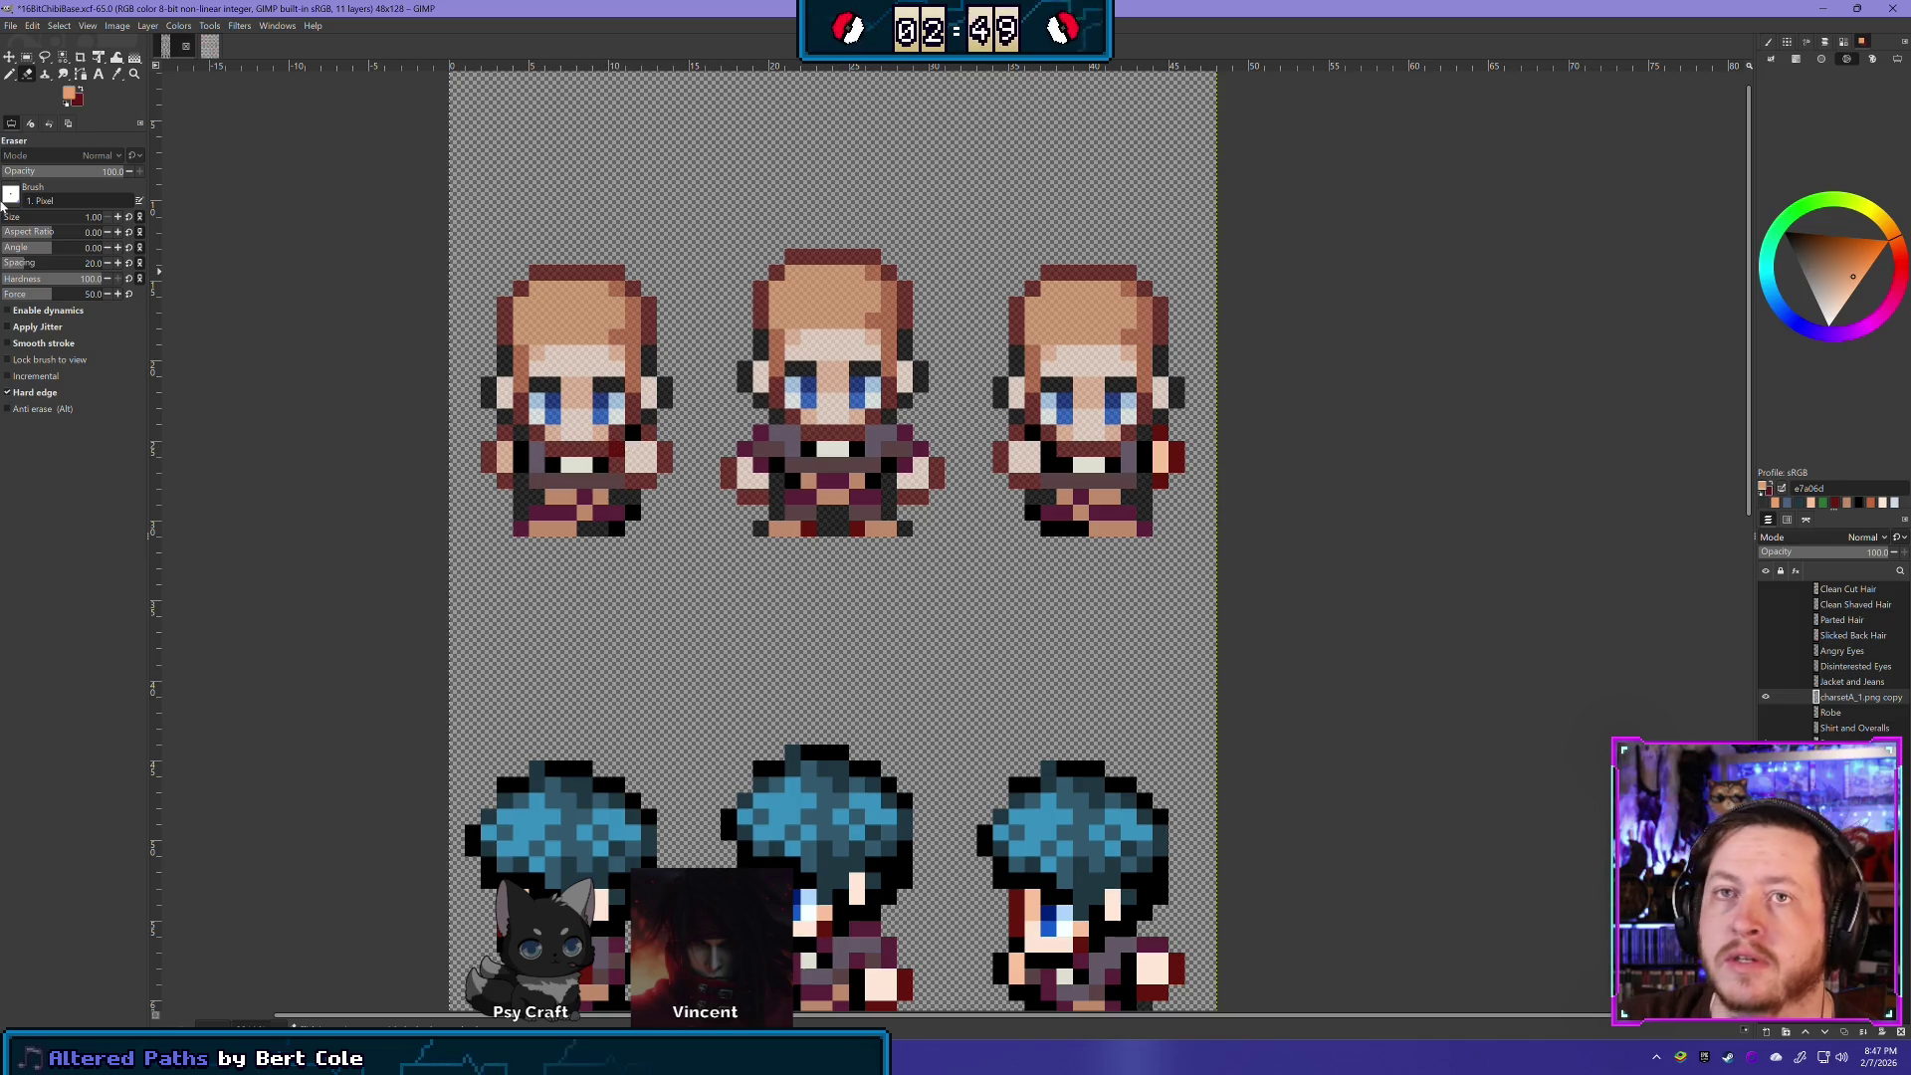
left_click(9, 74)
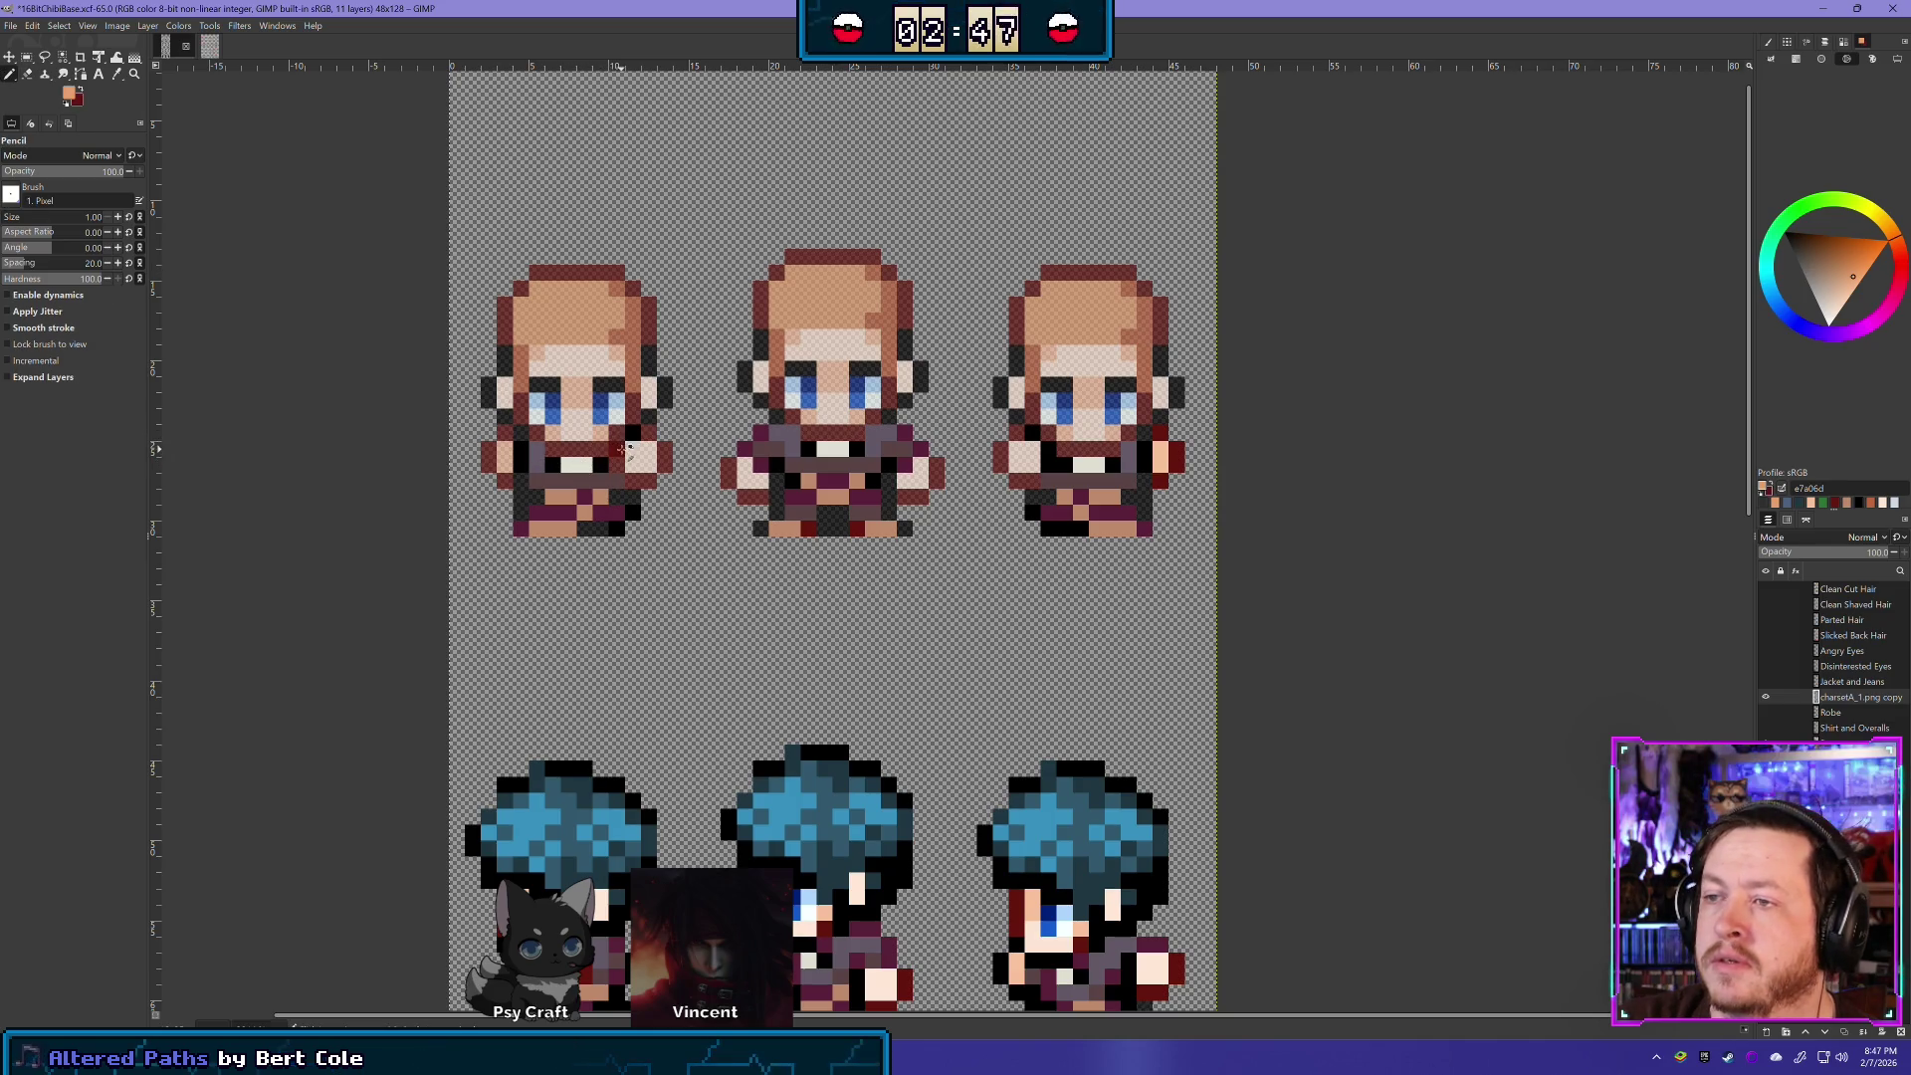
left_click(627, 449, "ctrl")
left_click(1044, 451)
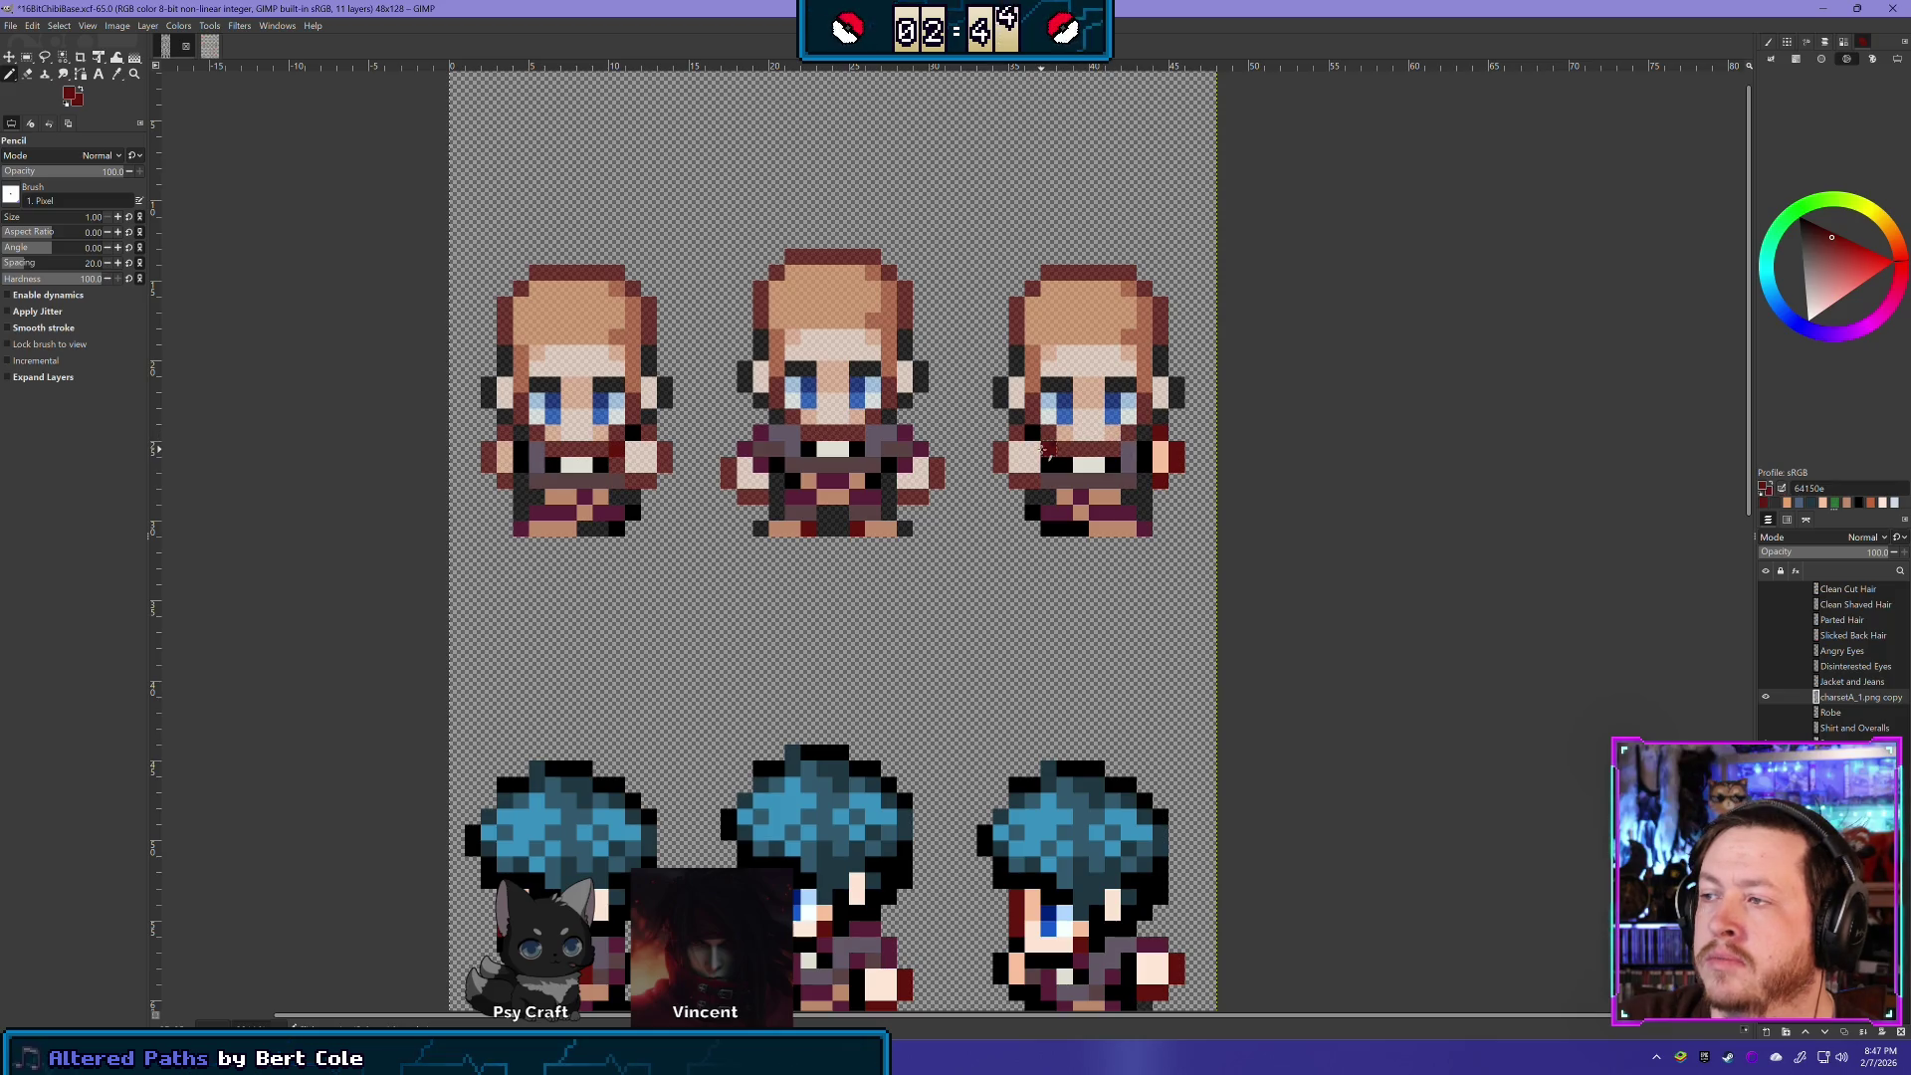
left_click(25, 76)
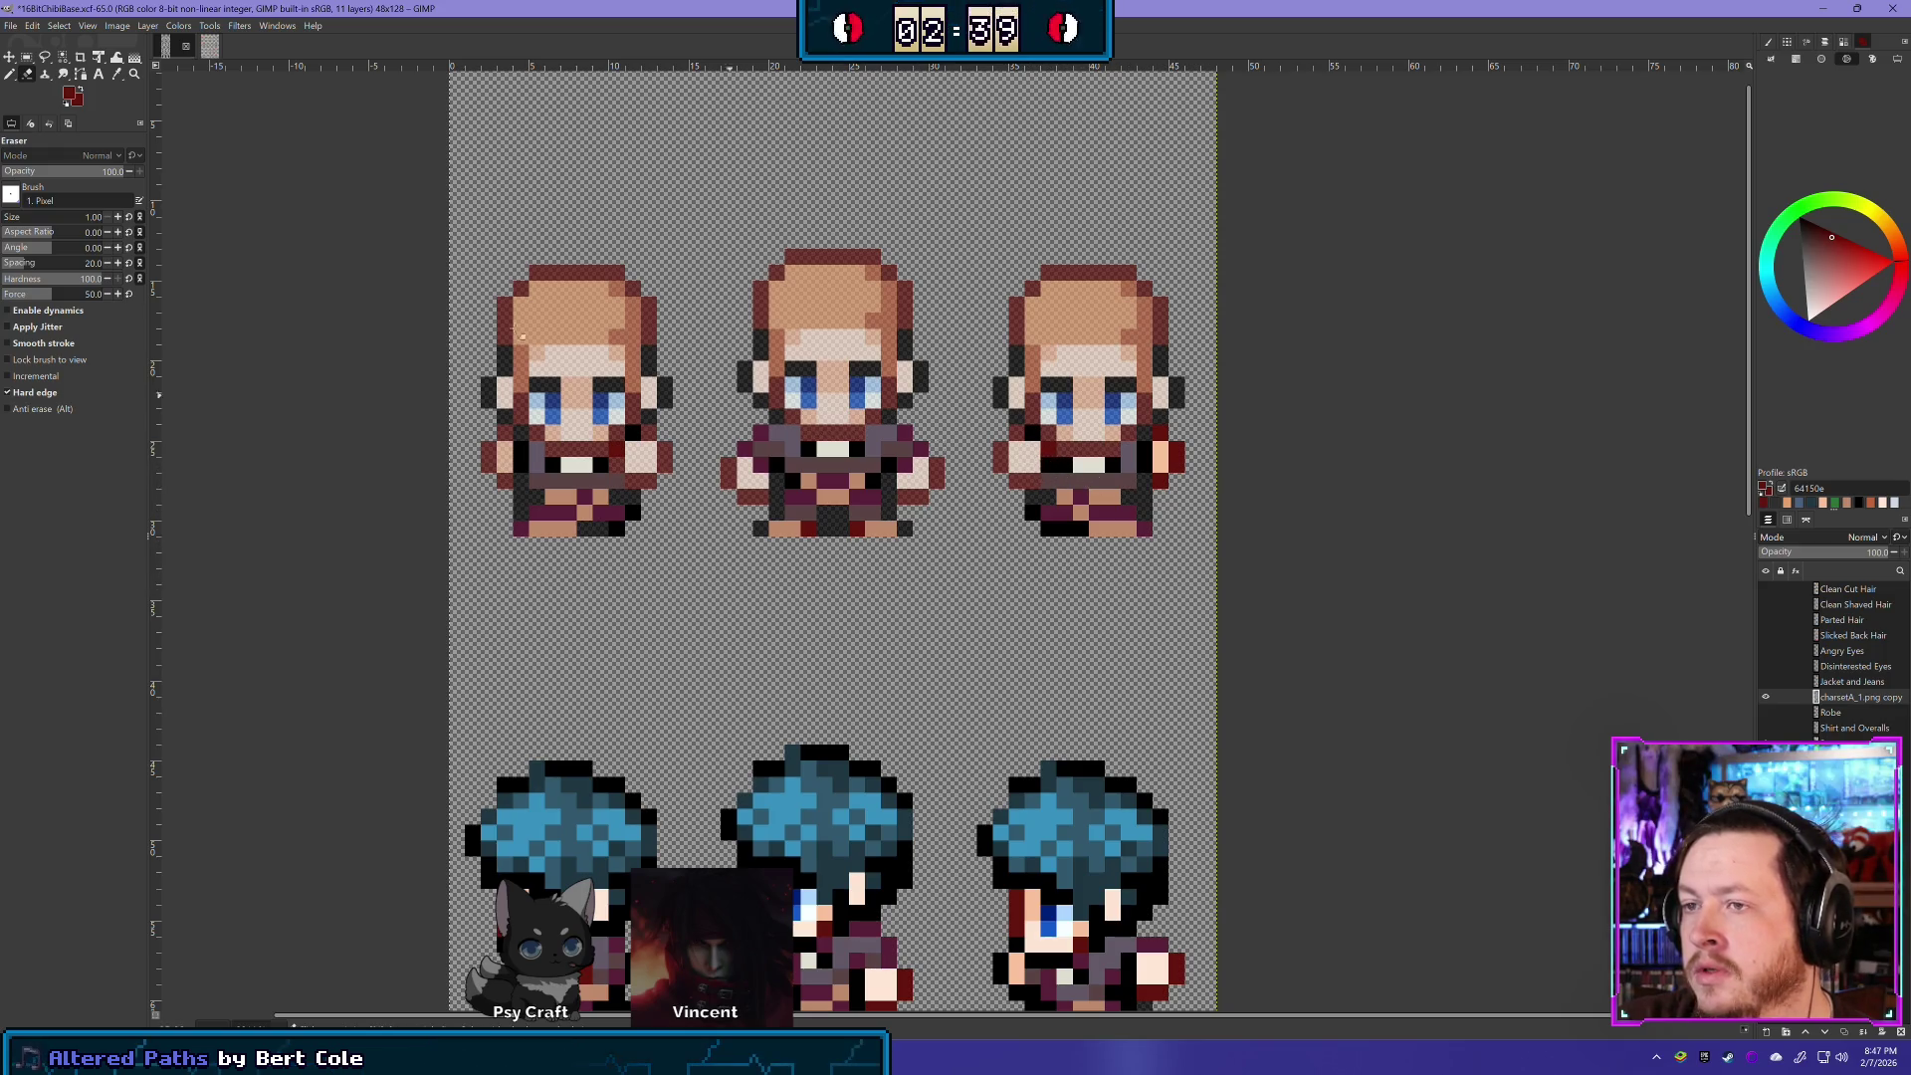
left_click(202, 47)
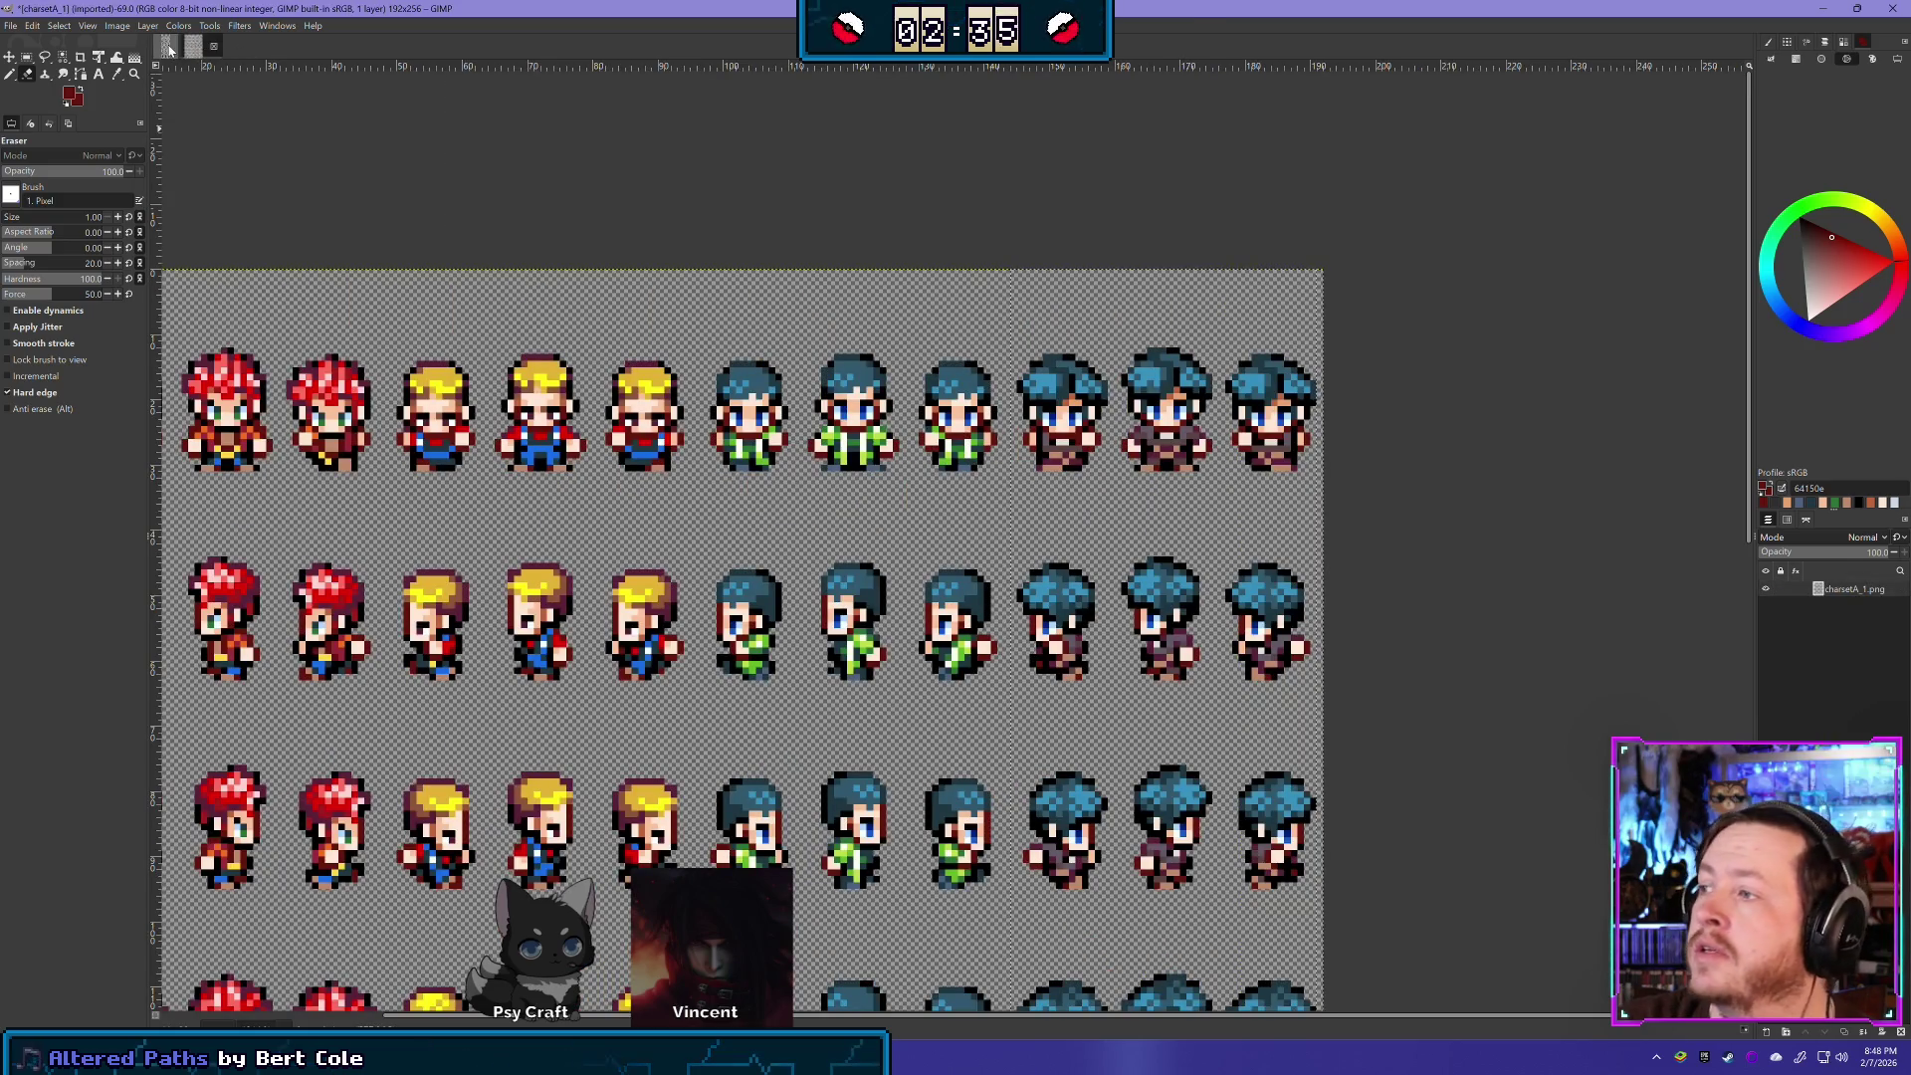
left_click(167, 46)
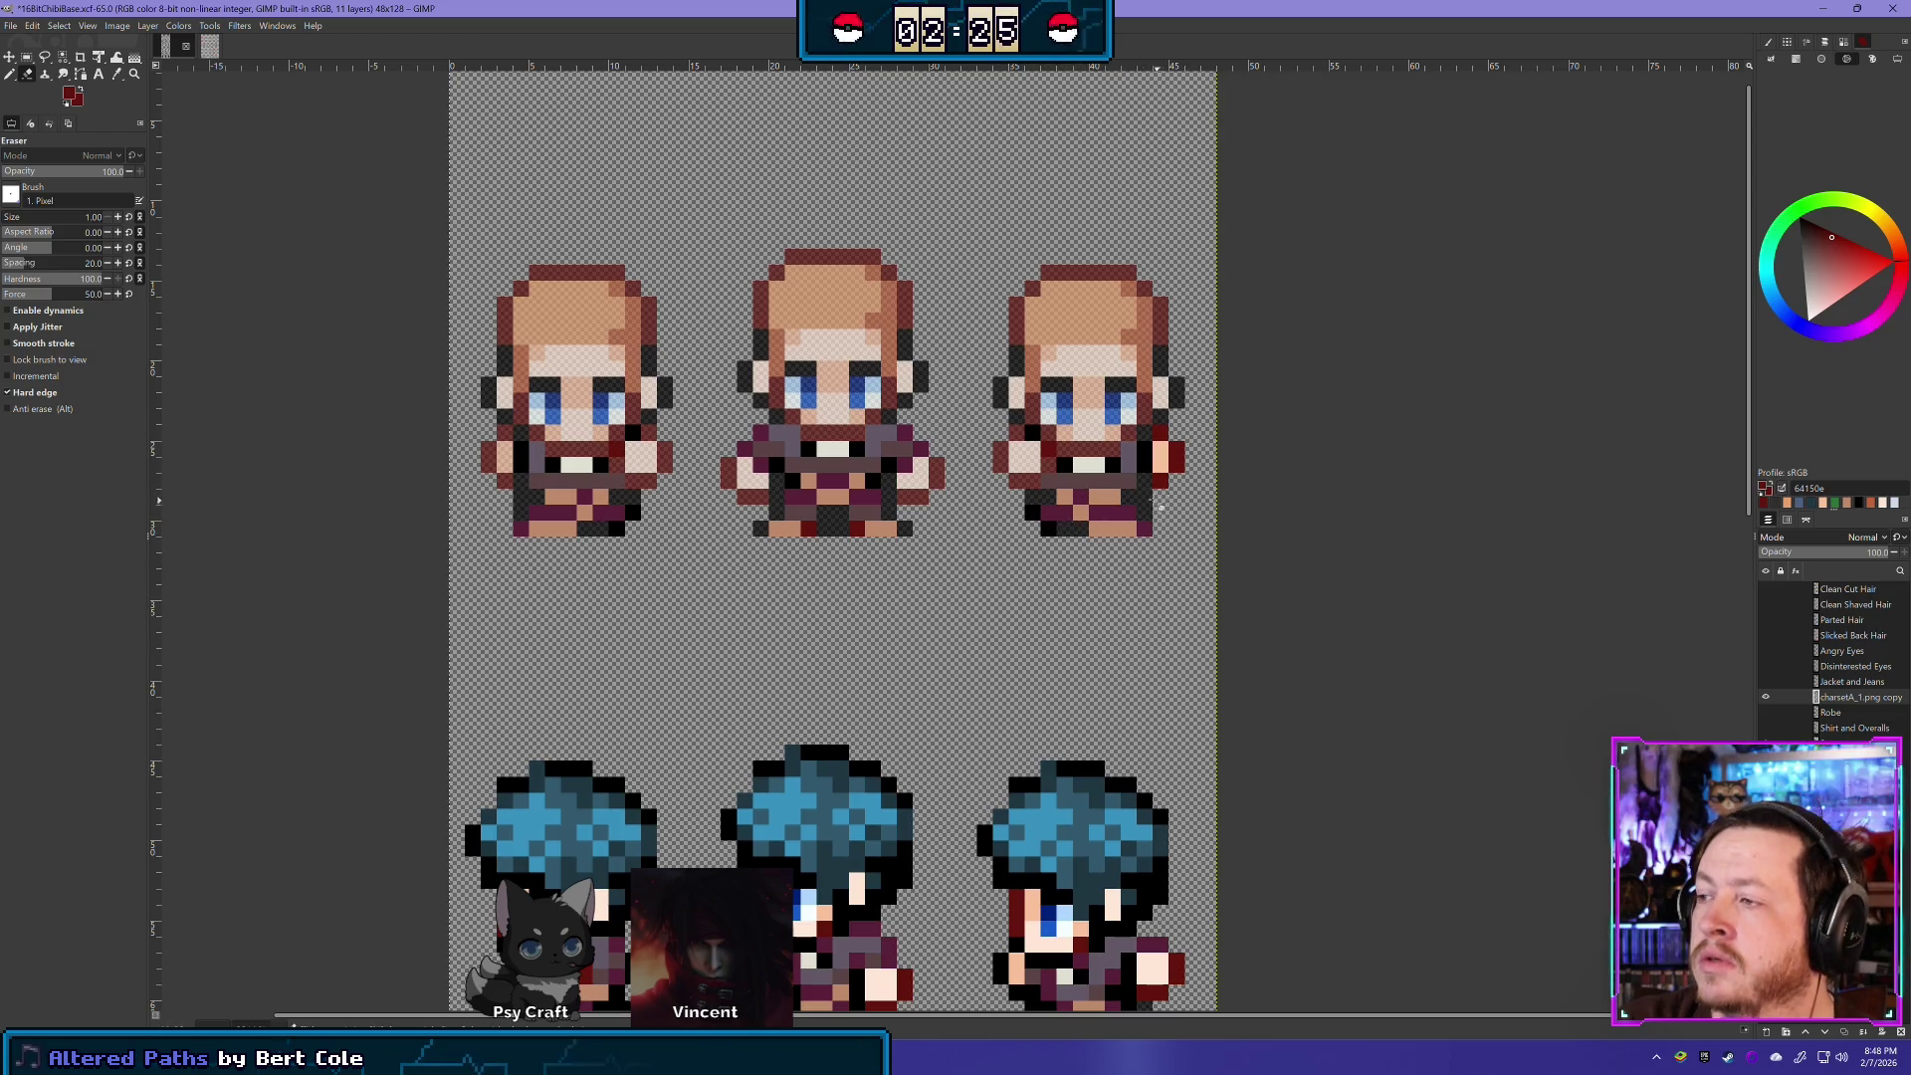
key("ctrl+z")
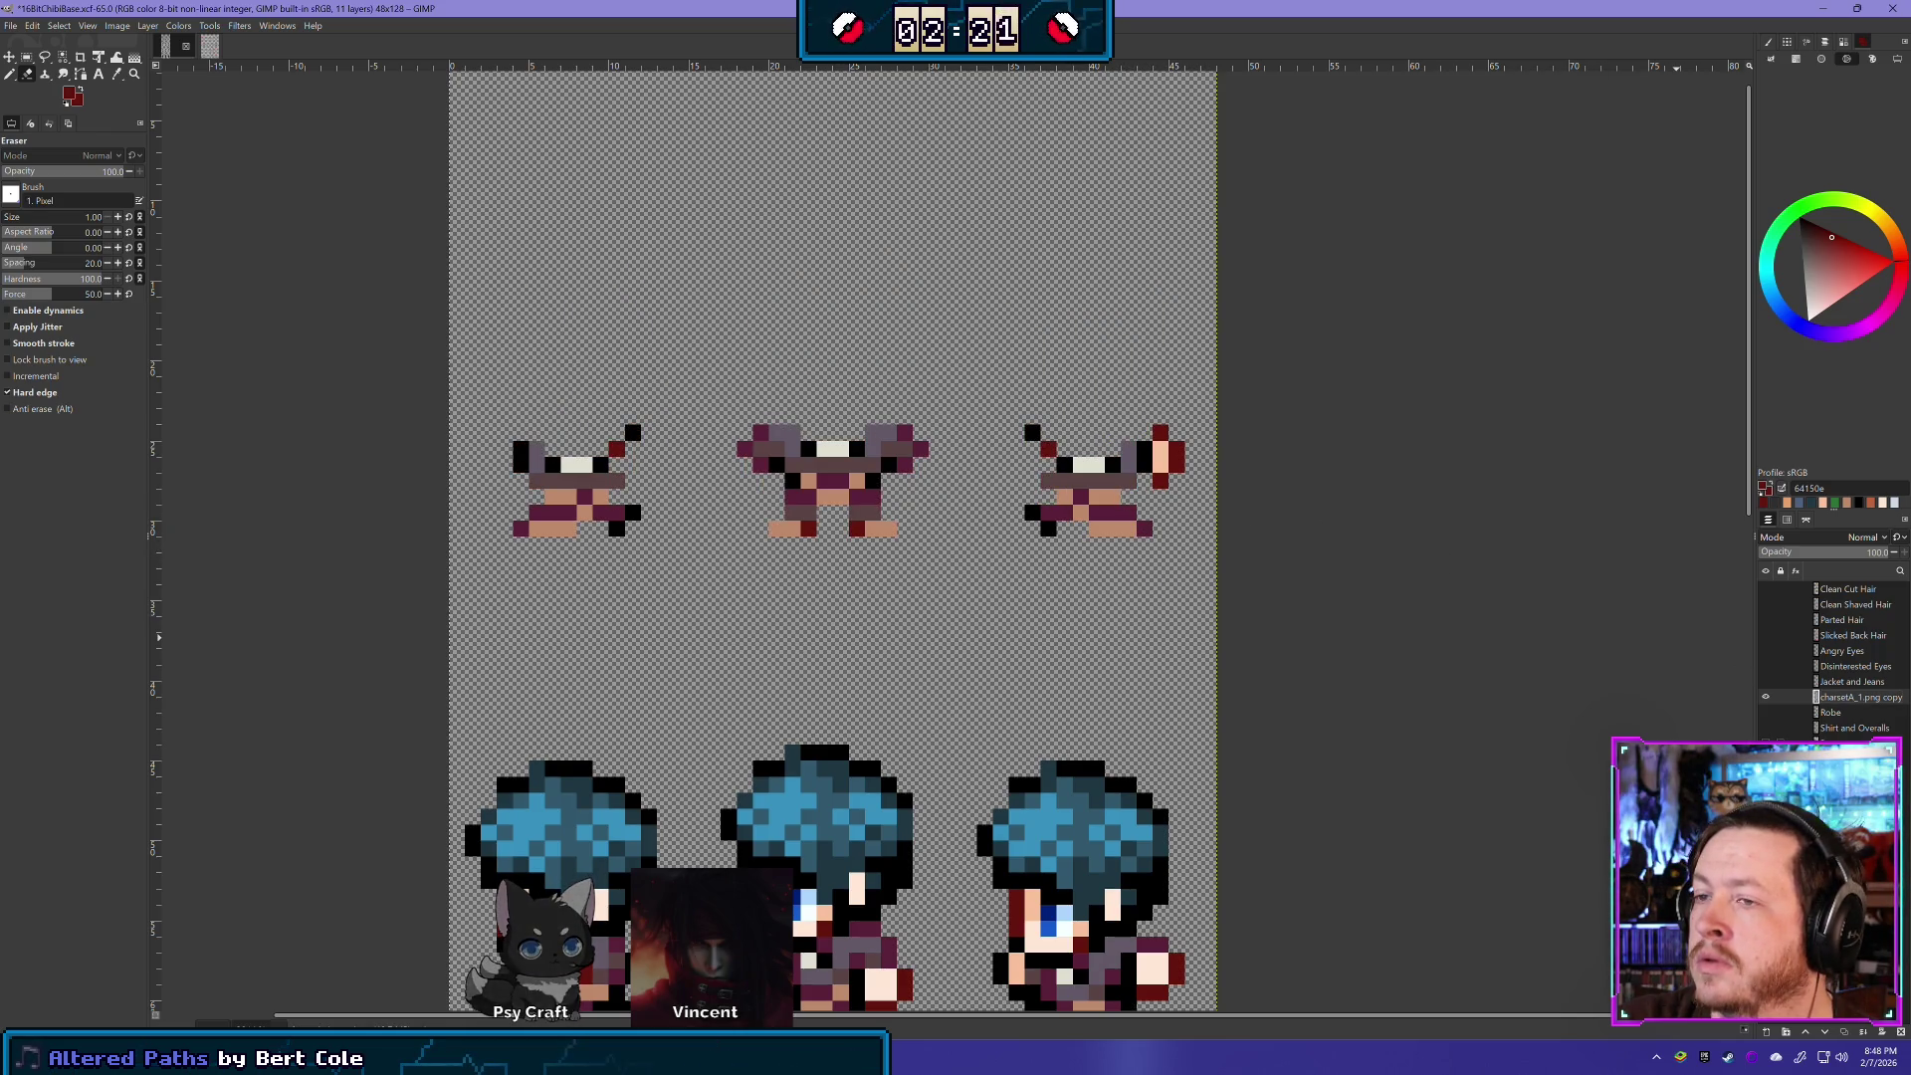
key("ctrl+y")
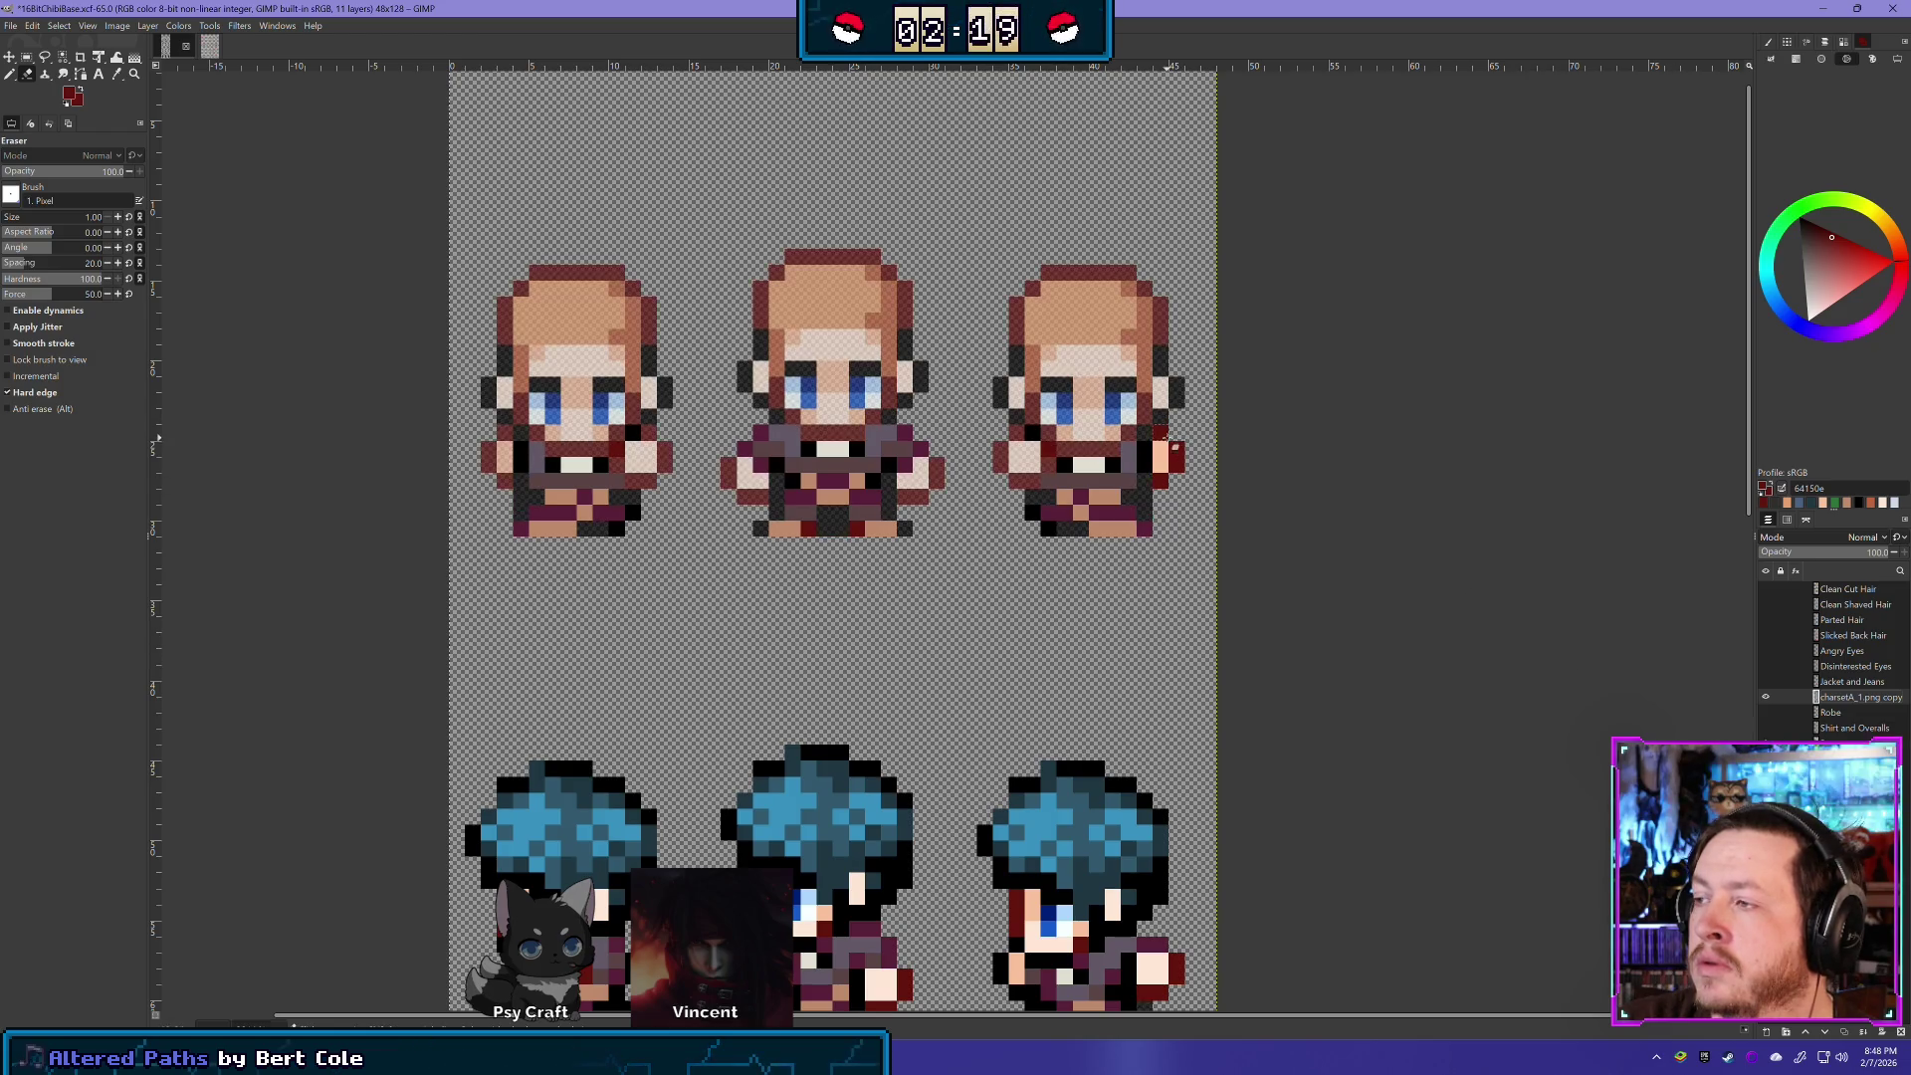
key("ctrl+z")
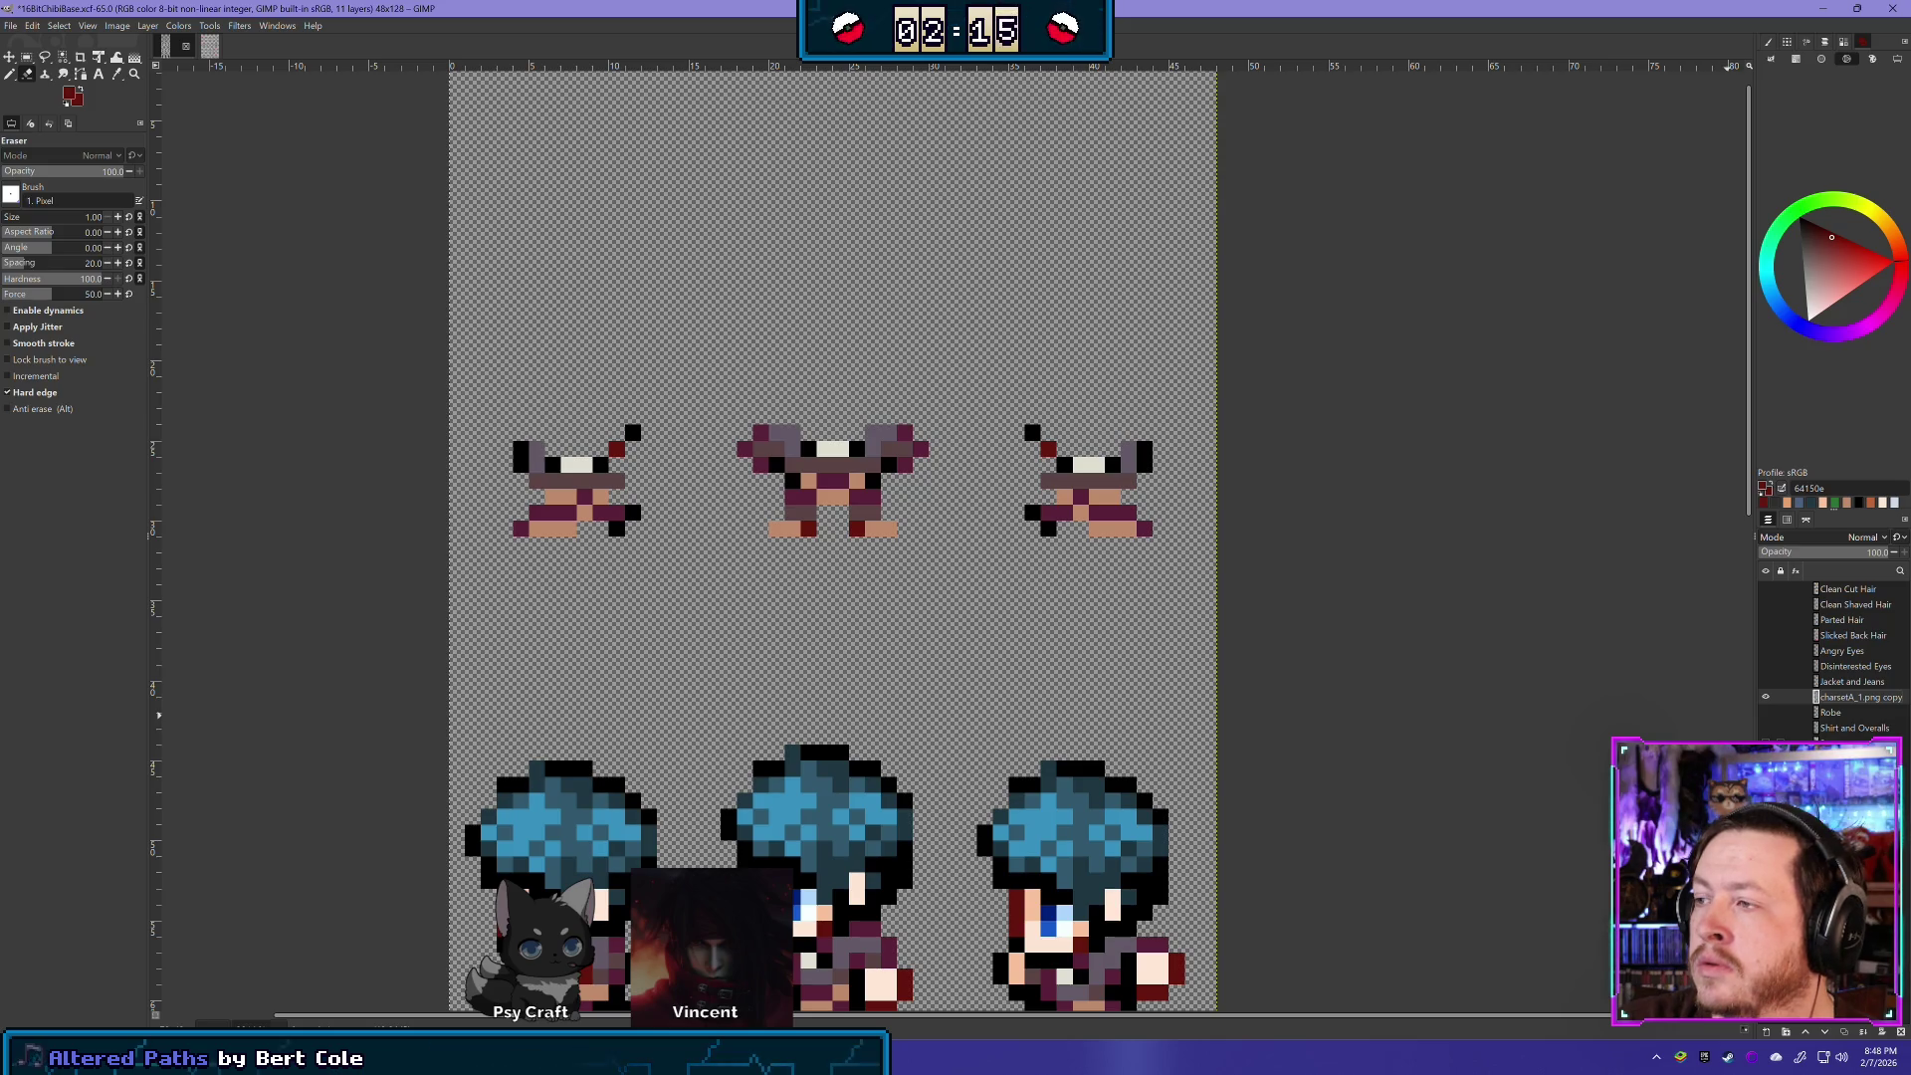
key("ctrl+y")
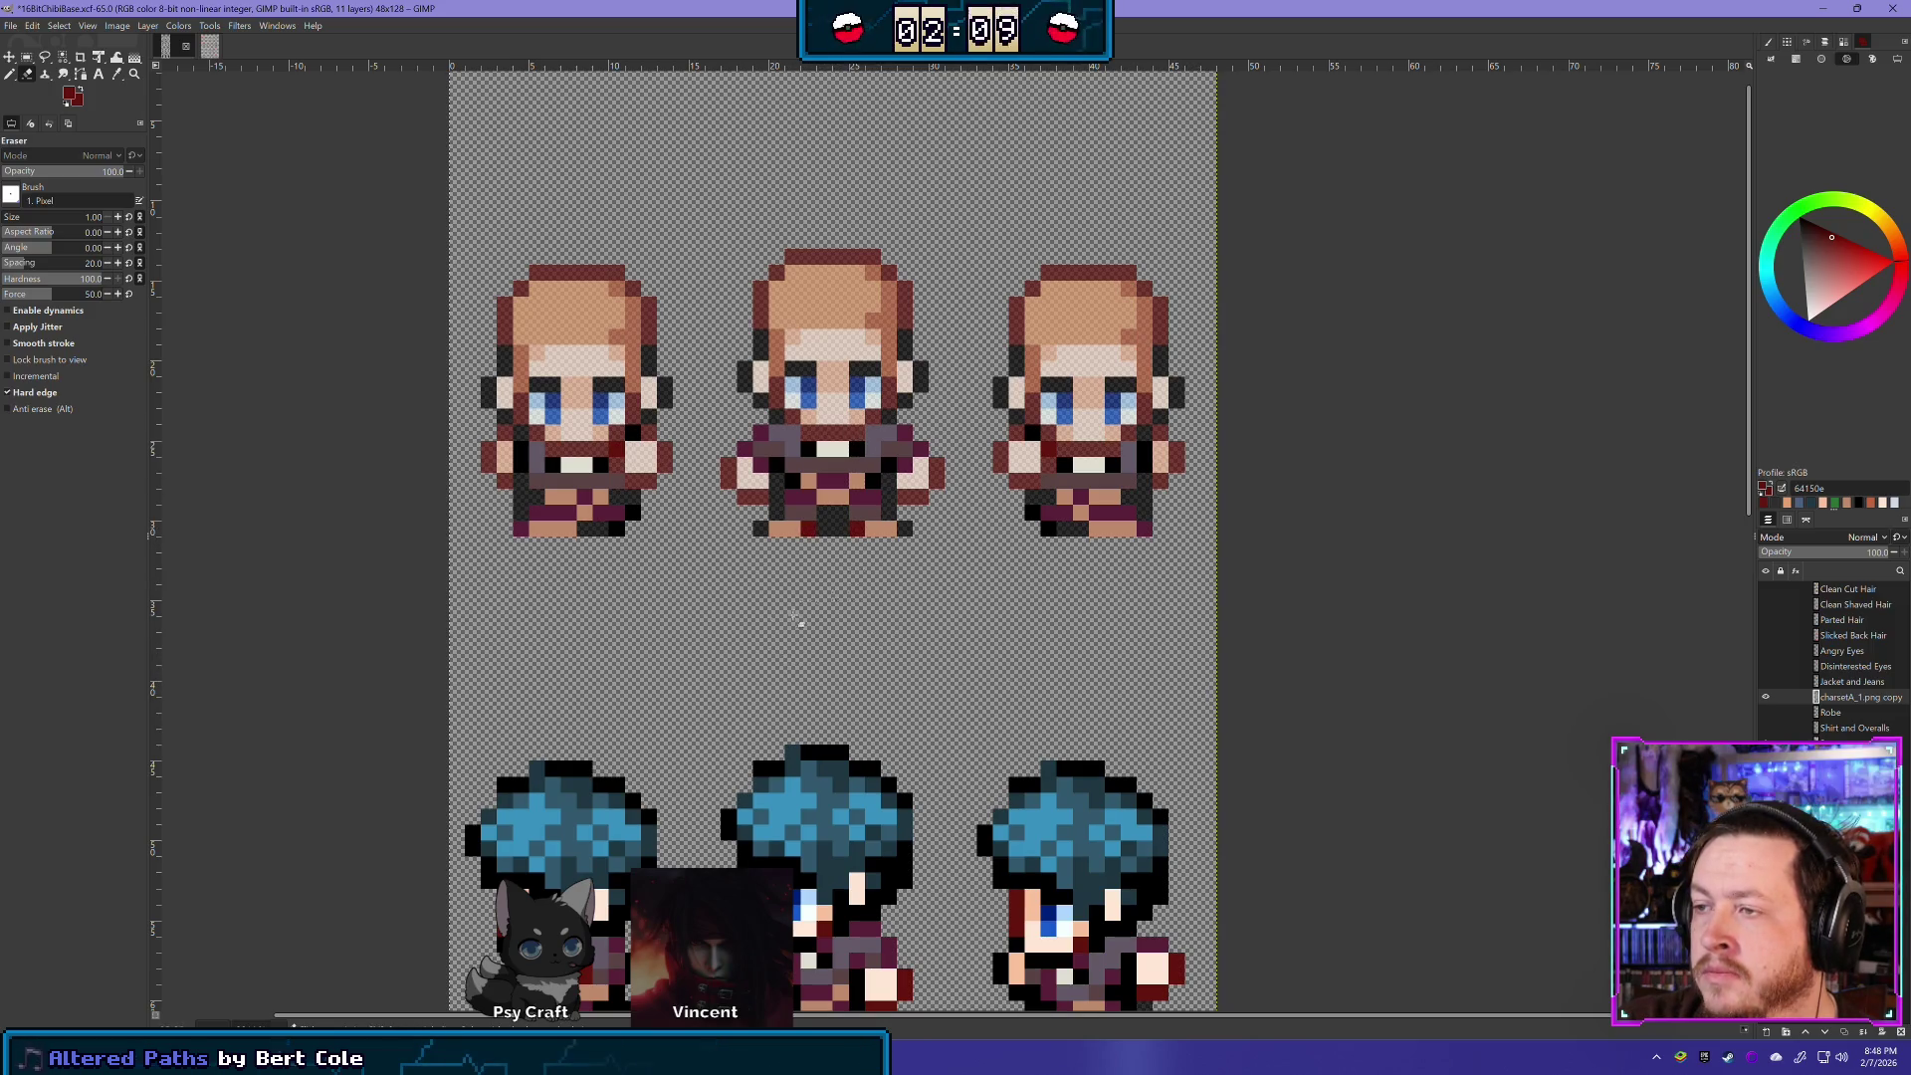
mouse_move(798, 692)
left_mouse_down()
mouse_move(790, 537)
mouse_move(854, 491)
left_mouse_up()
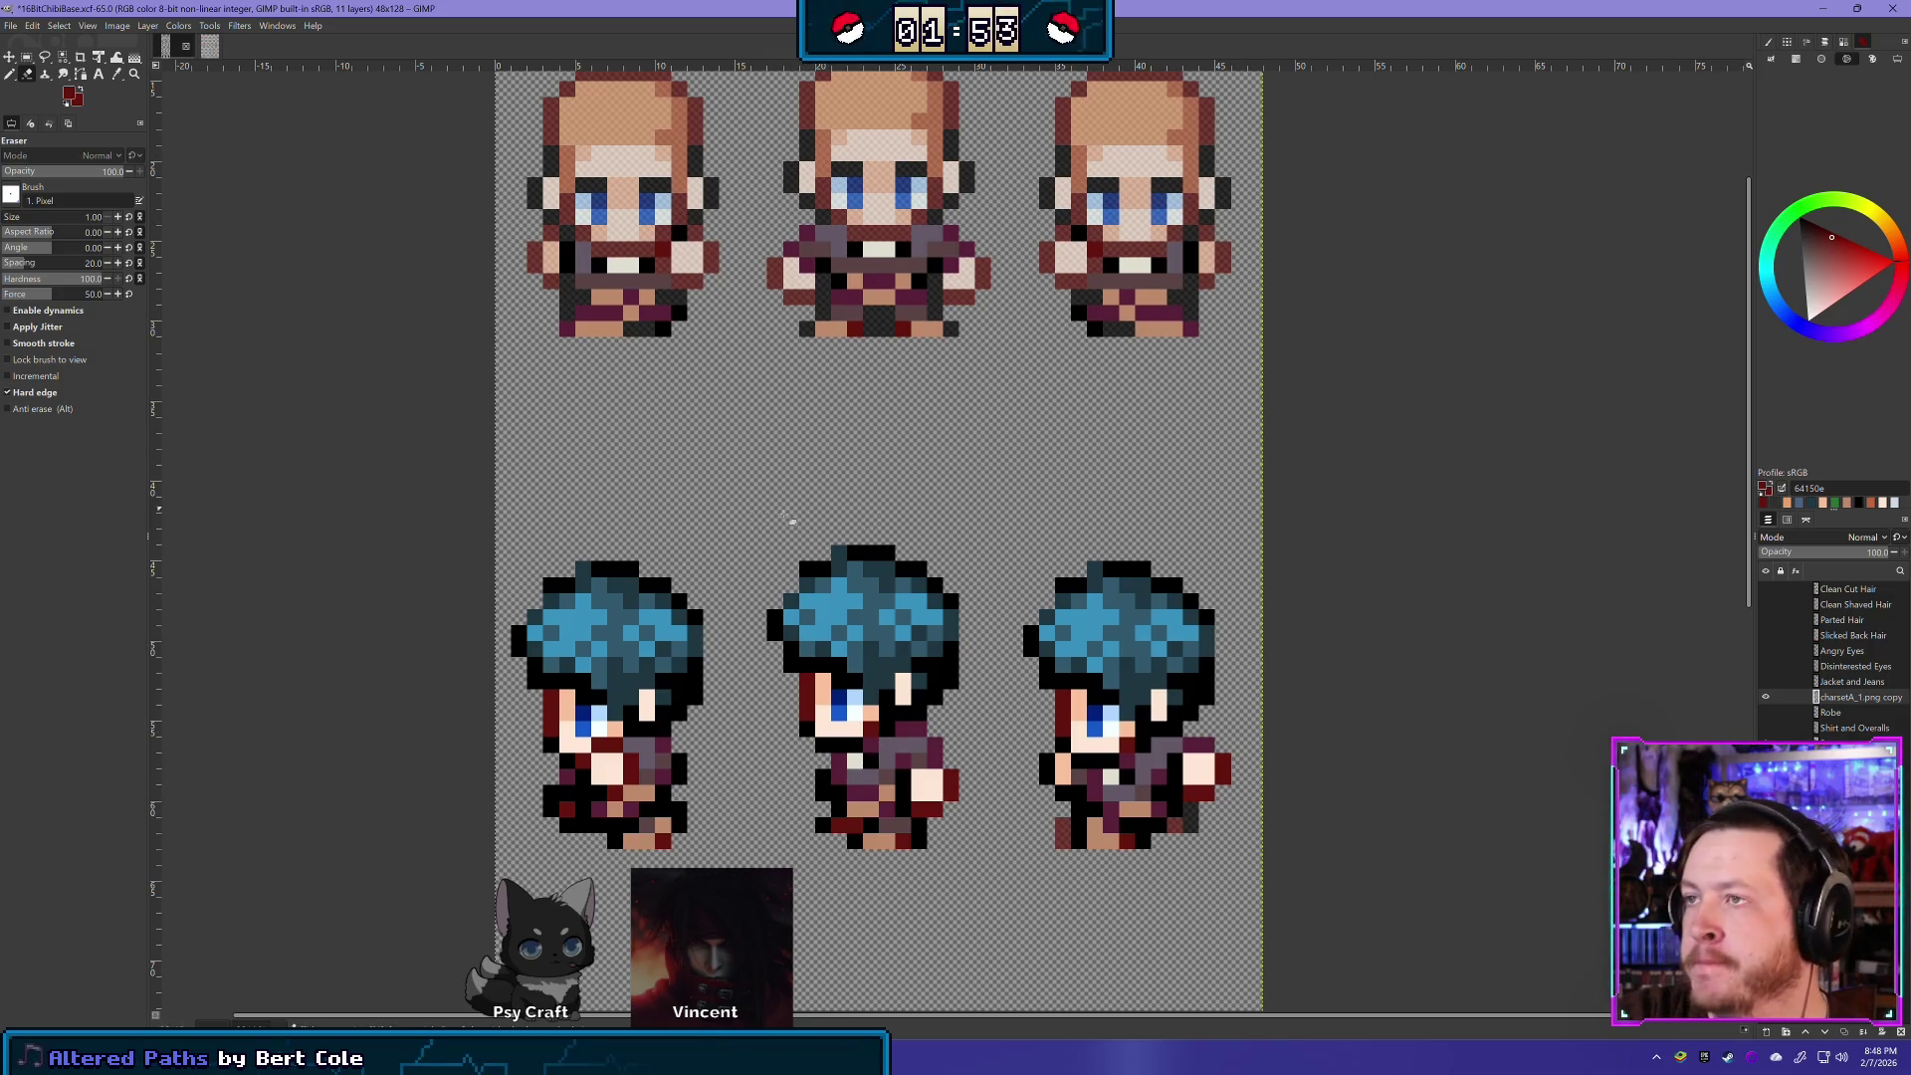
- Save the chibi base file
scroll(827, 548, "down", 3)
key("ctrl+s")
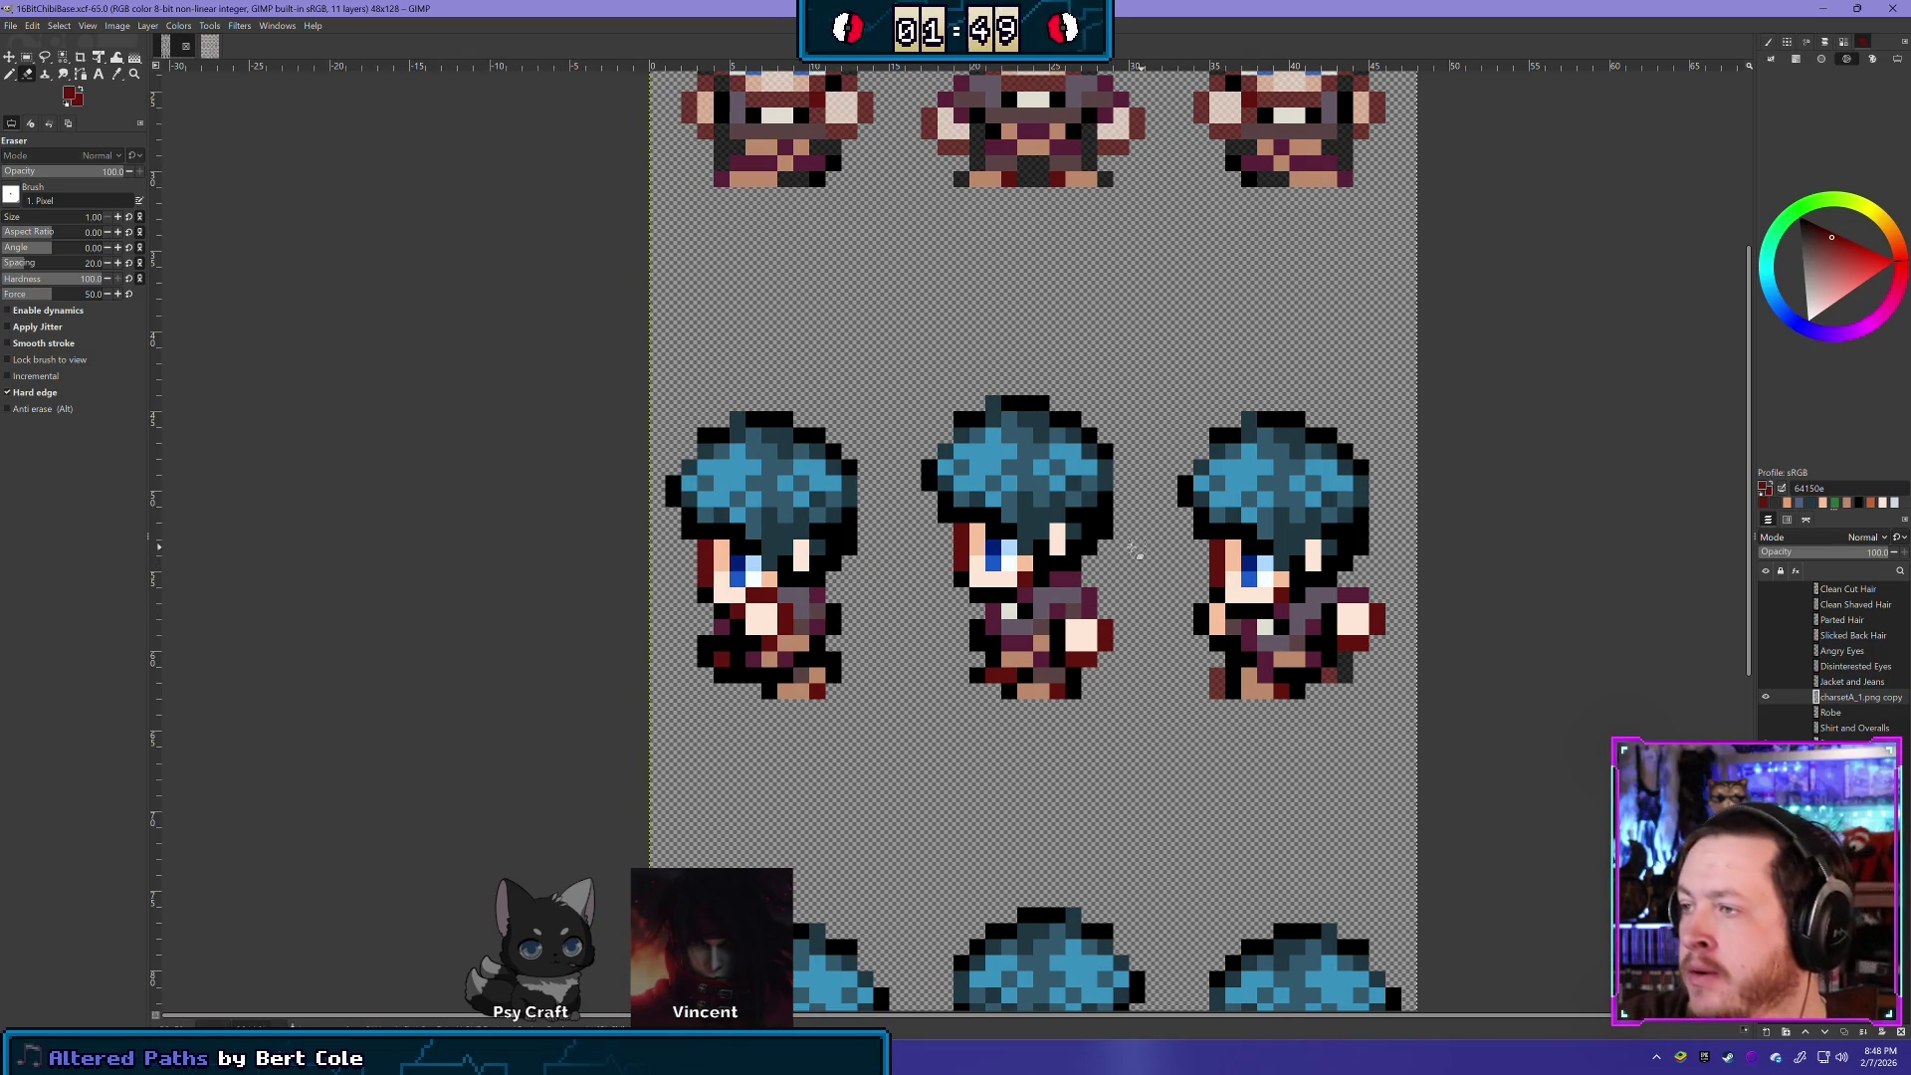
scroll(1138, 553, "right", 3)
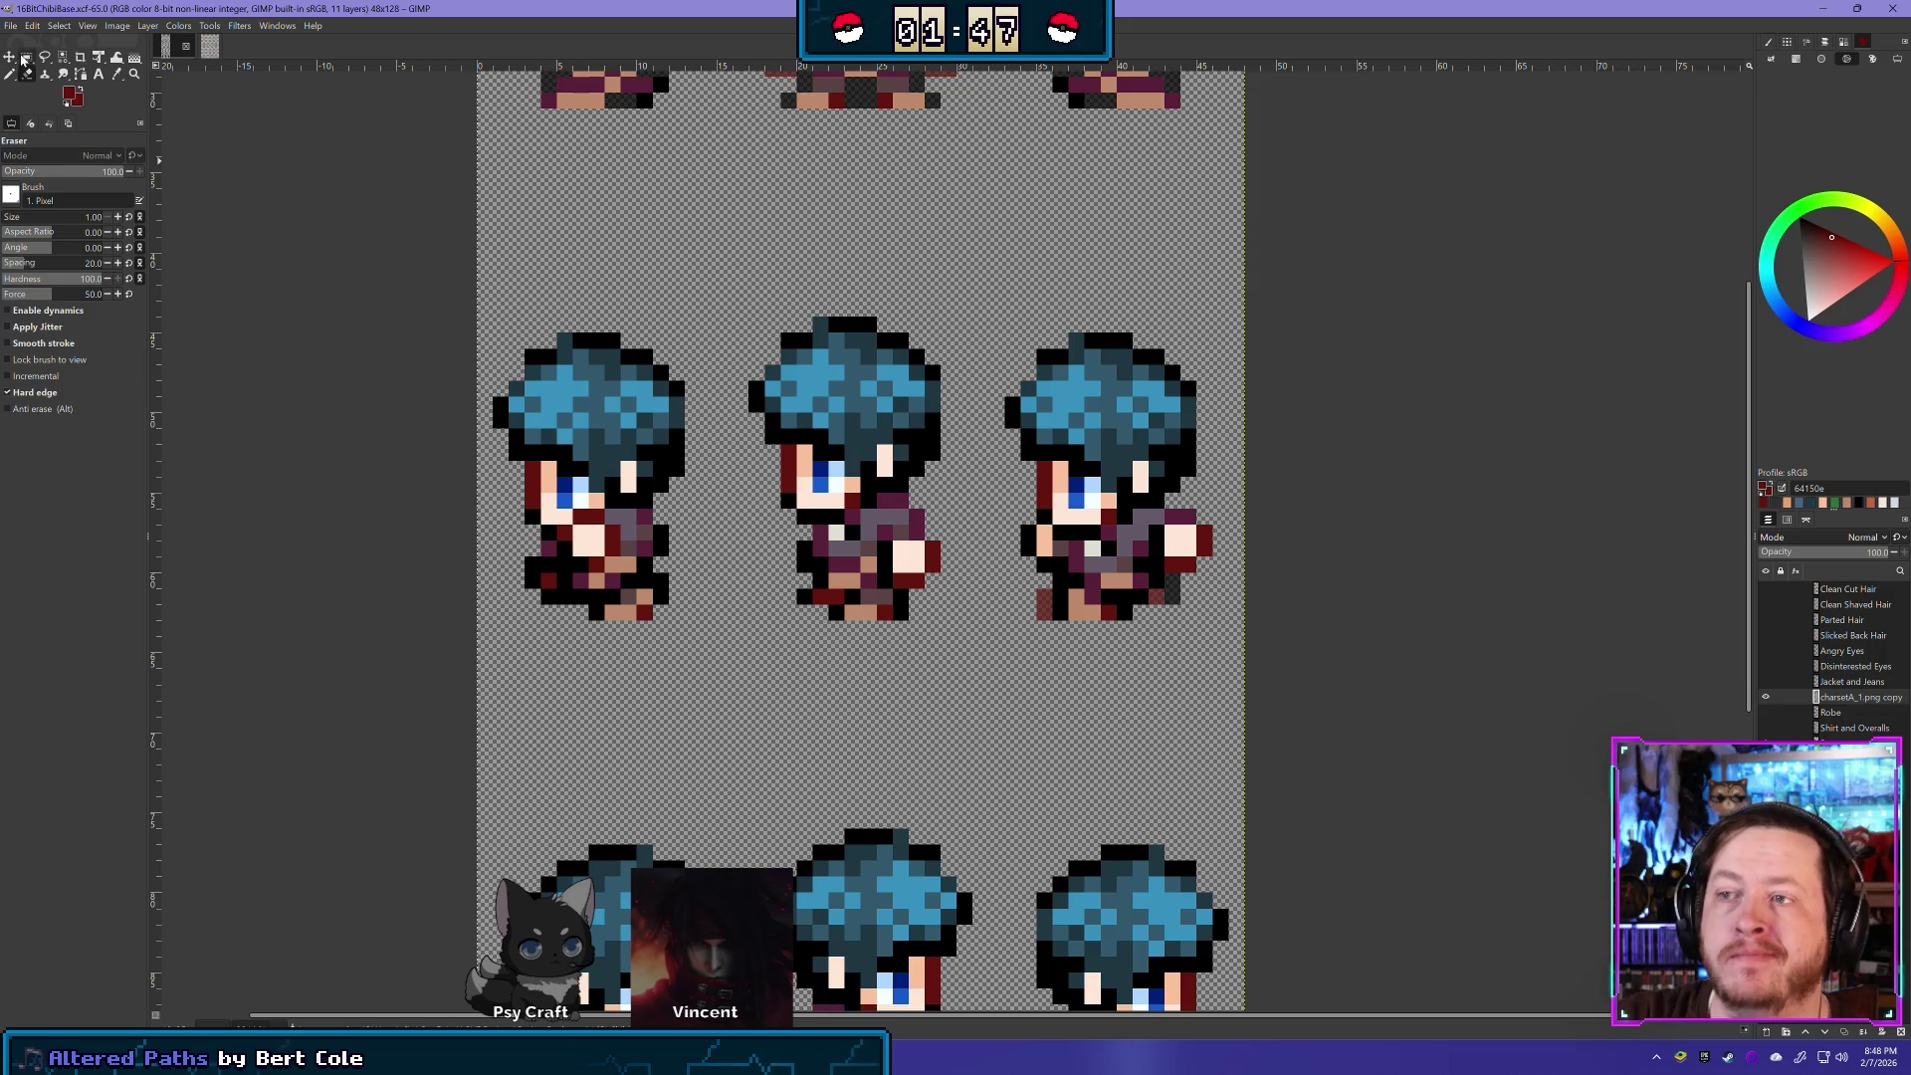
- Delete the blue hair band across the side-facing sprite row, comparing with undo and redo
left_click(25, 58)
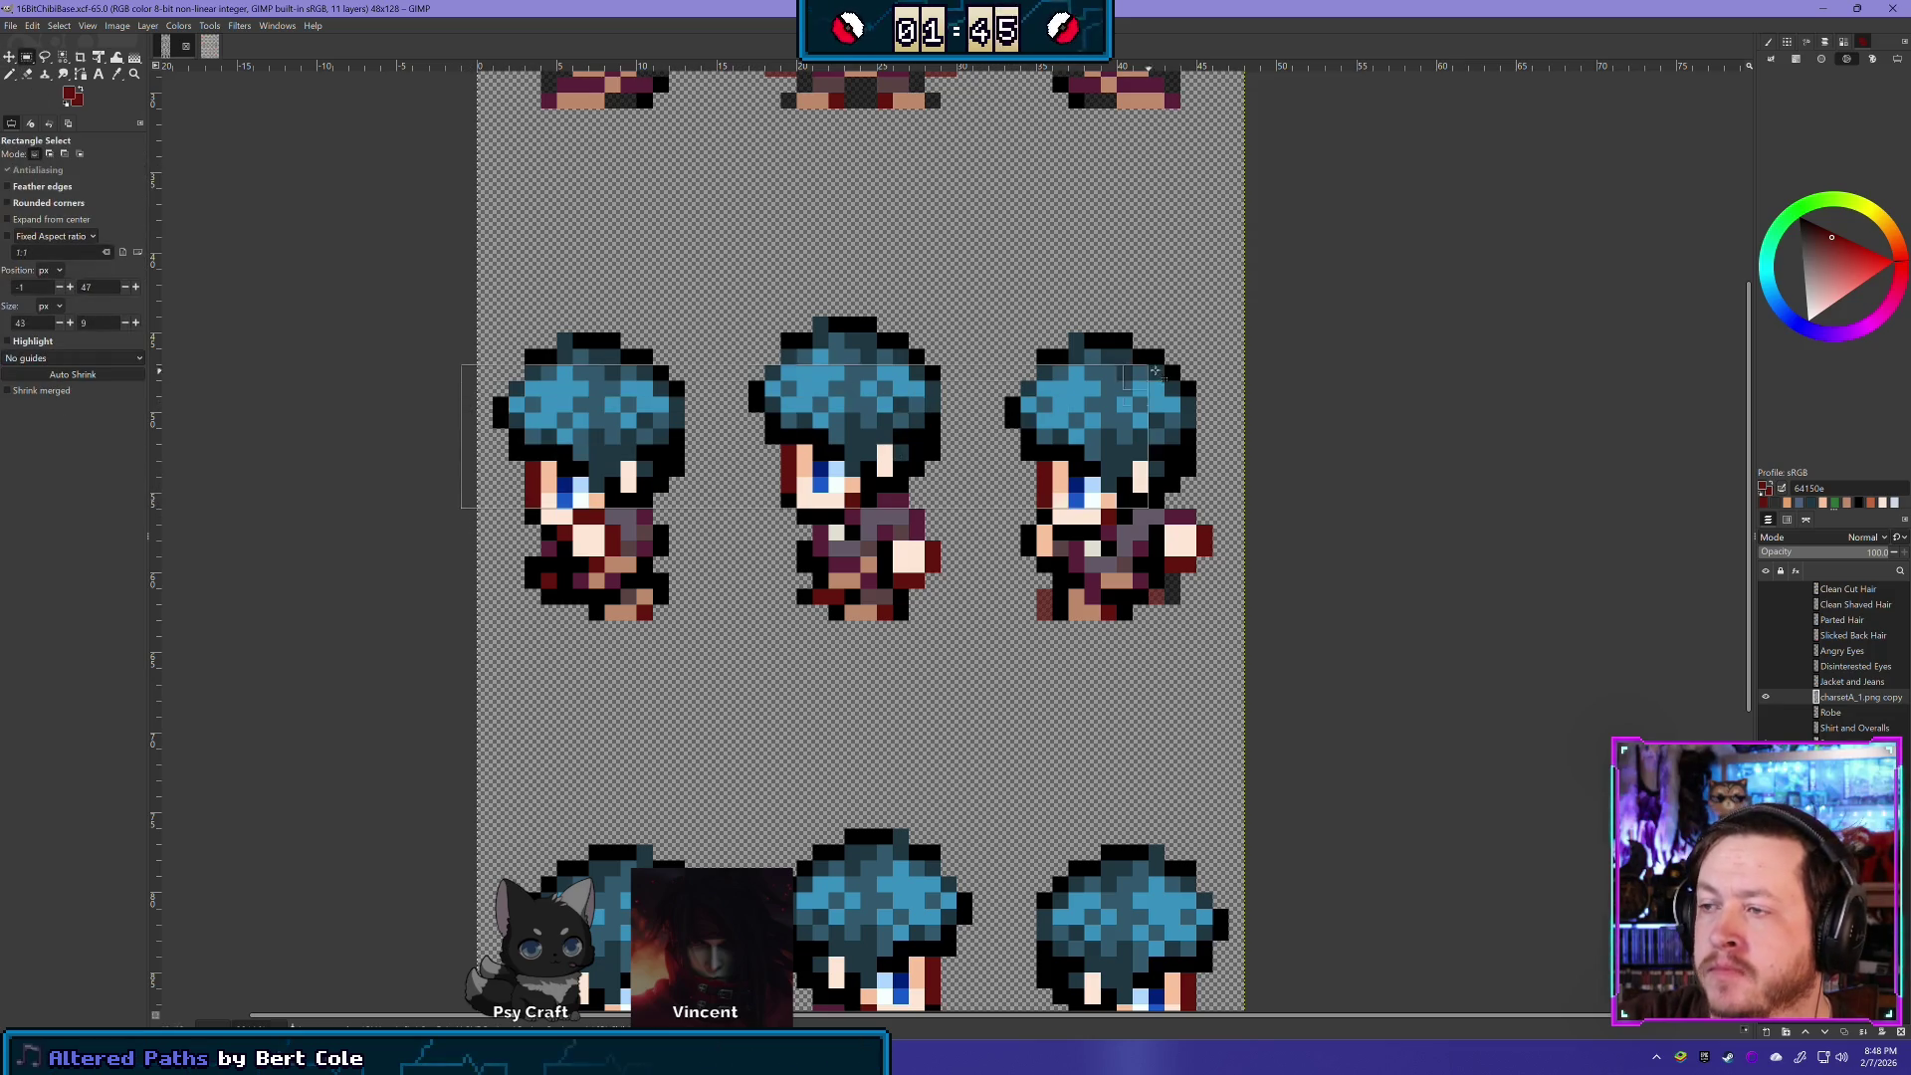
left_click(1309, 585)
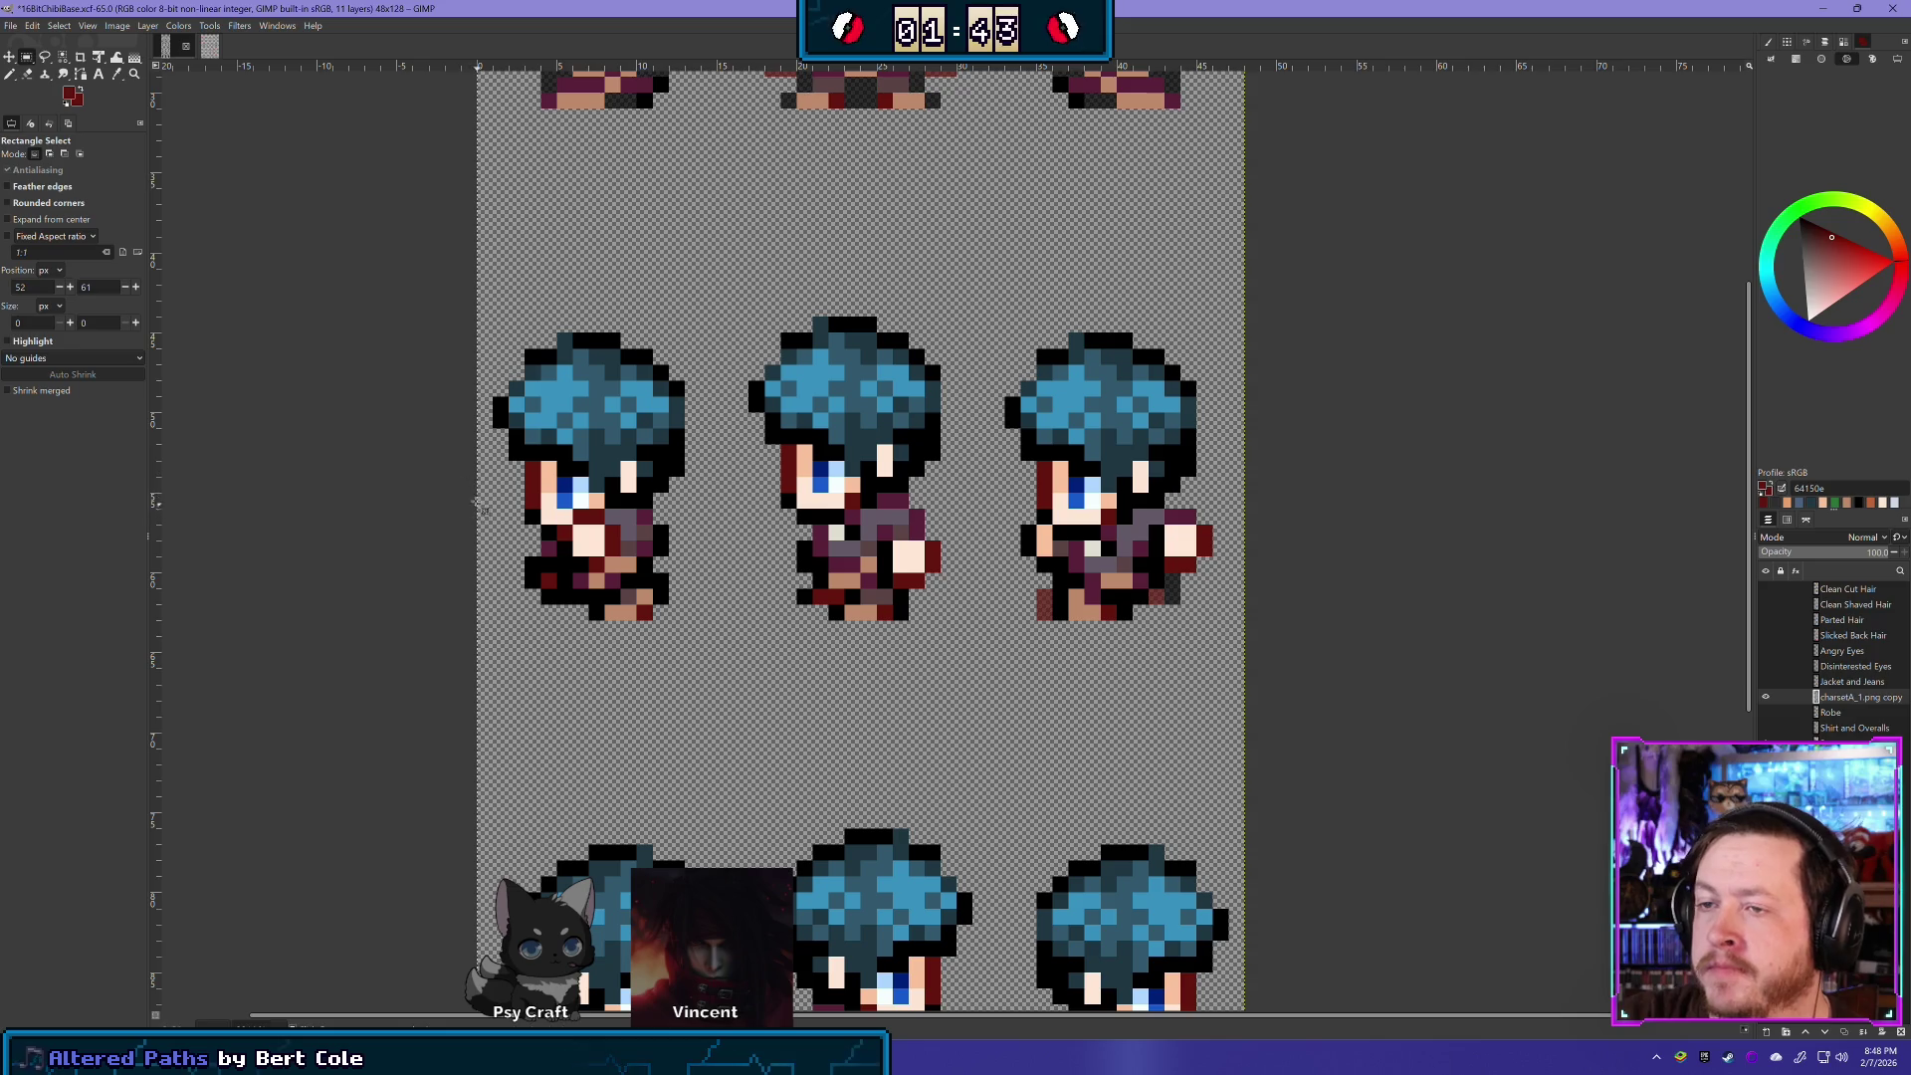
left_click_drag(461, 491, 1404, 302)
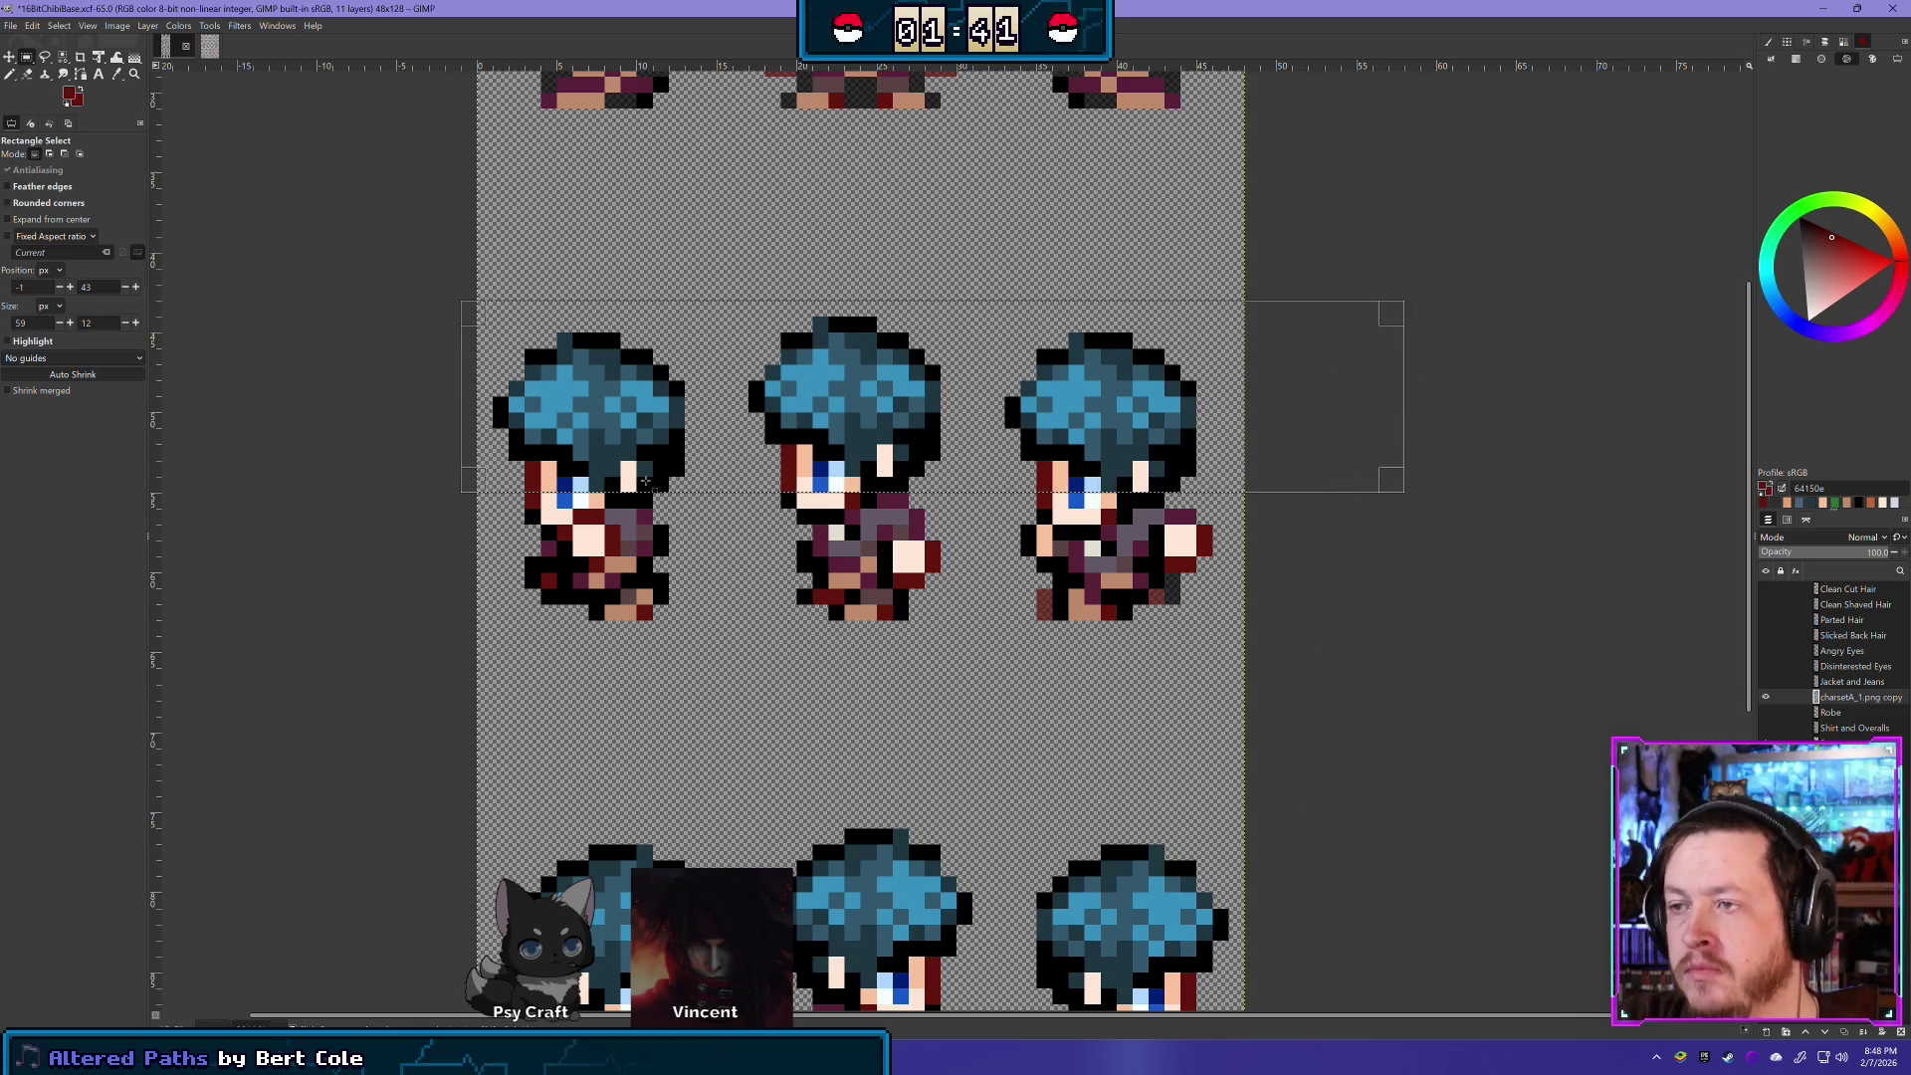
key("Delete")
left_click(386, 534)
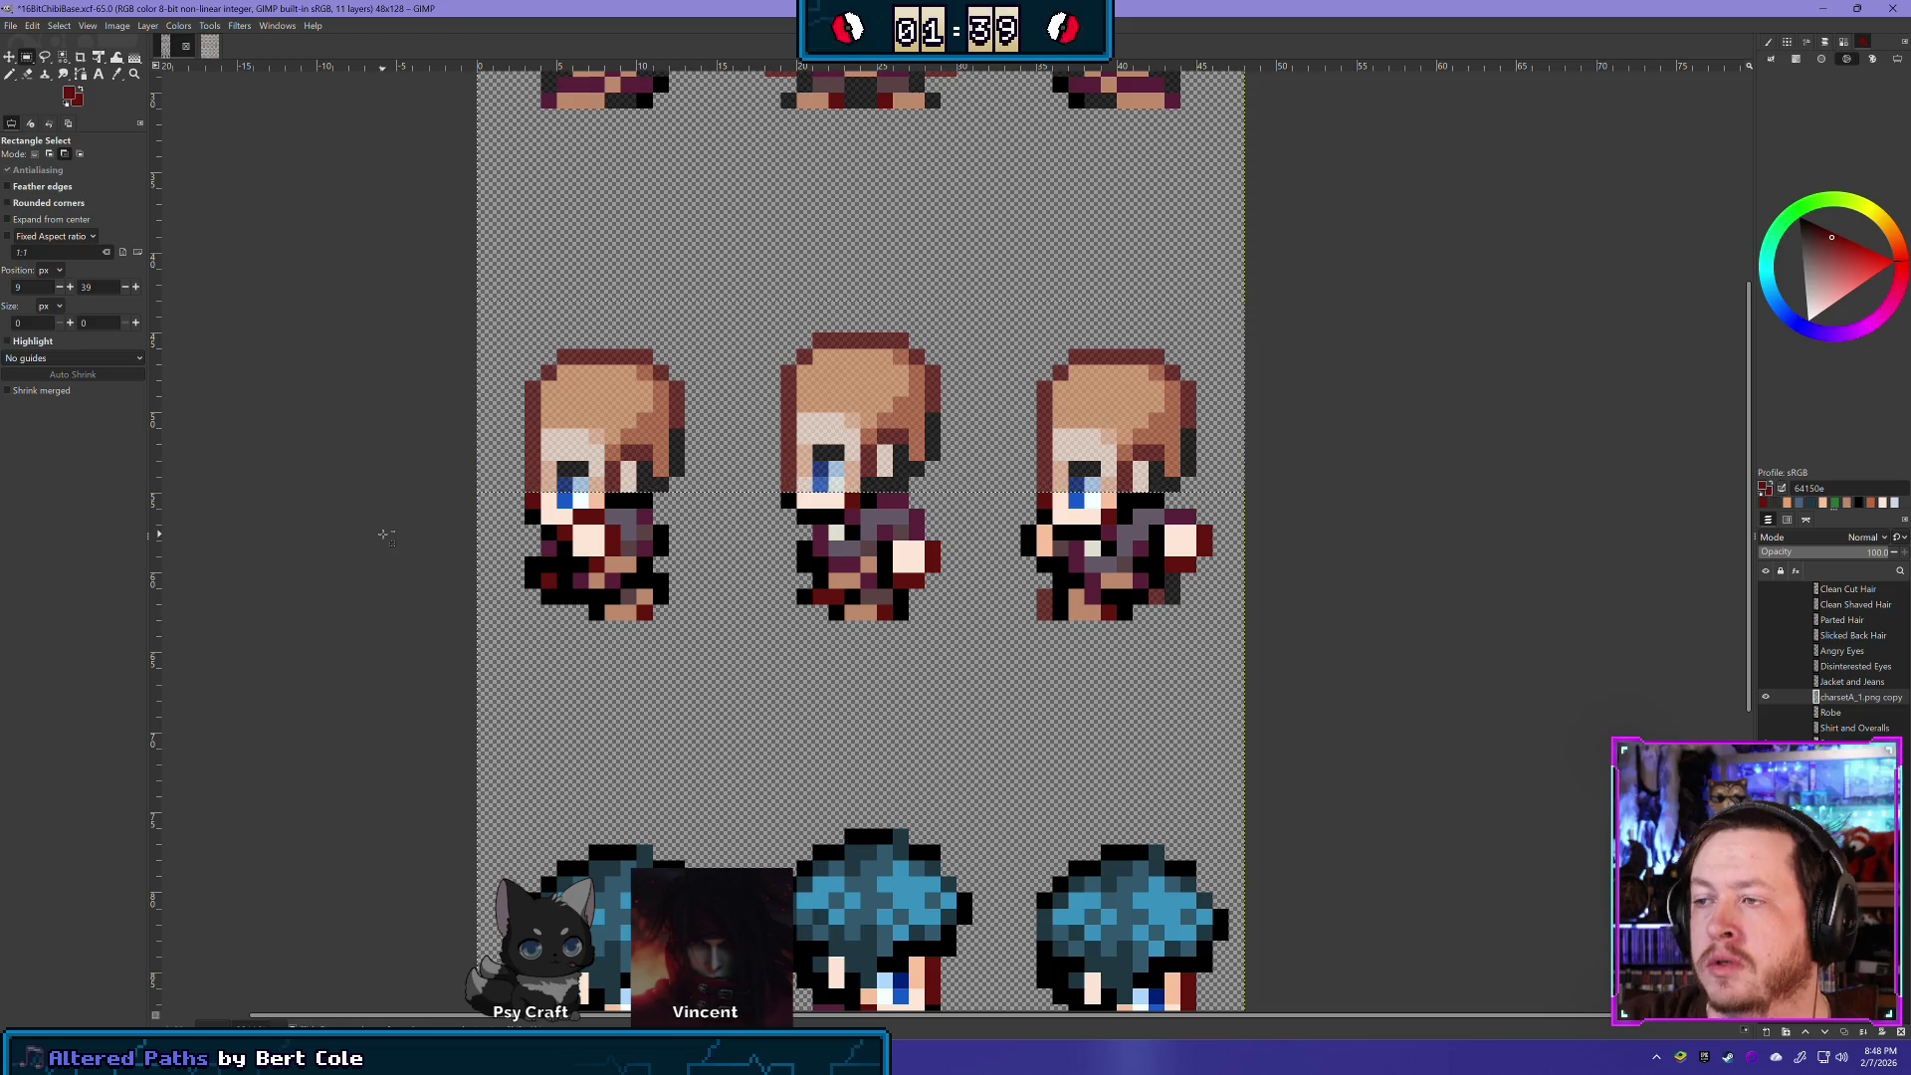
key("ctrl+z")
key("ctrl+z")
key("ctrl+y")
key("ctrl+y")
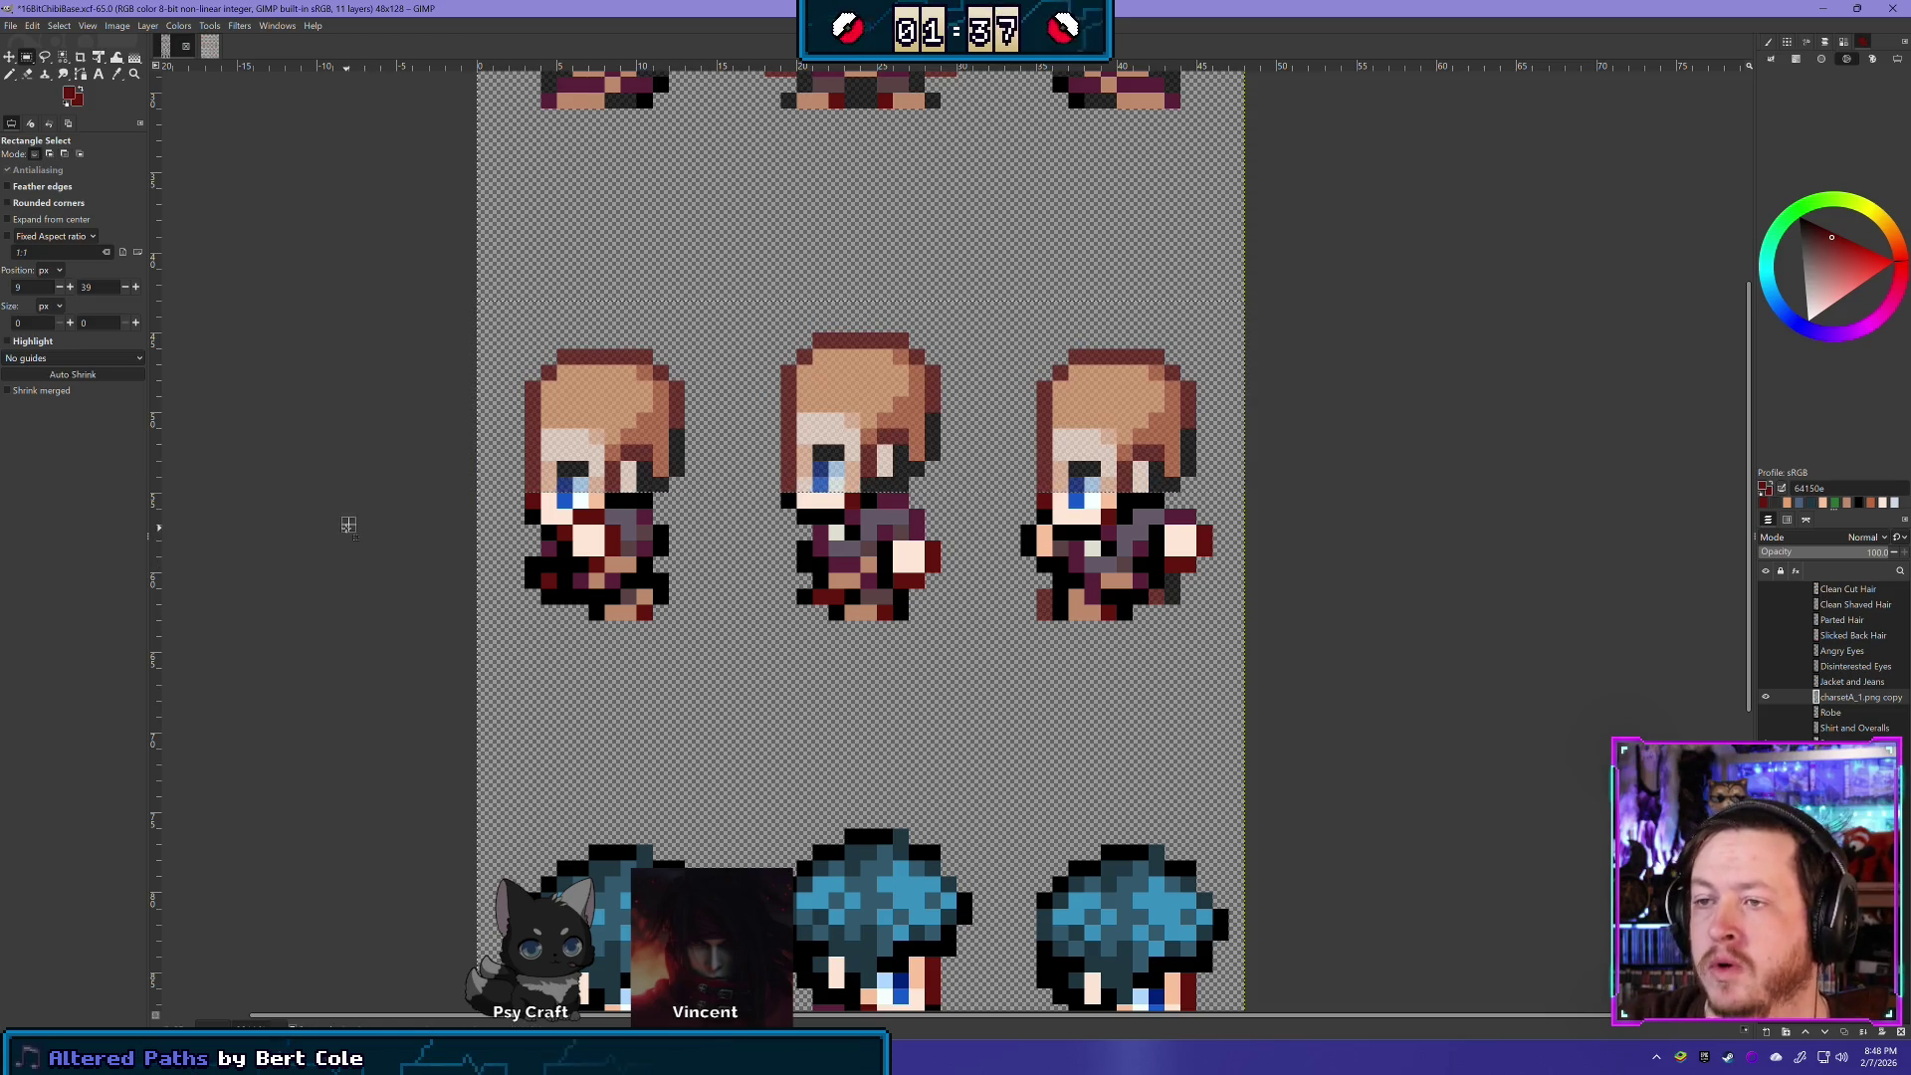
left_click(10, 75)
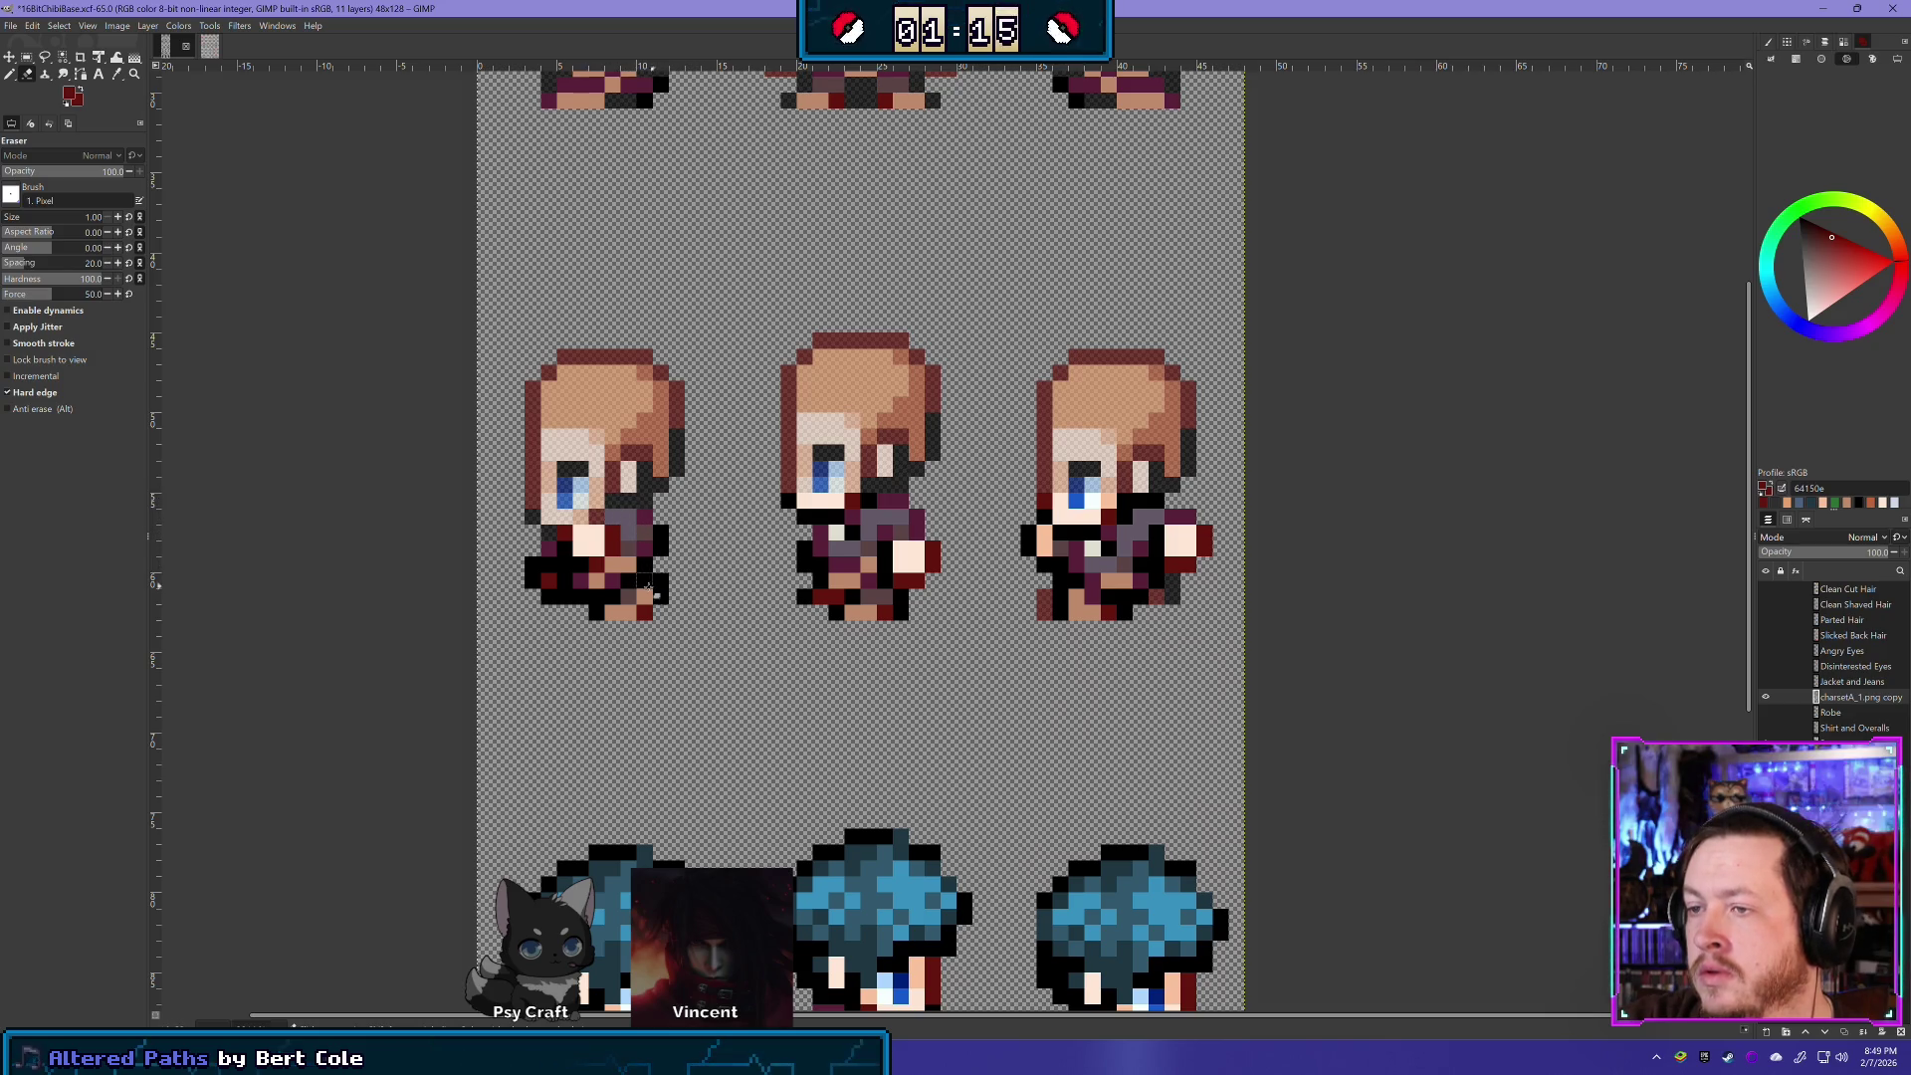
- Erase stray dark and pale pixels from the left sprite's lower left, leg and hand
left_click_drag(535, 565, 566, 565)
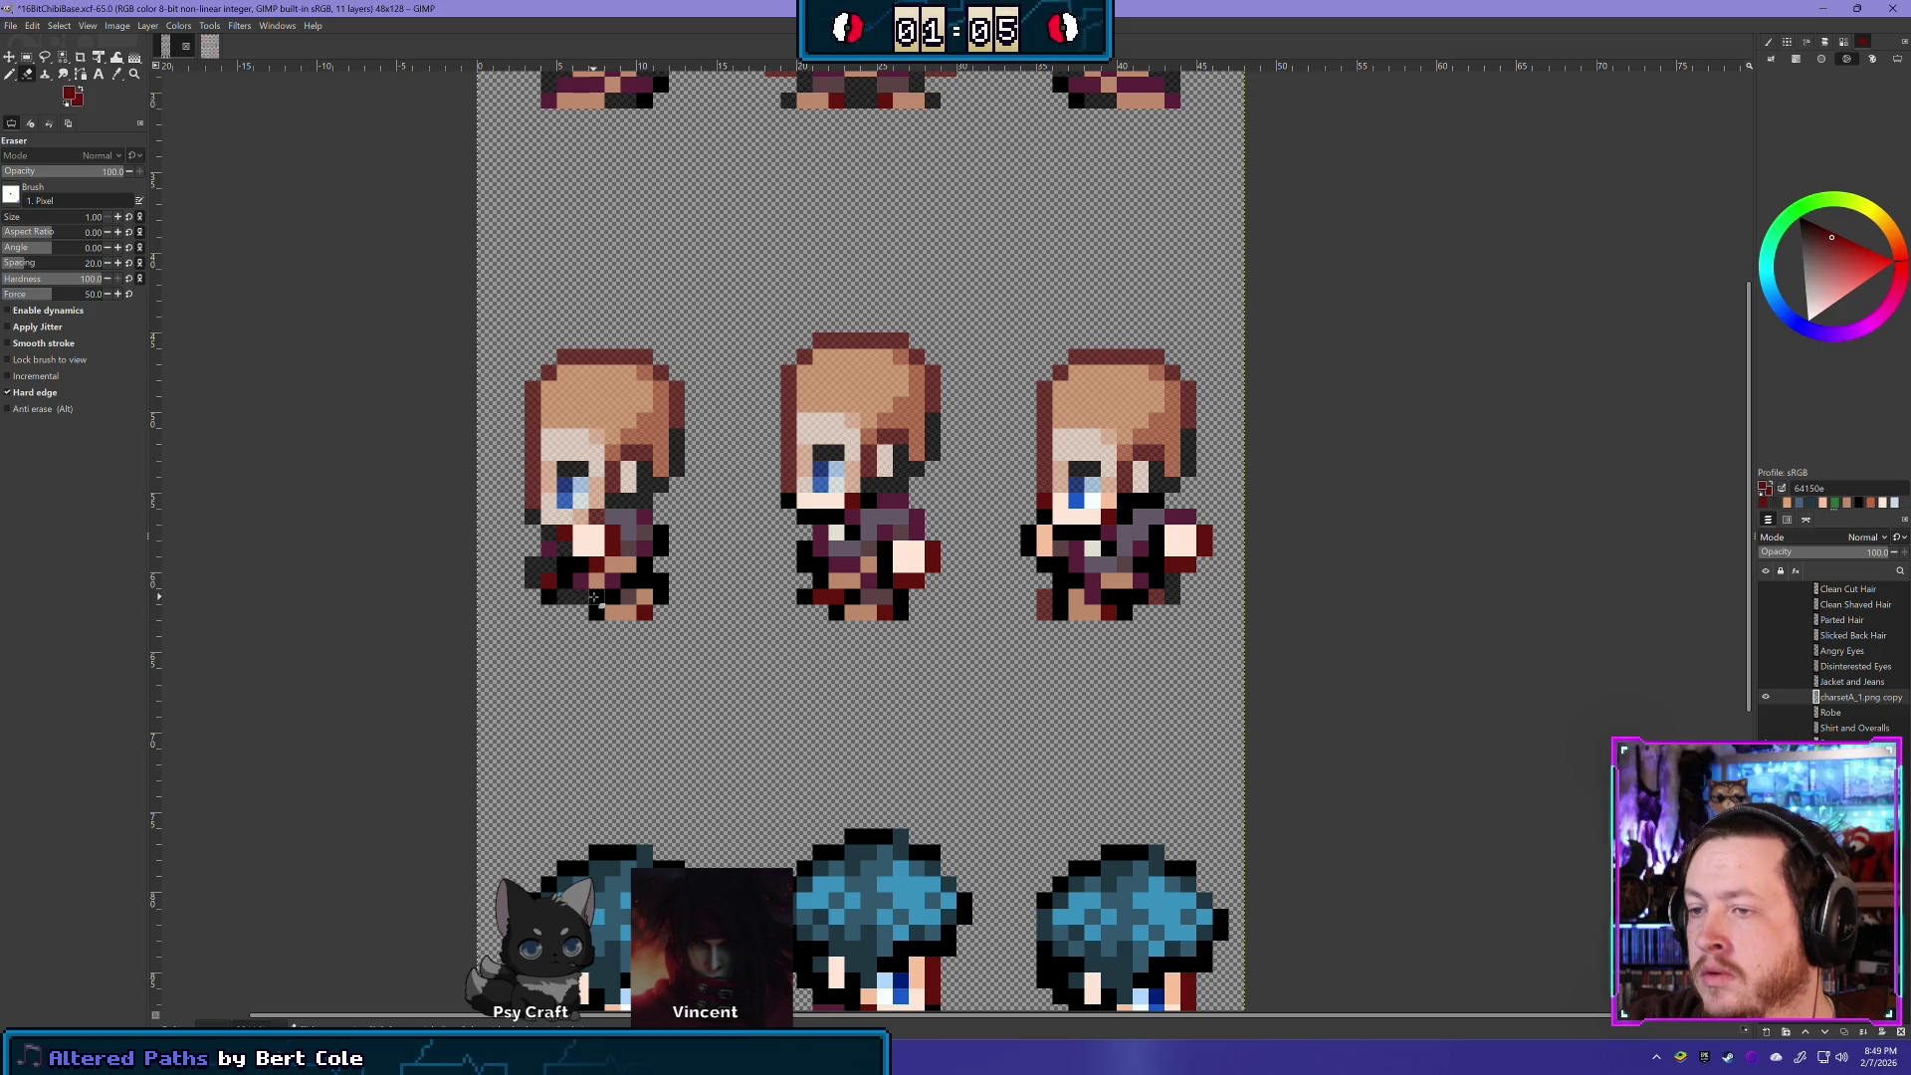
left_click(613, 597)
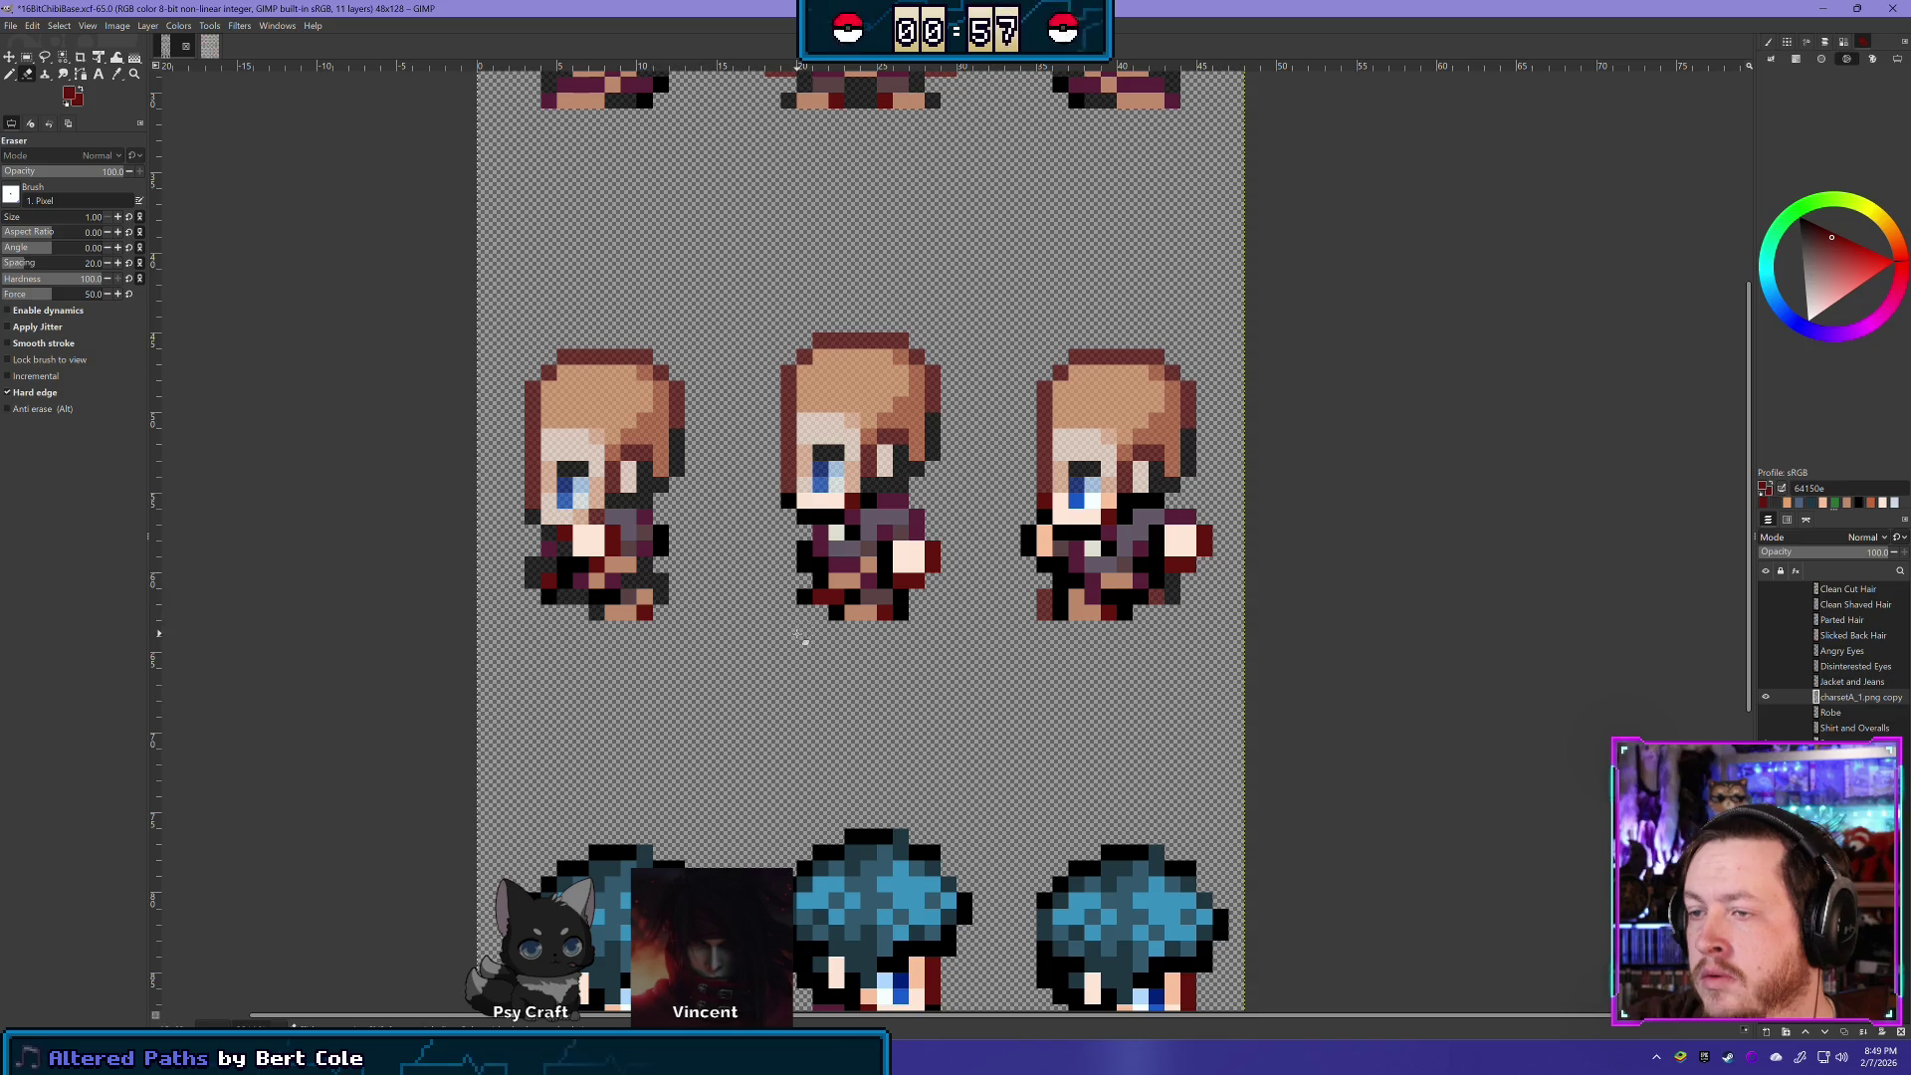
left_click_drag(586, 533, 595, 547)
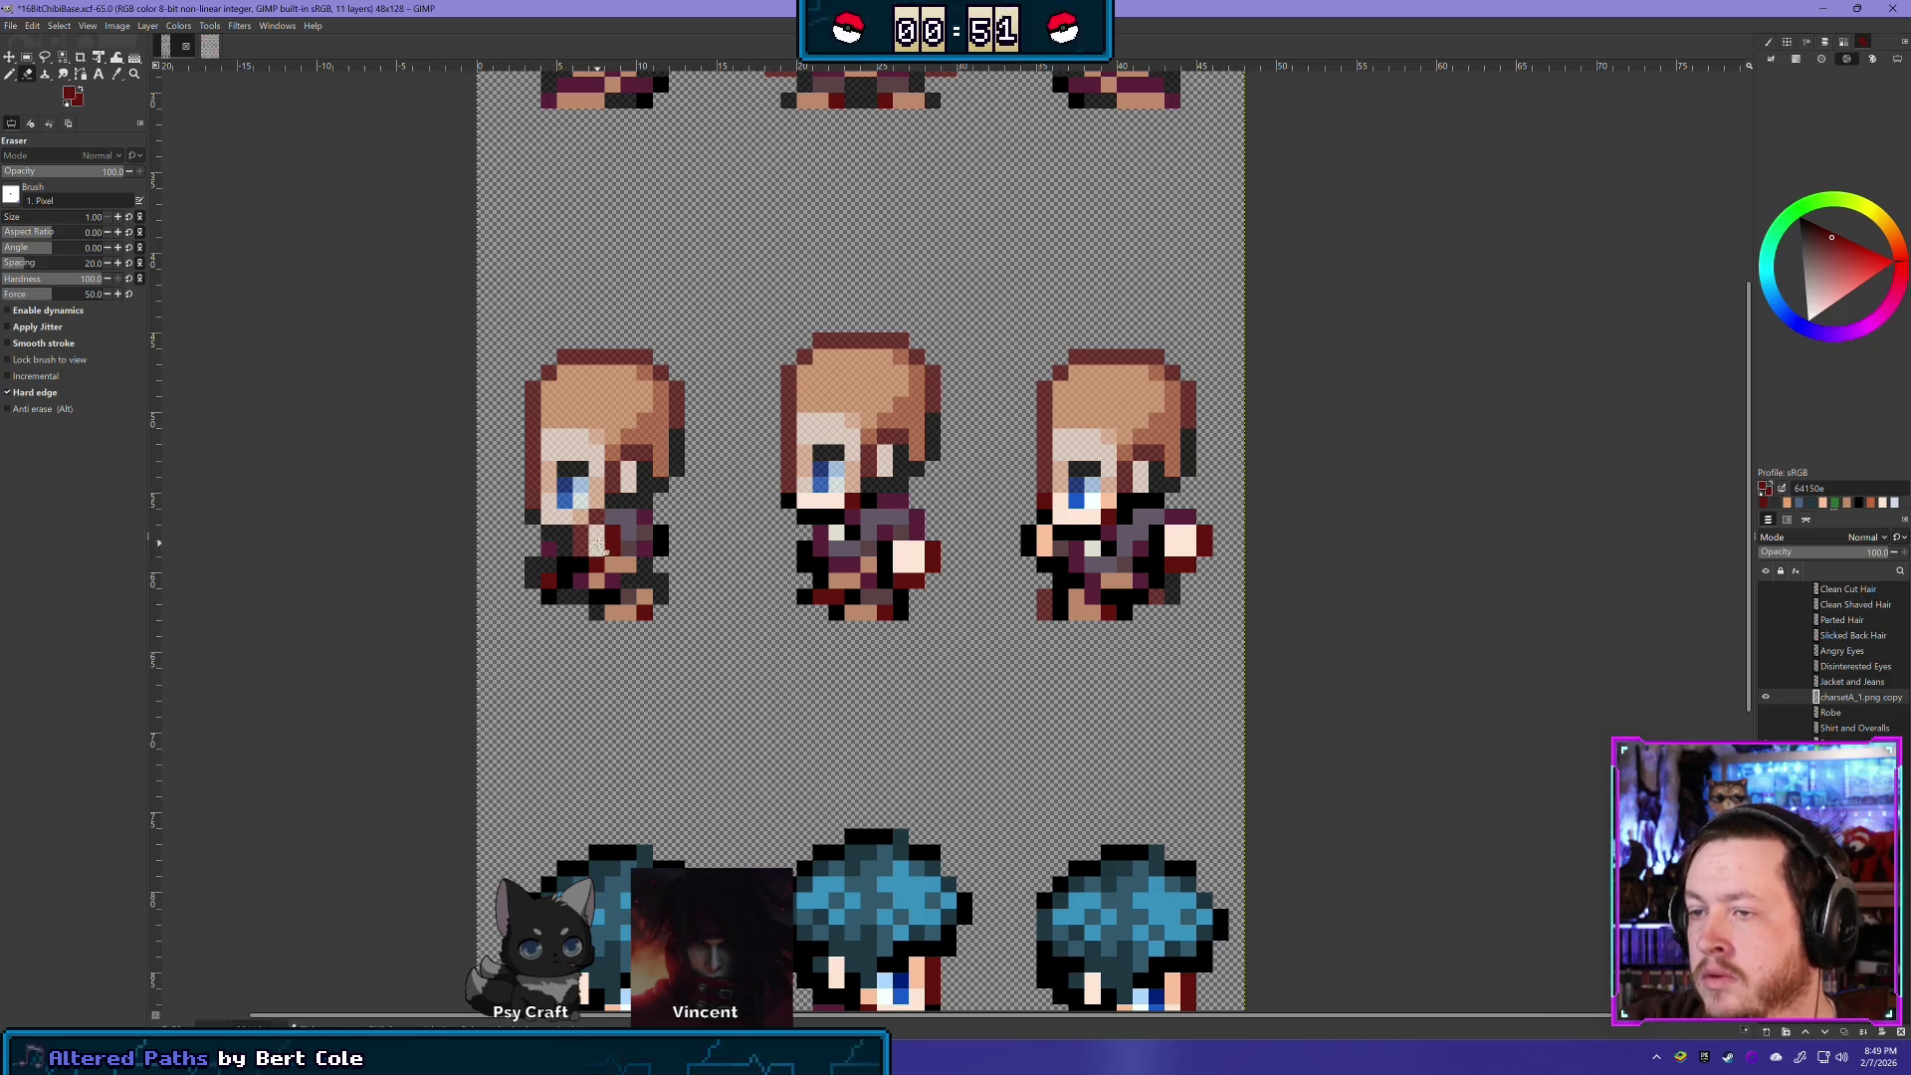
left_click(603, 554)
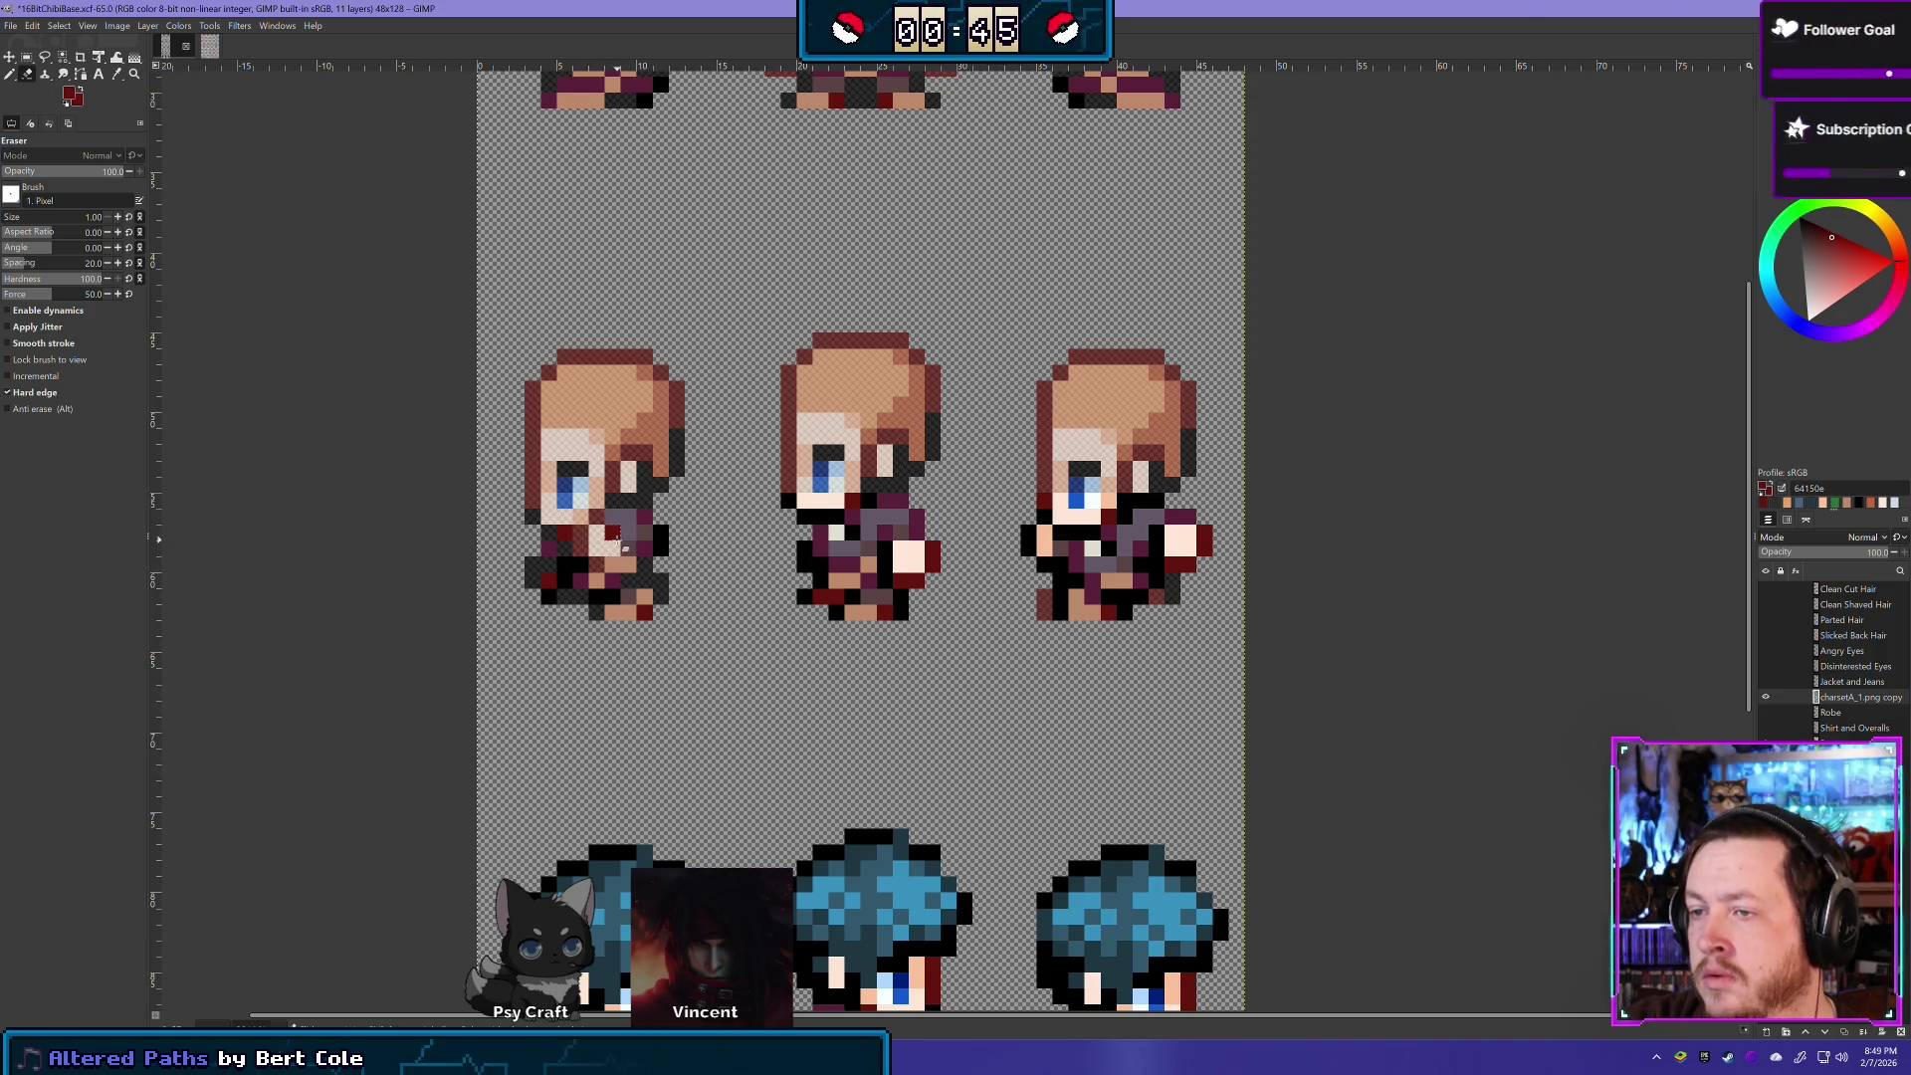
- Undo the last erased pixel on the left sprite and raise a lower layer's opacity to 100
left_click(611, 539)
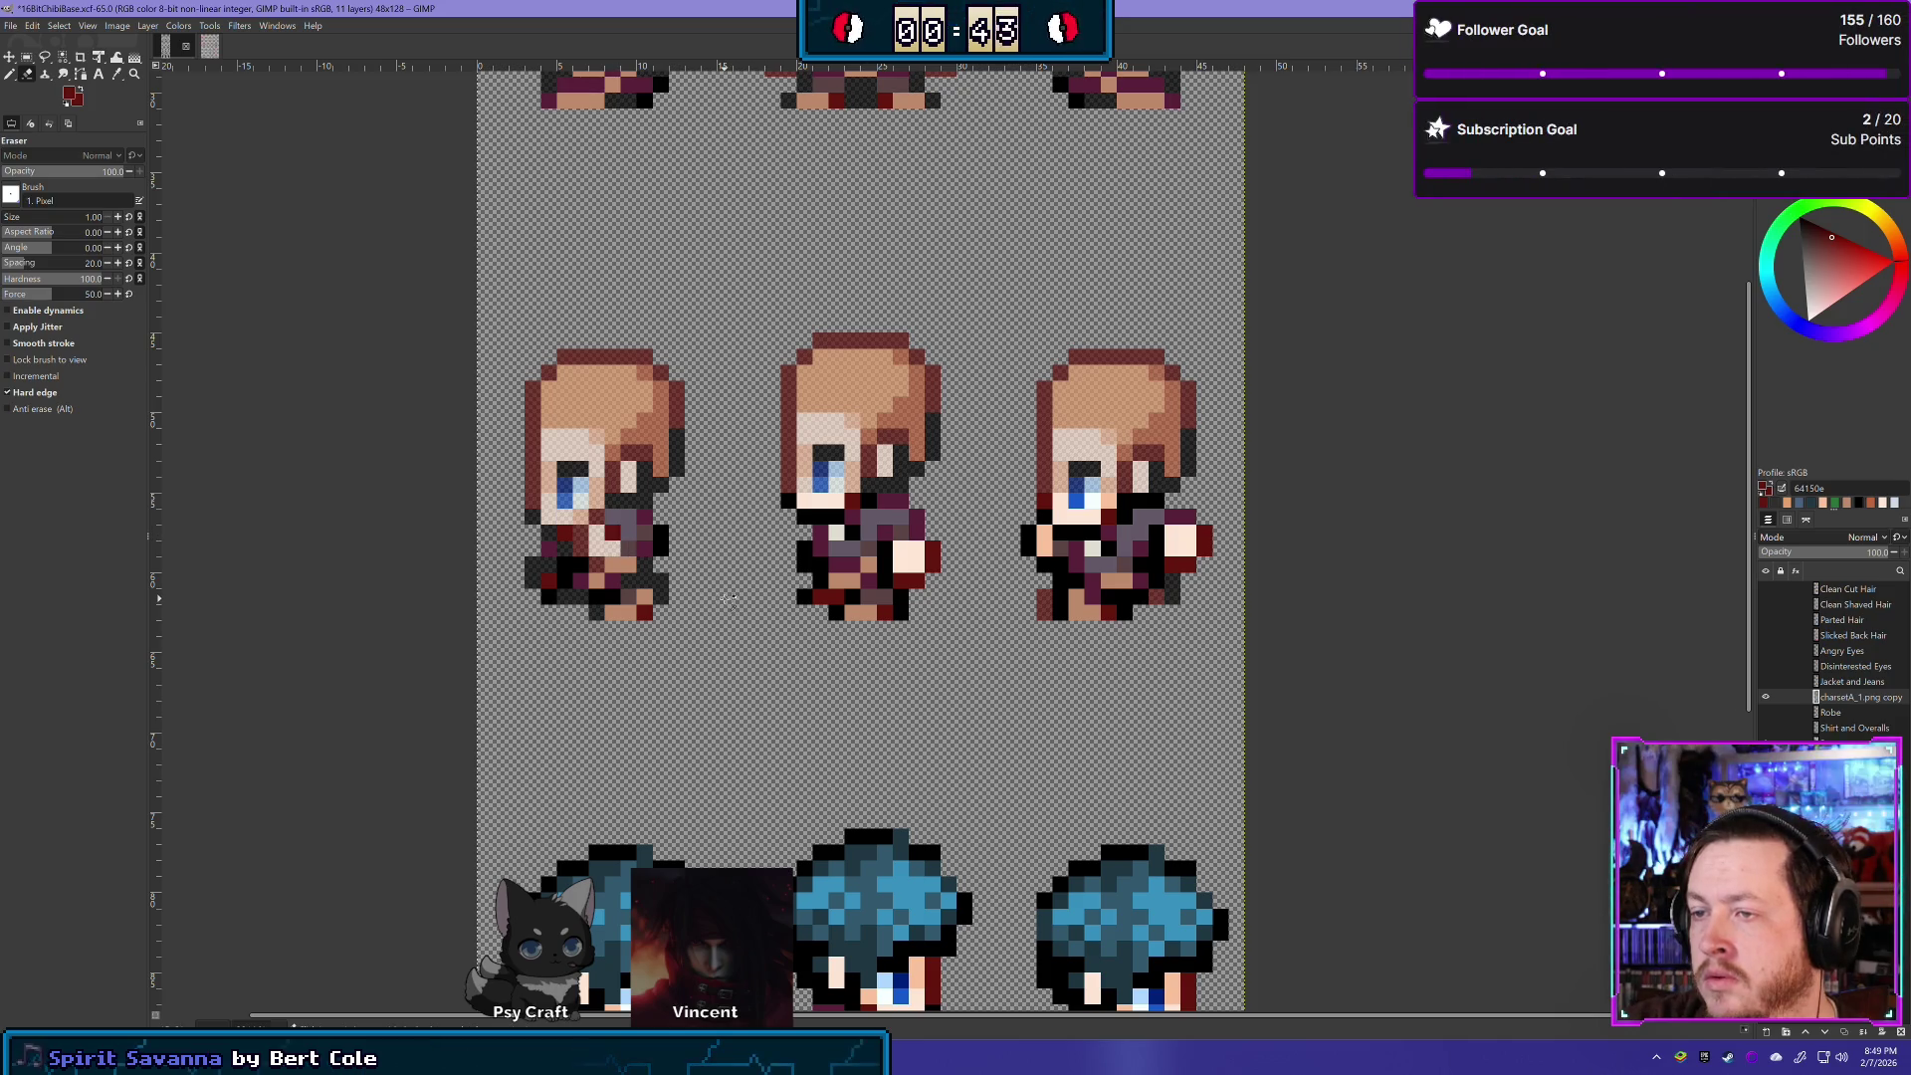
key("ctrl+z")
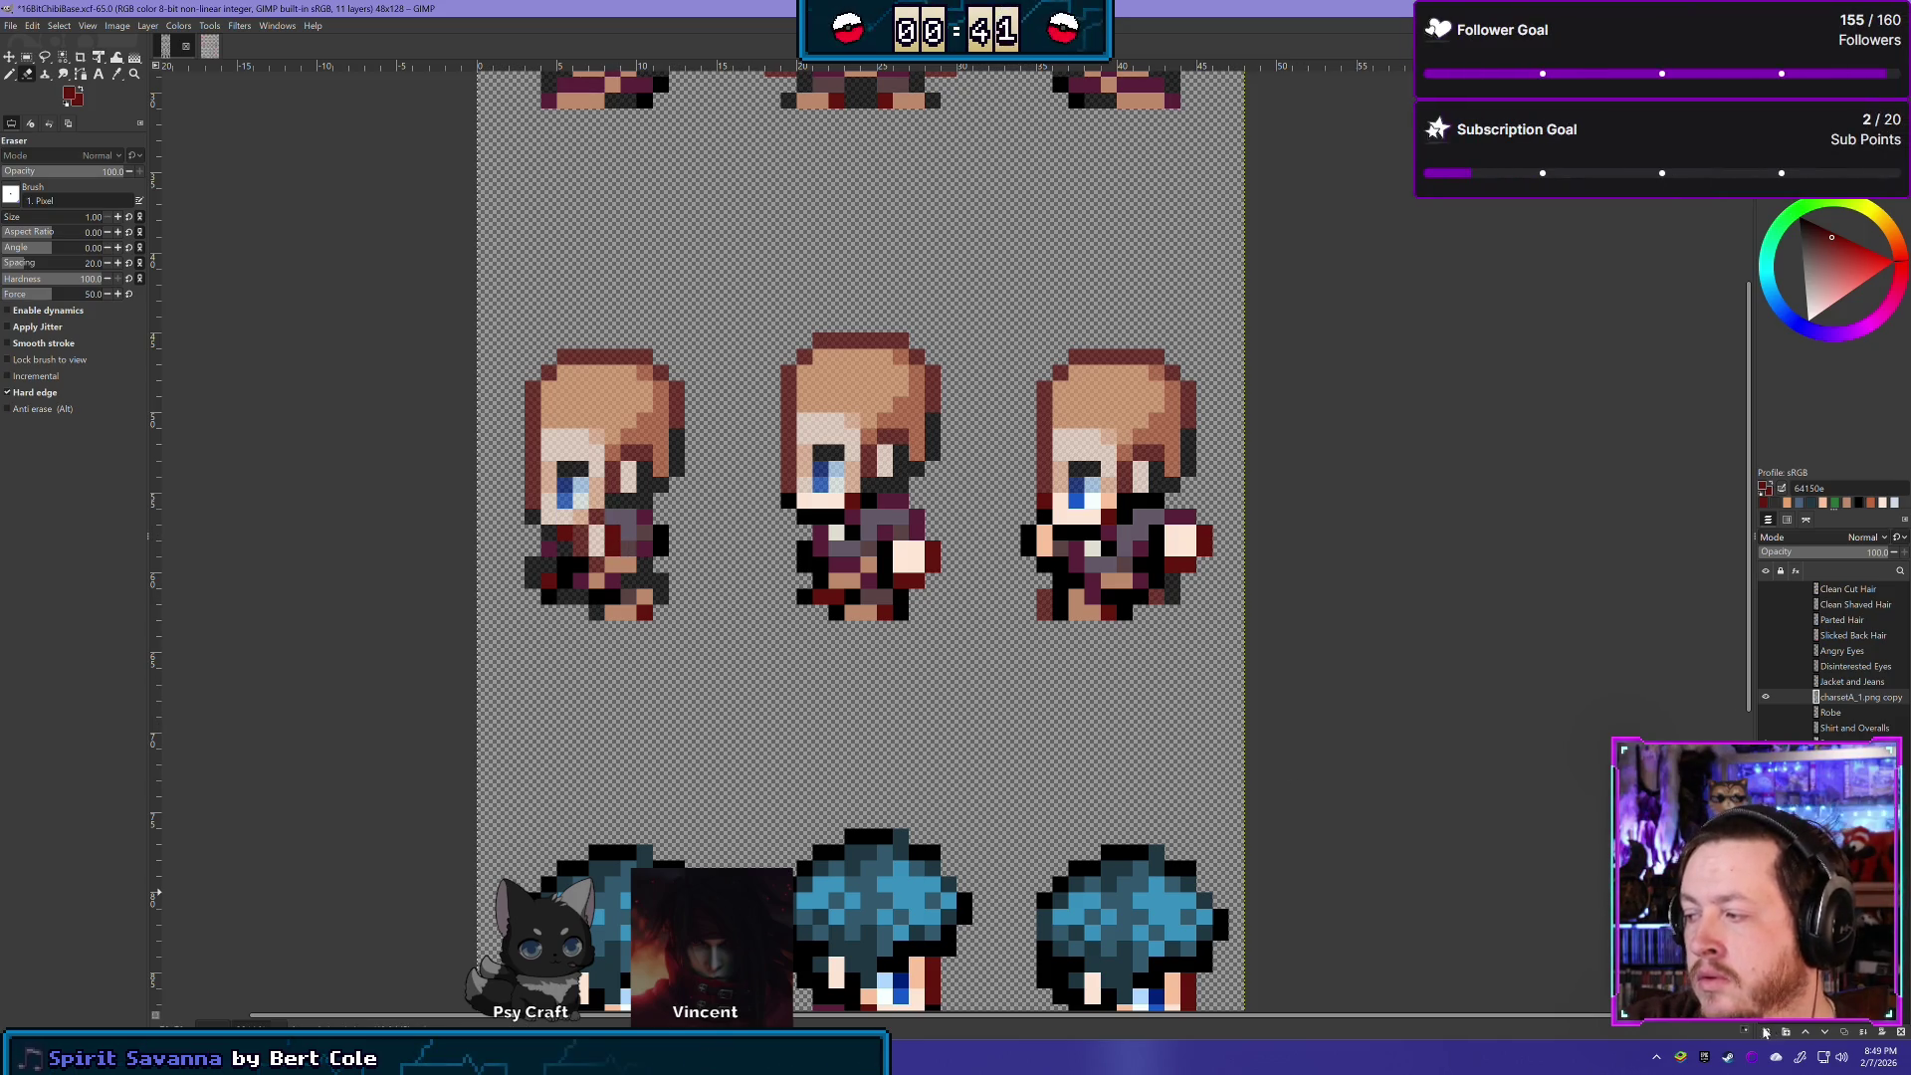
left_click(1853, 650)
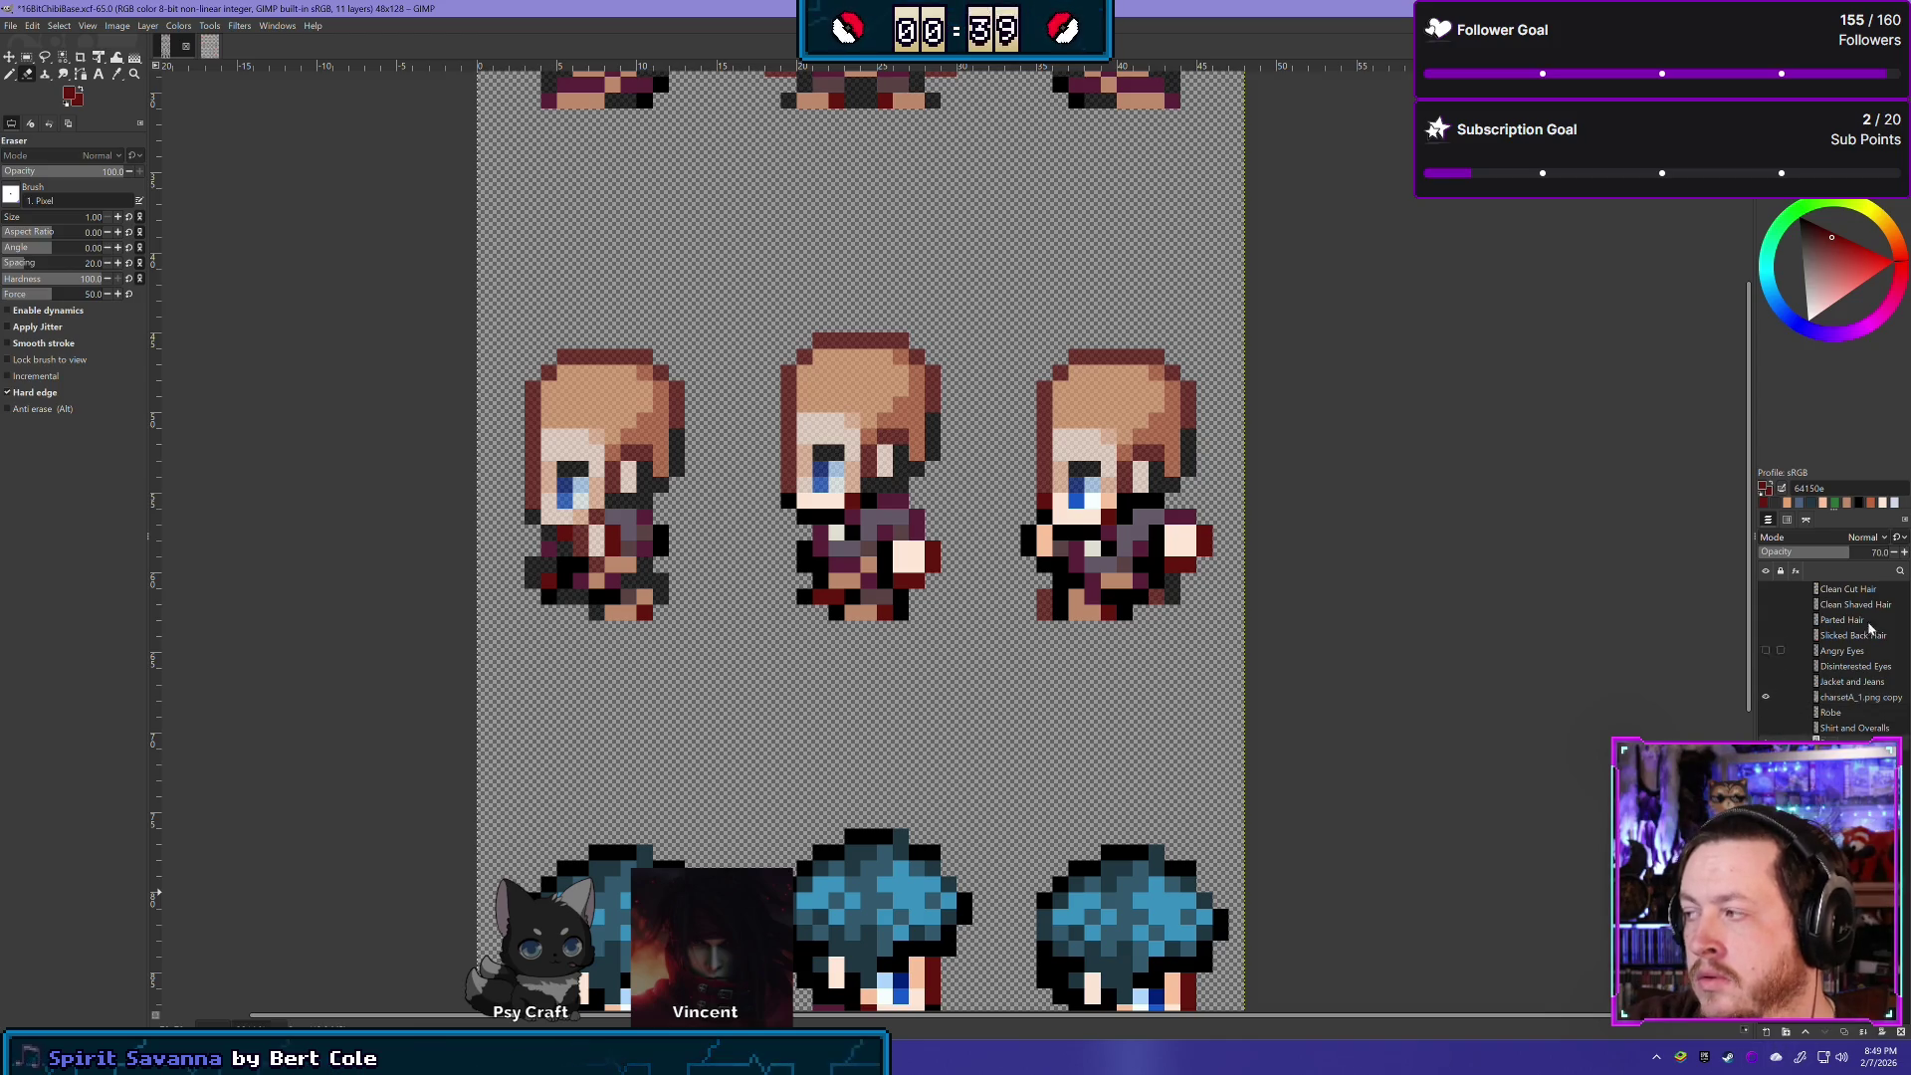
mouse_move(1861, 552)
left_mouse_down()
mouse_move(1903, 538)
mouse_move(1853, 552)
left_mouse_up()
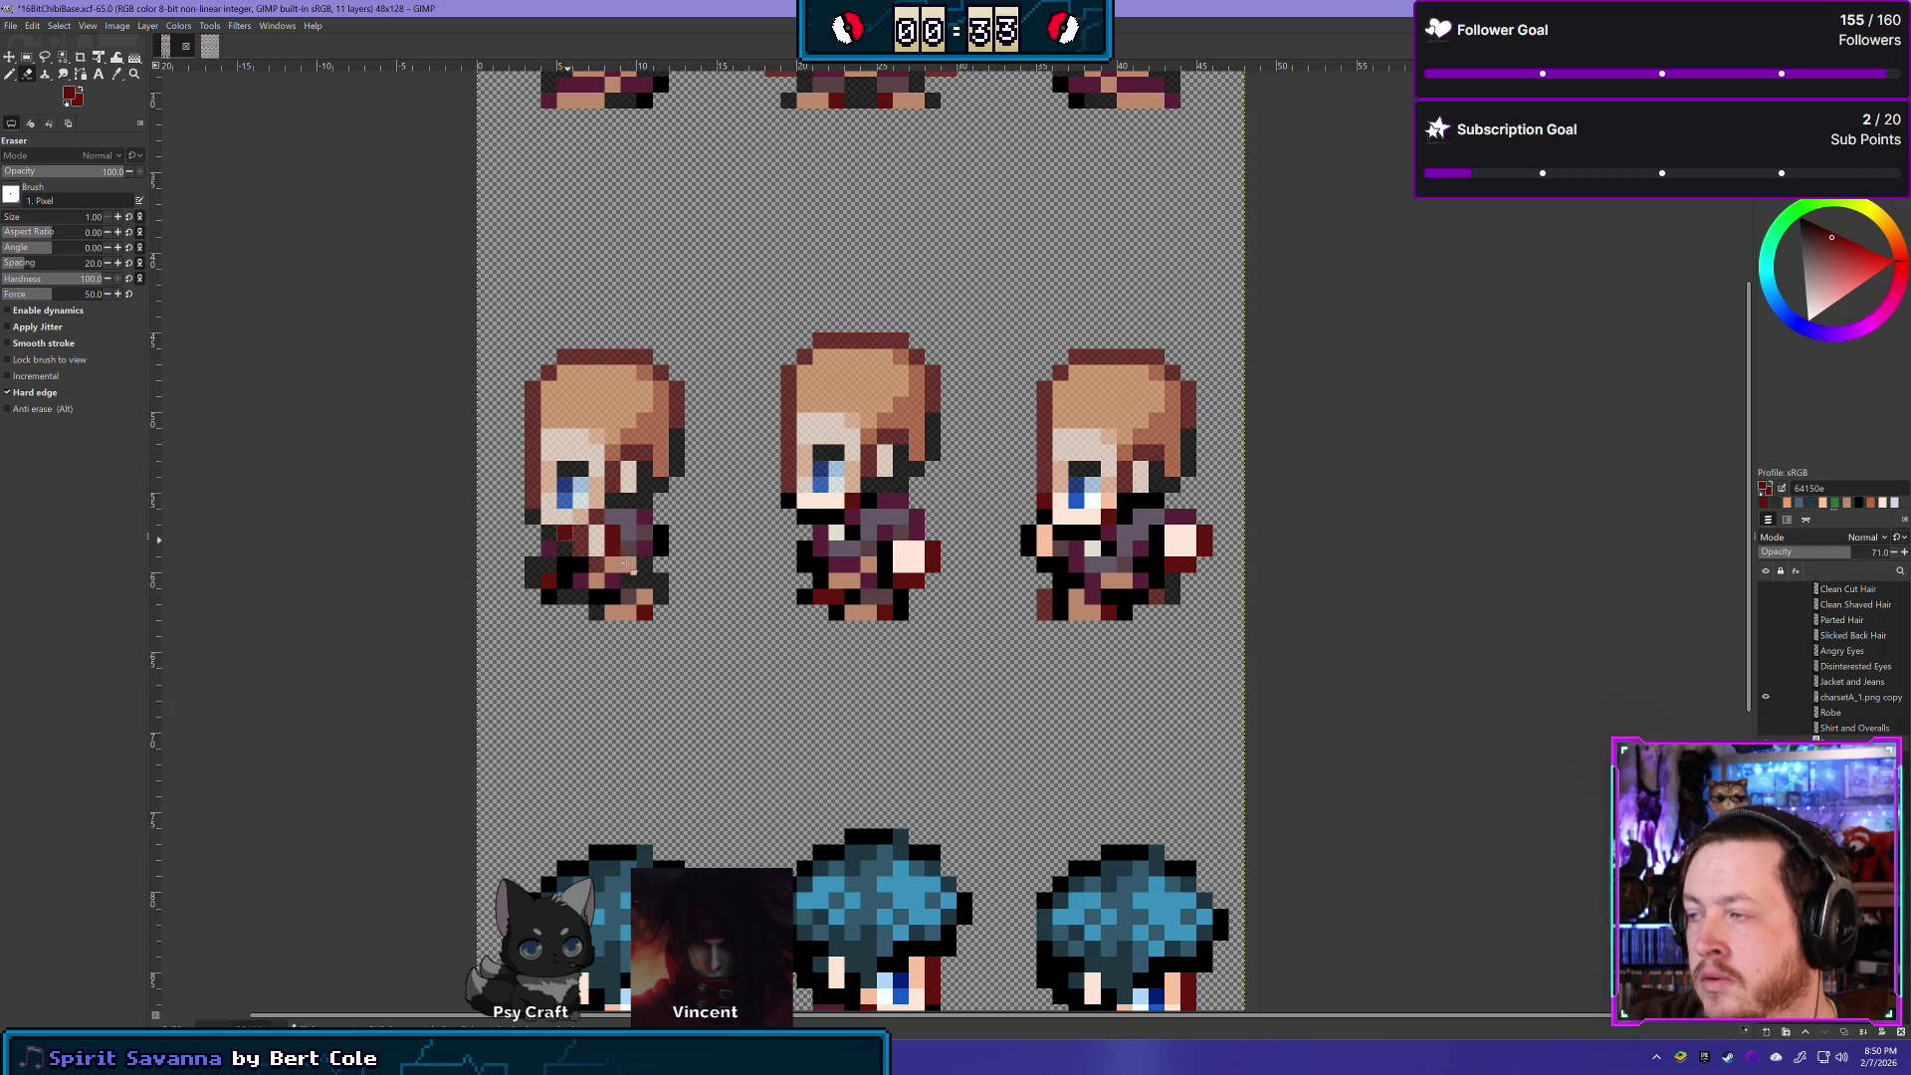
- Return the layer opacity to 70 and reselect the charsetA_1.png copy layer
left_click(1867, 702)
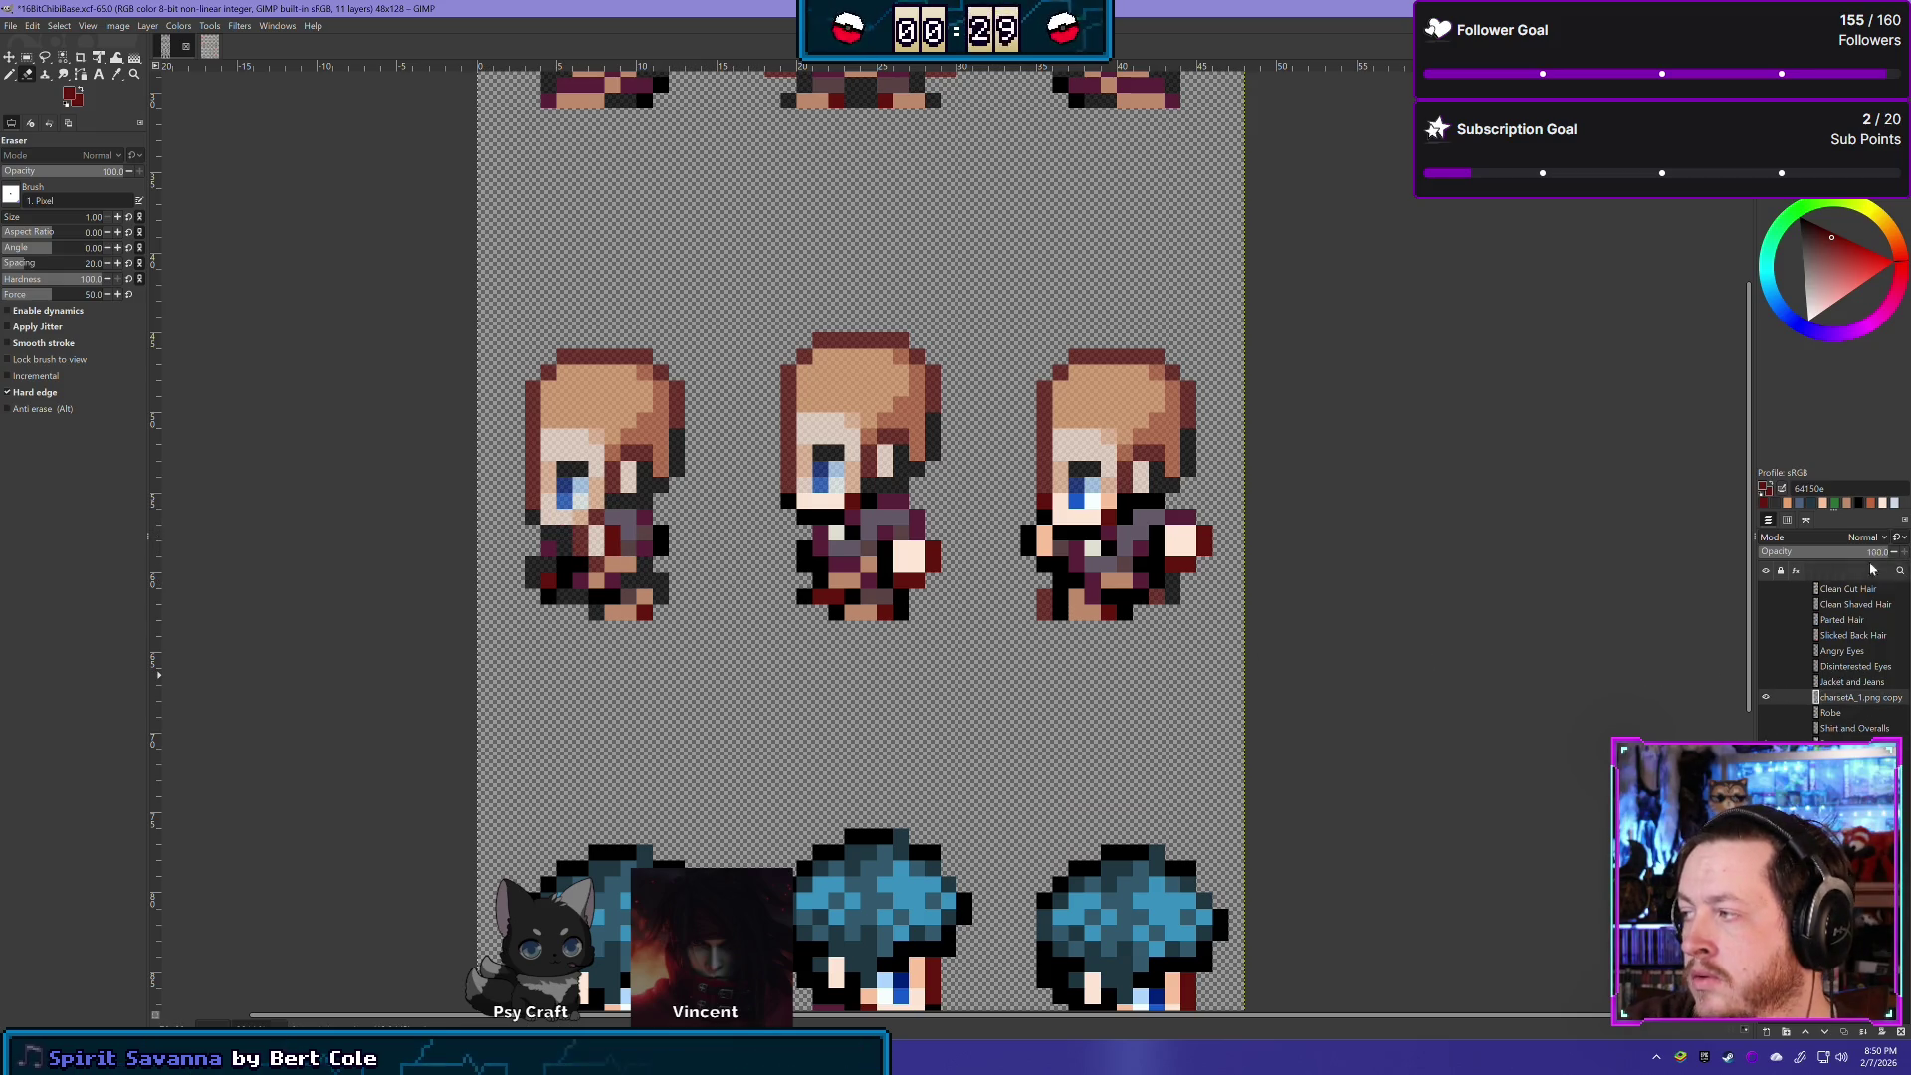
left_click(1904, 551)
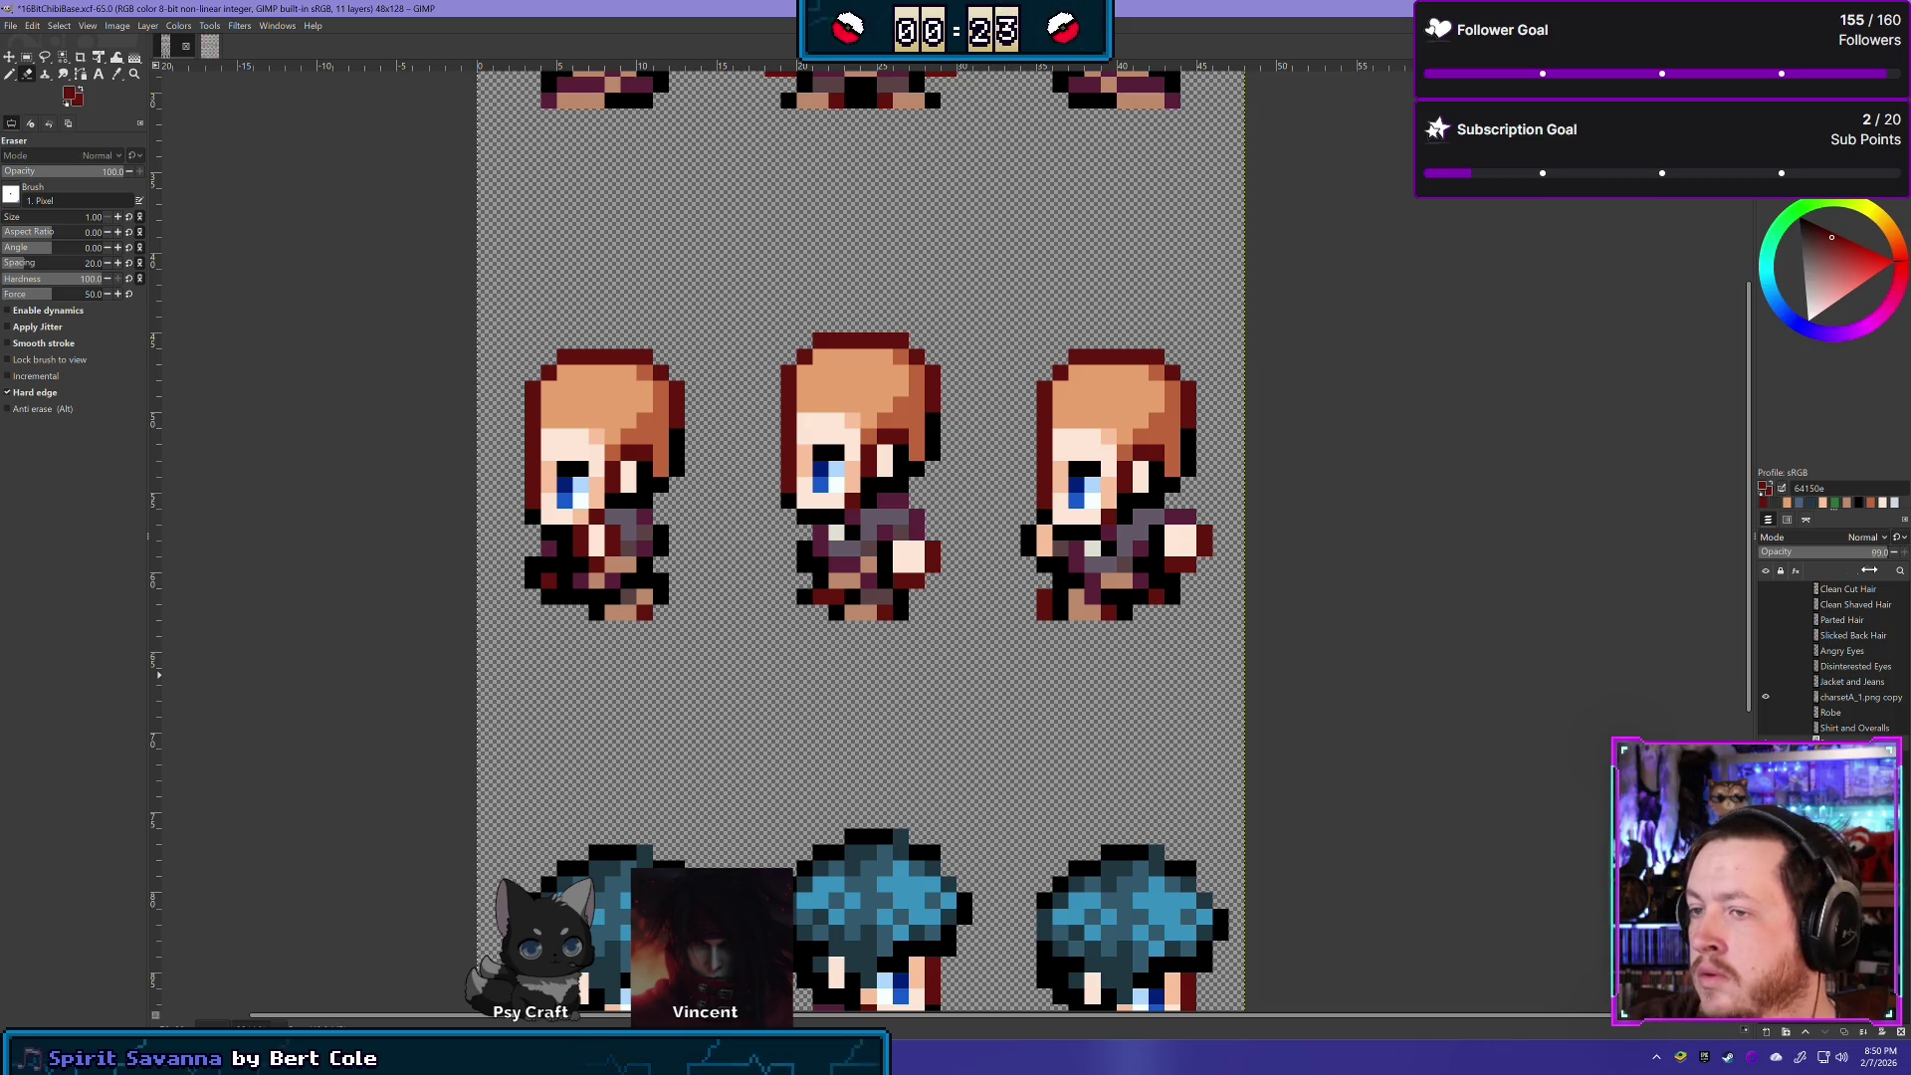
left_click_drag(1869, 570, 1831, 585)
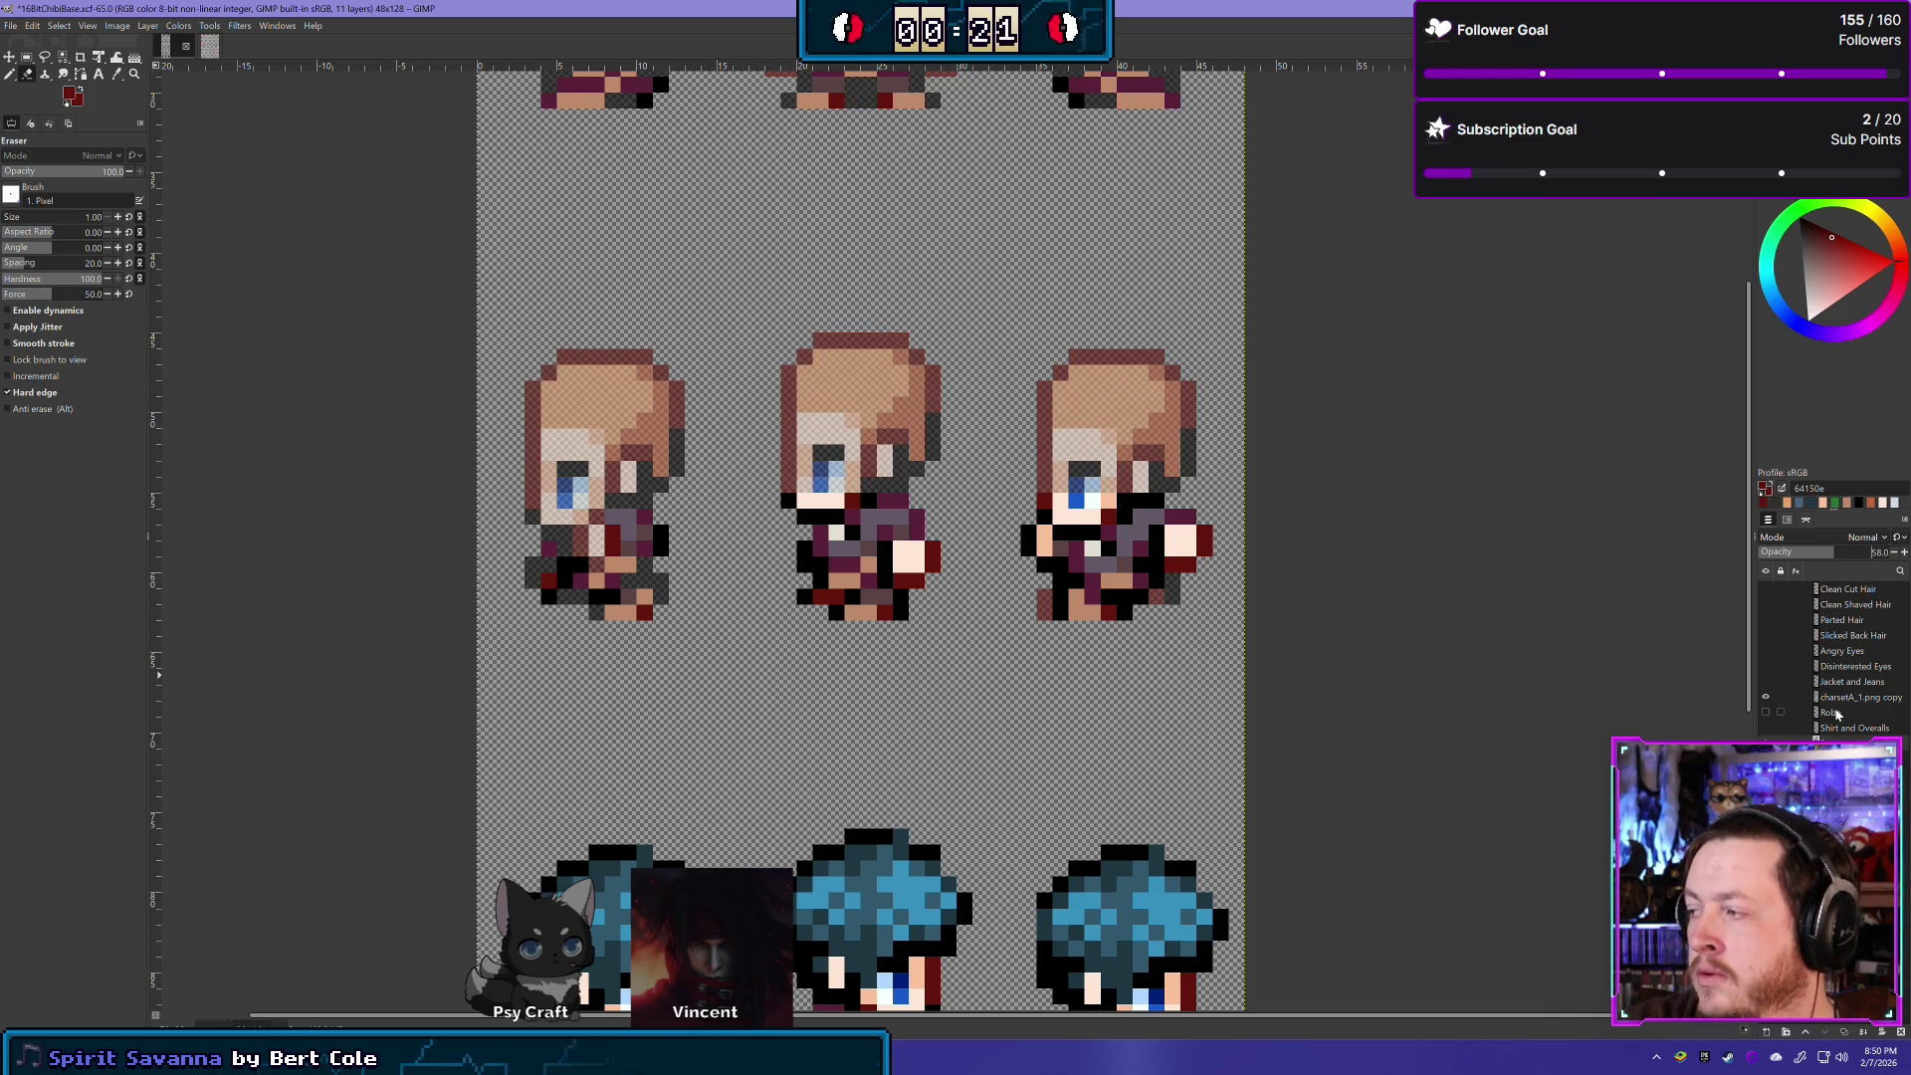
left_click(1849, 551)
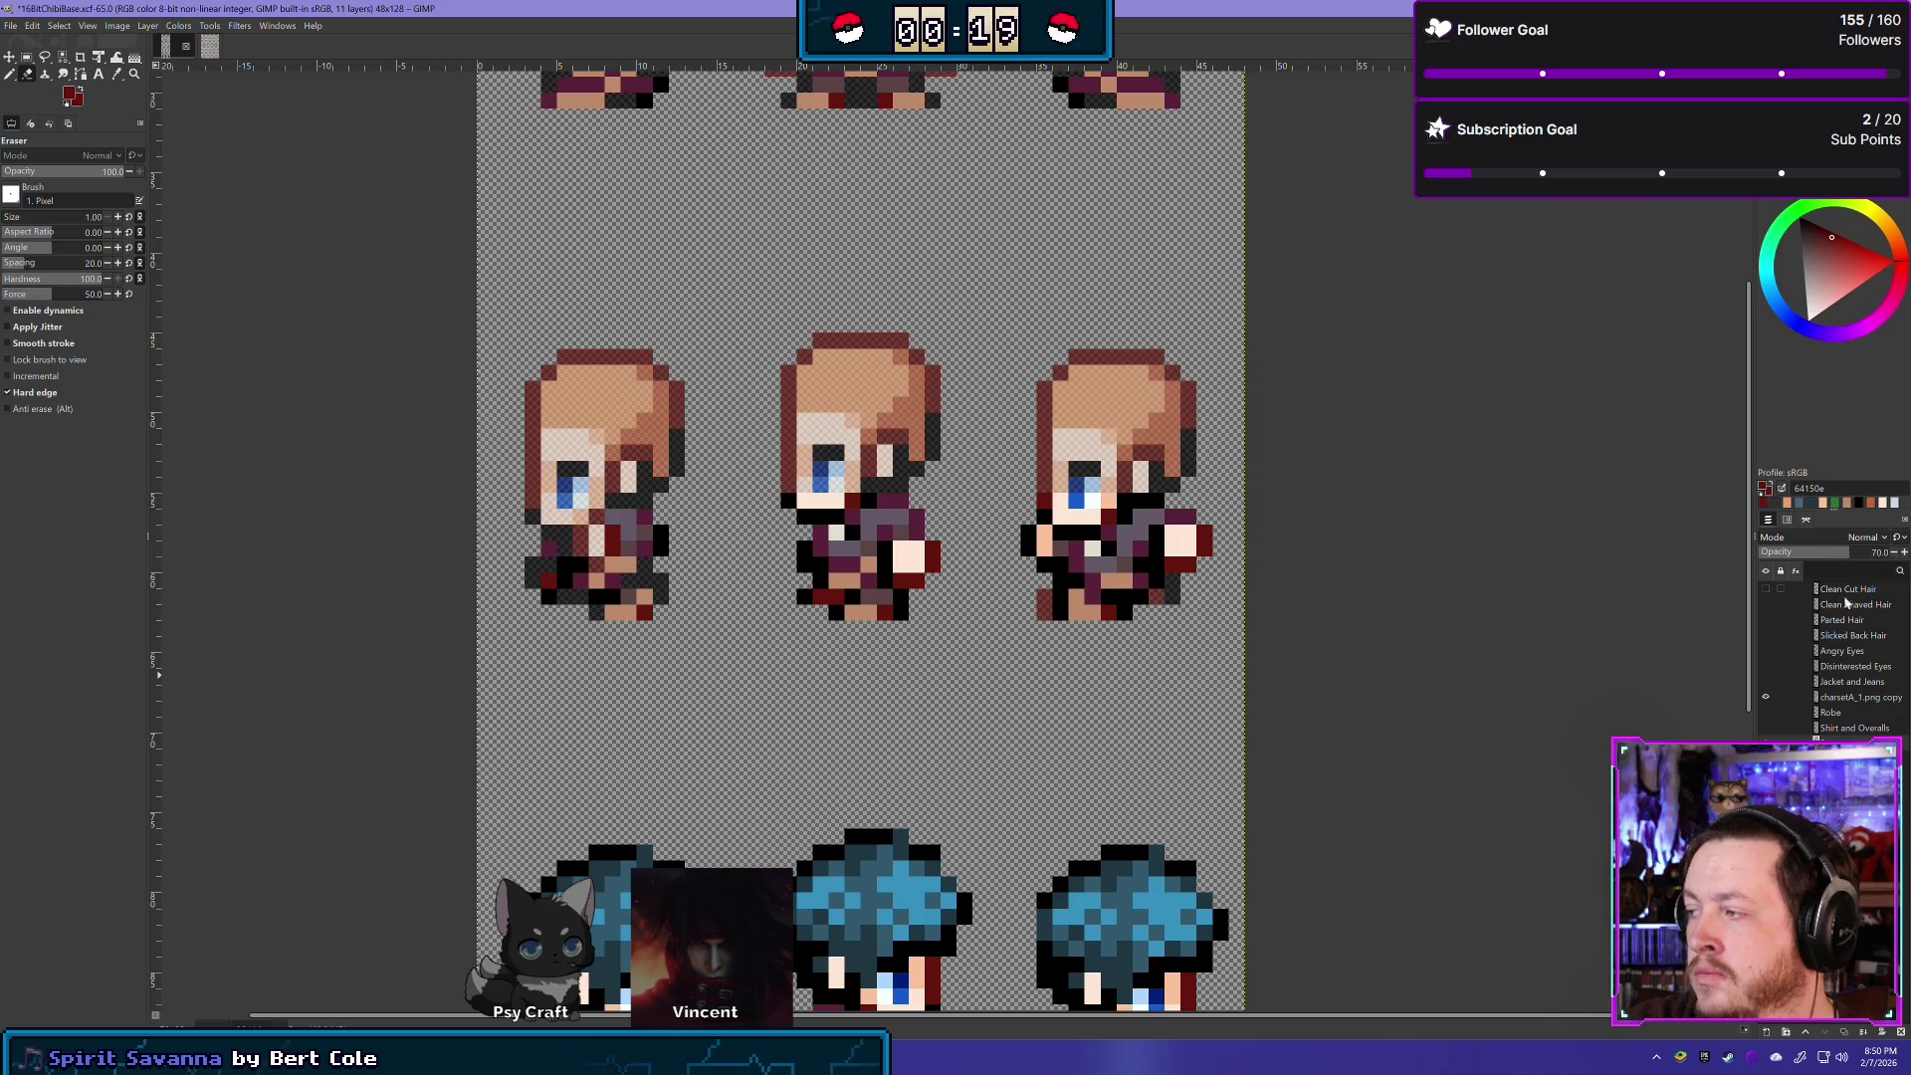
left_click(1851, 697)
scroll(759, 585, "up", 2)
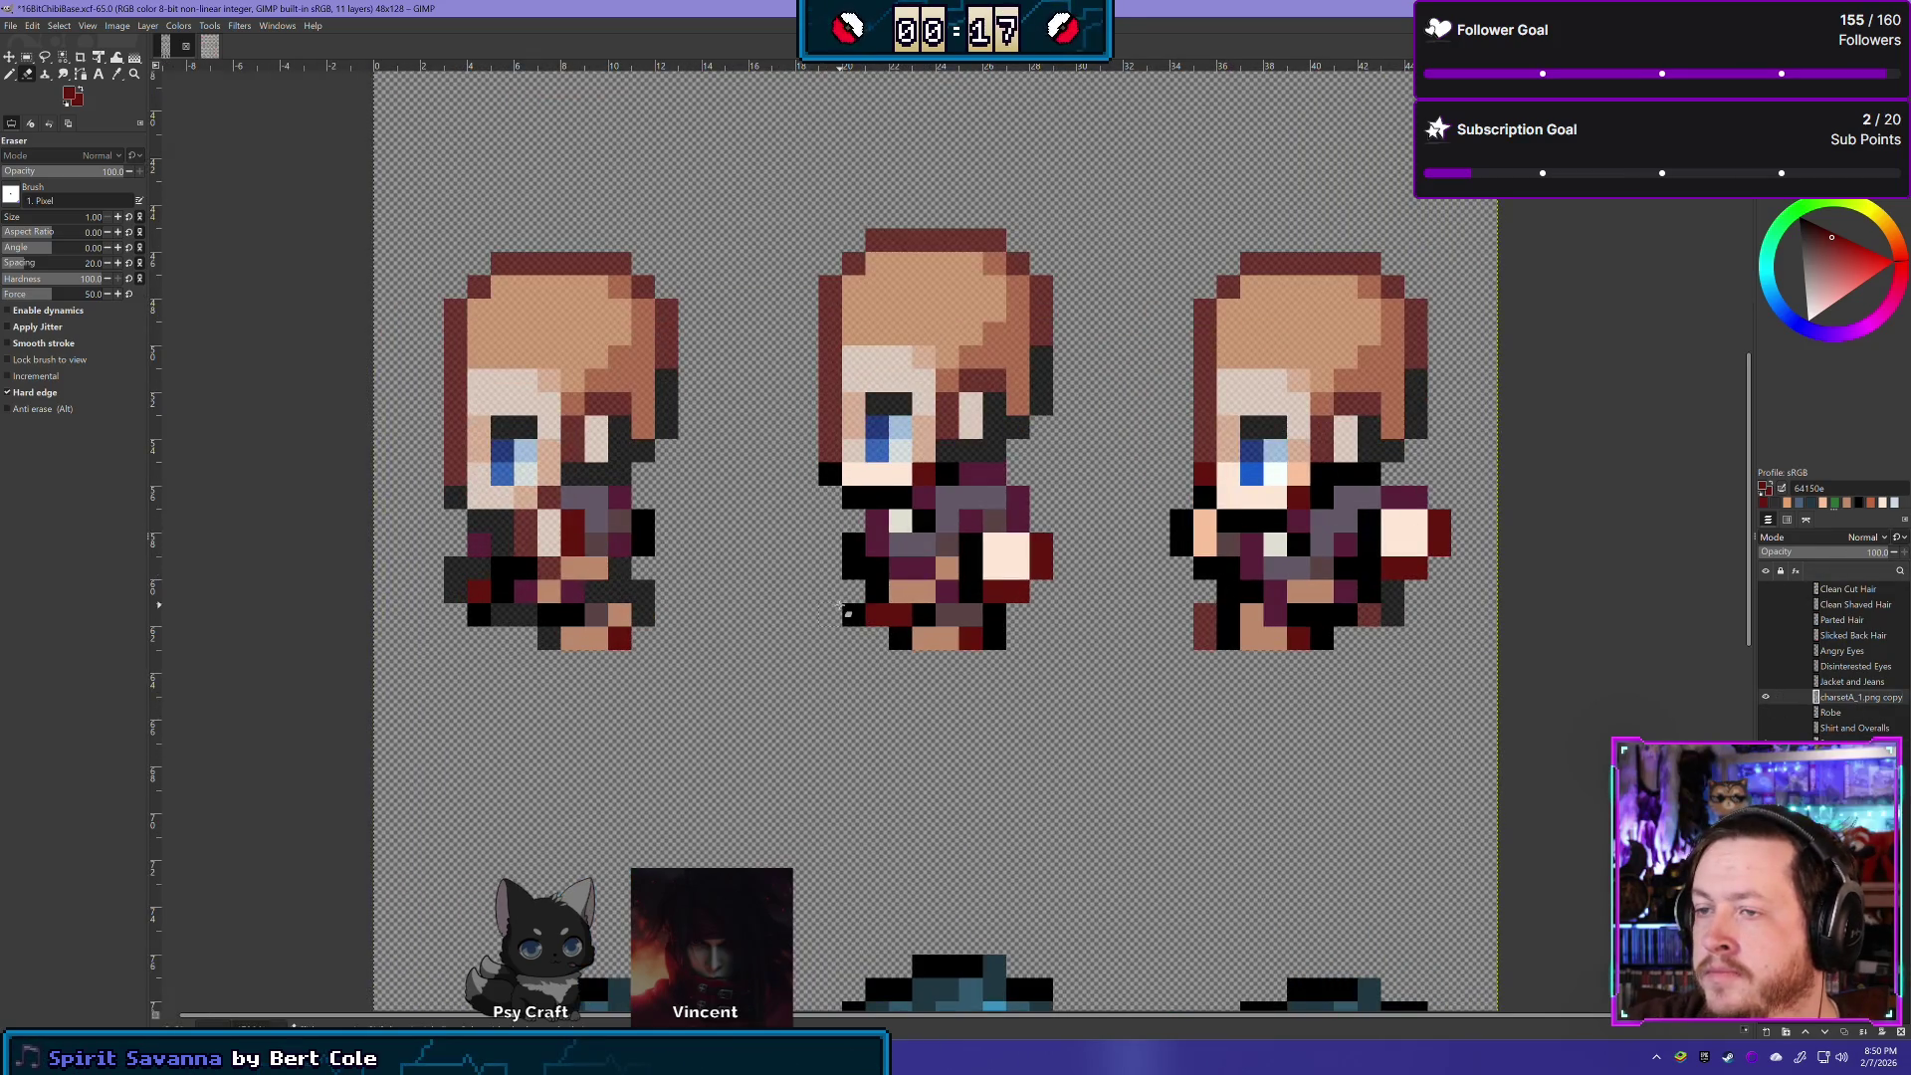
- Check the original charsetA_1 image, then return to the 16BitChibiBase image
scroll(840, 604, "up", 1)
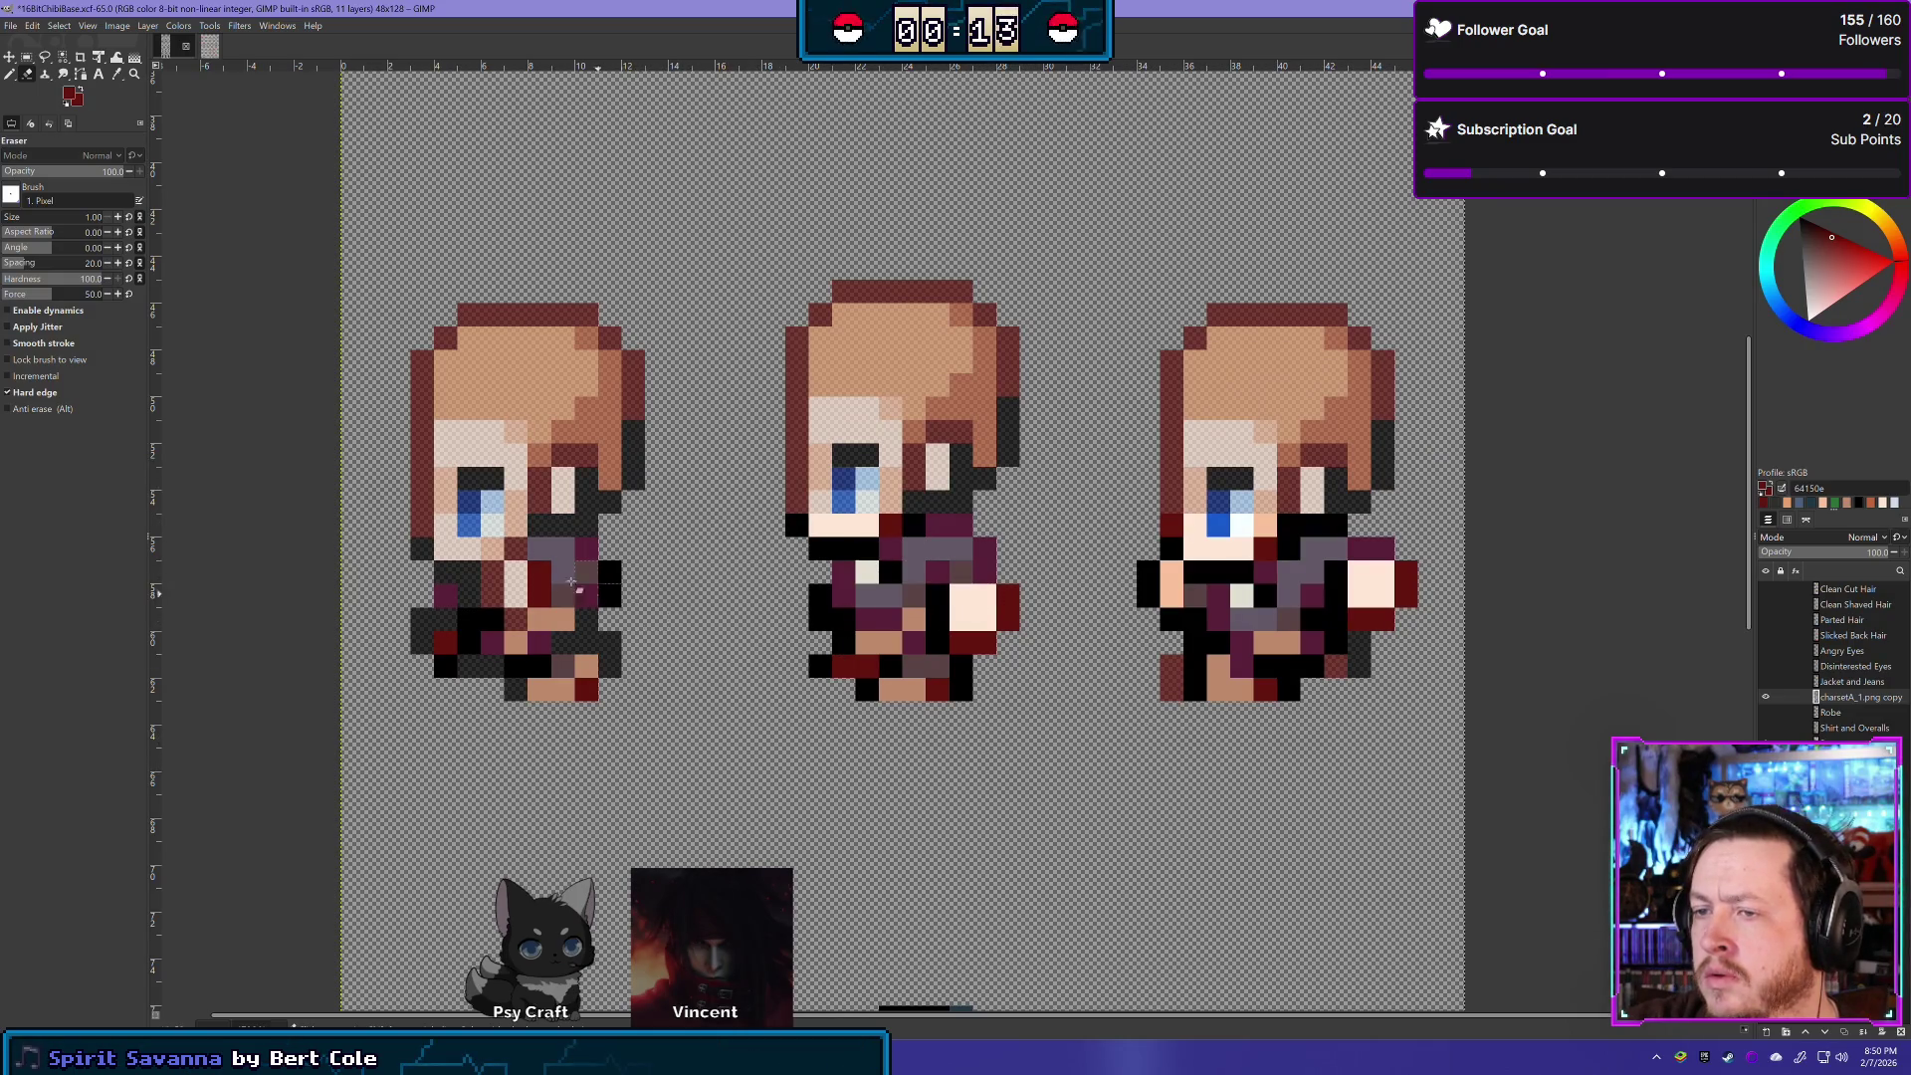
left_click(204, 48)
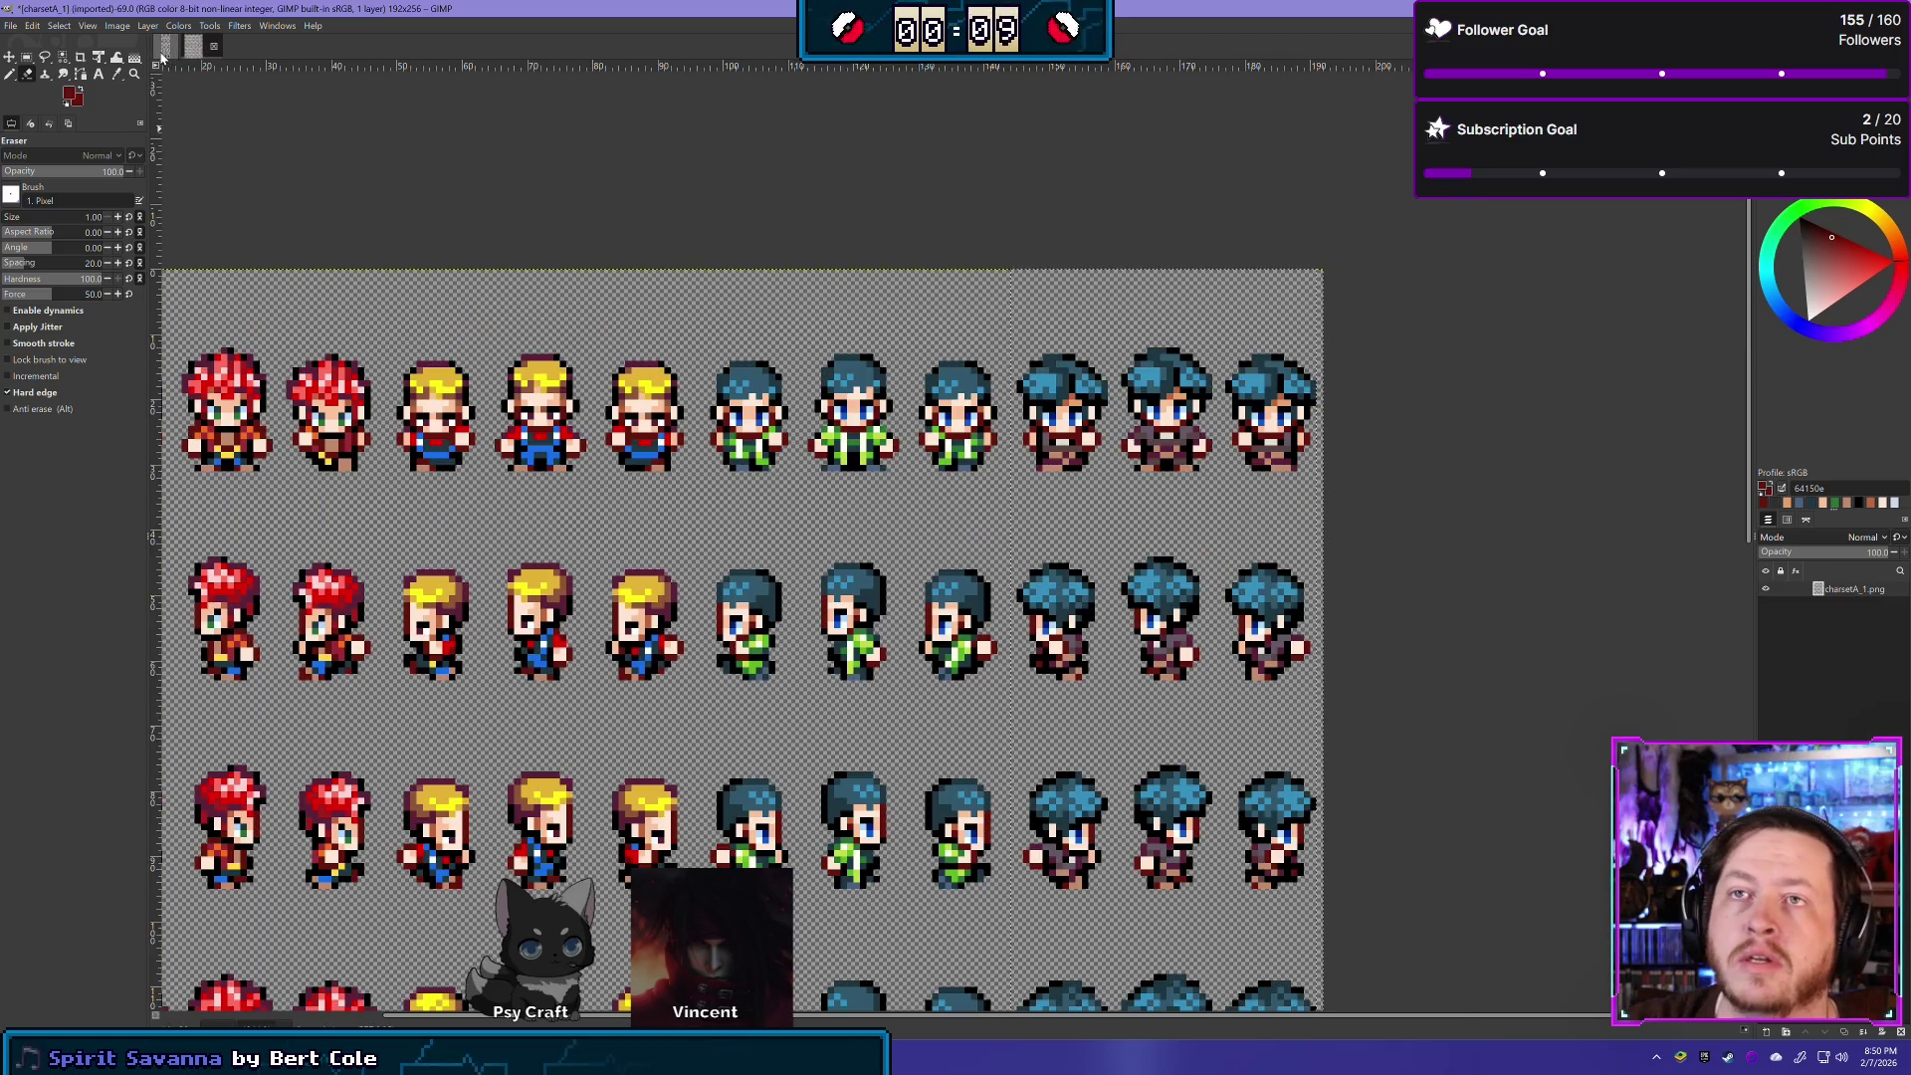
left_click(165, 46)
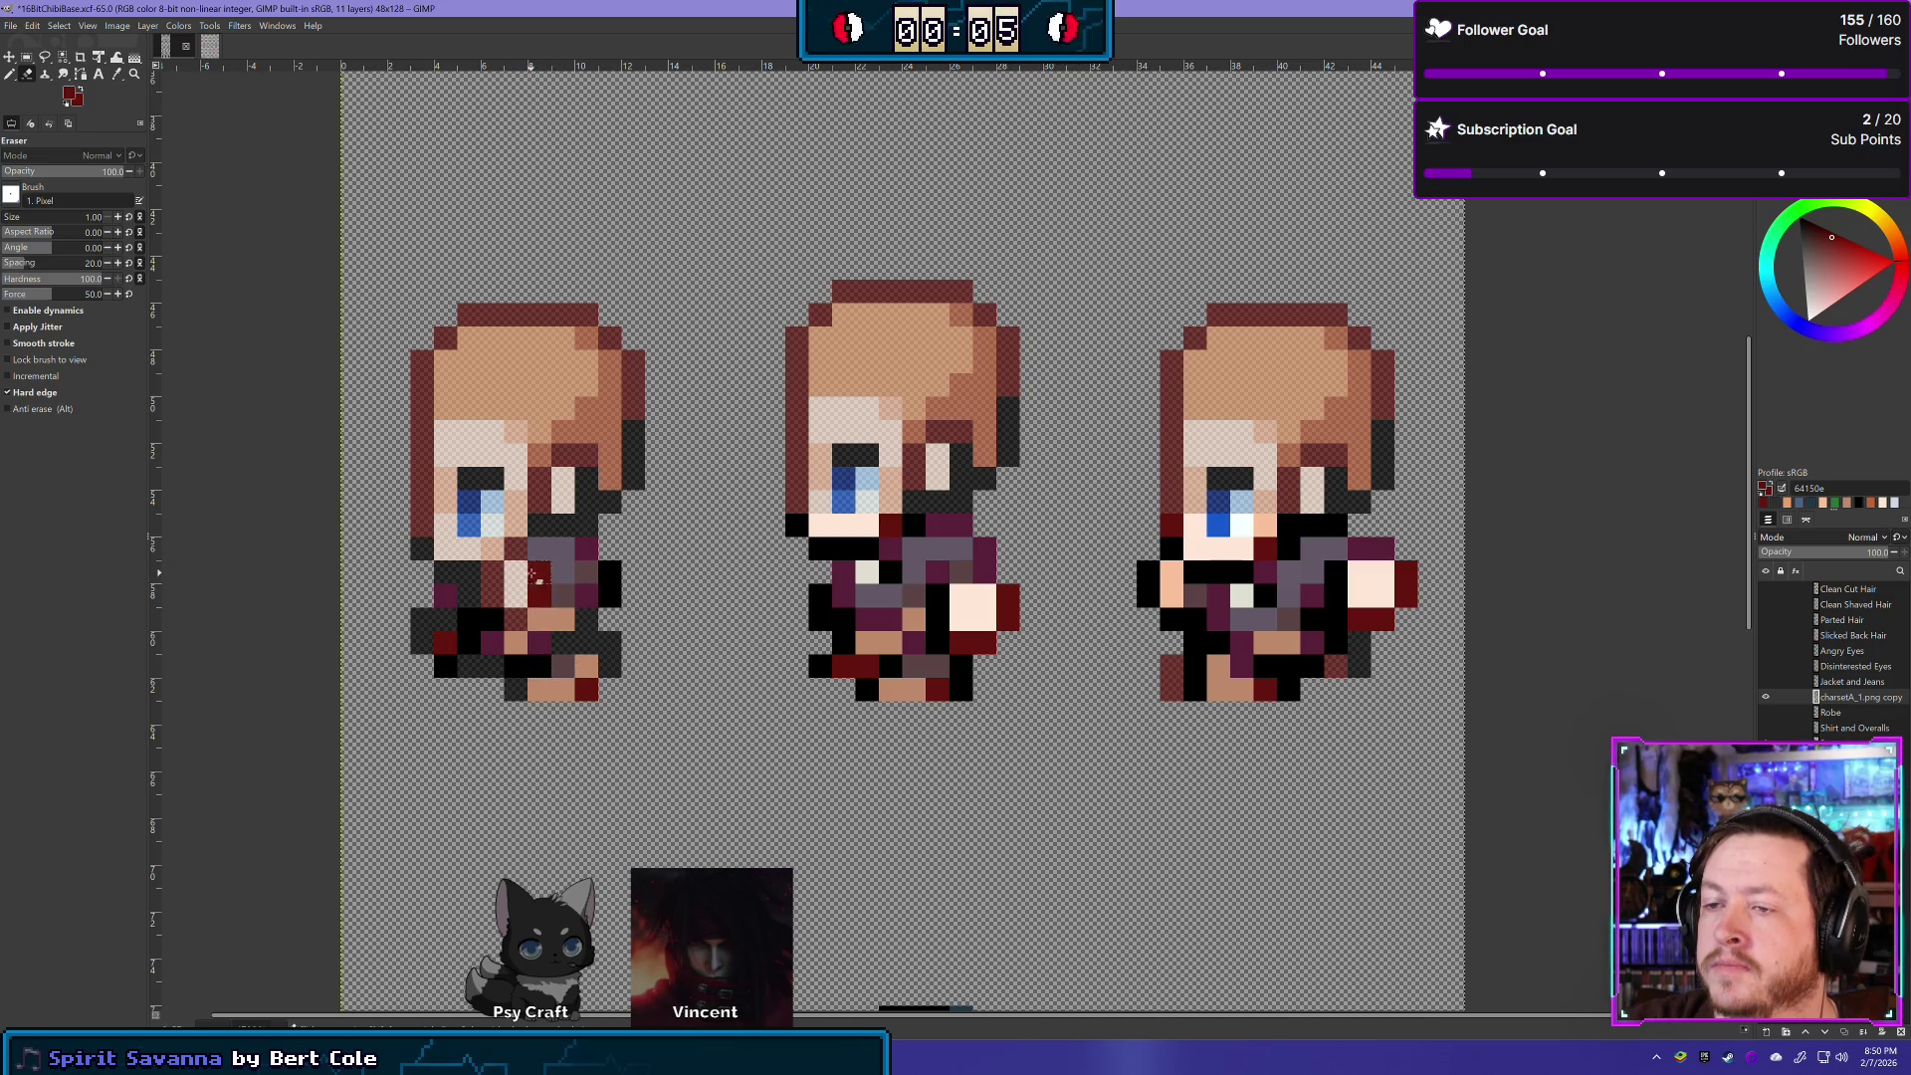
- Erase dark red torso pixels on the left sprite, checking with the clothing layer hidden
left_click_drag(535, 575, 544, 613)
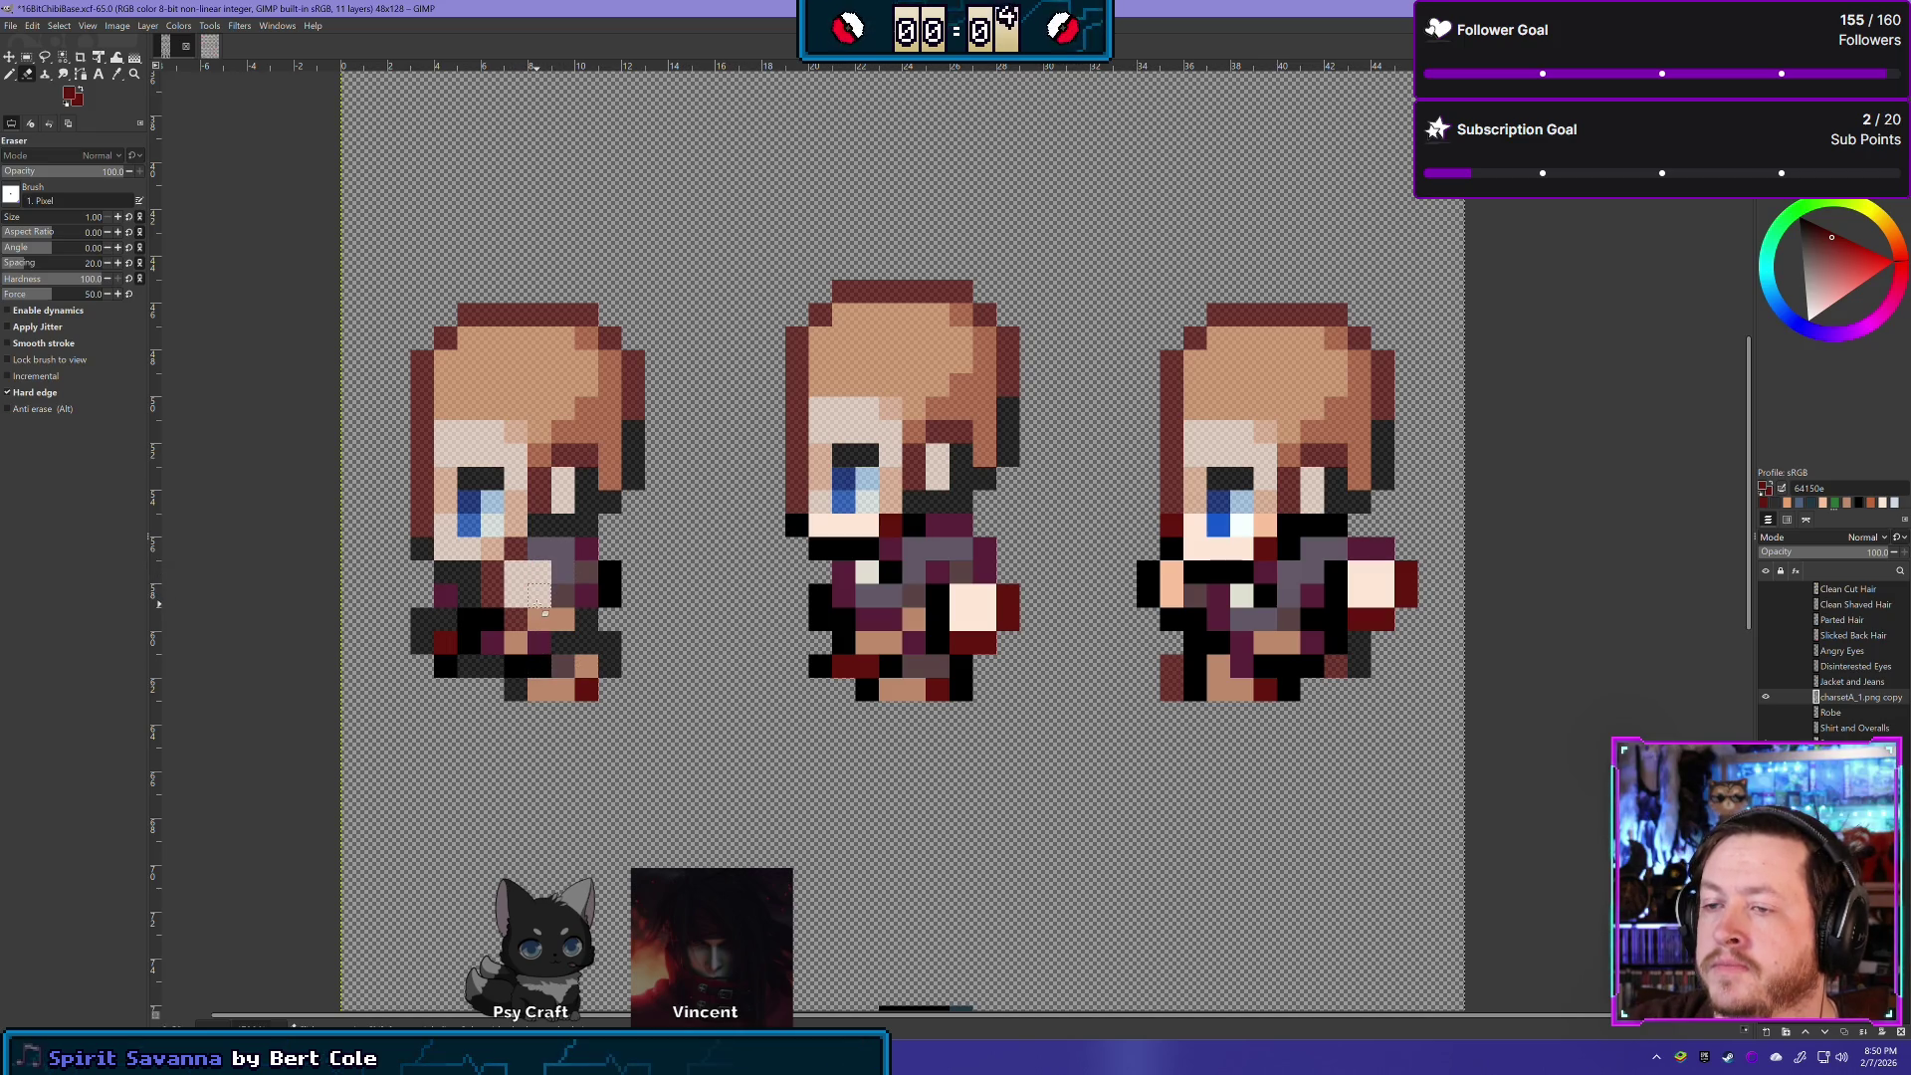
left_click(1766, 696)
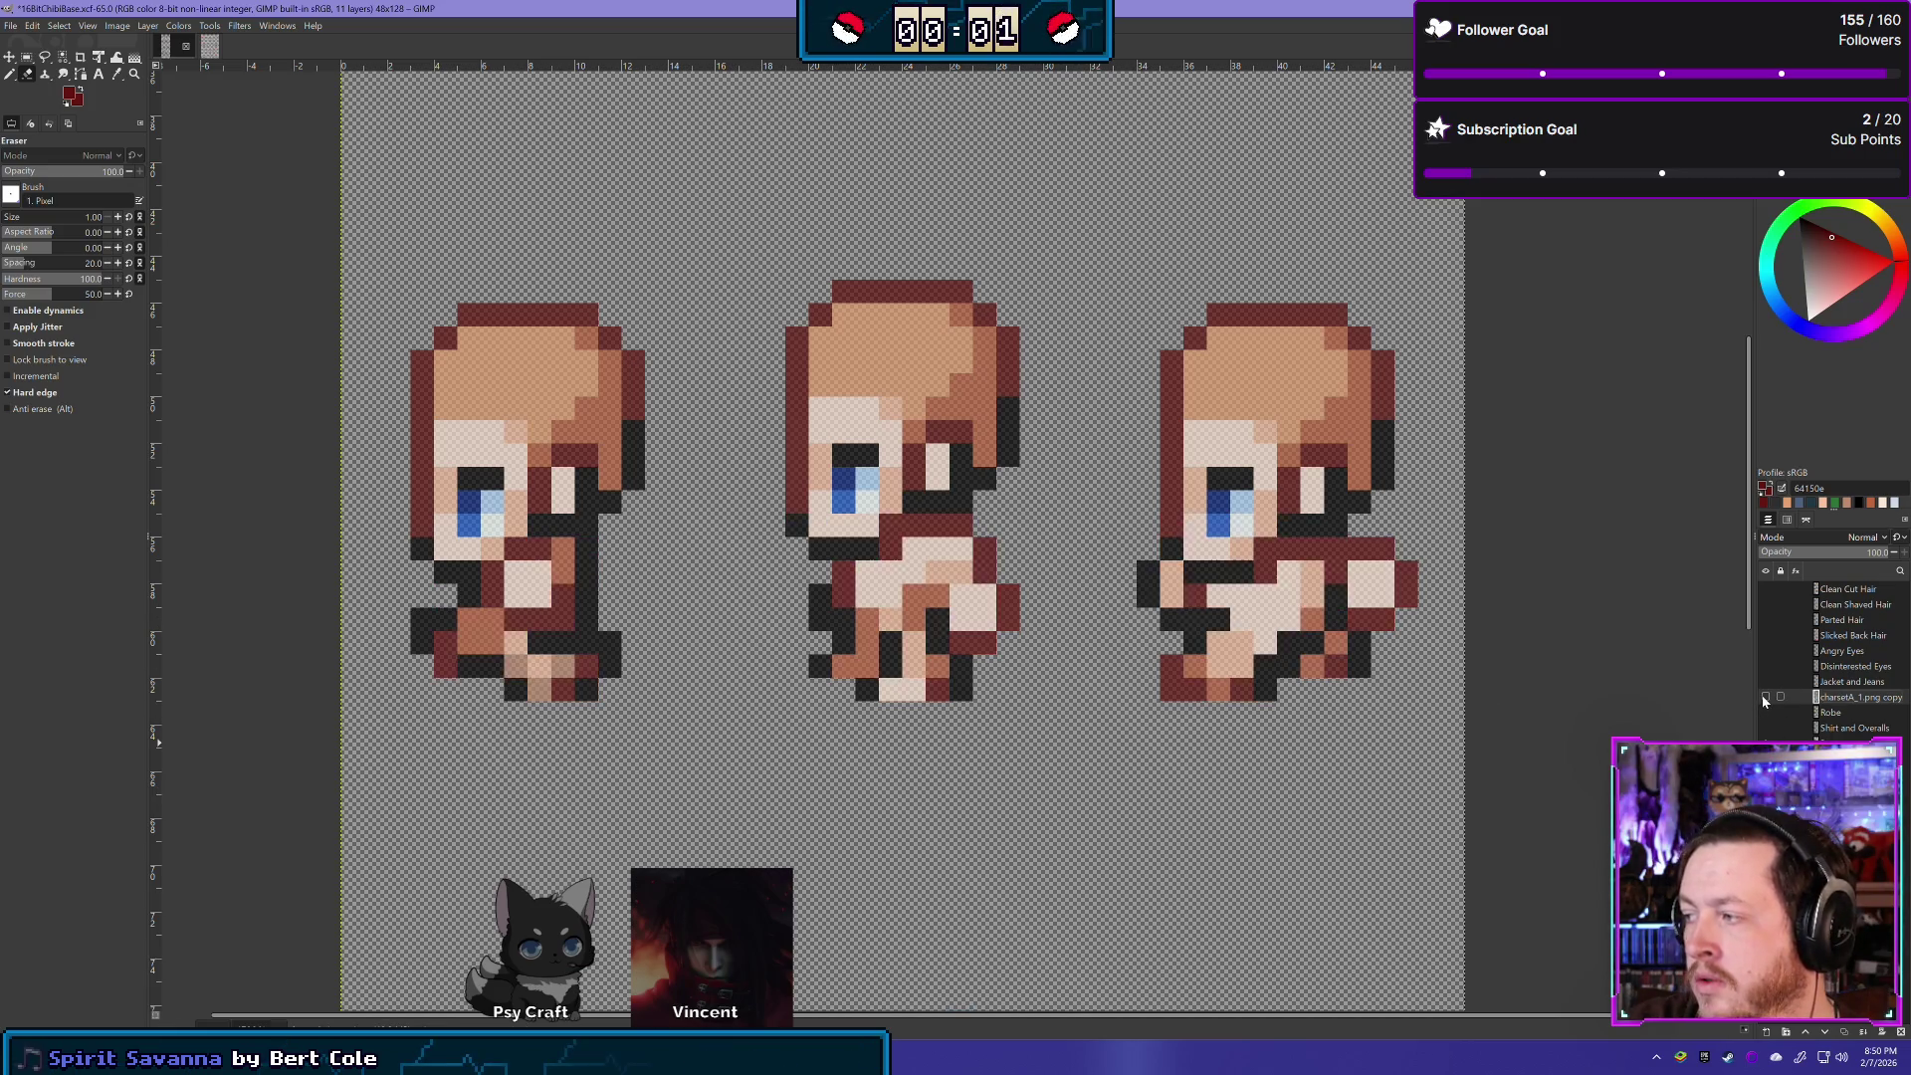
left_click(1766, 696)
left_click(1852, 727)
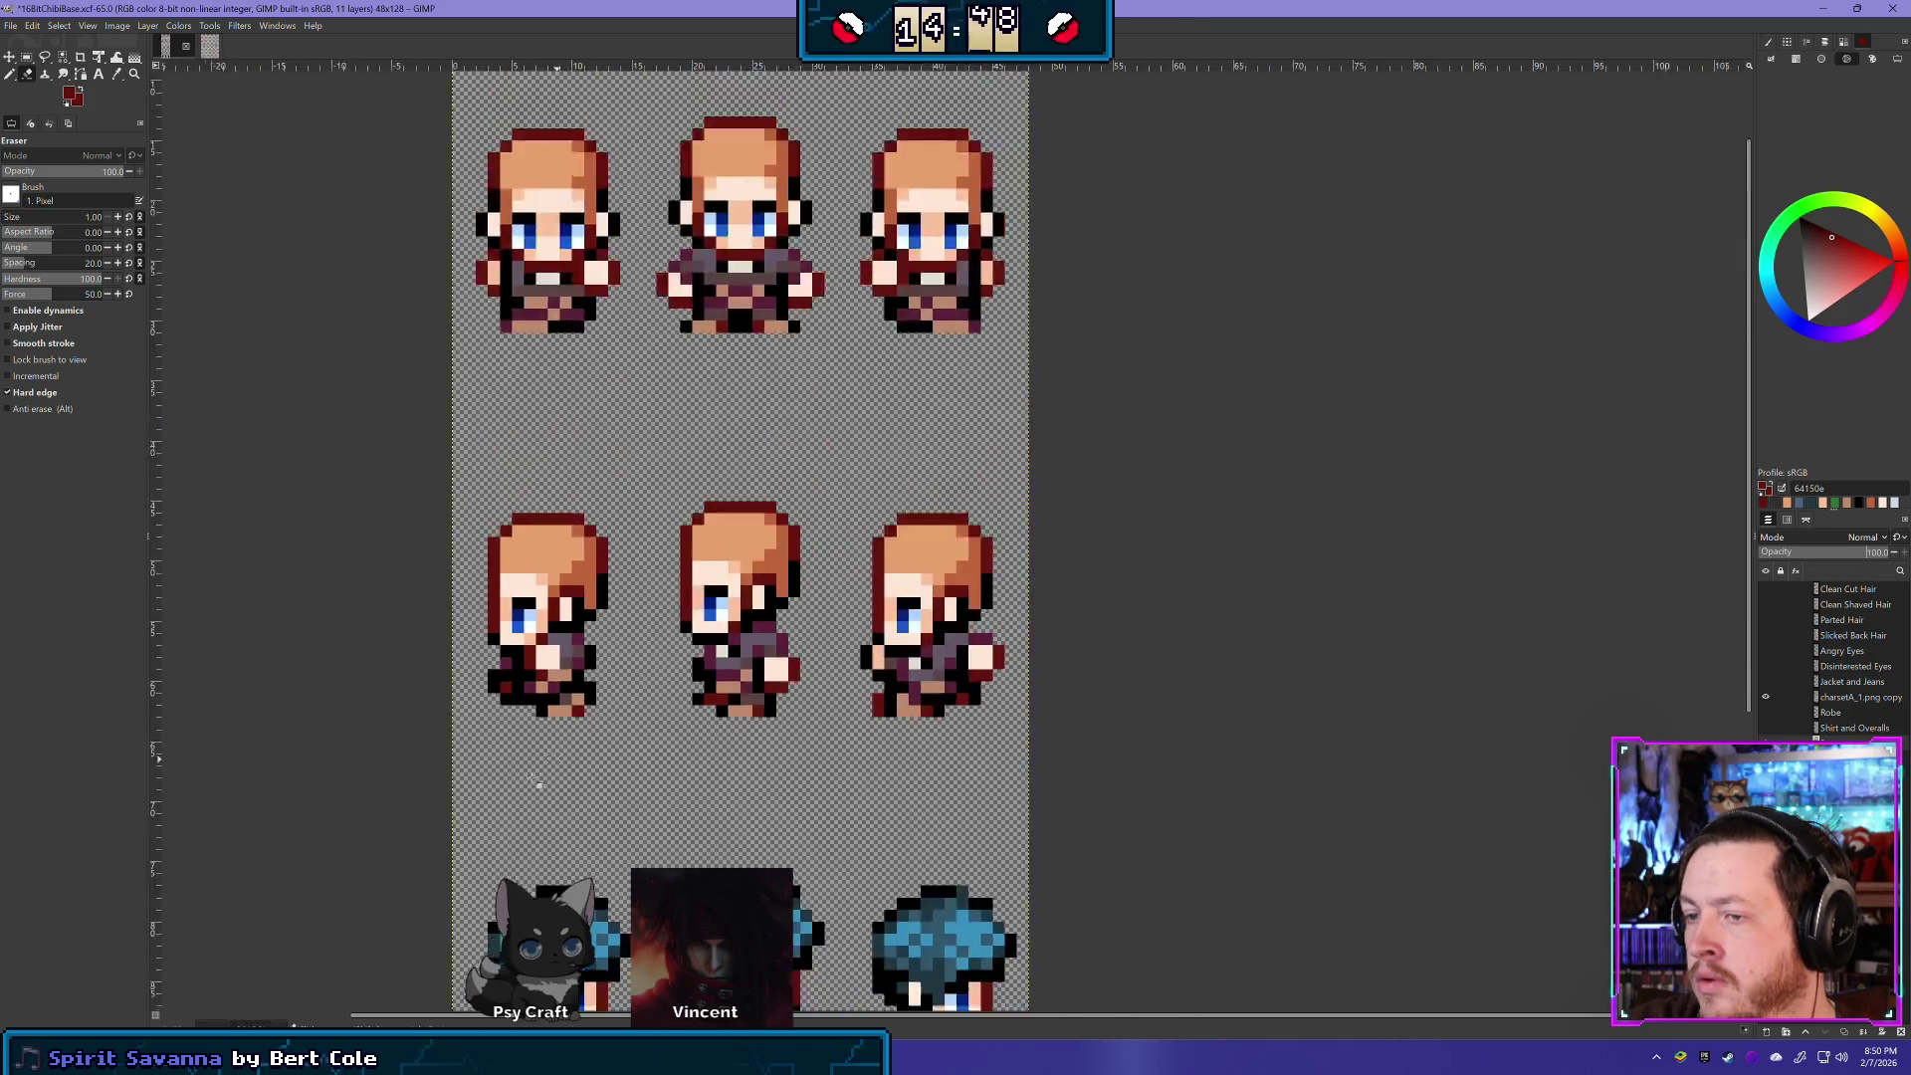
scroll(539, 786, "down", 2)
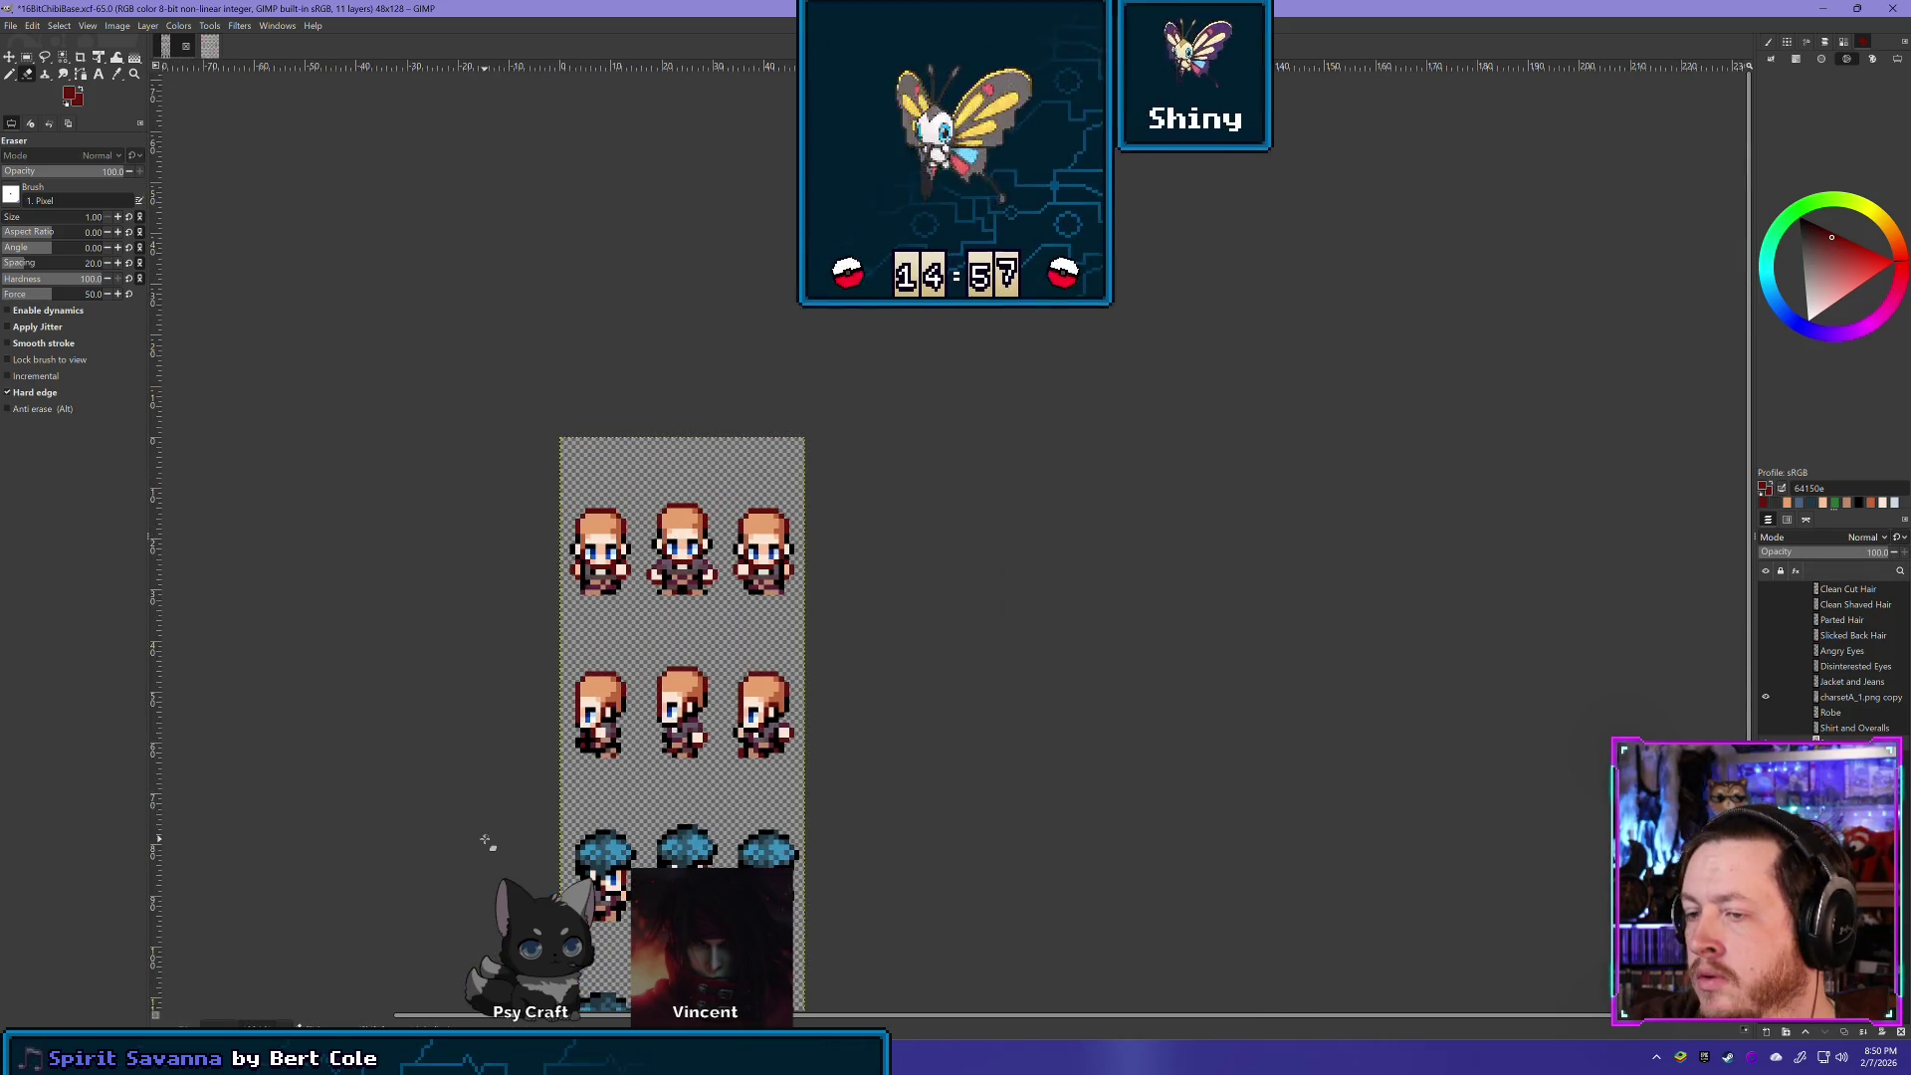
- Make the charsetA_1.png copy layer active again at full opacity
scroll(669, 766, "up", 4)
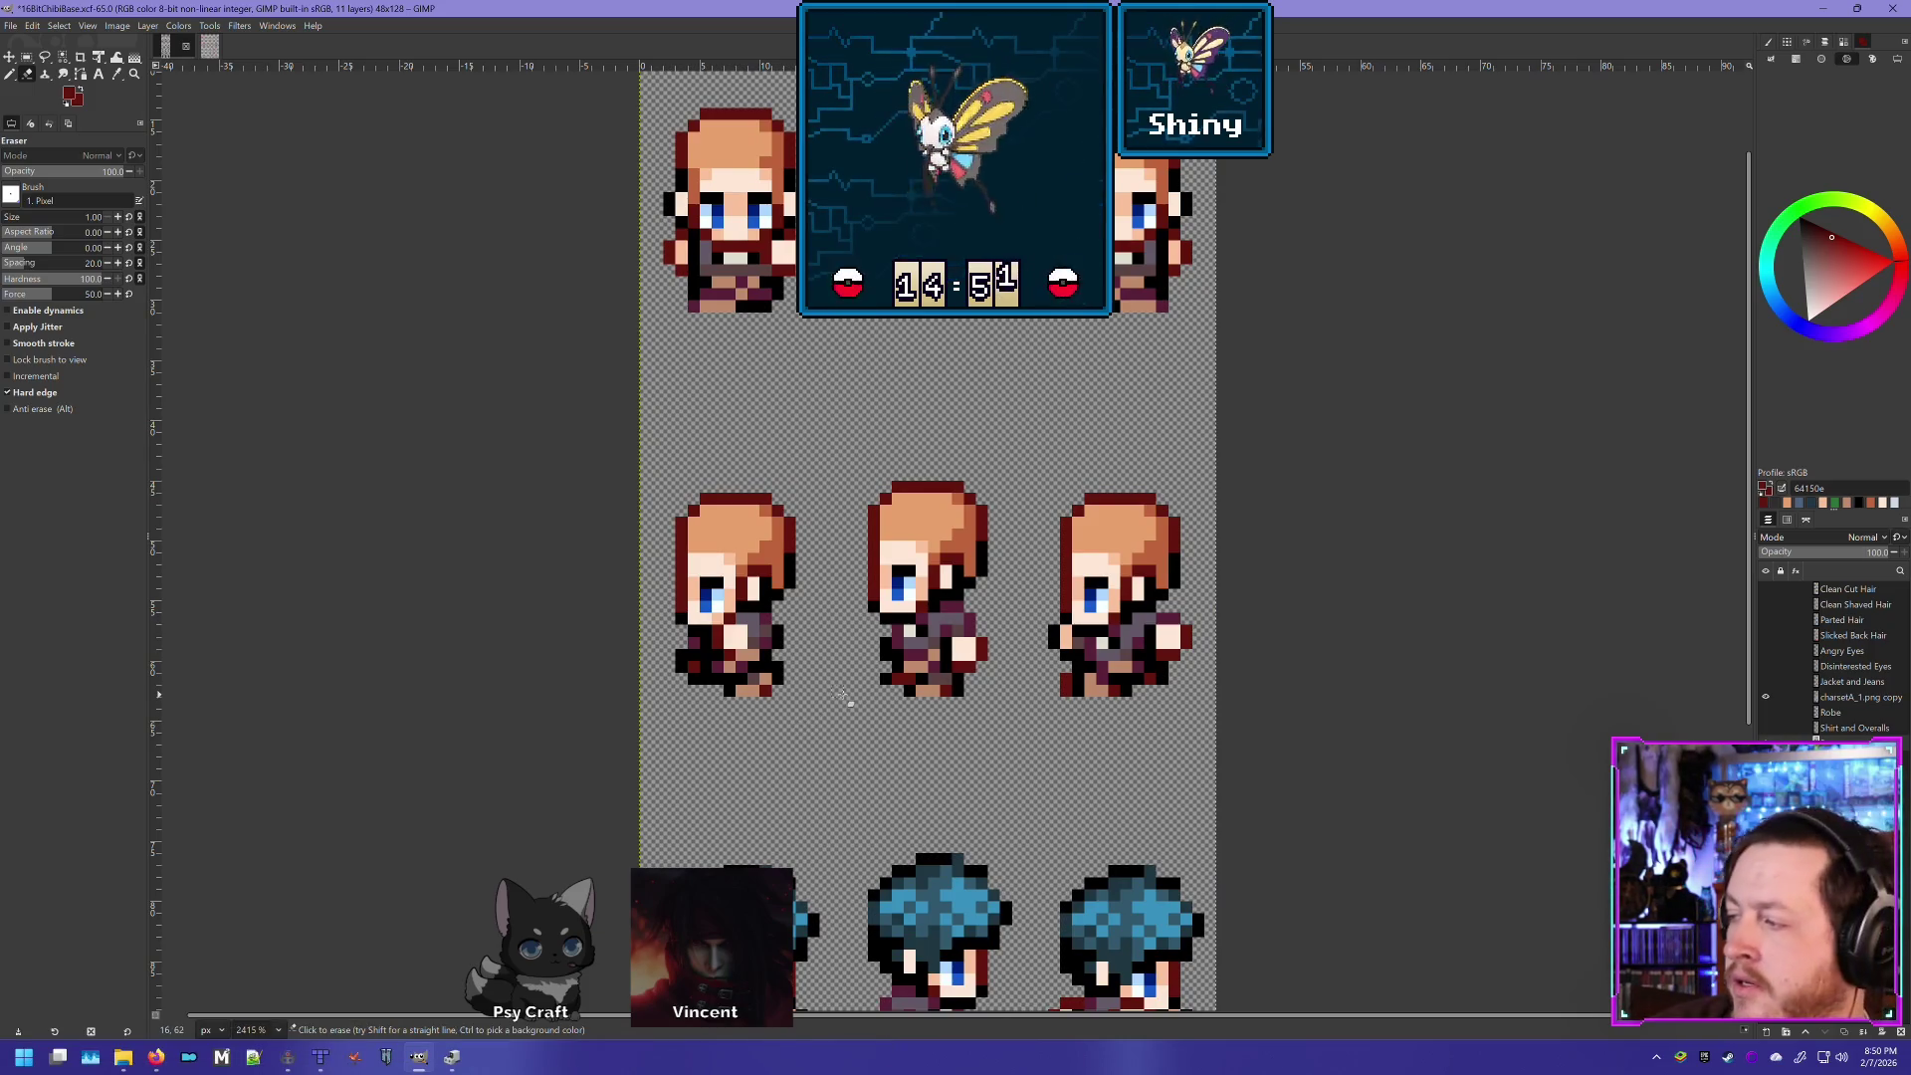
left_click(1853, 700)
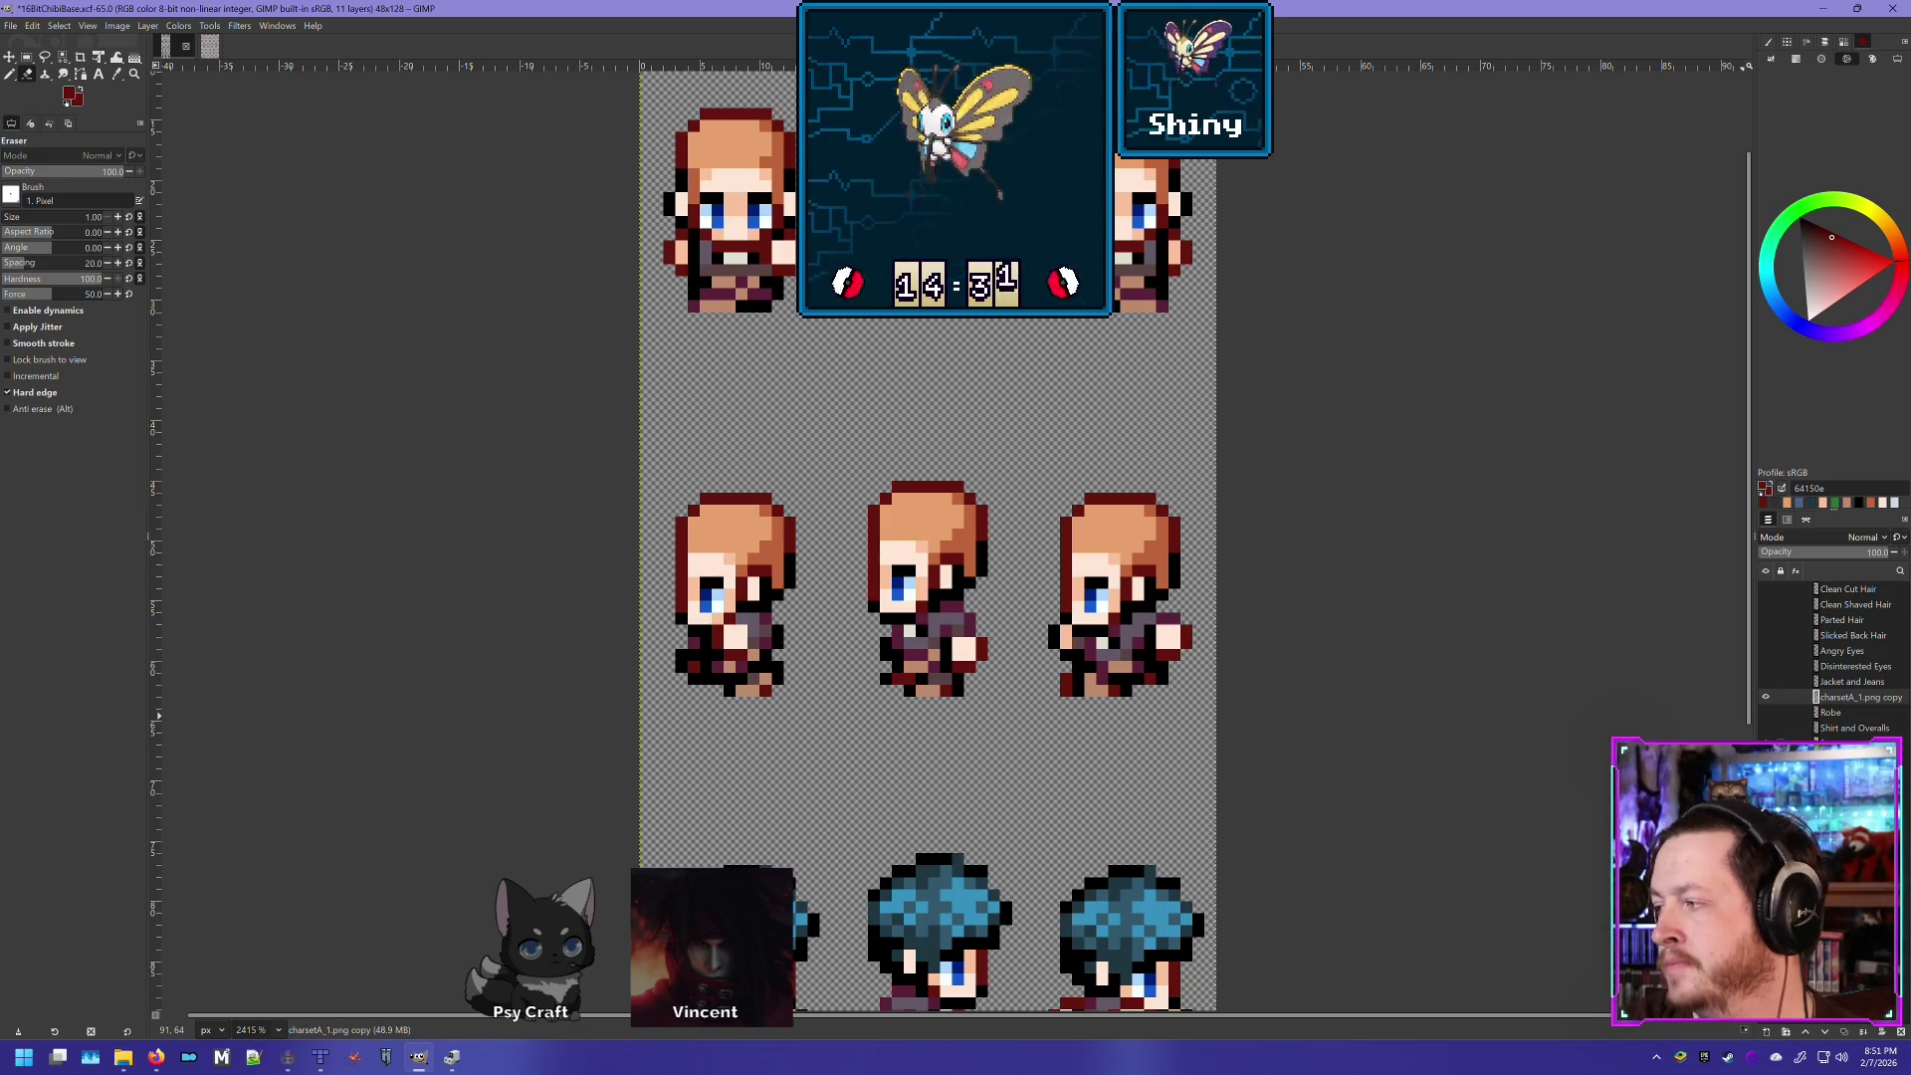
left_click(1851, 552)
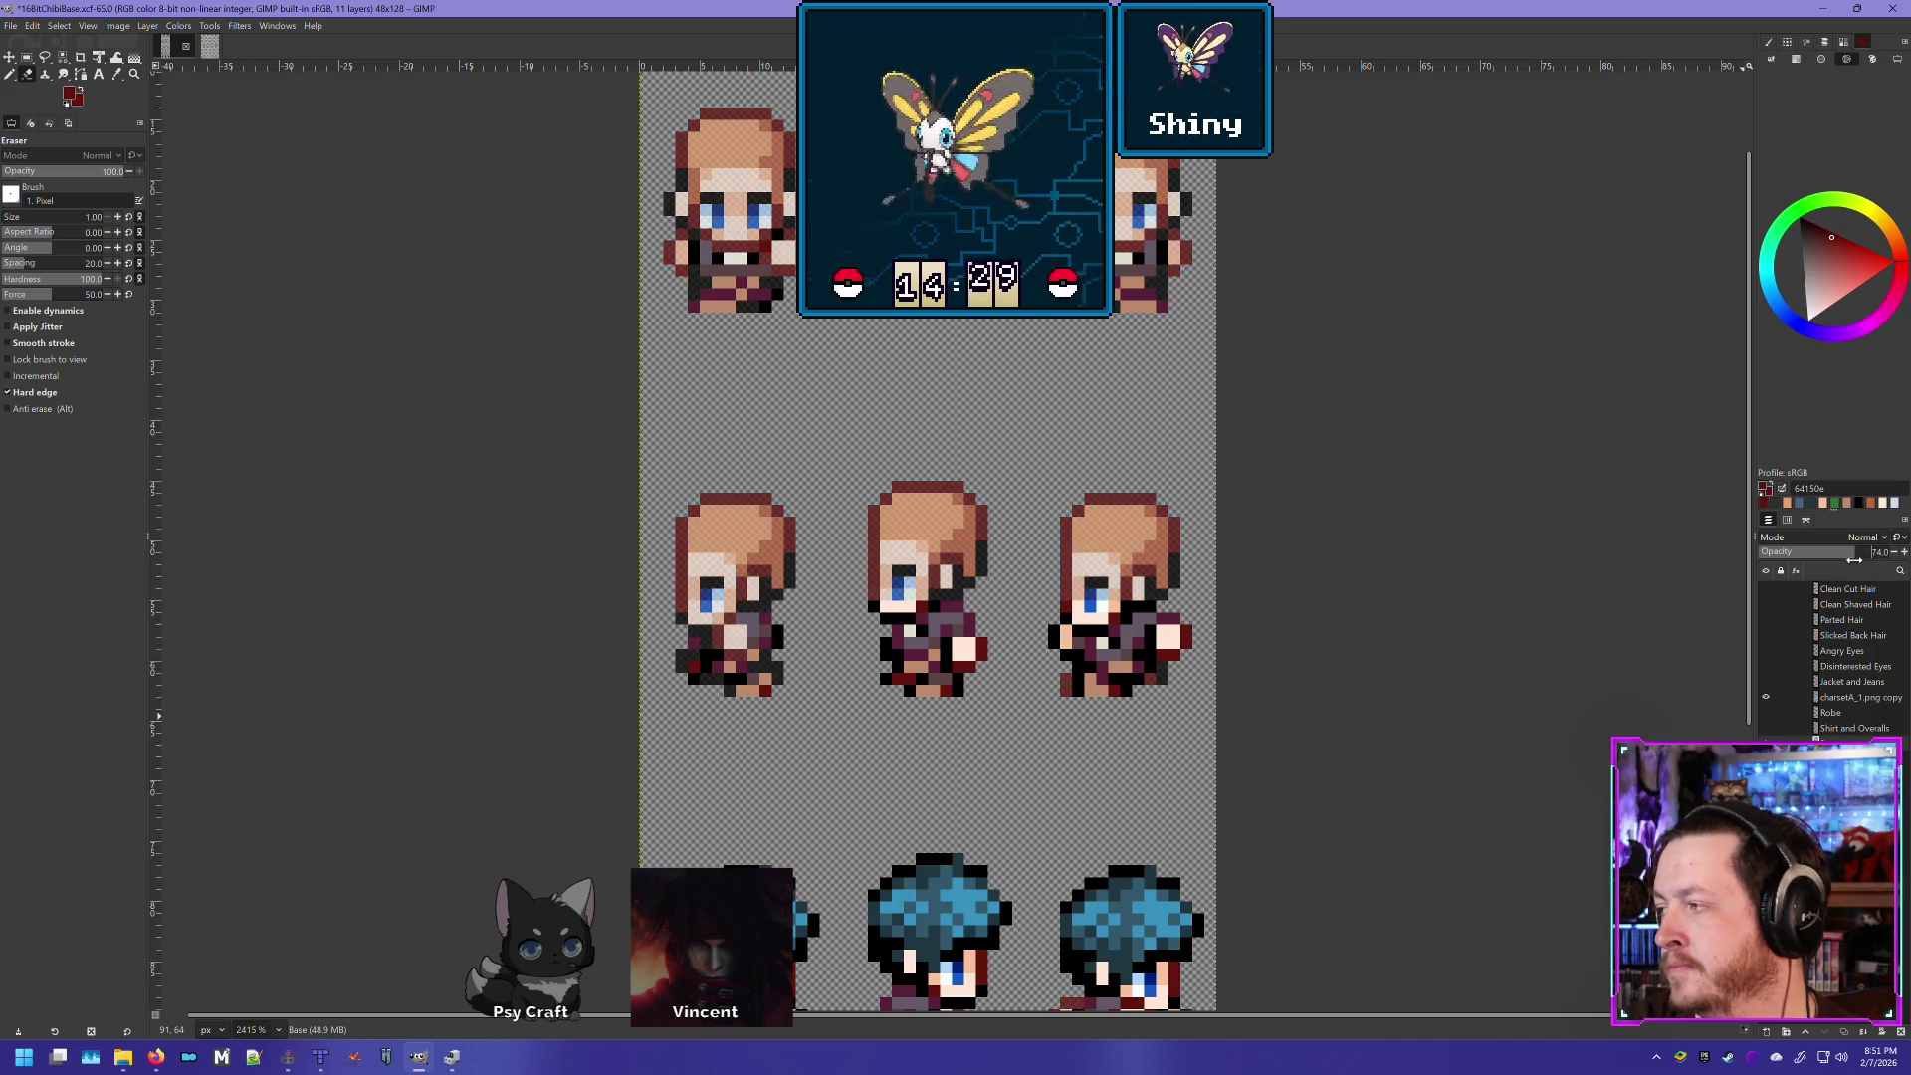
left_click(1844, 699)
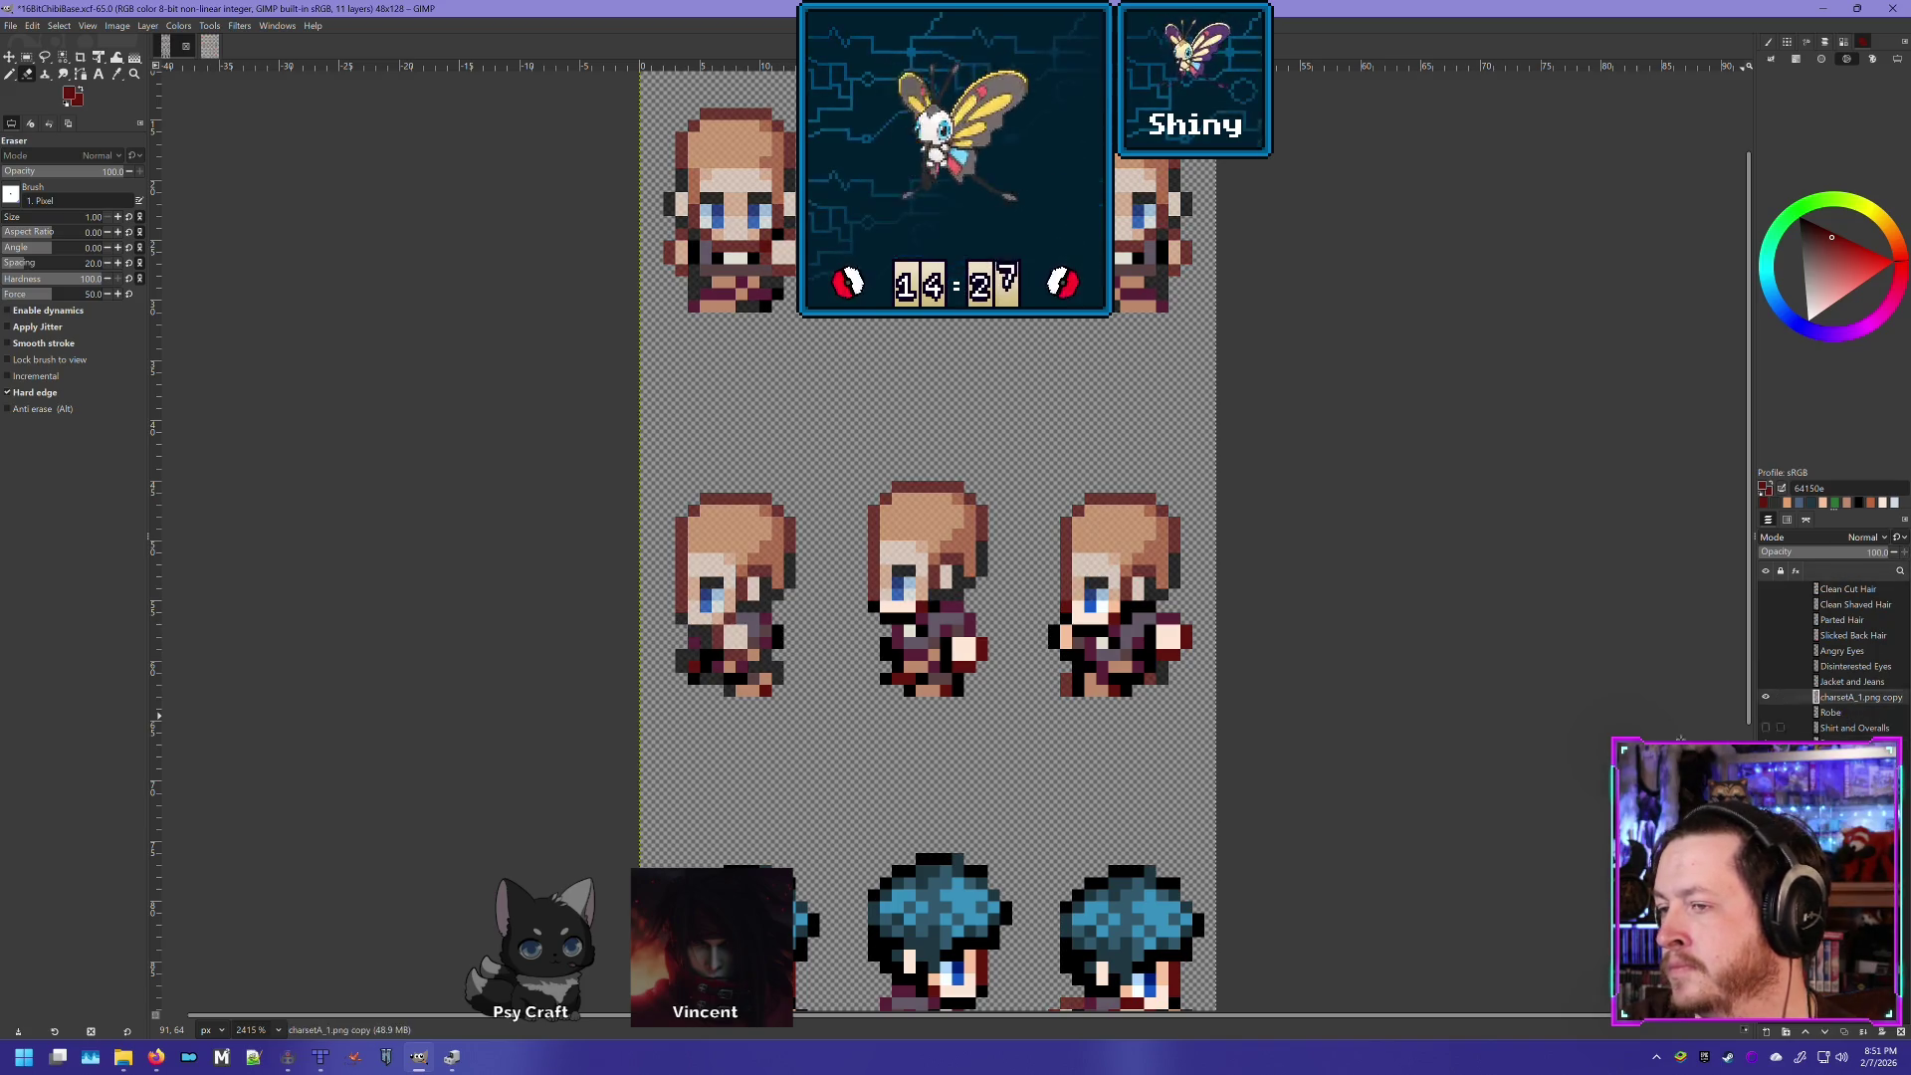
scroll(940, 730, "up", 4)
scroll(940, 730, "right", 2)
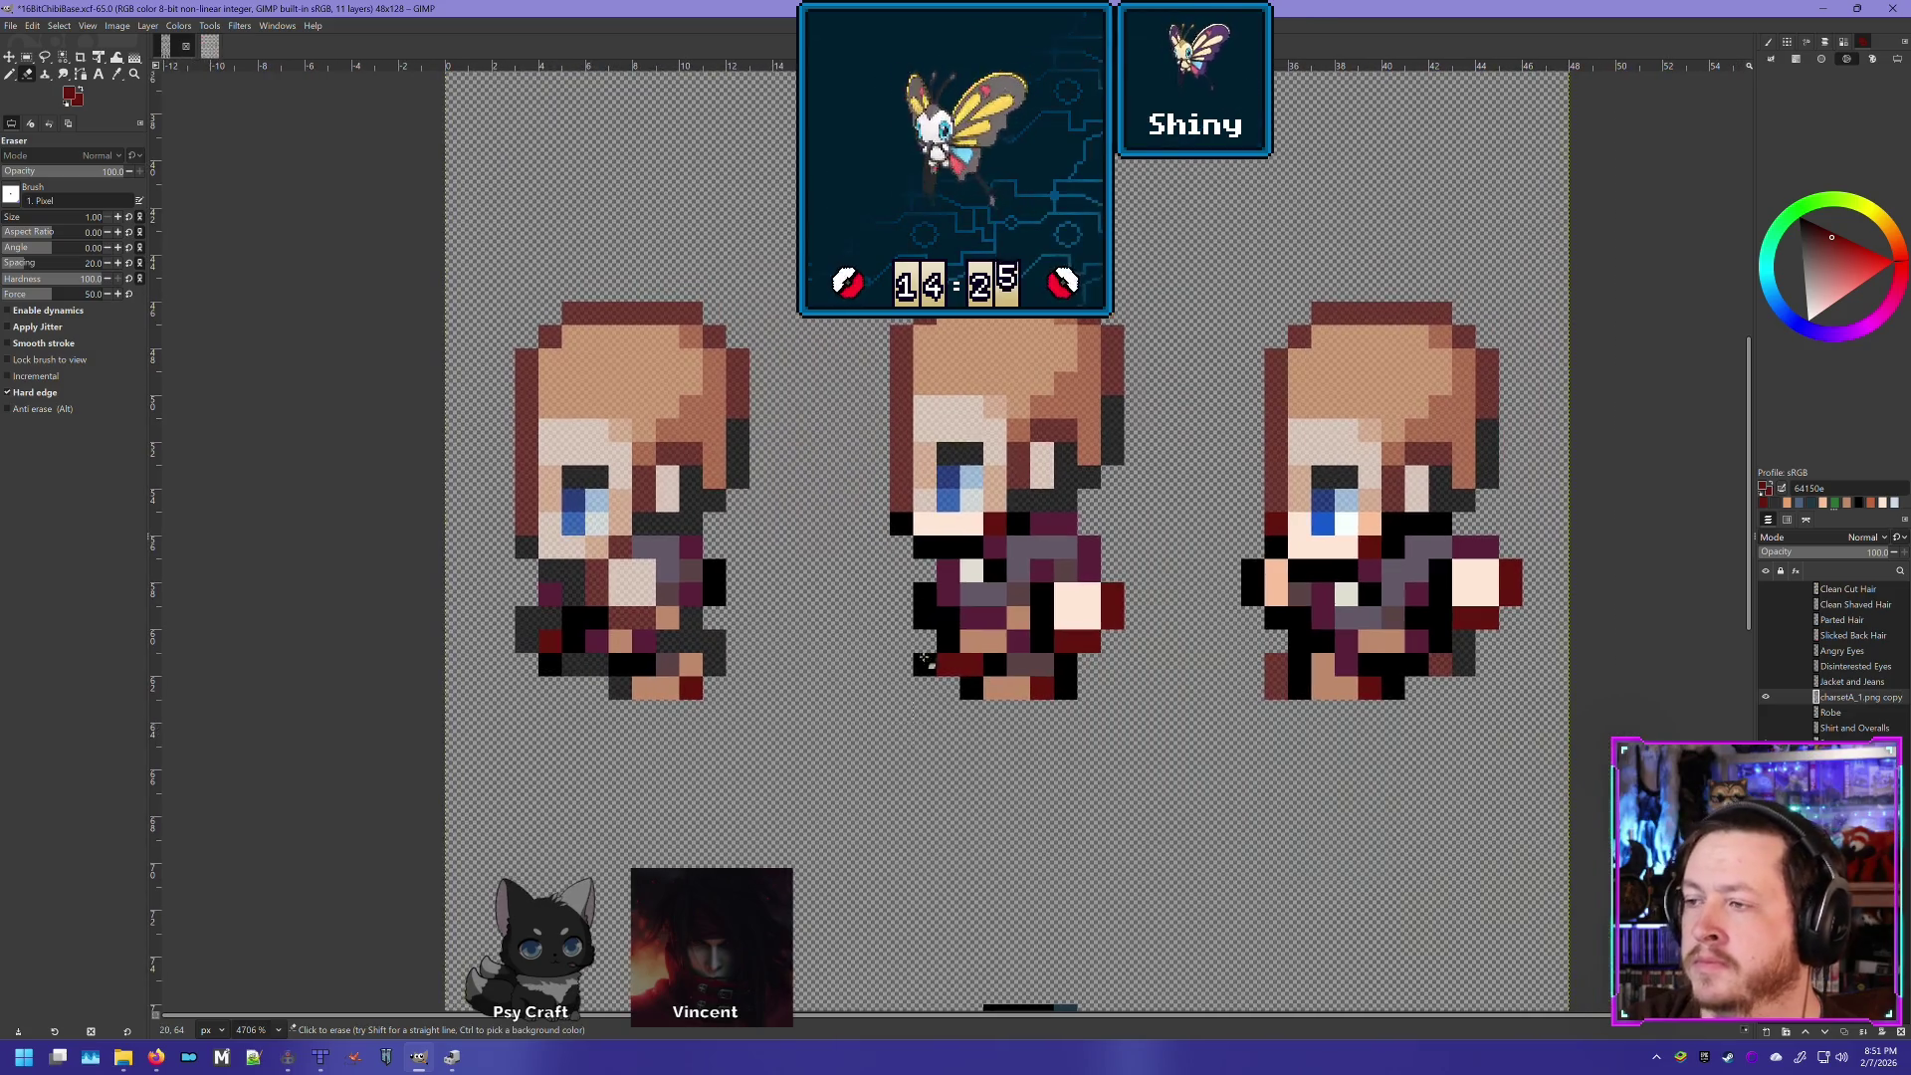
- Erase black pixels on the middle sprite's lower row and the third sprite's left side
left_click(908, 527)
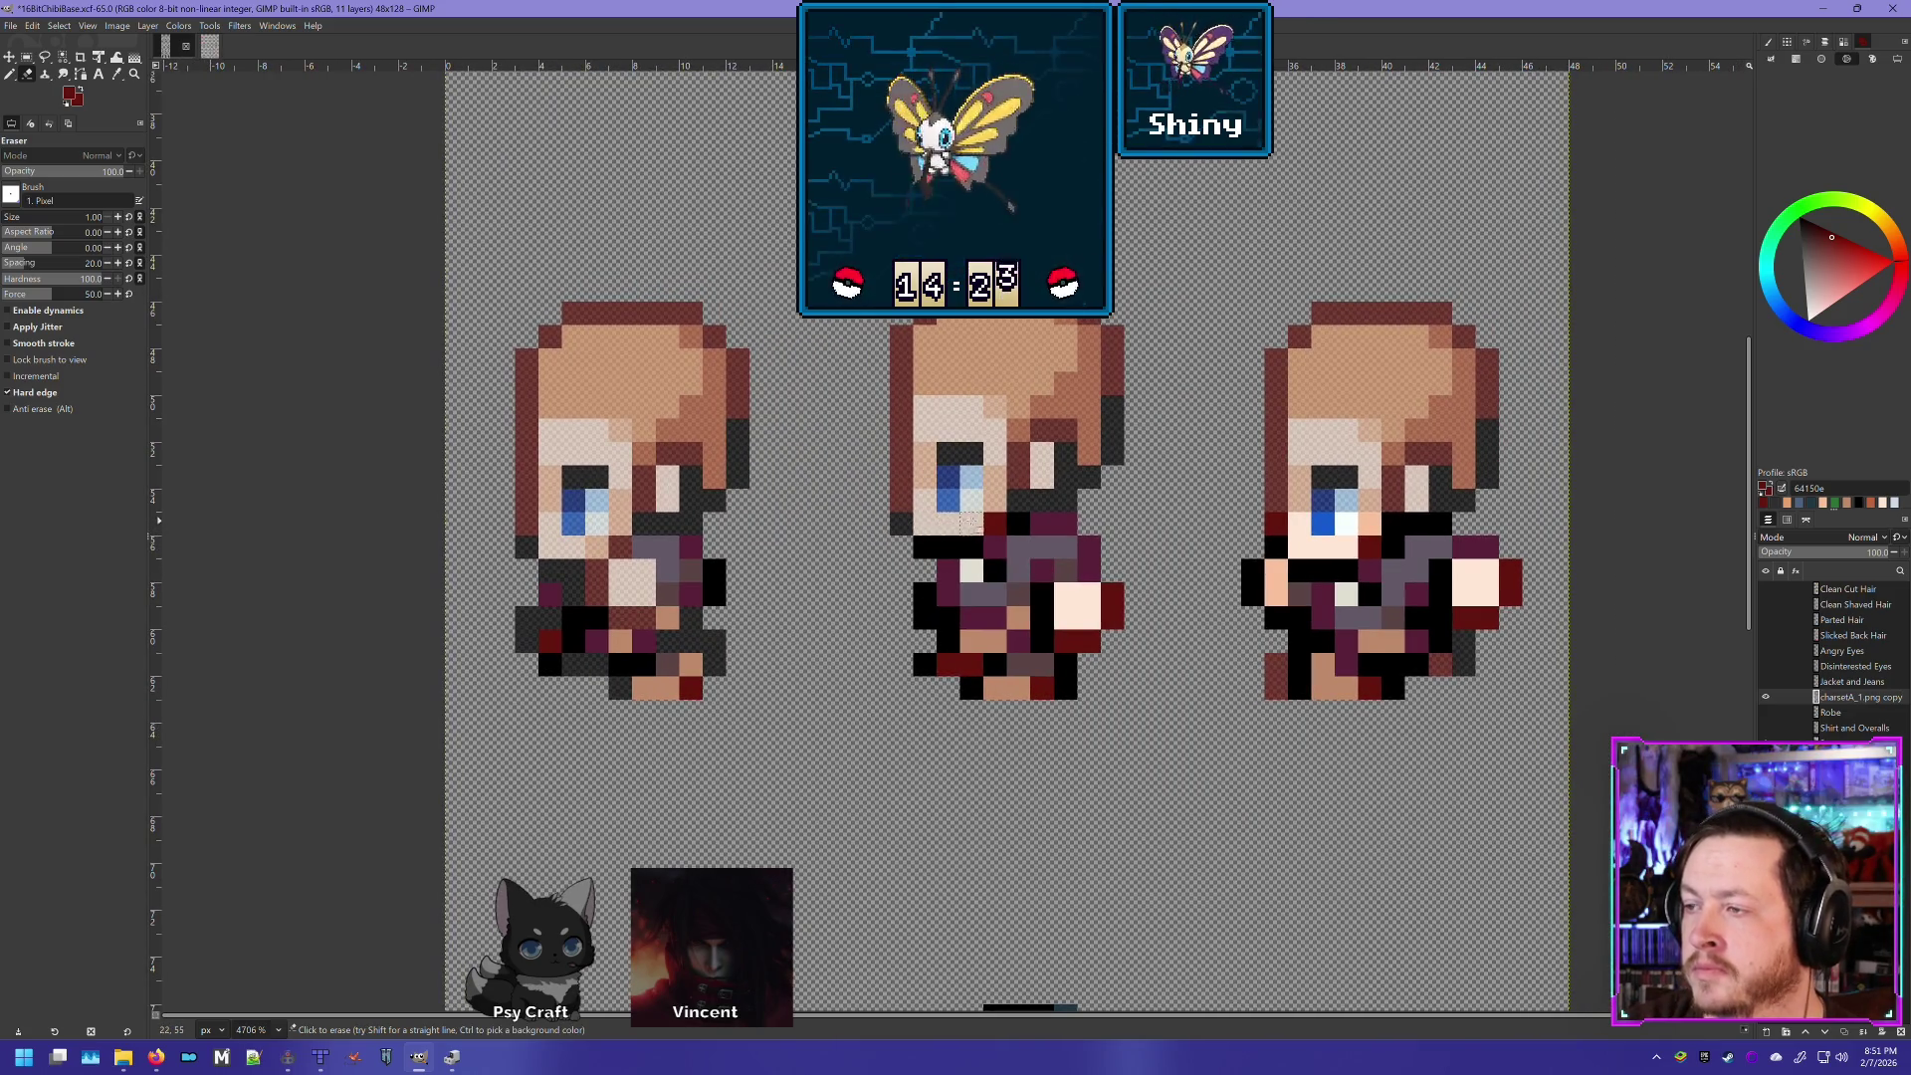
mouse_move(925, 551)
left_mouse_down()
mouse_move(961, 546)
mouse_move(920, 665)
mouse_move(1003, 686)
left_mouse_up()
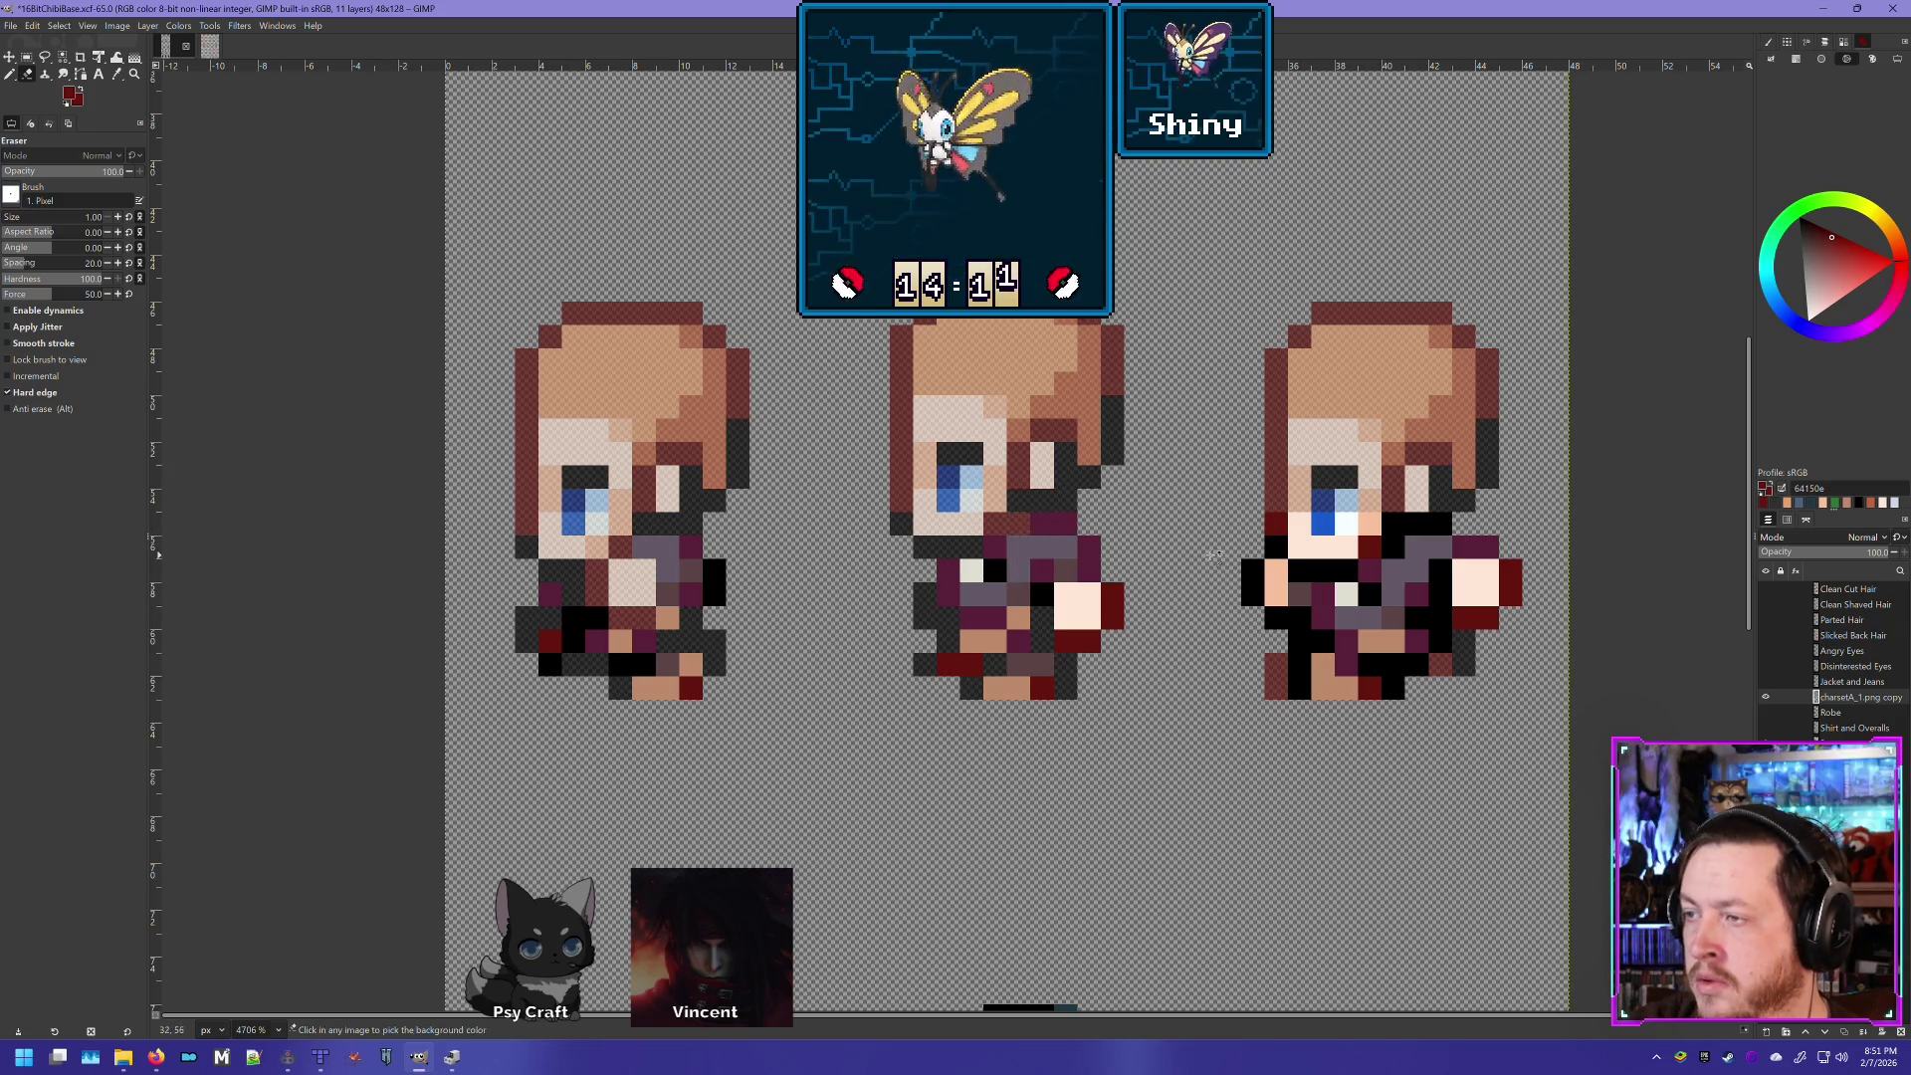
scroll(1162, 649, "right", 4)
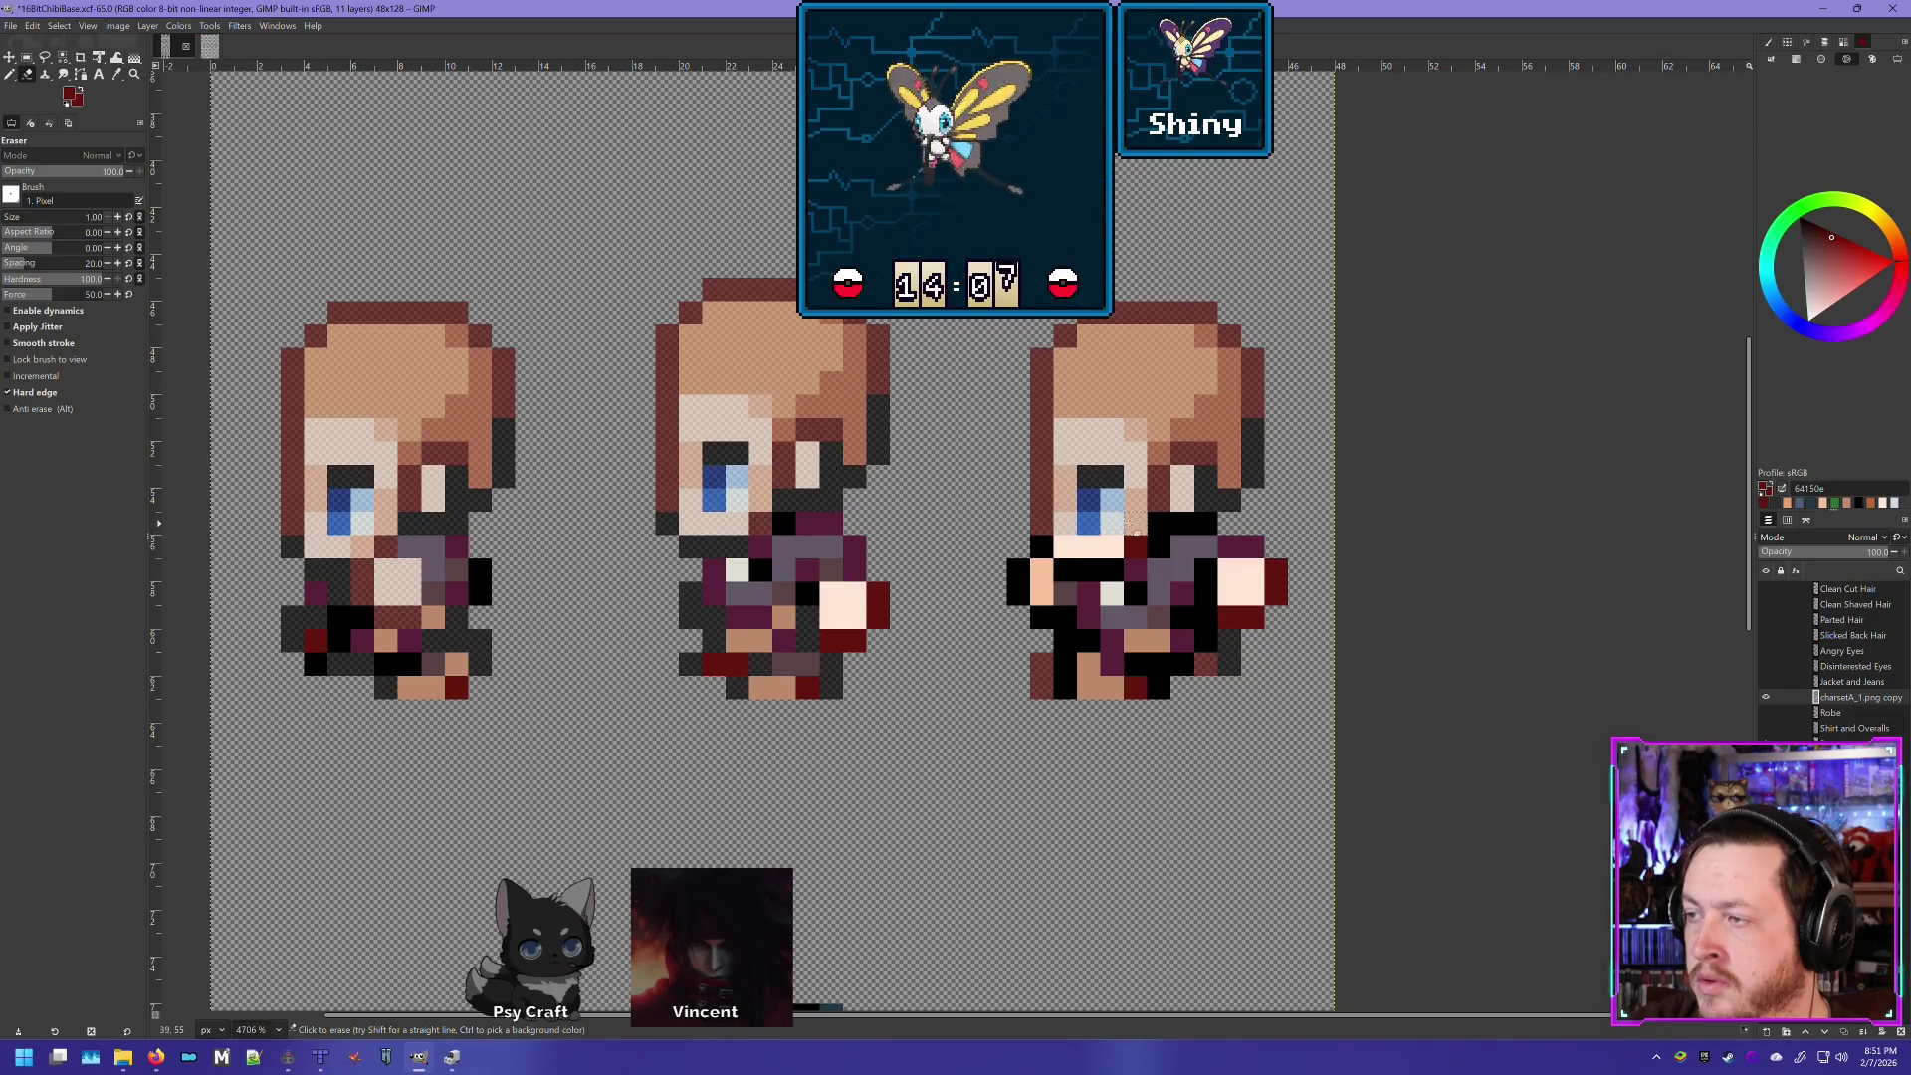
left_click(1042, 546)
left_click(1019, 569)
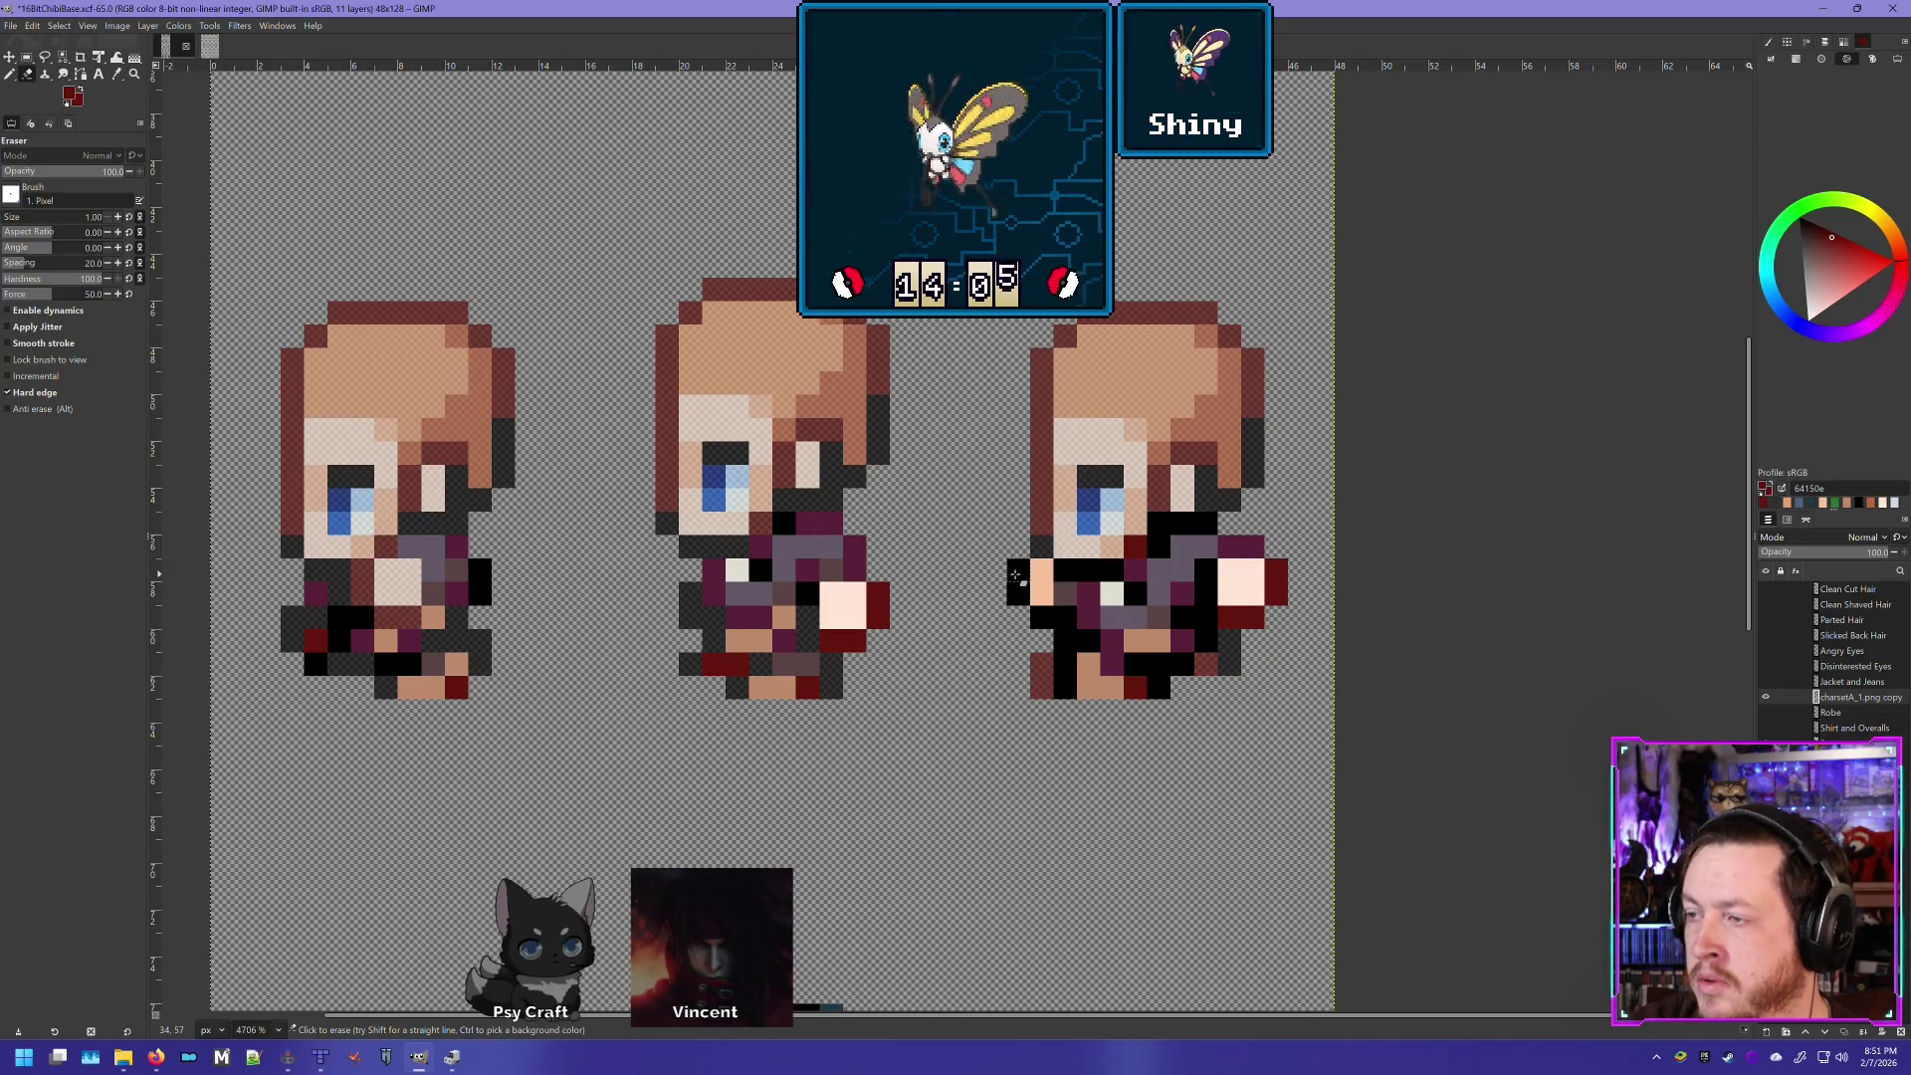
left_click(1055, 571)
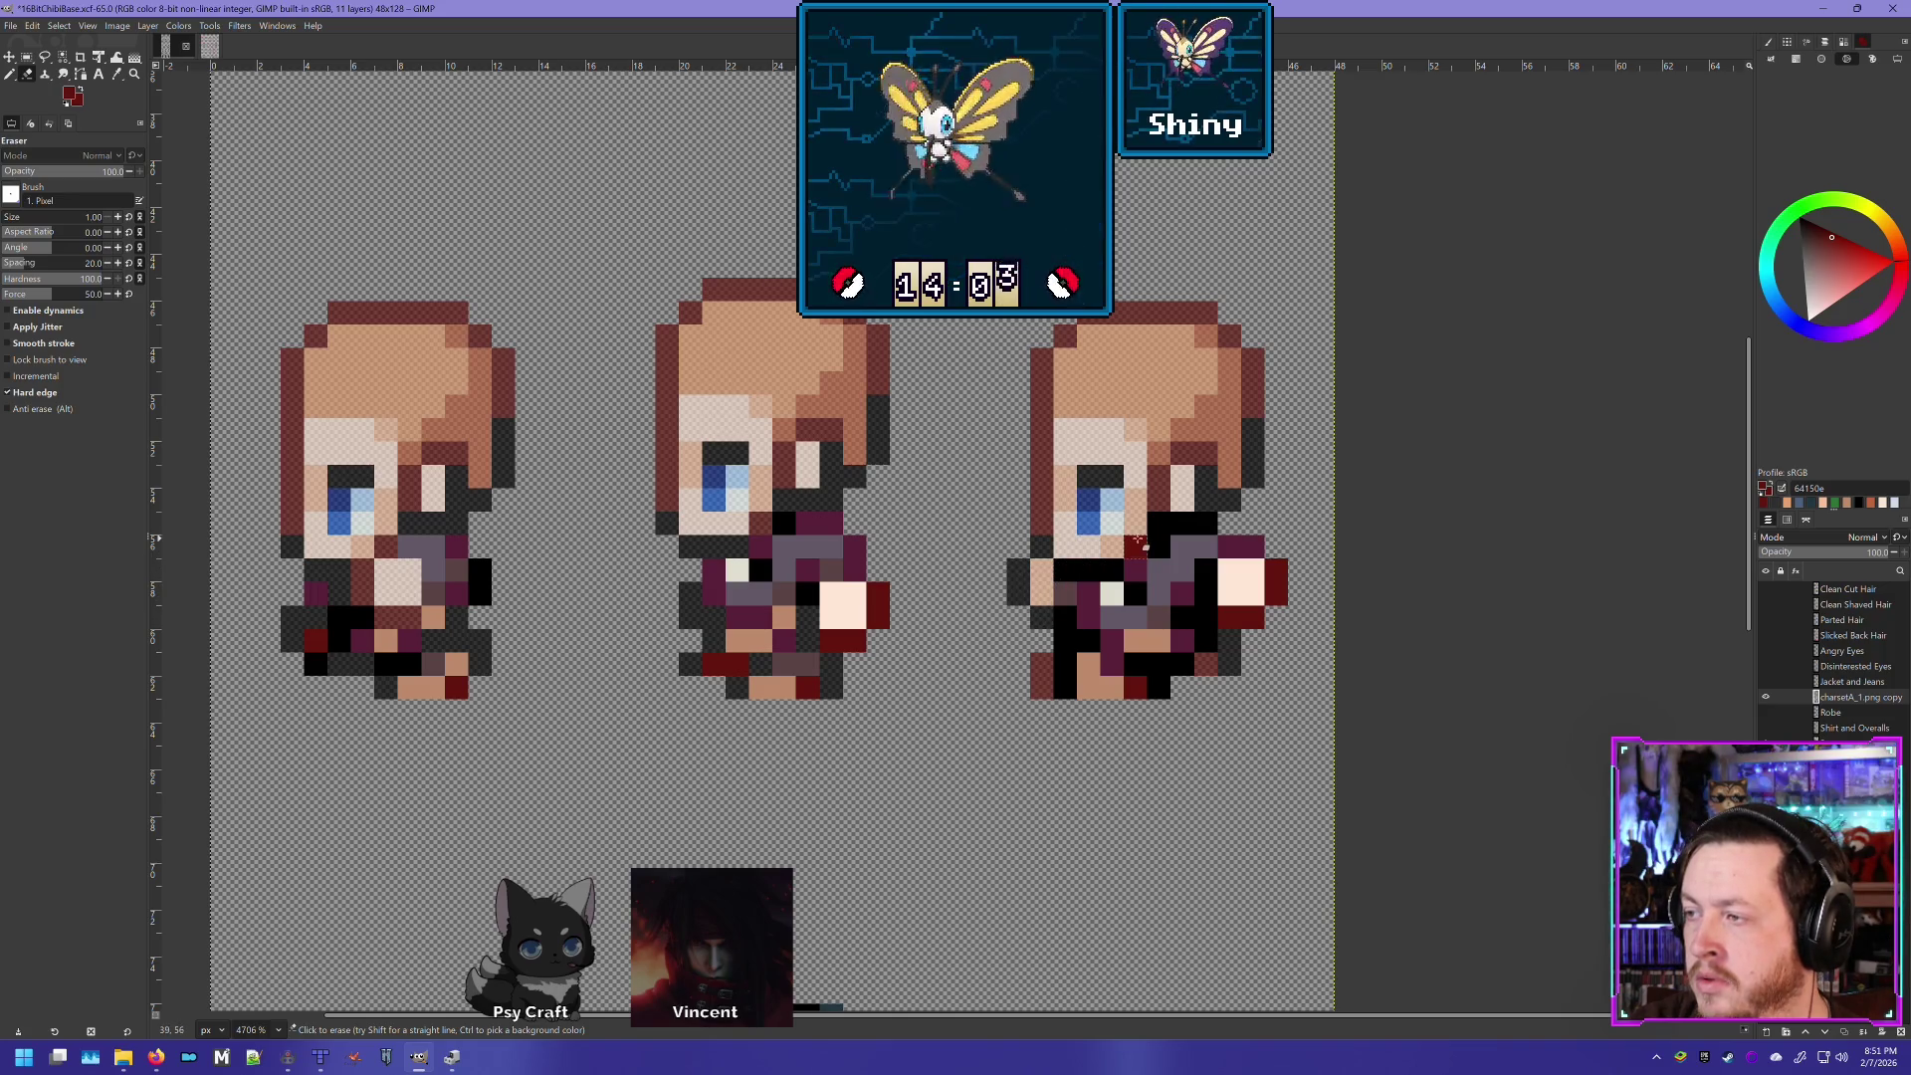
left_click_drag(1159, 525, 1204, 521)
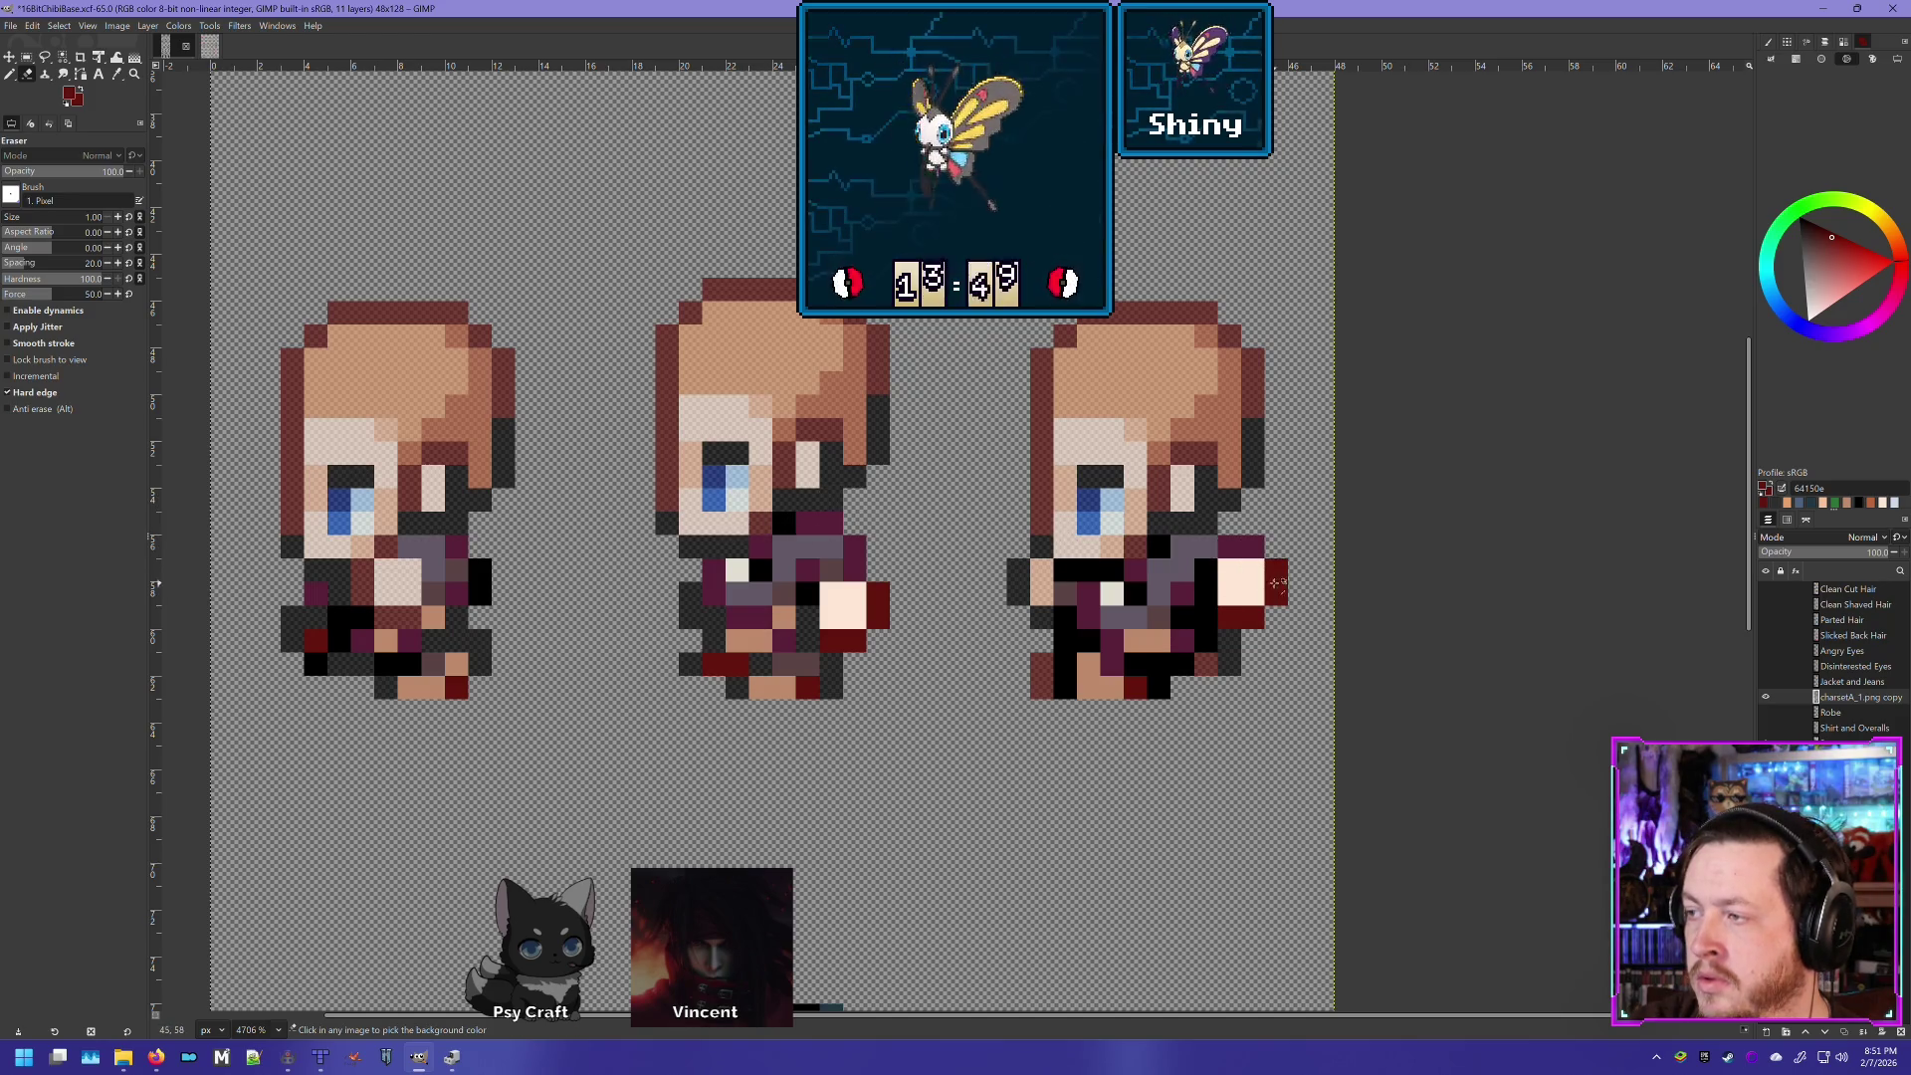
- Erase maroon pixels at the third sprite's right hand, undoing the mistaken erases
left_click(1230, 548)
left_click(1249, 551)
key("ctrl+z")
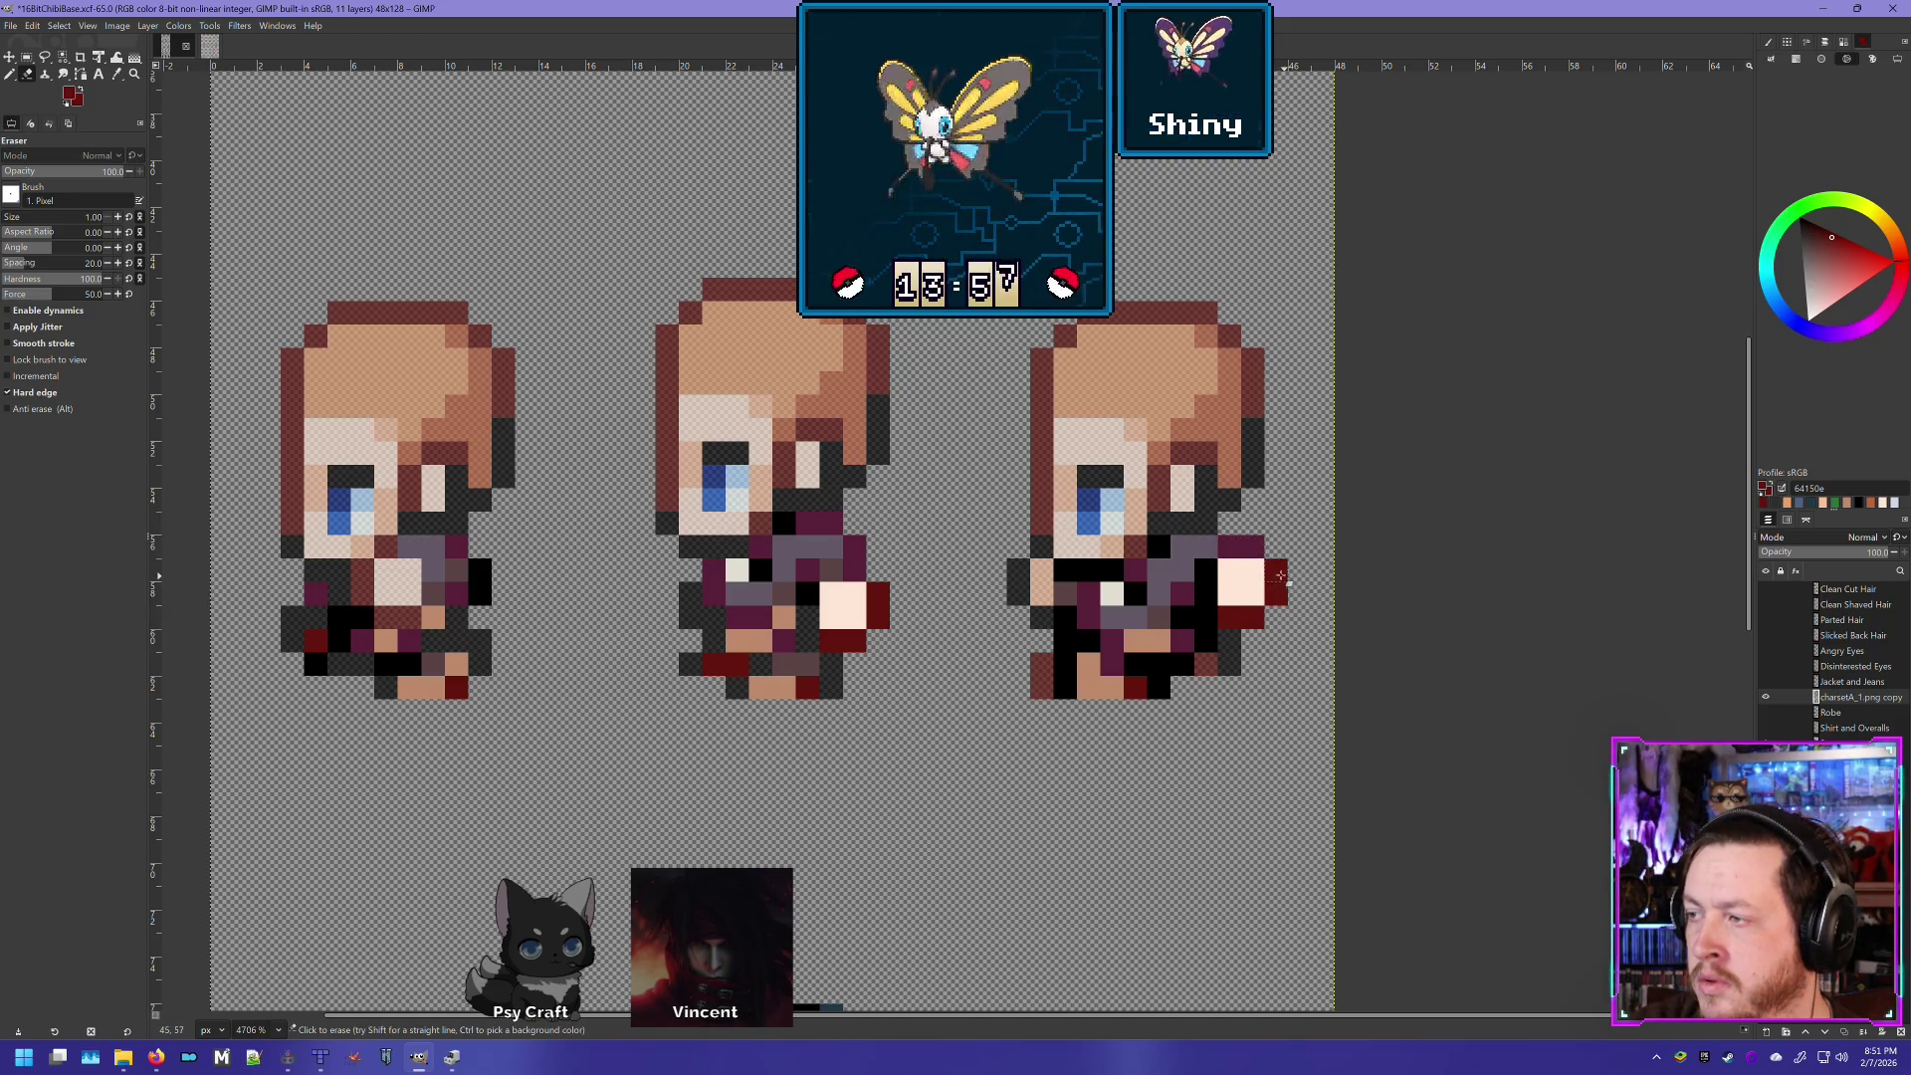
left_click_drag(1252, 616, 1234, 614)
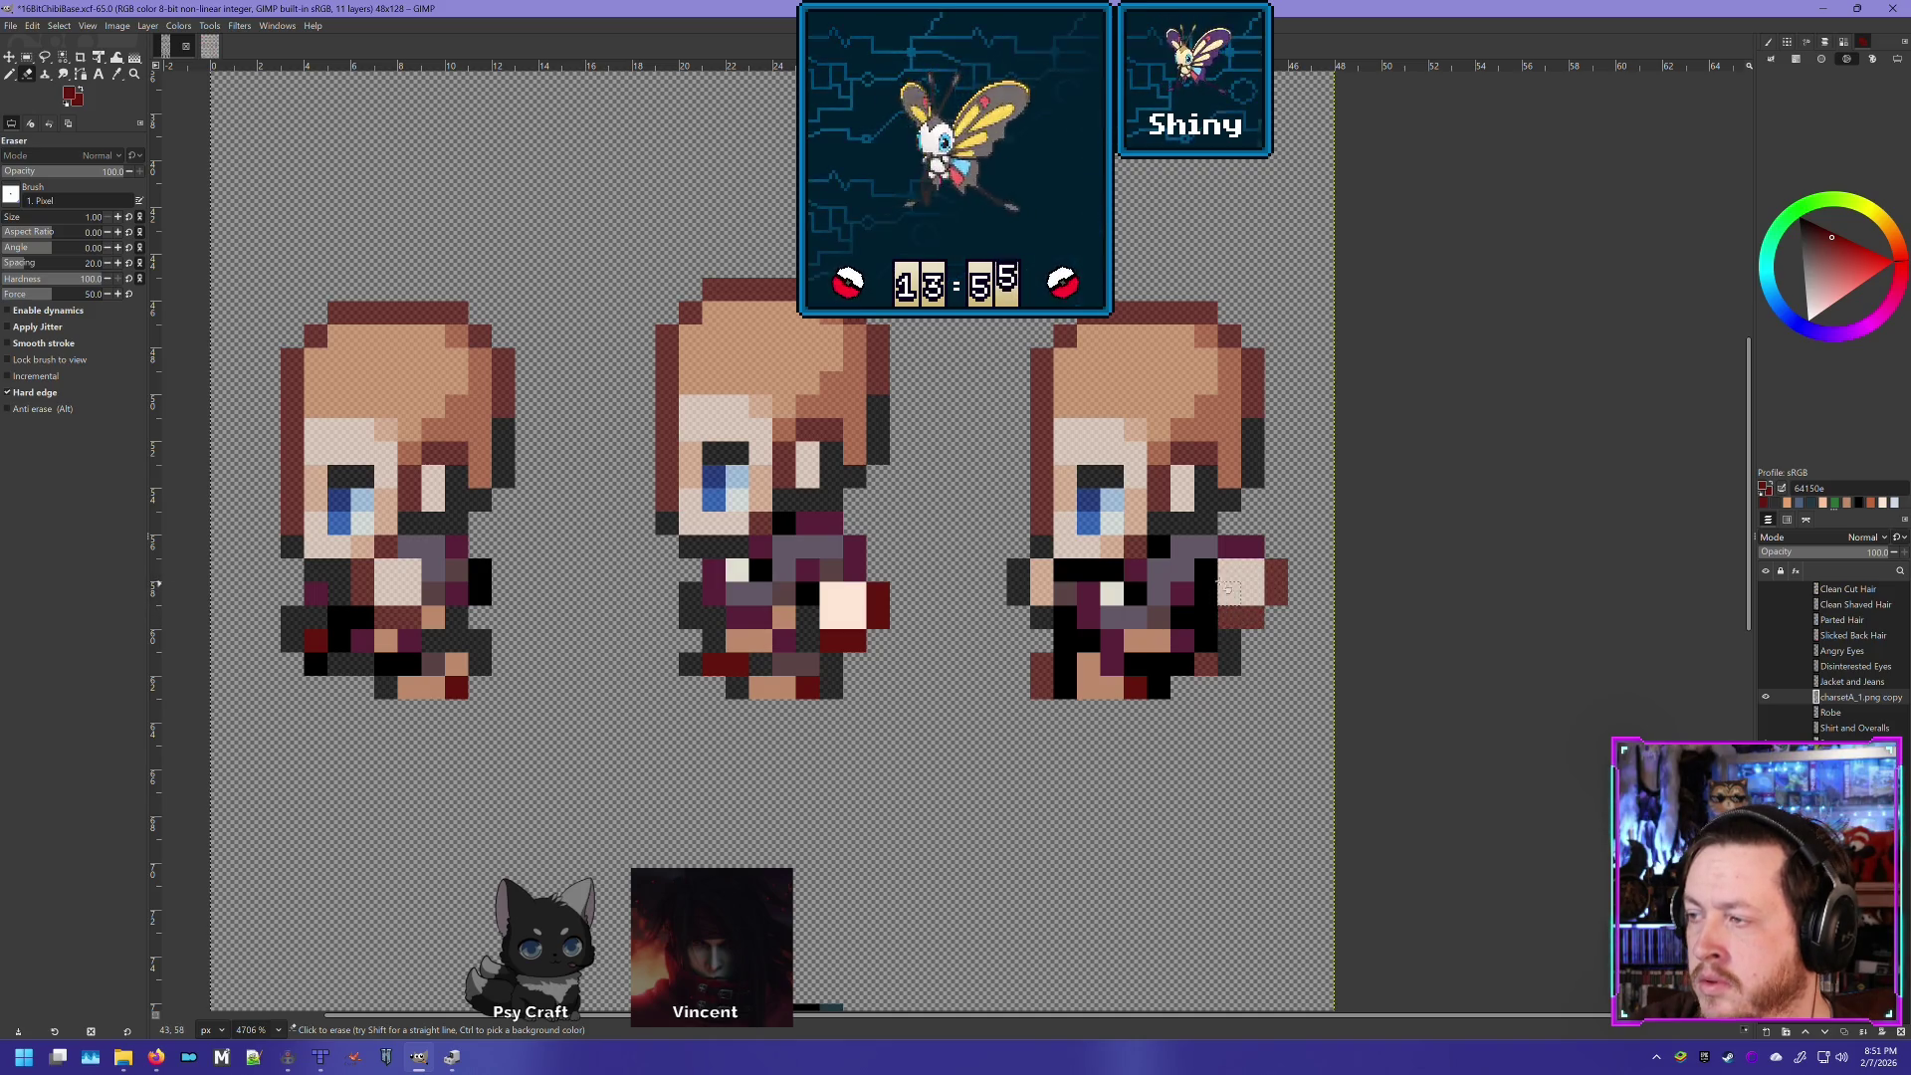
left_click(1206, 570)
key("ctrl+z")
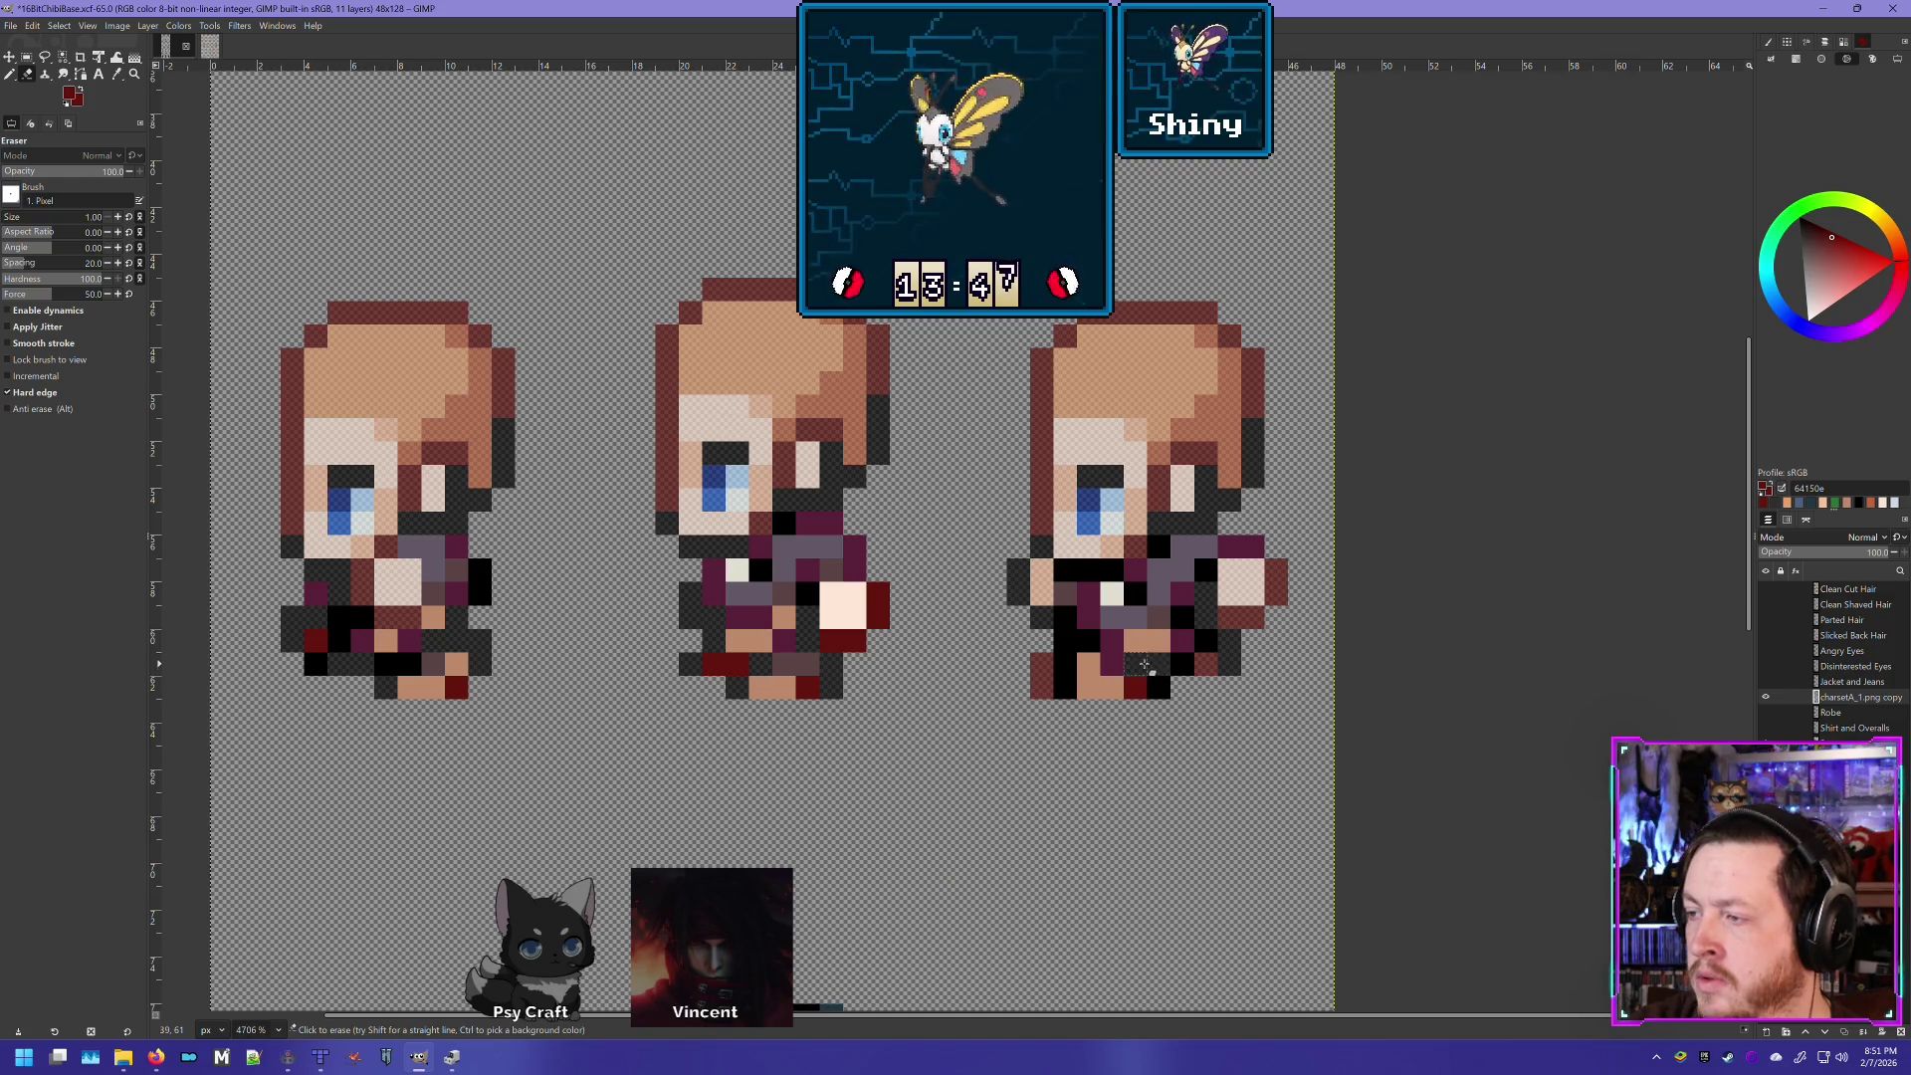
- Erase dark pixels on the third sprite's leg, restoring the foot pixels removed by mistake
left_click(1075, 686)
left_click(1075, 674)
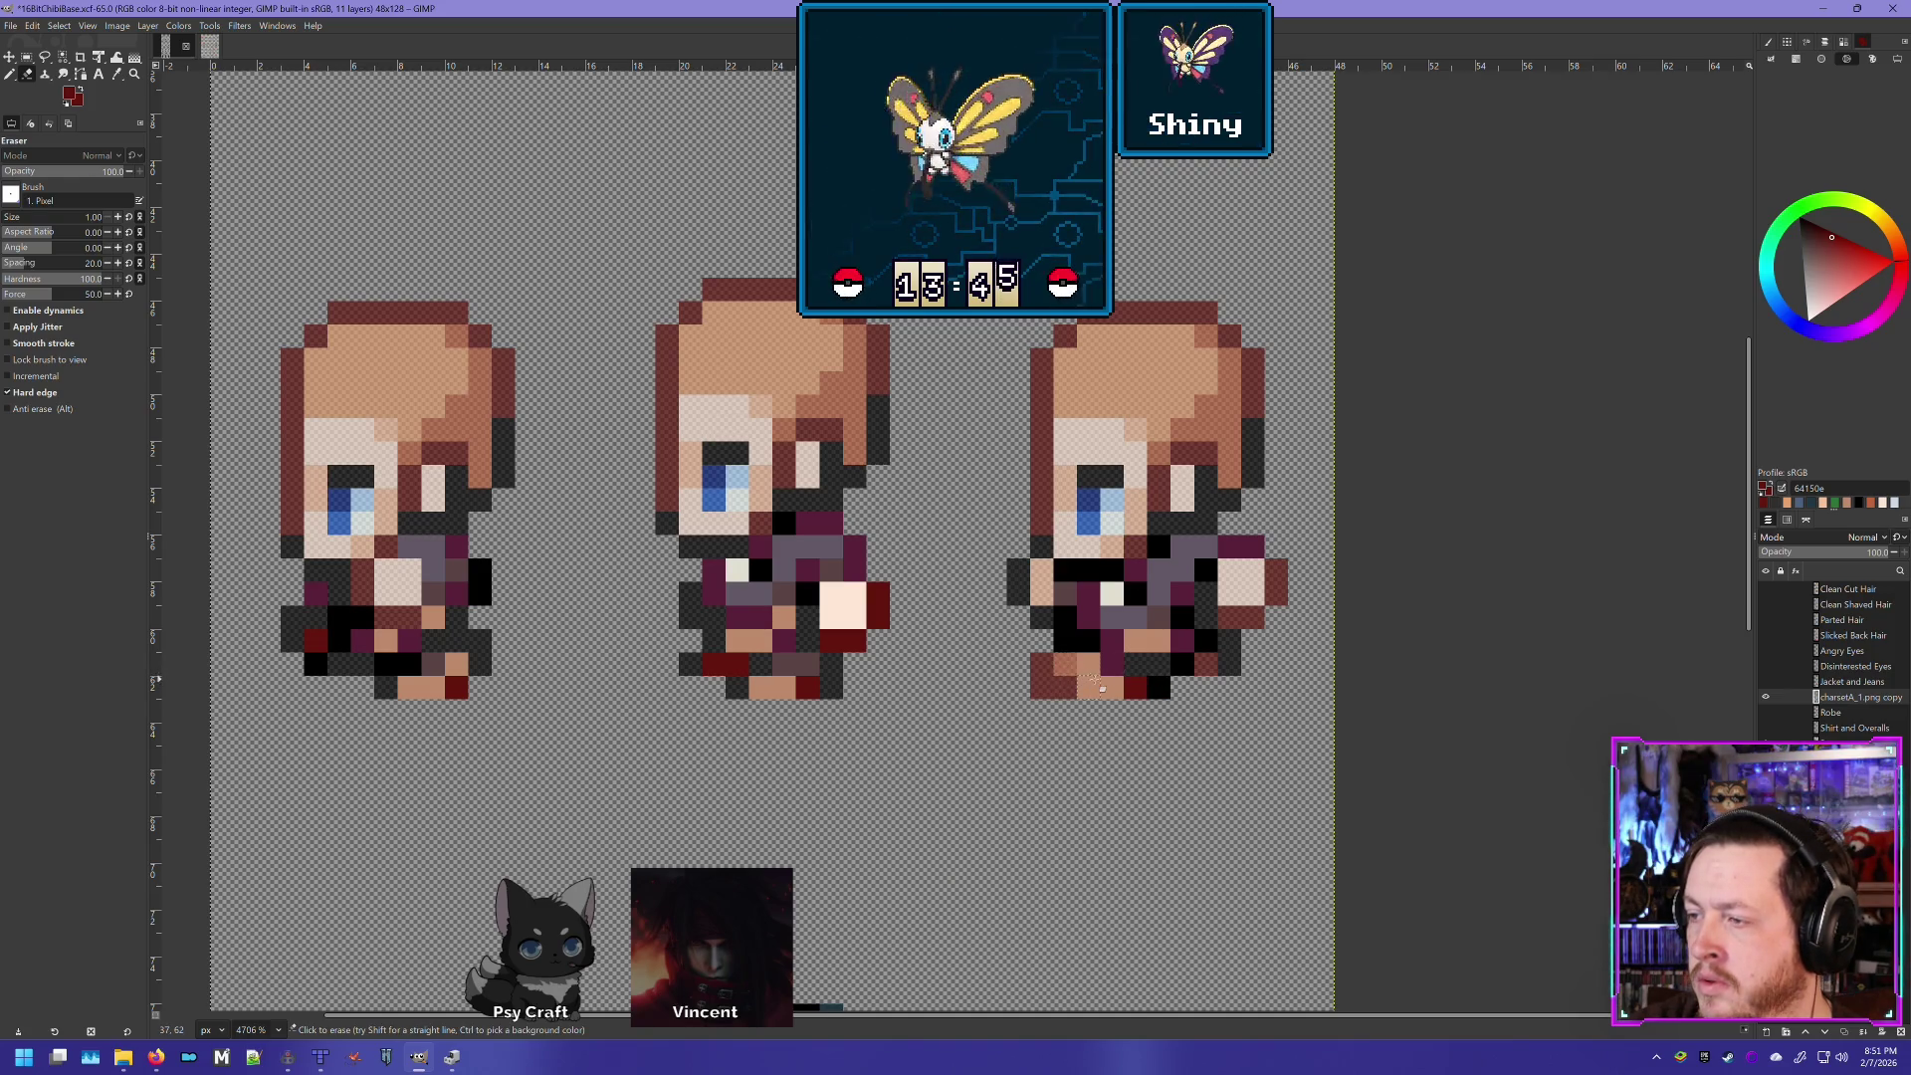
key("ctrl+z")
key("ctrl+z")
left_click(1075, 649)
left_click(1097, 651)
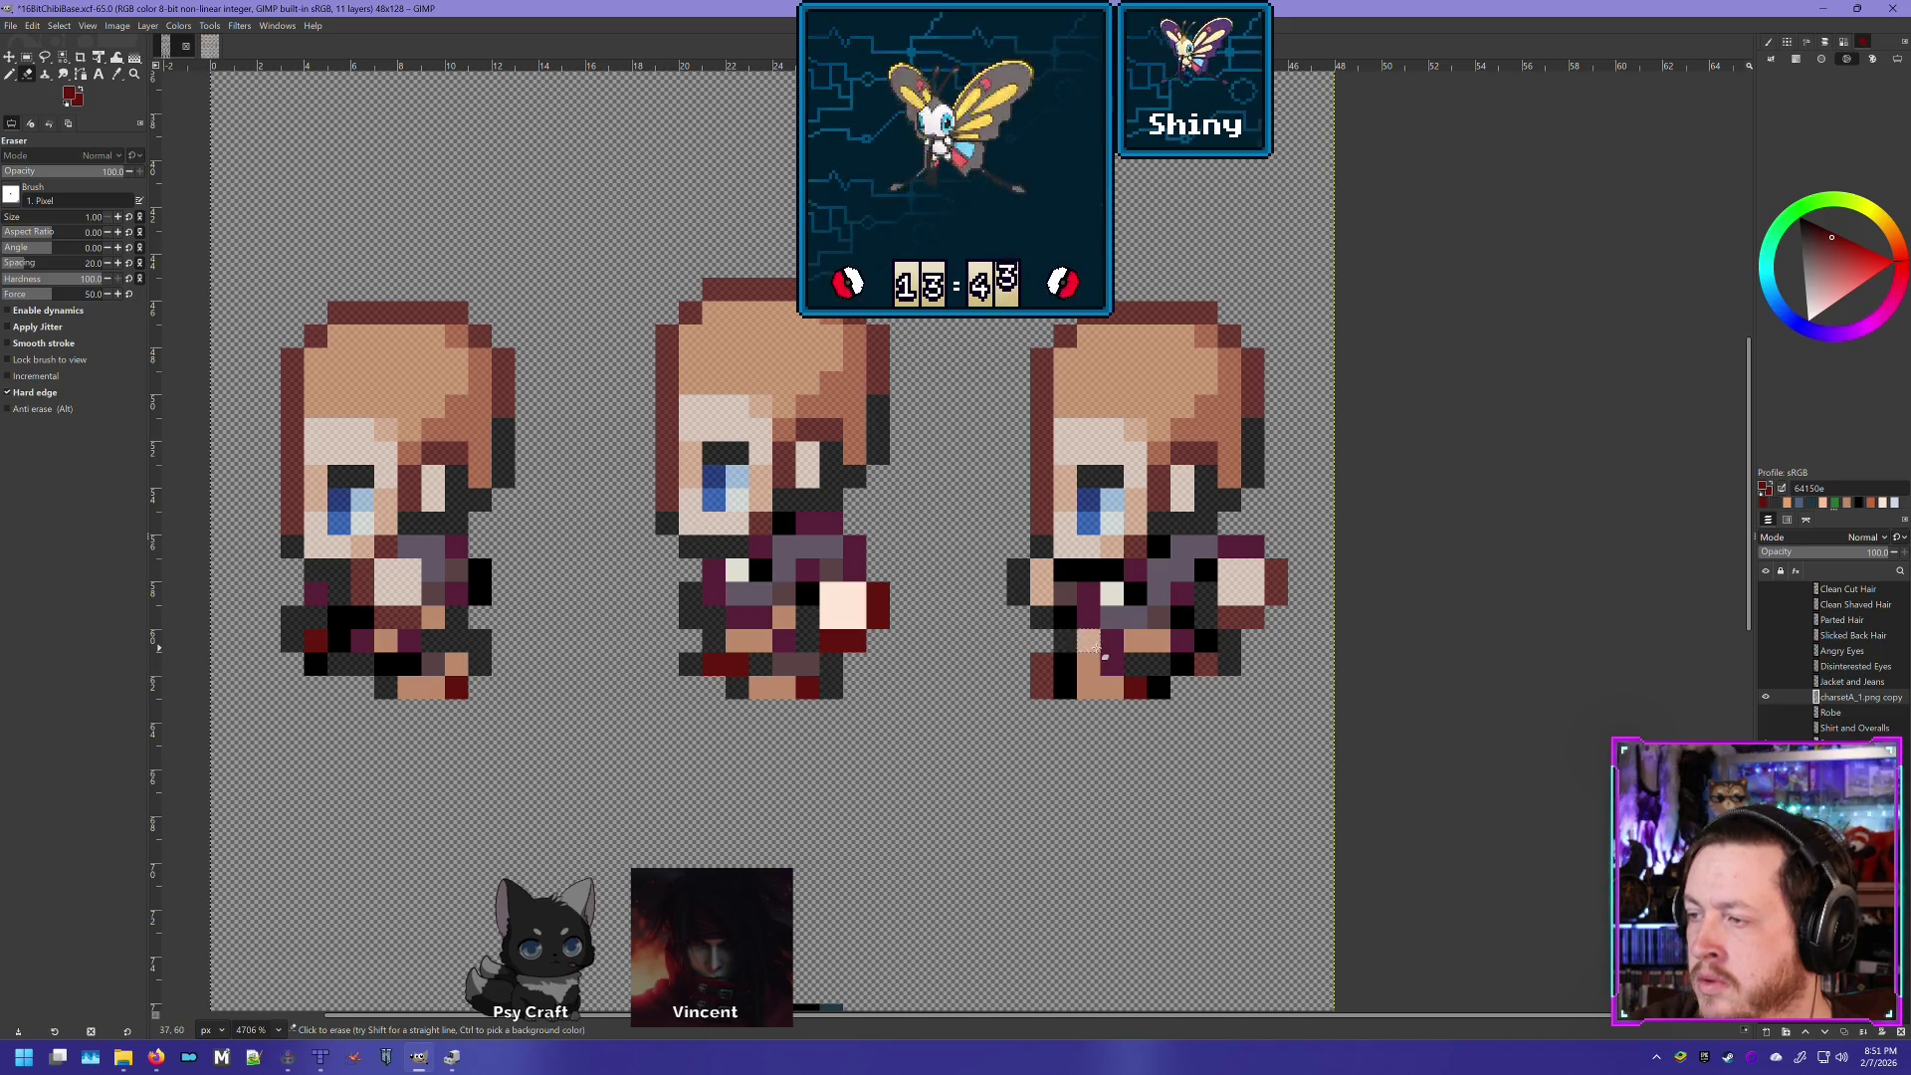
left_click(1068, 624)
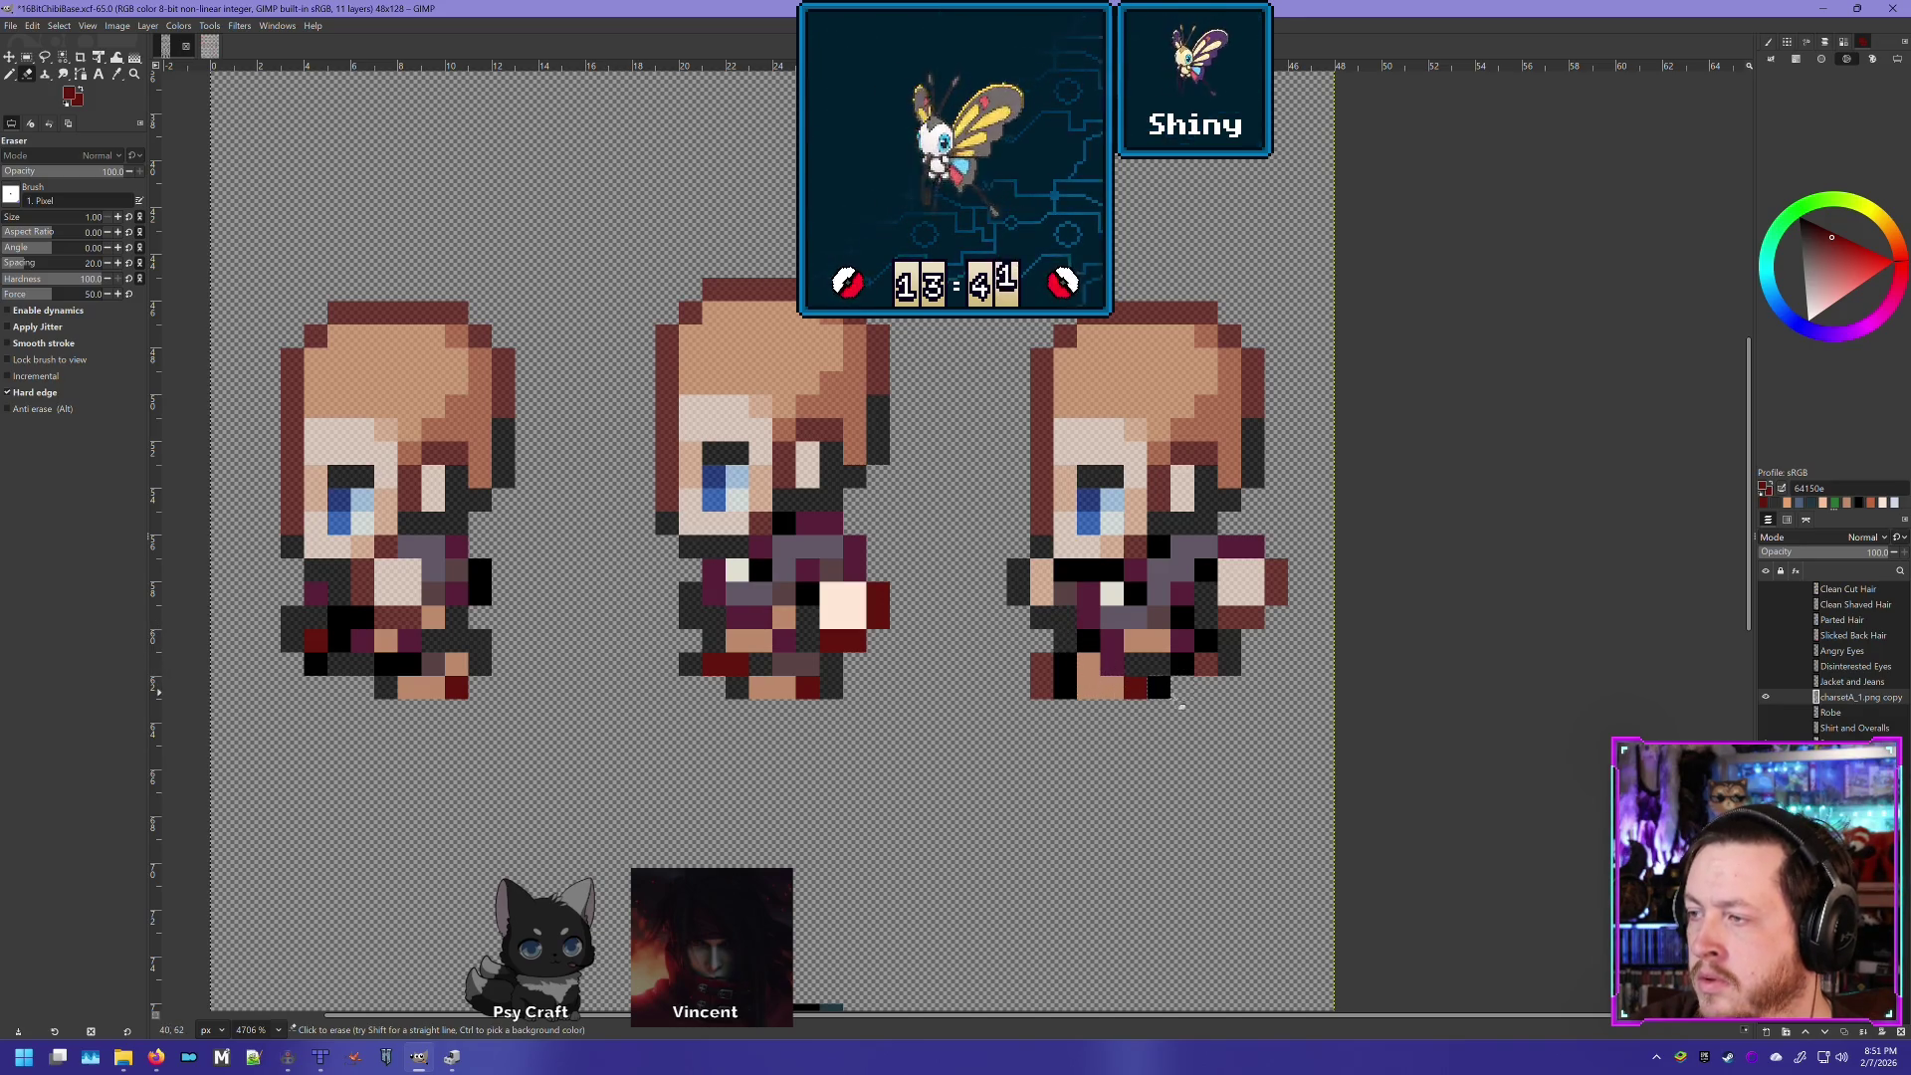
- Measure a 5x3 block of the right sprite's lower body with a rectangle selection, then deselect
scroll(1182, 707, "right", 3)
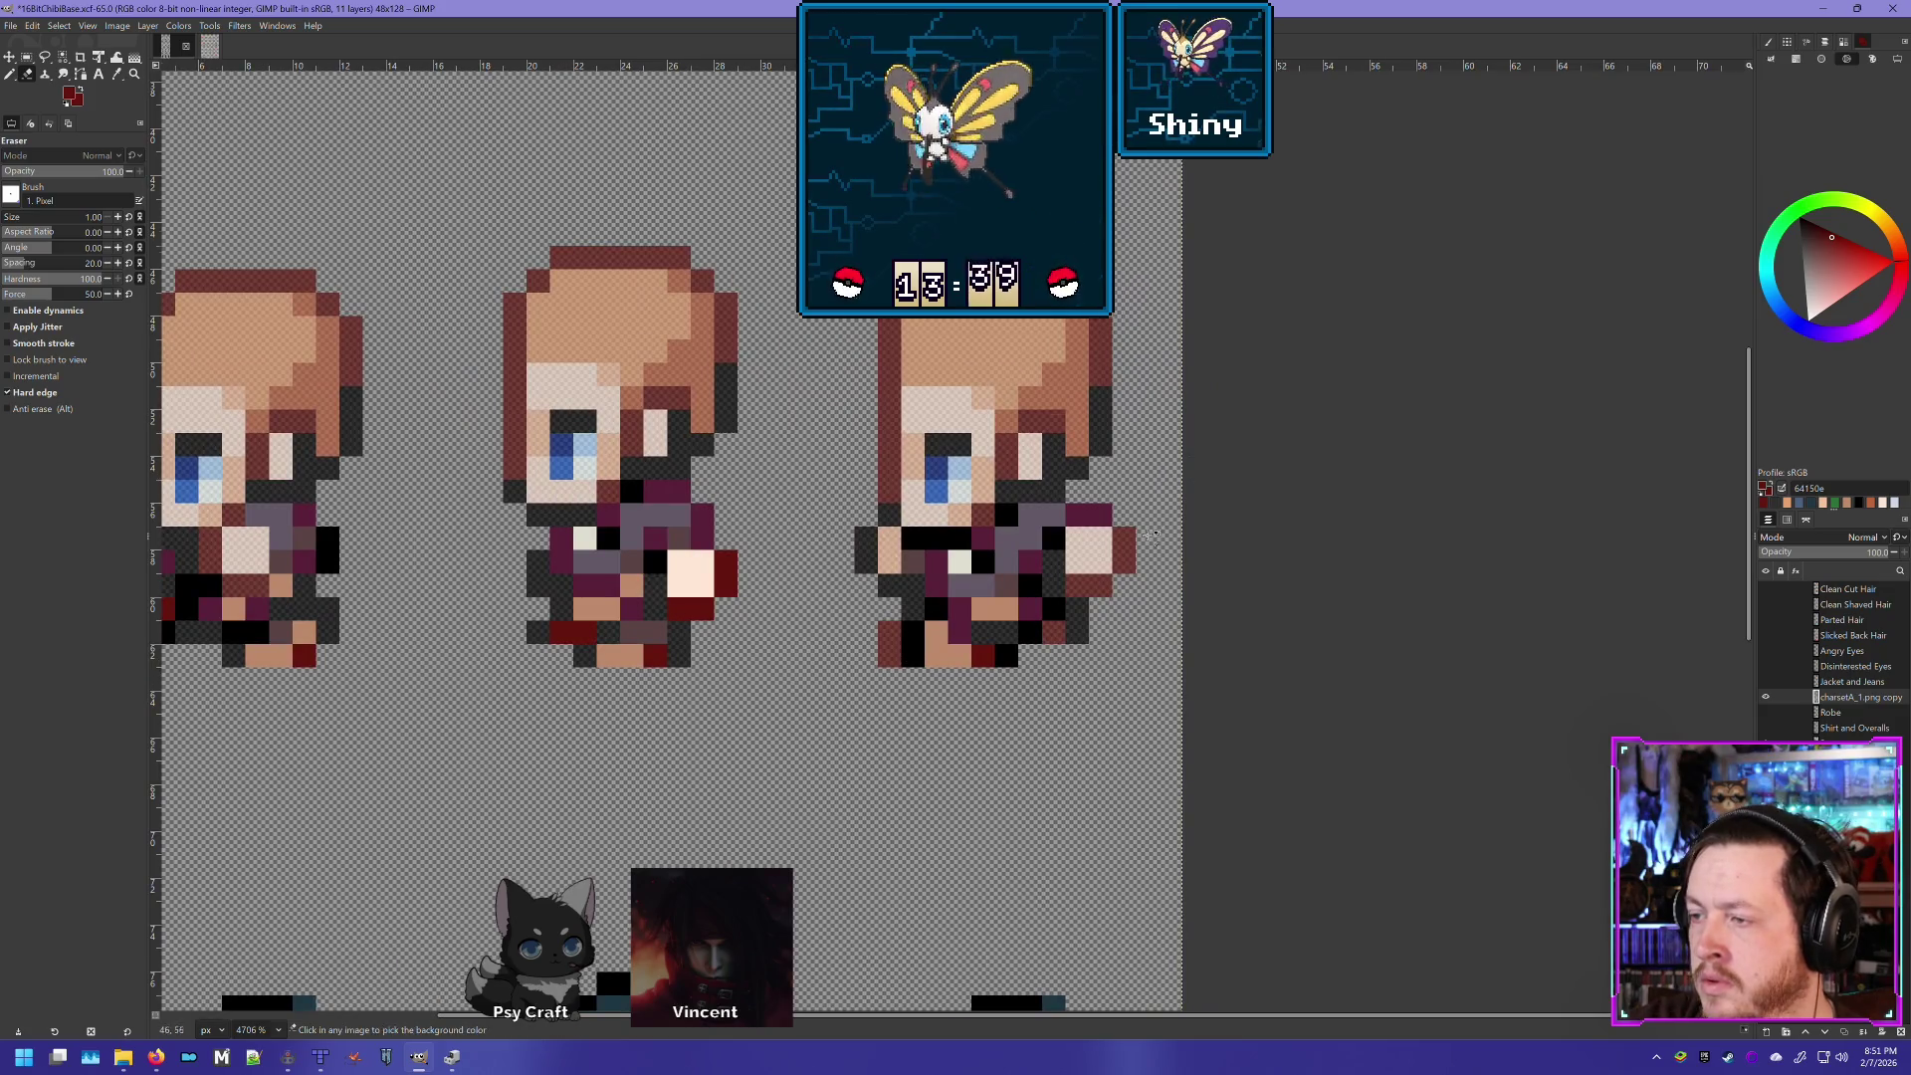
scroll(1155, 535, "down", 4, "ctrl")
scroll(988, 623, "up", 3, "ctrl")
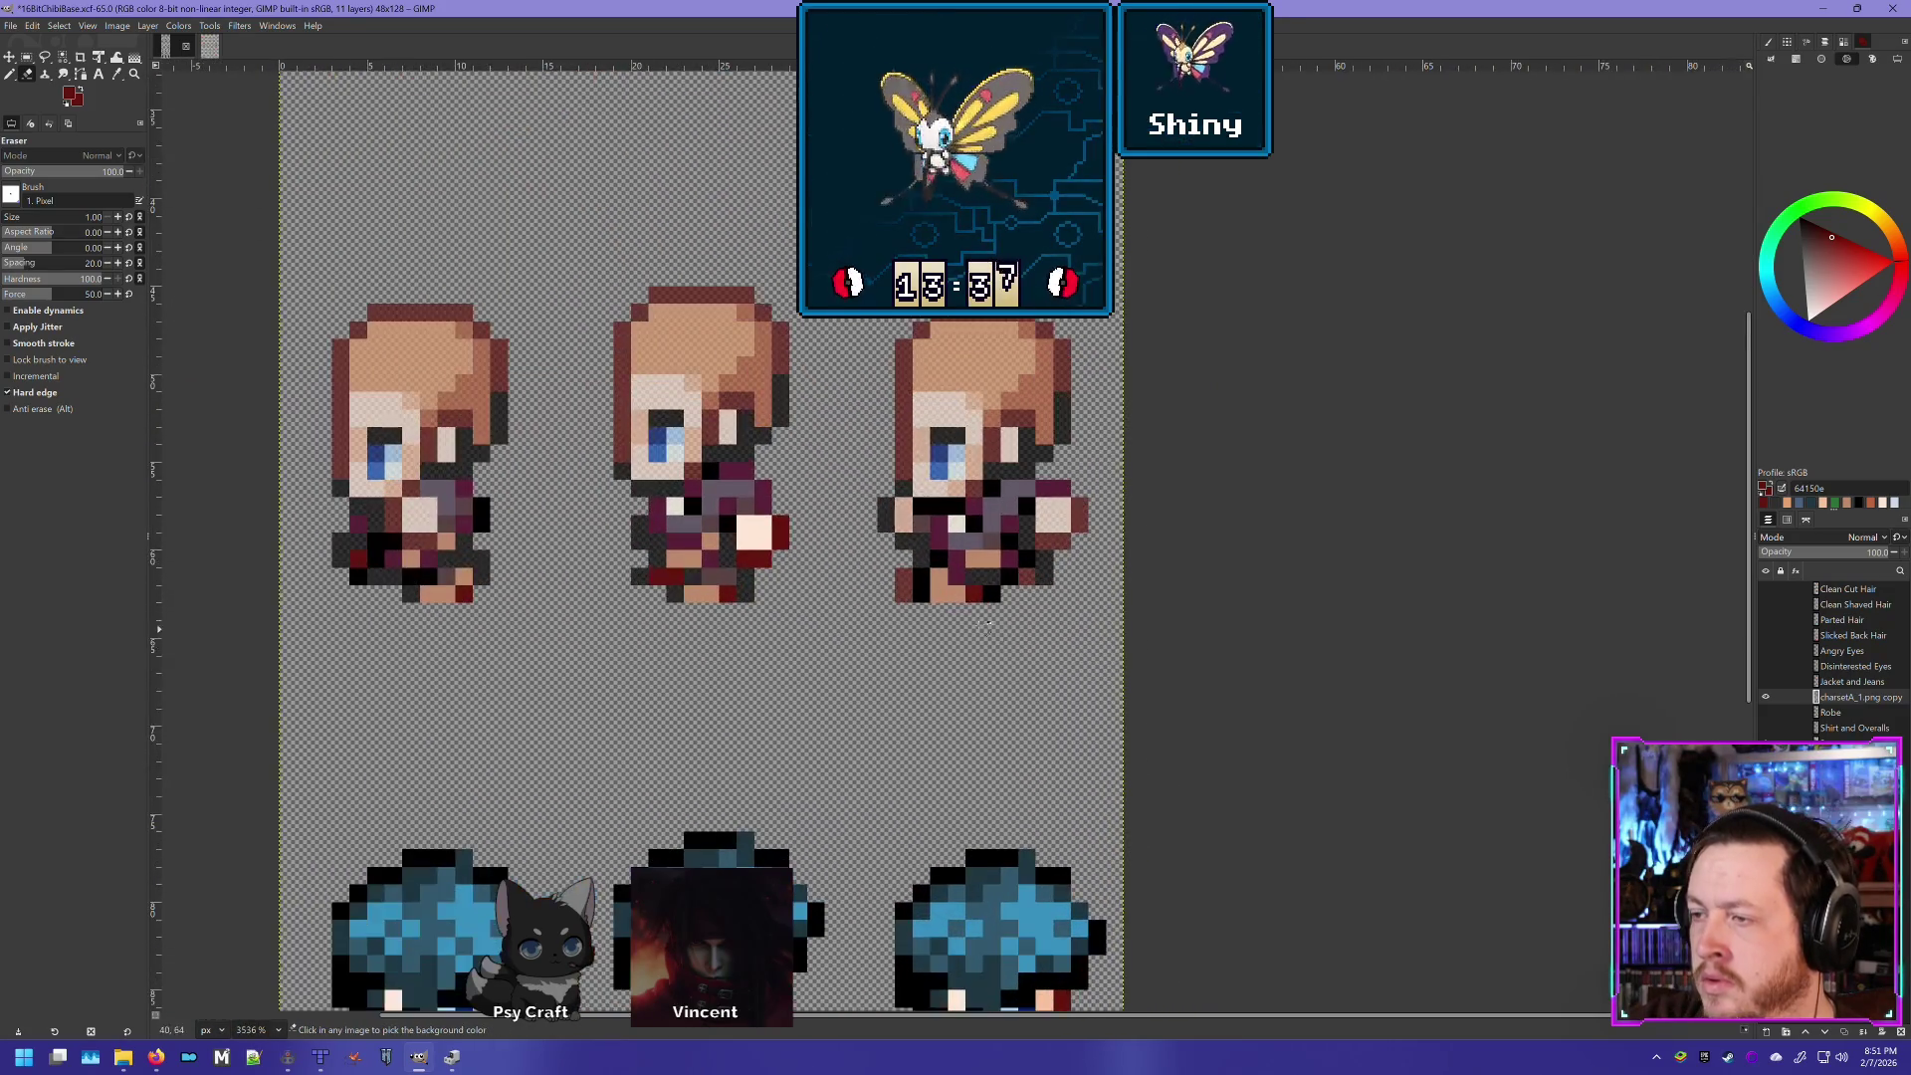
scroll(989, 623, "up", 2, "ctrl")
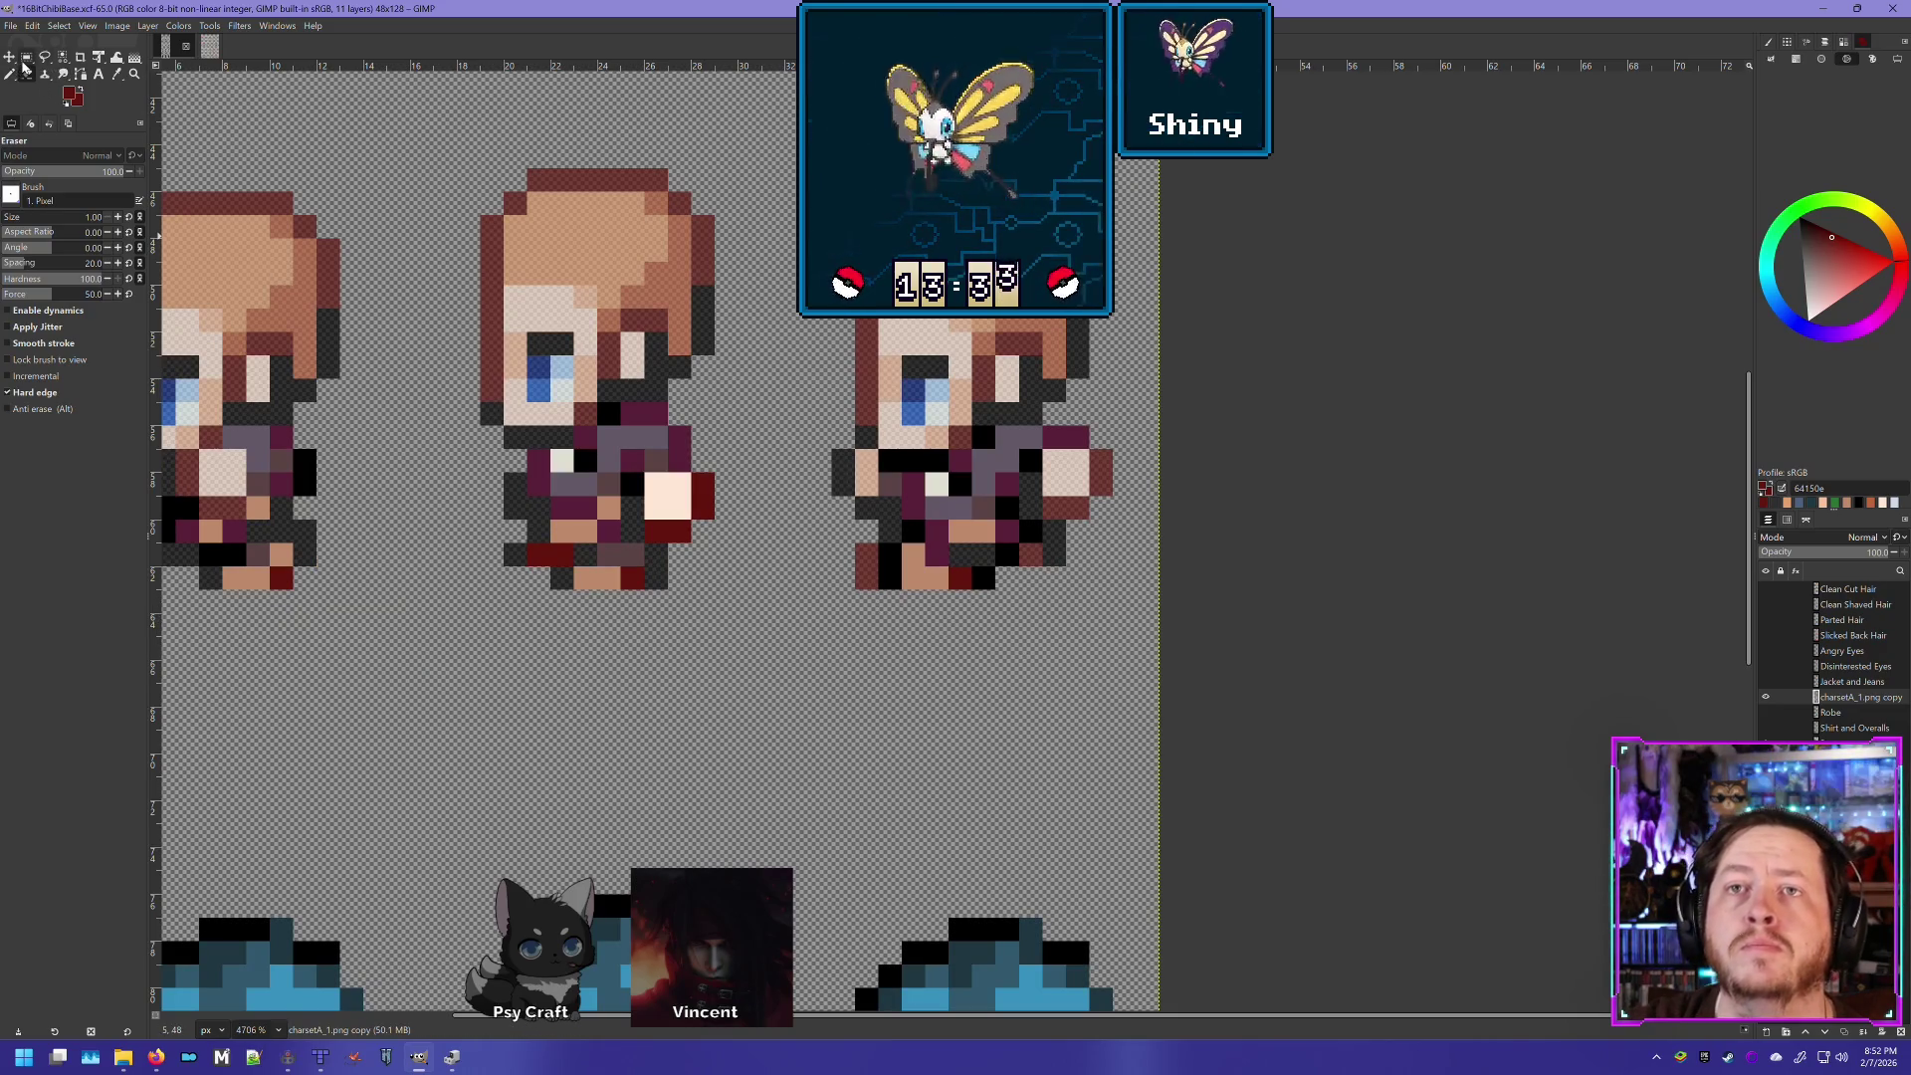
left_click(25, 60)
left_click_drag(858, 607, 973, 519)
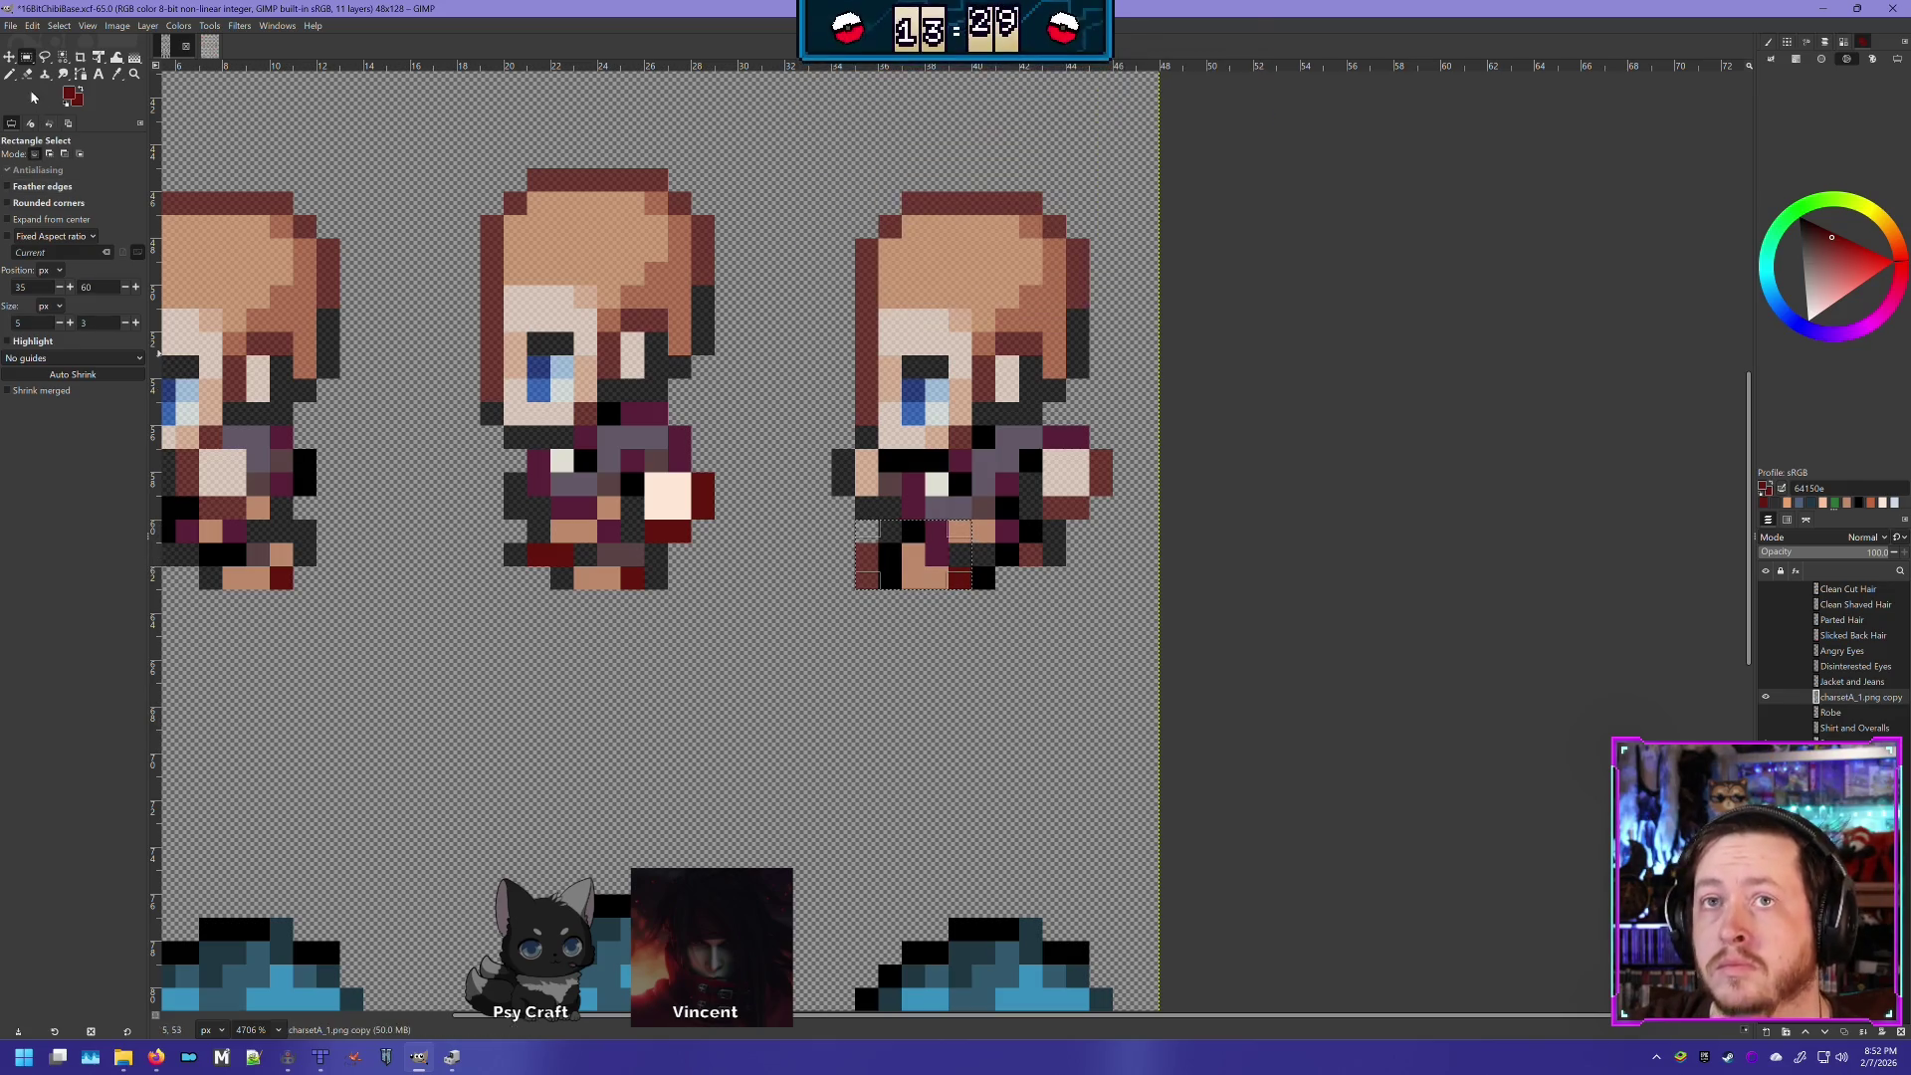
left_click(884, 691)
- Redraw the right sprite's leg with black outline and tan skin pixels using a 1 px Pencil
left_click(11, 75)
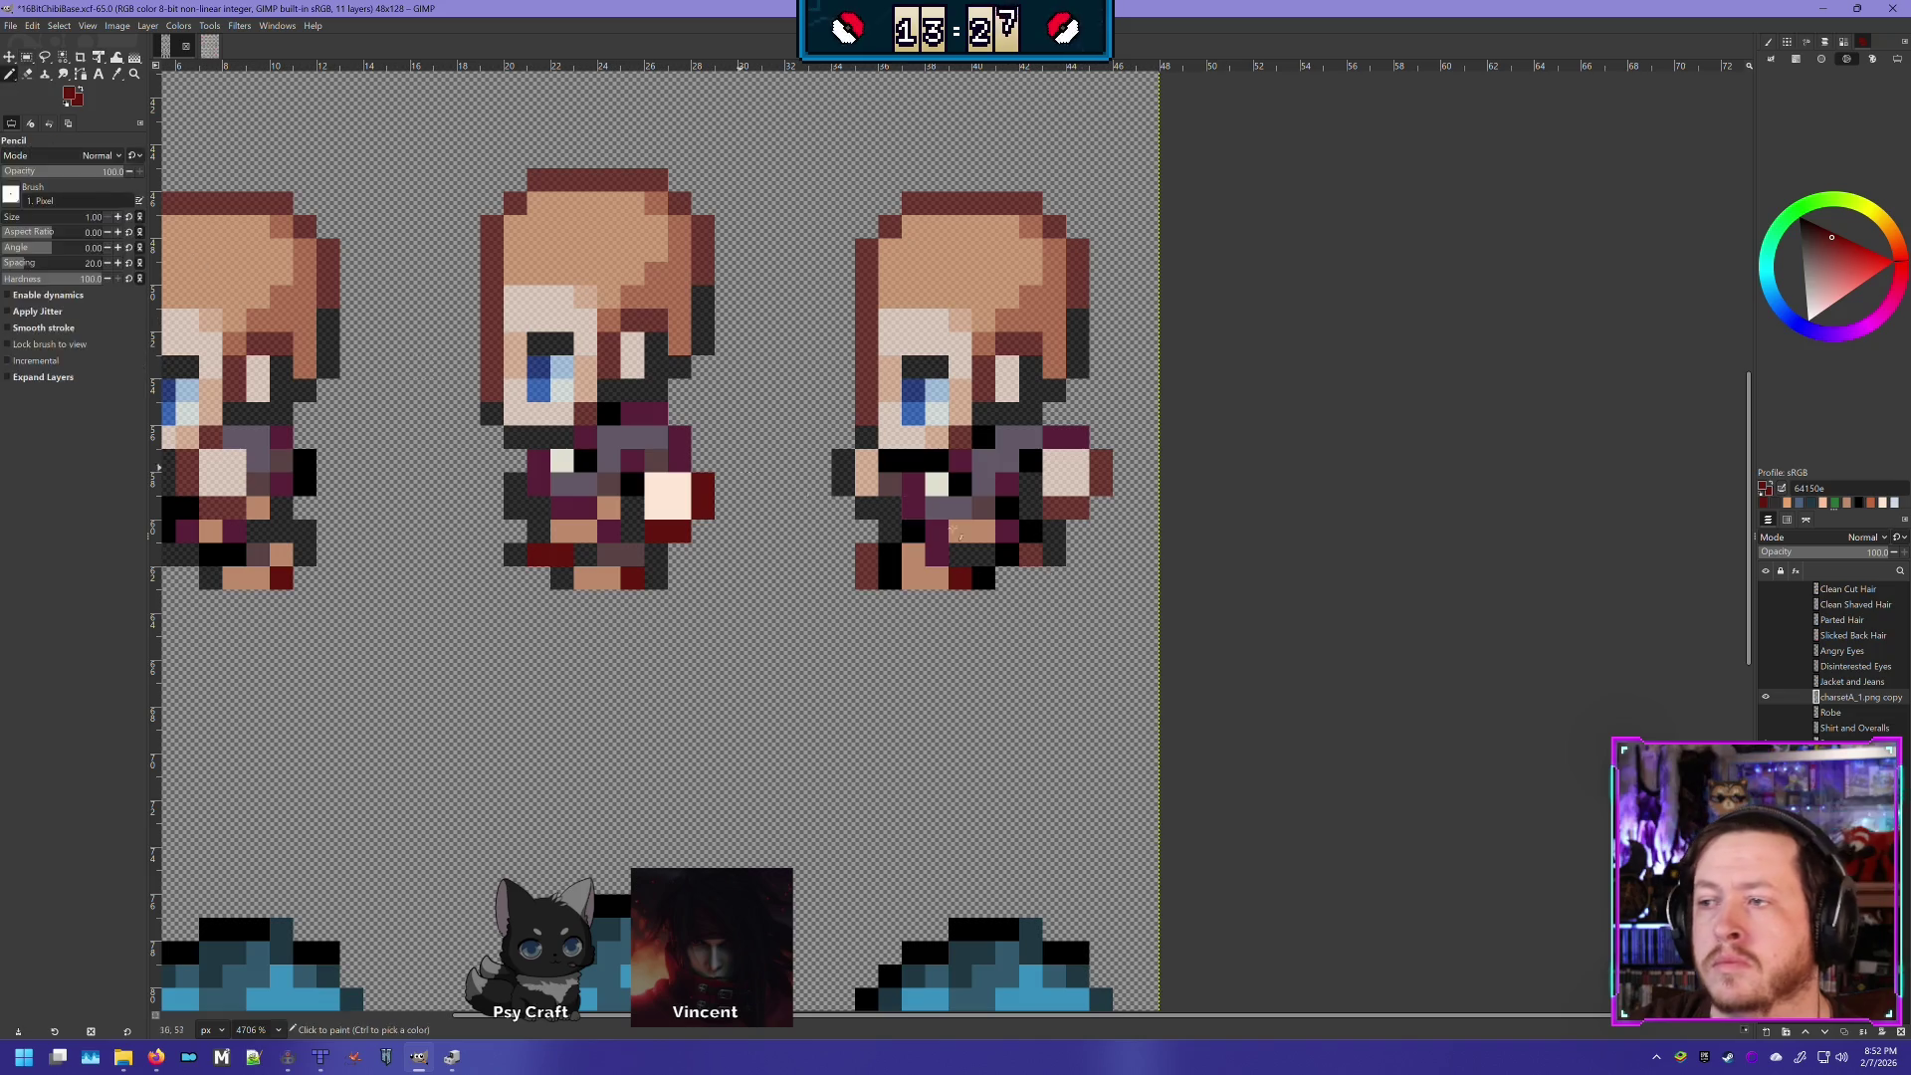
left_click(891, 582, "ctrl")
left_click(866, 579)
left_click(866, 555)
left_click(913, 579, "ctrl")
left_click_drag(891, 579, 892, 559)
left_click(891, 560)
left_click(914, 529, "ctrl")
left_click(890, 531)
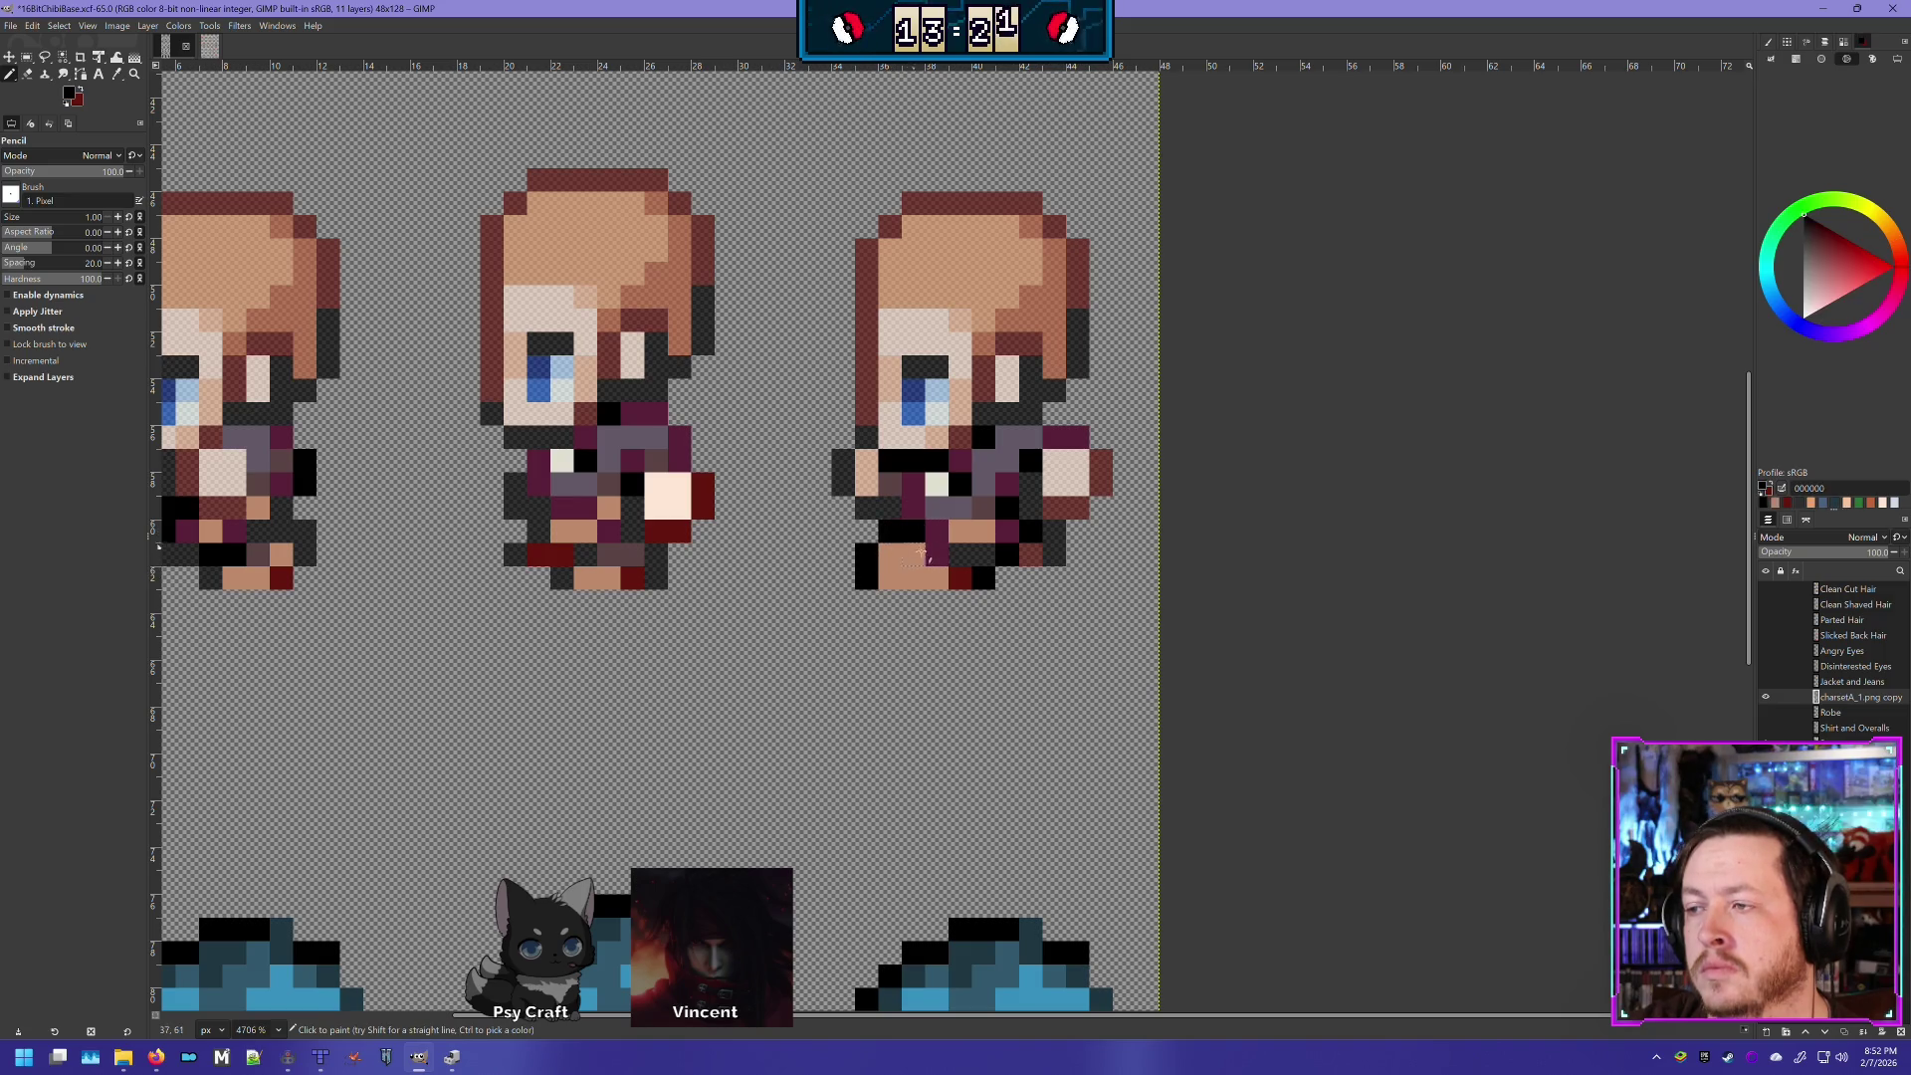
- Toggle the charsetA_1.png copy layer's visibility to compare the legs with the bare body
left_click(1767, 698)
left_click(1766, 698)
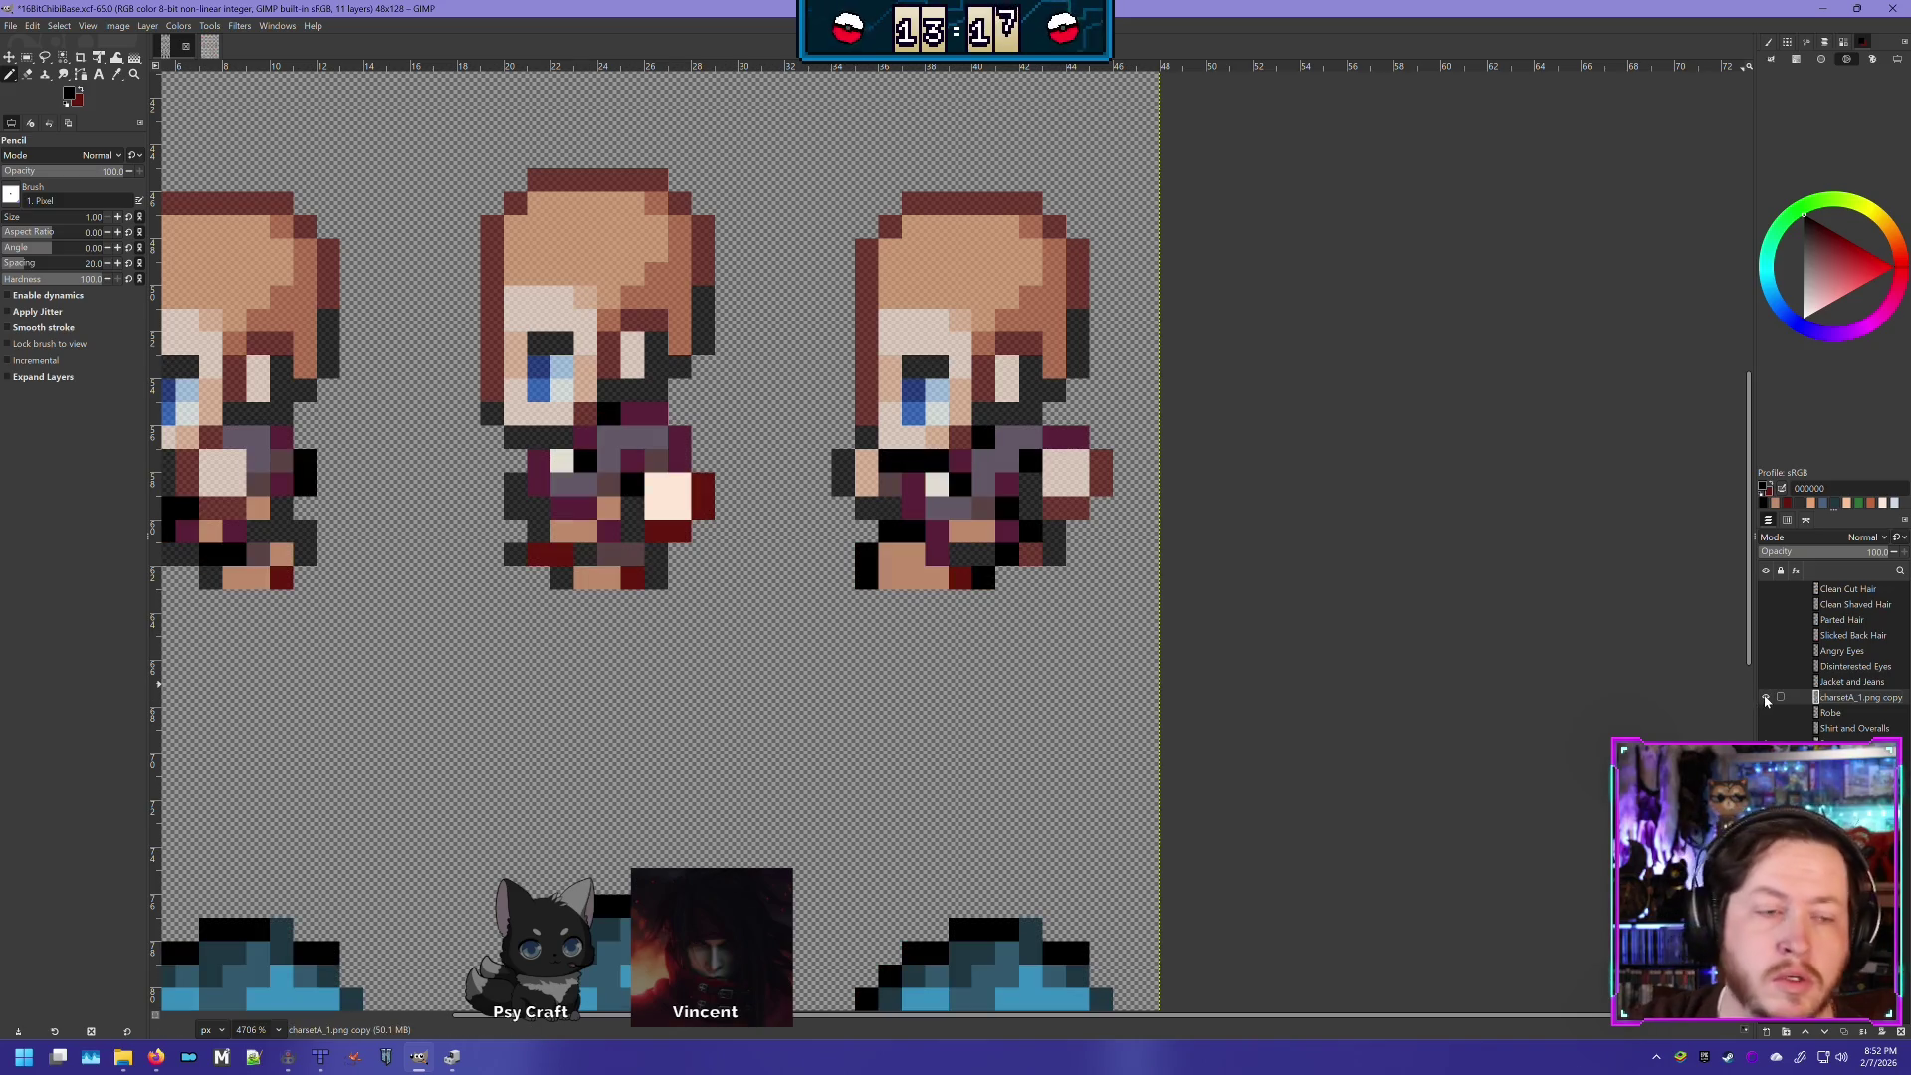
left_click(1767, 697)
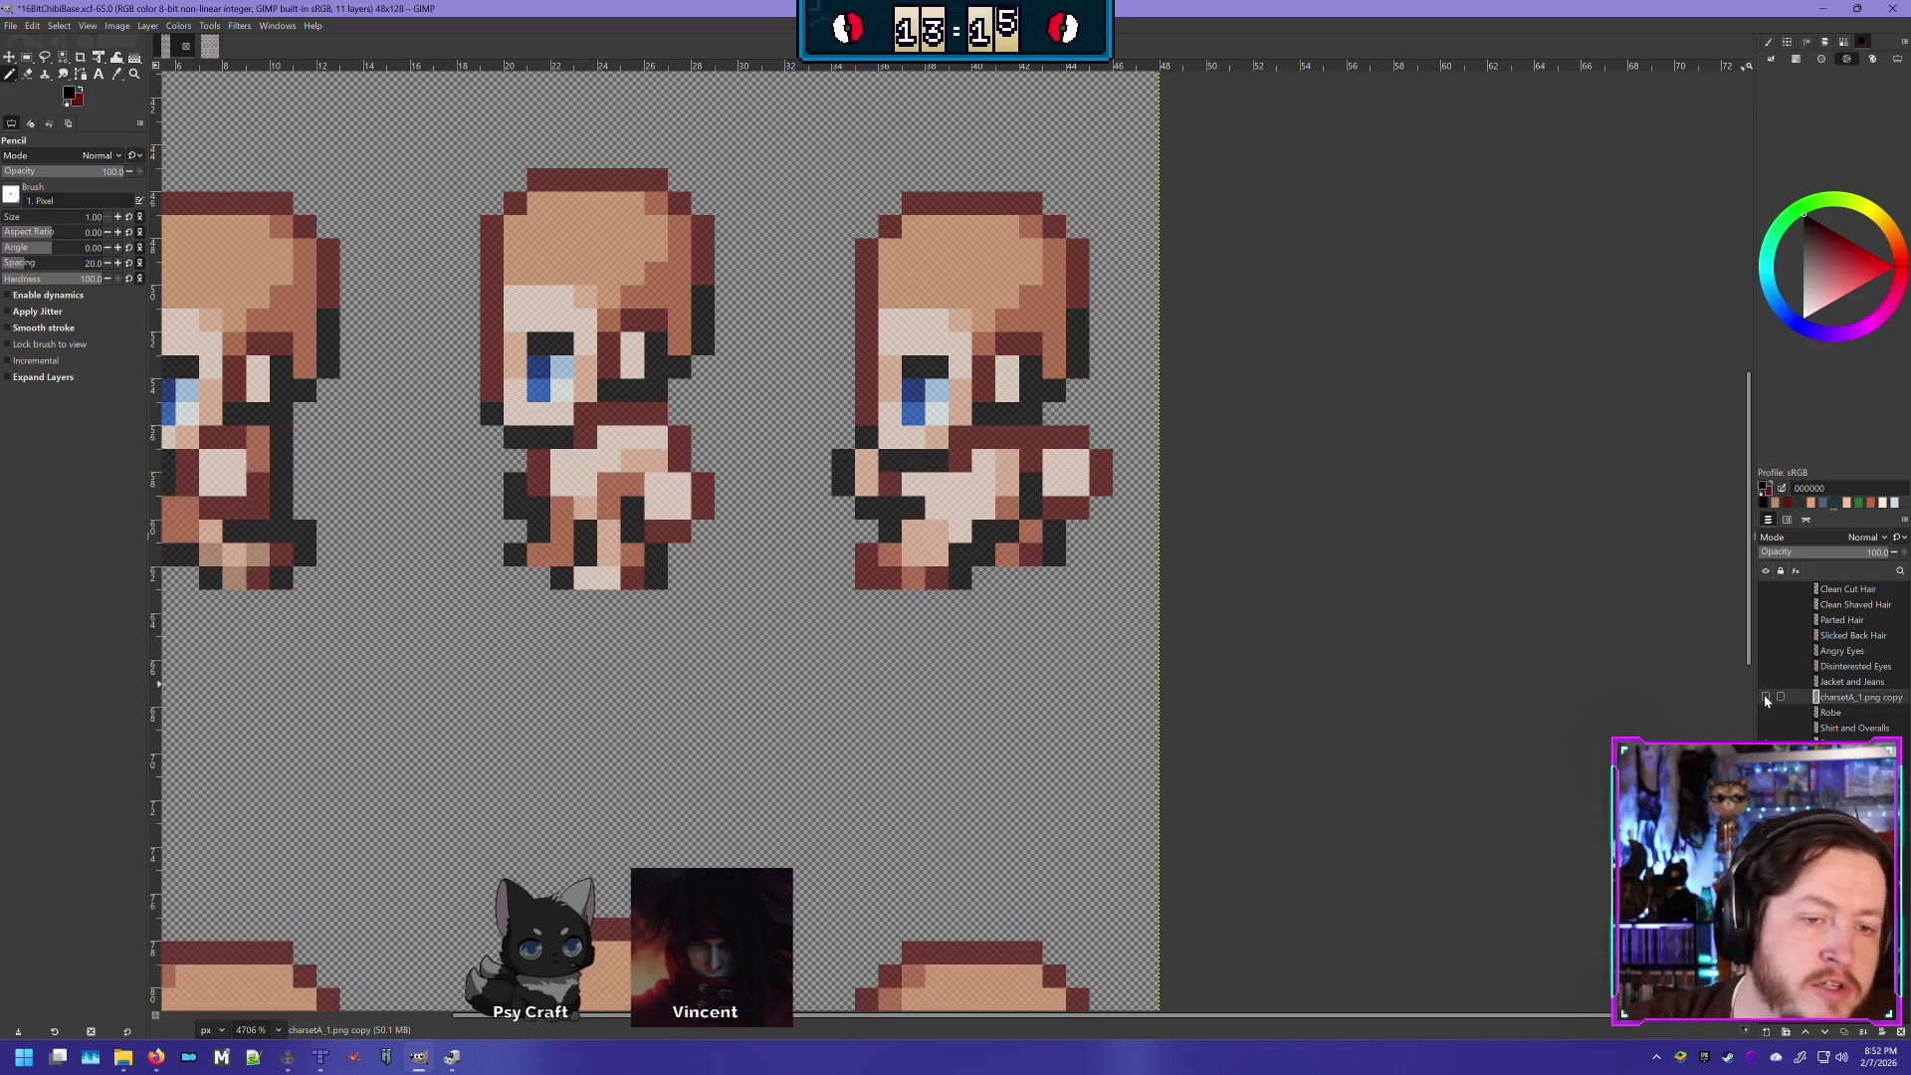
left_click(1765, 698)
left_click(1766, 698)
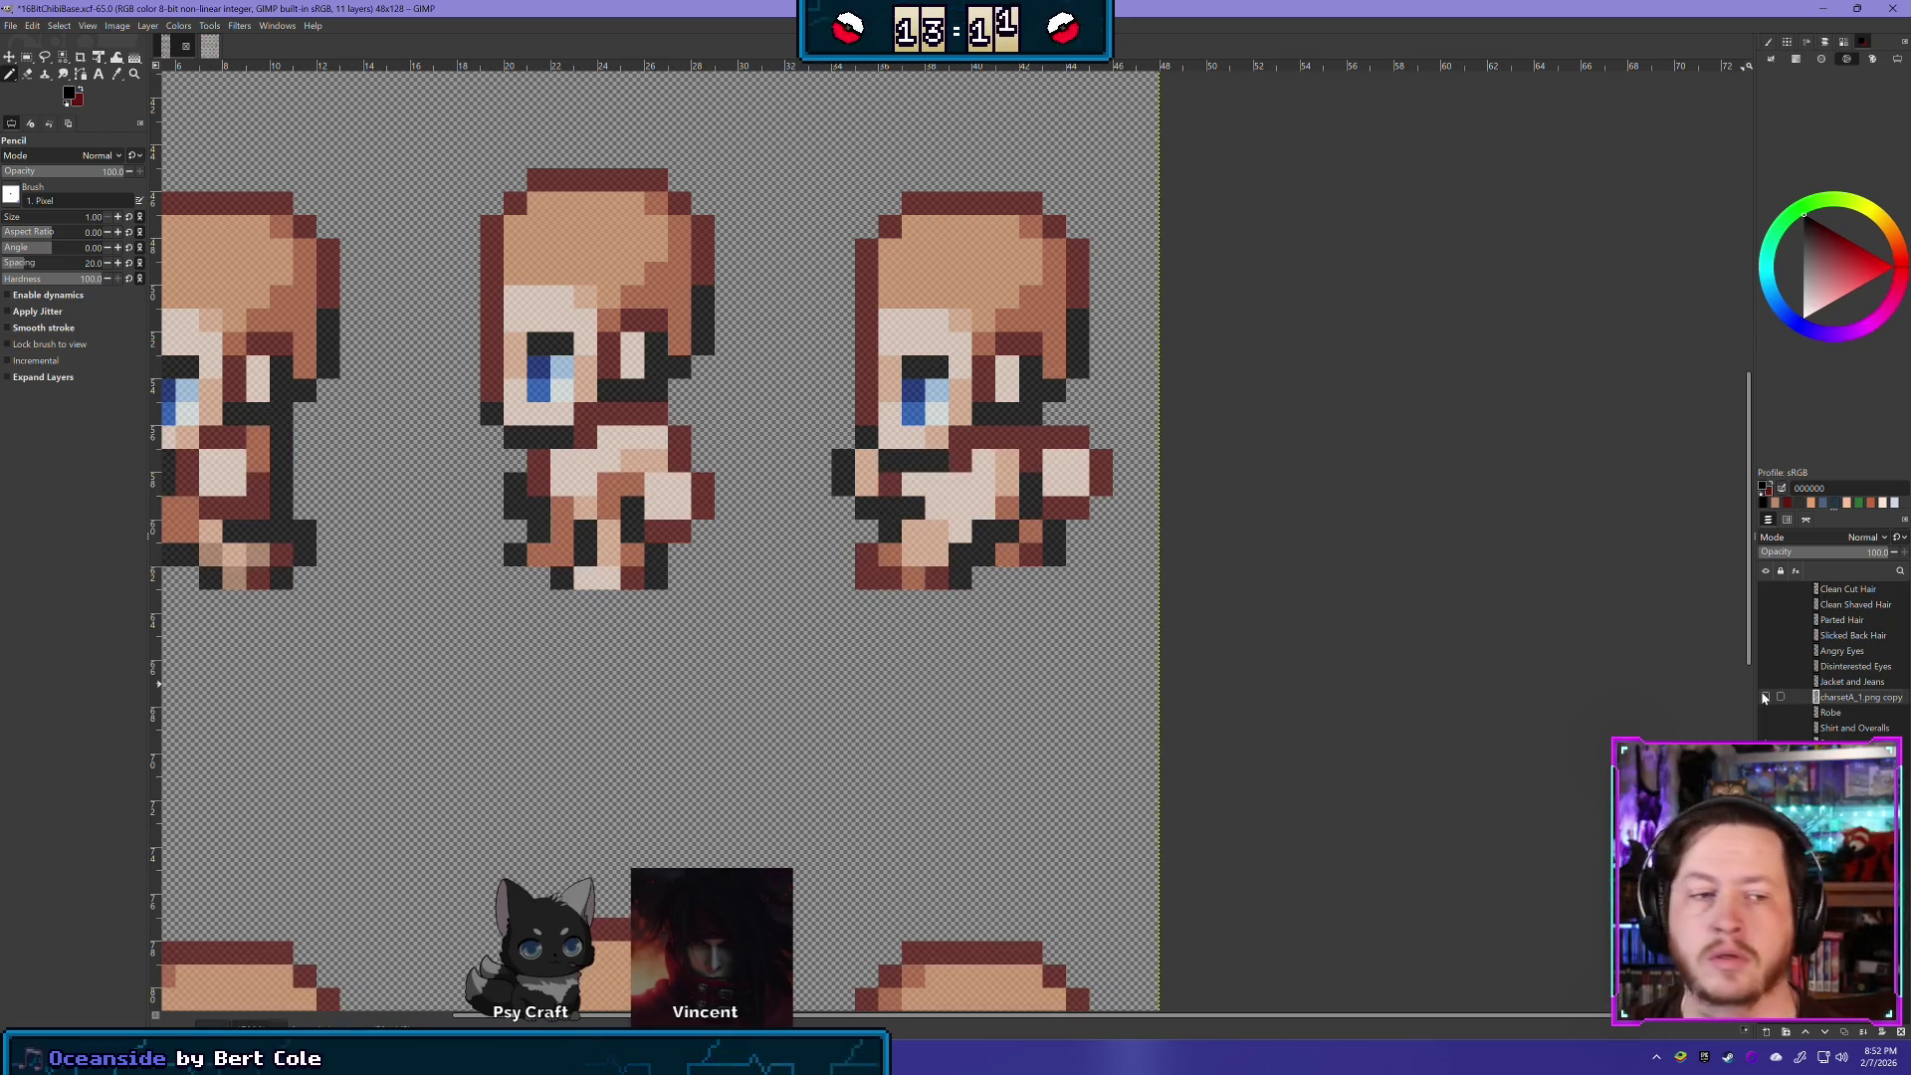
left_click(1767, 697)
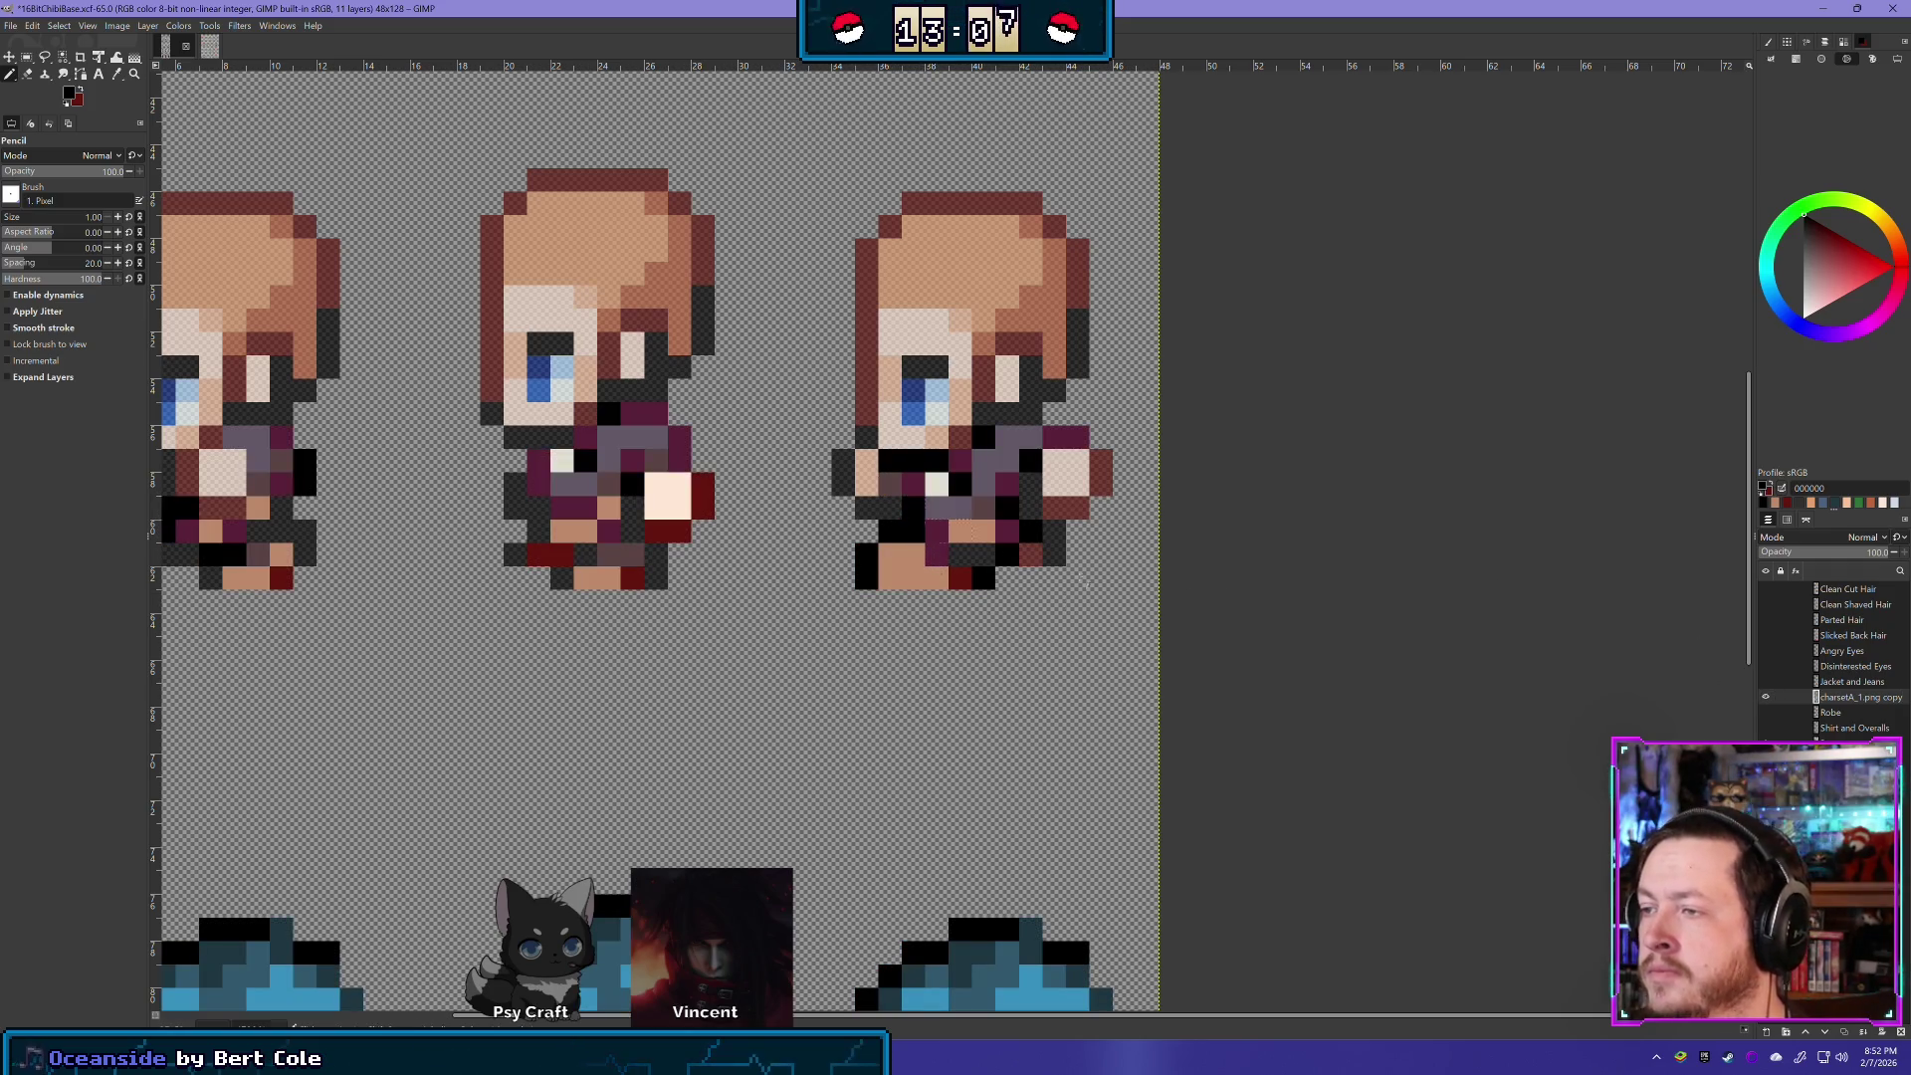
left_click(1767, 698)
left_click(1768, 698)
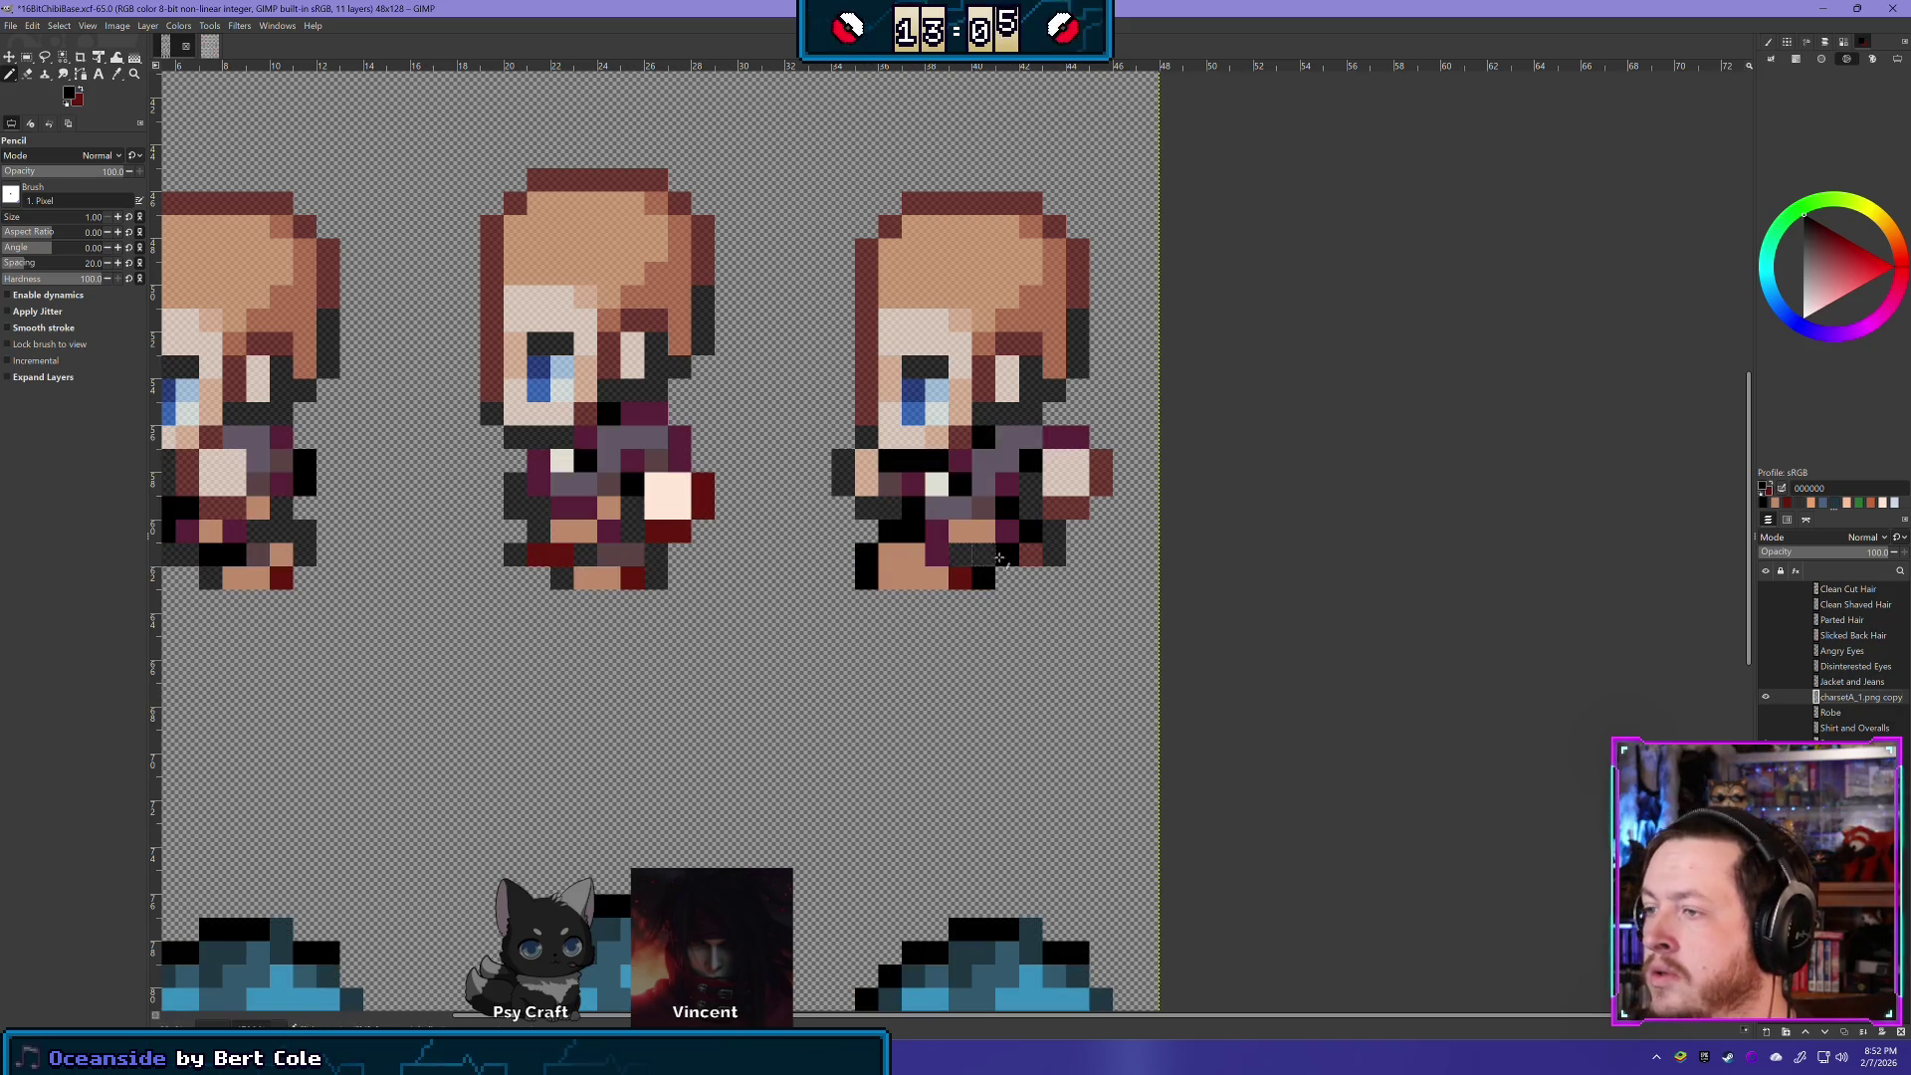
- Paint a skin pixel dark magenta 5a213a and check it against the bare body
left_click(926, 560, "ctrl")
left_click(924, 557)
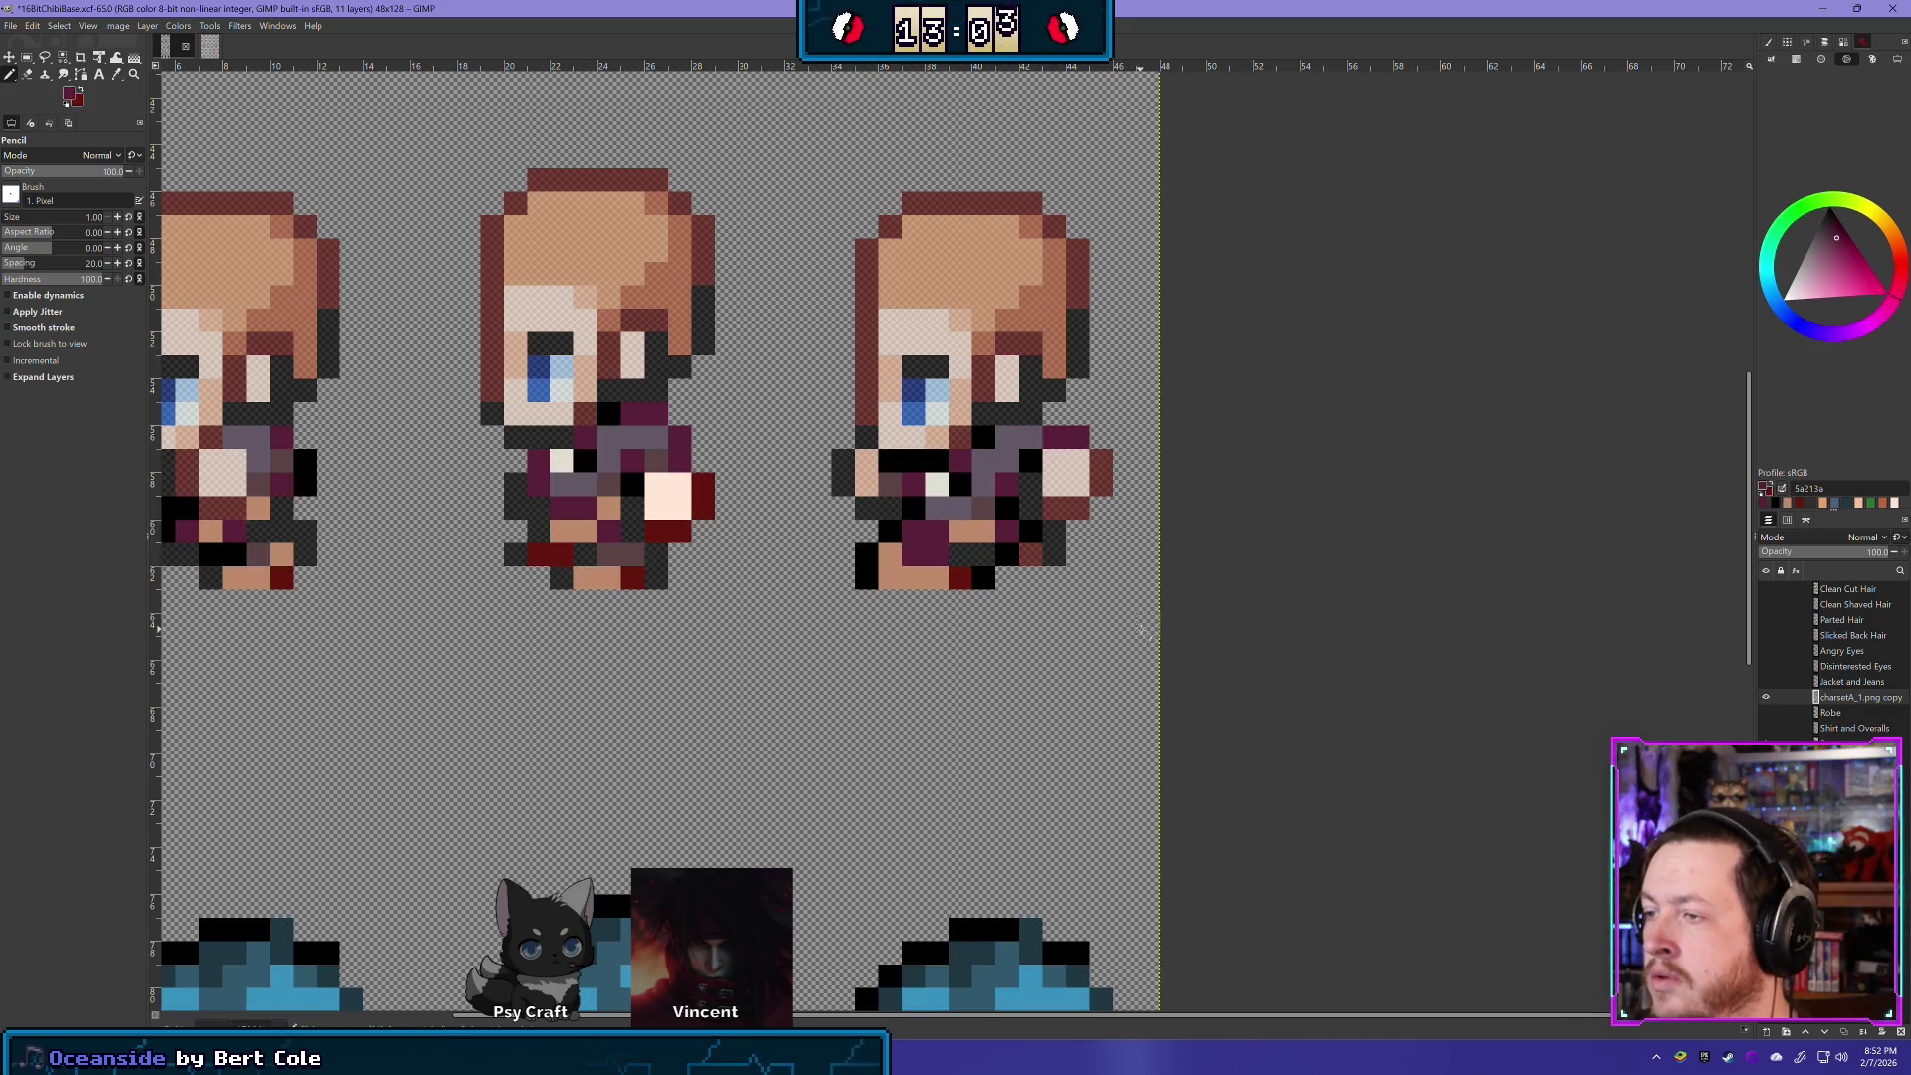
left_click(1767, 697)
left_click(1767, 697)
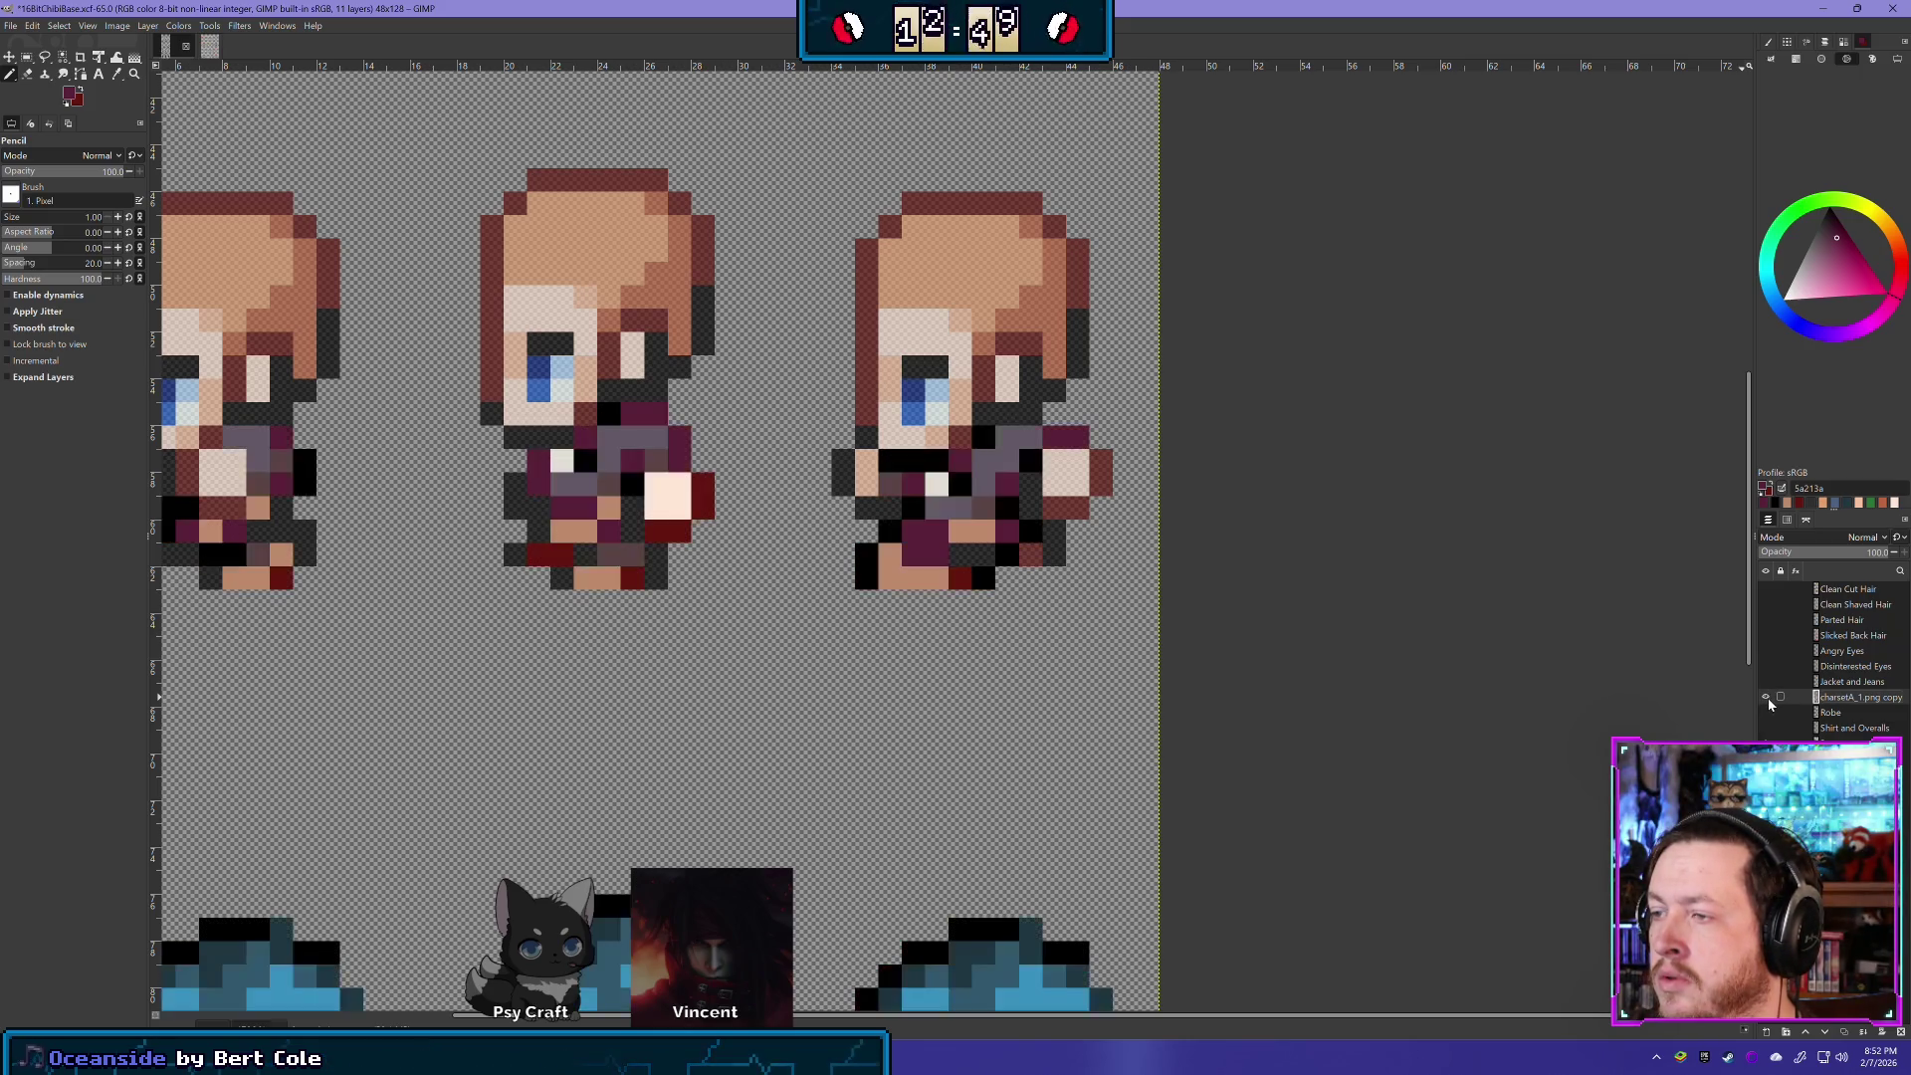
- Recolour a pixel near the right sprite's feet in grey-brown 5b4445
scroll(941, 625, "down", 3)
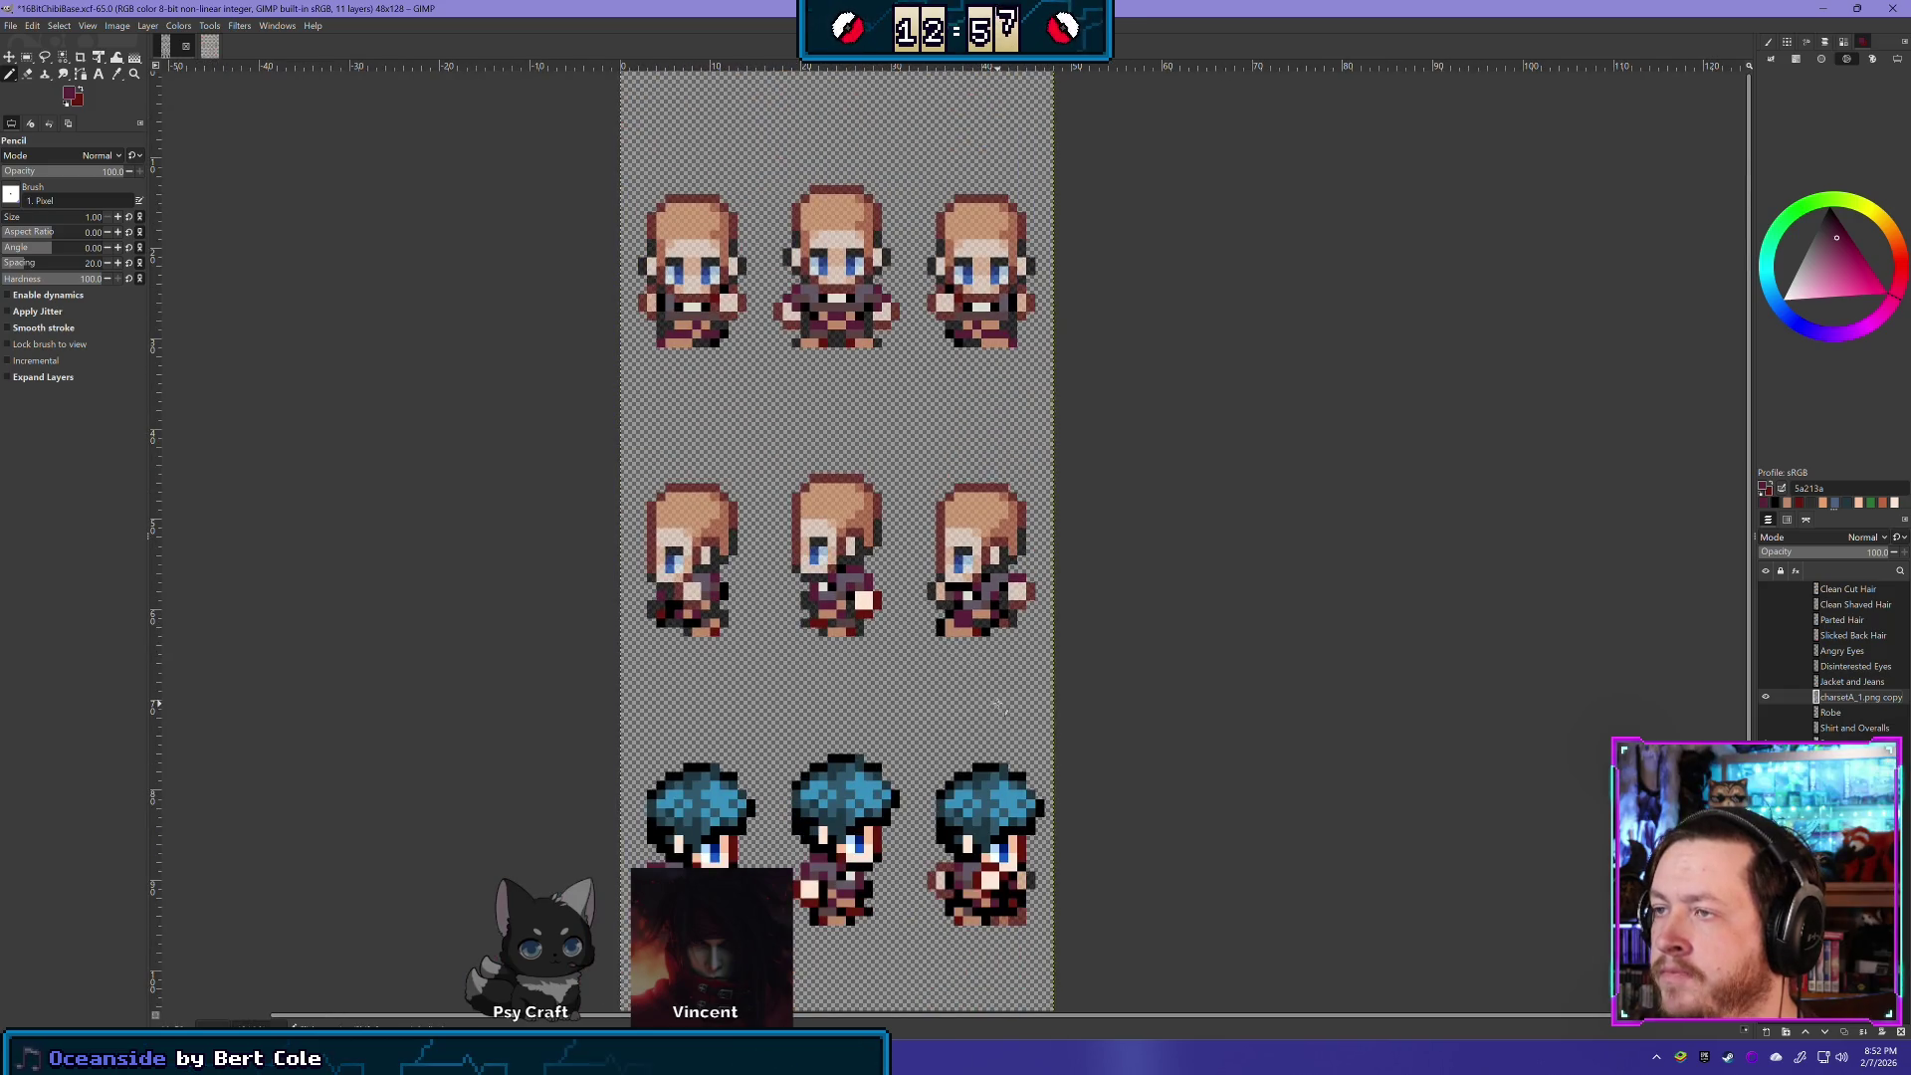
scroll(940, 625, "up", 3)
scroll(902, 489, "up", 3)
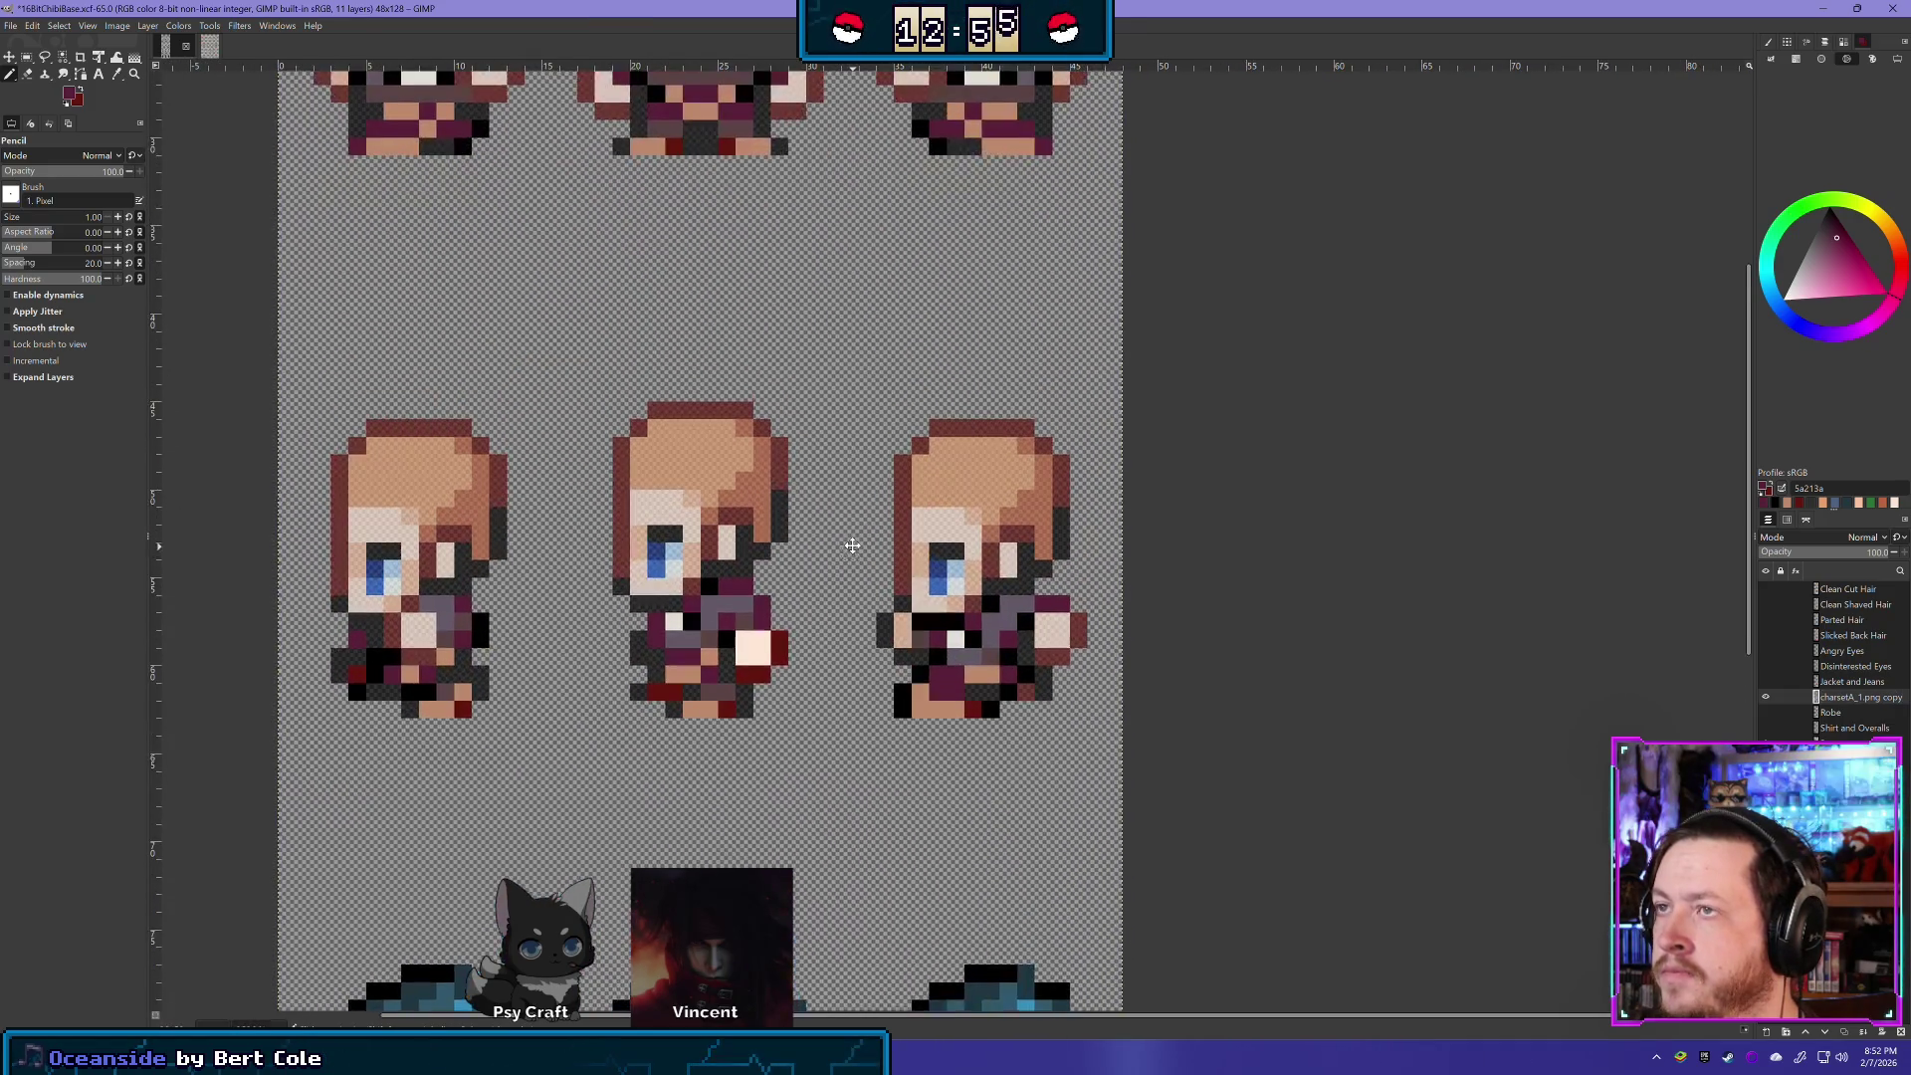
left_click(662, 147, "ctrl")
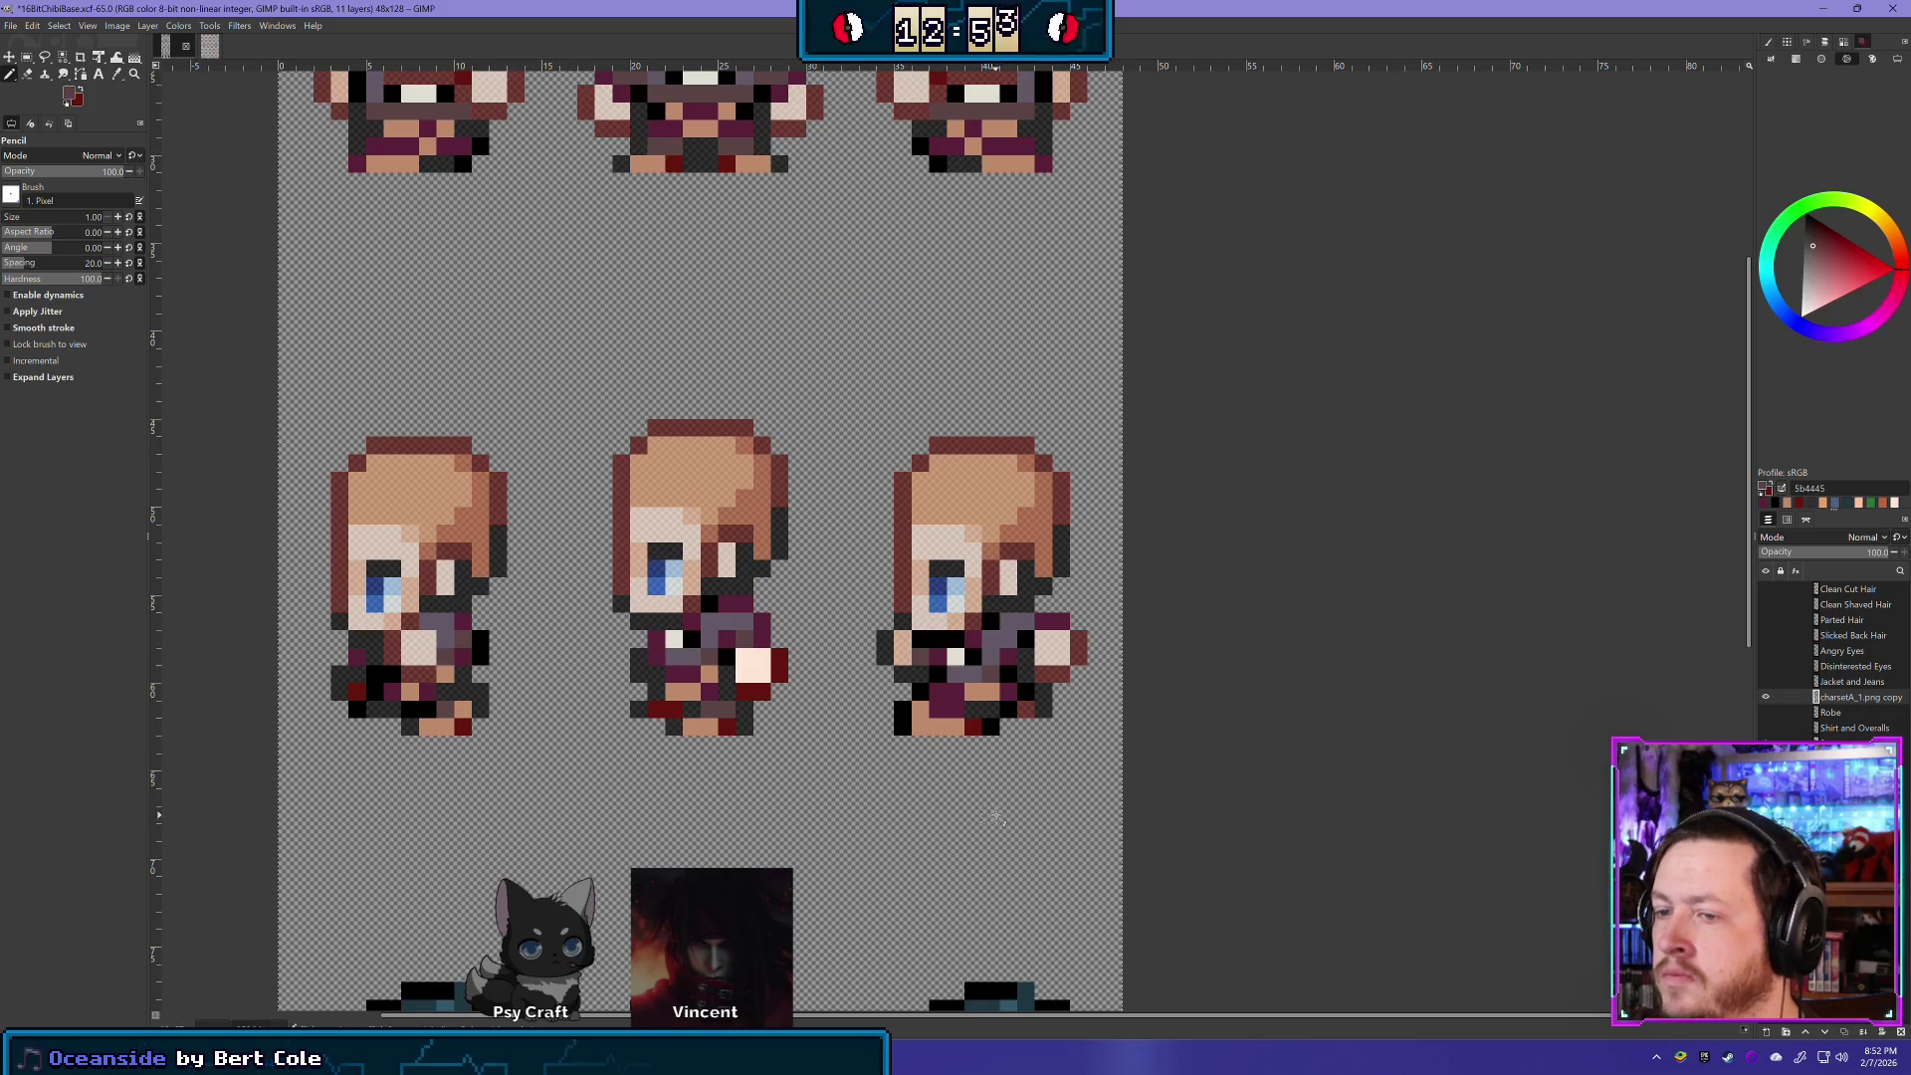
left_click(953, 715)
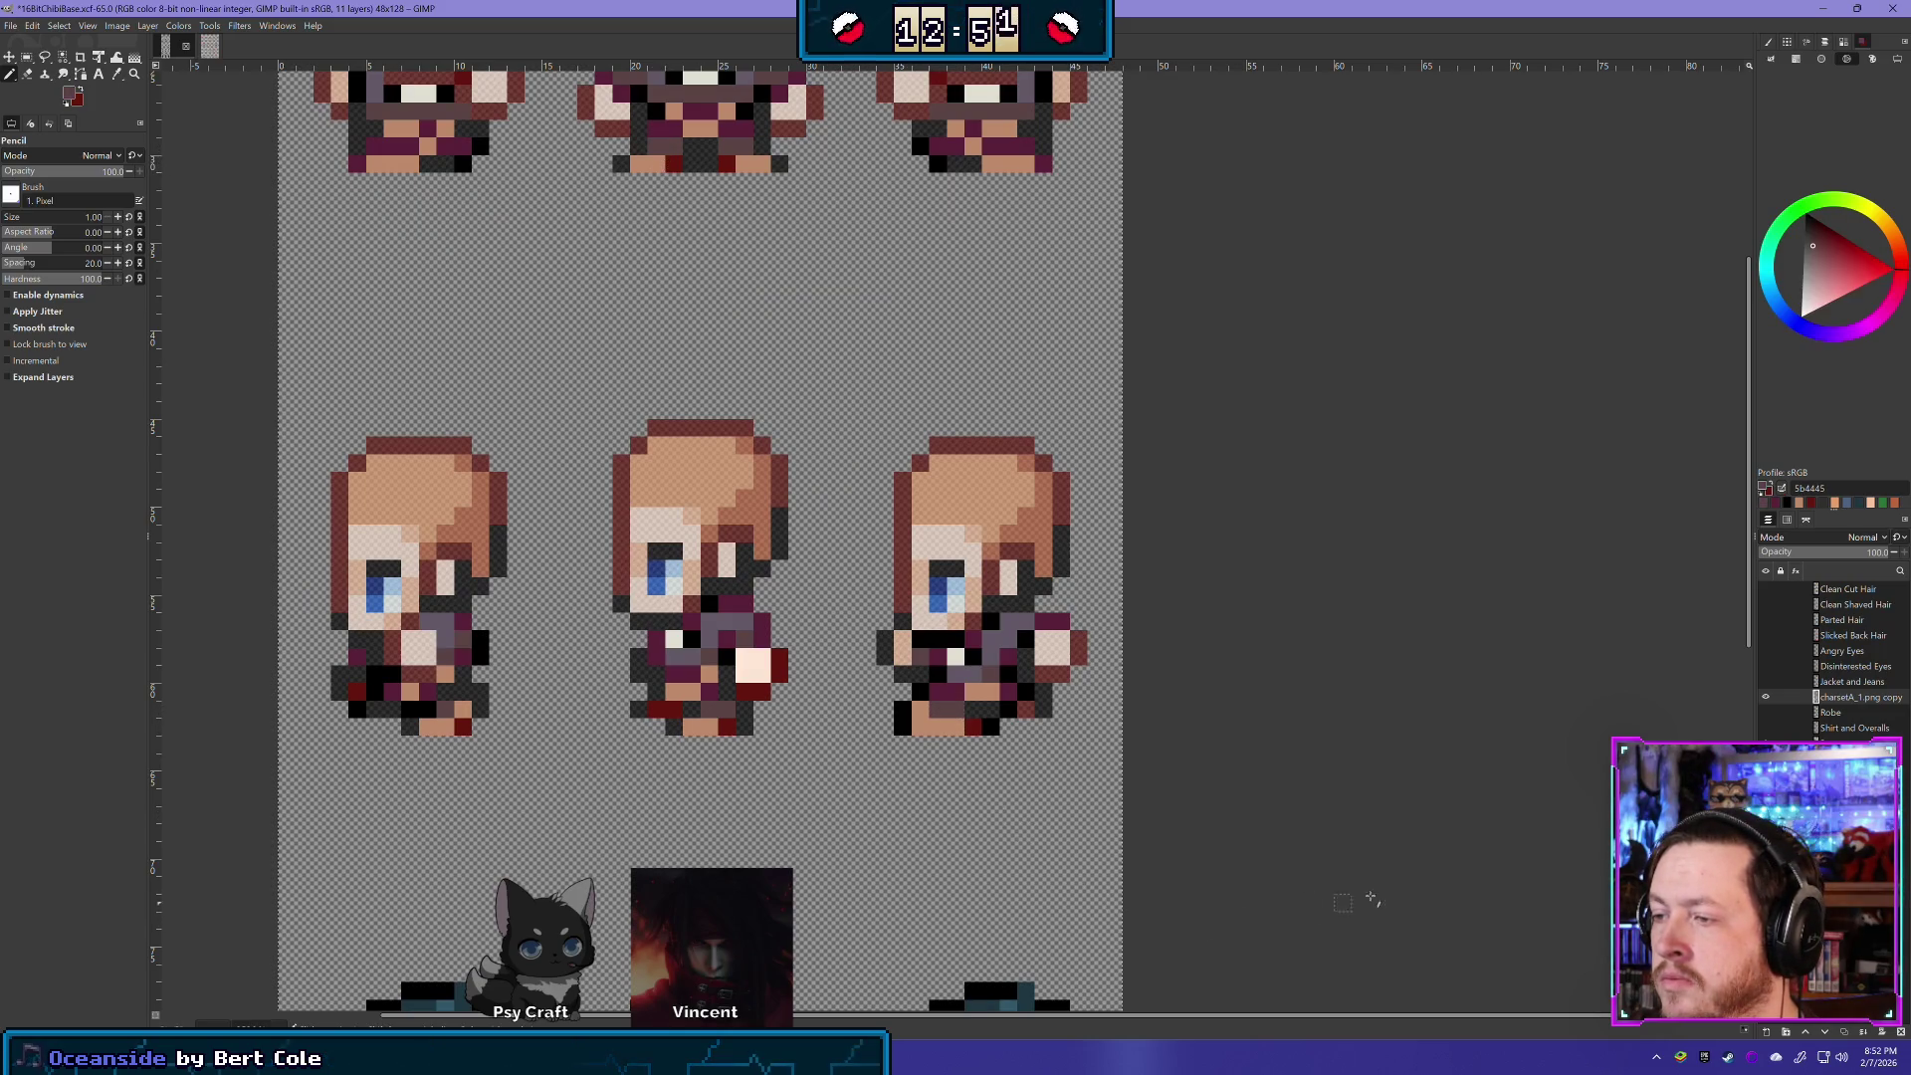
- Flick the charsetA_1.png copy layer on and off to compare the feet with the body
left_click(1765, 698)
left_click(1766, 698)
left_click(1766, 698)
left_click(1766, 698)
left_click(1765, 698)
left_click(1766, 698)
left_click(1765, 697)
left_click(1766, 698)
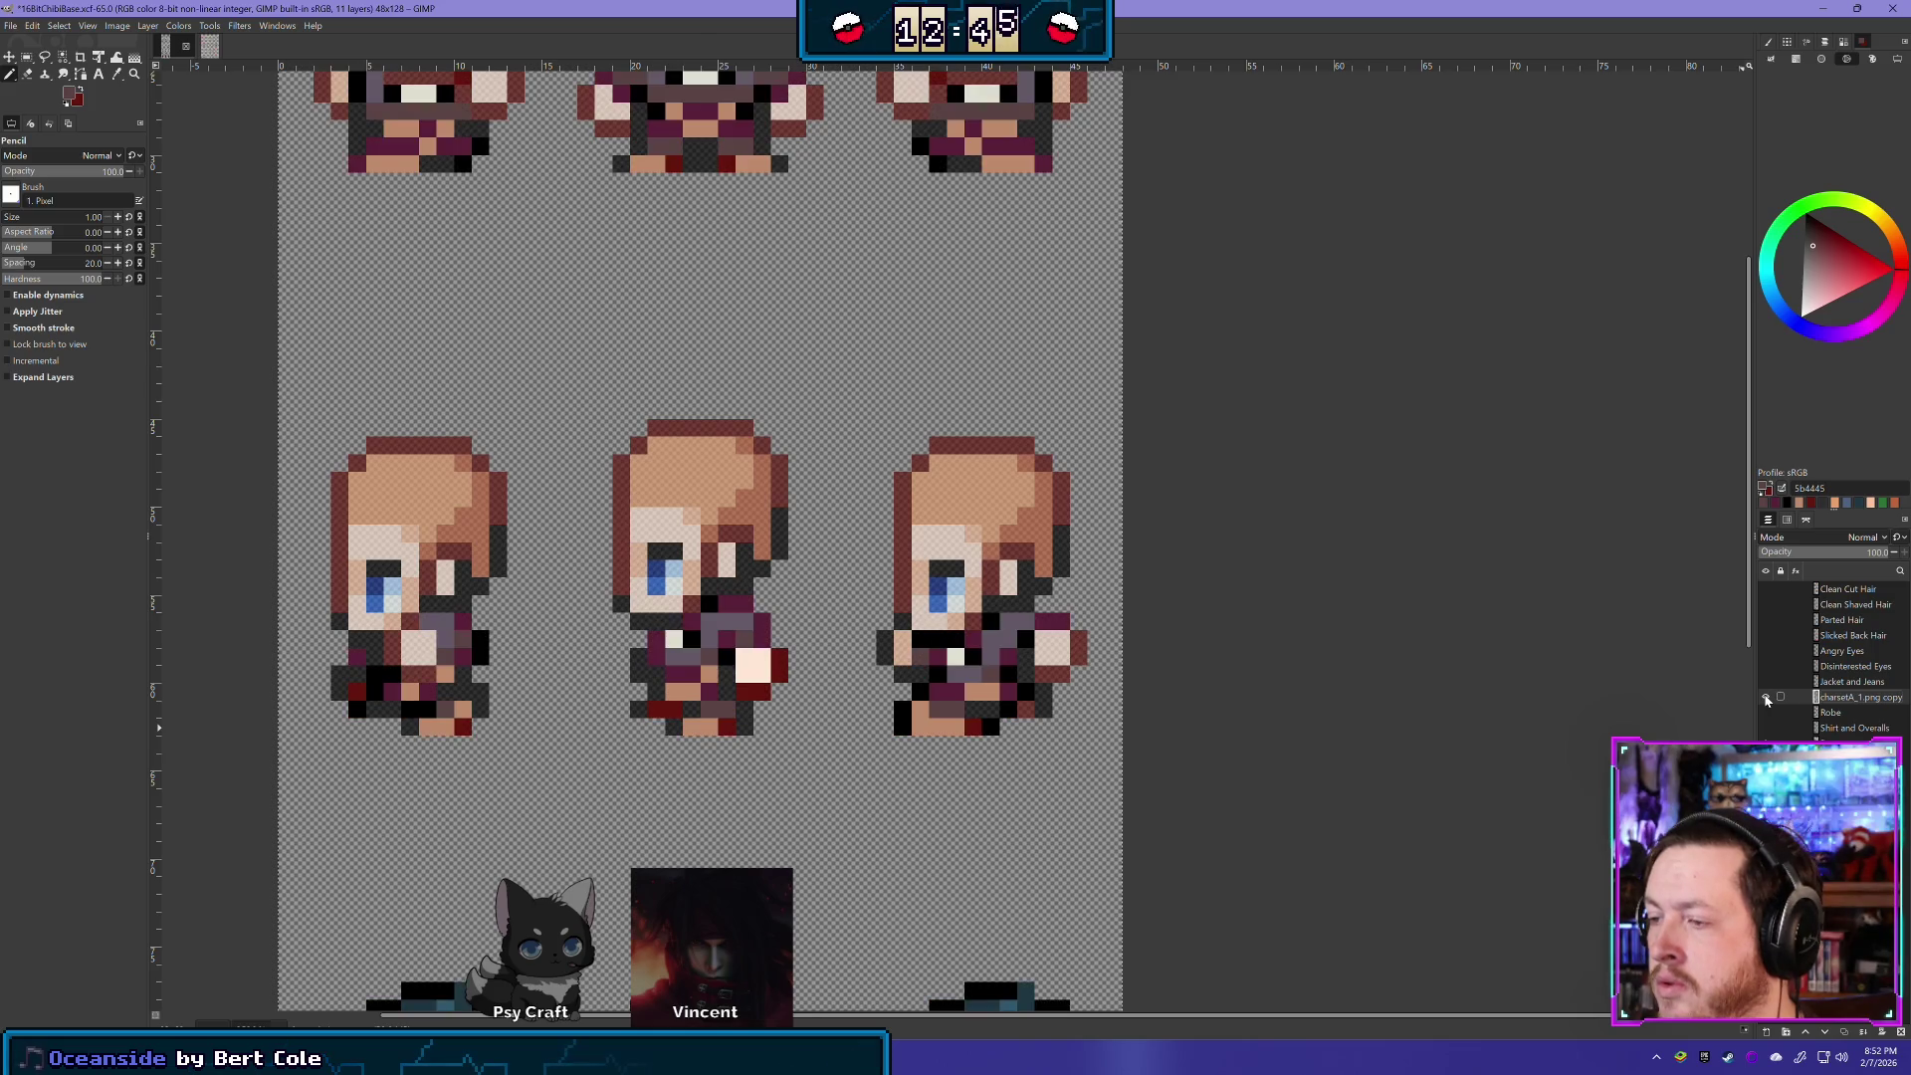
left_click(1765, 697)
left_click(1766, 698)
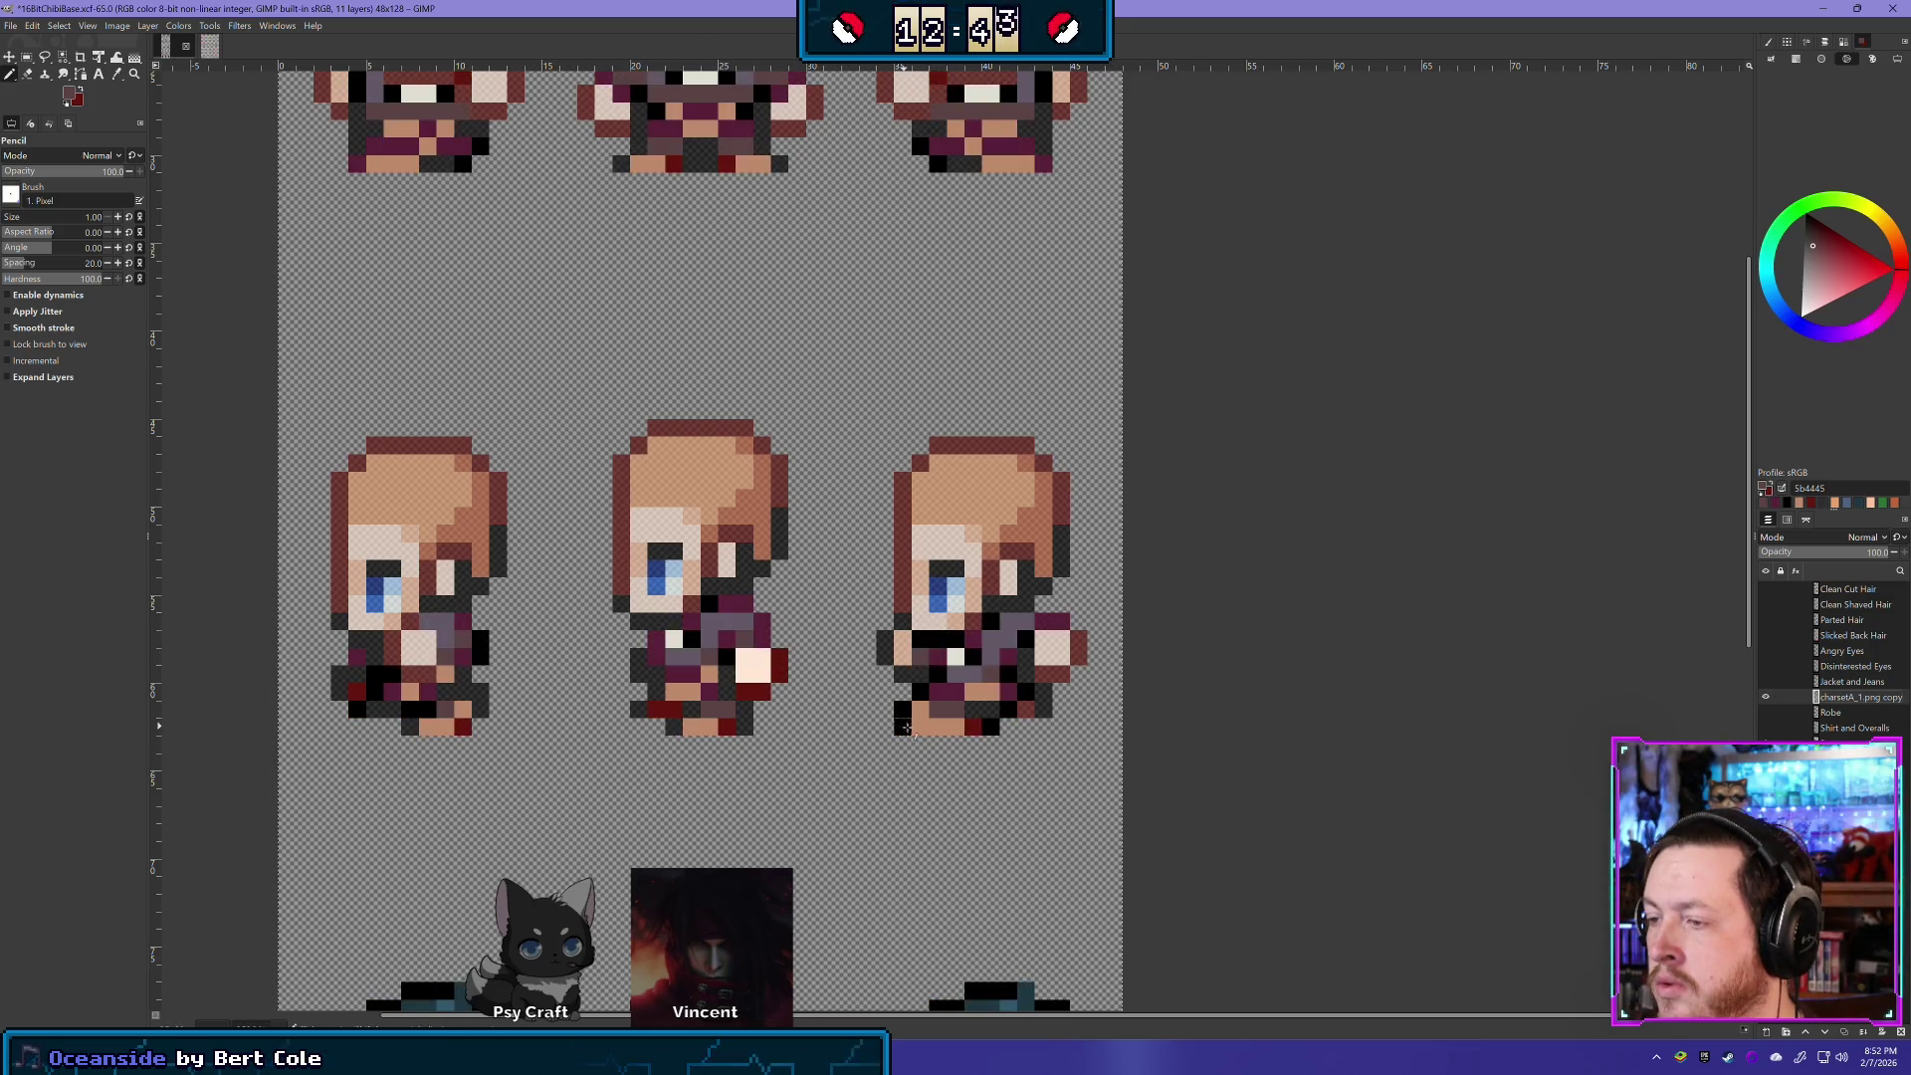
- Compare the feet again, then repaint a foot pixel in dark red 64150e
mouse_move(827, 470)
left_mouse_down()
mouse_move(725, 524)
mouse_move(713, 453)
left_mouse_up()
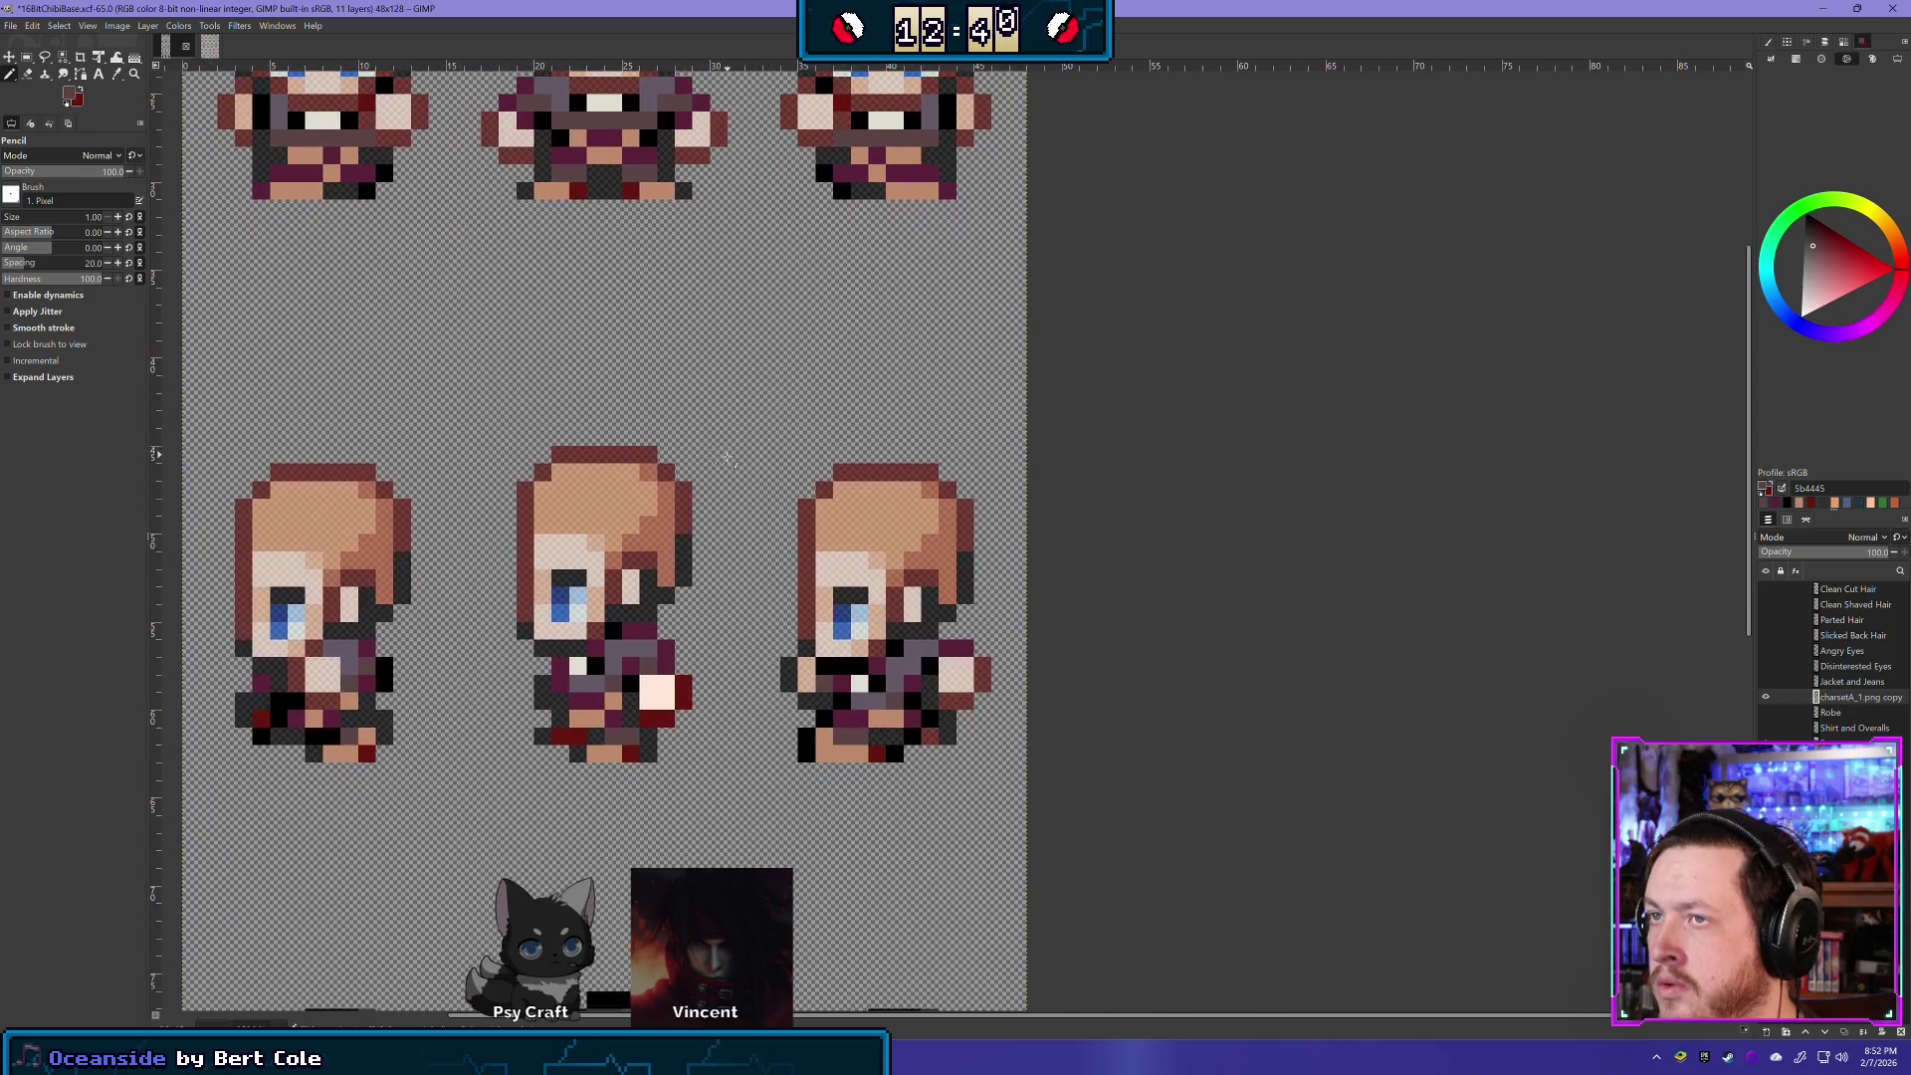
left_click(1766, 698)
left_click(1767, 697)
left_click(1766, 698)
left_click(1767, 698)
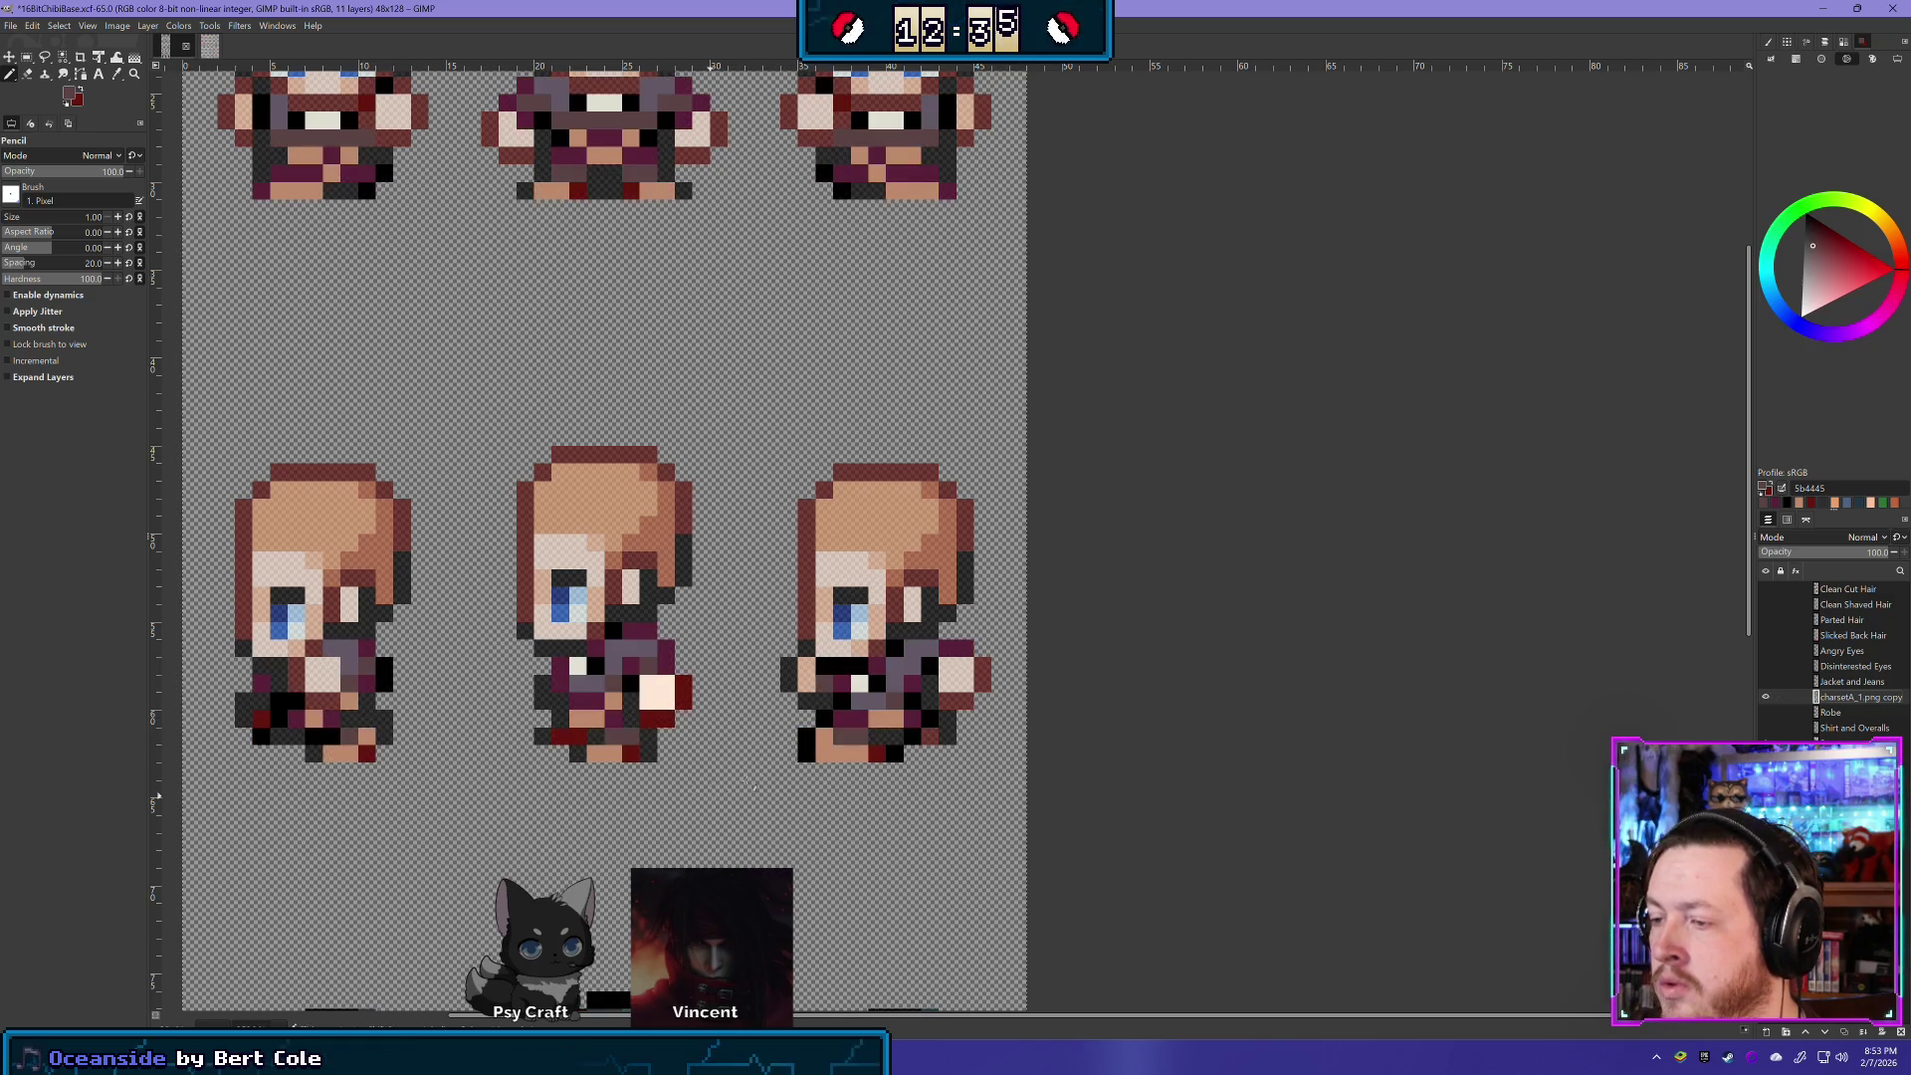
left_click(875, 755, "ctrl")
left_click(876, 754)
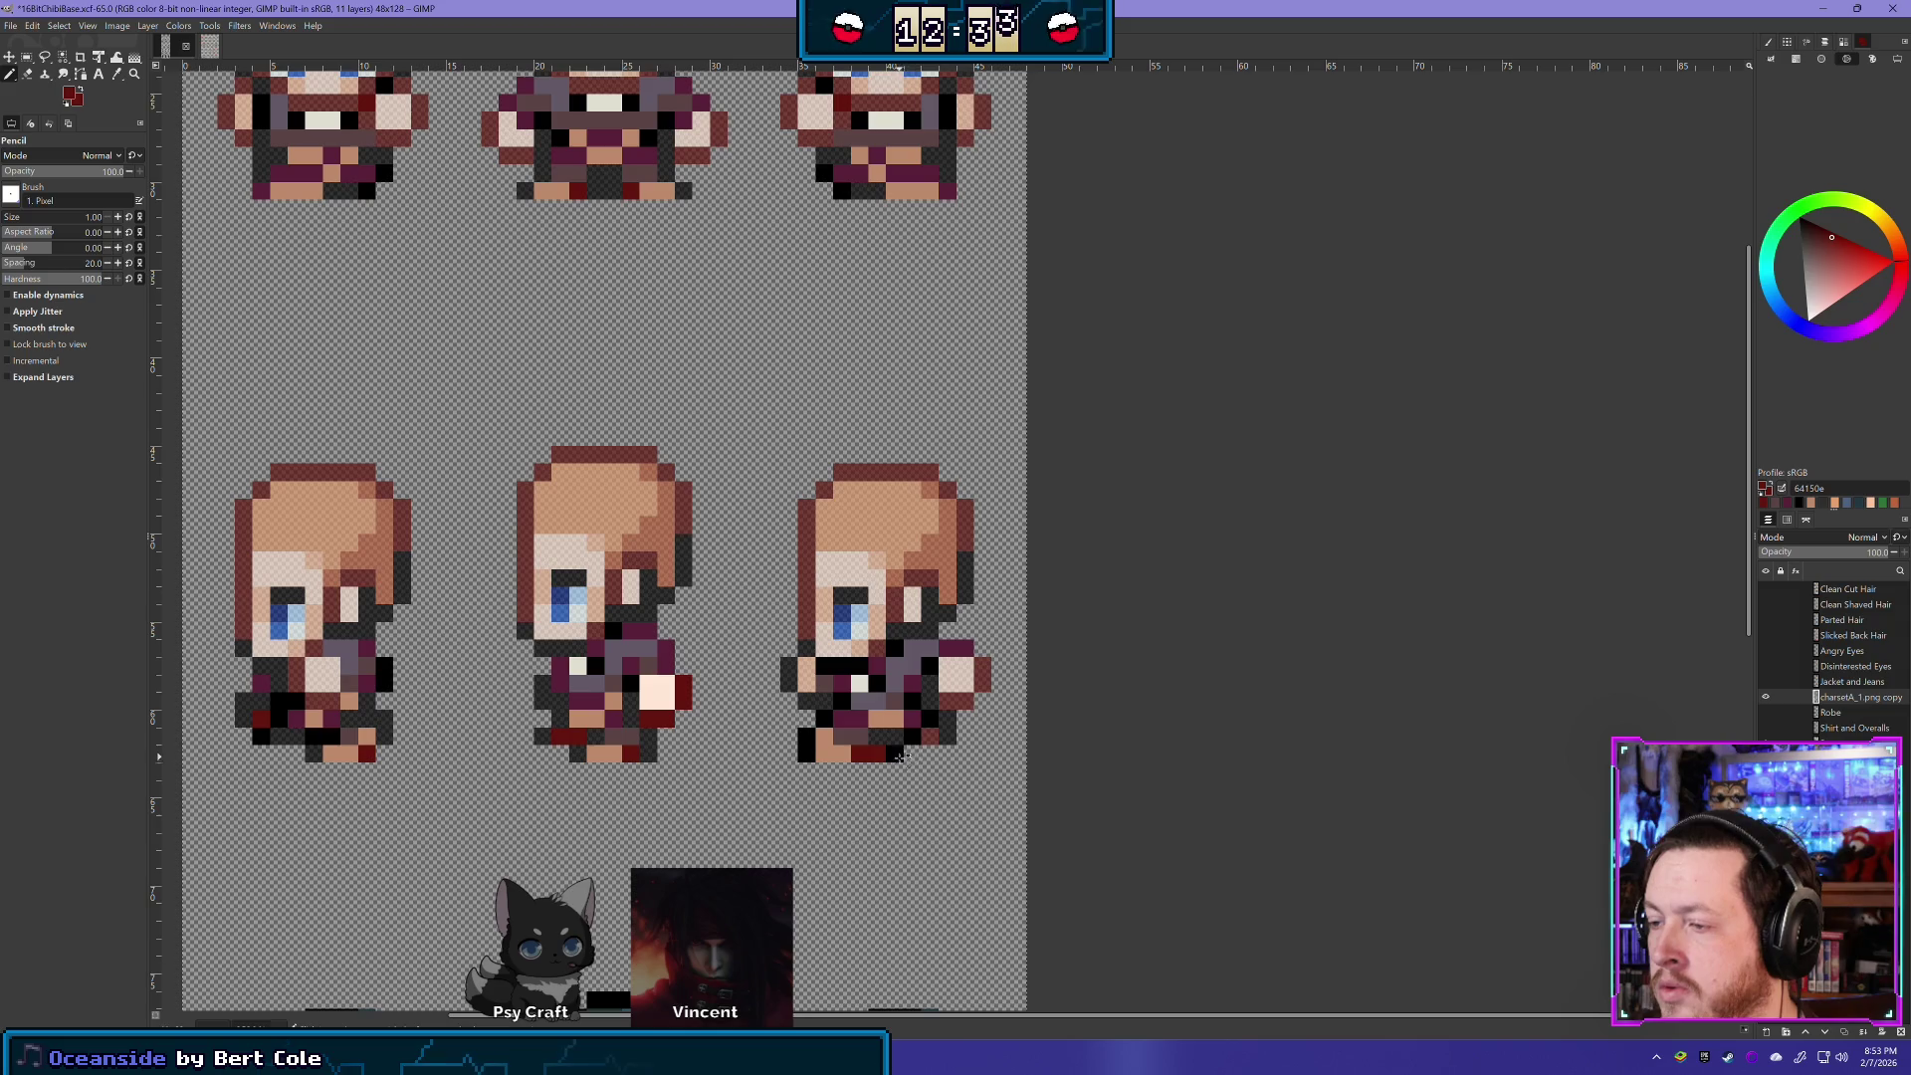
- Erase two dark pixels on the right top-row sprite's feet
left_click(26, 74)
left_click(894, 754)
left_click(876, 755)
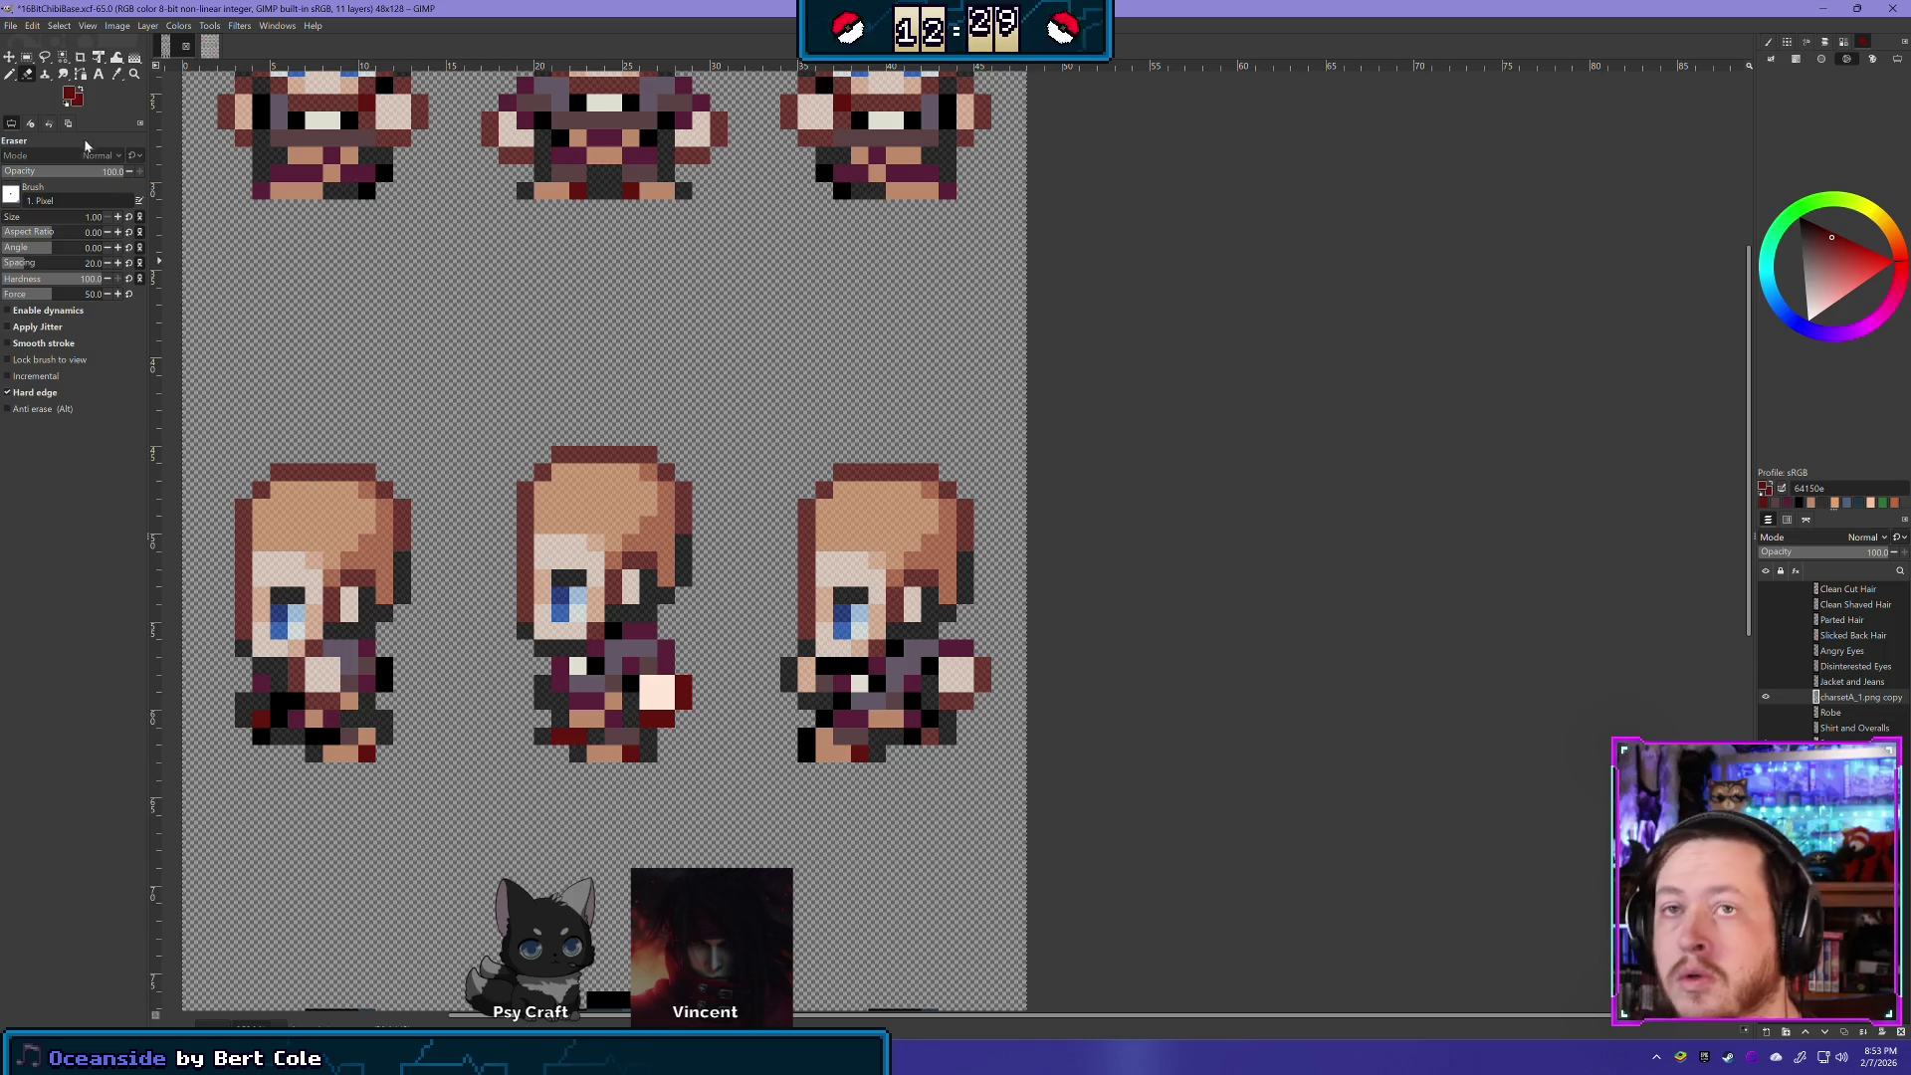
- Toggle the charsetA_1.png copy layer on and off to compare clothed and bare sprites
left_click(1768, 696)
left_click(1767, 697)
left_click(1768, 696)
left_click(1767, 696)
left_click(1767, 696)
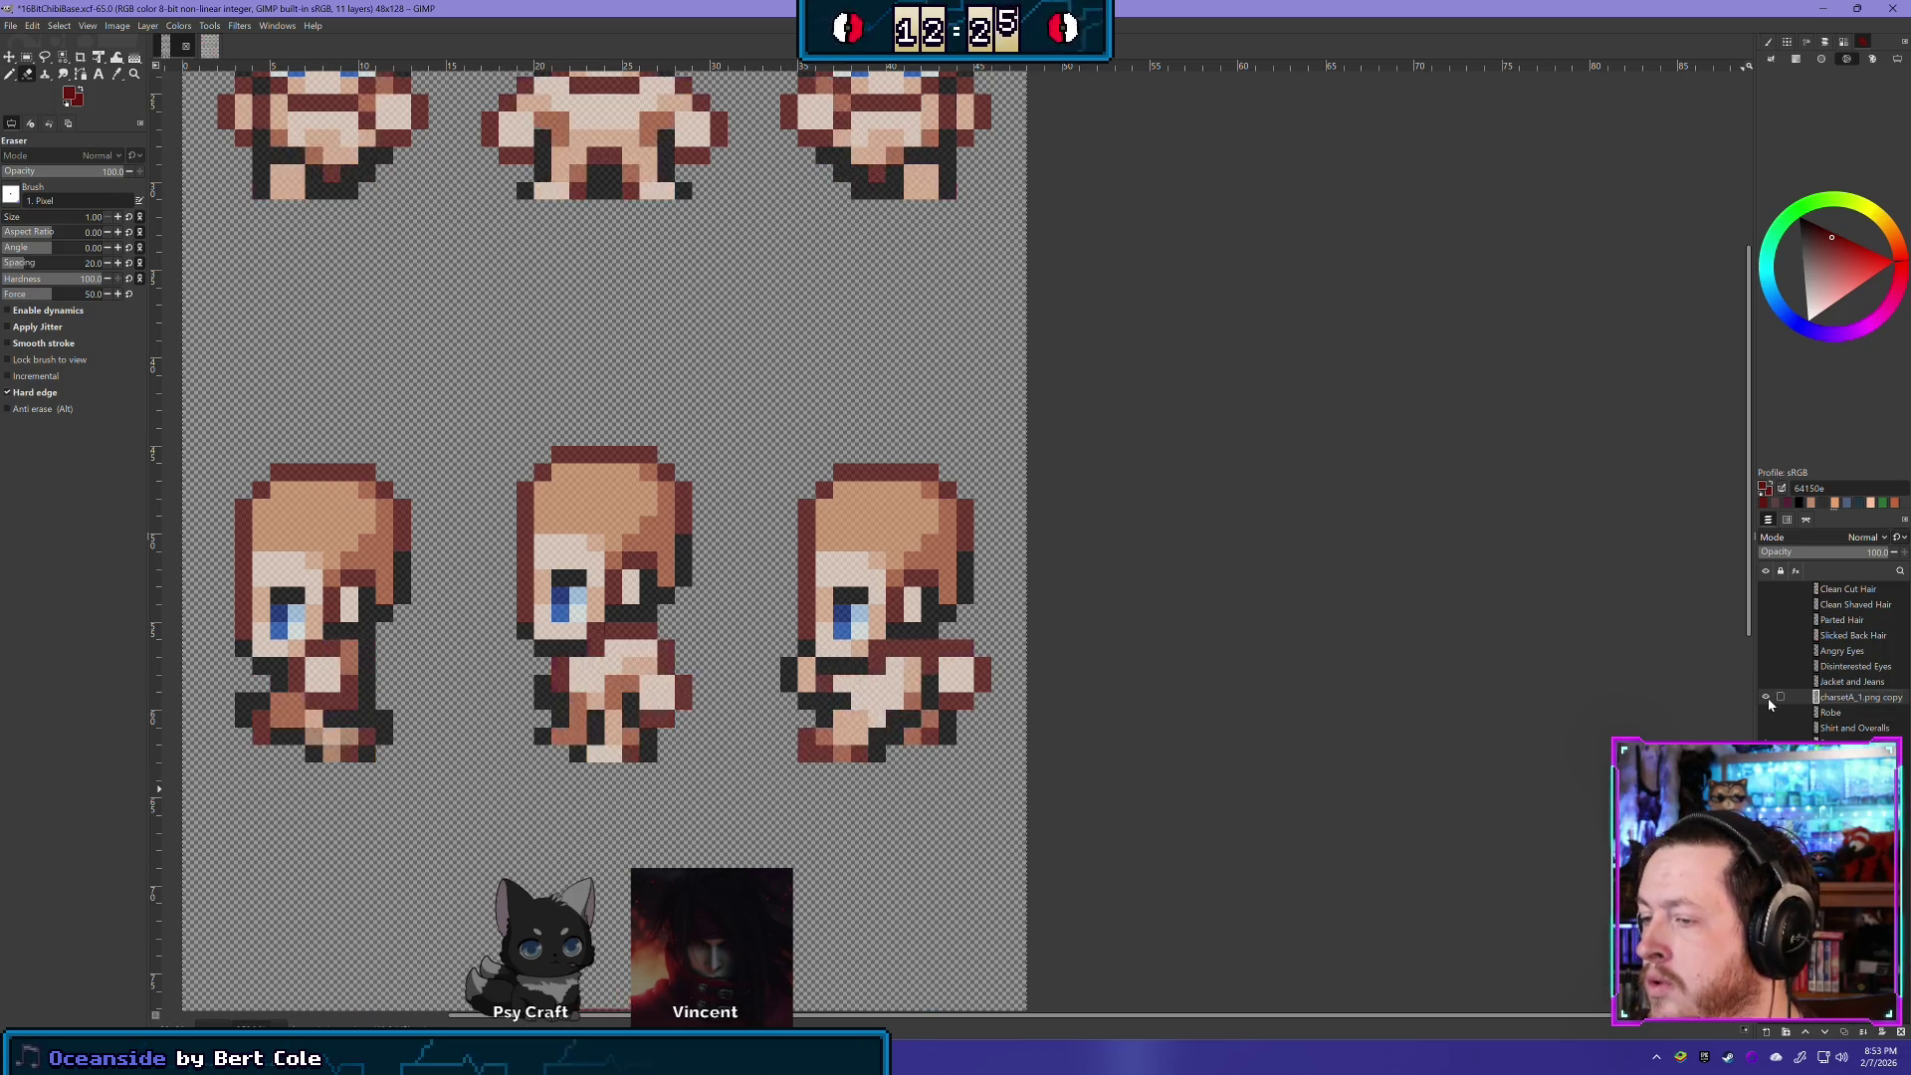
left_click(1768, 697)
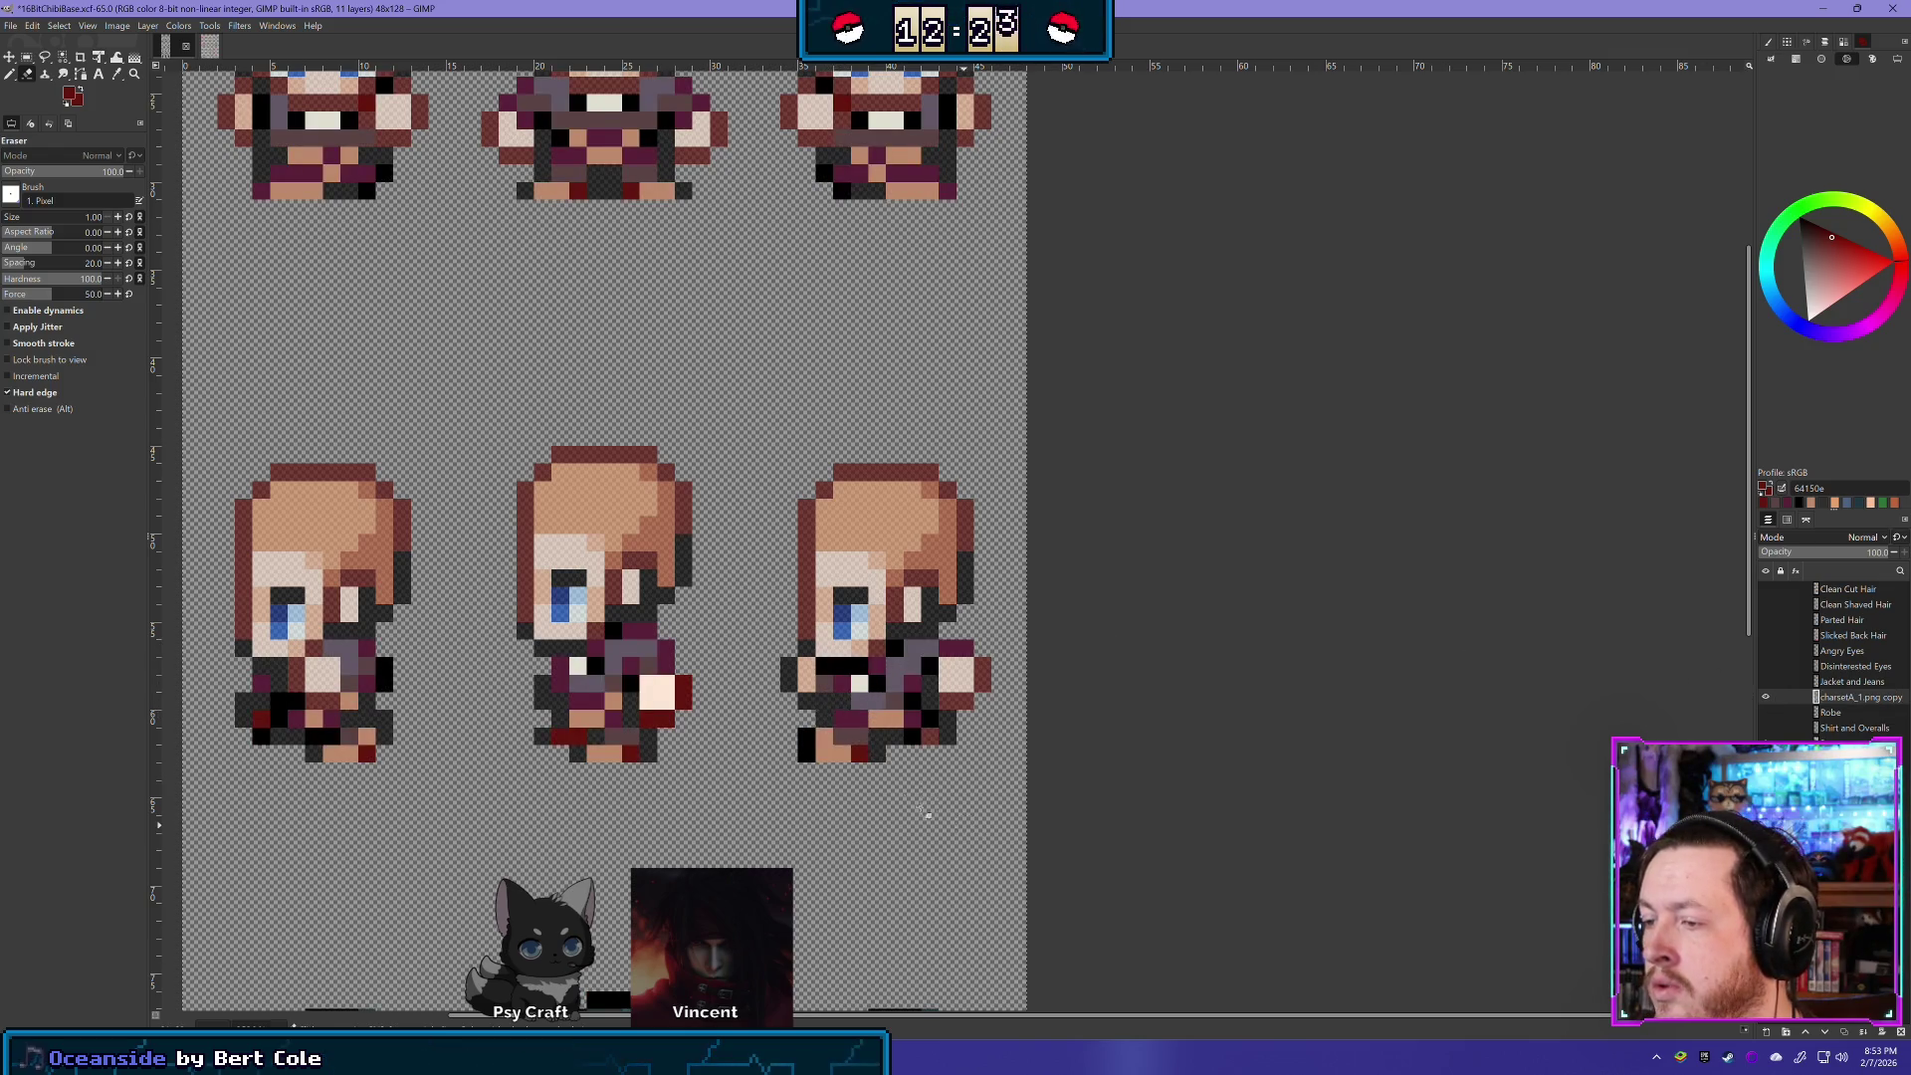
left_click(1767, 697)
left_click(1768, 697)
left_click(1768, 696)
left_click(1768, 696)
left_click(1767, 697)
left_click(1767, 696)
left_click(1768, 697)
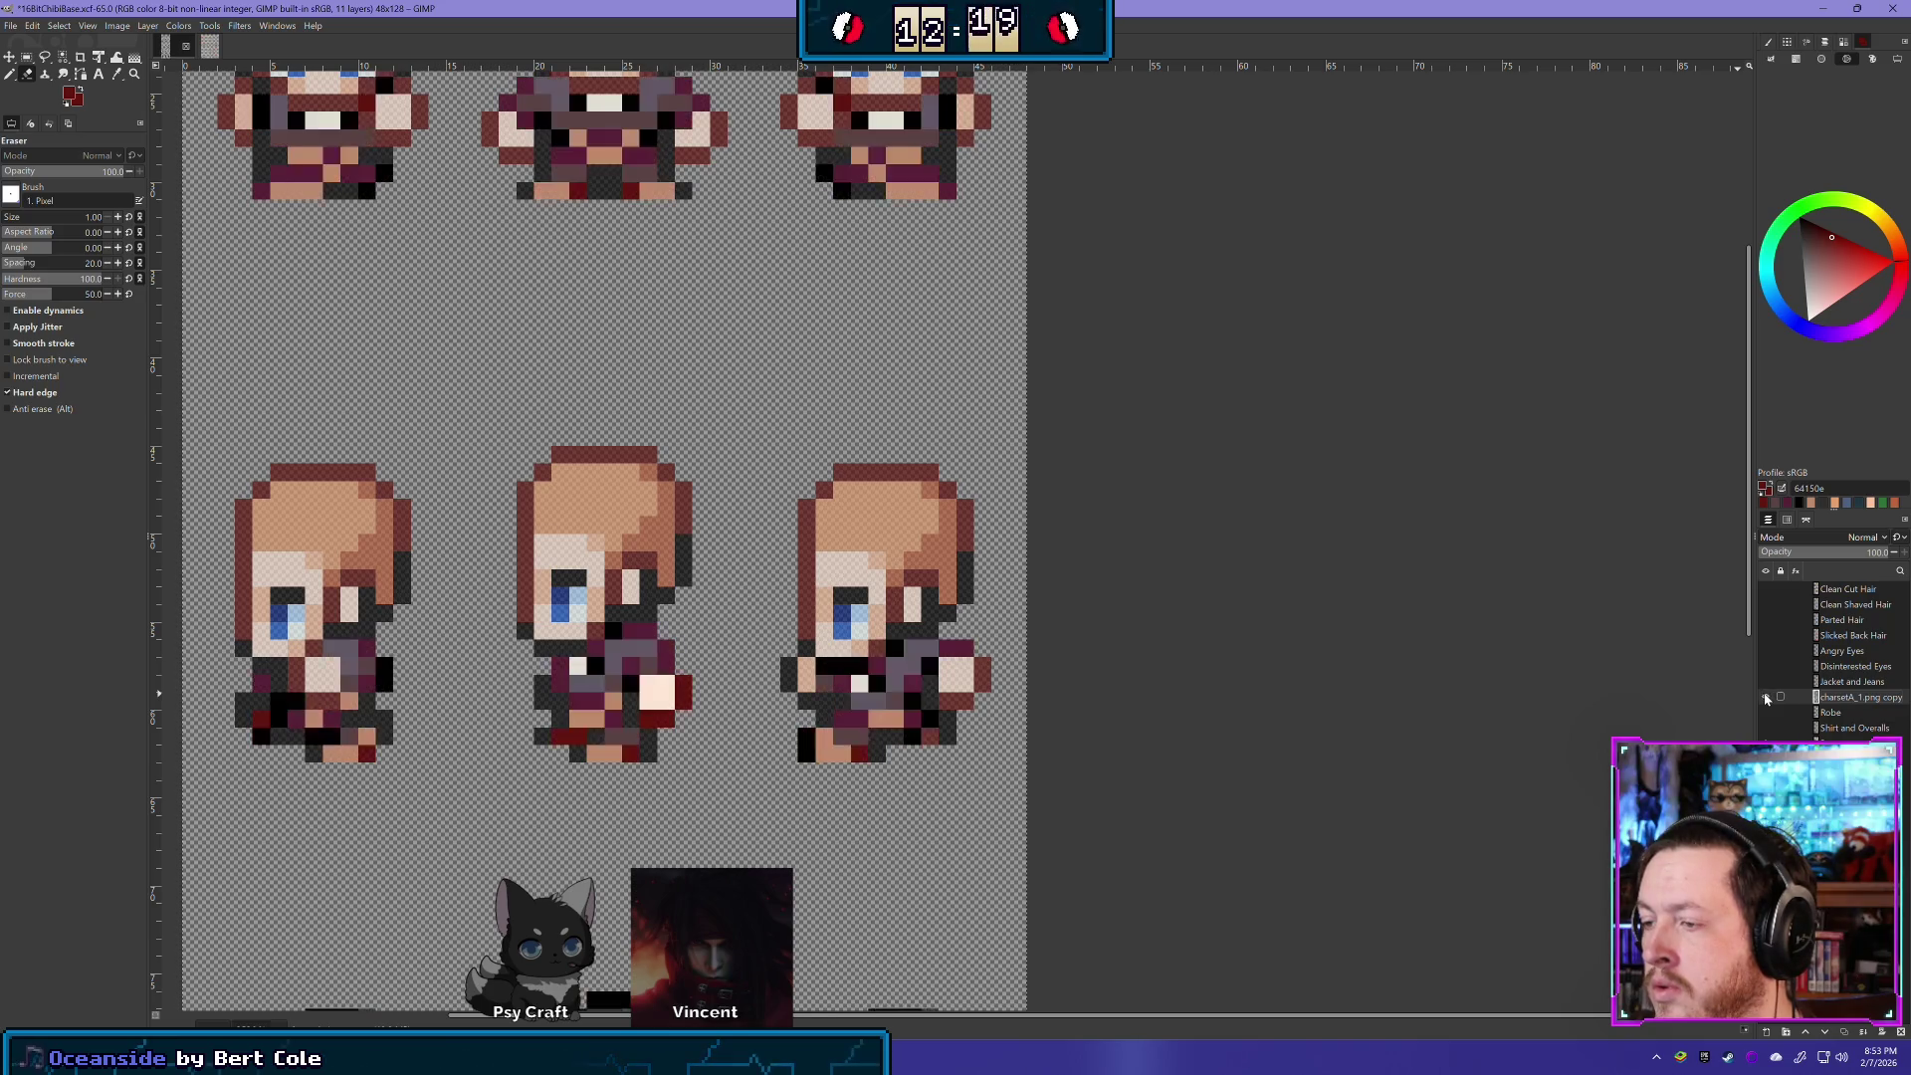
left_click(1768, 697)
left_click(1768, 697)
left_click(1768, 697)
left_click(1767, 696)
left_click(1768, 696)
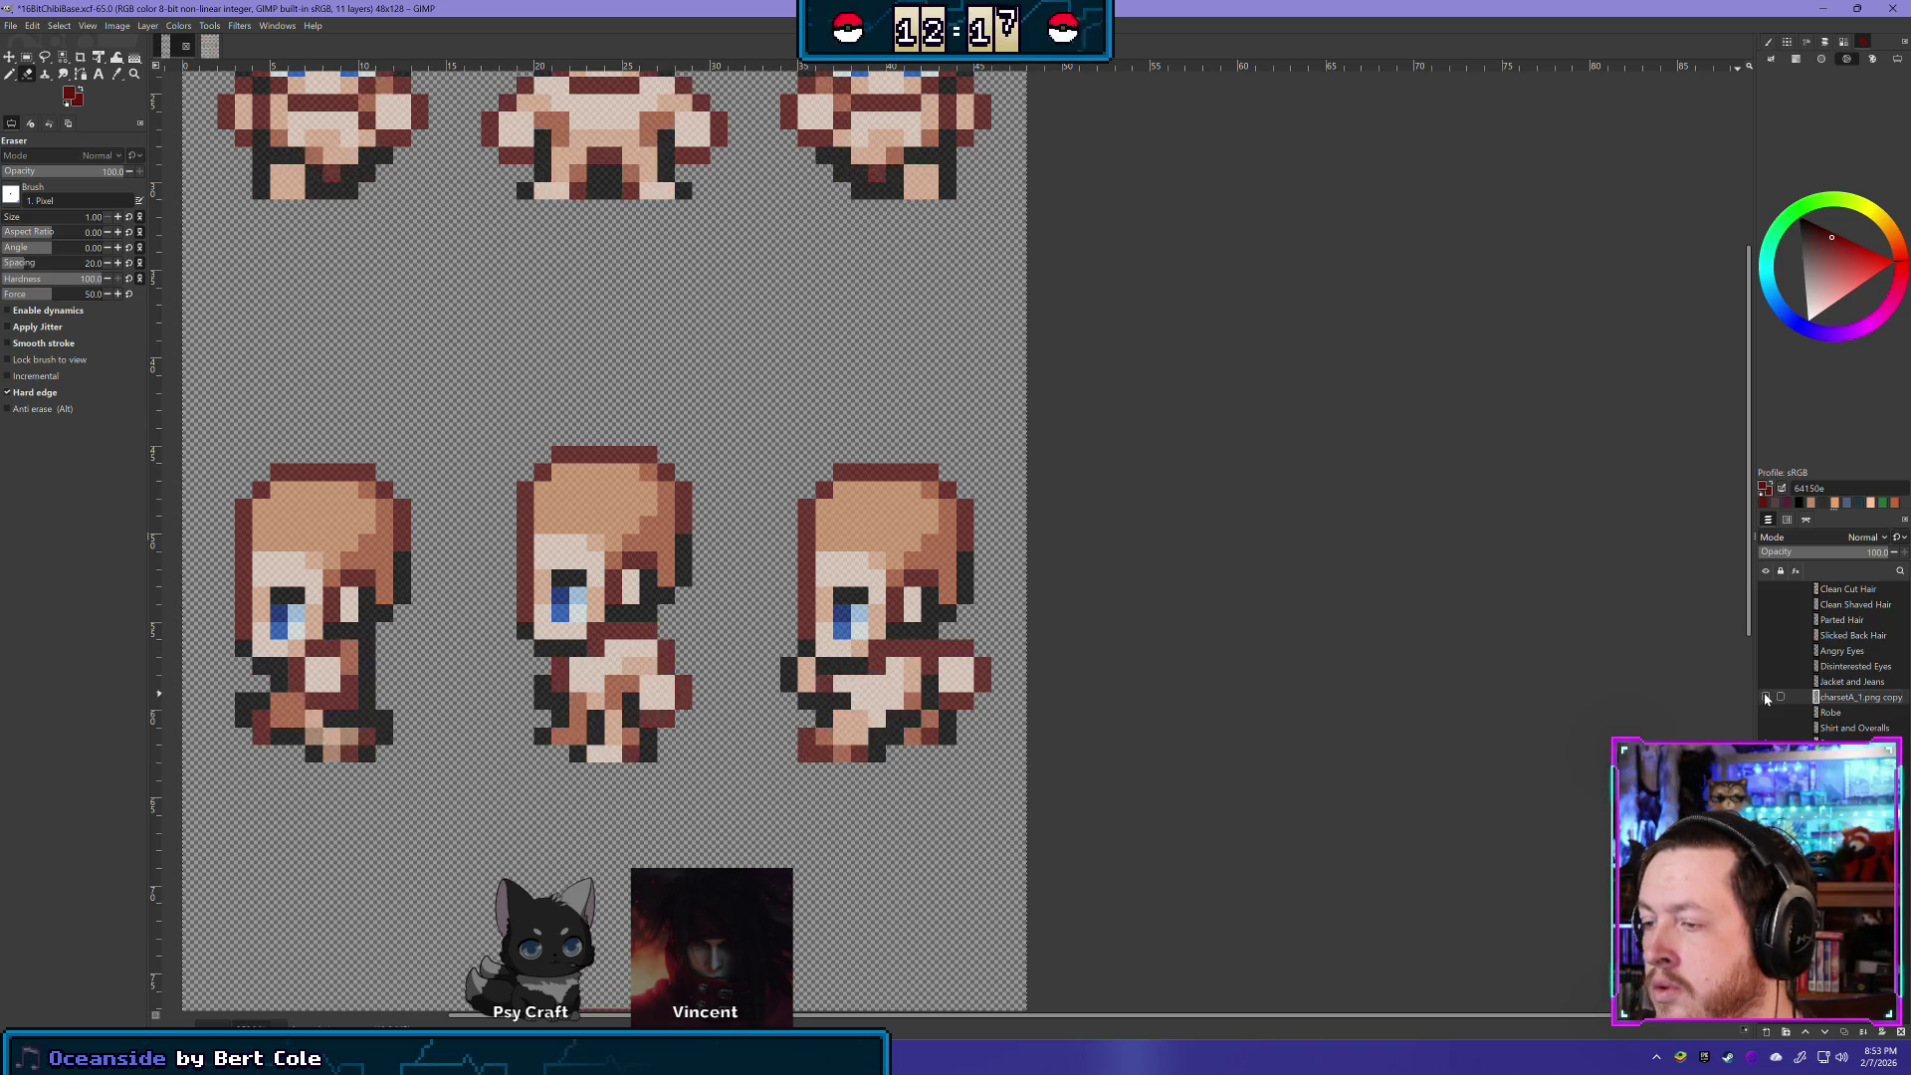
left_click(1767, 697)
left_click(1767, 697)
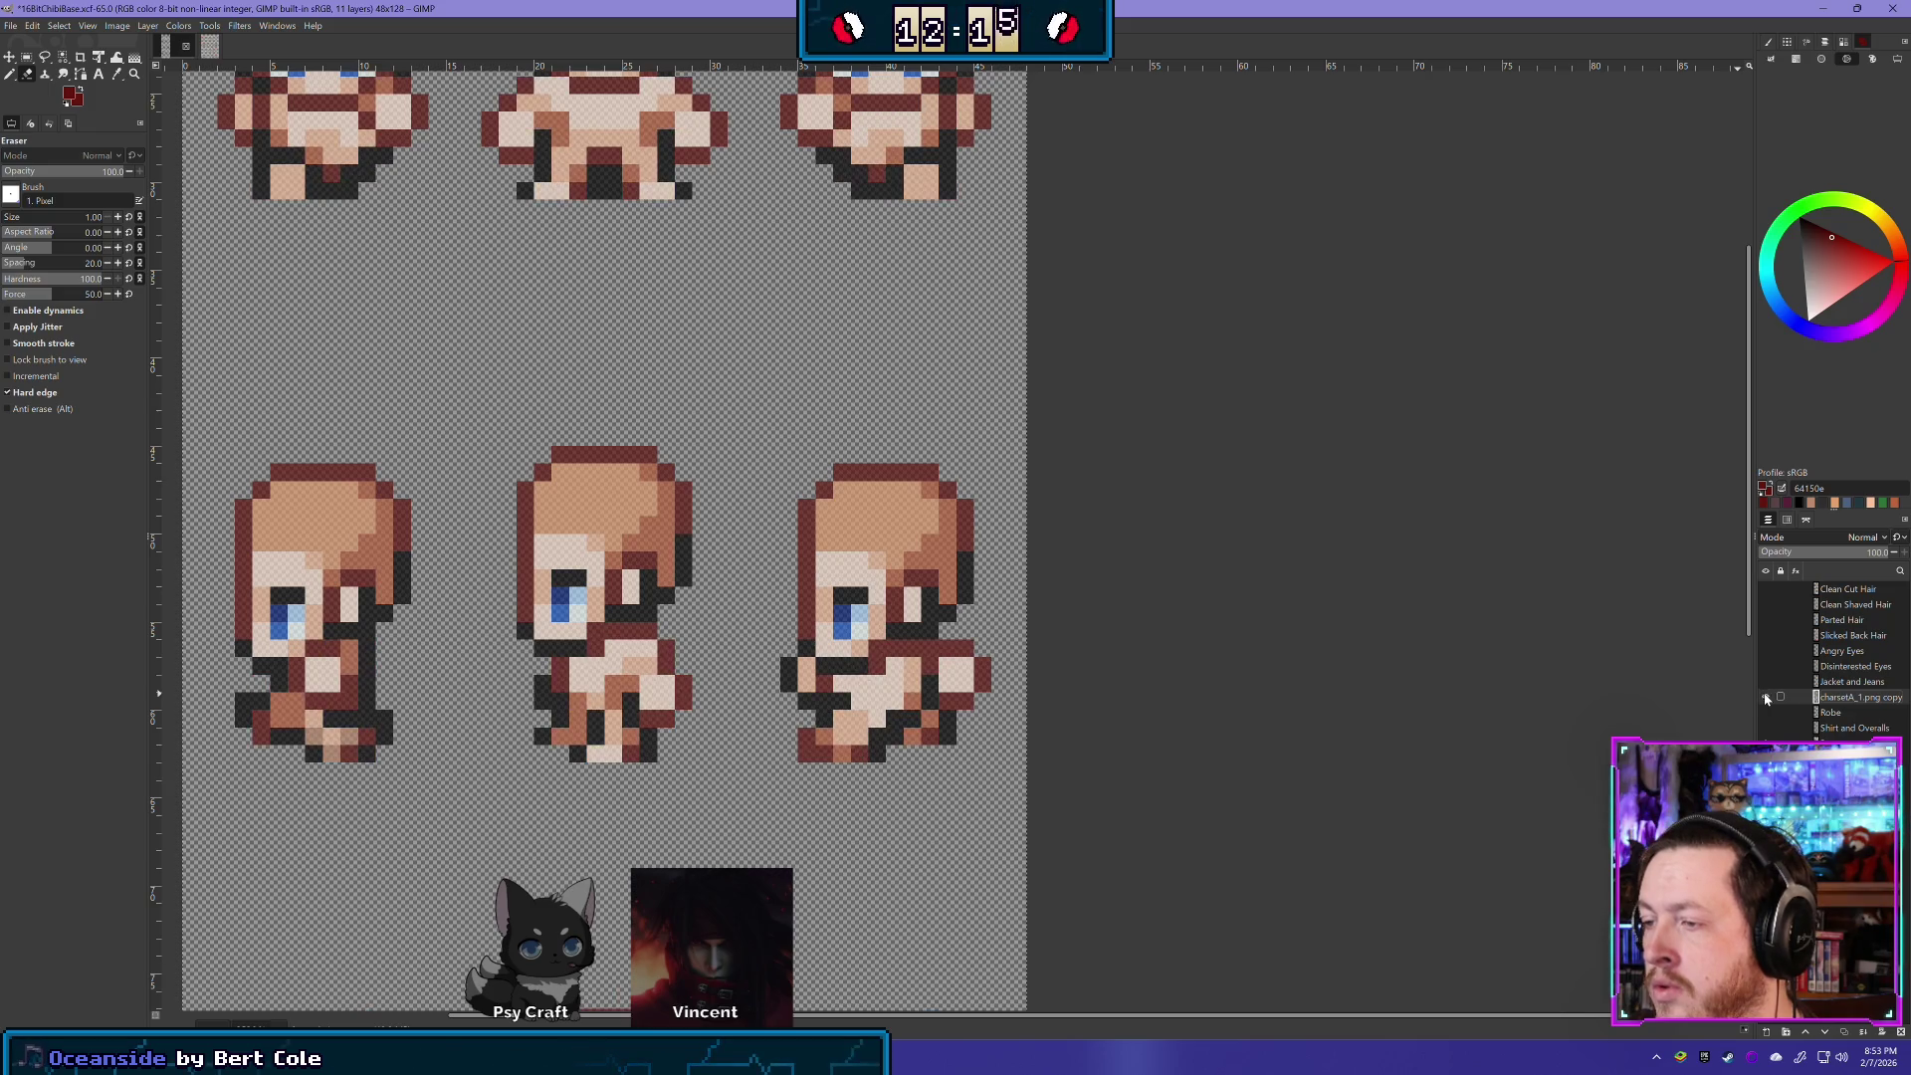
left_click(1767, 696)
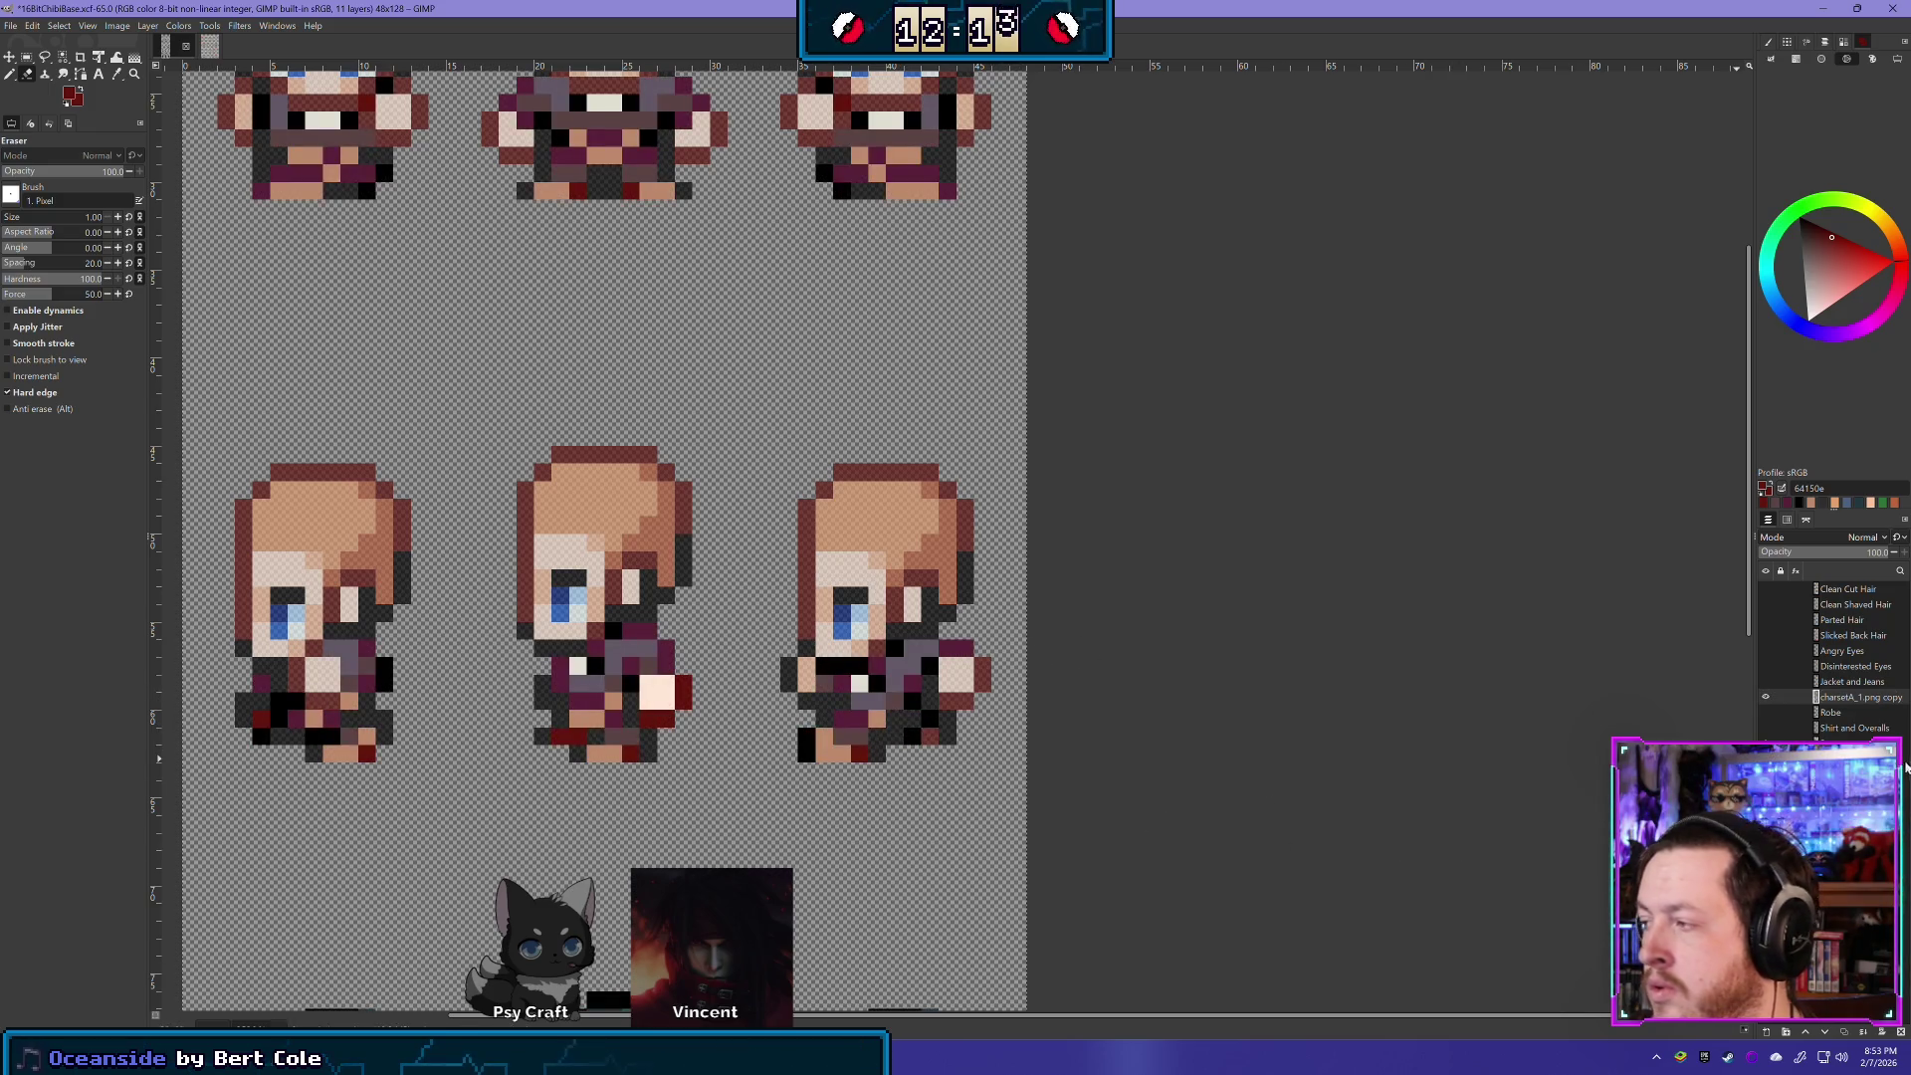
left_click(1767, 697)
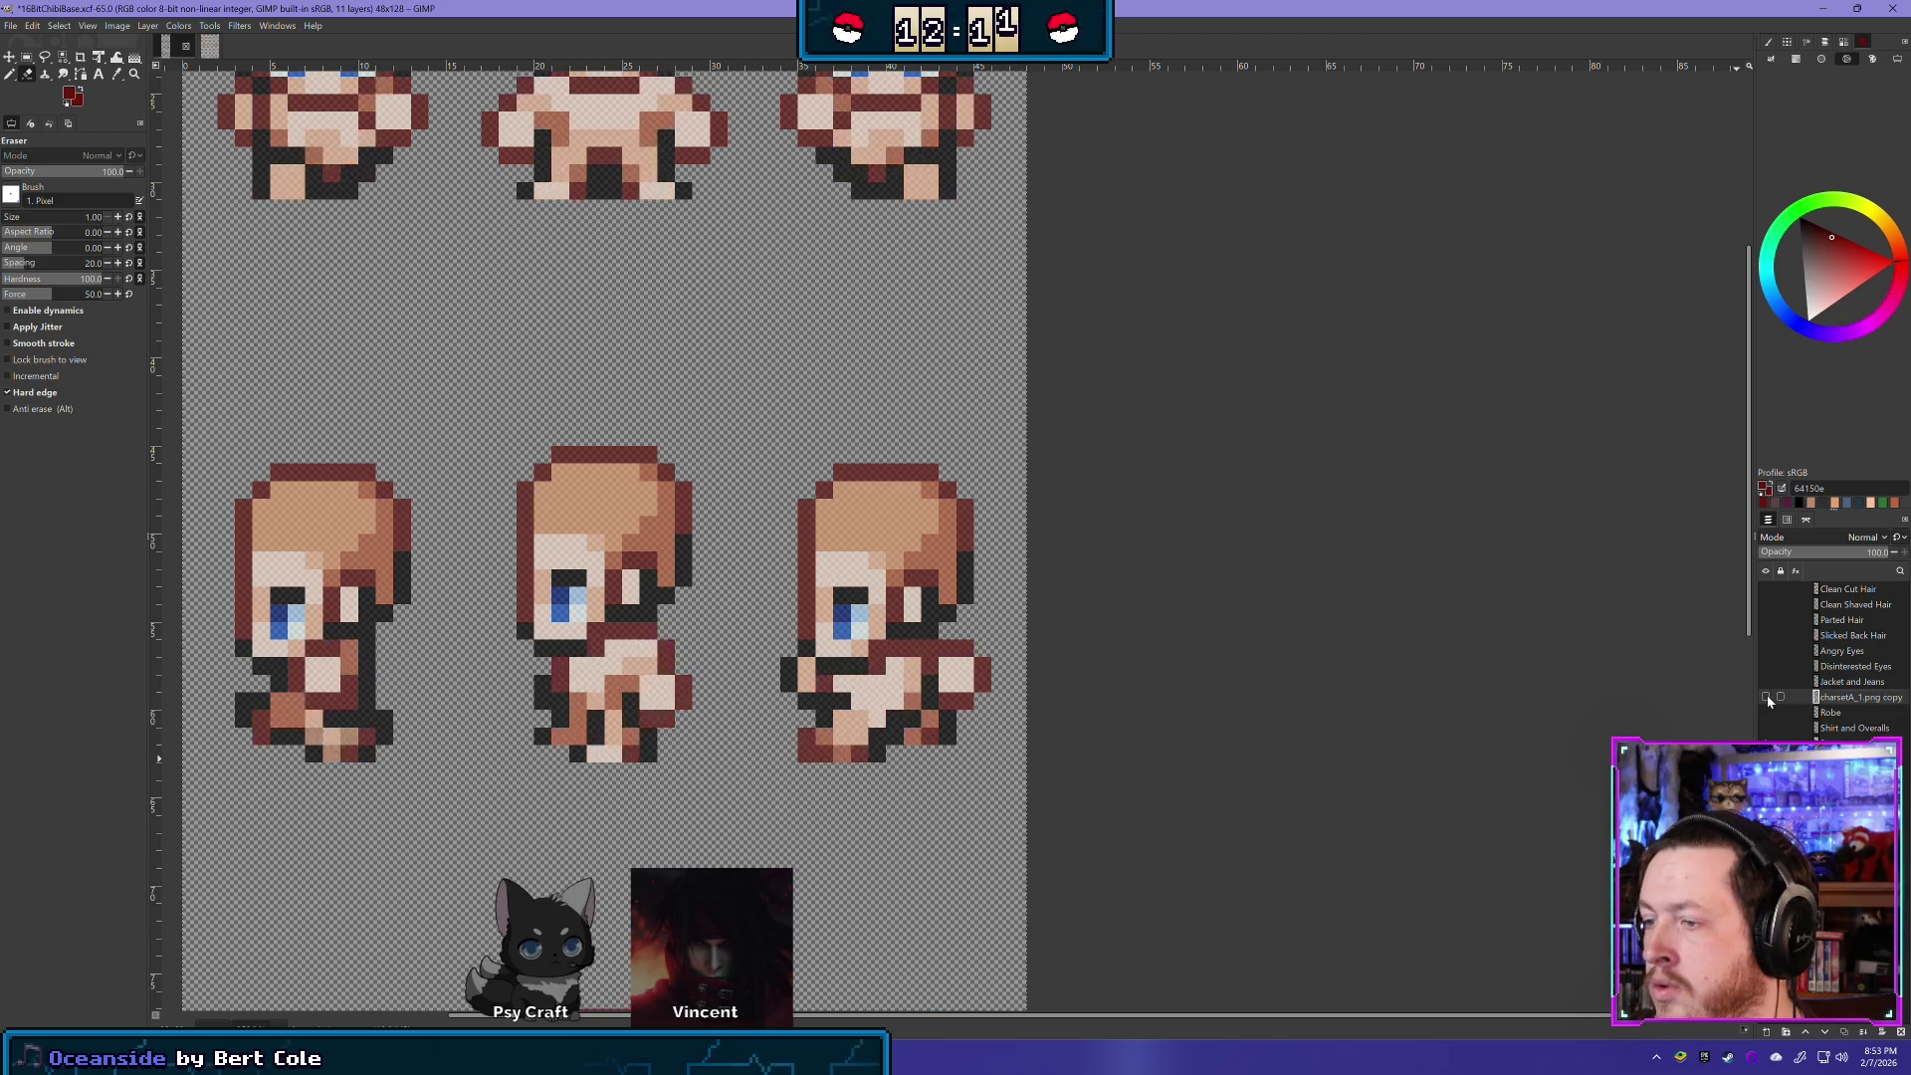
left_click(1767, 697)
left_click(1768, 697)
left_click(1767, 697)
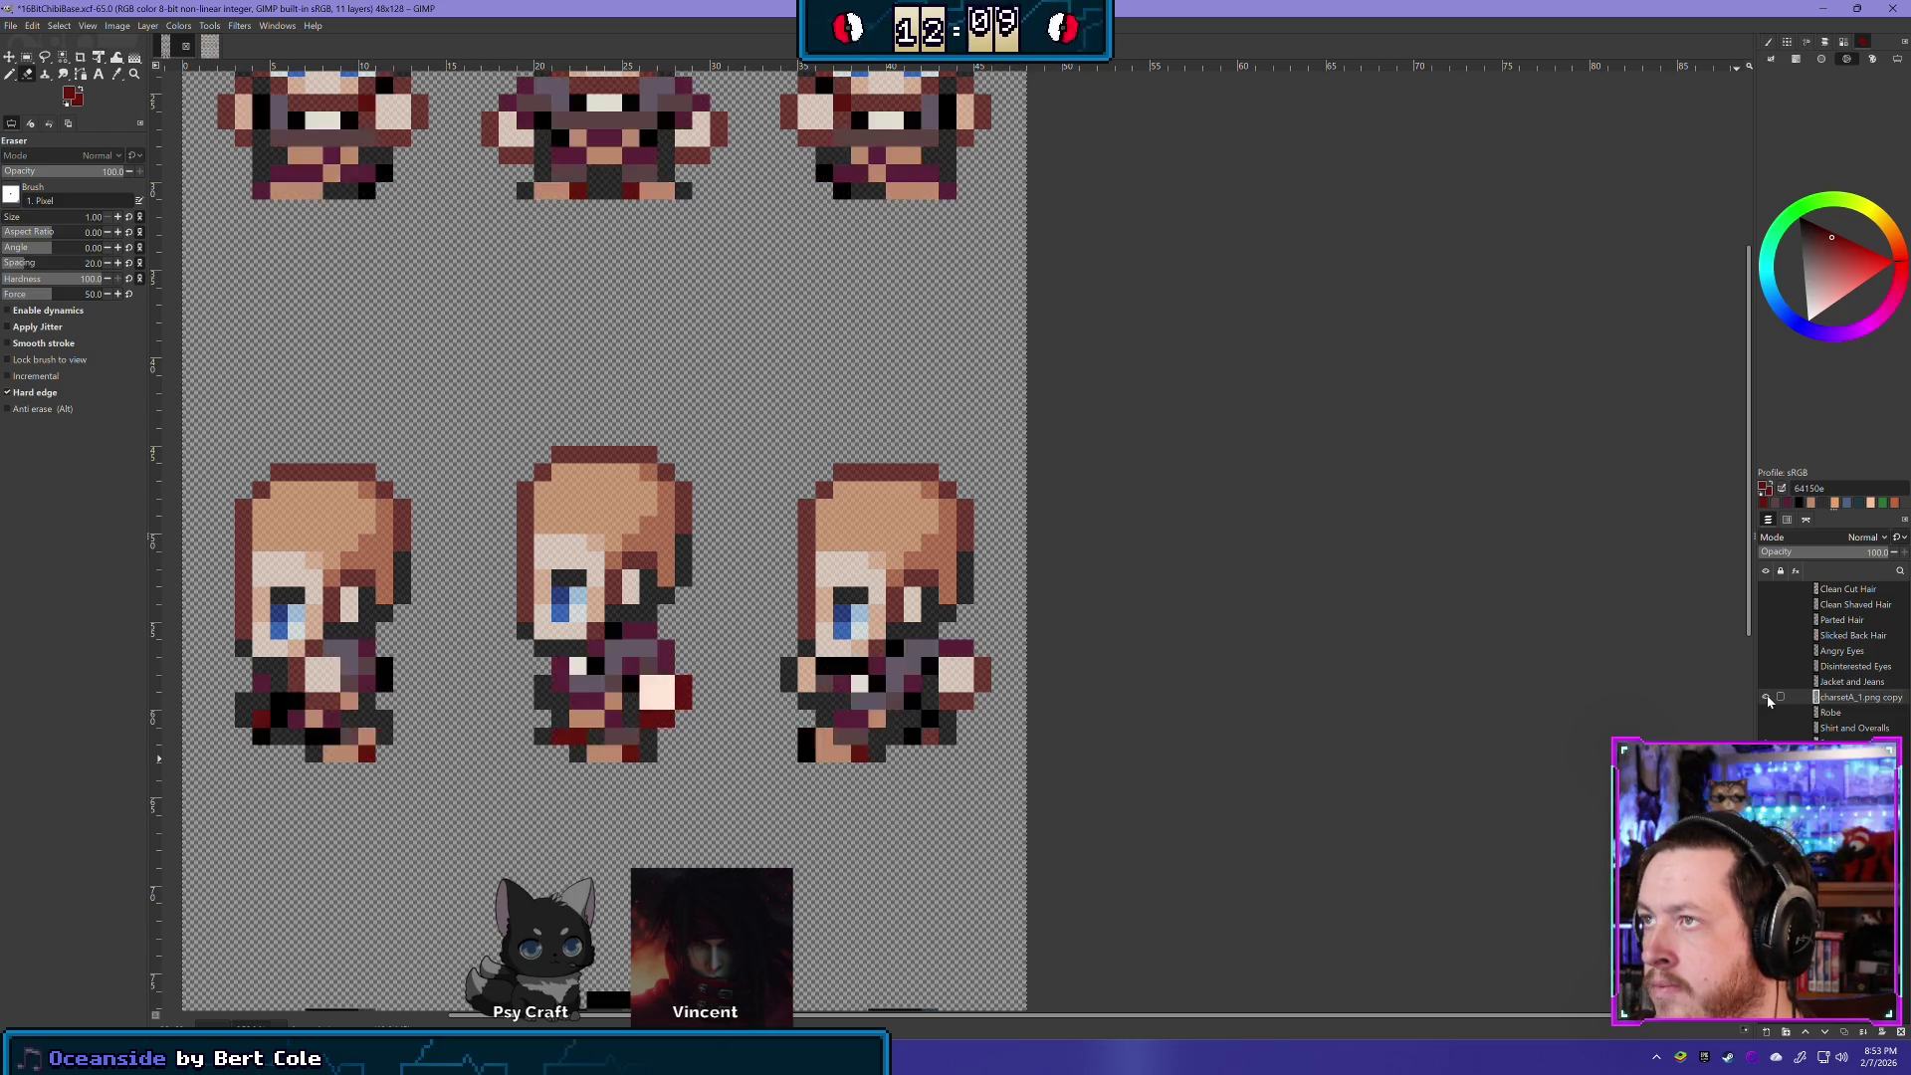
scroll(684, 564, "left", 4)
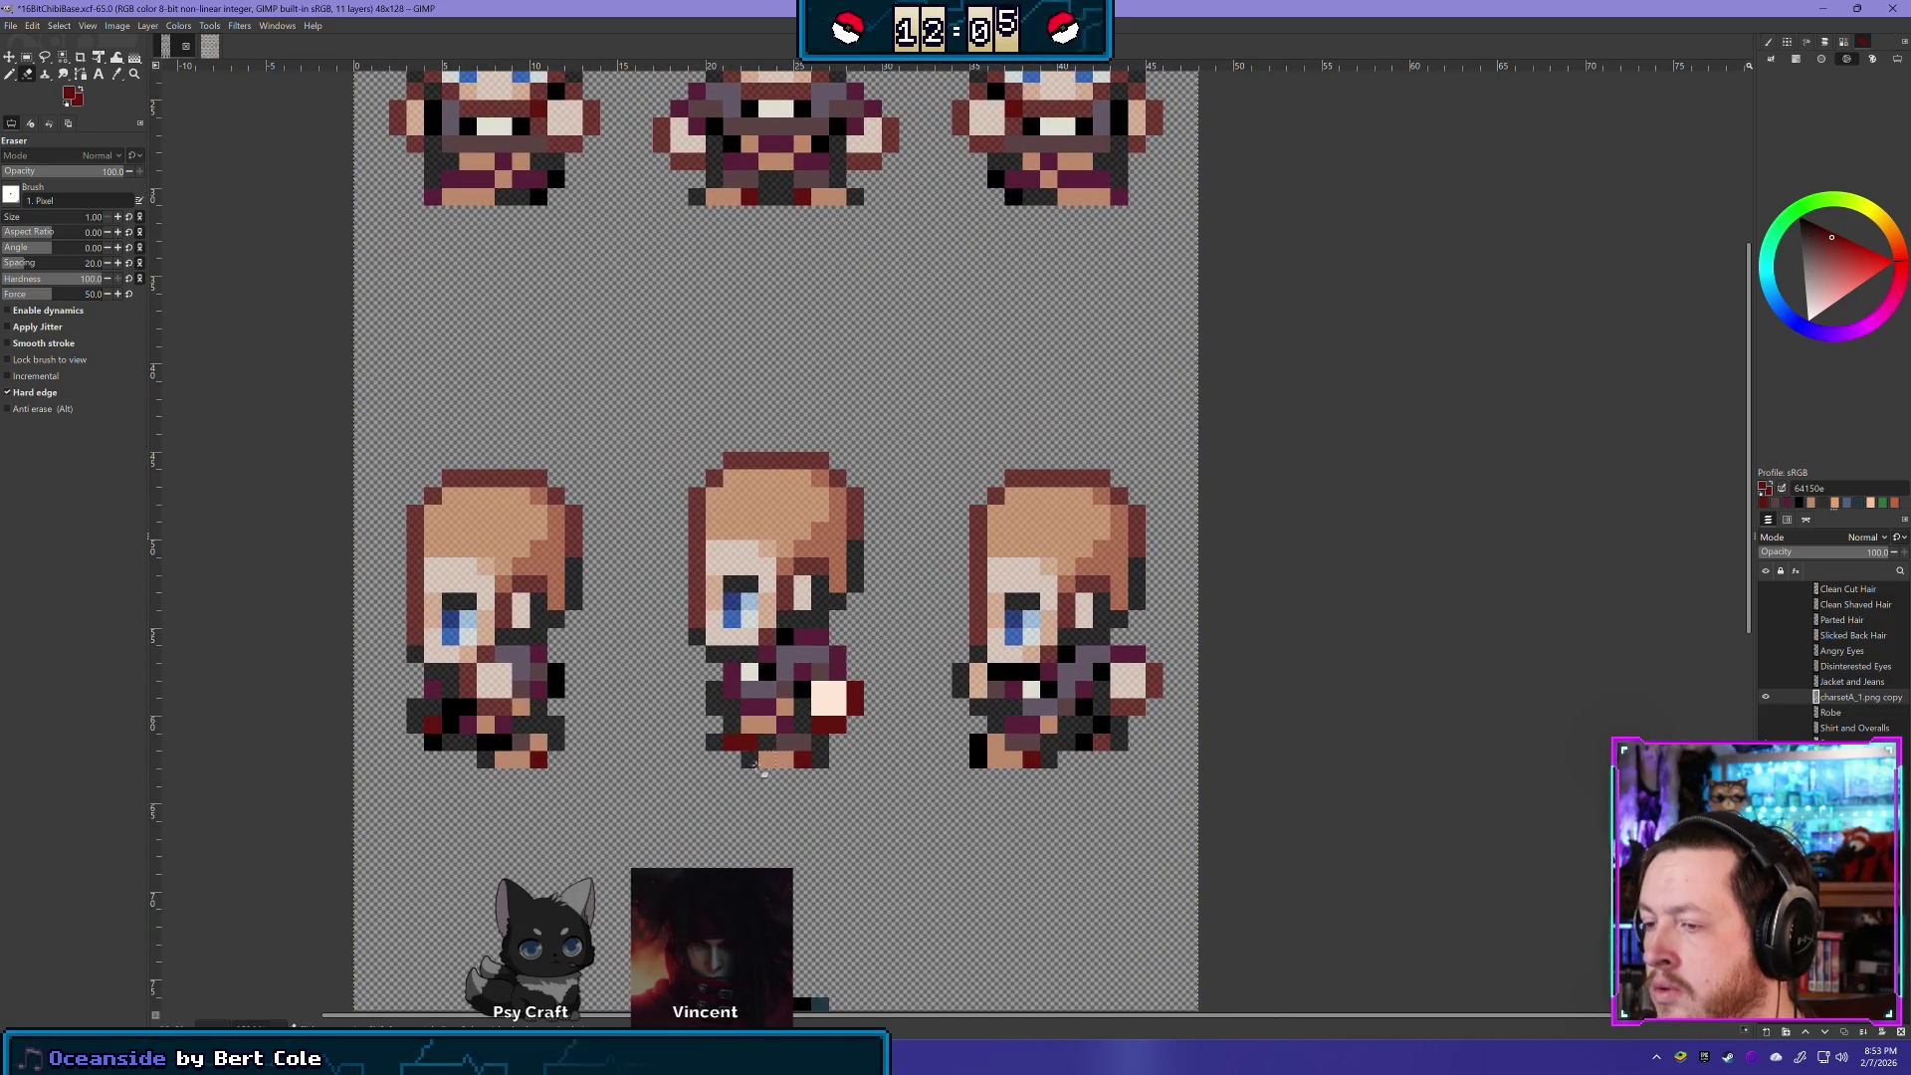
- Sample the dark mauve 5b4445 from the sprite and switch to the Pencil tool
left_click(11, 76)
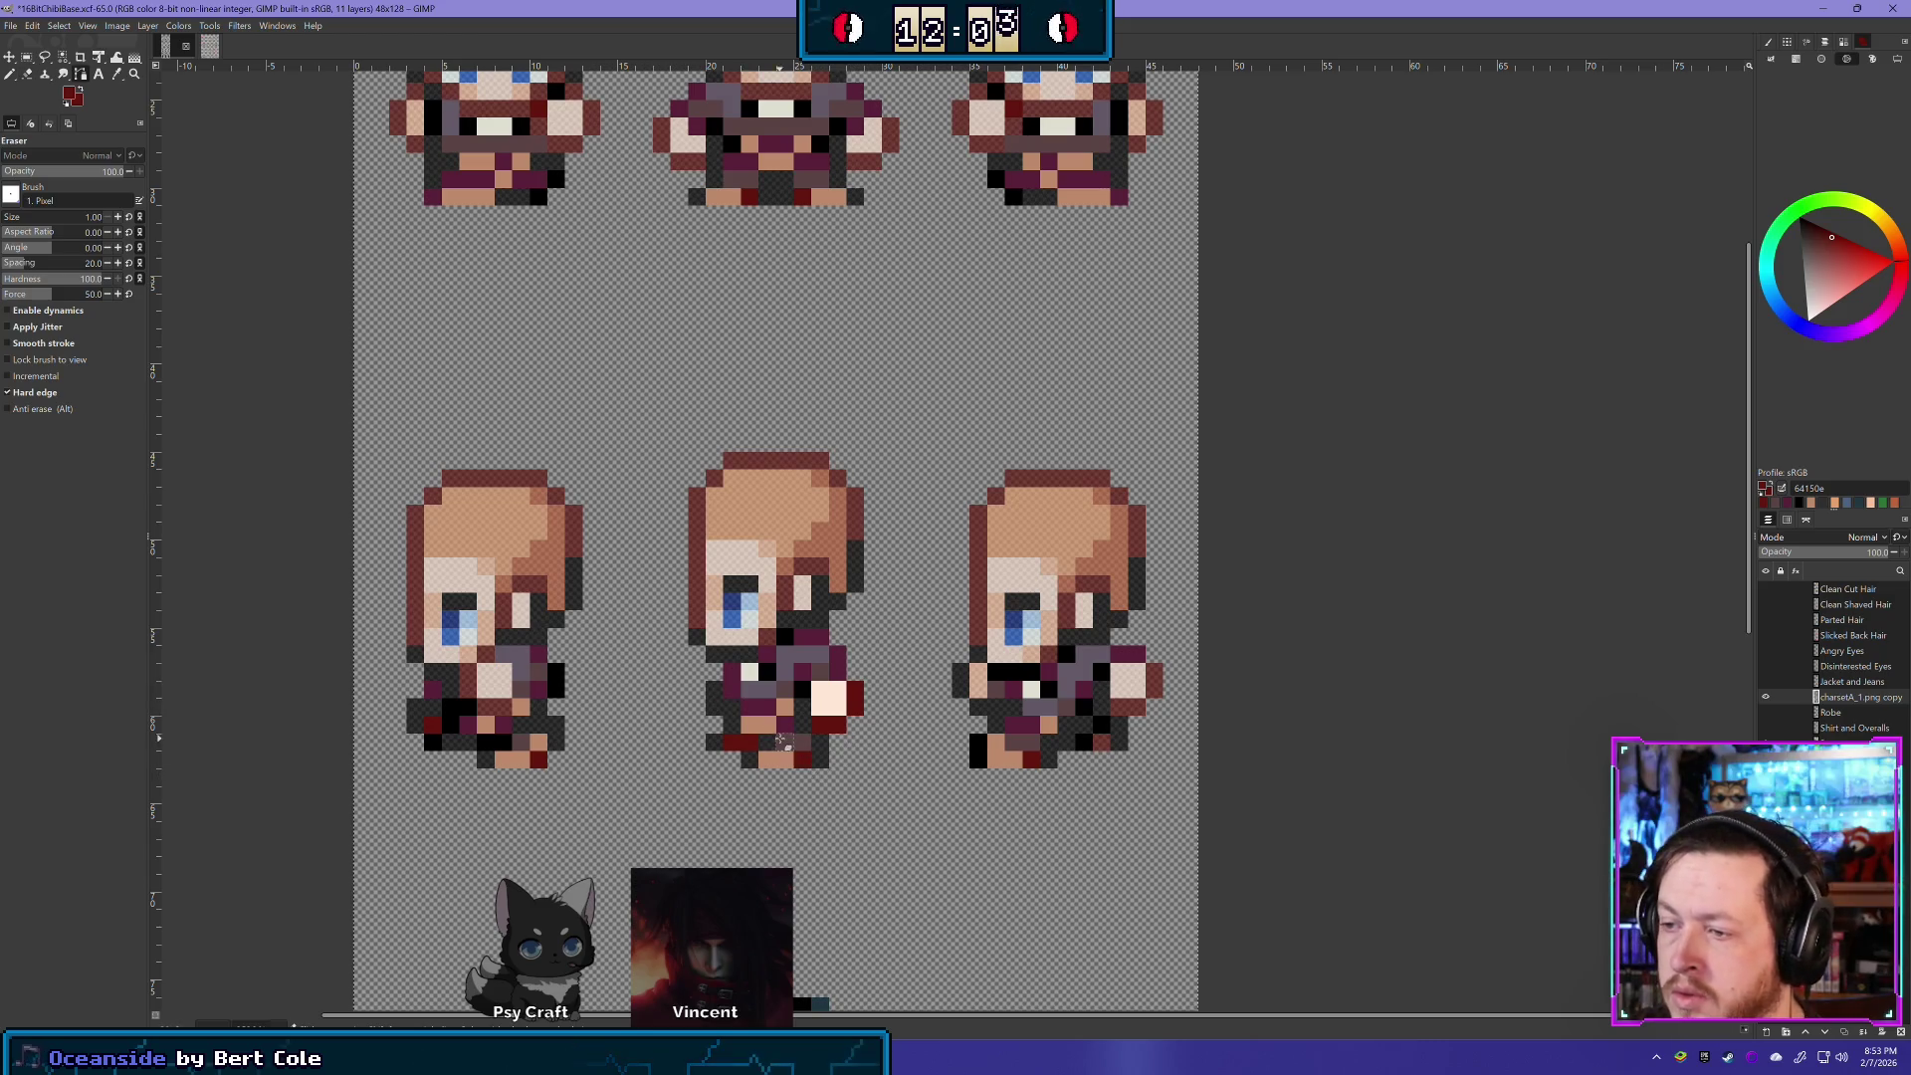
key("p")
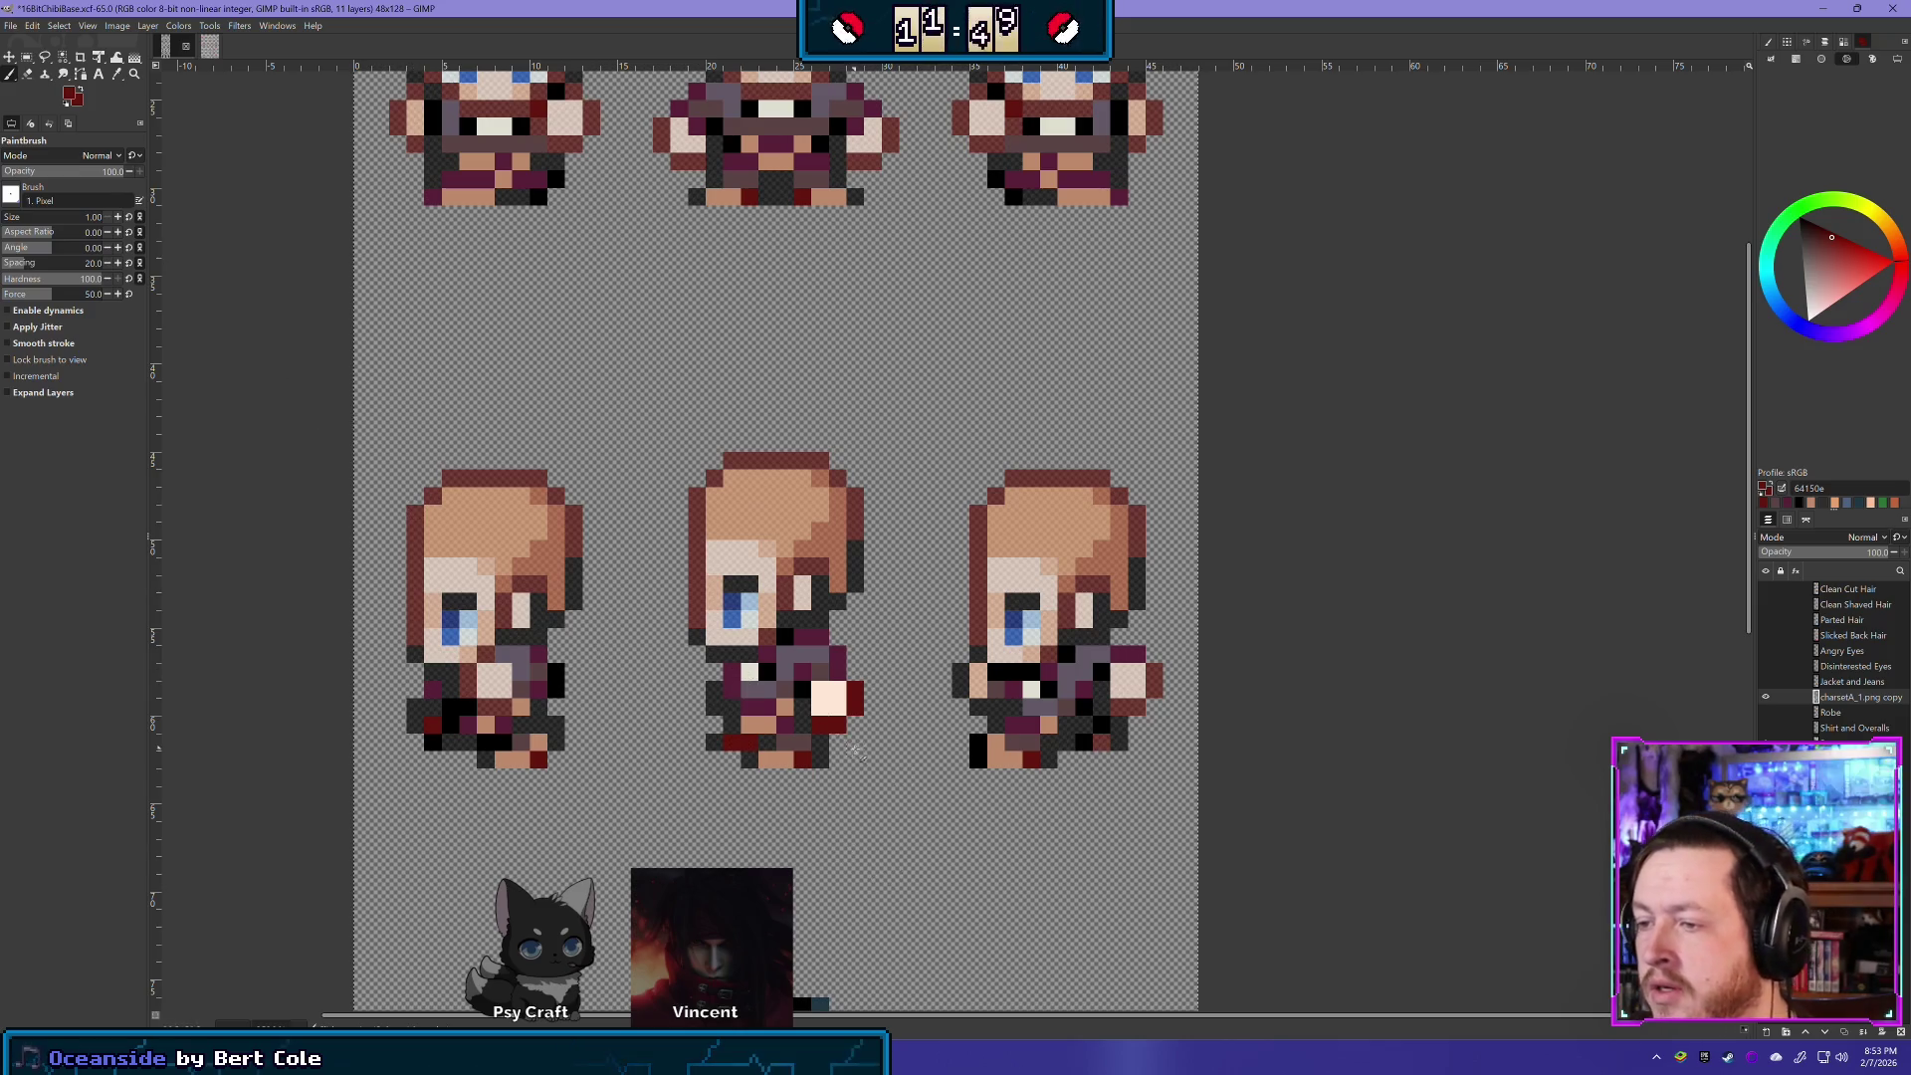
left_click(801, 744, "ctrl")
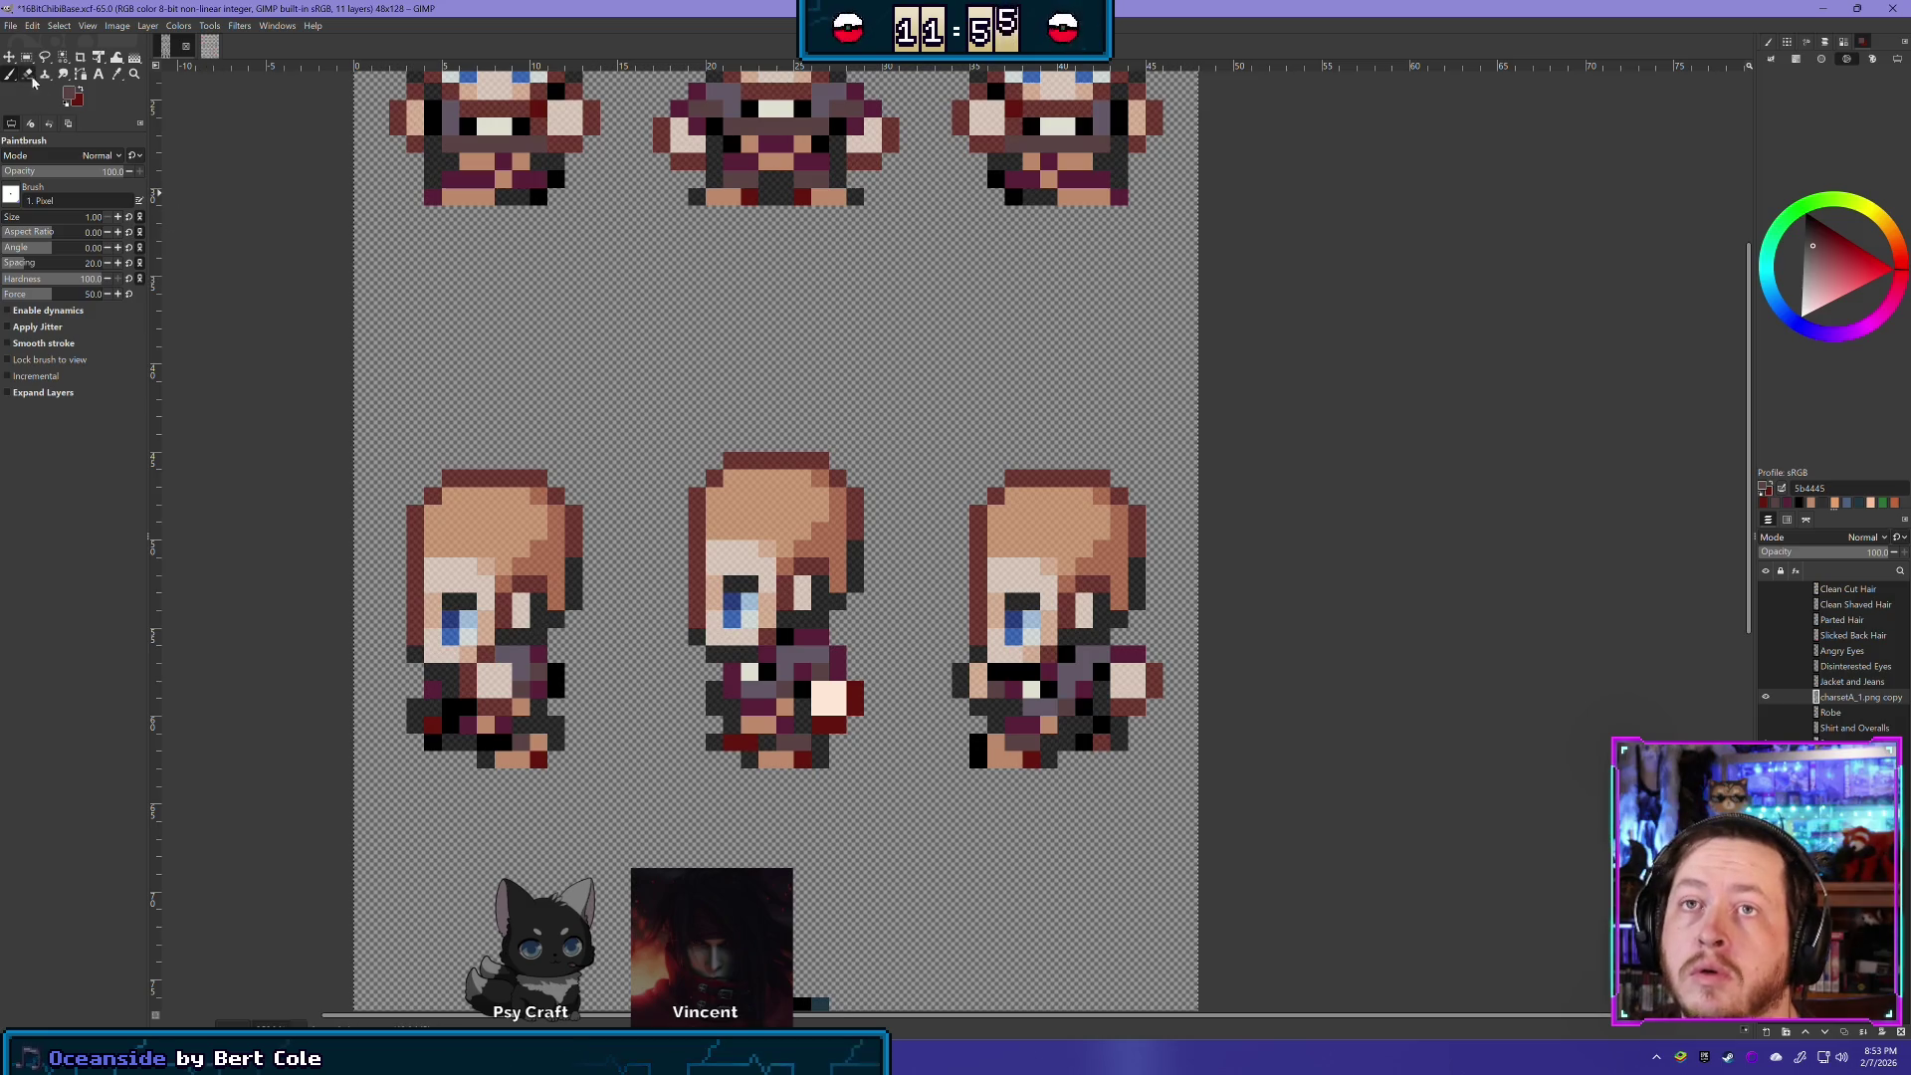
left_click_drag(8, 75, 46, 100)
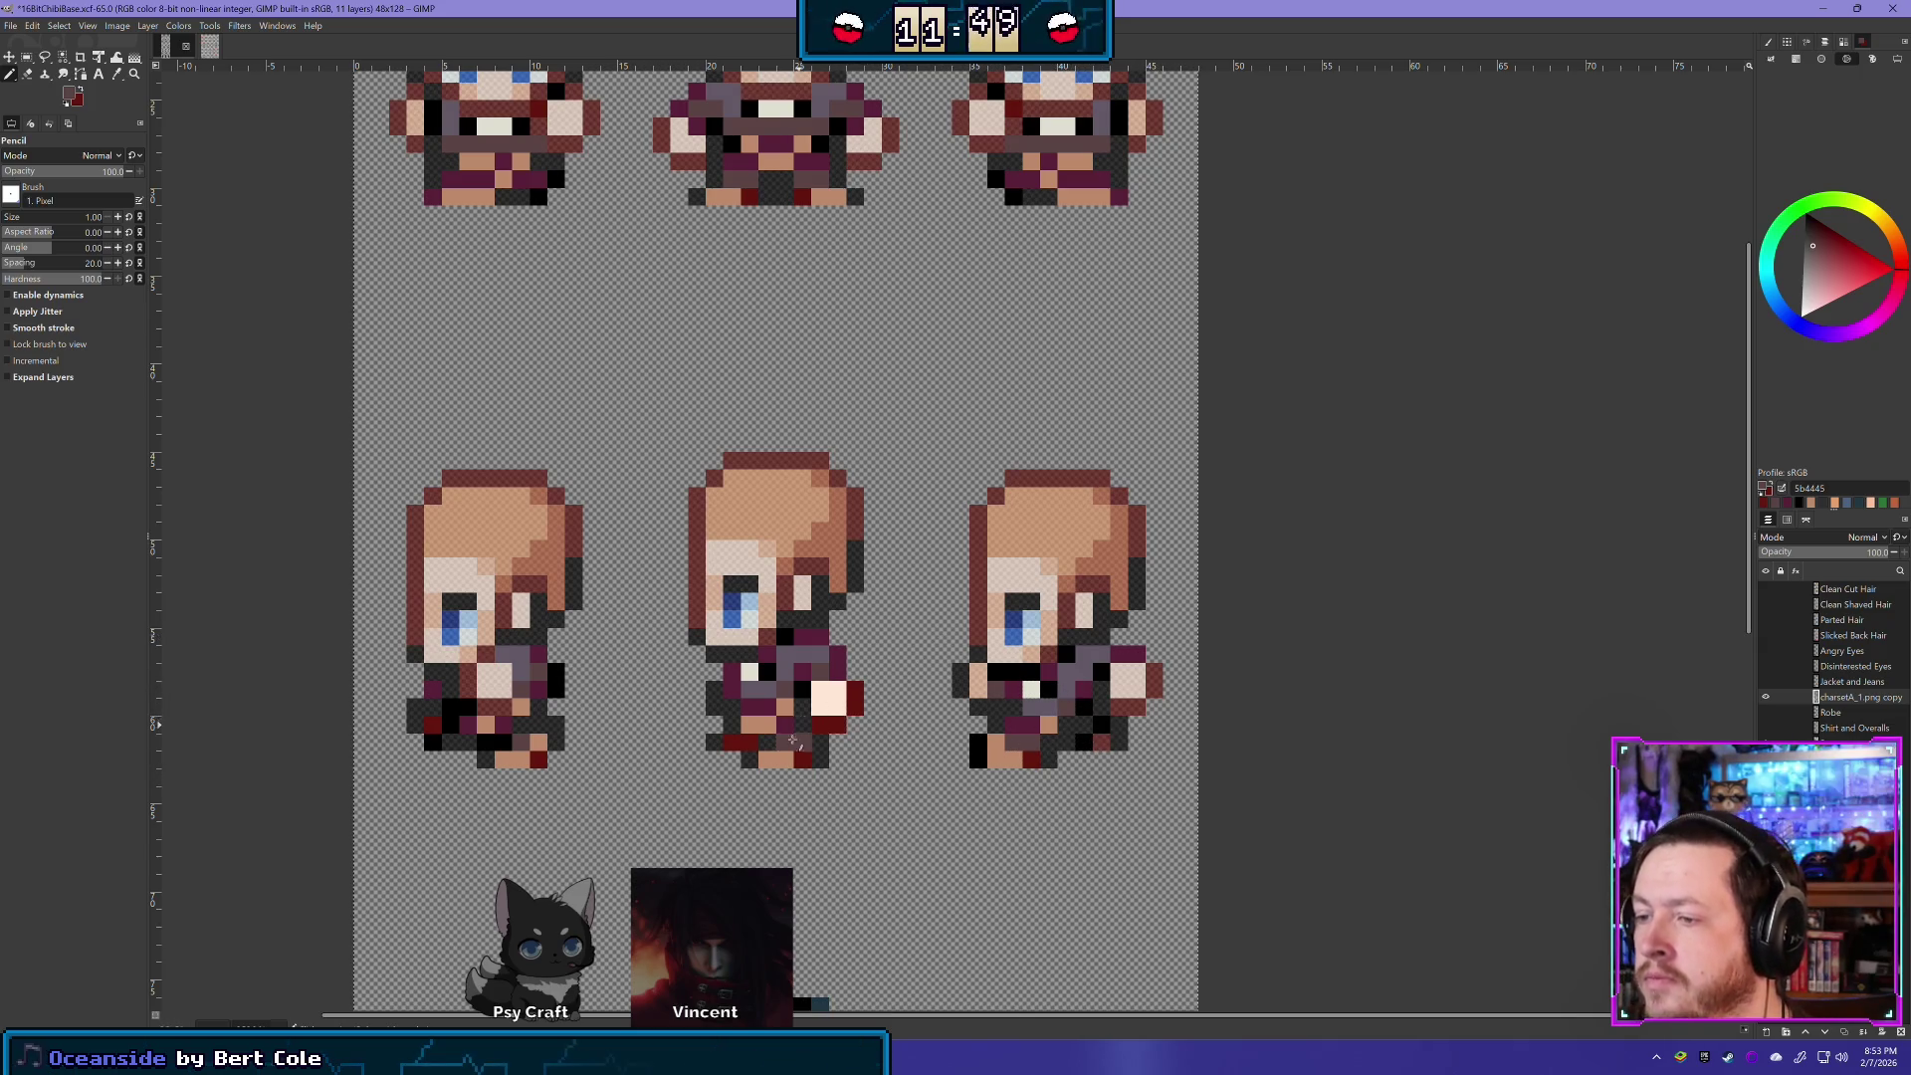
scroll(793, 741, "right", 2)
scroll(791, 726, "up", 2)
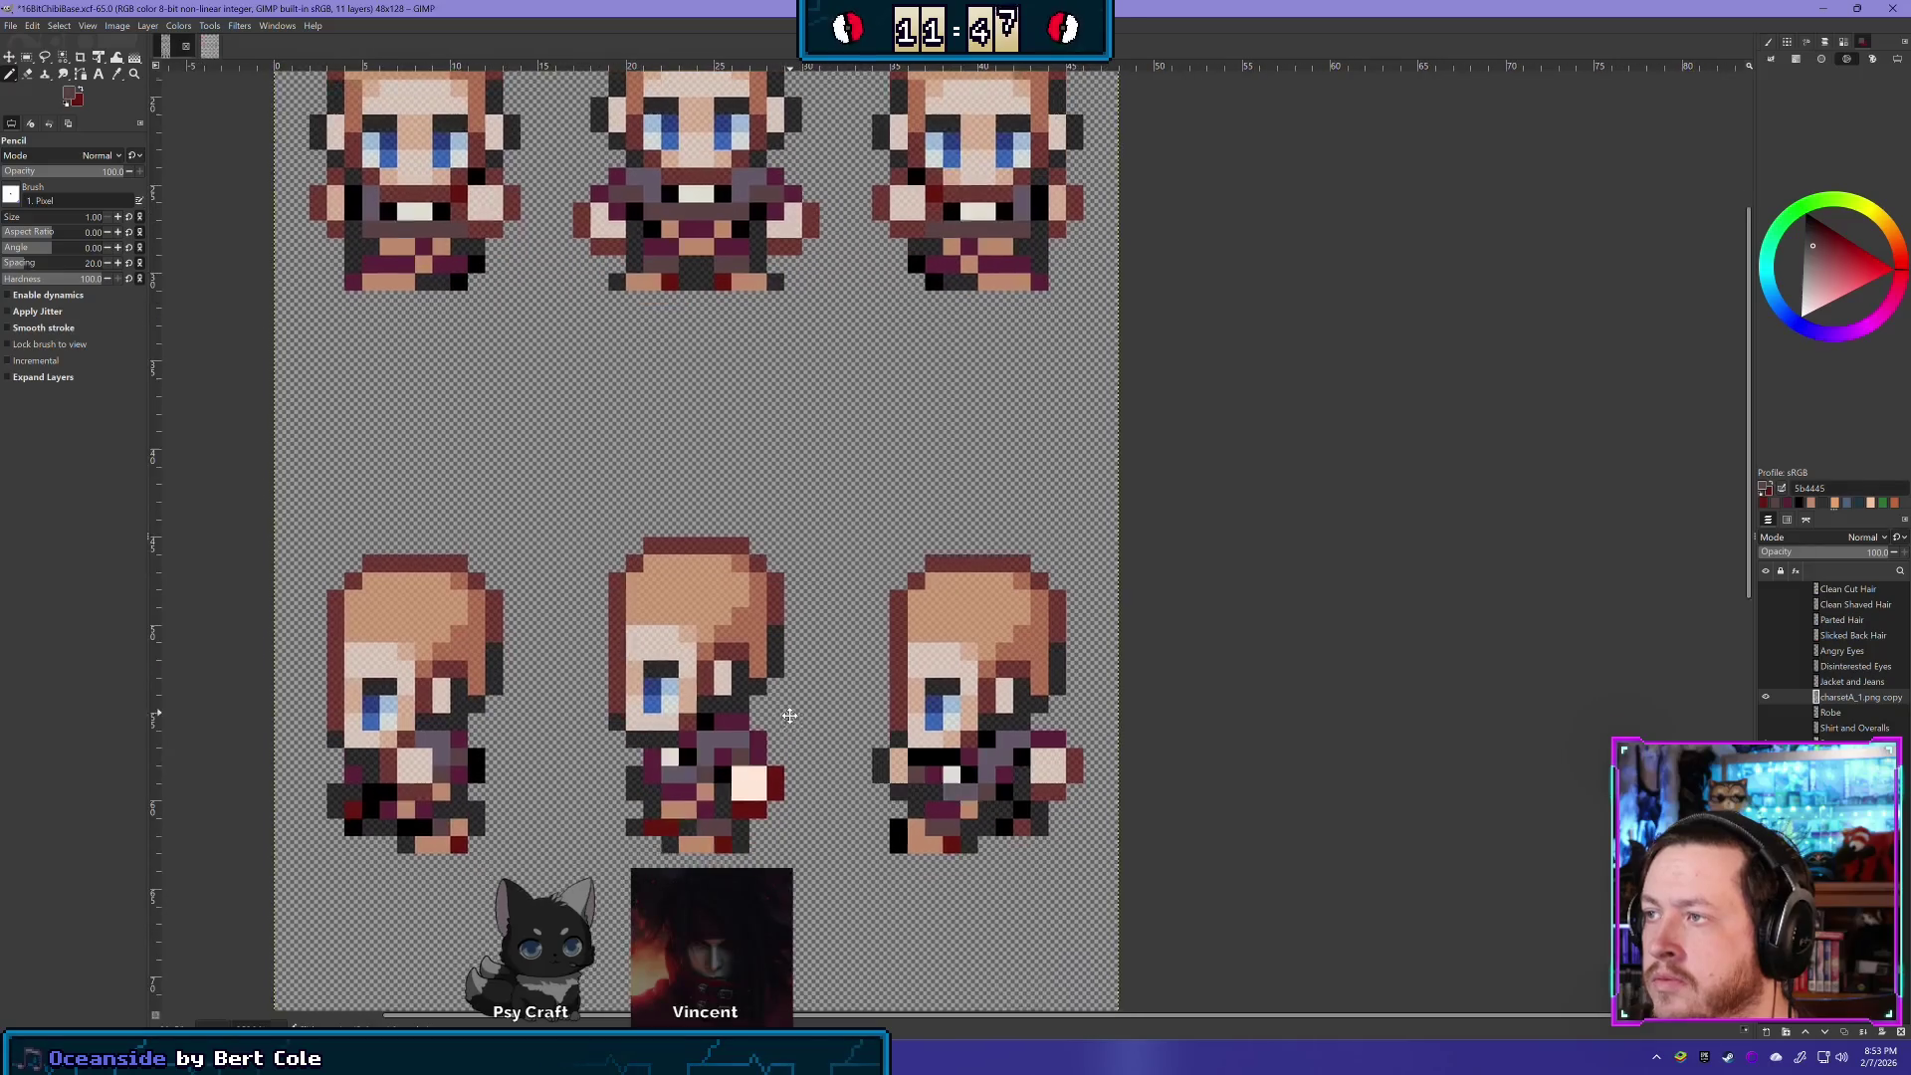
scroll(790, 716, "down", 1)
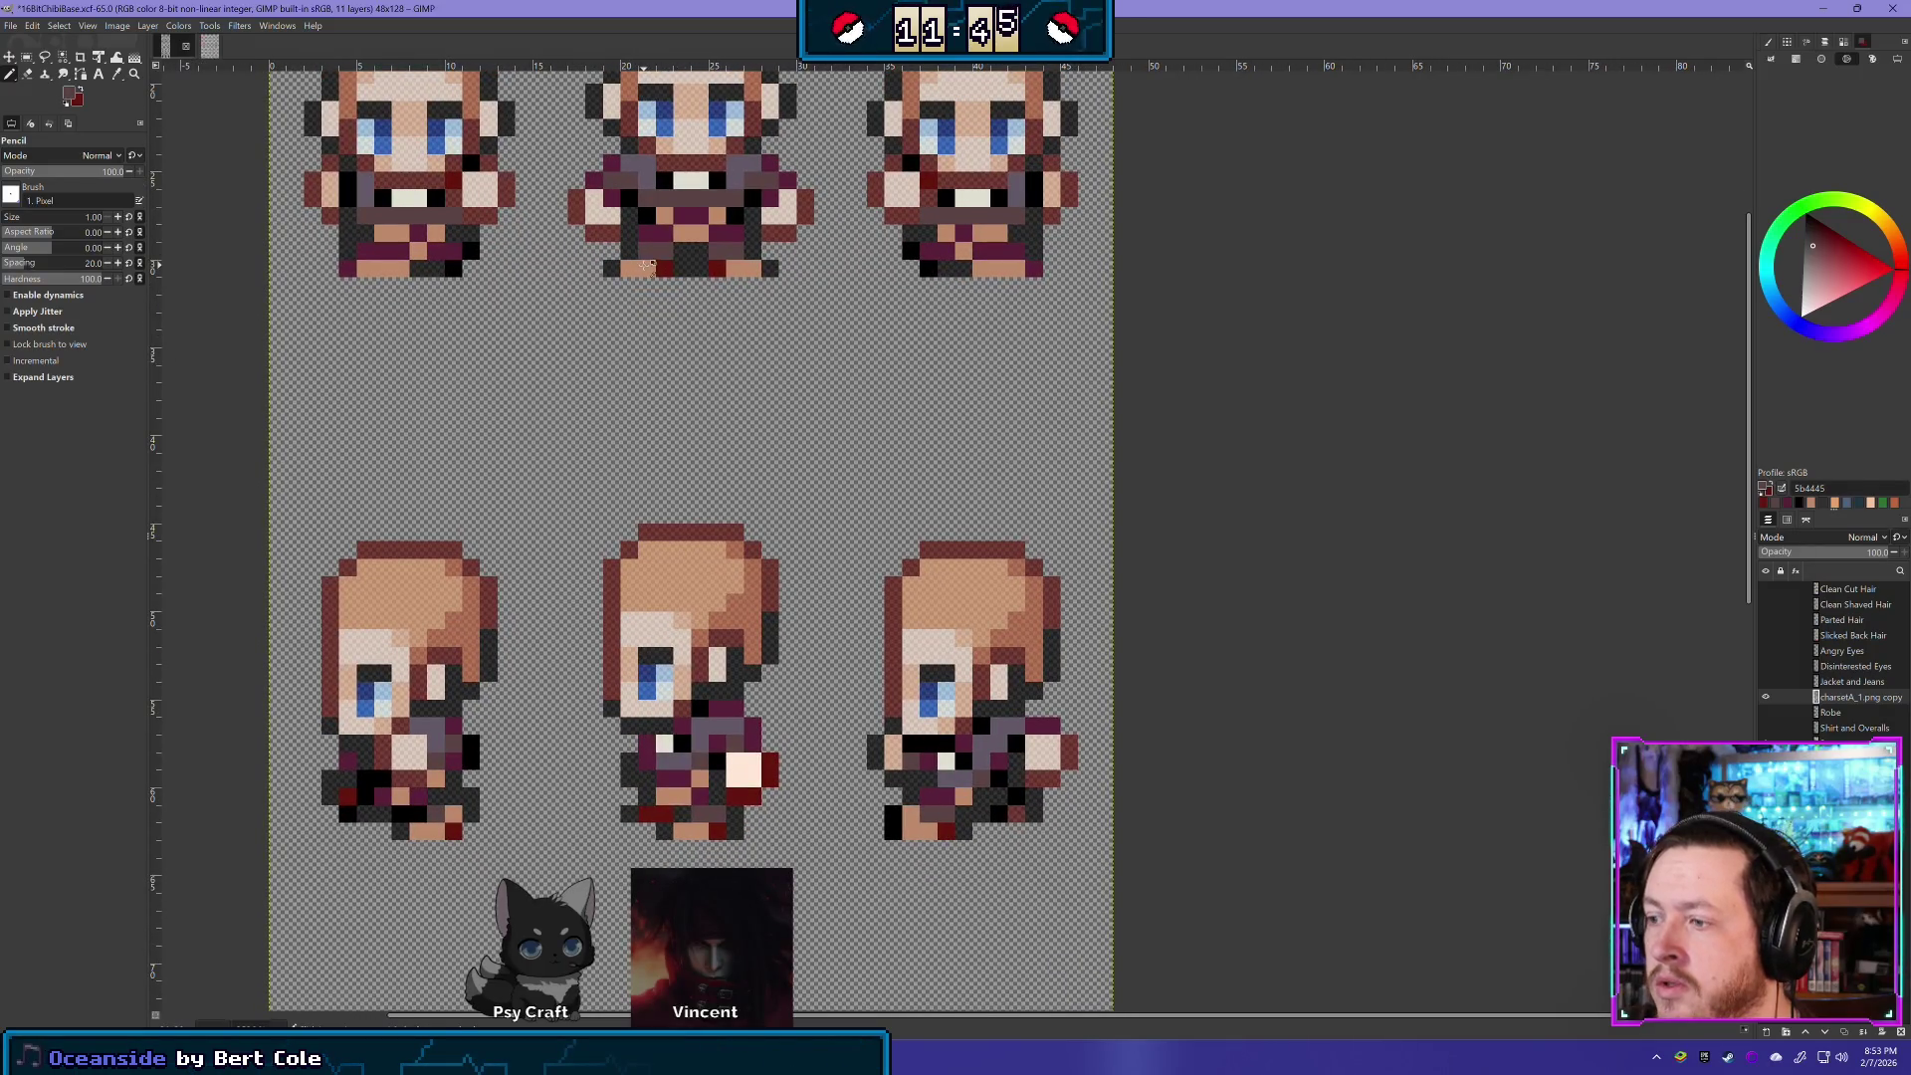
key("e")
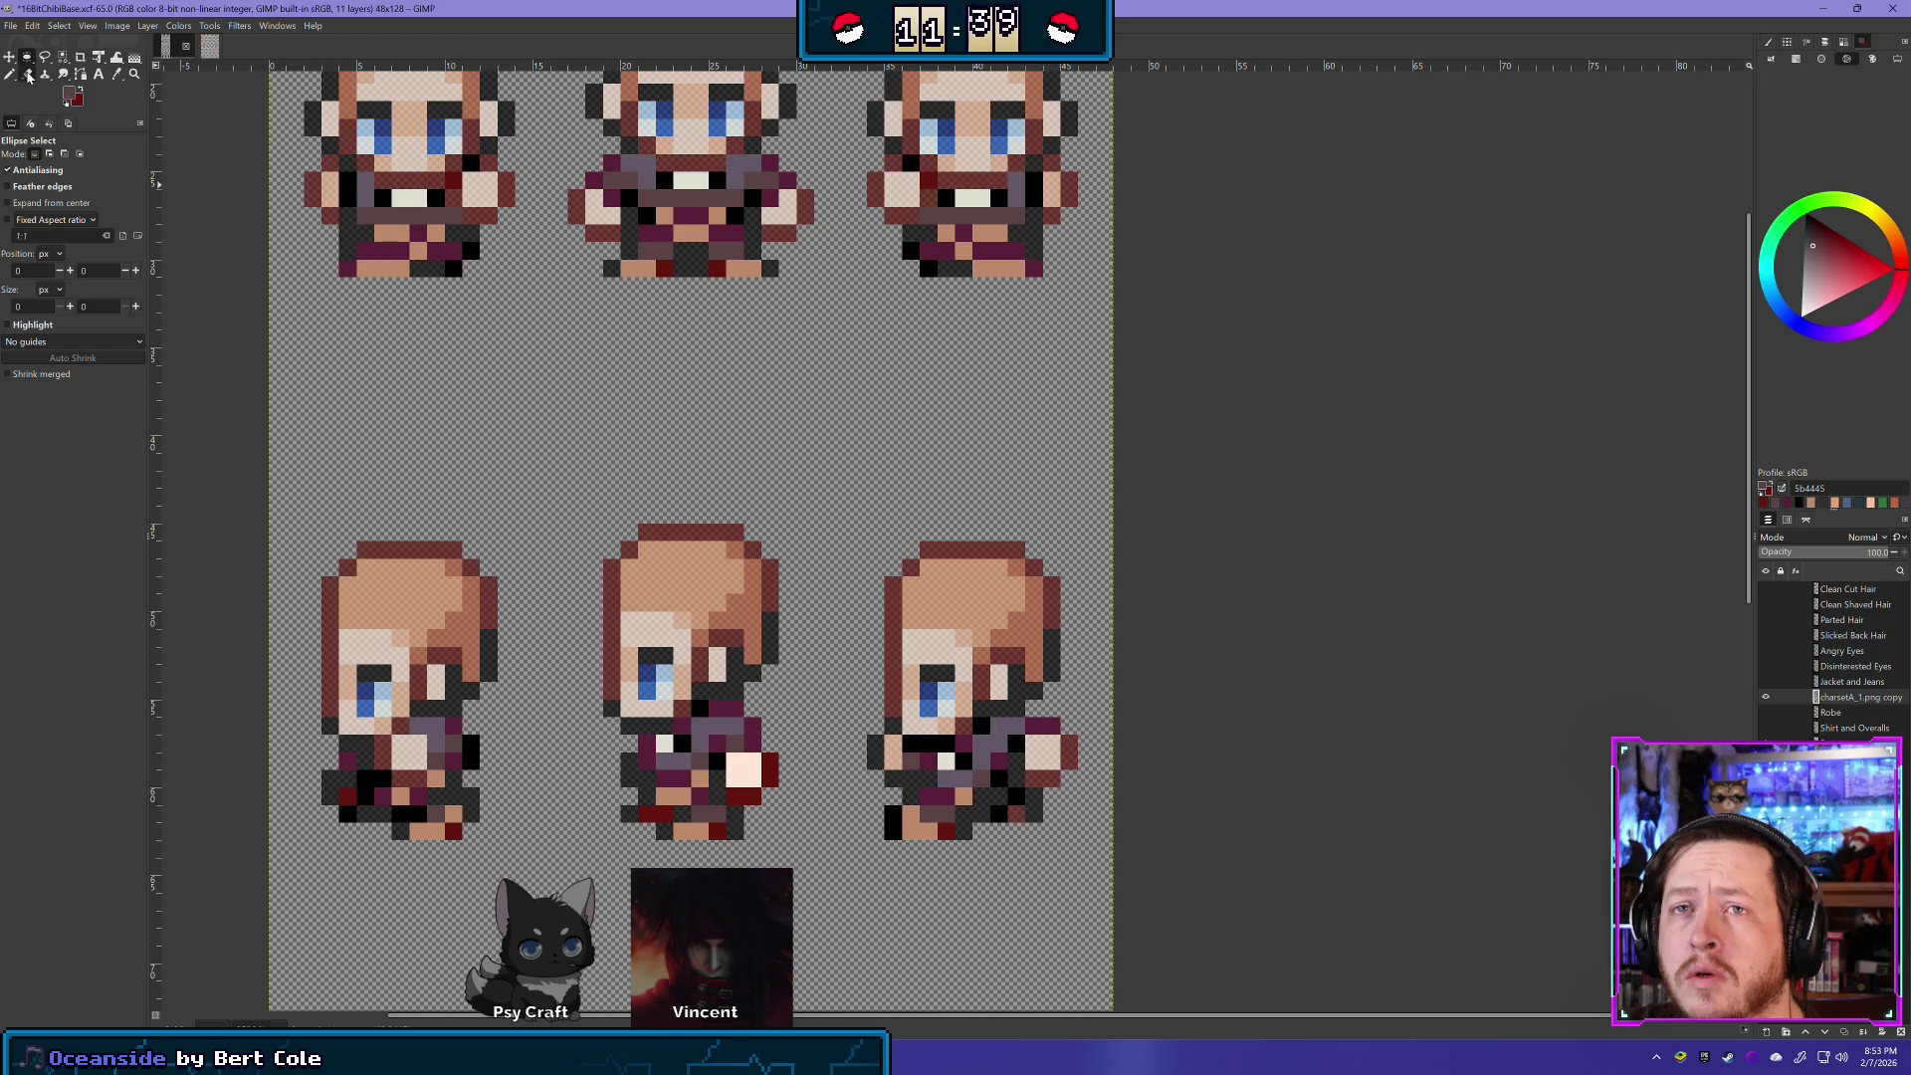
left_click(28, 75)
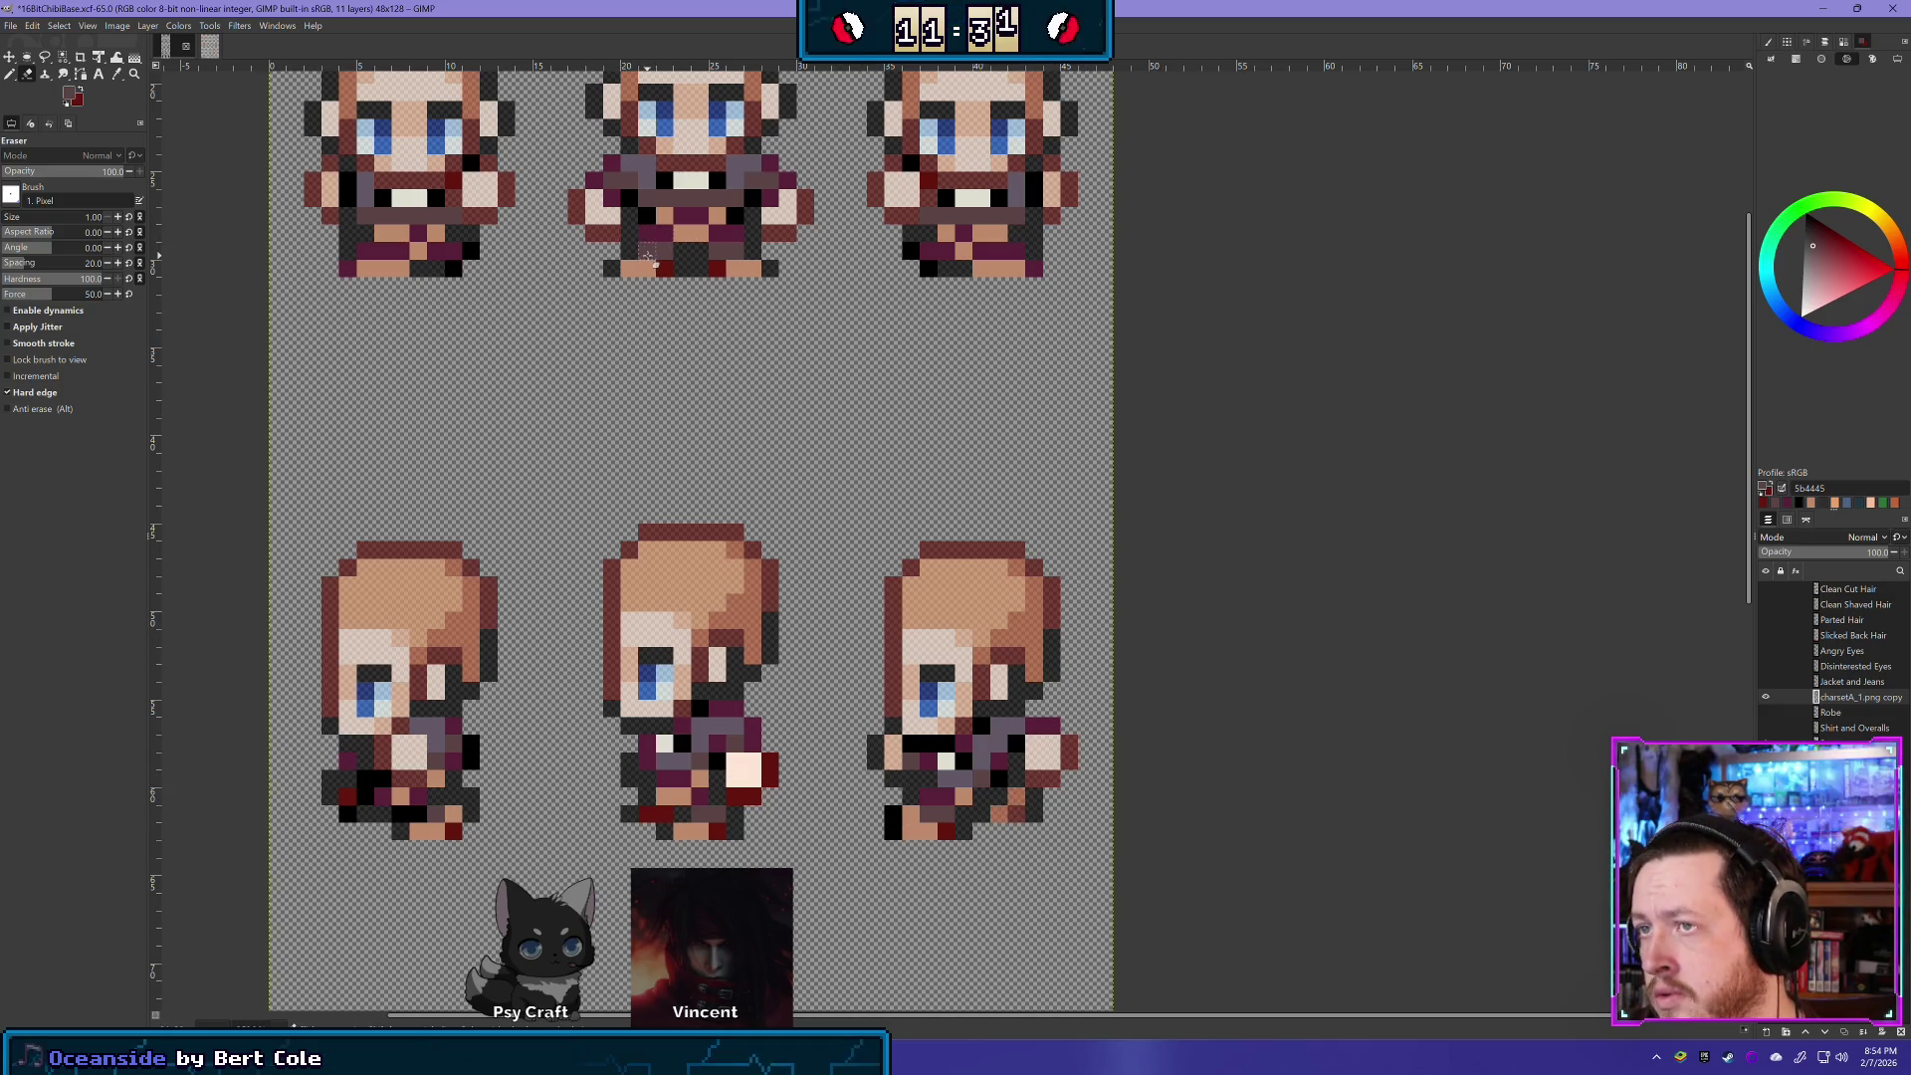
key("e")
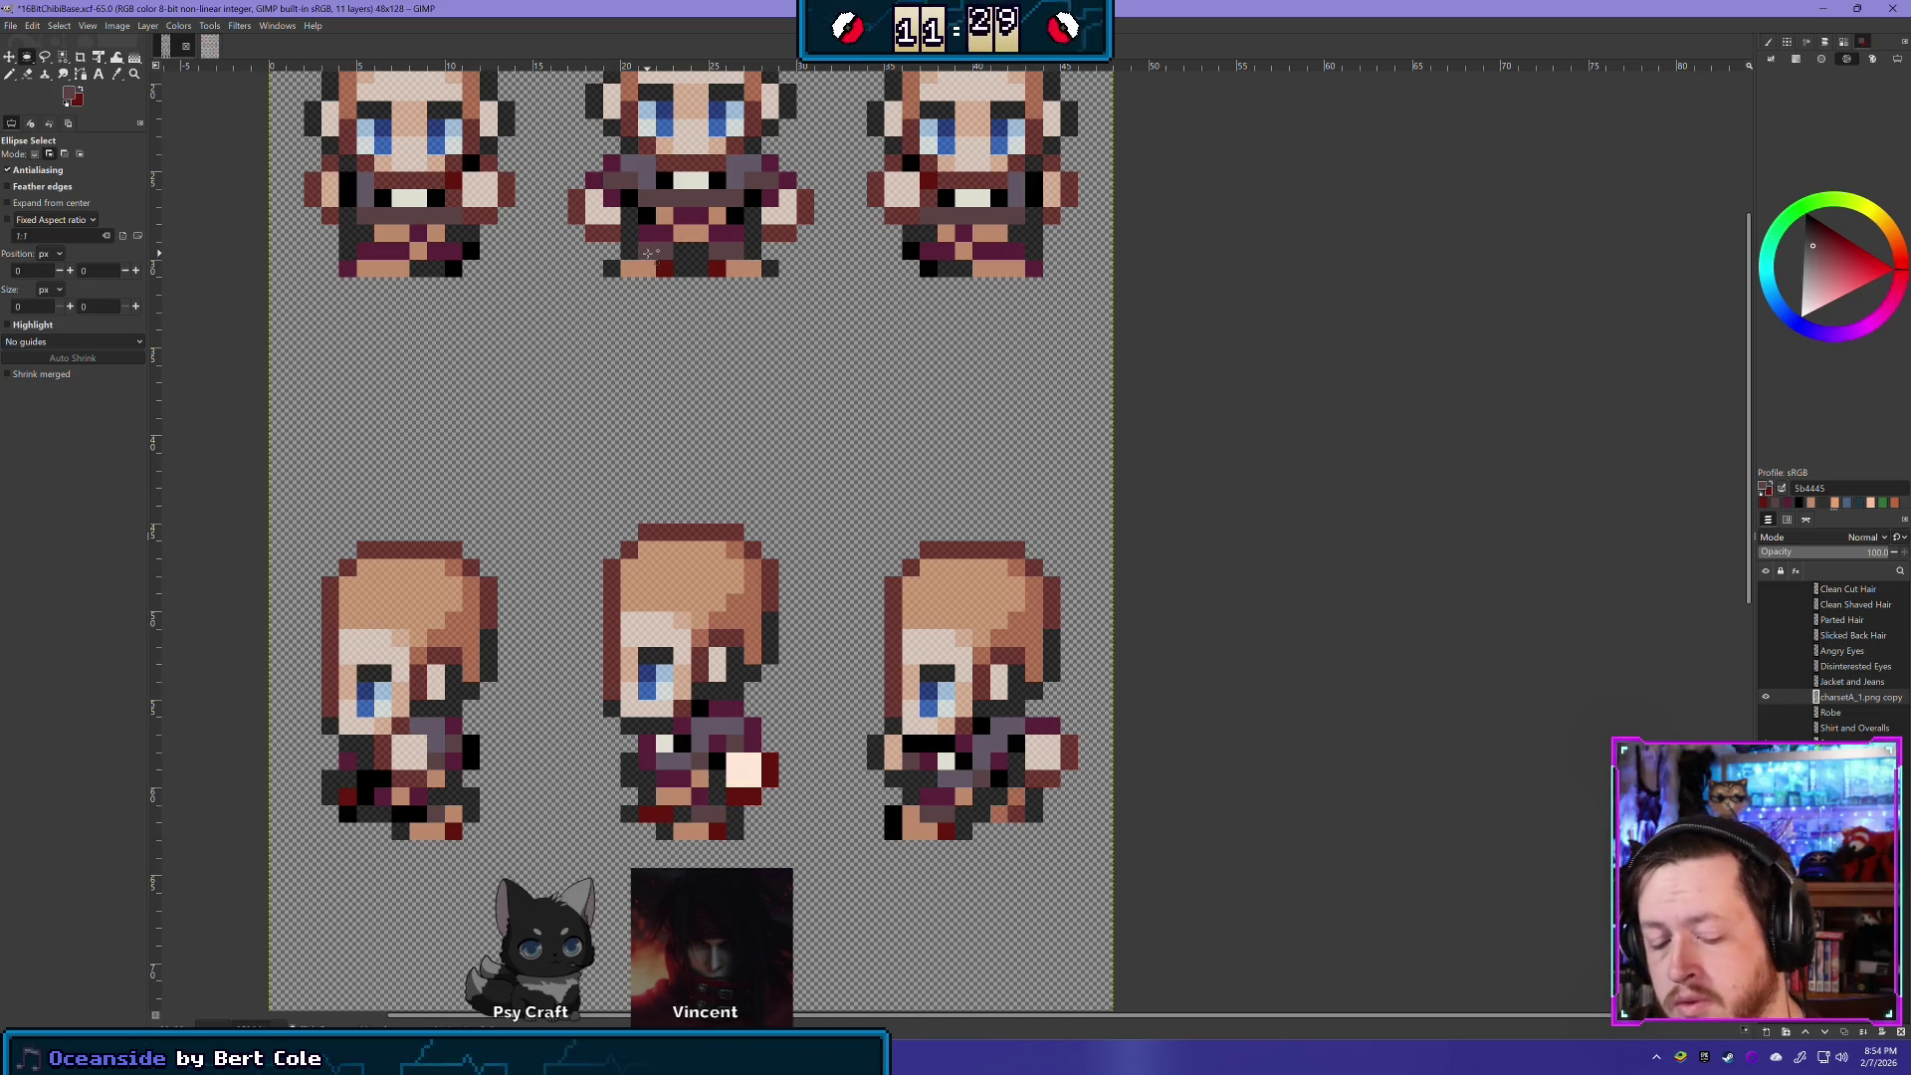
key("n")
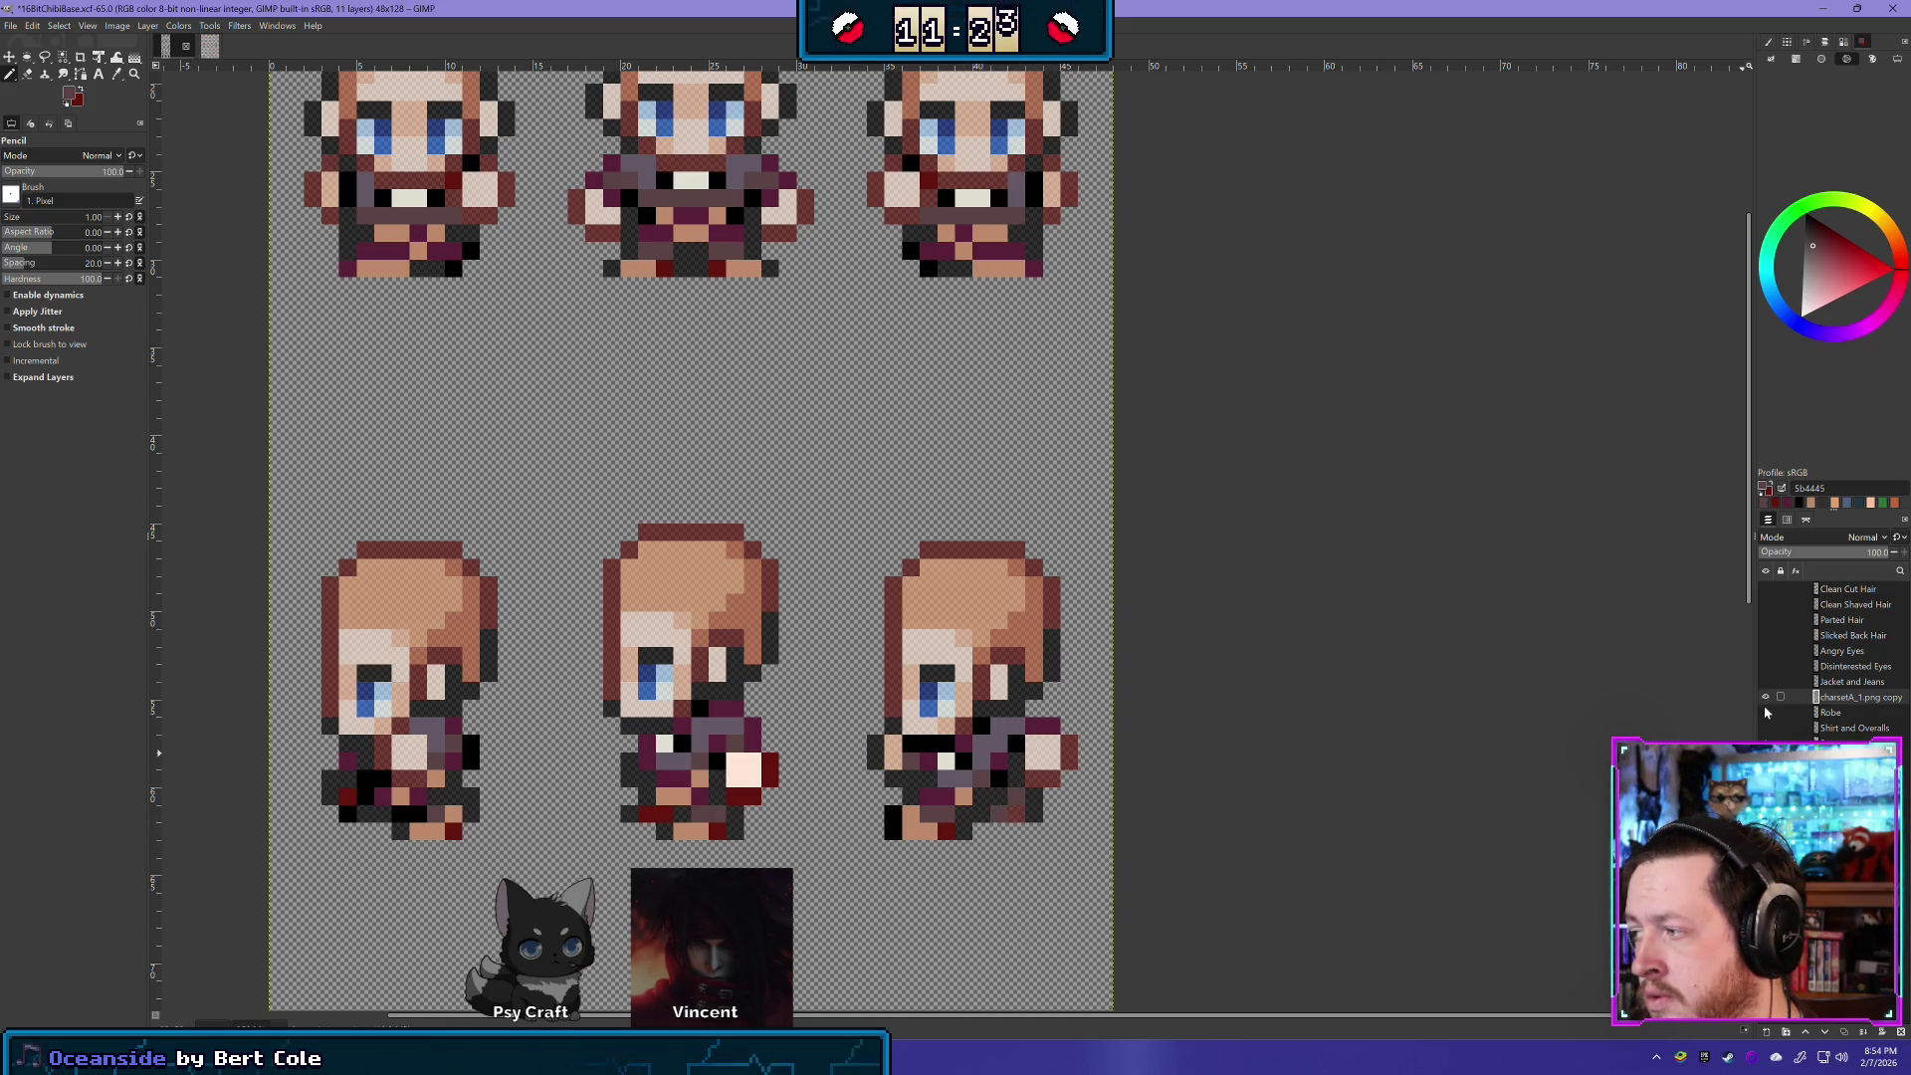
left_click_drag(1850, 550, 1891, 550)
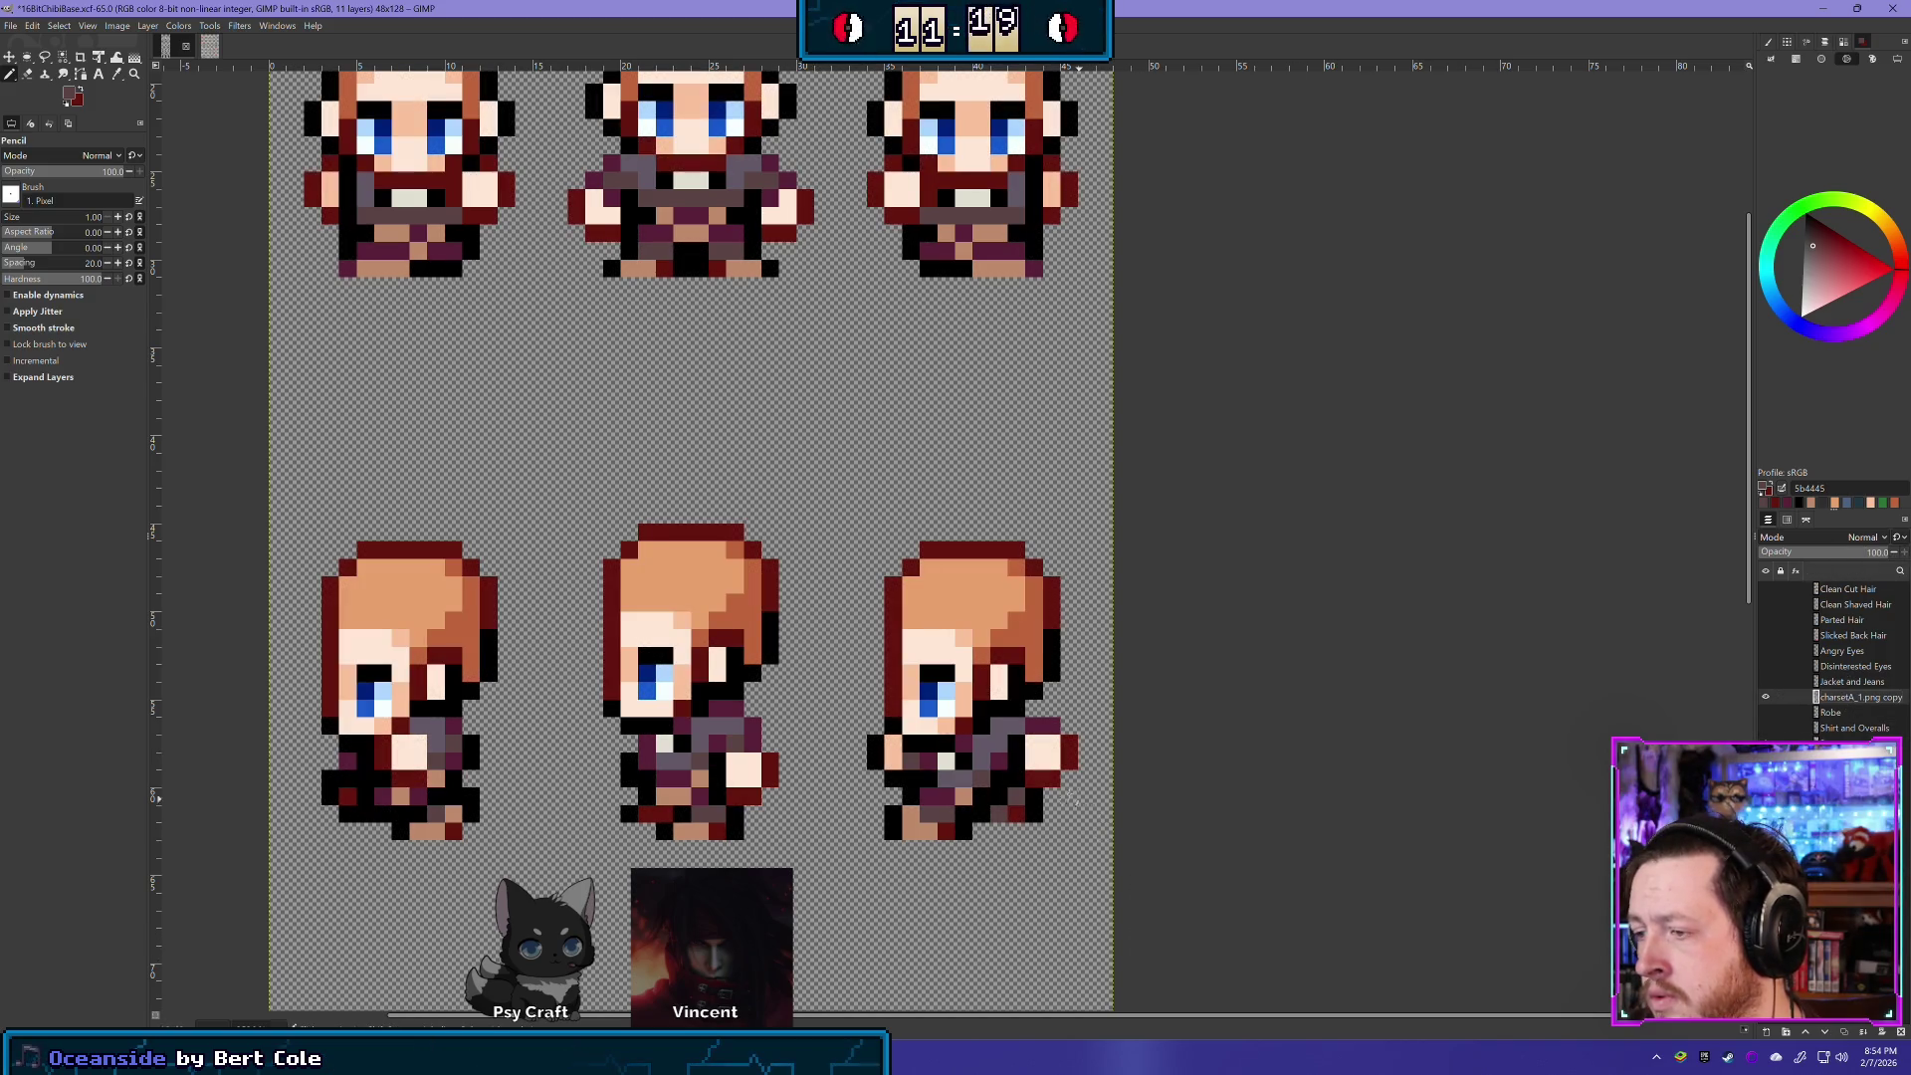
left_click(1766, 698)
left_click(1767, 697)
left_click(1767, 698)
left_click(1767, 698)
left_click(1767, 698)
left_click(1766, 698)
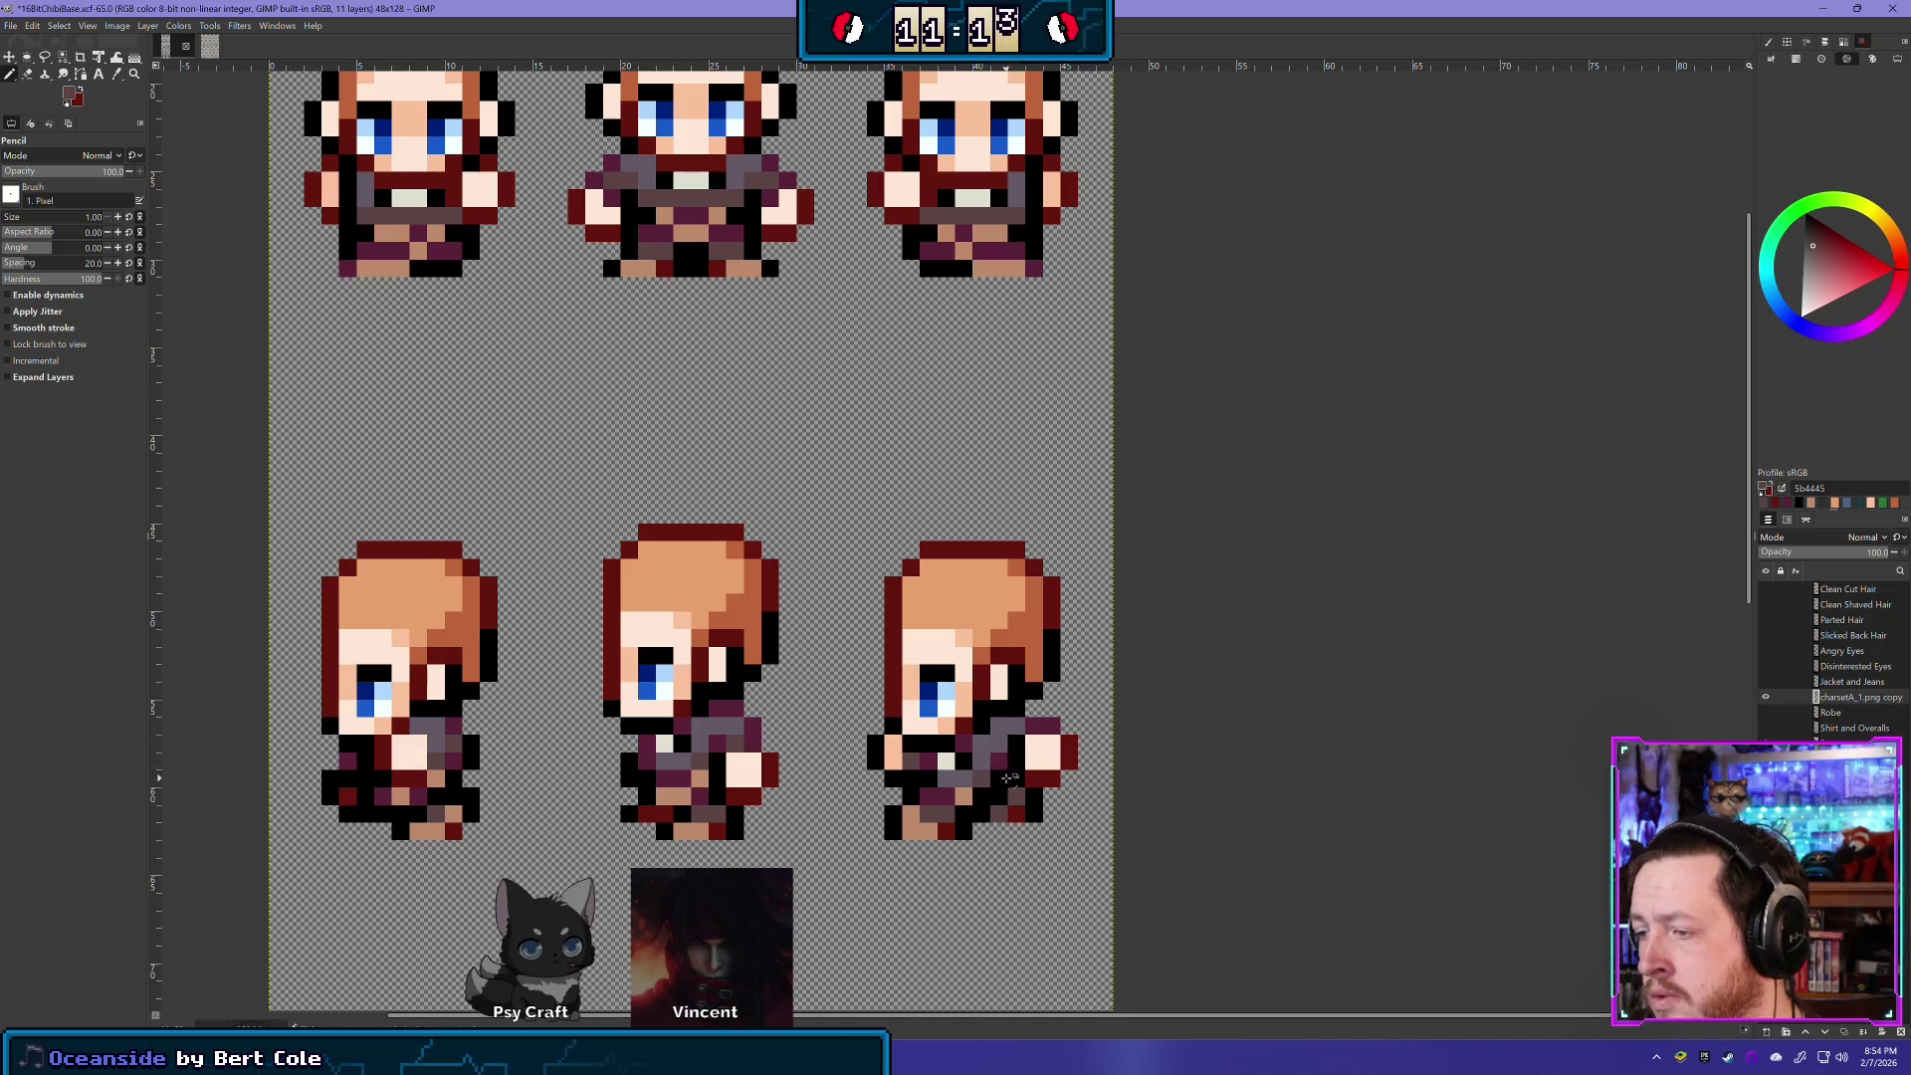
scroll(1304, 837, "down", 1)
scroll(1304, 837, "down", 3)
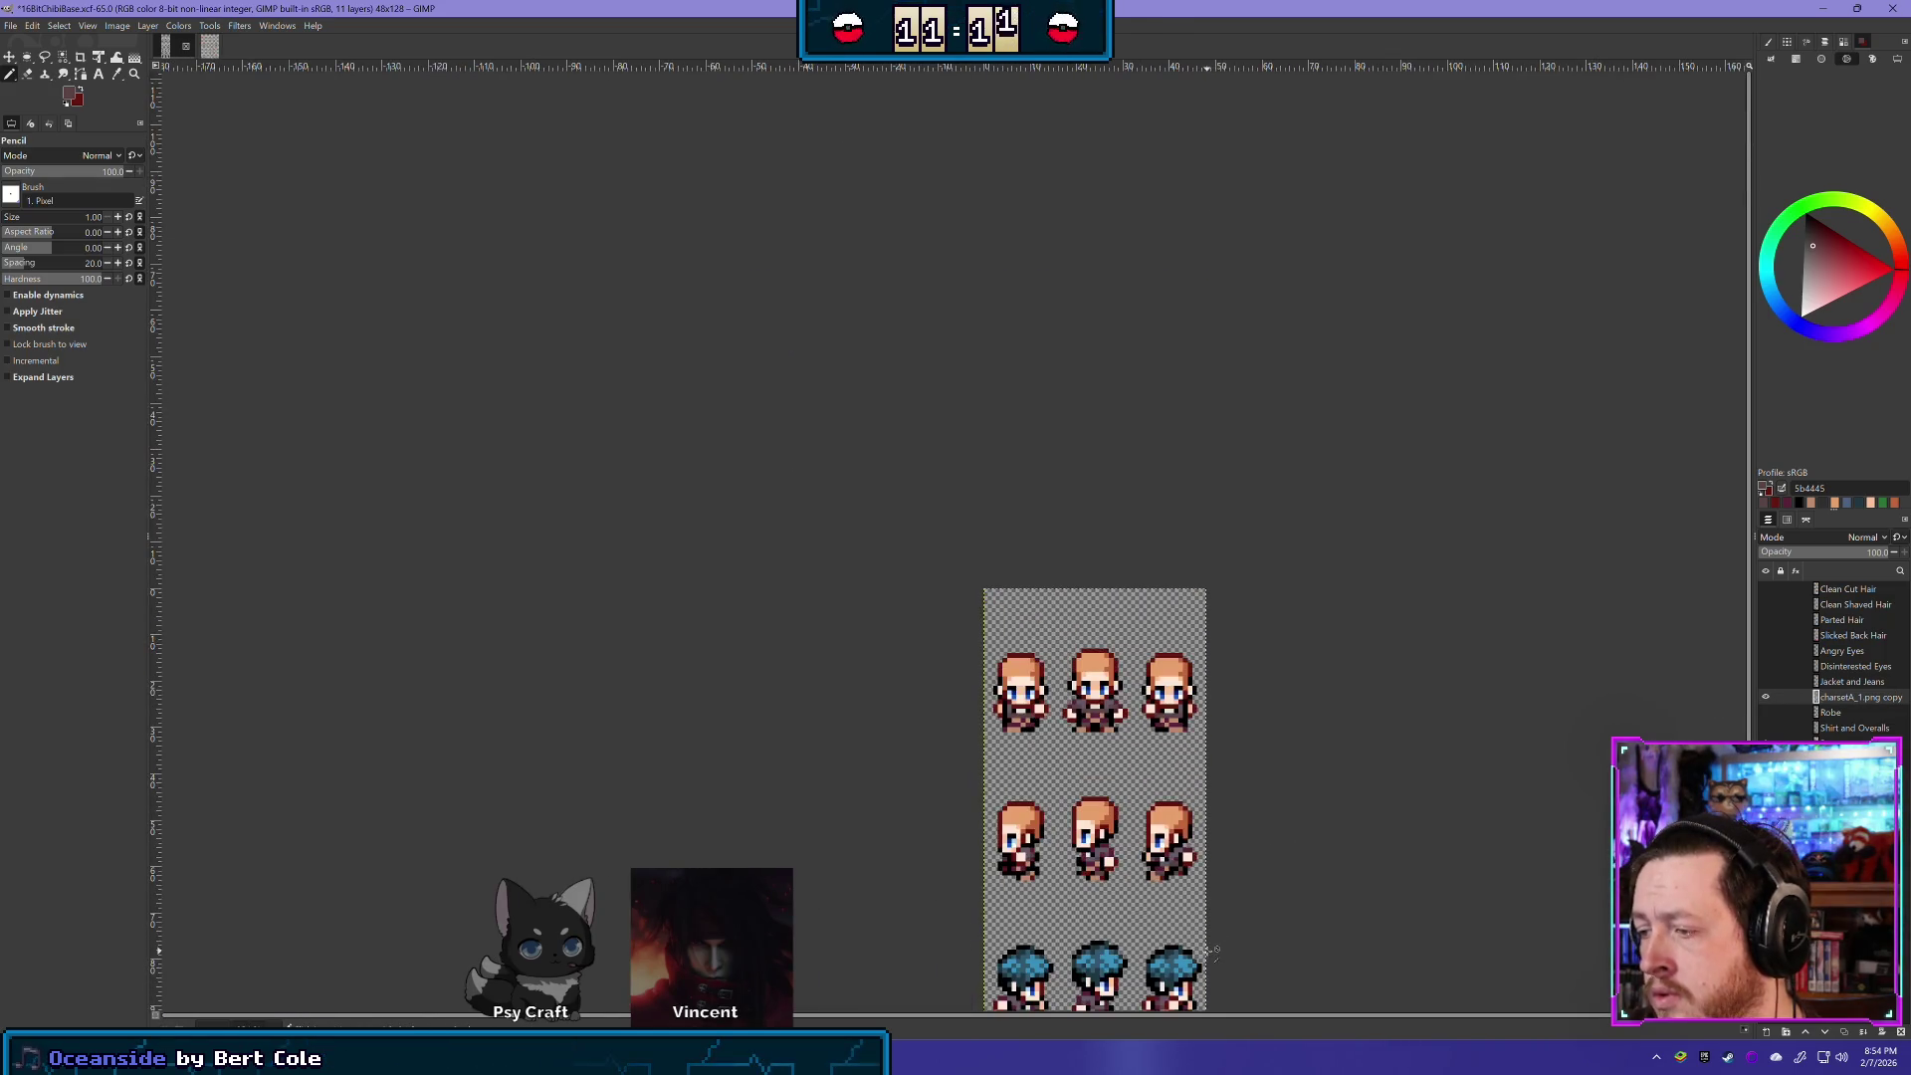
scroll(917, 737, "up", 3)
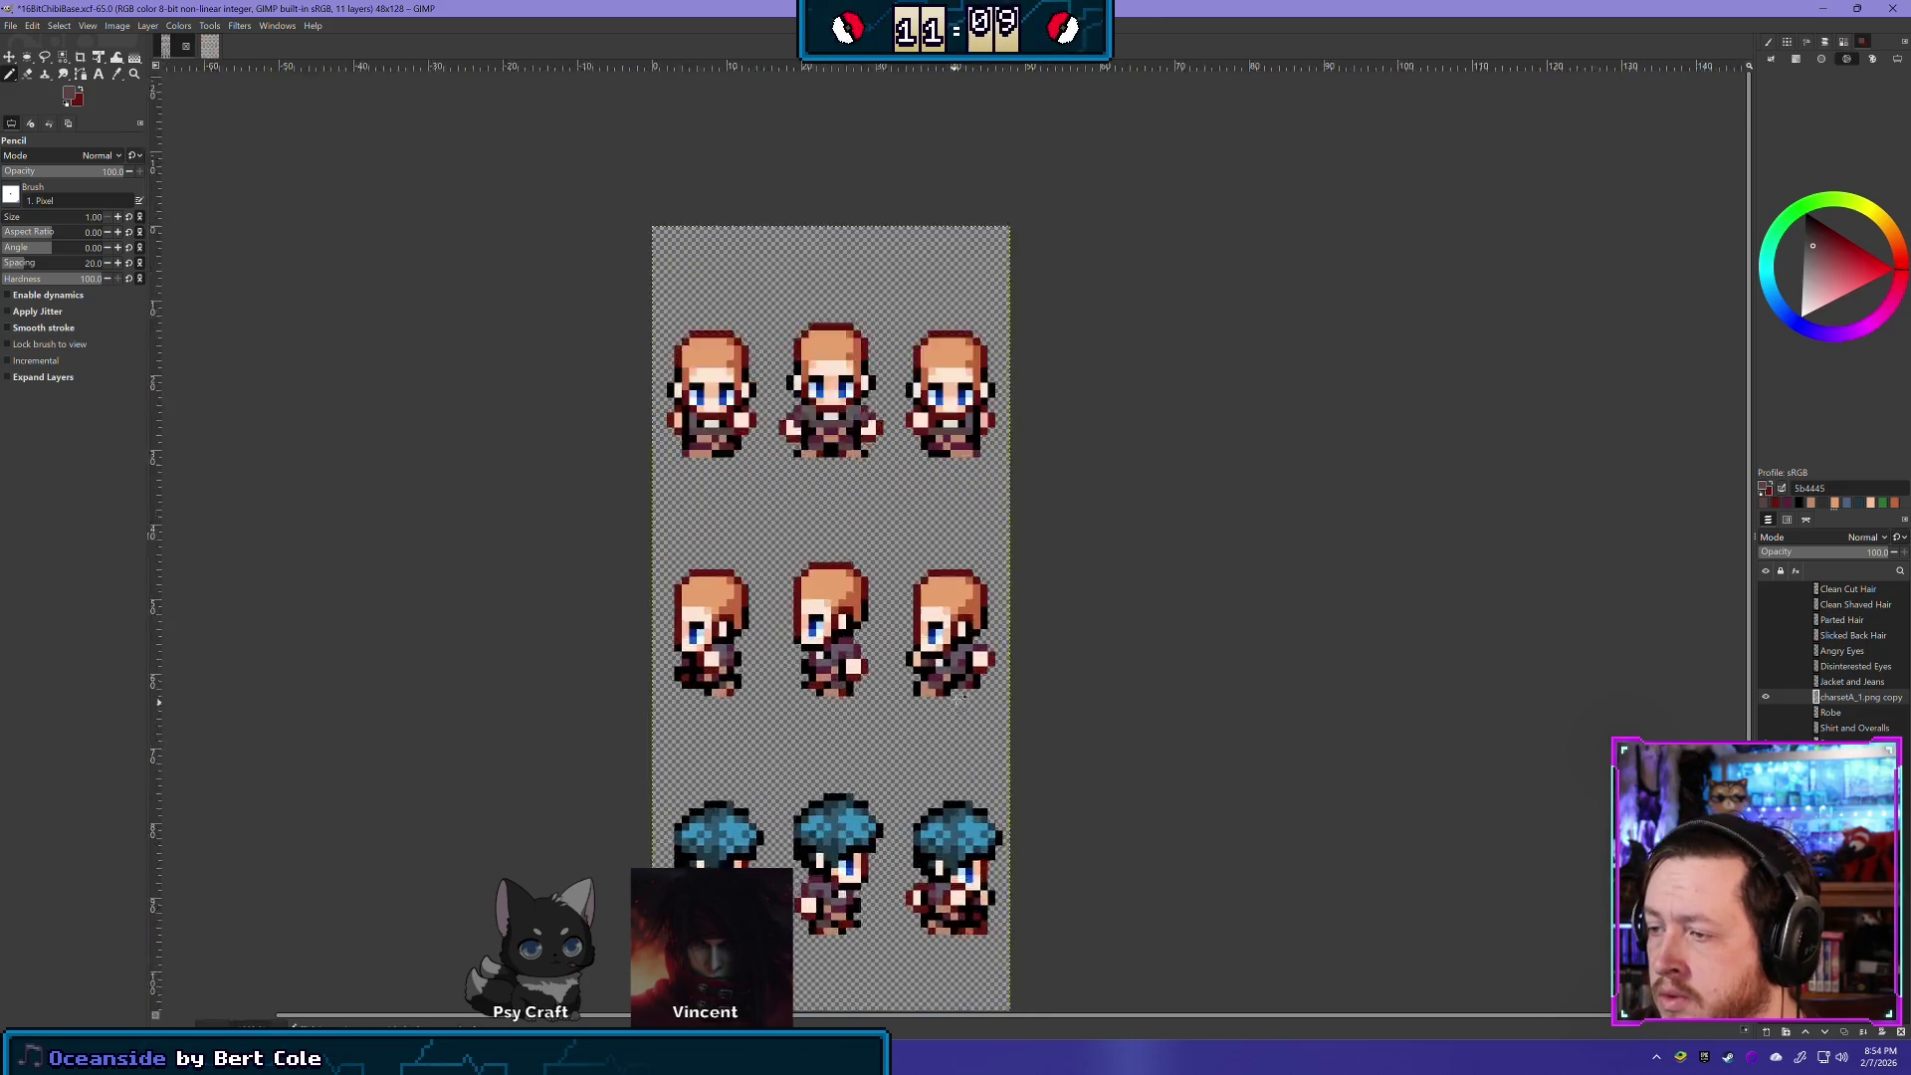
left_click(1766, 697)
left_click(1766, 696)
left_click(1766, 697)
left_click(1766, 696)
scroll(659, 578, "down", 2)
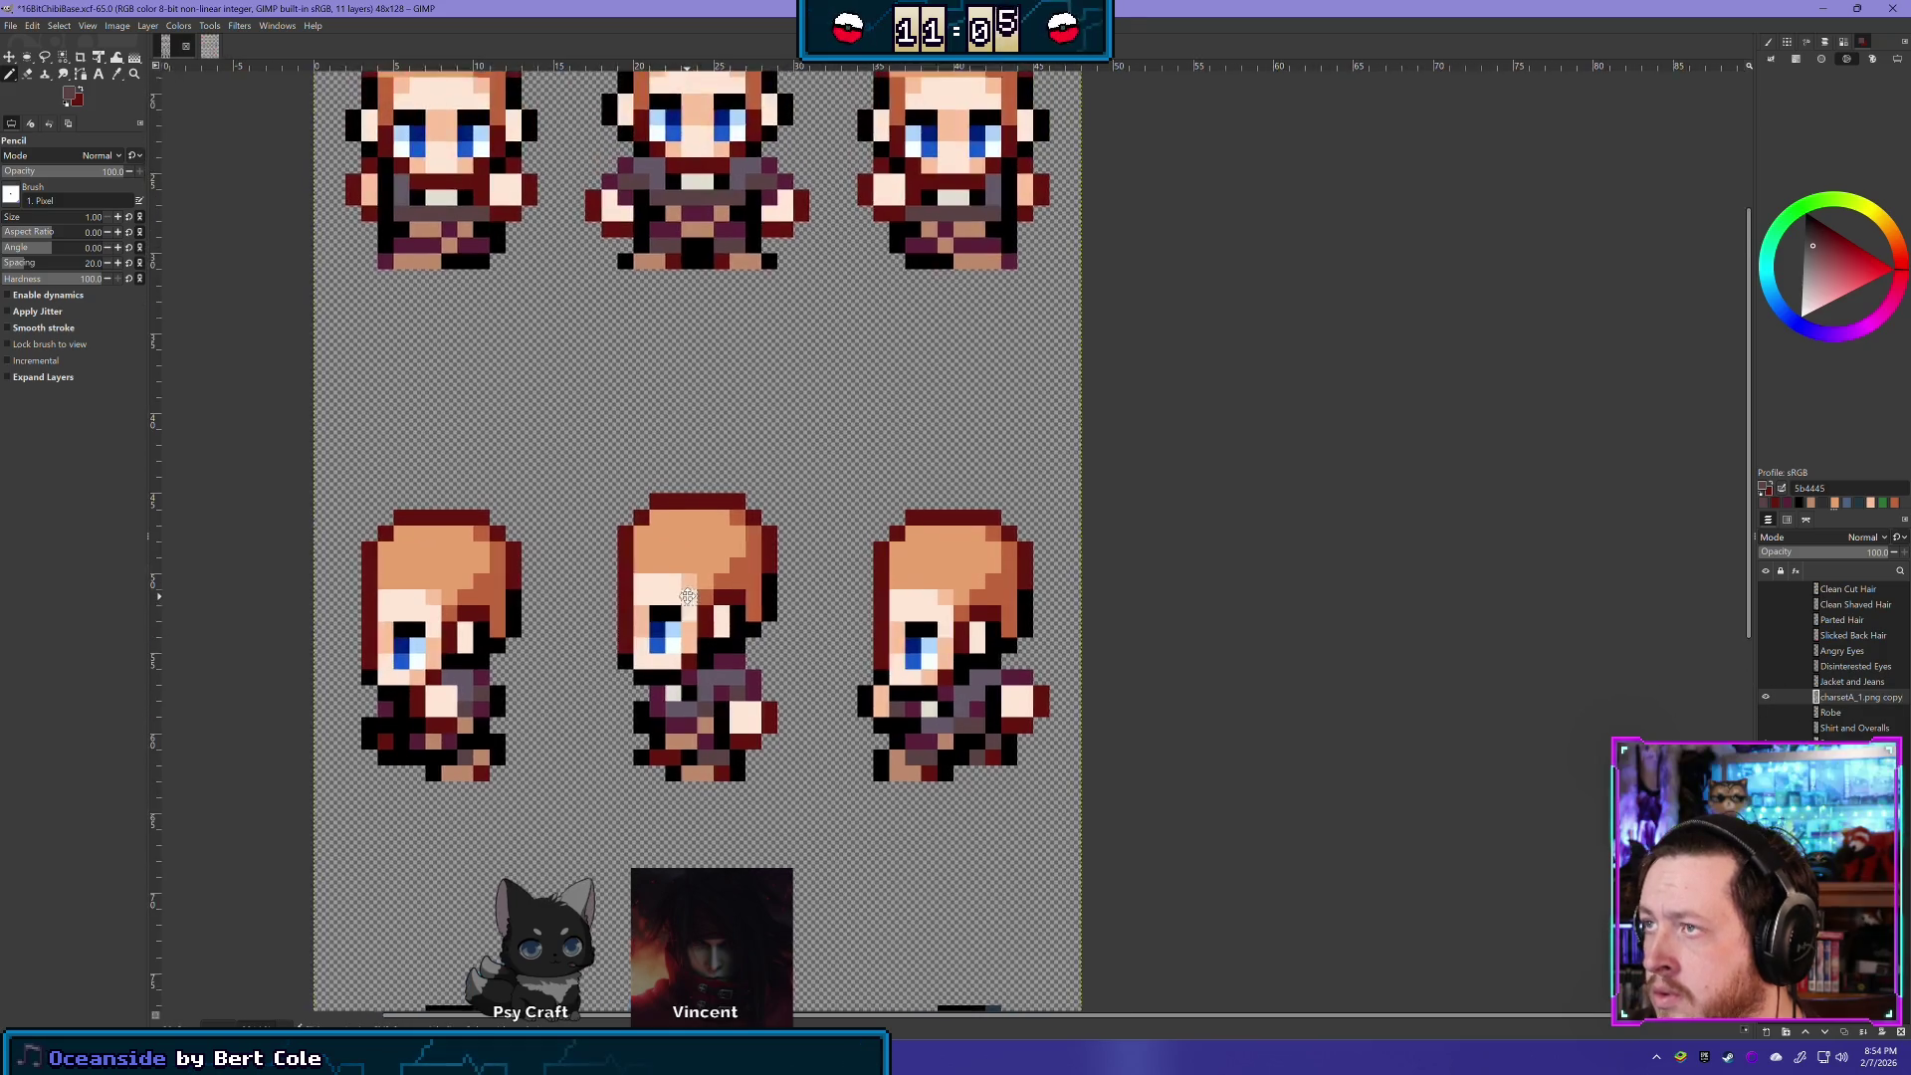
scroll(1071, 746, "down", 5)
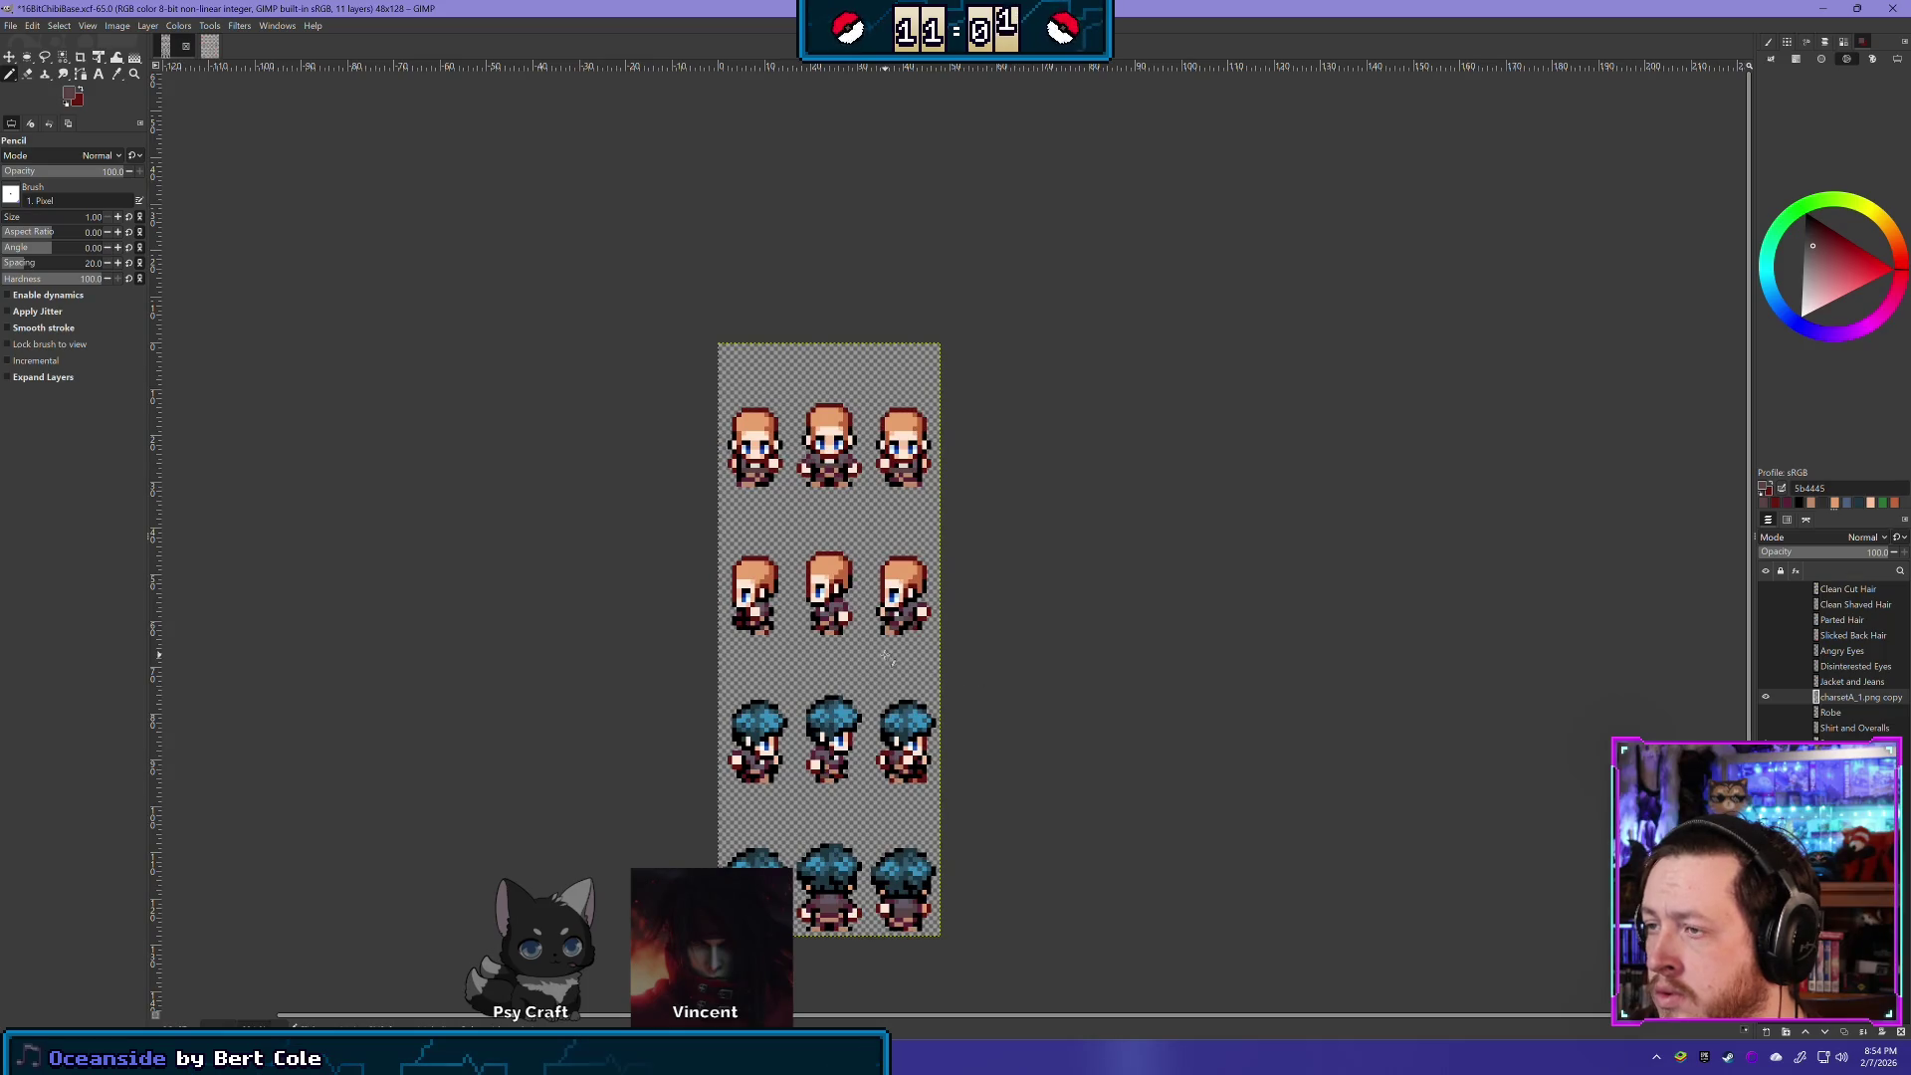
scroll(902, 658, "up", 1)
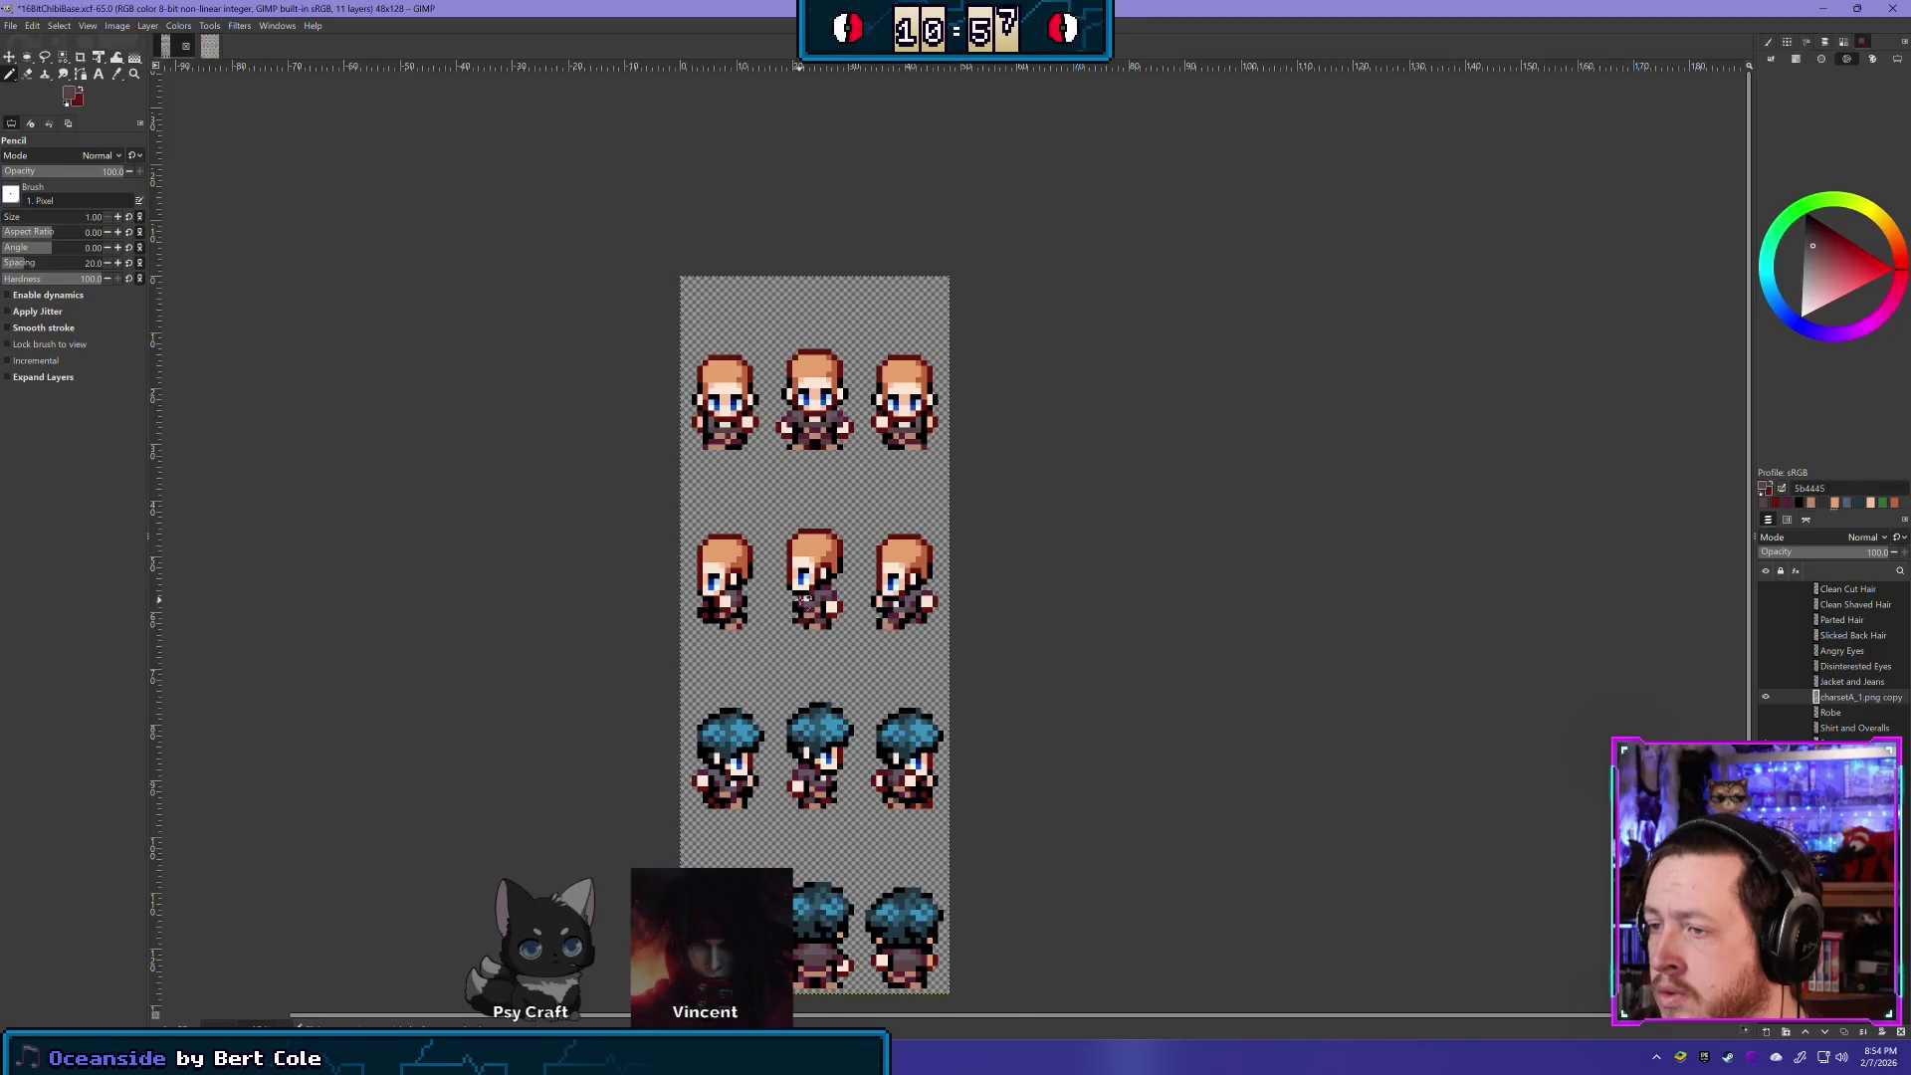
scroll(802, 599, "up", 2)
scroll(981, 674, "down", 1)
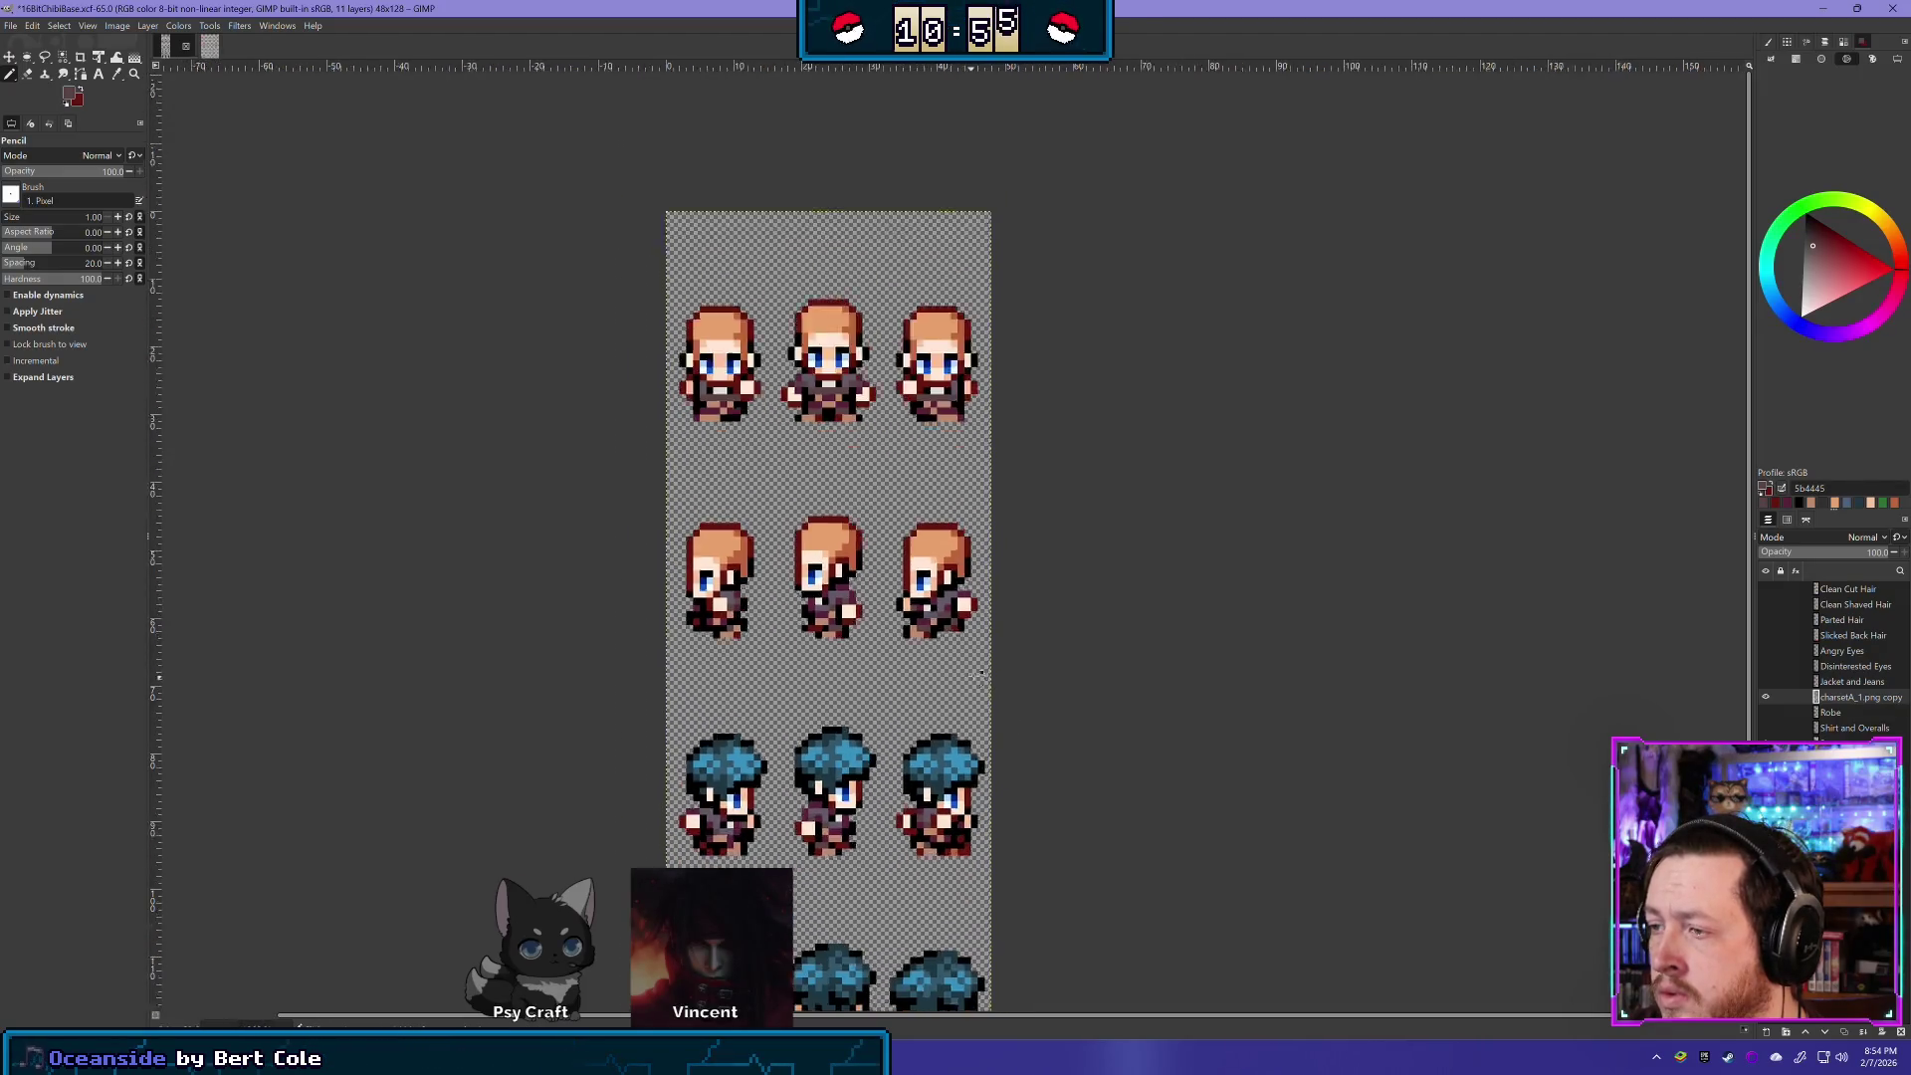
scroll(998, 575, "up", 3)
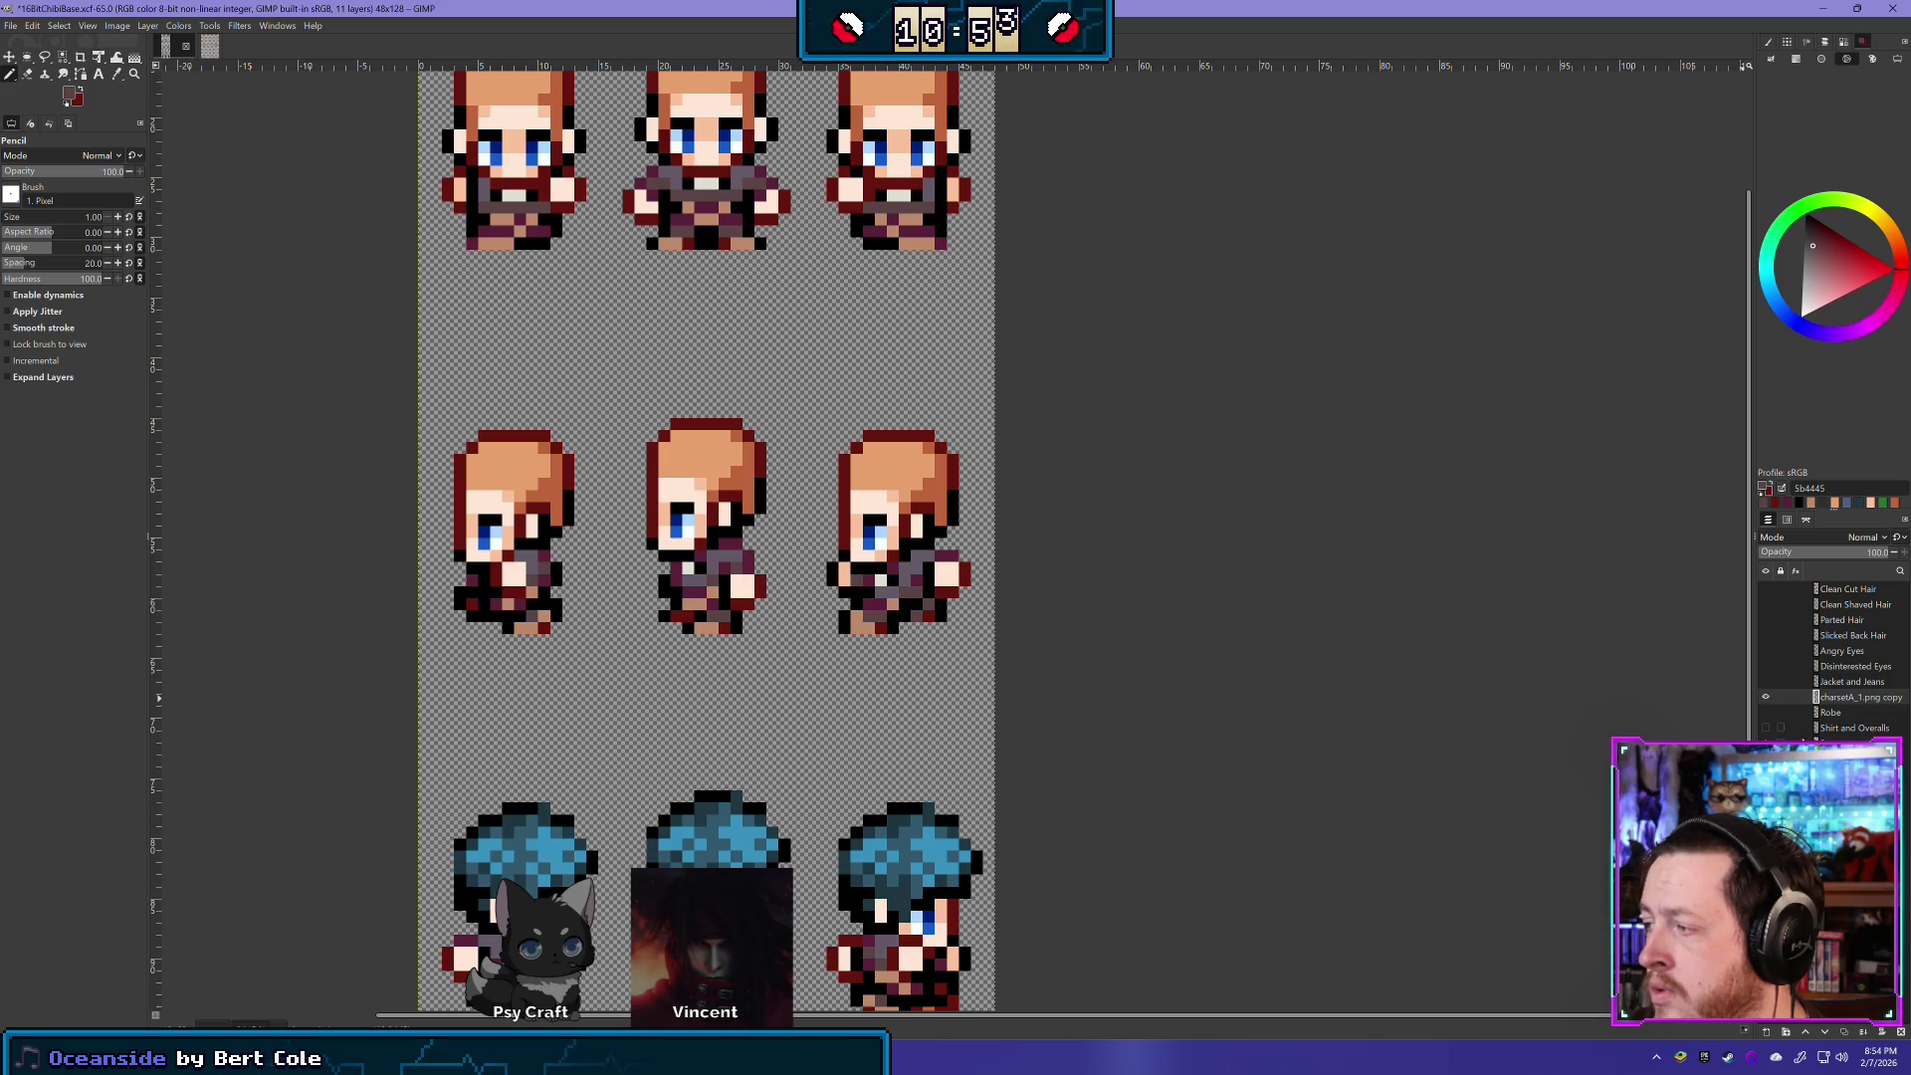
left_click(1853, 553)
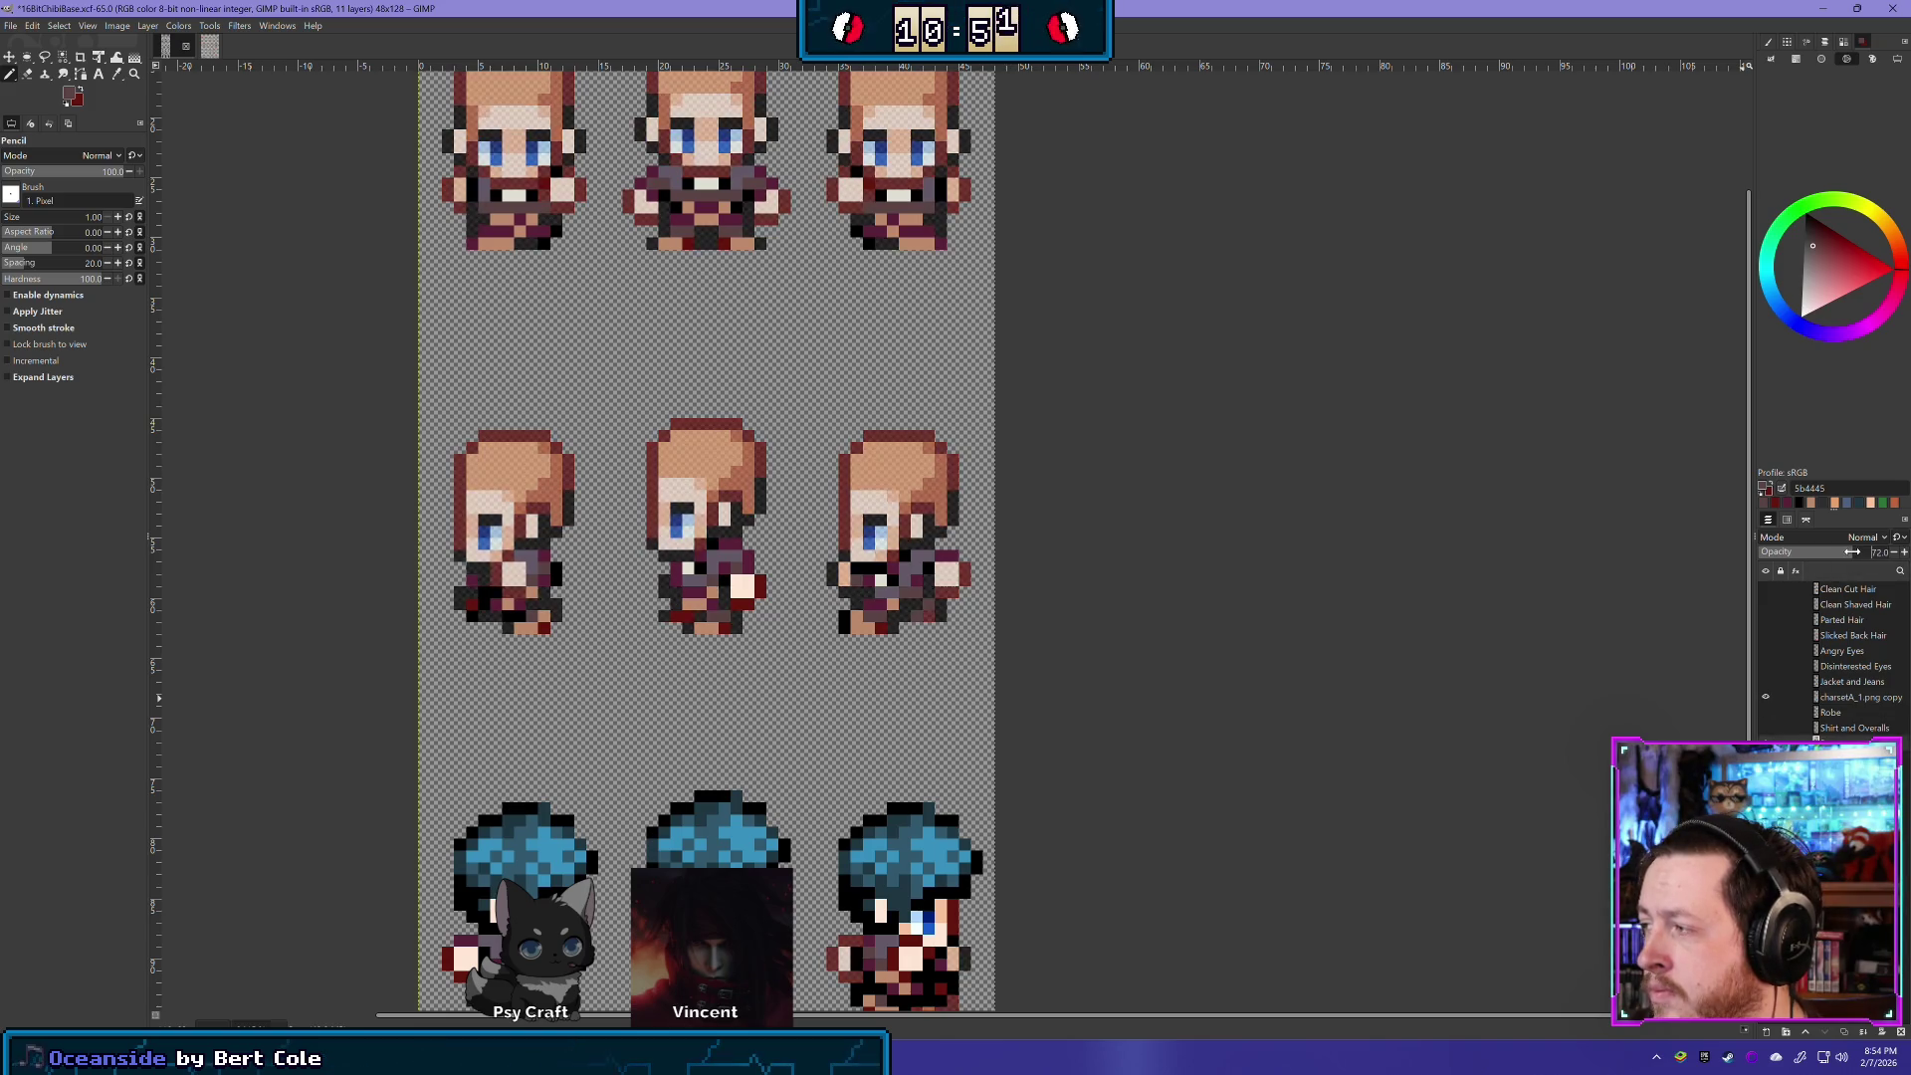
left_click(1859, 699)
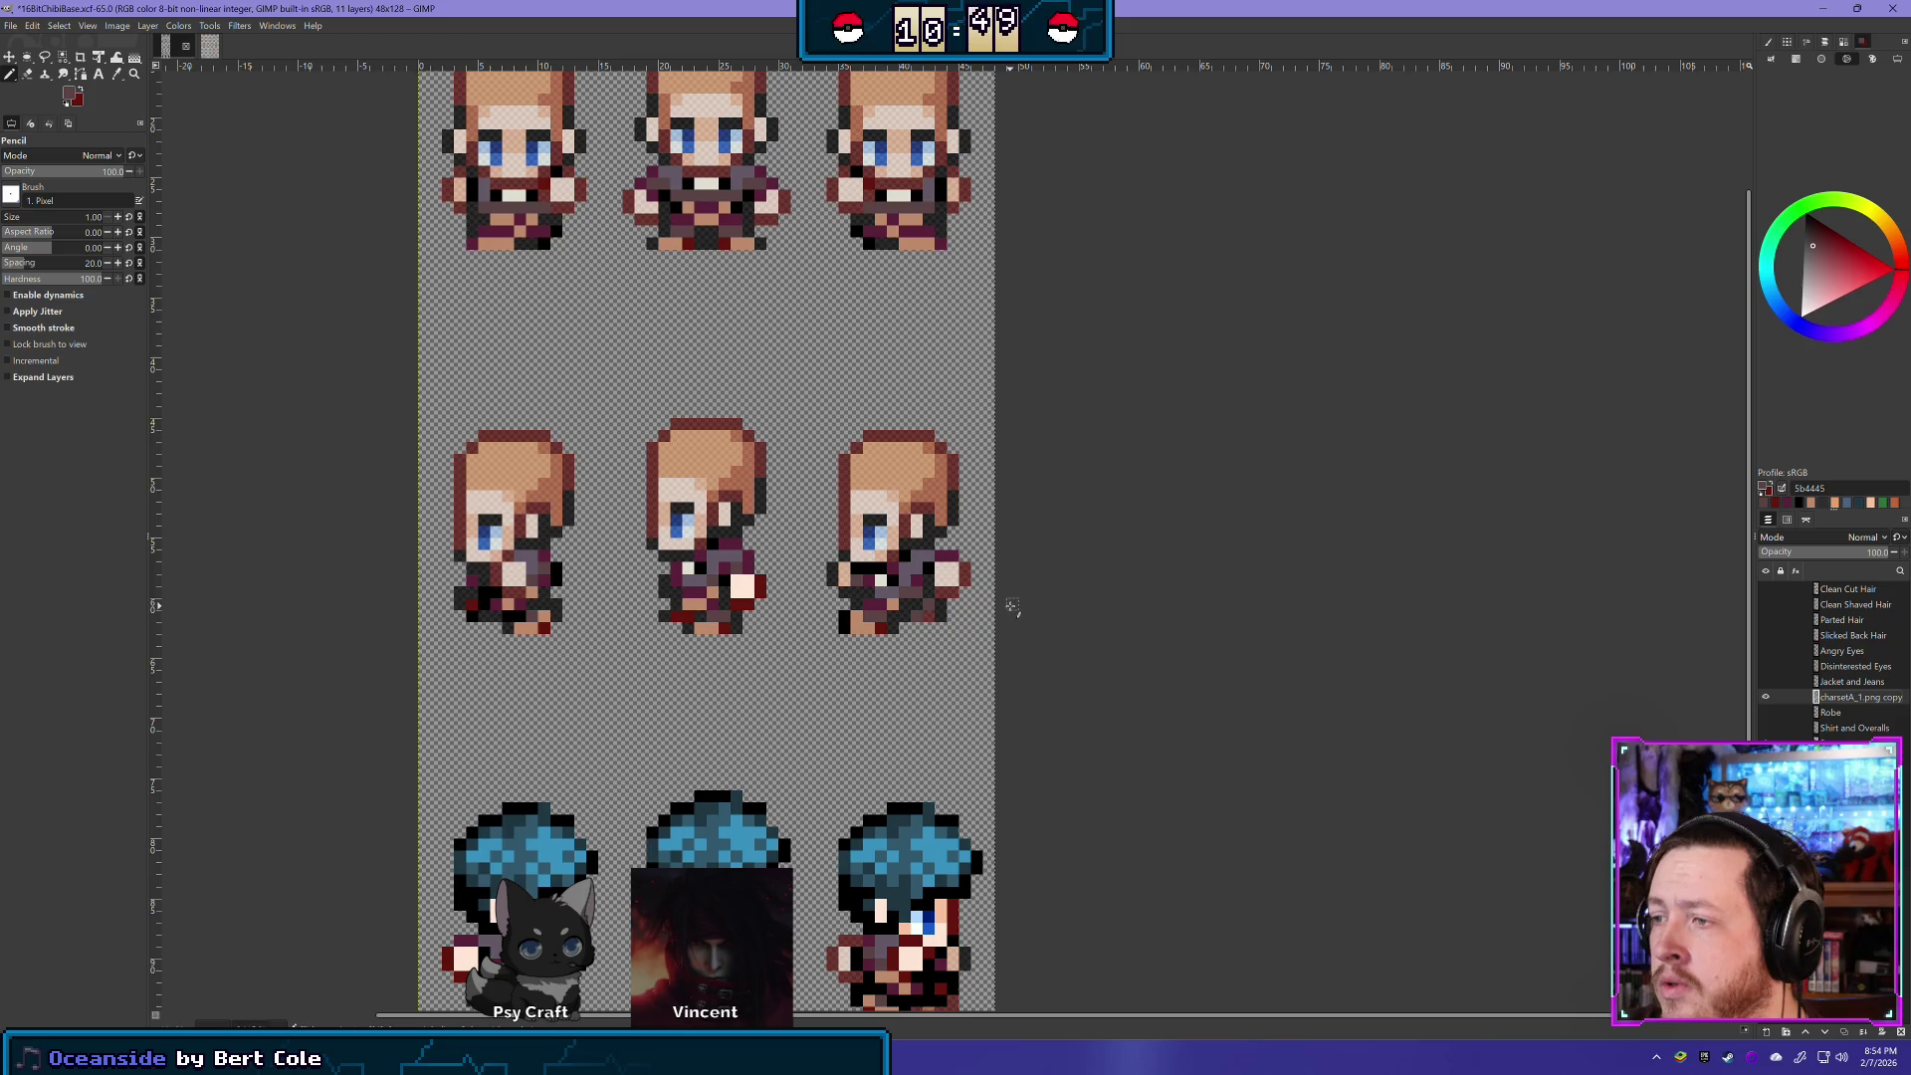
key("shift+e")
scroll(869, 568, "up", 1)
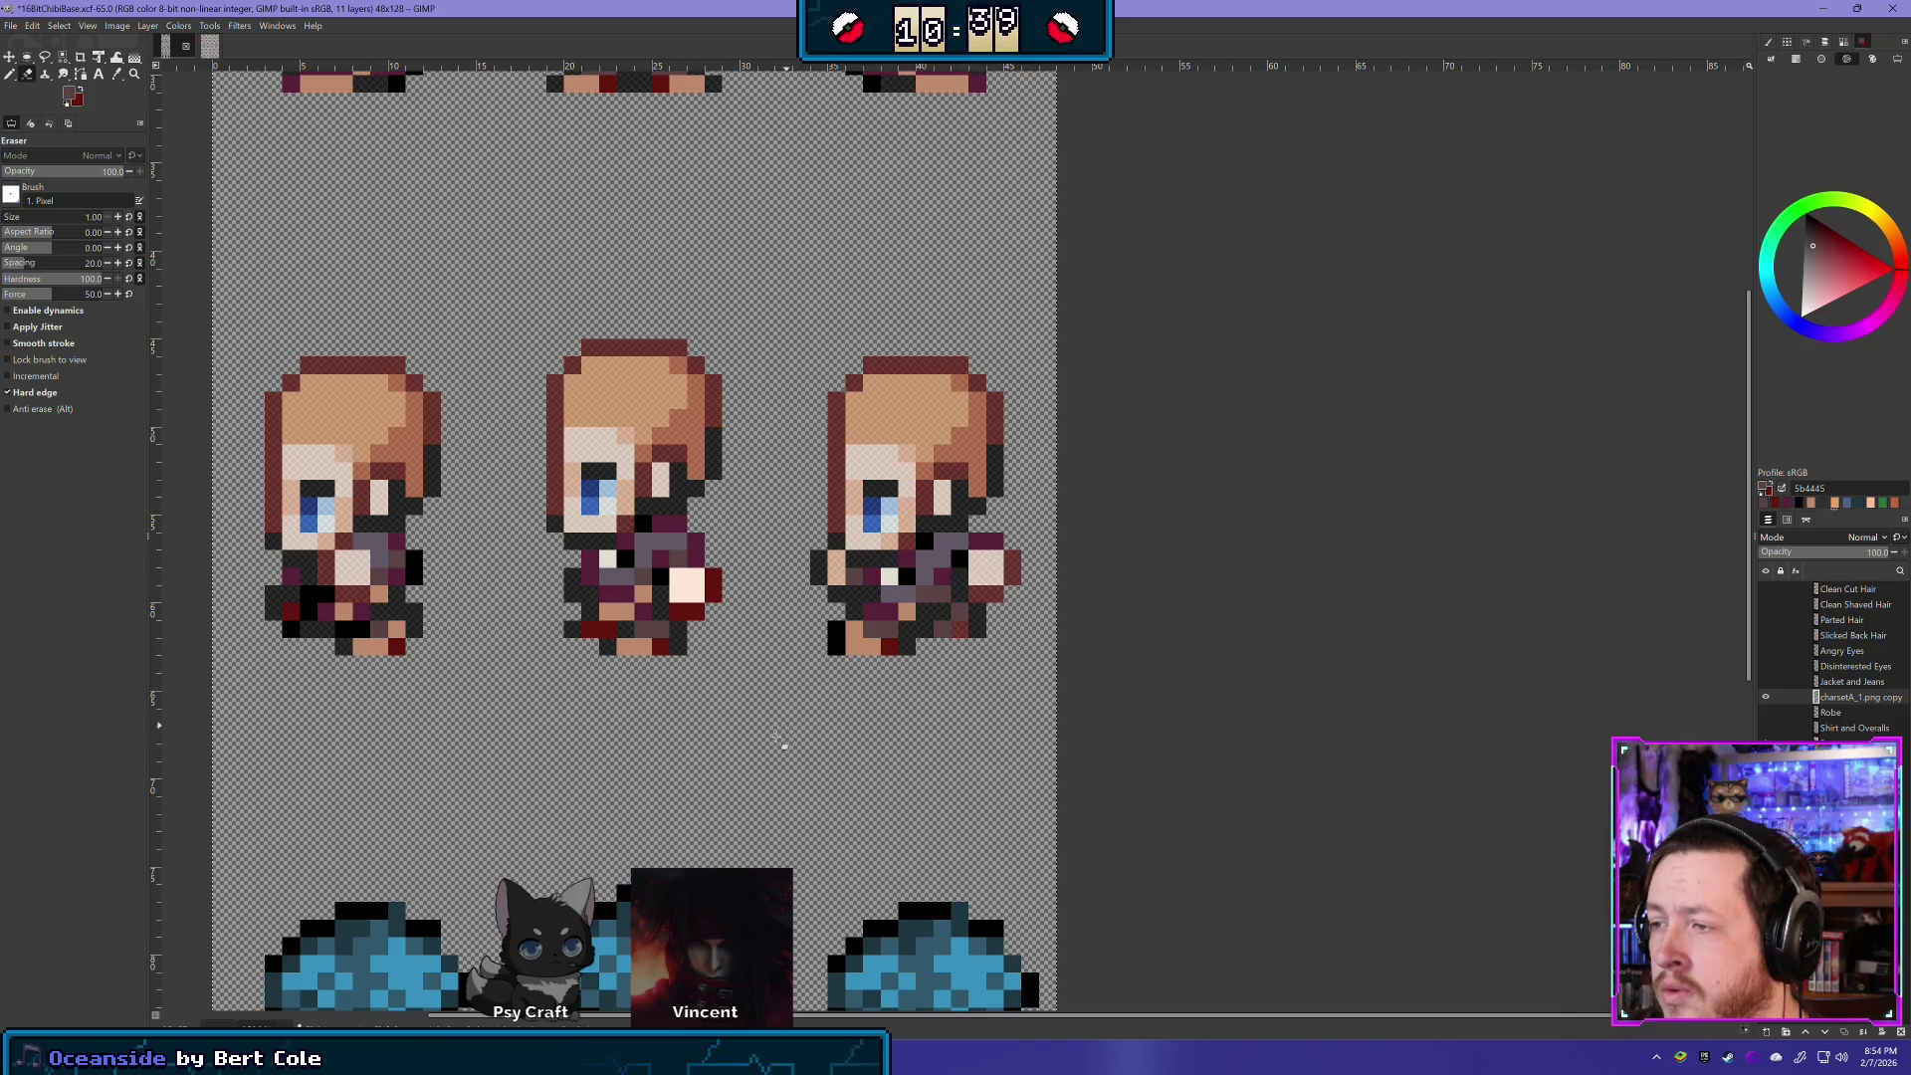
scroll(784, 757, "down", 2)
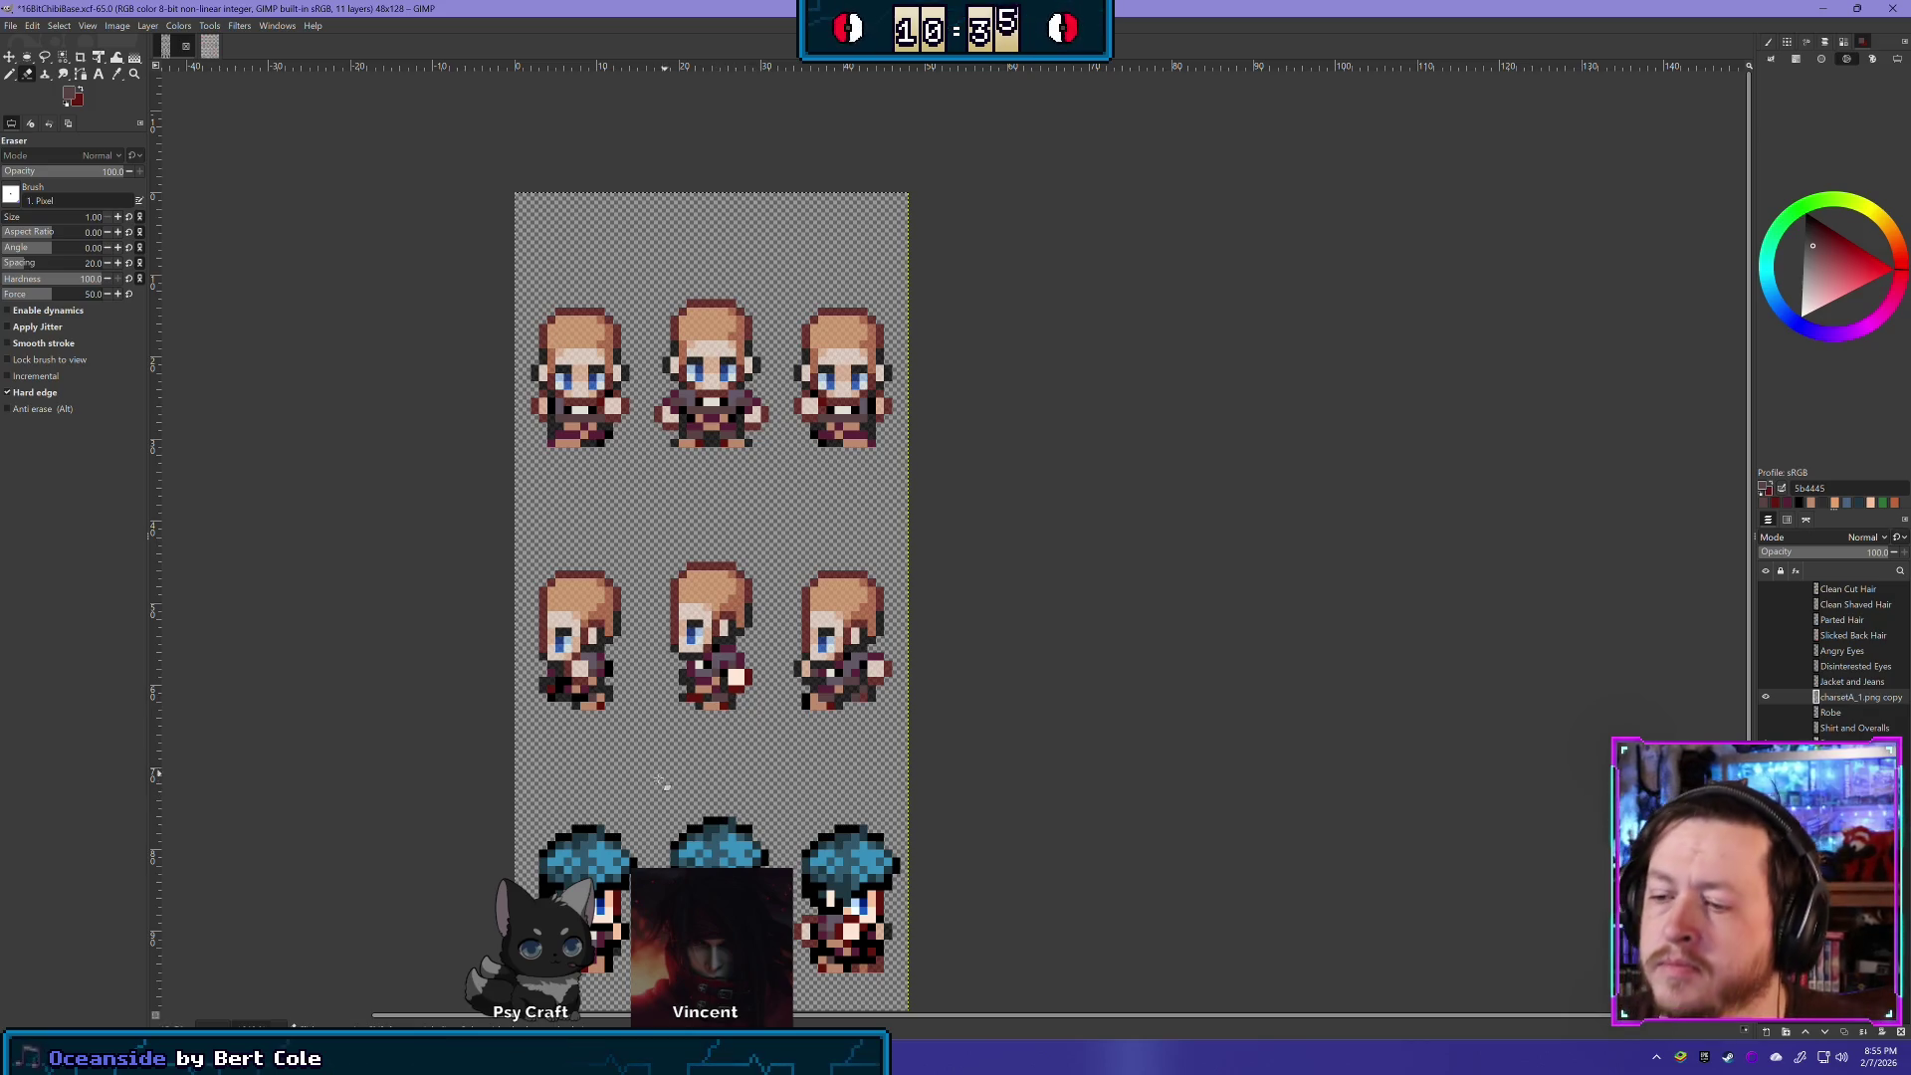
- Delete the blue hair across the whole third row of sprites, then deselect
left_click_drag(663, 783, 757, 501)
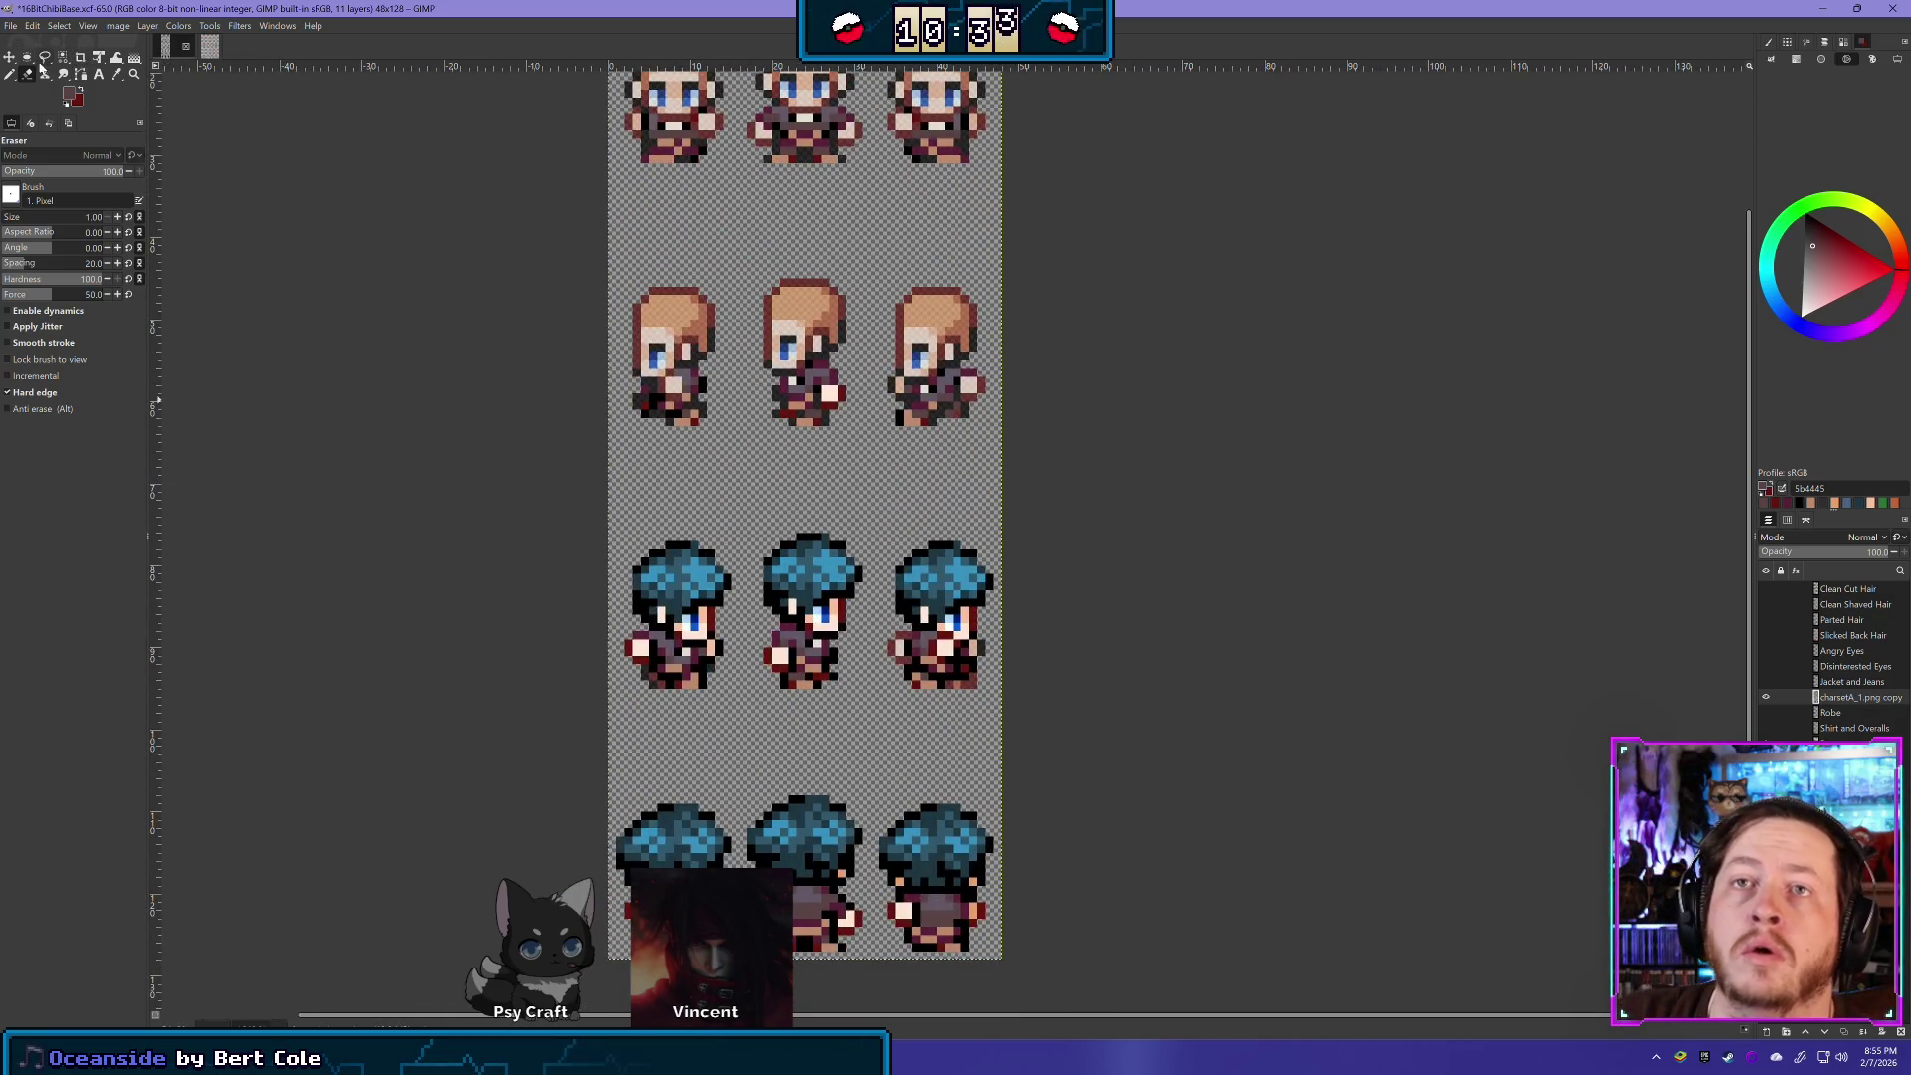
mouse_move(29, 63)
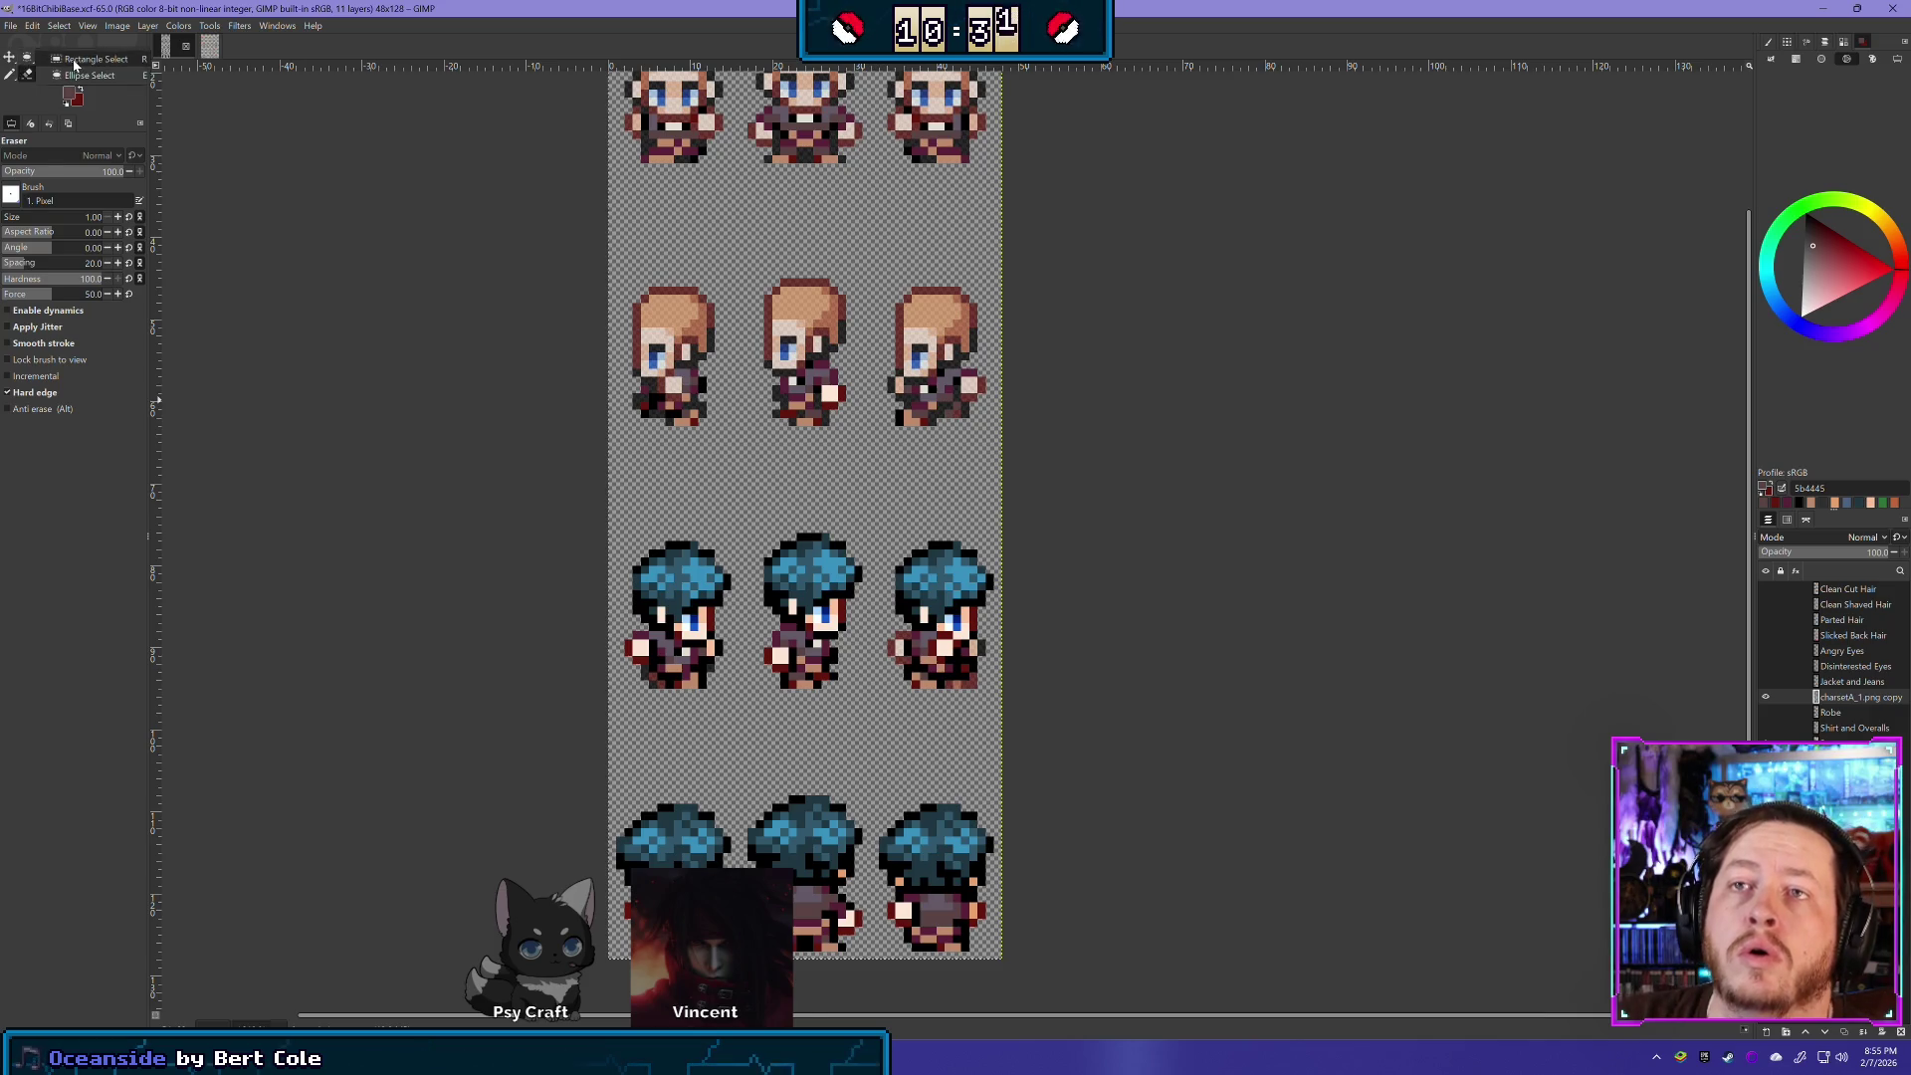
key("r")
mouse_move(550, 719)
left_mouse_down()
mouse_move(609, 678)
mouse_move(1068, 509)
left_mouse_up()
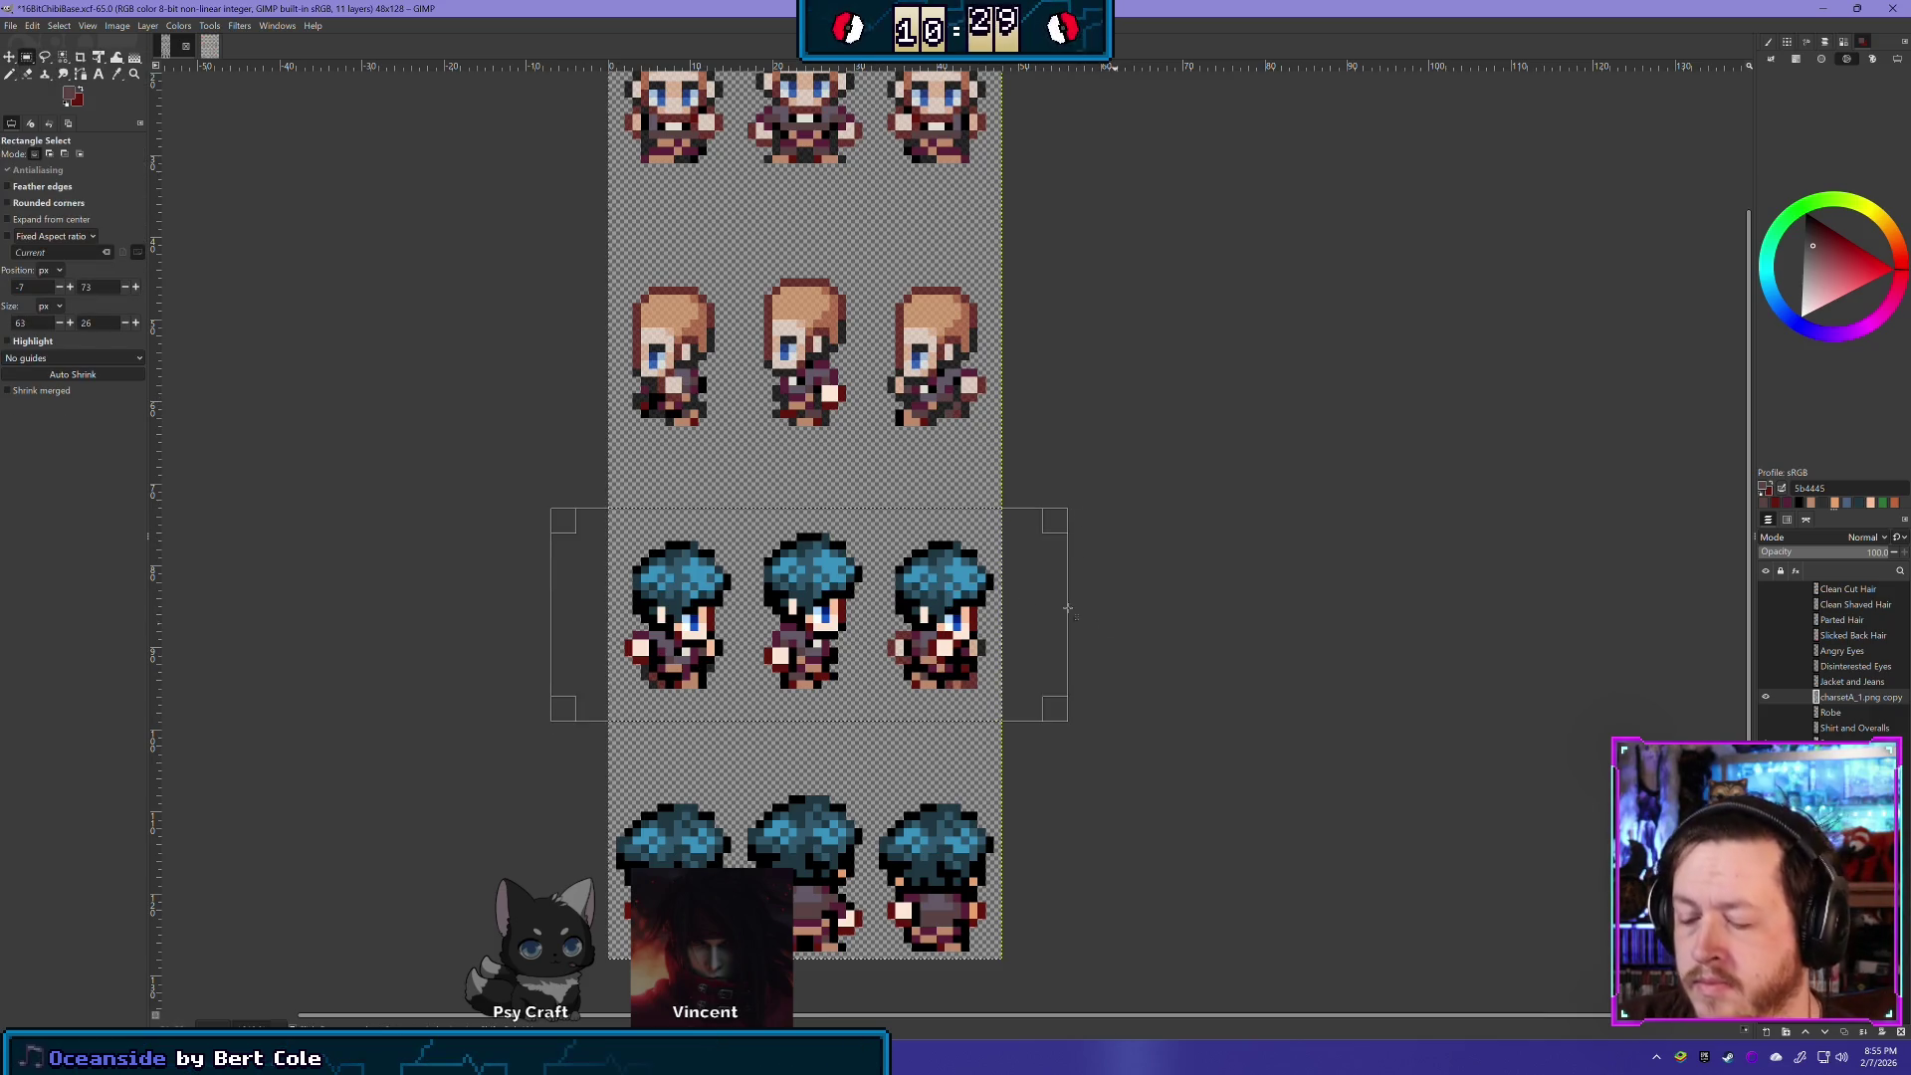
key("Delete")
left_click(714, 492)
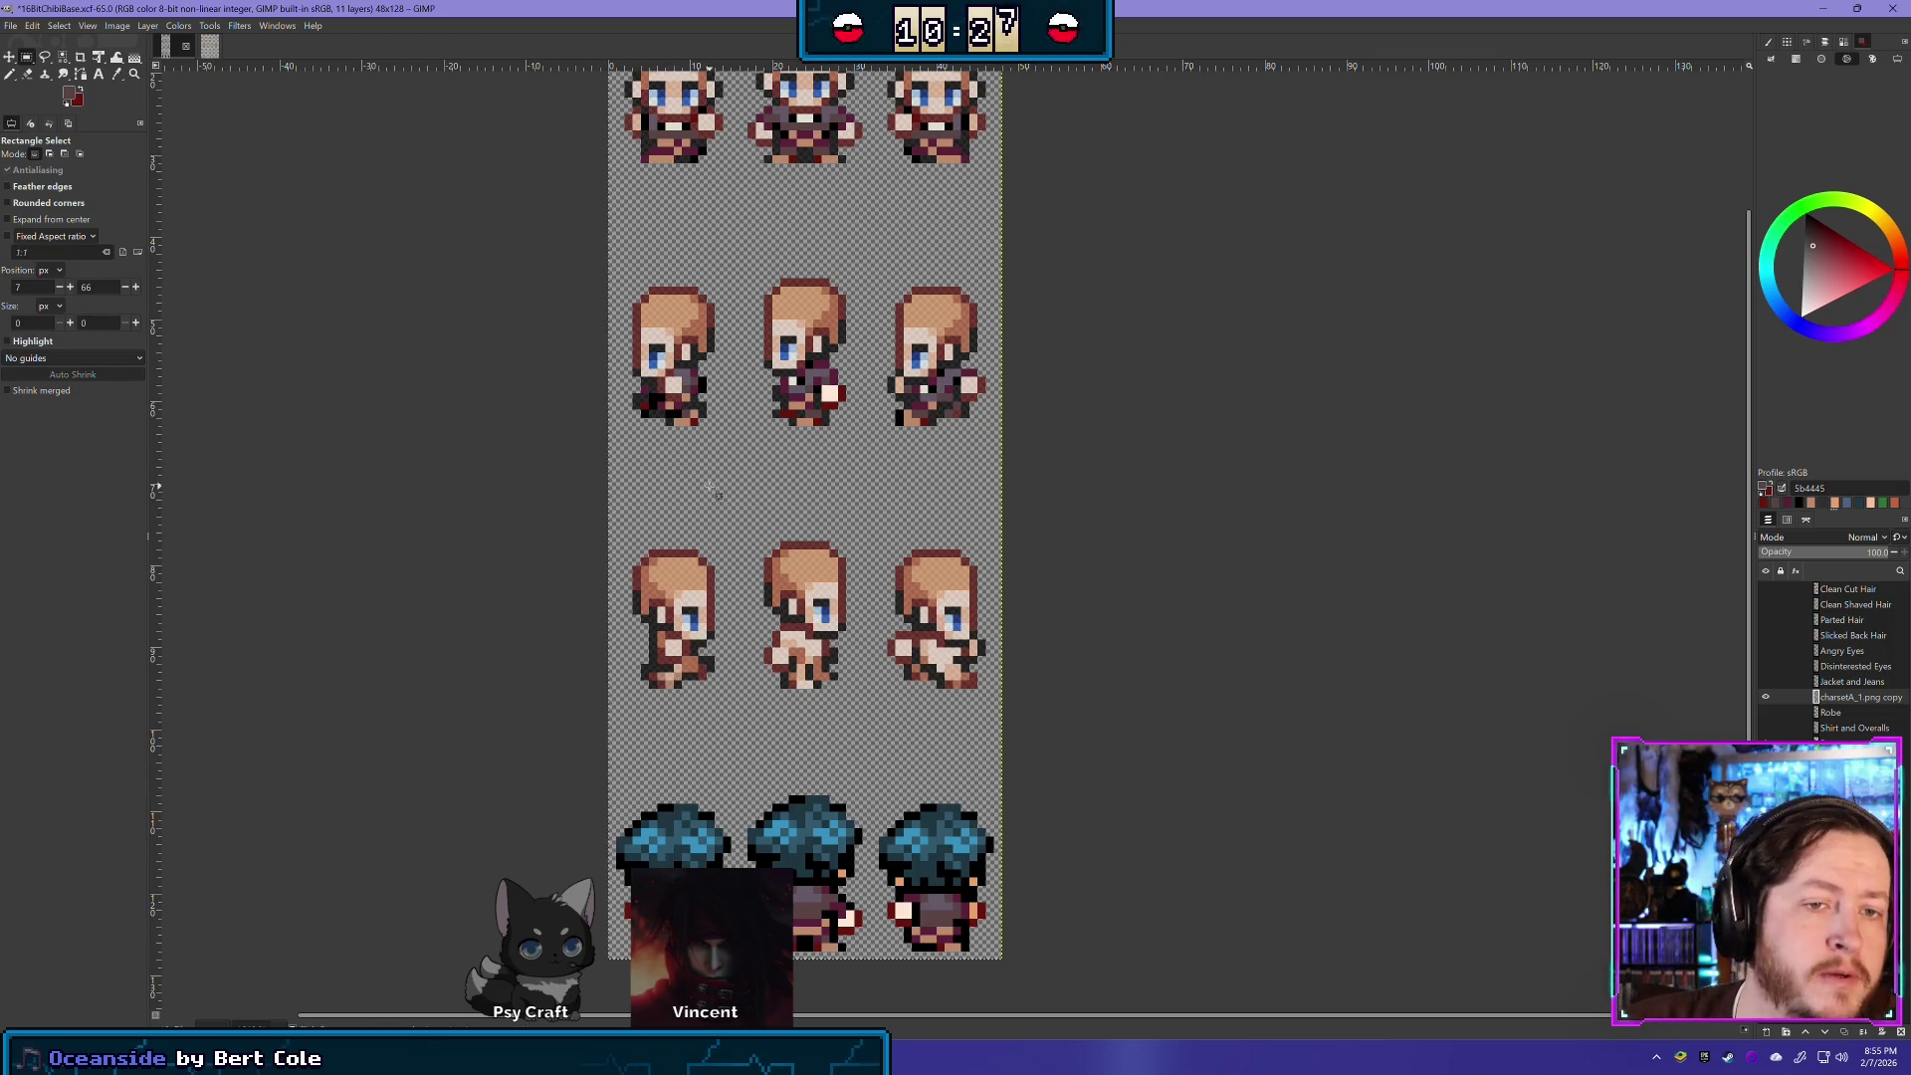
- Select the second-row left sprite's 13×11 px body piece and copy it into a new layer
mouse_move(742, 451)
left_mouse_down()
mouse_move(657, 344)
mouse_move(601, 326)
left_mouse_up()
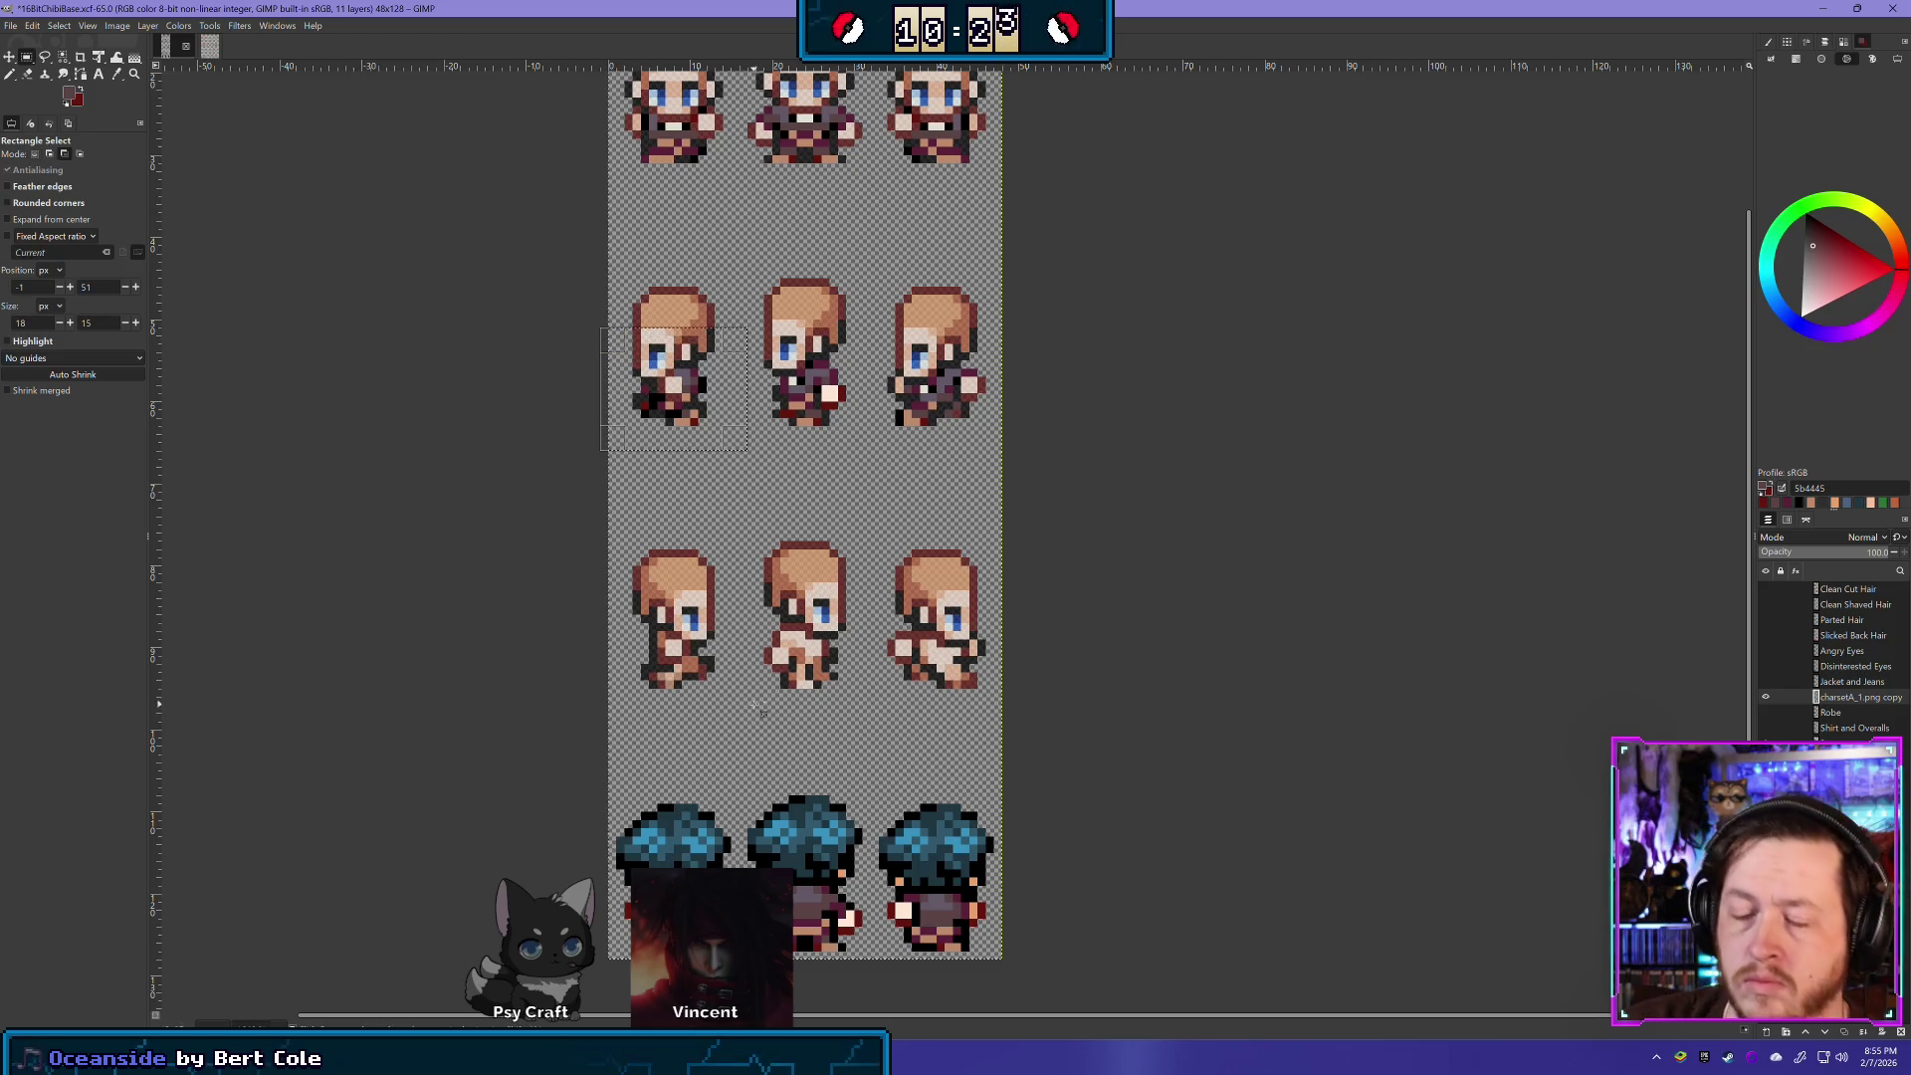
left_click_drag(732, 441, 625, 350)
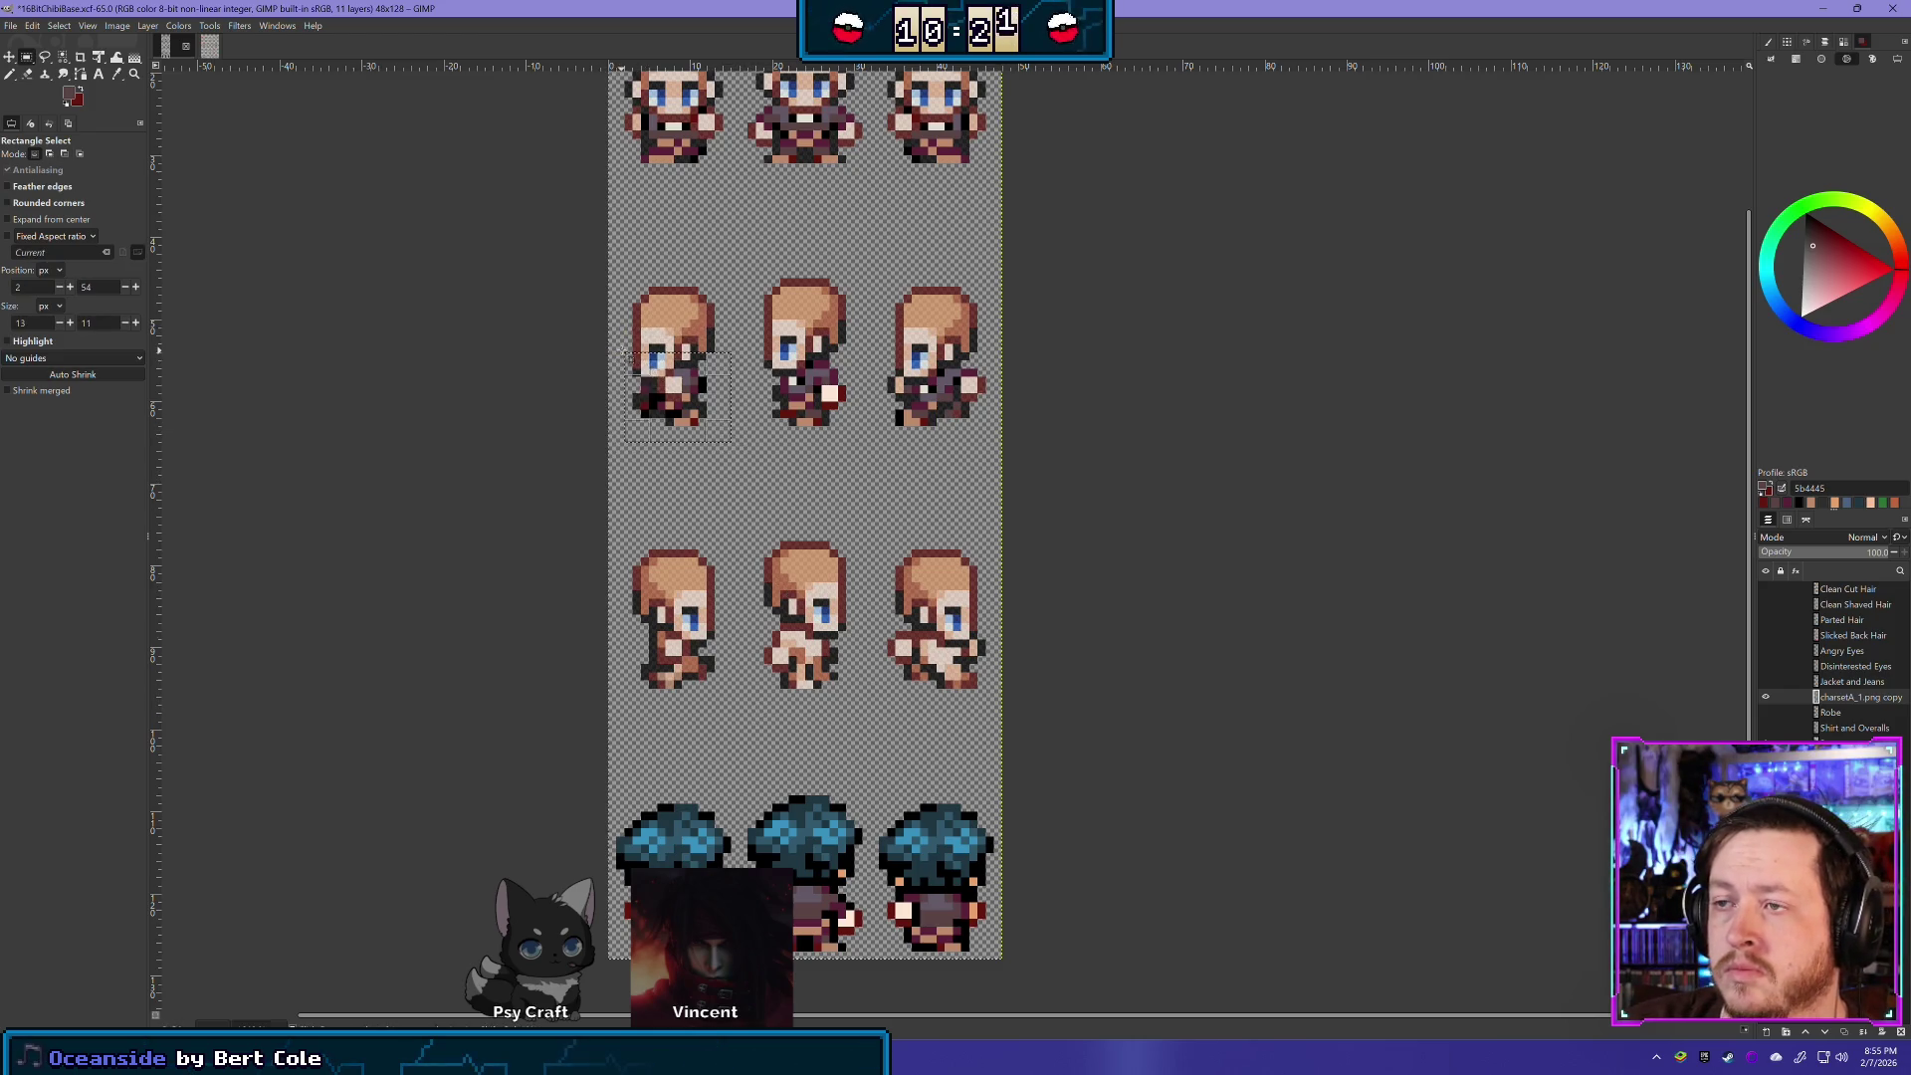
key("shift+ctrl+d")
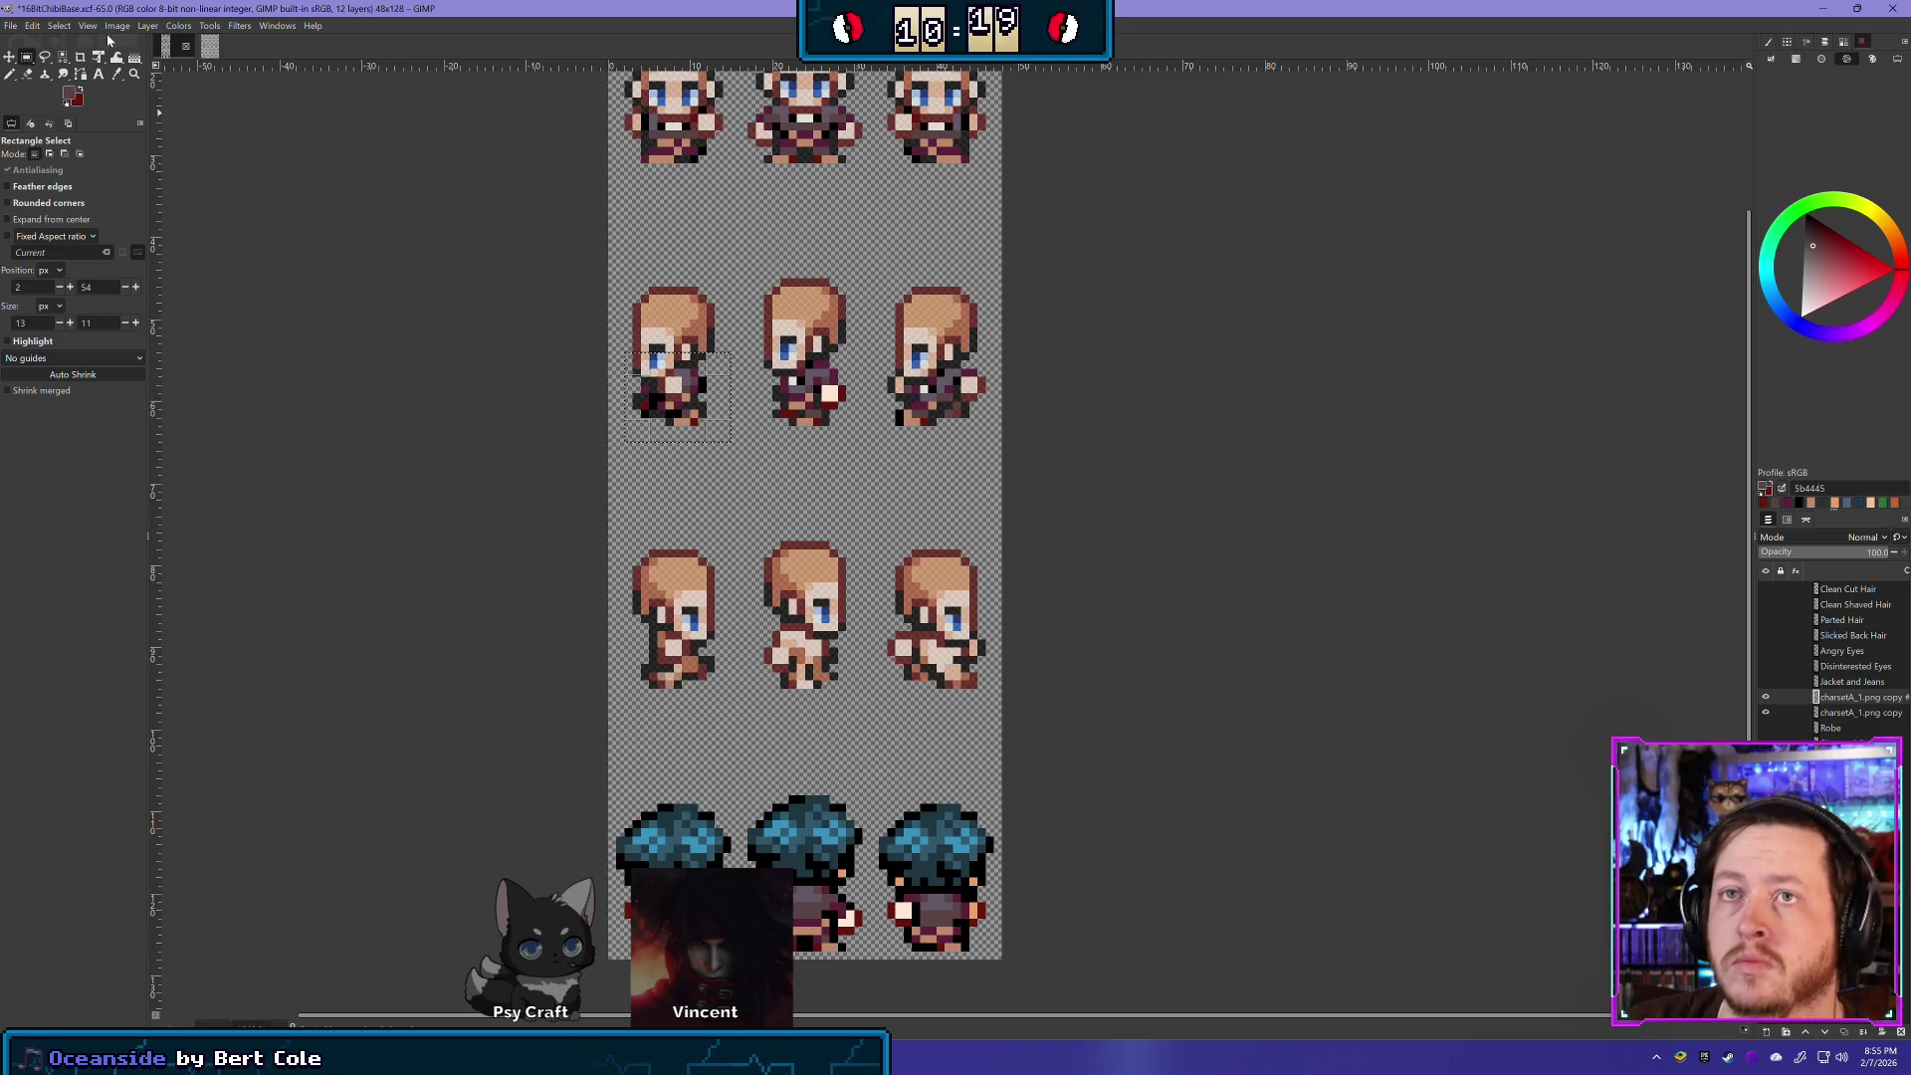
- Flip the copied left piece horizontally and move it onto the third-row left sprite
left_click(147, 25)
mouse_move(199, 189)
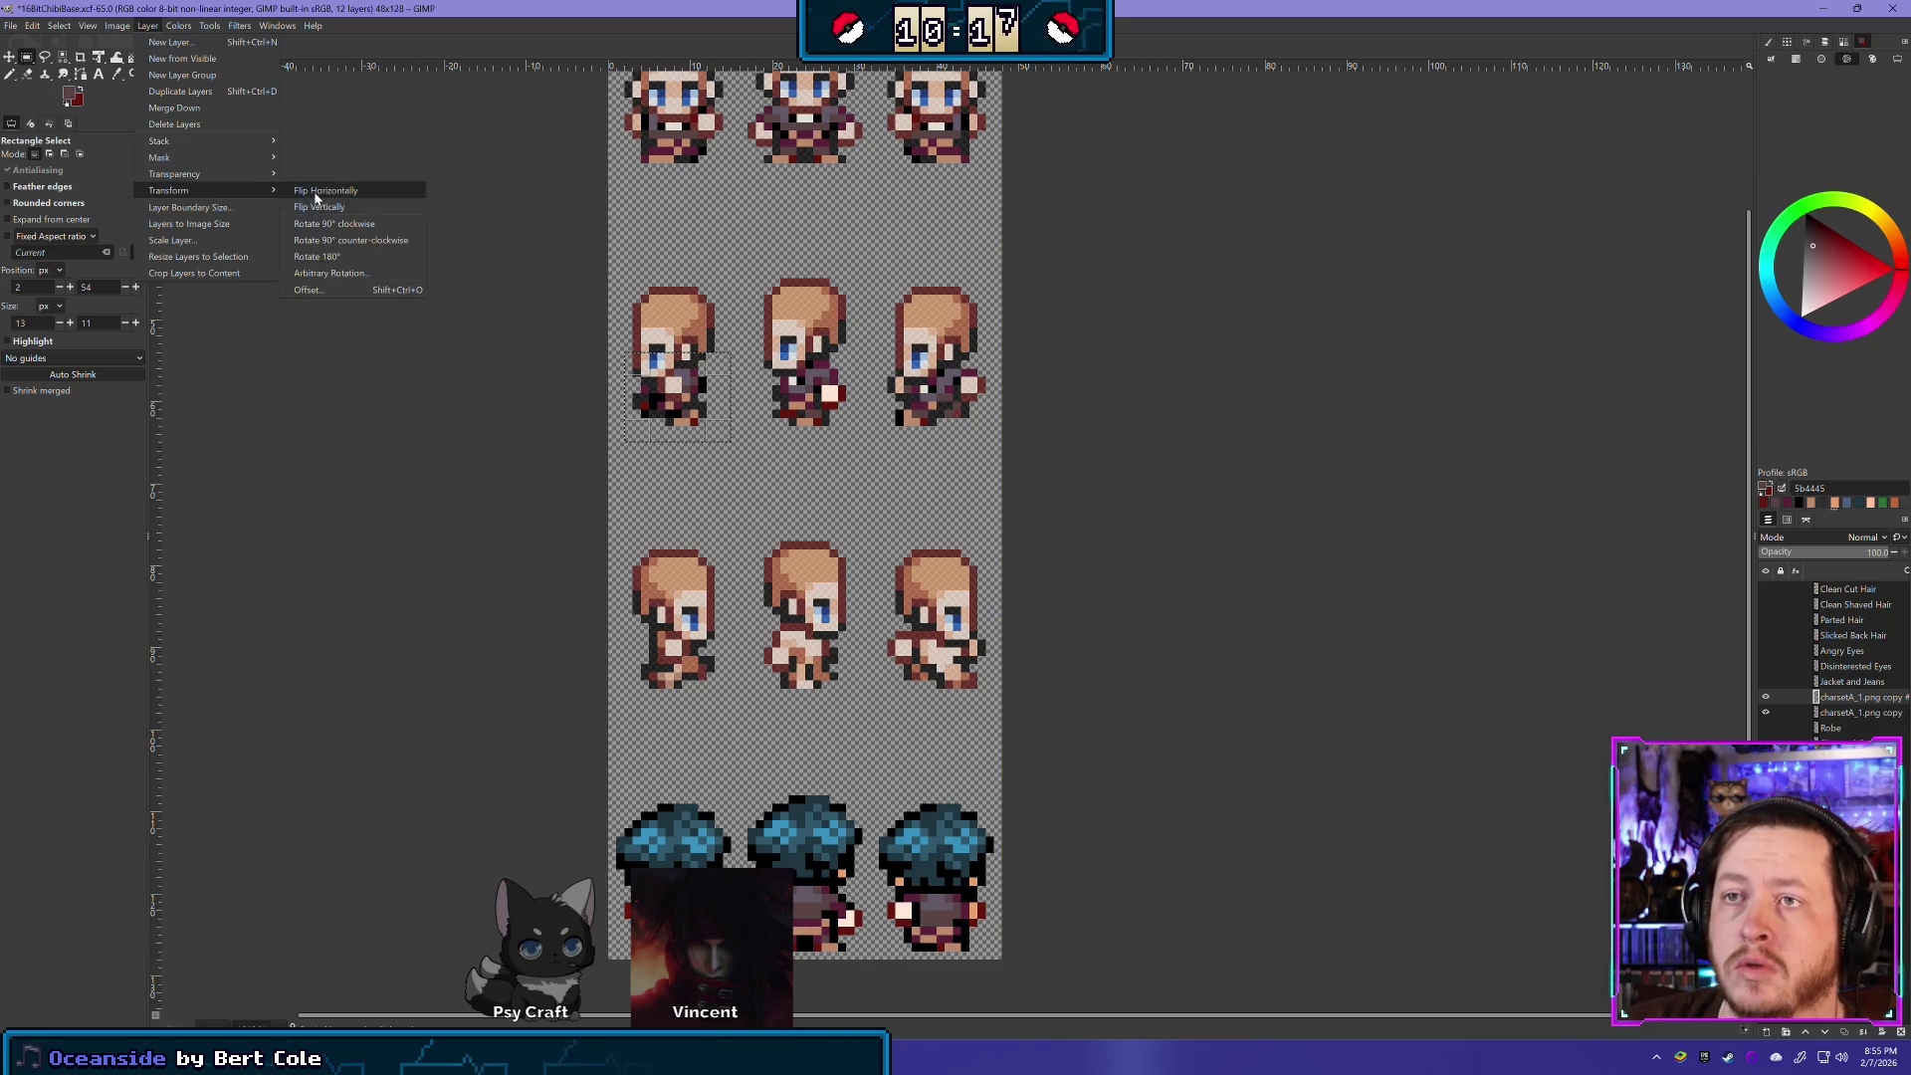
left_click(339, 193)
left_click(9, 56)
mouse_move(678, 398)
left_mouse_down()
mouse_move(664, 495)
mouse_move(745, 645)
mouse_move(685, 645)
mouse_move(660, 706)
mouse_move(687, 666)
mouse_move(673, 652)
mouse_move(716, 717)
mouse_move(685, 644)
left_mouse_up()
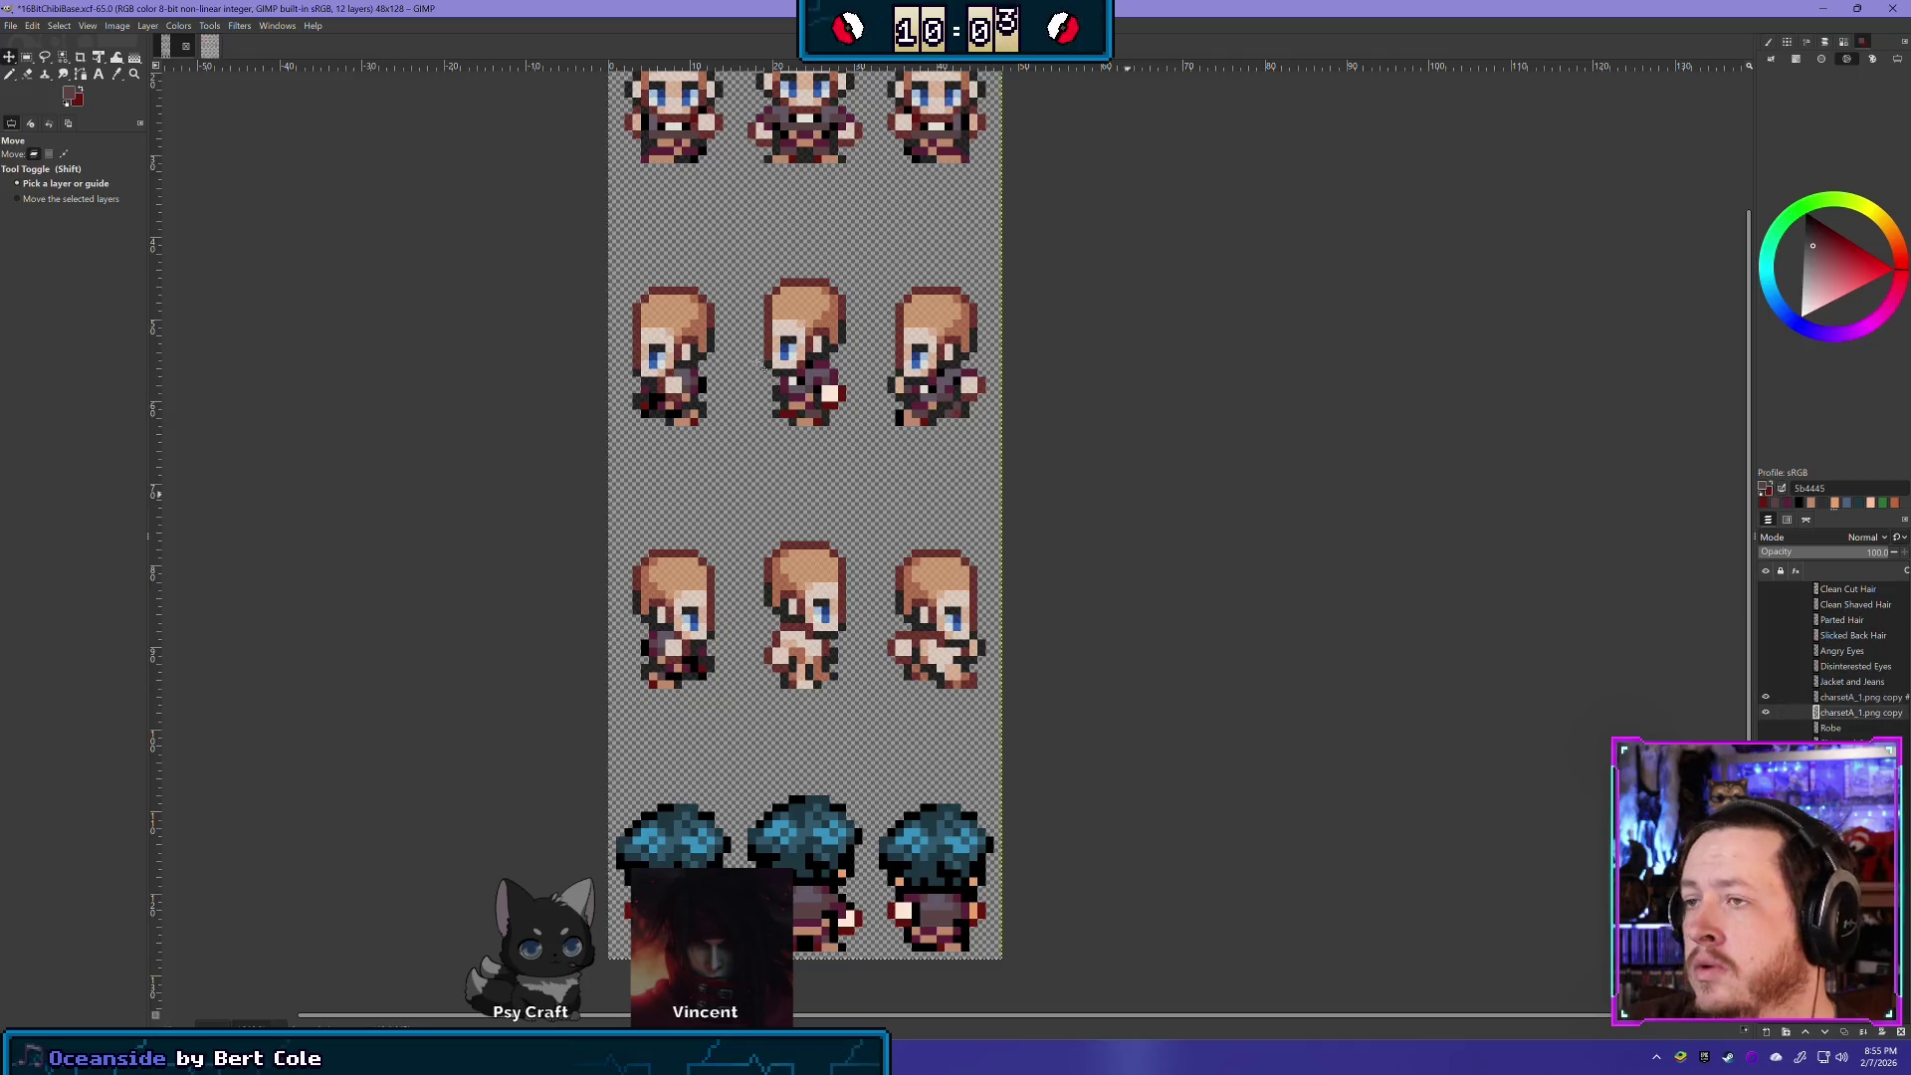
- Select the middle second-row sprite's piece, flip it horizontally, and move it onto row three
left_click(28, 57)
left_click_drag(764, 444, 854, 344)
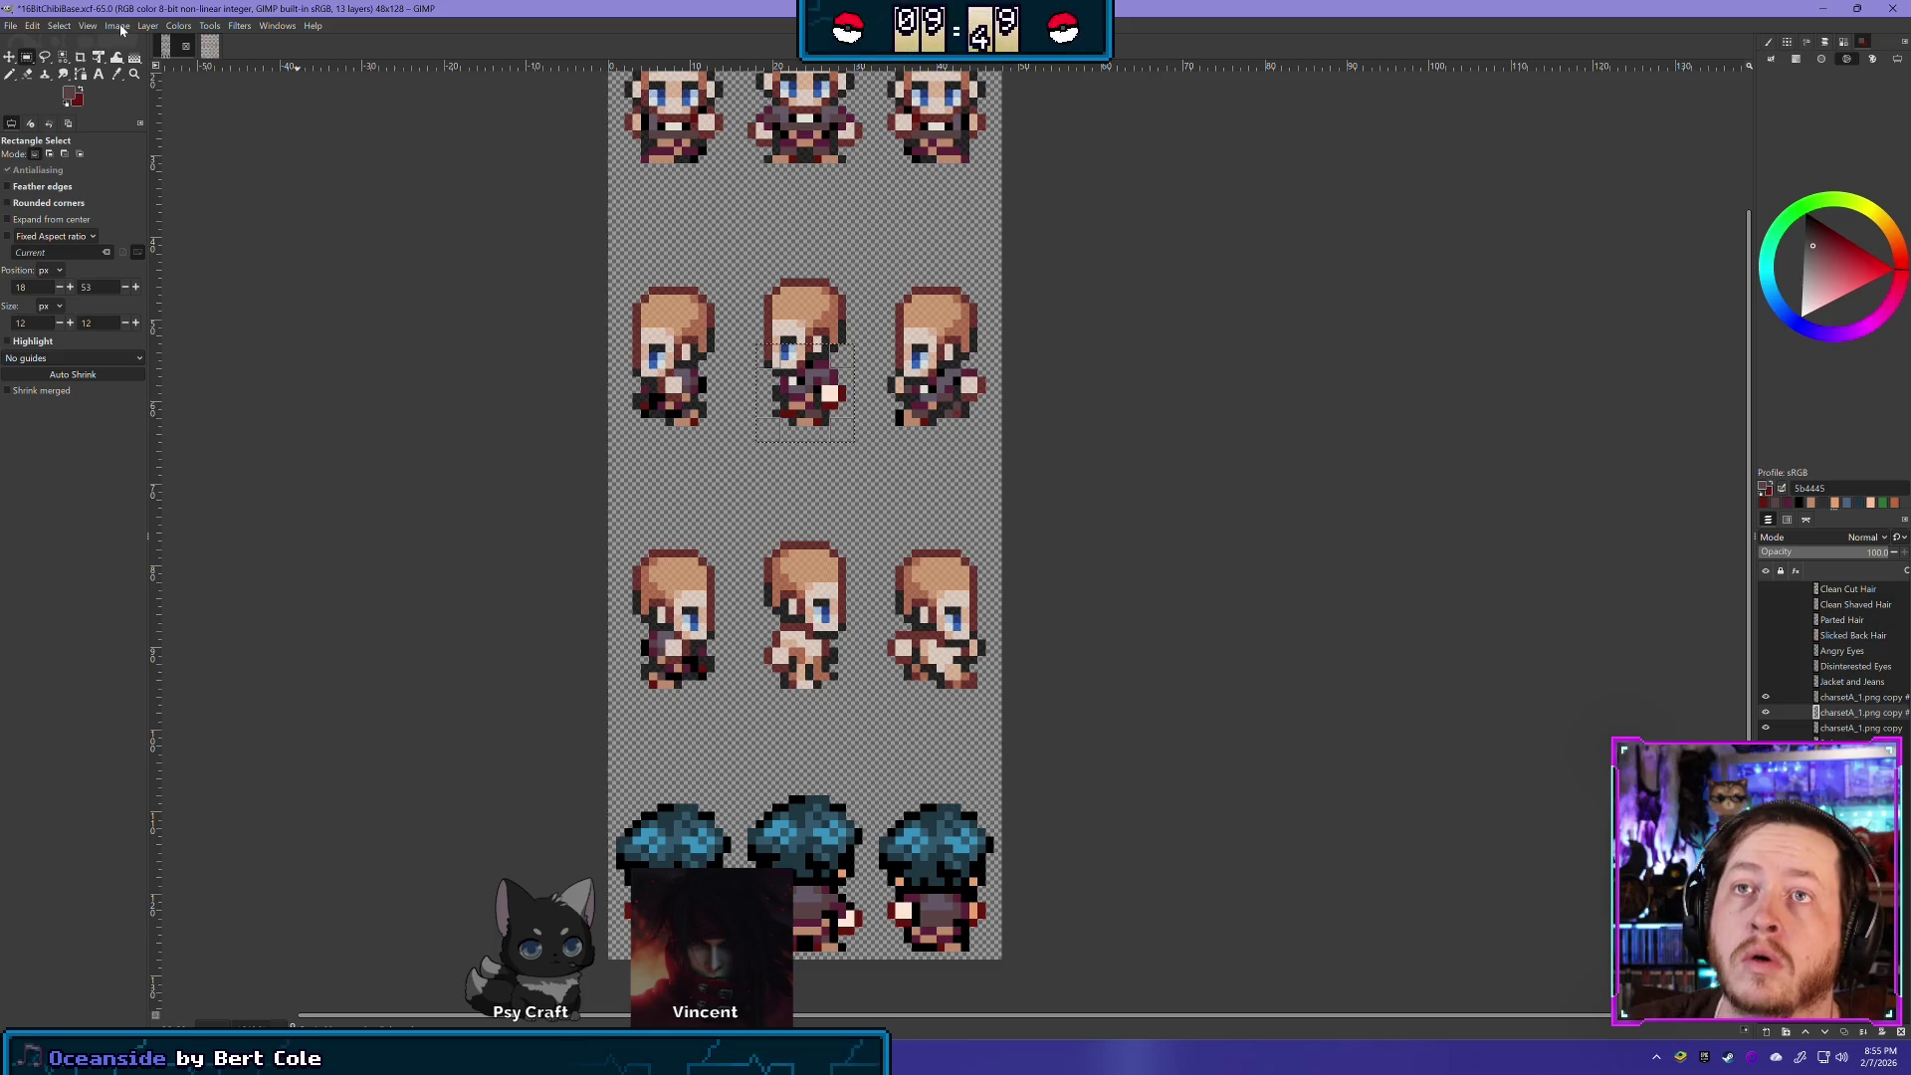
left_click(147, 25)
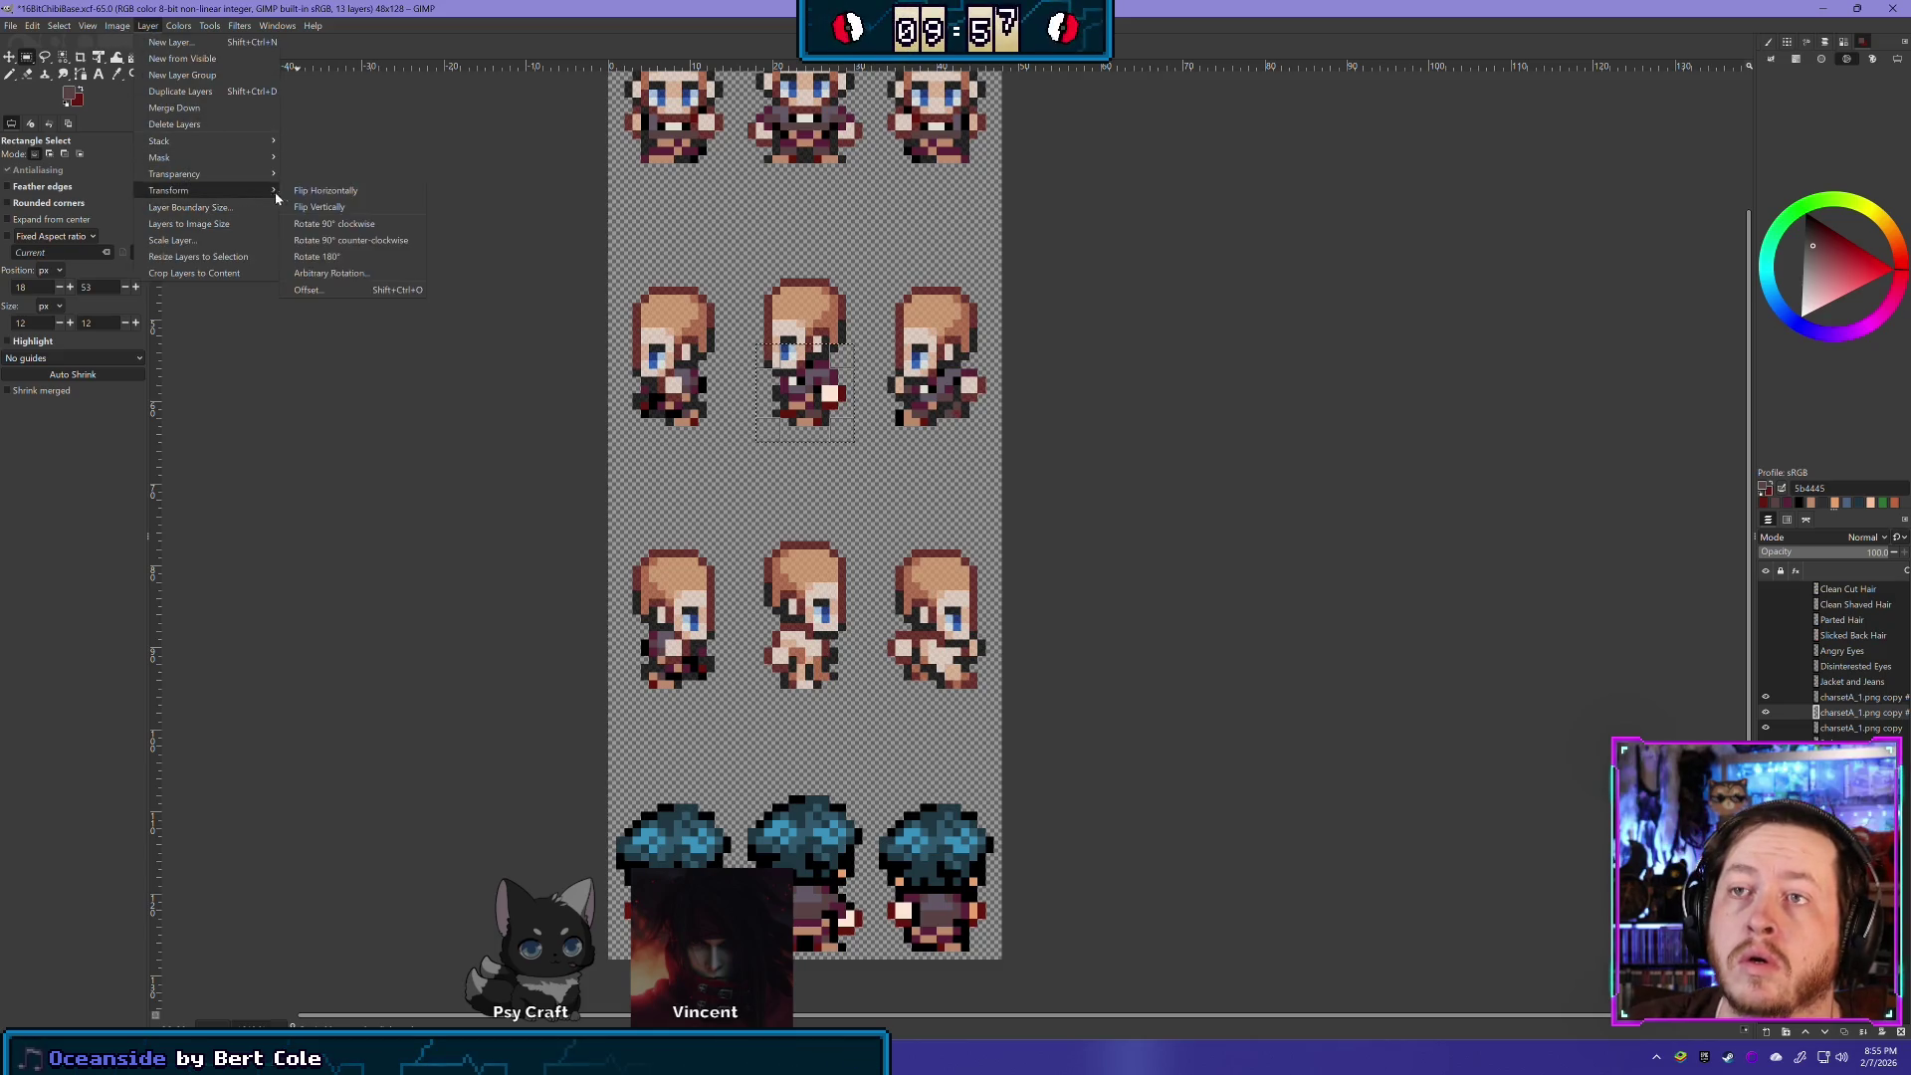
left_click(318, 191)
left_click(10, 57)
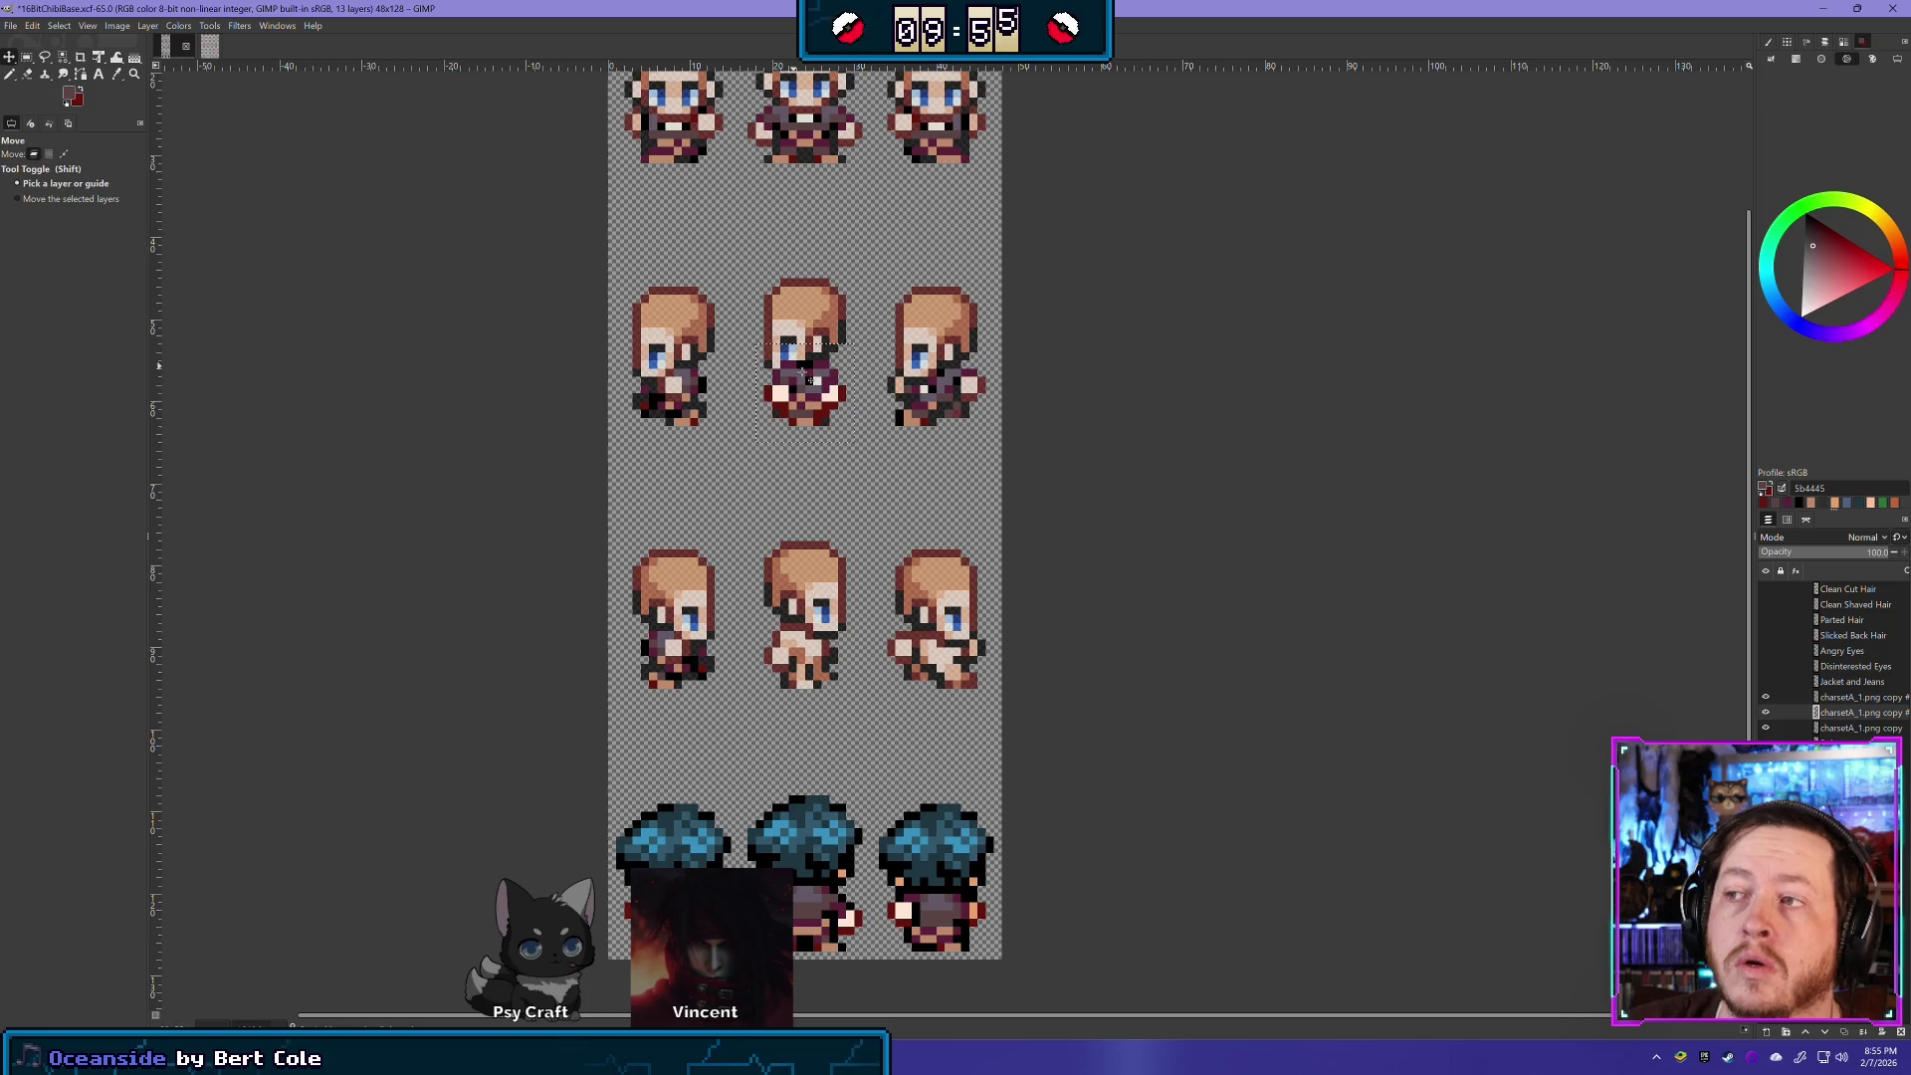
mouse_move(793, 378)
left_mouse_down()
mouse_move(944, 677)
mouse_move(796, 652)
left_mouse_up()
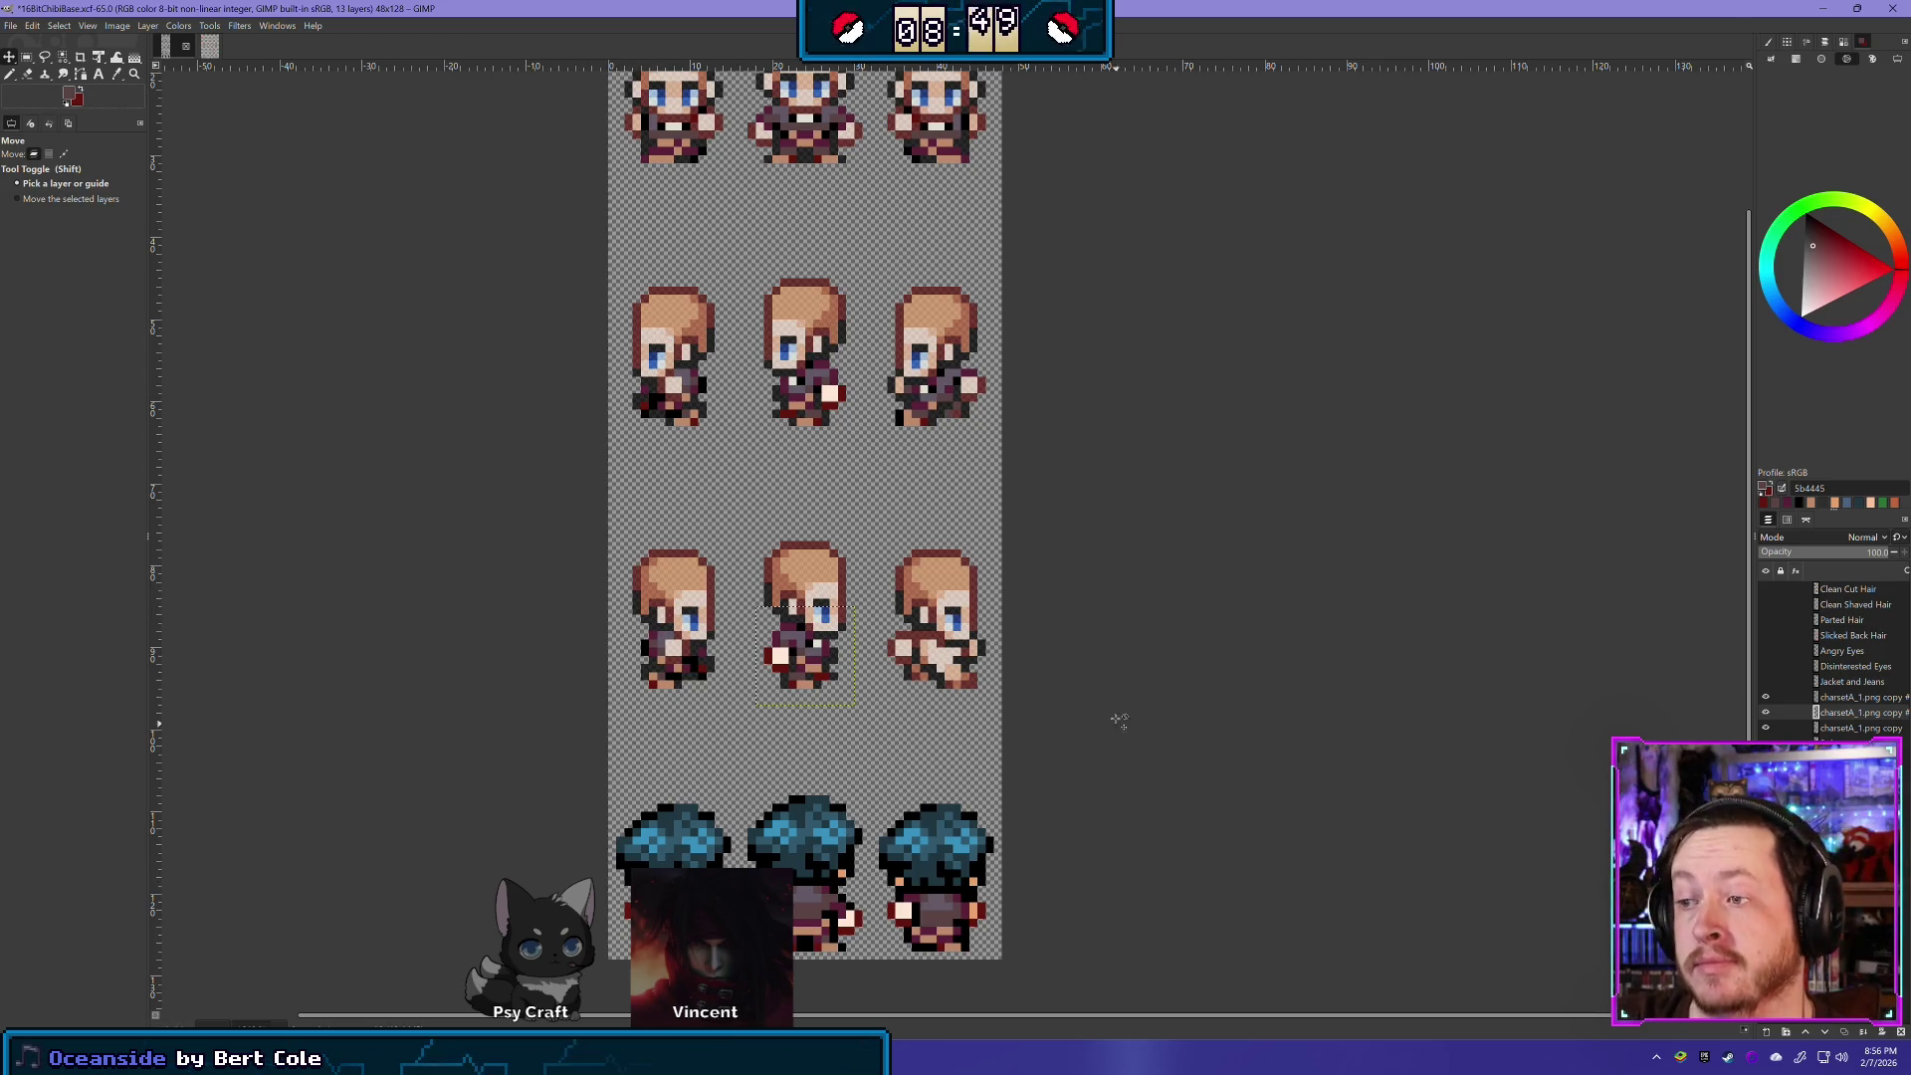
- From the charsetA_1.png copy layer, duplicate the row-2 right sprite's piece, flip it, and place it on row 3
left_click(1842, 743)
left_click(1852, 728)
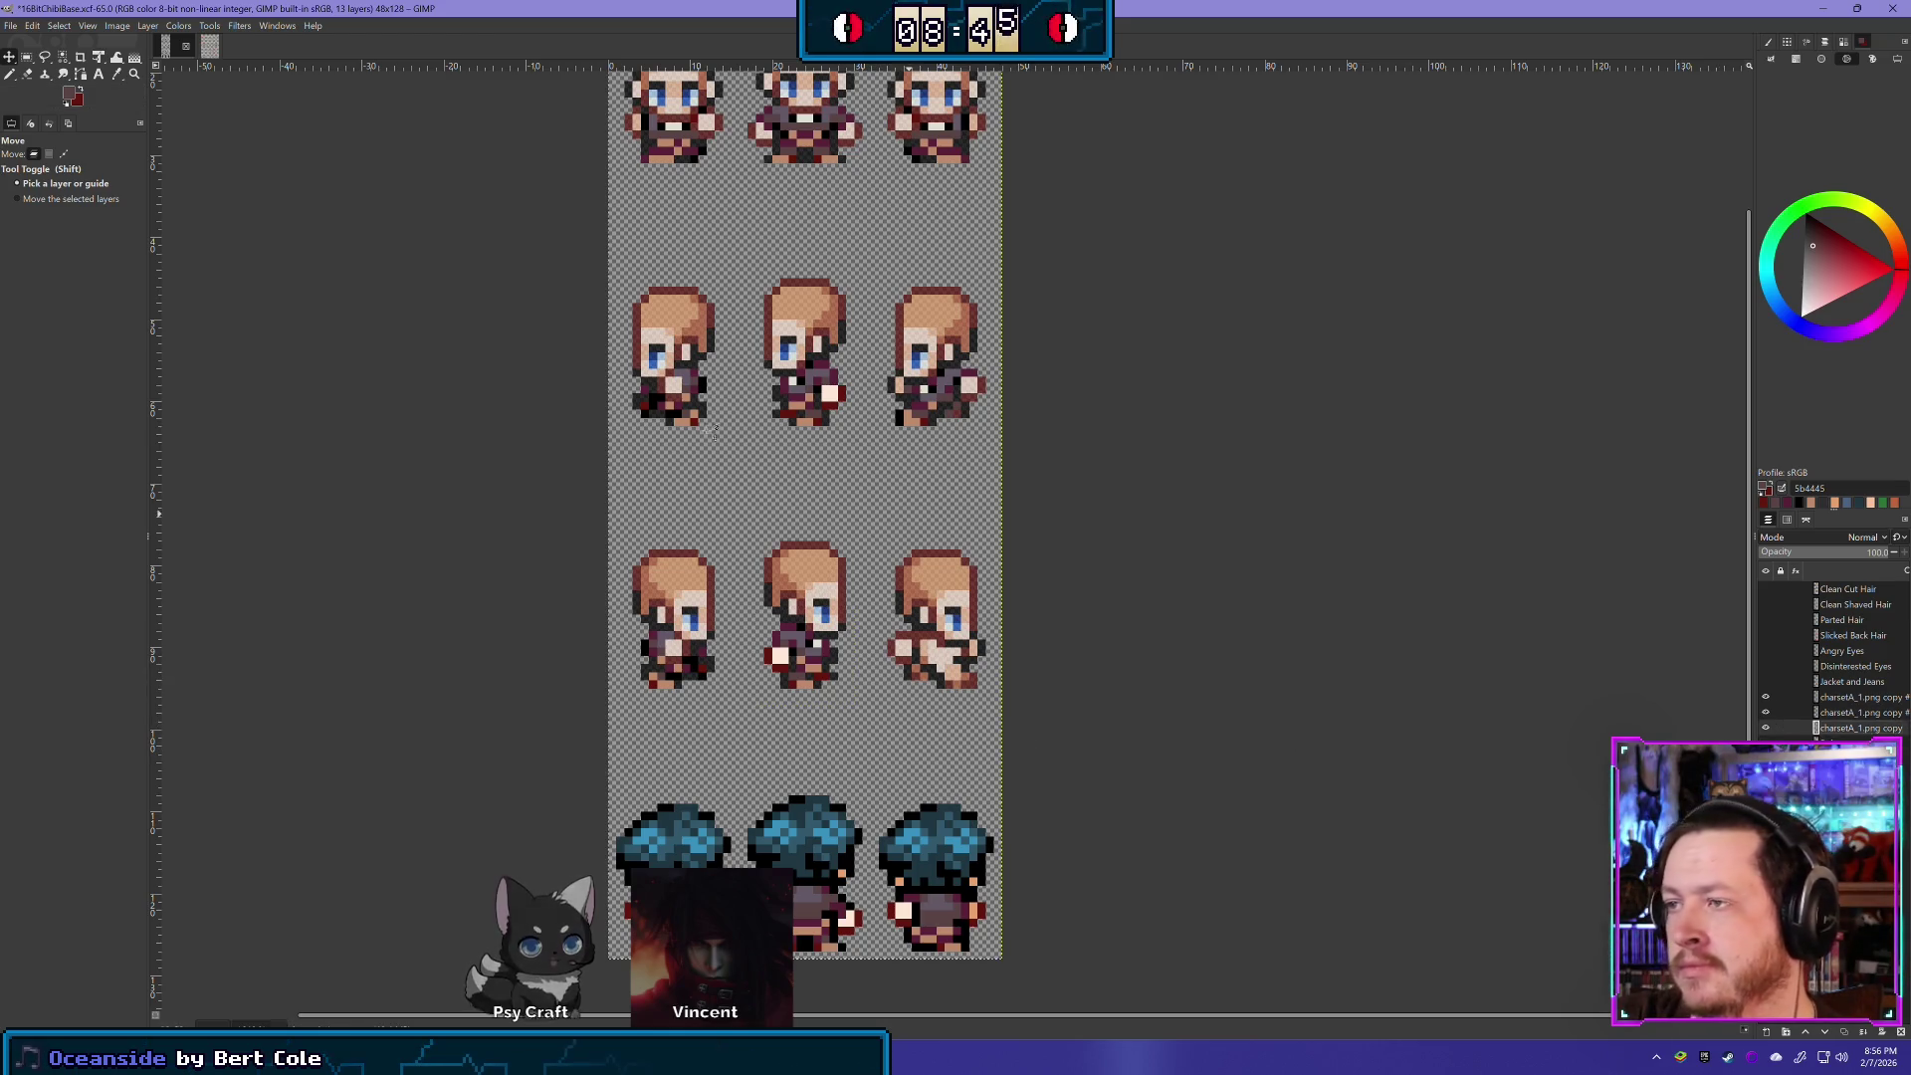
left_click(29, 57)
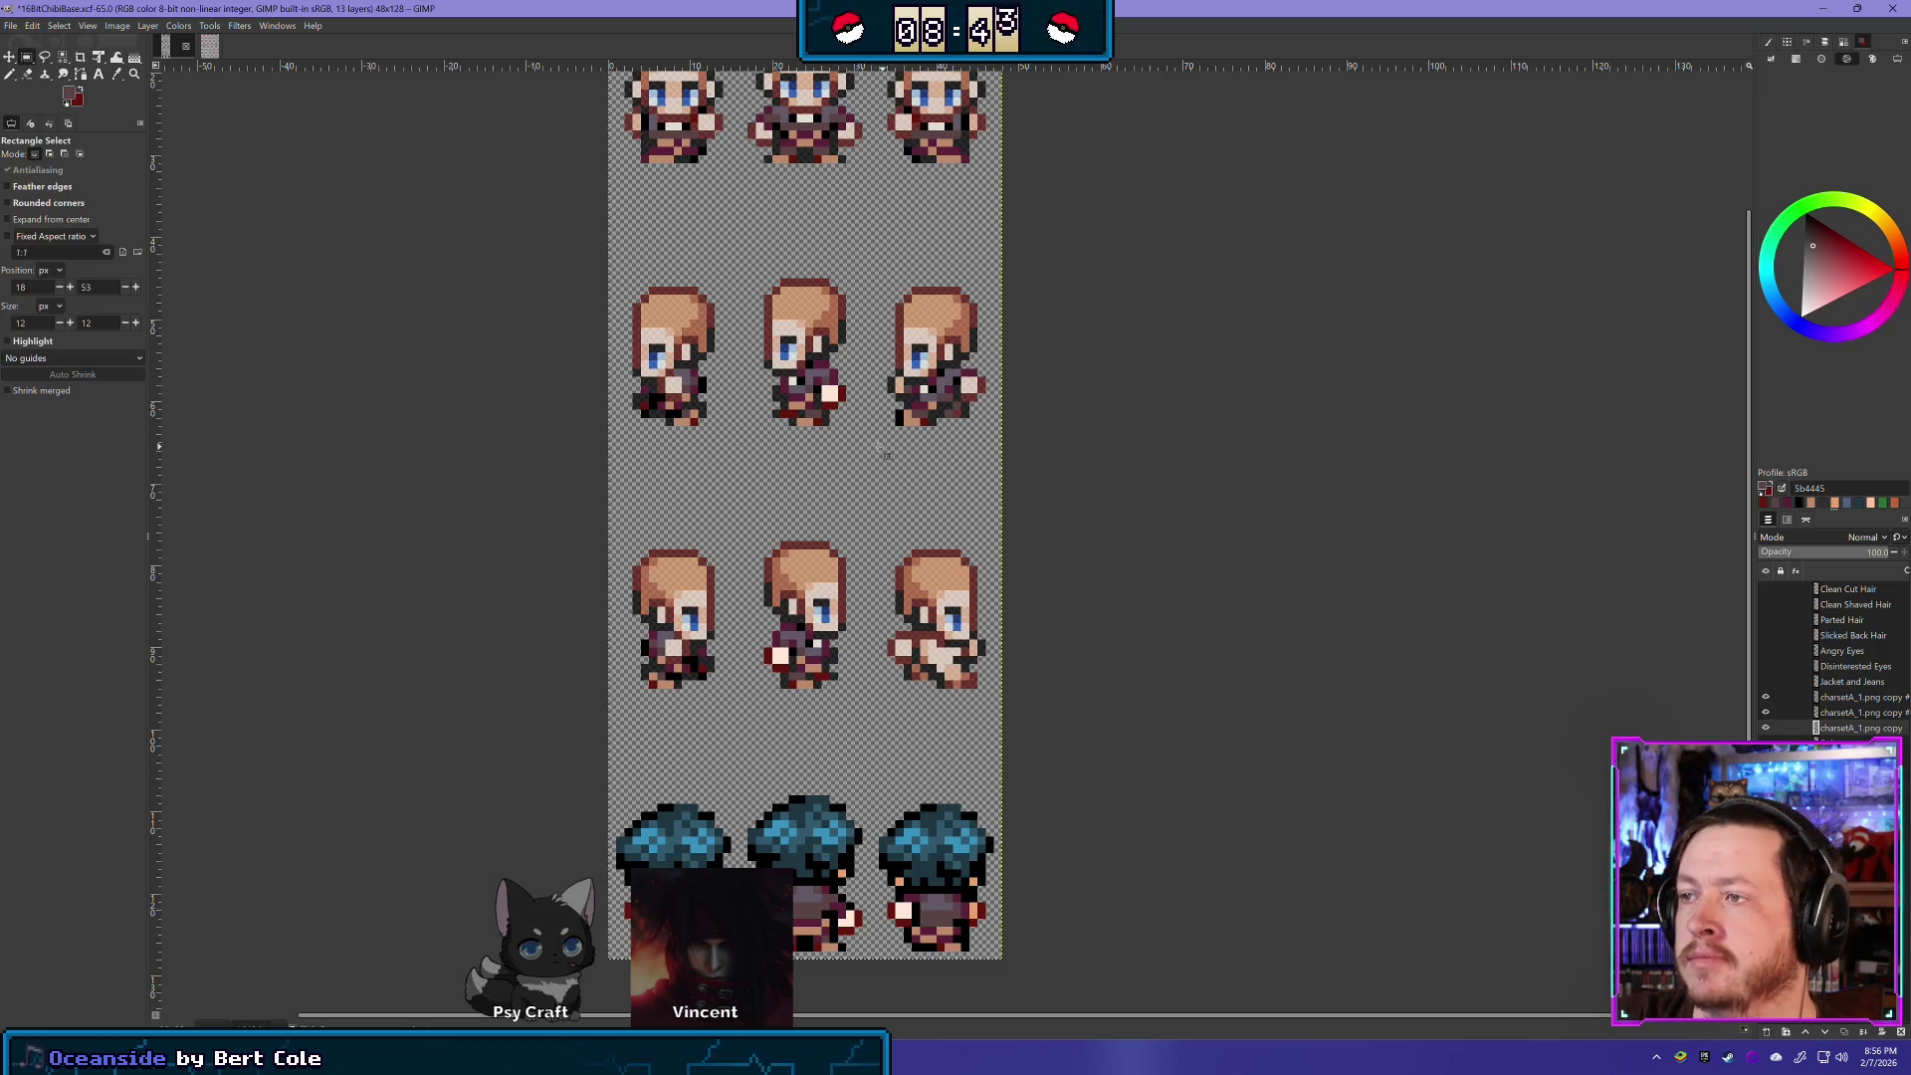
left_click_drag(876, 440, 1004, 352)
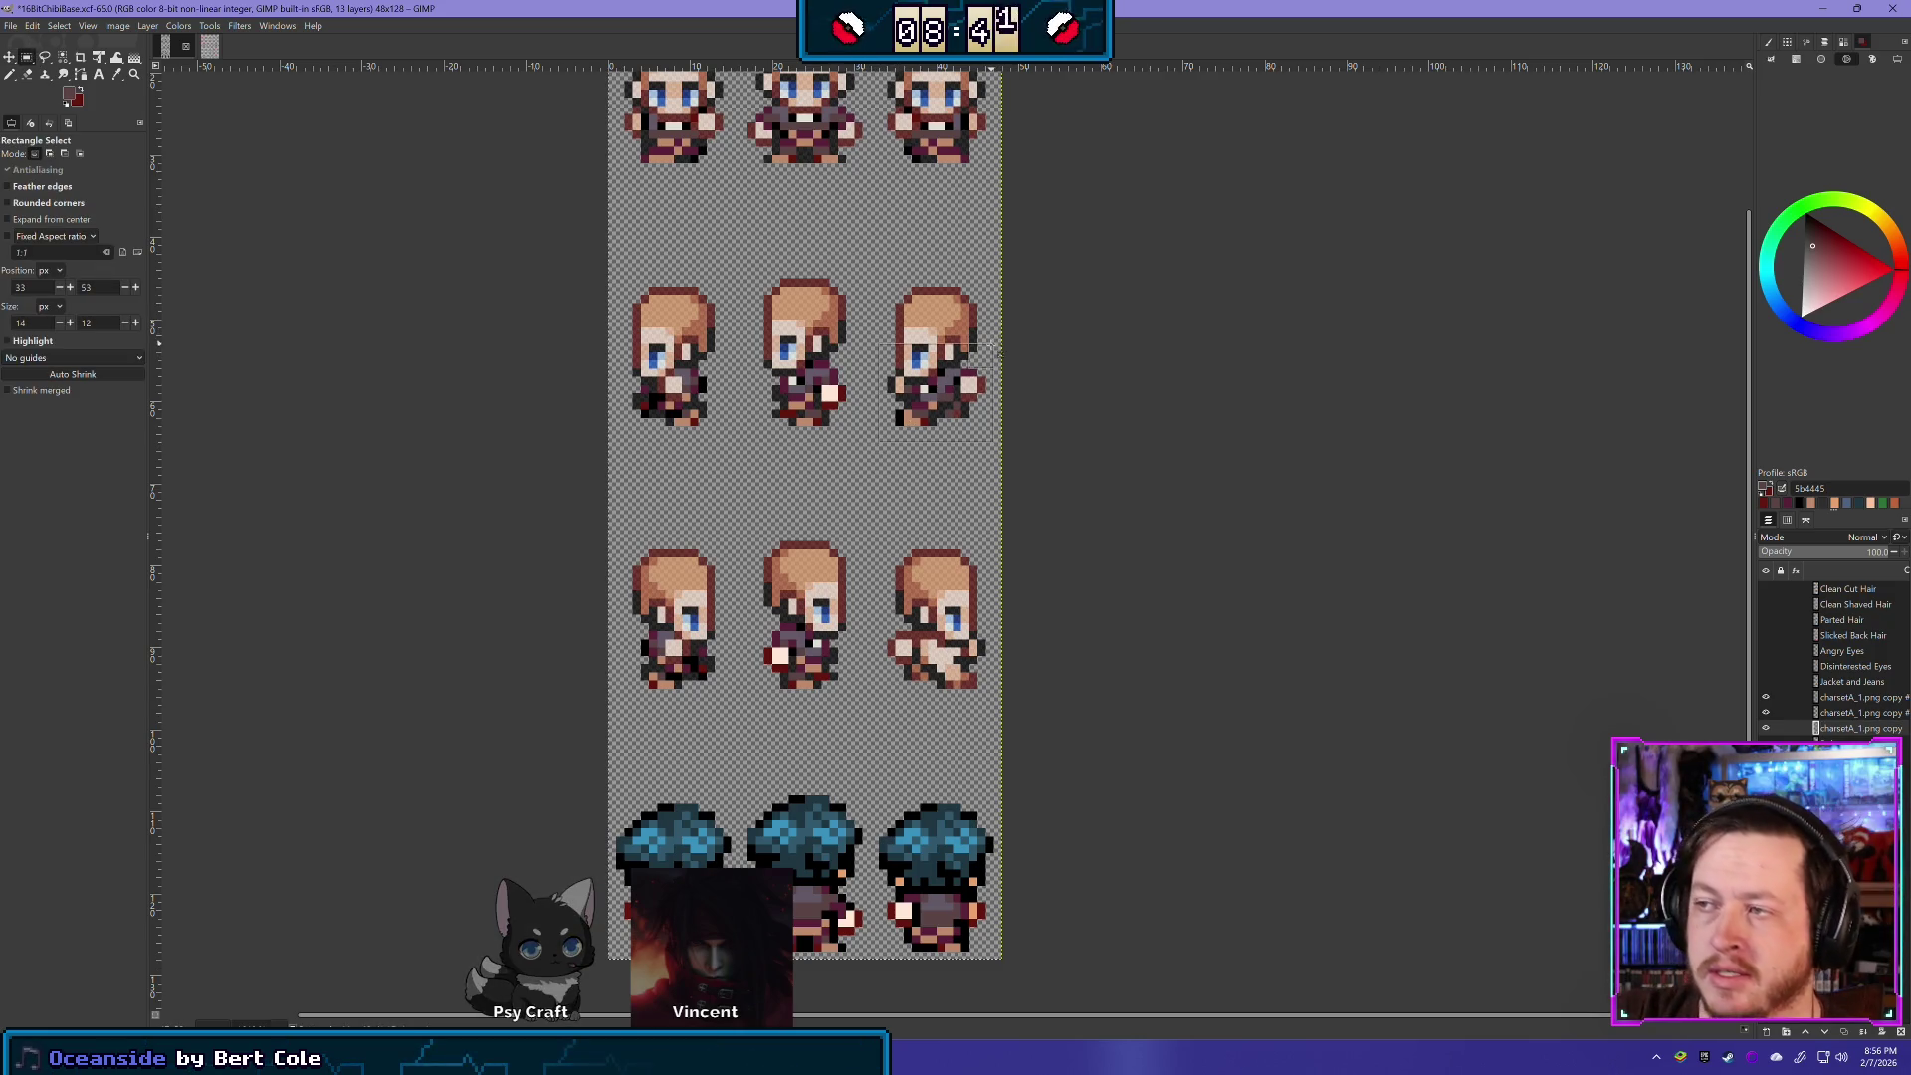
key("ctrl+shift+d")
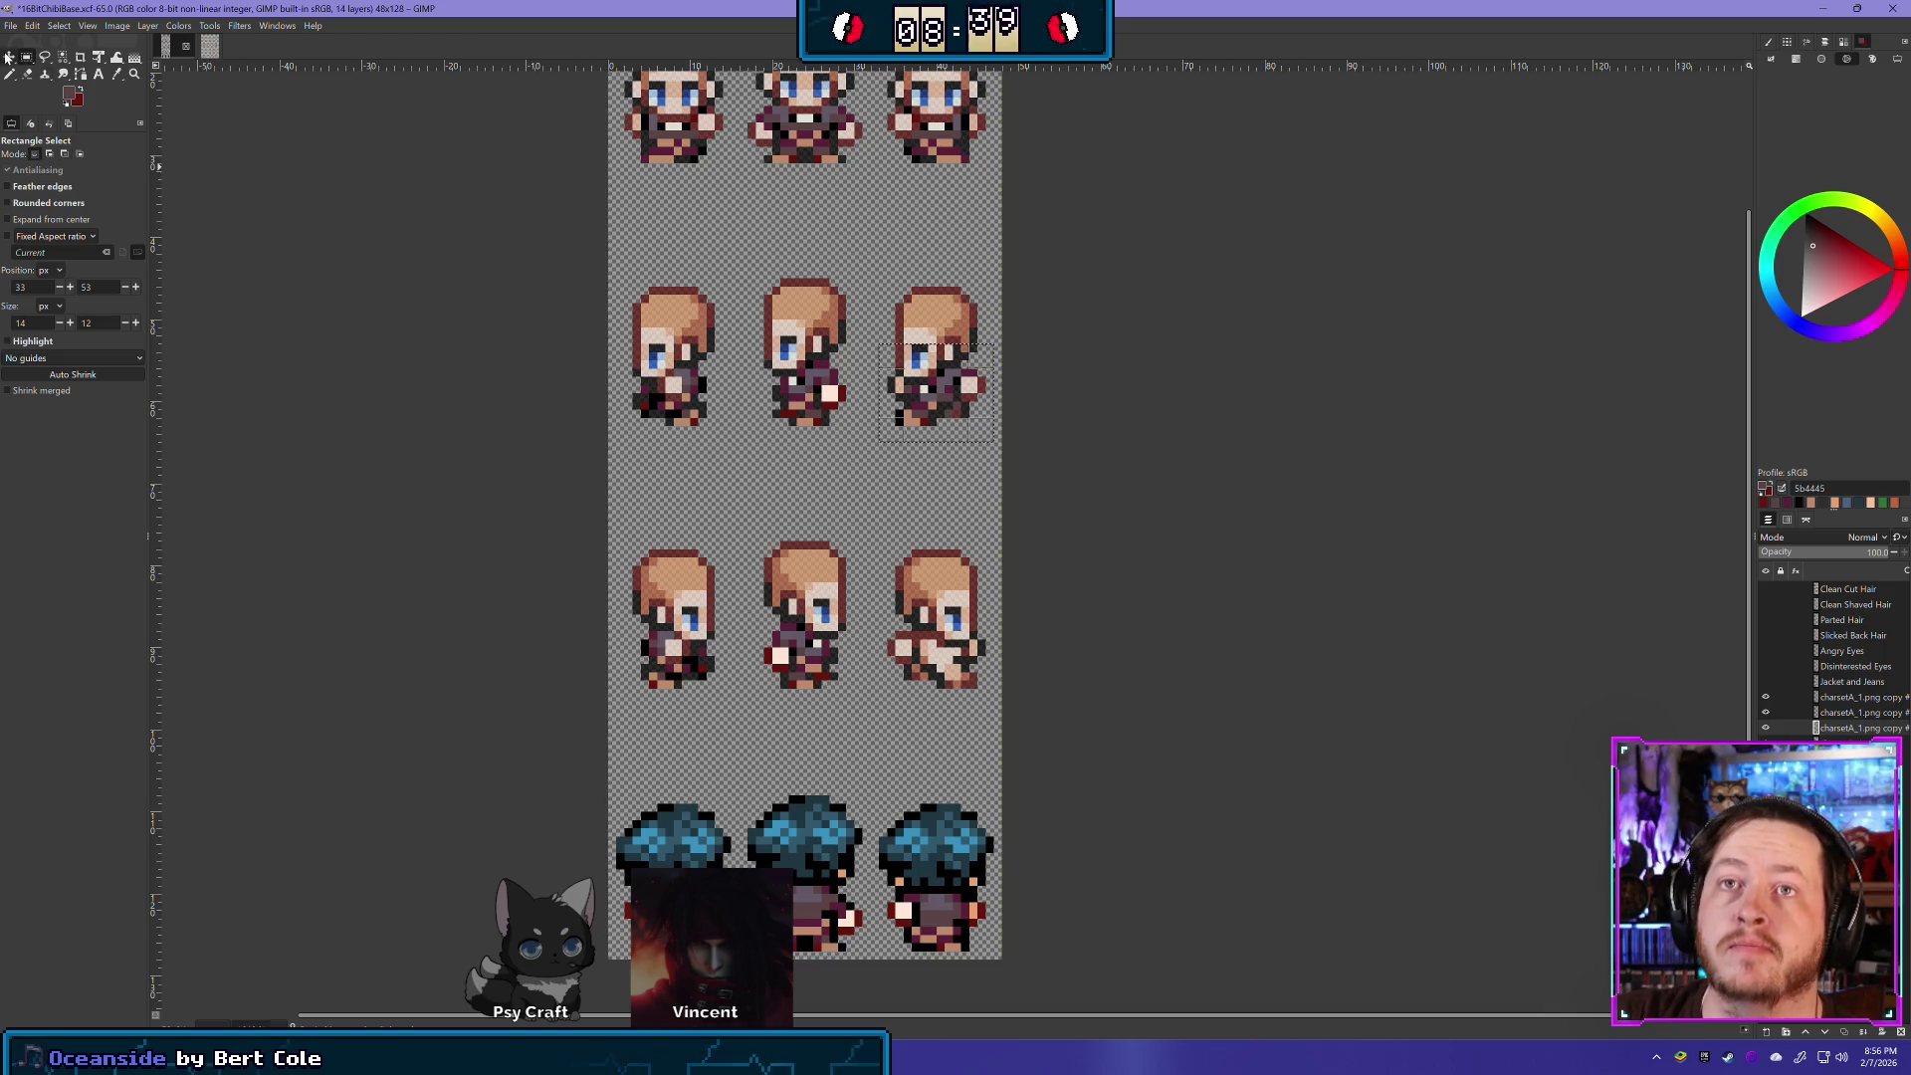
left_click(148, 26)
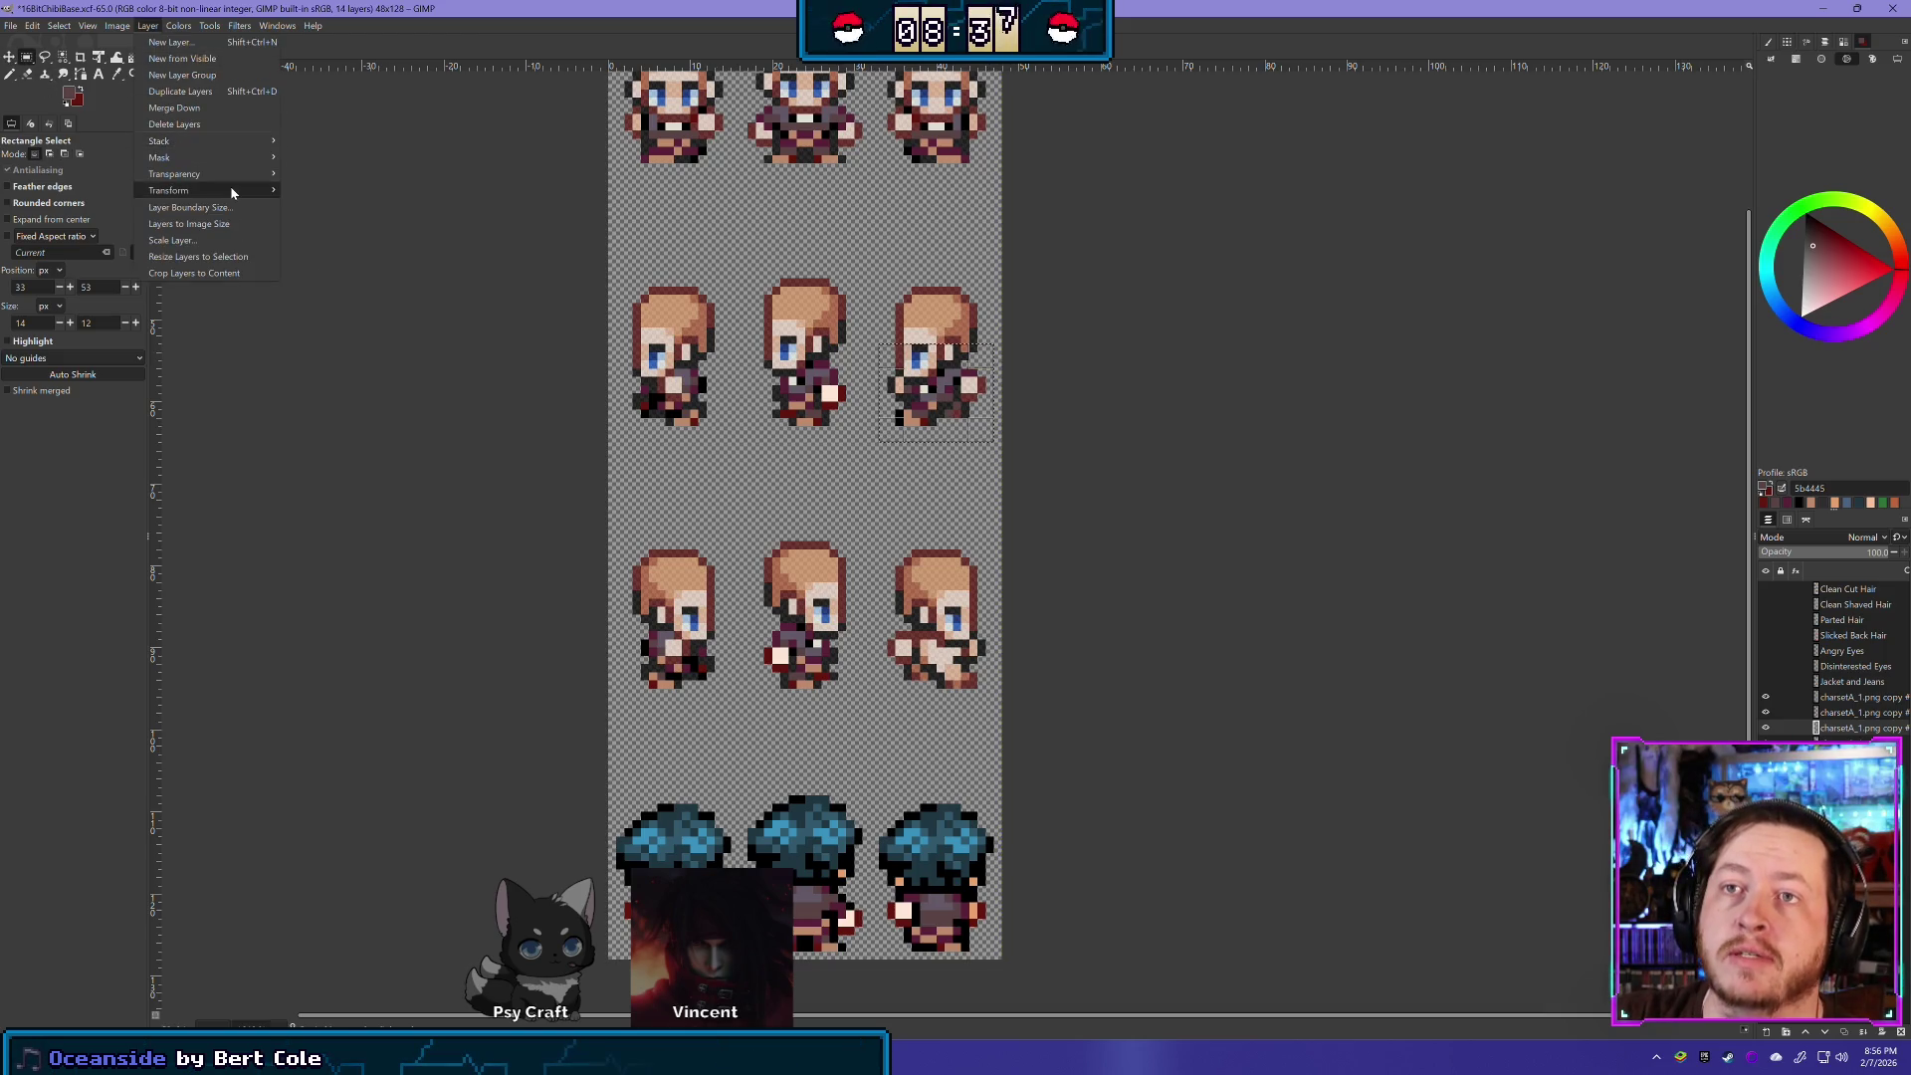
left_click(318, 192)
left_click(9, 57)
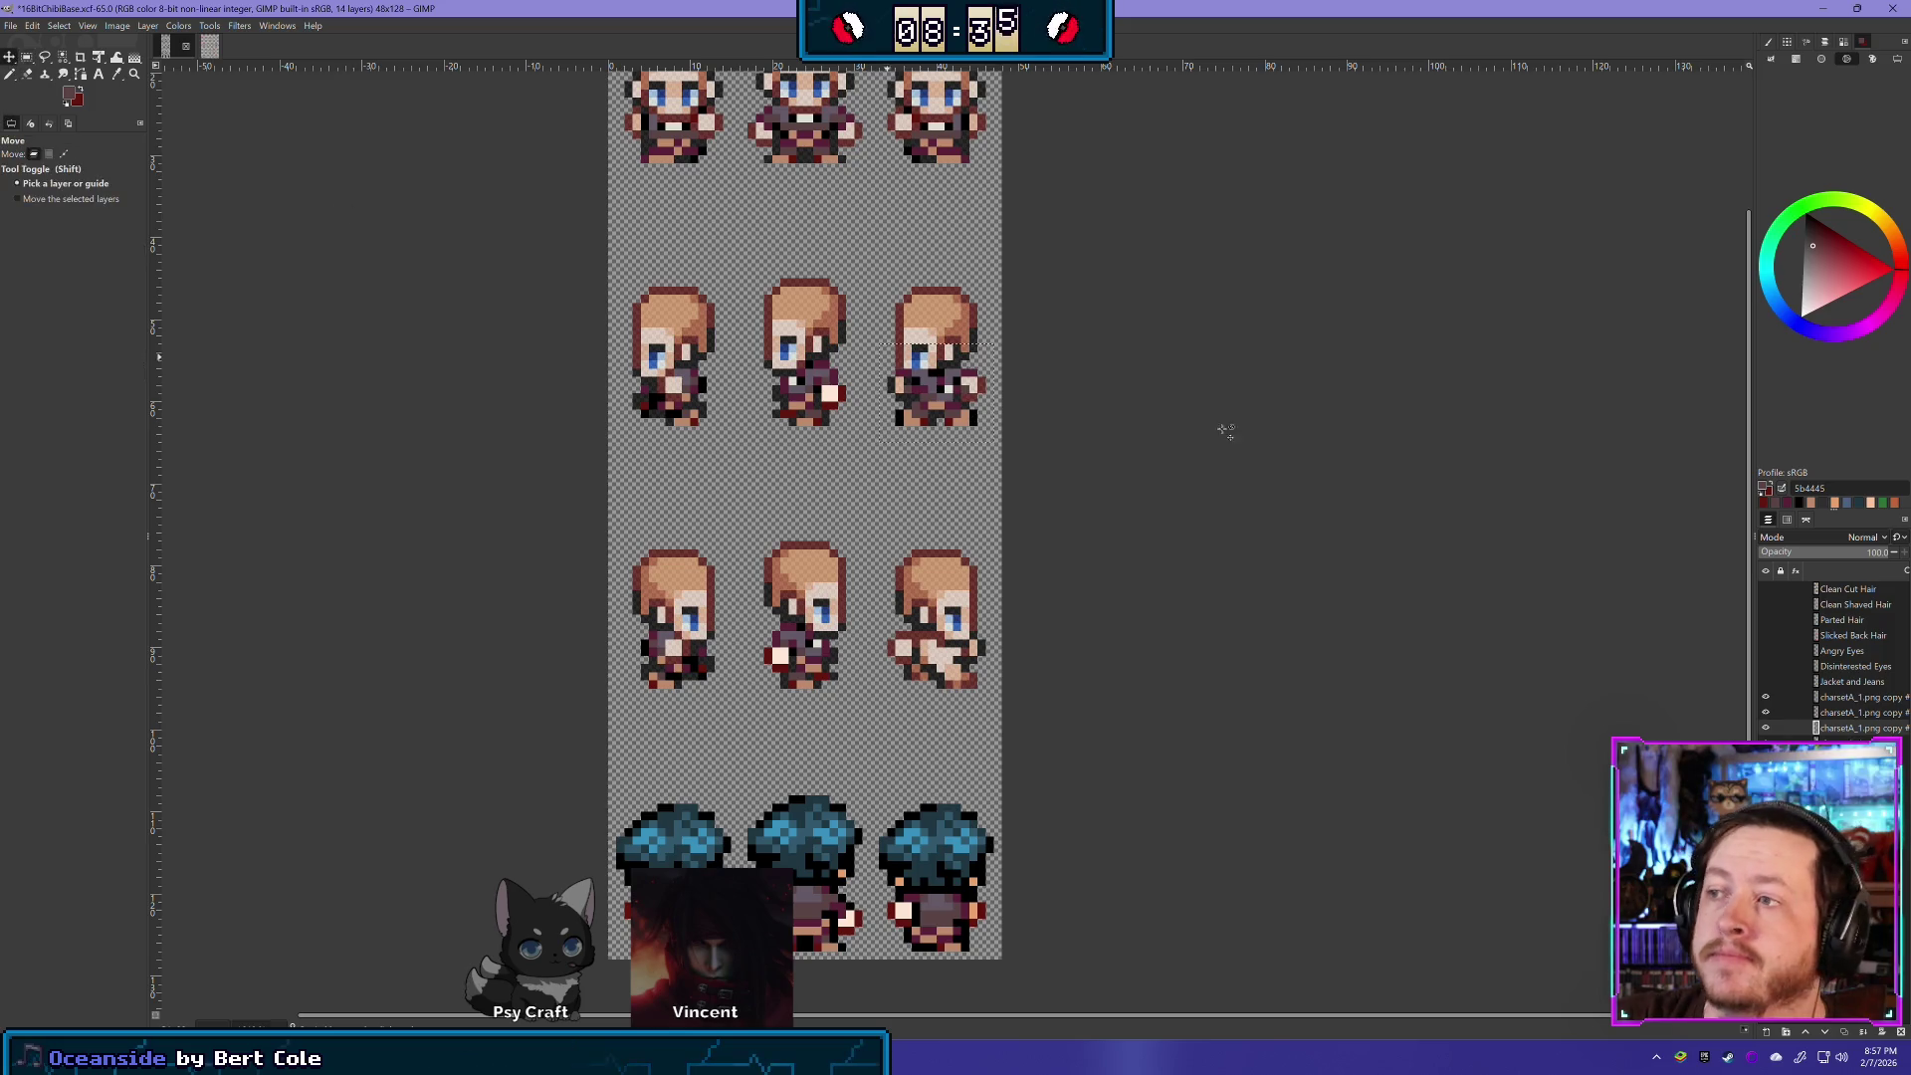
mouse_move(940, 383)
left_mouse_down()
mouse_move(940, 647)
mouse_move(901, 682)
mouse_move(980, 649)
mouse_move(928, 649)
mouse_move(910, 732)
mouse_move(939, 702)
mouse_move(931, 648)
left_mouse_up()
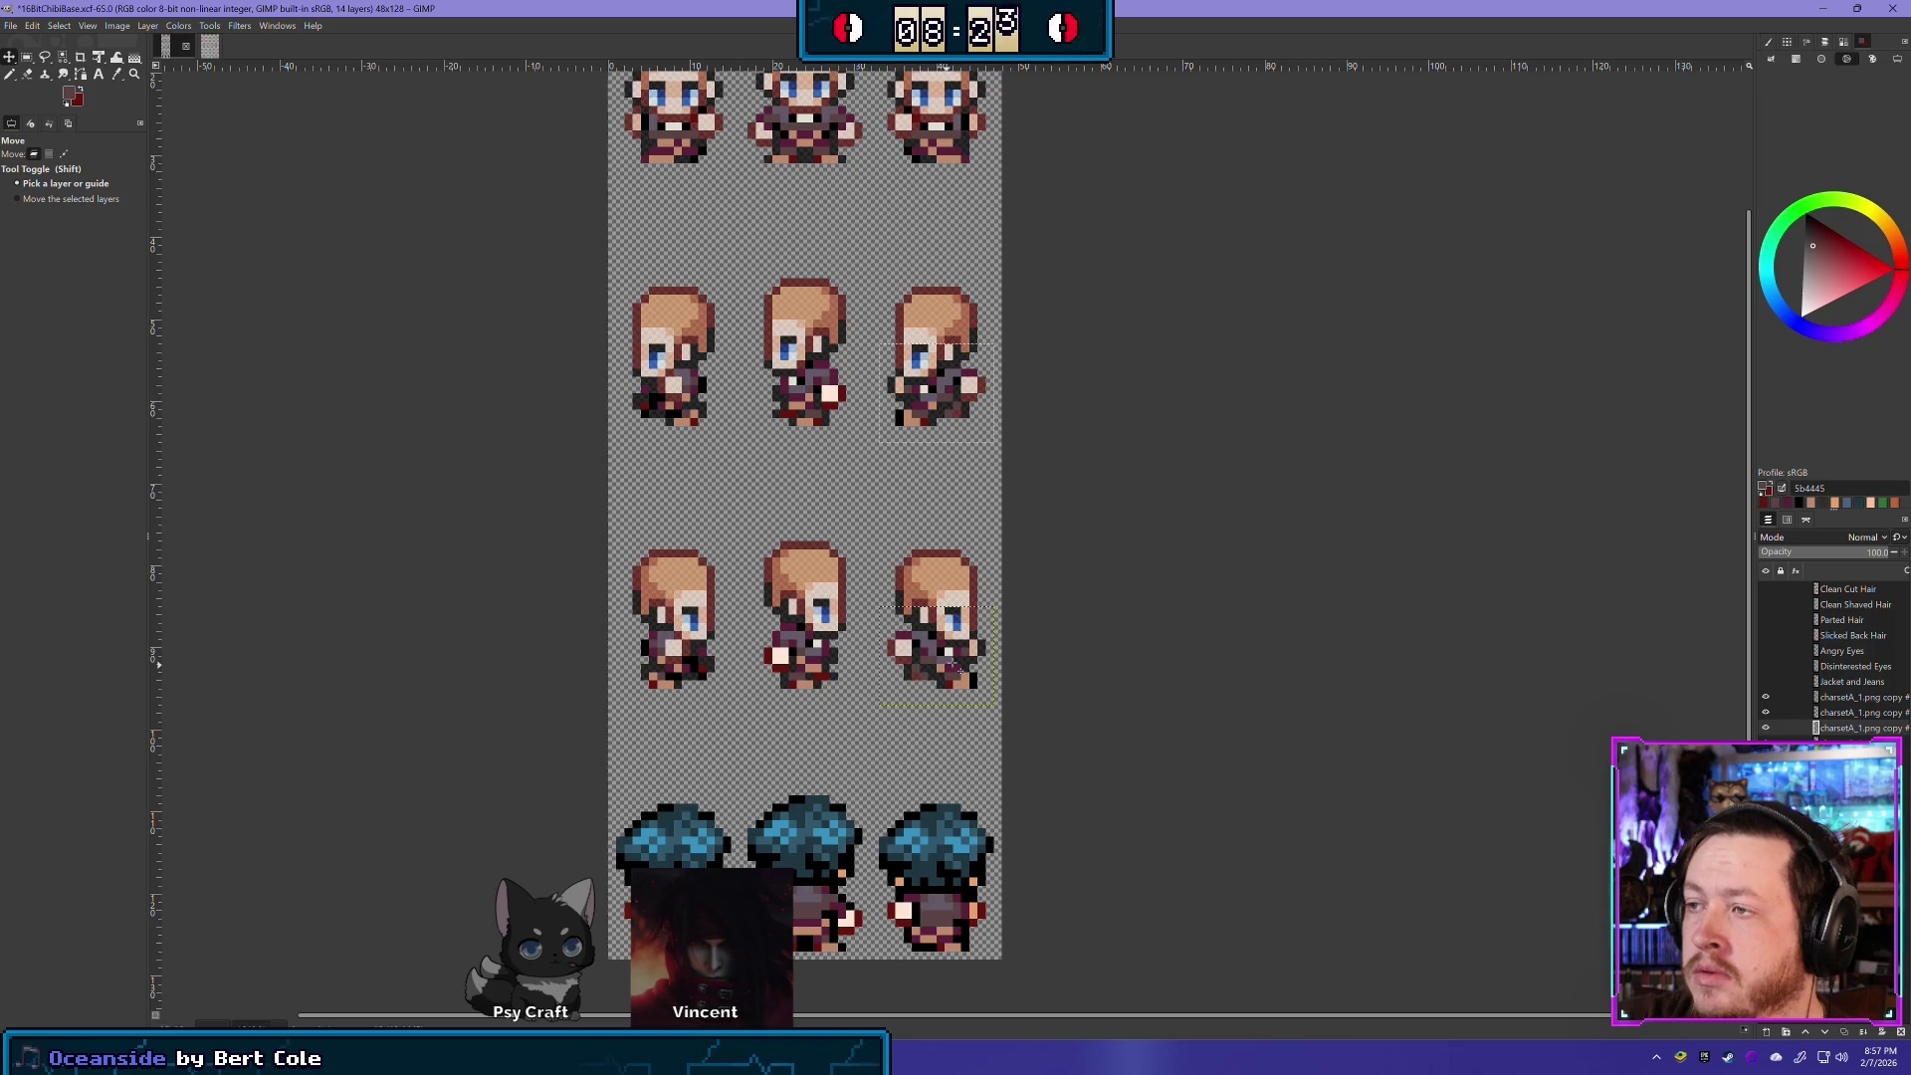
- Merge Down all three pasted outfit-piece layers into the charsetA_1.png copy layer
scroll(946, 597, "up", 2)
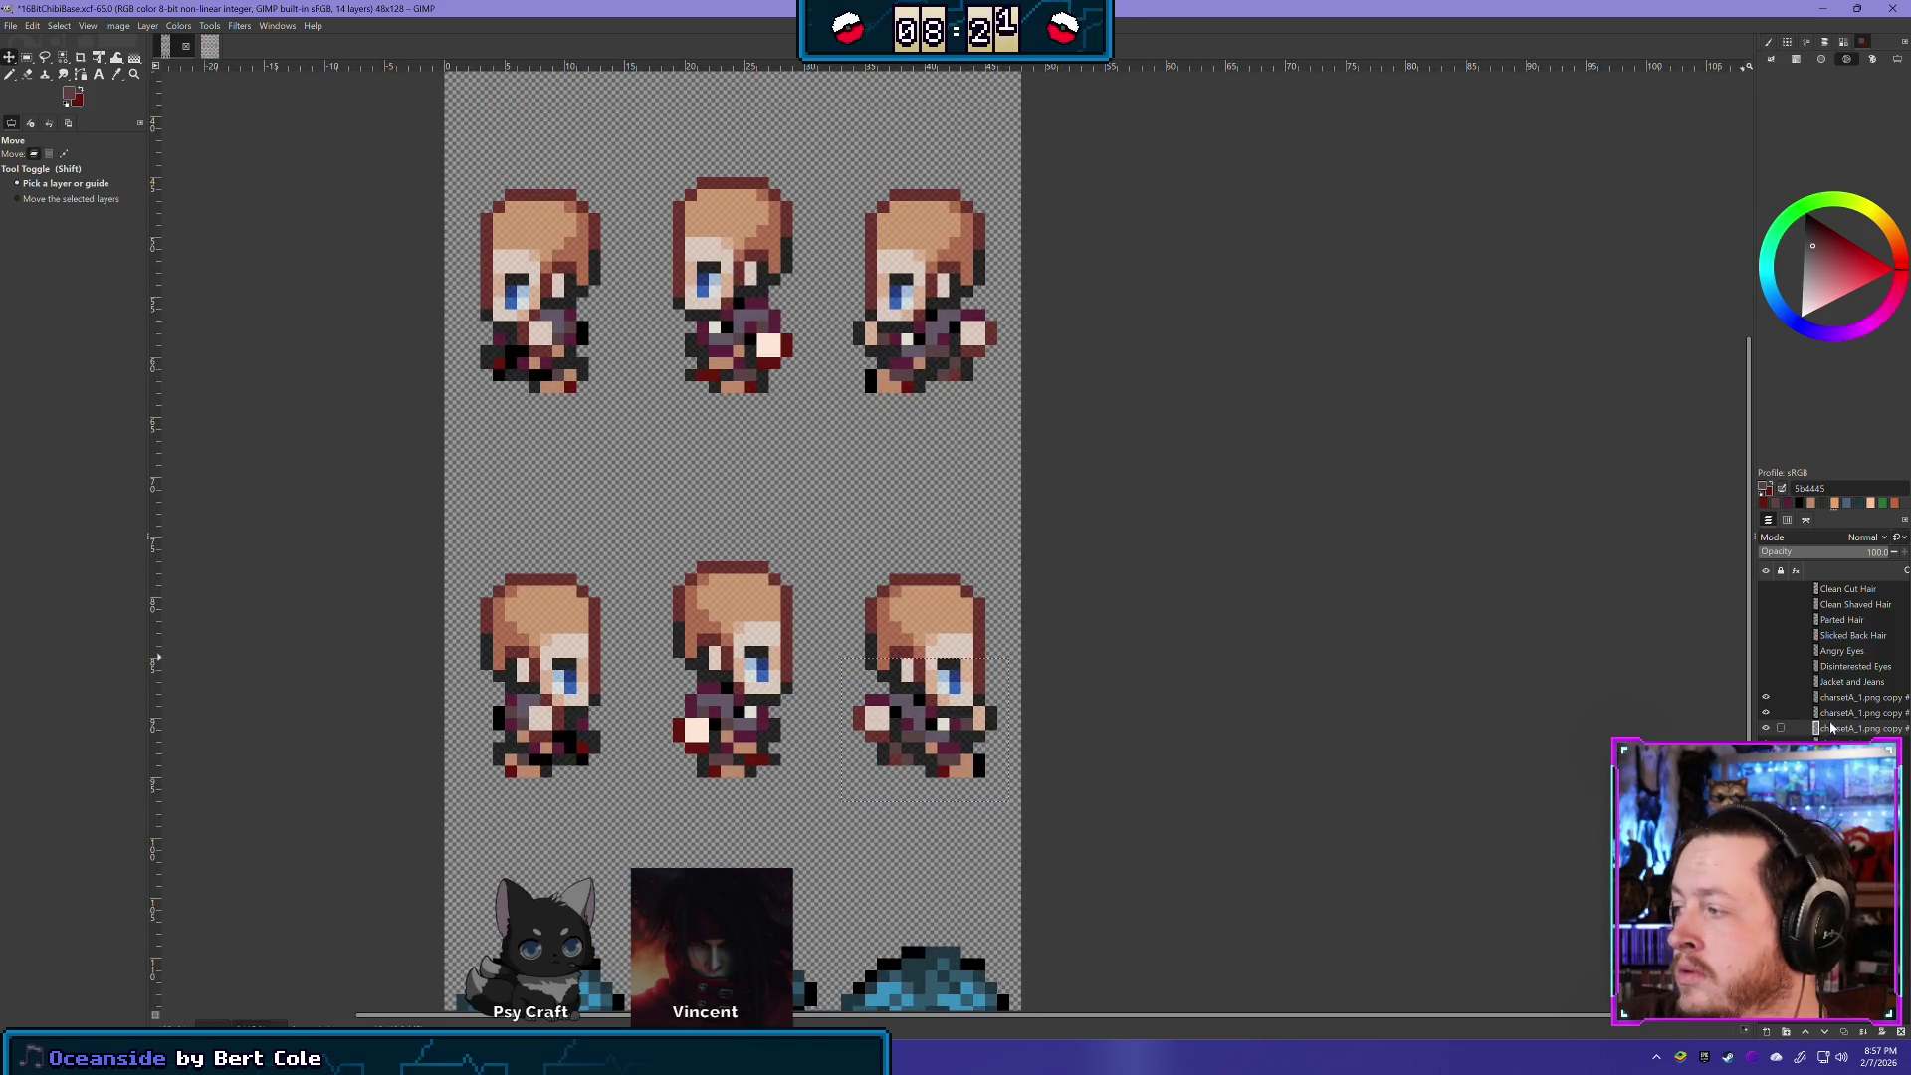
right_click(1853, 697)
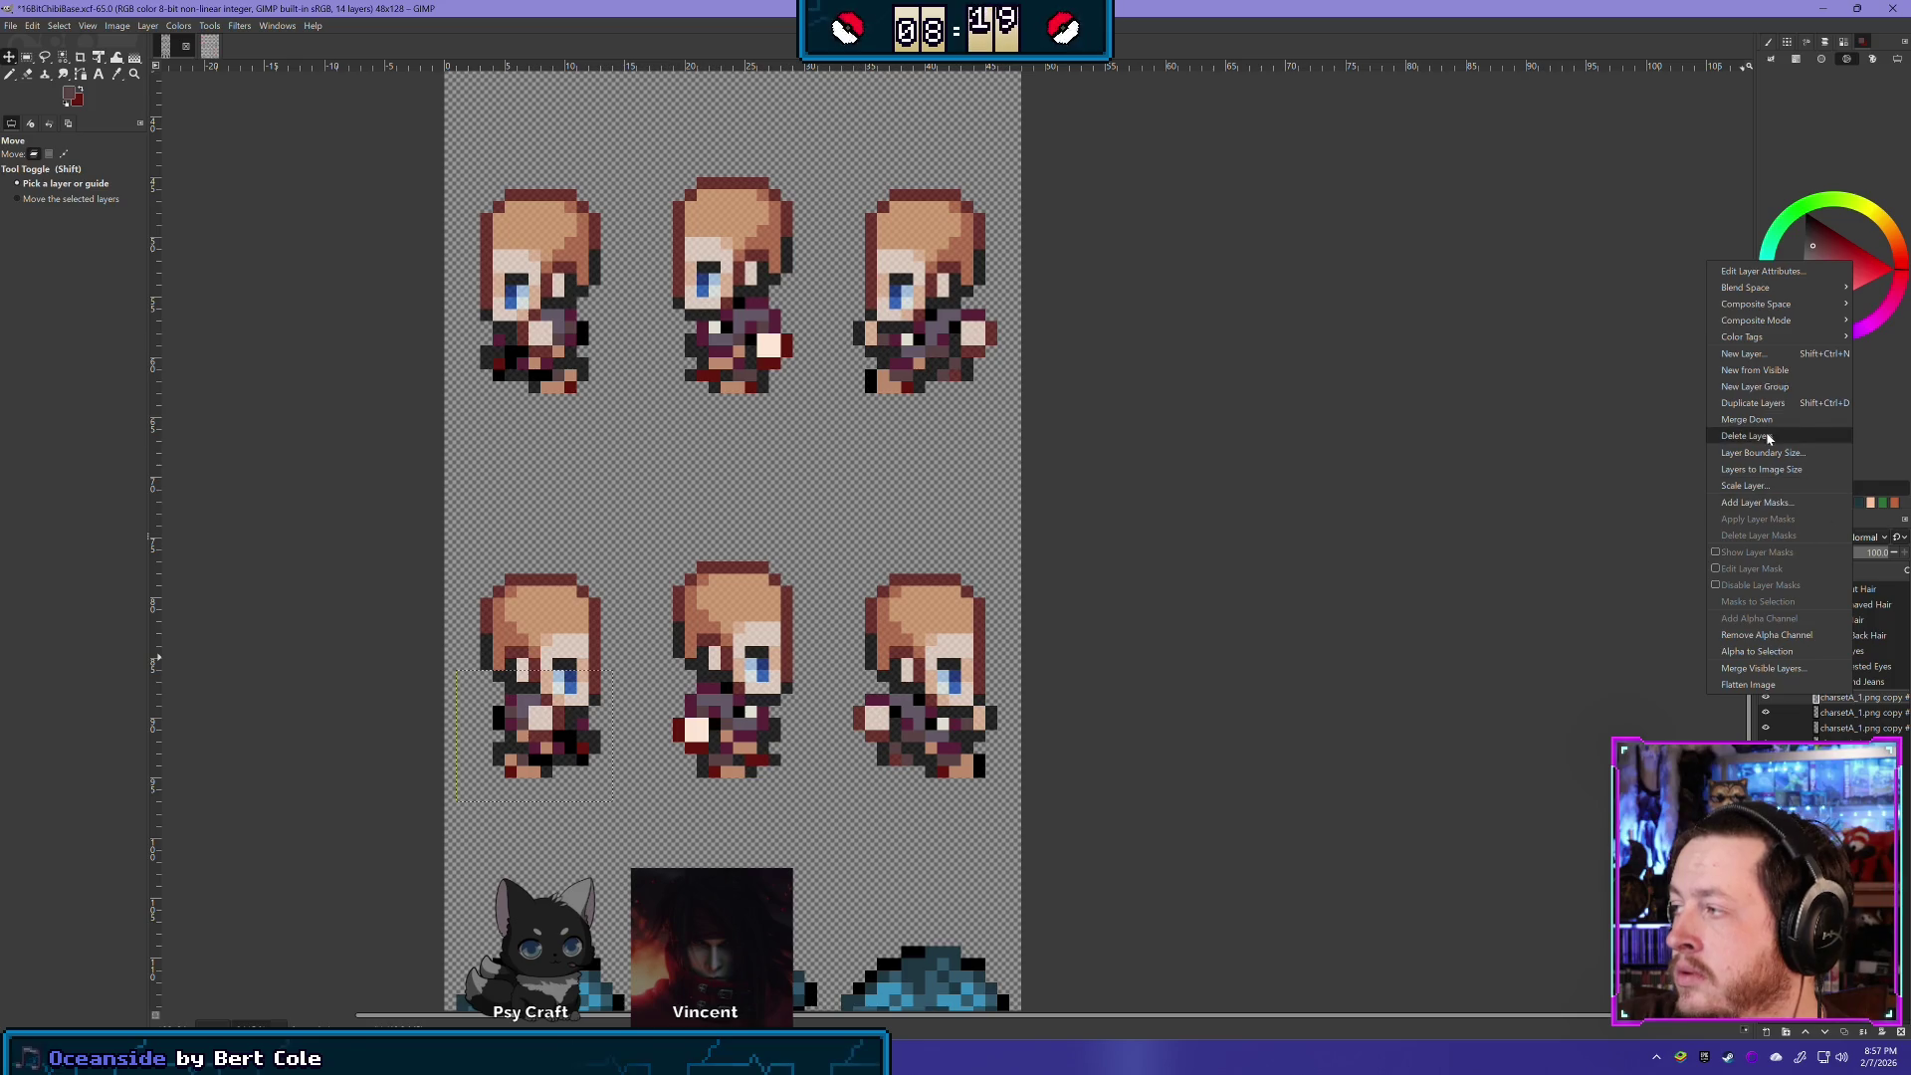
left_click(1760, 435)
right_click(1865, 703)
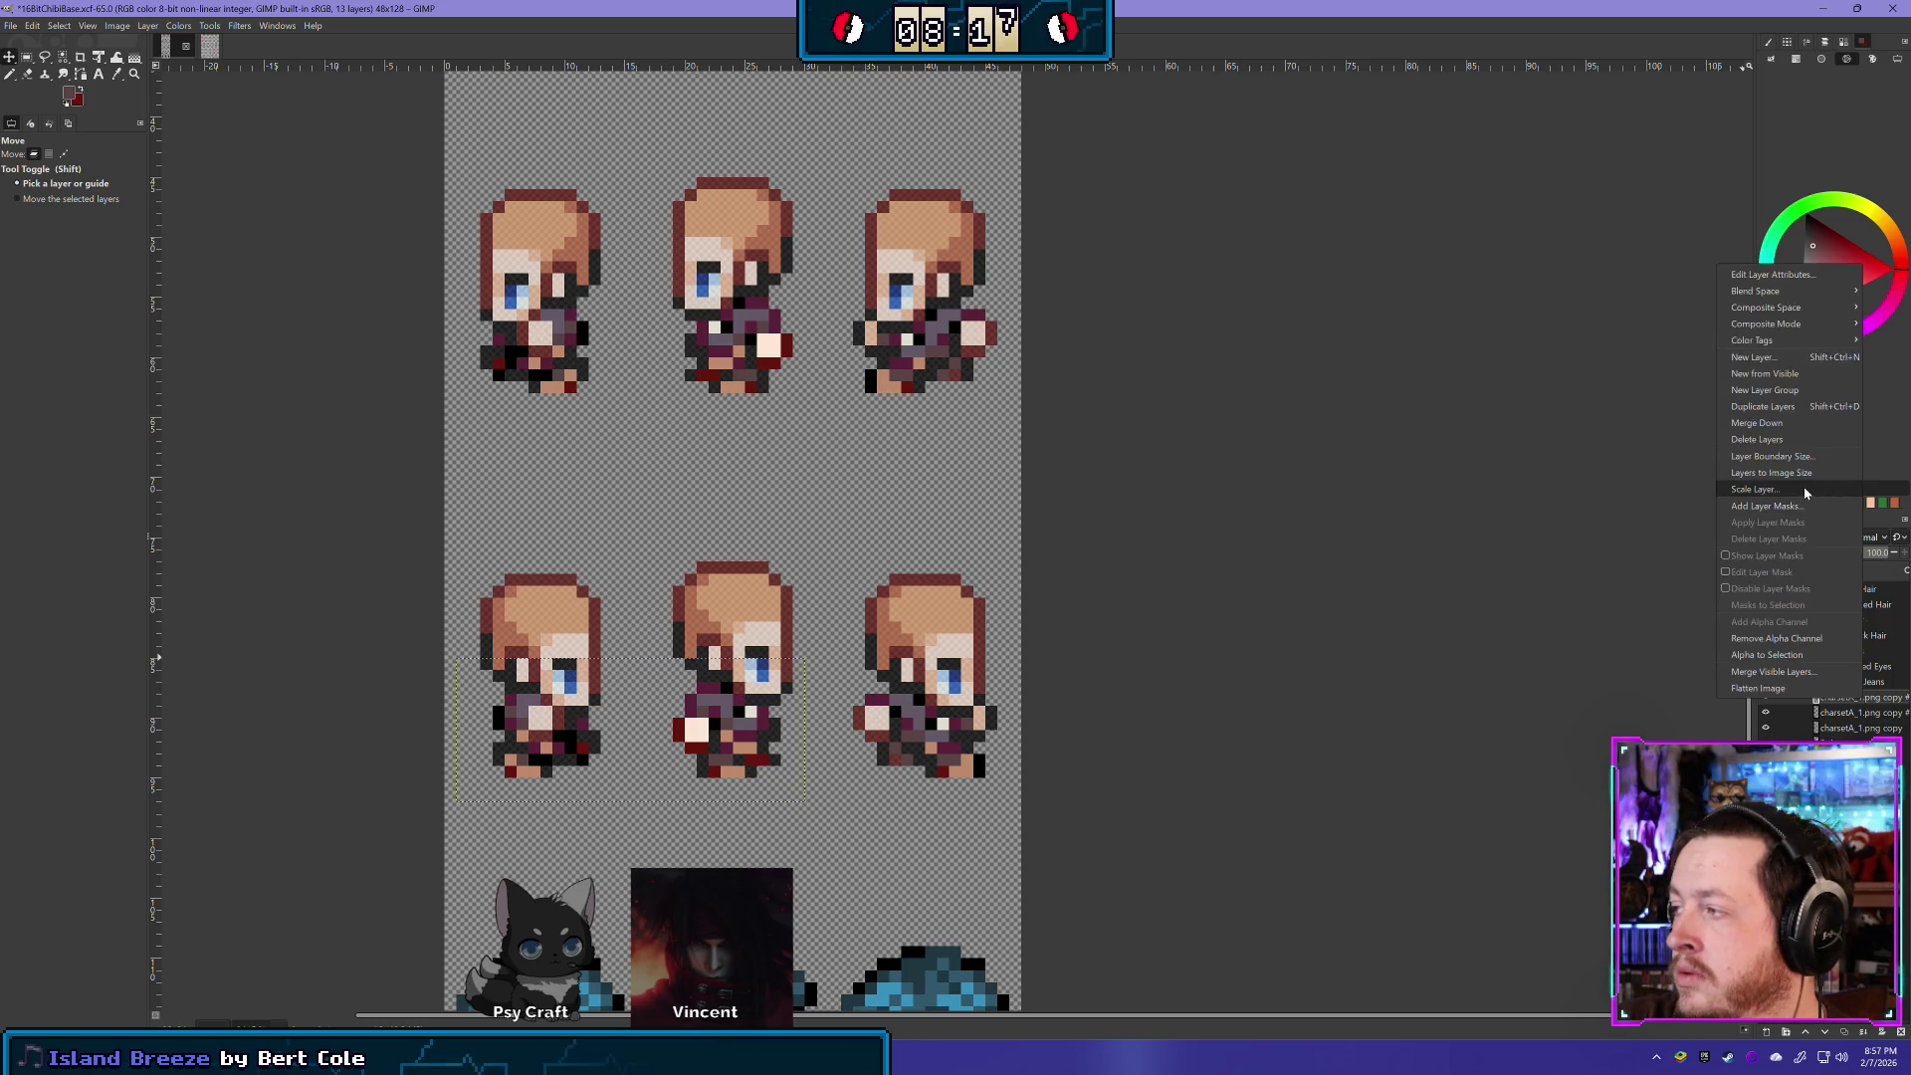
left_click(1759, 438)
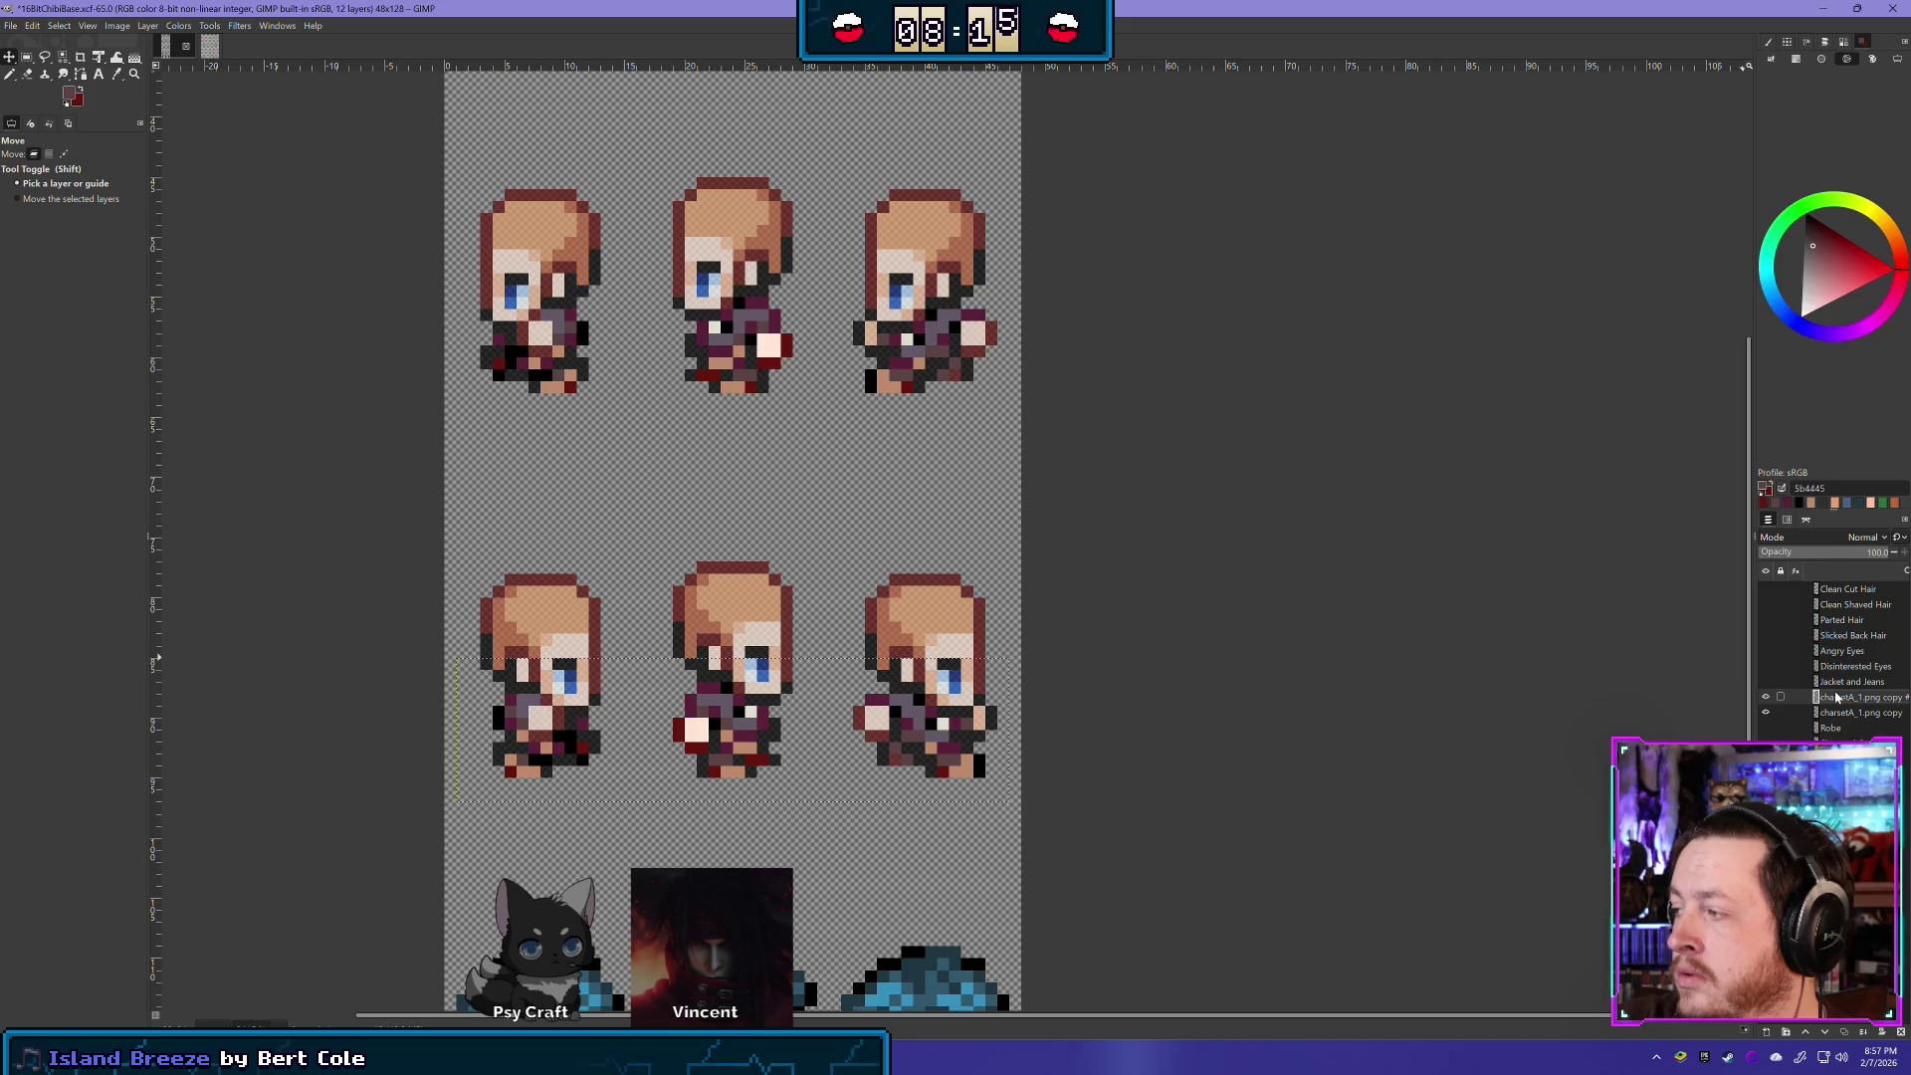
right_click(1836, 697)
left_click(1759, 438)
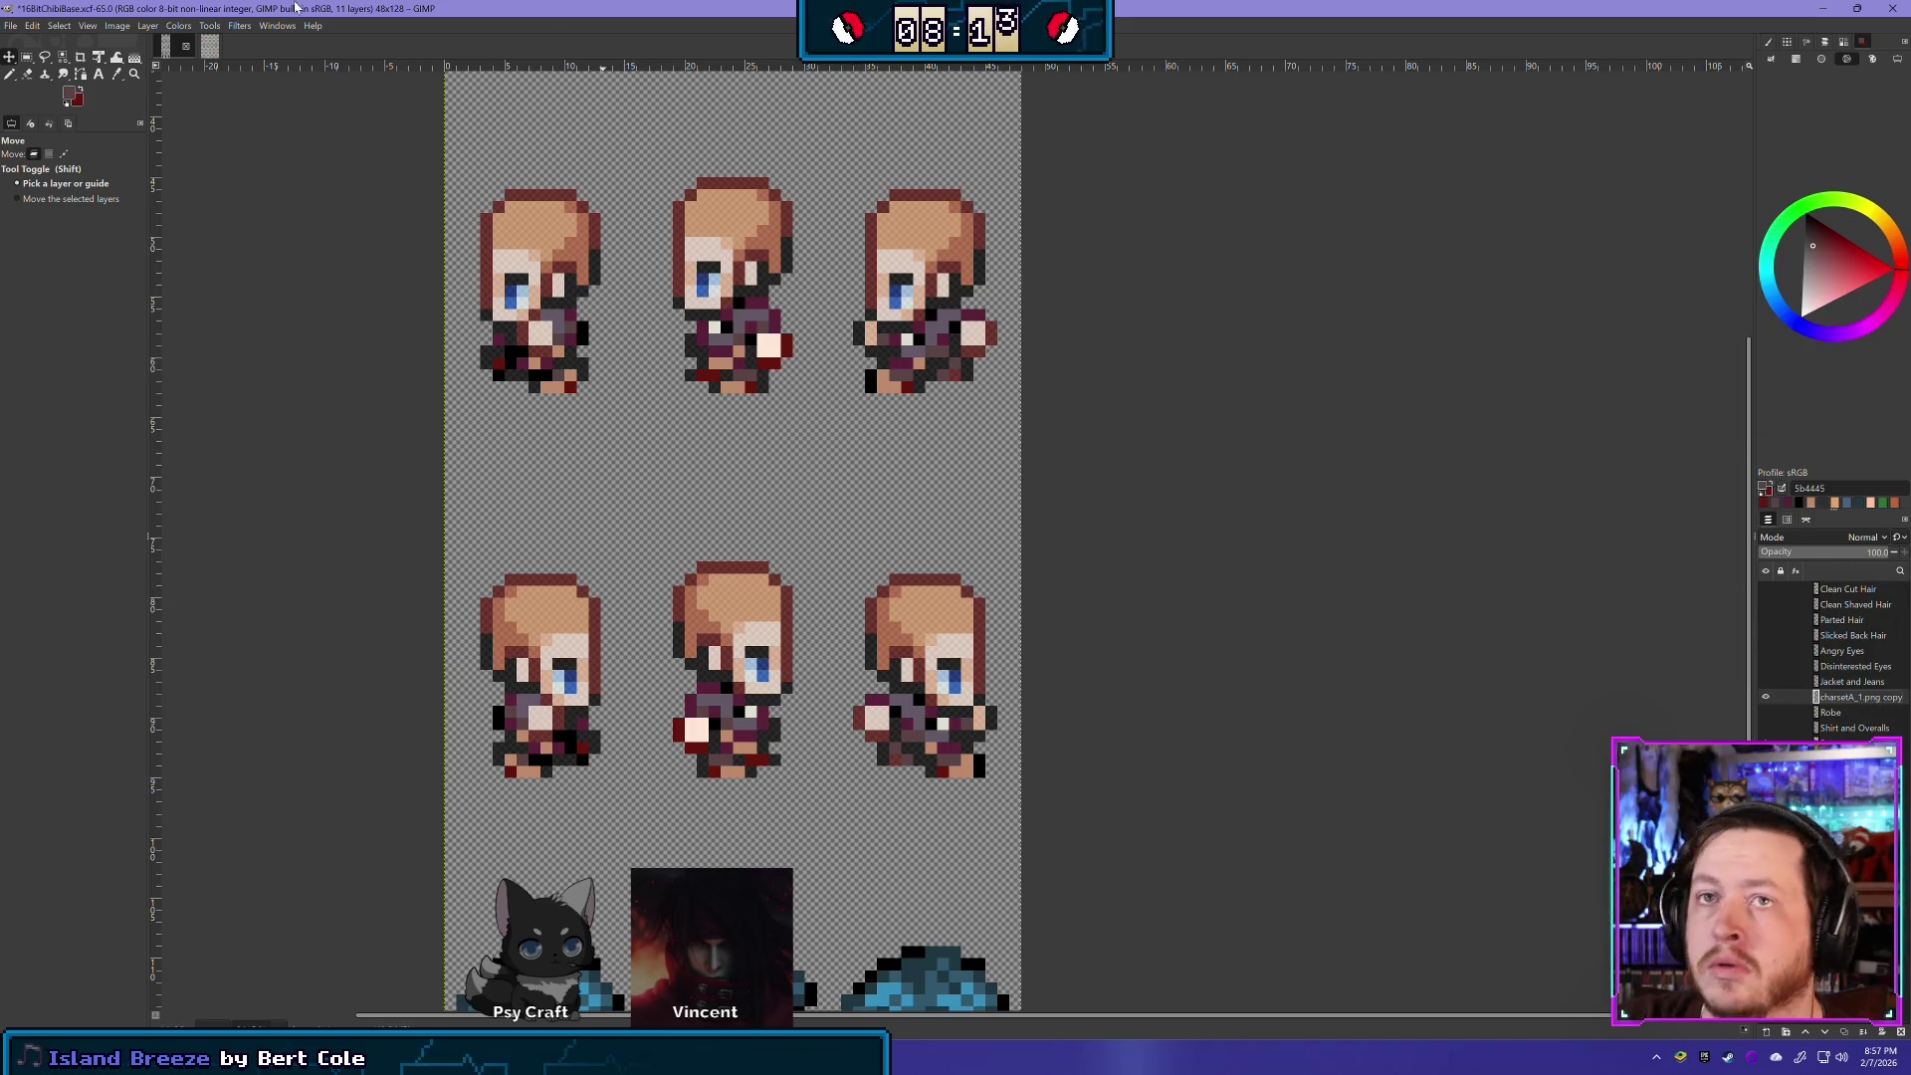
key("shift+e")
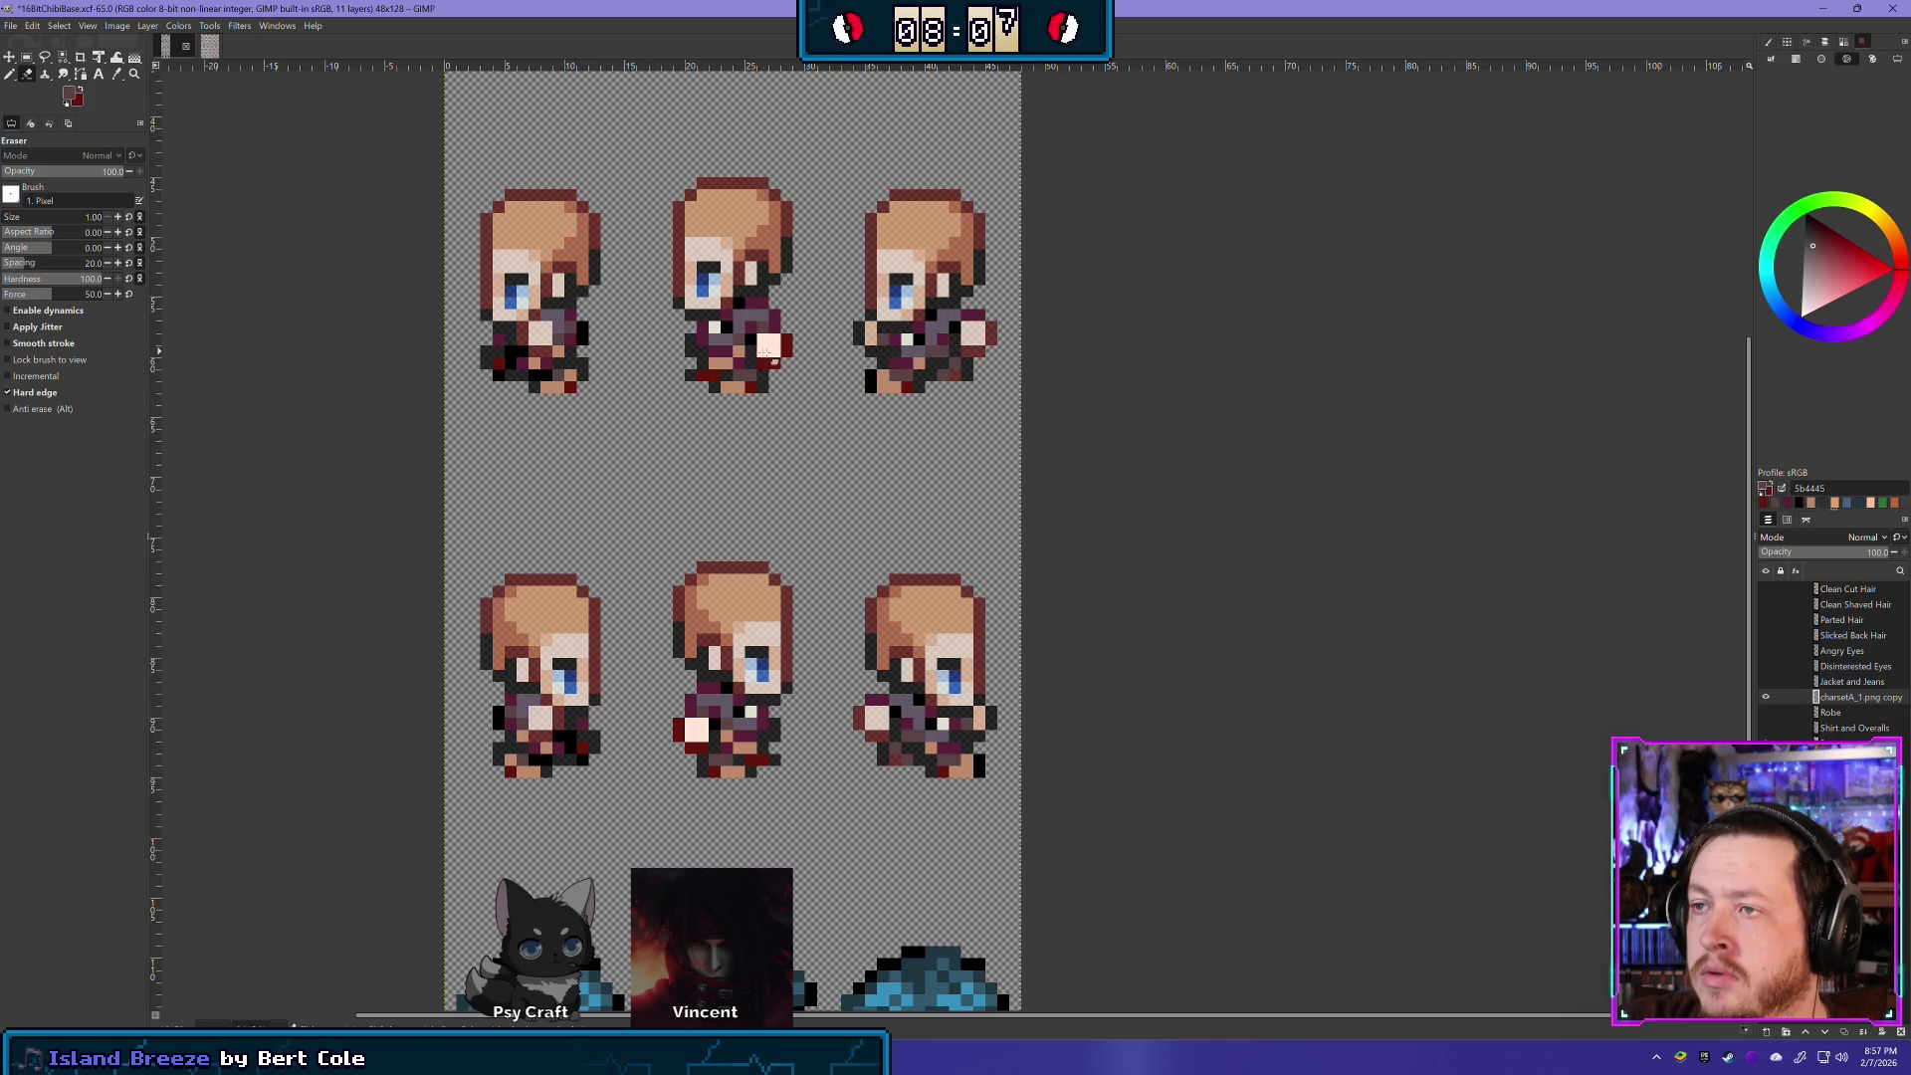
- Erase the dark red pixel by the row-2 middle sprite's hand and the light hand pixels below
left_click(787, 349)
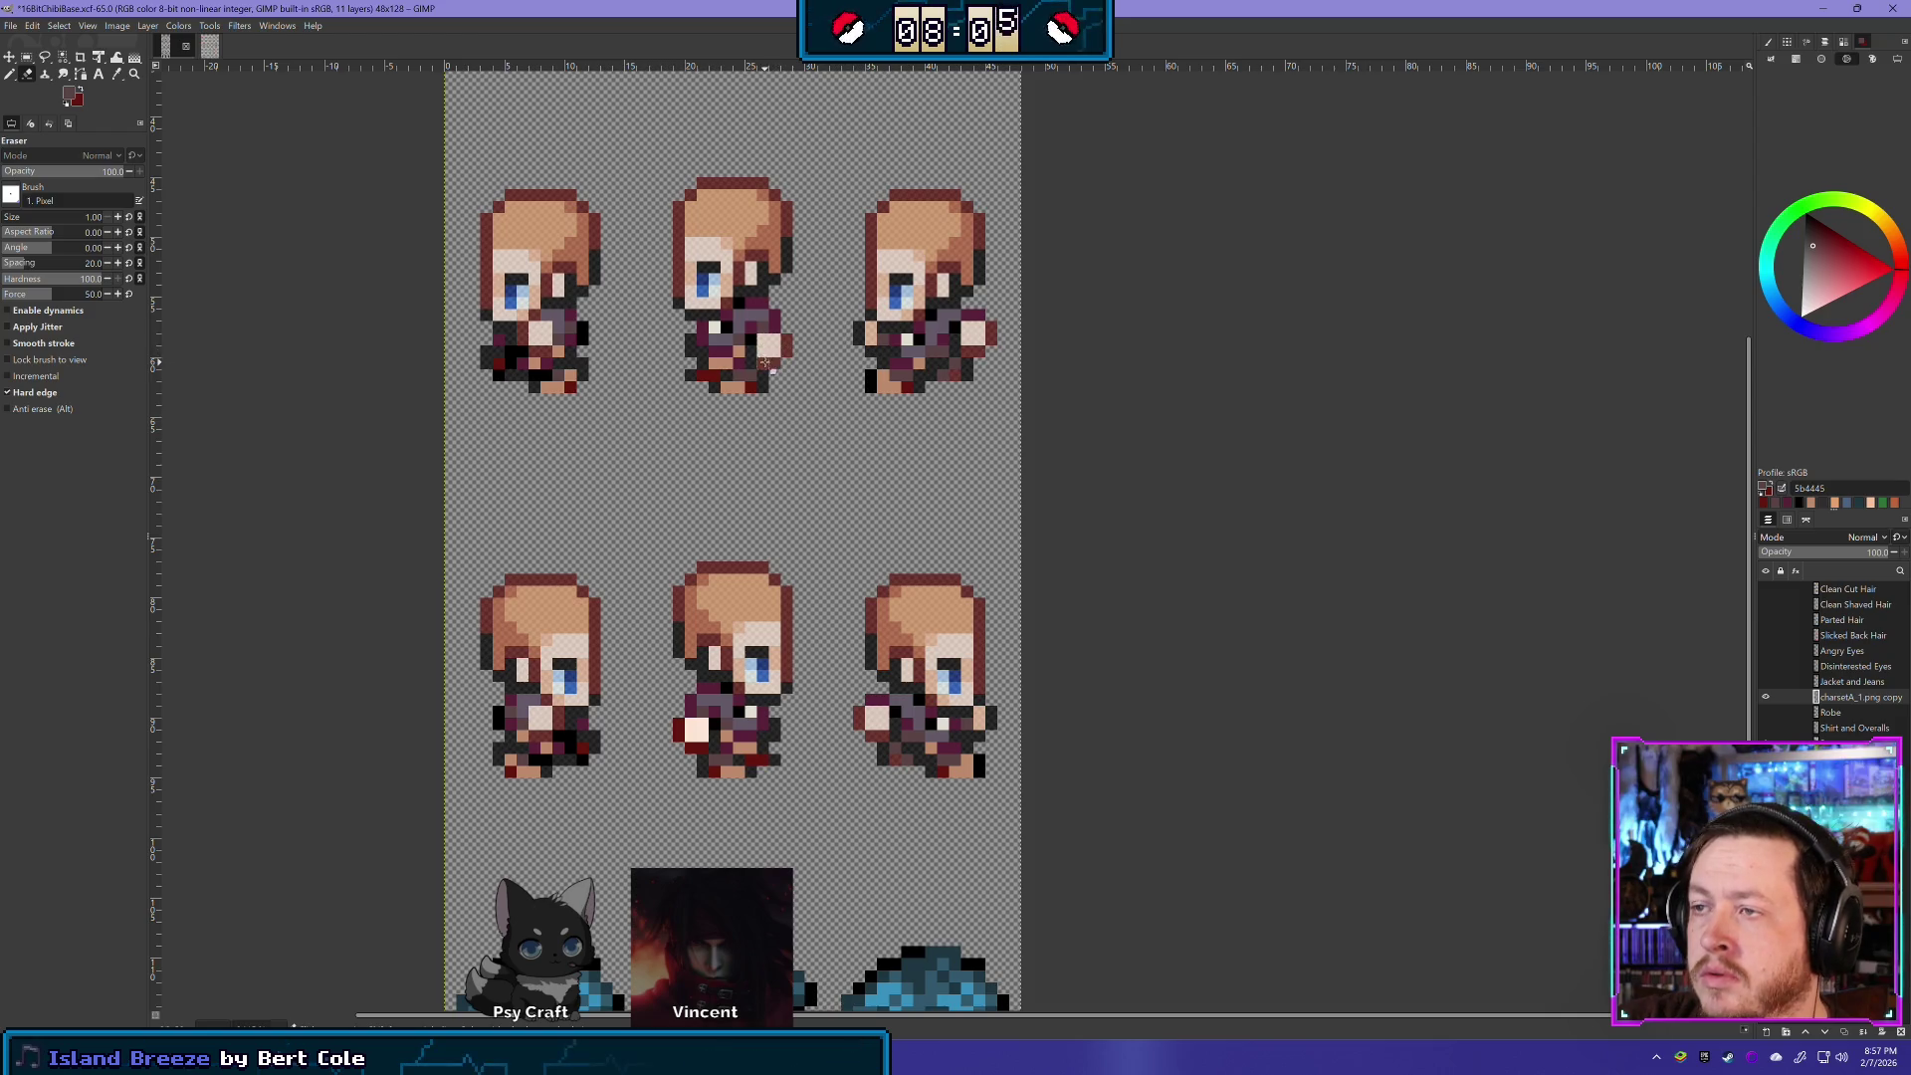
left_click(696, 732)
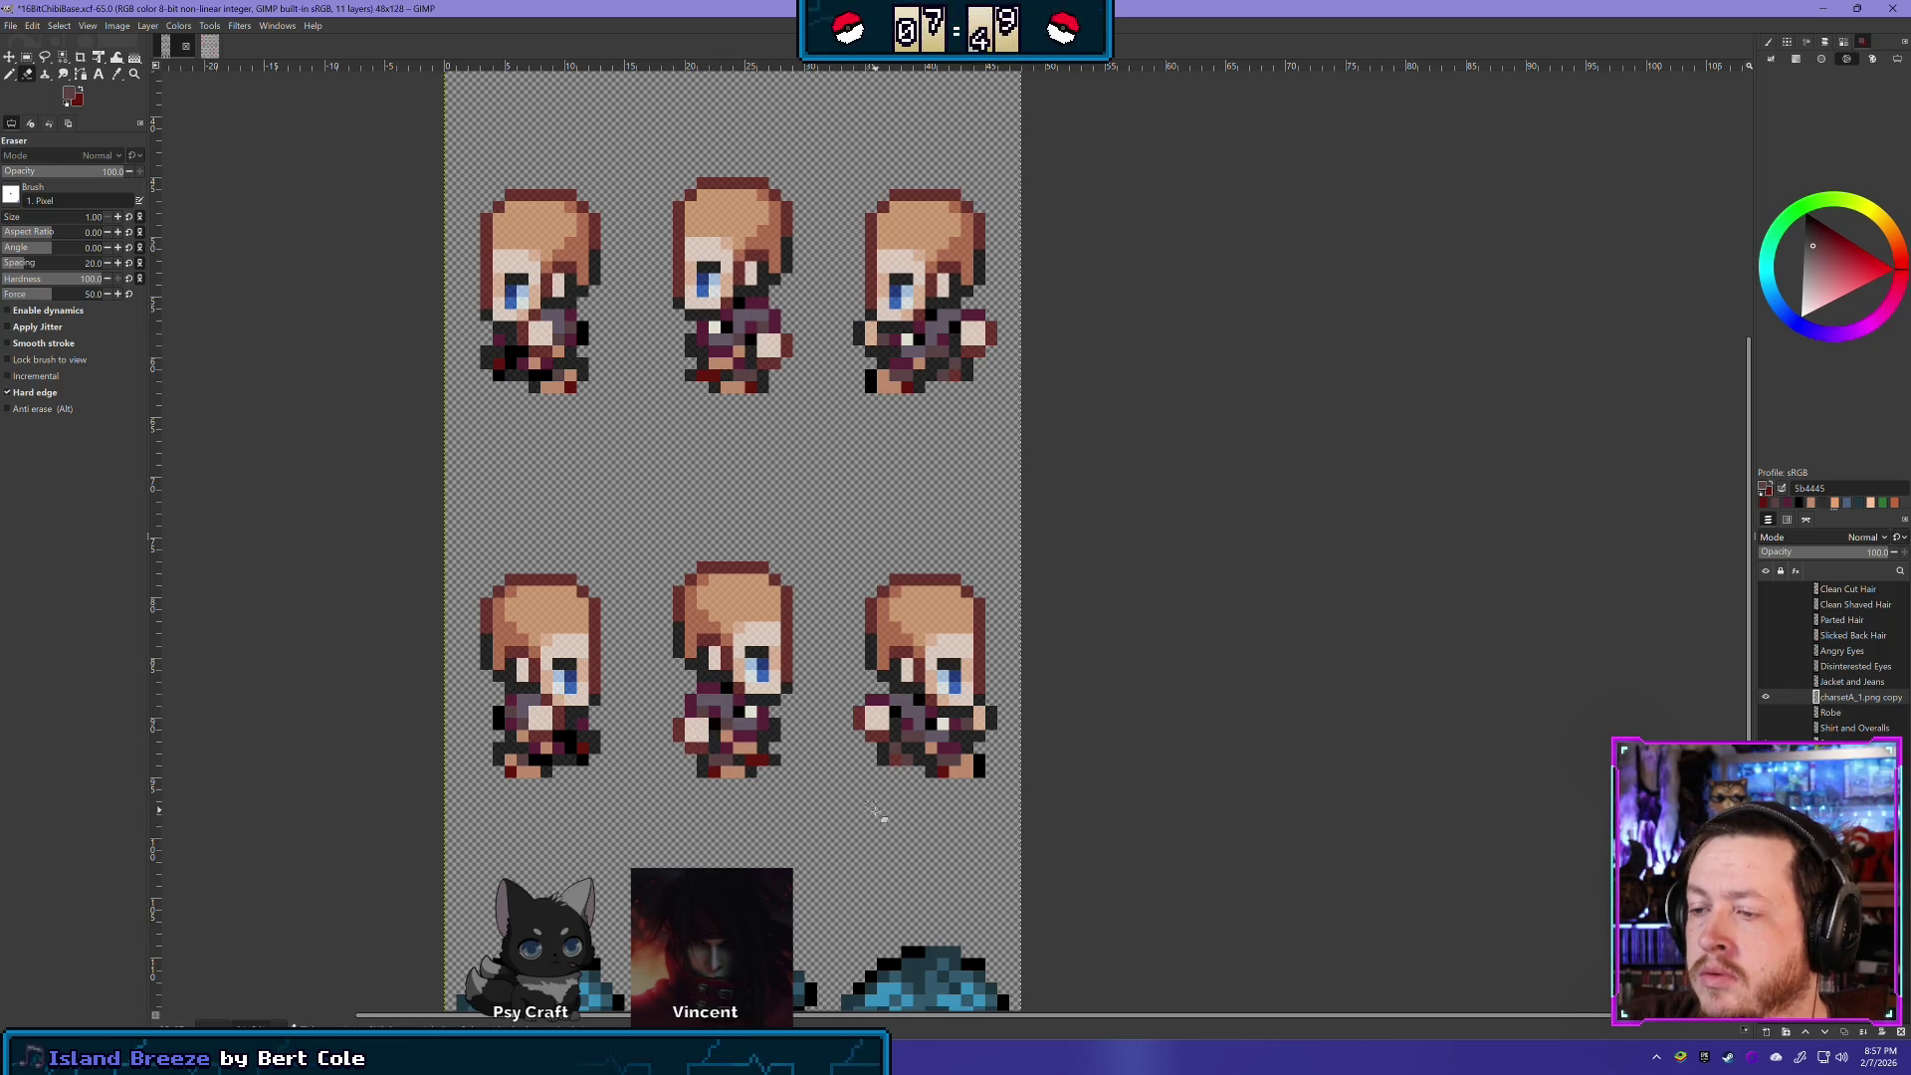
scroll(864, 674, "down", 5)
scroll(741, 853, "up", 4)
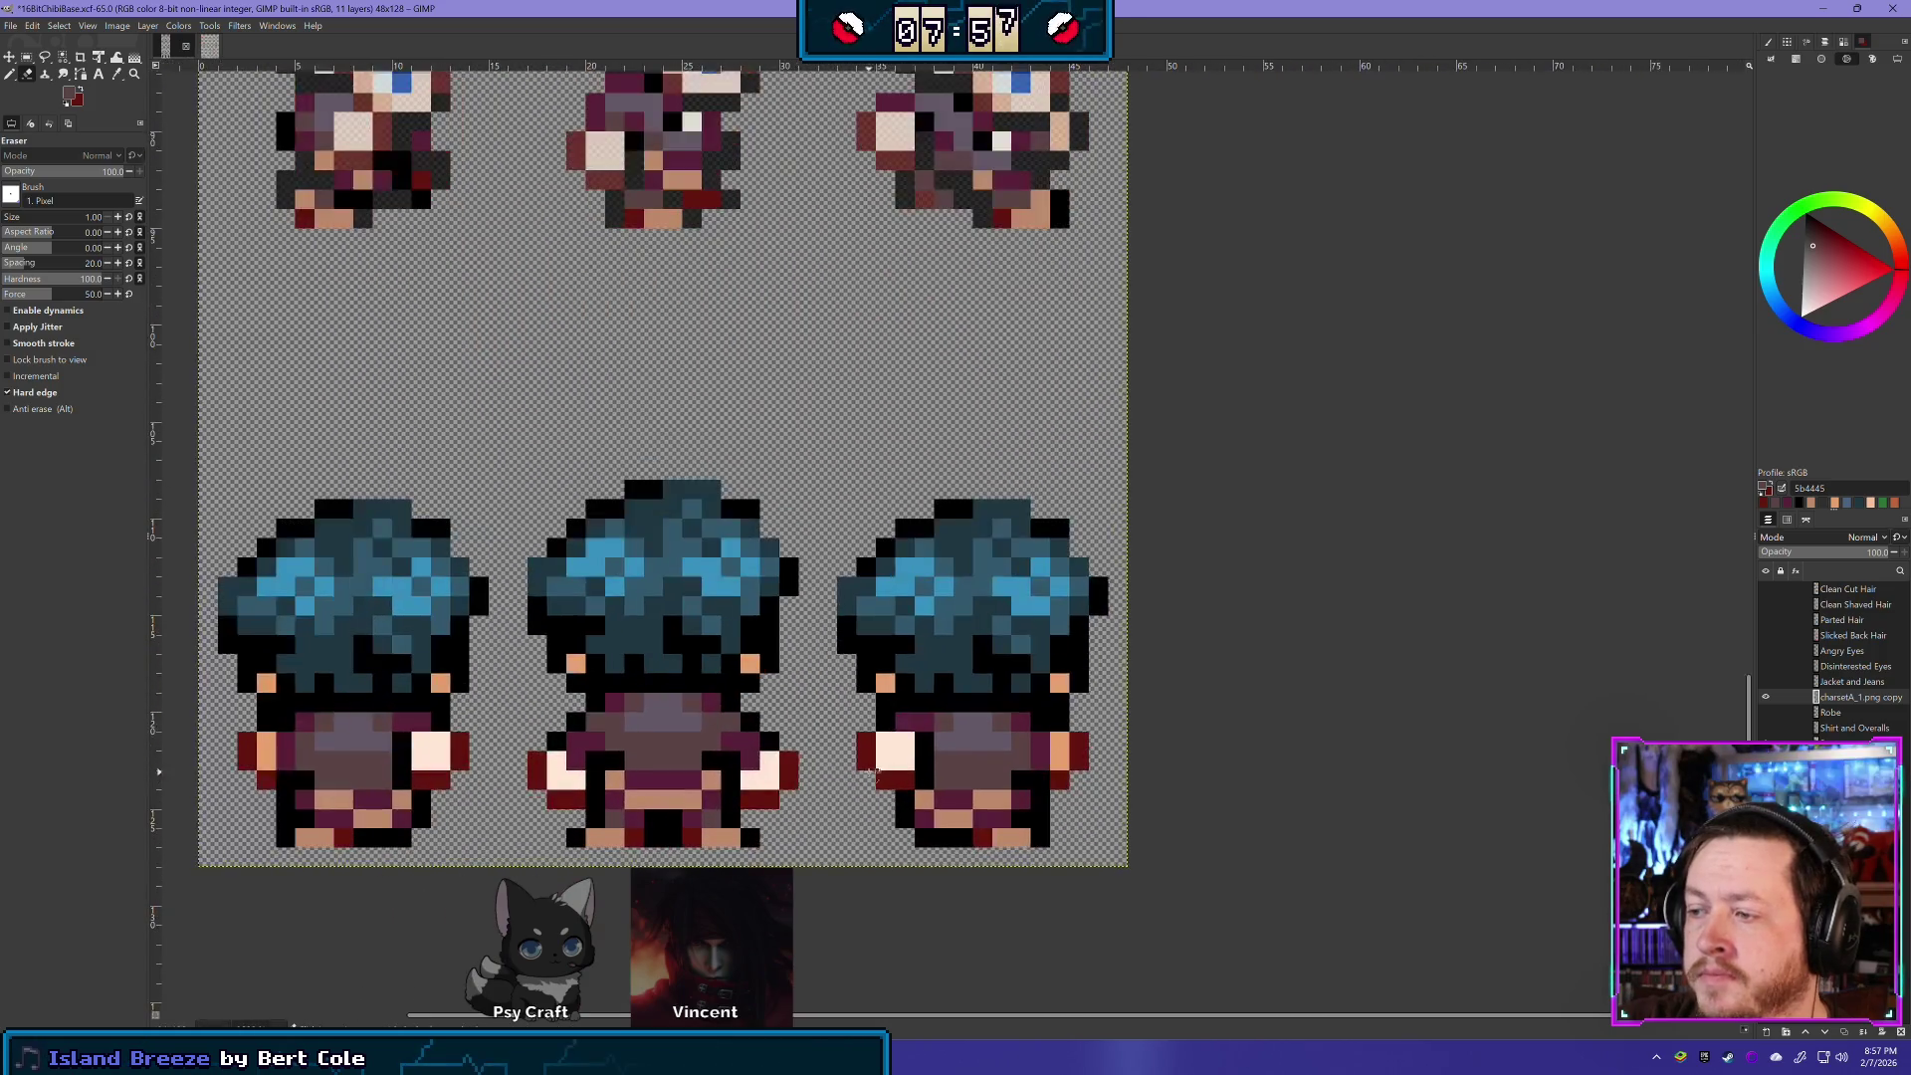
scroll(702, 826, "down", 2)
scroll(702, 824, "left", 3)
scroll(702, 824, "down", 2)
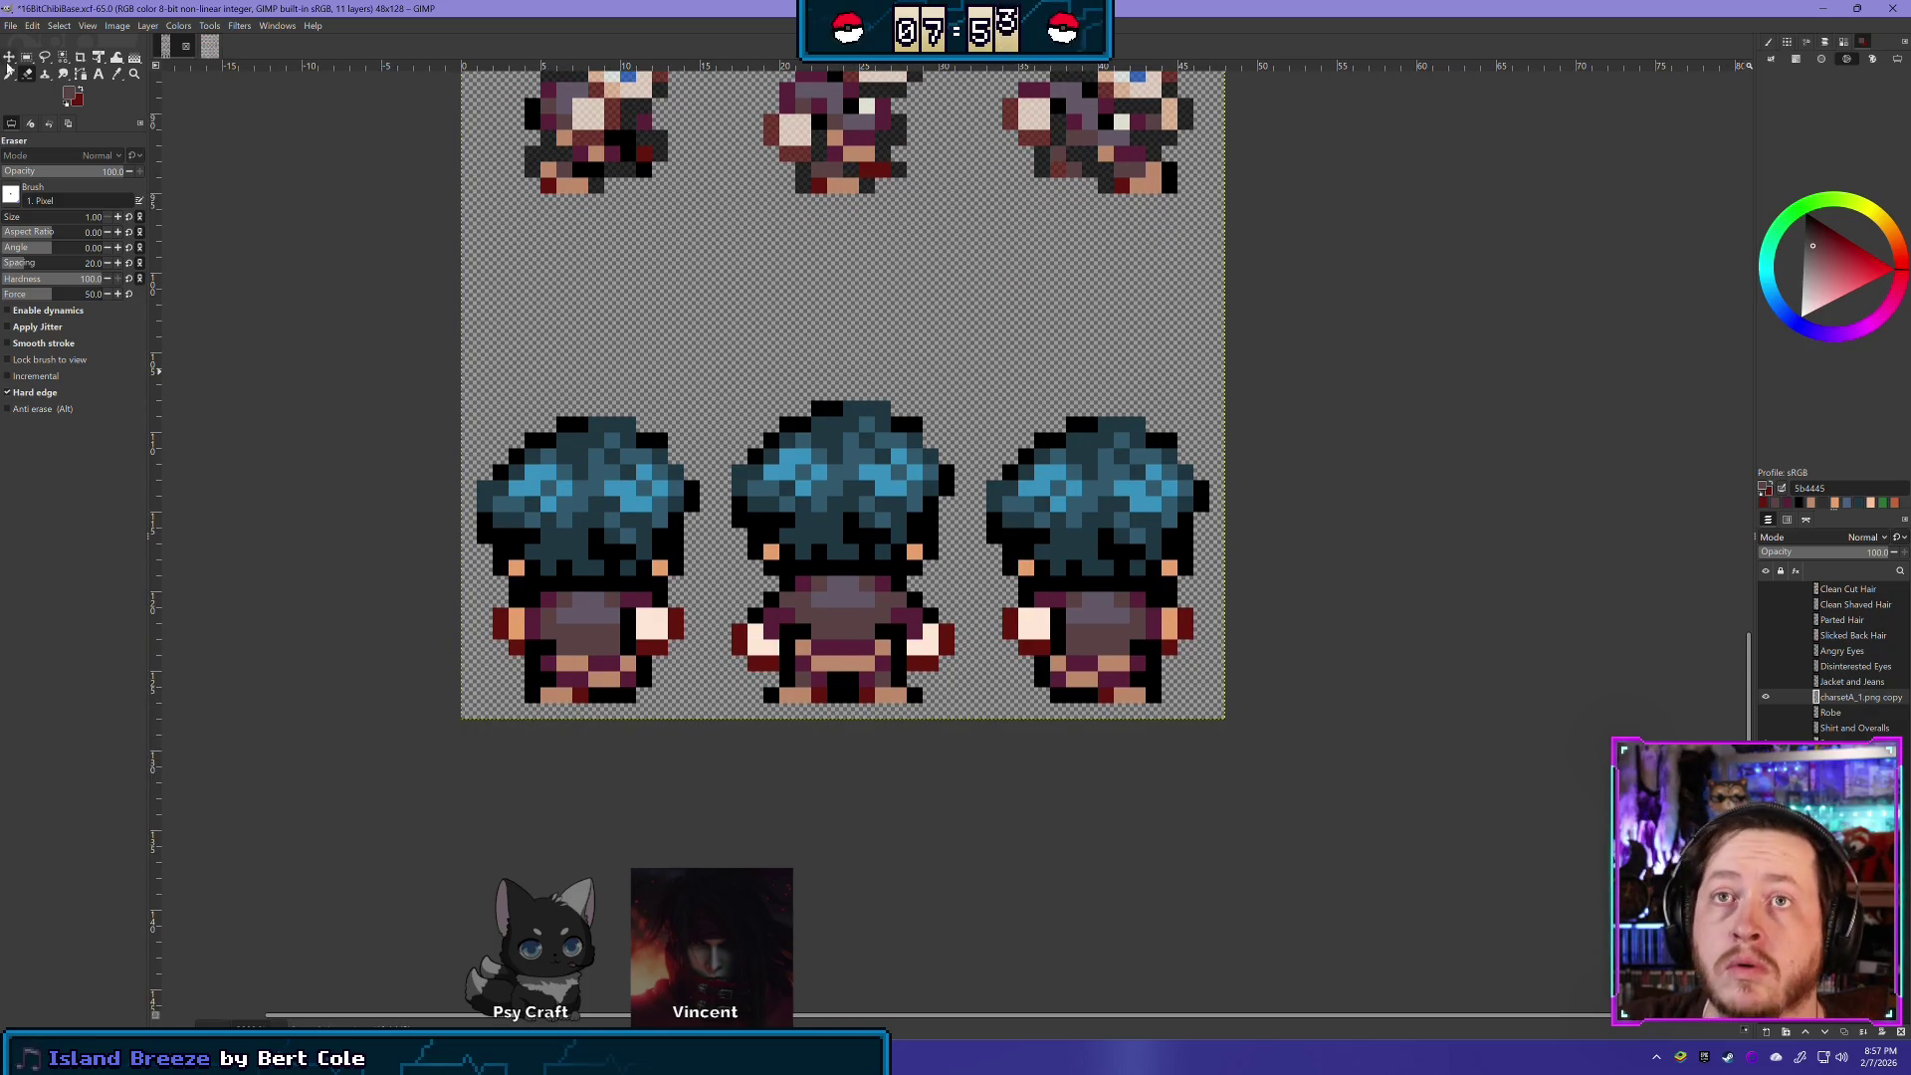
- Select the blue hair across the back-facing row, delete it, and clear the selection
left_click(27, 57)
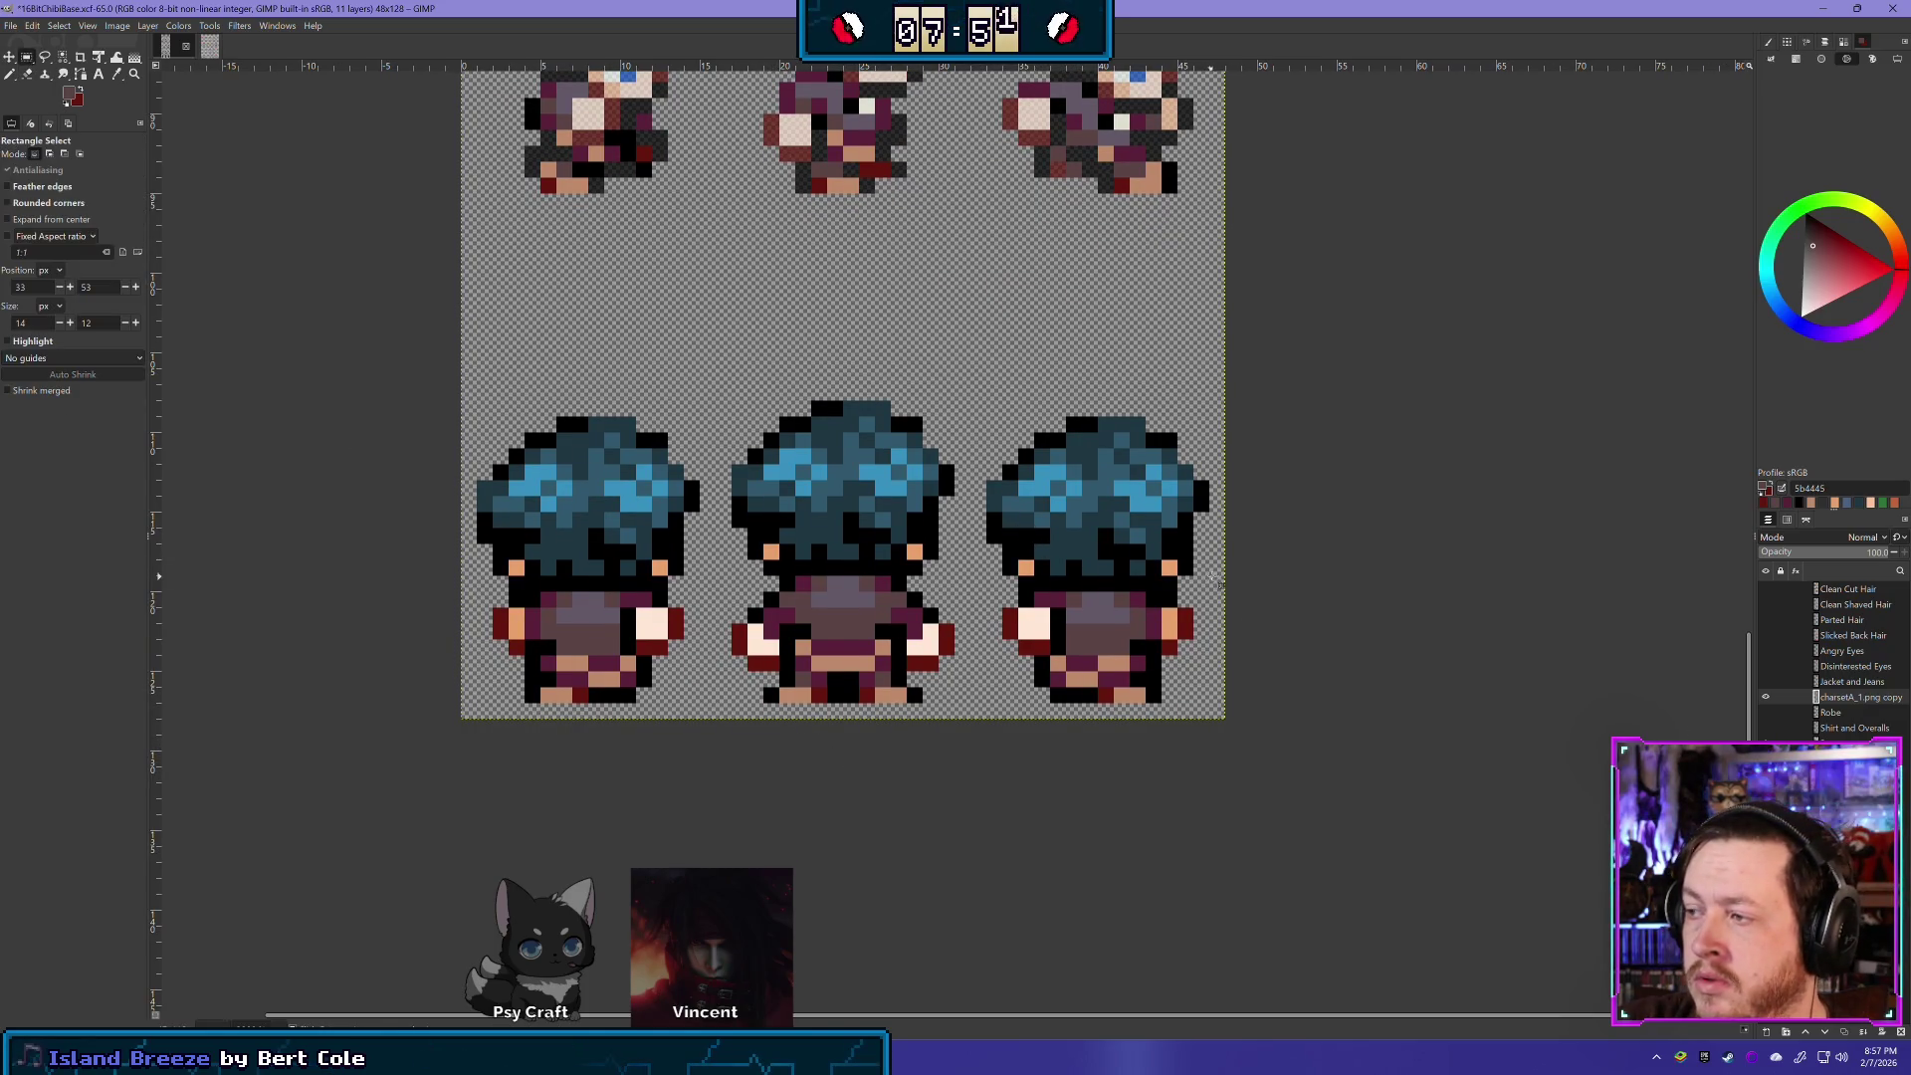
mouse_move(1228, 575)
left_mouse_down()
mouse_move(543, 512)
mouse_move(381, 352)
left_mouse_up()
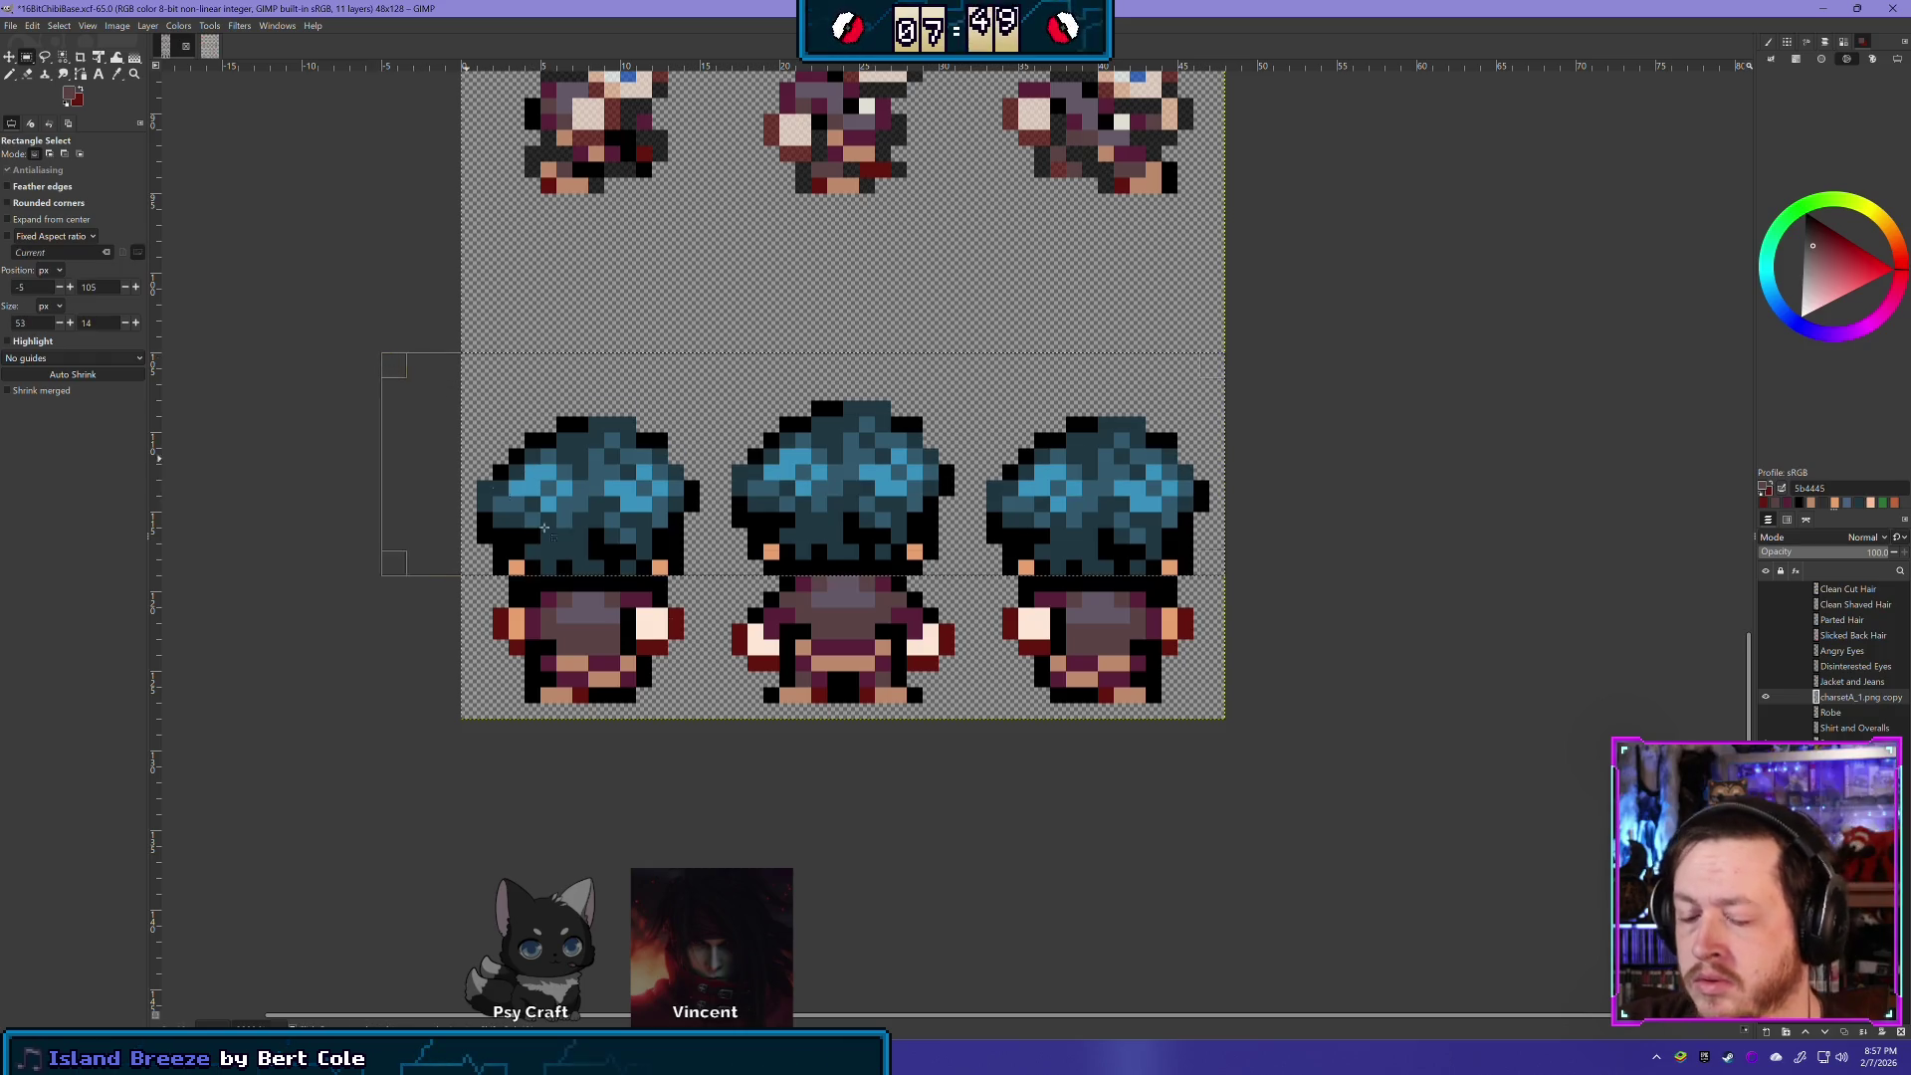
key("Delete")
left_click(304, 273)
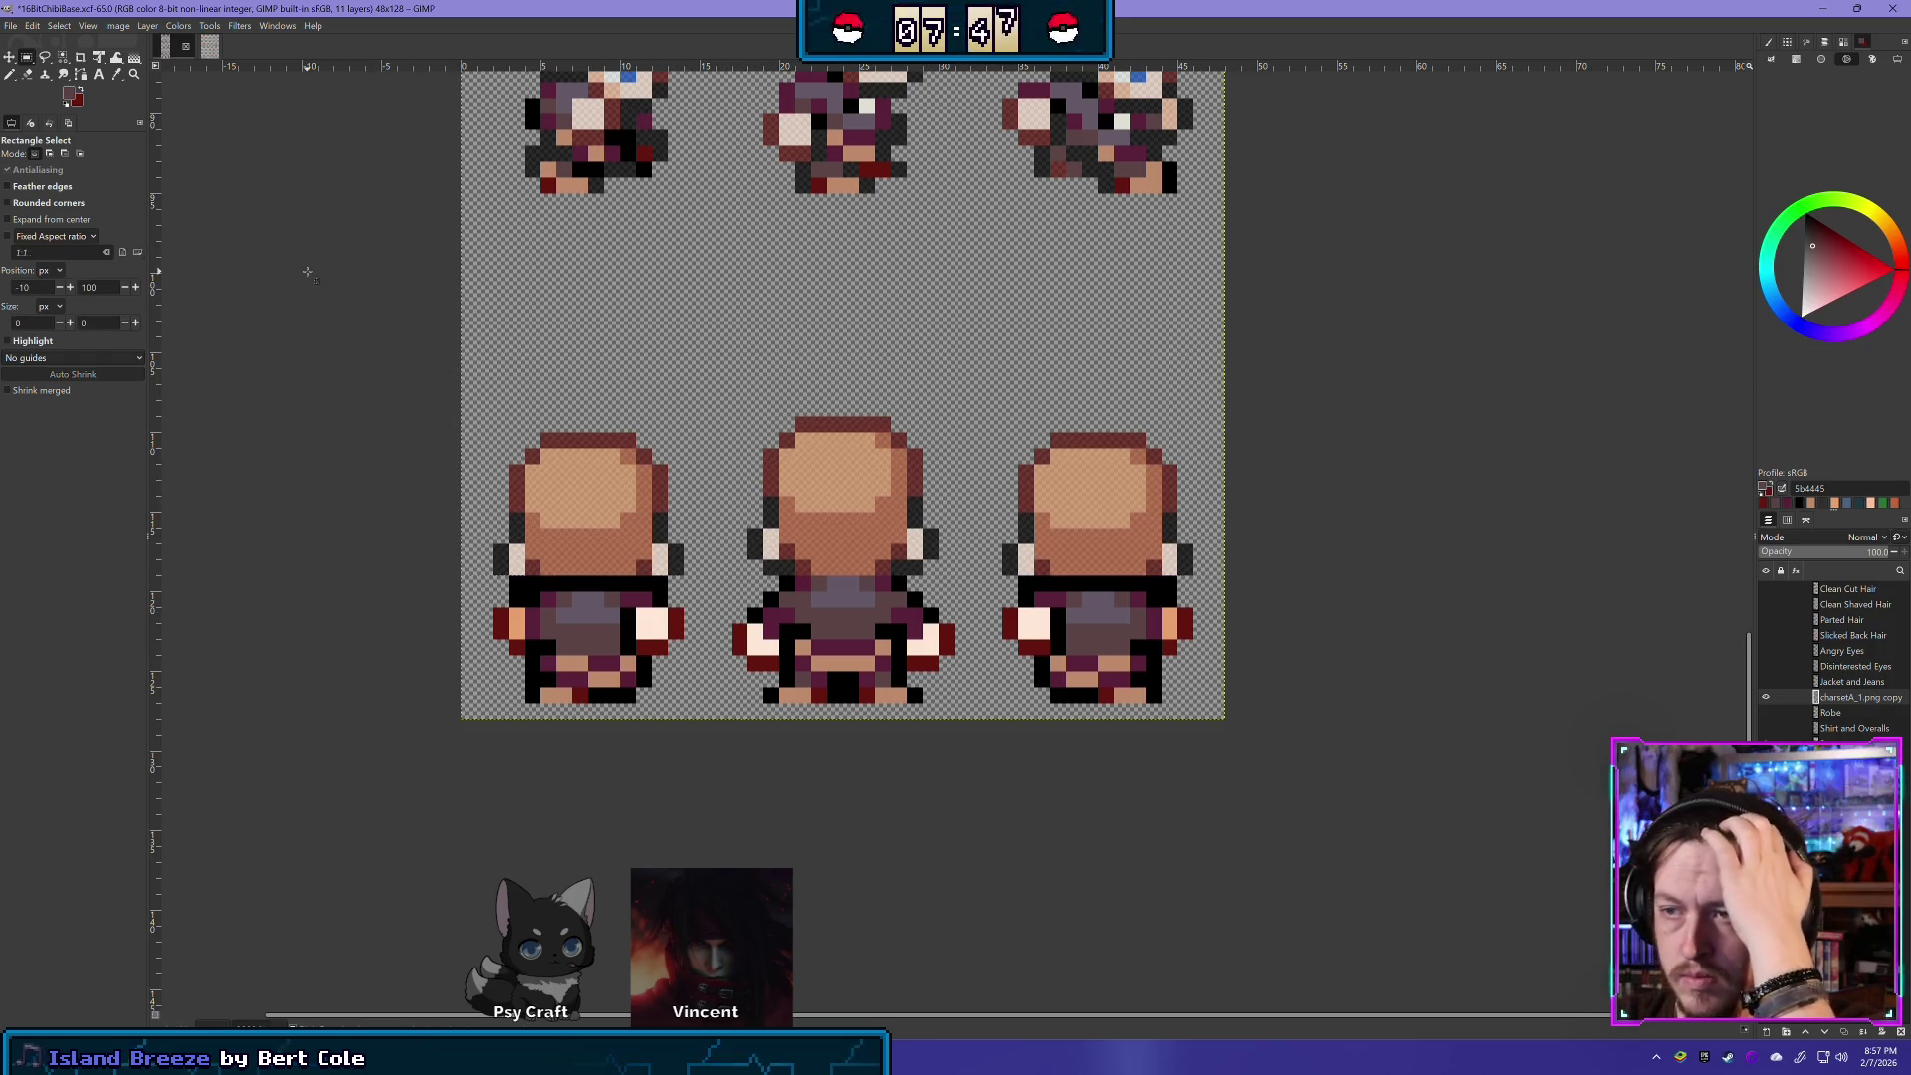
left_click(27, 74)
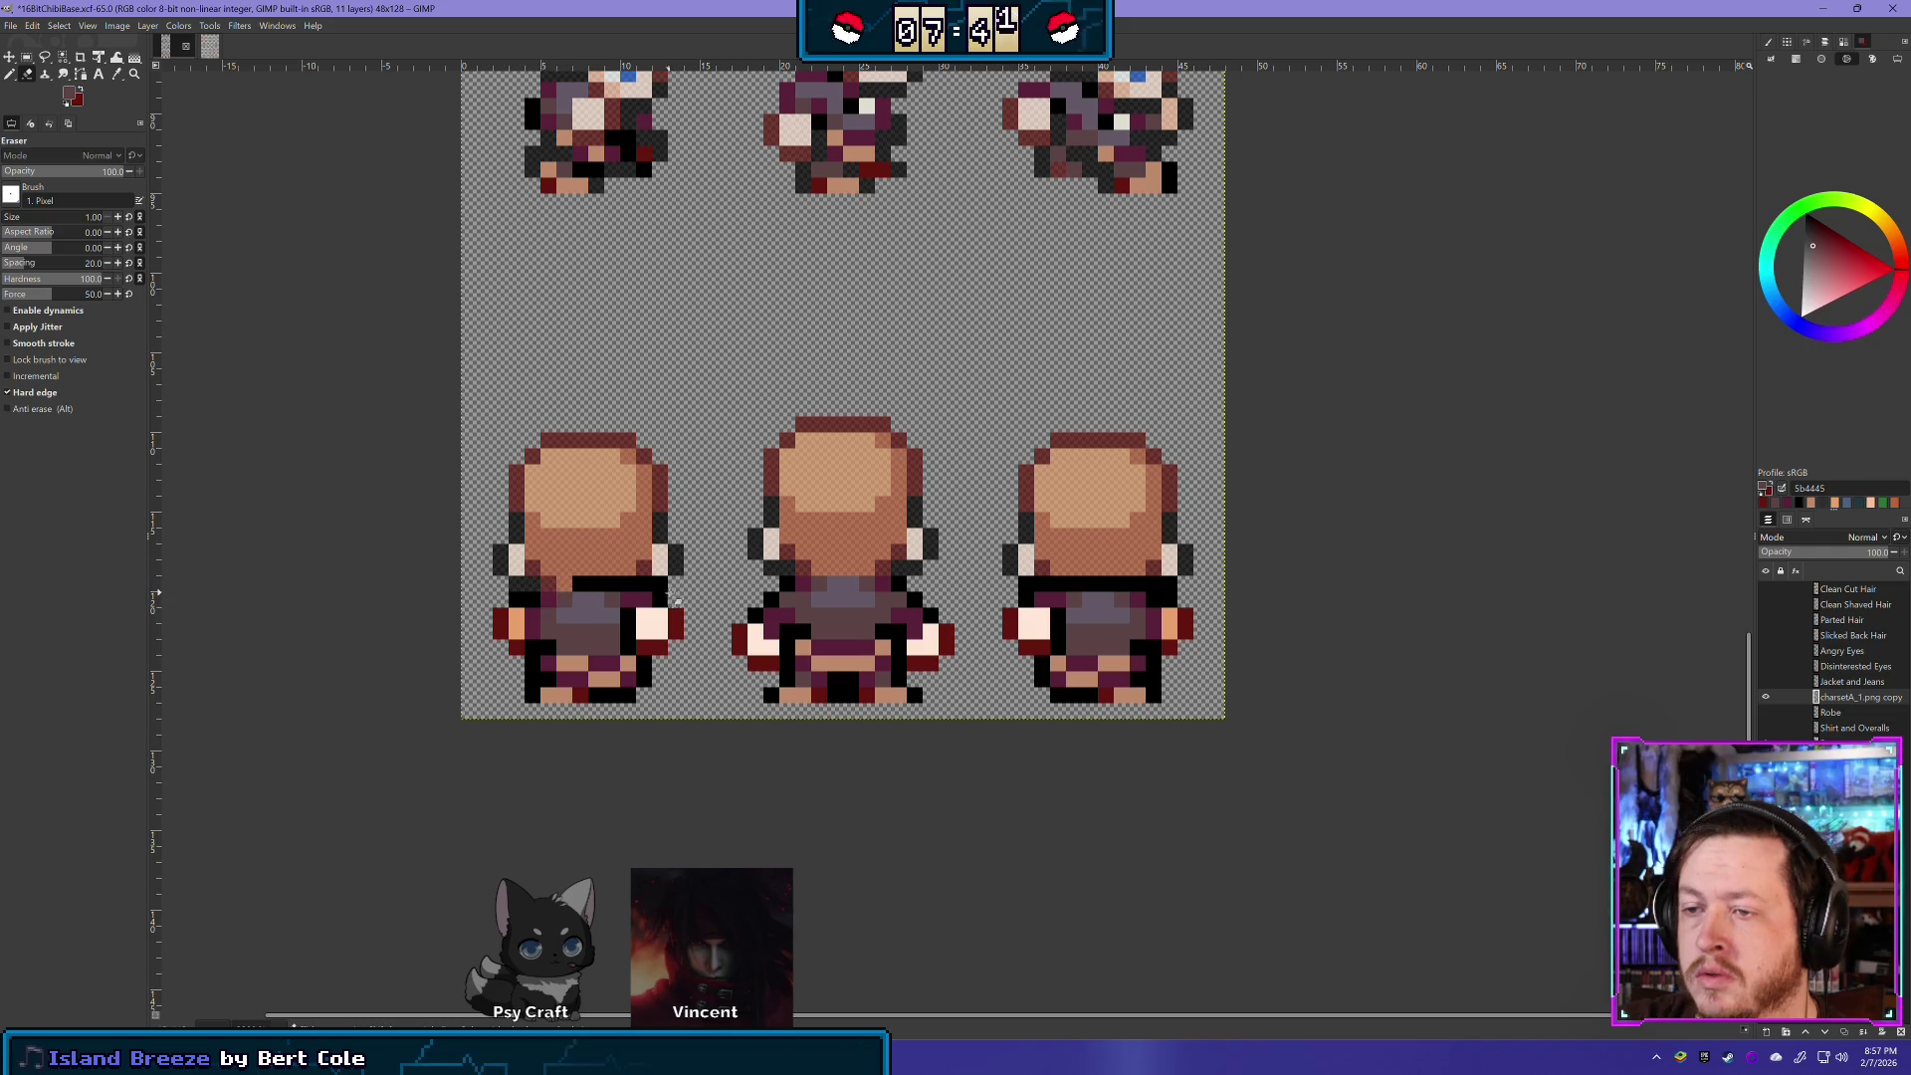
- Erase the dark lines across the left and right back-facing sprites, undoing a stray arm erase
left_click_drag(572, 585, 685, 588)
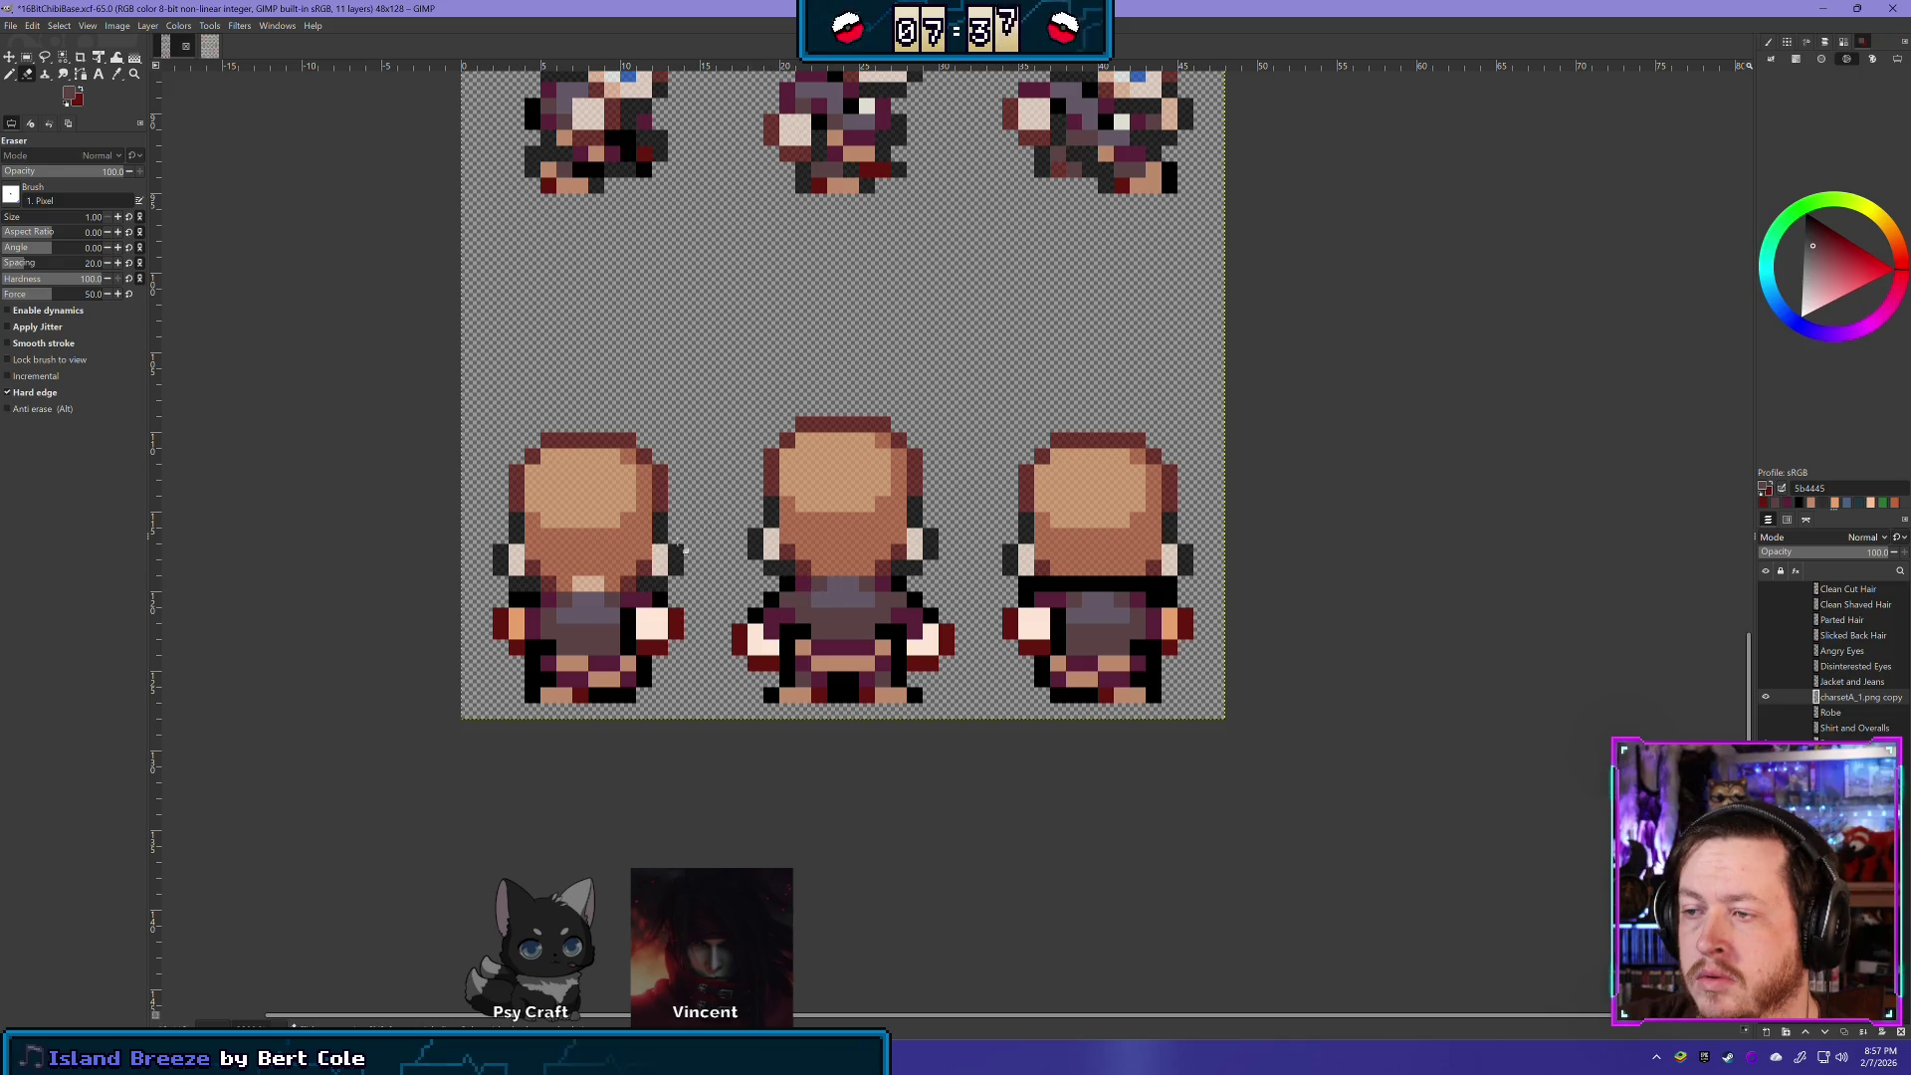
left_click_drag(1031, 585, 1207, 587)
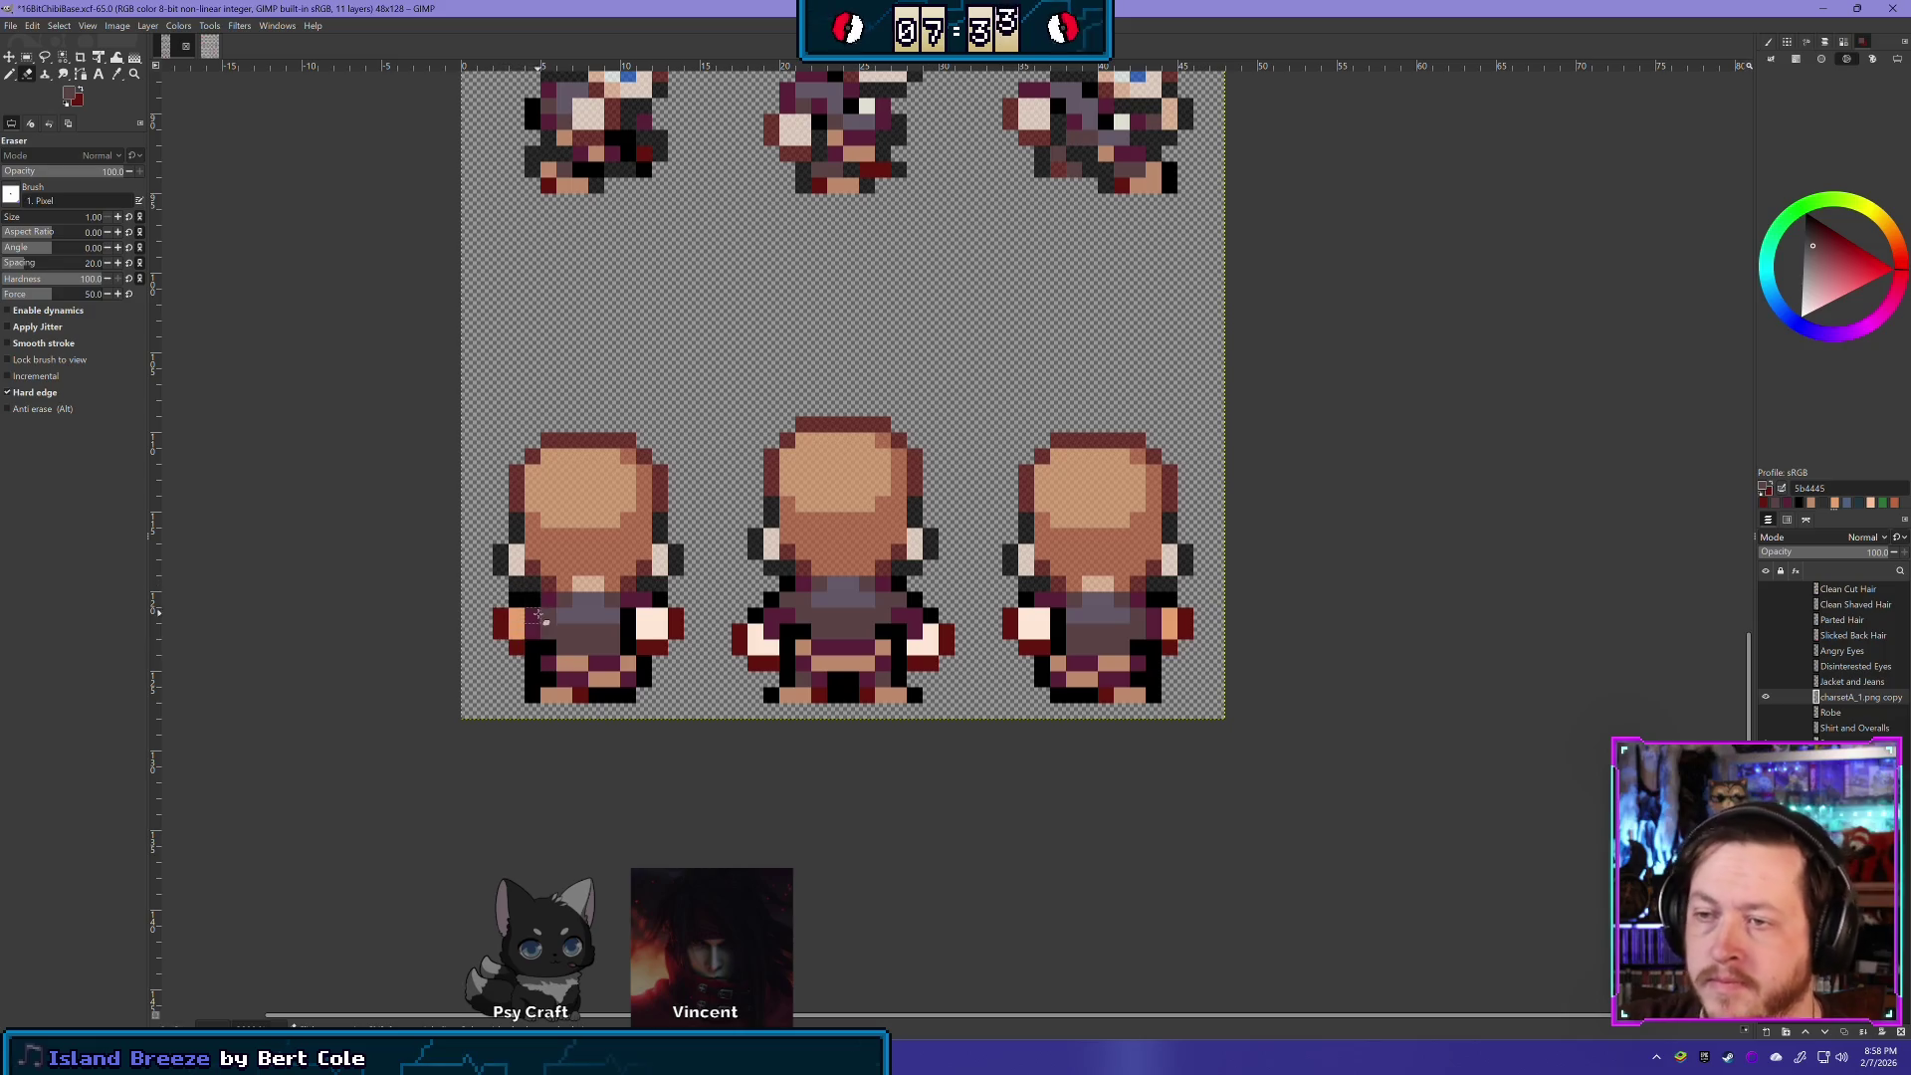
left_click(515, 619)
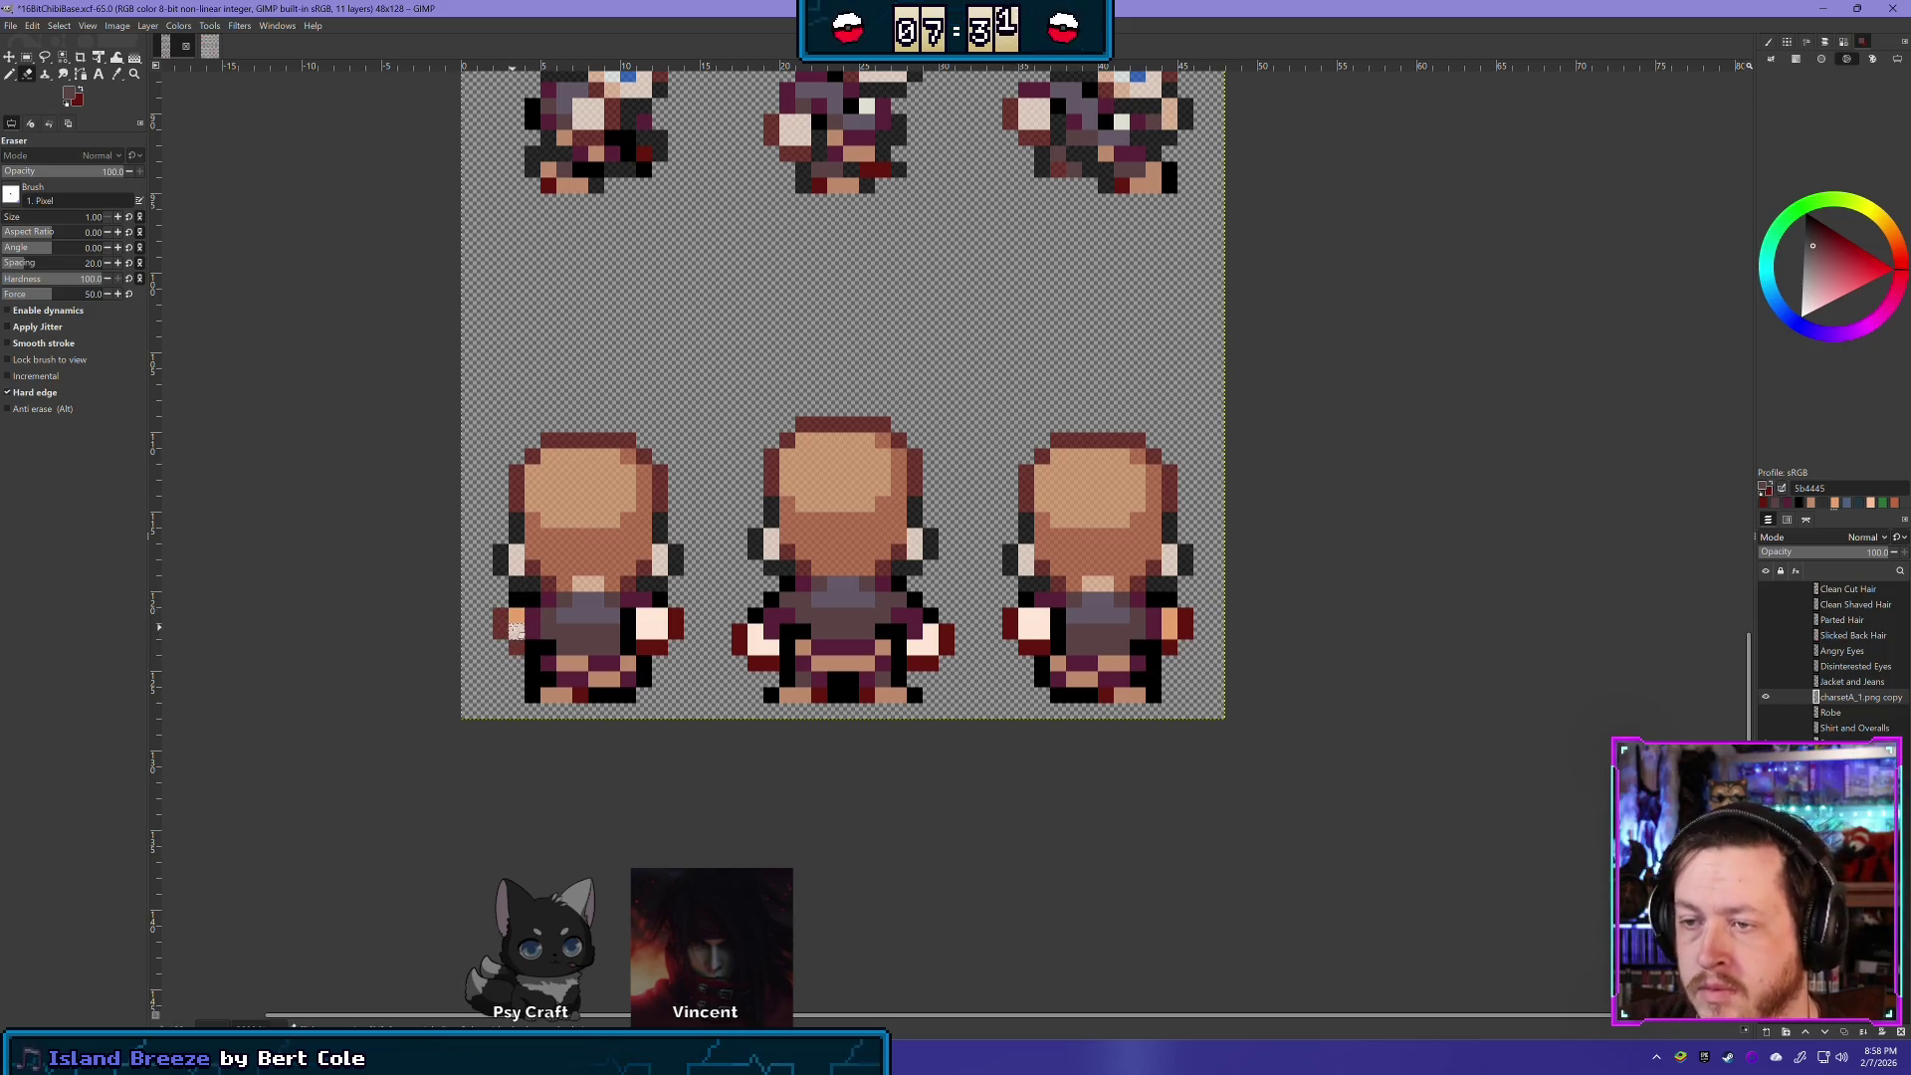
key("ctrl+z")
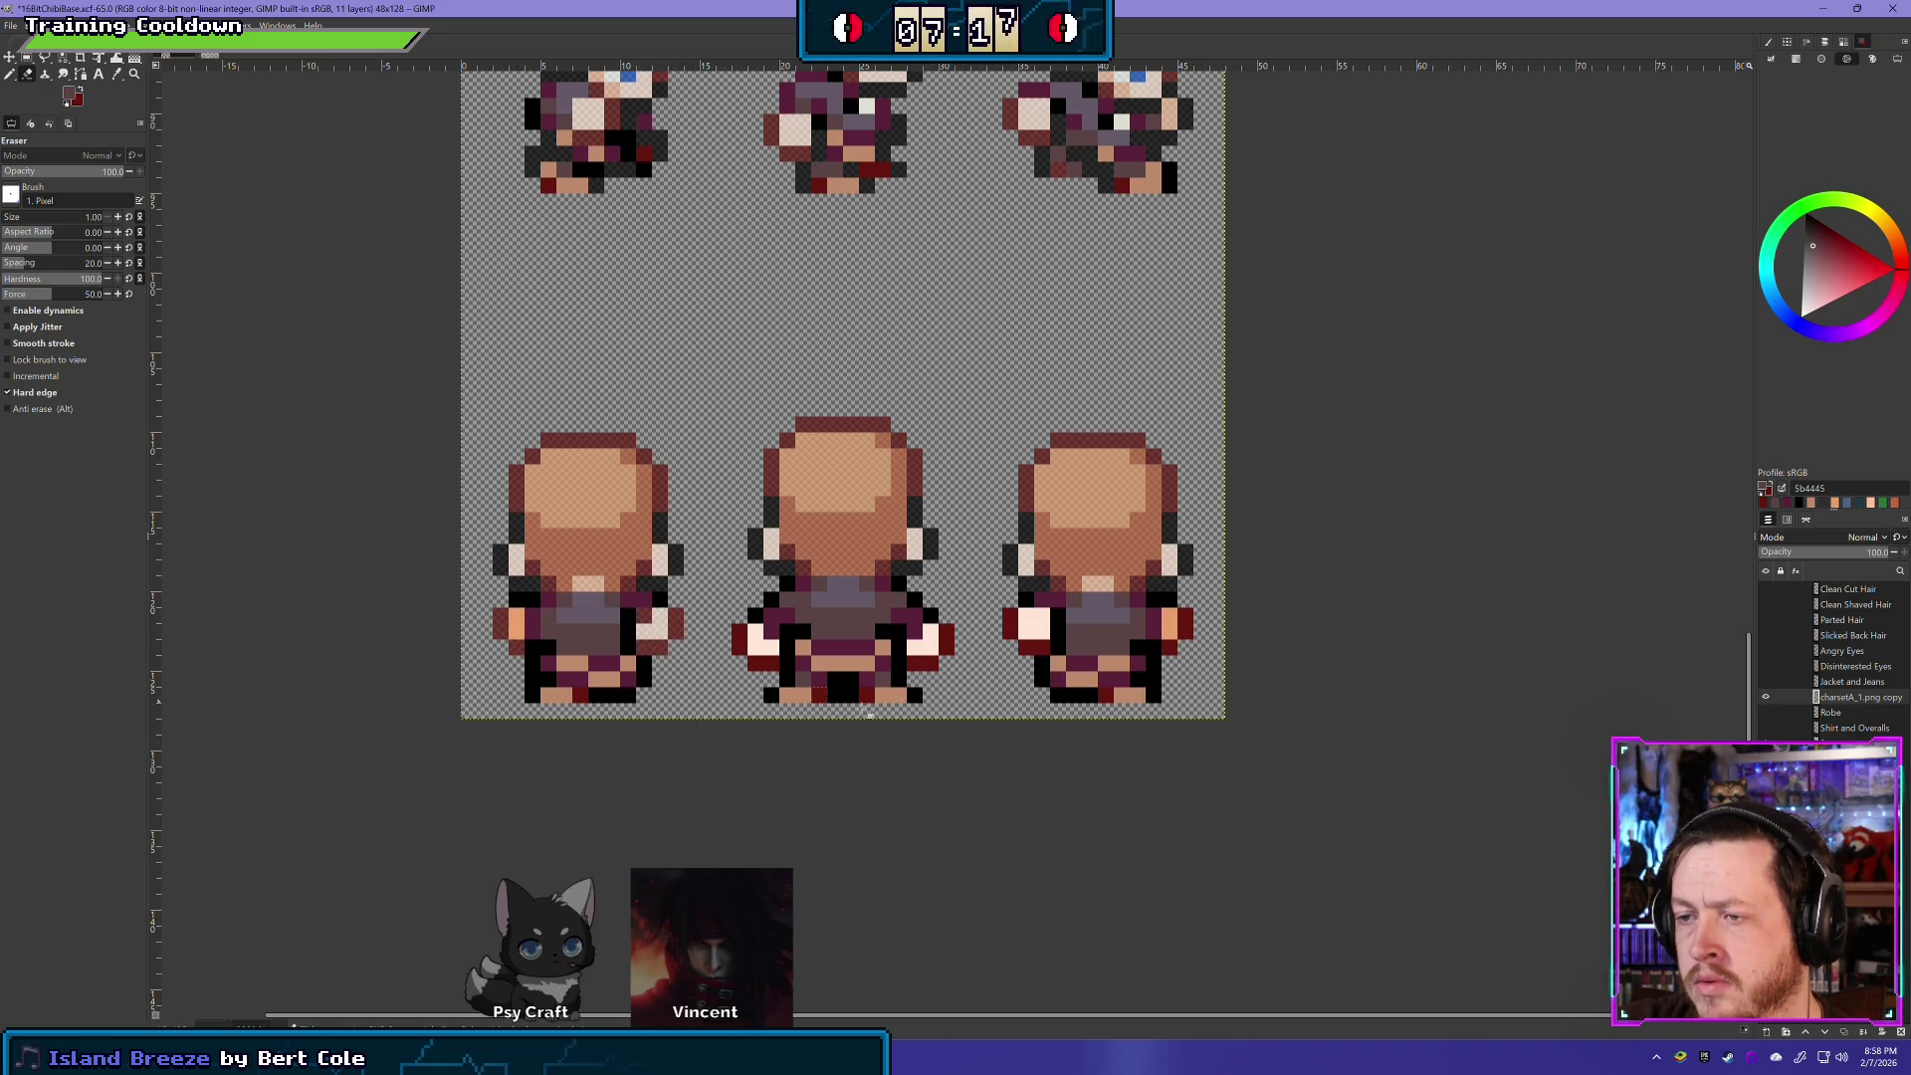
- Compare with the clothing hidden, then erase the white hand pixels on the left and middle back-facing sprites
left_click(1766, 697)
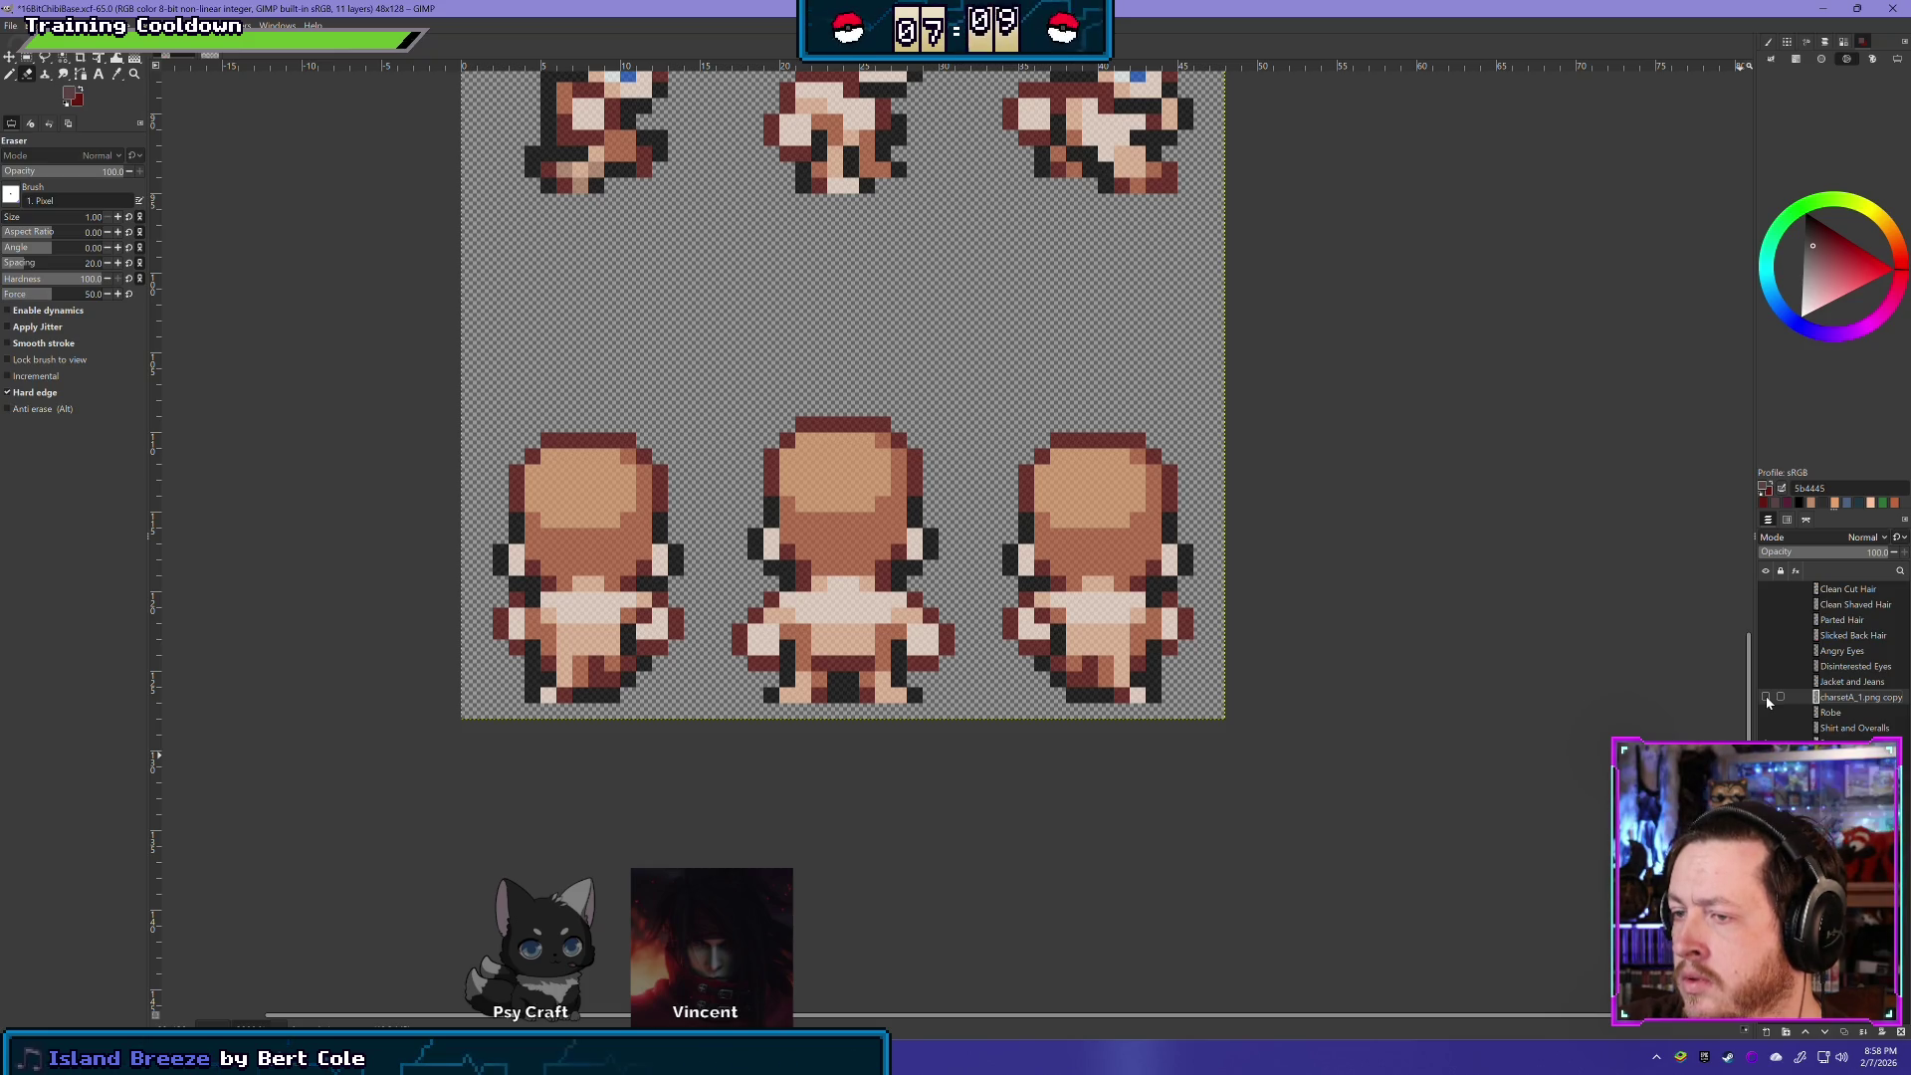
left_click(1765, 697)
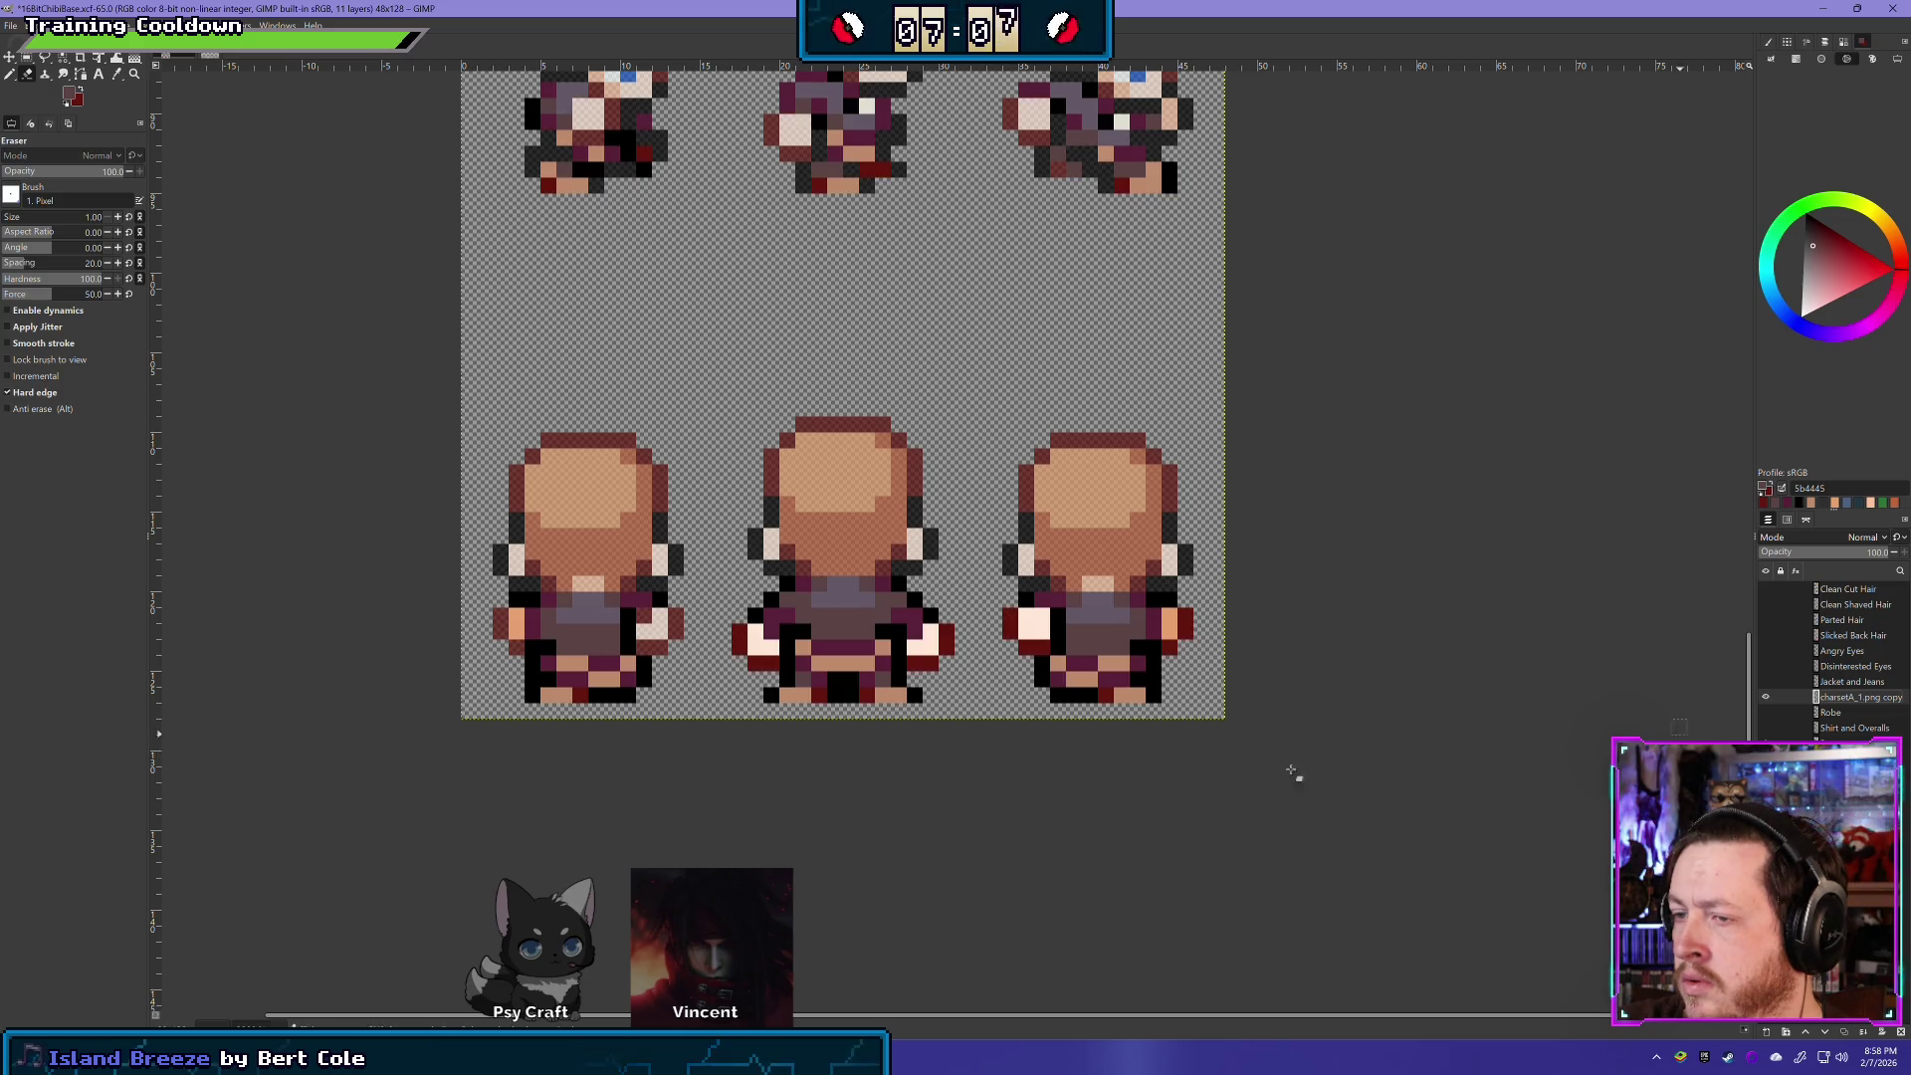
key("ctrl+z")
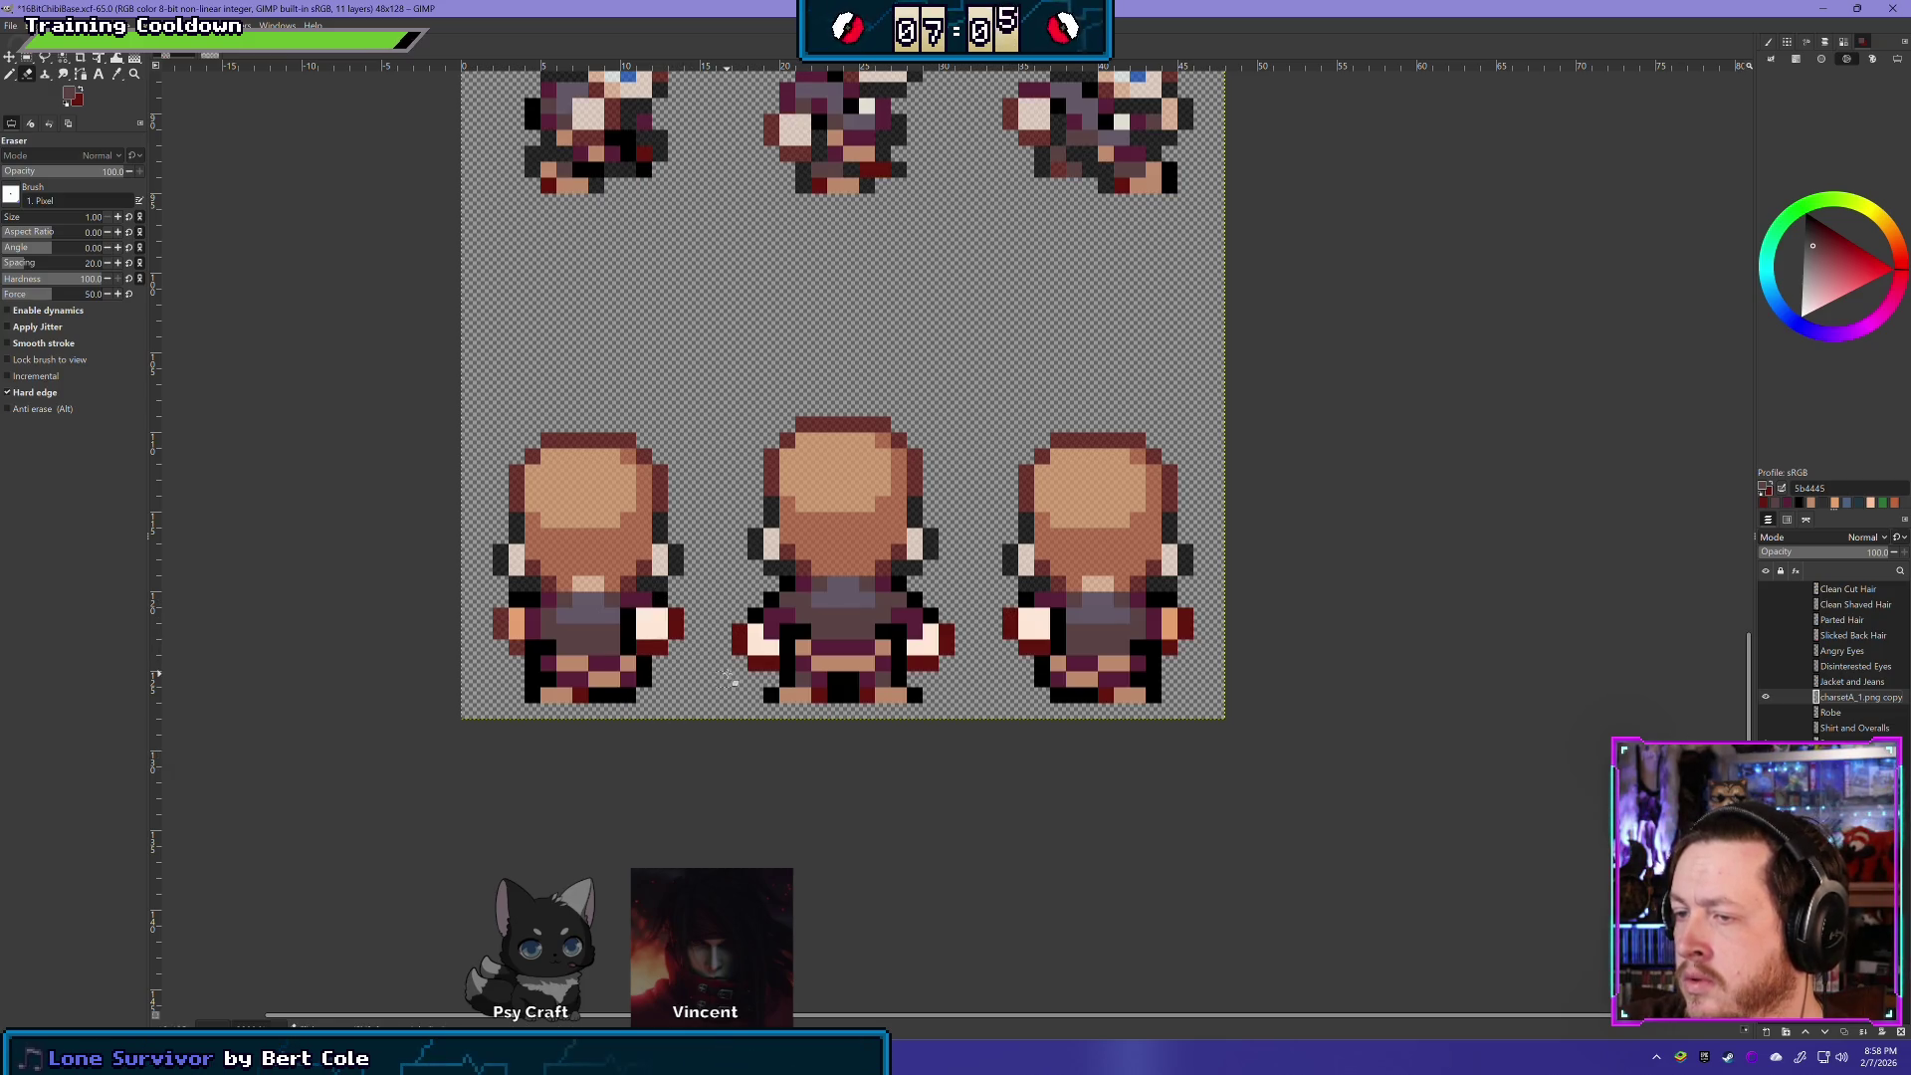
left_click(649, 627)
left_click(649, 627)
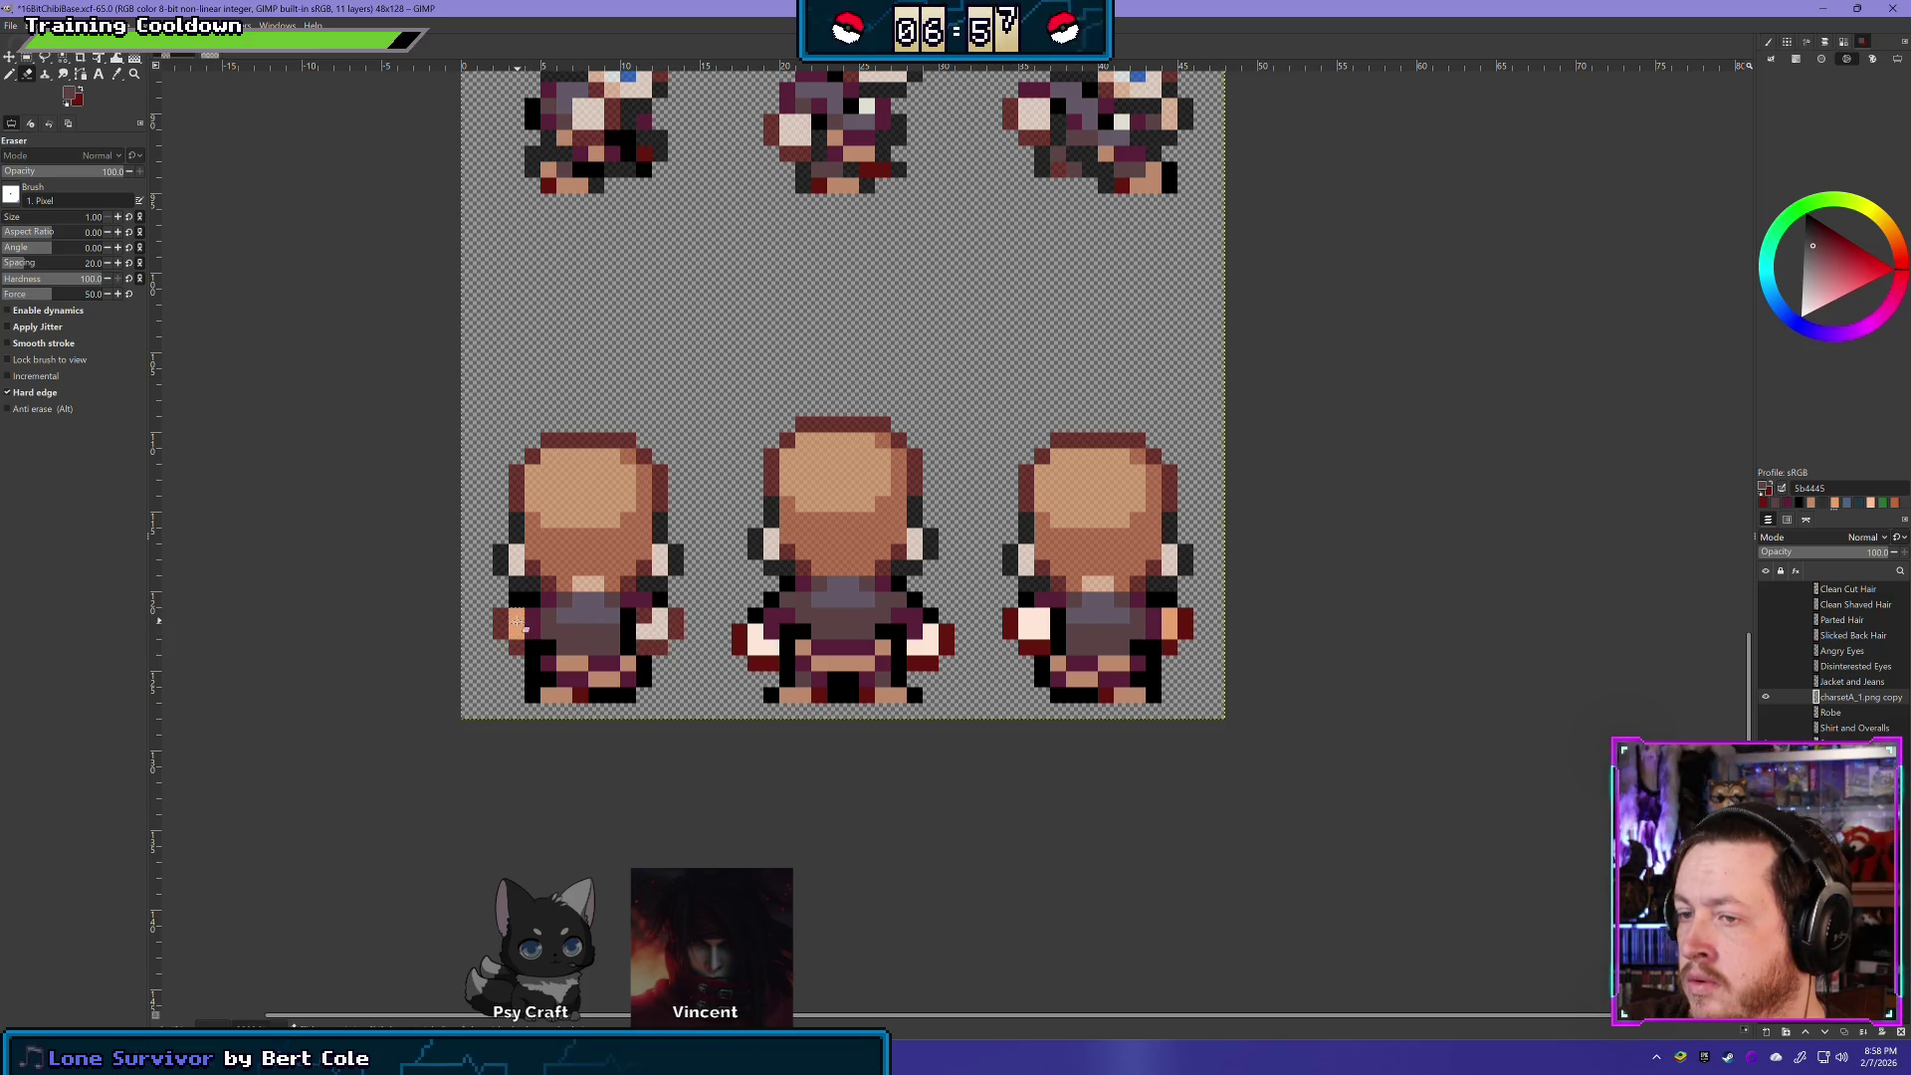
left_click(516, 627)
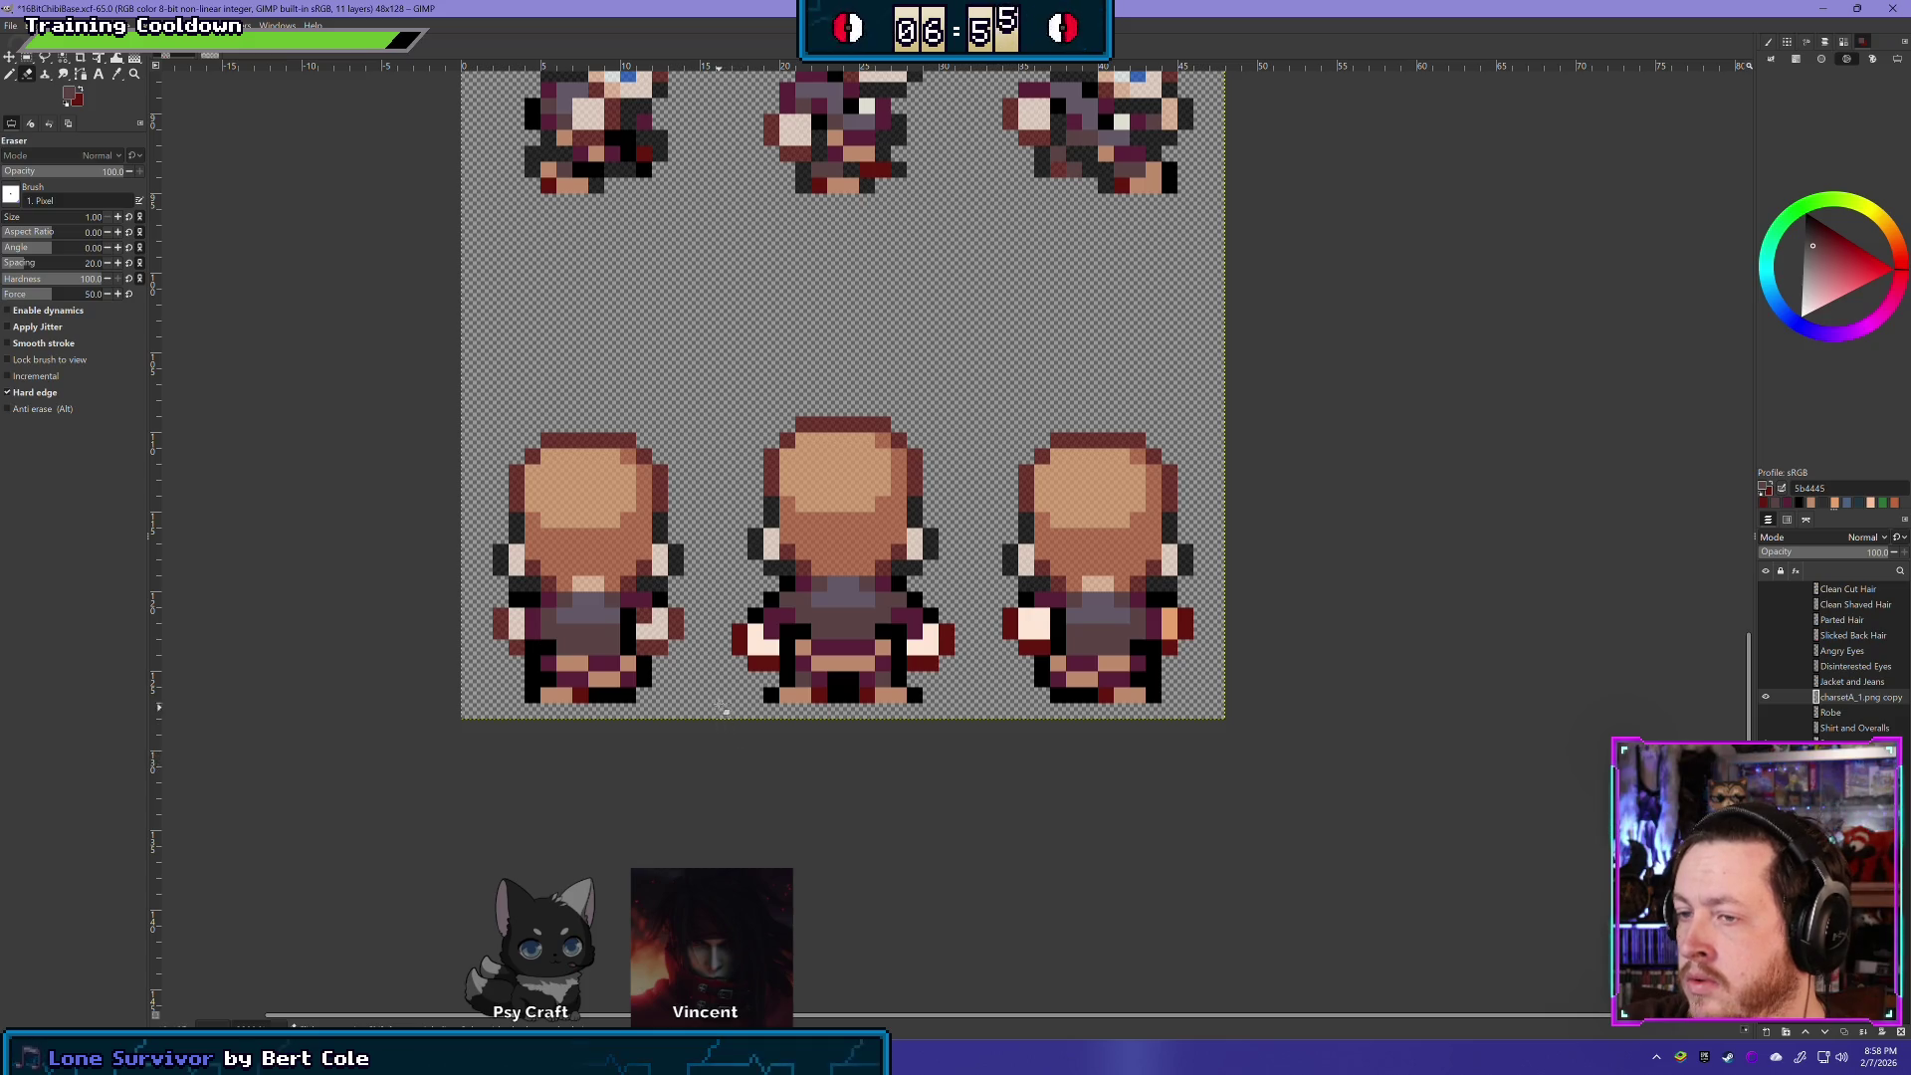
left_click(759, 642)
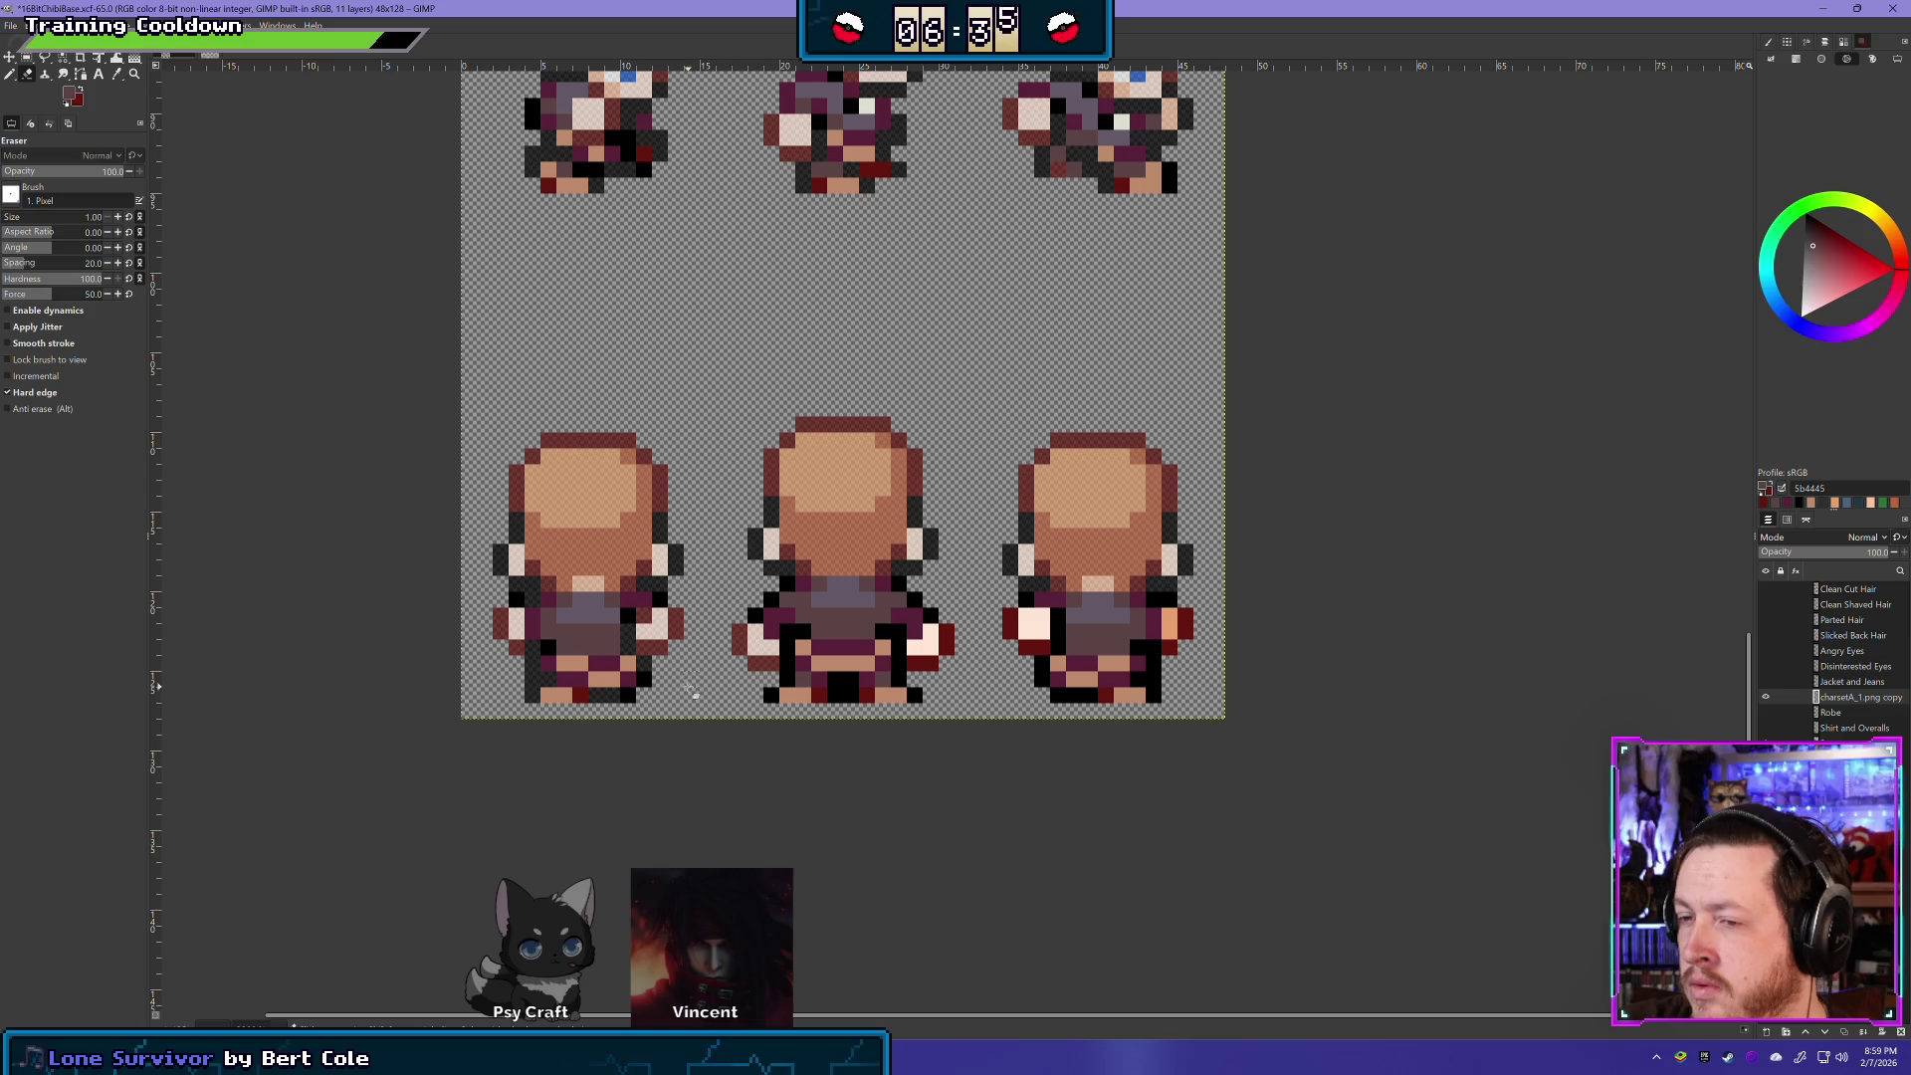
- Erase the black pixels at the middle sprite's feet and dark red pixels at the right sprite's hand
left_click_drag(832, 696, 848, 682)
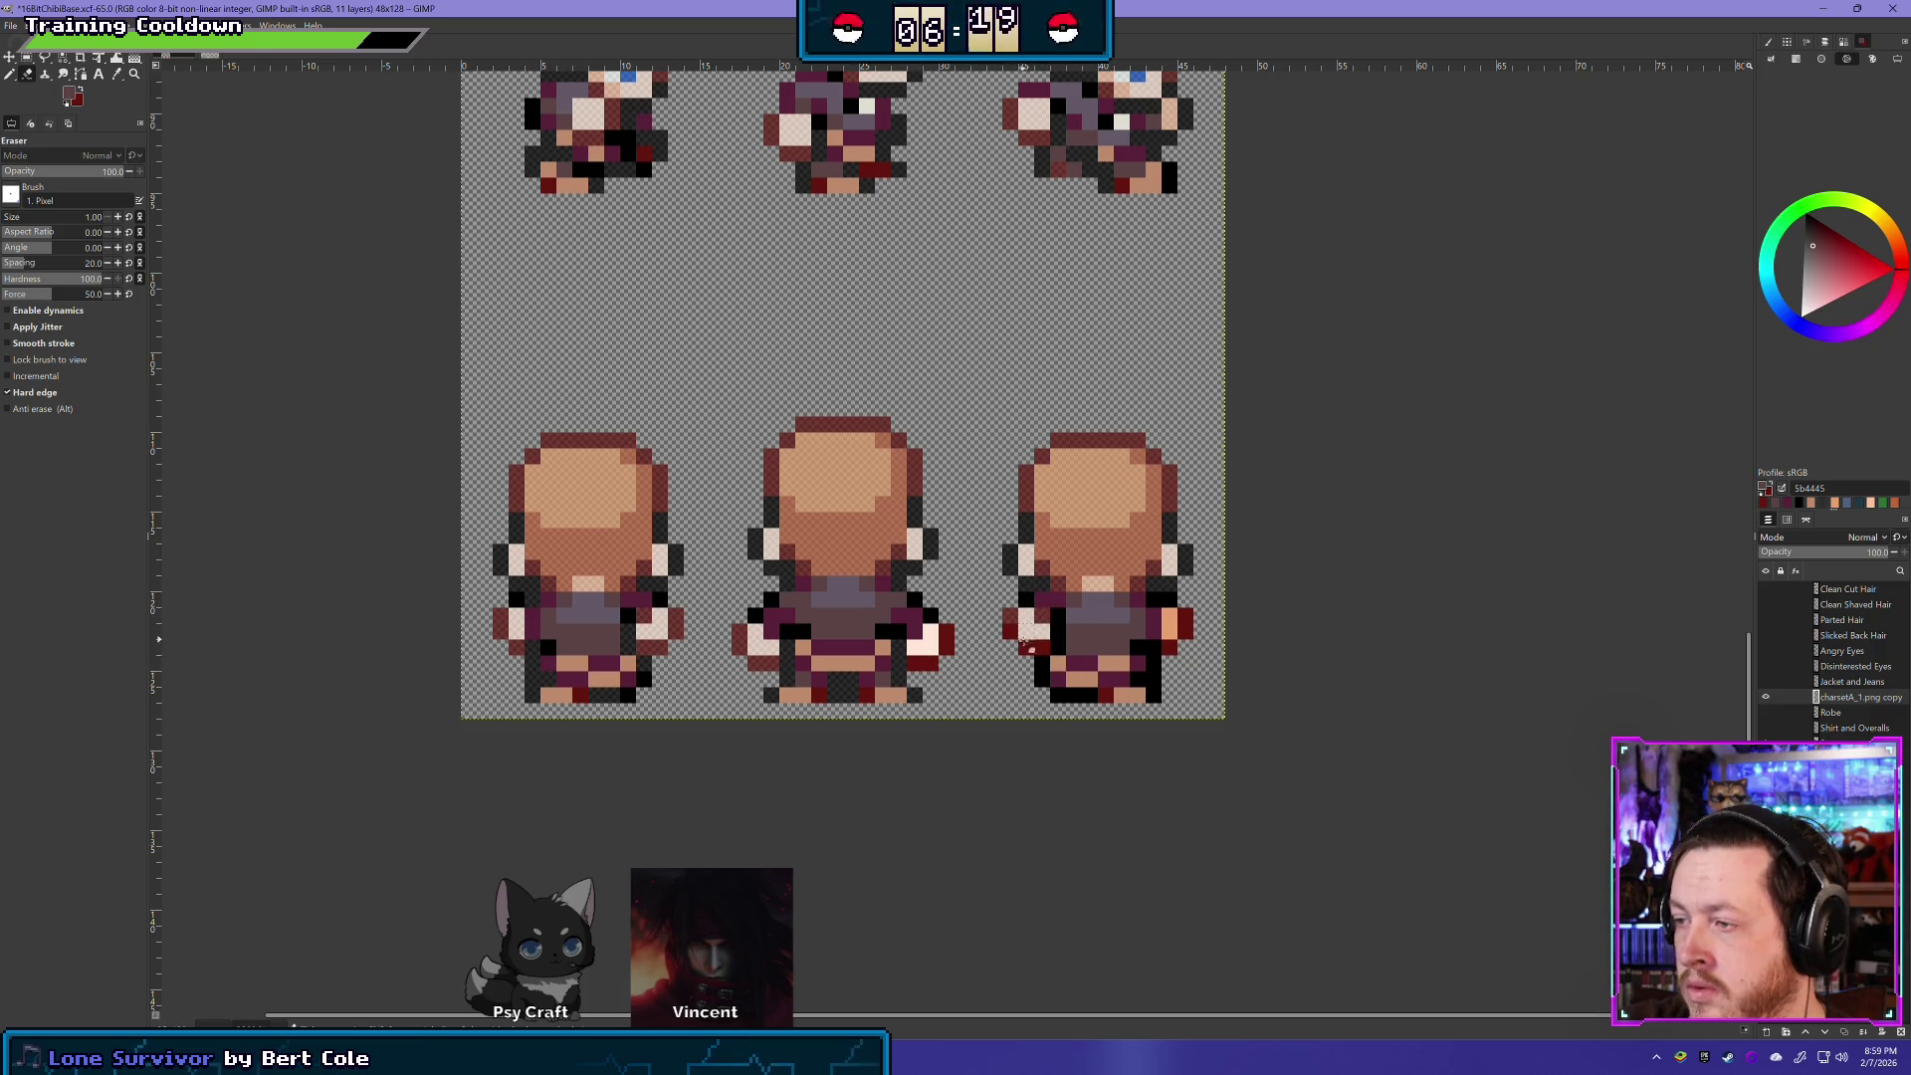
mouse_move(1170, 625)
left_mouse_down()
mouse_move(1179, 647)
mouse_move(1199, 619)
left_mouse_up()
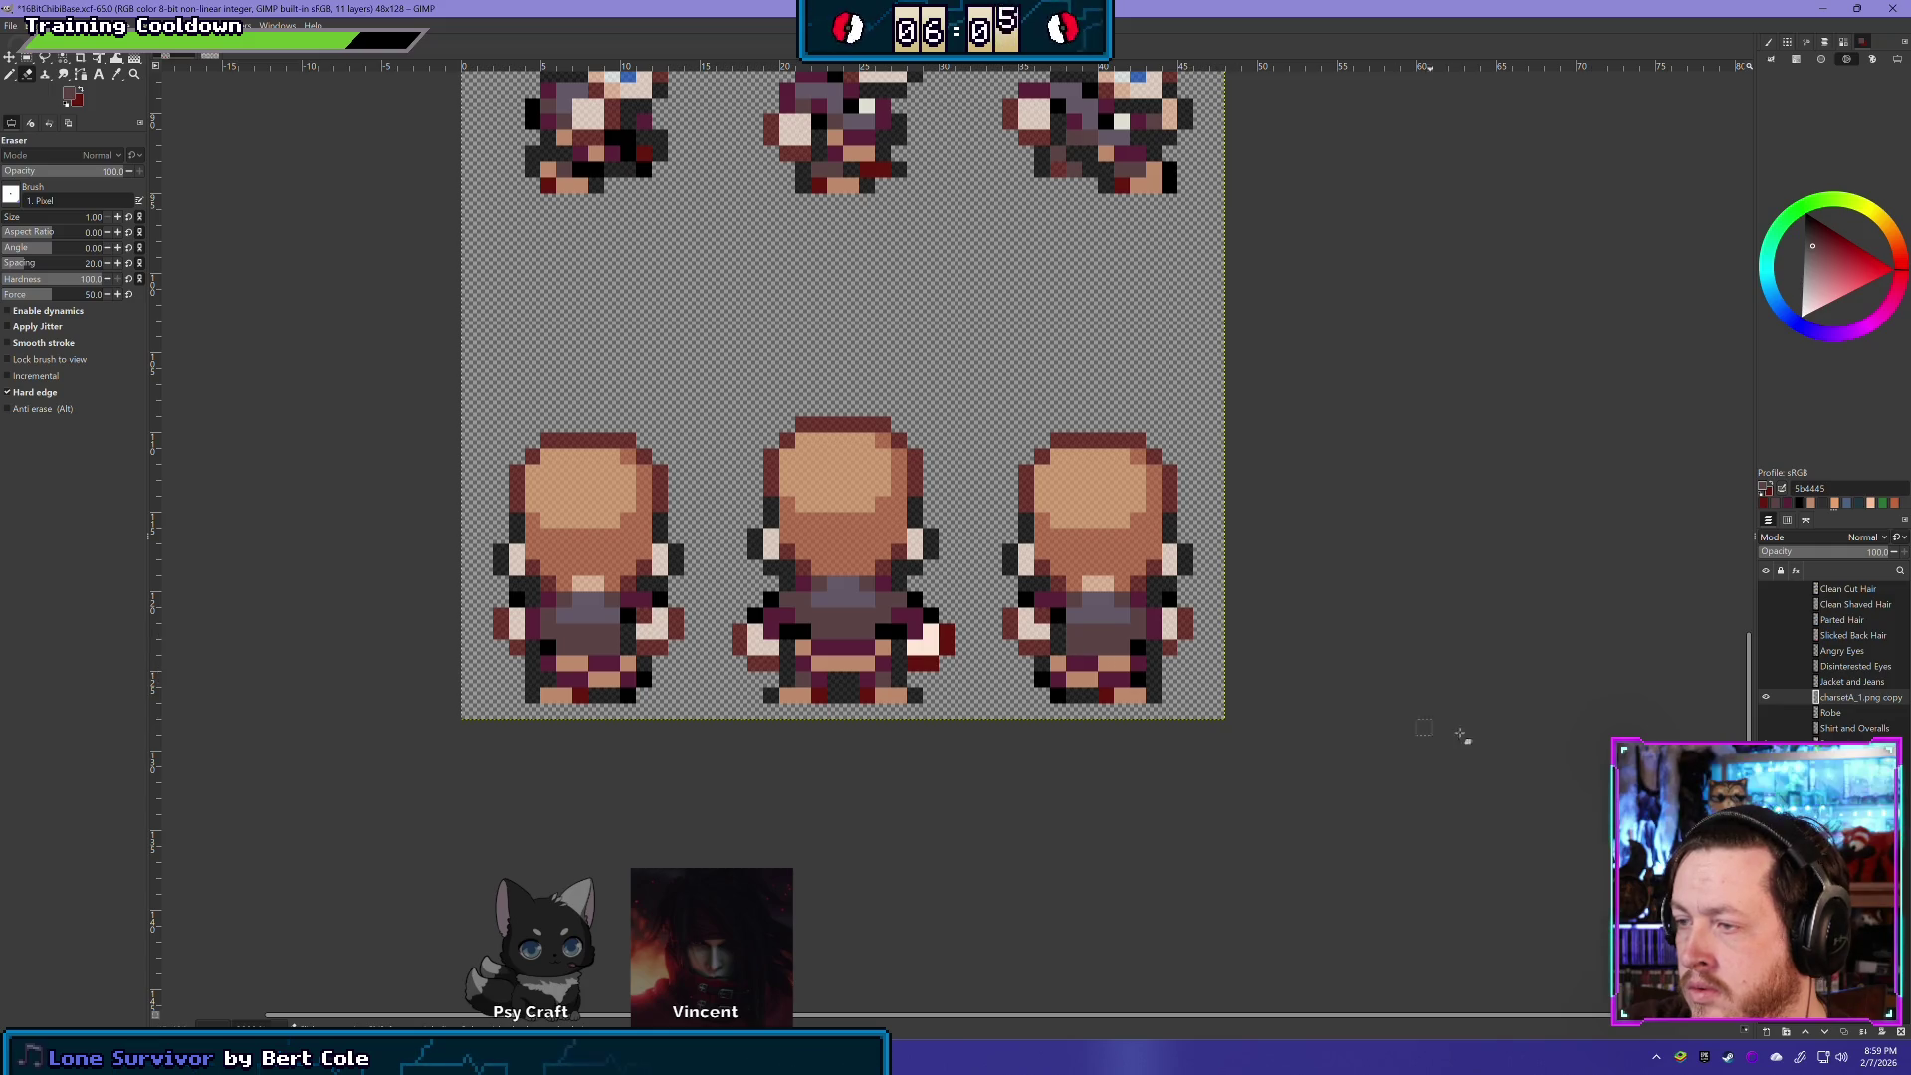
key("ctrl+z")
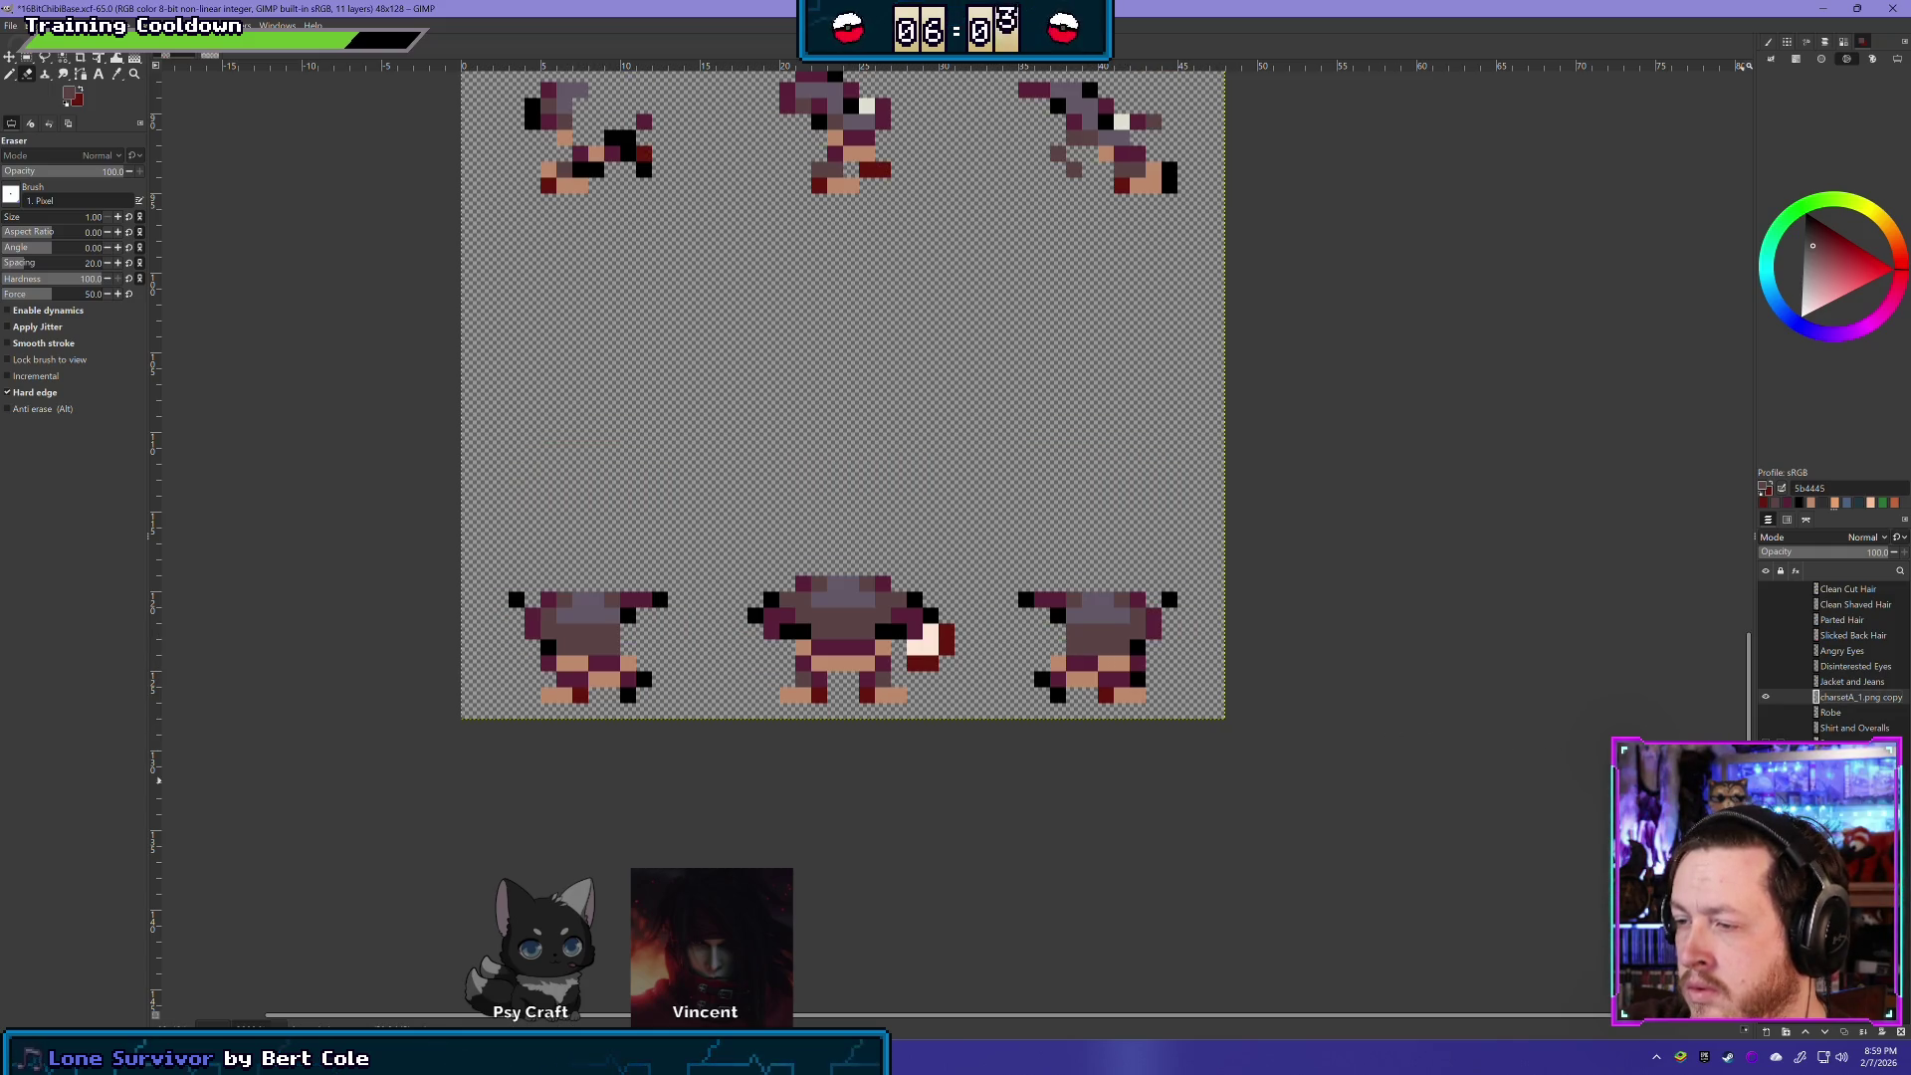
key("ctrl+y")
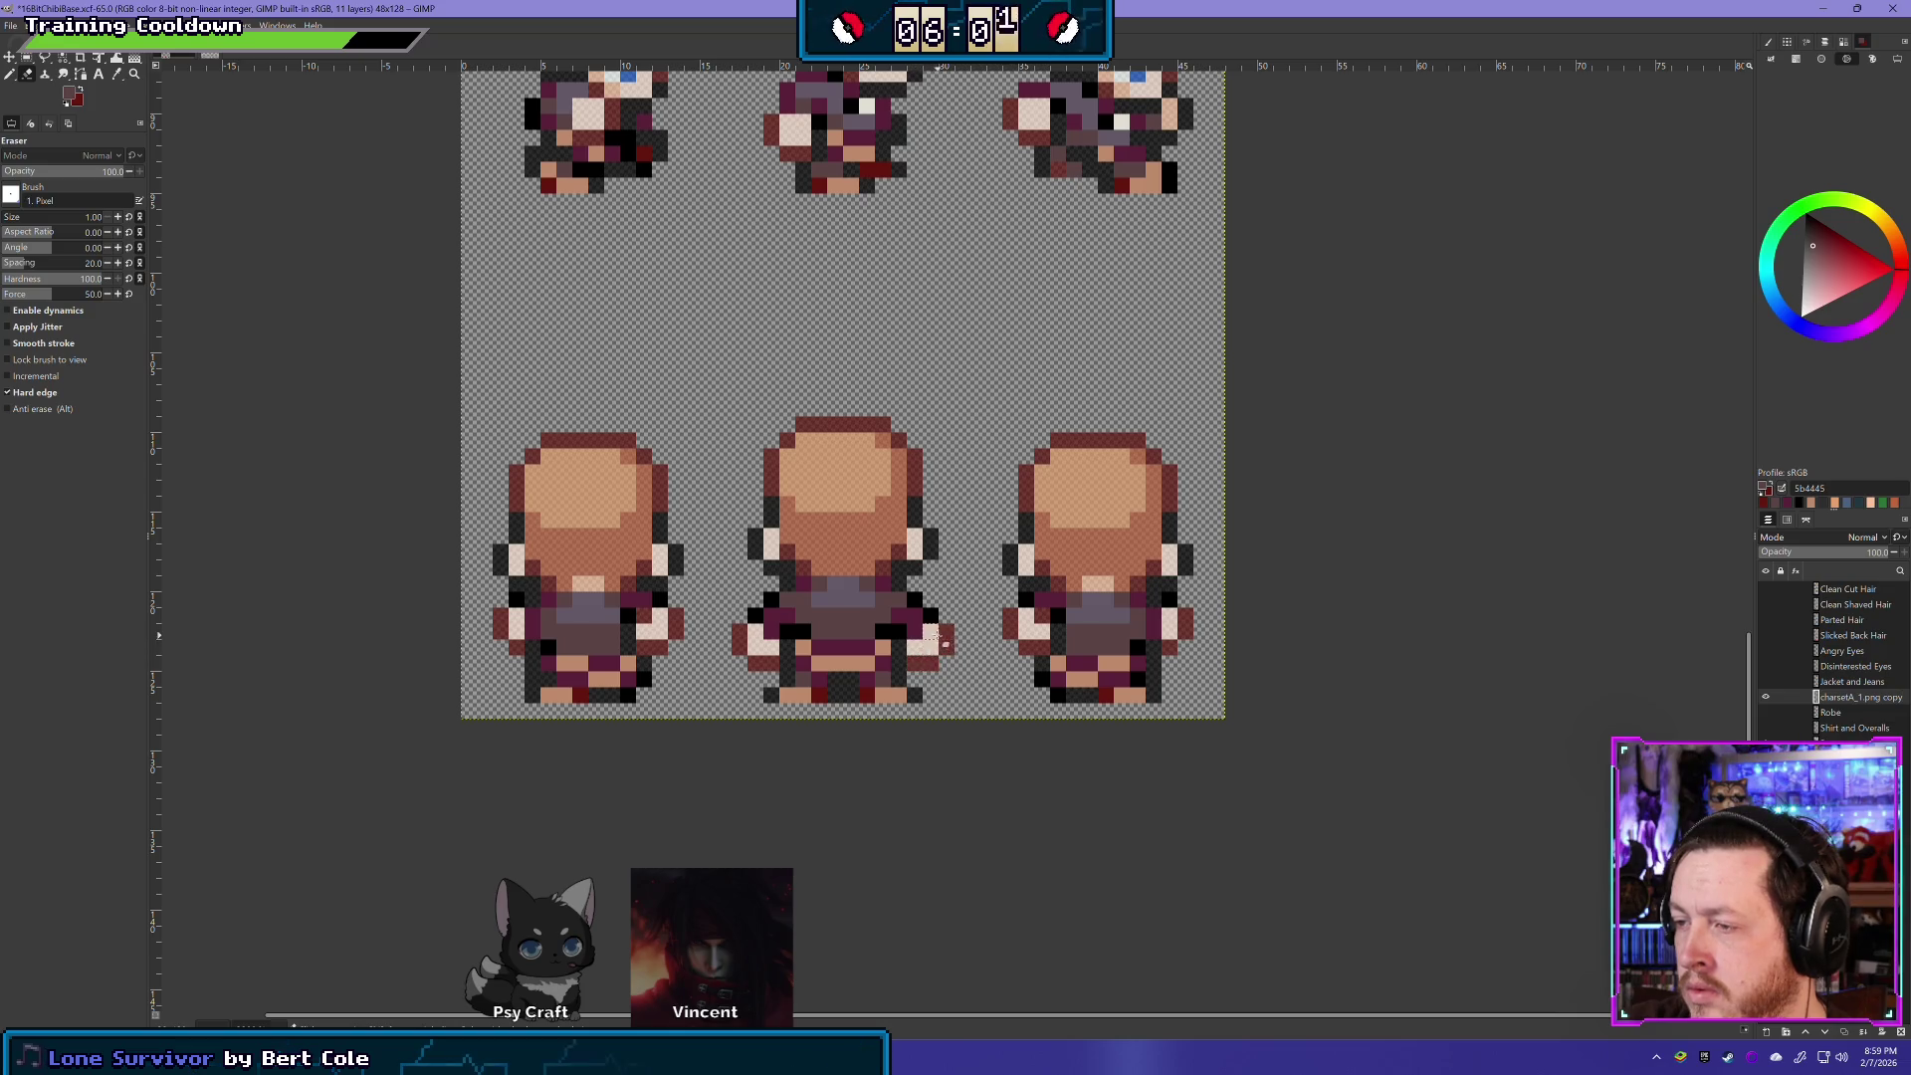
key("ctrl+z")
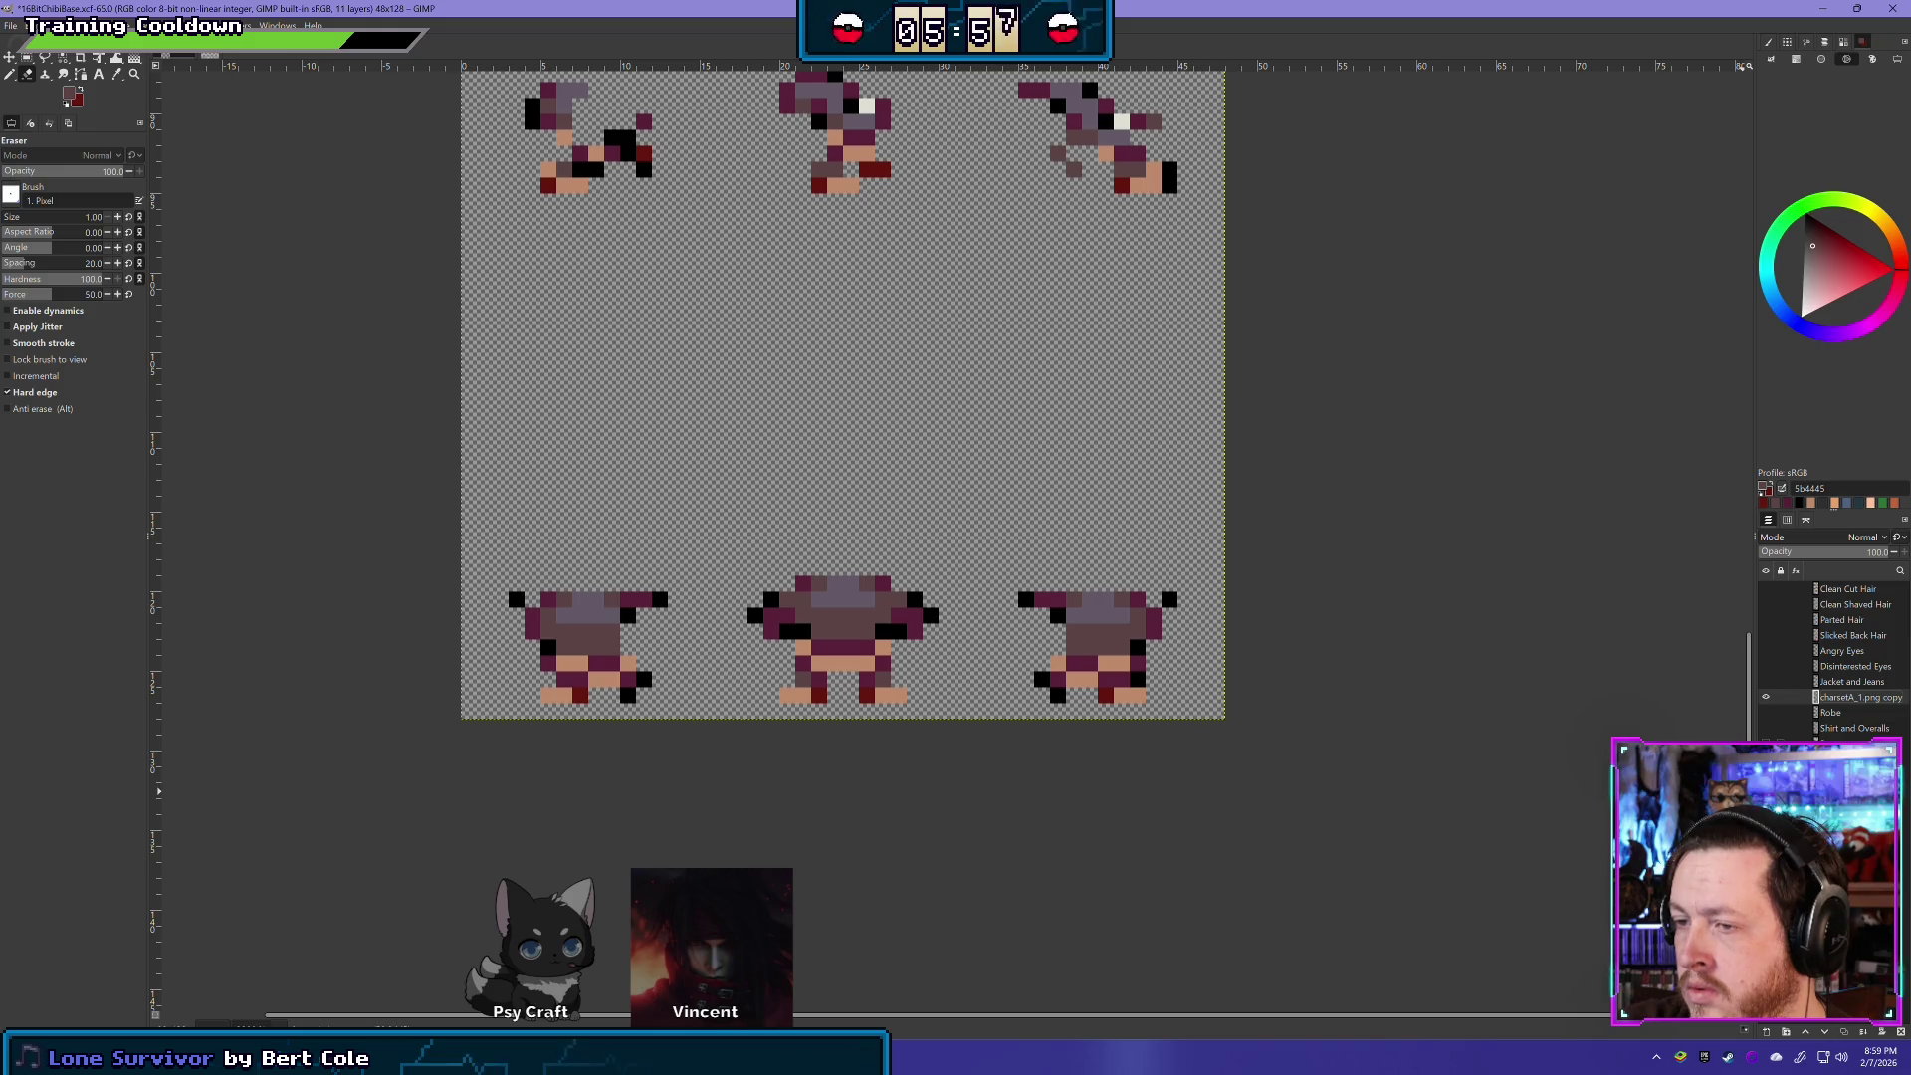
key("ctrl+z")
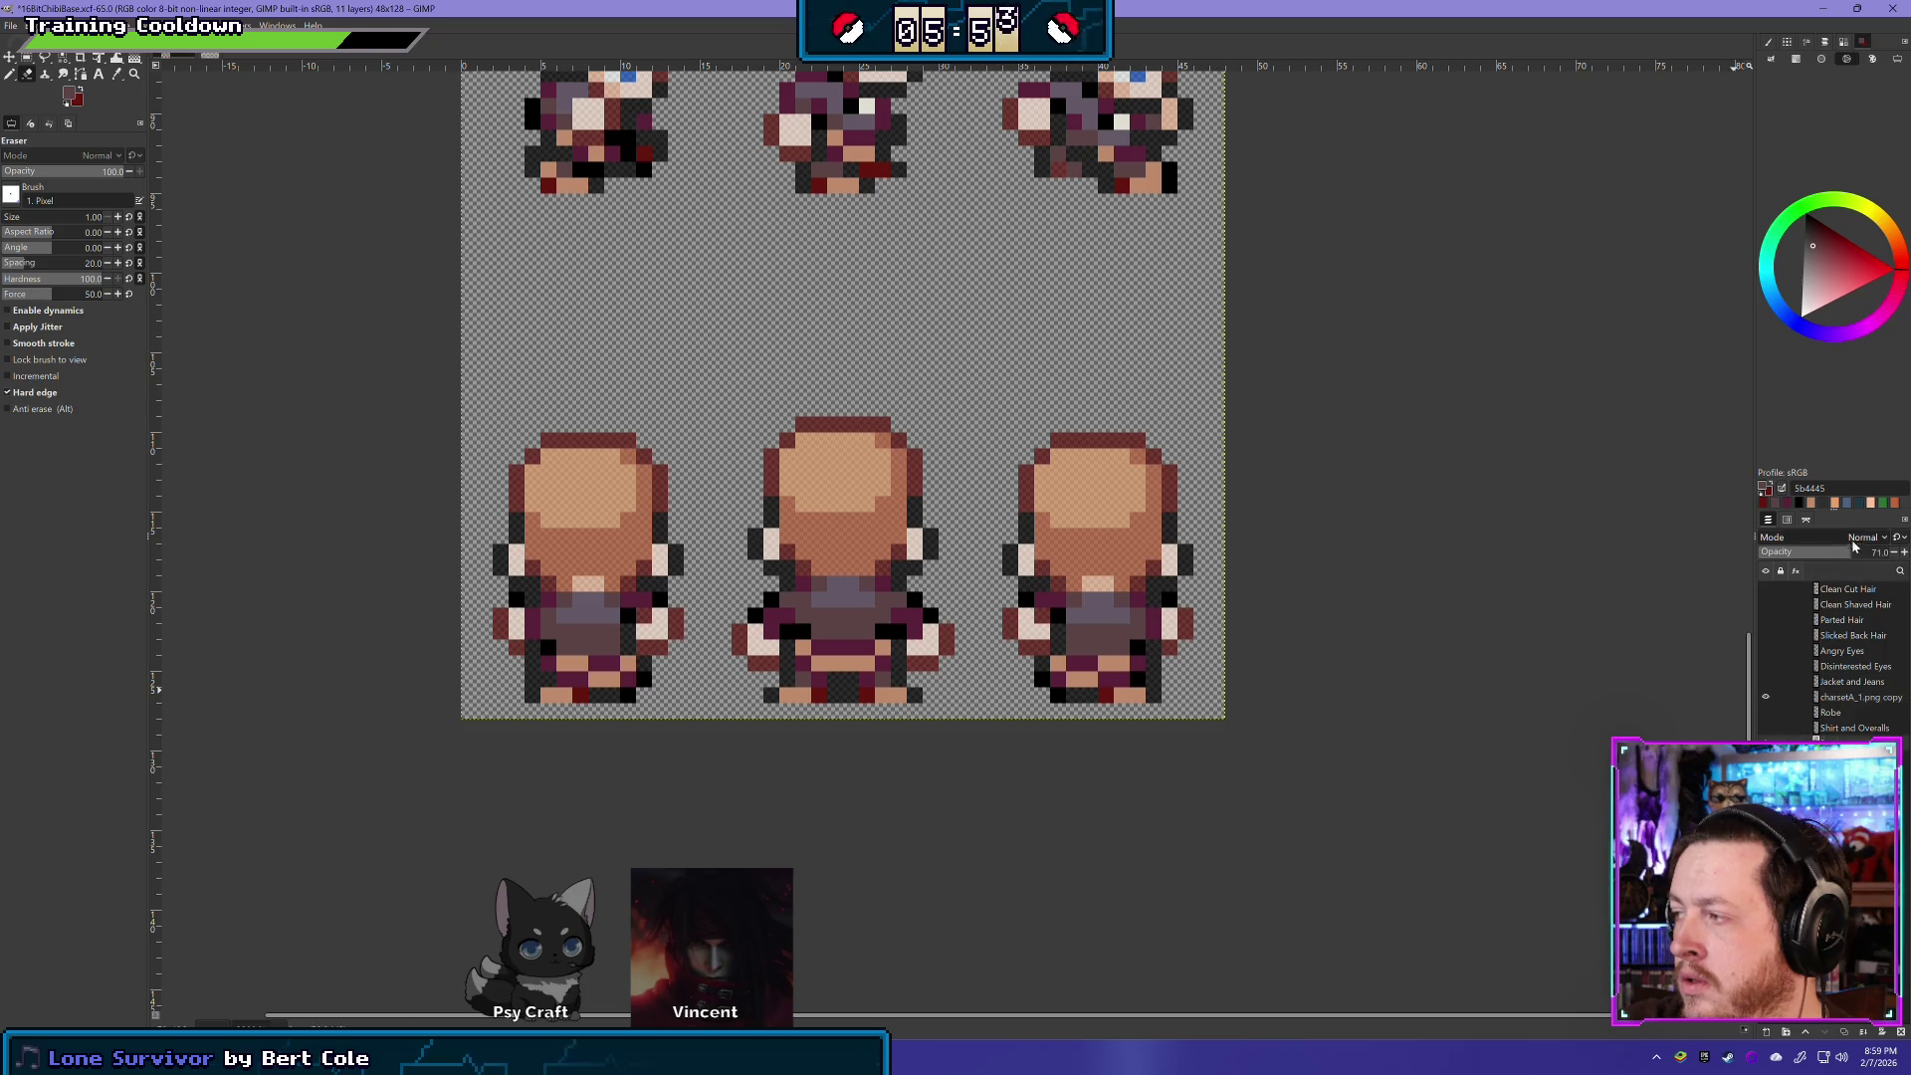
key("ctrl+z")
scroll(1160, 725, "down", 5)
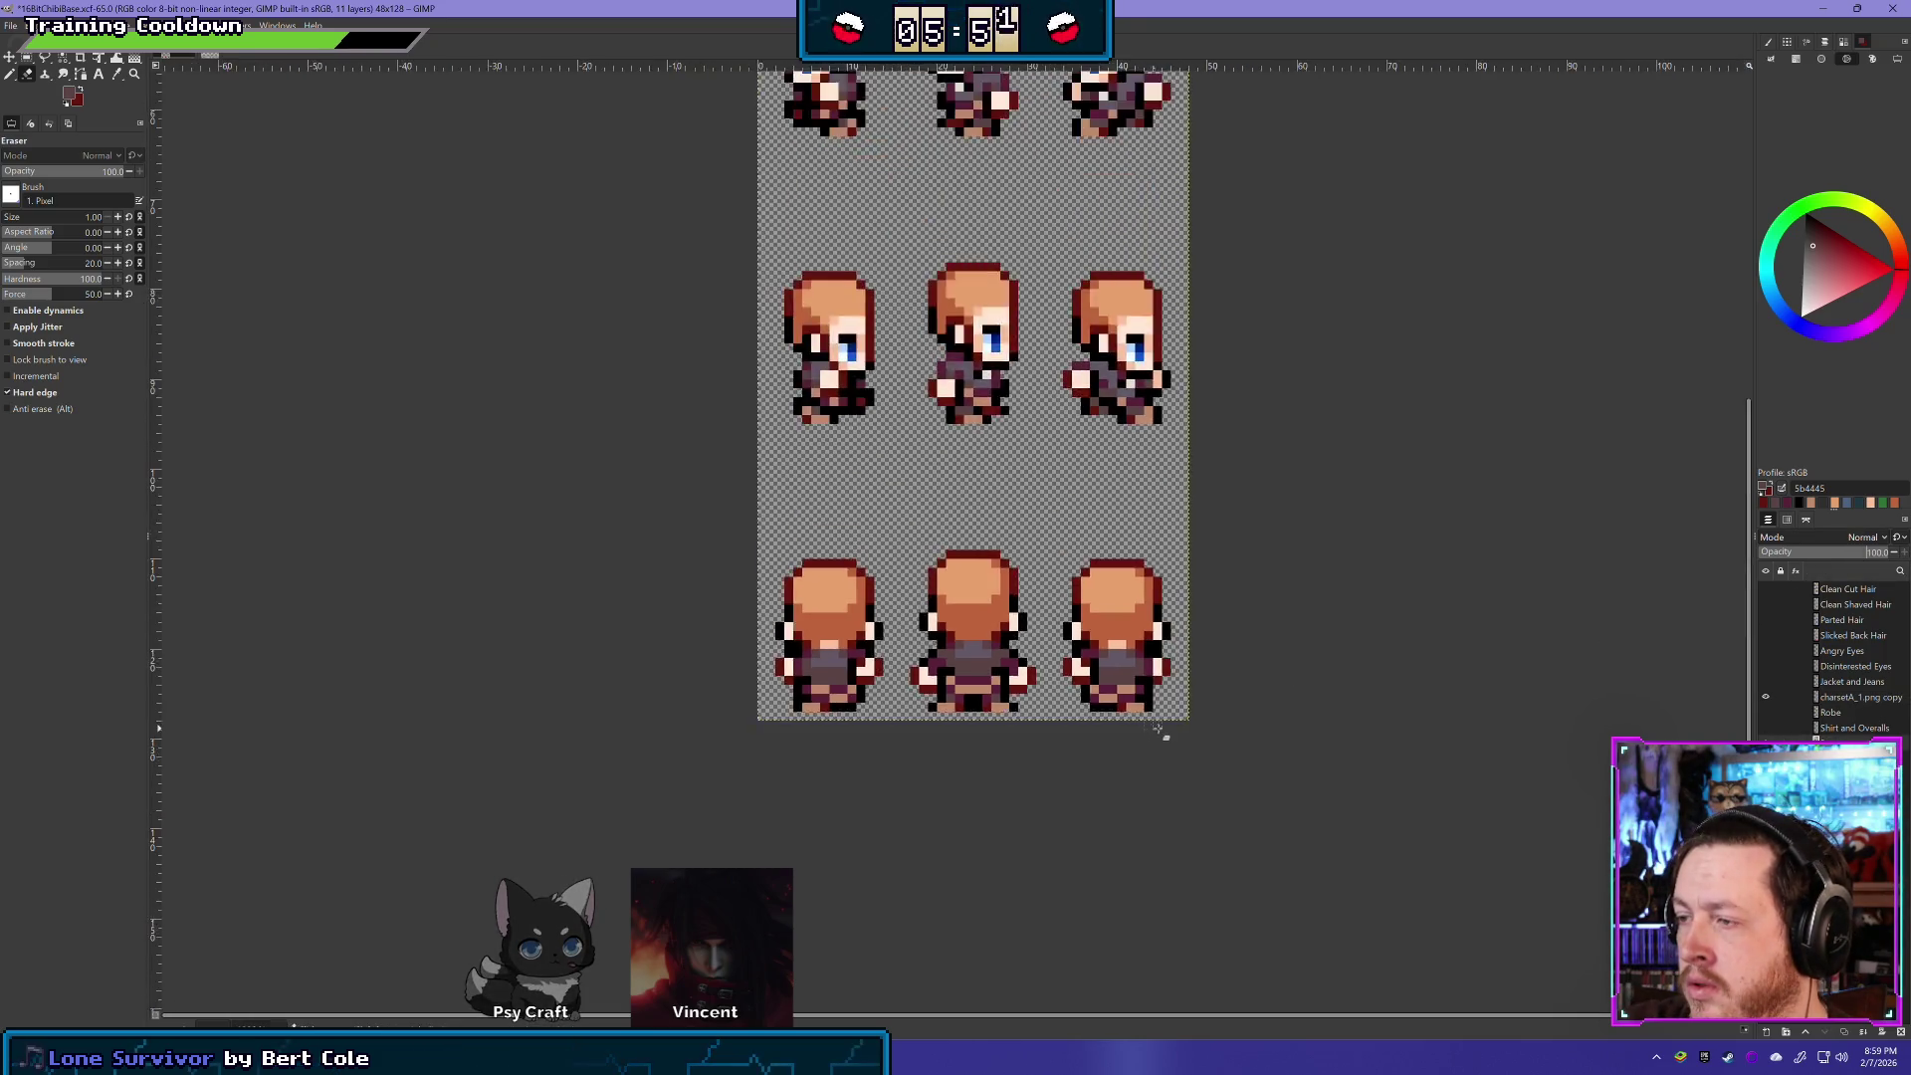
left_click_drag(1271, 756, 1050, 713)
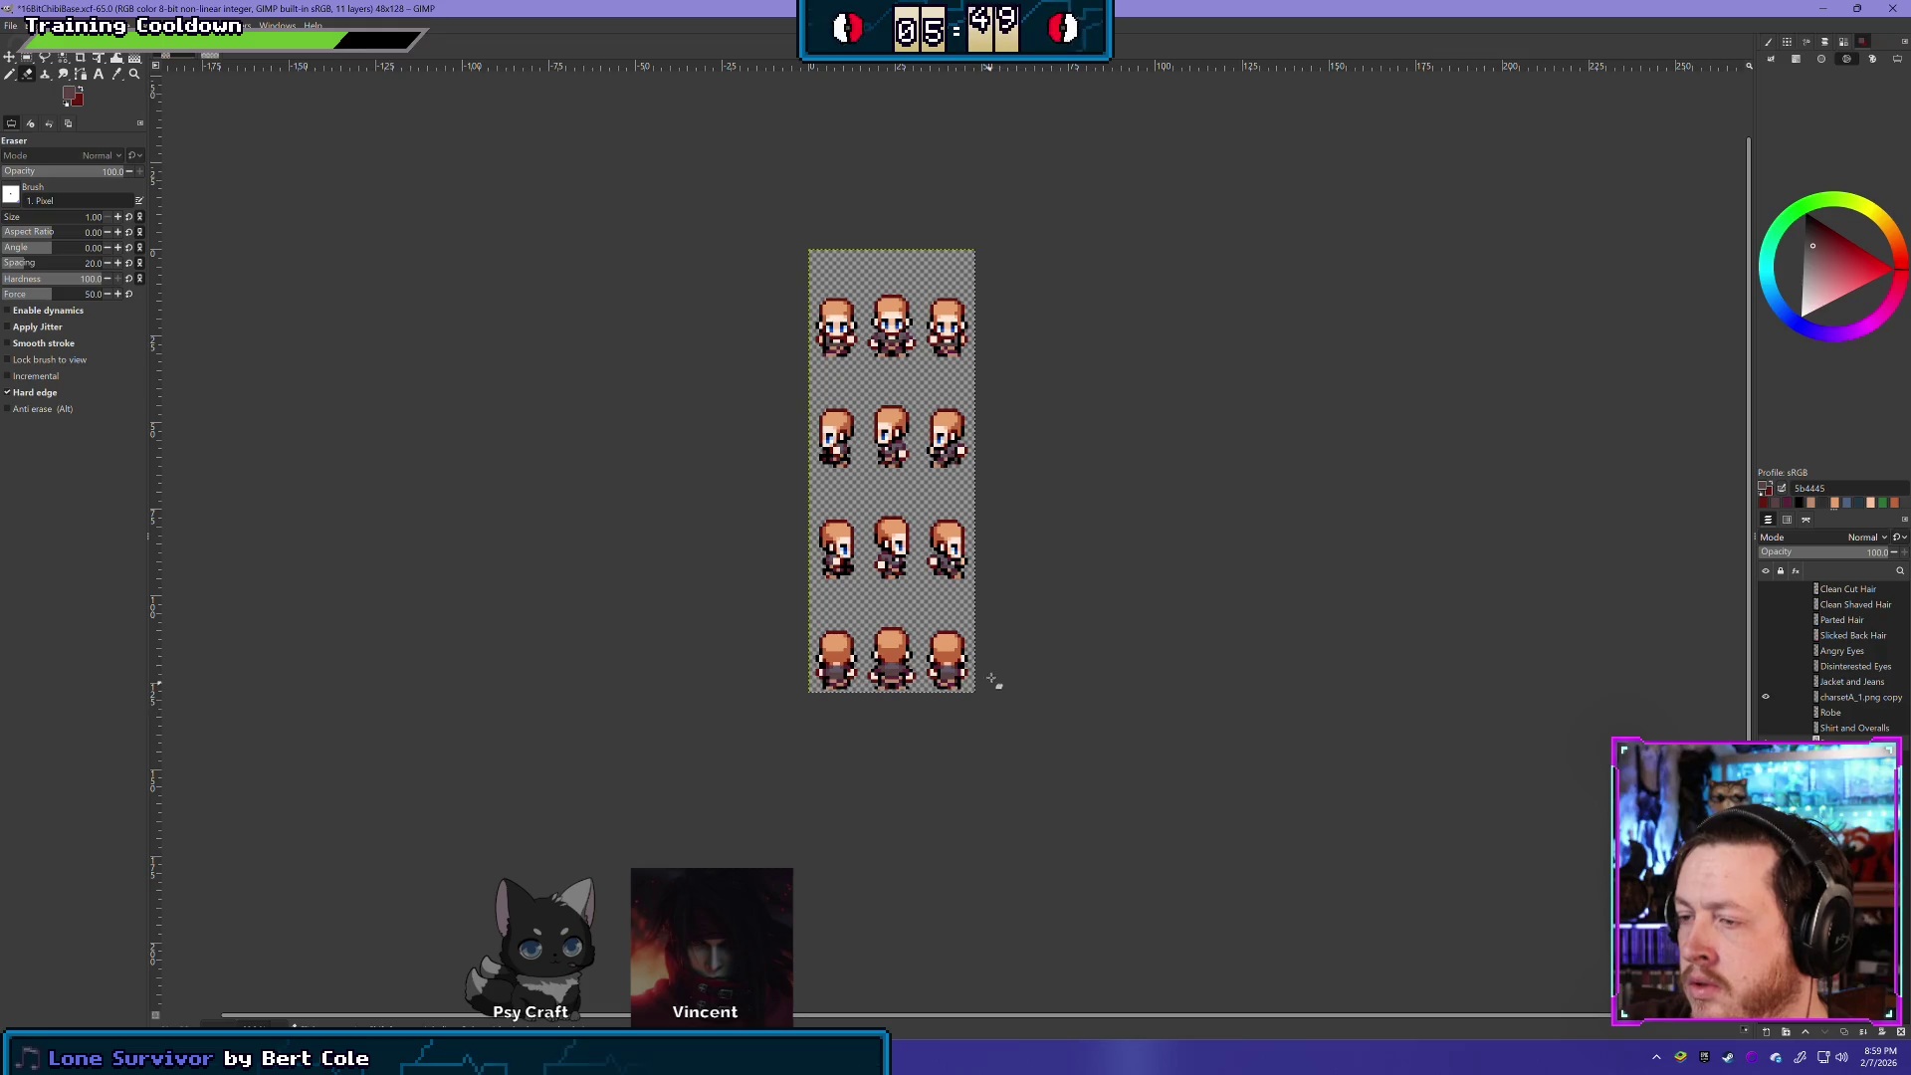
scroll(990, 667, "up", 3)
left_click_drag(885, 574, 919, 633)
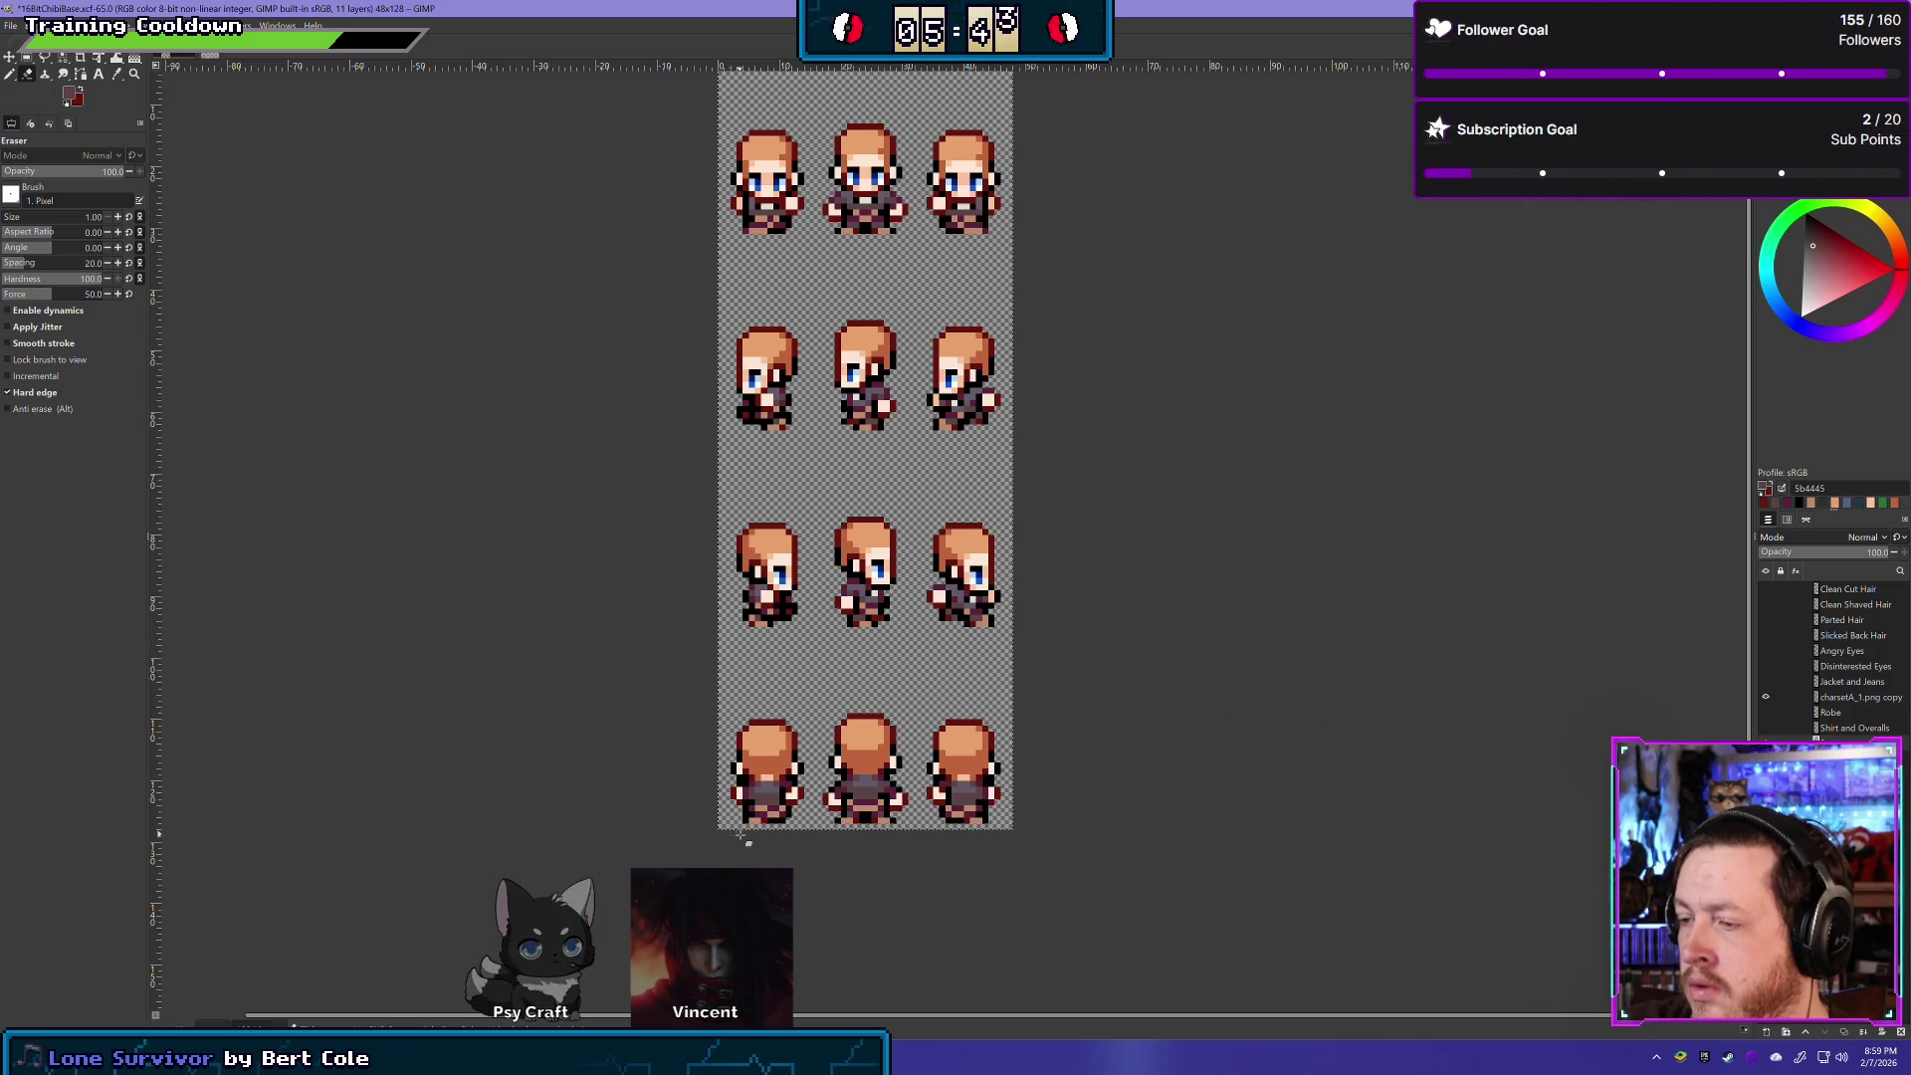
scroll(887, 828, "up", 1)
scroll(906, 830, "up", 1)
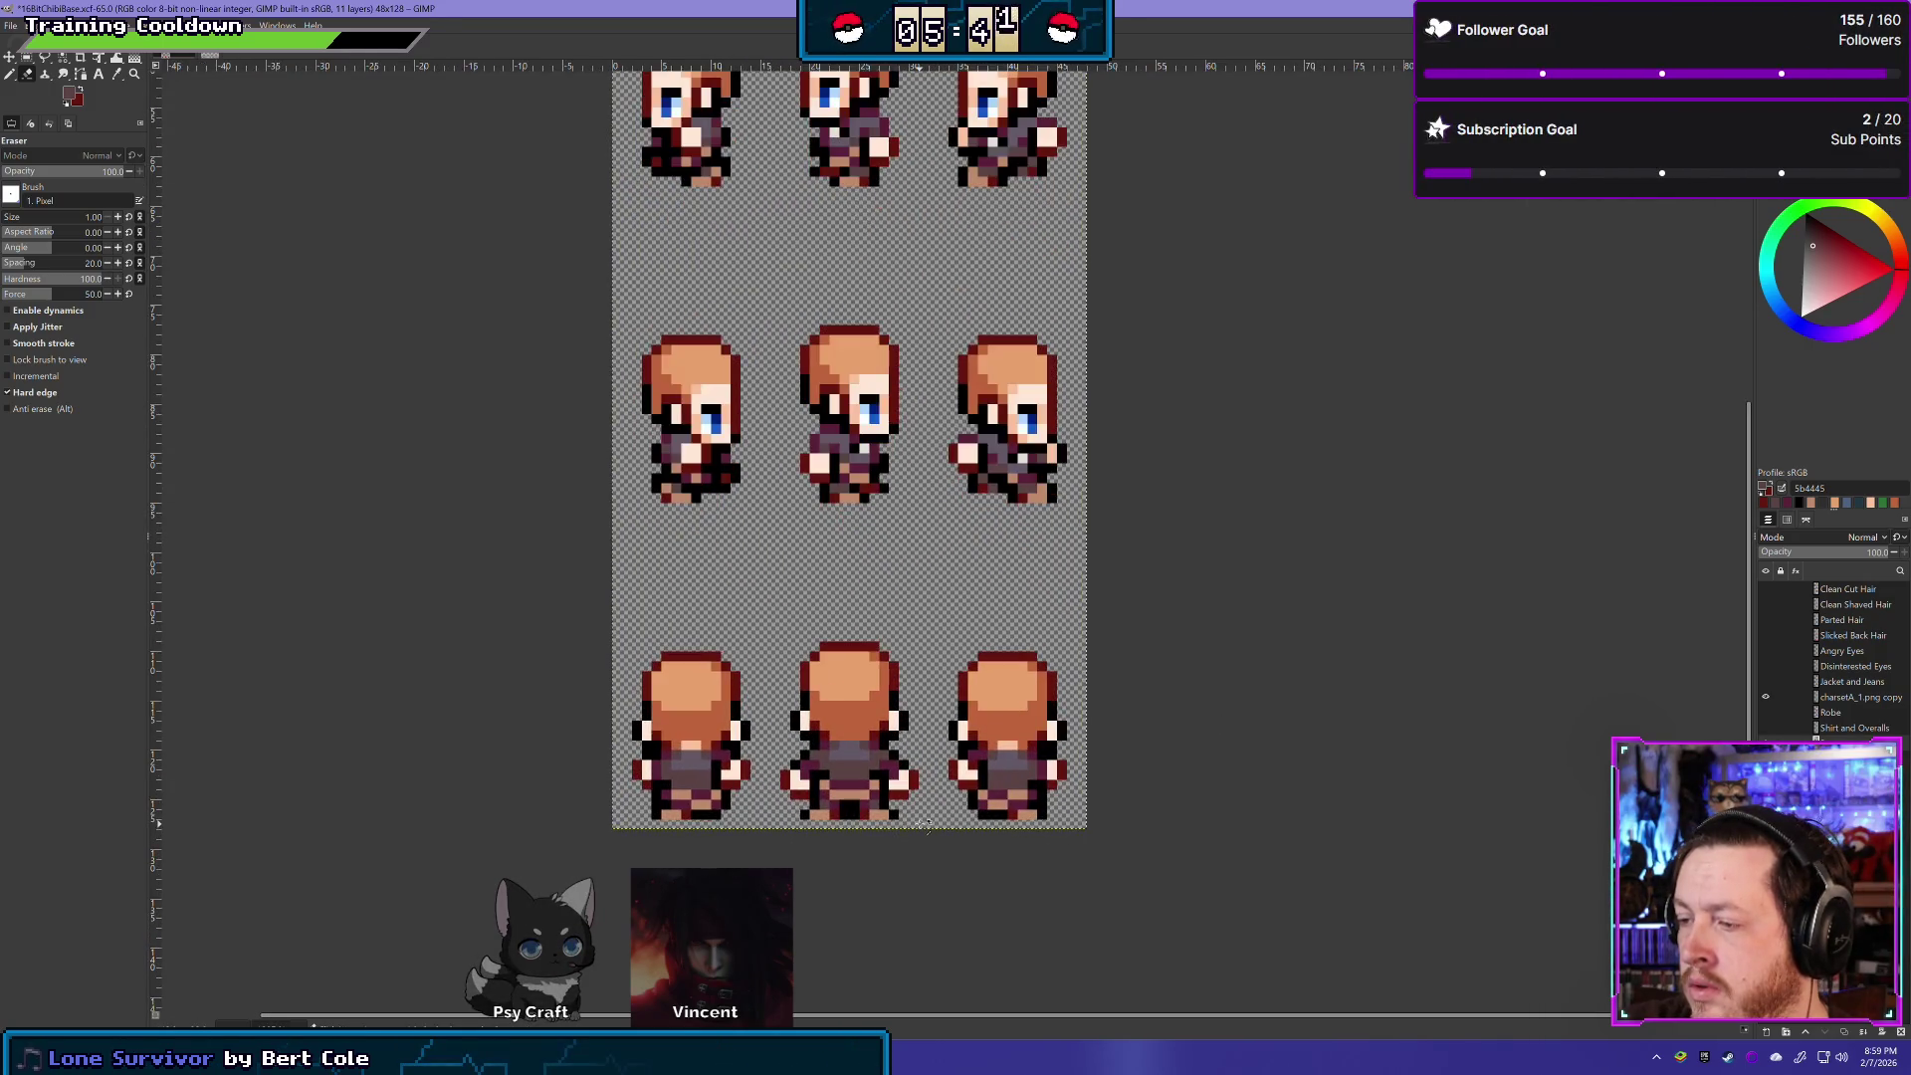
left_click(1767, 699)
left_click(1767, 699)
left_click(1767, 699)
left_click(1767, 698)
left_click(1768, 700)
left_click(1767, 700)
left_click(1767, 700)
left_click(1768, 700)
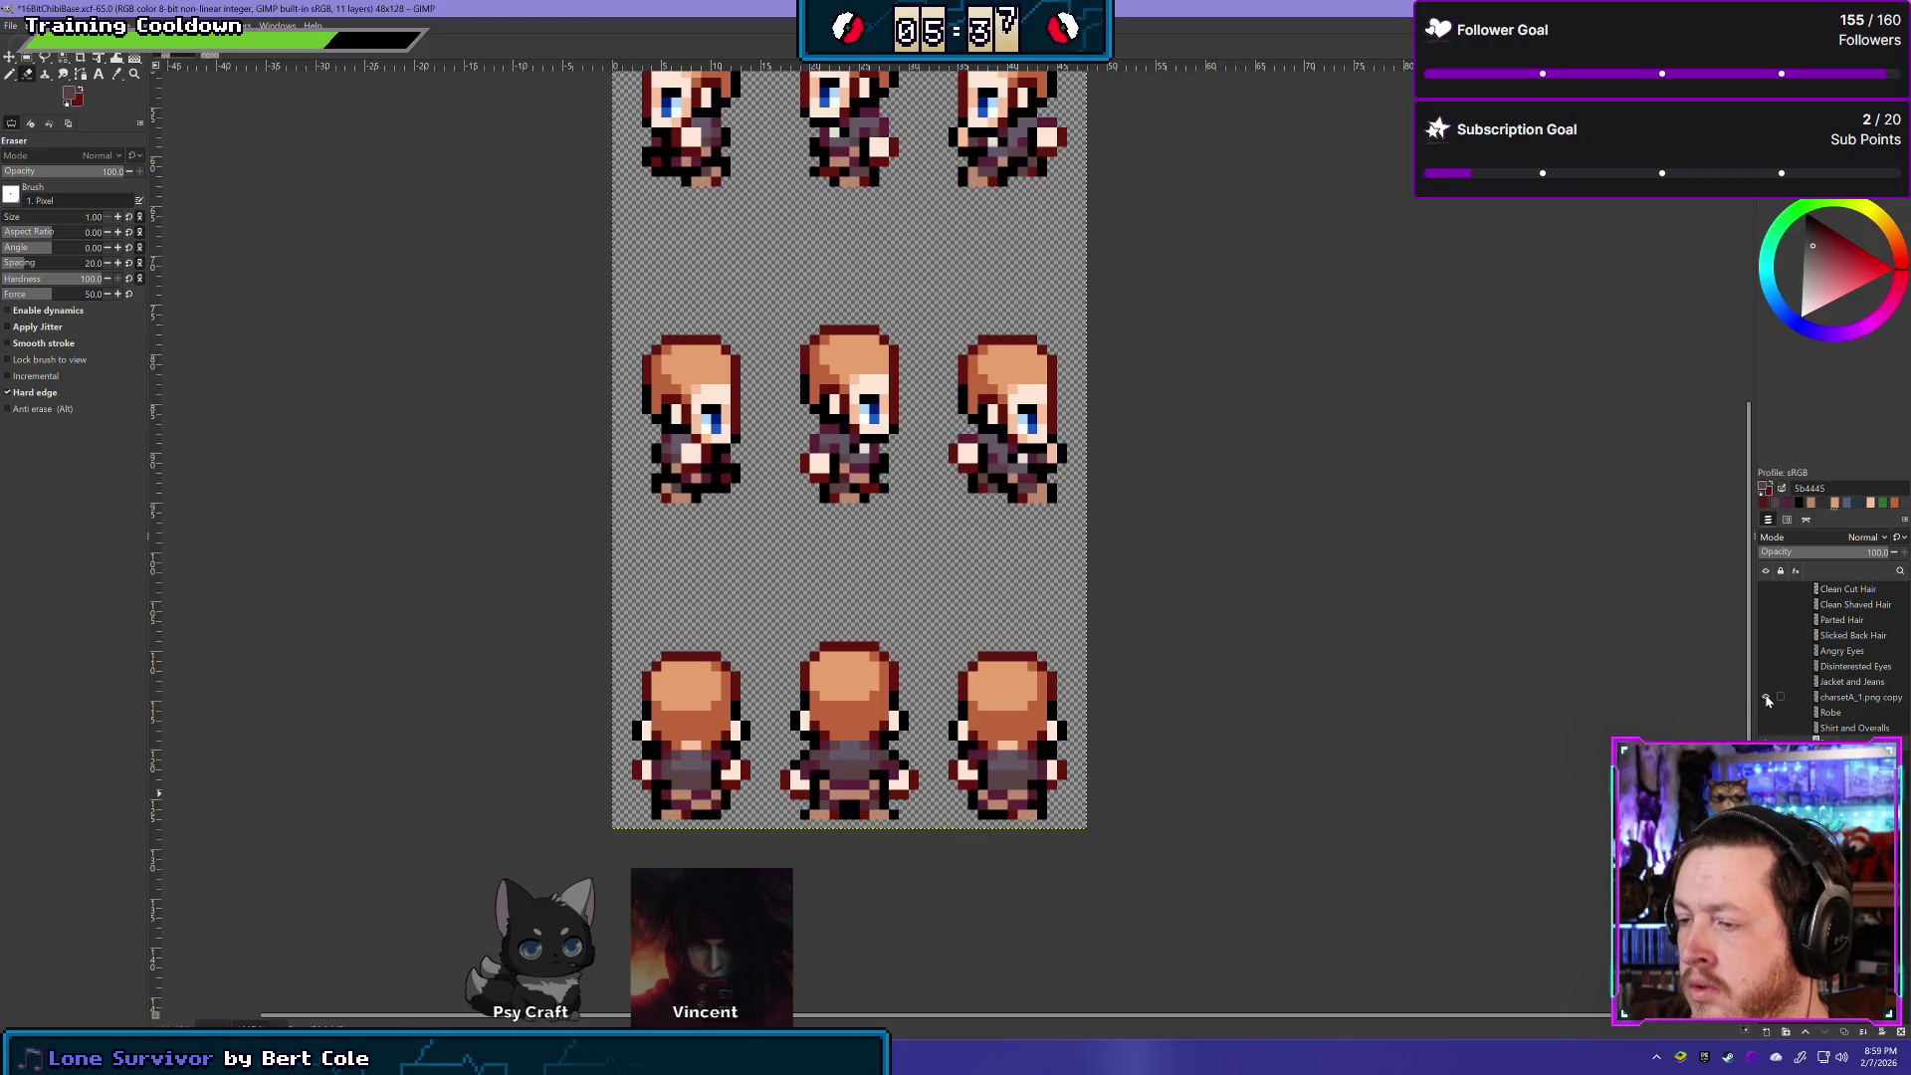
left_click(1768, 700)
left_click(1768, 700)
left_click(1768, 700)
left_click(1767, 699)
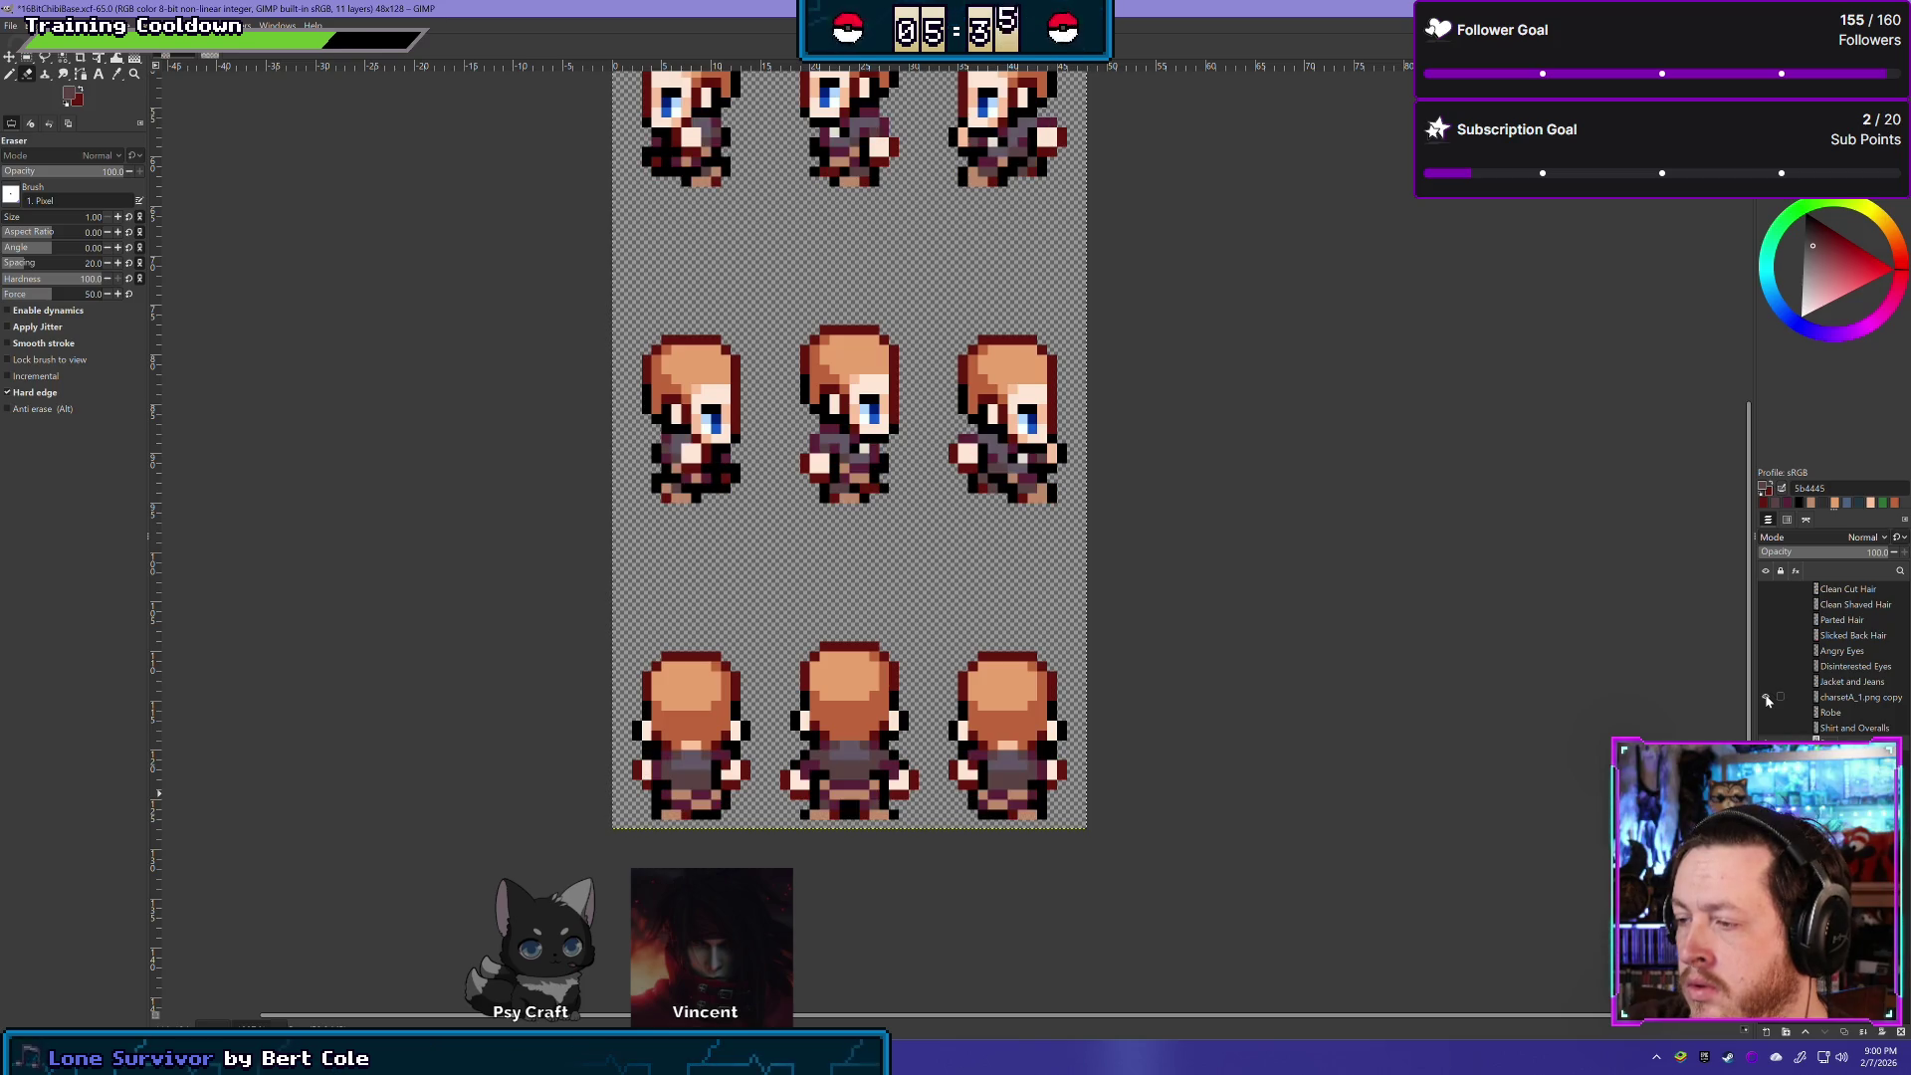
left_click(1768, 699)
left_click(1768, 700)
left_click(1768, 700)
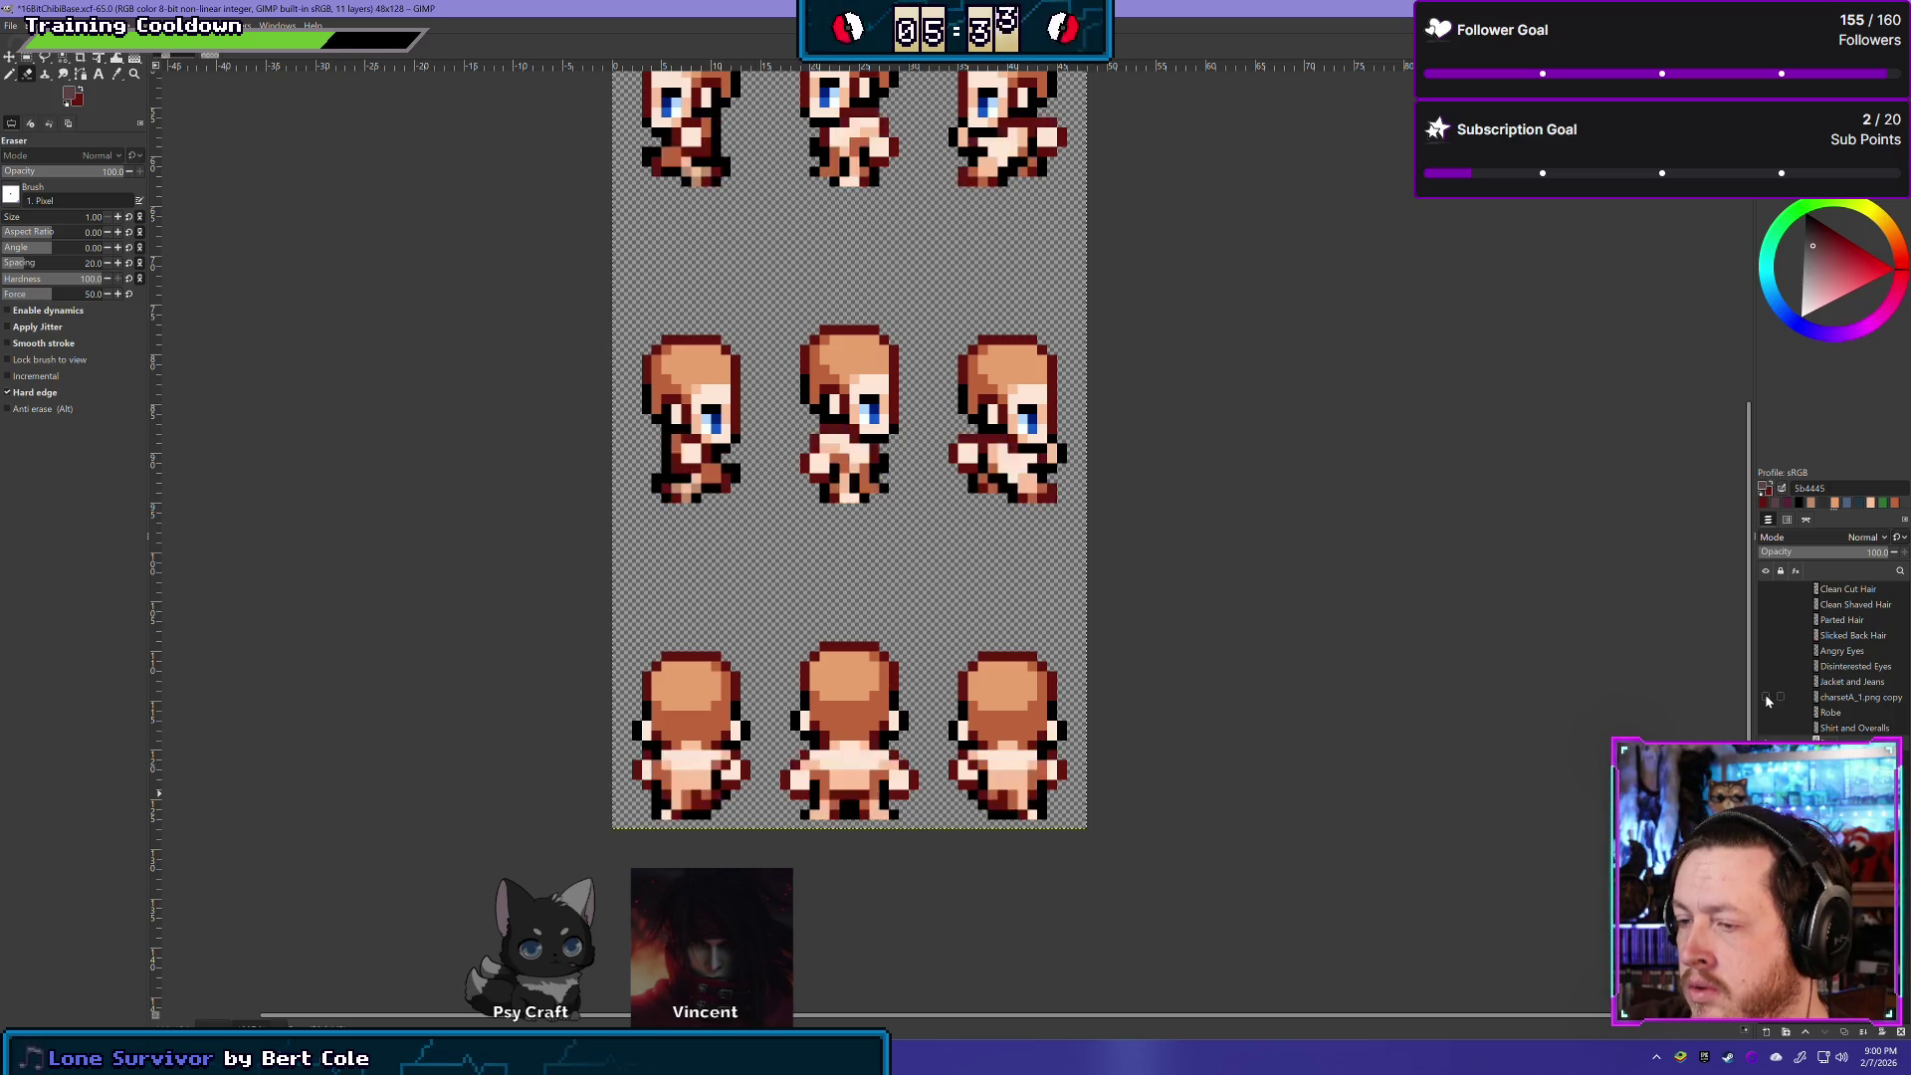
left_click(1768, 700)
scroll(1067, 697, "down", 3)
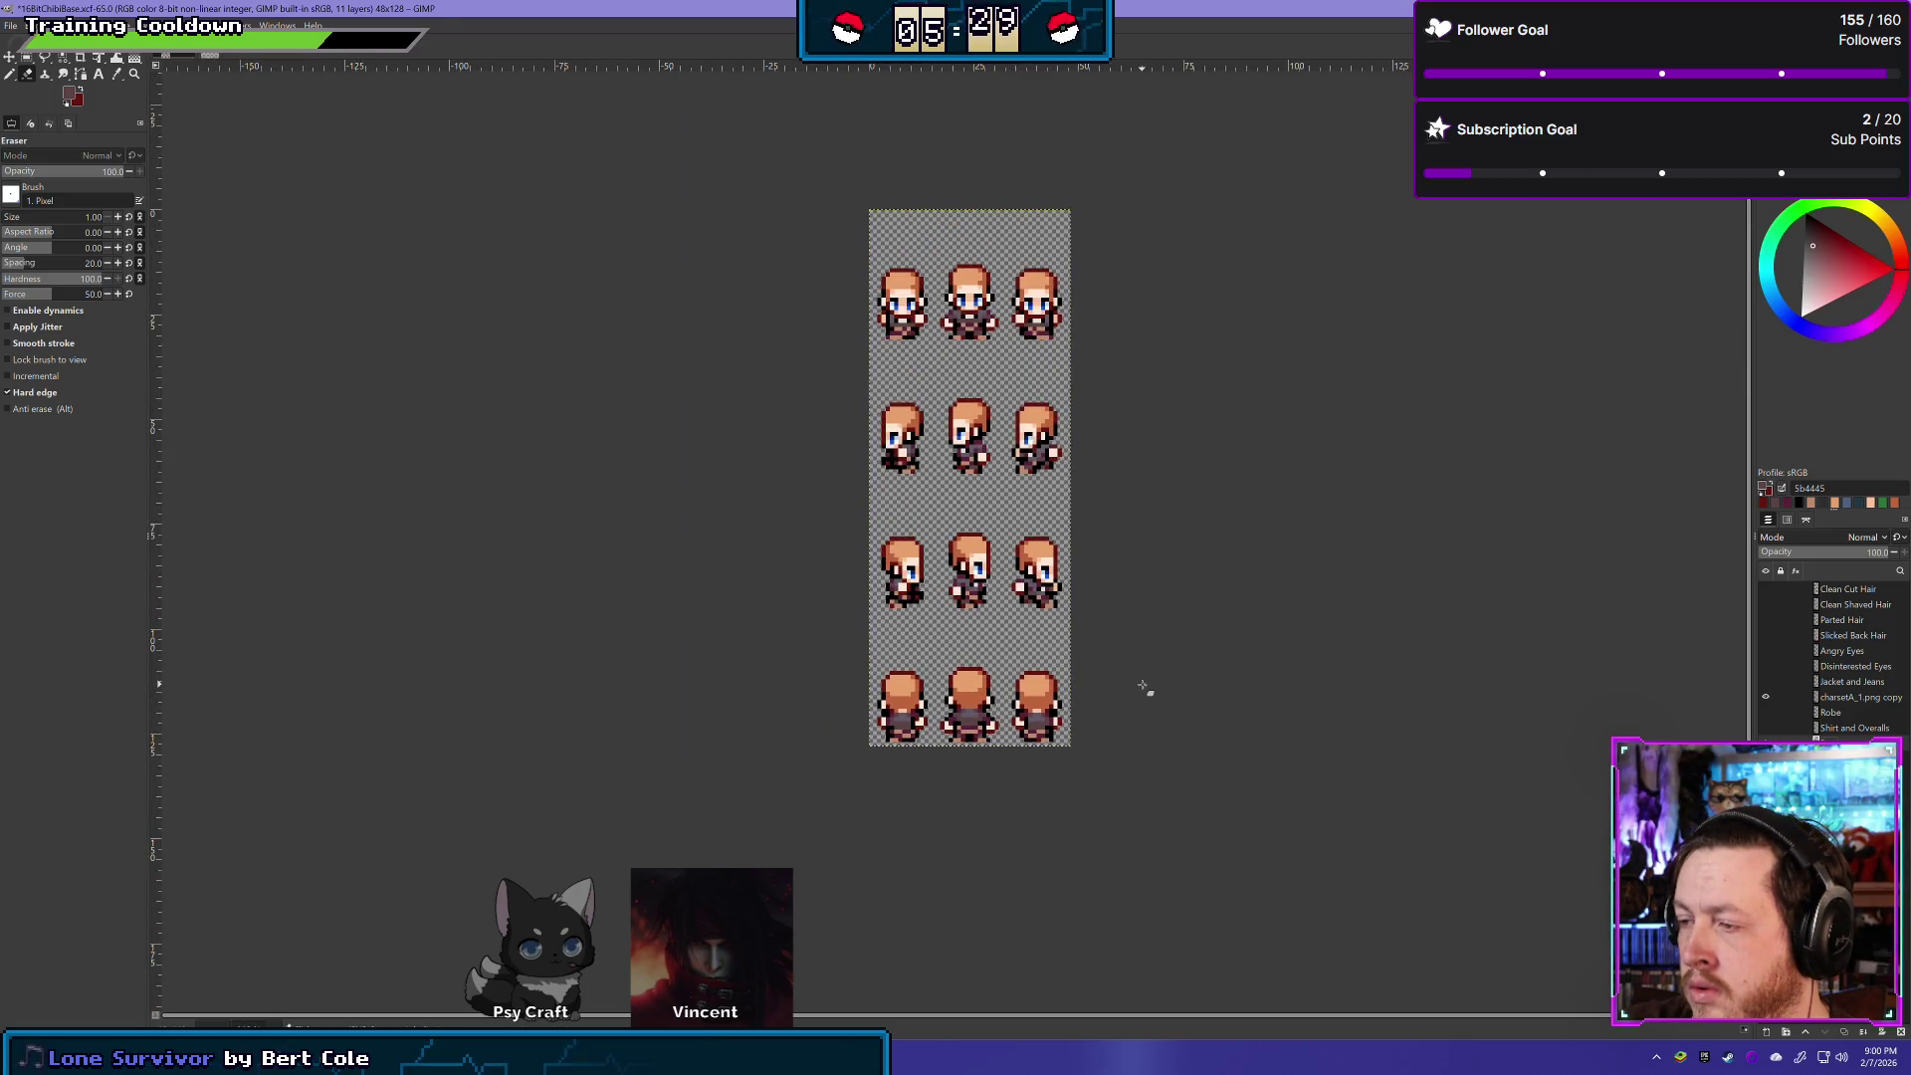
scroll(1145, 686, "right", 3)
scroll(1144, 687, "up", 1)
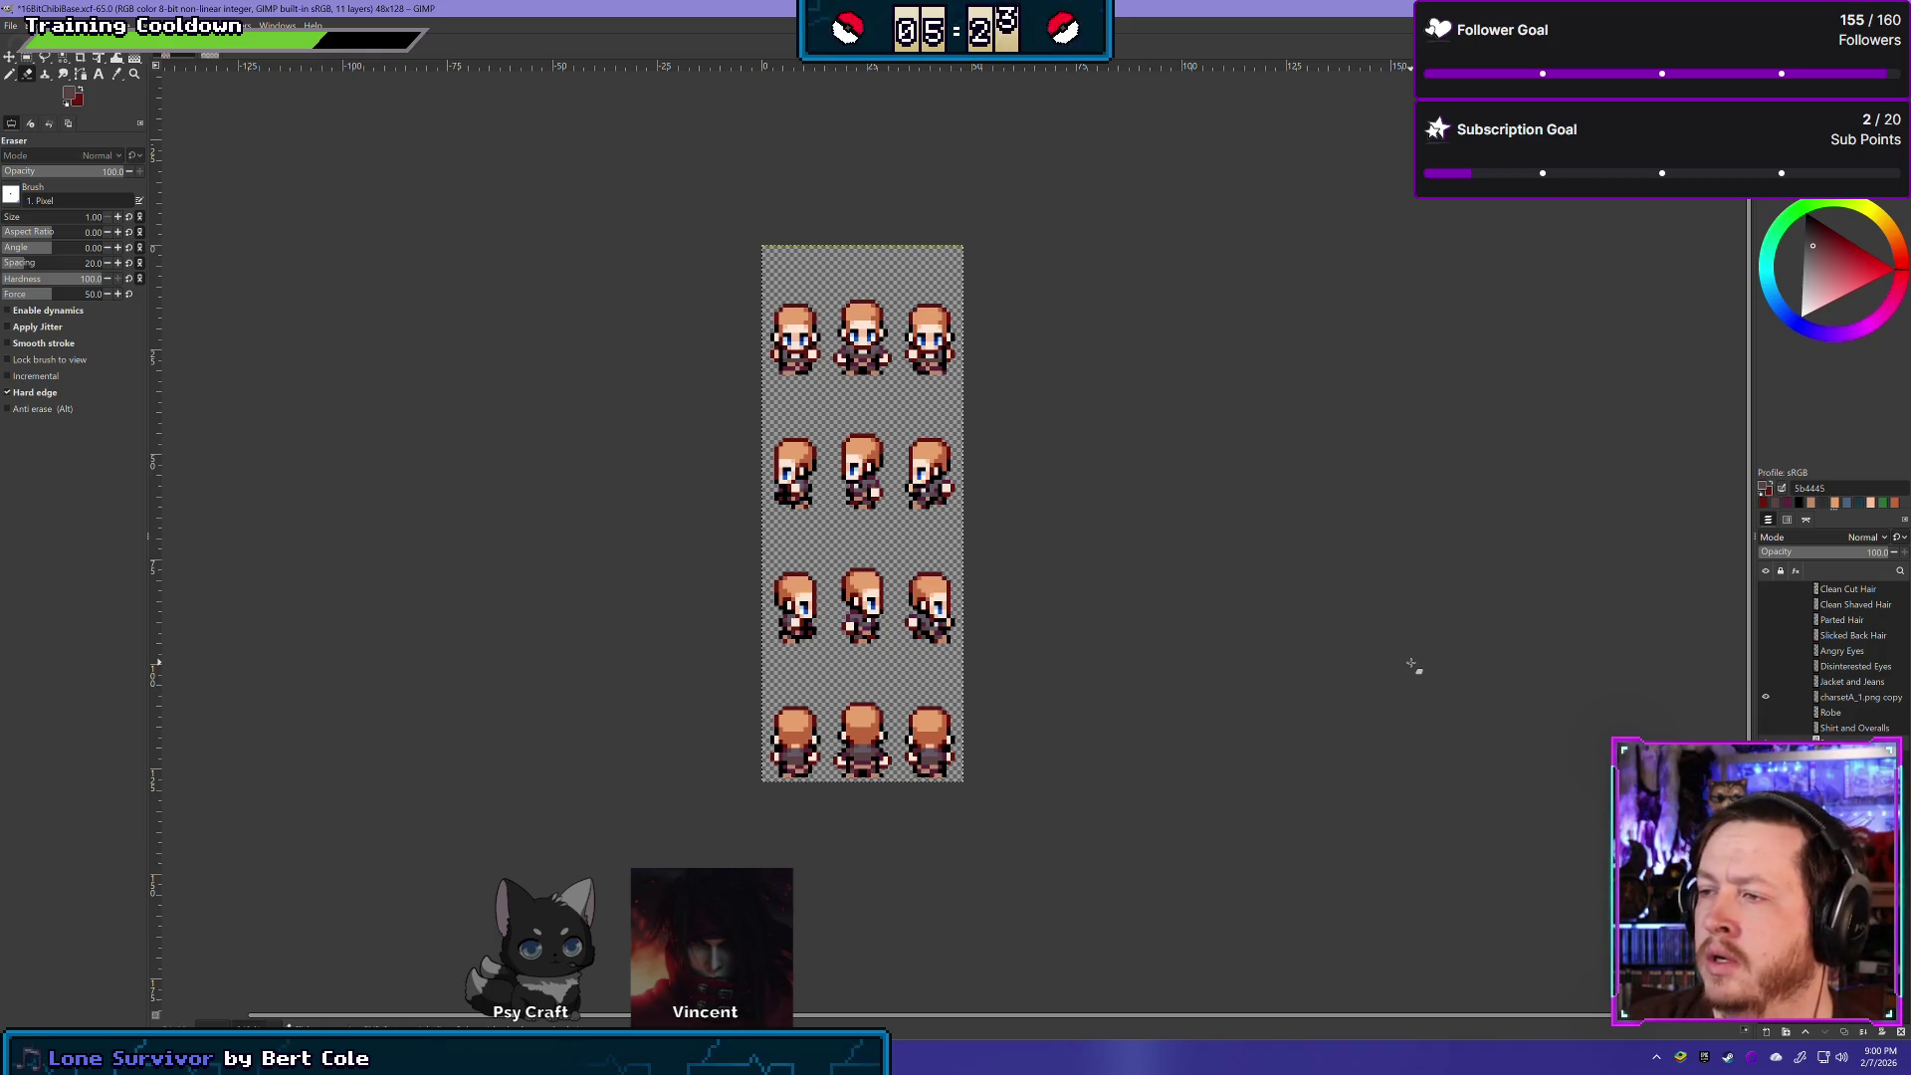
- Rename the layer Tunic, move it below Shirt and Overalls, hide it, and return to charsetA_1
double_click(1834, 698)
type("Tunic")
key("Return")
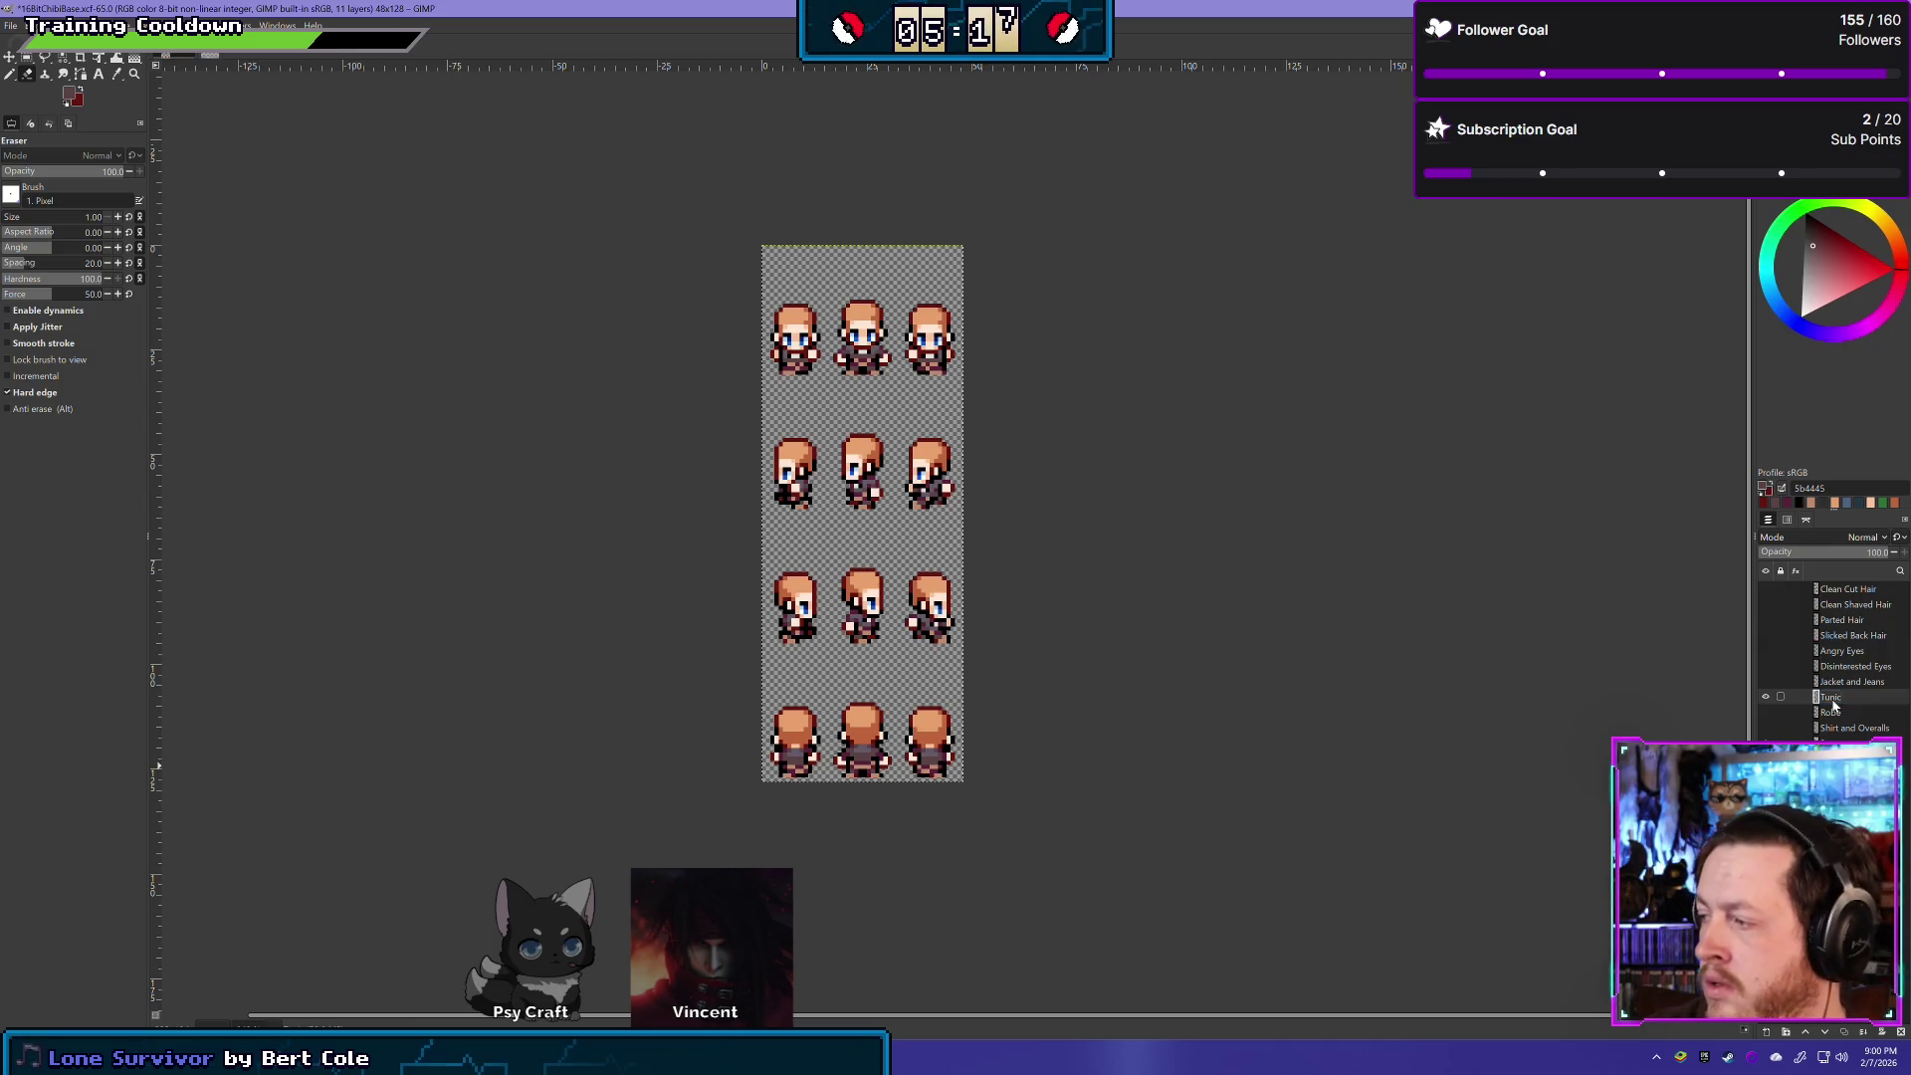
left_click_drag(1856, 701, 1851, 728)
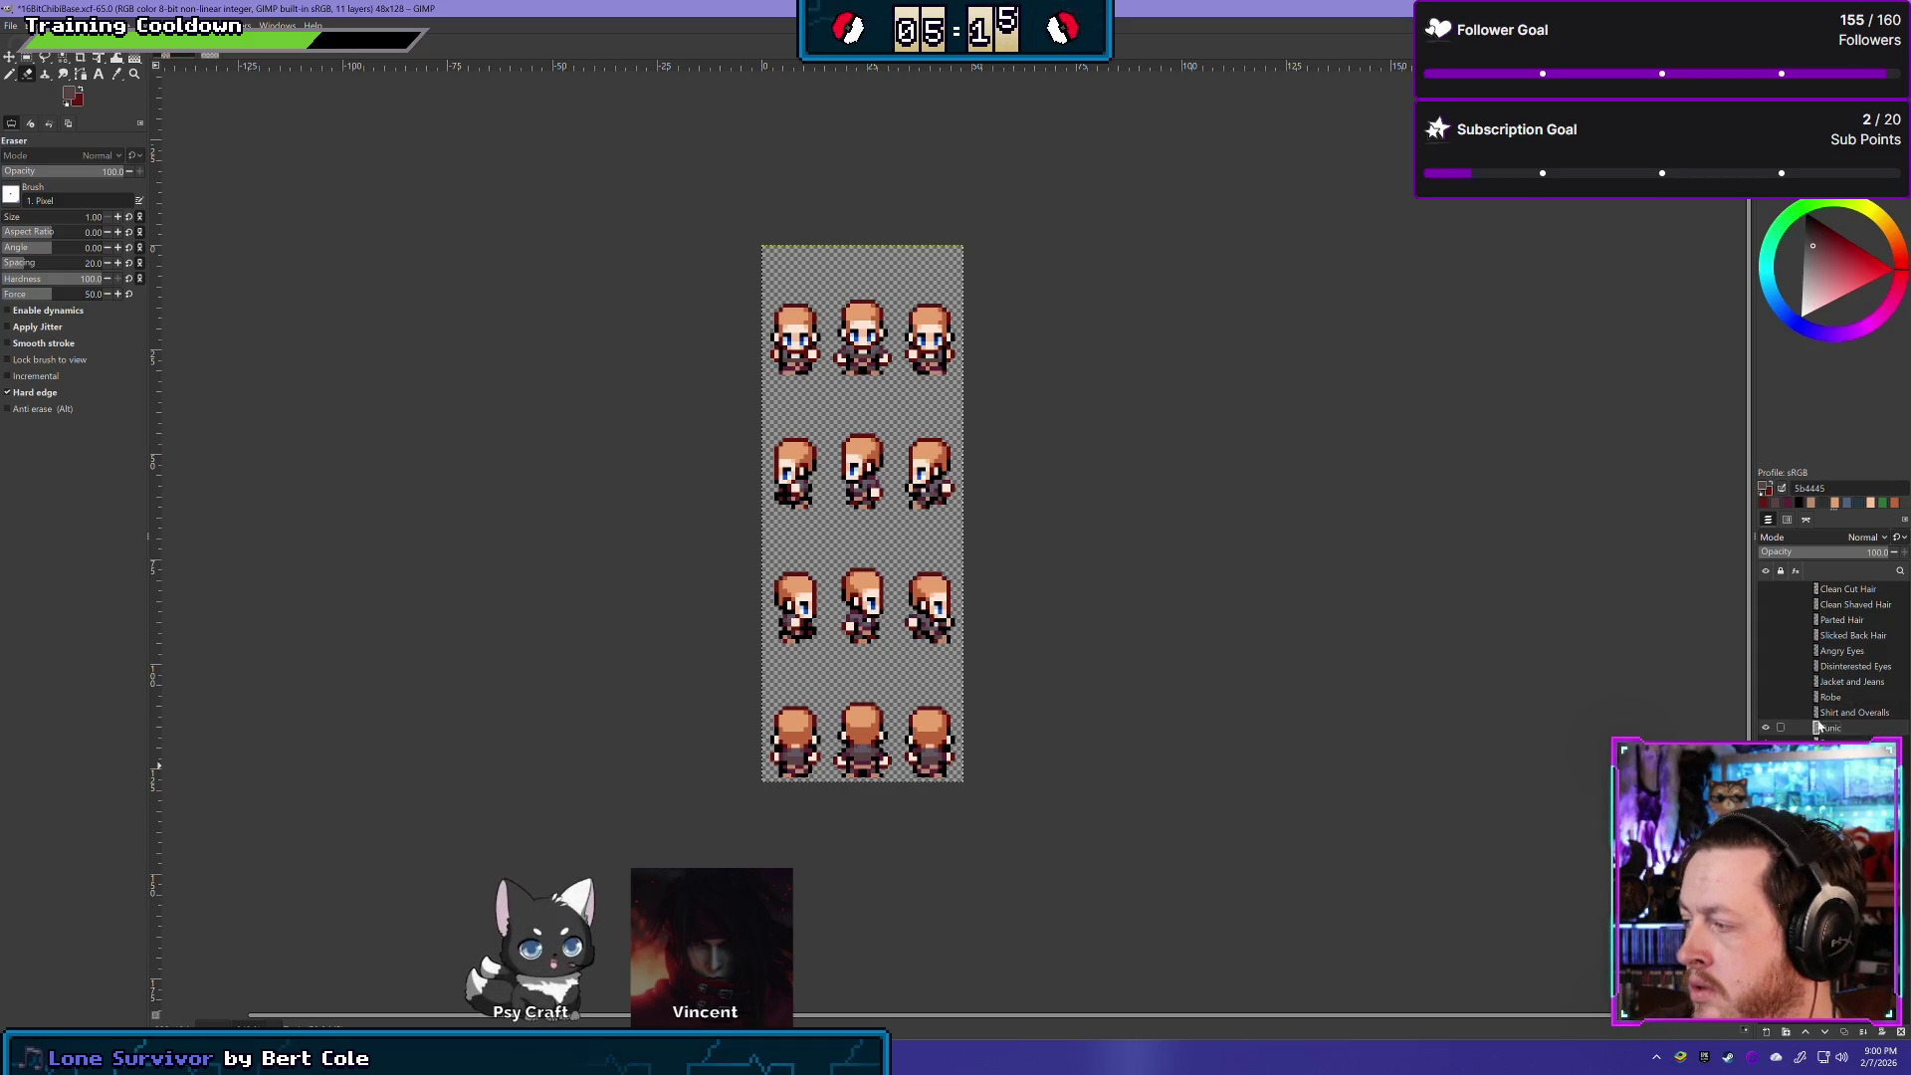
left_click(1766, 727)
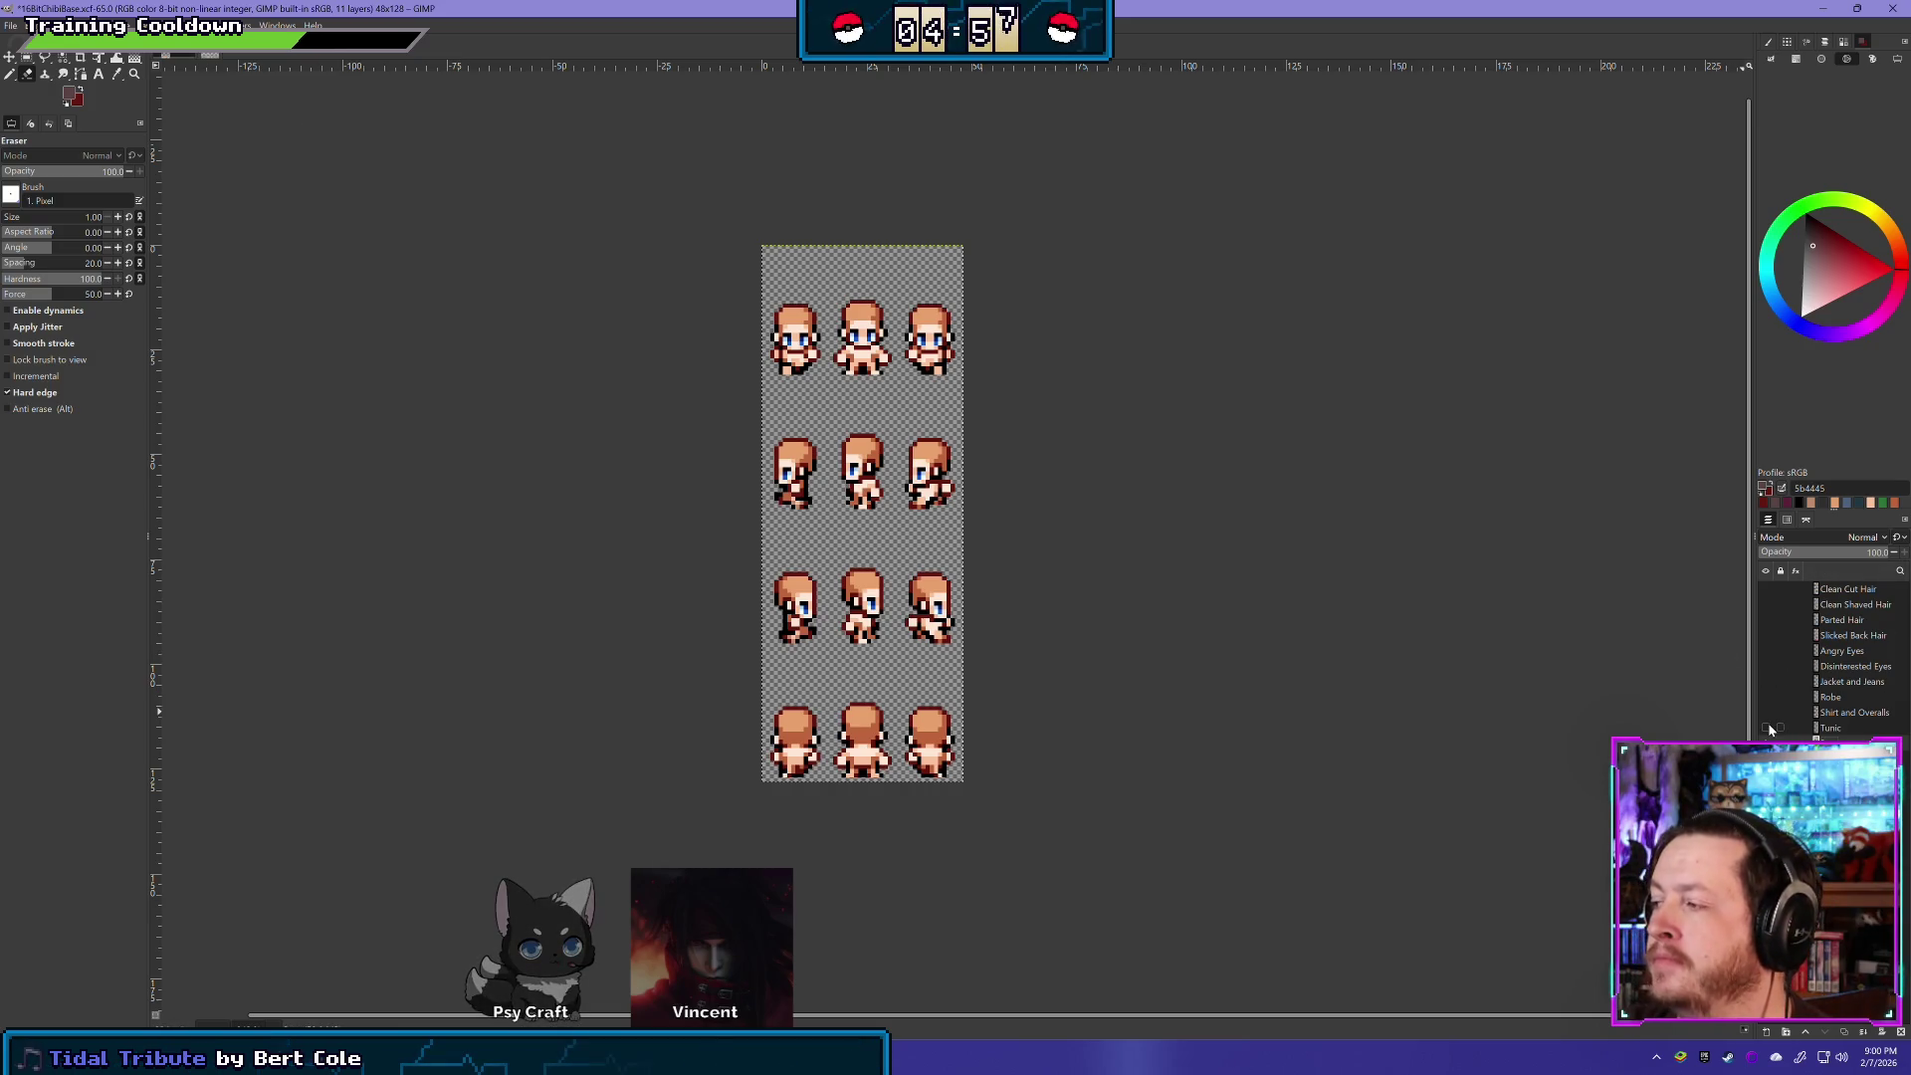
key("ctrl+Page_Down")
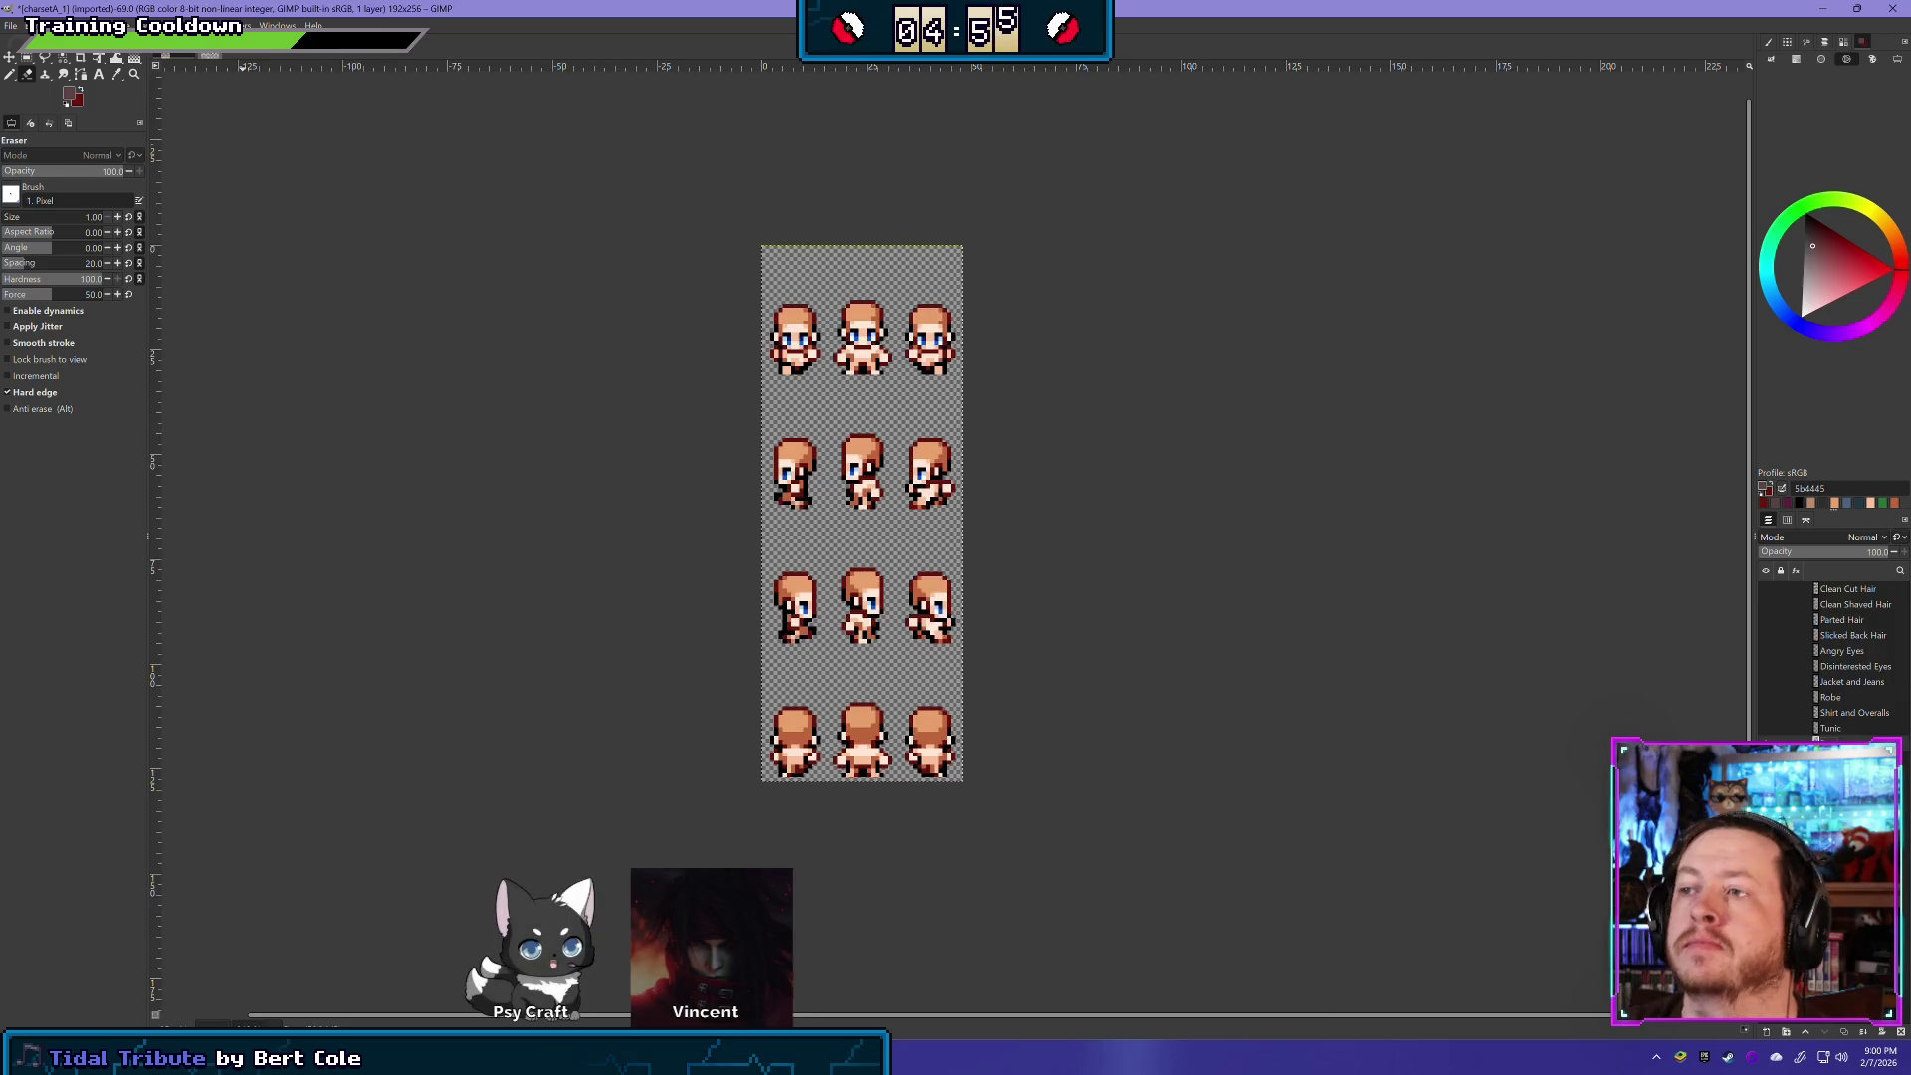
- Pan across the charsetA_1 sprite rows, then return to the 16BitChibiBase.xcf image
mouse_move(467, 794)
left_mouse_down()
mouse_move(732, 607)
mouse_move(787, 347)
mouse_move(690, 286)
mouse_move(801, 475)
mouse_move(822, 593)
mouse_move(800, 94)
mouse_move(882, 52)
left_mouse_up()
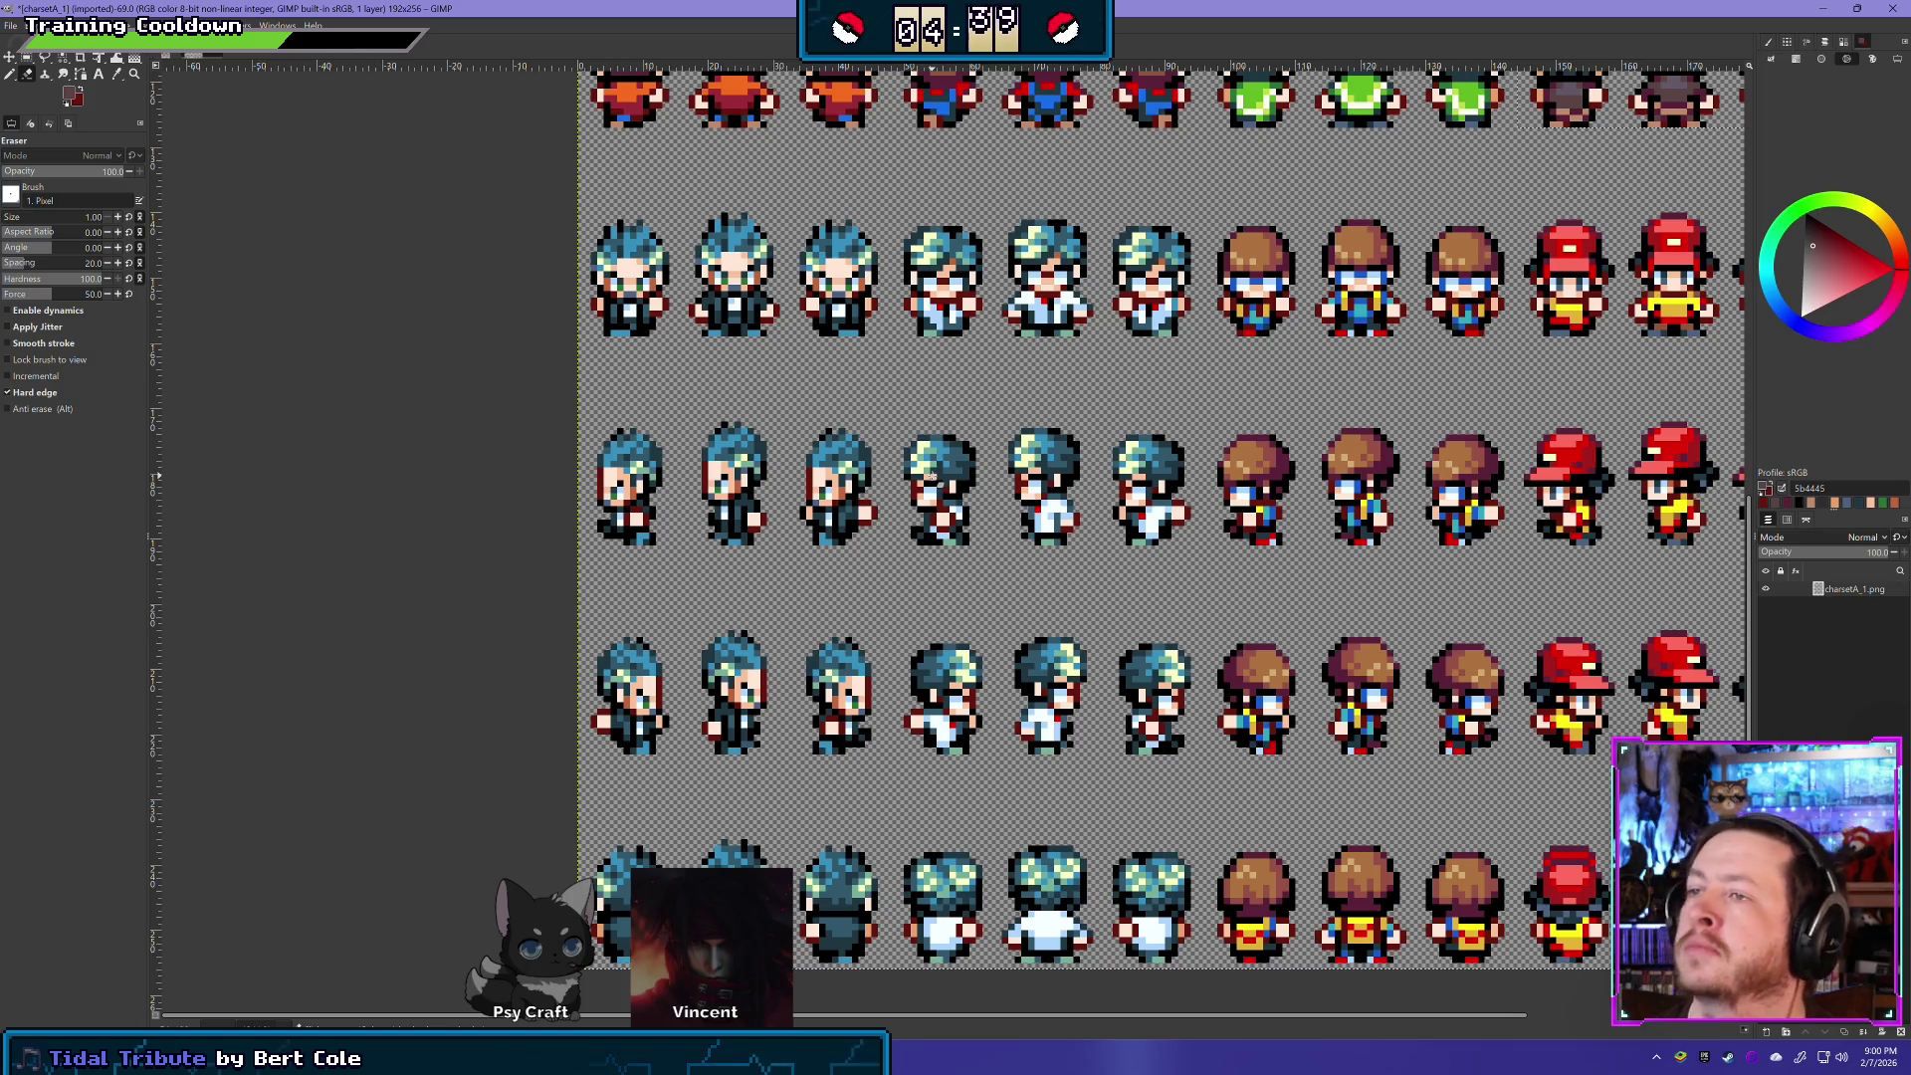
mouse_move(781, 180)
left_mouse_down()
mouse_move(760, 294)
mouse_move(697, 434)
mouse_move(959, 540)
mouse_move(780, 307)
mouse_move(865, 410)
mouse_move(877, 320)
left_mouse_up()
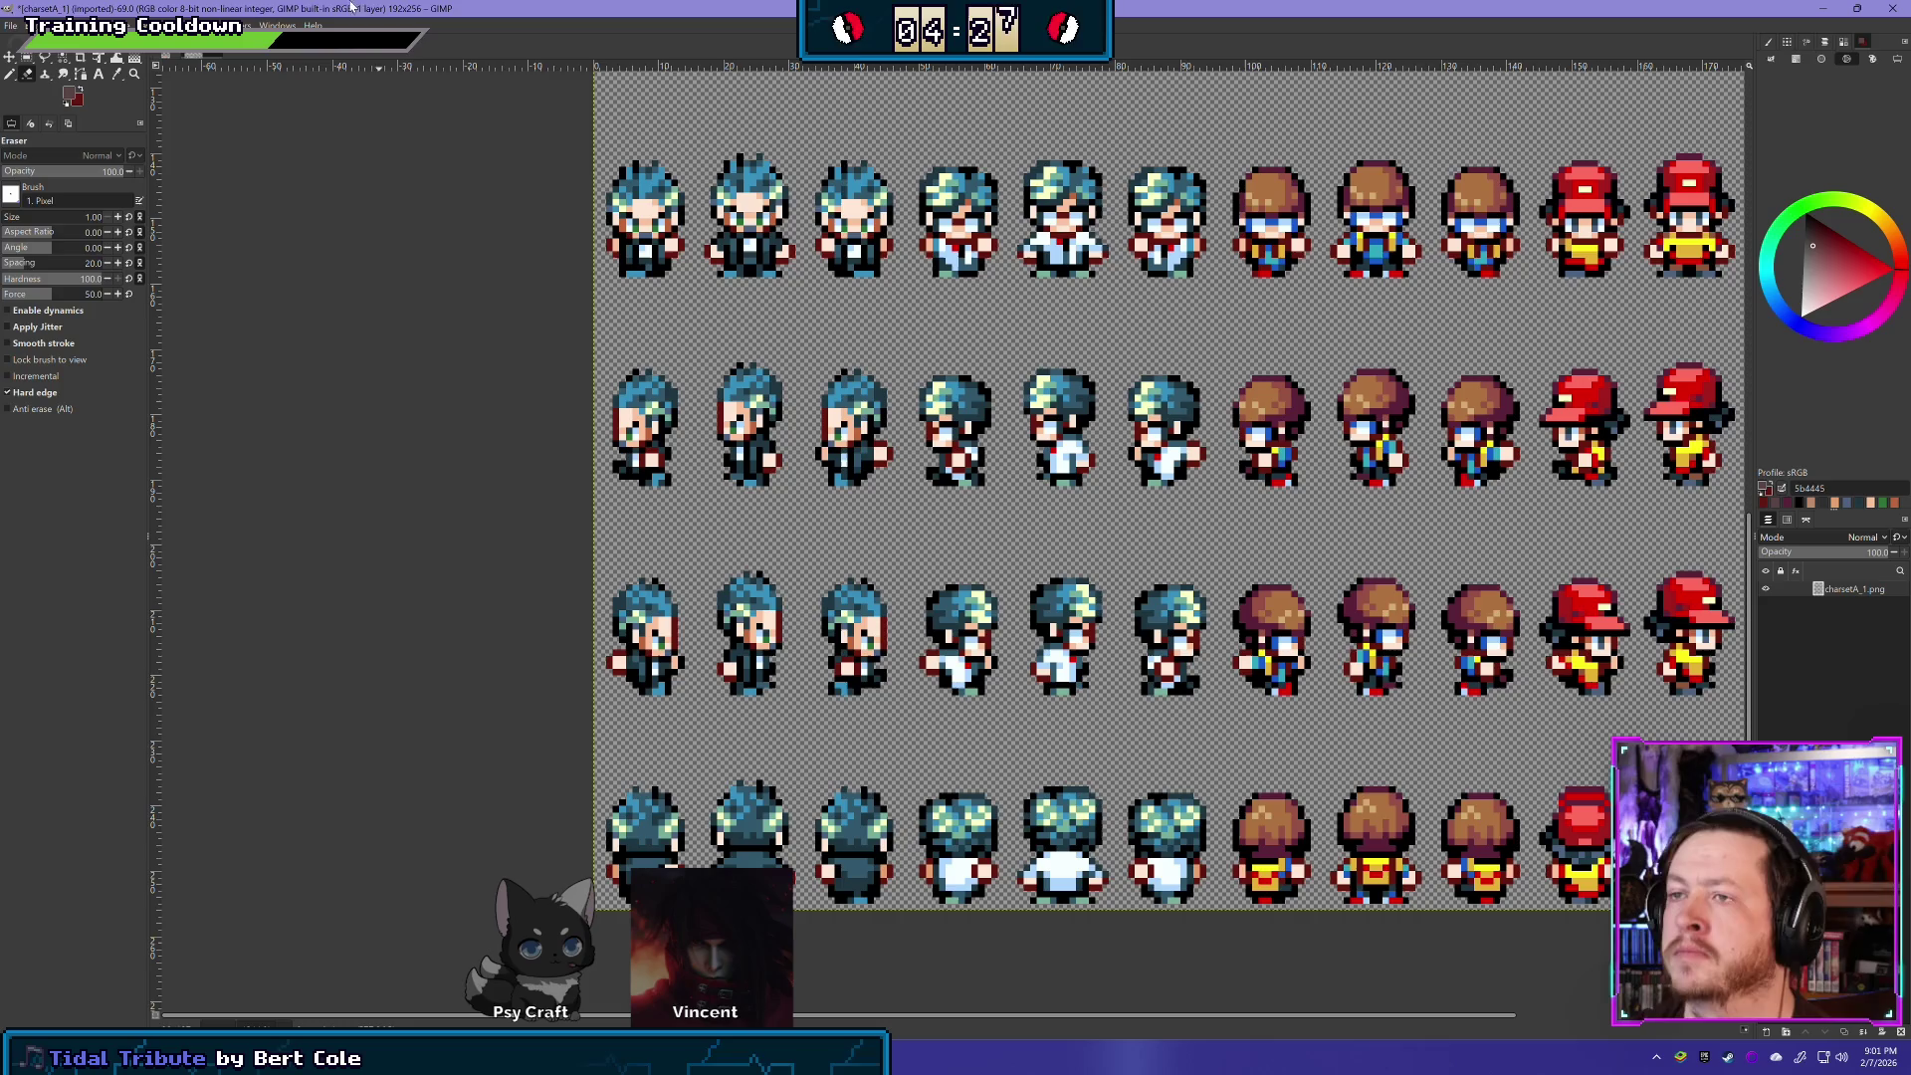
mouse_move(668, 319)
left_mouse_down()
mouse_move(605, 388)
mouse_move(642, 485)
mouse_move(640, 310)
mouse_move(649, 334)
left_mouse_up()
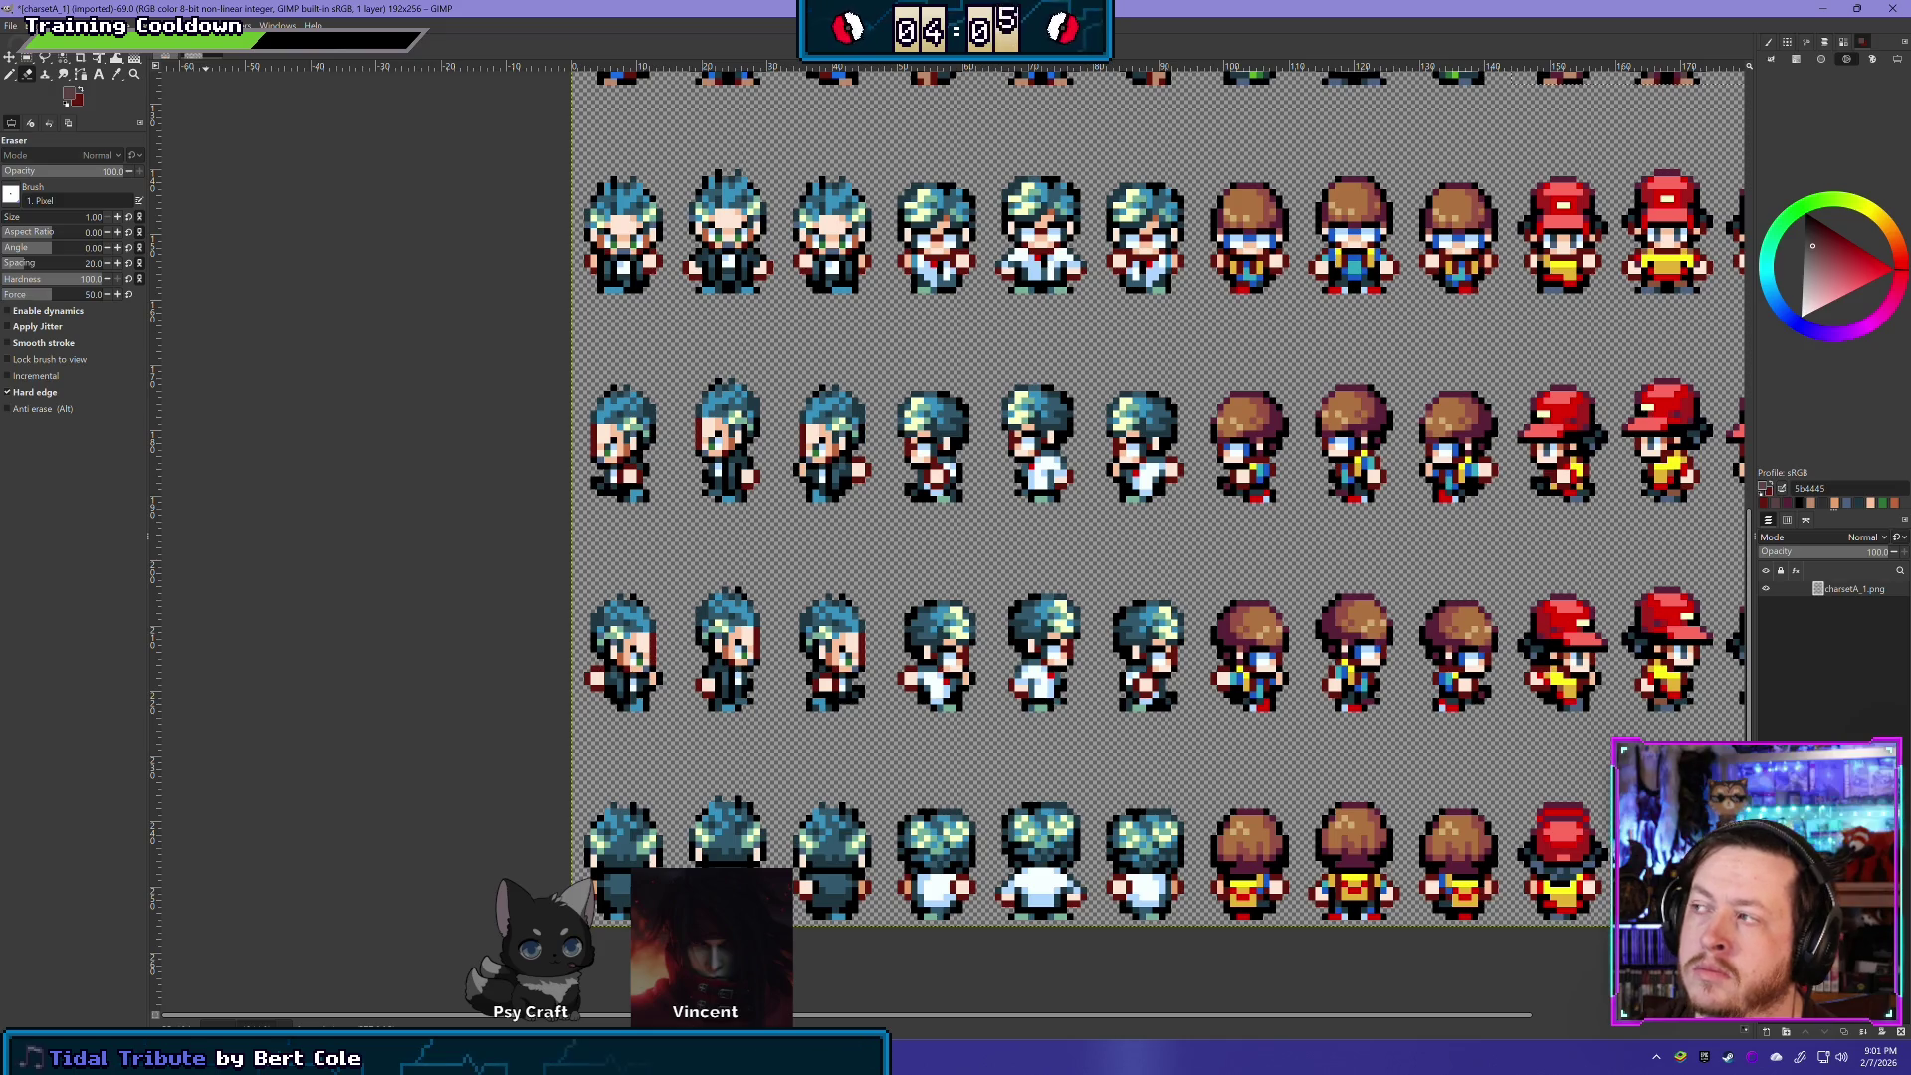
left_click(205, 55)
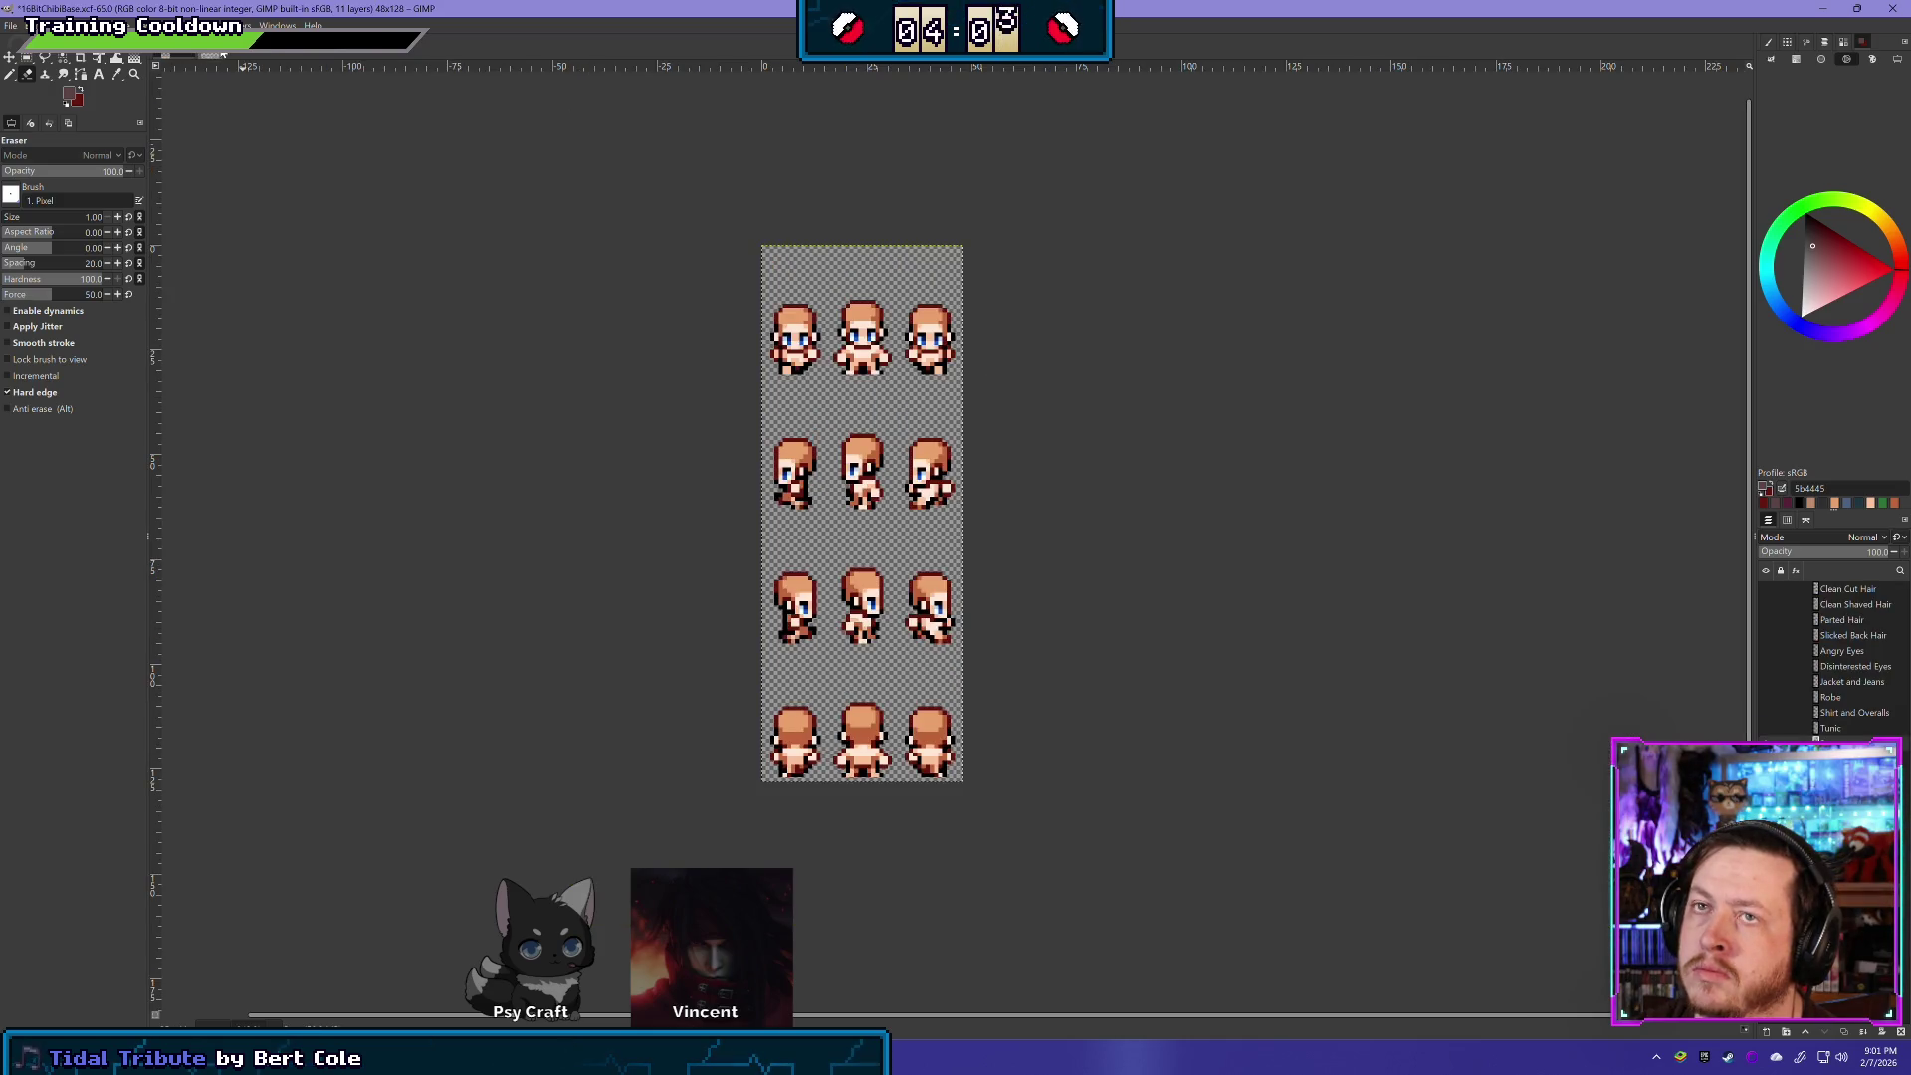
- Switch images and scroll around the charsetA_1 sheet to compare its sprites
left_click(187, 55)
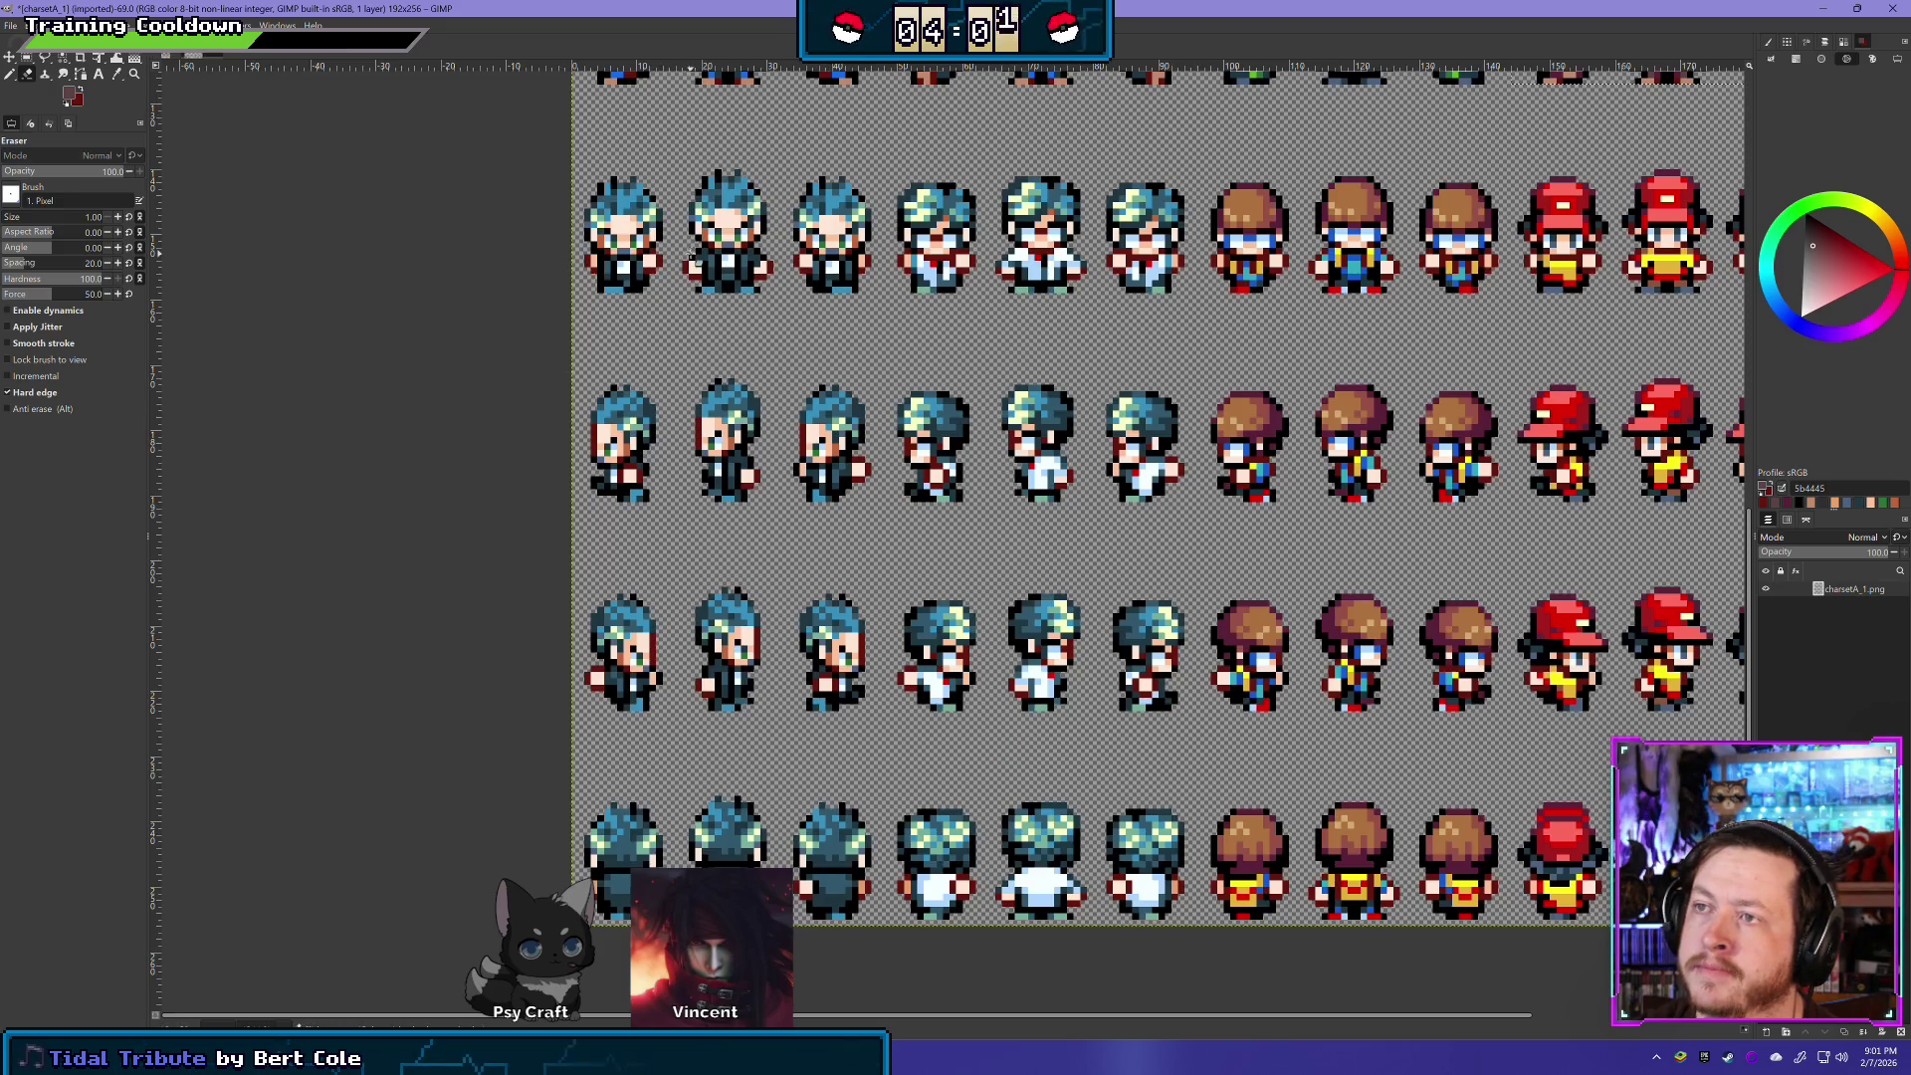
scroll(782, 316, "up", 2)
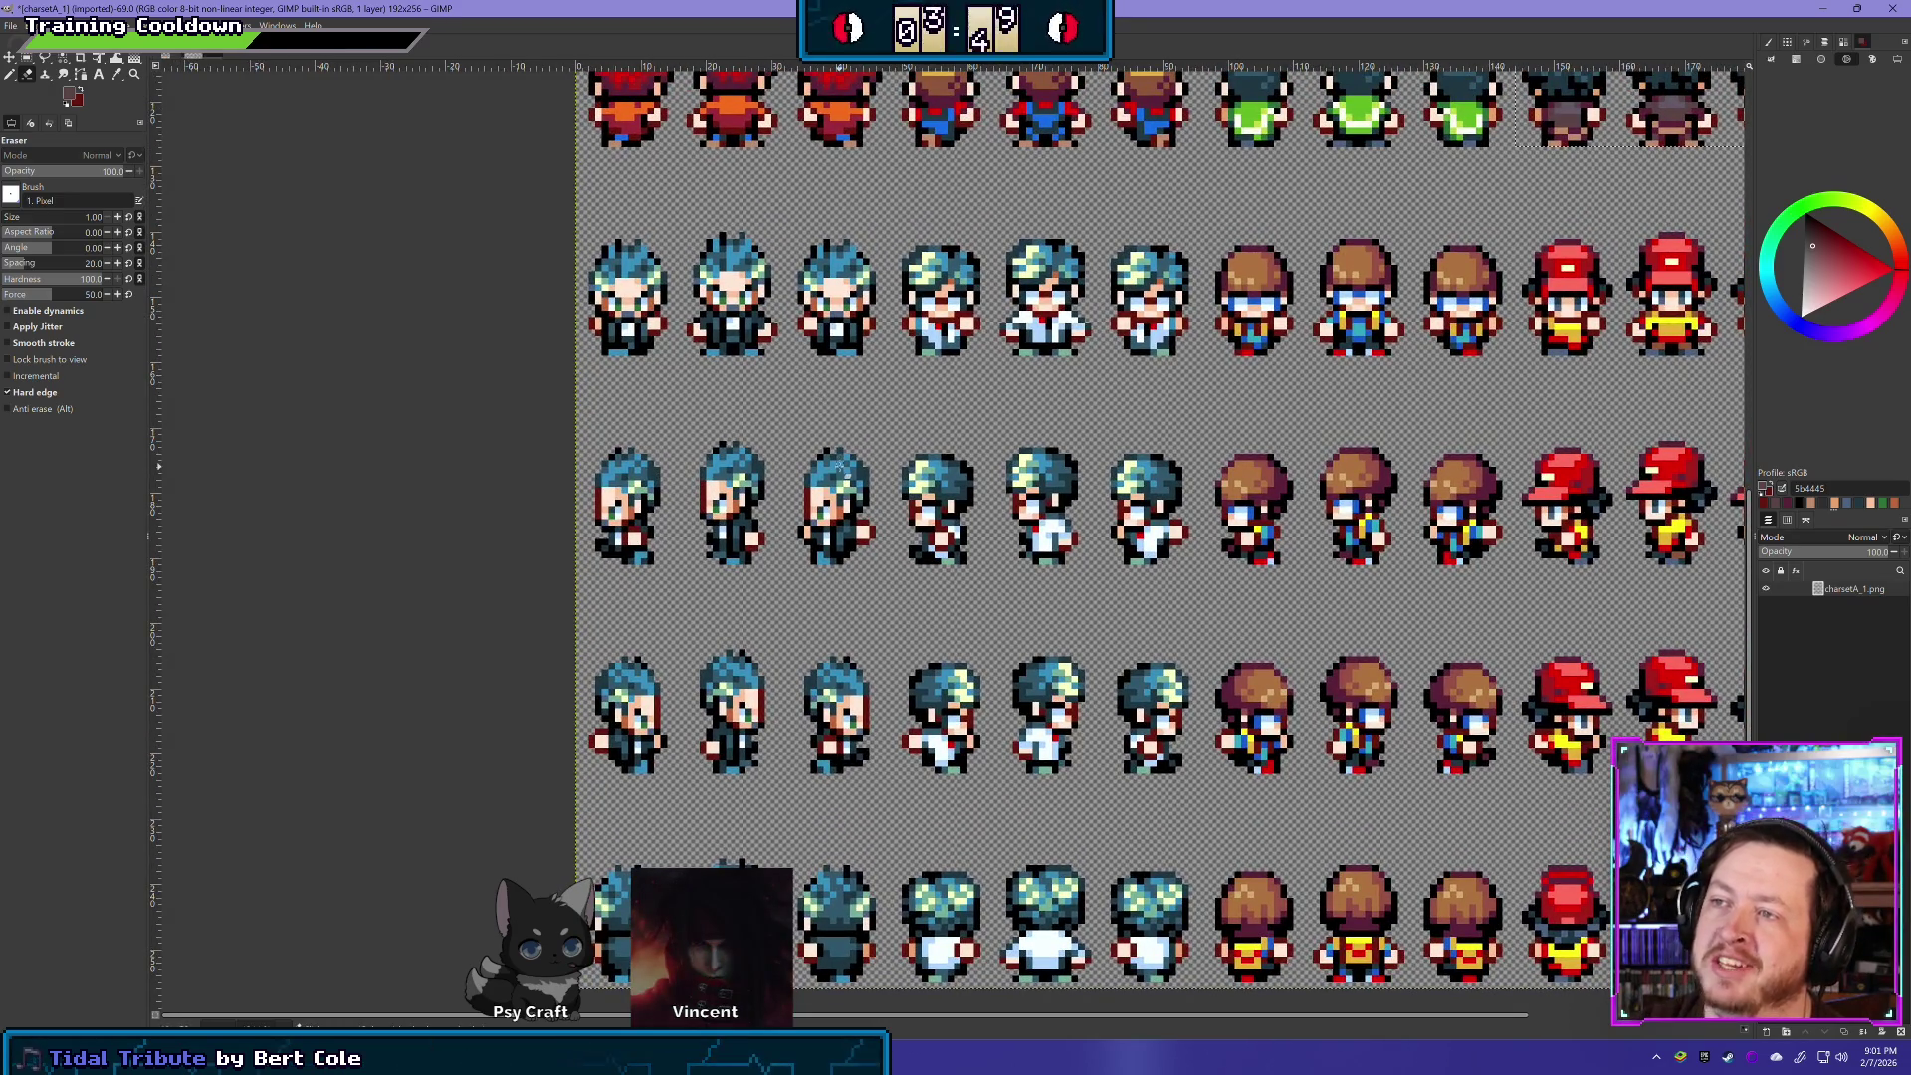
scroll(736, 582, "down", 1)
scroll(736, 581, "down", 1)
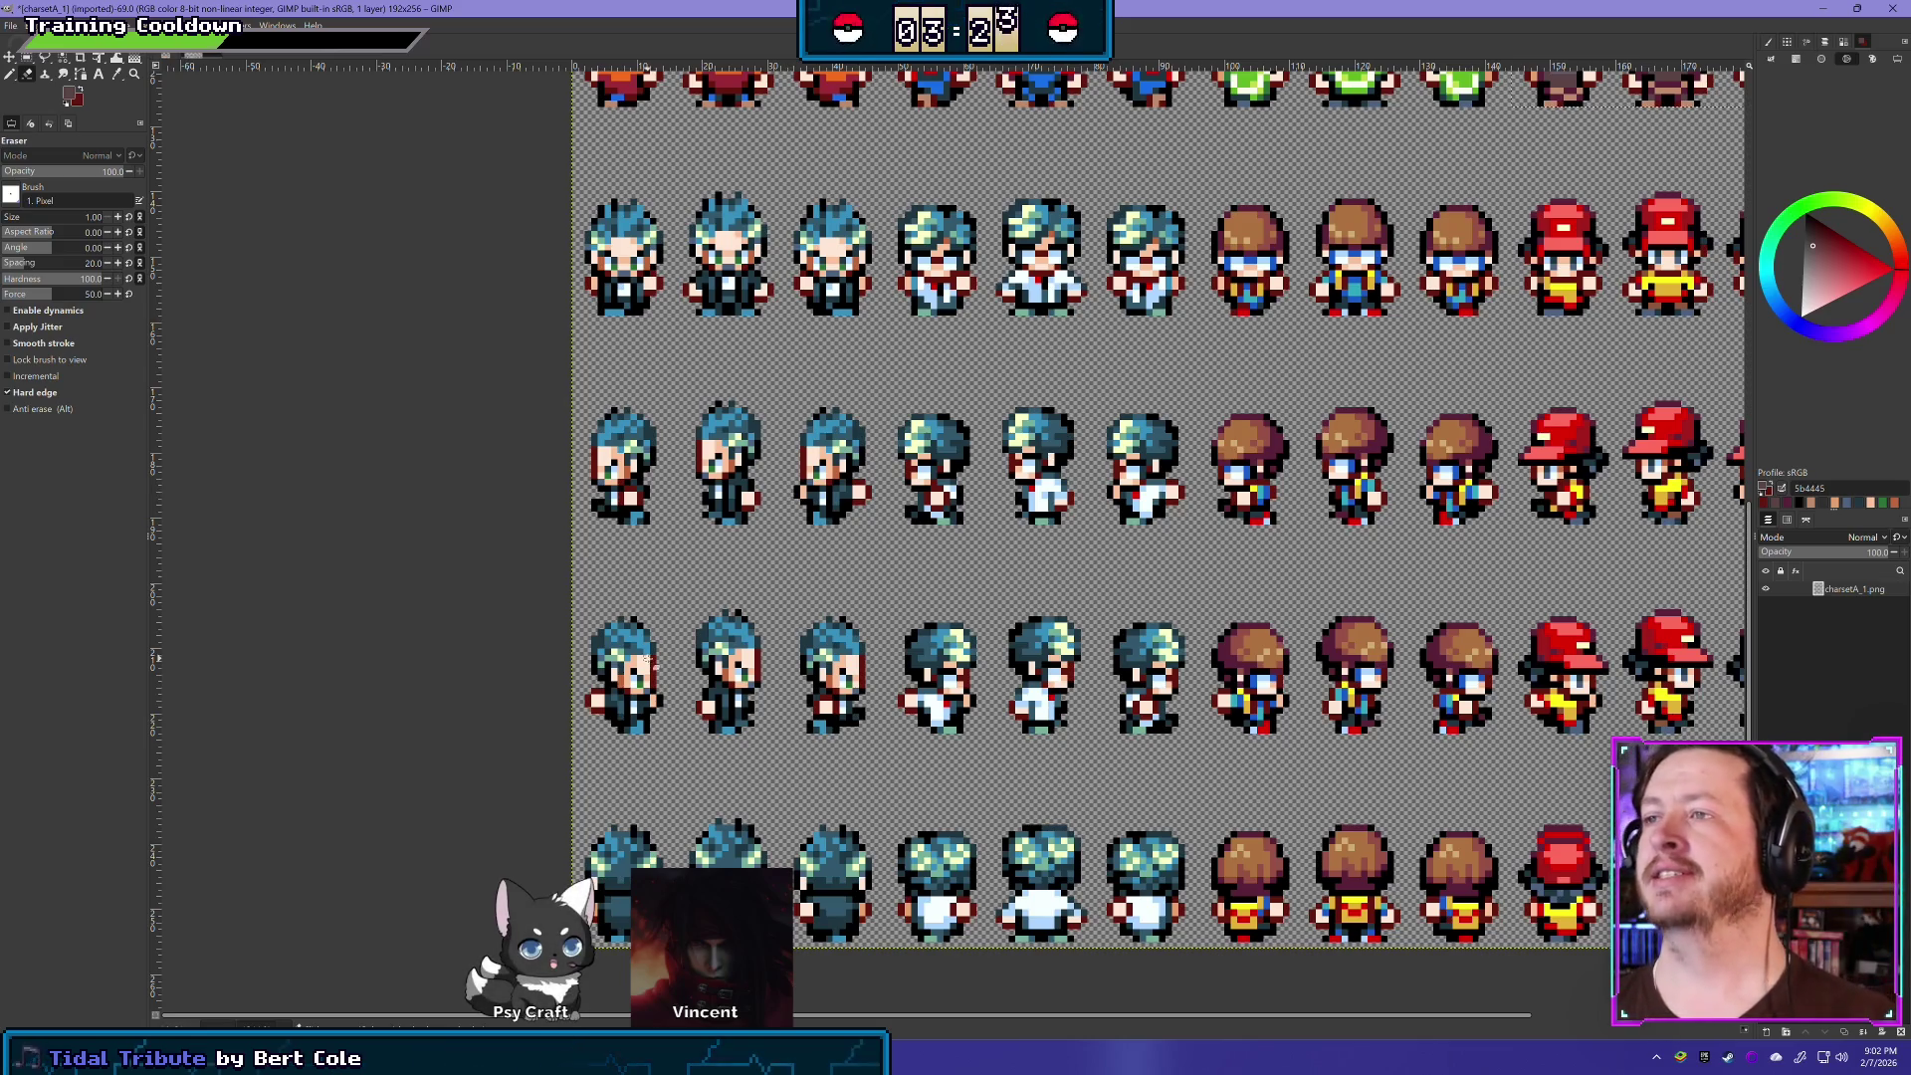
scroll(647, 359, "left", 3)
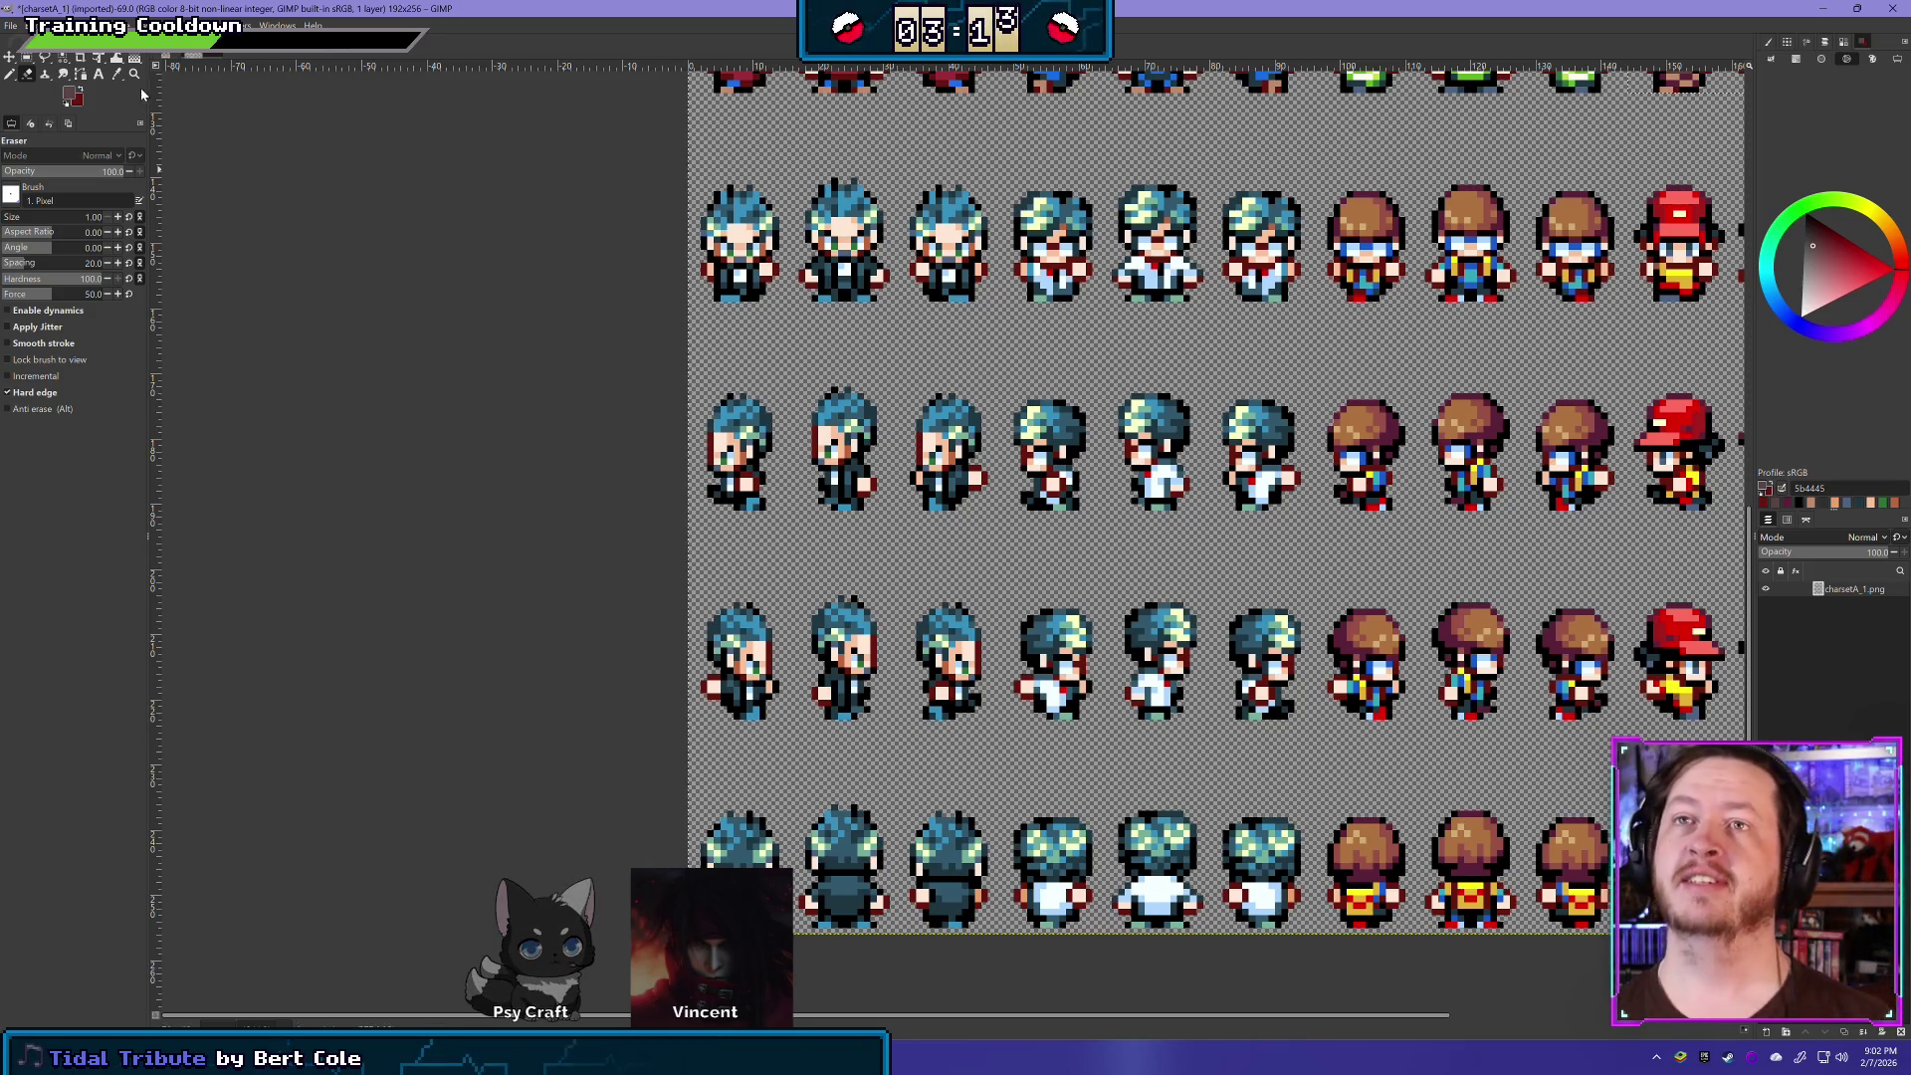
- Glance at 16BitChibiBase, return to charsetA_1, and choose the Rectangle Select tool
left_click(184, 55)
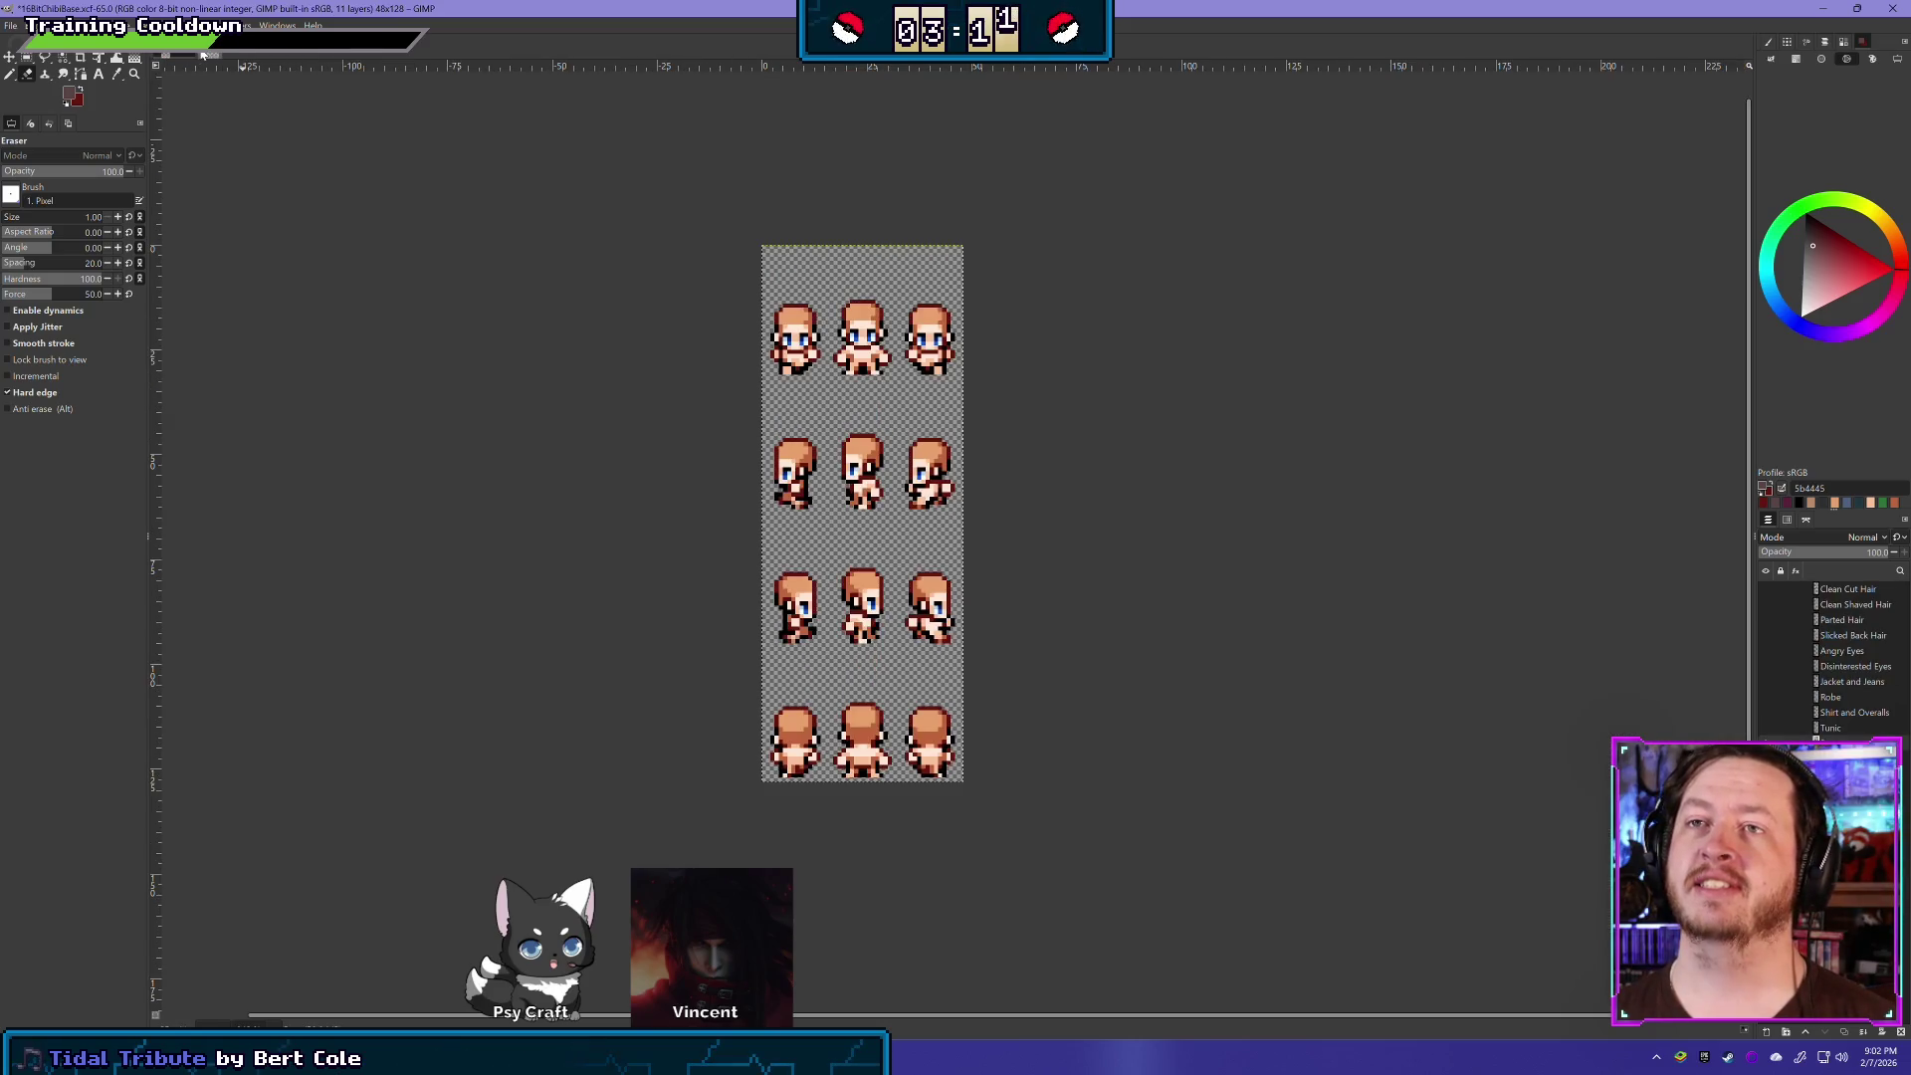
left_click(202, 55)
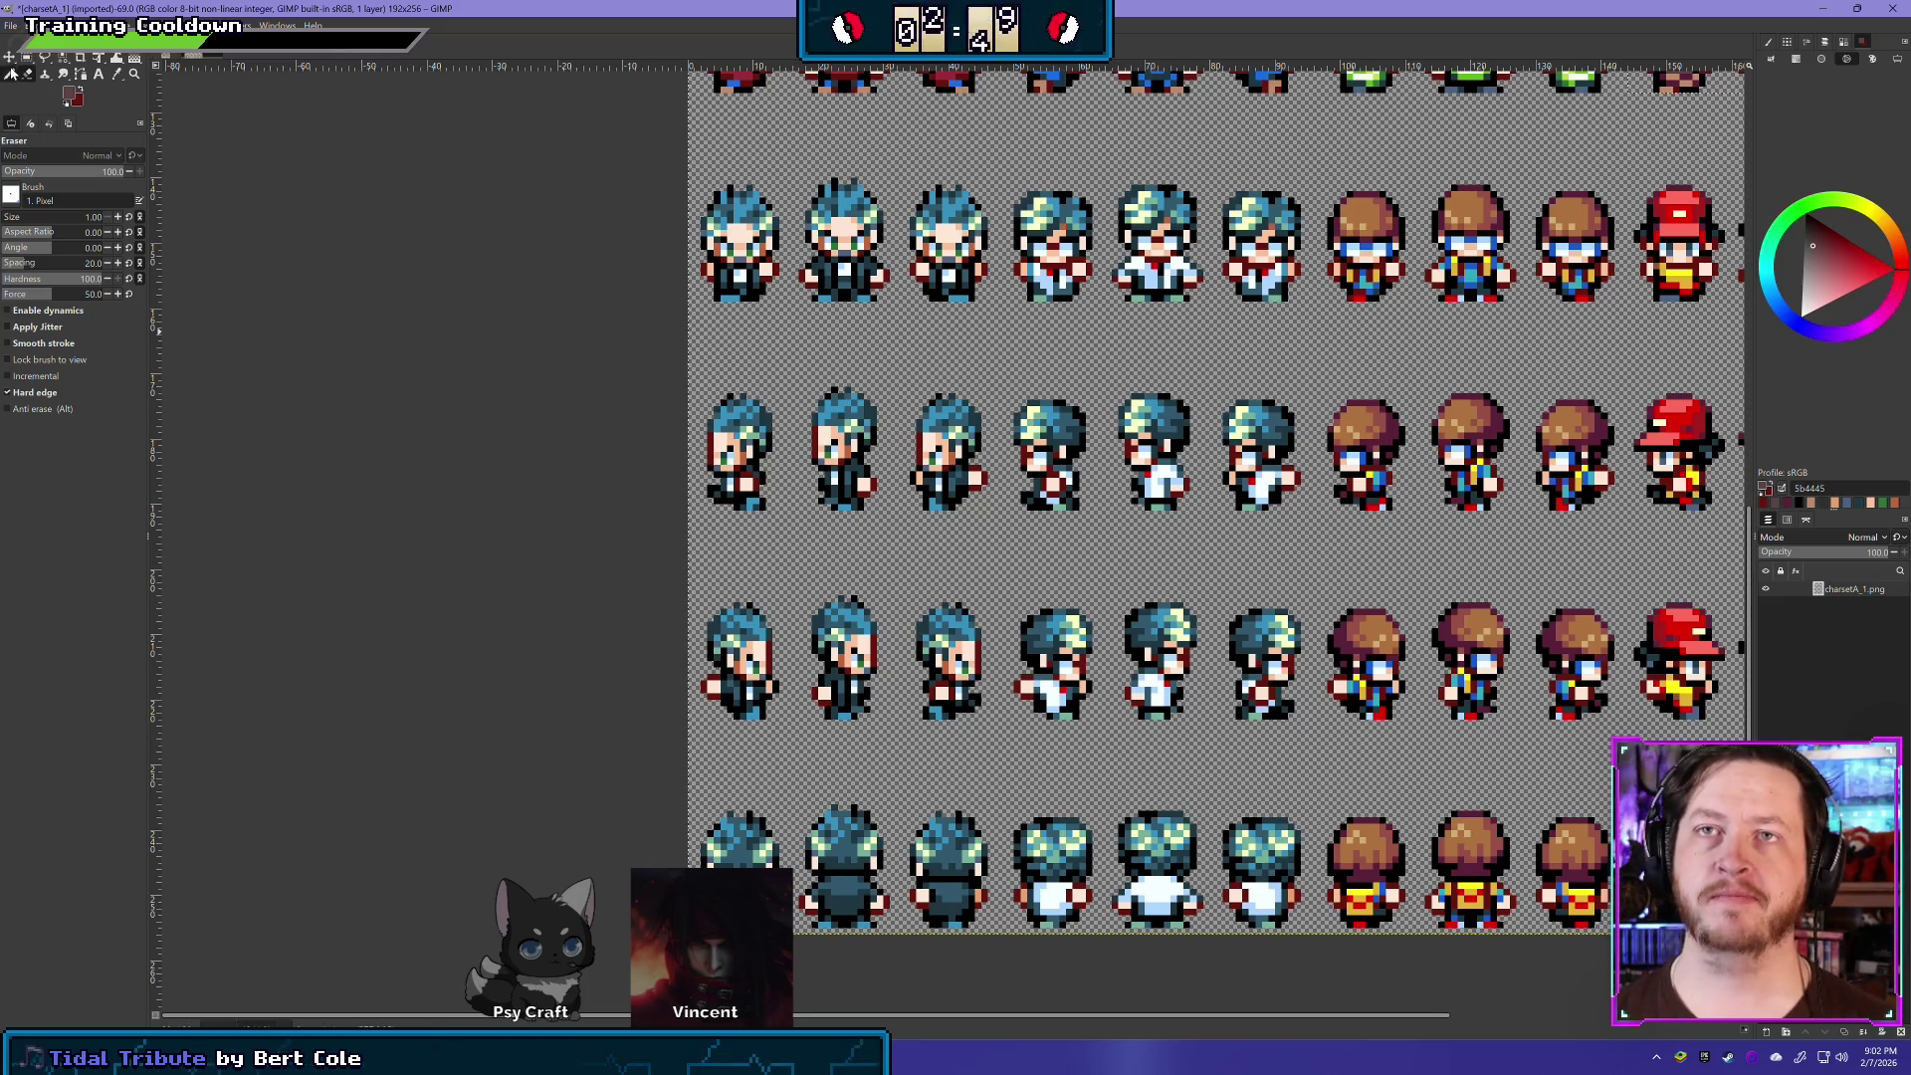
left_click(27, 59)
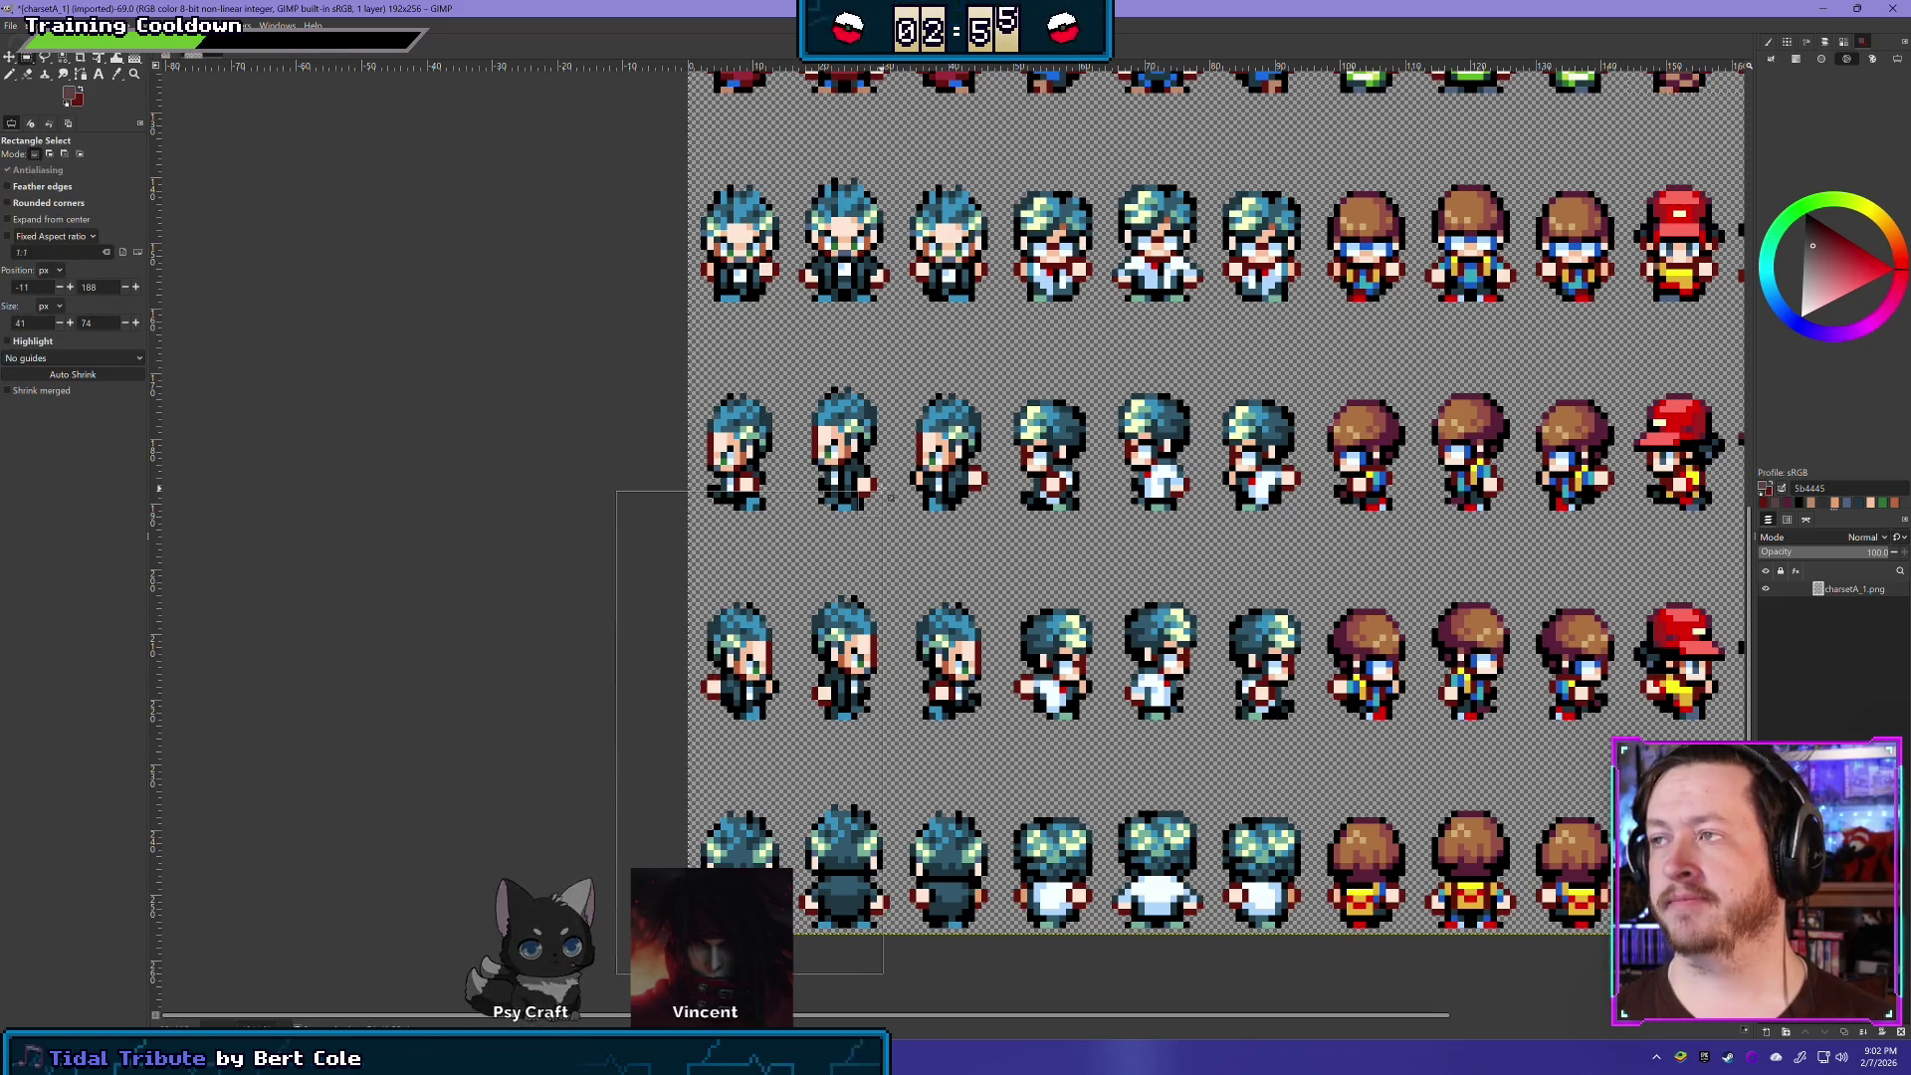
- Box-select the leftmost three sprite columns on charsetA_1, then switch to 16BitChibiBase
left_click(990, 323)
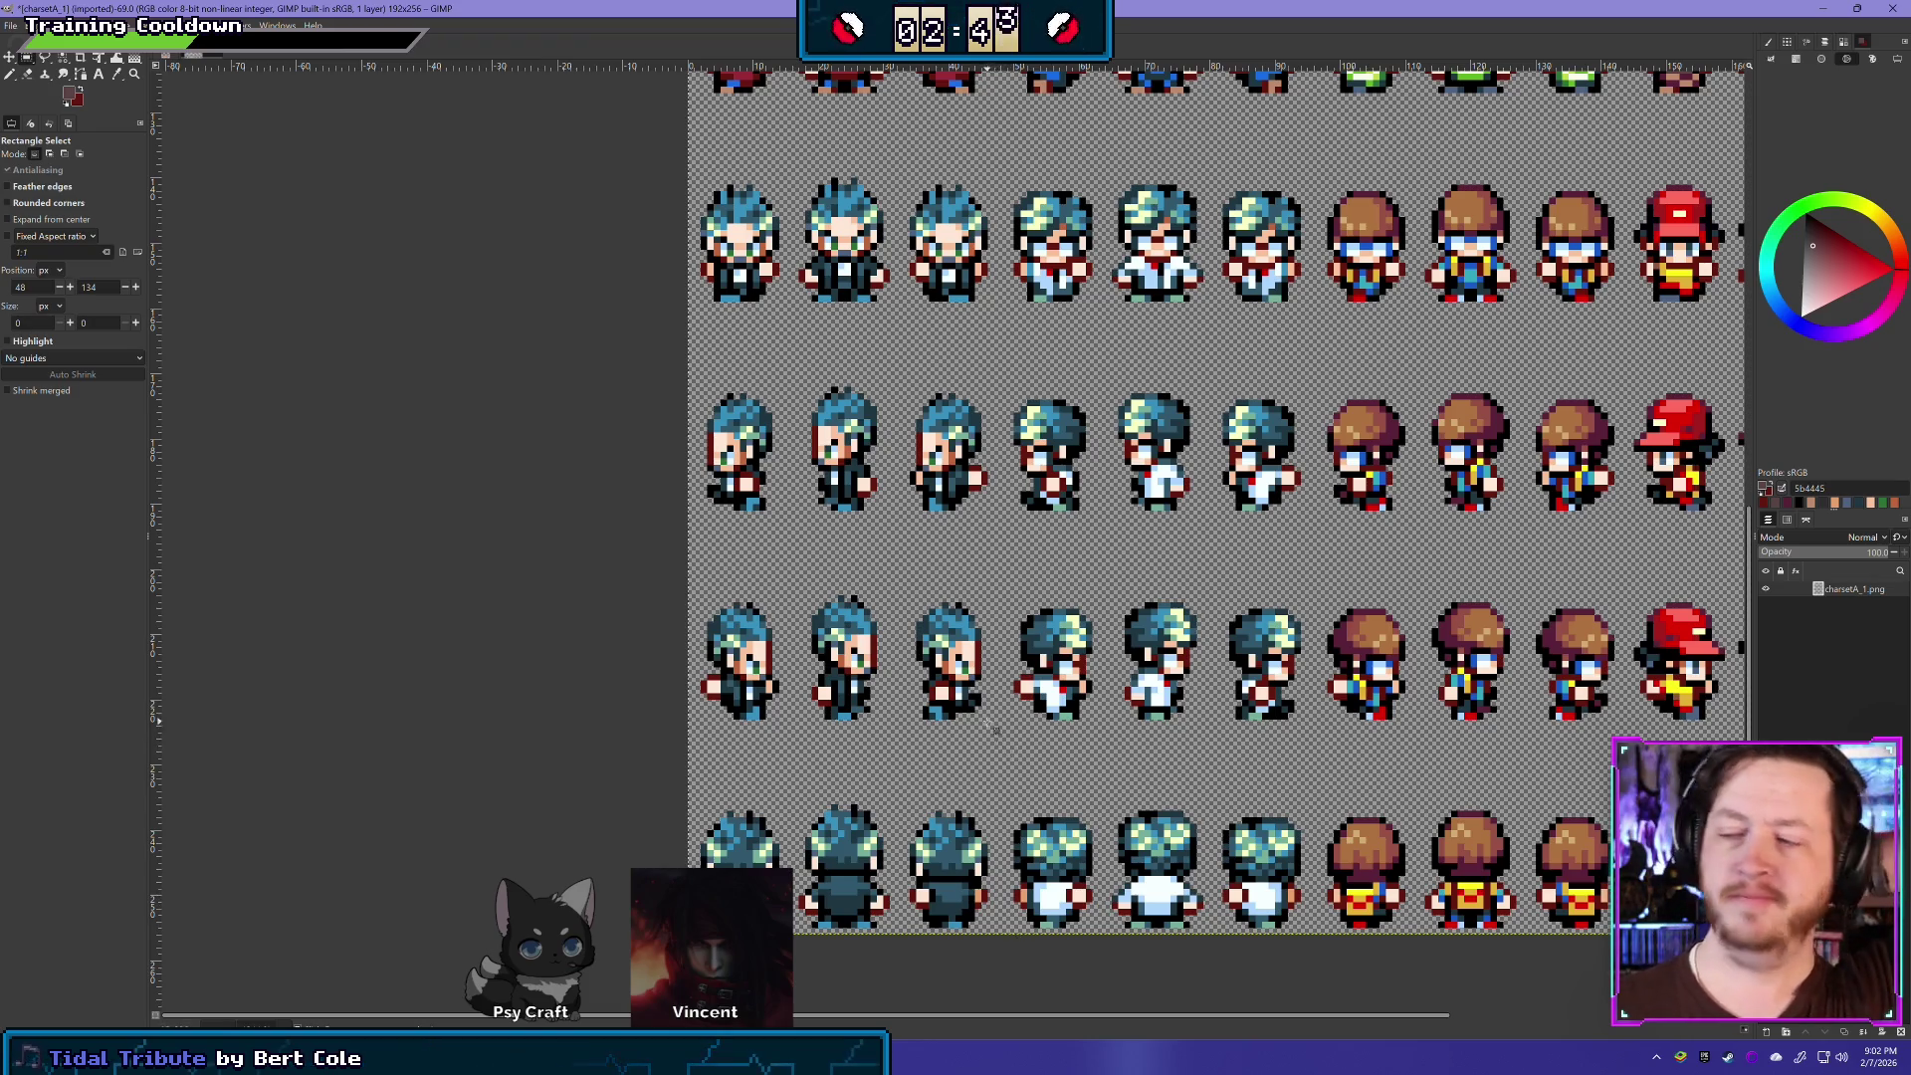
mouse_move(1005, 941)
left_mouse_down()
mouse_move(973, 642)
mouse_move(796, 263)
mouse_move(697, 147)
mouse_move(689, 100)
left_mouse_up()
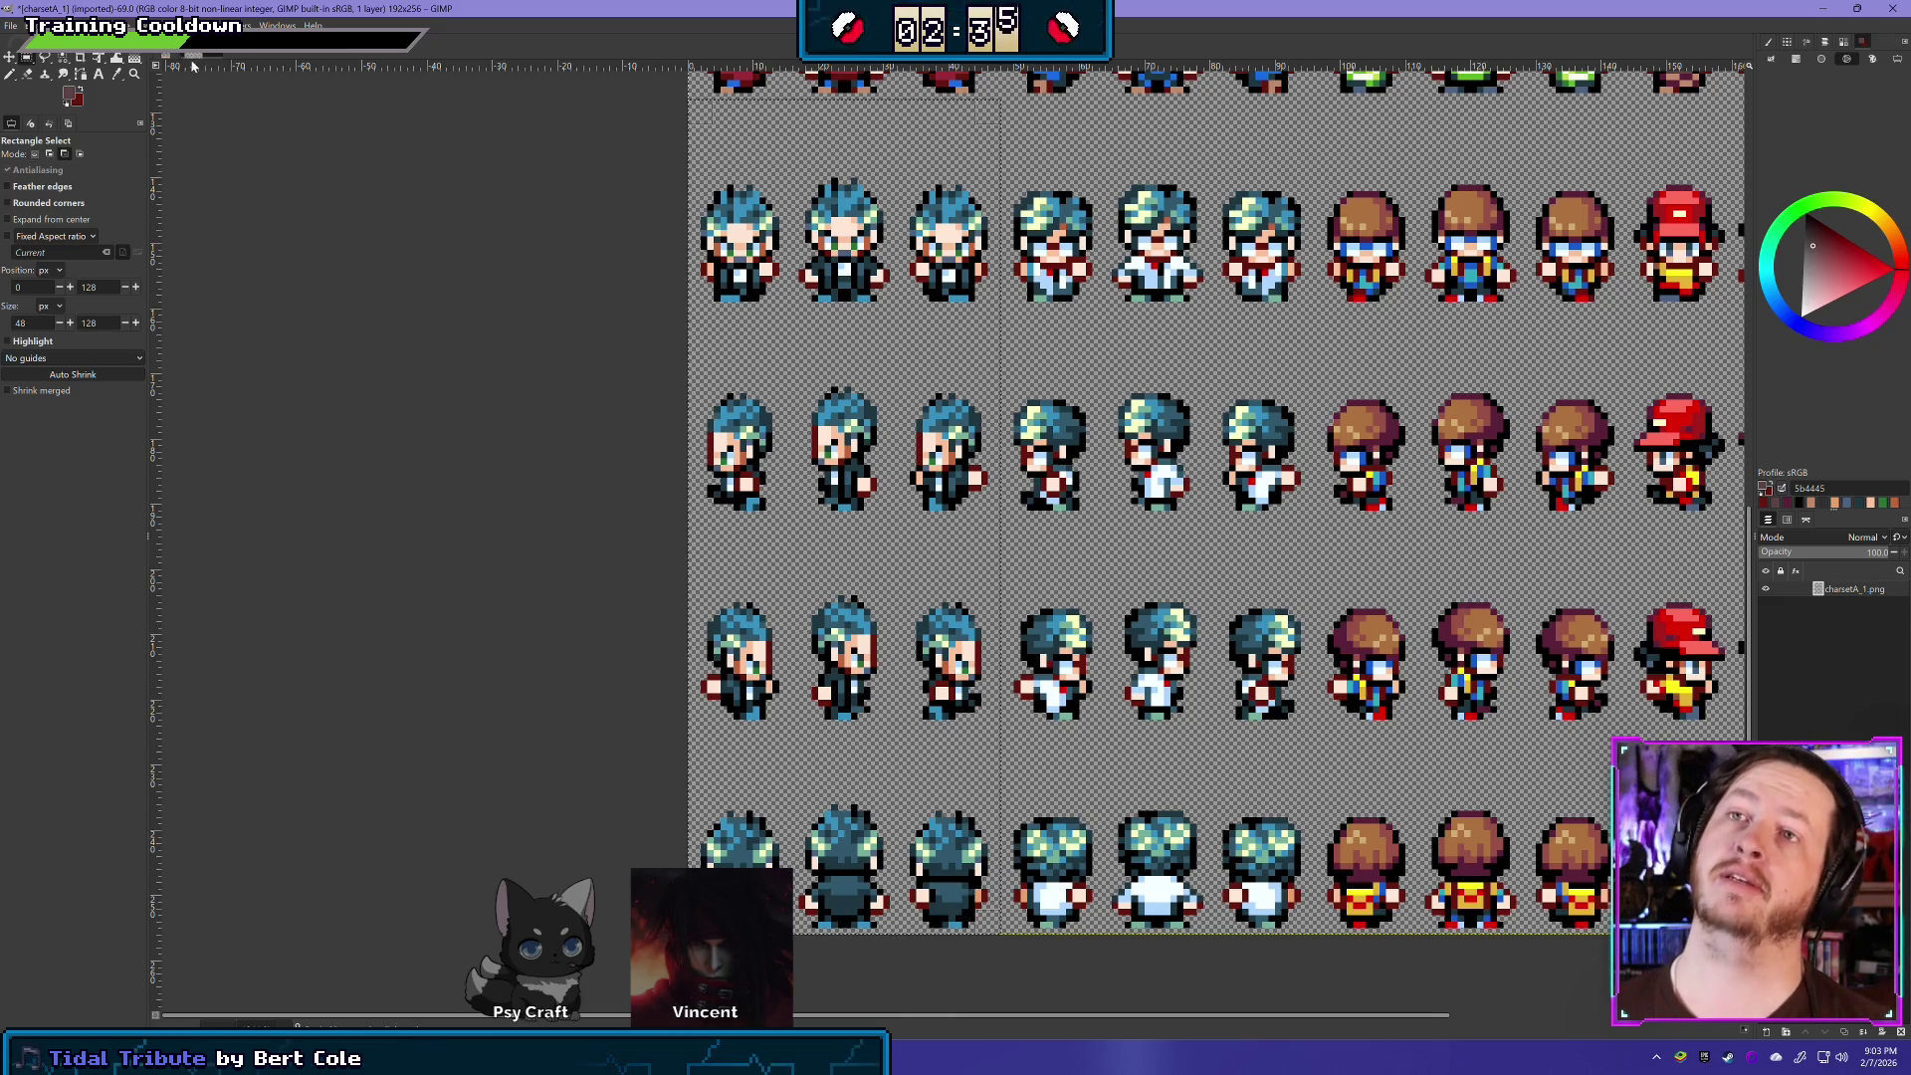
key("ctrl+Page_Up")
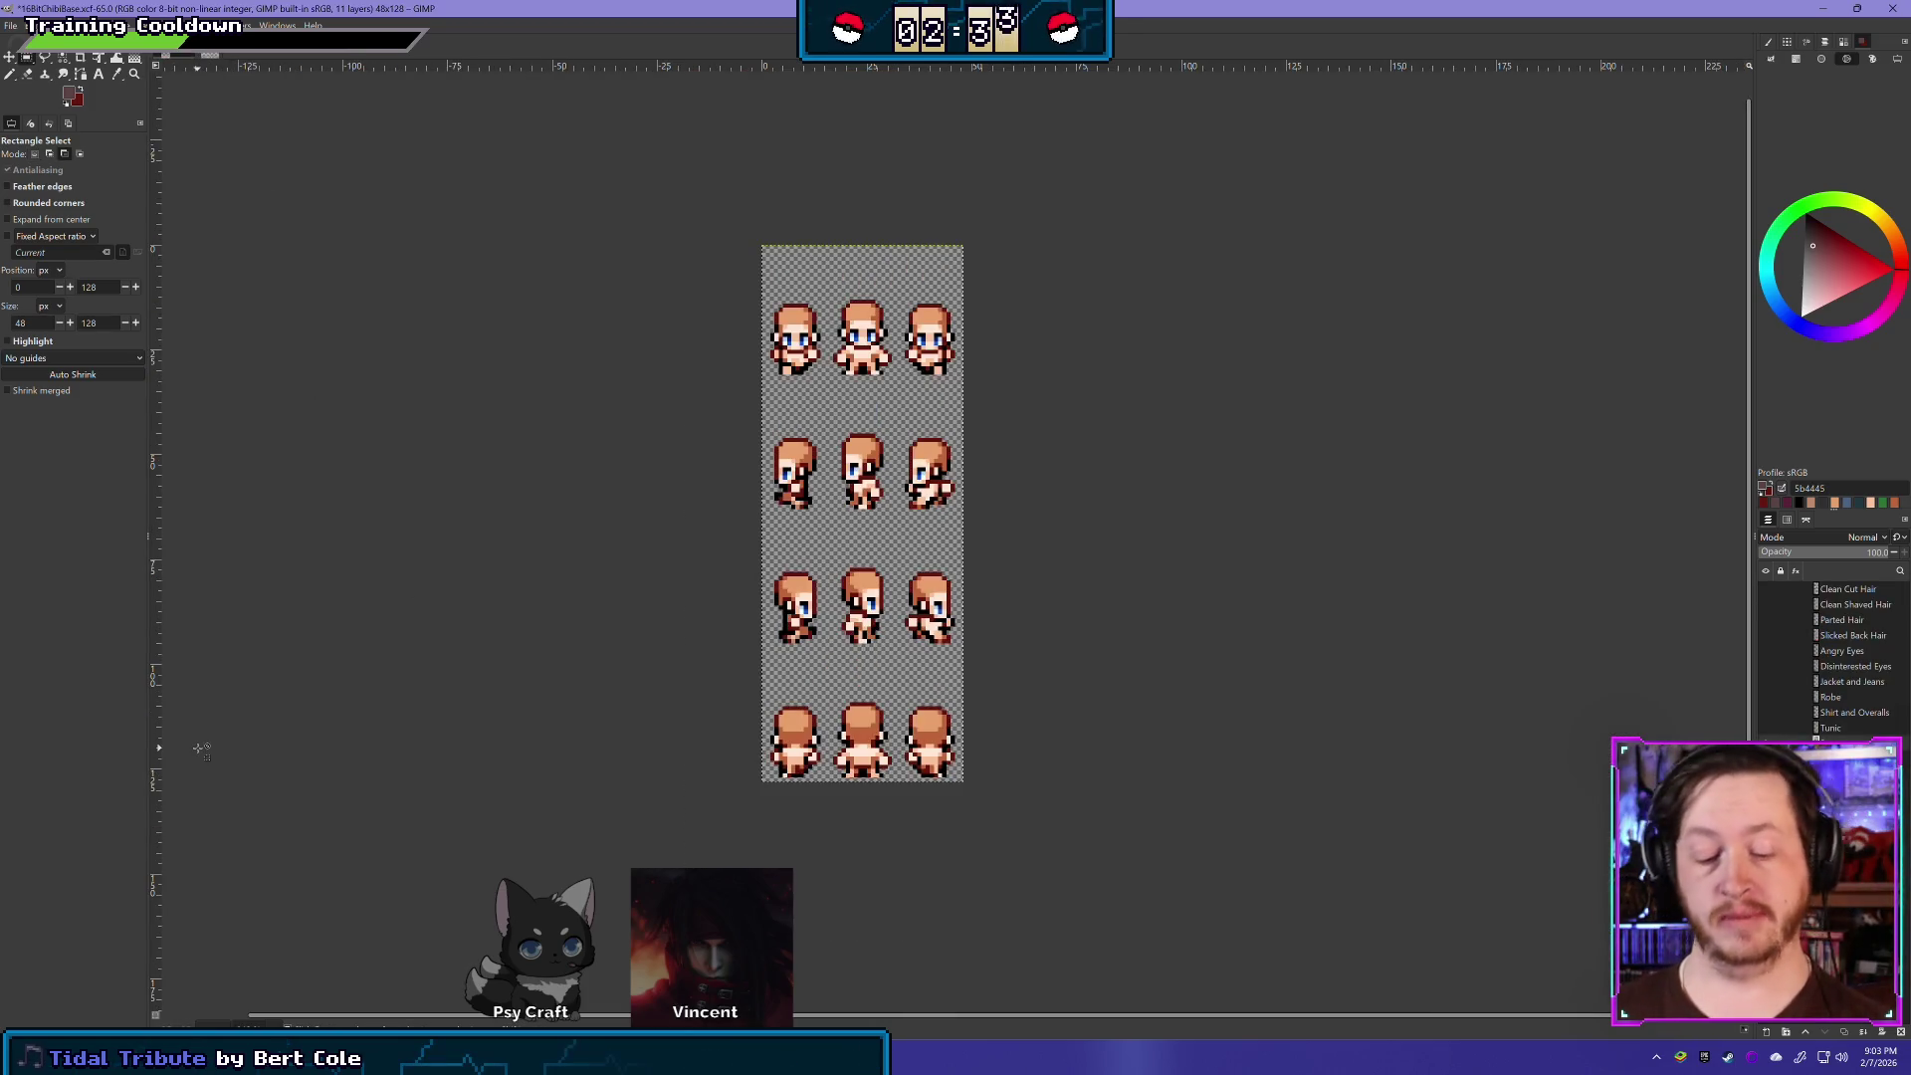
- Scroll around the chibi base view, then flip back to the charset image
scroll(878, 483, "up", 4)
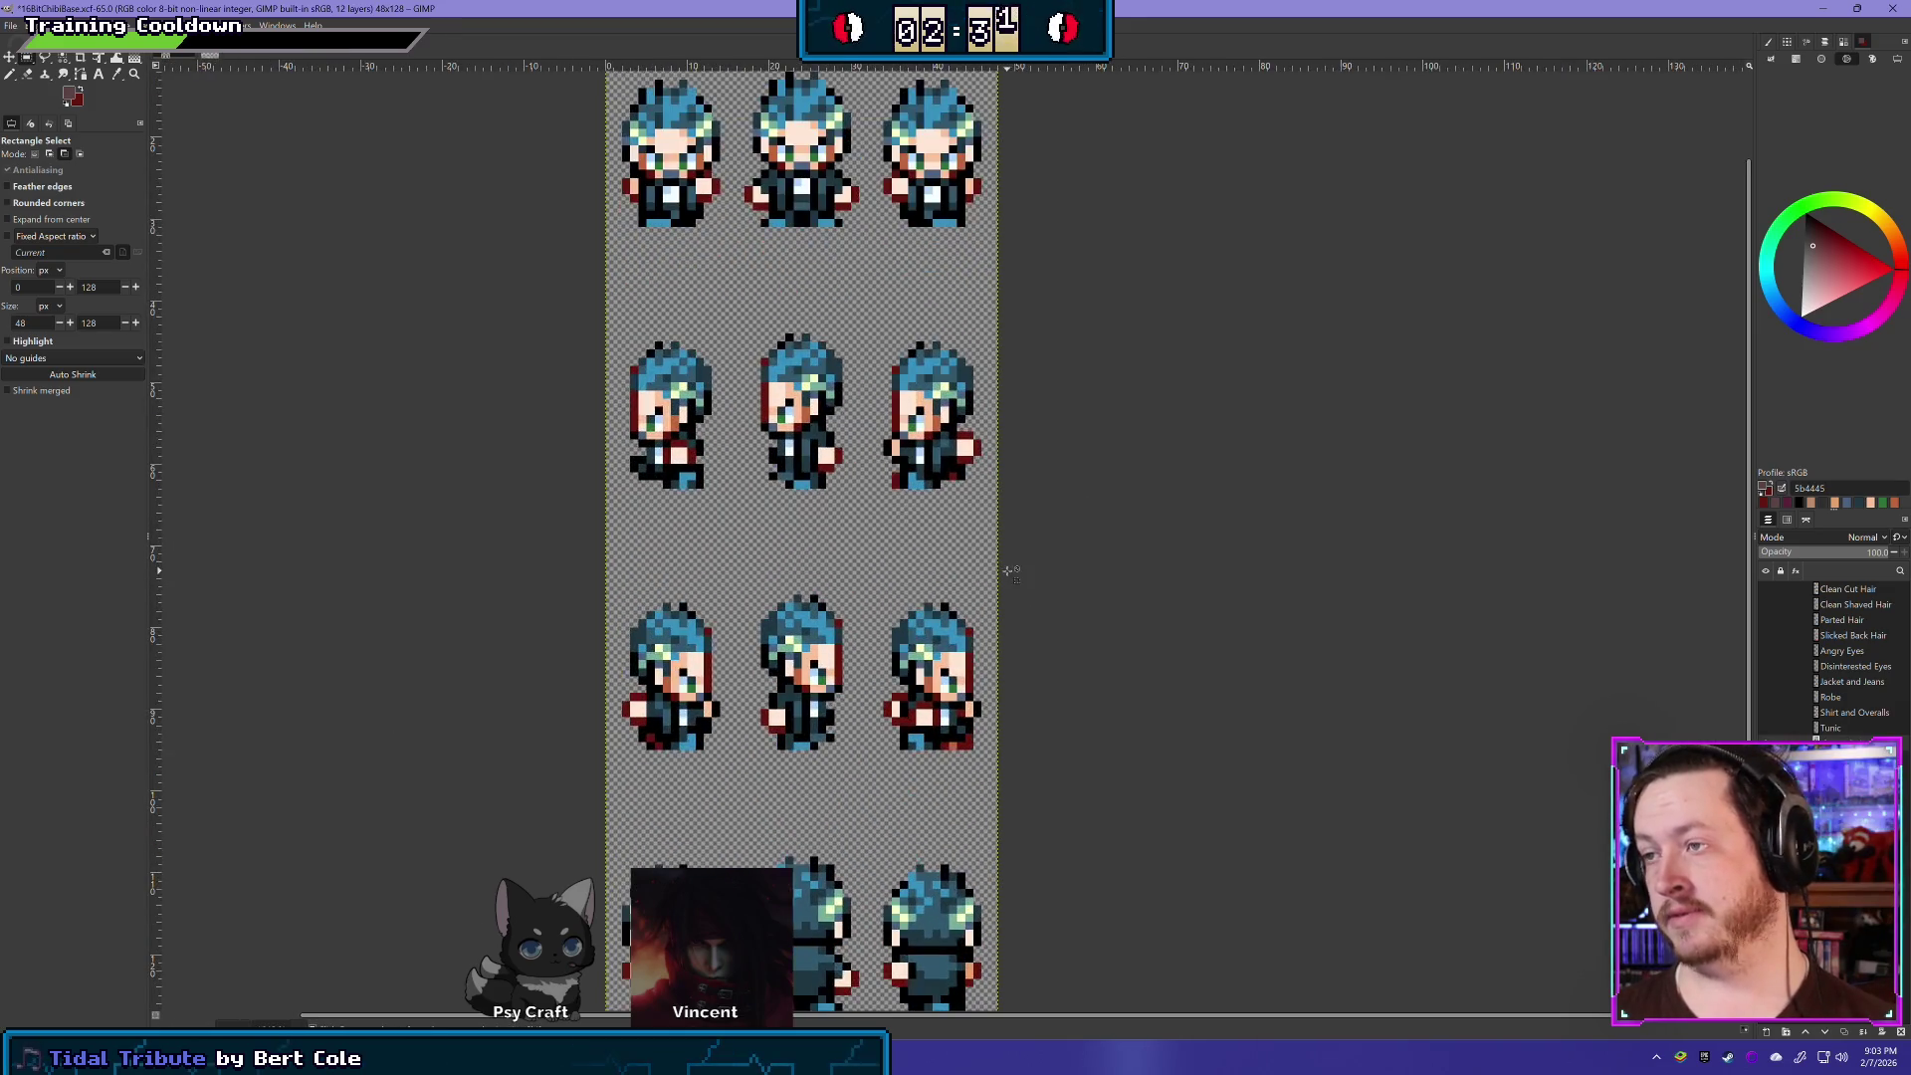
scroll(866, 432, "right", 2)
scroll(866, 432, "down", 1)
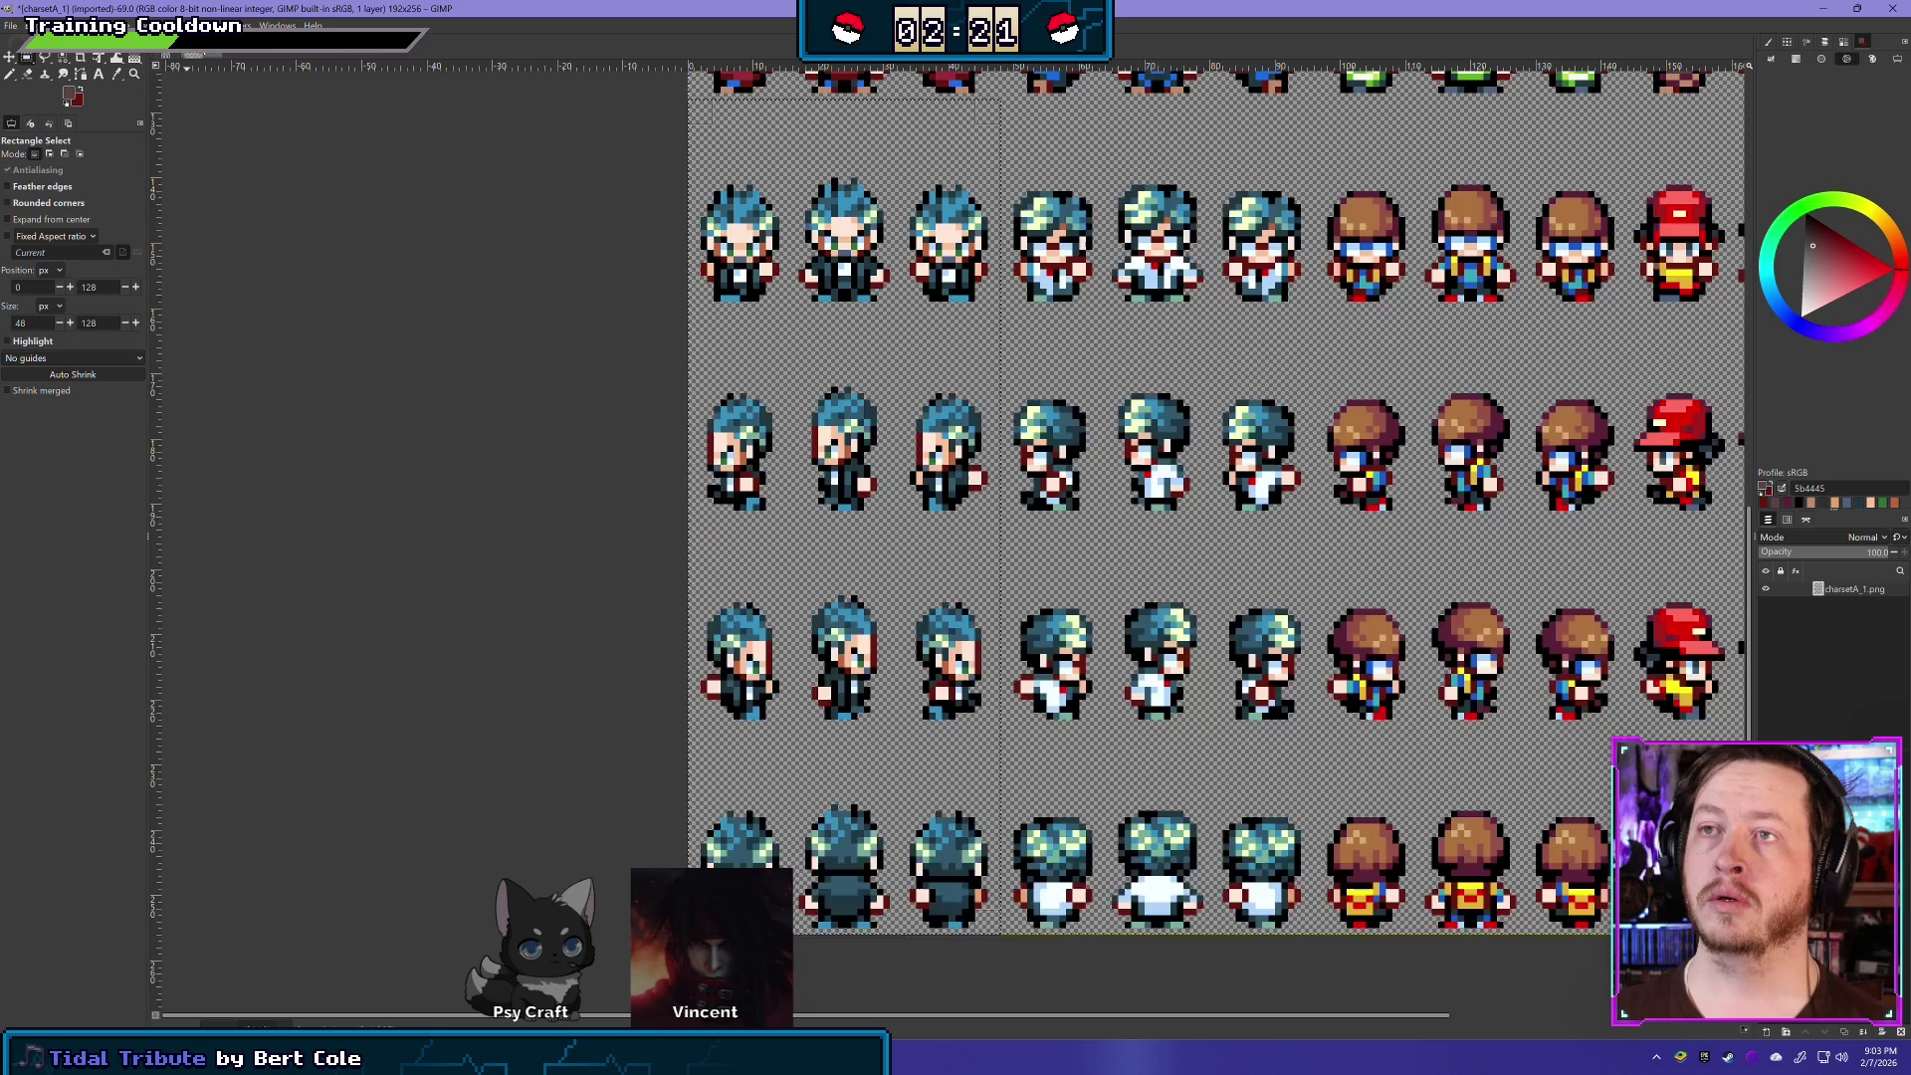
left_click(186, 57)
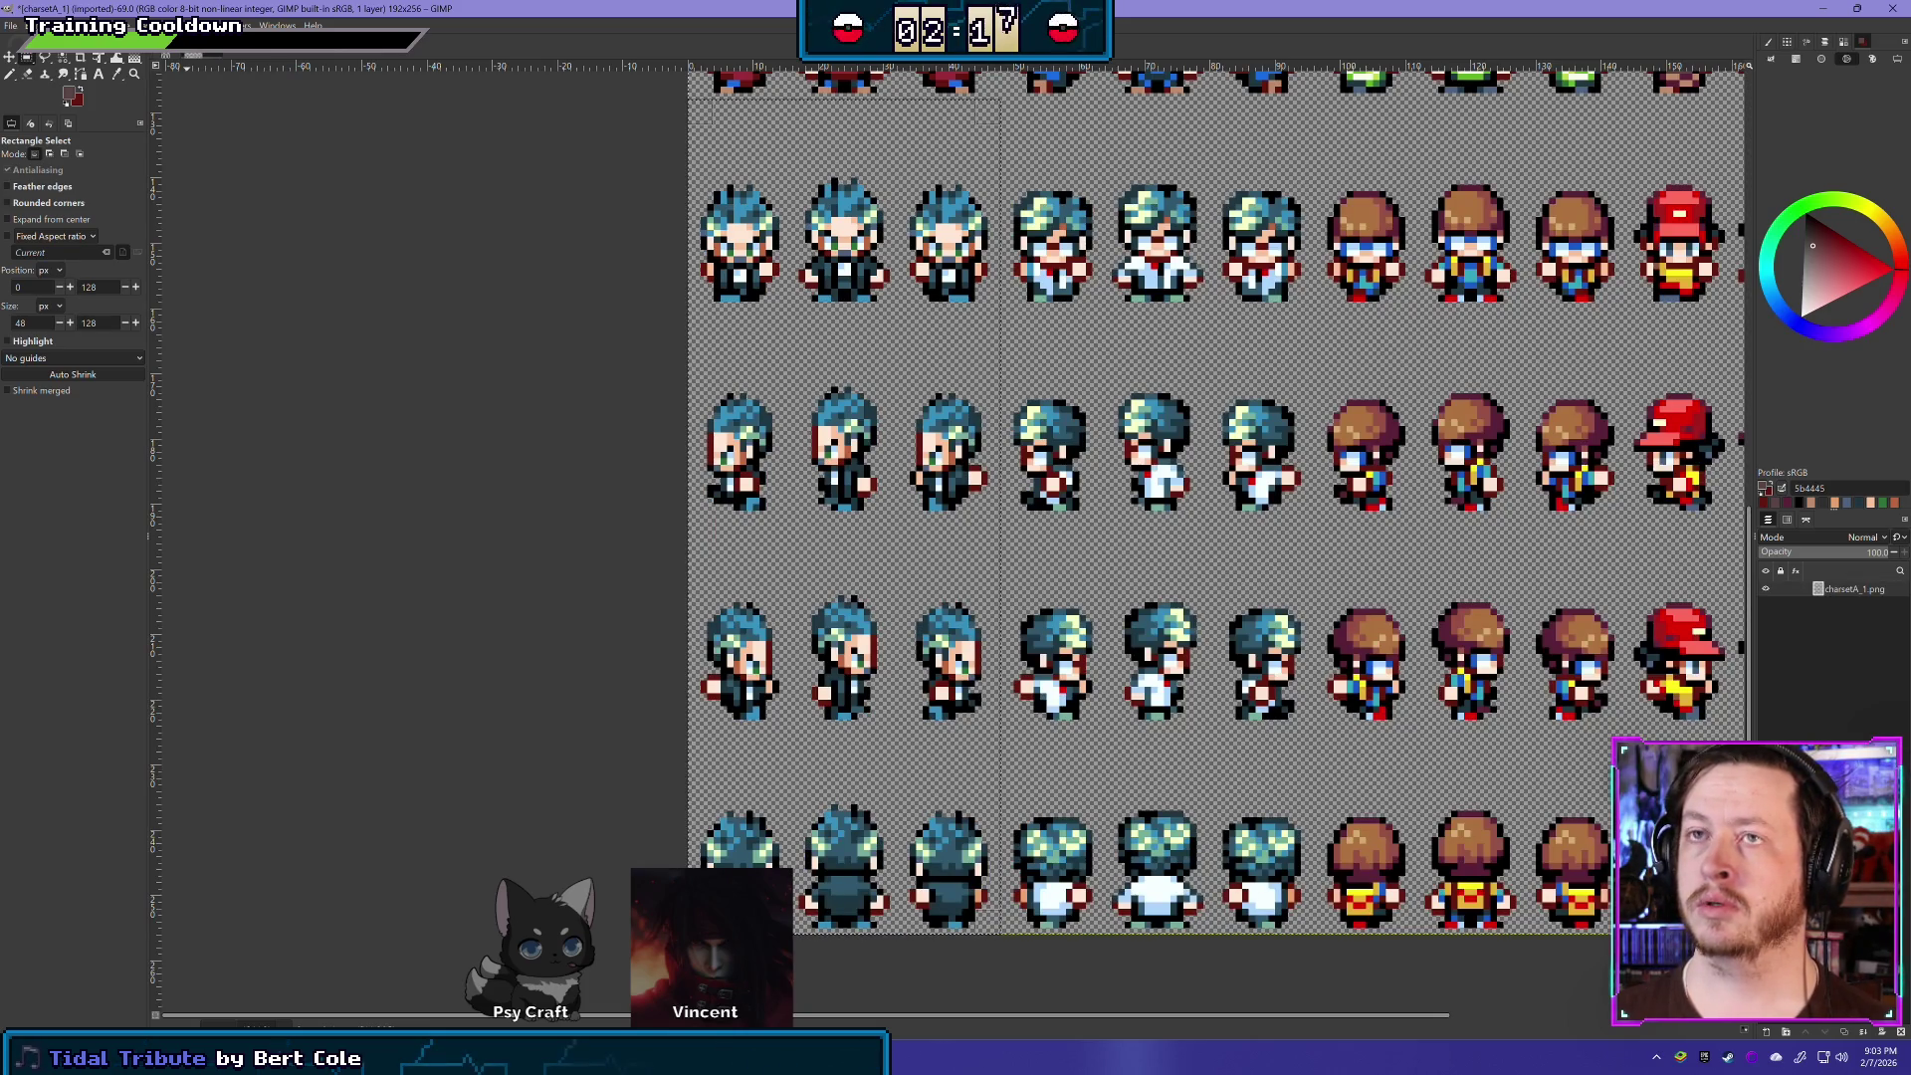
- Check the Layer menu, return to the base sheet with the pasted sprites, and pick the Eraser
left_click(149, 25)
left_click(487, 280)
key("ctrl+Page_Down")
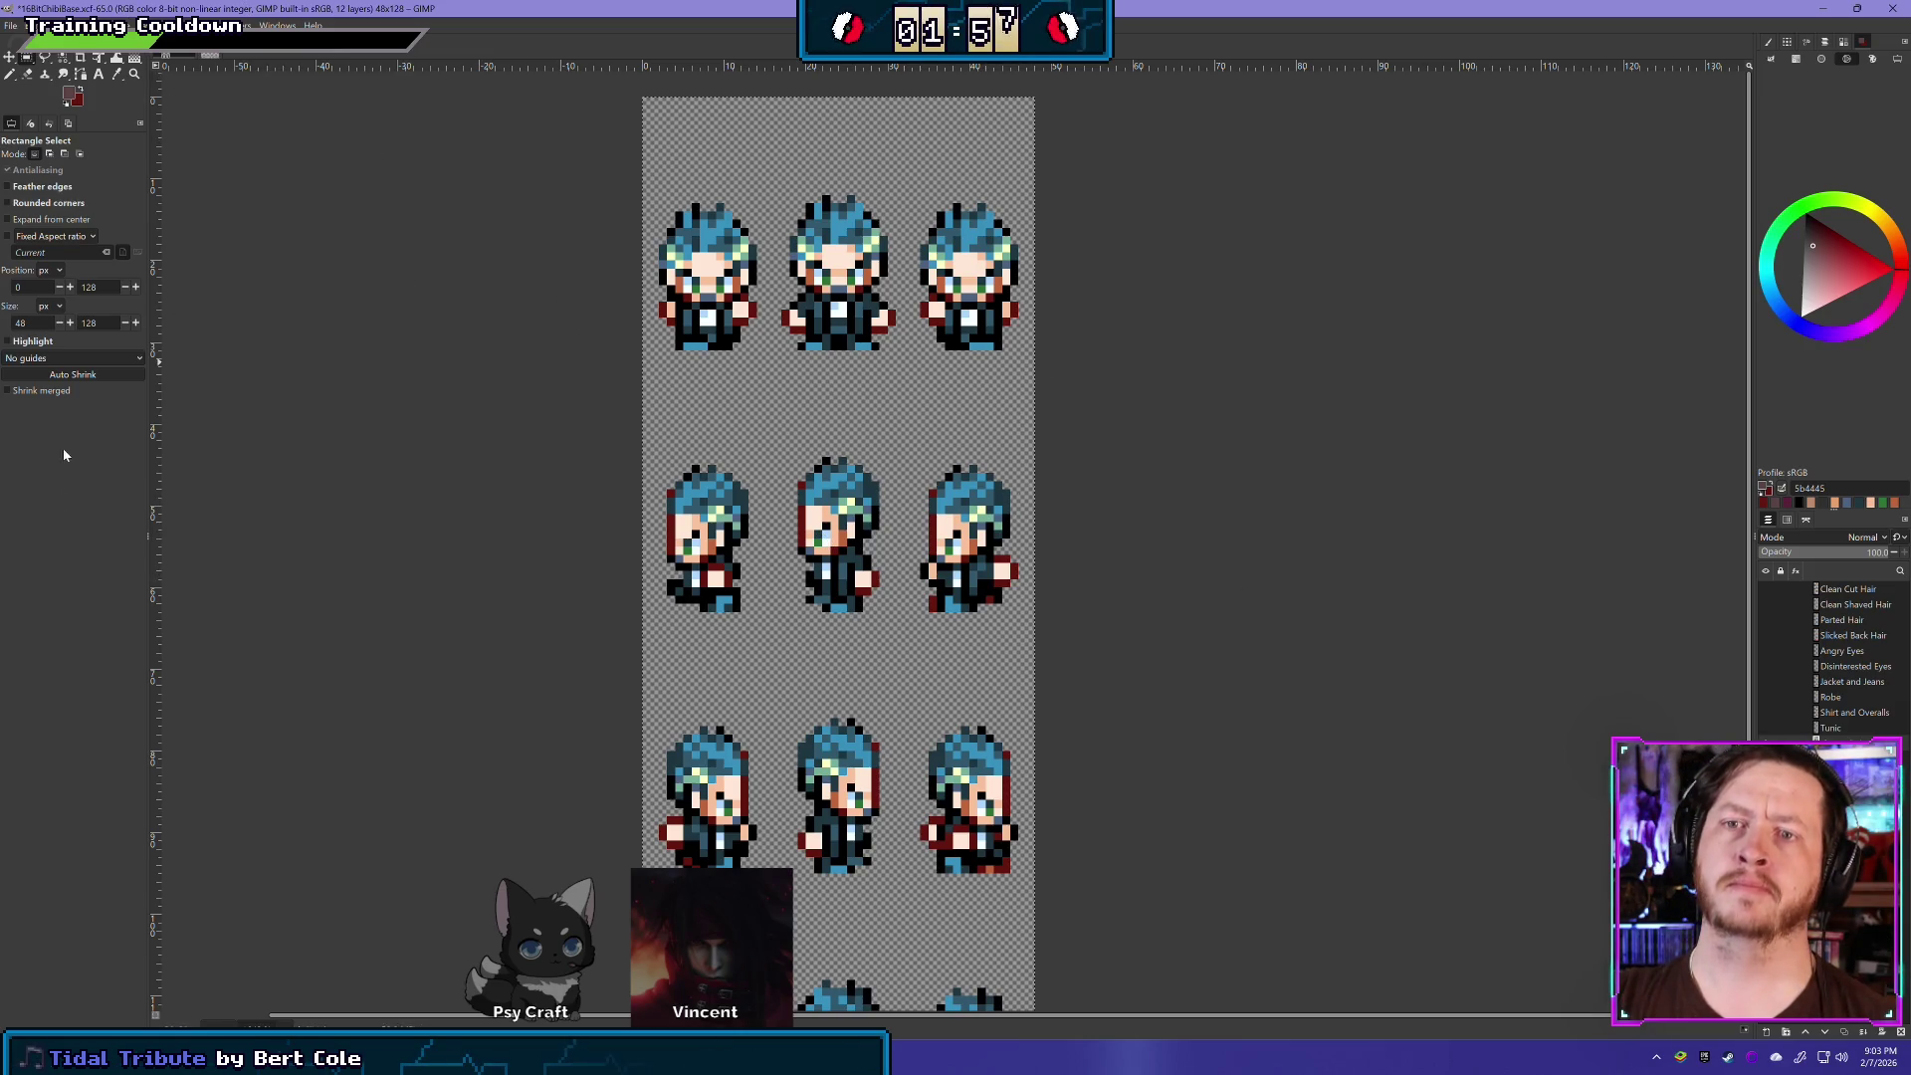
mouse_move(157, 1053)
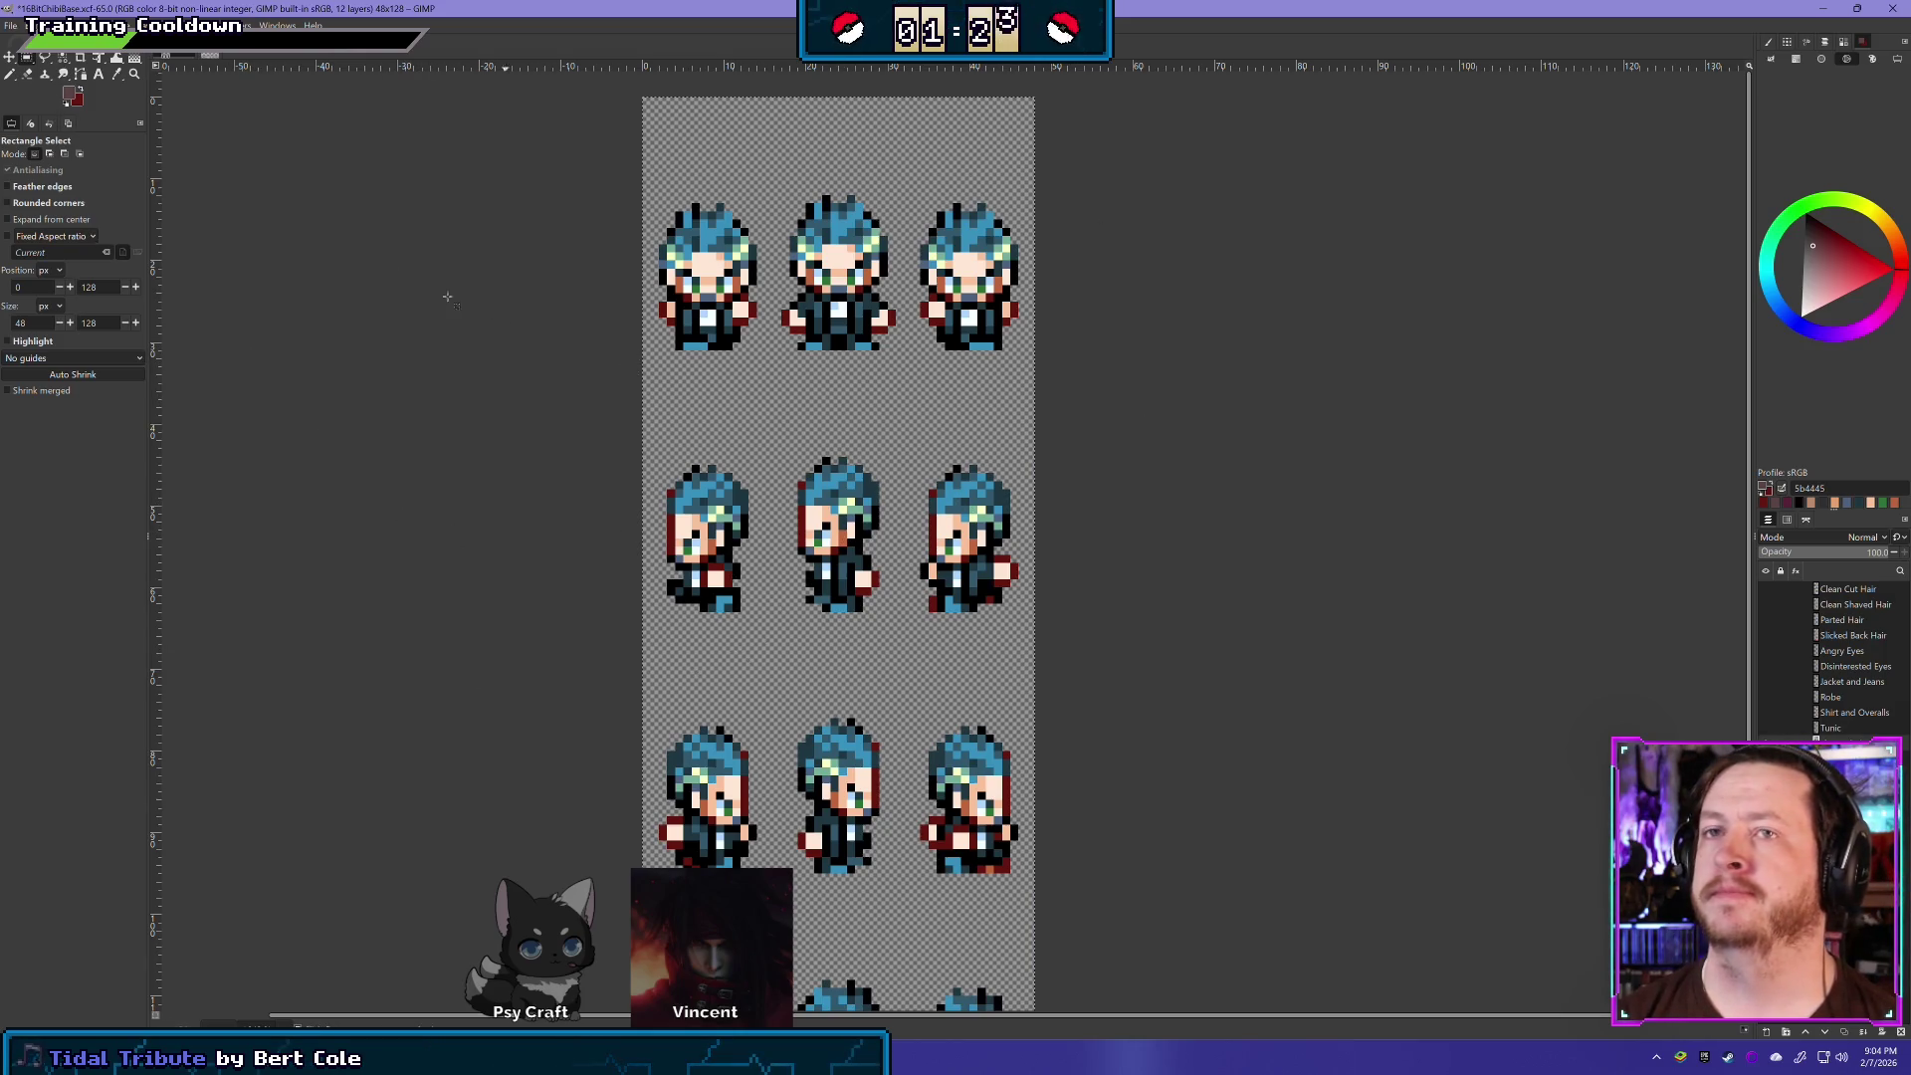
left_click(27, 73)
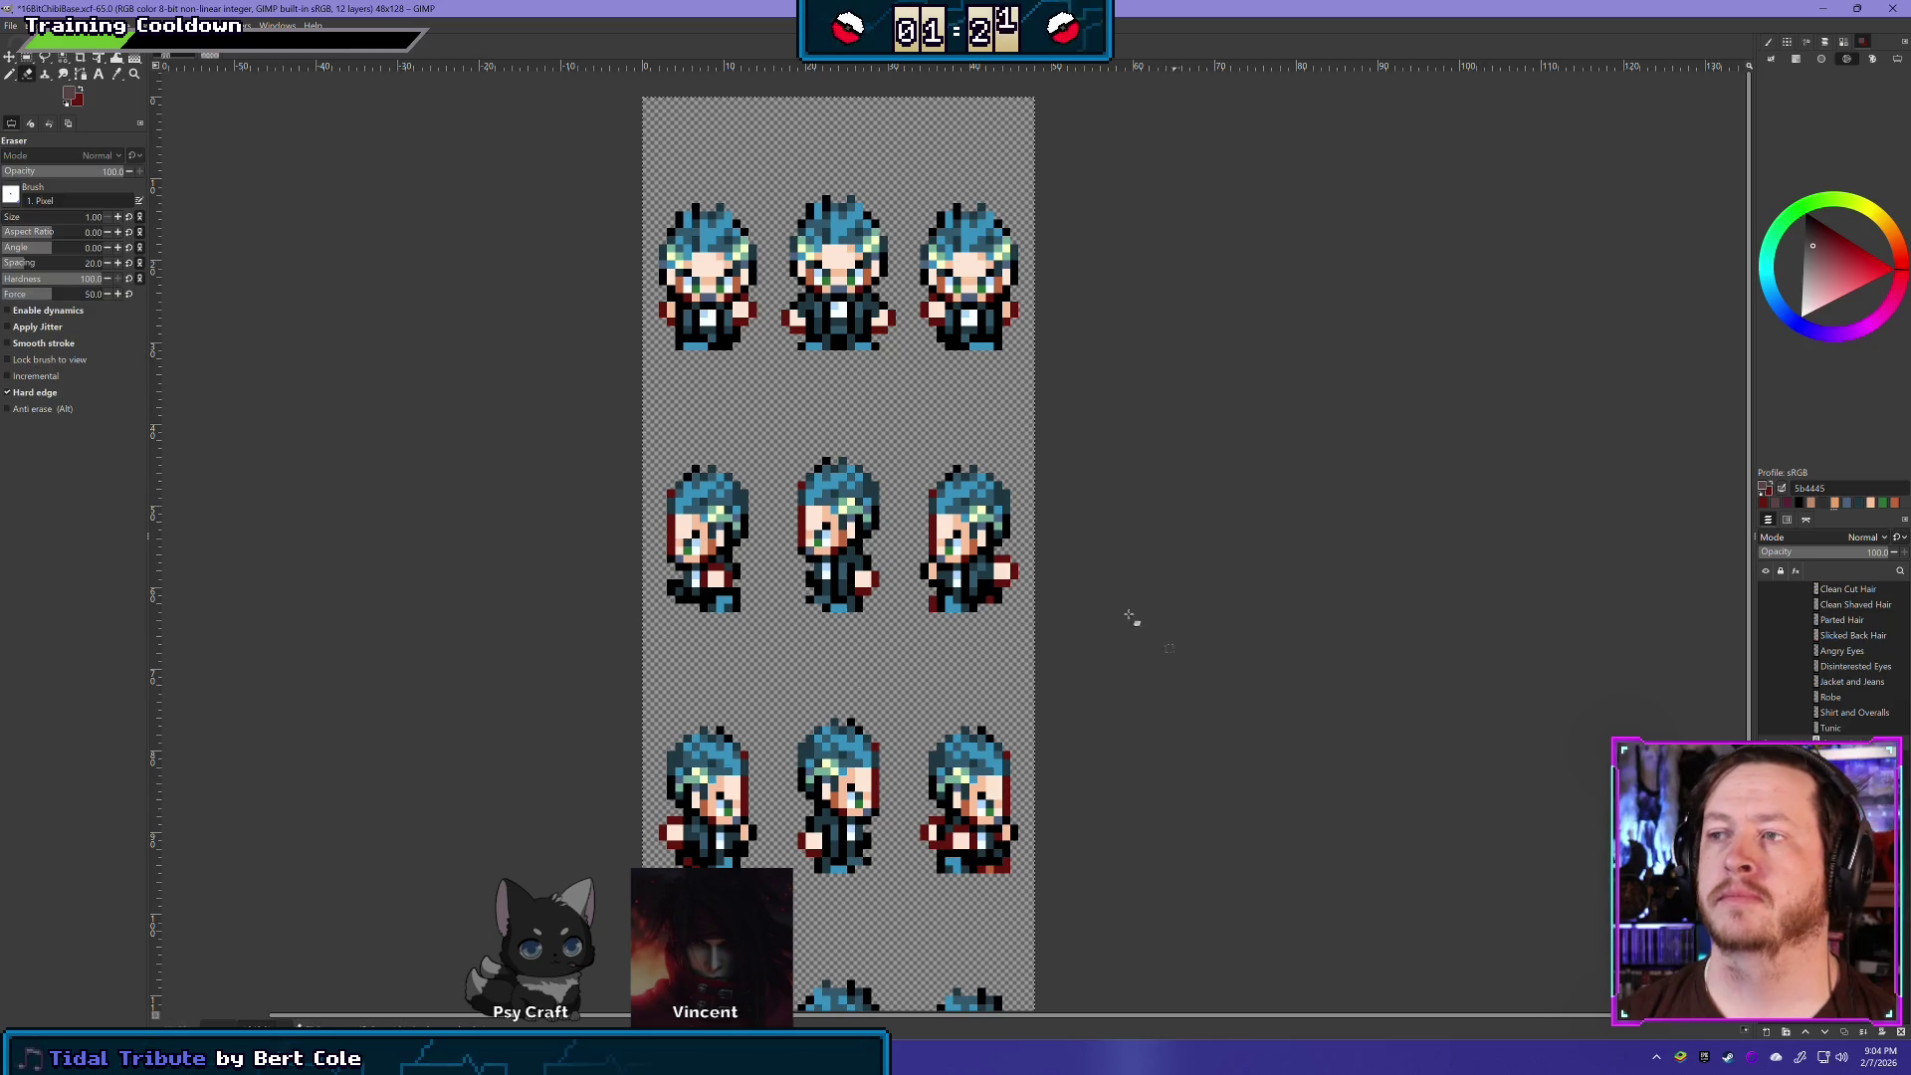
- Duplicate the pasted blue-haired character layer and zoom in on the top sprite row
left_click(10, 74)
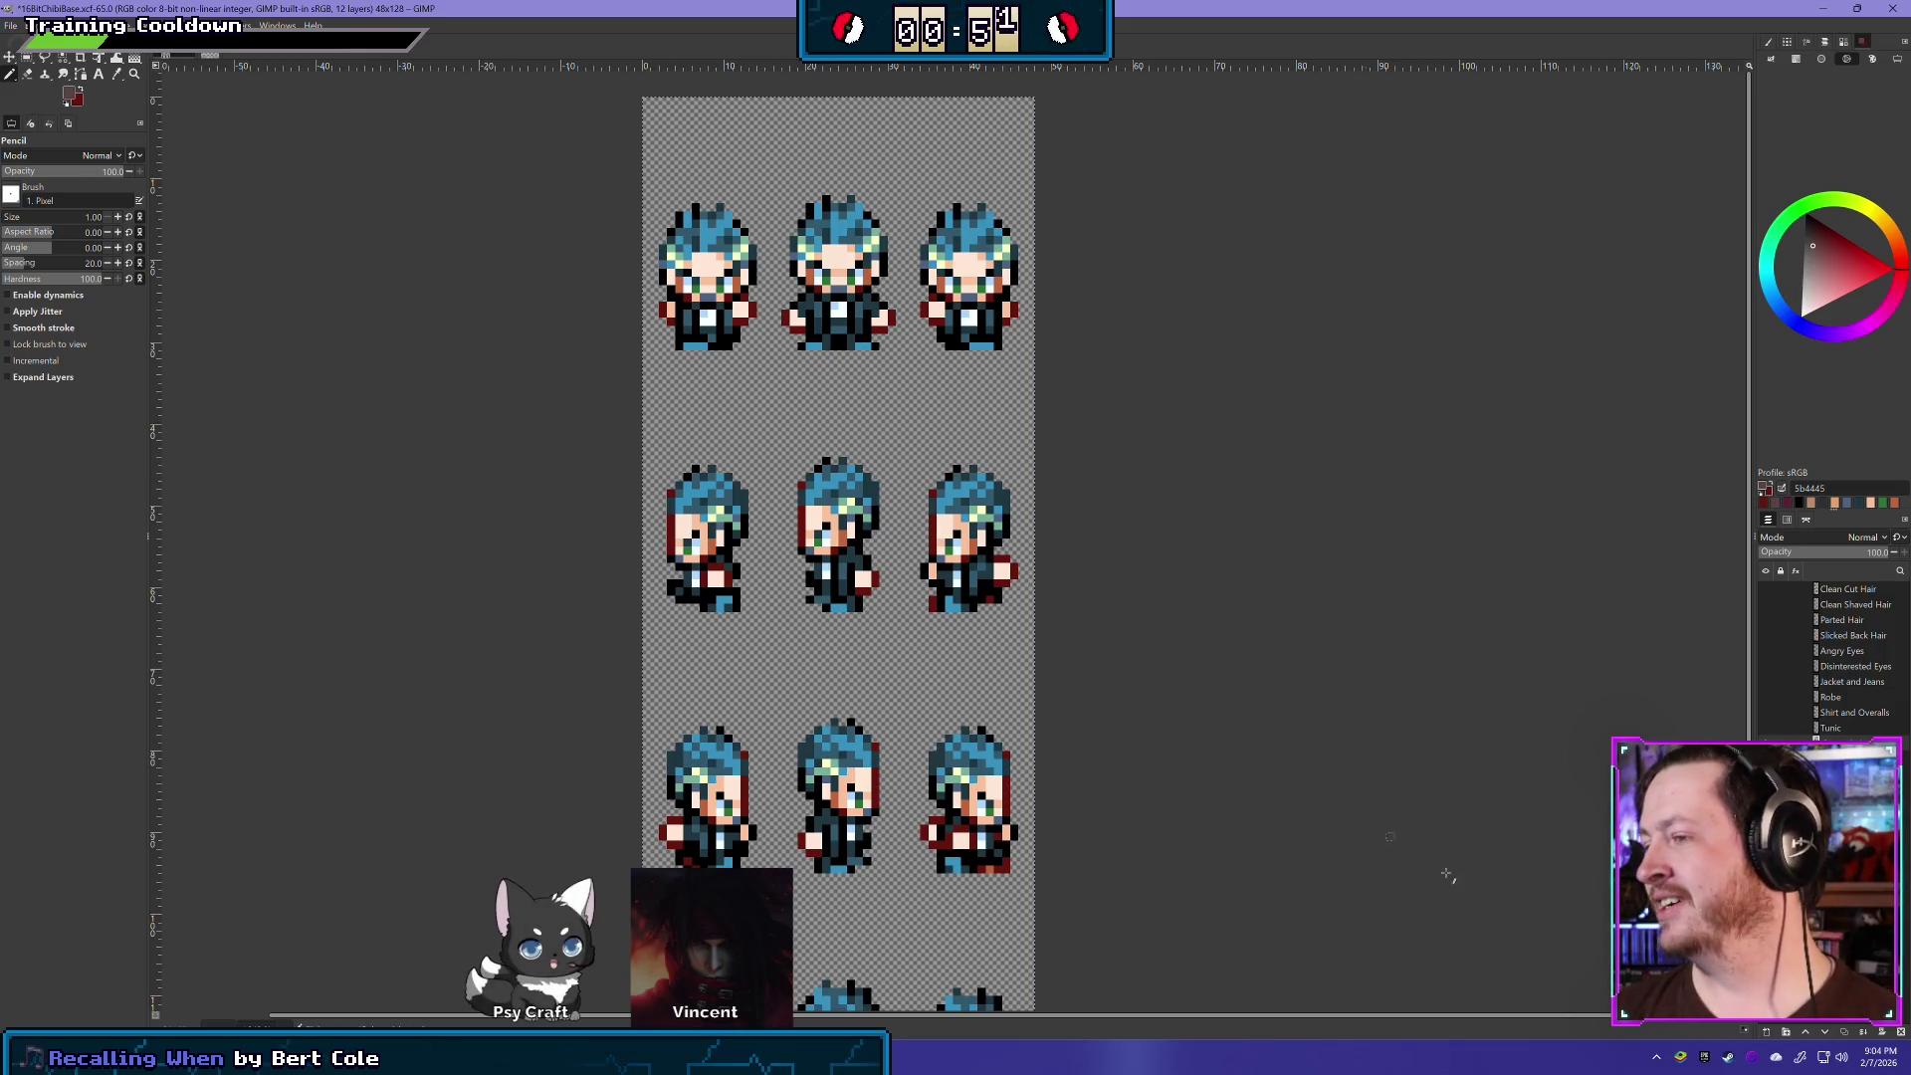
left_click(1843, 1033)
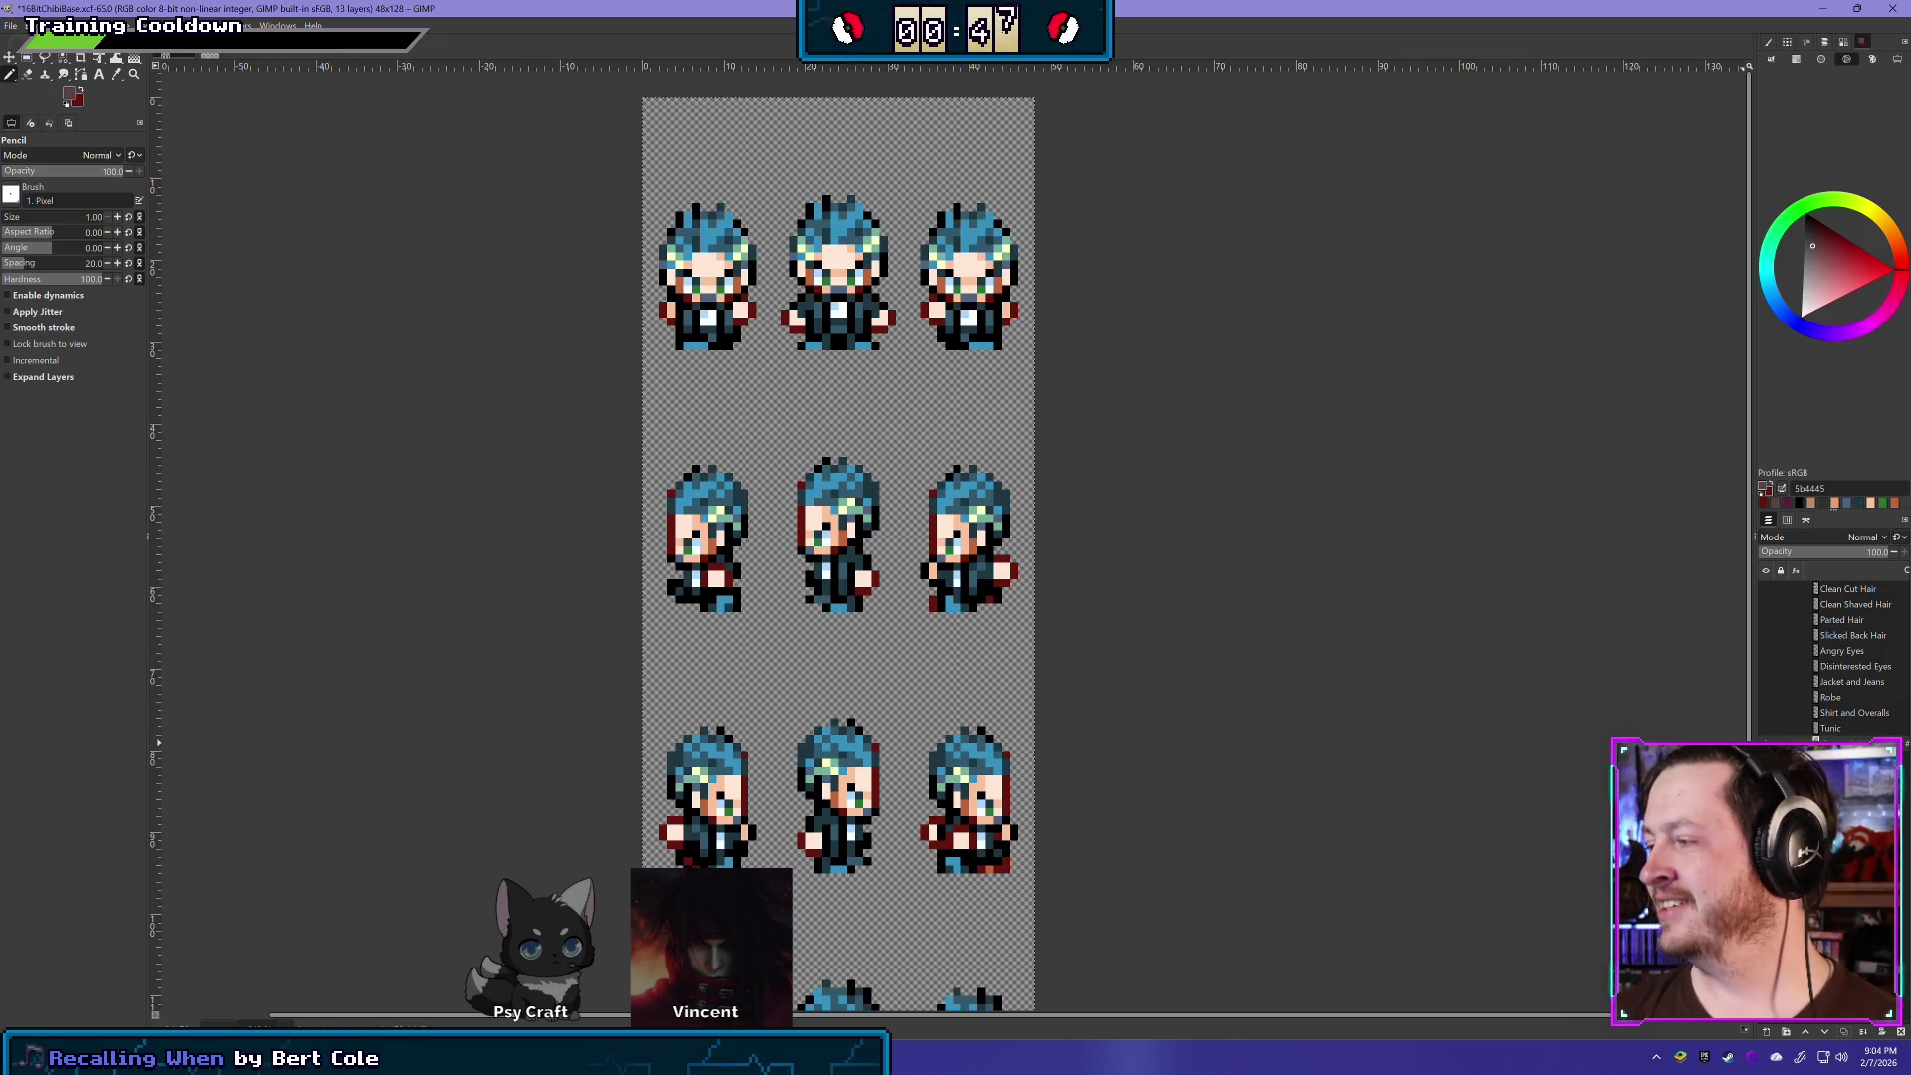
scroll(866, 264, "up", 2)
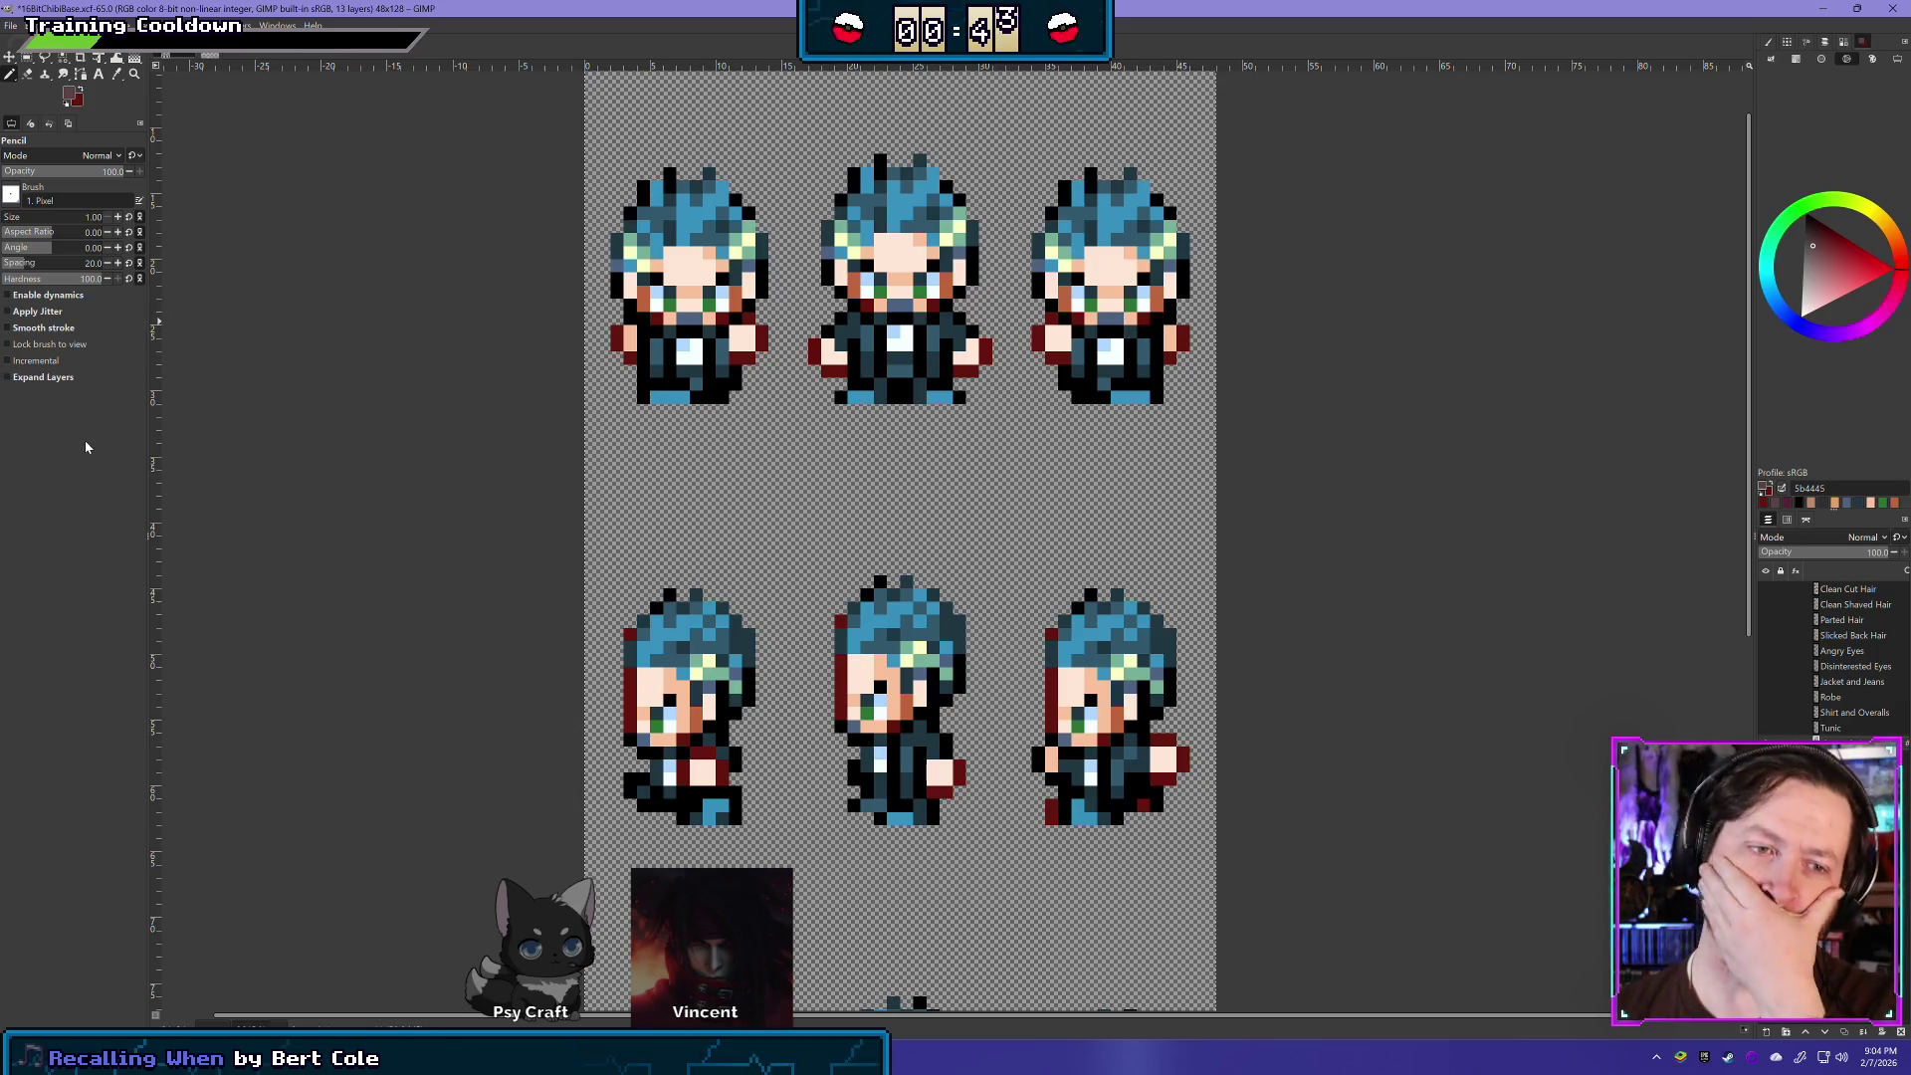
scroll(895, 414, "up", 3)
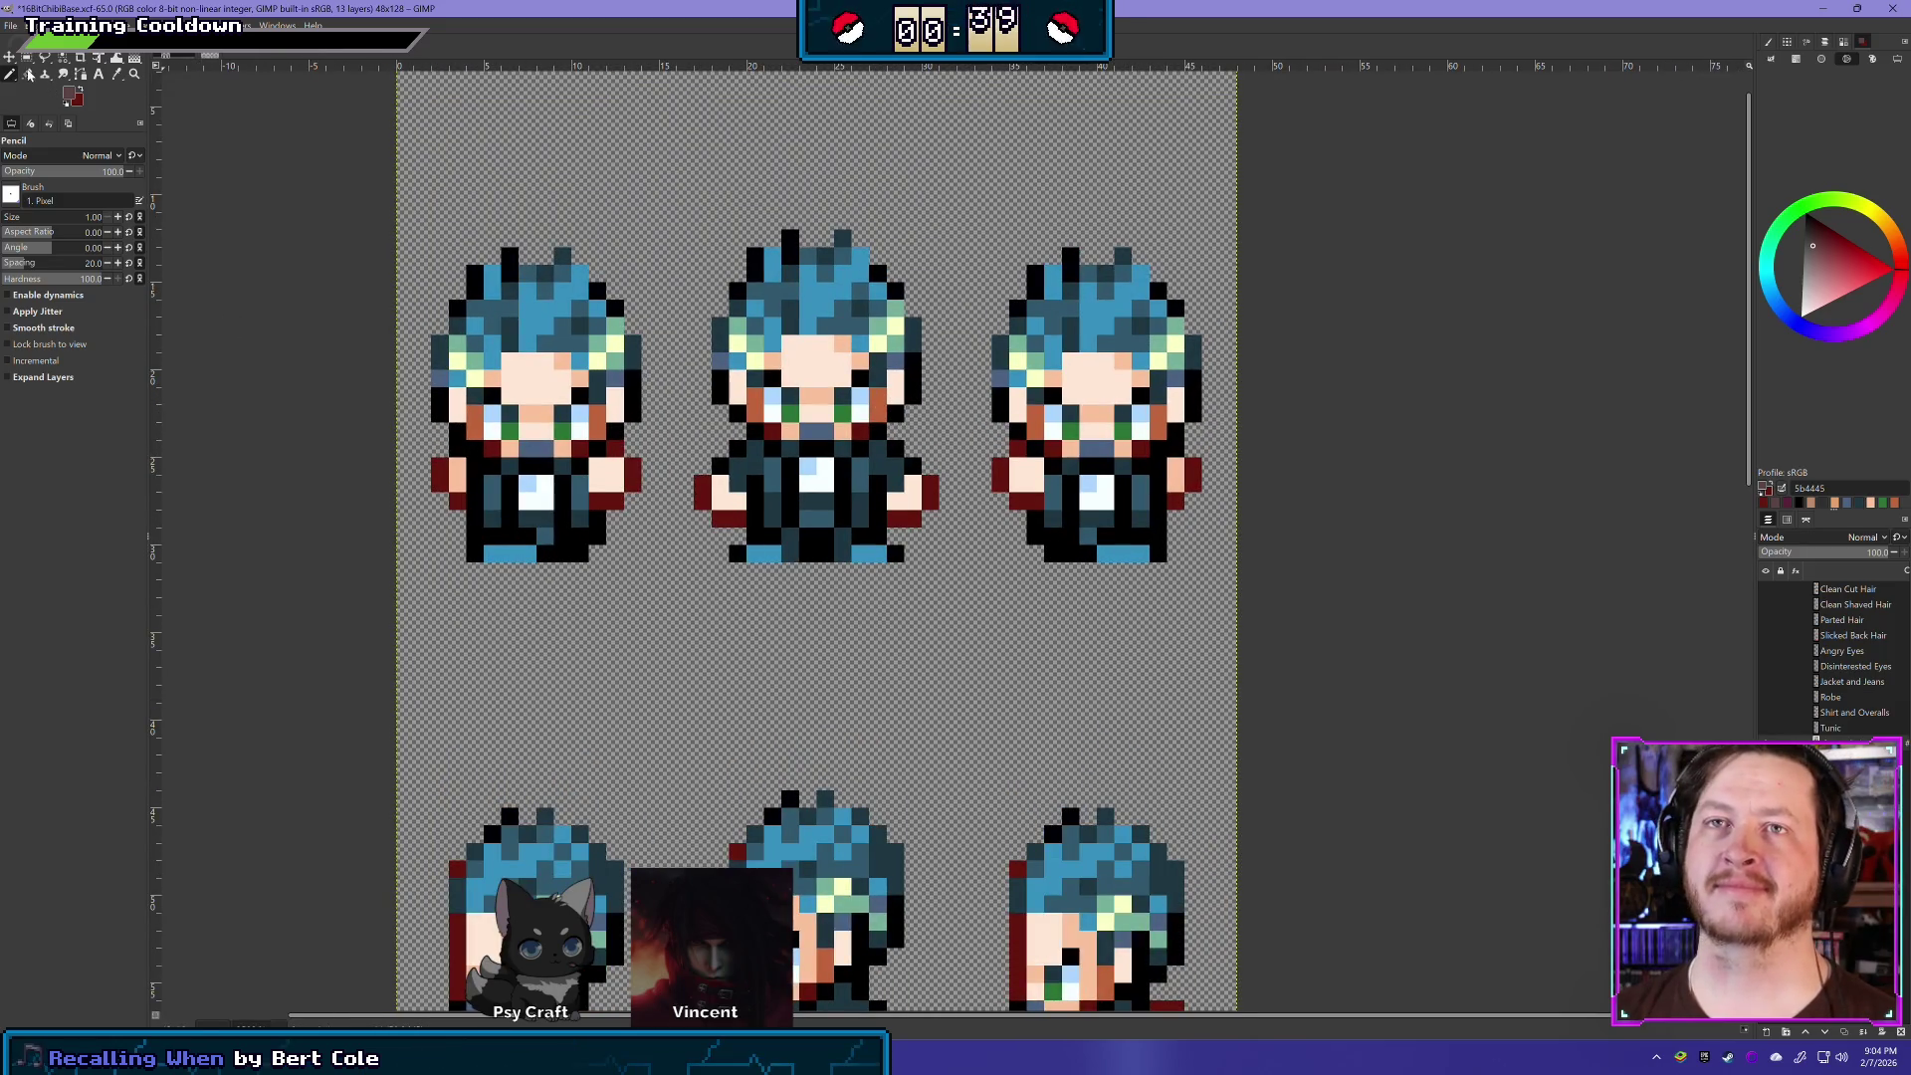
left_click(27, 57)
- Select the torso band across the three front sprites and clear the jacket on a duplicated layer
mouse_move(343, 597)
left_mouse_down()
mouse_move(836, 592)
mouse_move(1266, 449)
mouse_move(1277, 422)
left_mouse_up()
key("Delete")
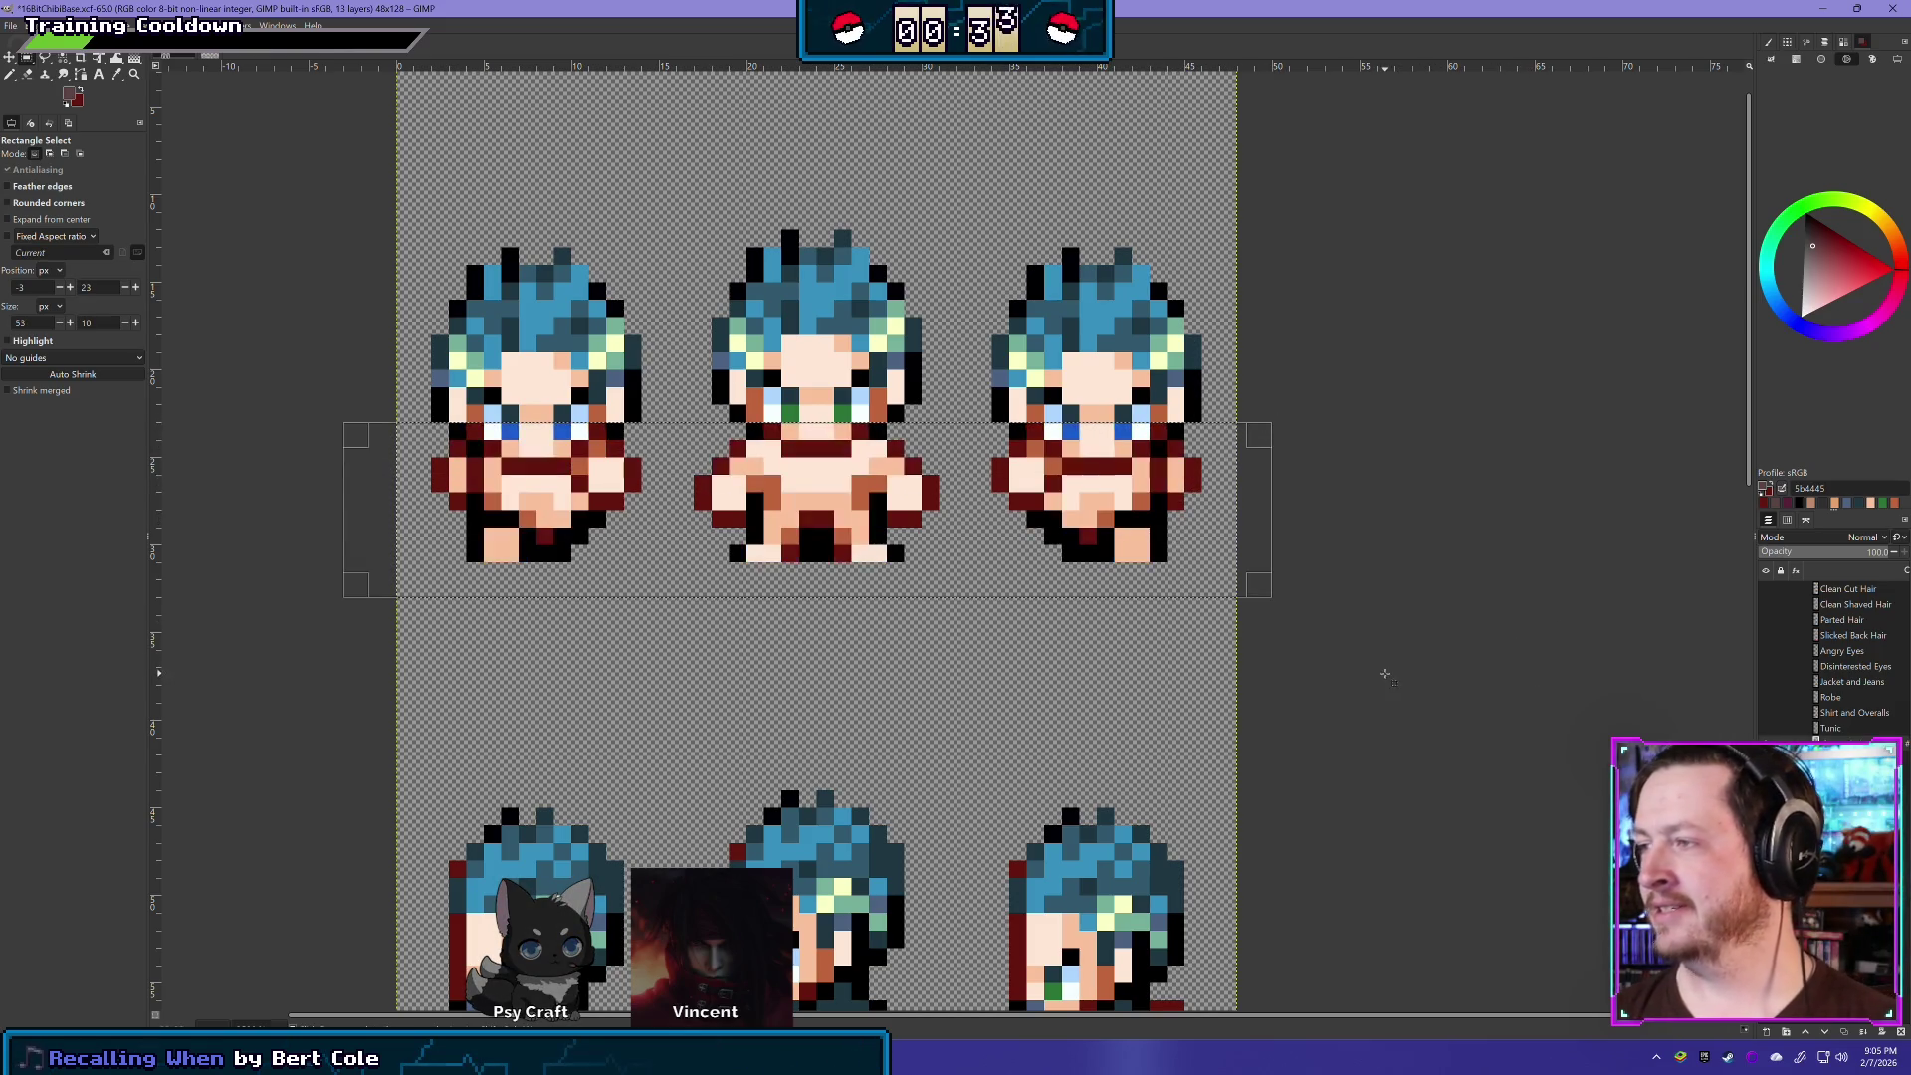
key("ctrl+z")
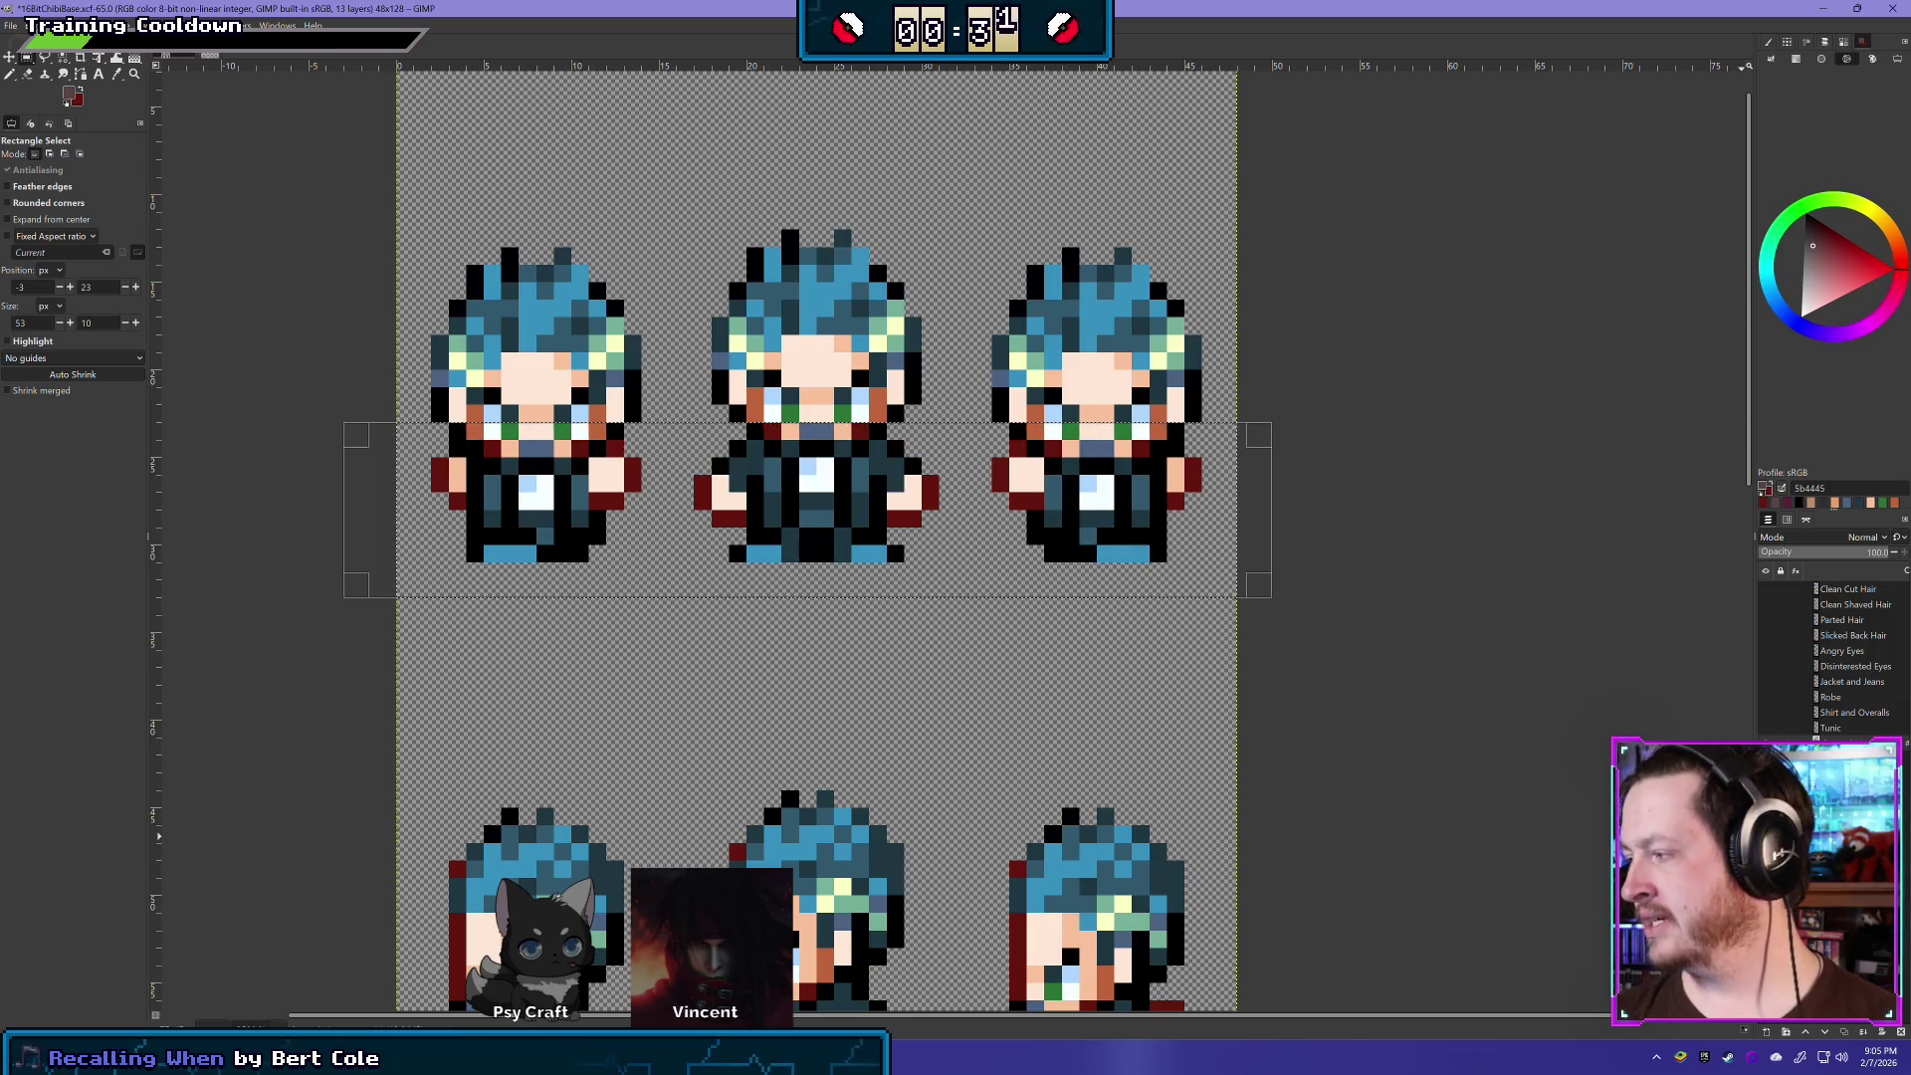
left_click(1843, 1033)
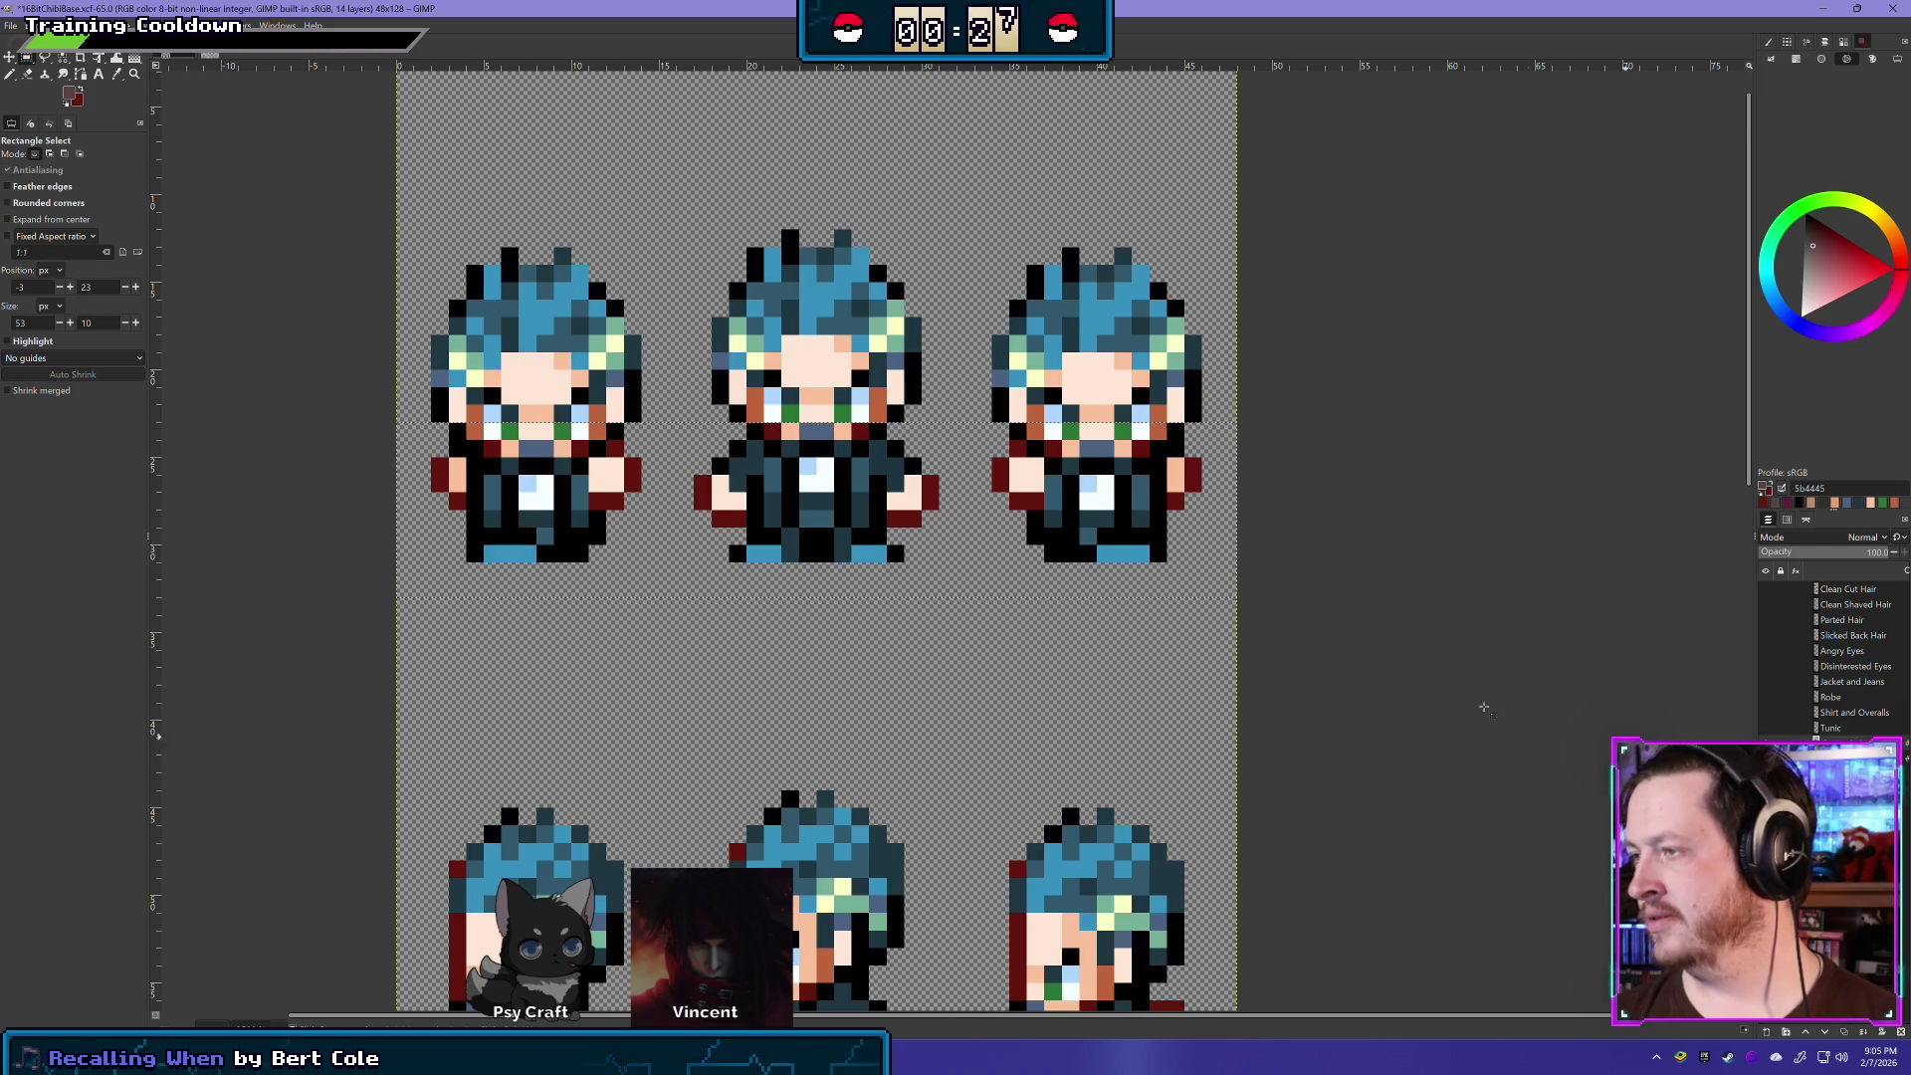
key("ctrl+z")
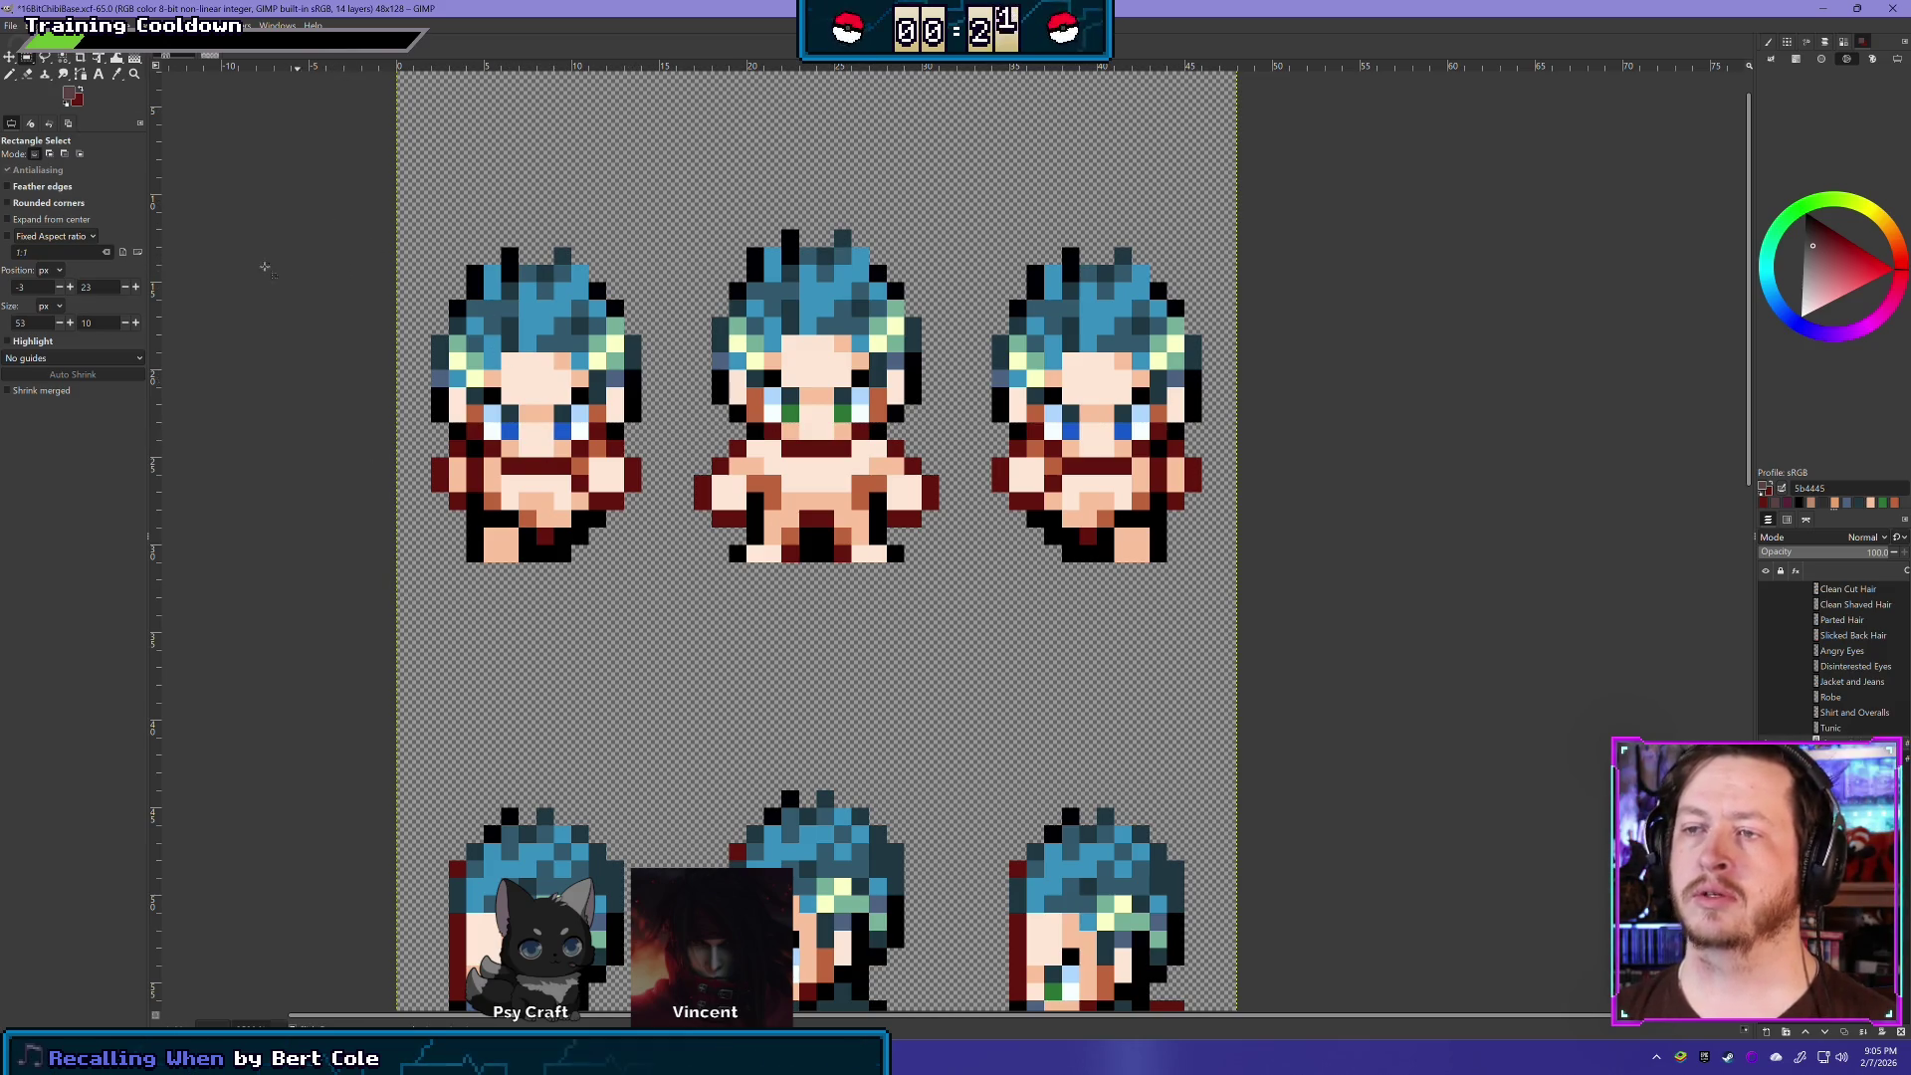
left_click(26, 73)
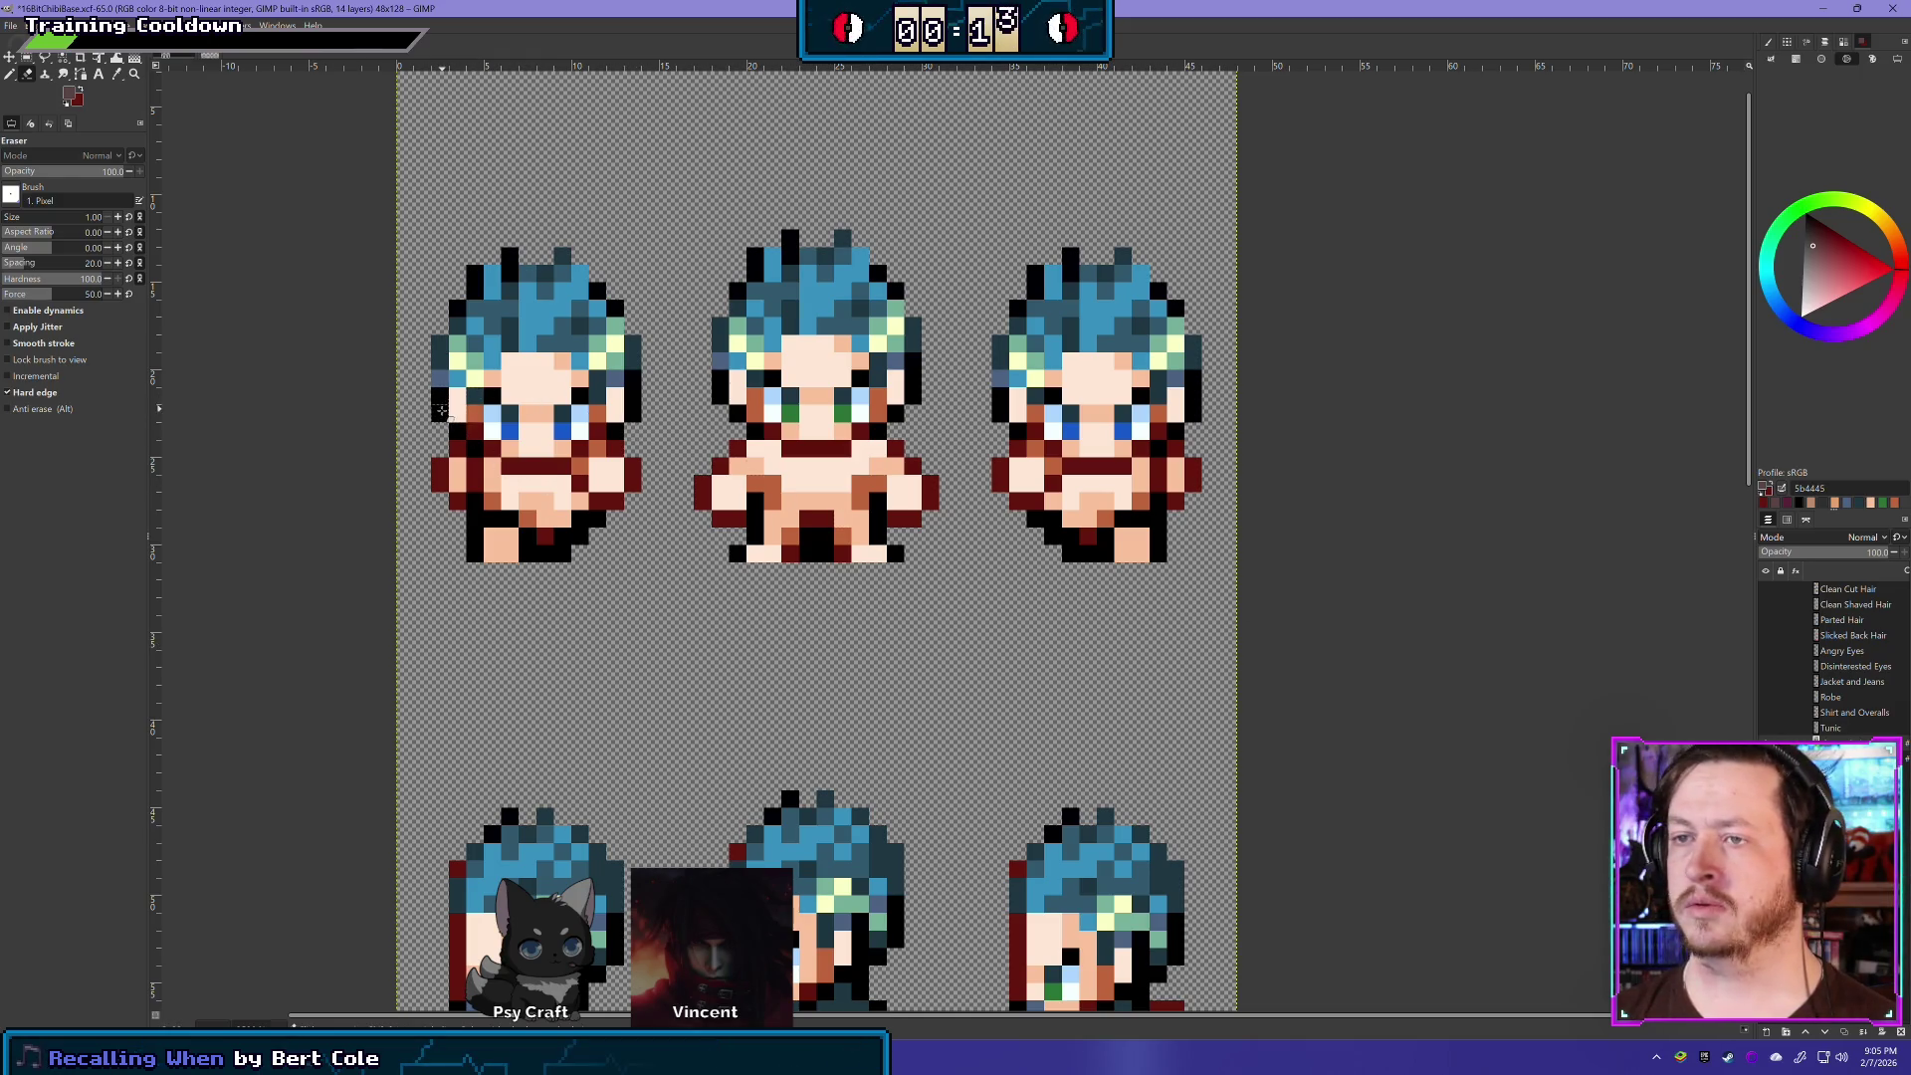
- Try the character layer at 70 opacity, then restore it to 100
left_click(1856, 553)
left_click_drag(1857, 555, 1848, 555)
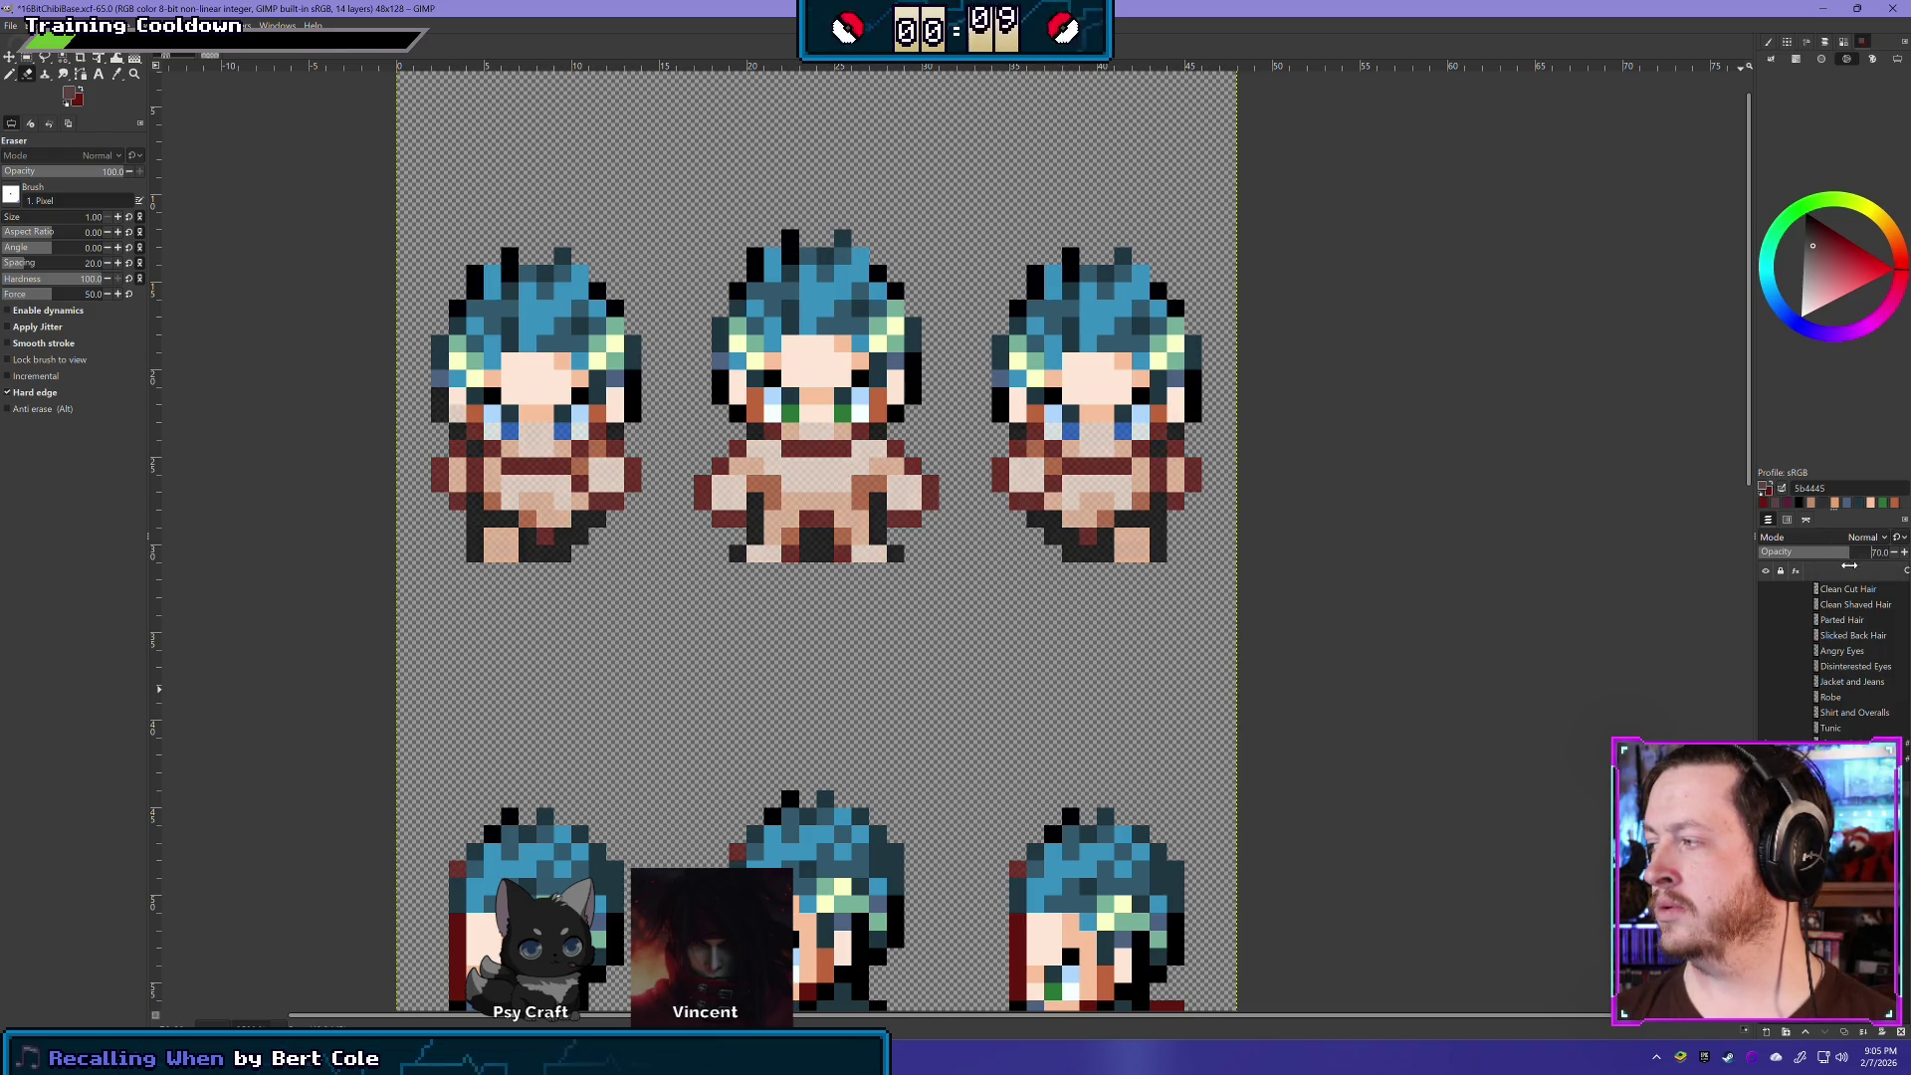
key("ctrl+z")
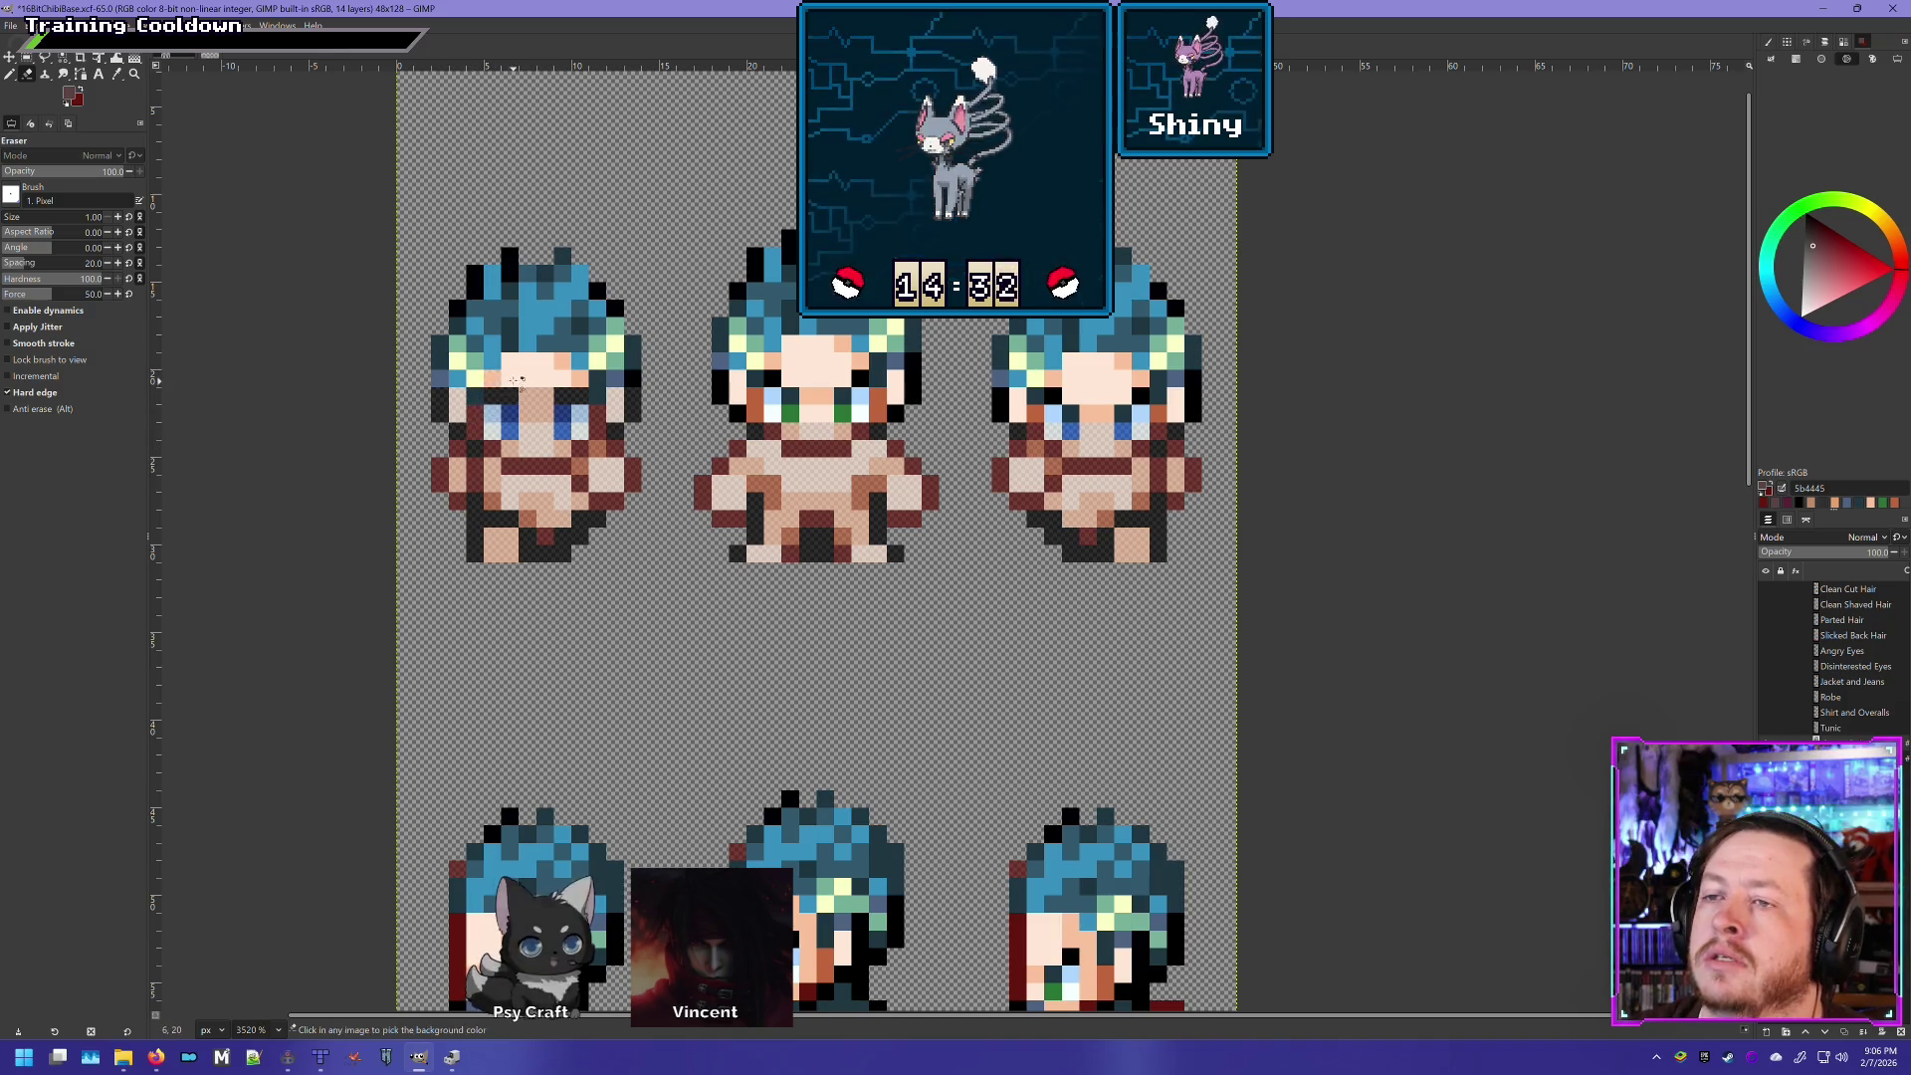
- Erase the middle chibi's green eye pixels and the skin row above them, plus a forehead pixel
left_click(562, 386)
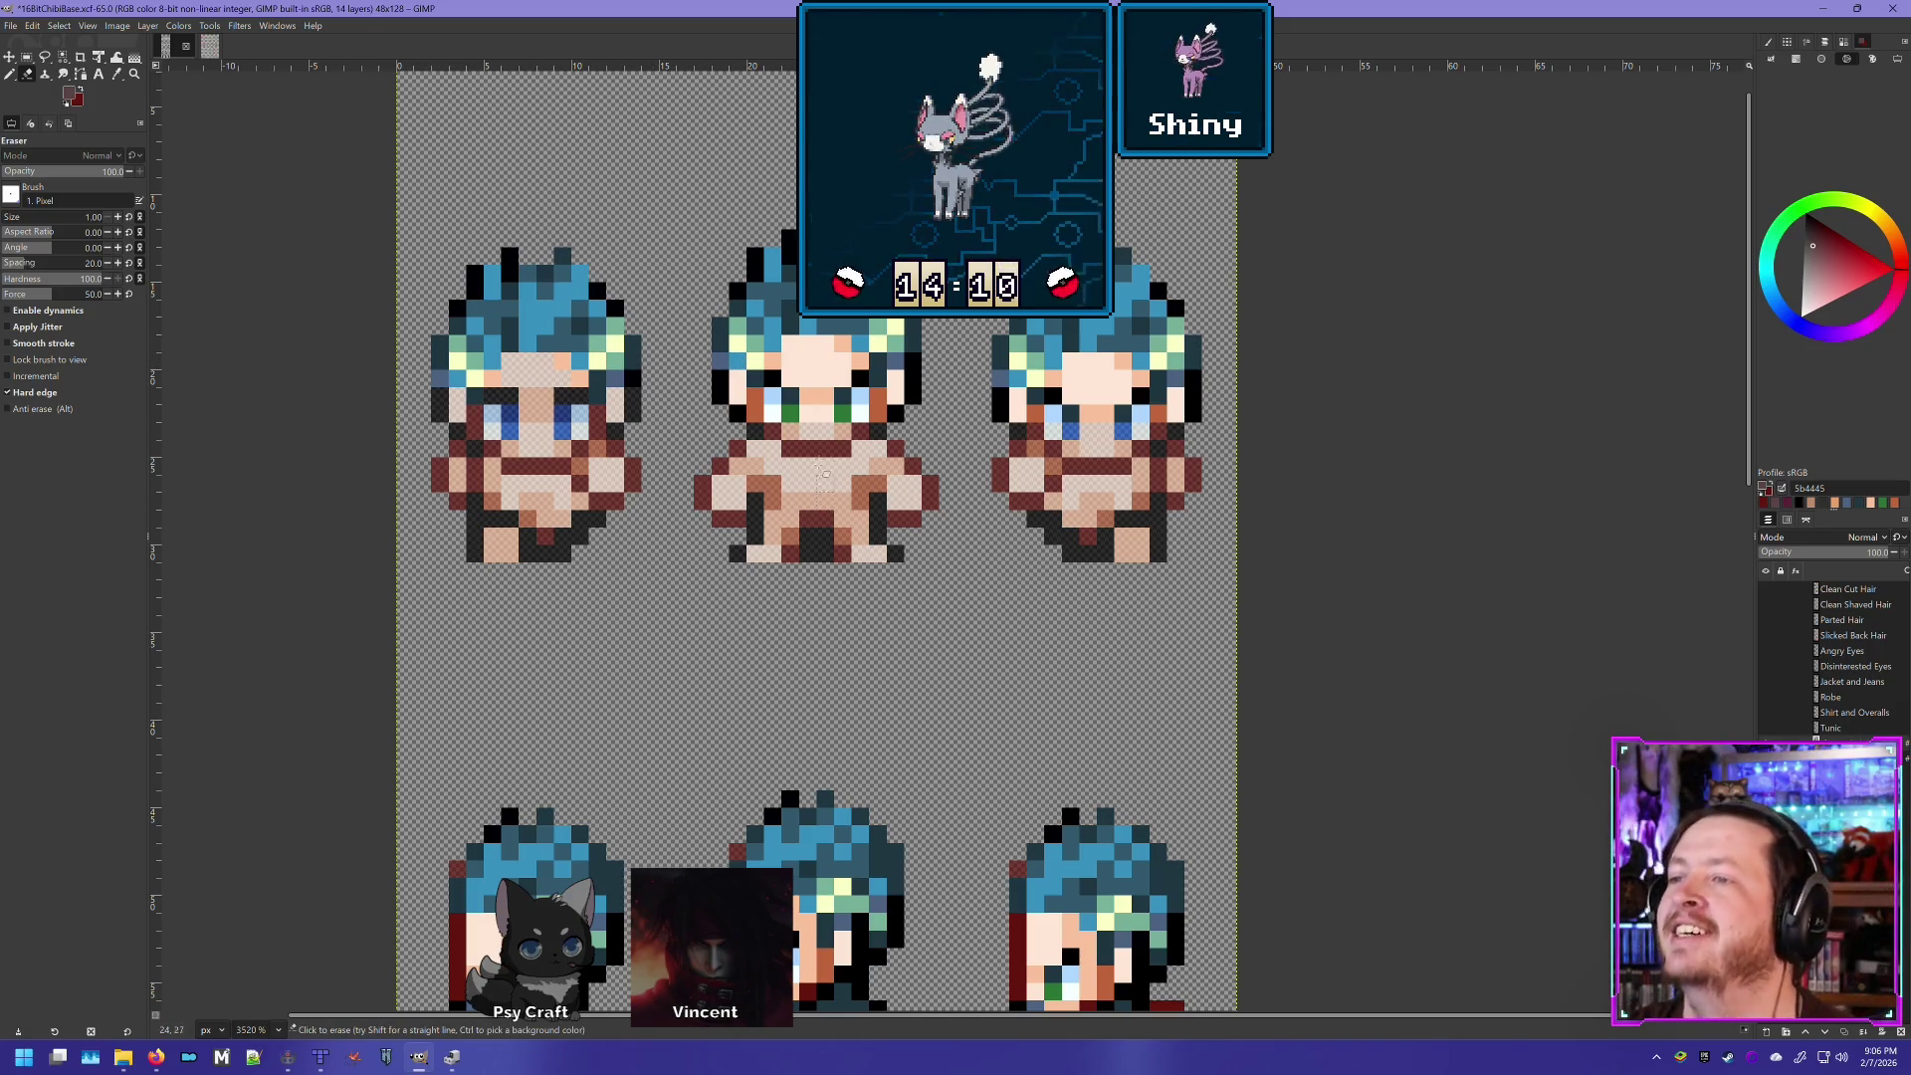
left_click_drag(741, 414, 891, 403)
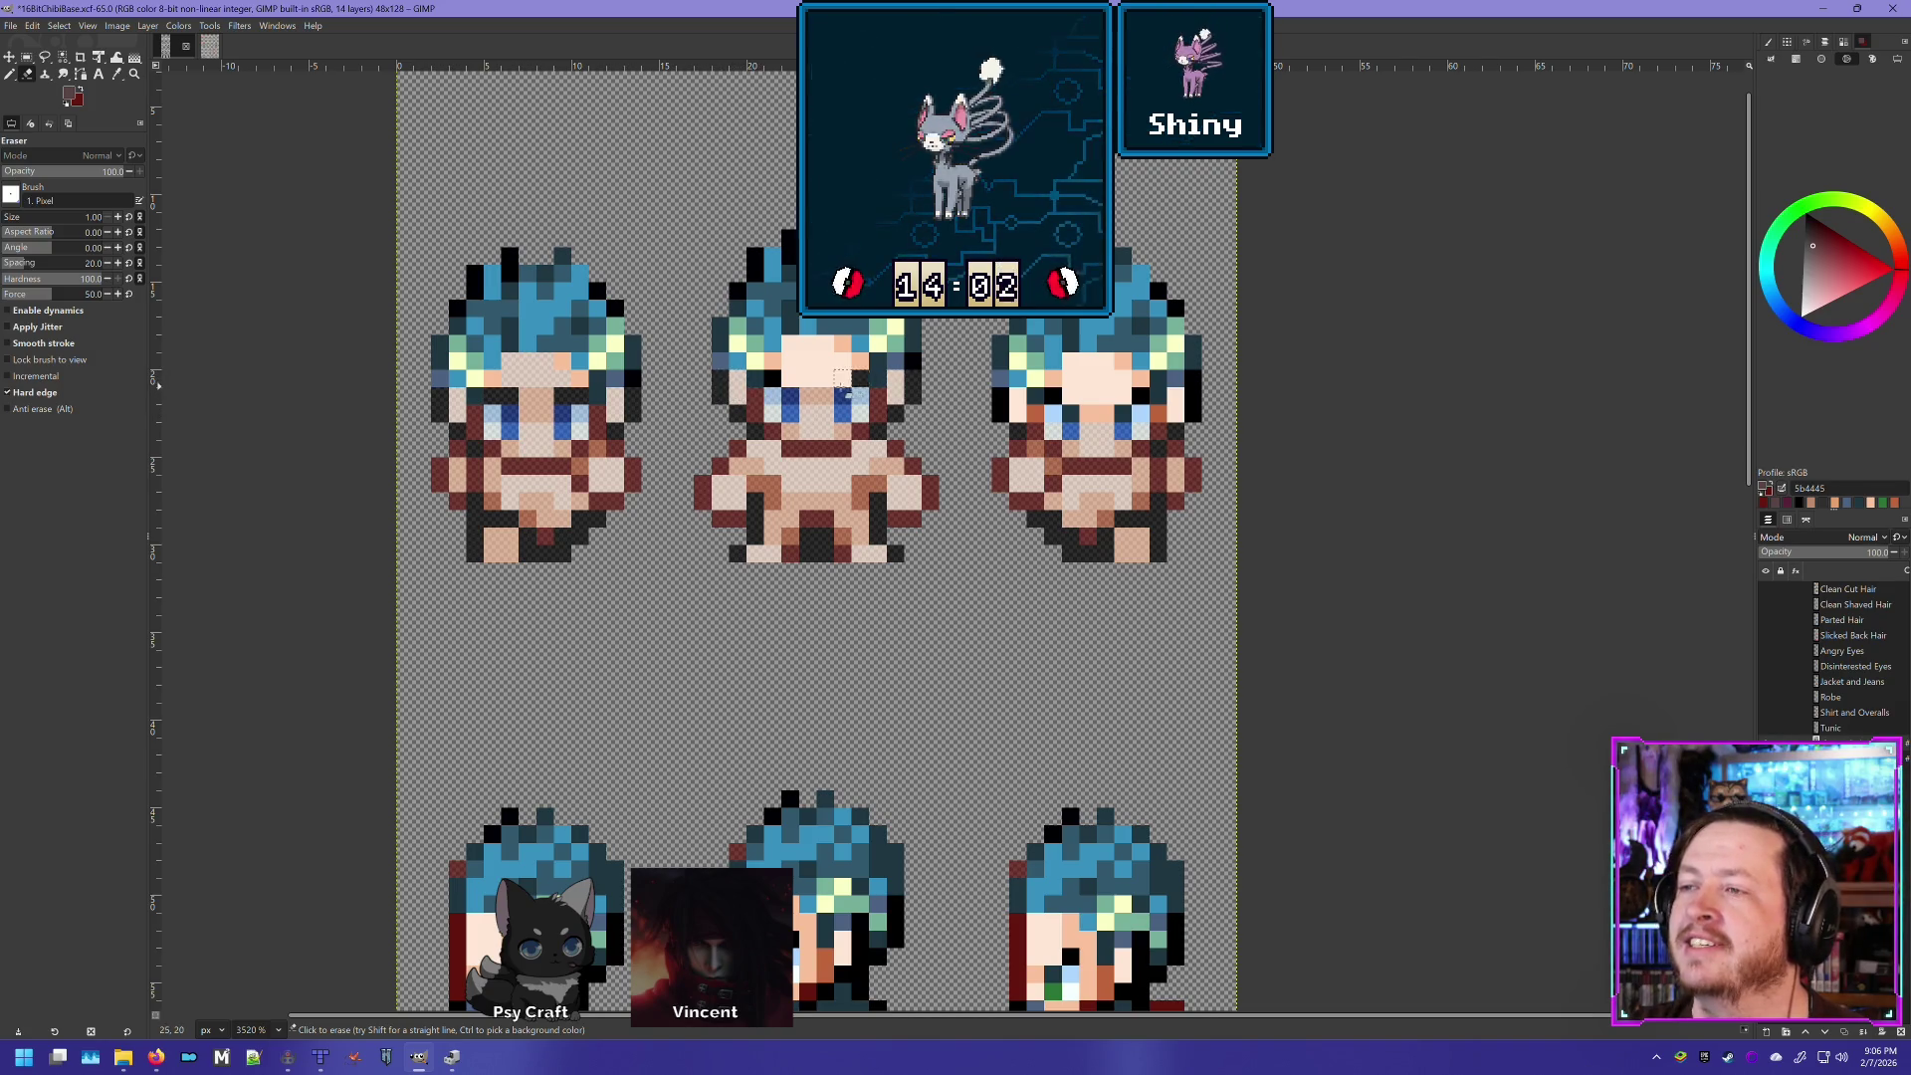
left_click_drag(842, 383, 782, 387)
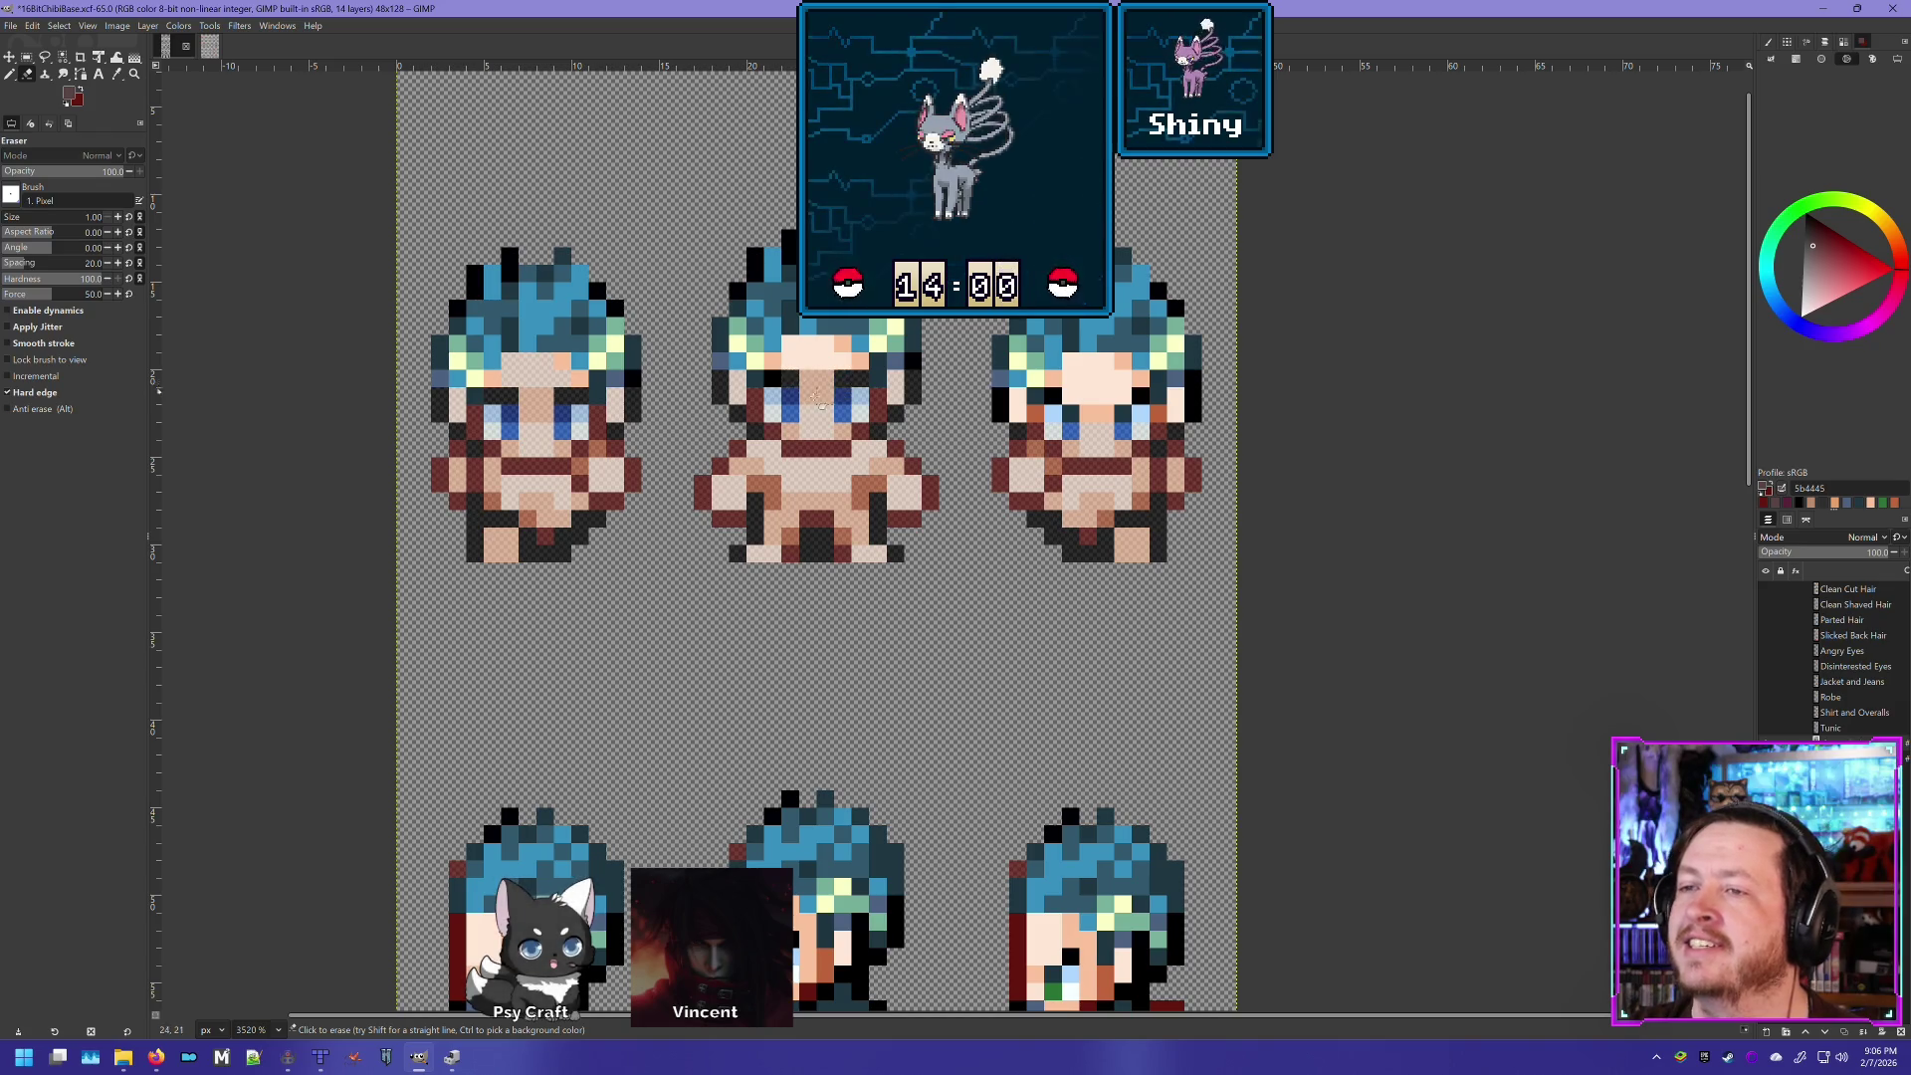
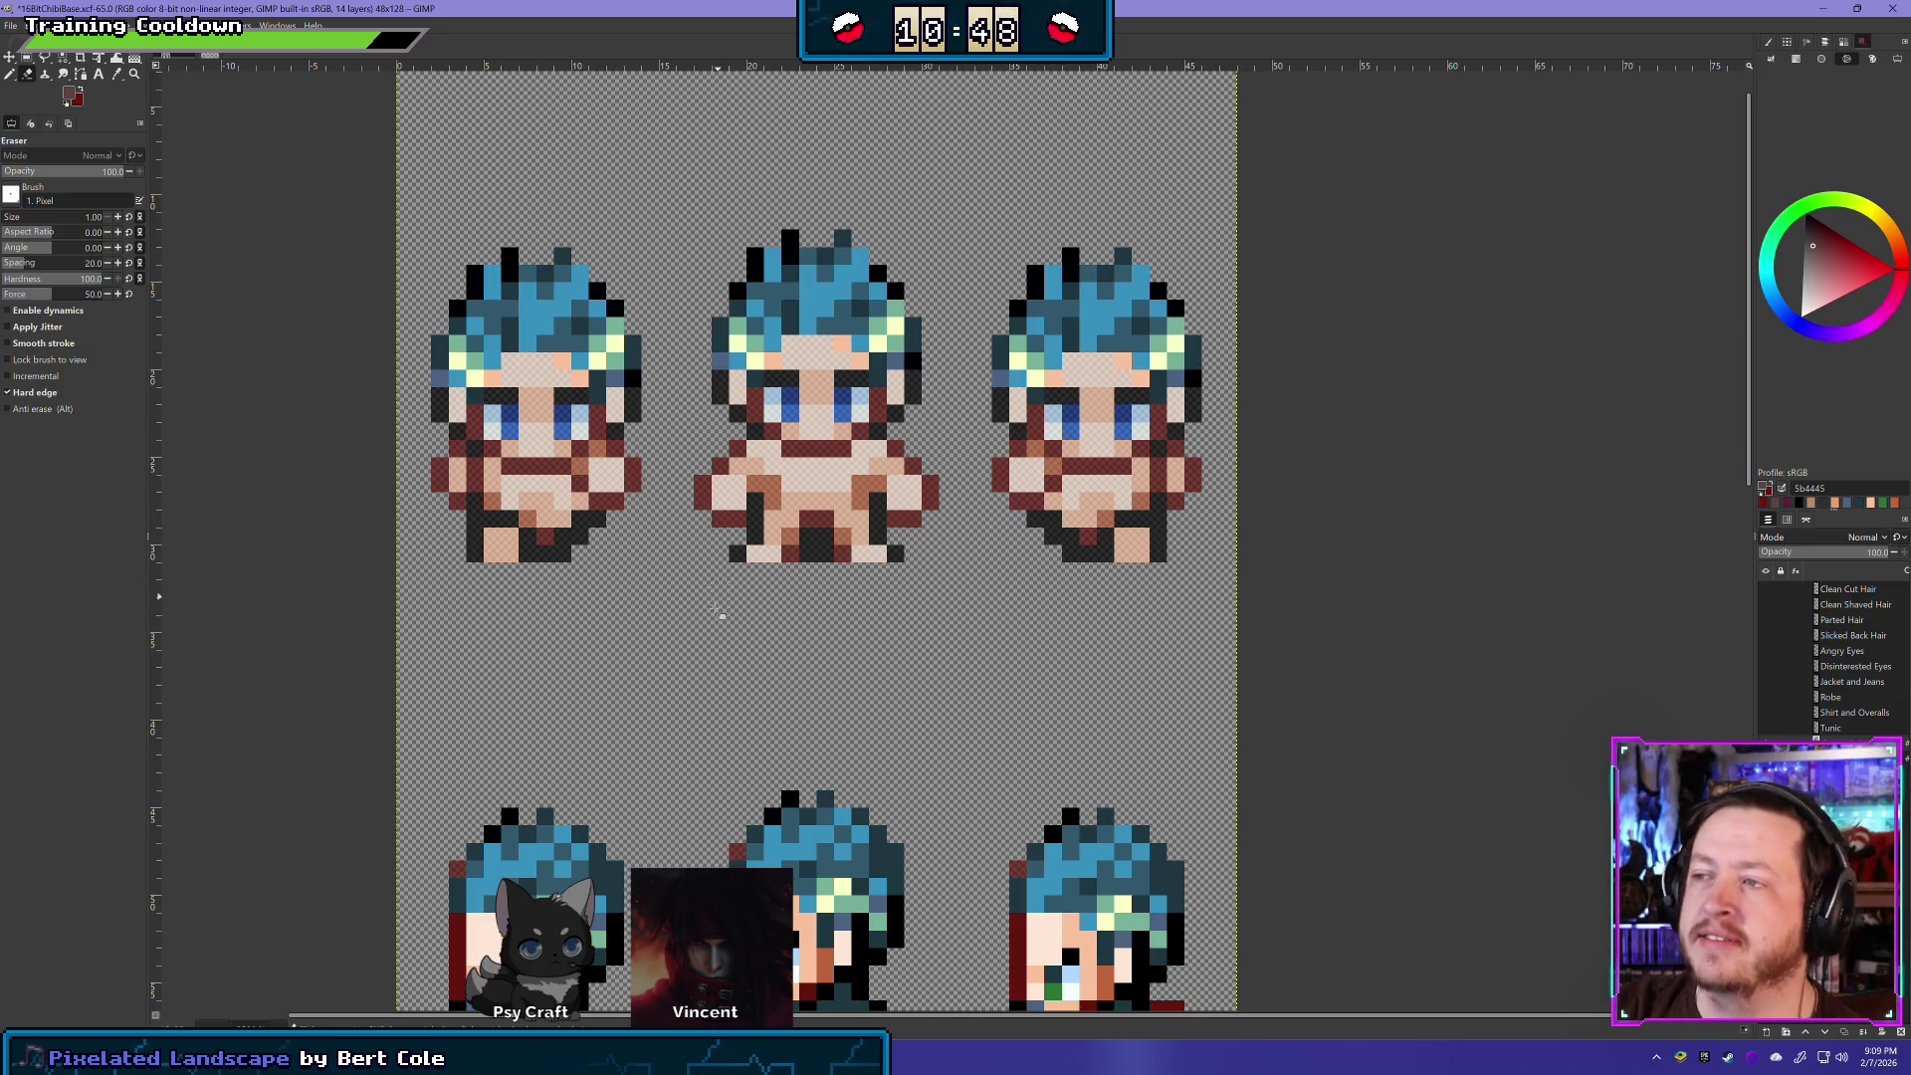
- Switch to the charsetA_1 reference sheet and pan across its character rows
mouse_move(848, 743)
left_mouse_down()
mouse_move(883, 640)
mouse_move(964, 568)
left_mouse_up()
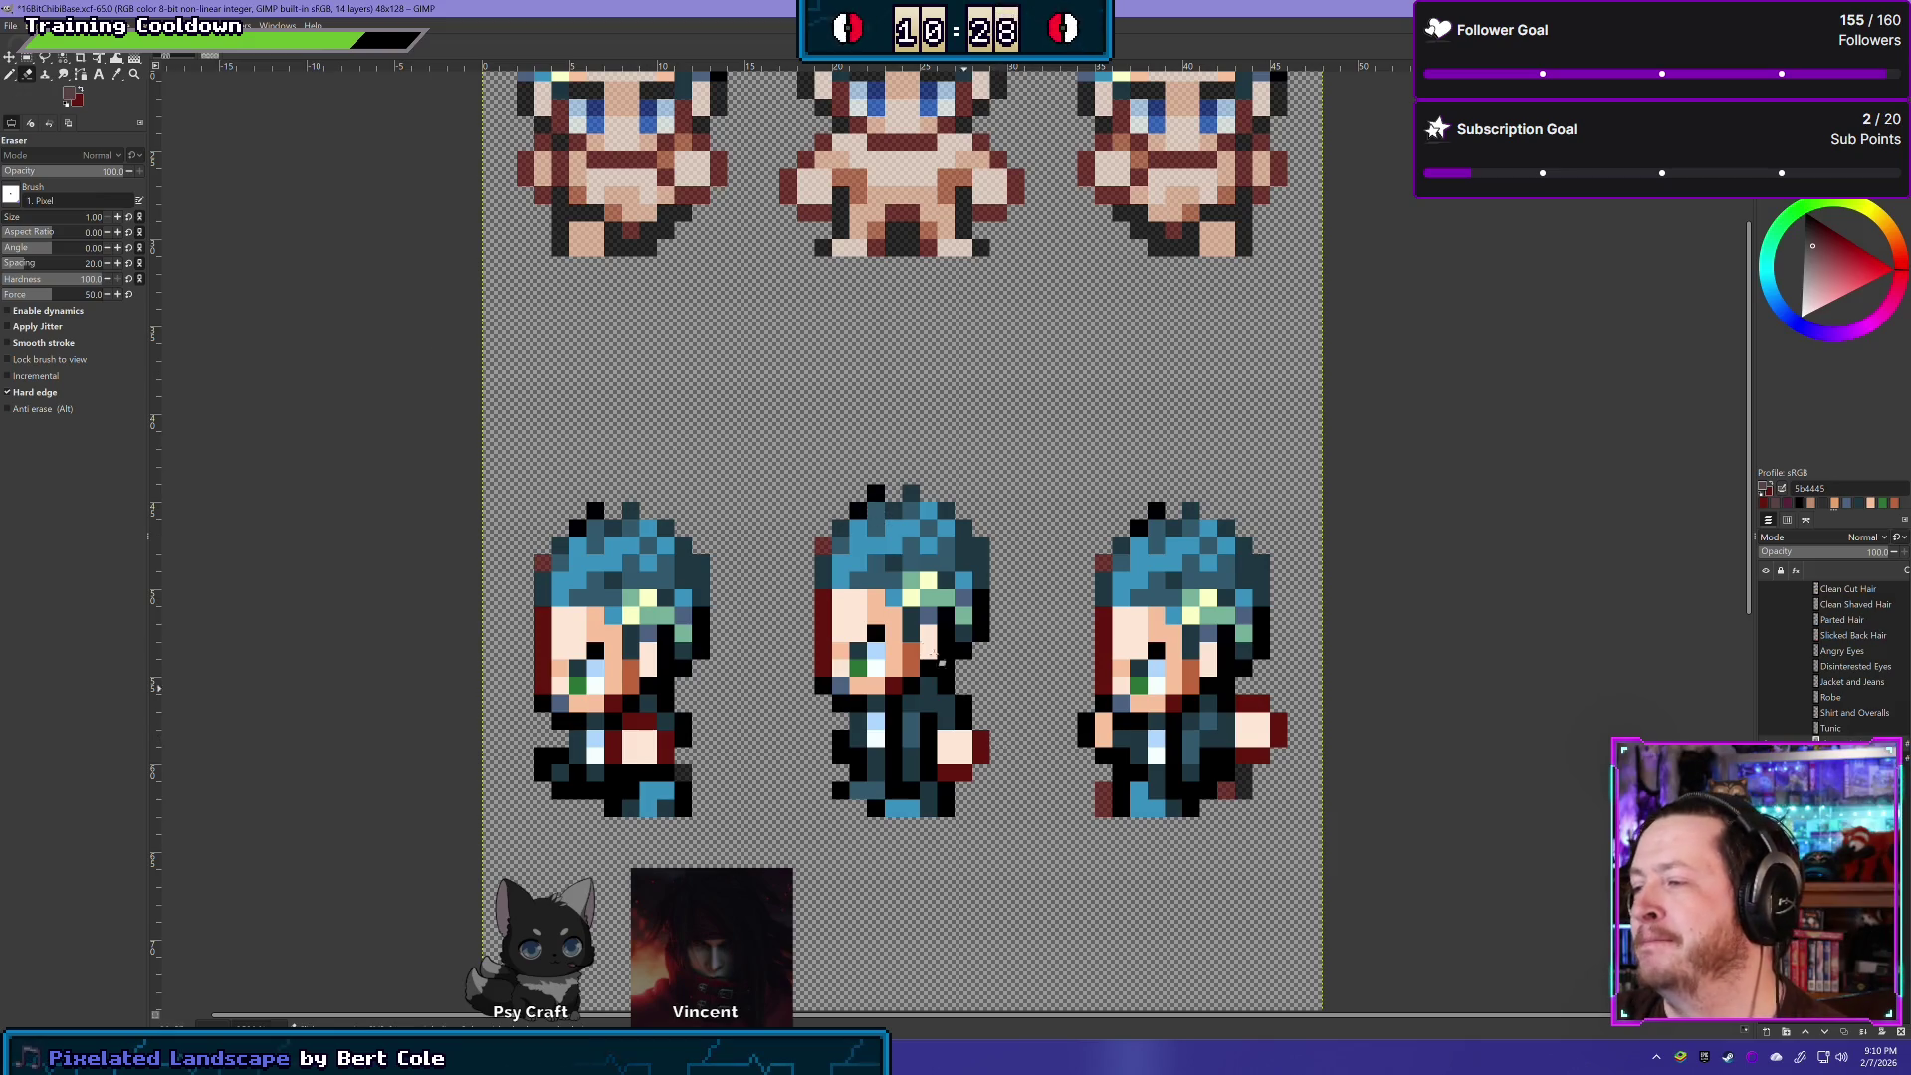
scroll(820, 421, "down", 3)
scroll(820, 421, "right", 2)
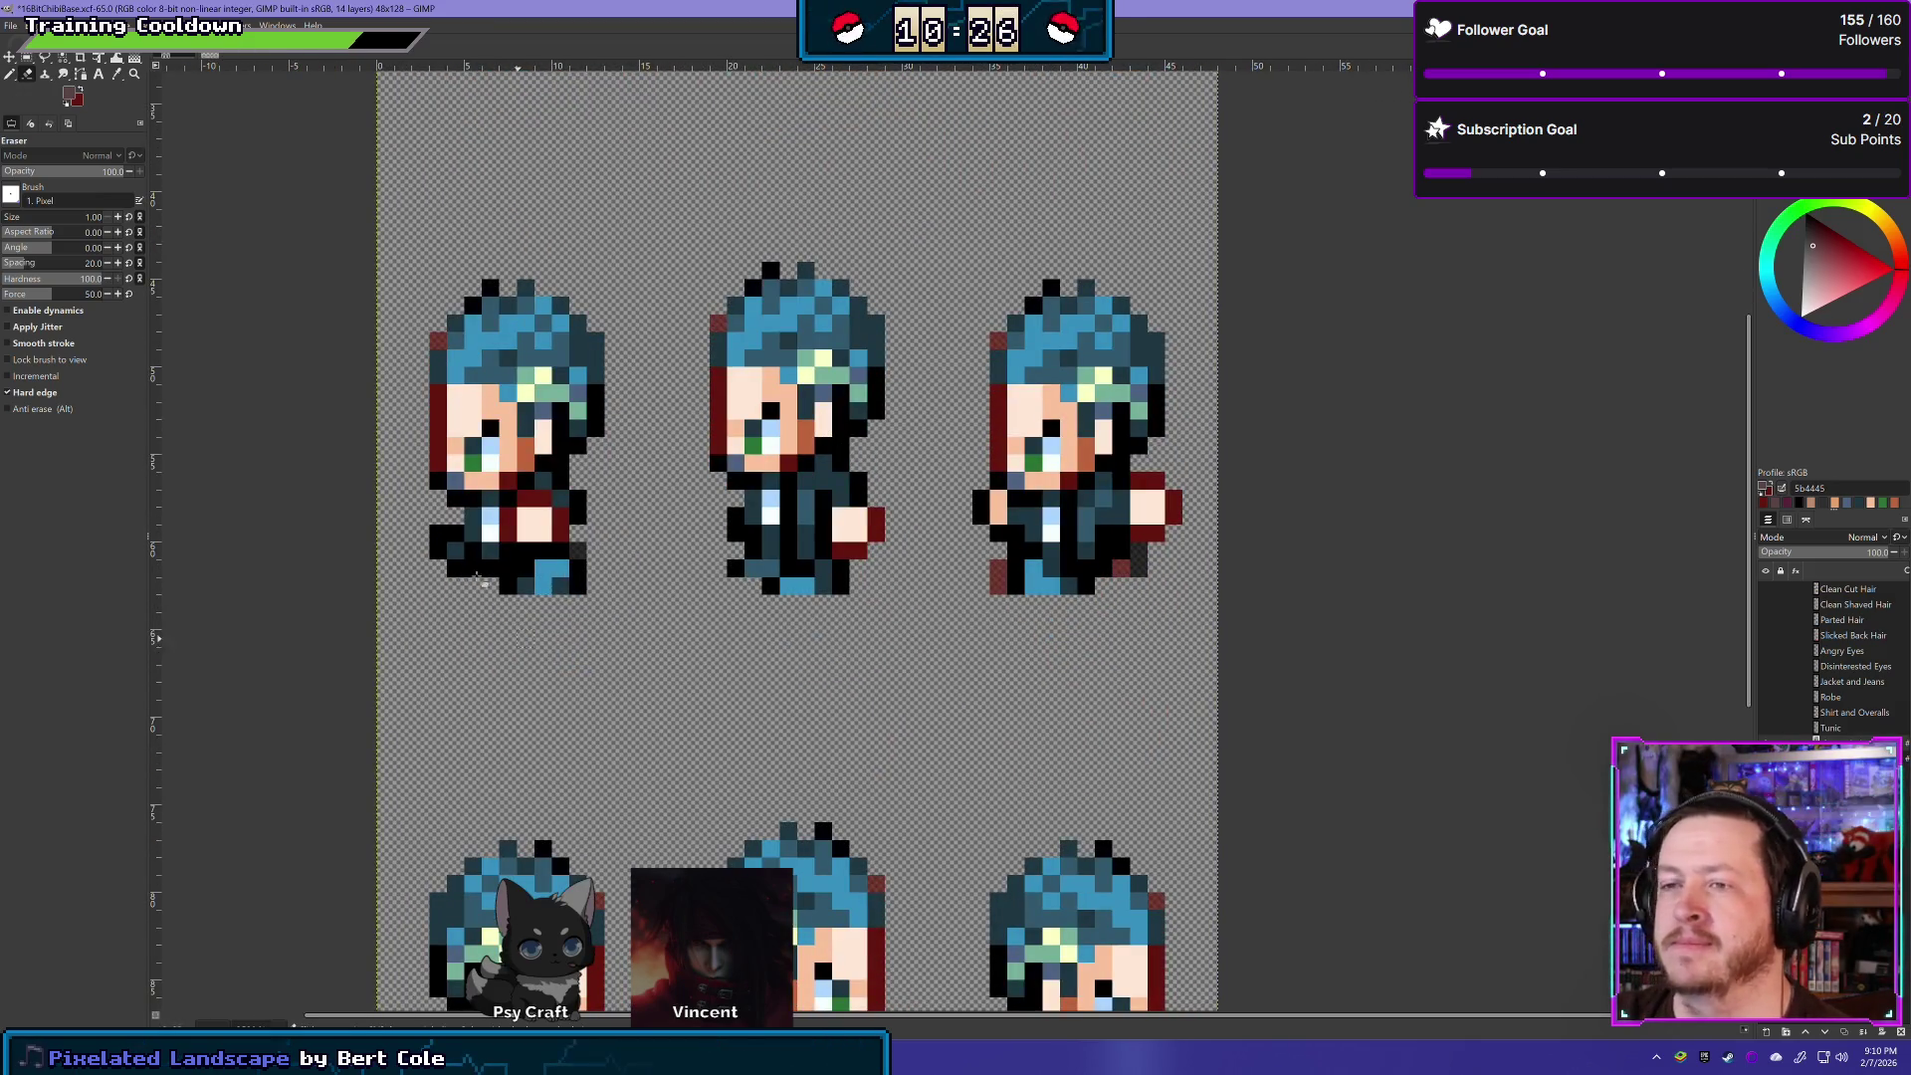
left_click(189, 58)
mouse_move(602, 437)
left_mouse_down()
mouse_move(529, 521)
mouse_move(546, 426)
mouse_move(571, 474)
mouse_move(631, 474)
left_mouse_up()
mouse_move(307, 602)
left_mouse_down()
mouse_move(397, 614)
mouse_move(470, 569)
left_mouse_up()
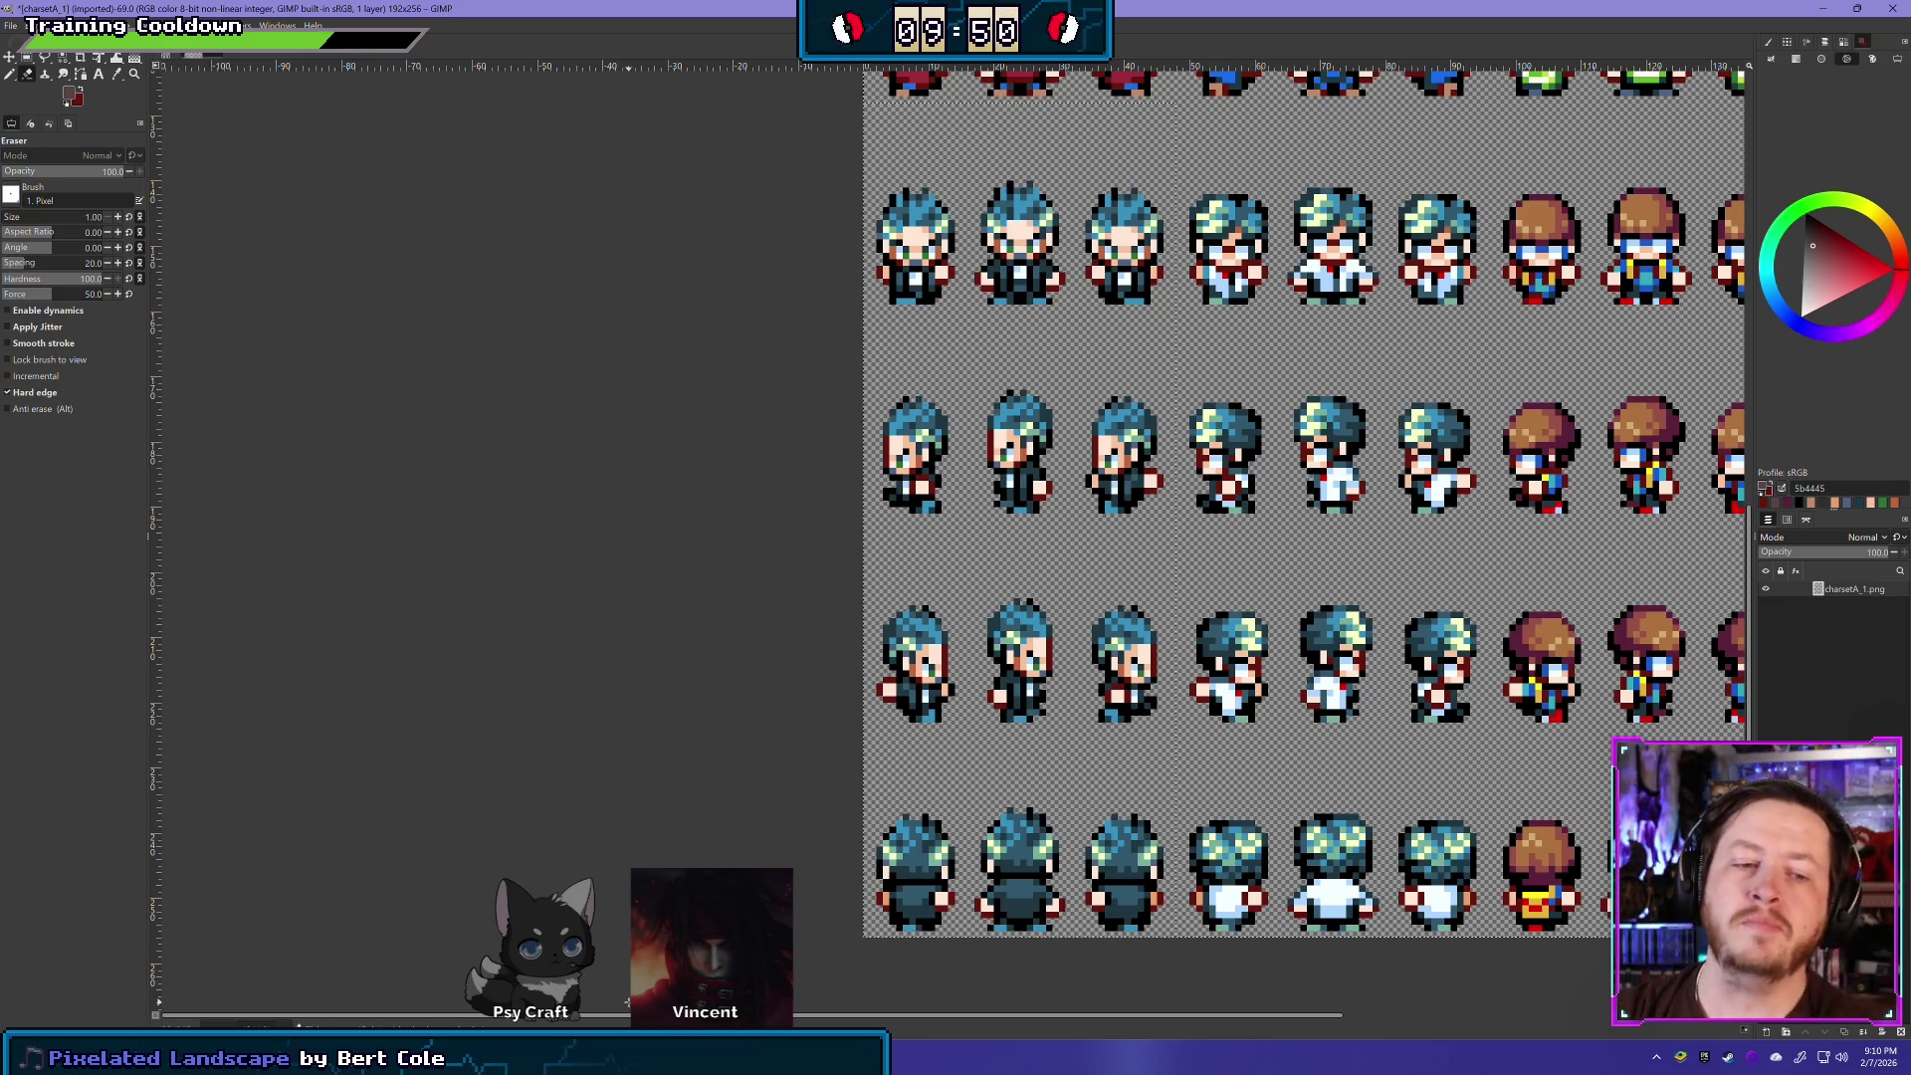
- Go back to the 16BitChibiBase.xcf working image with Ctrl+Tab
scroll(776, 340, "up", 2)
scroll(776, 340, "right", 2)
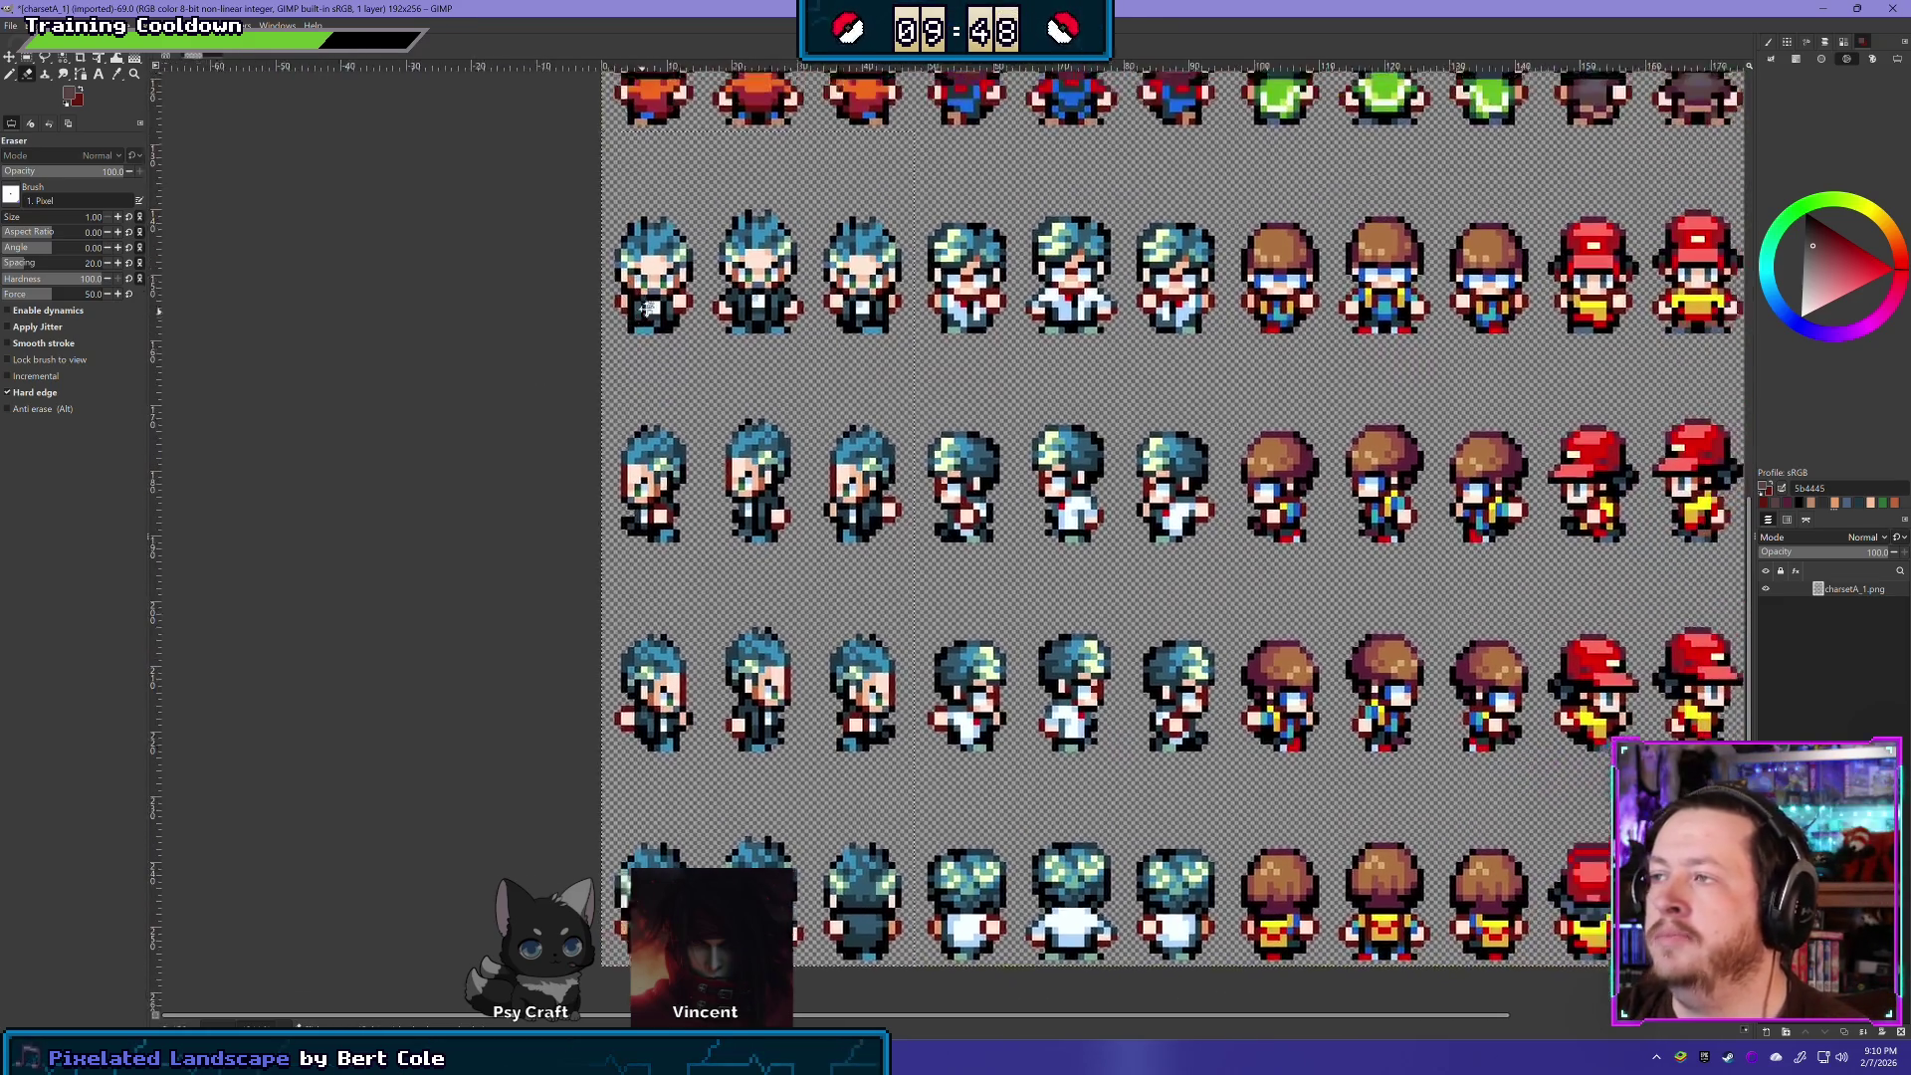
key("ctrl+Tab")
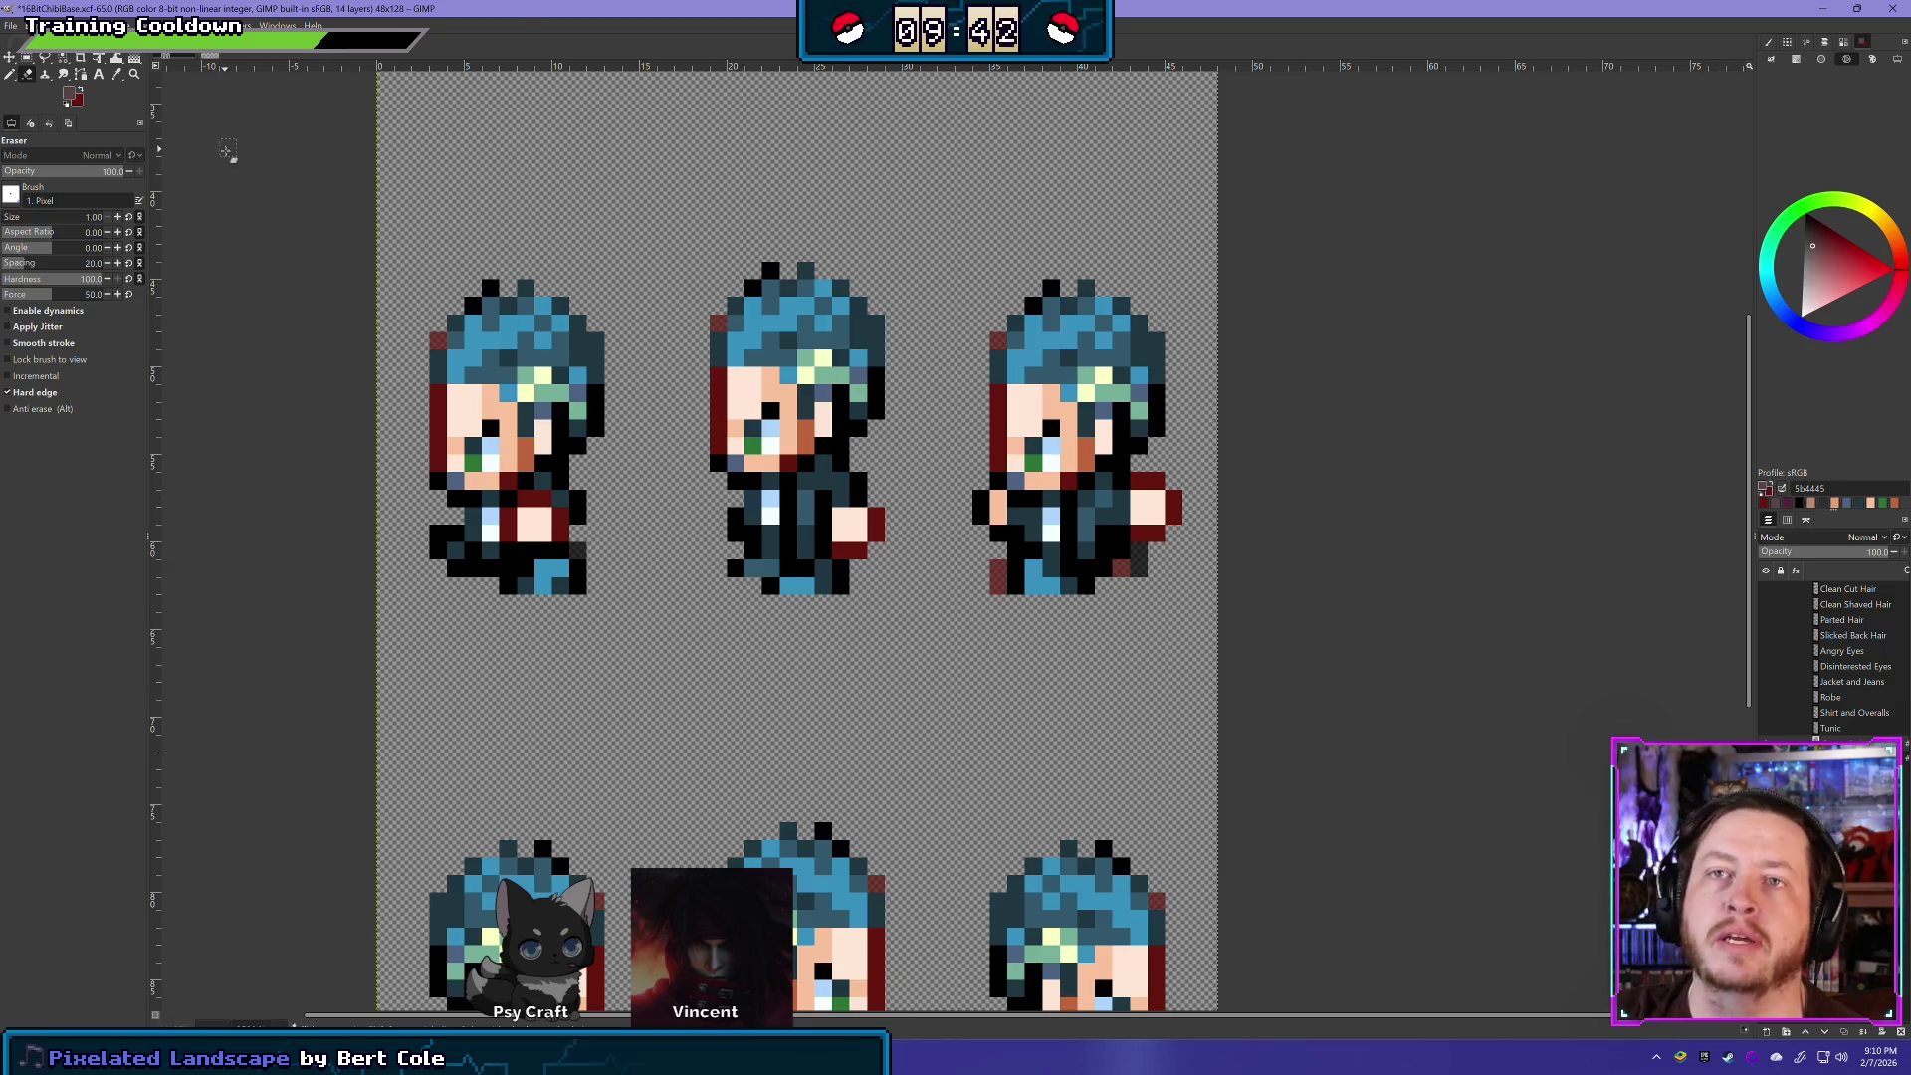
scroll(515, 351, "up", 1)
scroll(515, 351, "left", 4)
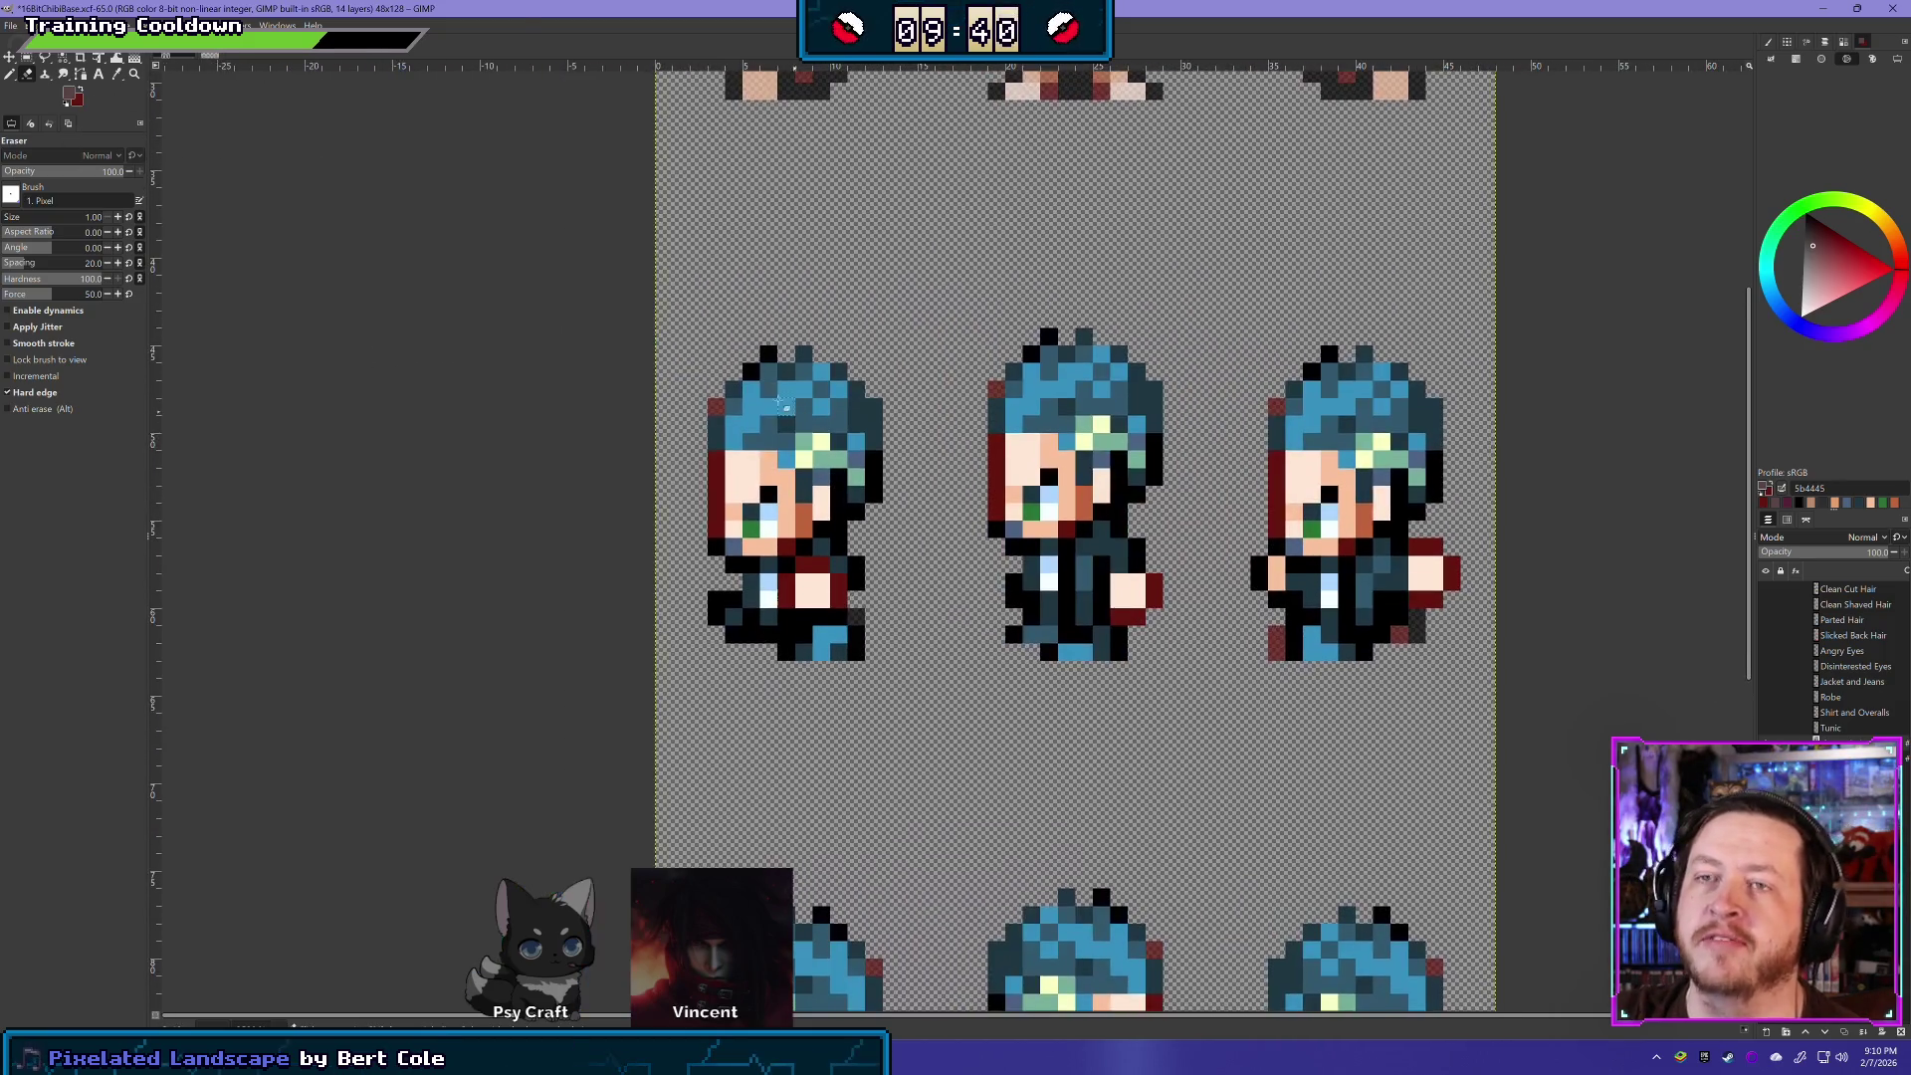
- Select the dark jacket across the side-facing sprites with a rectangle and delete it
left_click(10, 74)
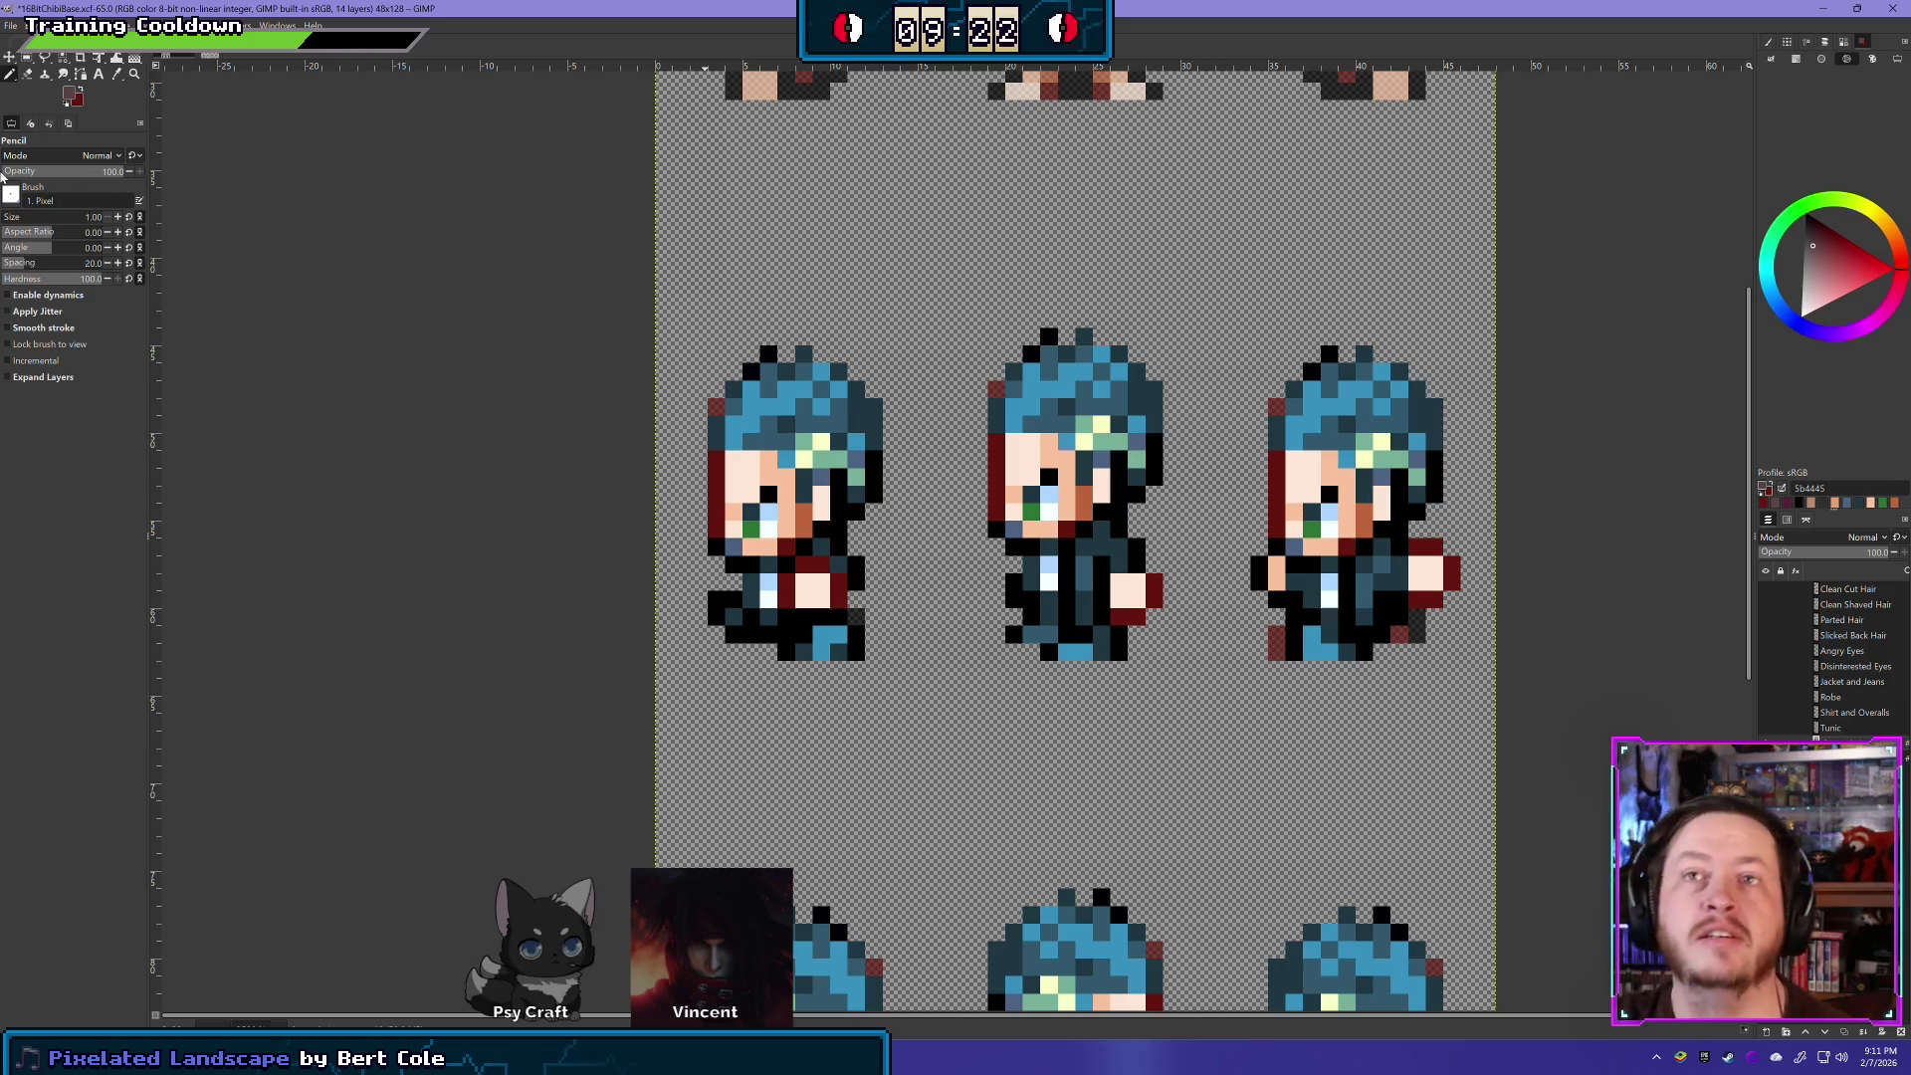
scroll(631, 379, "right", 2)
scroll(631, 379, "down", 1)
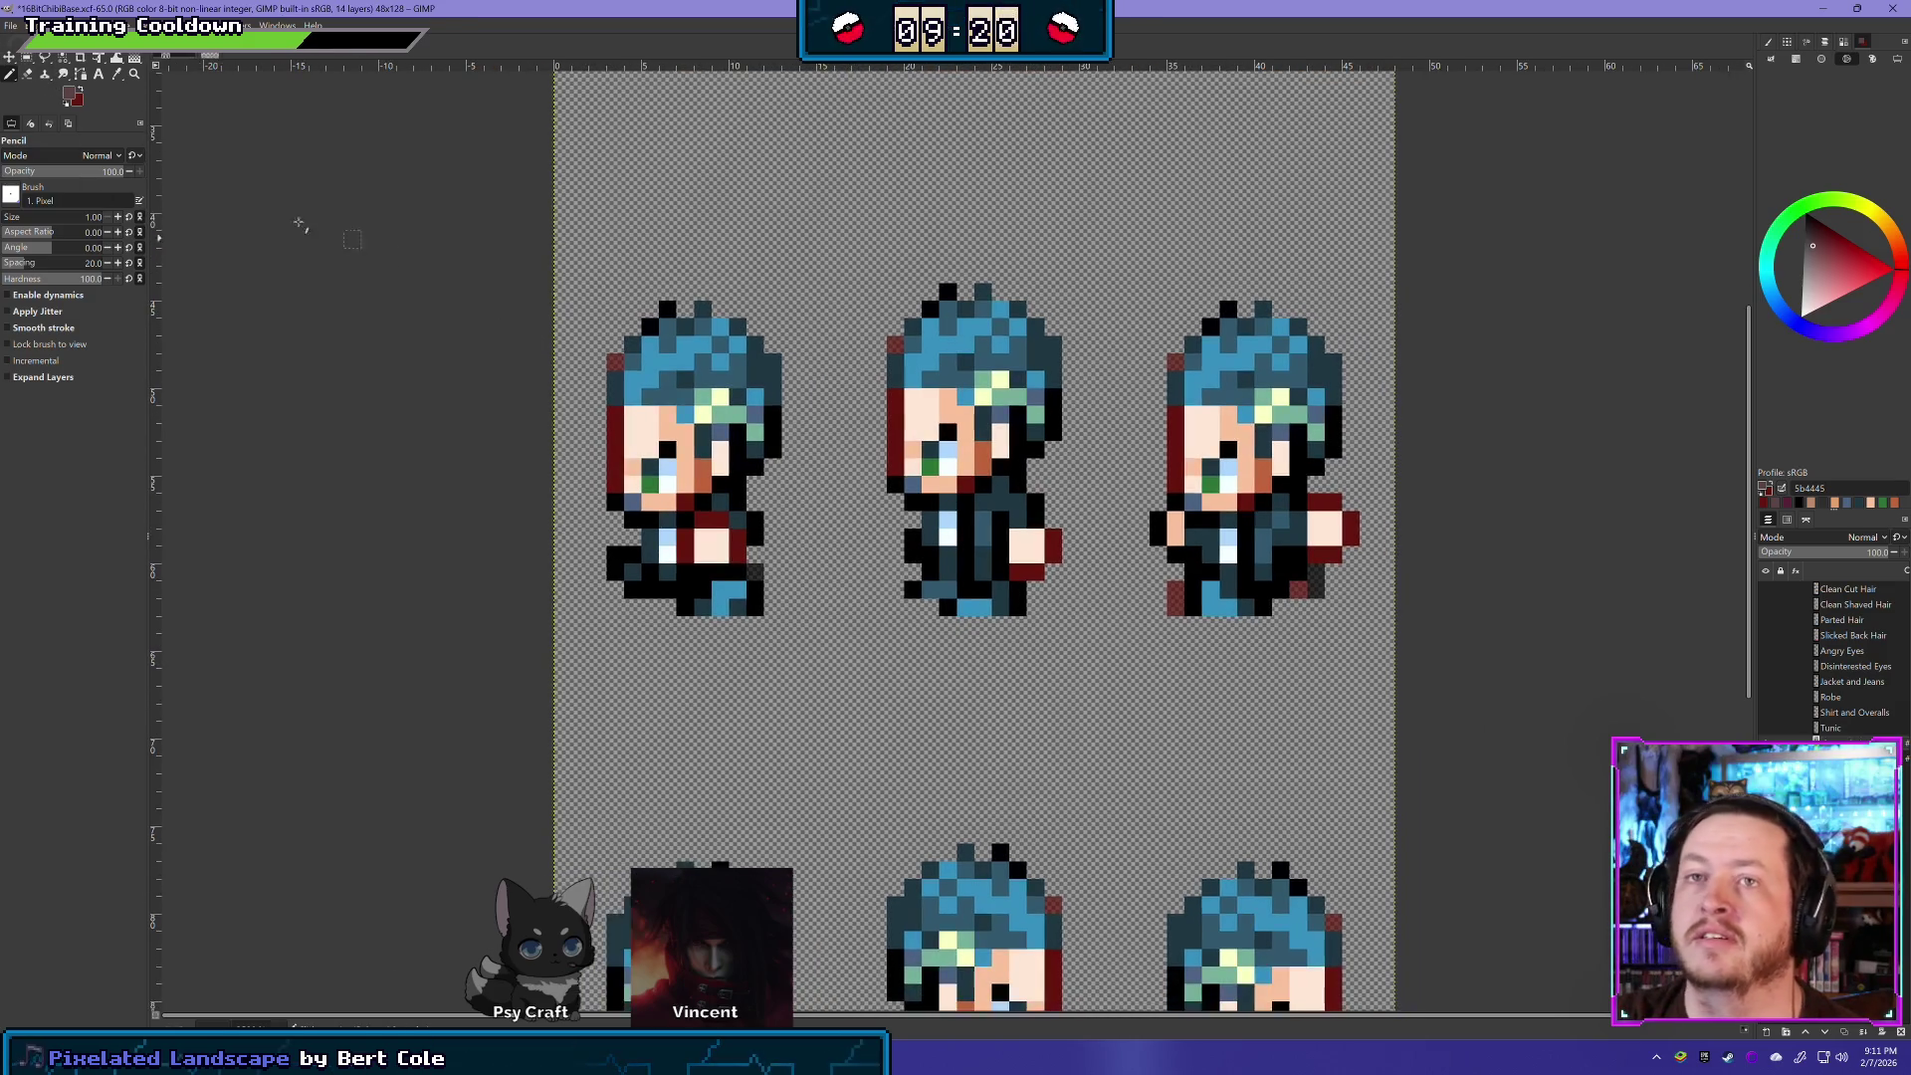
left_click(27, 73)
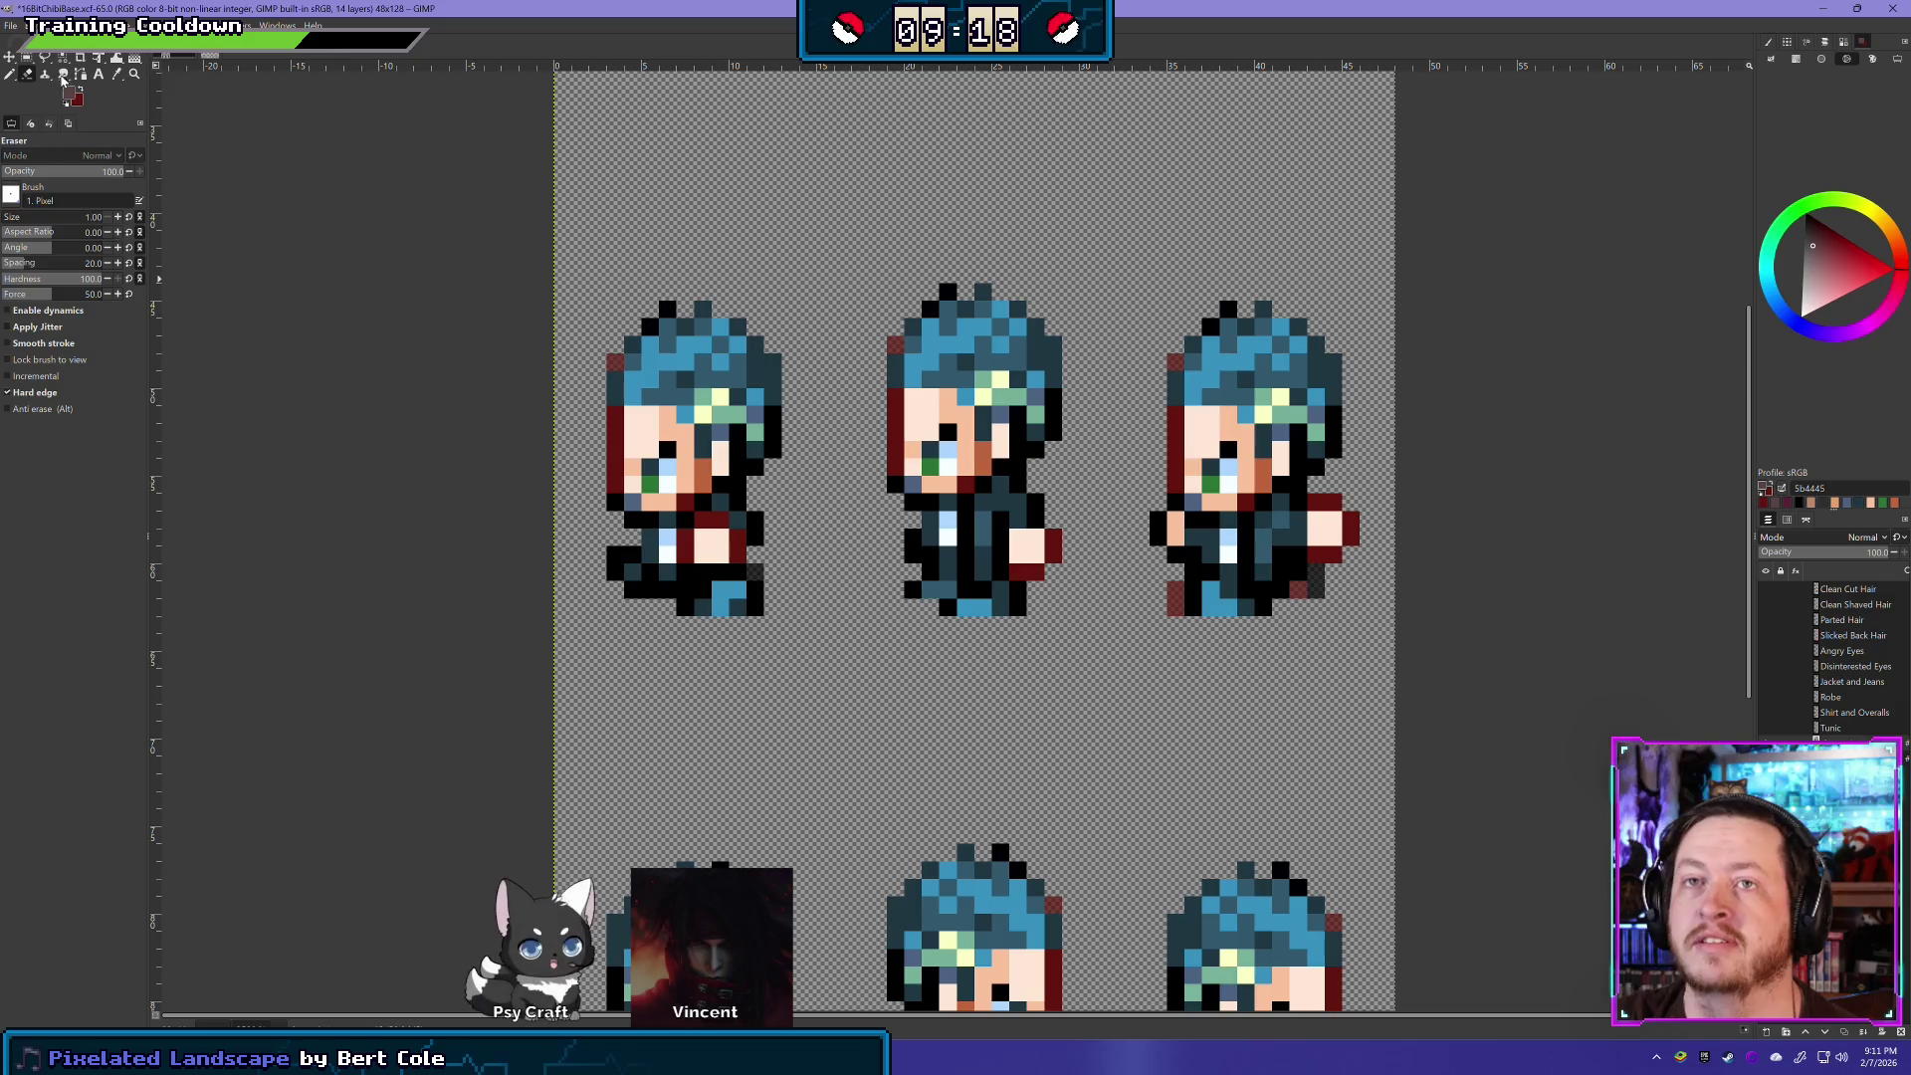
left_click(27, 58)
mouse_move(485, 667)
left_mouse_down()
mouse_move(1393, 548)
mouse_move(1392, 476)
mouse_move(1398, 518)
mouse_move(1413, 474)
mouse_move(1386, 475)
mouse_move(1399, 487)
left_mouse_up()
key("Delete")
left_click(240, 442)
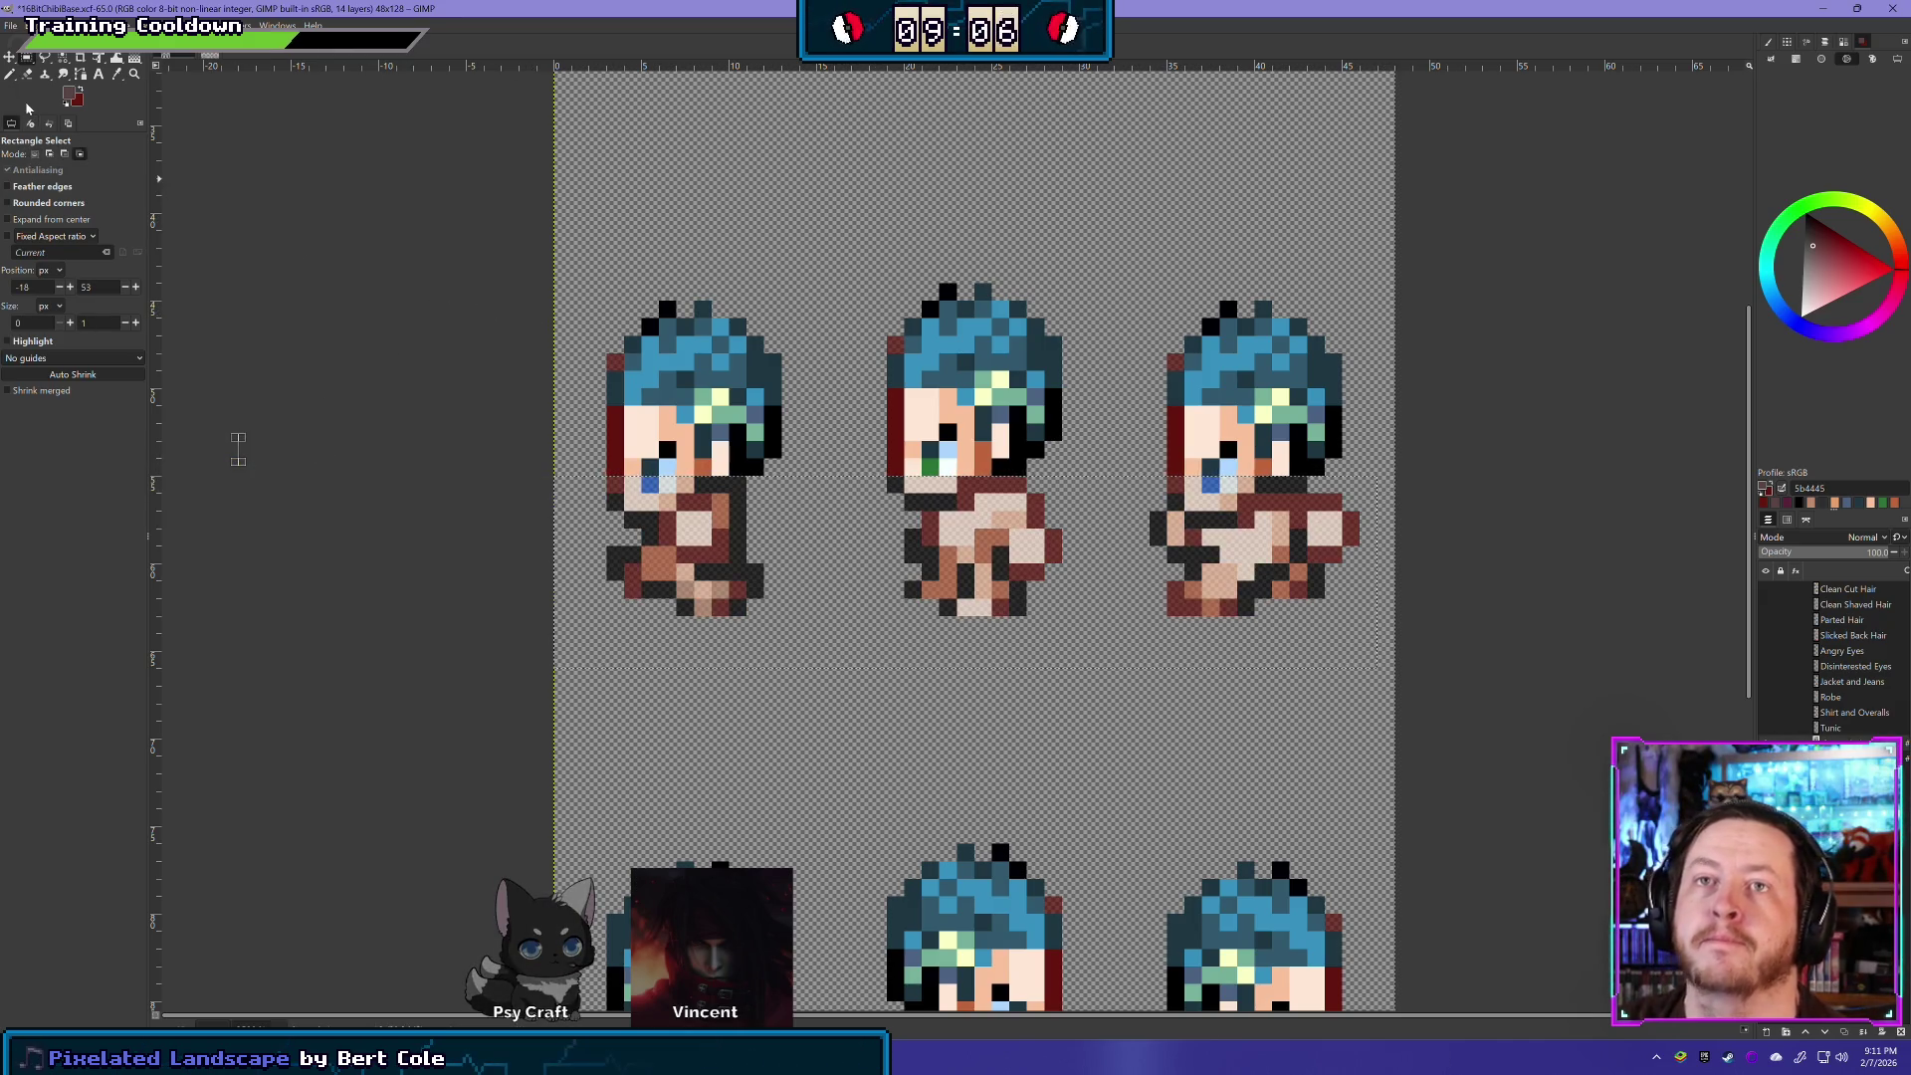
- Erase the middle sprite's green eye to reveal blue, then remove a stray dark red face pixel
key("shift+e")
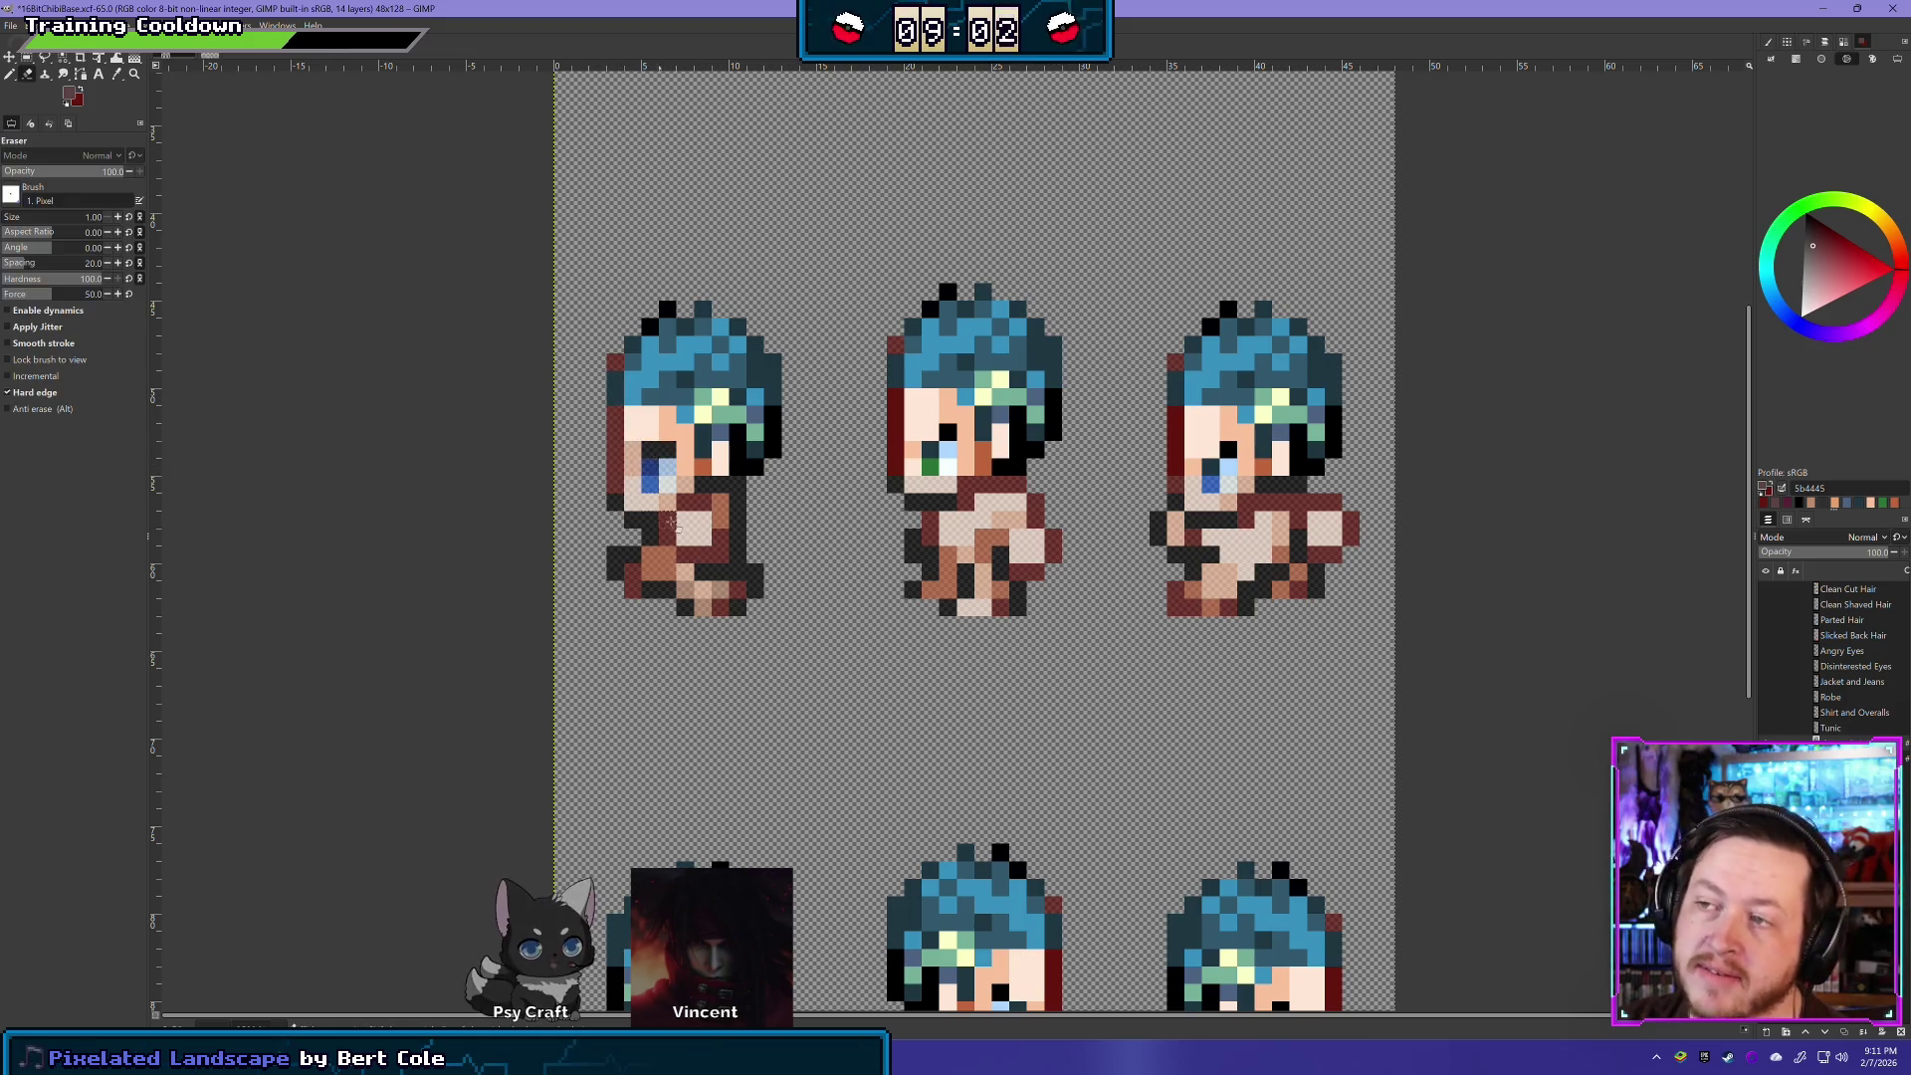
left_click_drag(951, 438, 909, 473)
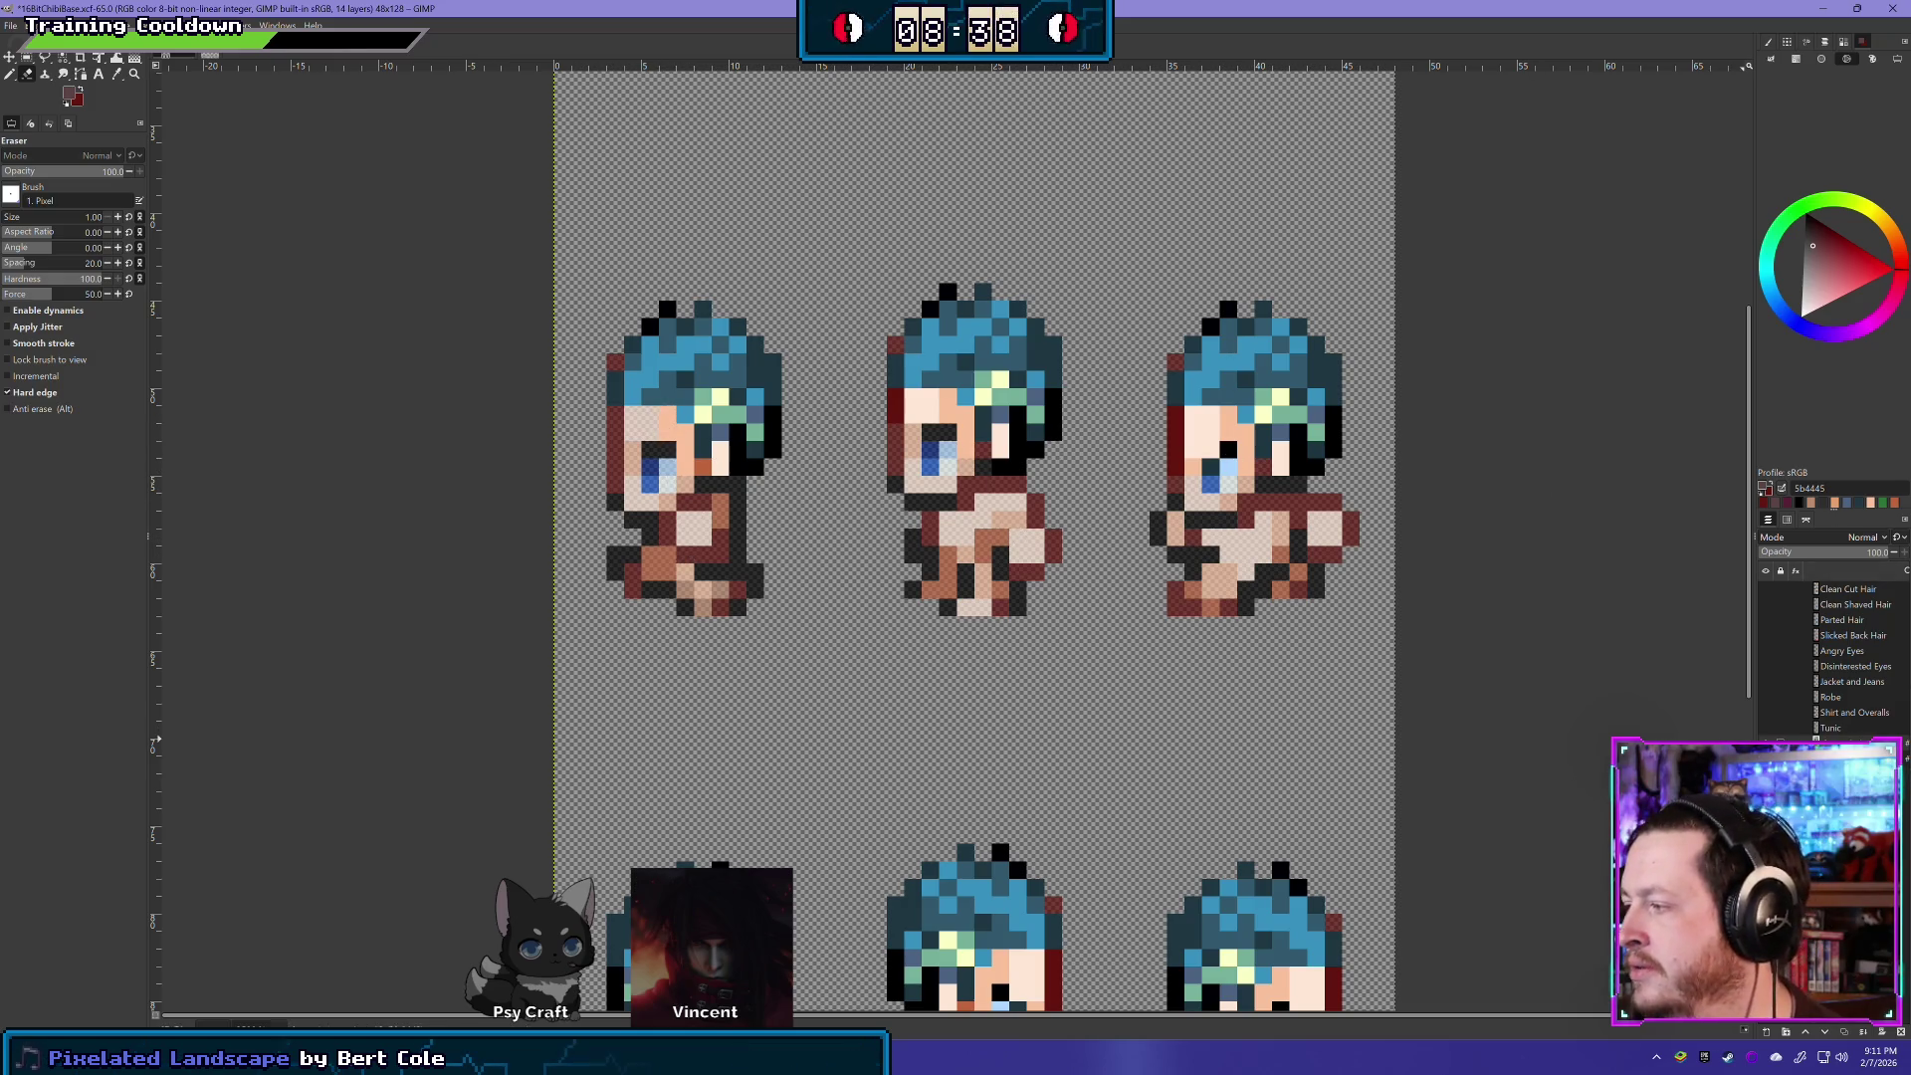
left_click(1766, 759)
left_click(1767, 759)
left_click(1767, 759)
left_click(1767, 759)
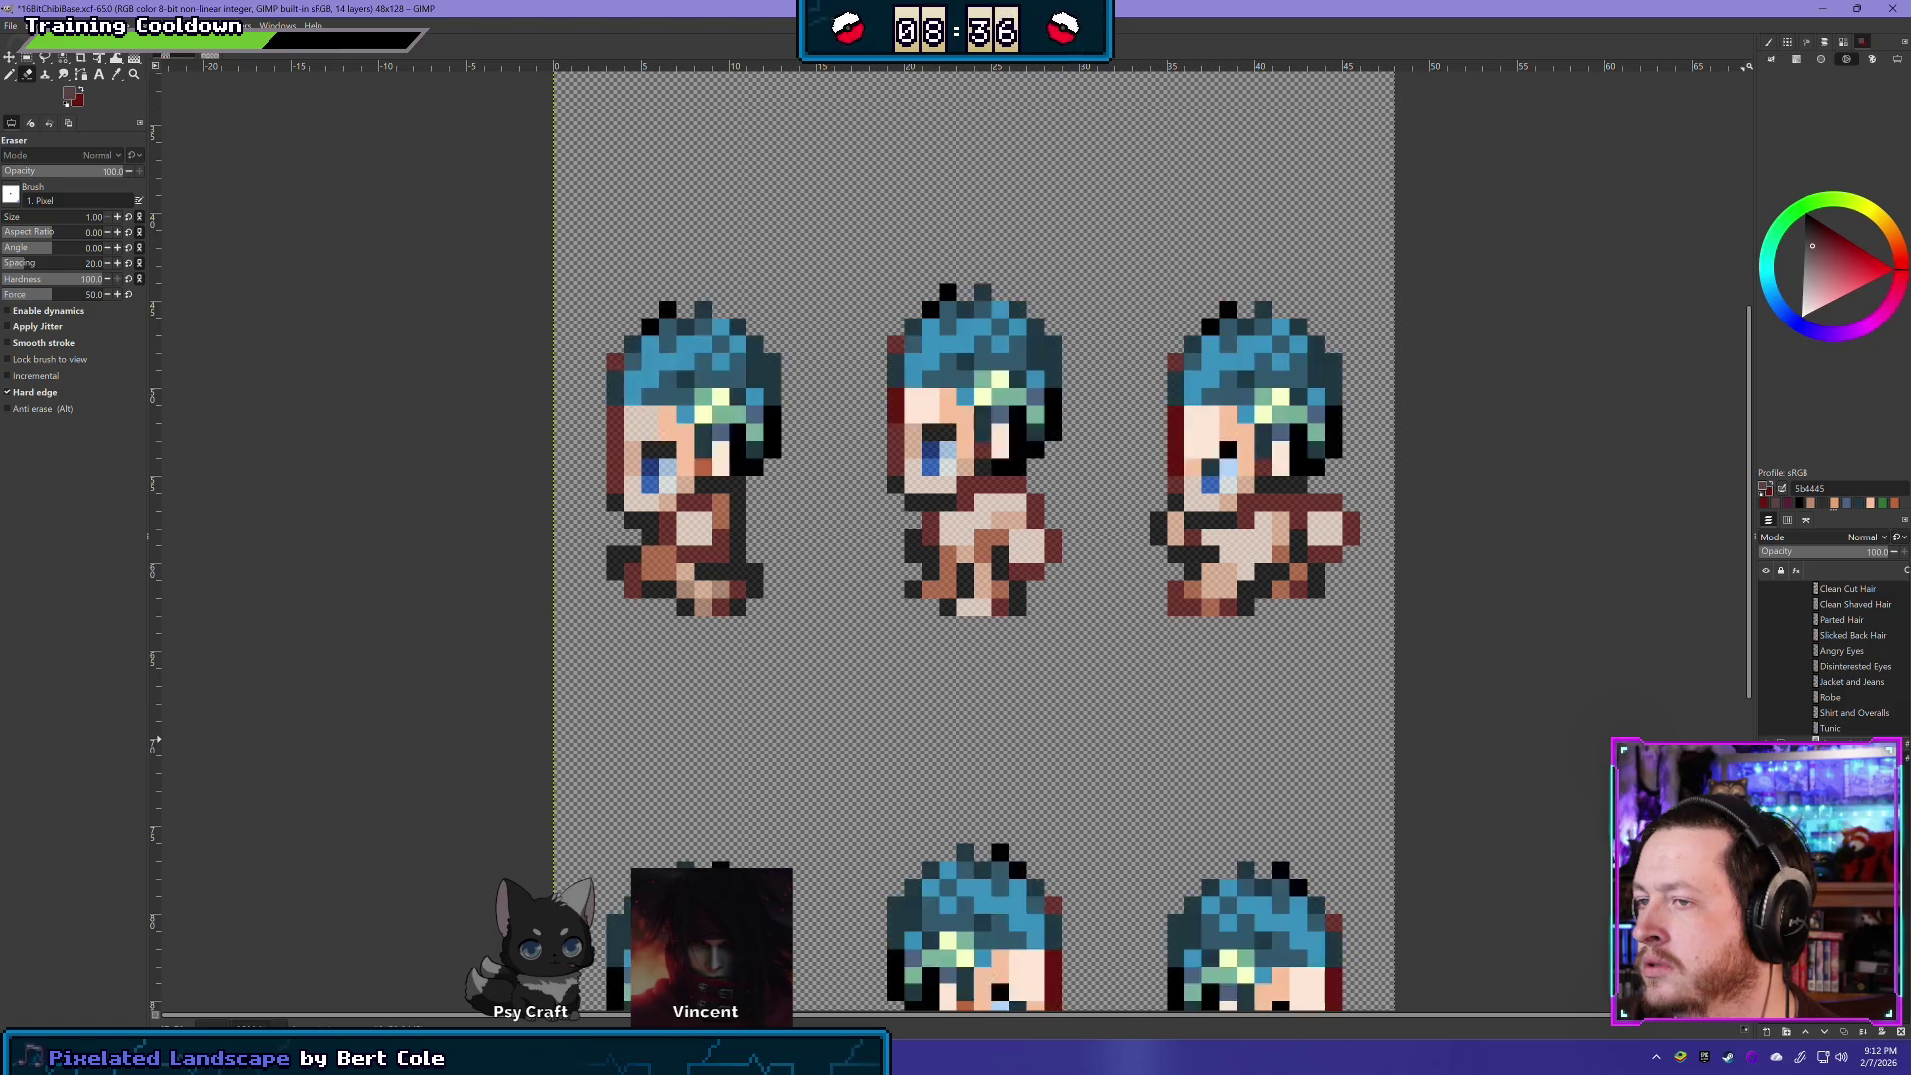
left_click(1766, 758)
left_click(1766, 759)
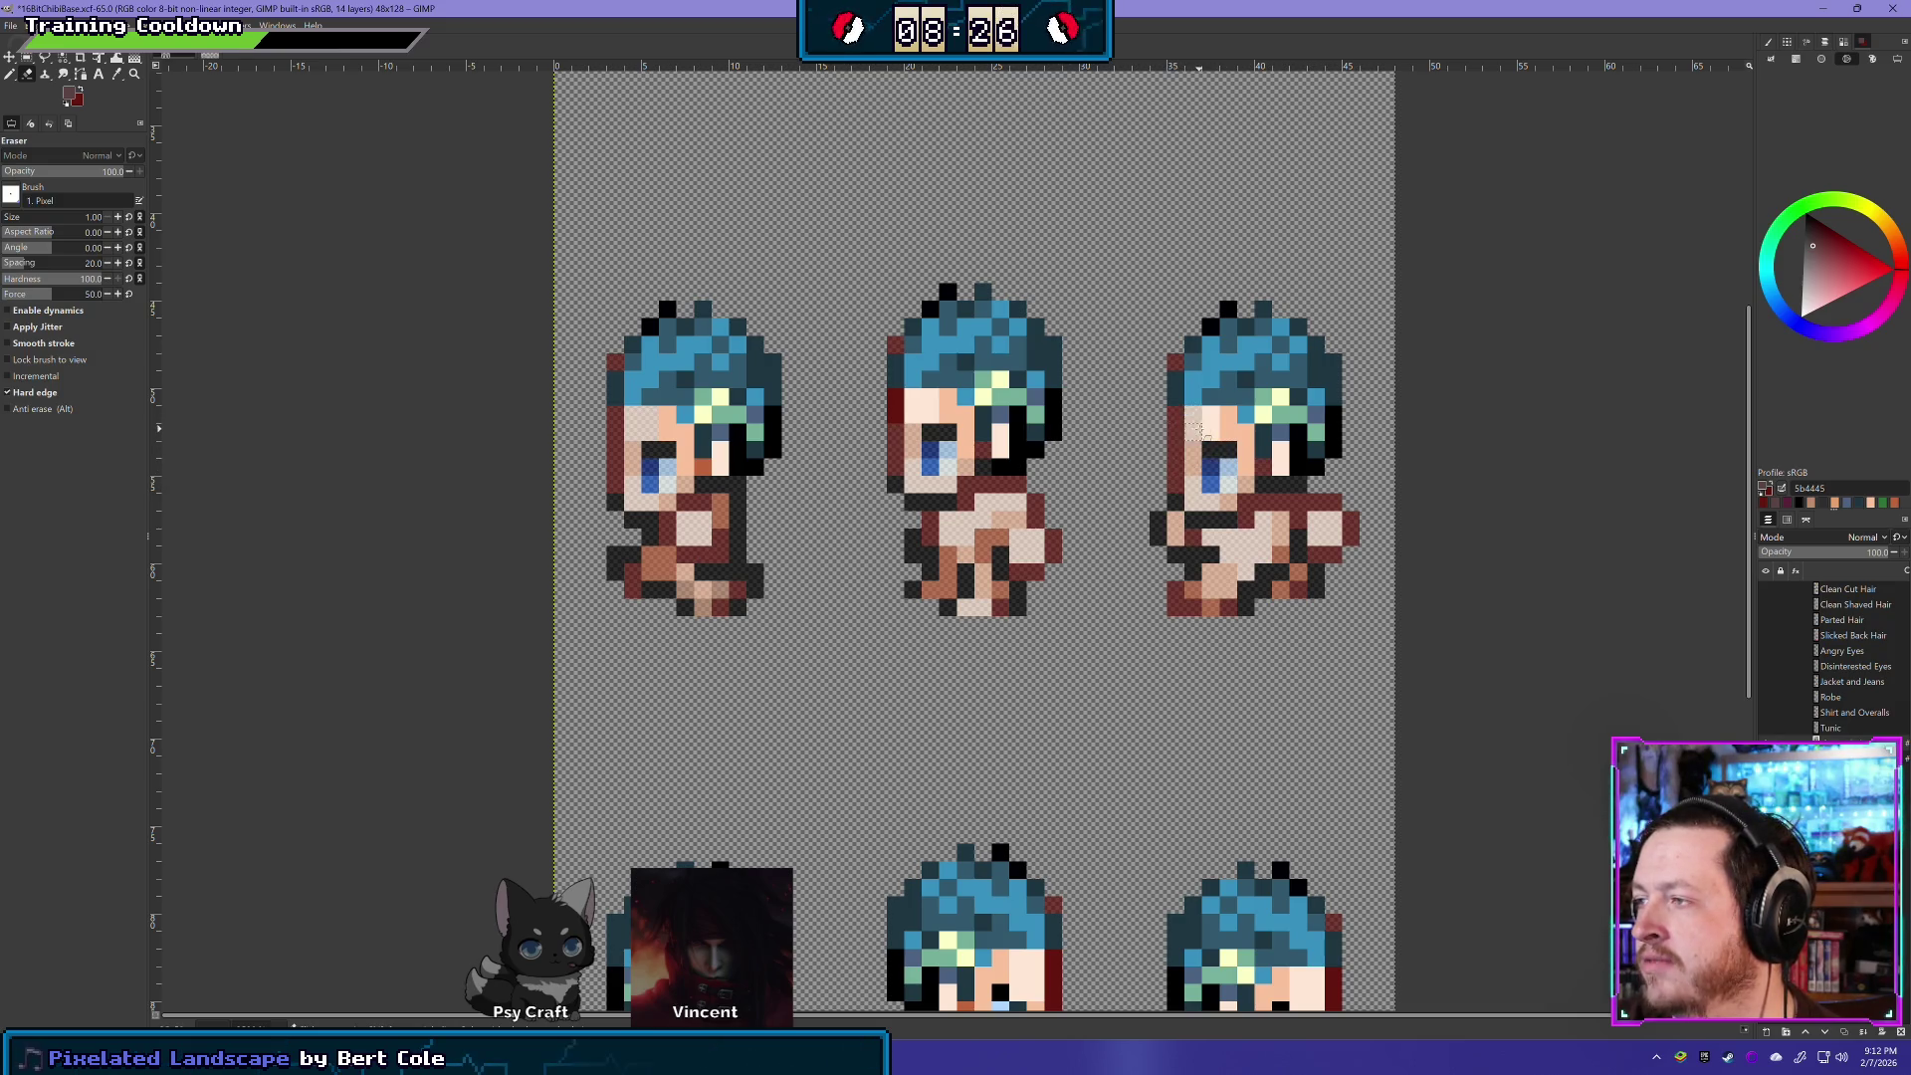
left_click(896, 414)
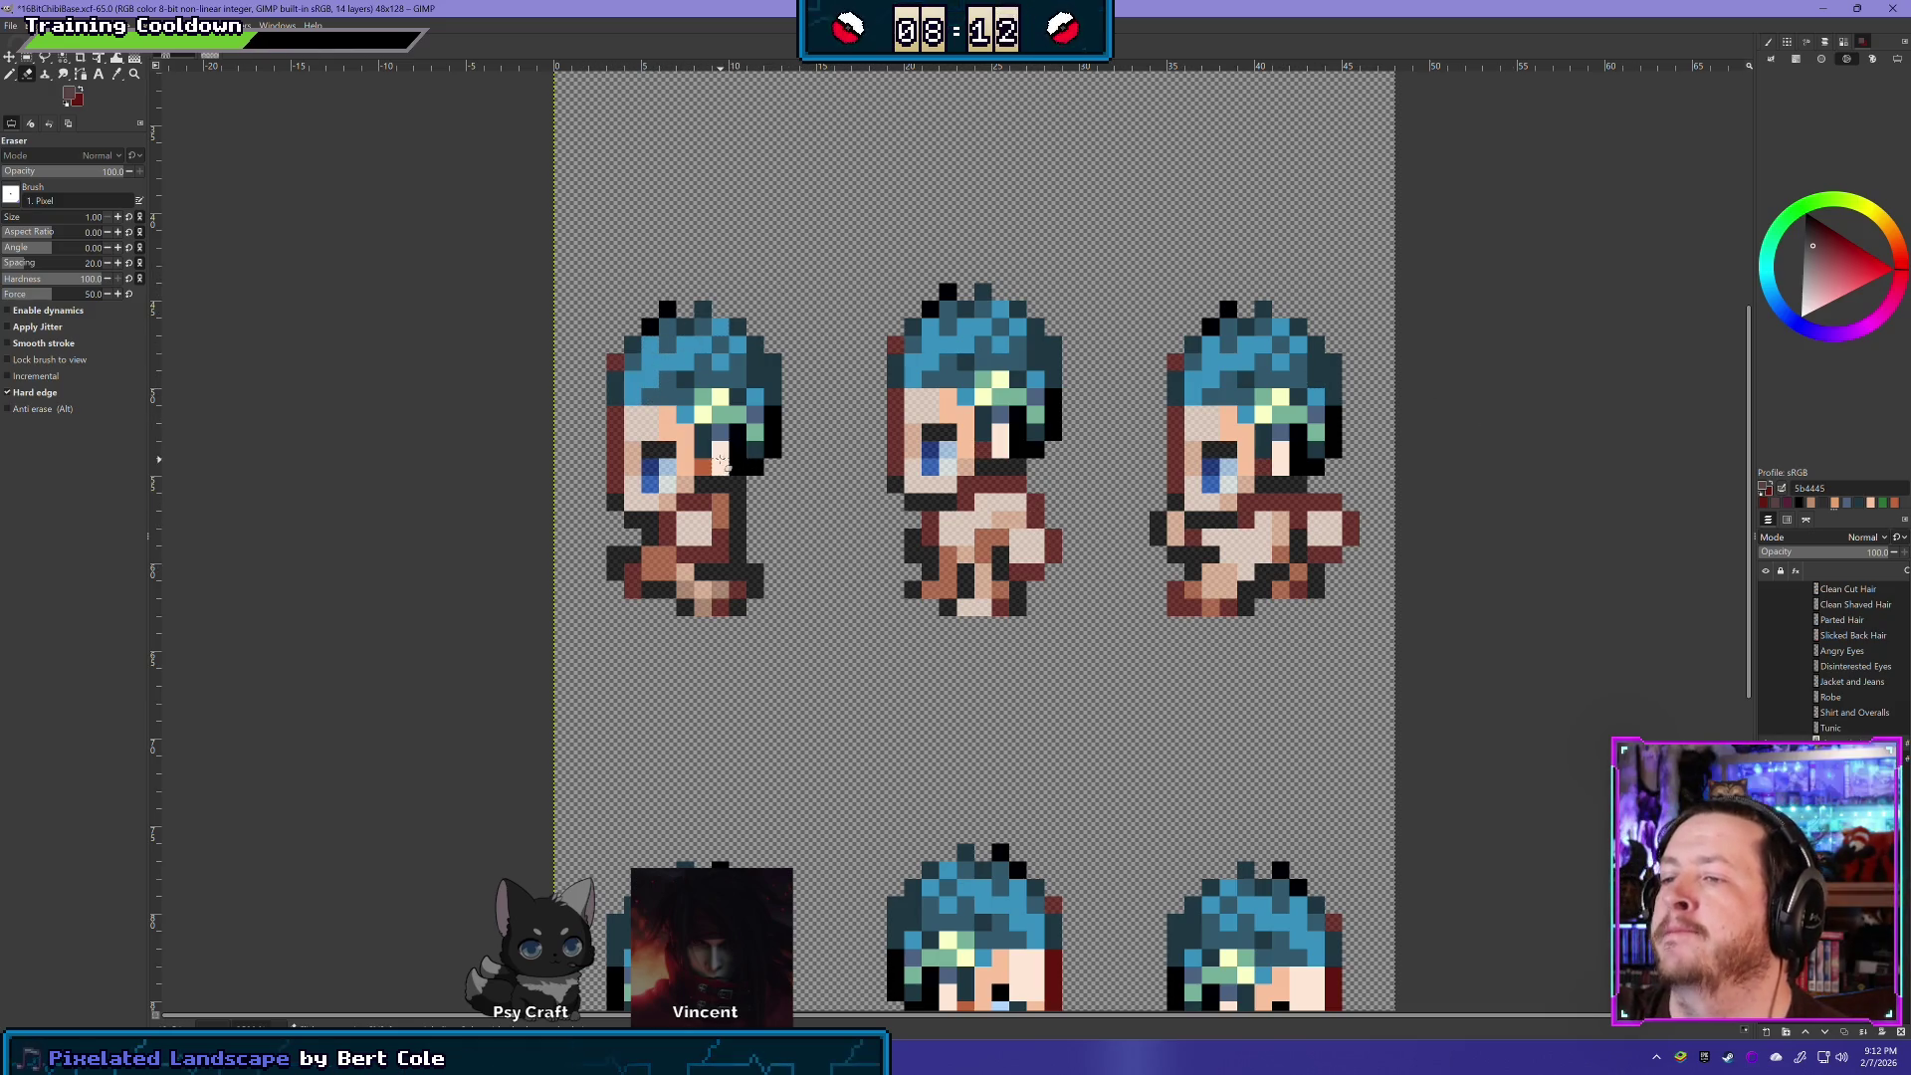
- Erase the dark pixels along the third sprite's face and hair edge
mouse_move(1284, 460)
left_mouse_down()
mouse_move(1338, 455)
mouse_move(1341, 423)
left_mouse_up()
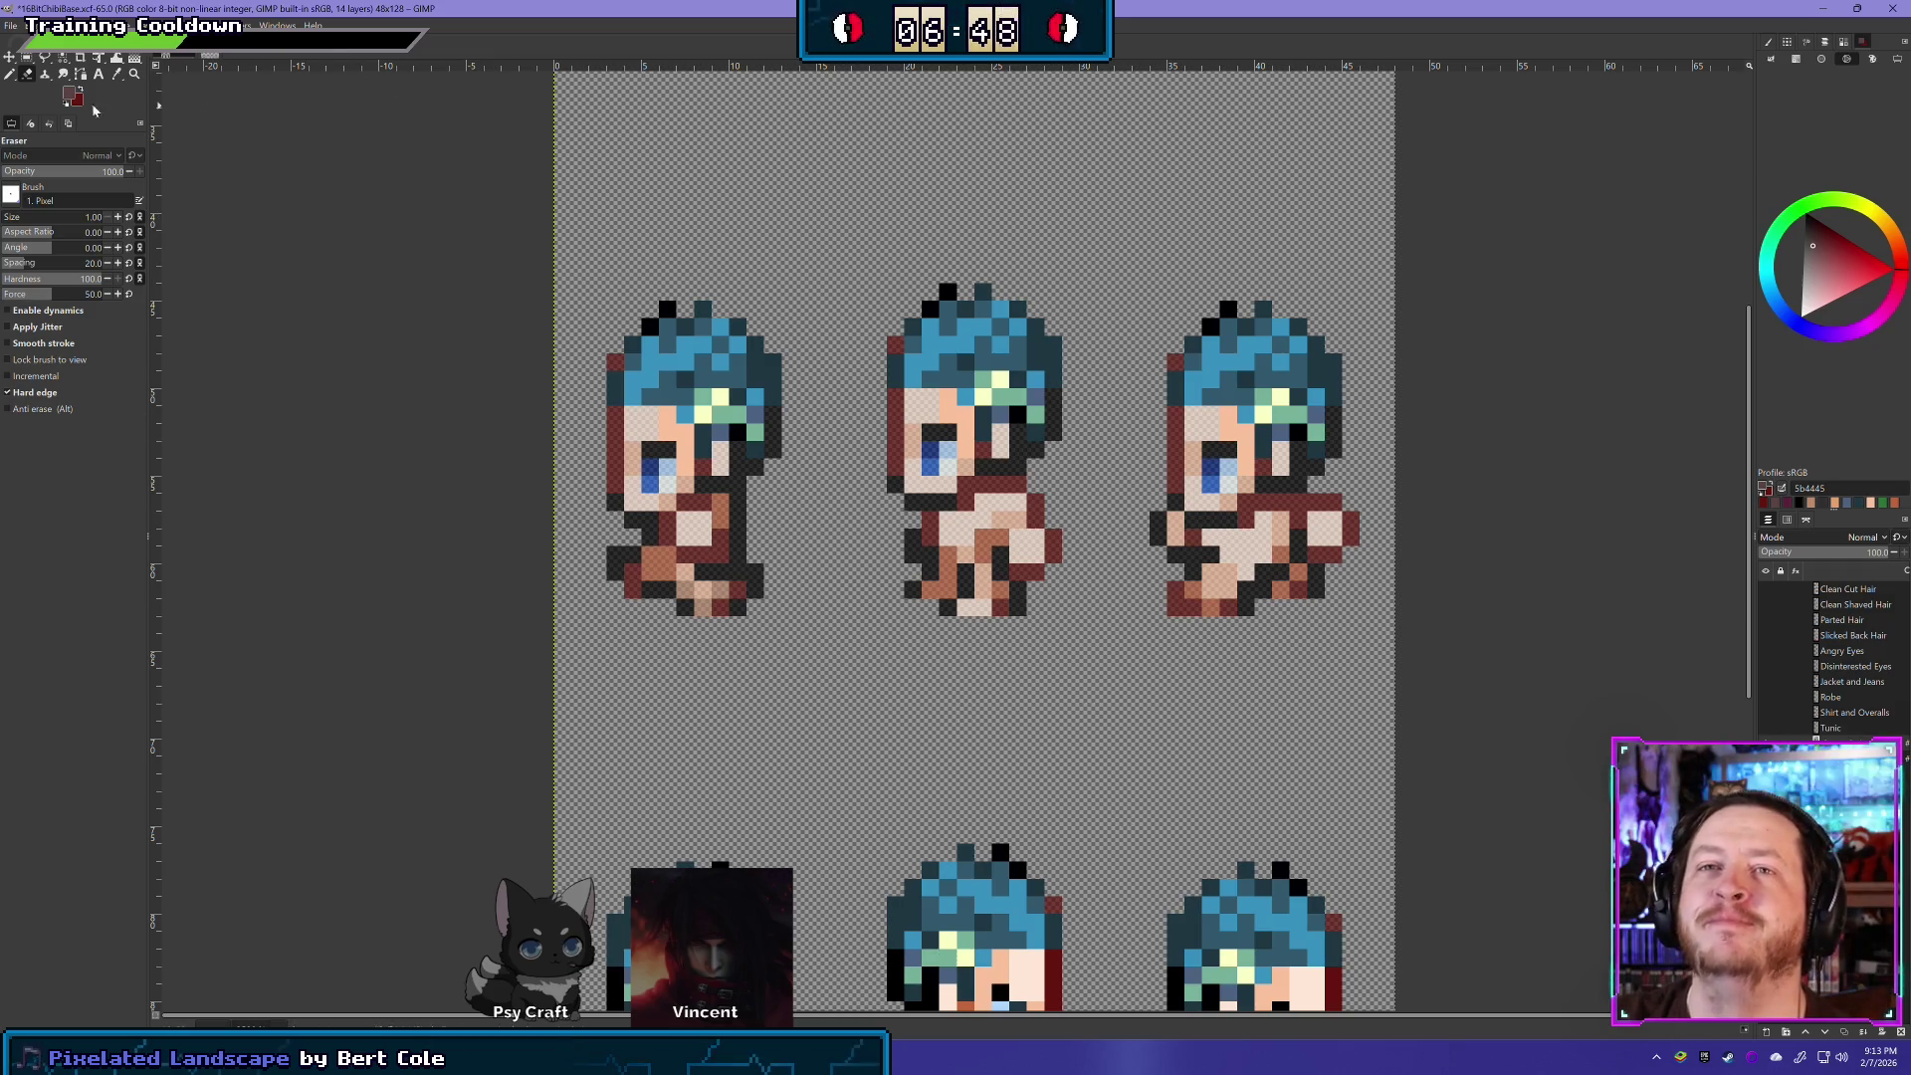
scroll(1095, 614, "down", 1)
scroll(1065, 607, "up", 2)
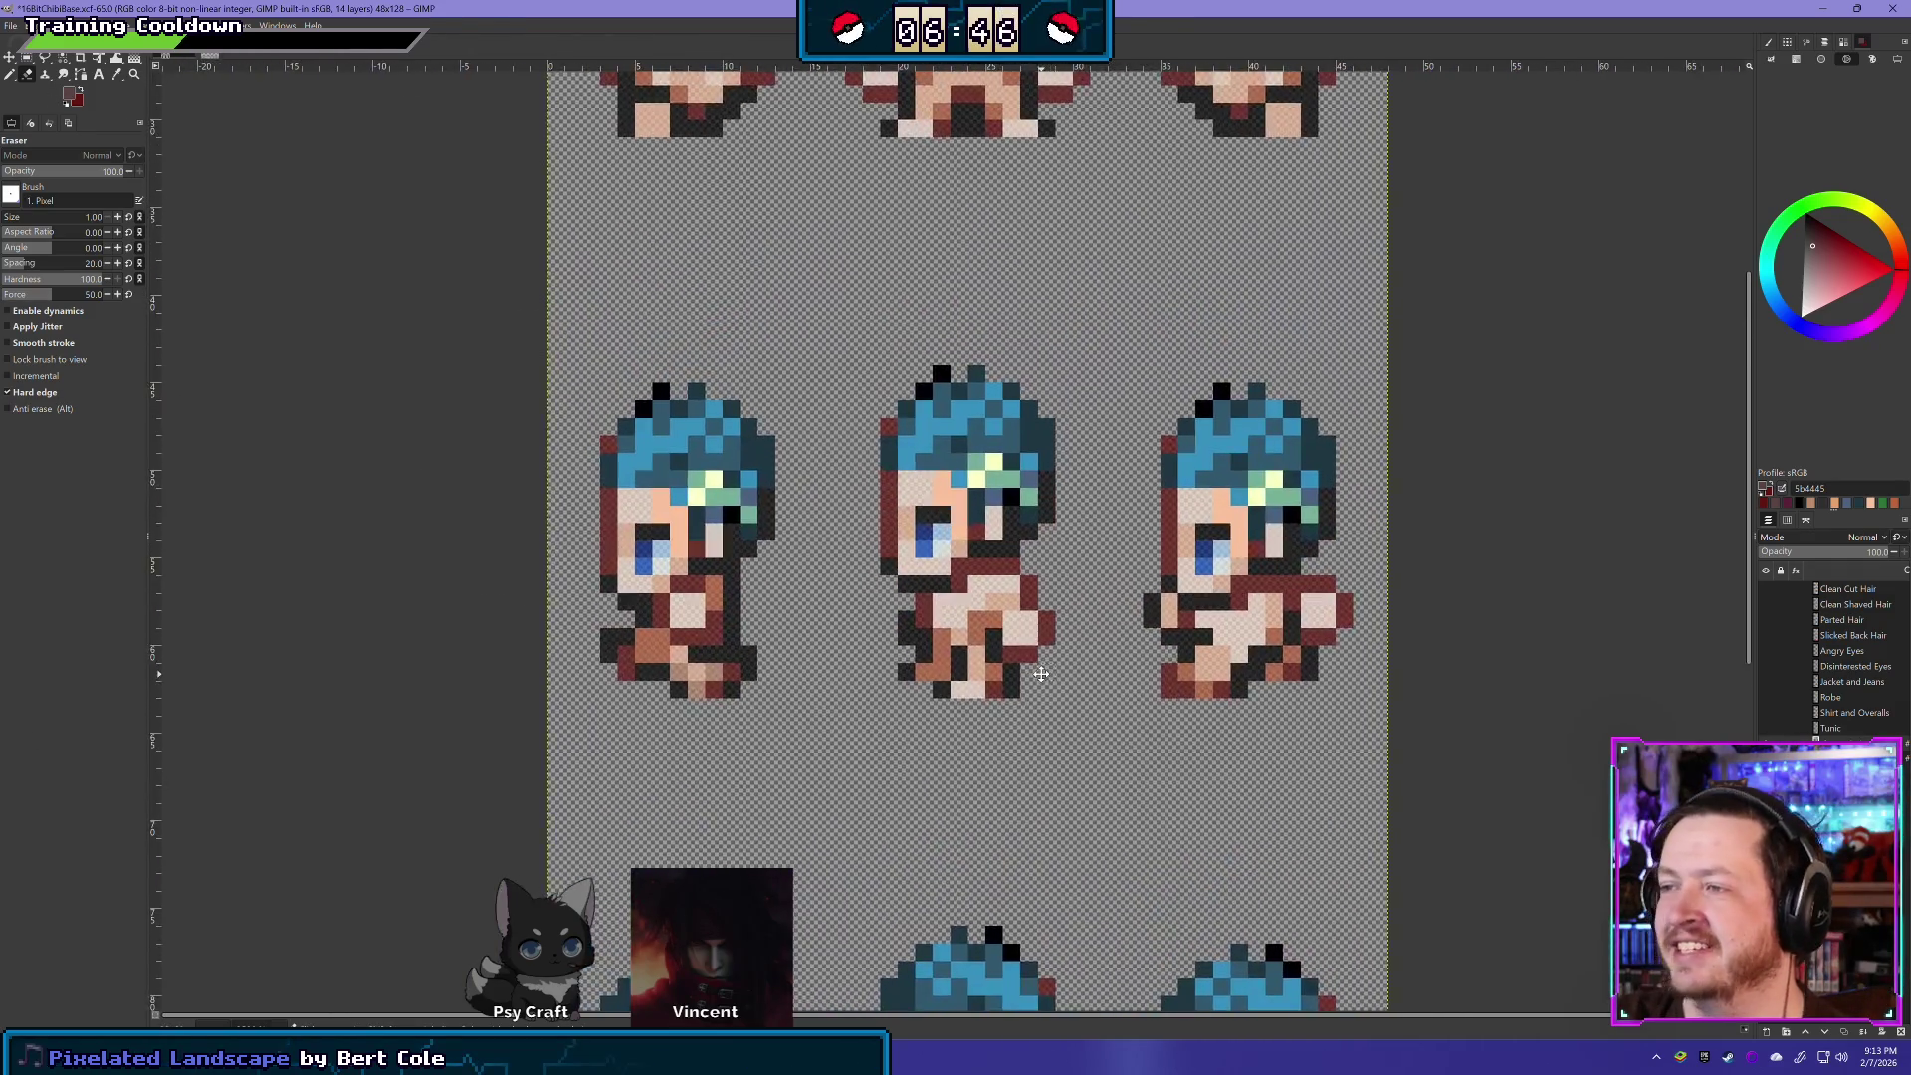
- Scroll through the Worldbuilding Magazine October 2019 Economics PDF in Firefox
scroll(1036, 597, "down", 2)
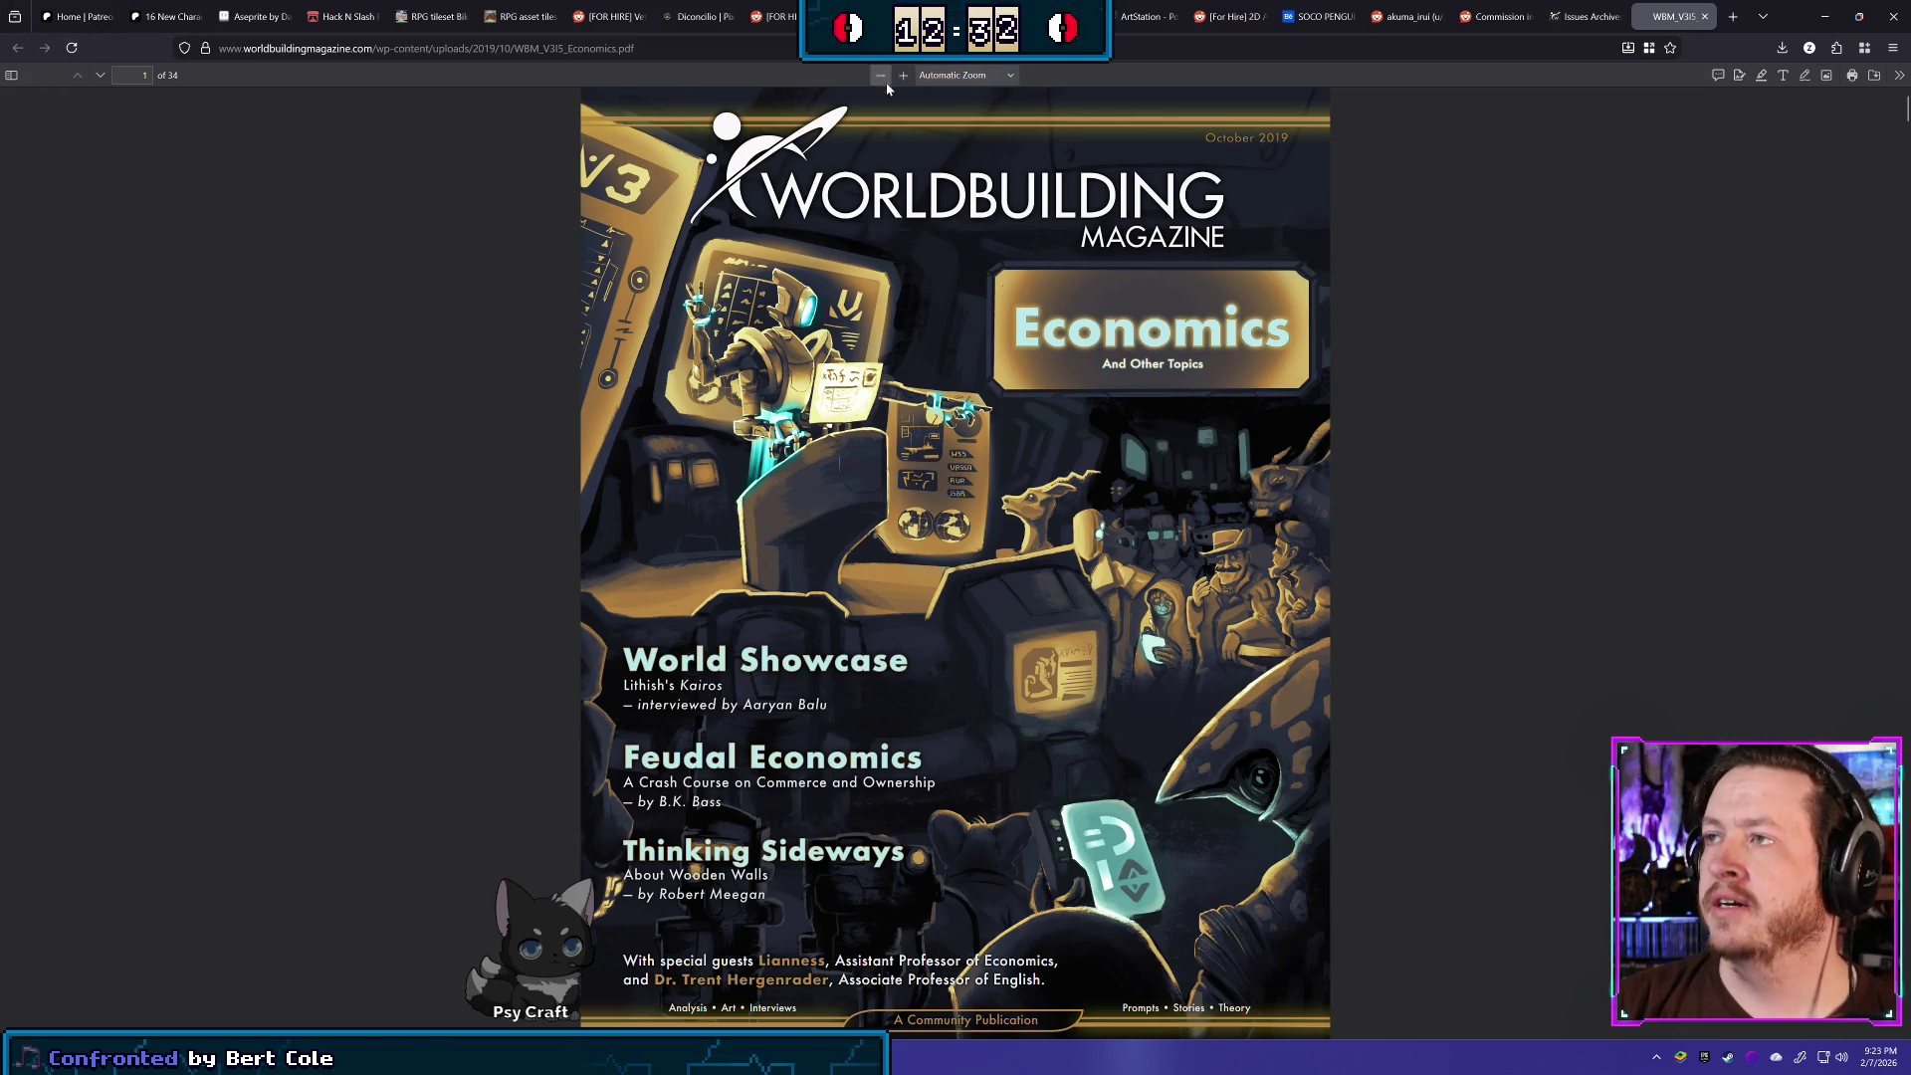
- Zoom the Economics cover page out until the whole cover fits
scroll(887, 88, "up", 6, "ctrl")
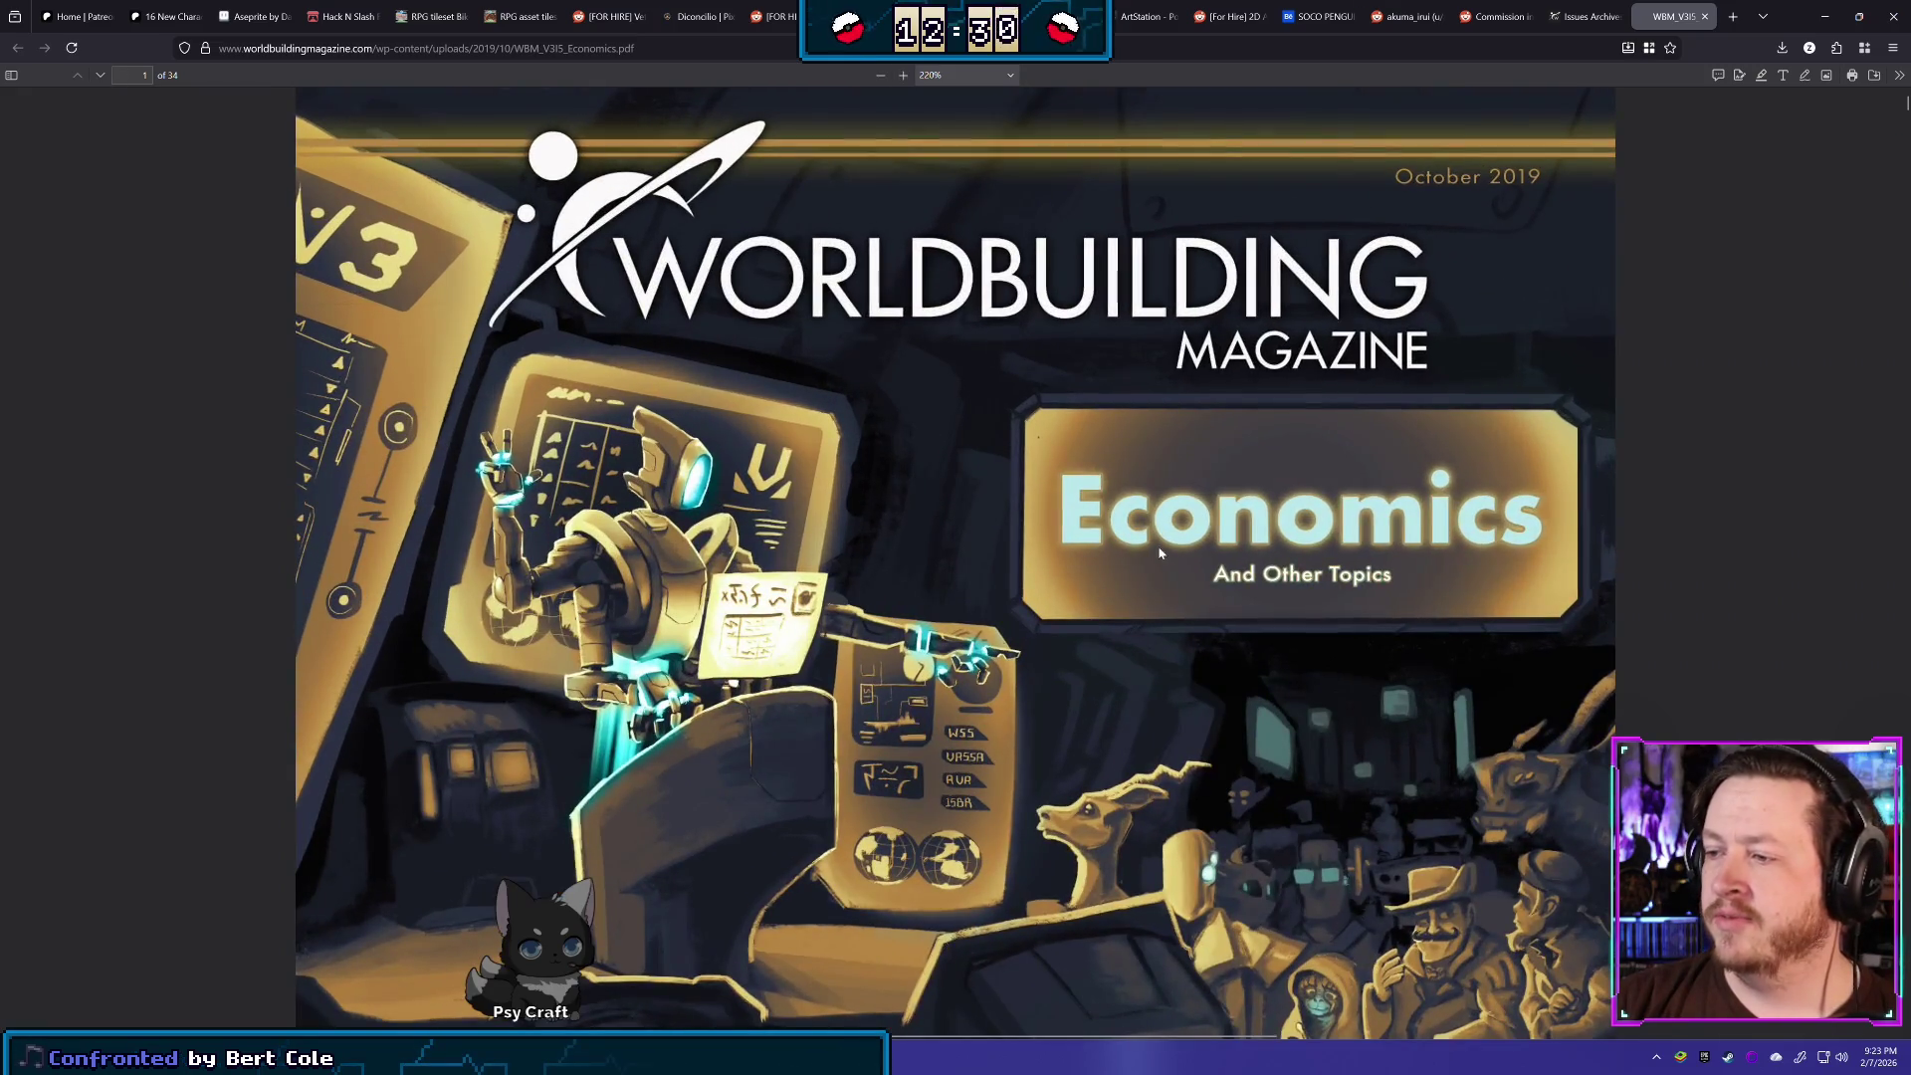
scroll(1160, 552, "down", 6)
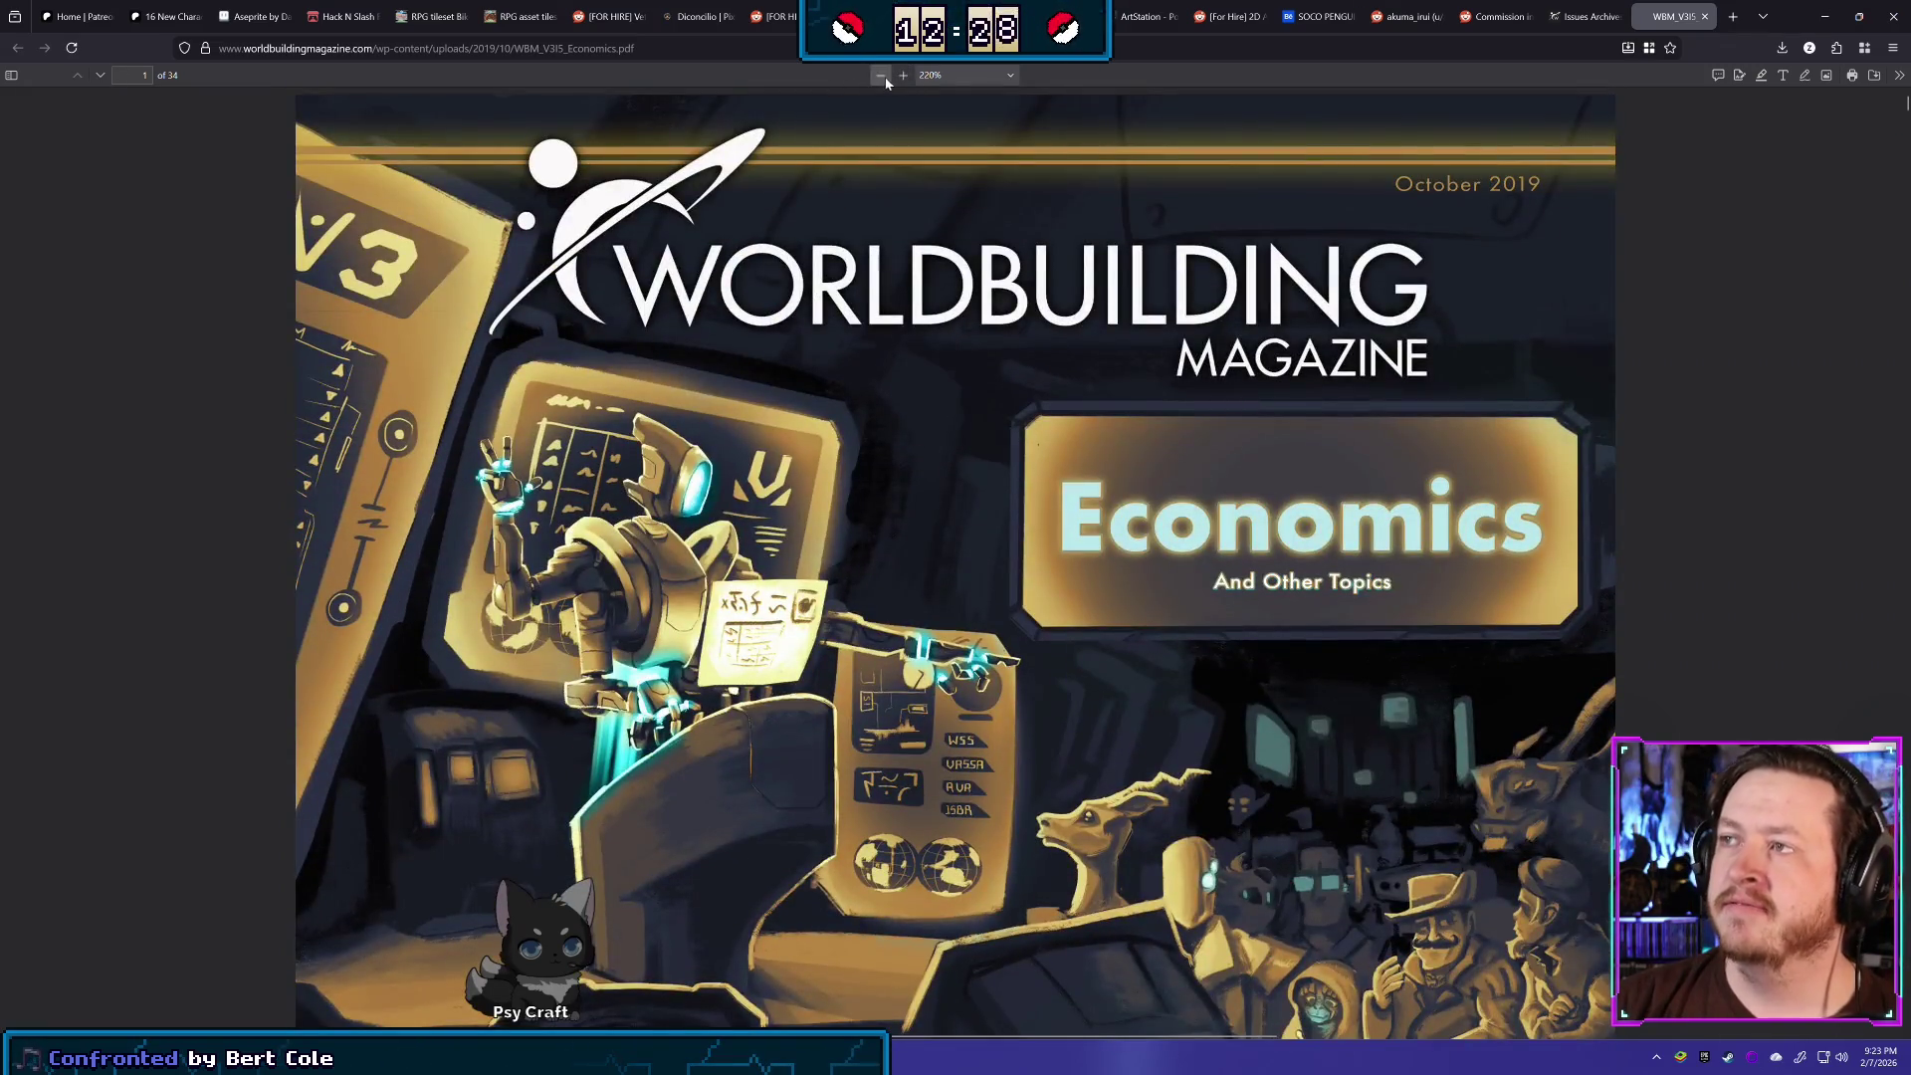
left_click(880, 76)
left_click(880, 76)
left_click(880, 75)
left_click(880, 75)
left_click(880, 76)
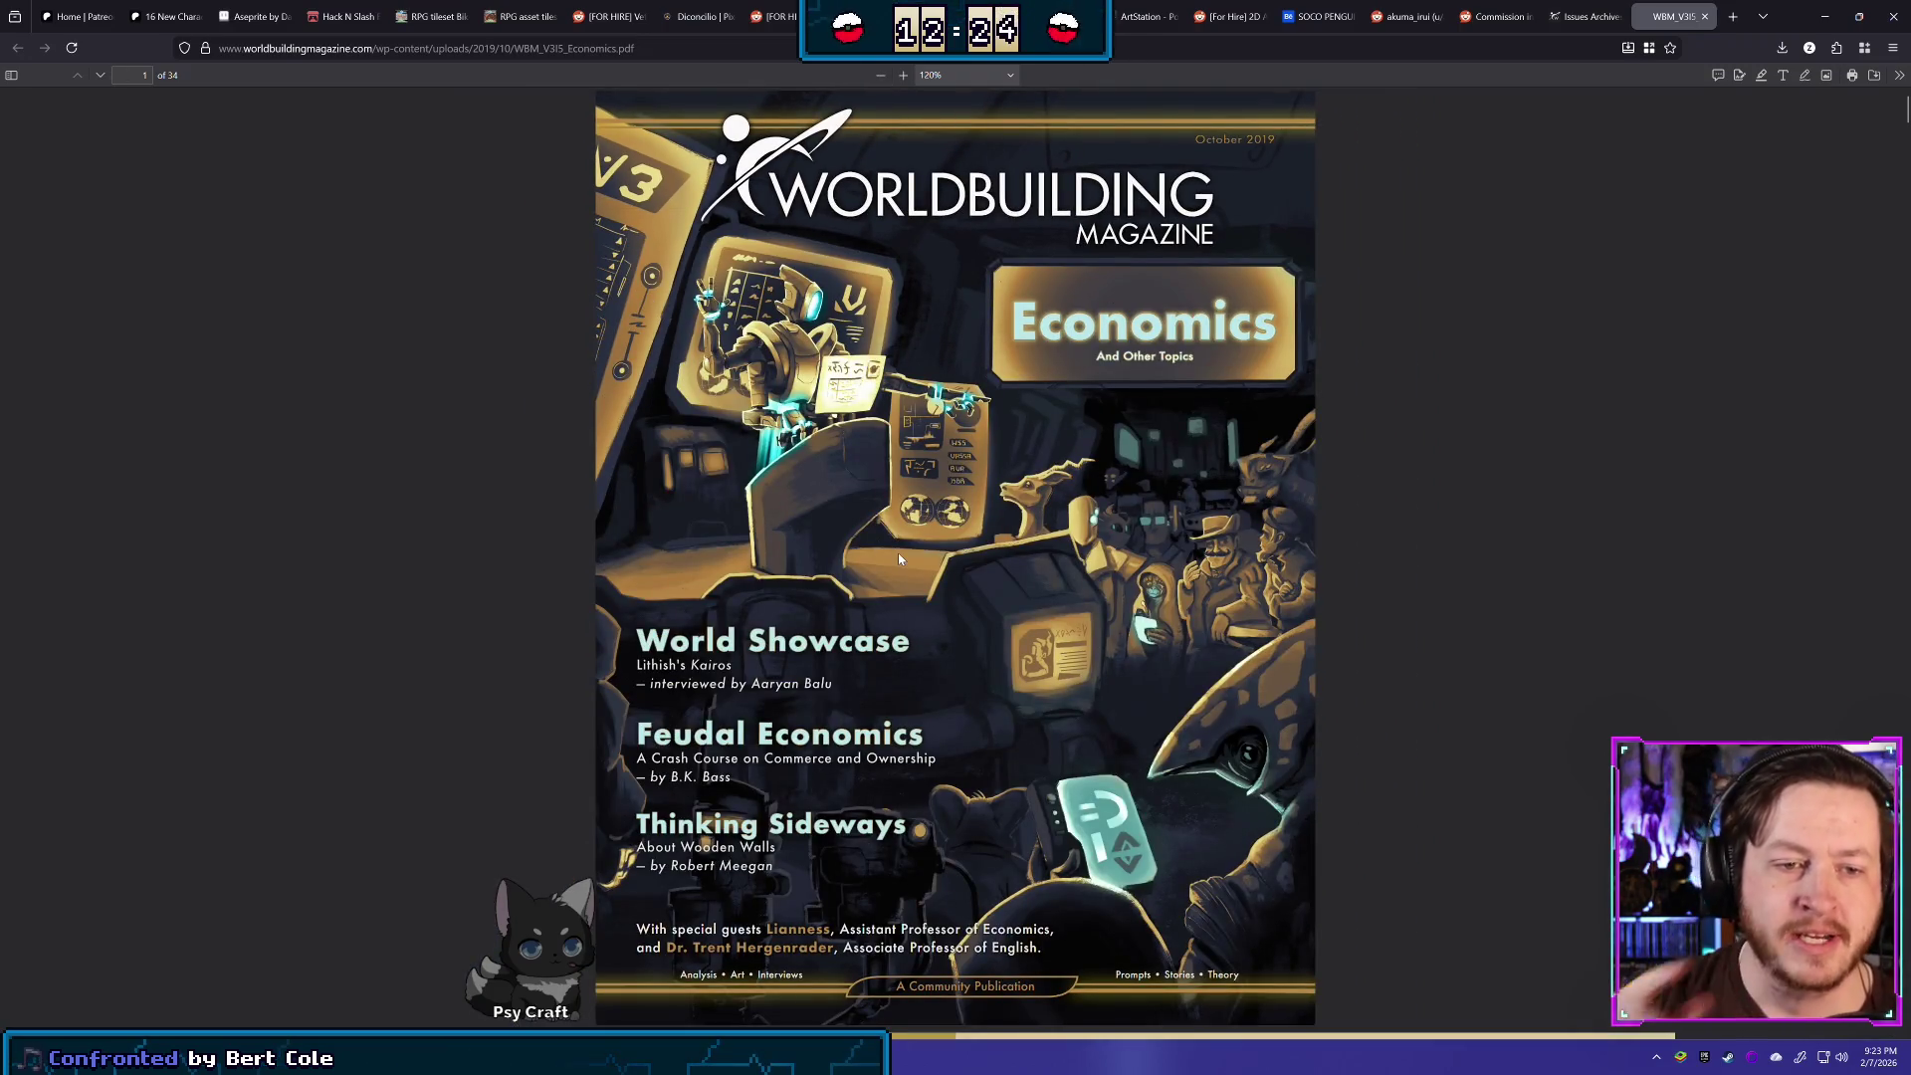
- Zoom the cover to 250%, scroll over its artwork, then return to the issues archive
left_click(902, 75)
left_click(903, 76)
left_click(903, 76)
left_click(903, 76)
left_click(903, 76)
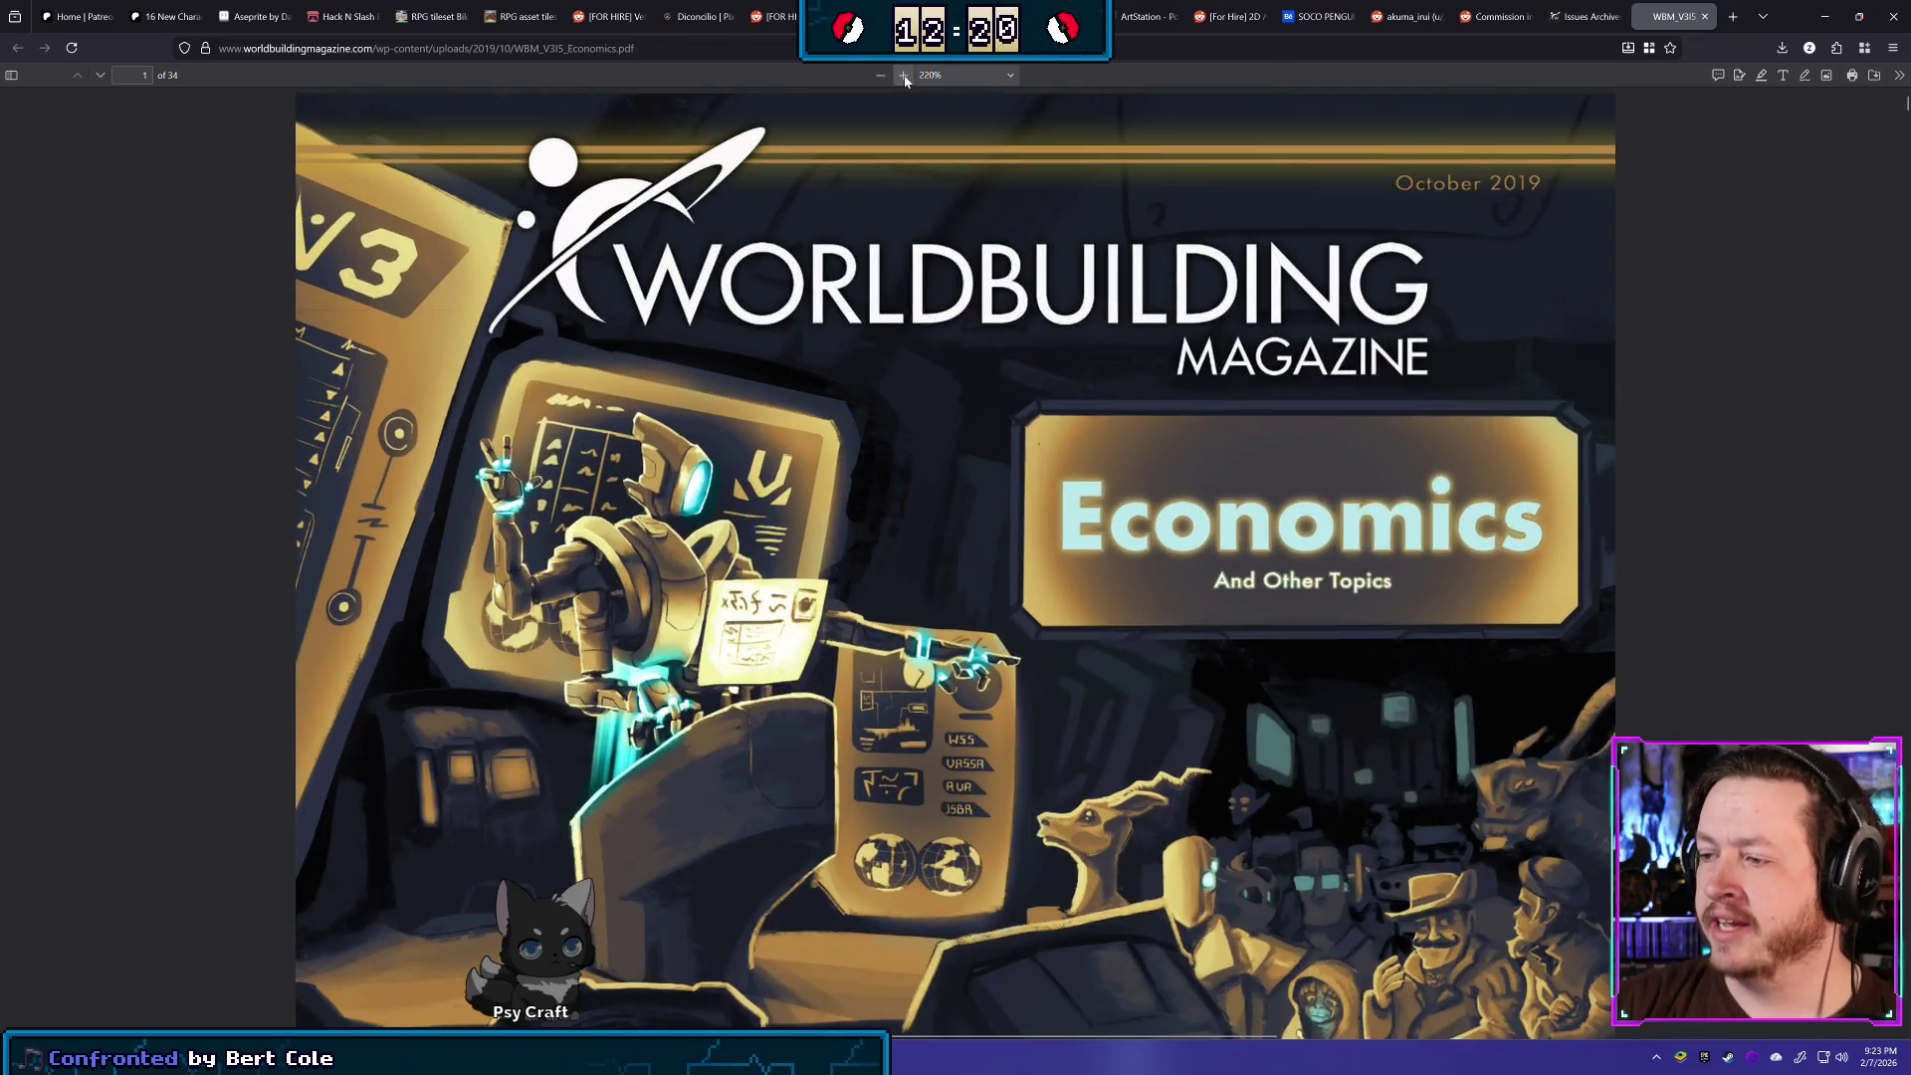
left_click(903, 76)
scroll(739, 361, "down", 3)
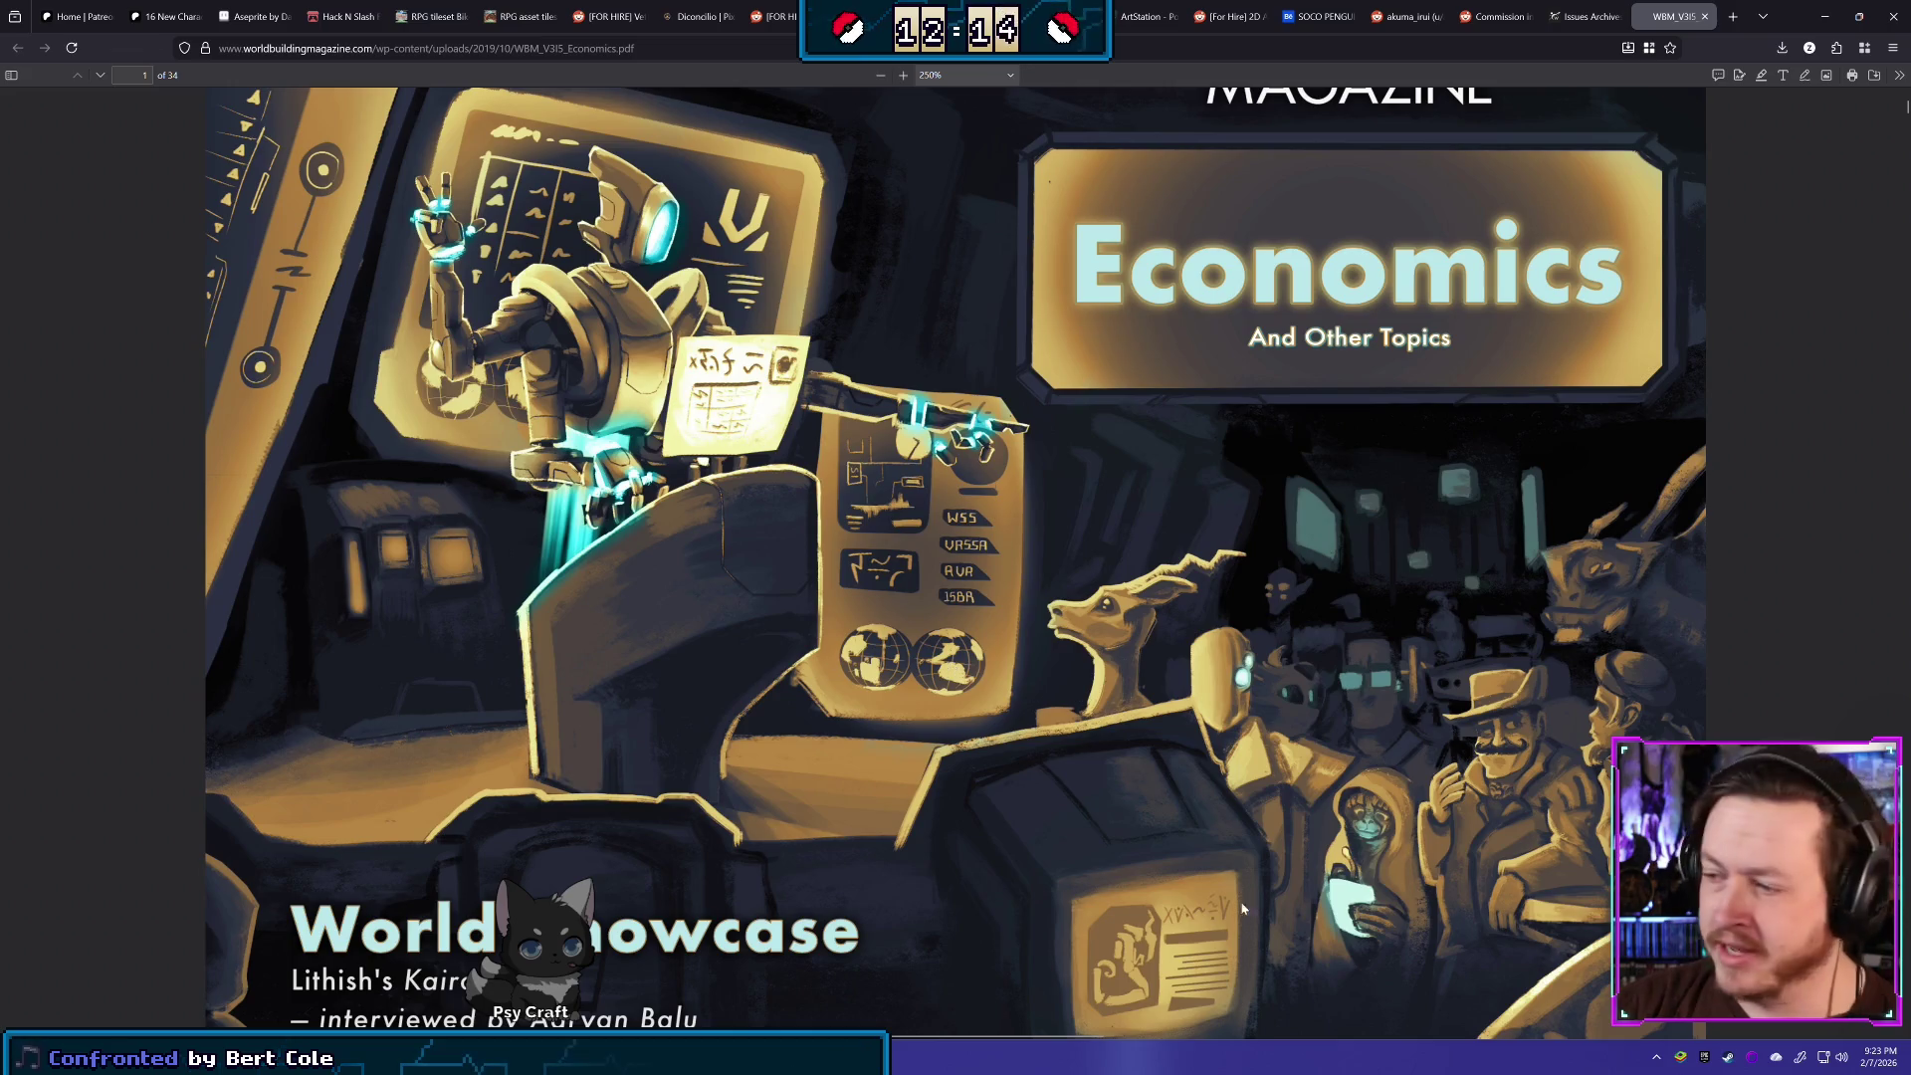
scroll(1174, 838, "down", 3)
scroll(1175, 838, "down", 3)
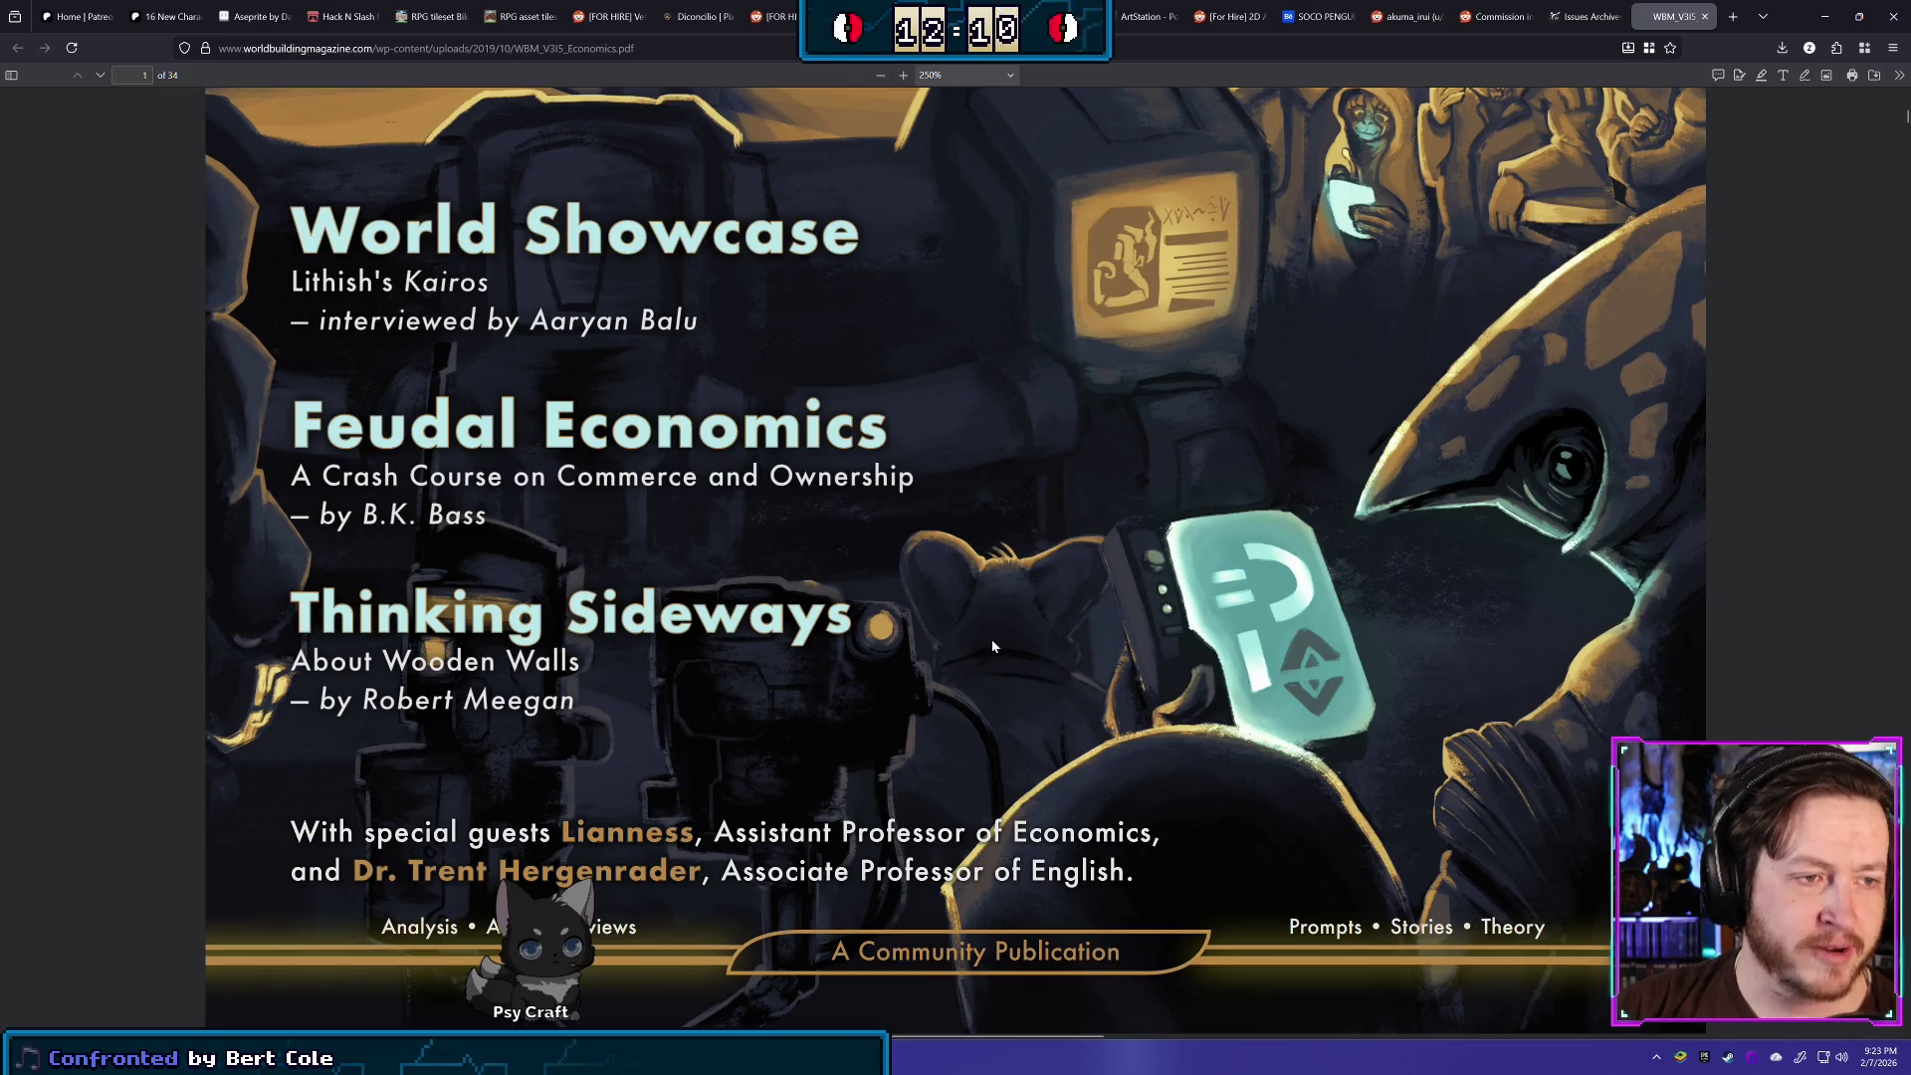
scroll(1140, 615, "up", 4)
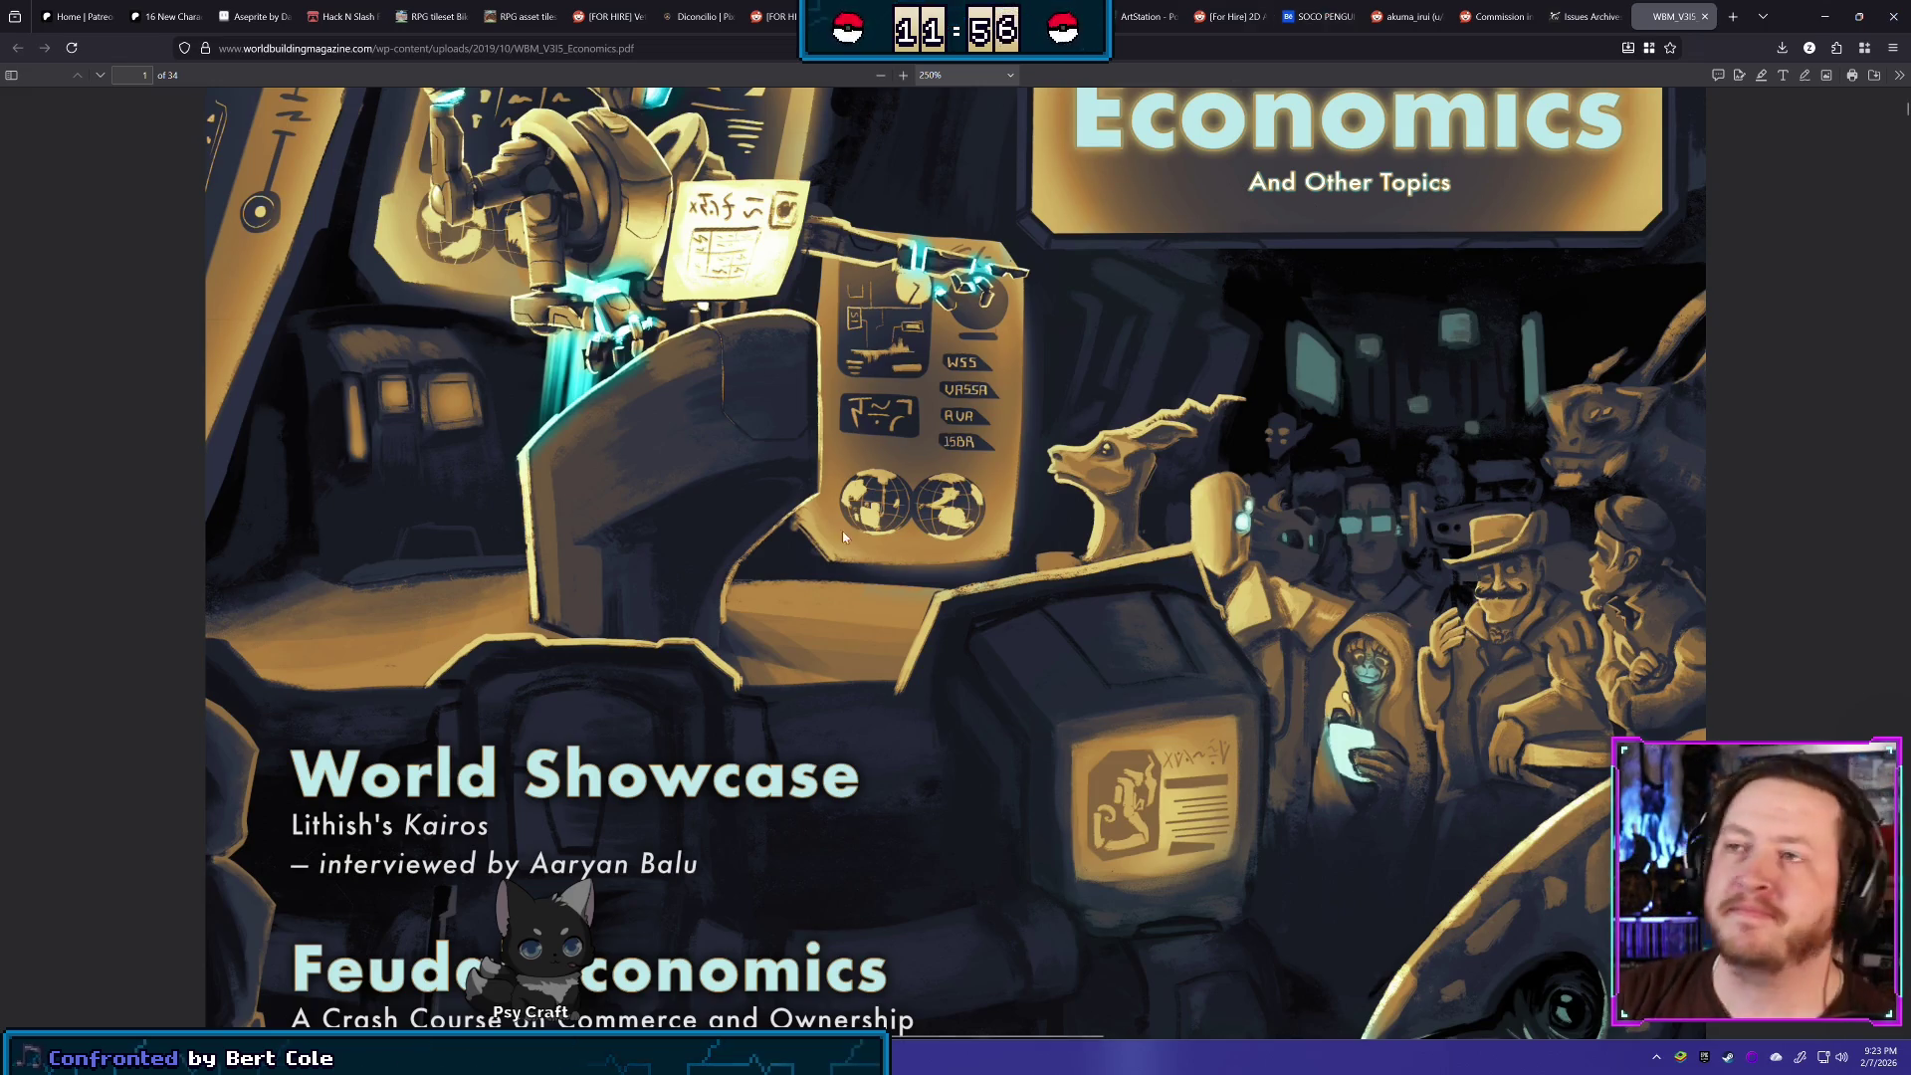
scroll(920, 455, "down", 7)
scroll(1003, 470, "up", 2)
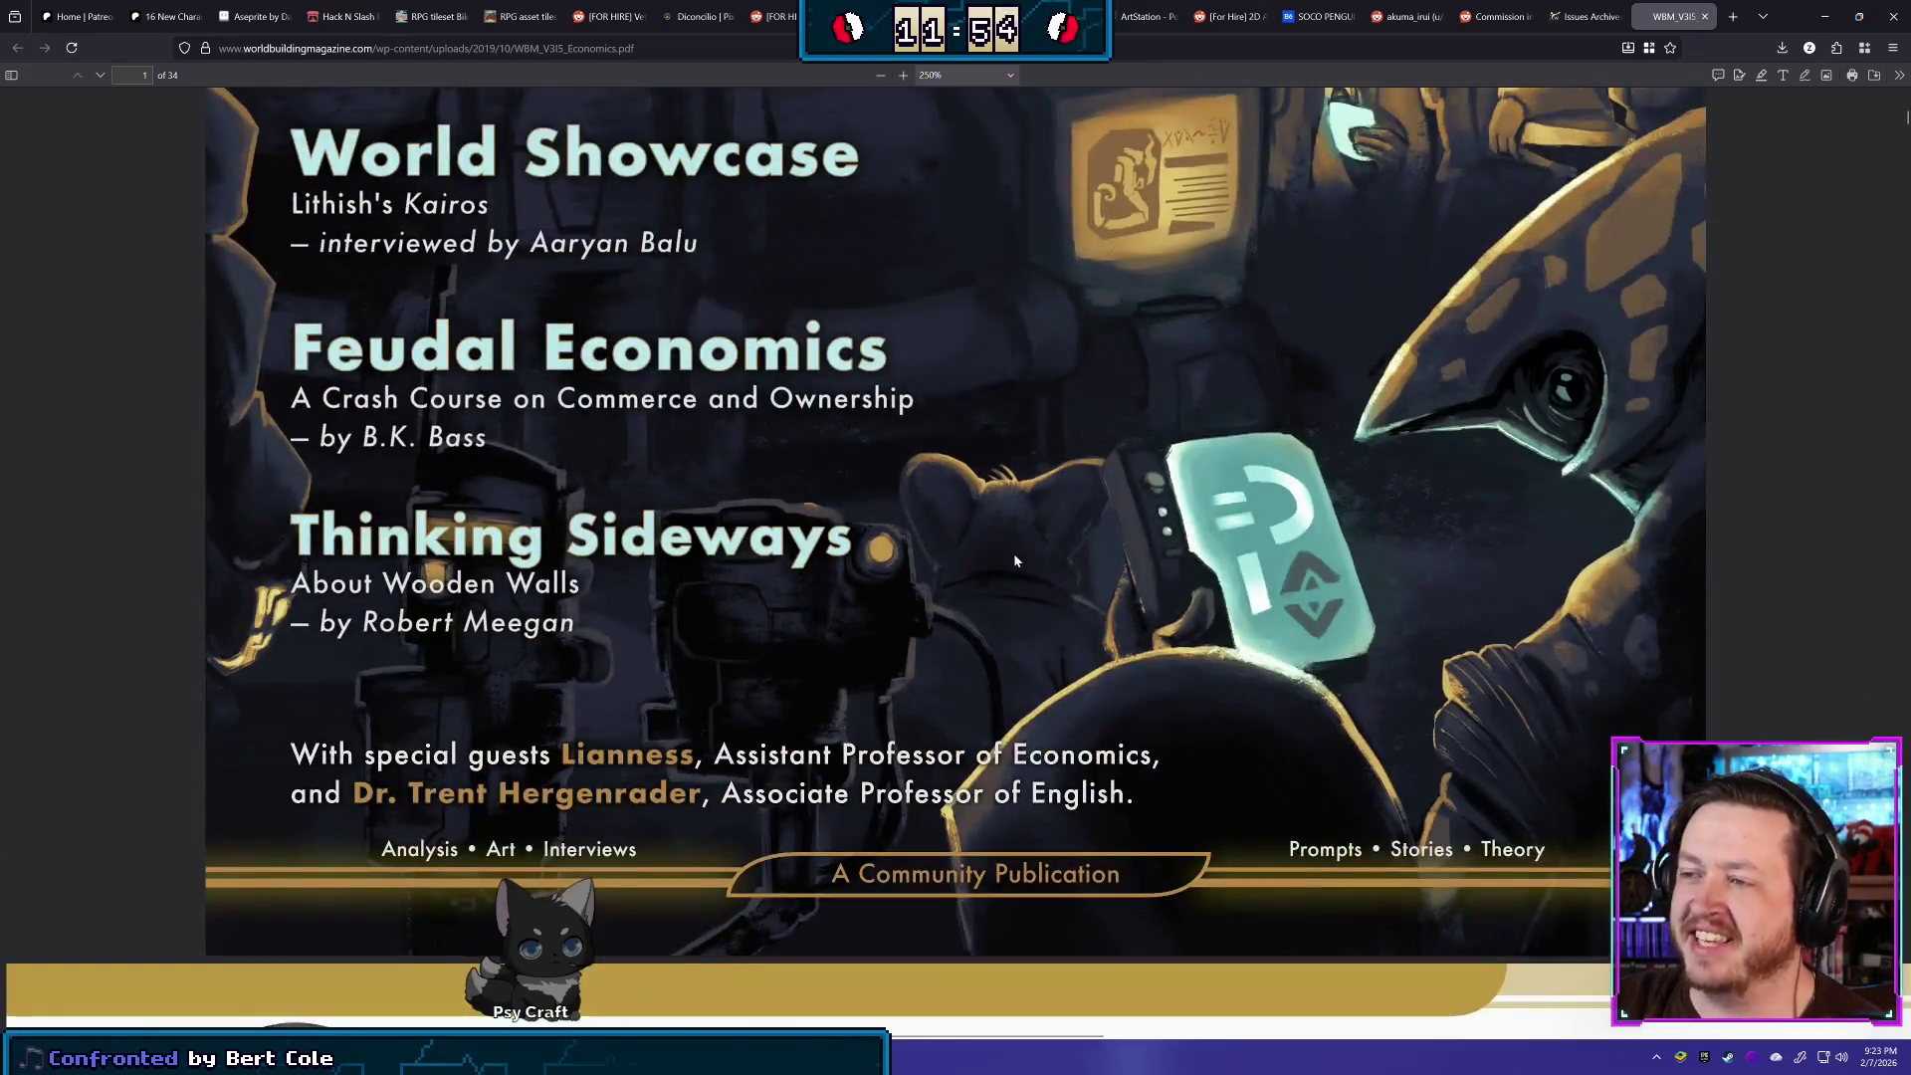
scroll(1031, 517, "up", 5)
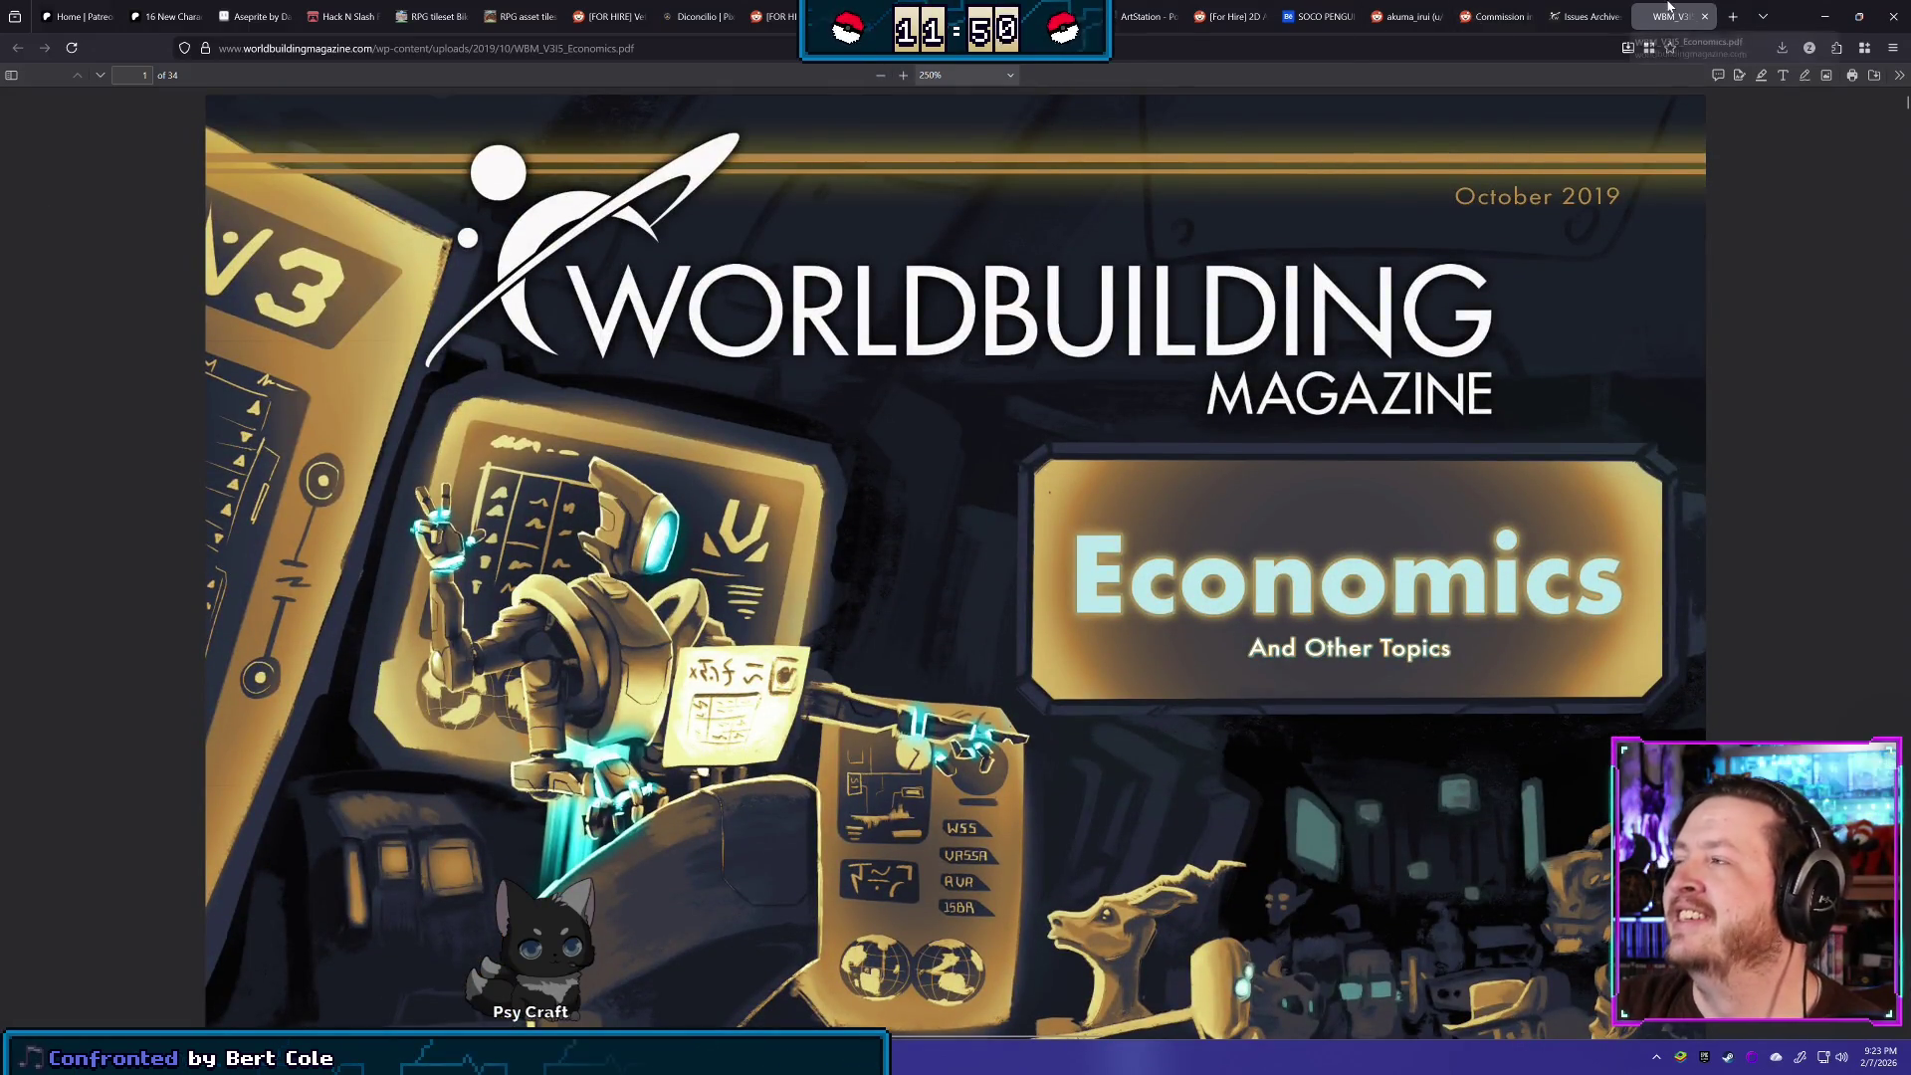
left_click(1611, 18)
- Browse page 3 and then page 1 of the Worldbuilding Magazine issue archive
scroll(1095, 647, "up", 4)
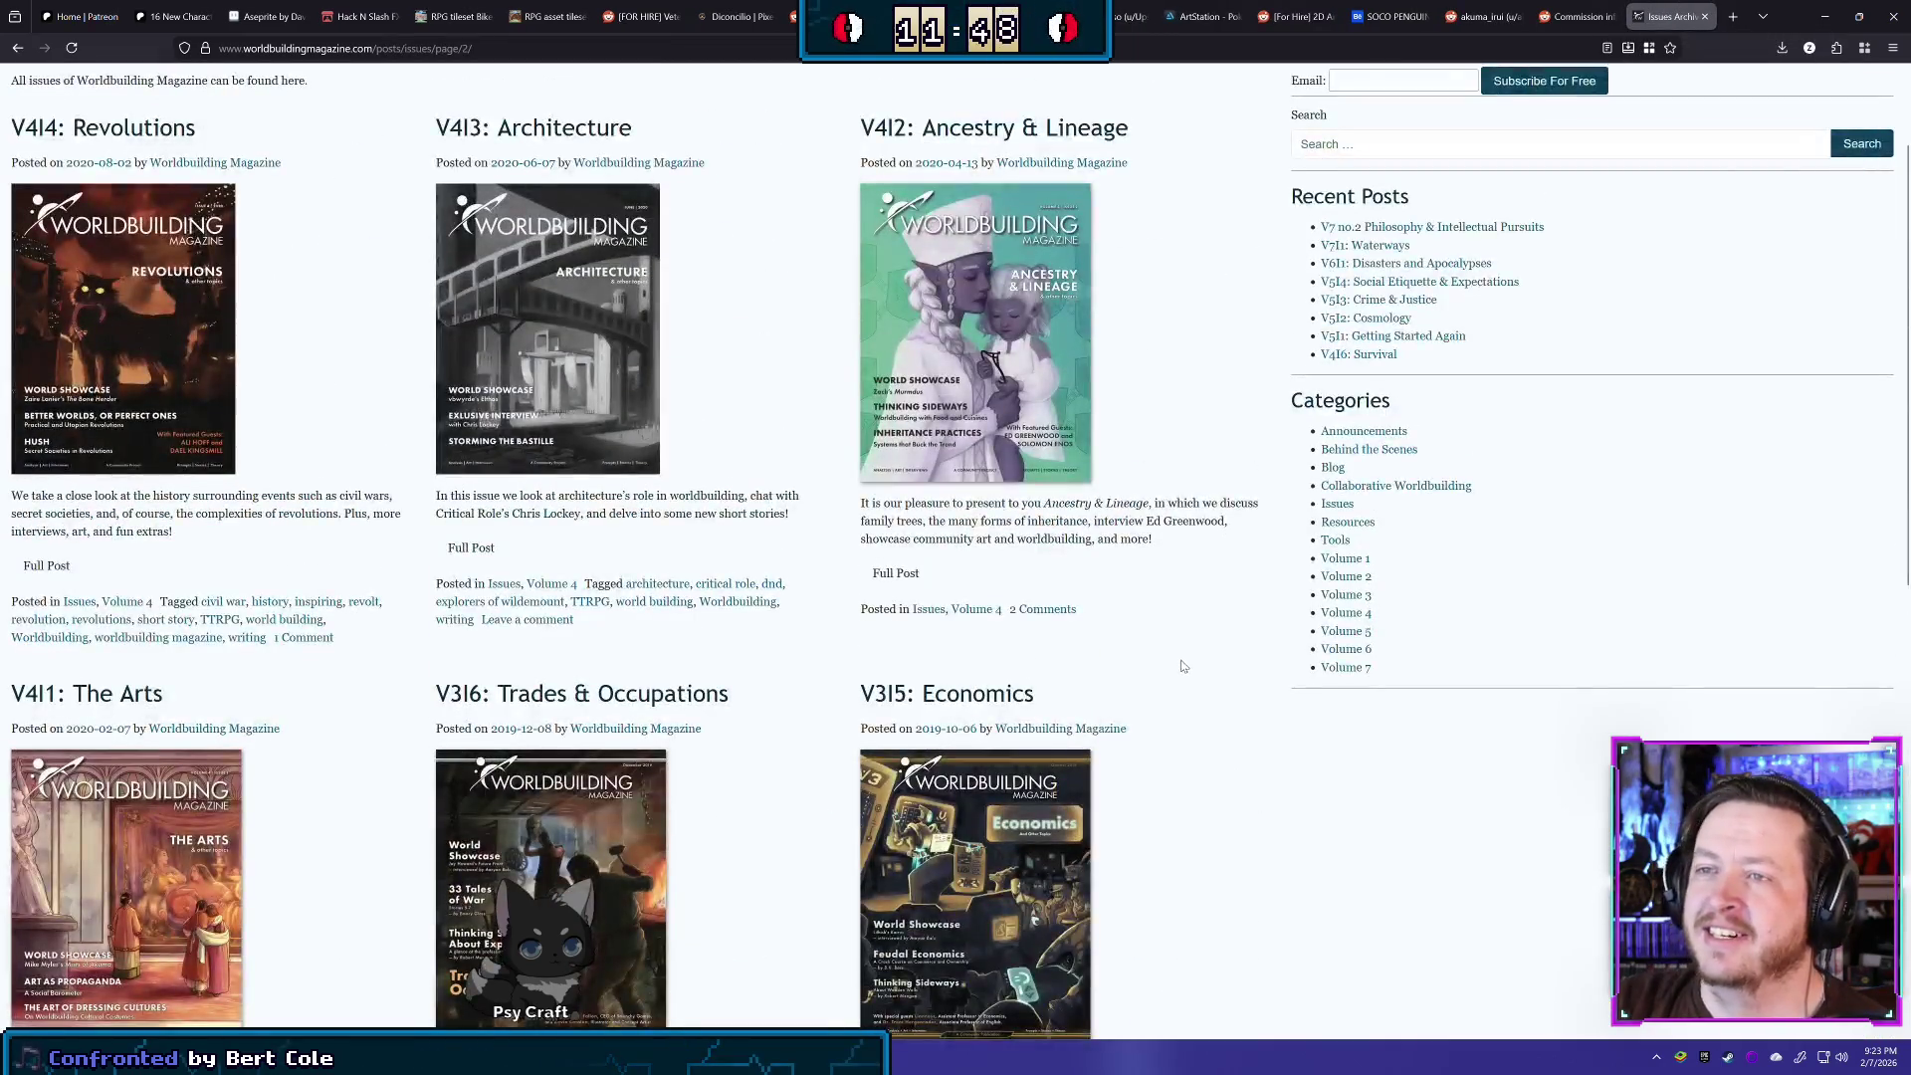
scroll(1016, 601, "down", 4)
scroll(1283, 629, "down", 5)
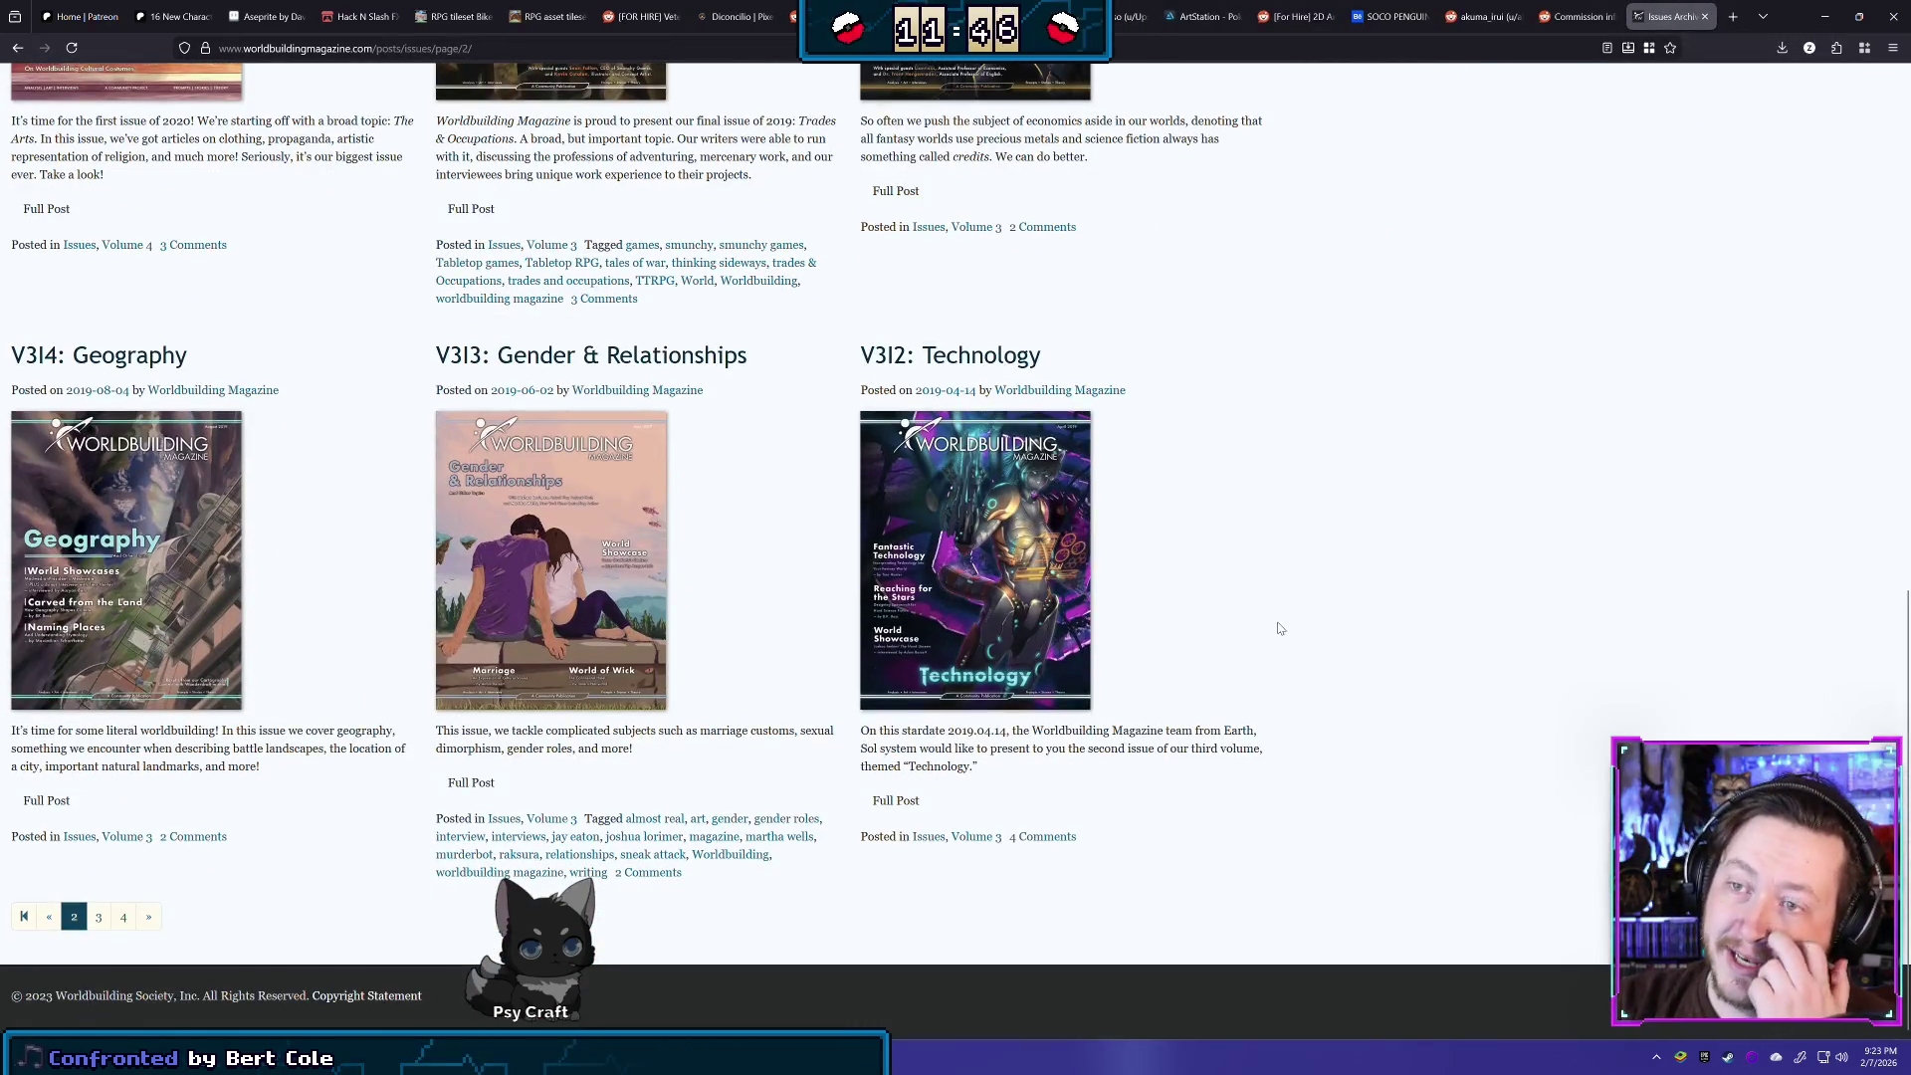
left_click(100, 918)
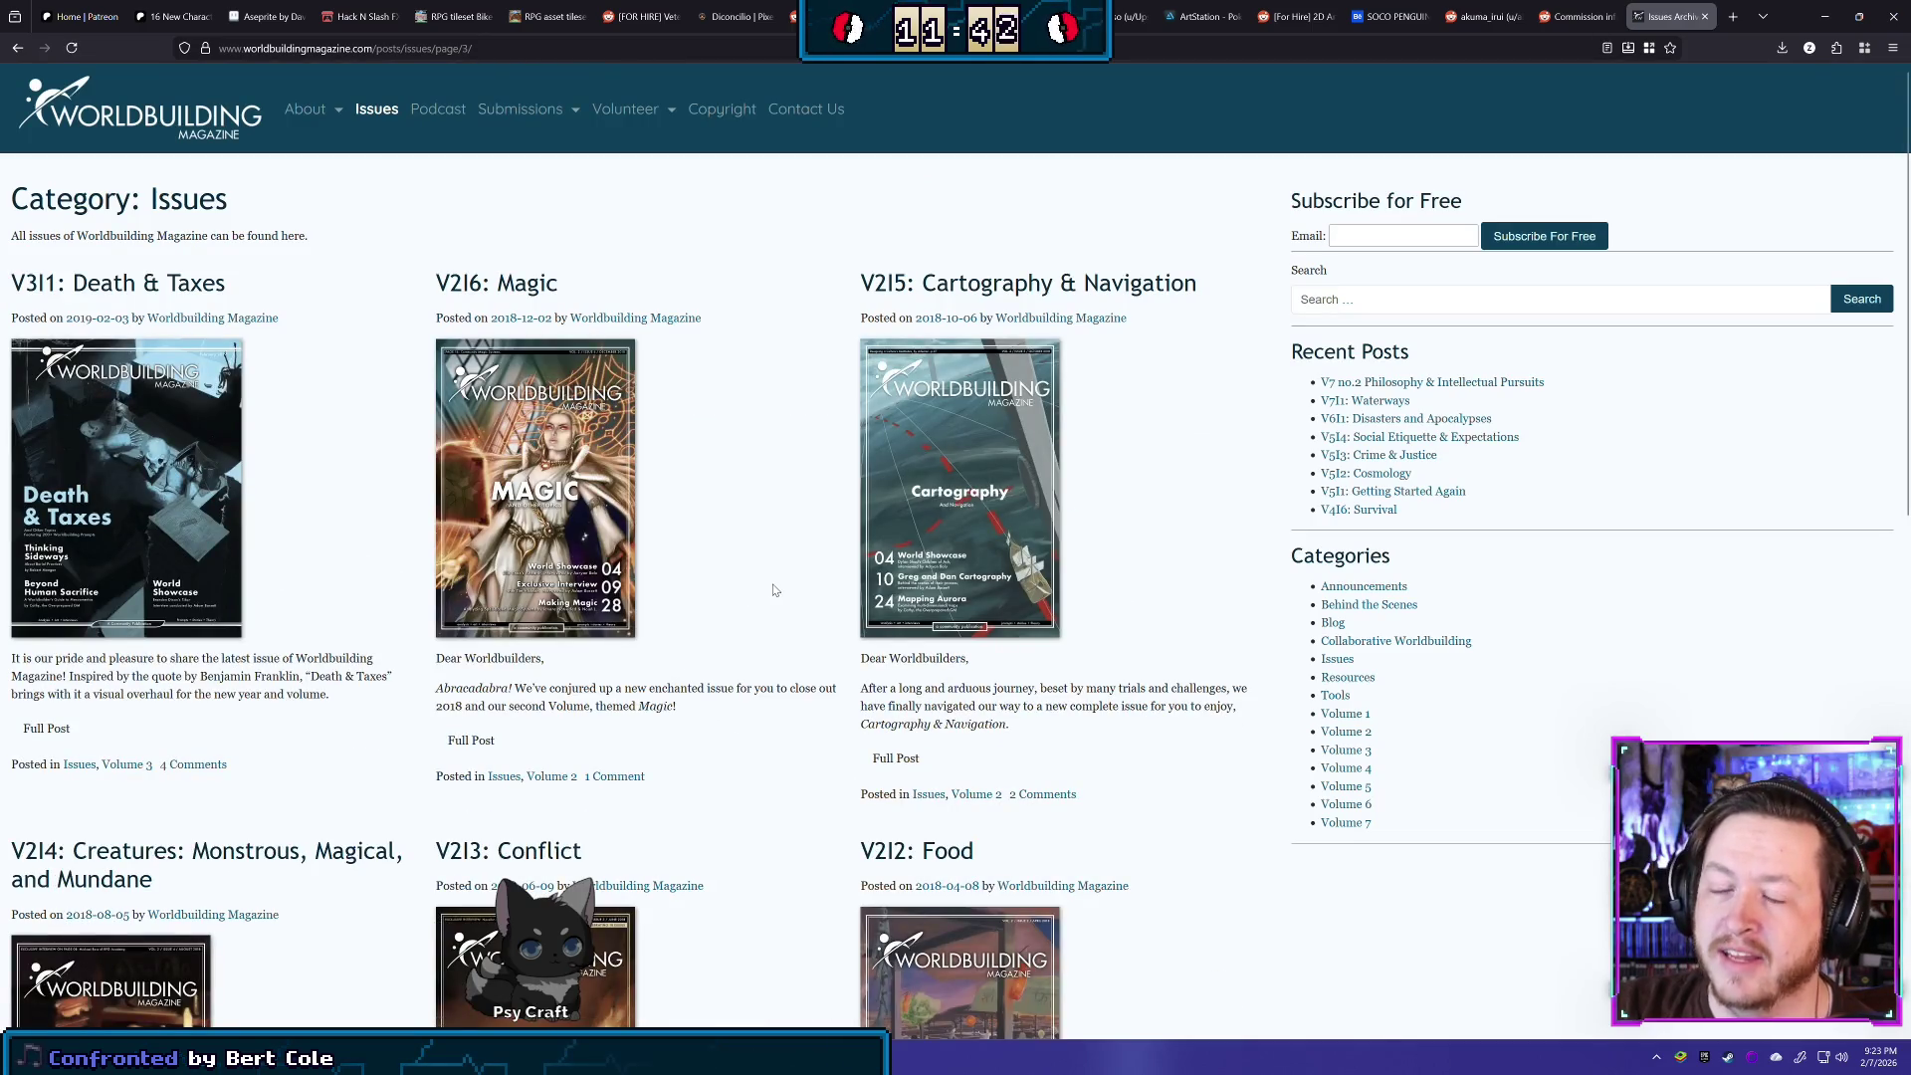
scroll(774, 591, "down", 6)
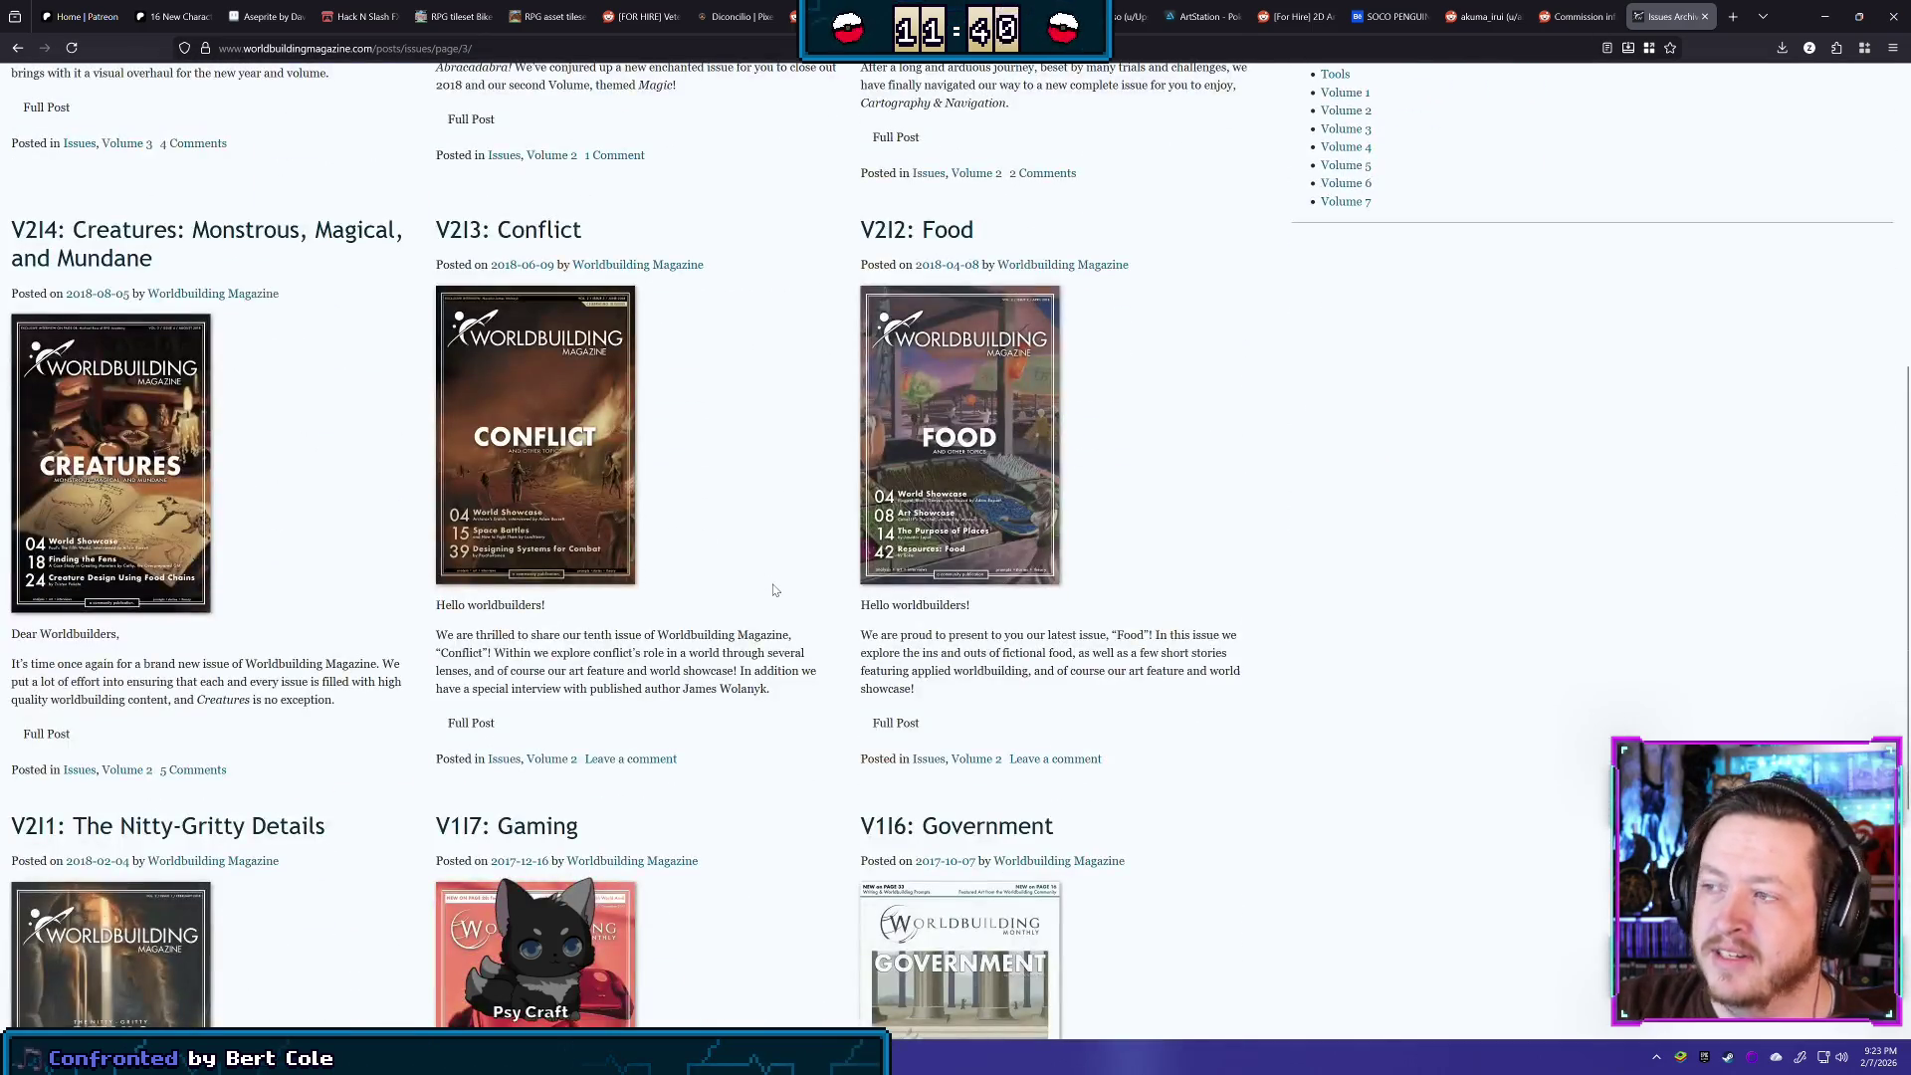
scroll(775, 590, "down", 5)
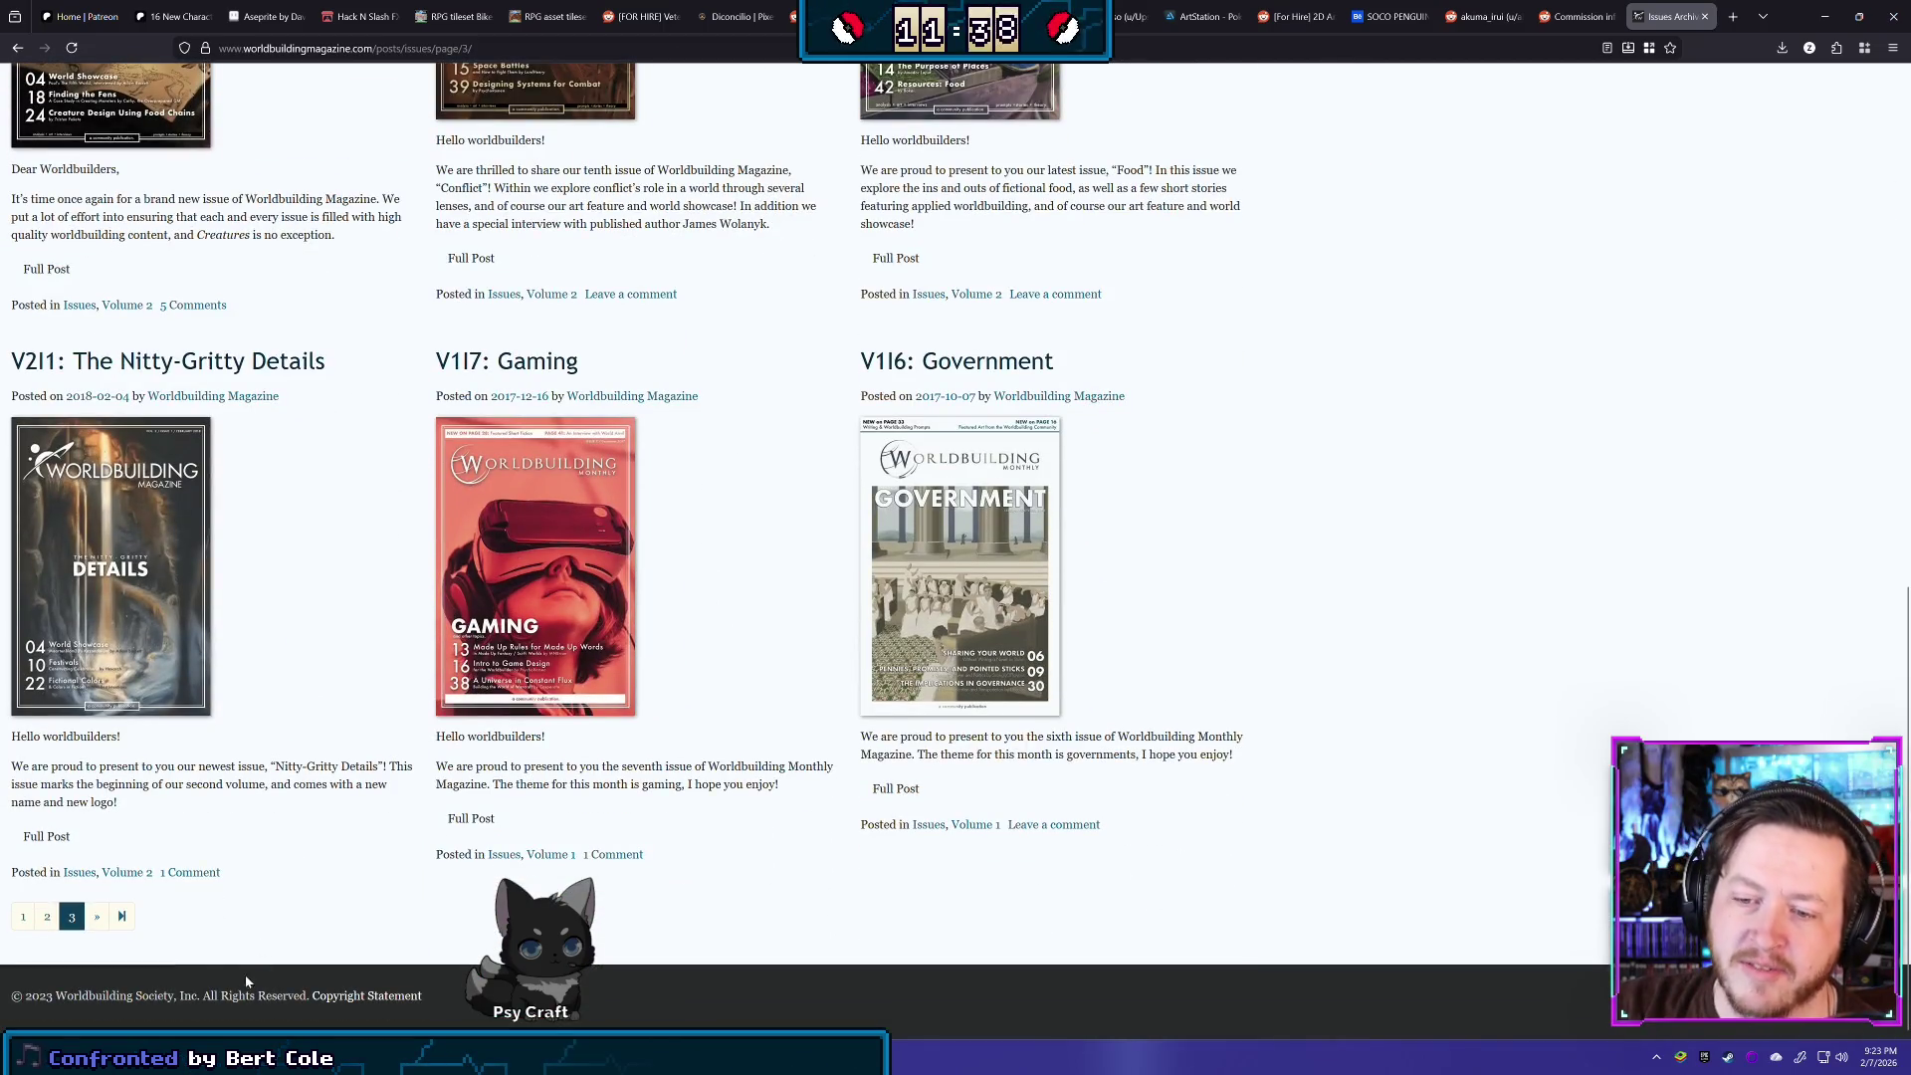
left_click(22, 917)
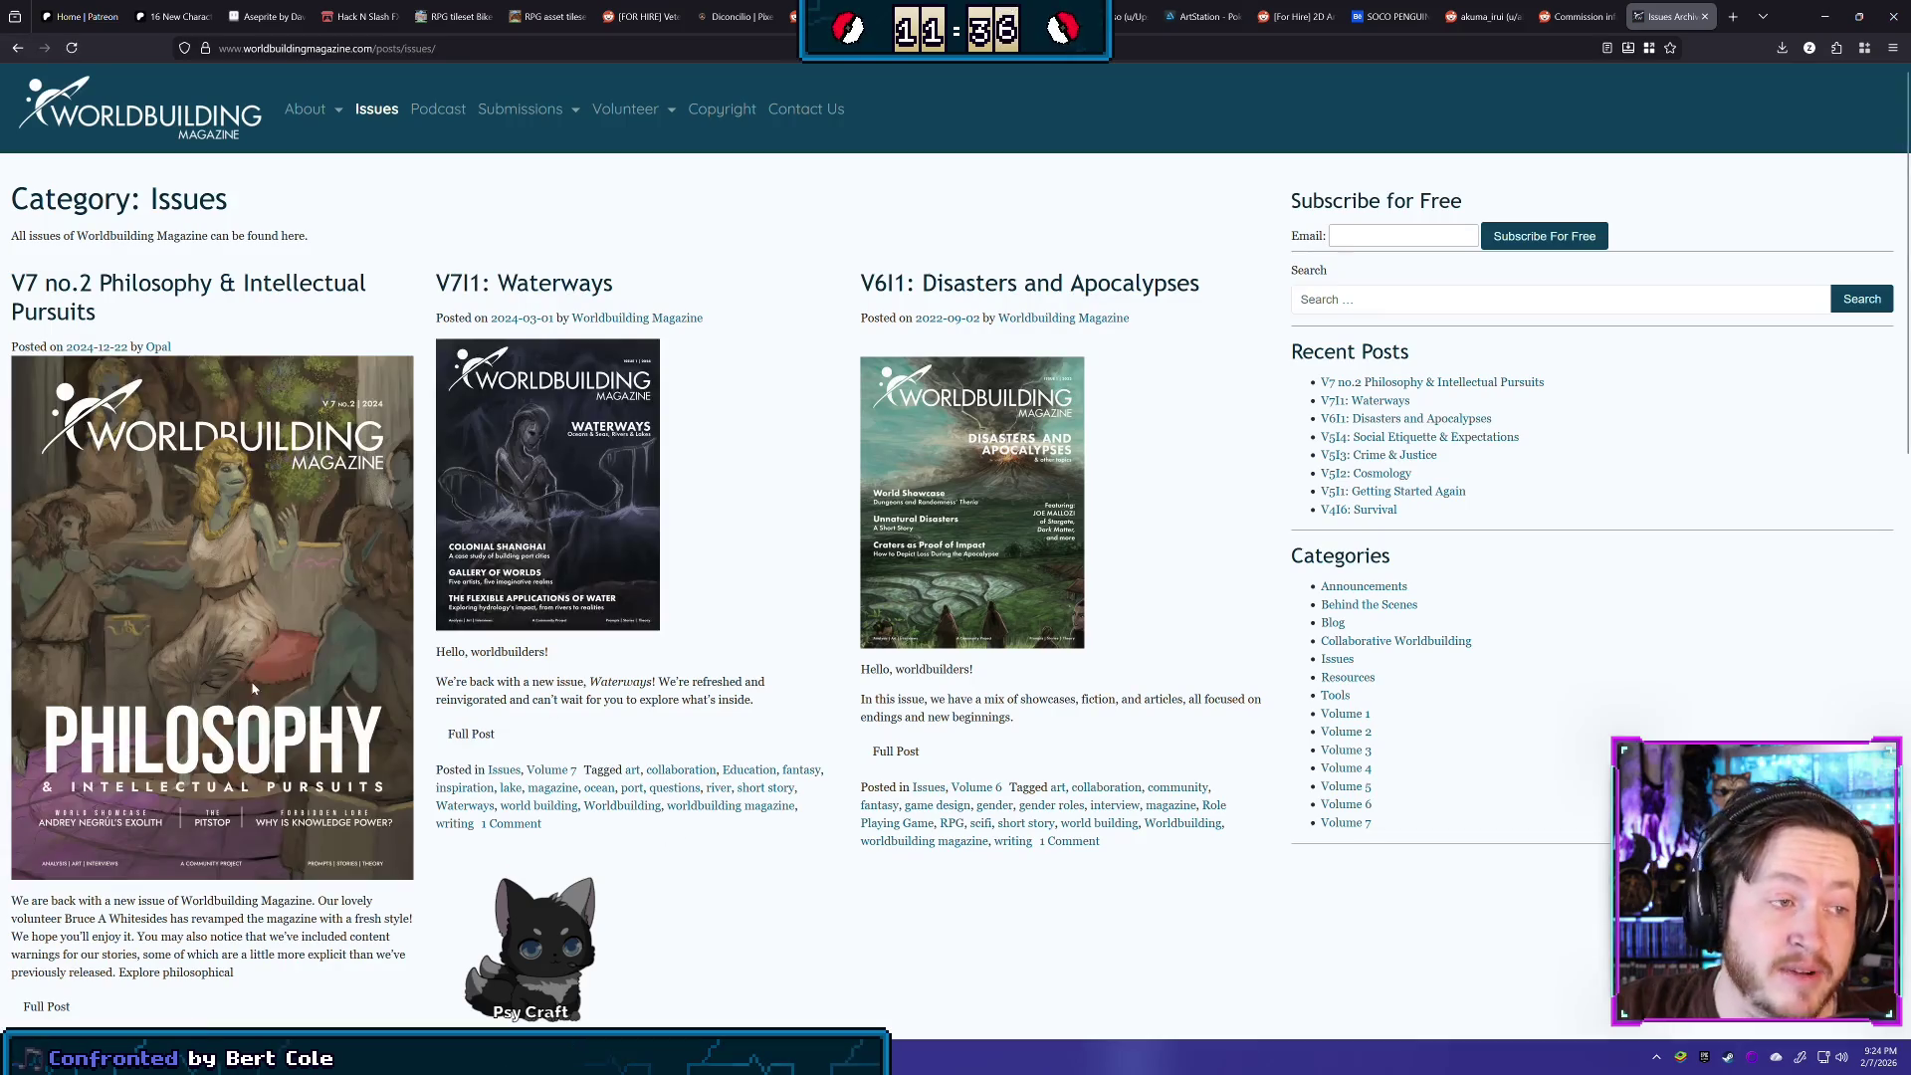
scroll(779, 516, "down", 11)
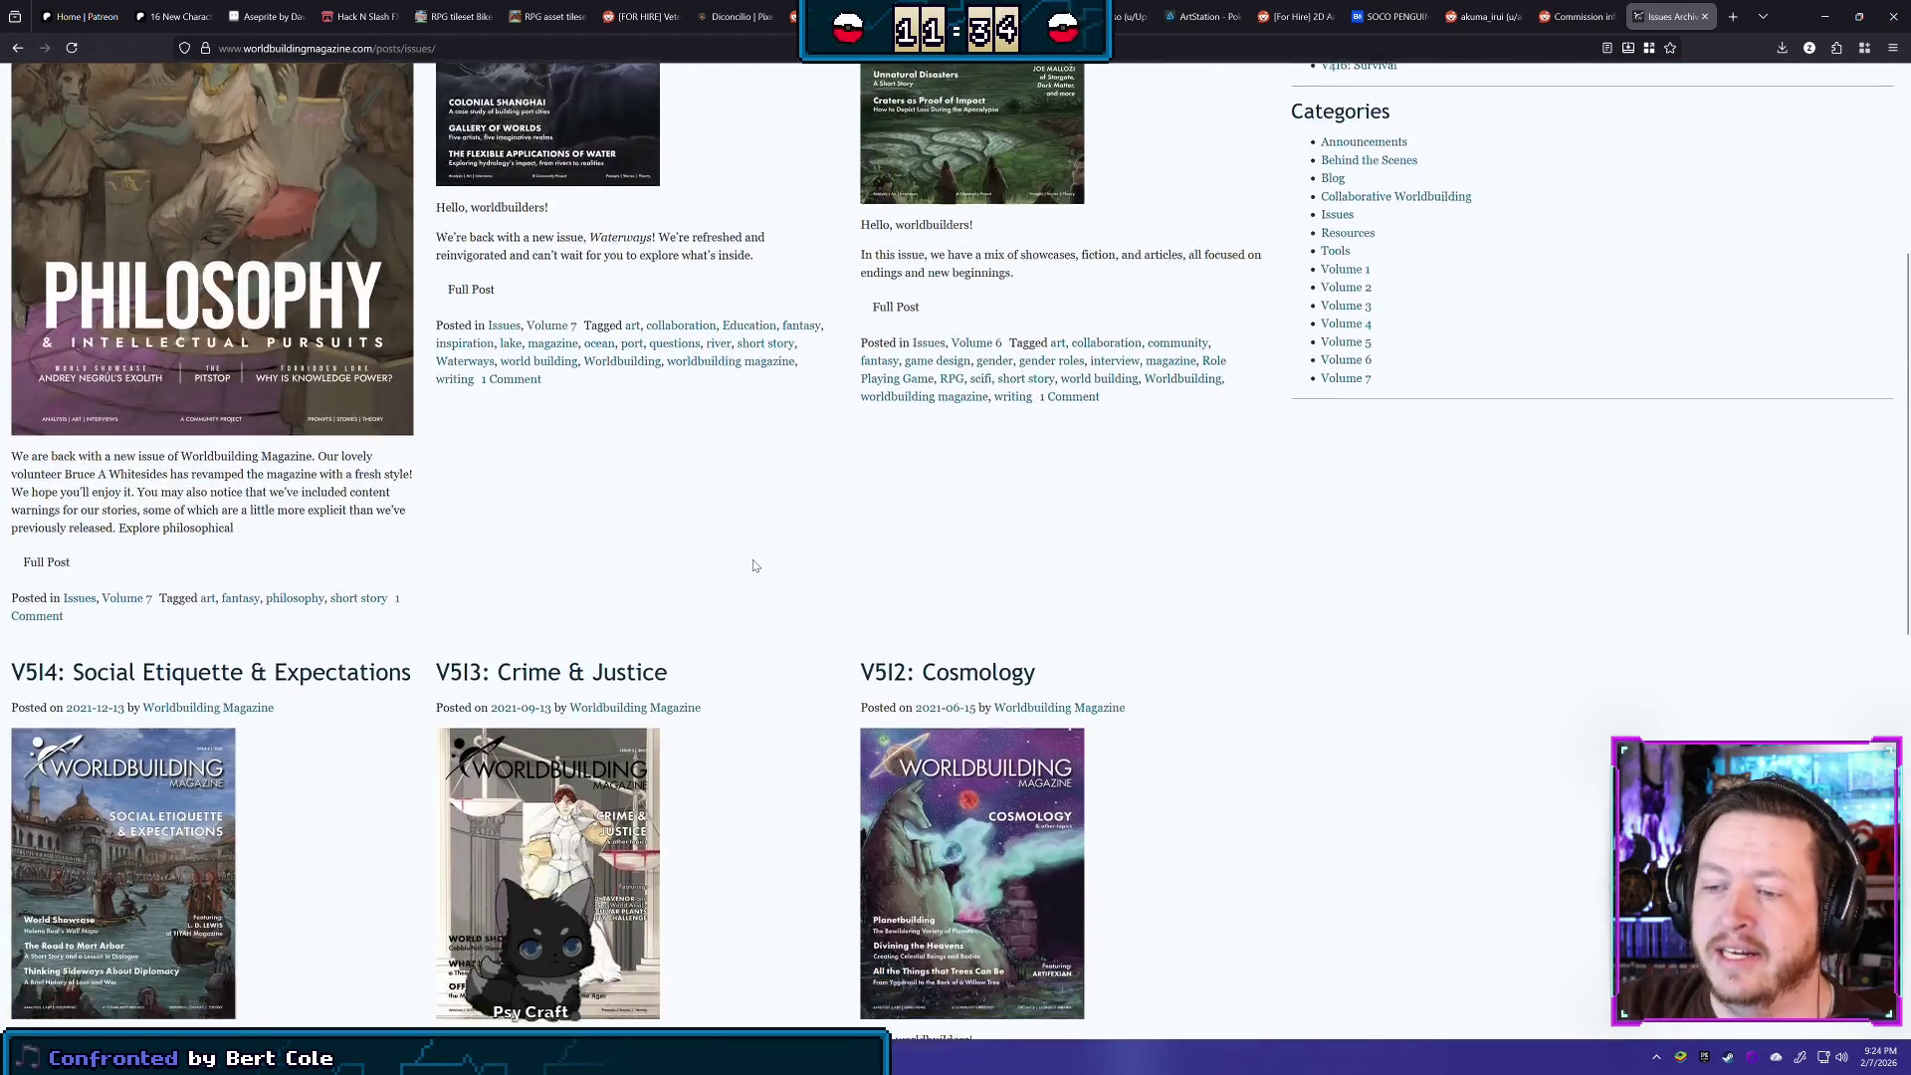
scroll(779, 546, "down", 3)
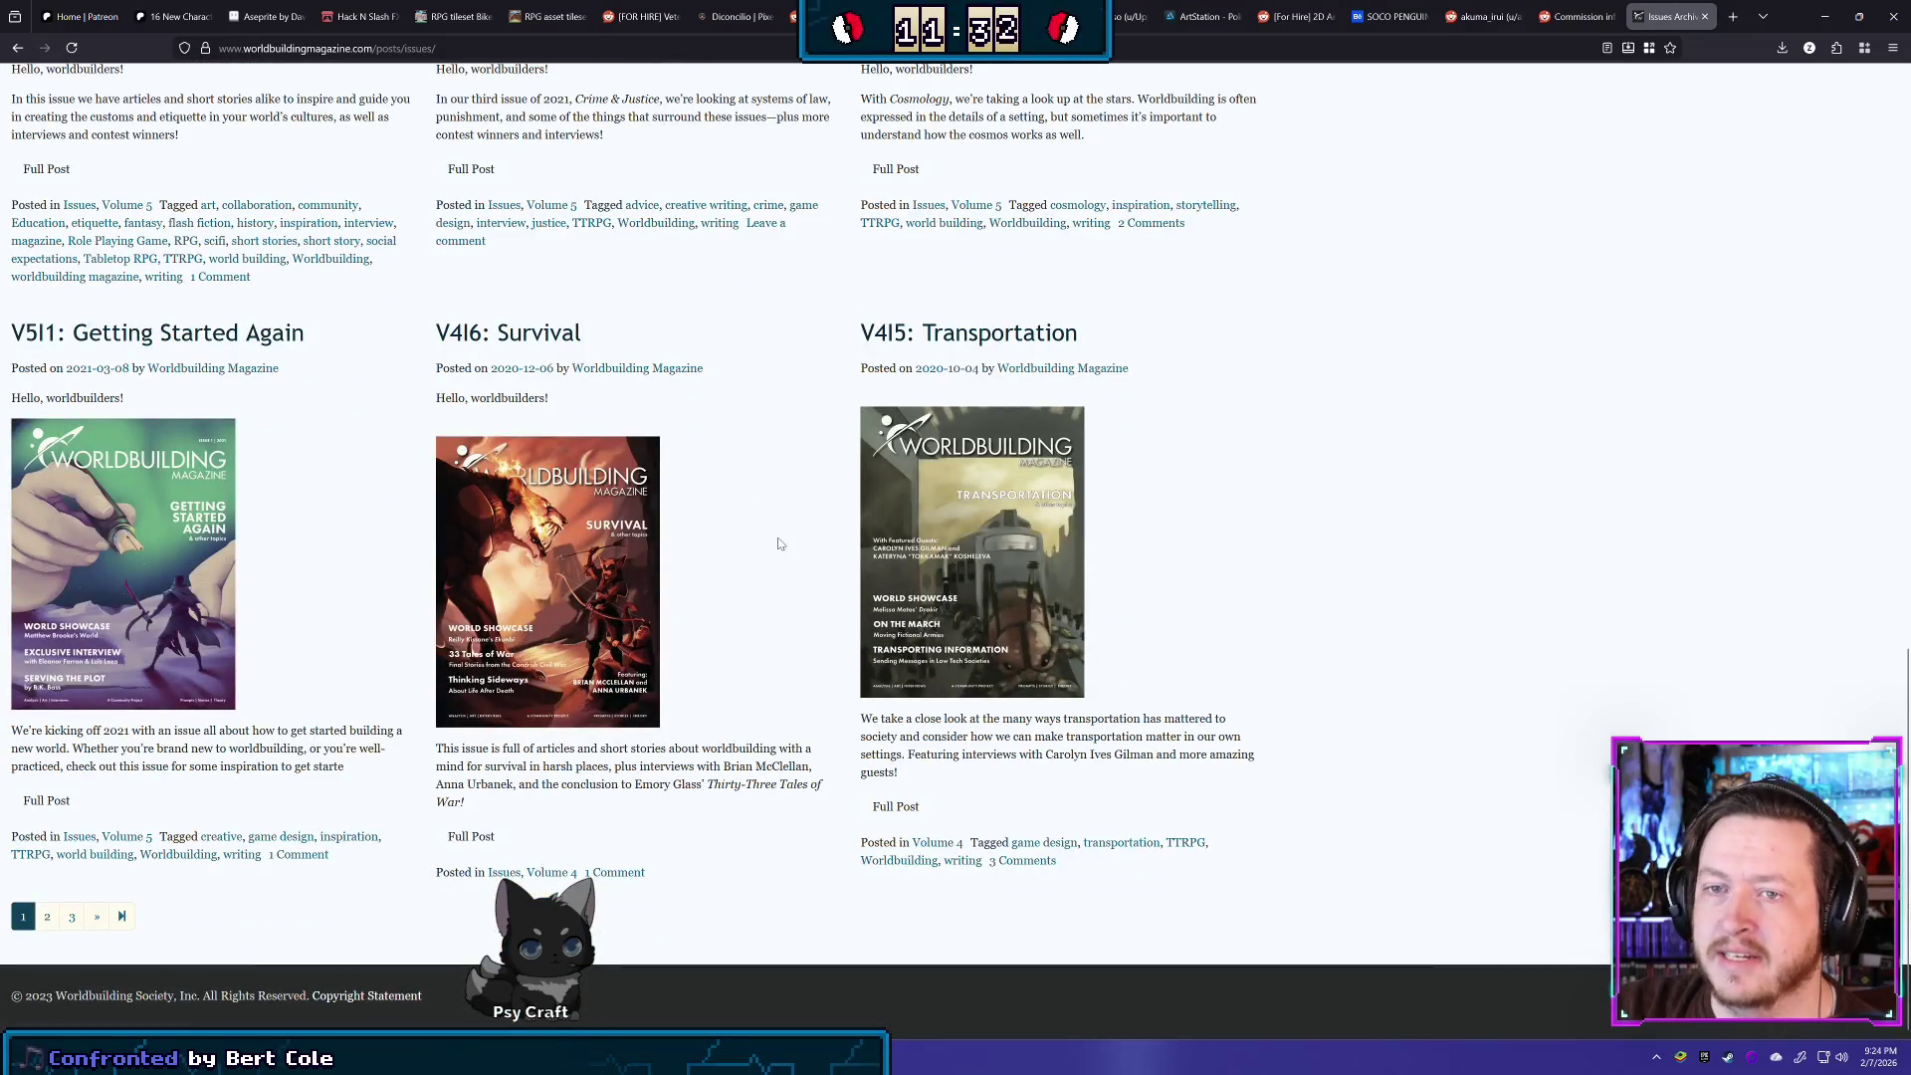
- Close the archive tab, restore the browser window and bring GIMP back
left_click(1704, 16)
double_click(1808, 10)
left_click(1809, 10)
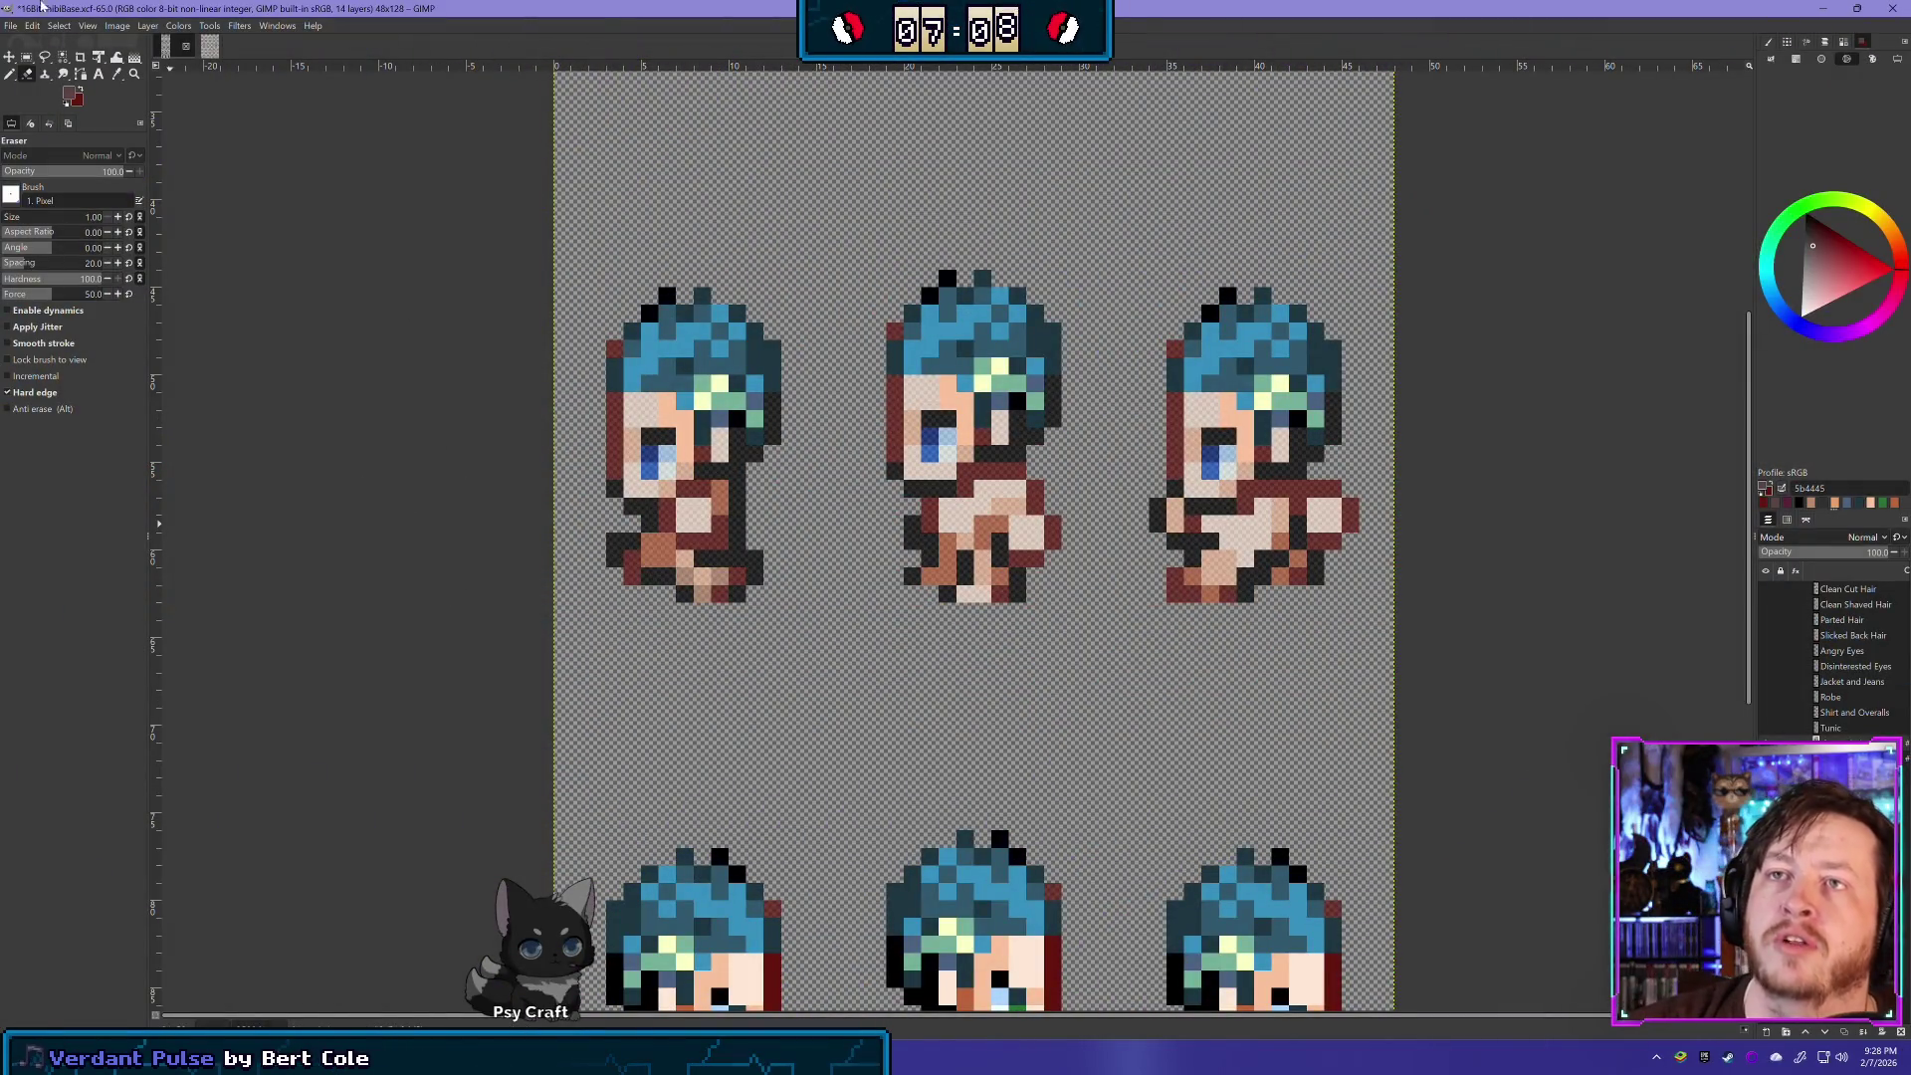
- Glance at charsetA_1, return to 16BitChibiBase, then run the game from ZeroBrane Studio
left_click(209, 50)
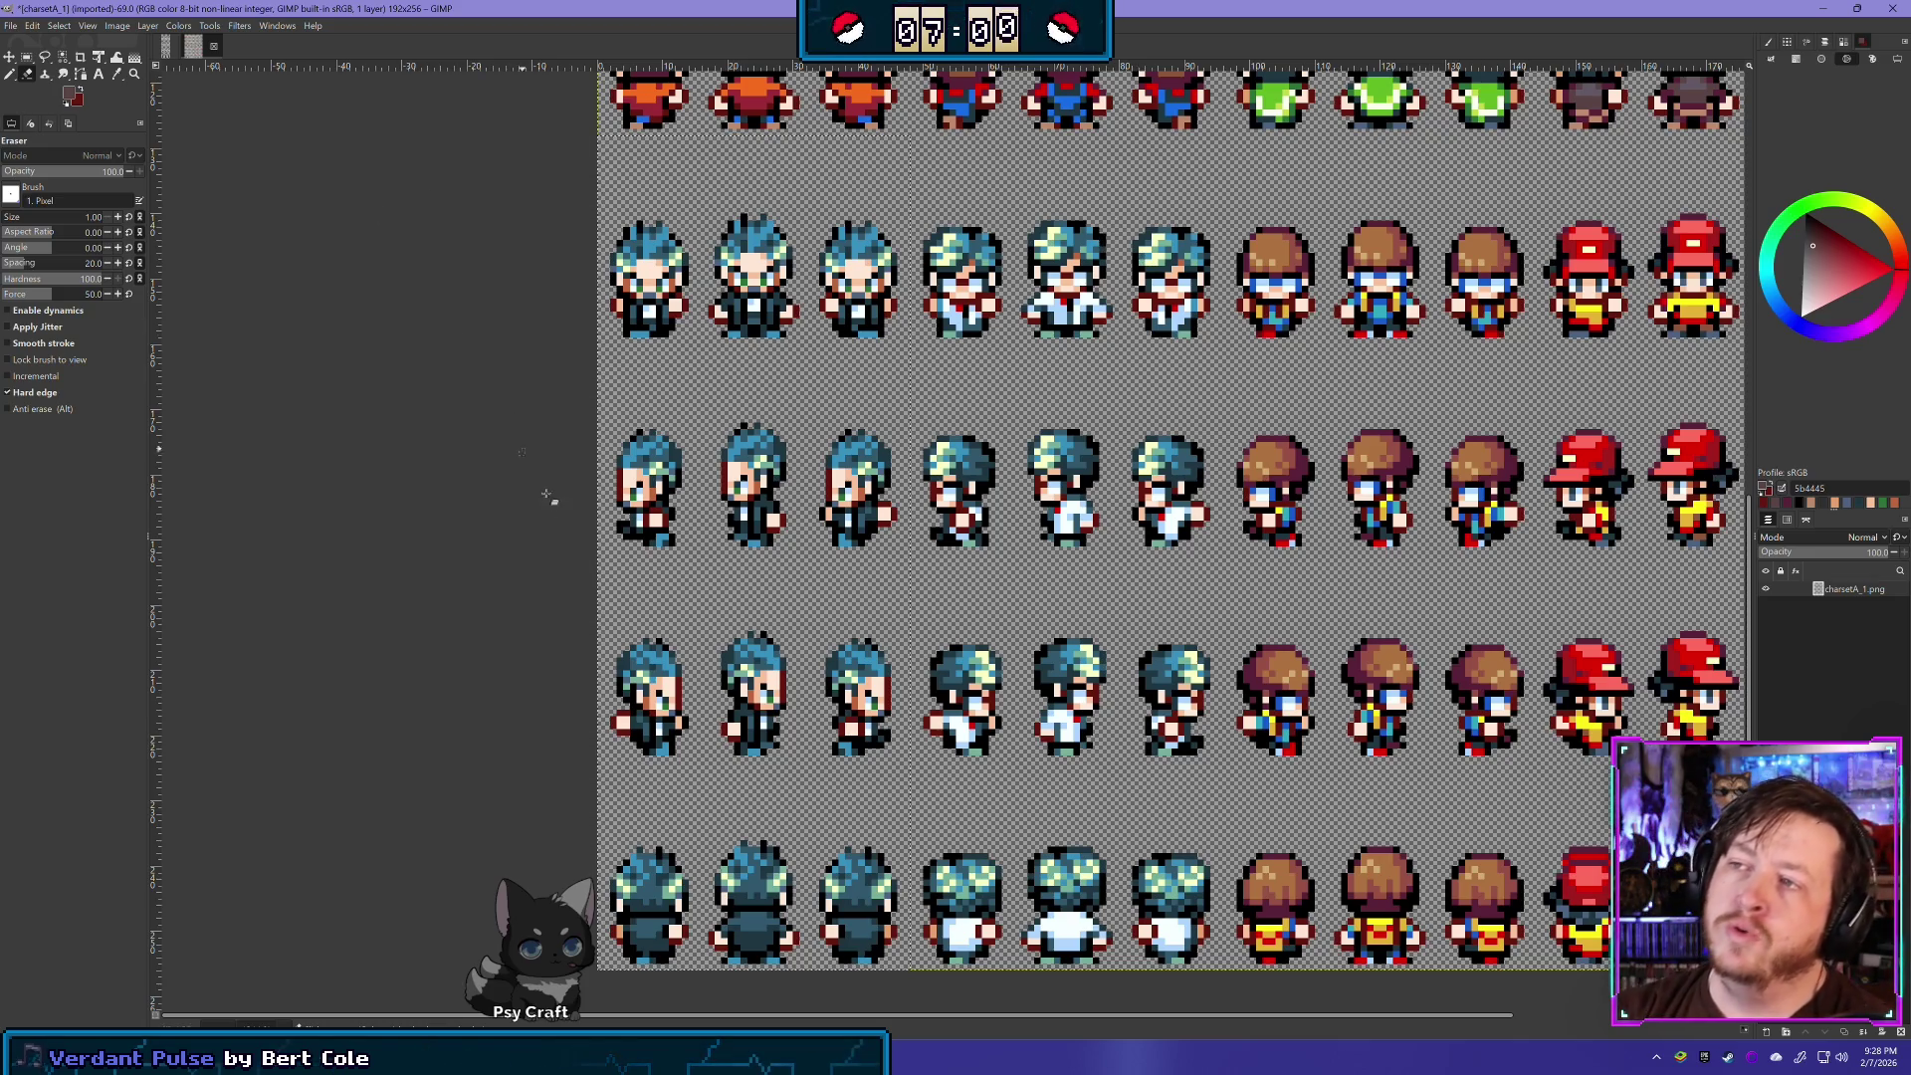
left_click(167, 46)
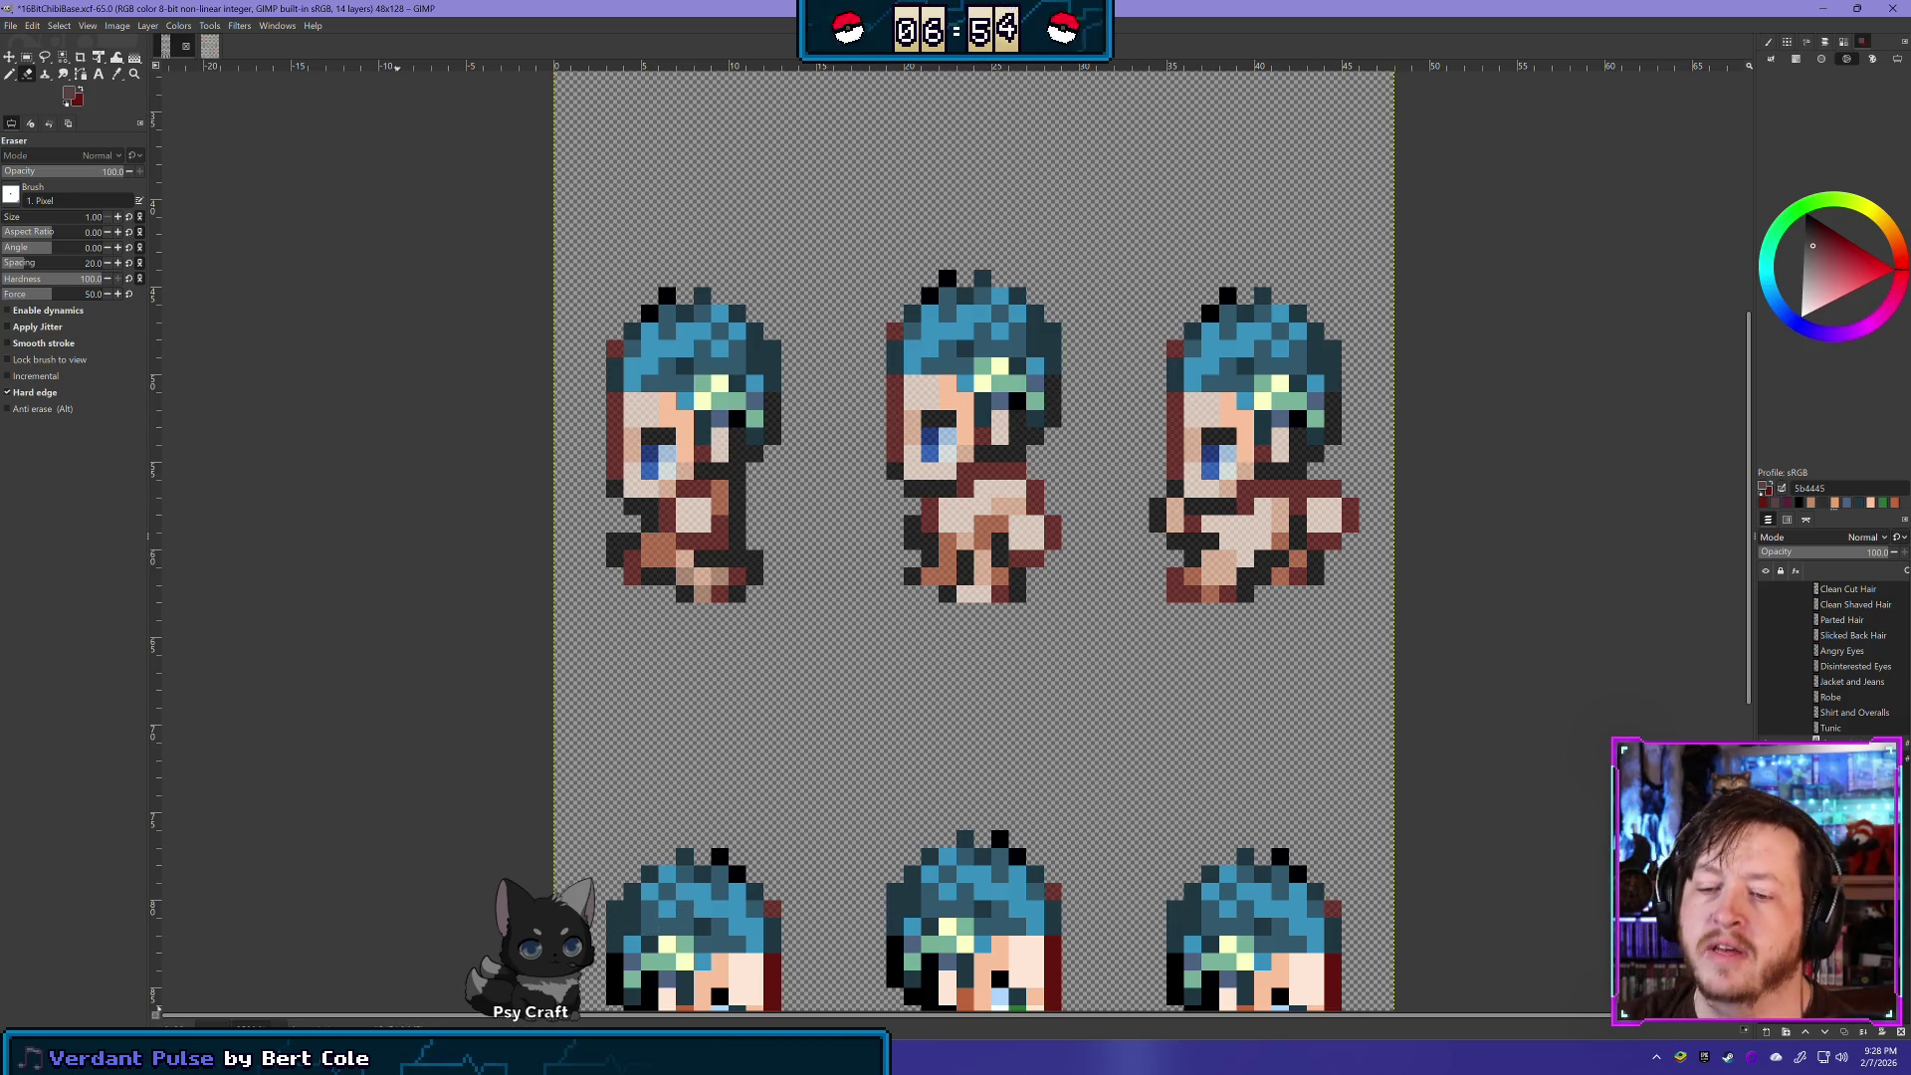
key("alt+Tab")
left_click(212, 42)
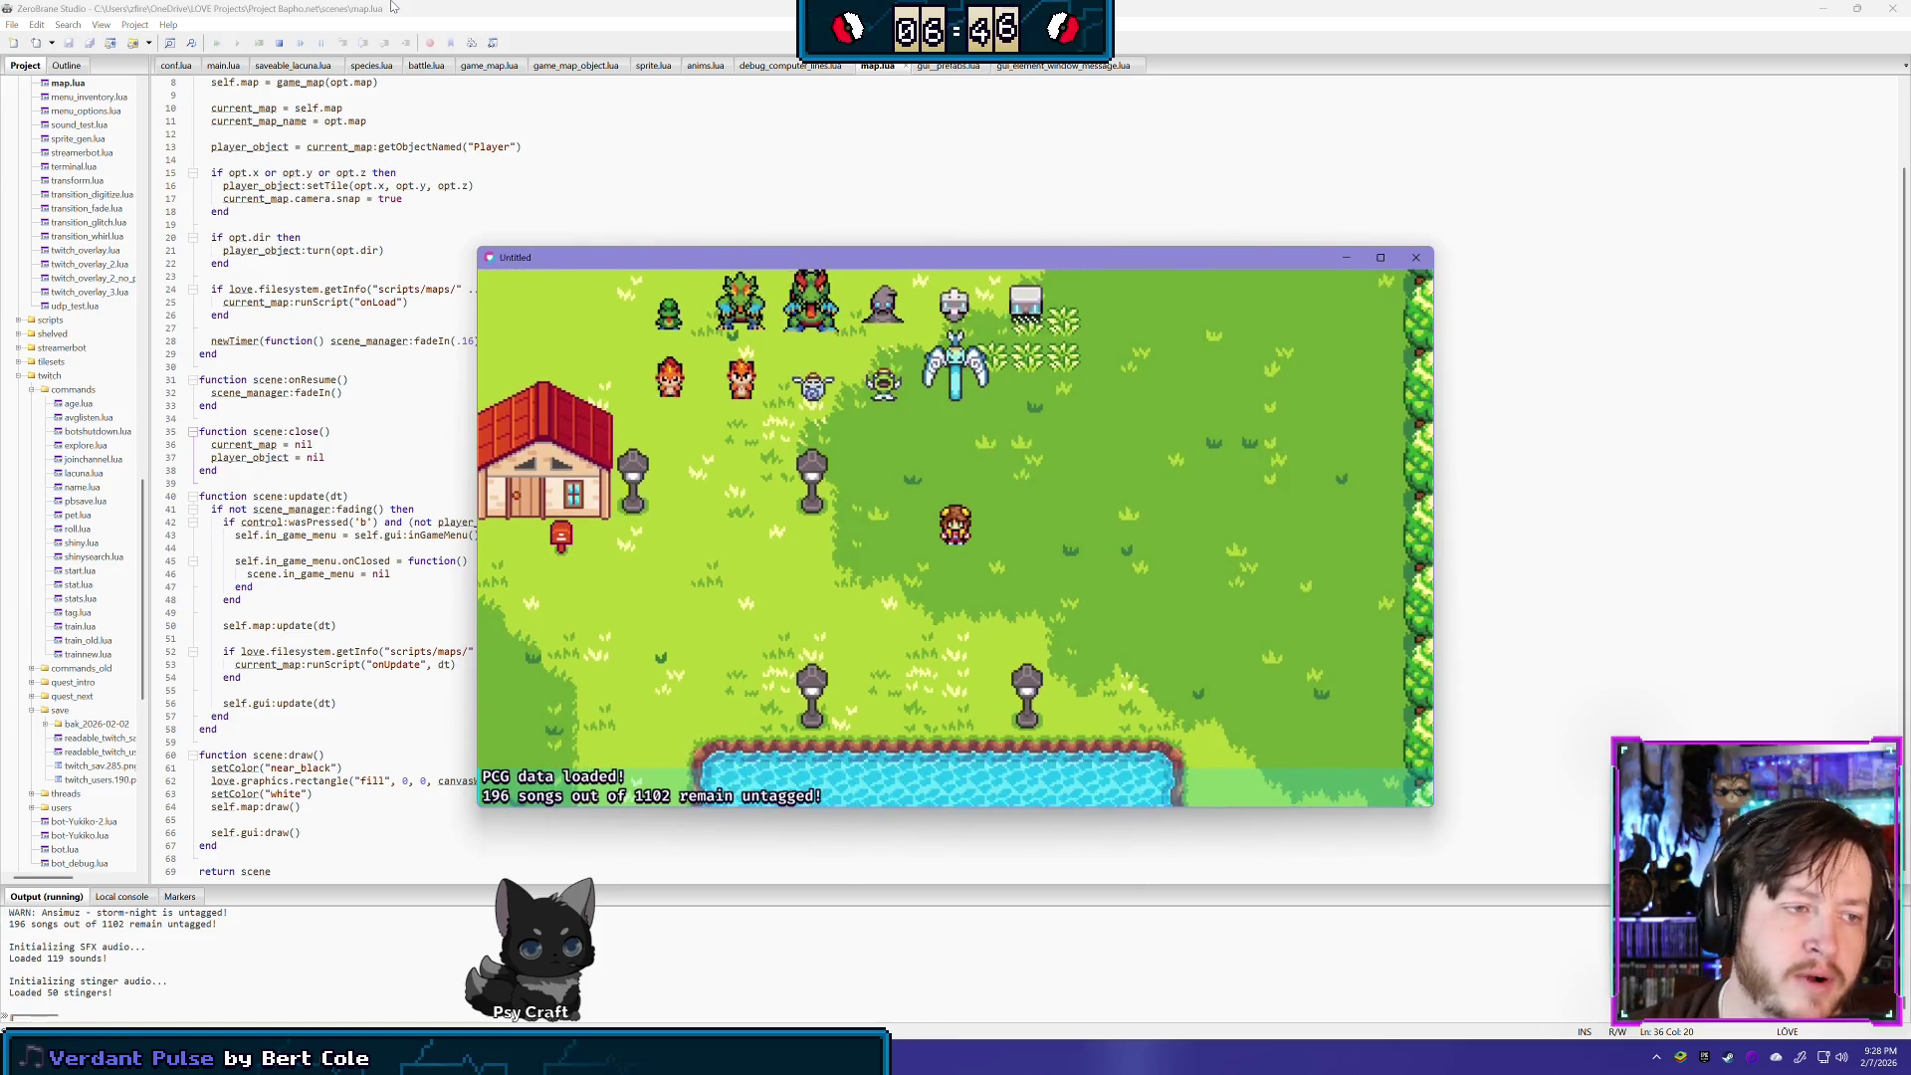
- Put the game in fullscreen with F11 and walk the player around the village
key("F11")
key("Up")
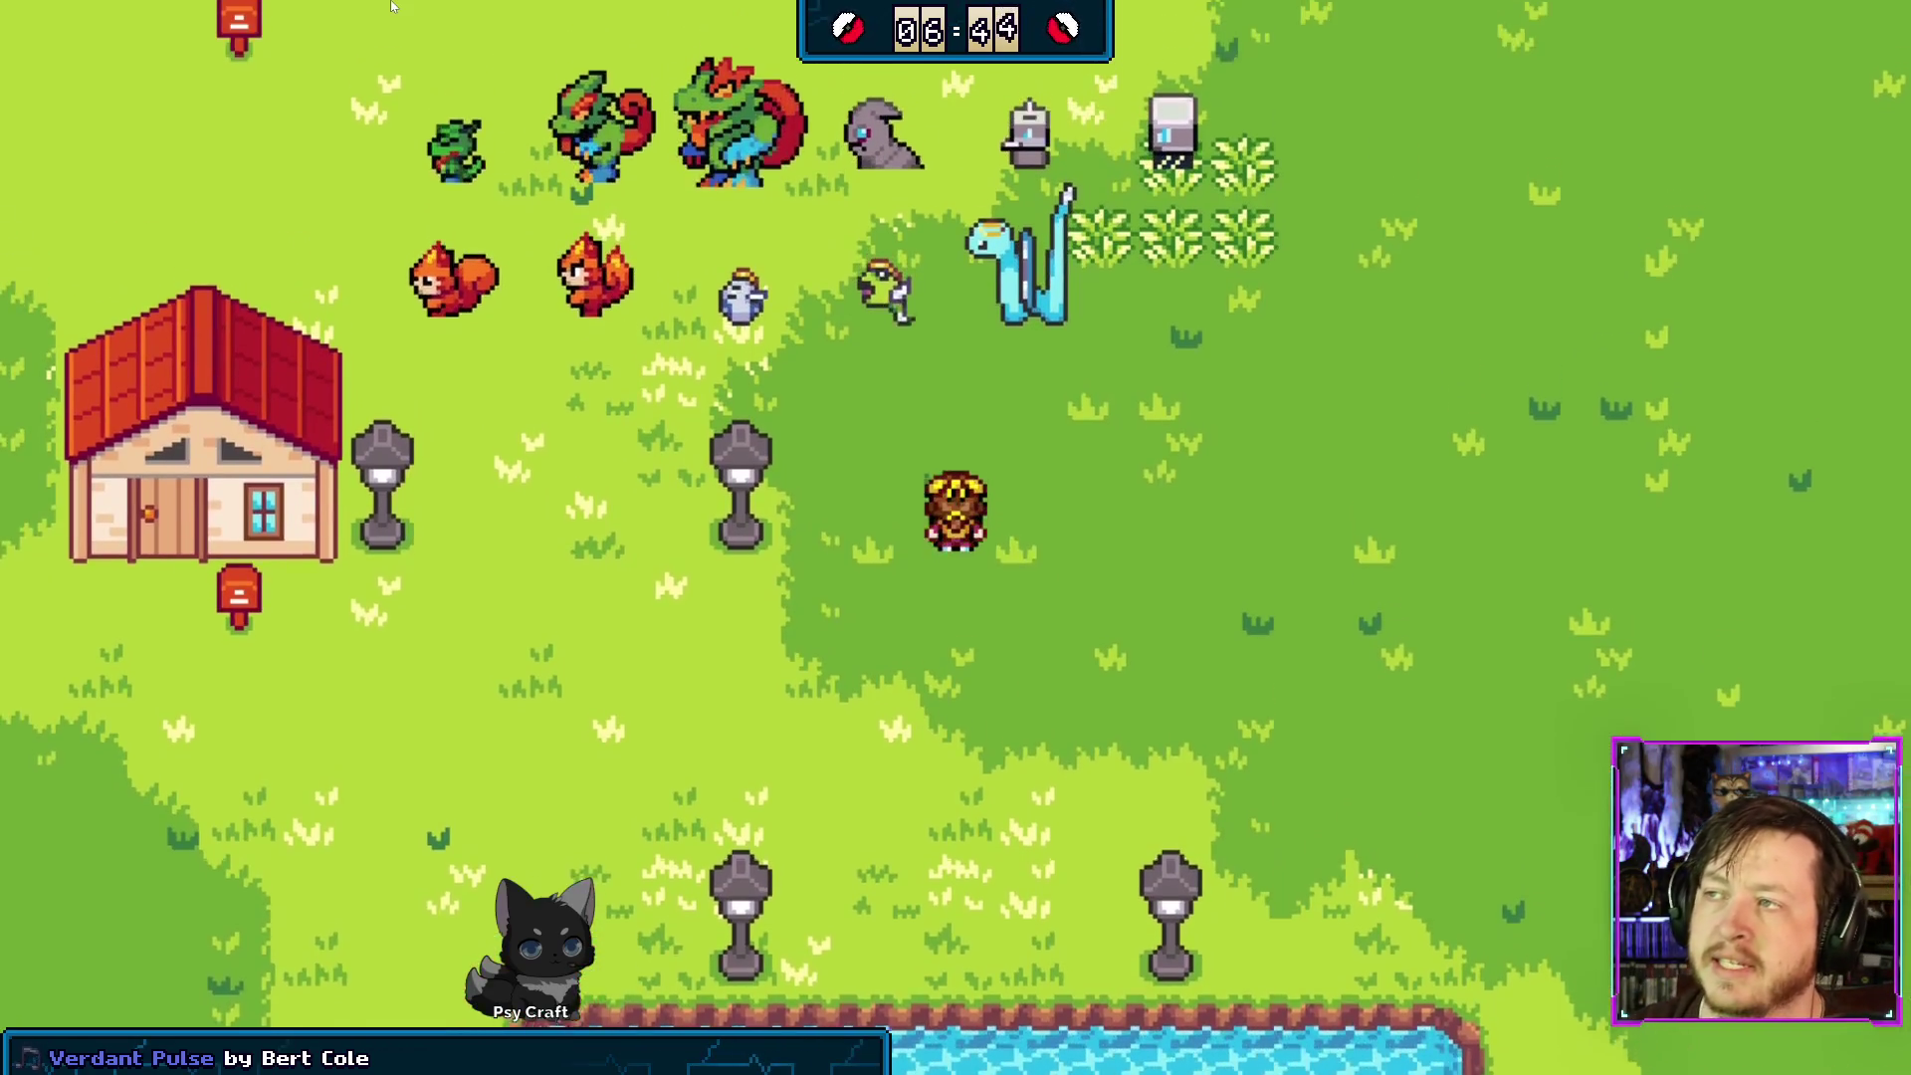
key("Down")
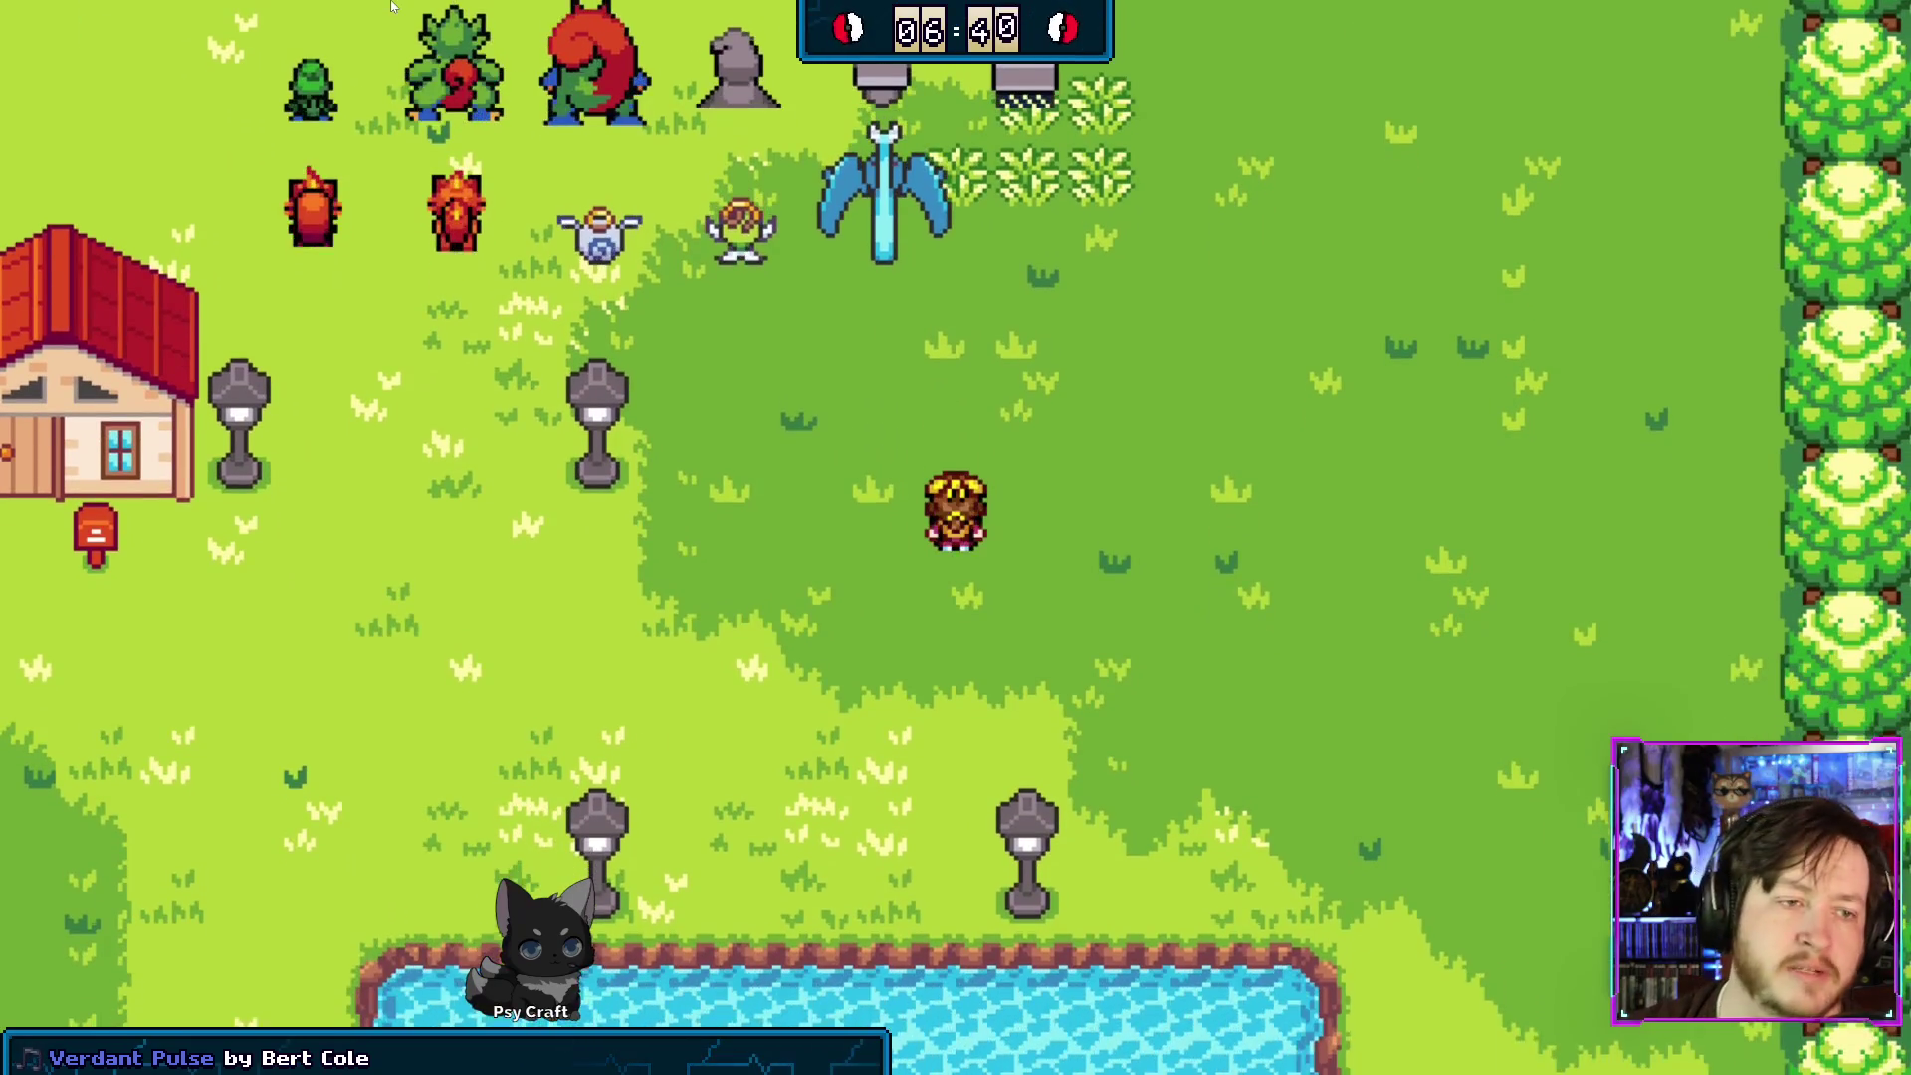
key("Up")
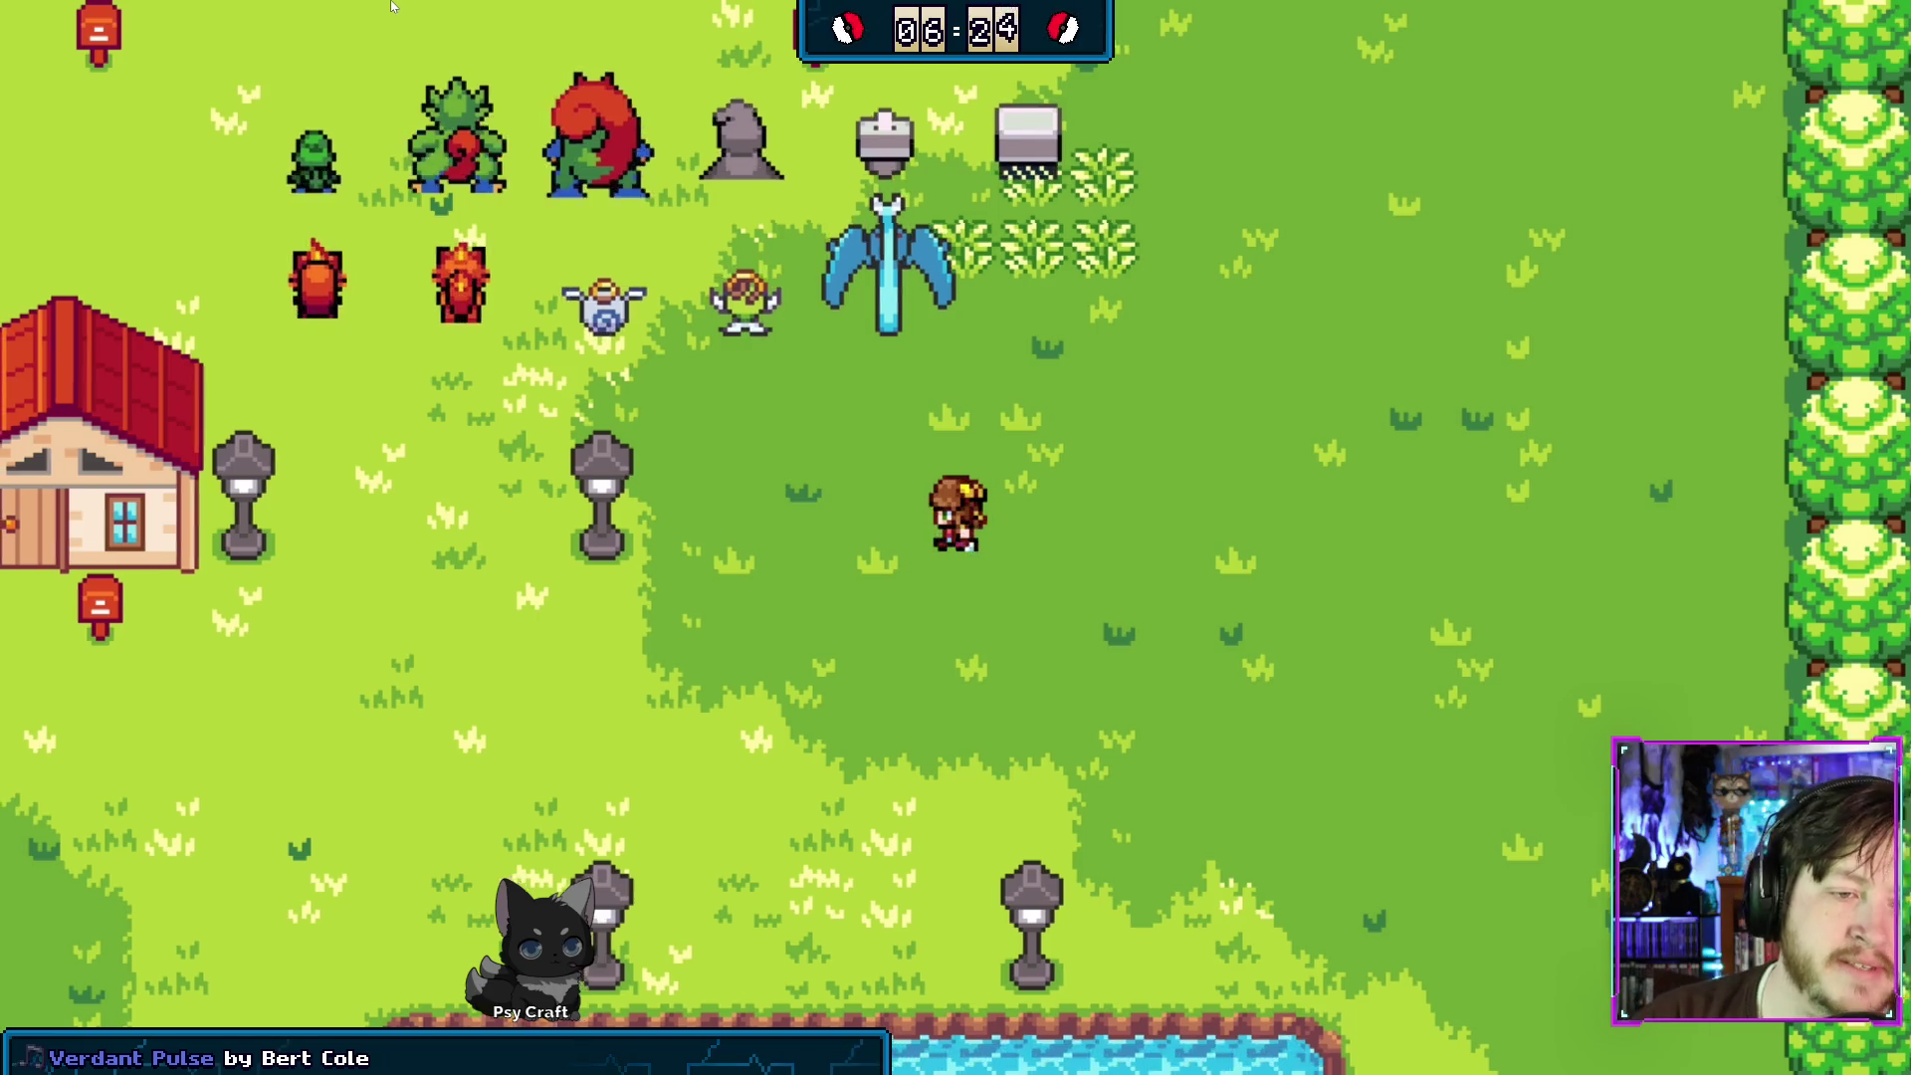
key("Left")
key("Up")
key("Down")
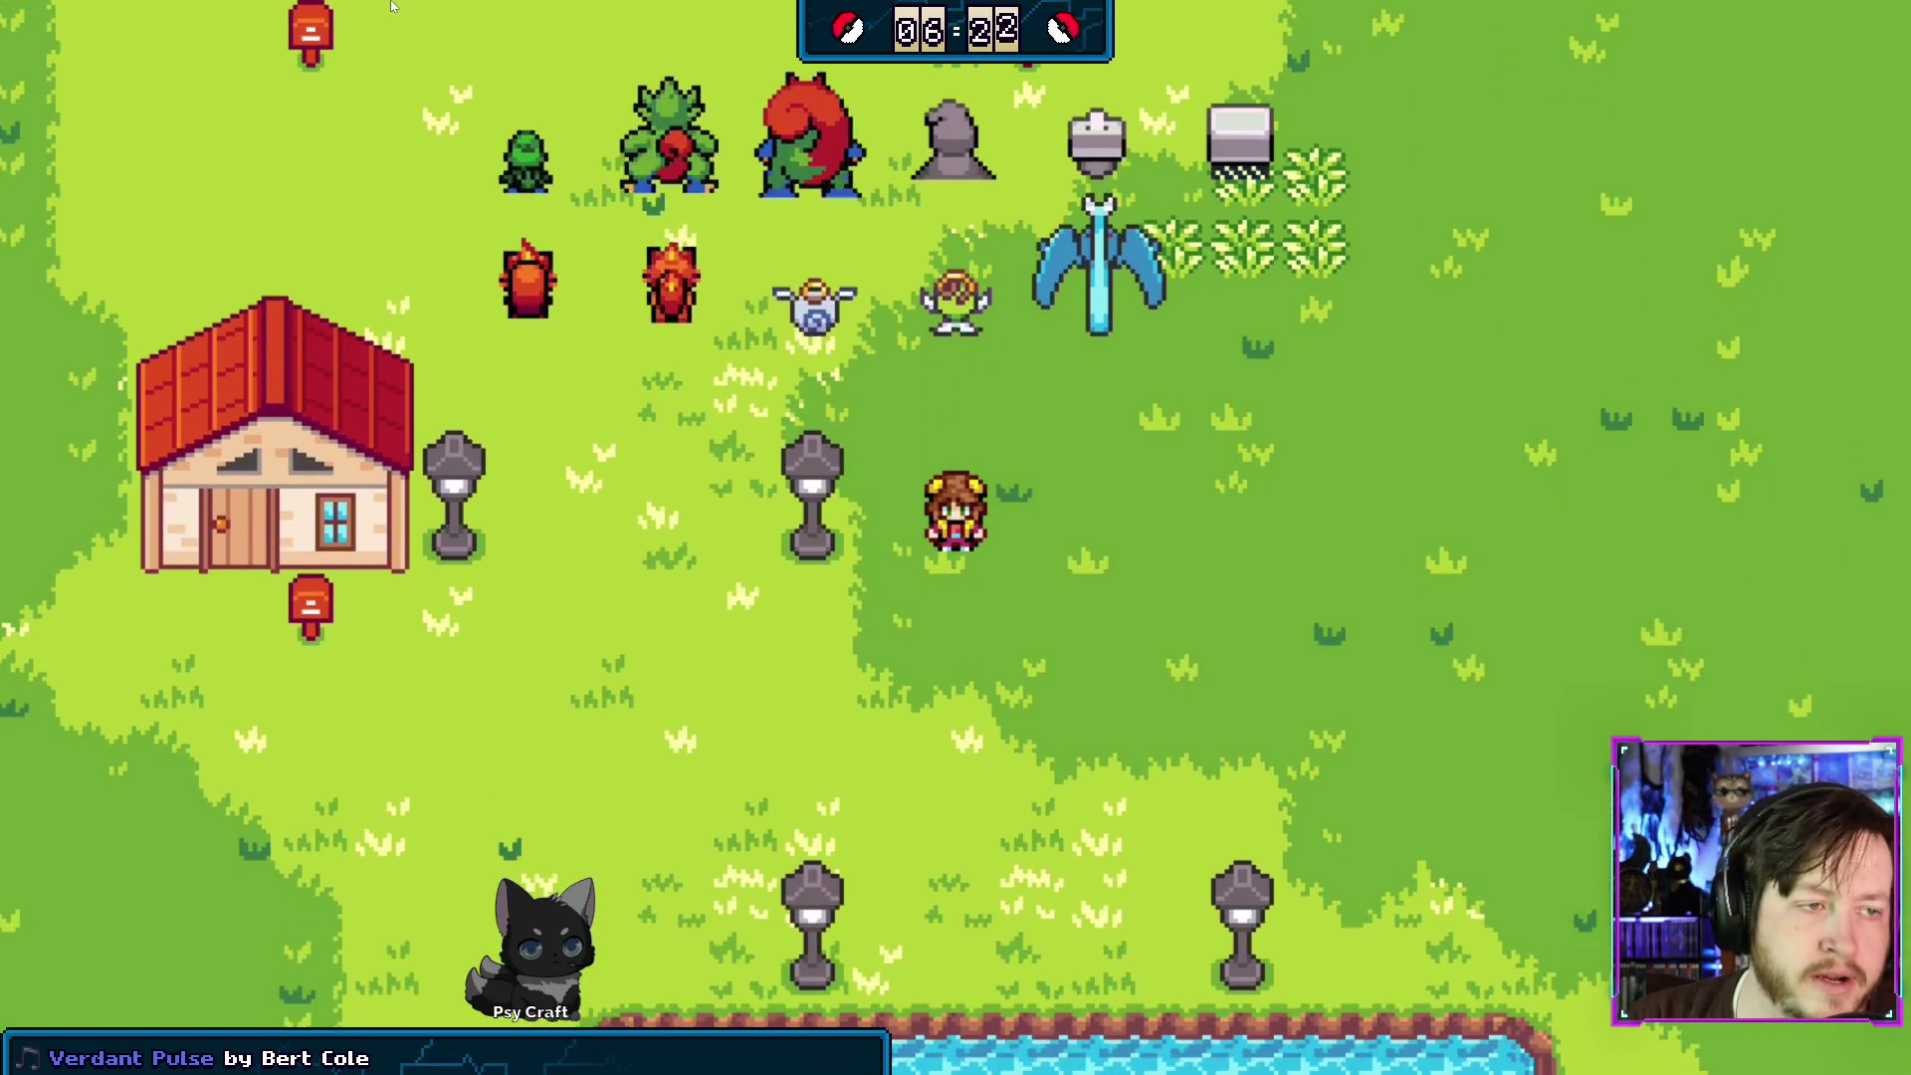
- Open the in-game radial menu and rotate through its options, closing the chat character list
key("Escape")
key("Up")
key("Escape")
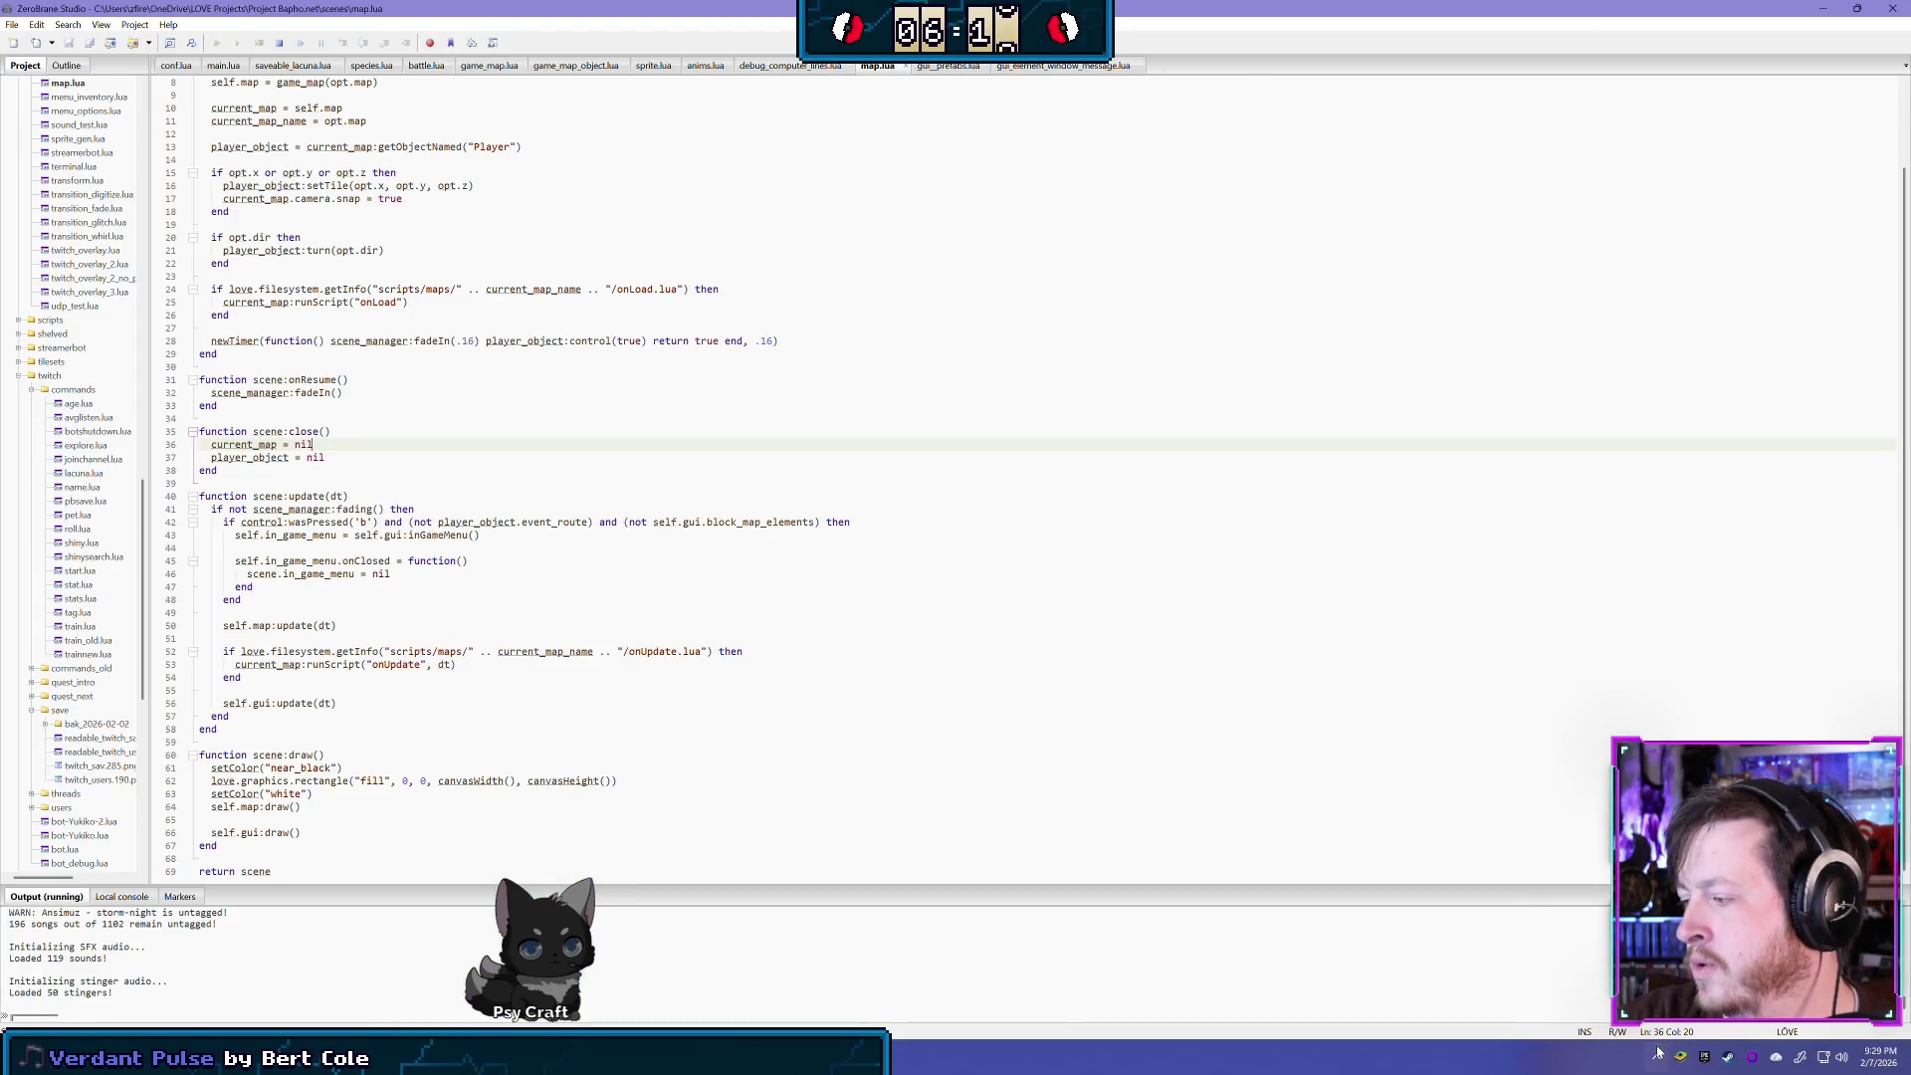
left_click(1658, 1055)
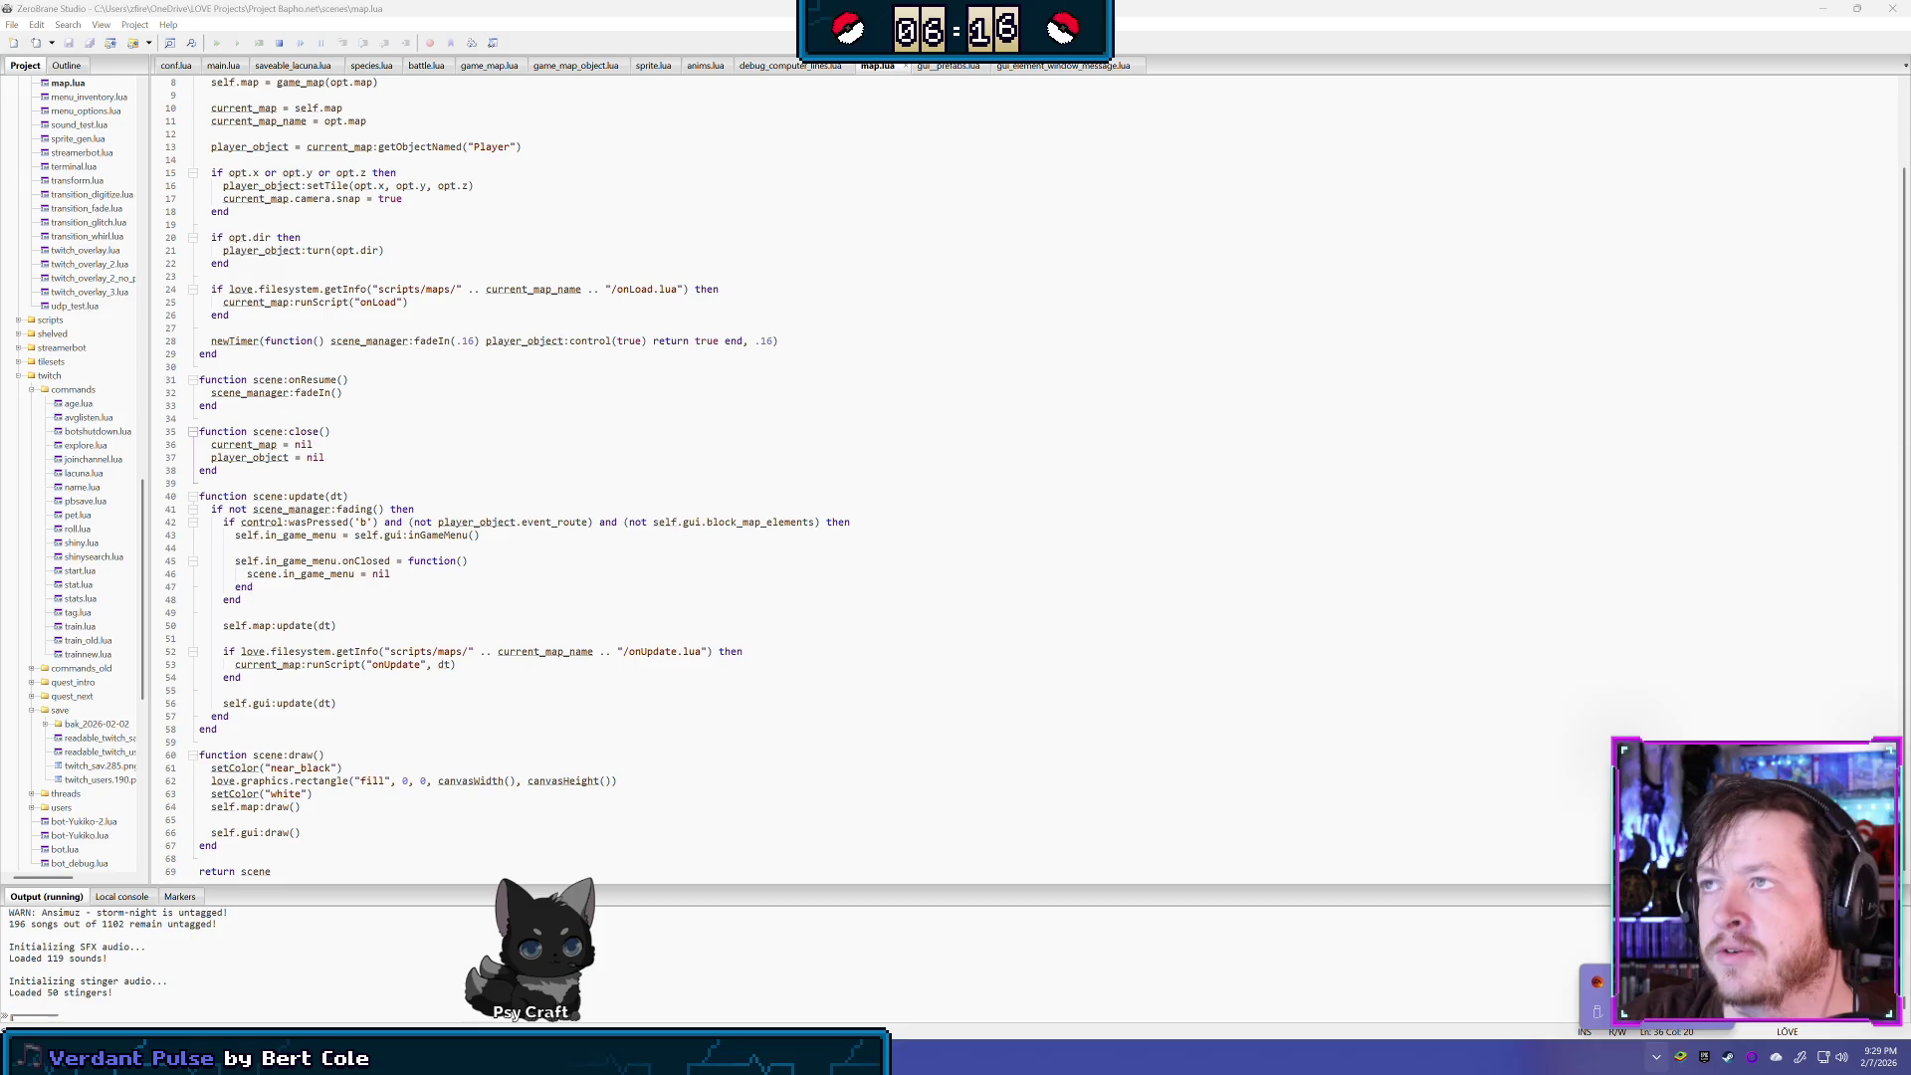
key("alt+Tab")
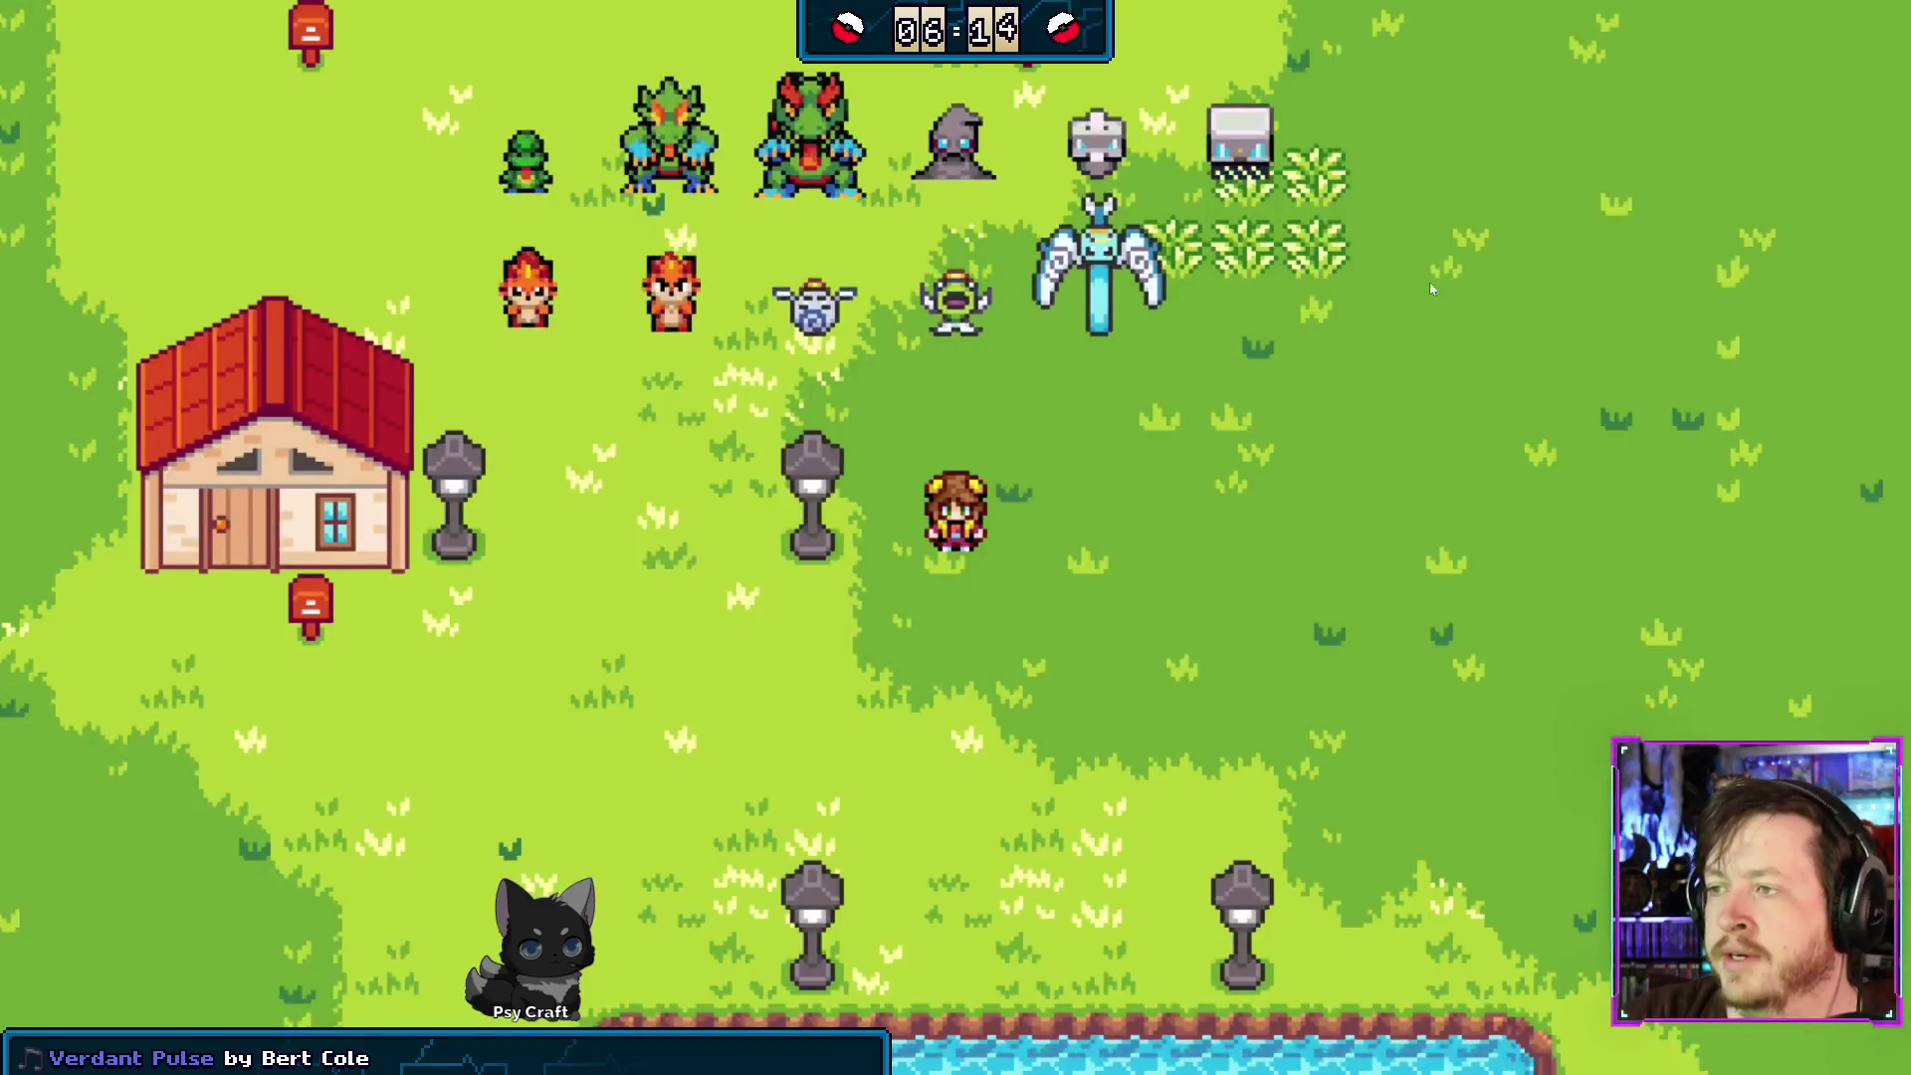
key("Escape")
key("Up")
key("Up")
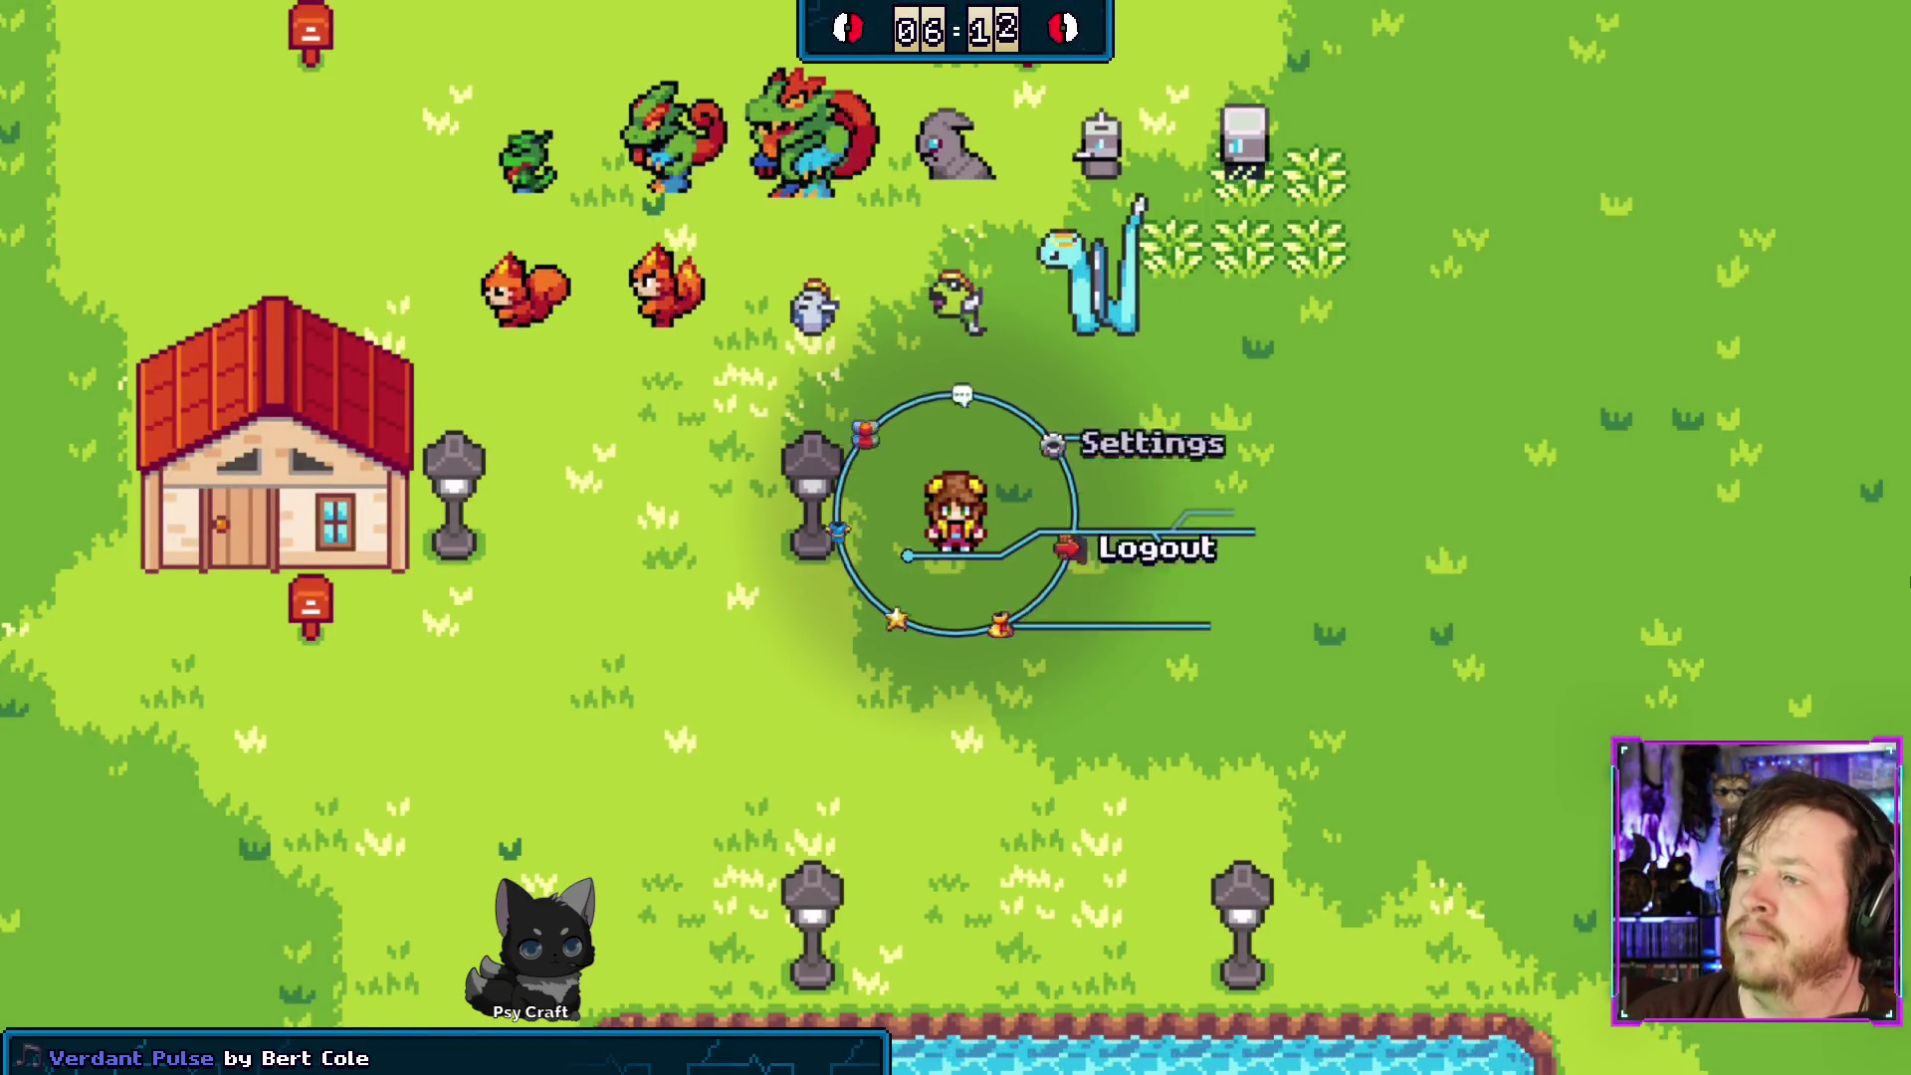
key("Down")
key("Down")
key("Down")
key("Down")
key("Down")
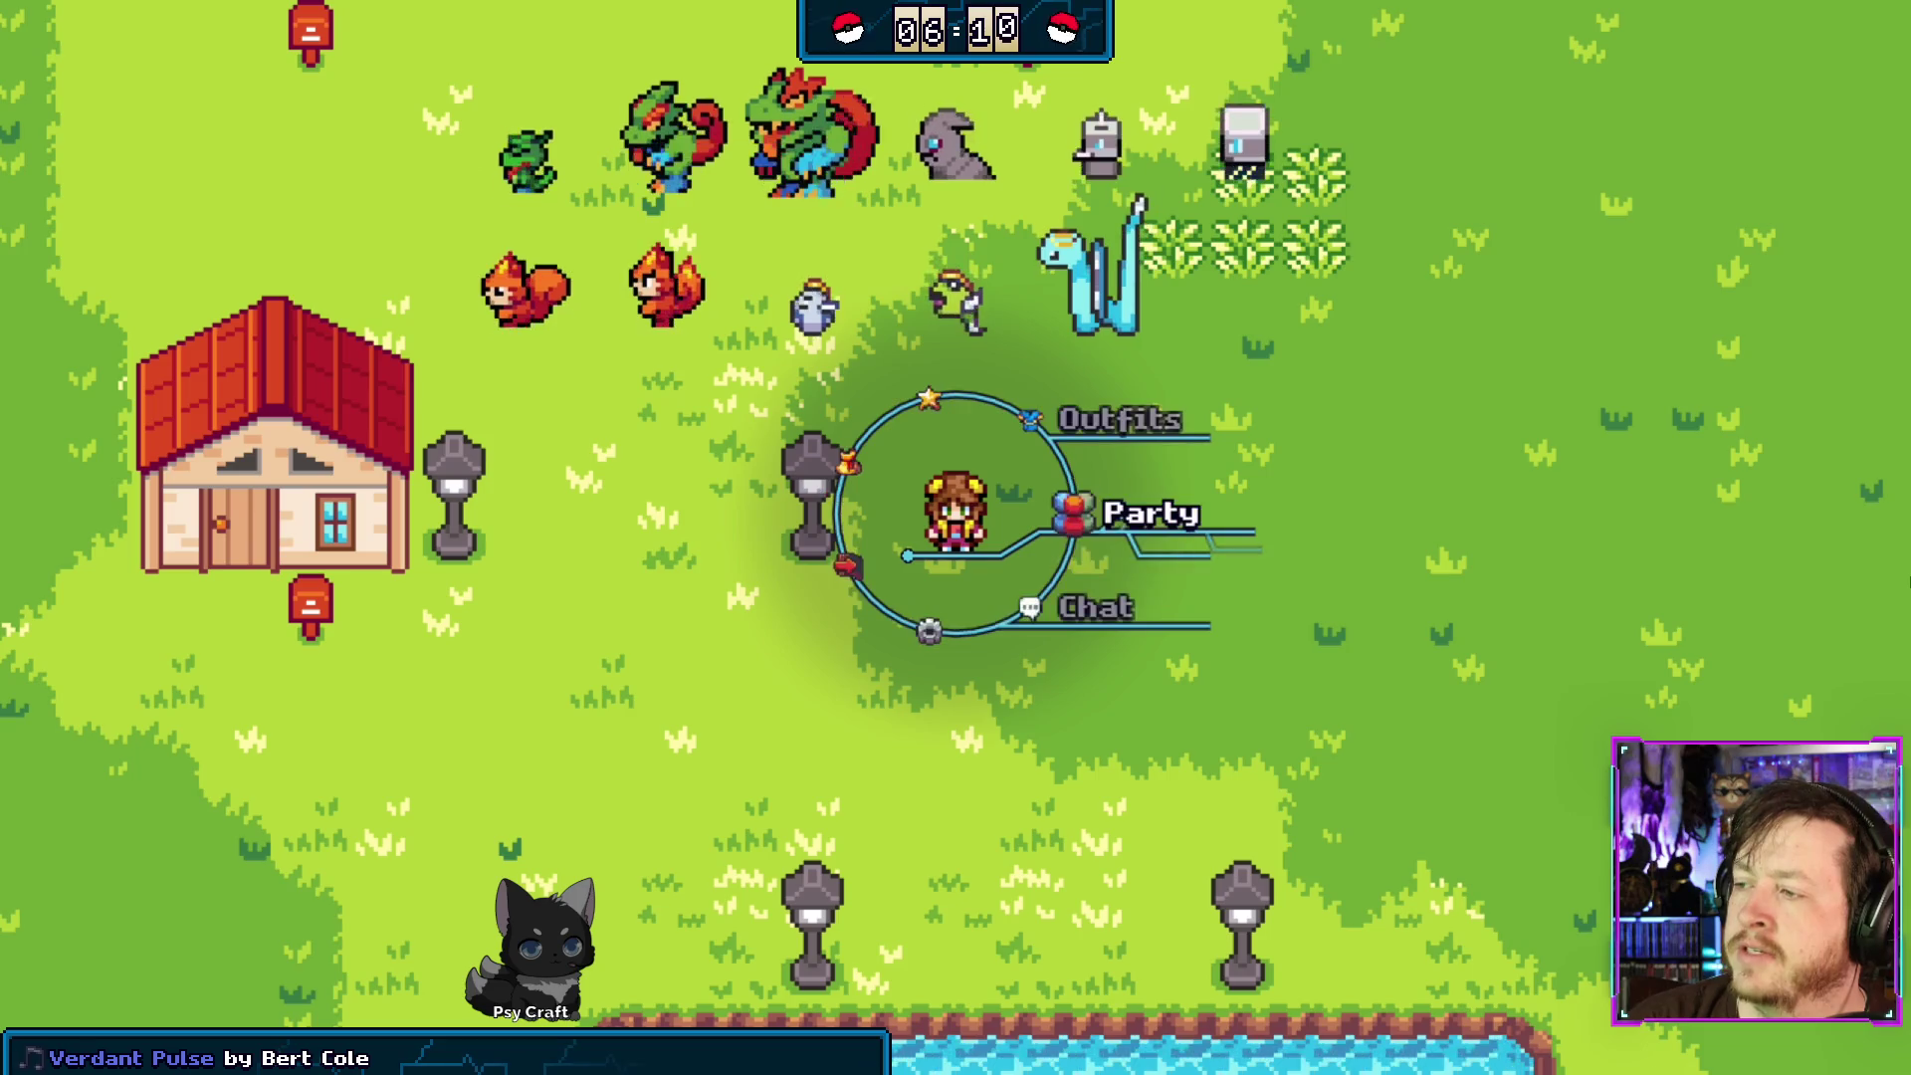
key("Escape")
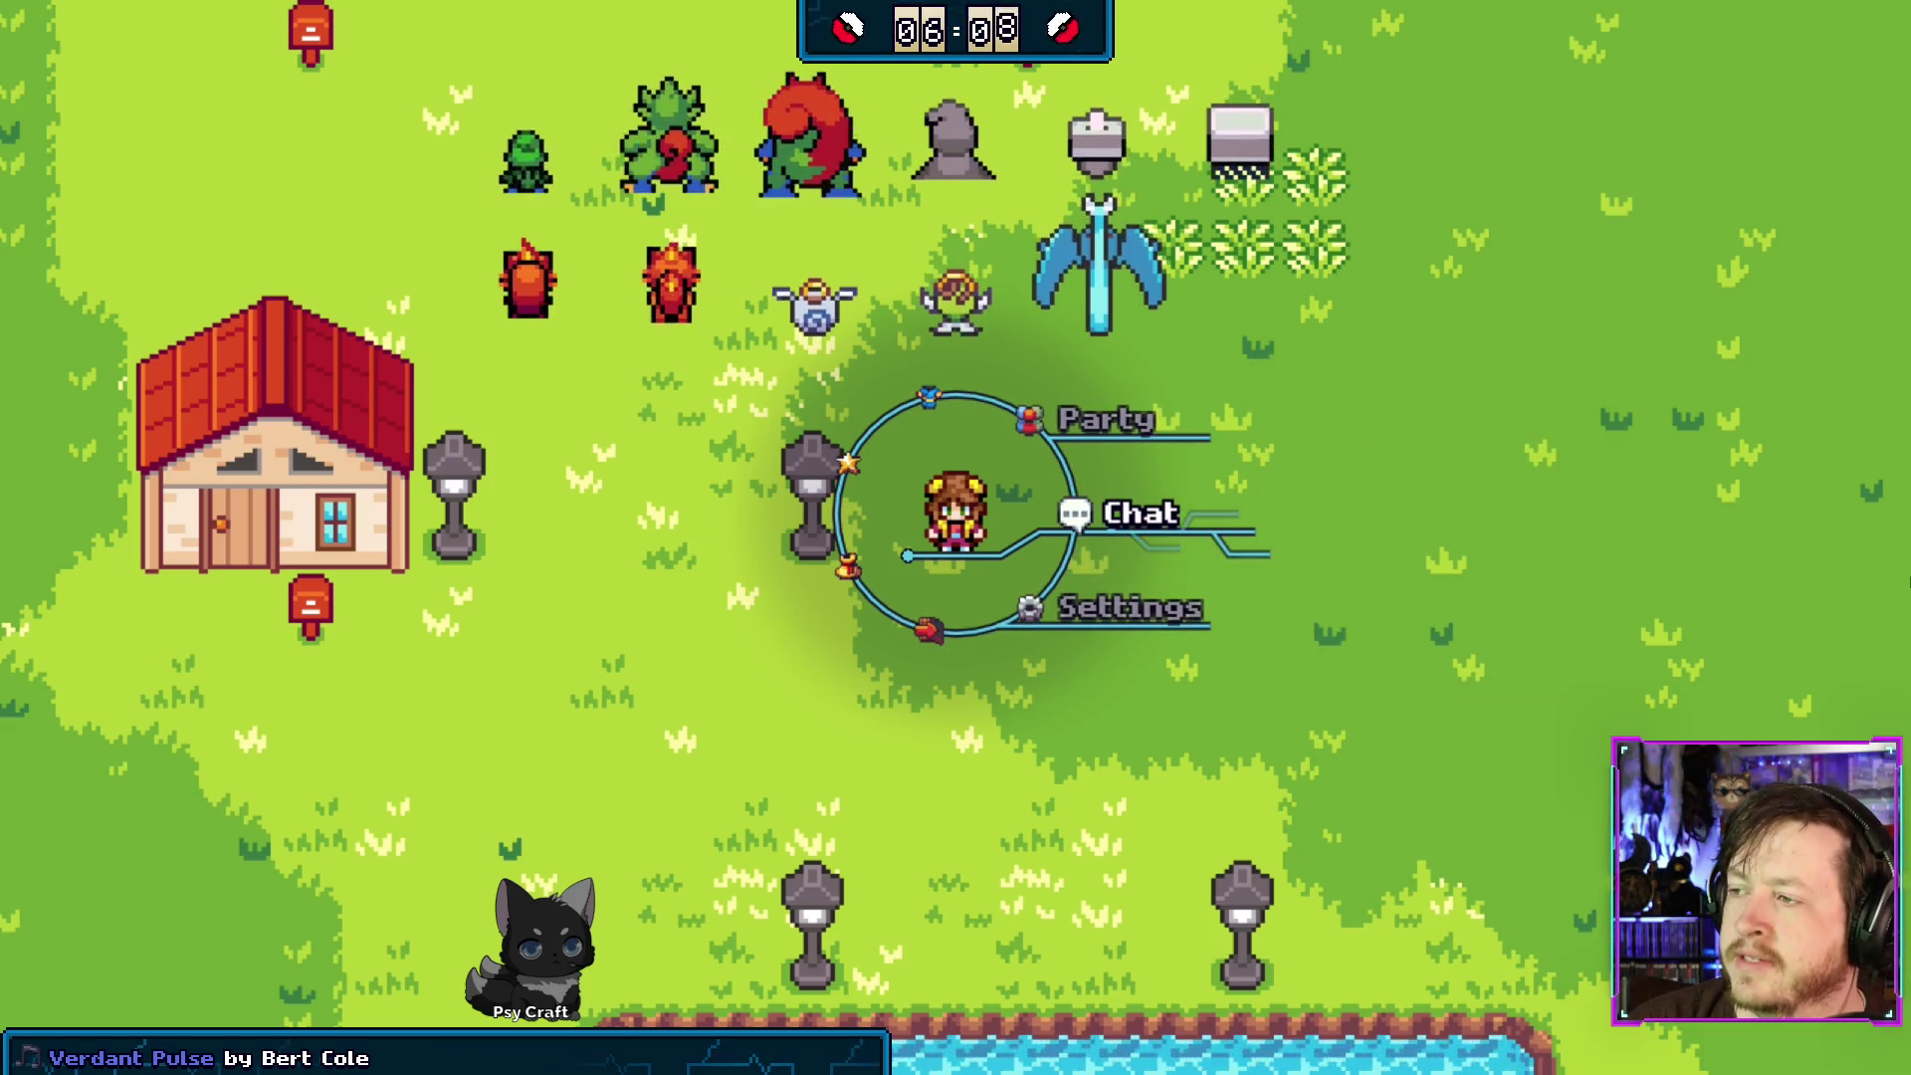
- Open Settings, enter the System debugging submenu, then back out to the overworld
key("Down")
key("Return")
key("Down")
key("Down")
key("Down")
key("Up")
key("Down")
key("Return")
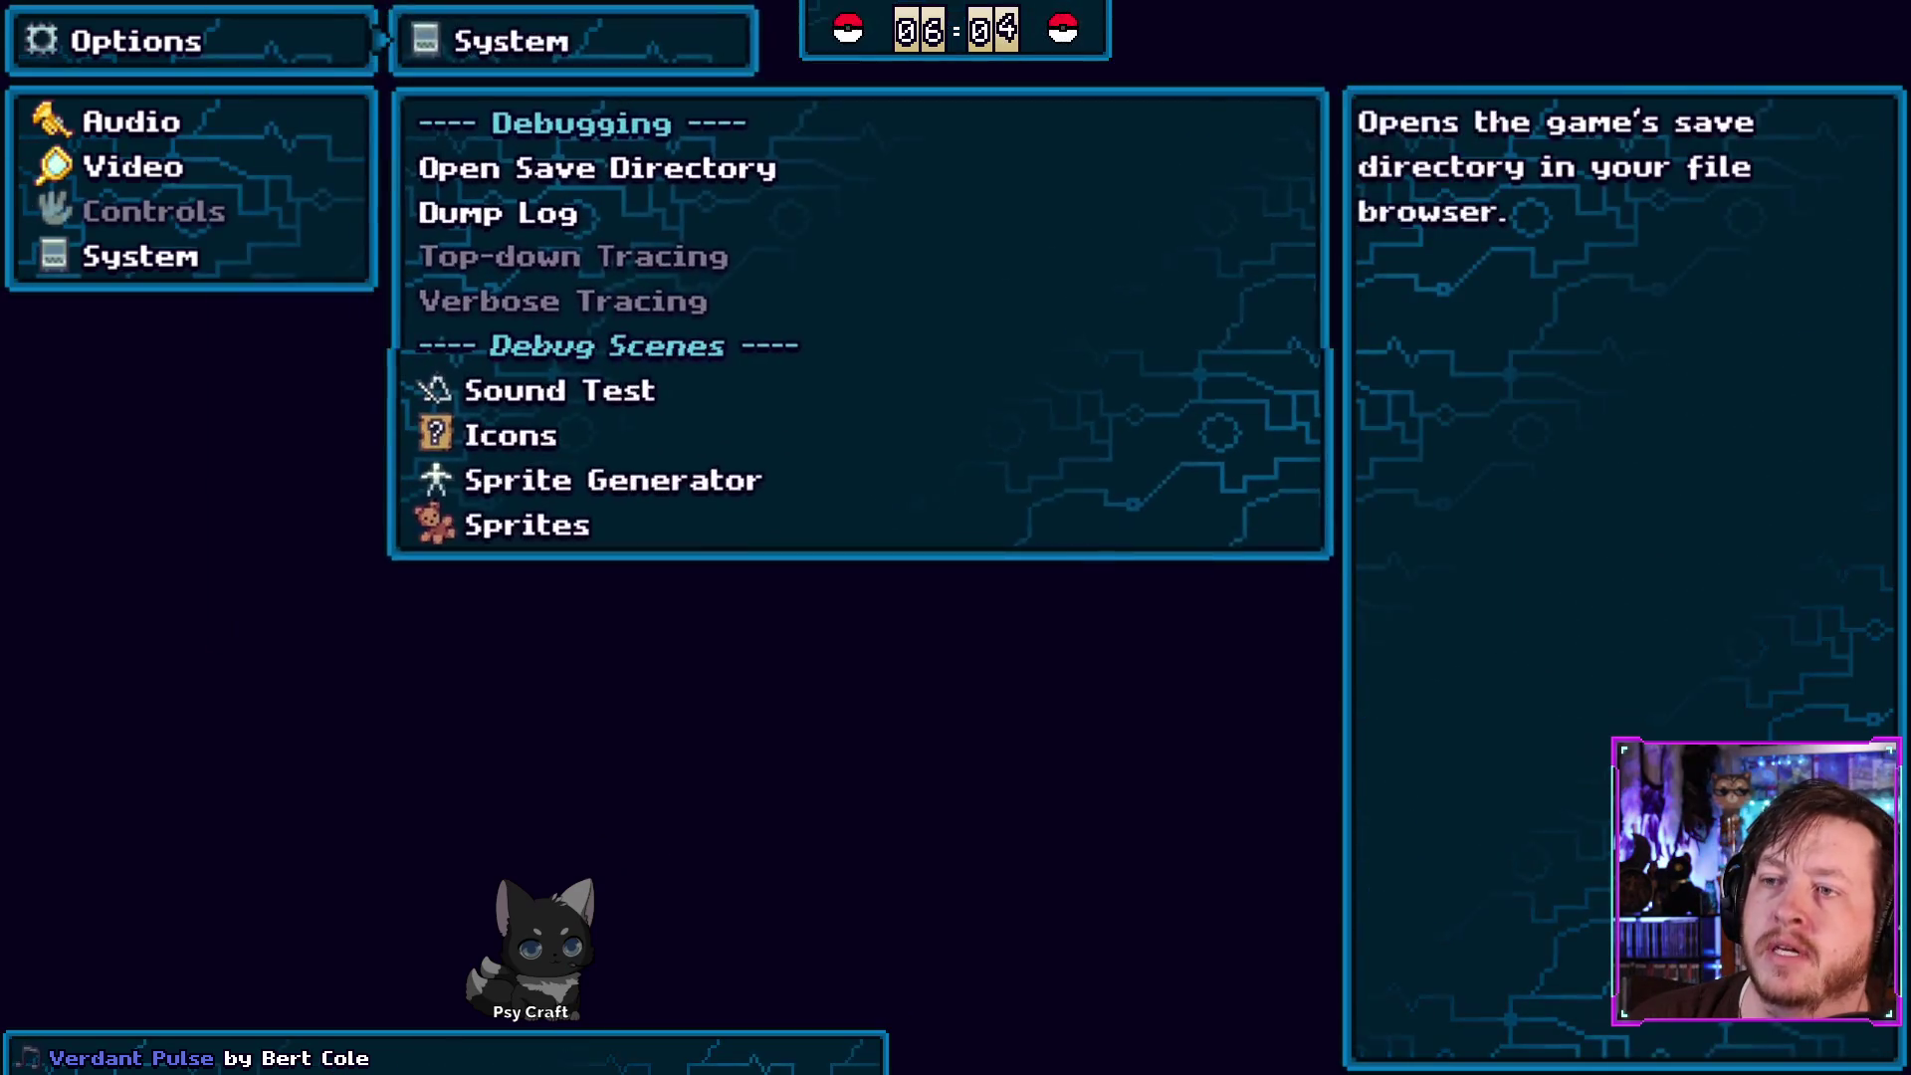
key("Escape")
key("Escape")
key("Escape")
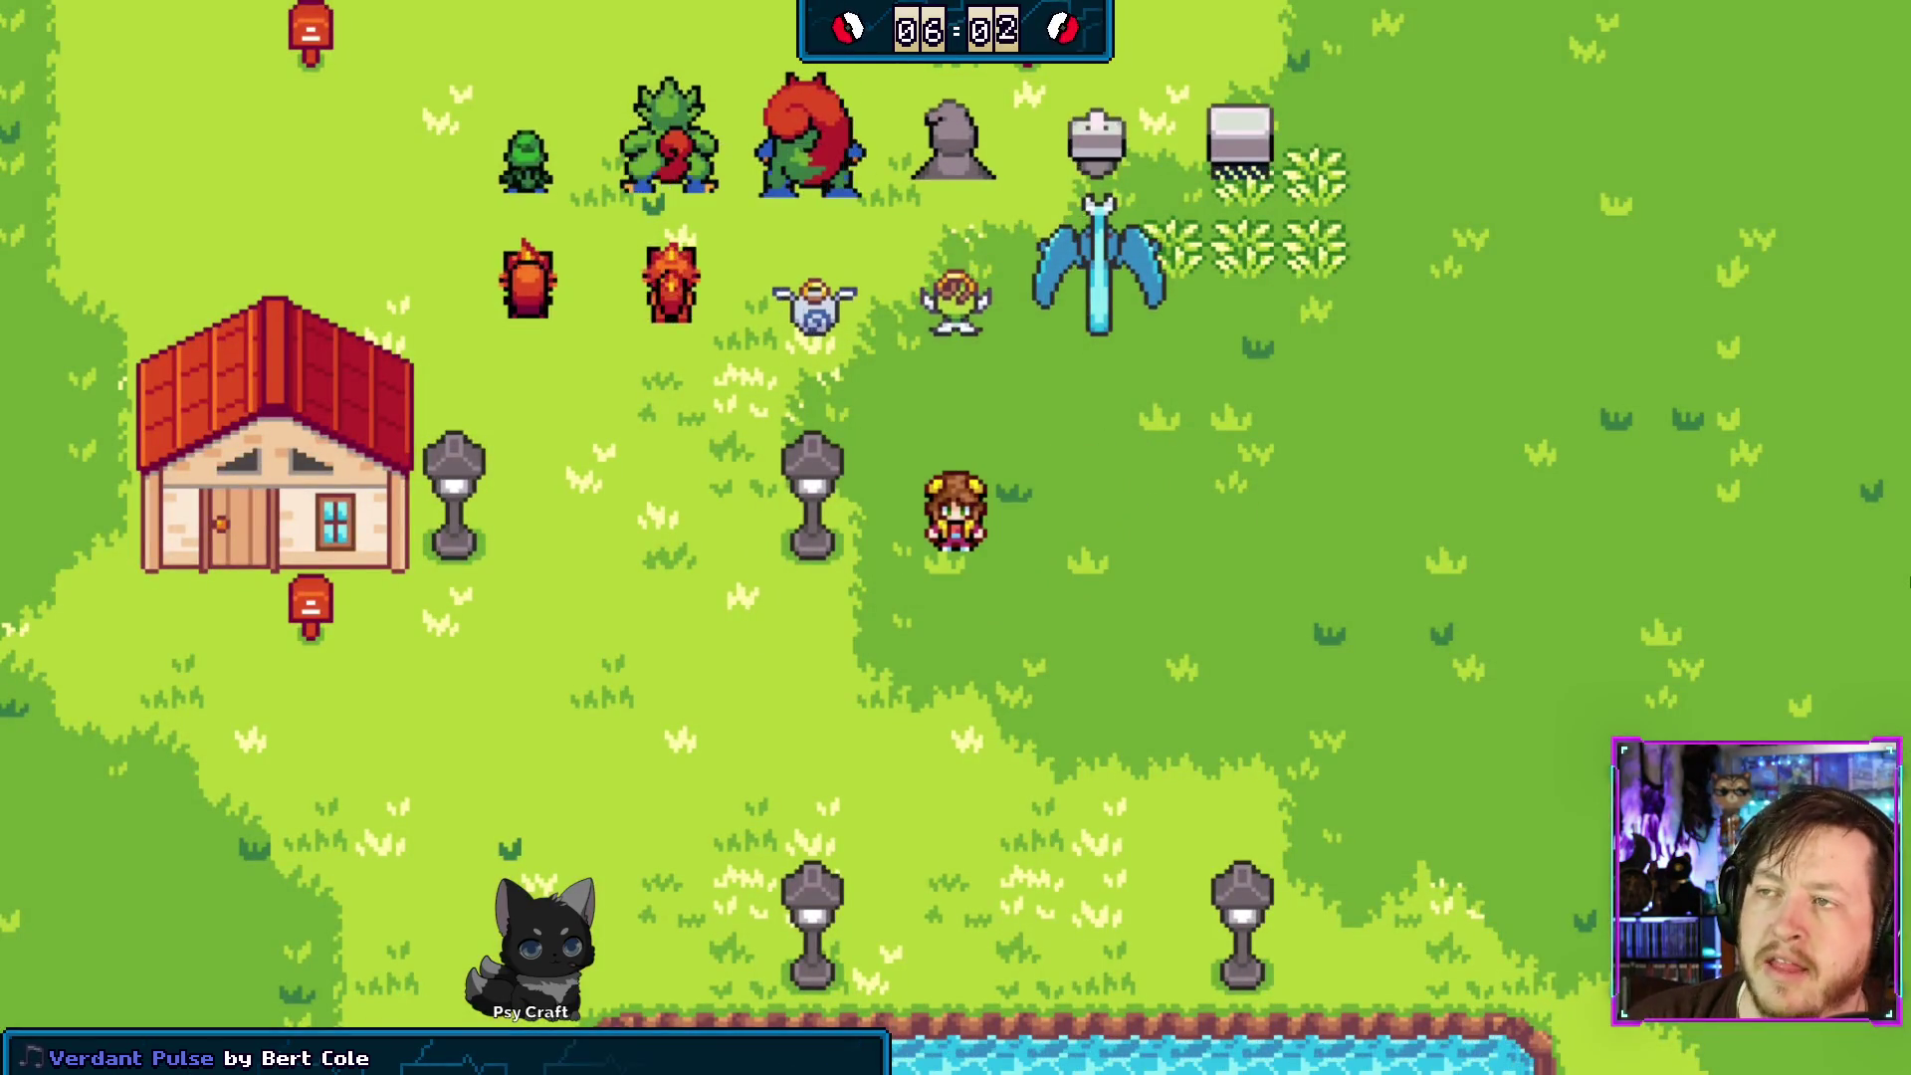
- Walk the player a few tiles, return the game to a window and close it
key("Up")
key("Up")
key("Up")
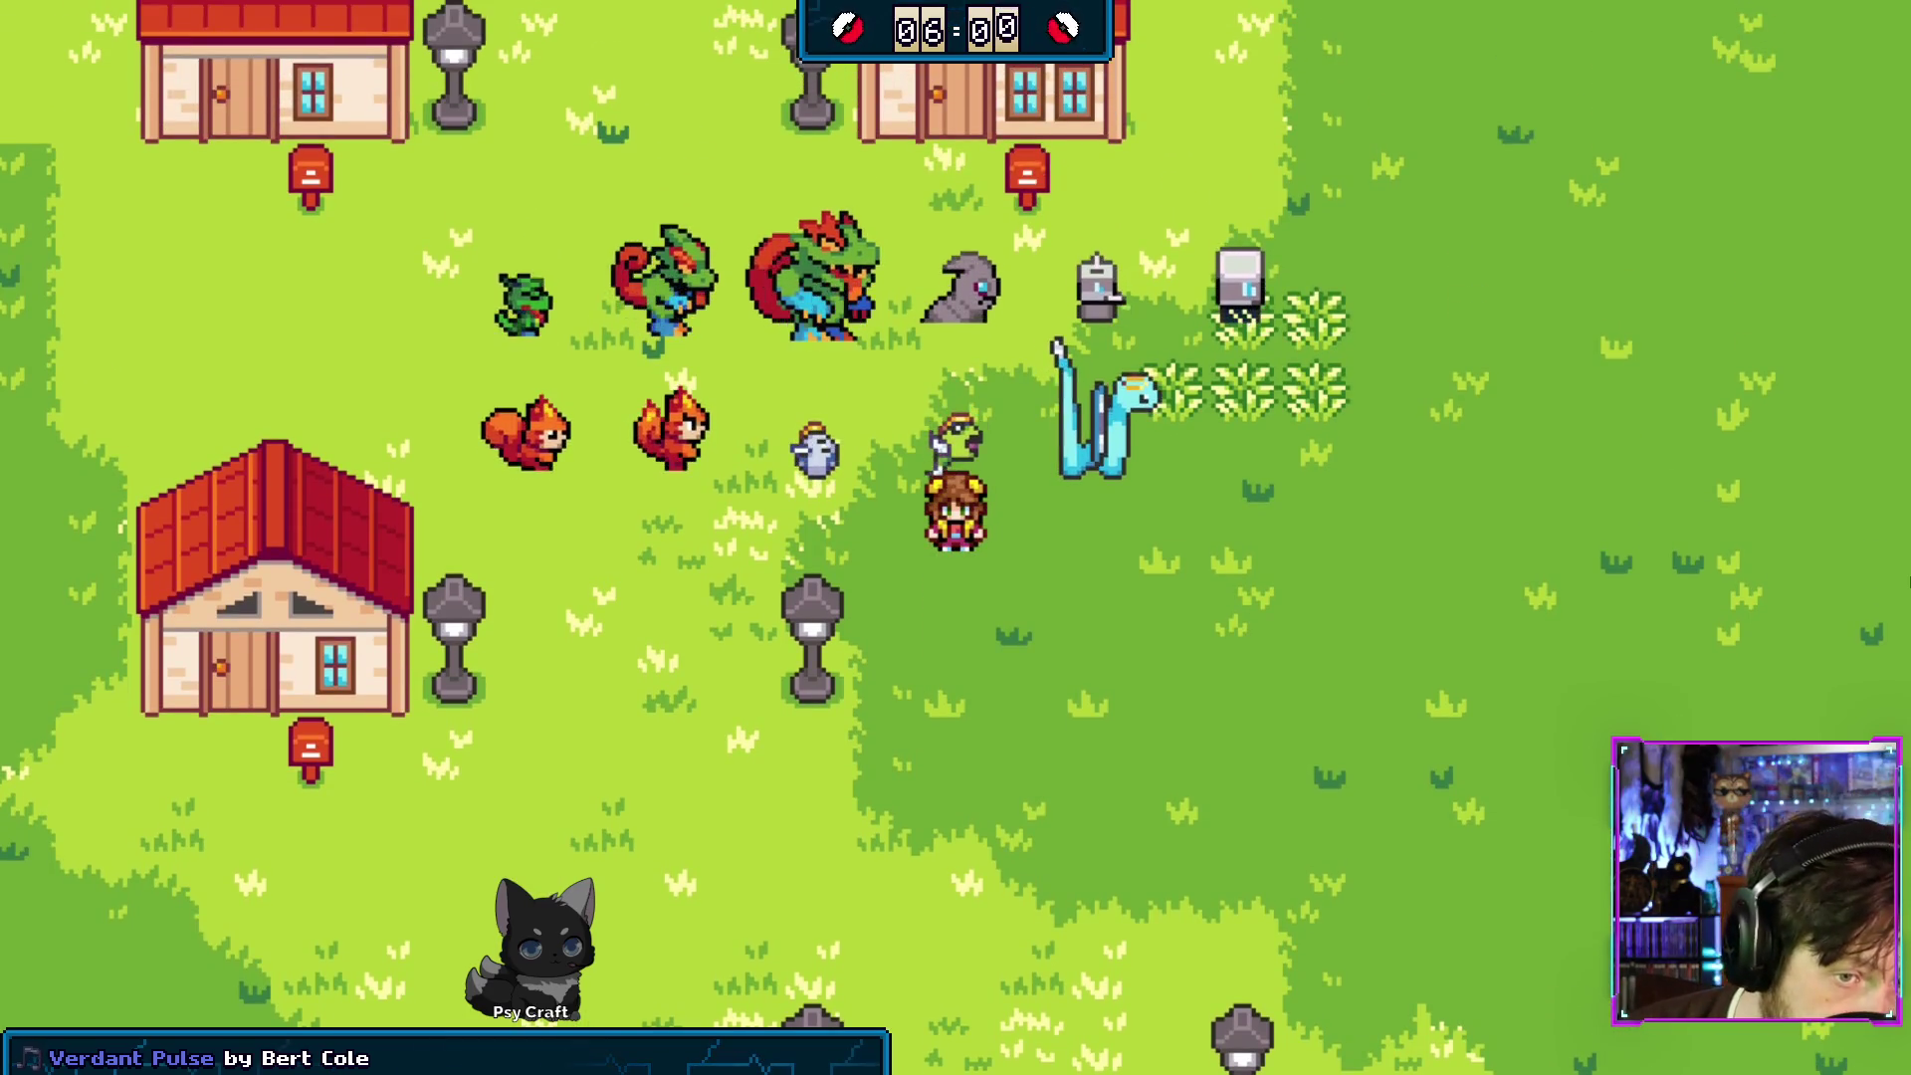
key("Down")
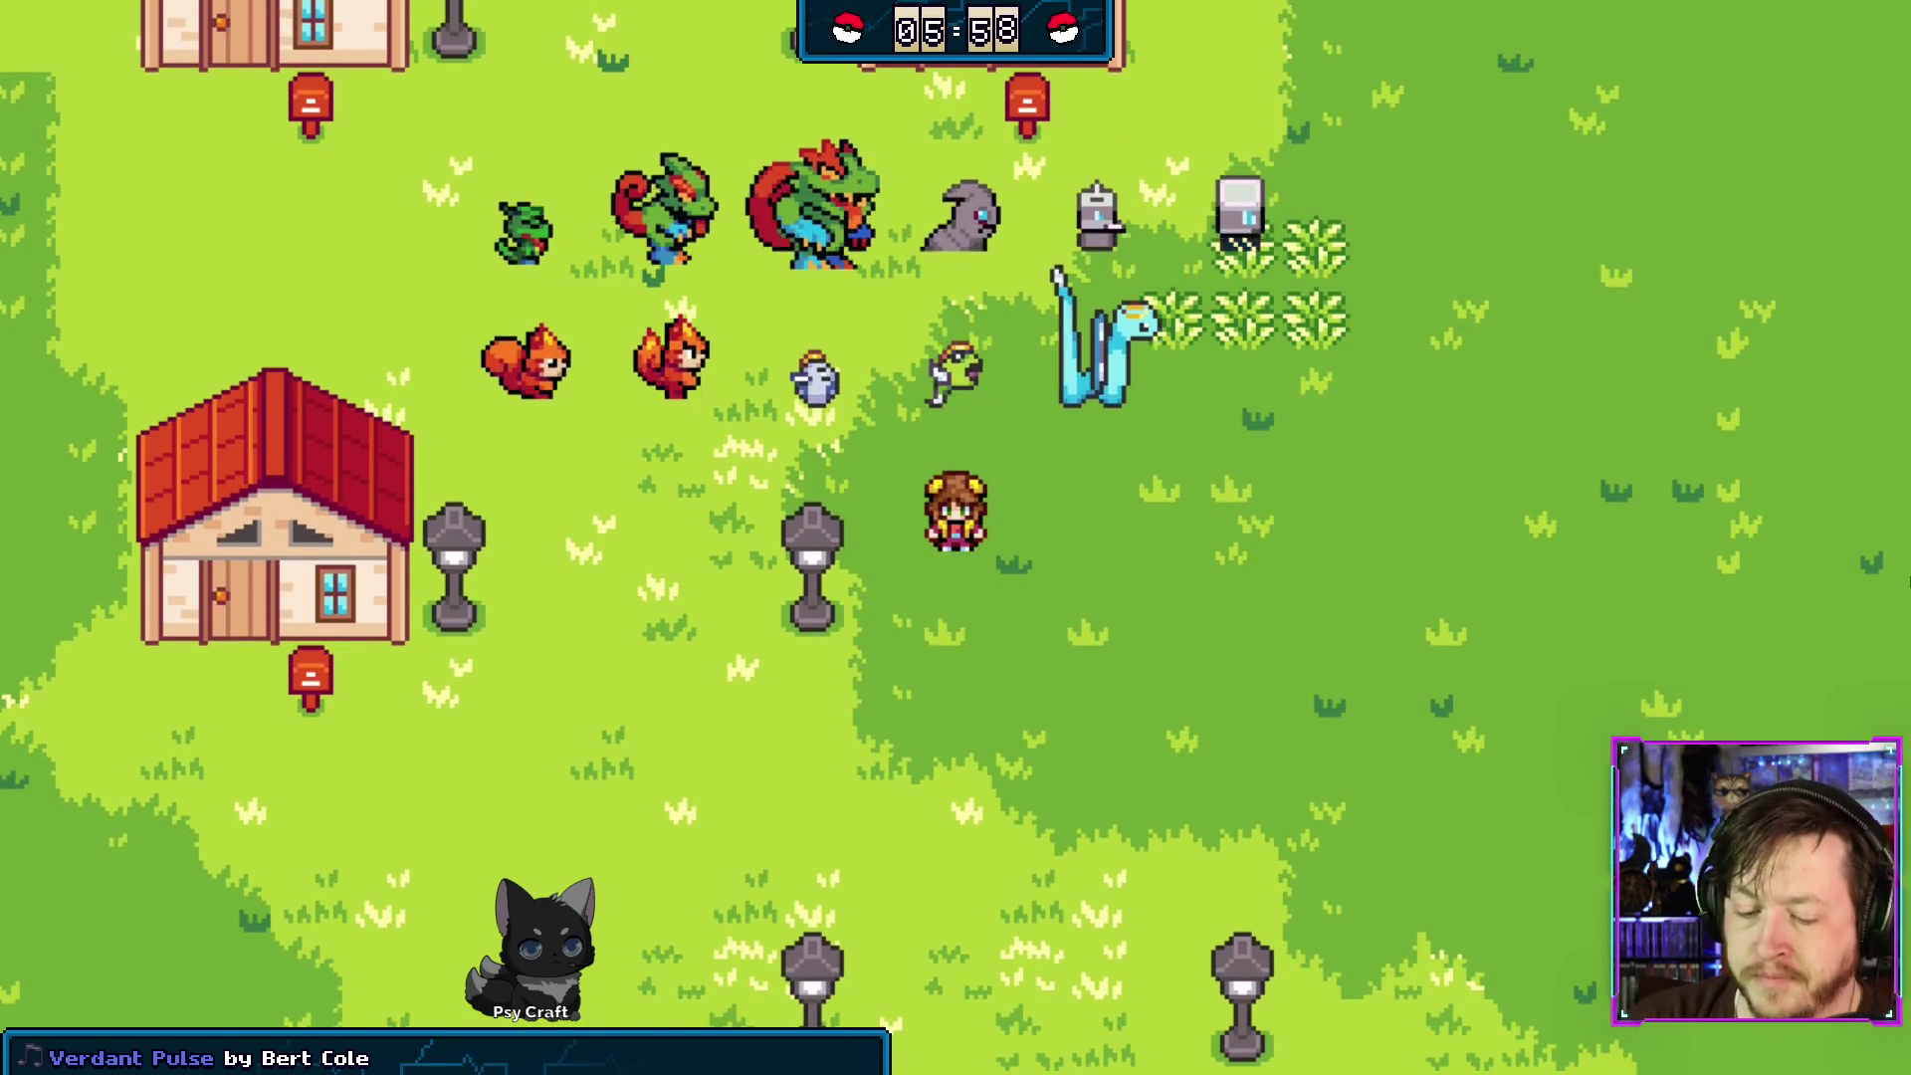
key("F11")
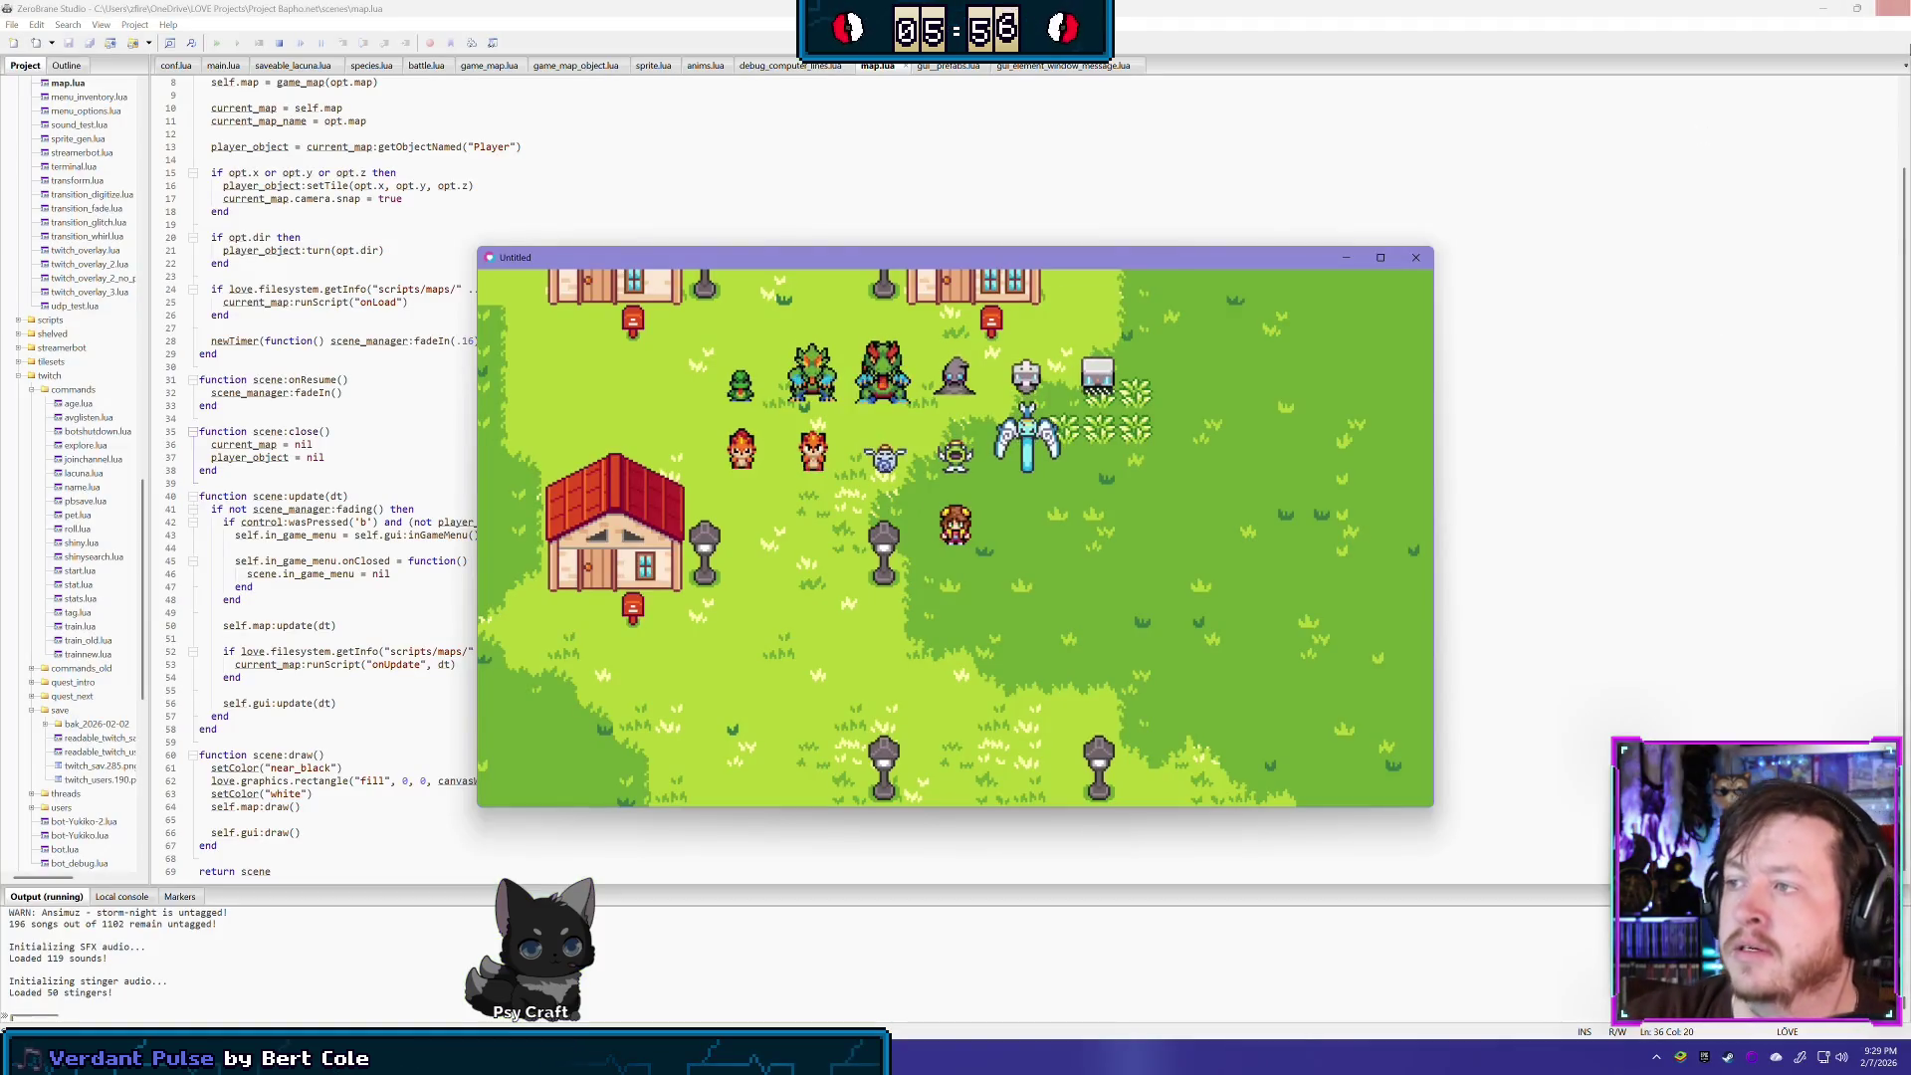
left_click(1414, 259)
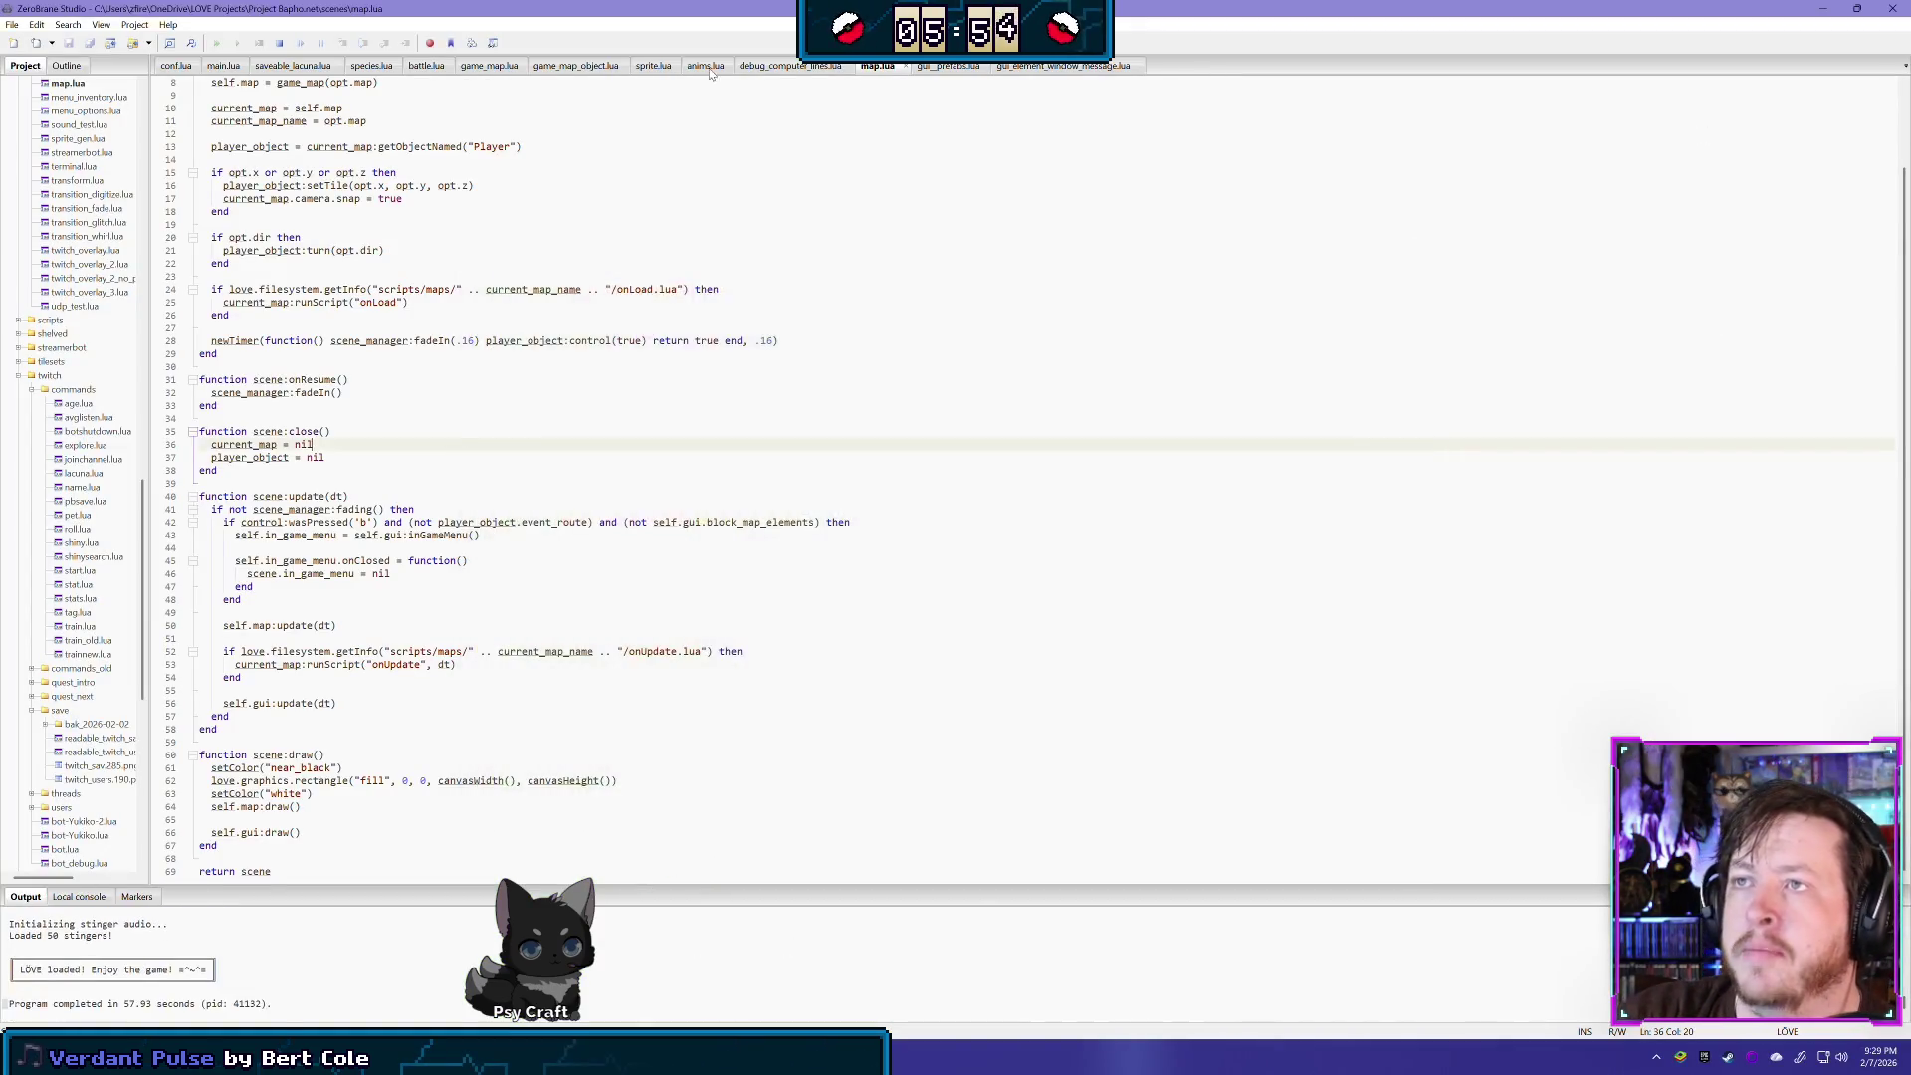
- In battle.lua, drop the trailing ' or ' on line 85 and add an 'if not opt.party then … end' block
left_click(424, 72)
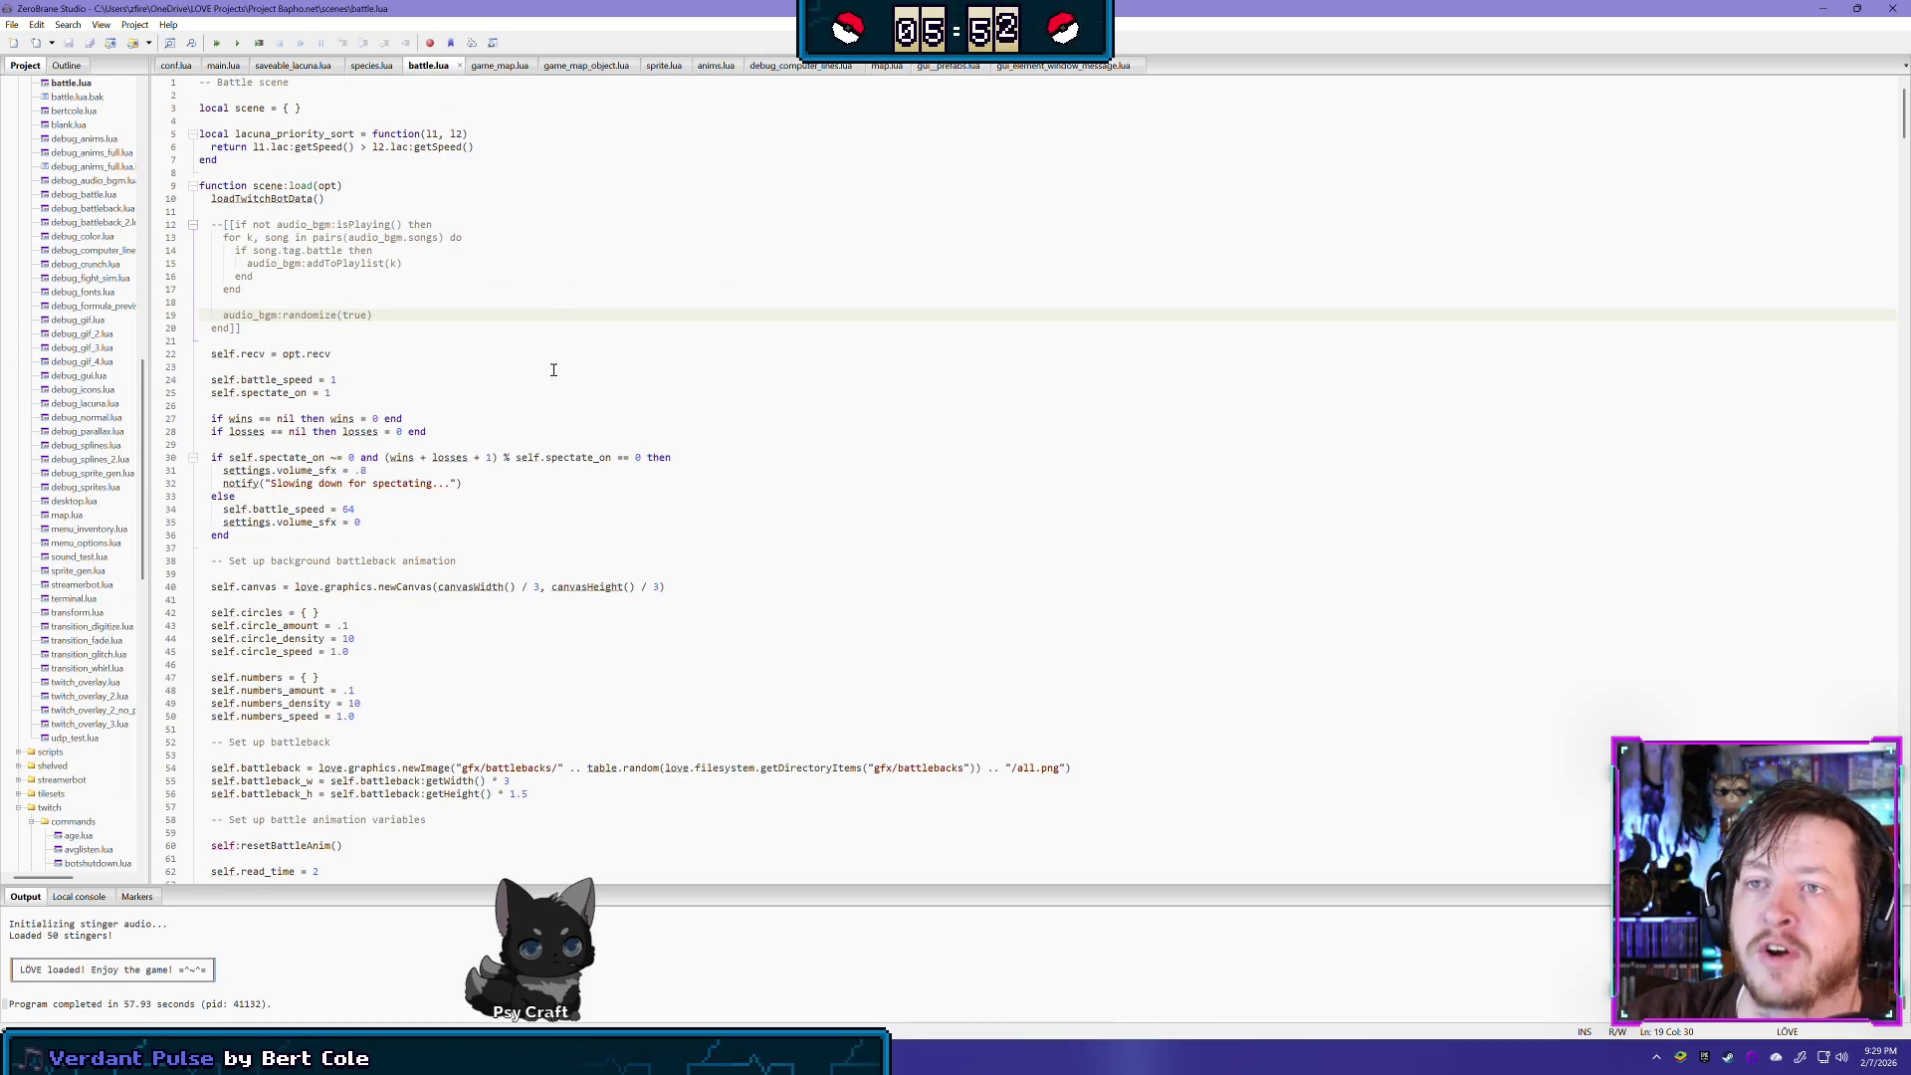
scroll(561, 391, "down", 20)
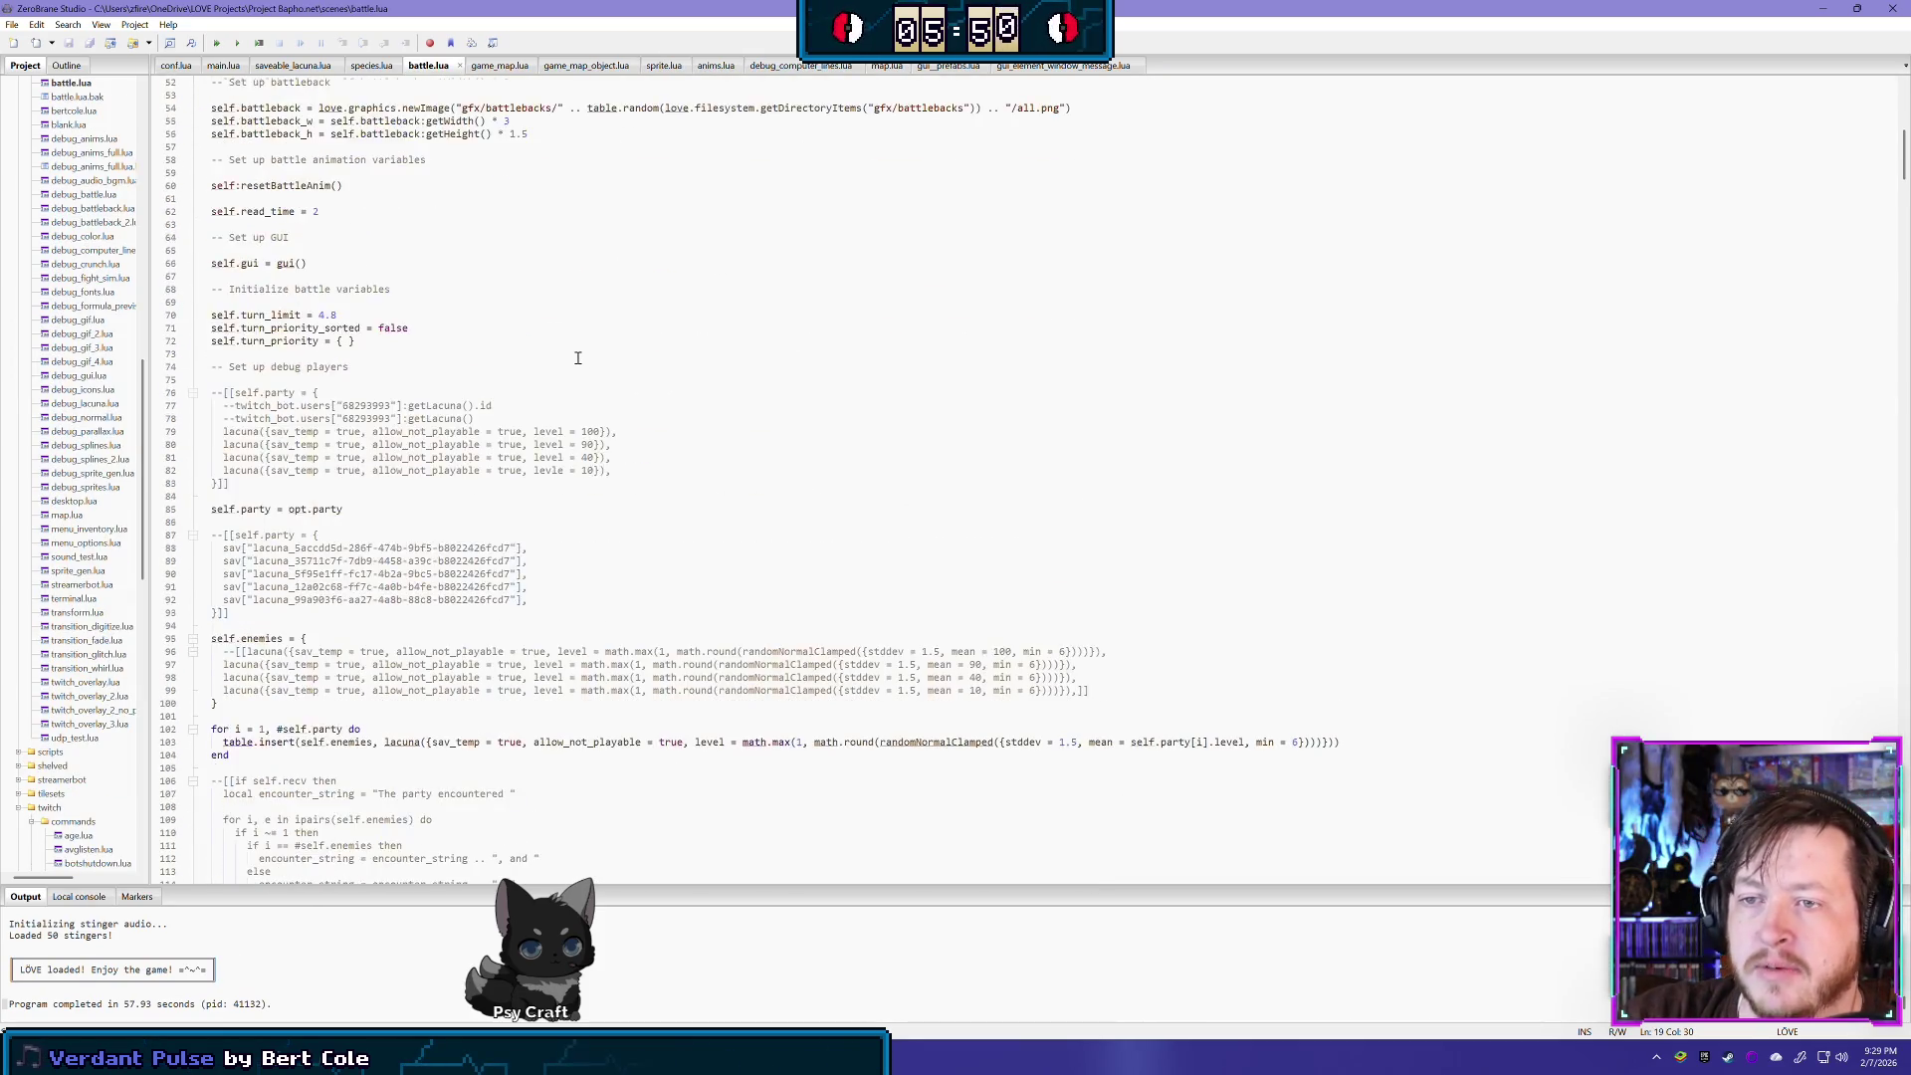
scroll(577, 358, "up", 5)
scroll(365, 481, "down", 6)
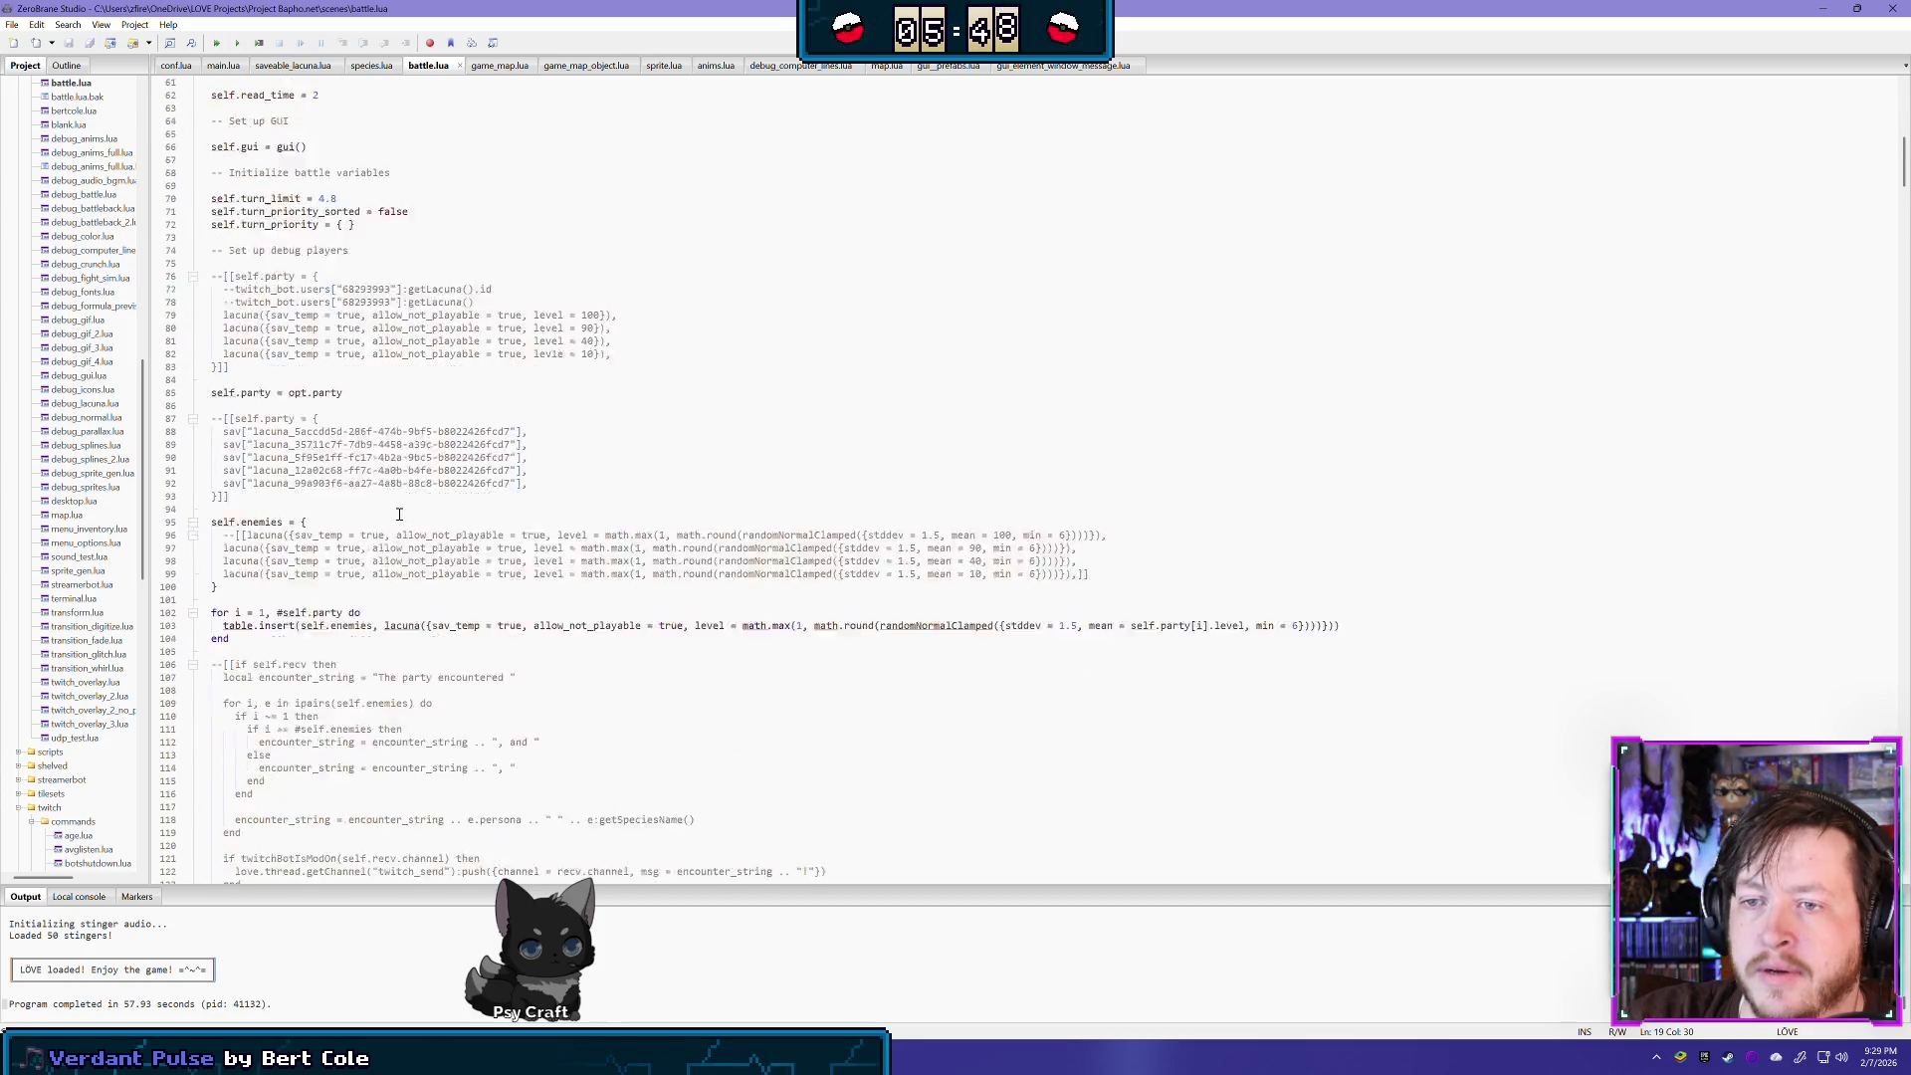
left_click(369, 274)
type("or")
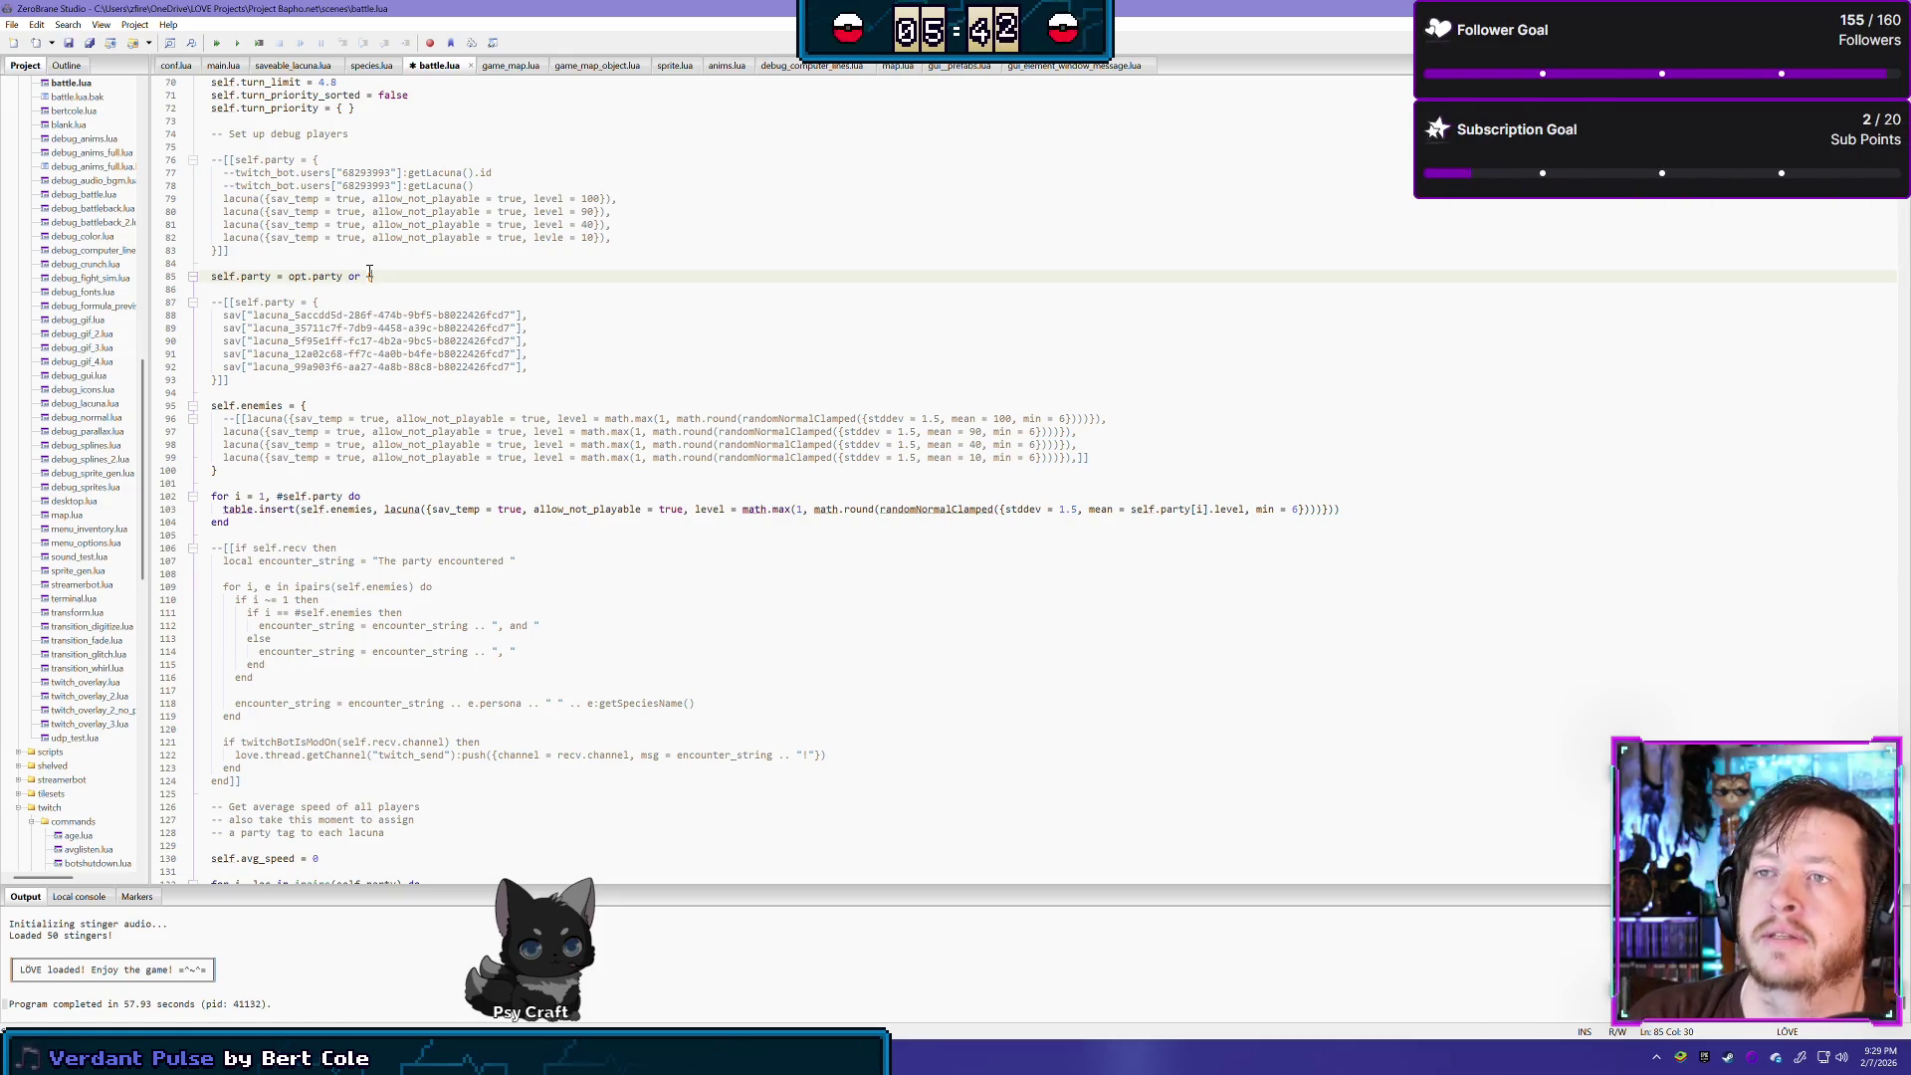
key("BackSpace")
key("BackSpace")
key("BackSpace")
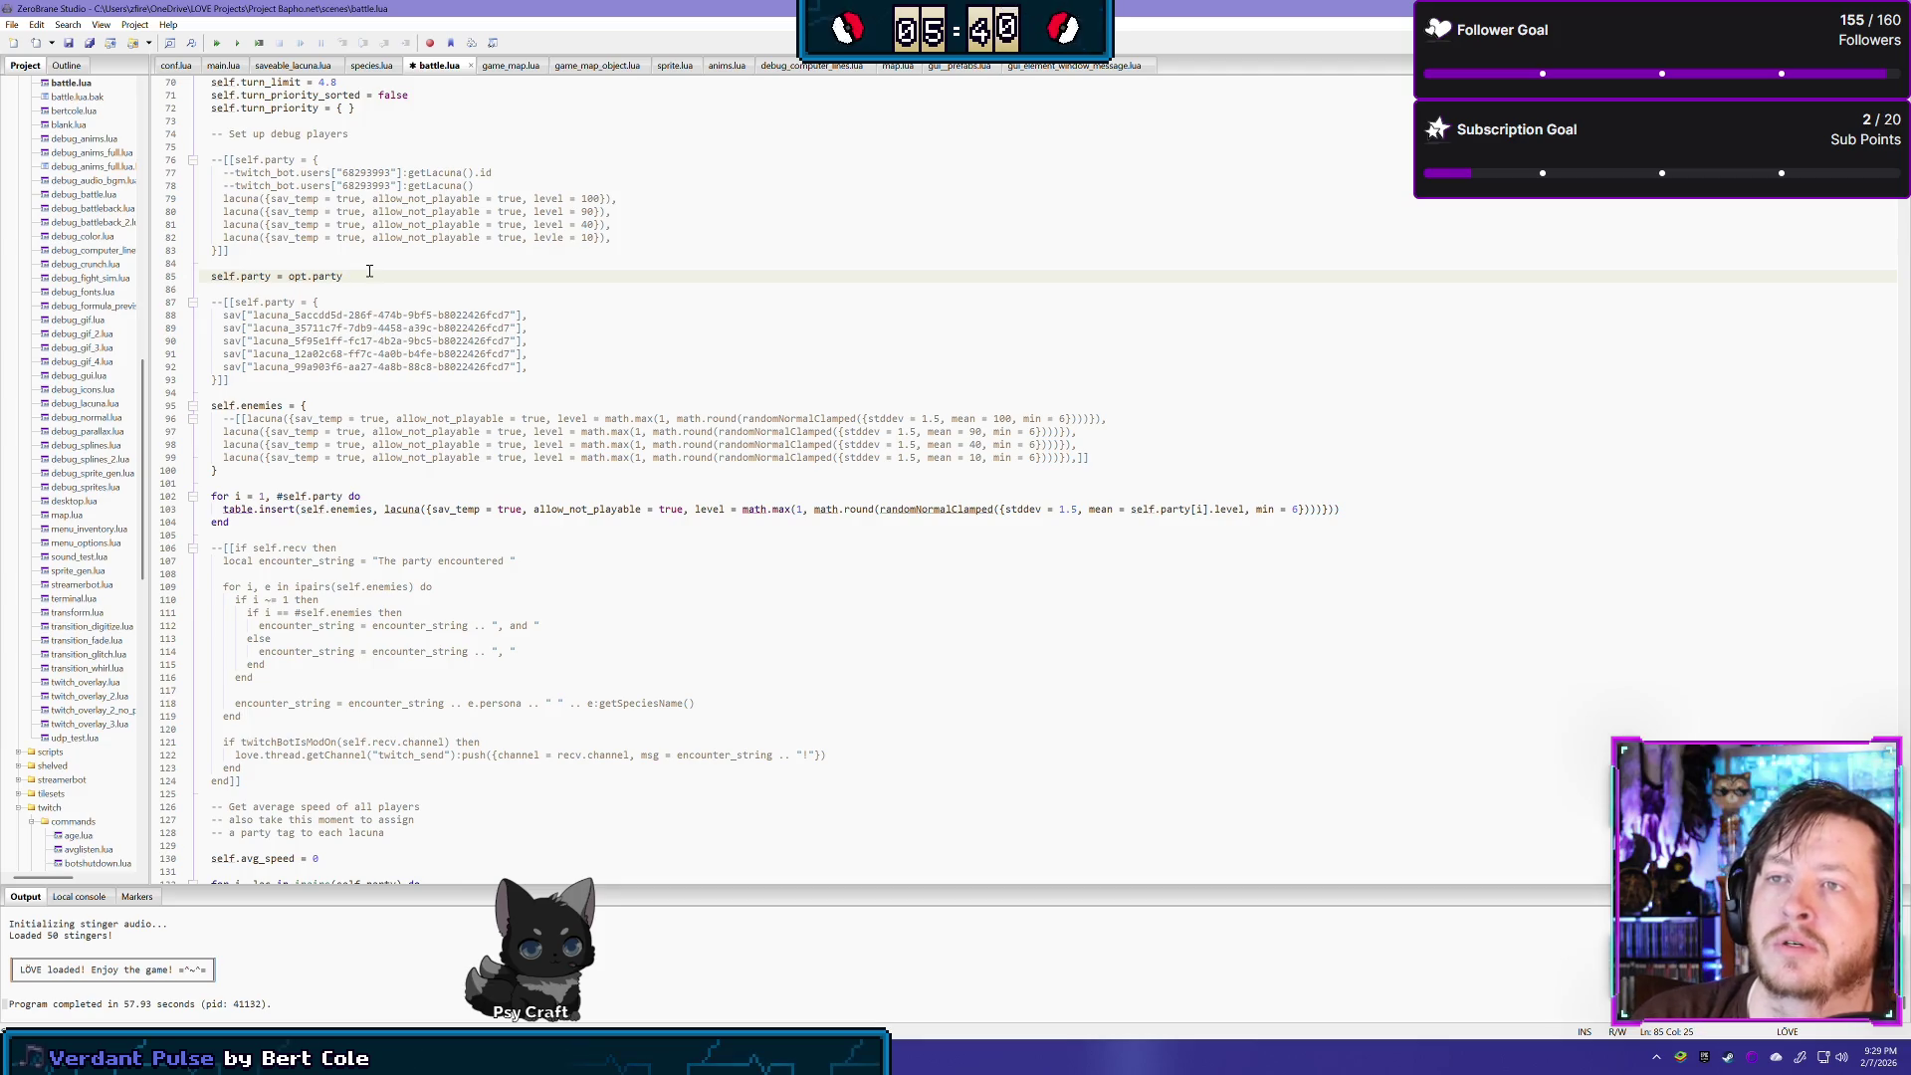
key("Return")
key("Return")
type("if not")
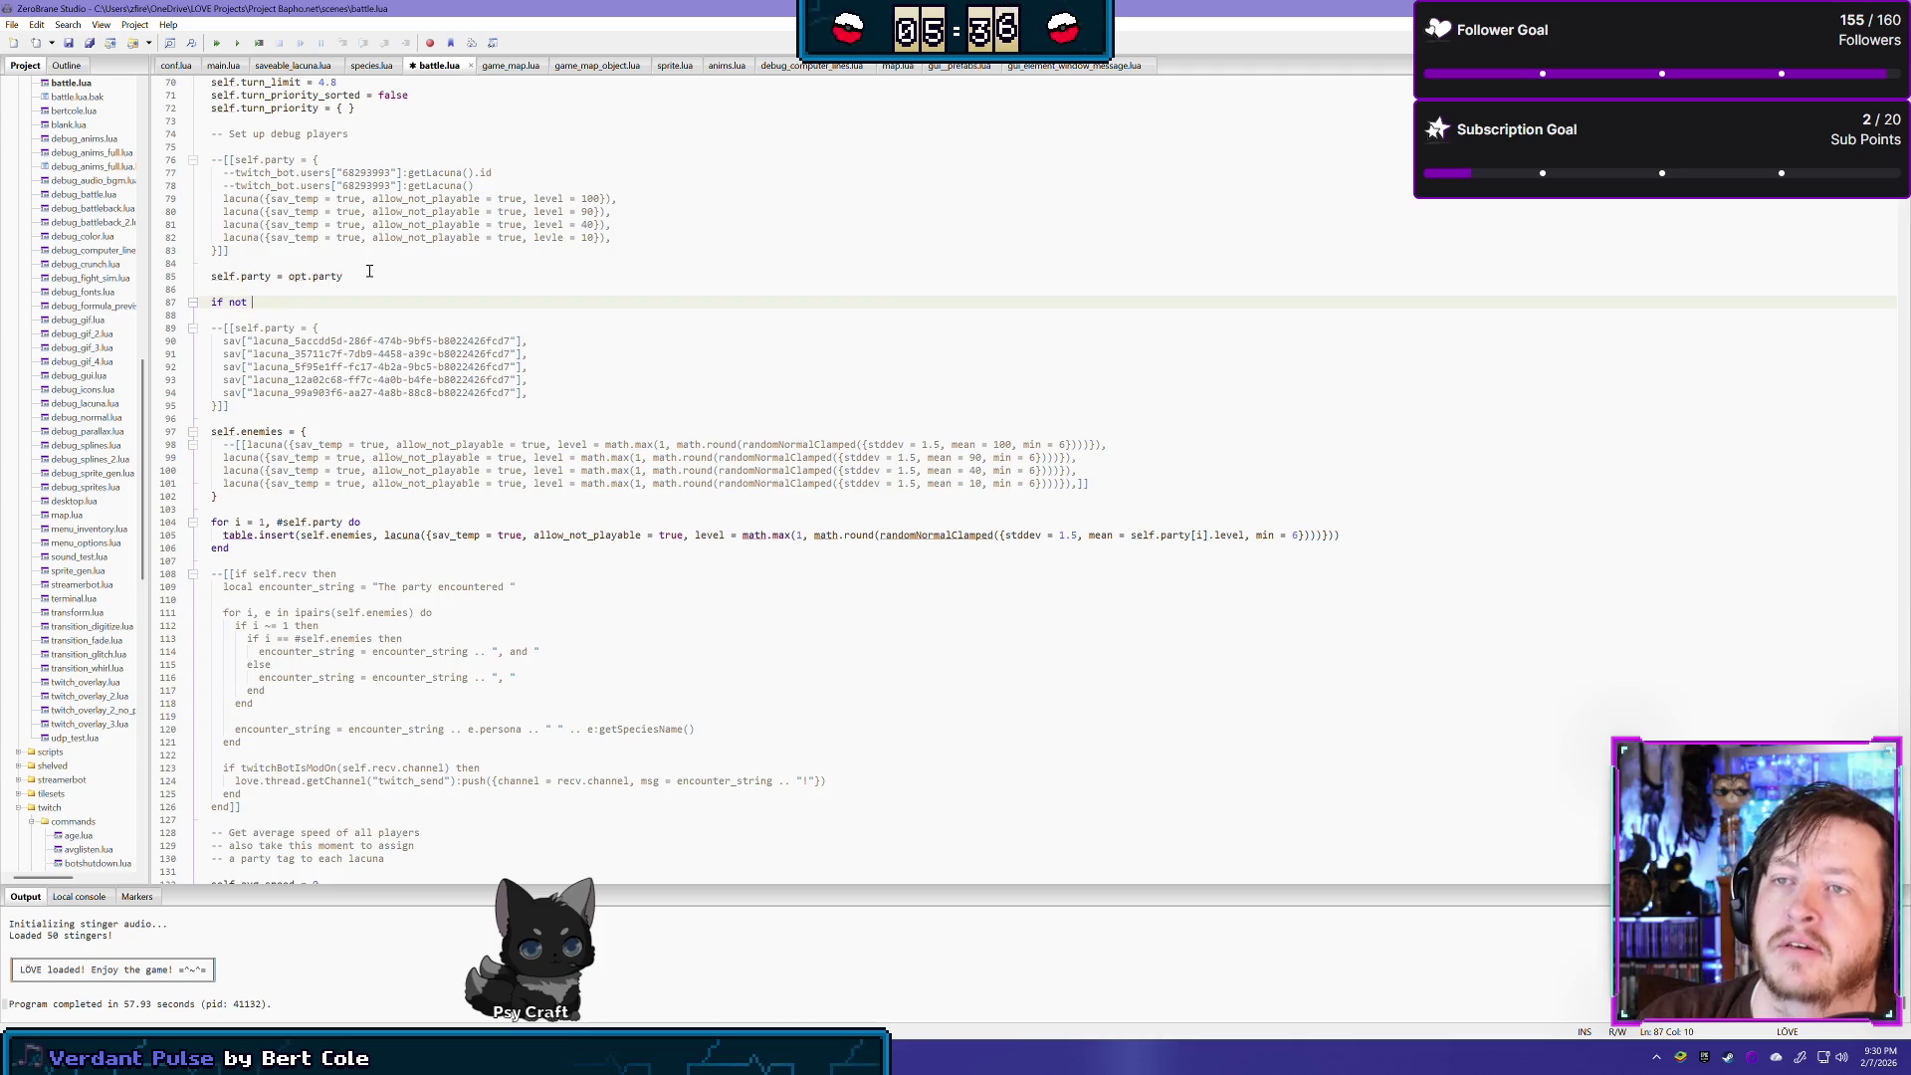
type(" opt.party then")
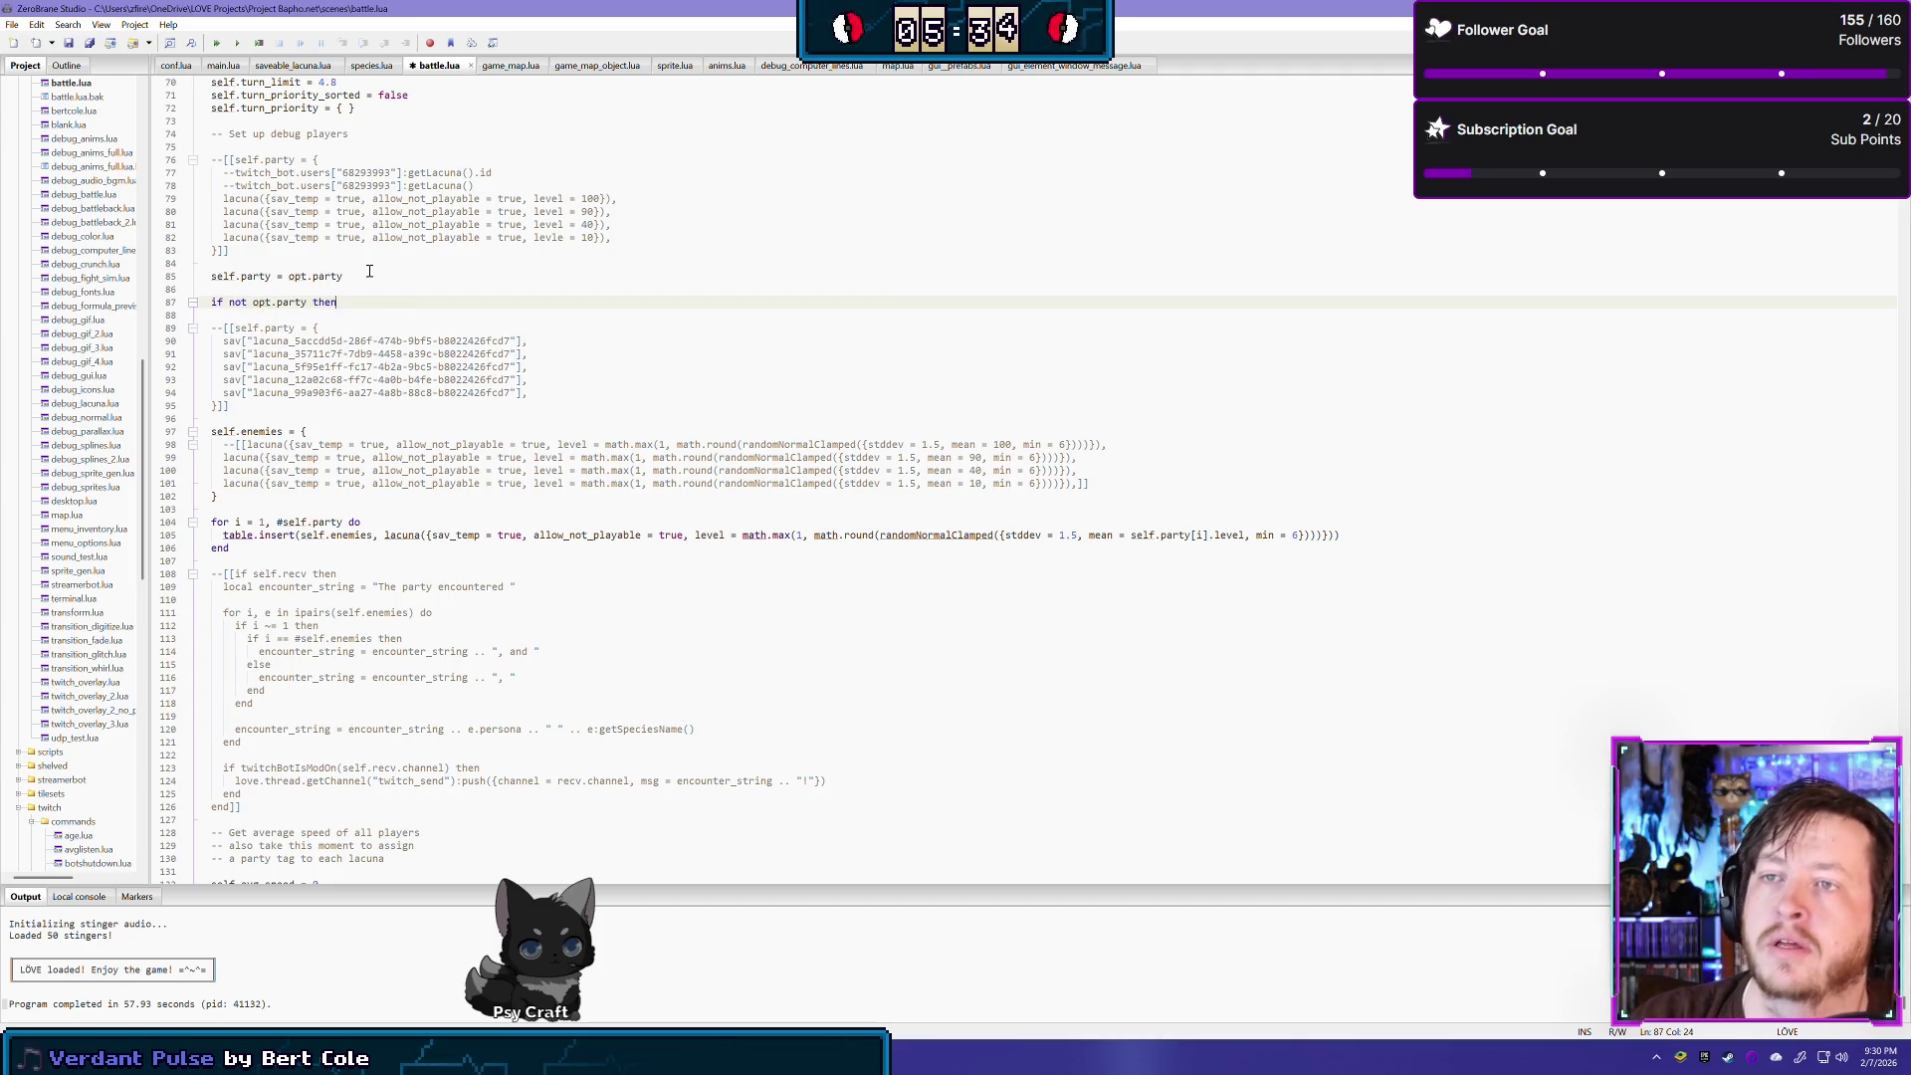
key("Return")
key("Up")
key("Up")
key("Up")
key("Up")
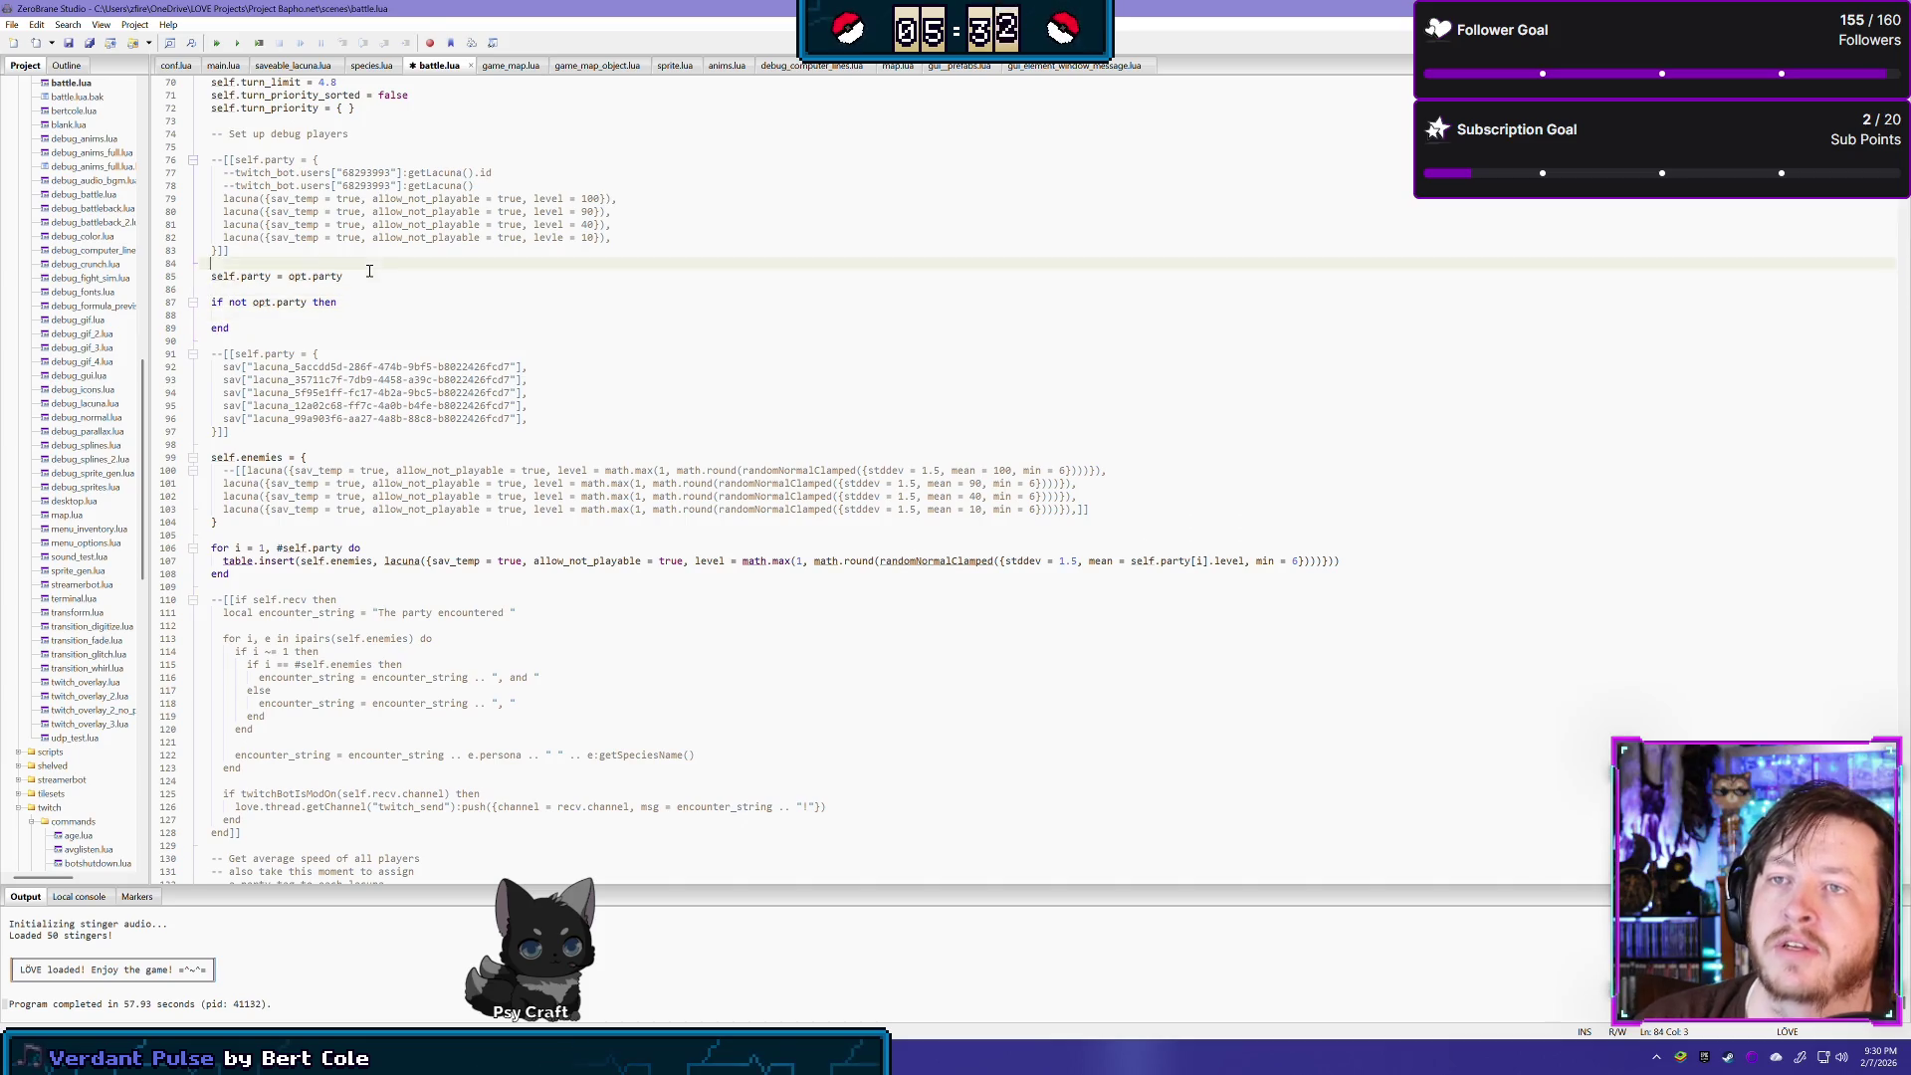
- Paste the debug party table (lacunas at levels 100, 90, 40, 10) into the if block, indent it, and save
key("shift+Up")
key("shift+Up")
key("shift+Up")
key("shift+Up")
key("shift+Up")
key("shift+Right")
key("shift+Right")
key("shift+Right")
key("ctrl+c")
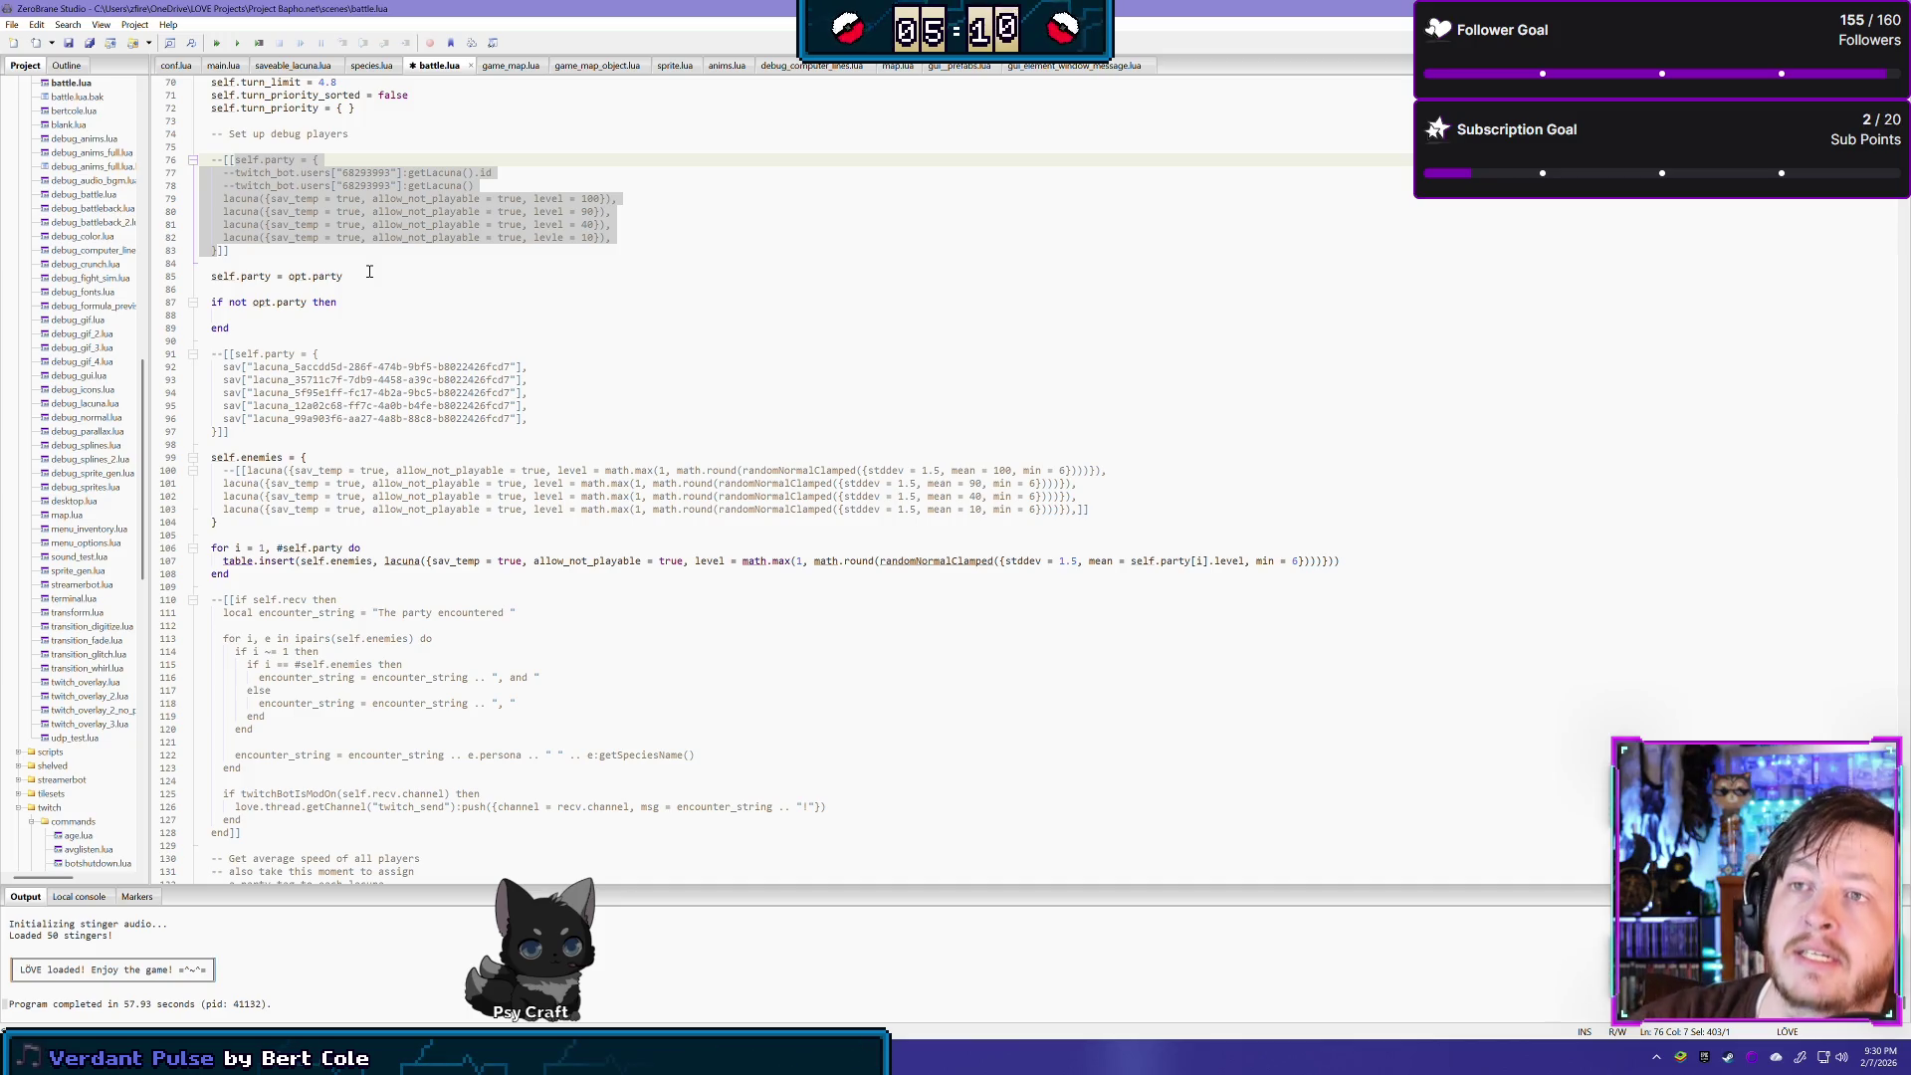
left_click(415, 314)
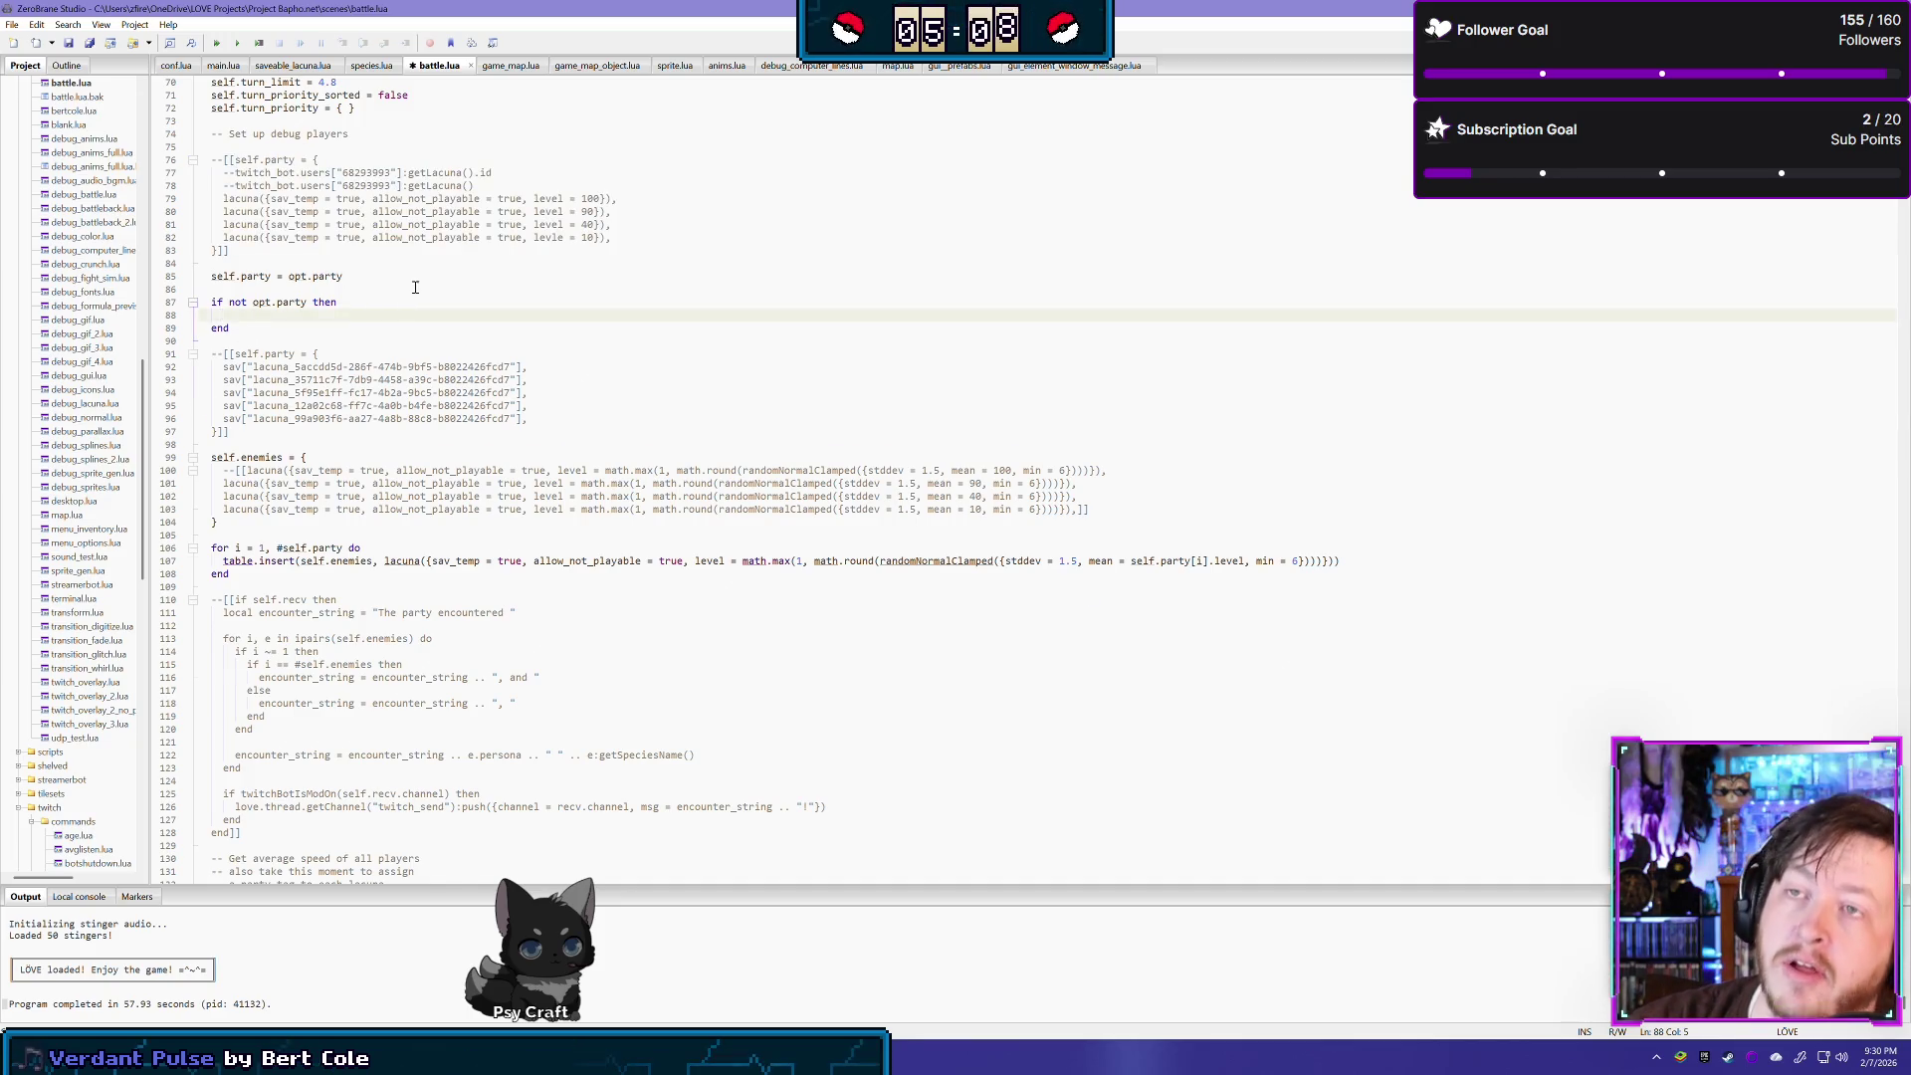
key("ctrl+v")
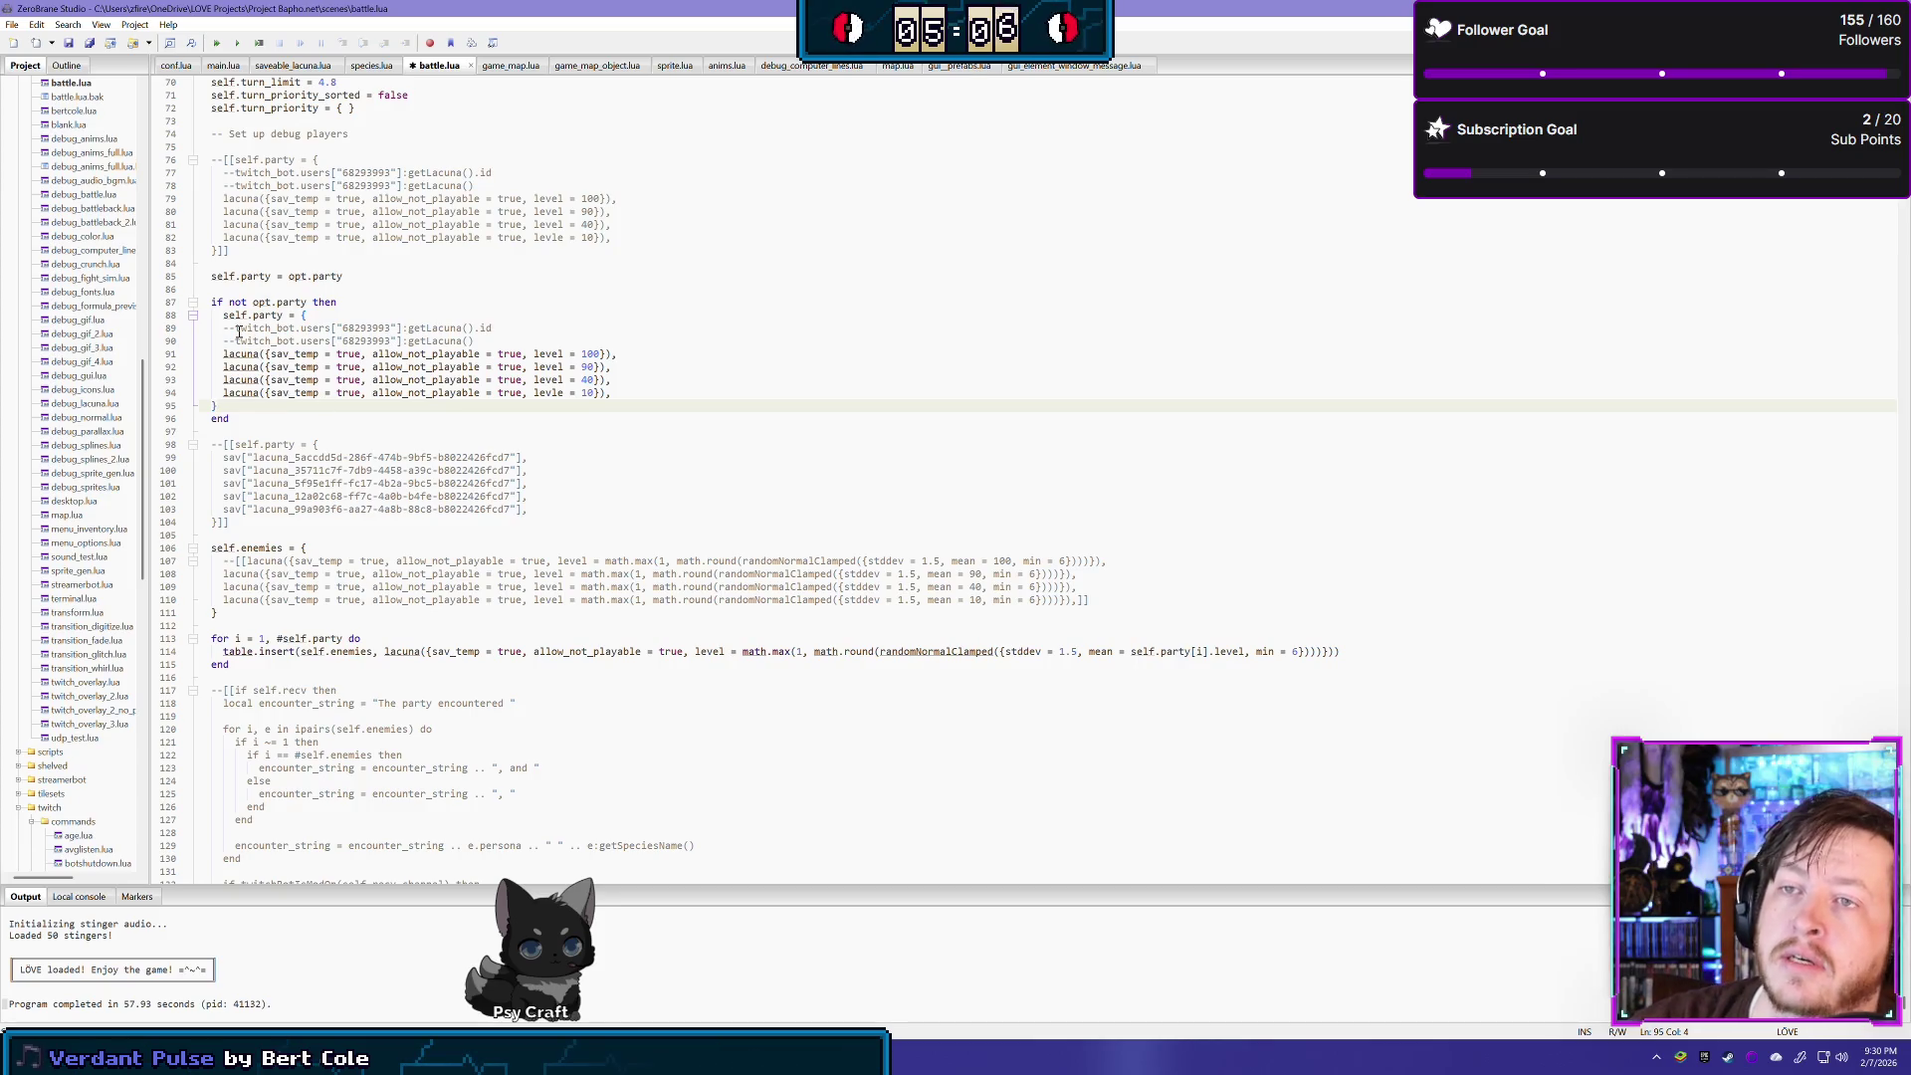
left_click_drag(220, 329, 397, 406)
key("Tab")
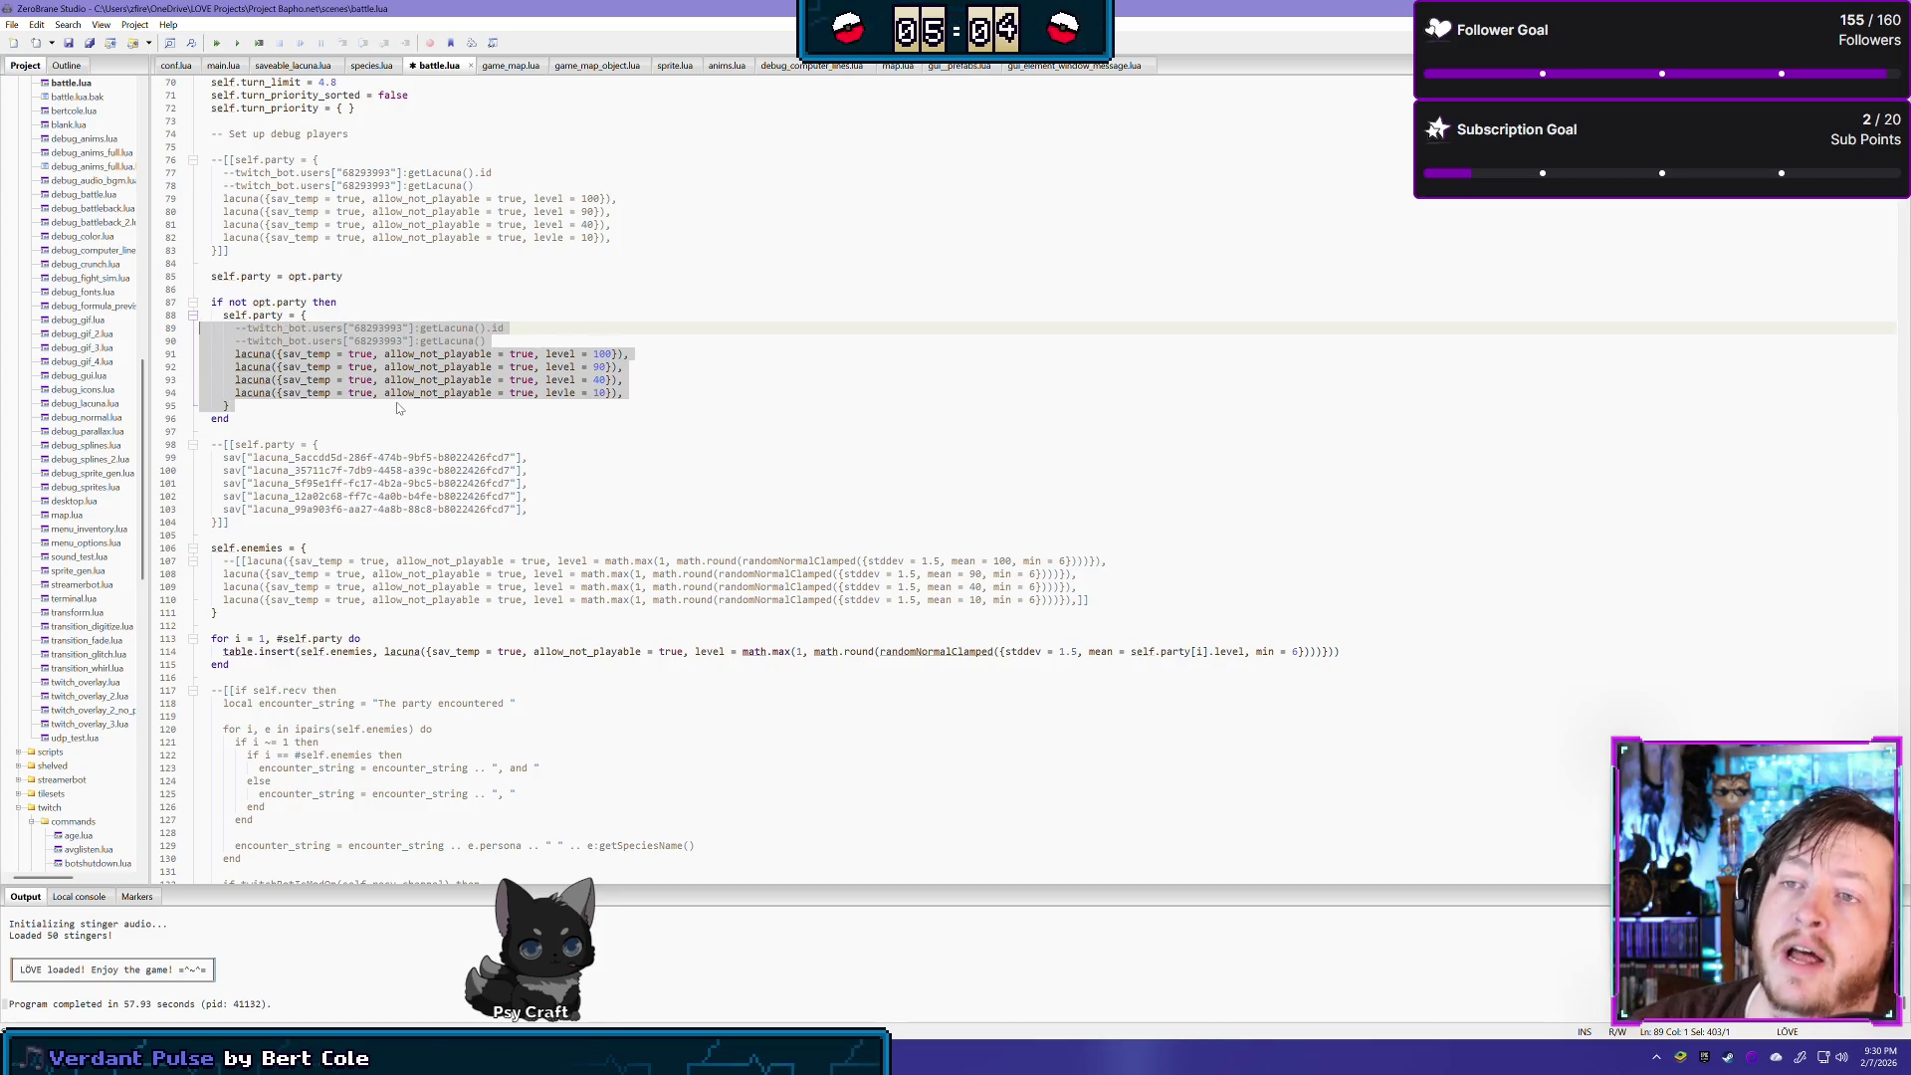
left_click(397, 407)
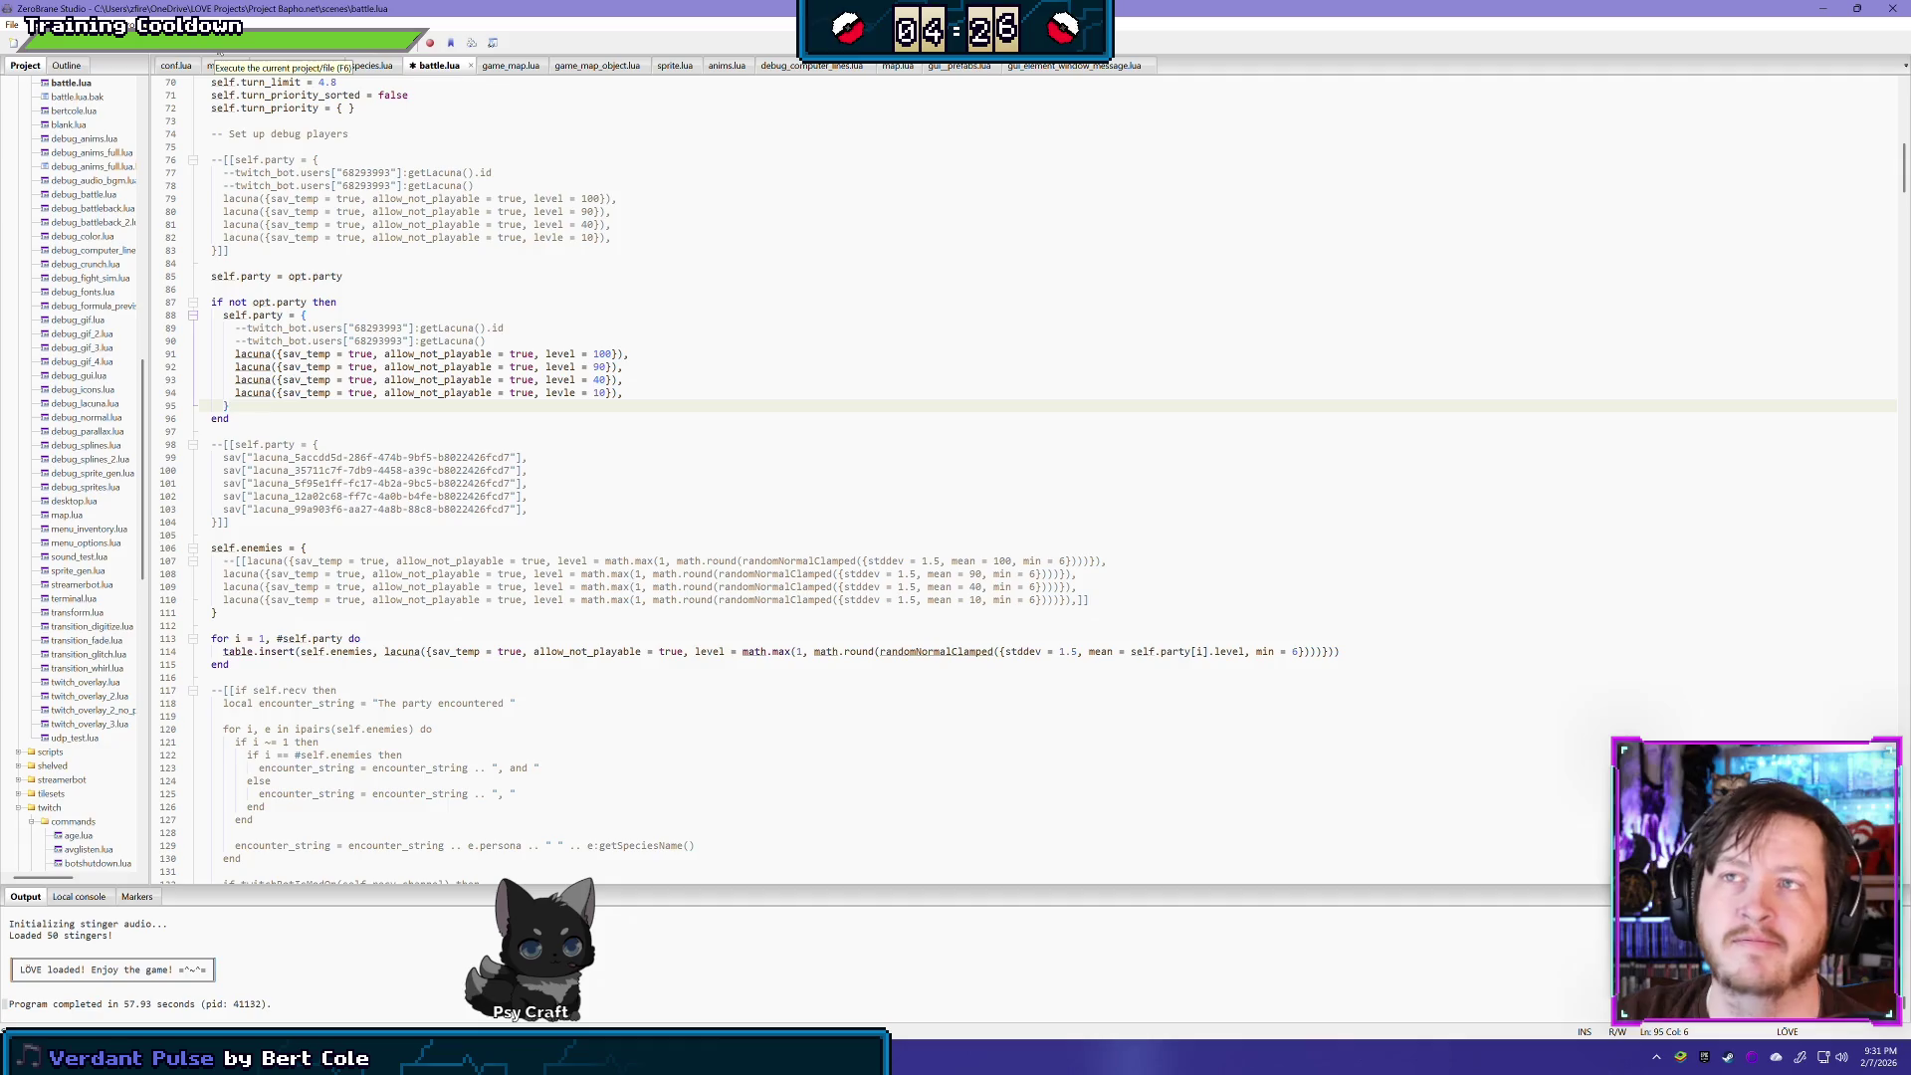
key("ctrl+s")
left_click(139, 24)
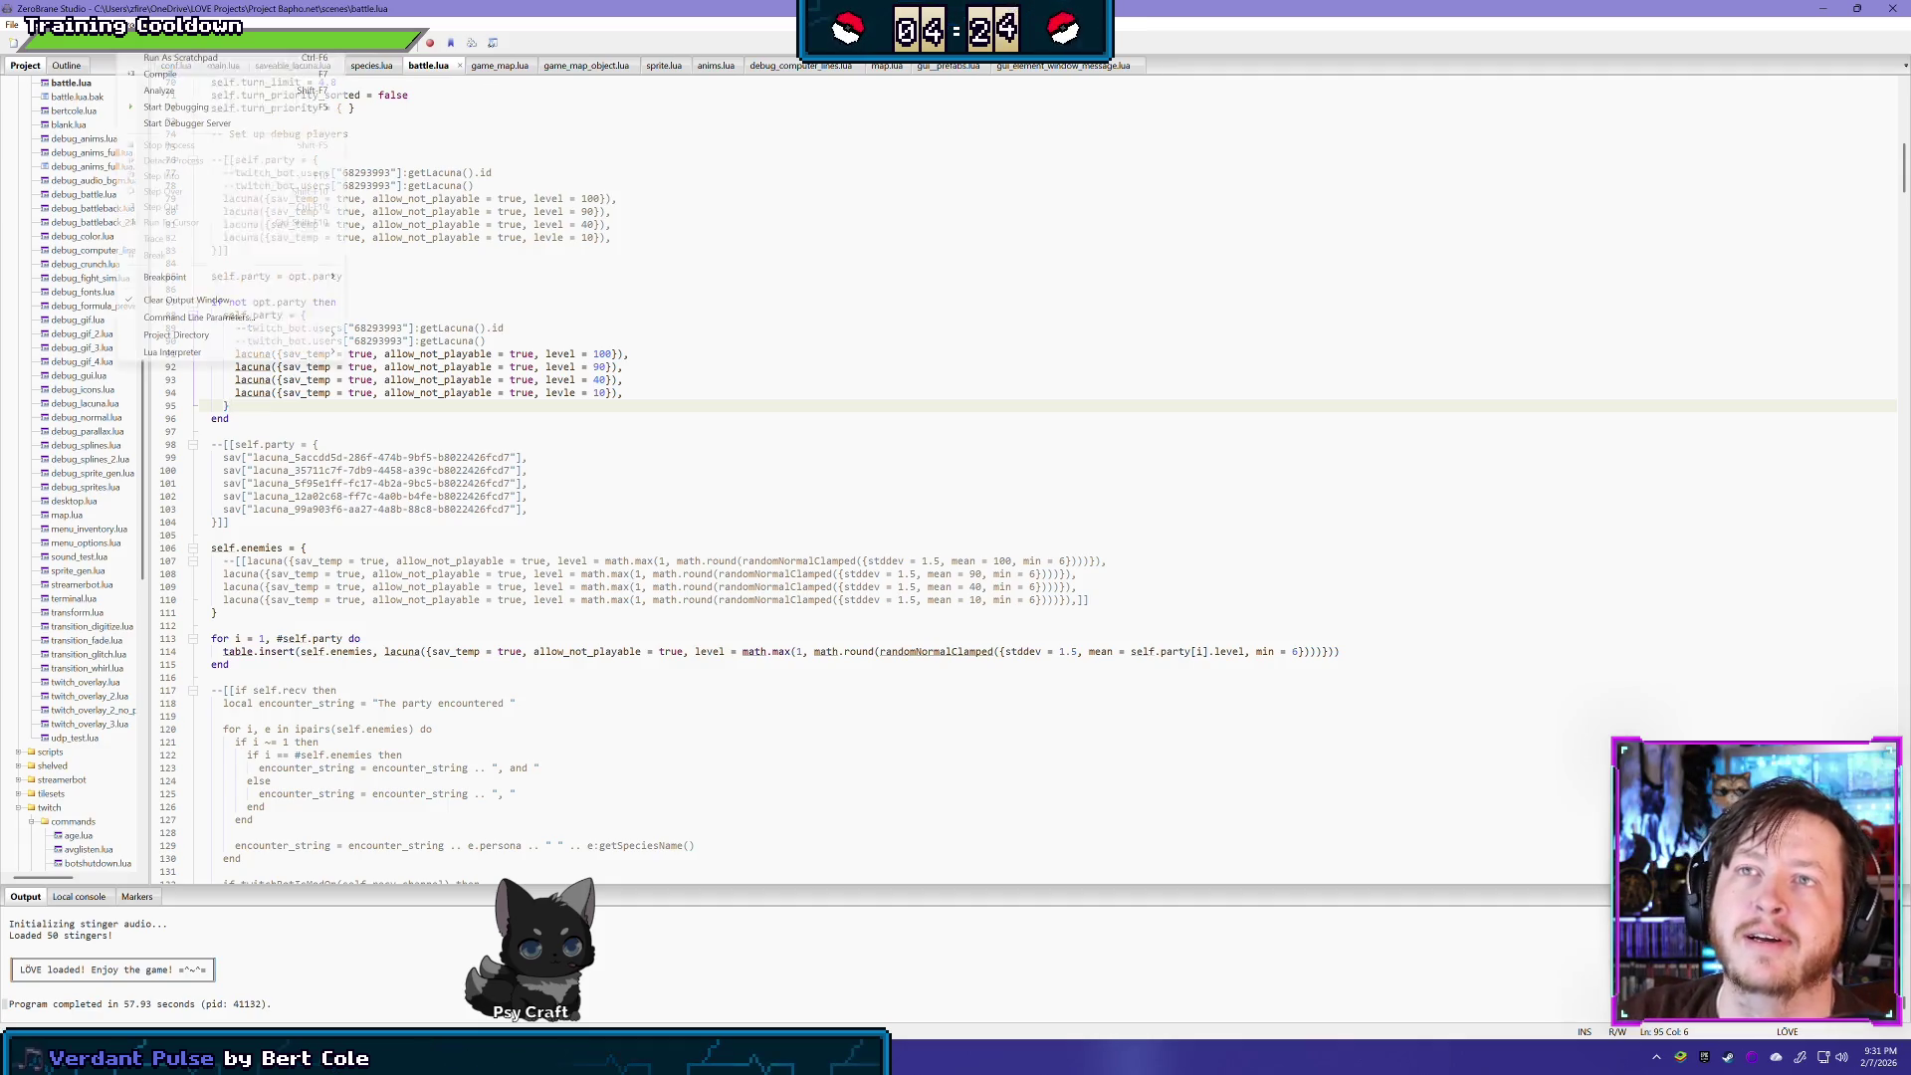
- Set the launch parameter to '-scene battler', run the game into the battle, then close it
left_click(206, 317)
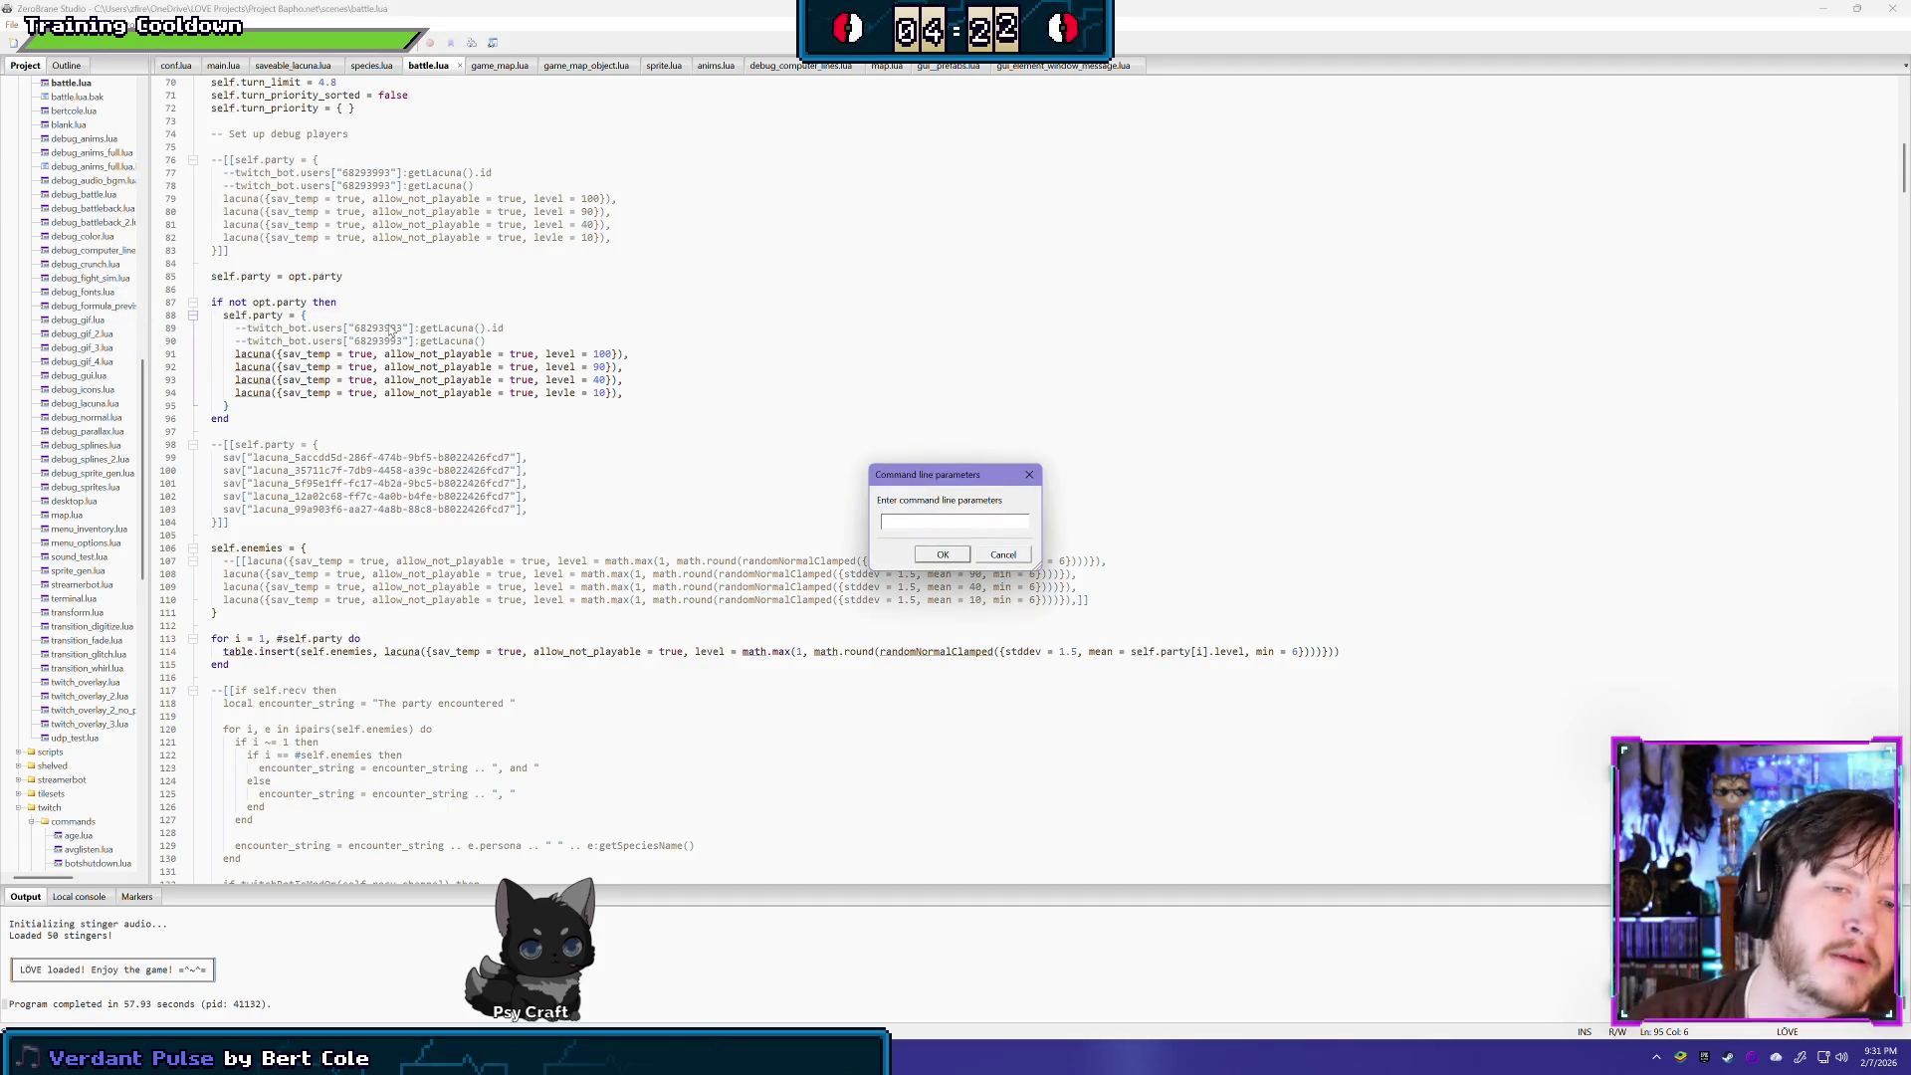
type("-sce")
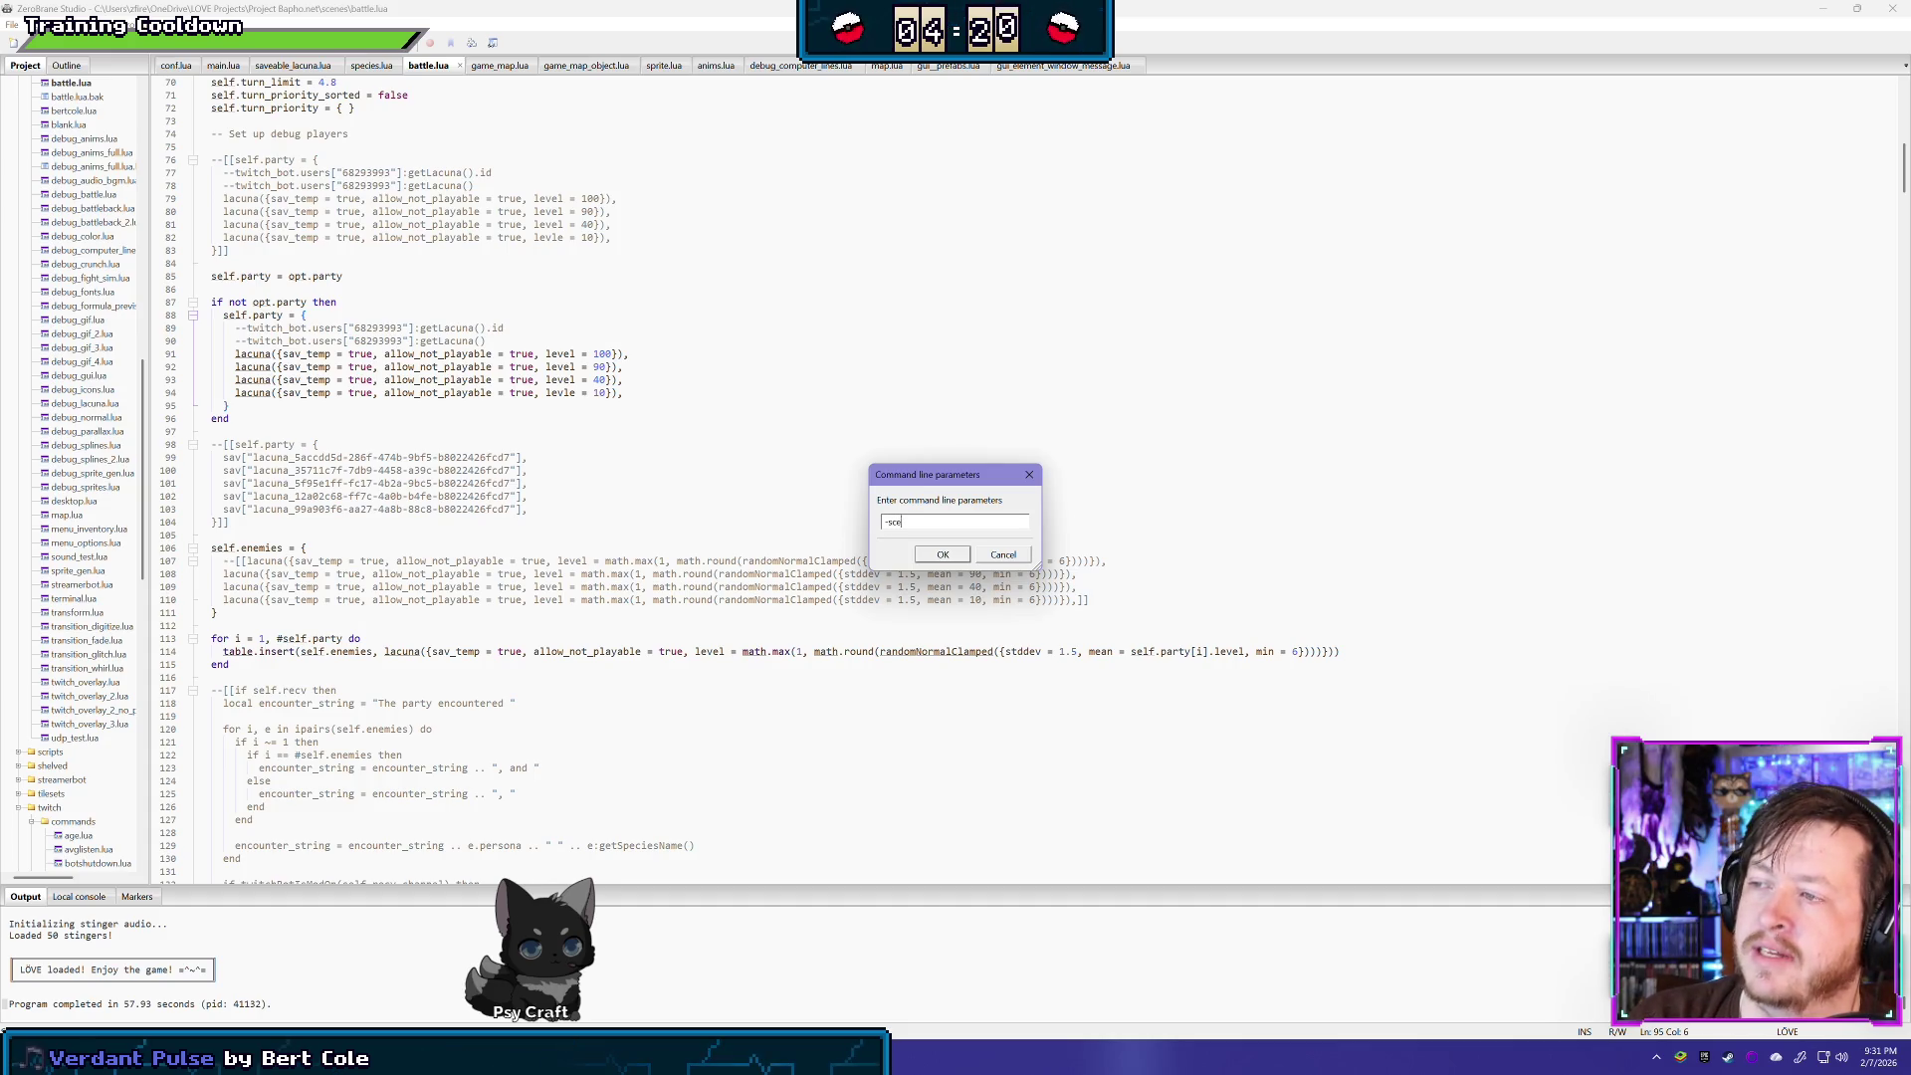
type("ne battler")
key("Return")
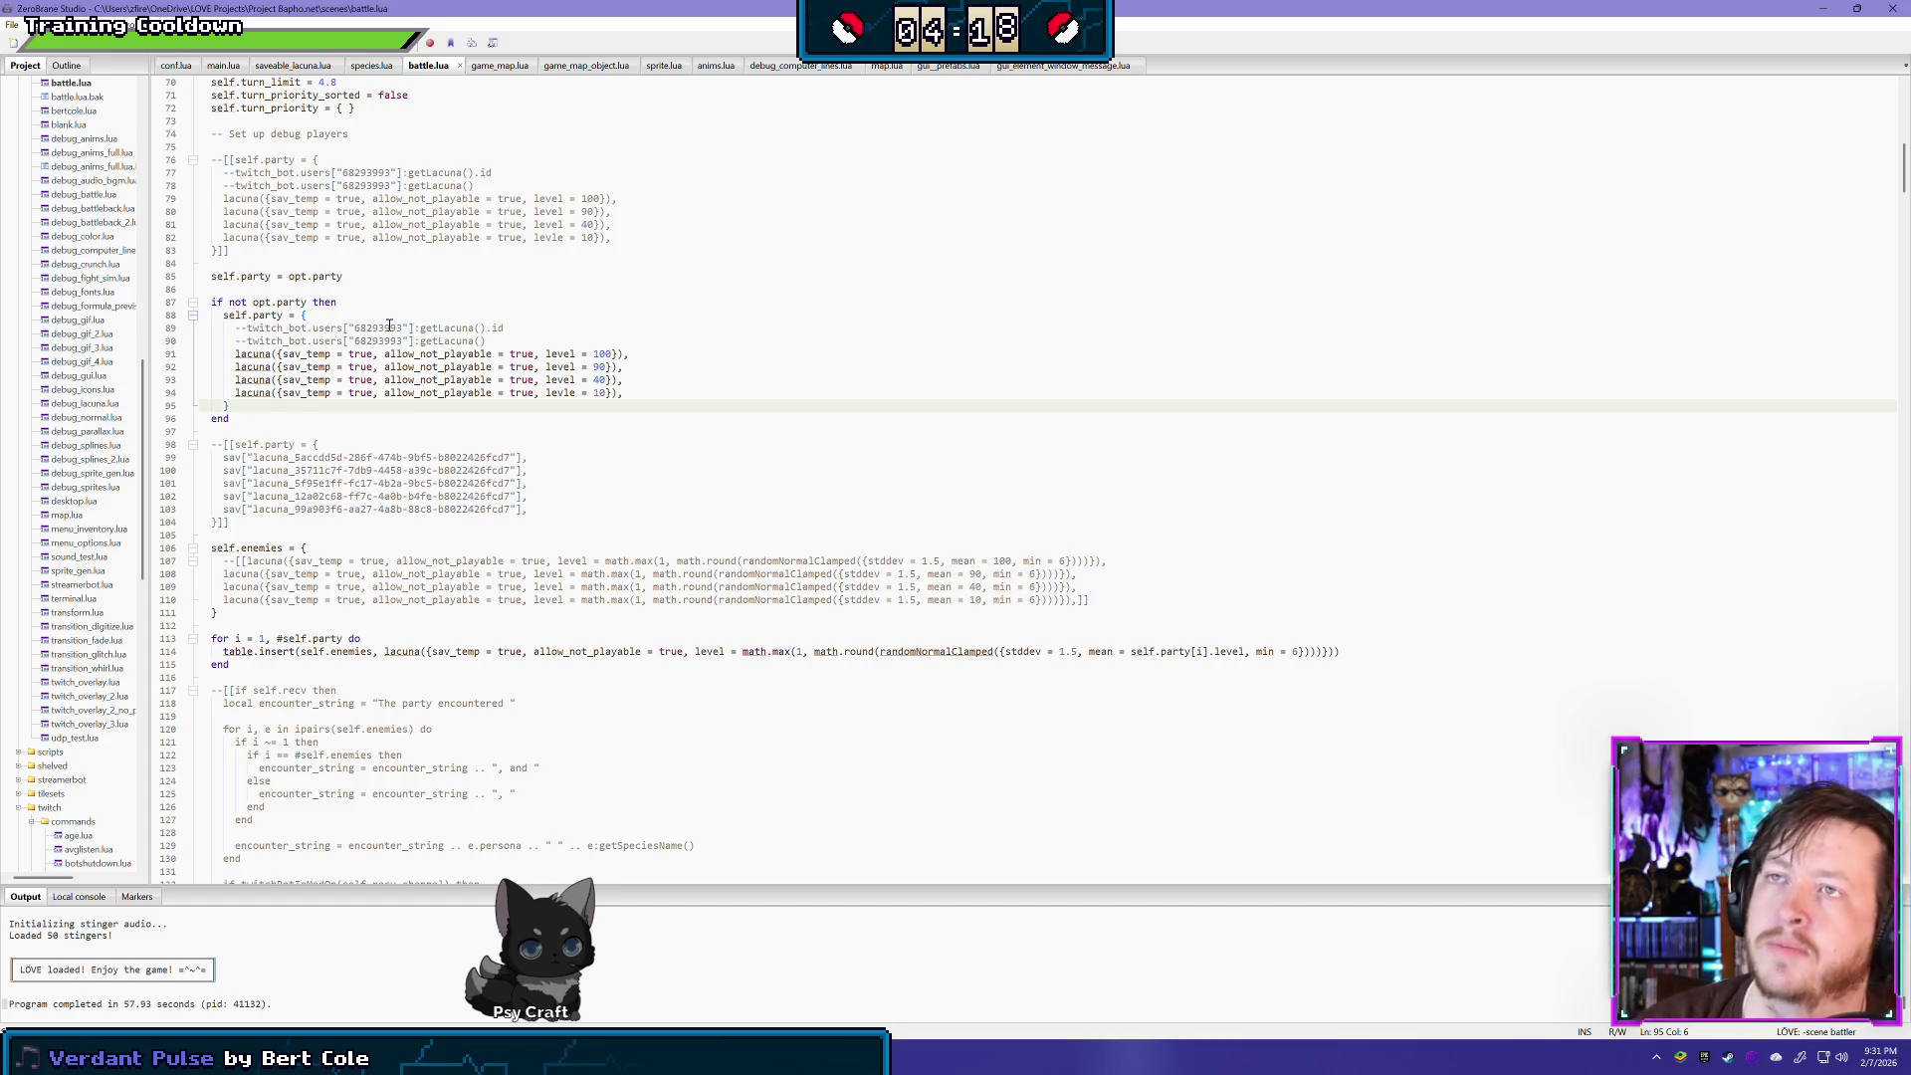
left_click(139, 24)
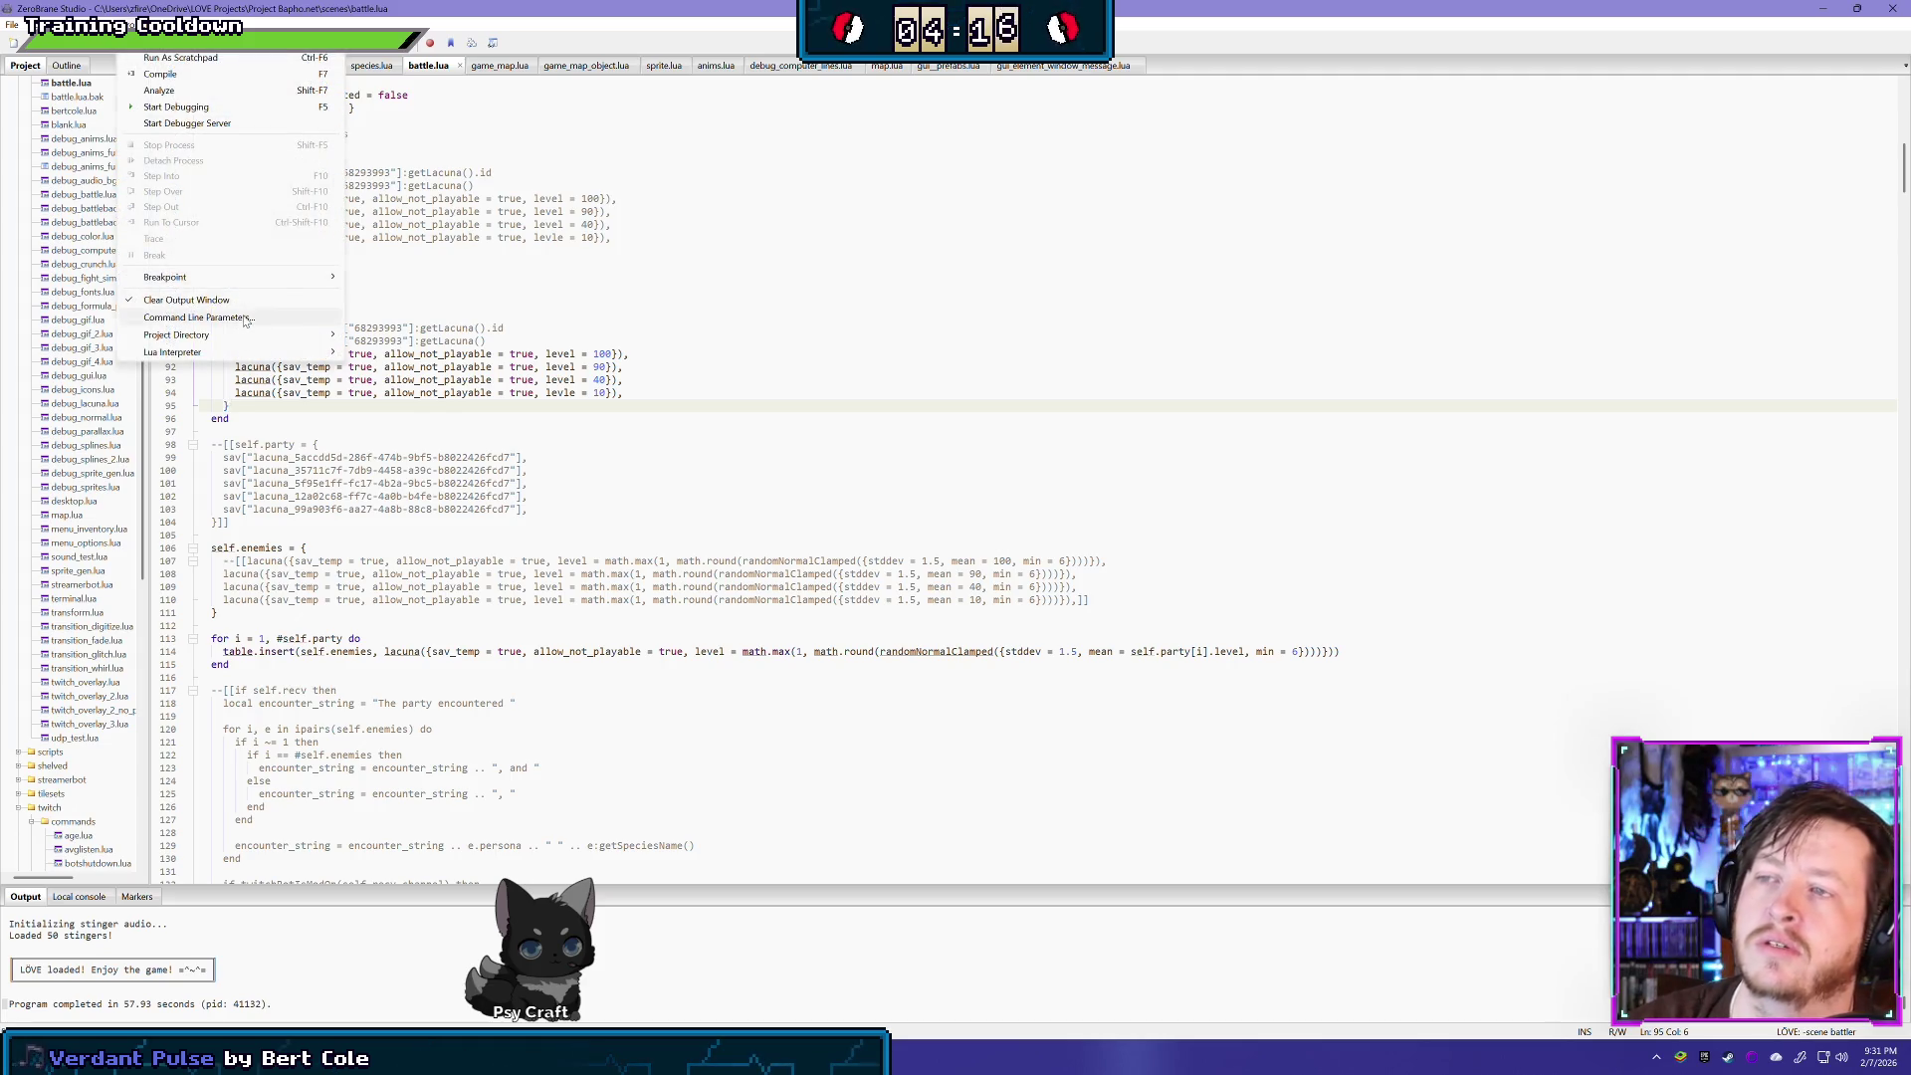
left_click(244, 318)
key("Return")
key("F6")
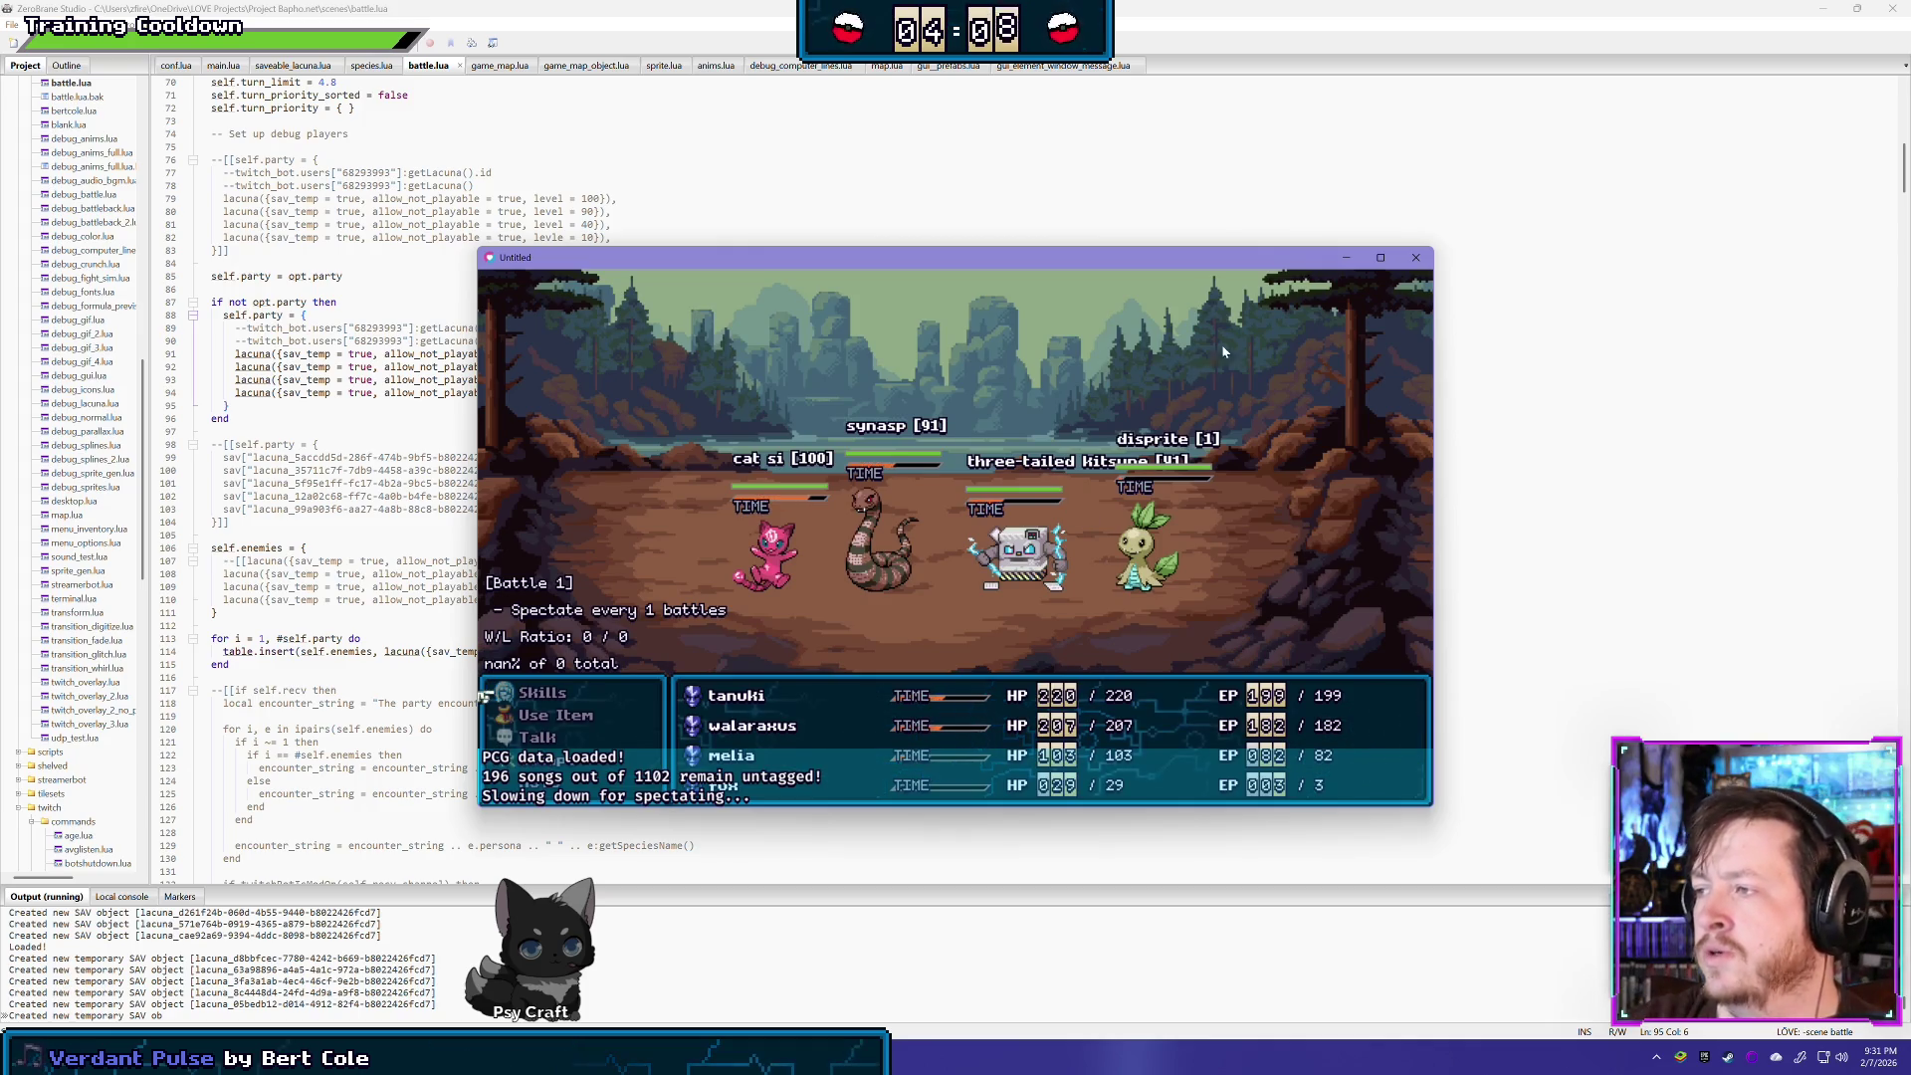
key("Escape")
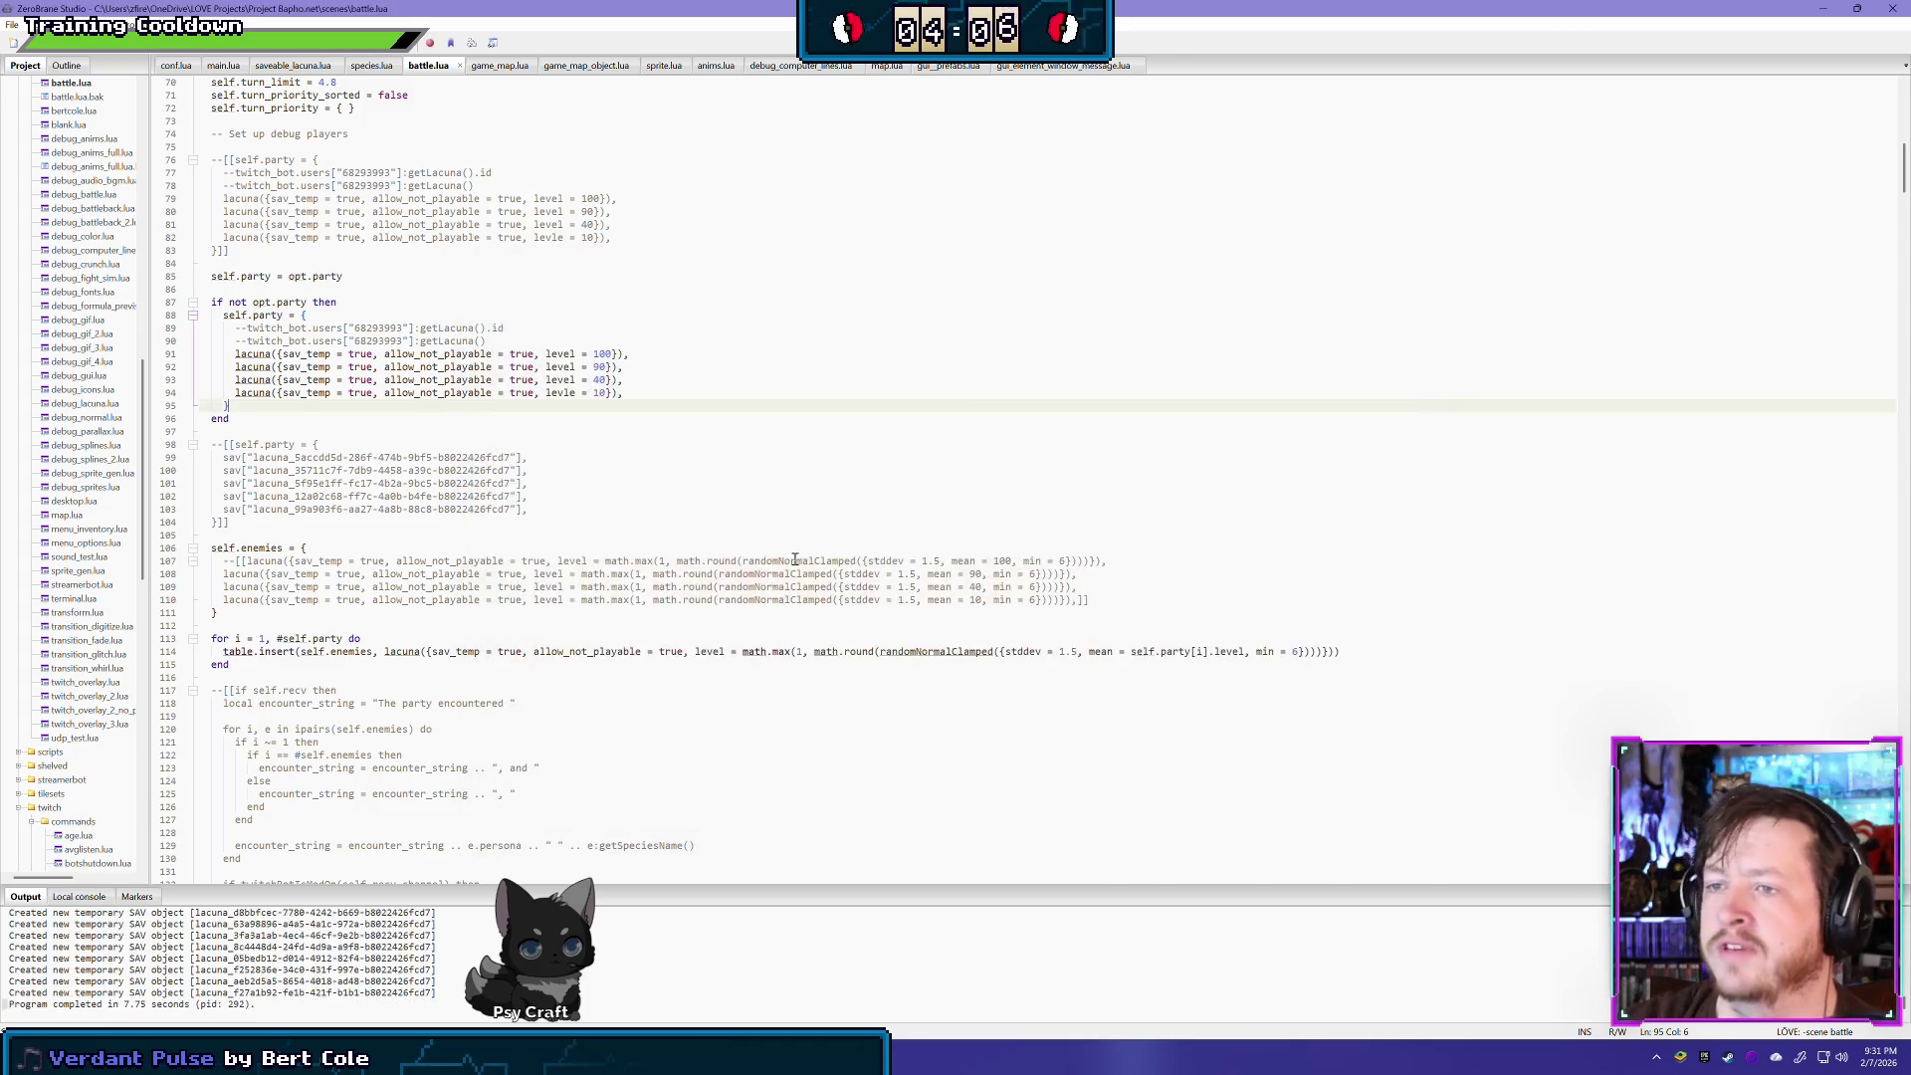
- Scroll battle.lua up to the top and back down, then bring up debug_village.tmx in Tiled
scroll(795, 560, "down", 3)
scroll(773, 545, "up", 5)
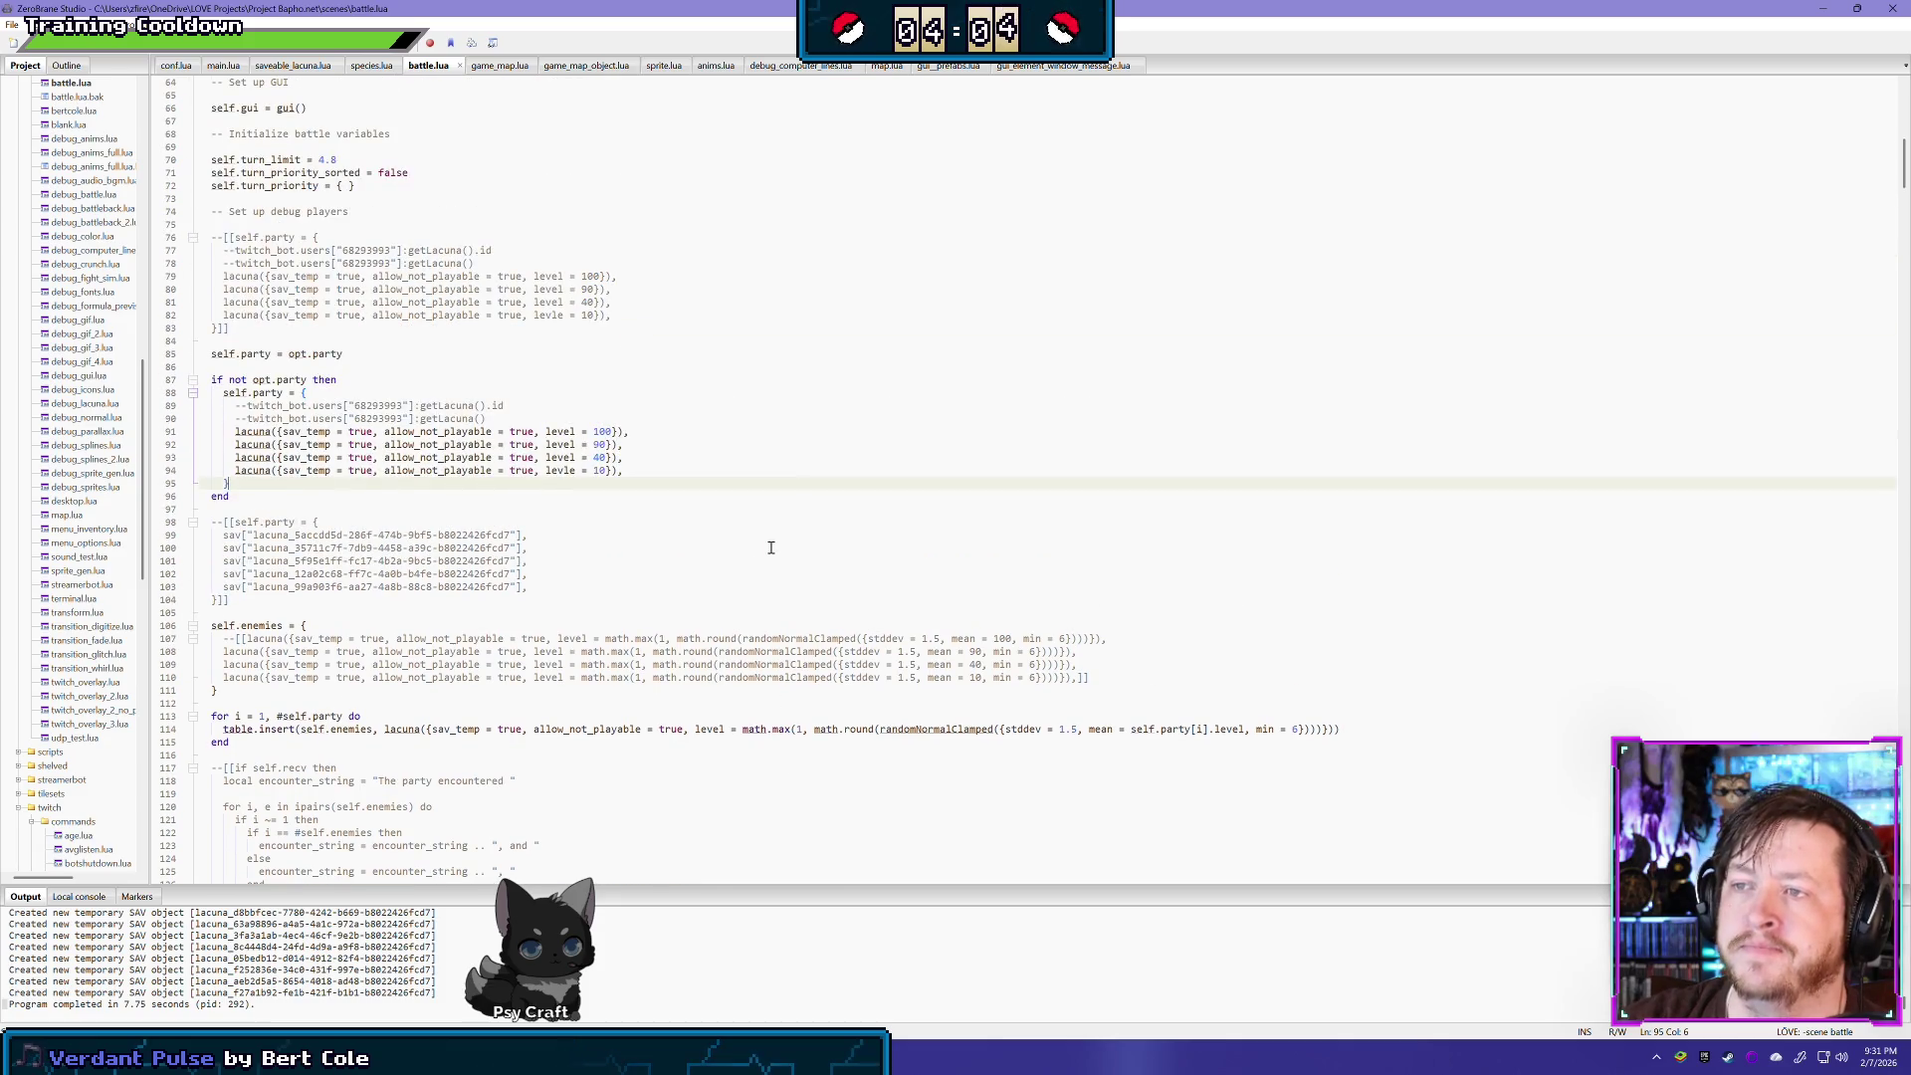
scroll(771, 548, "up", 20)
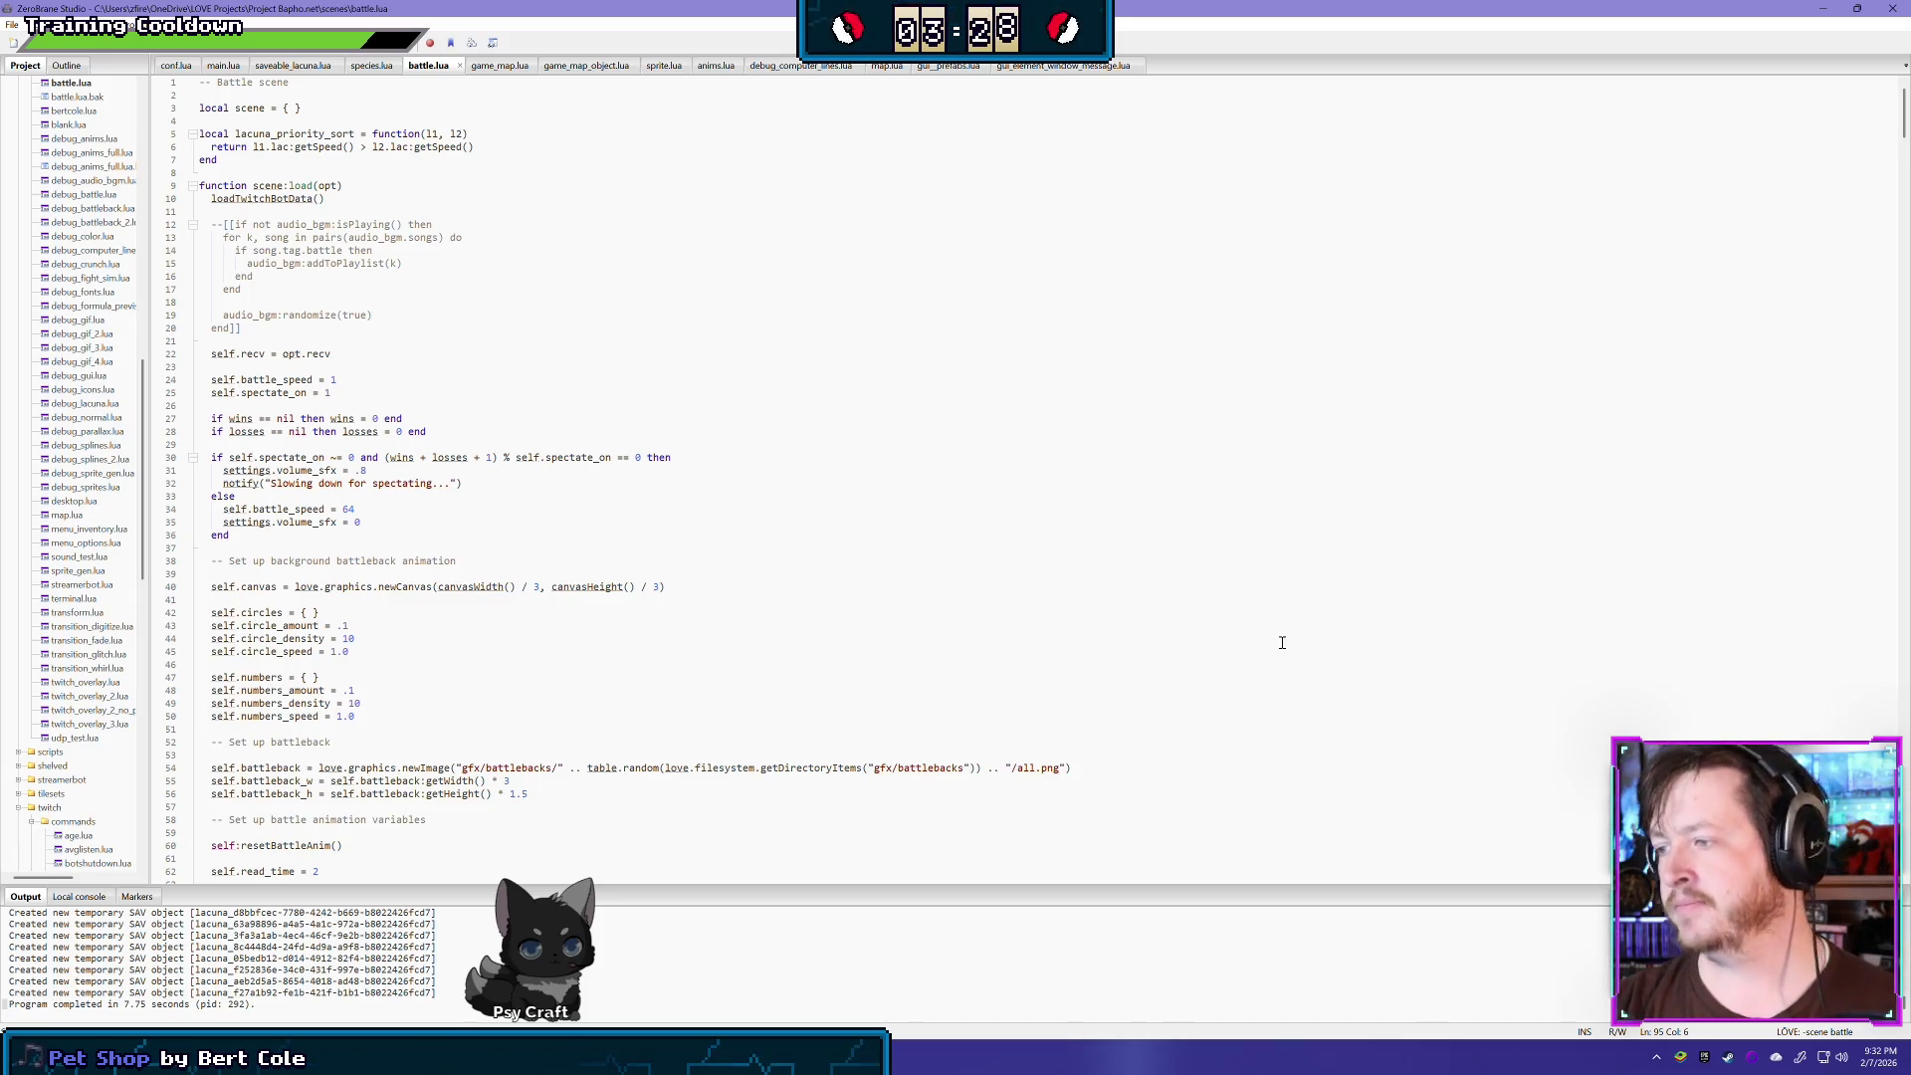
scroll(796, 549, "down", 6)
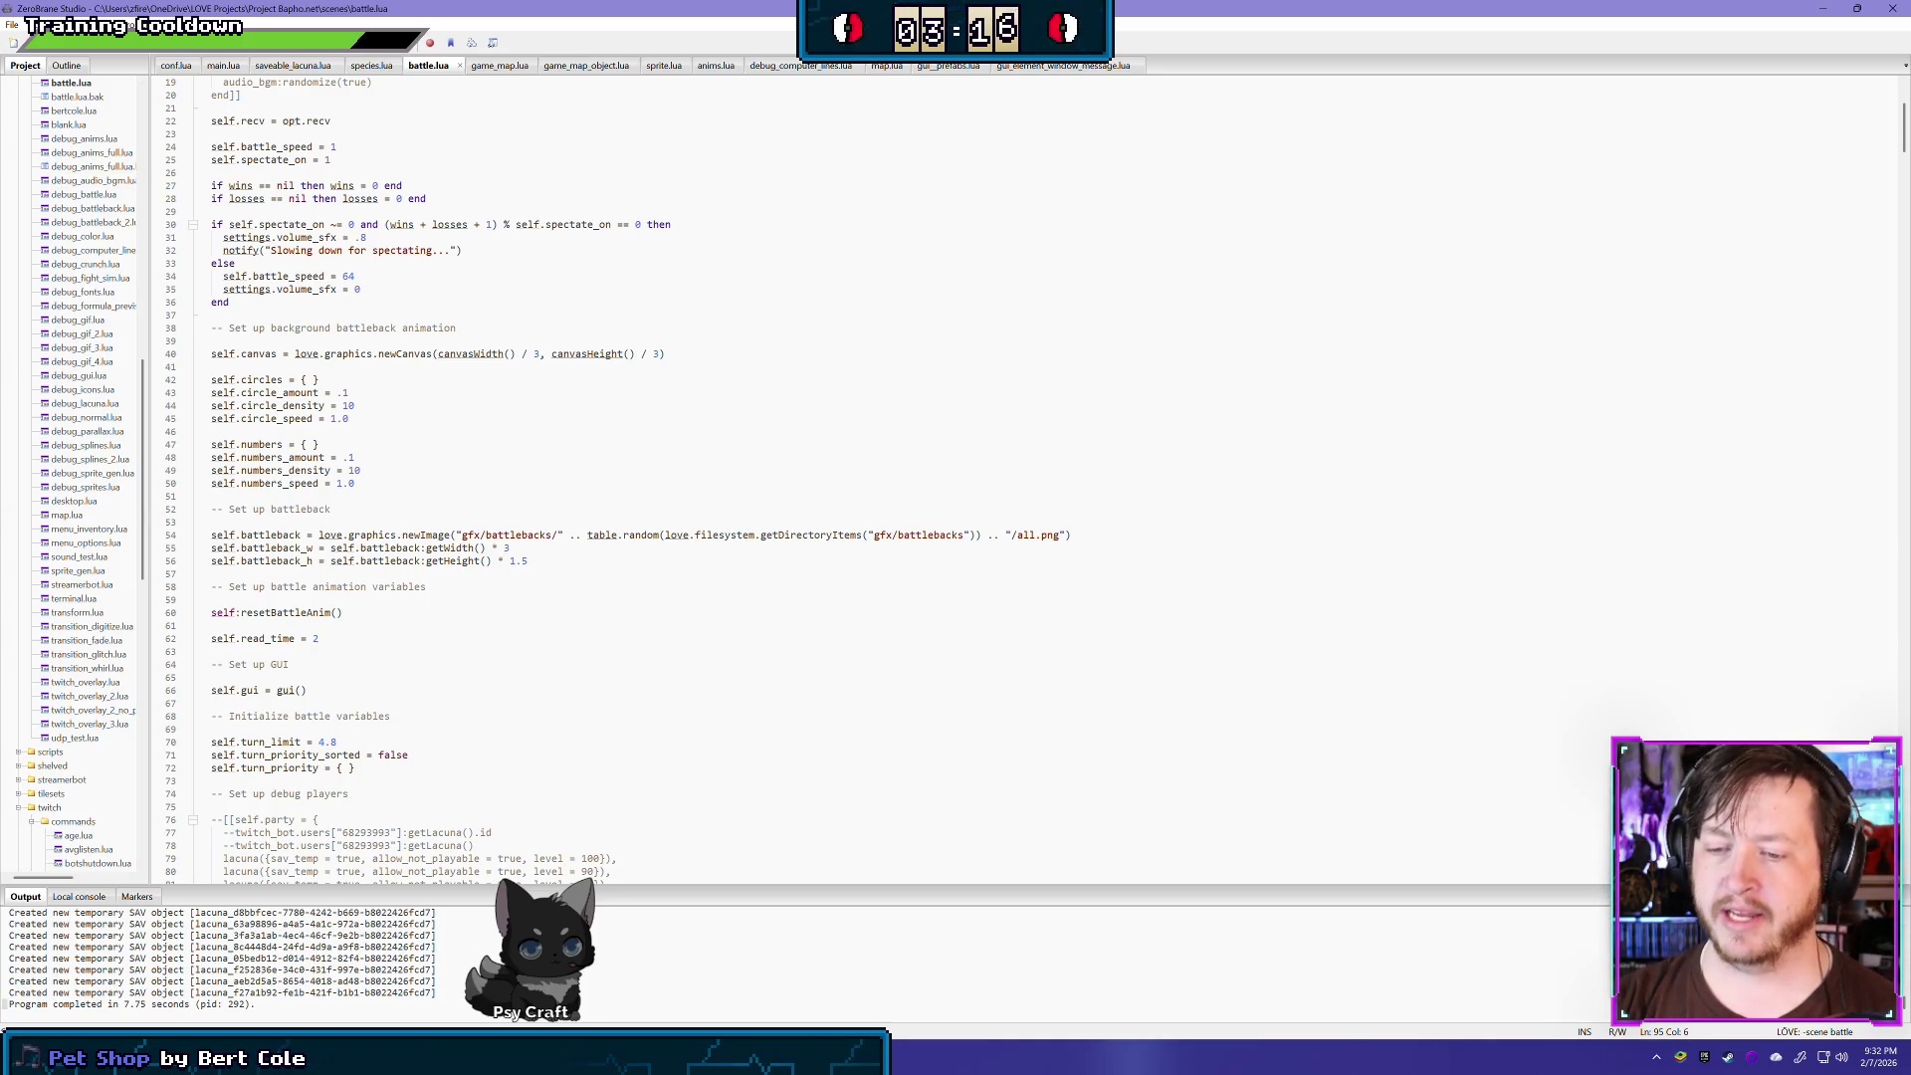
mouse_move(288, 1055)
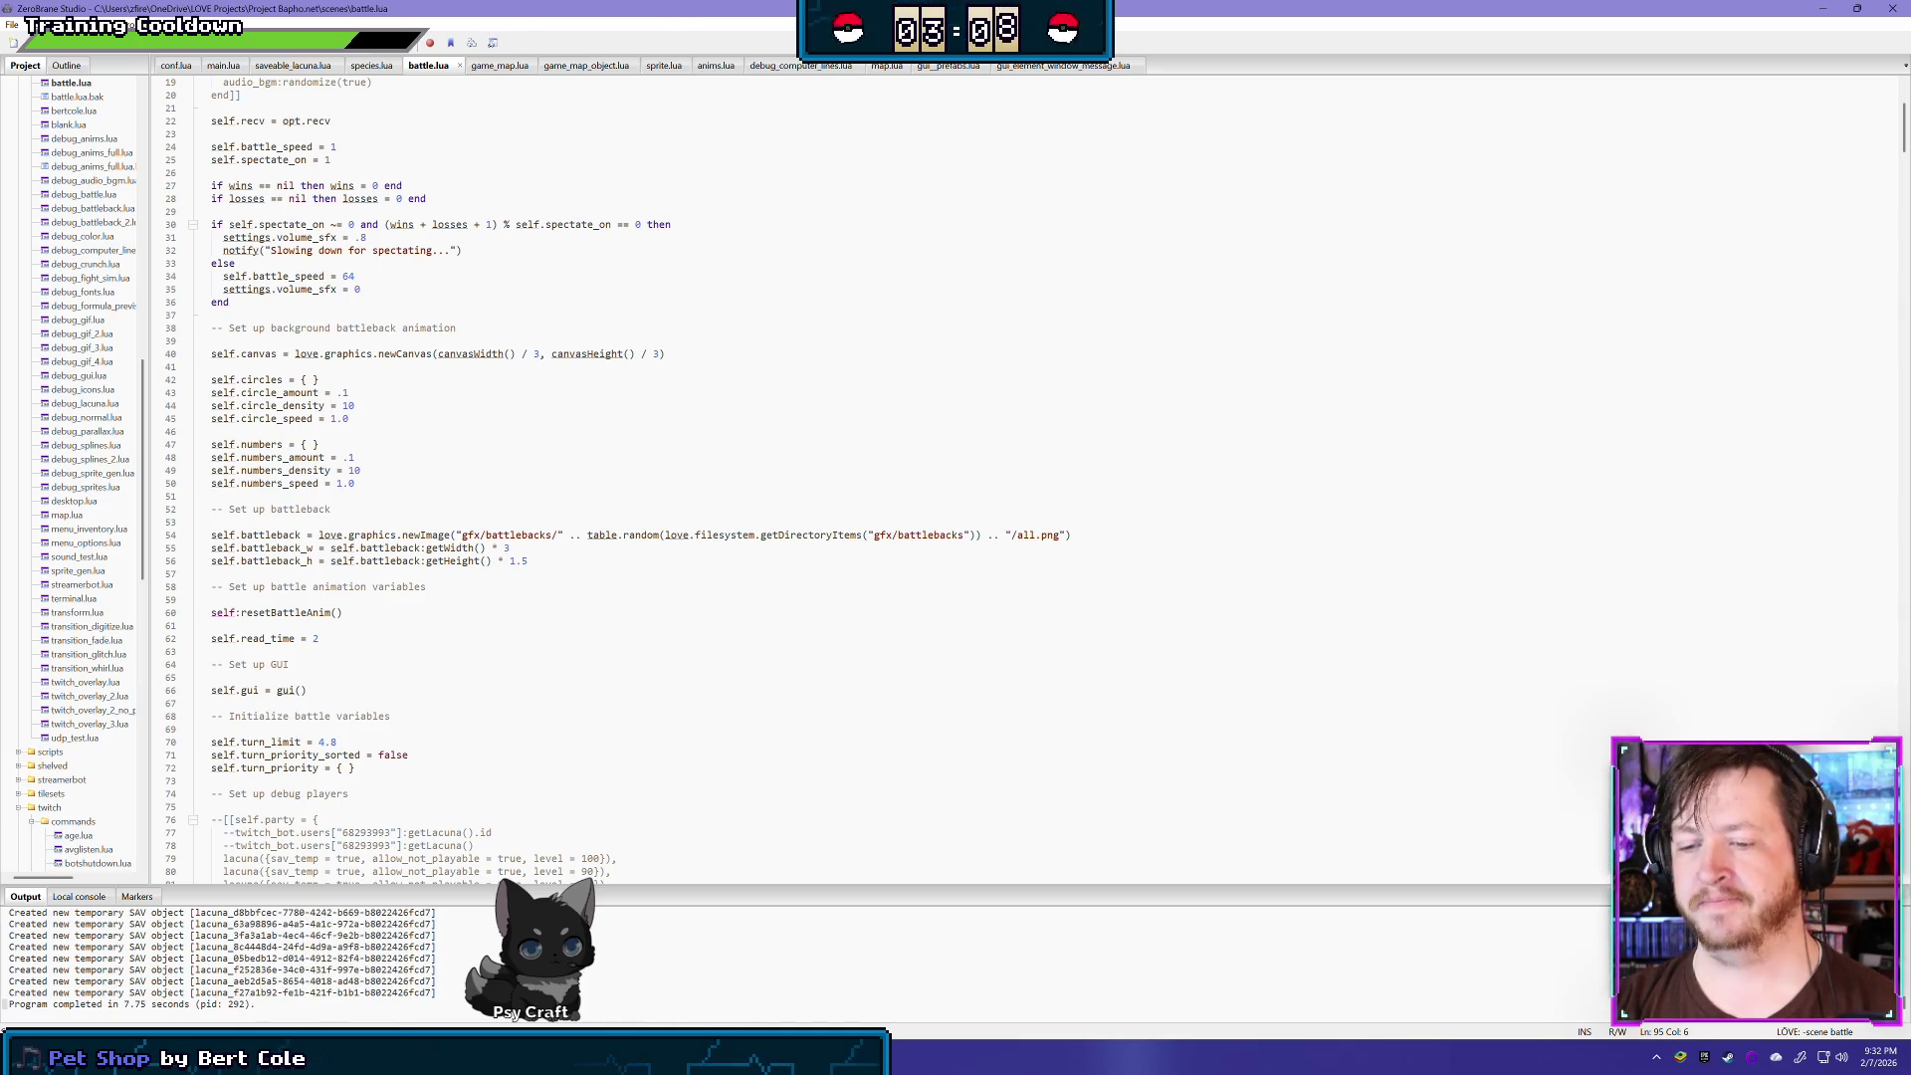
left_click(322, 985)
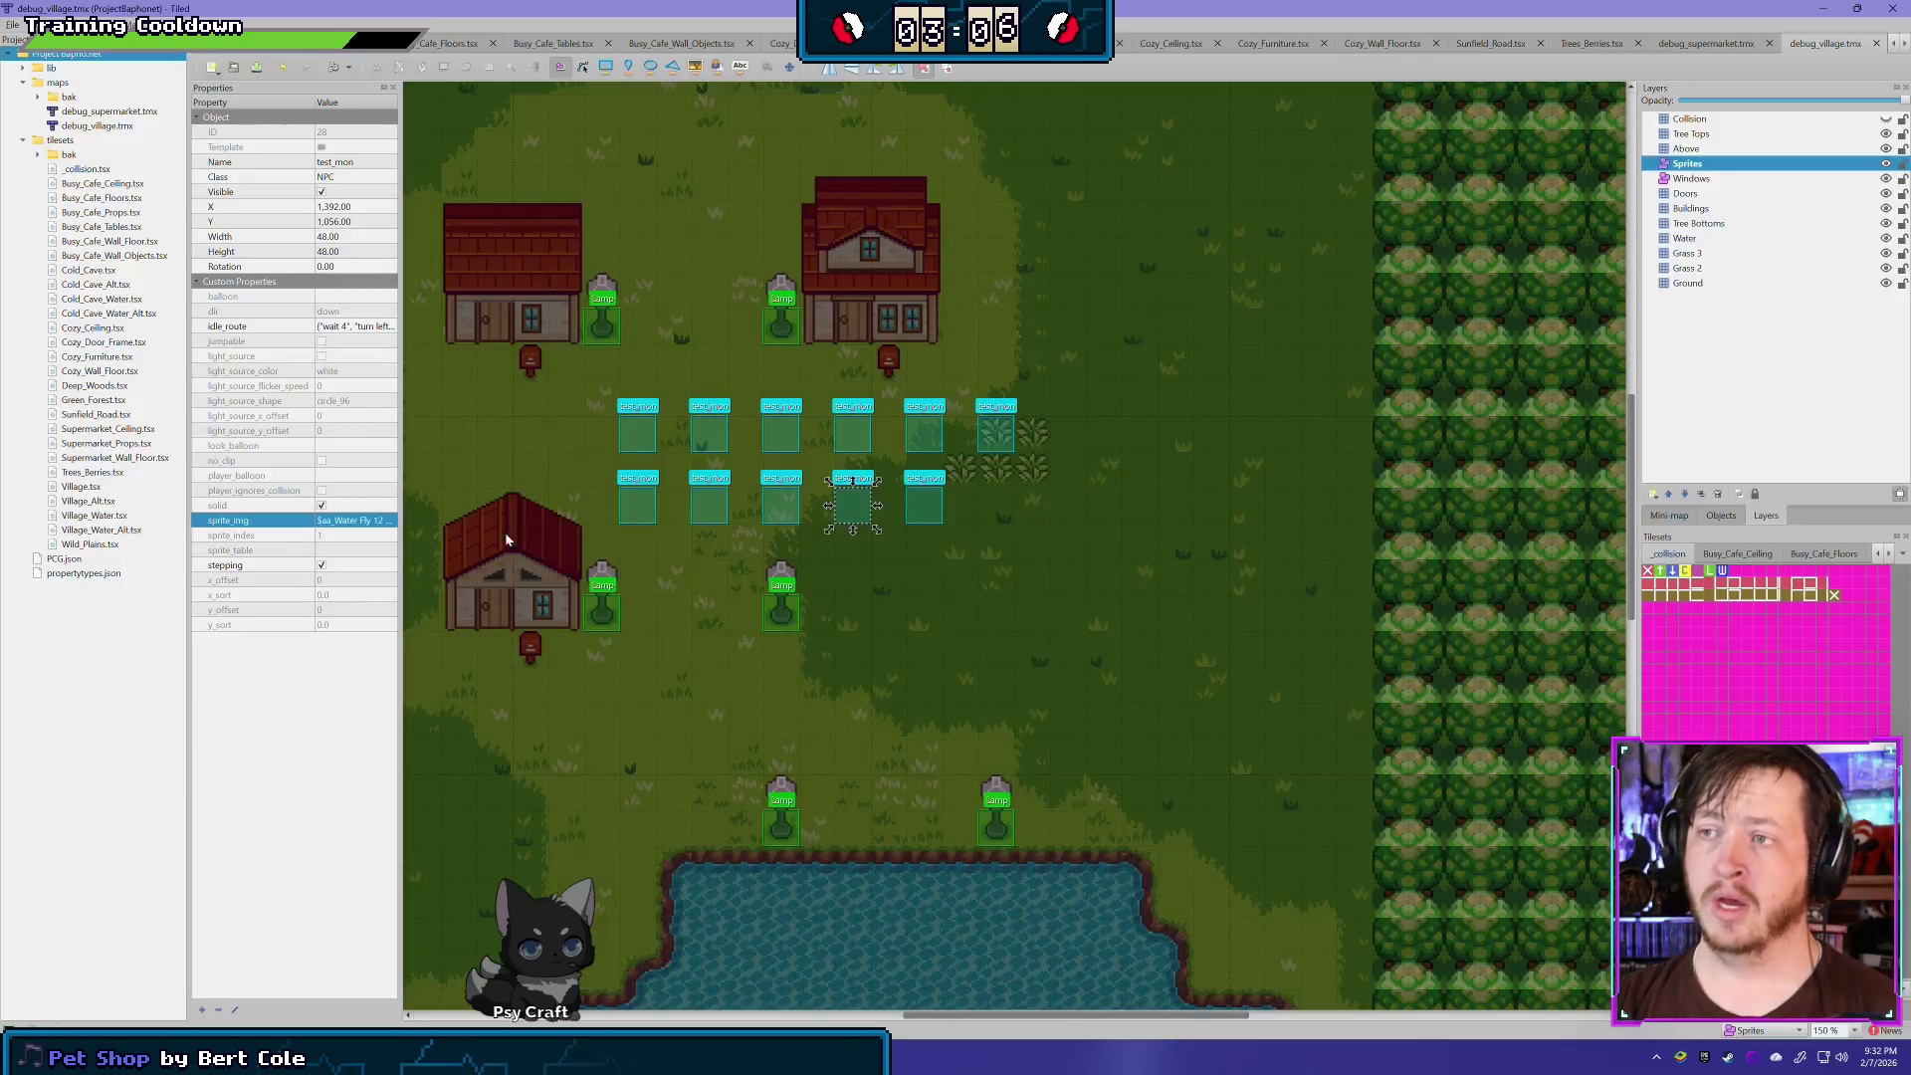
- Pan around the village map's houses, NPCs and pond, then go back to battle.lua in ZeroBrane Studio
scroll(618, 499, "up", 3)
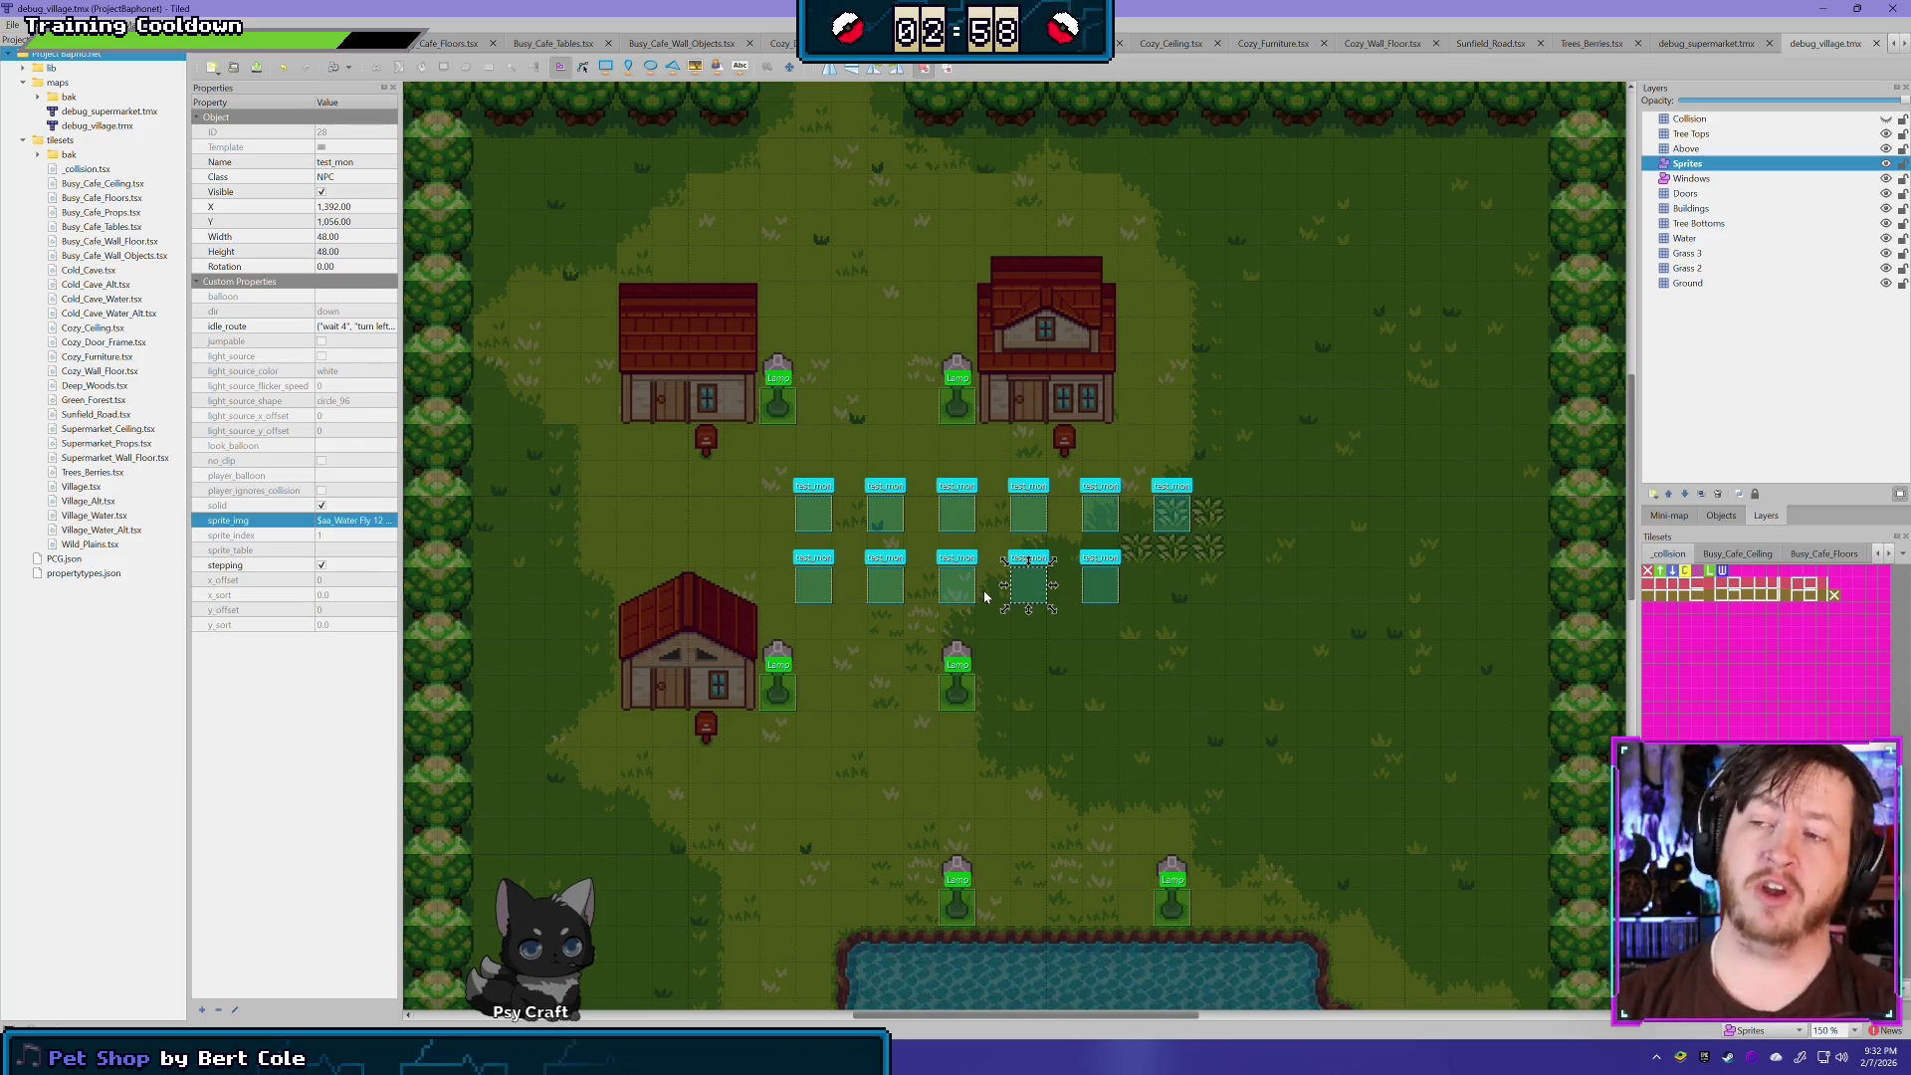
mouse_move(759, 550)
left_mouse_down()
mouse_move(884, 901)
mouse_move(824, 746)
mouse_move(780, 422)
mouse_move(844, 564)
left_mouse_up()
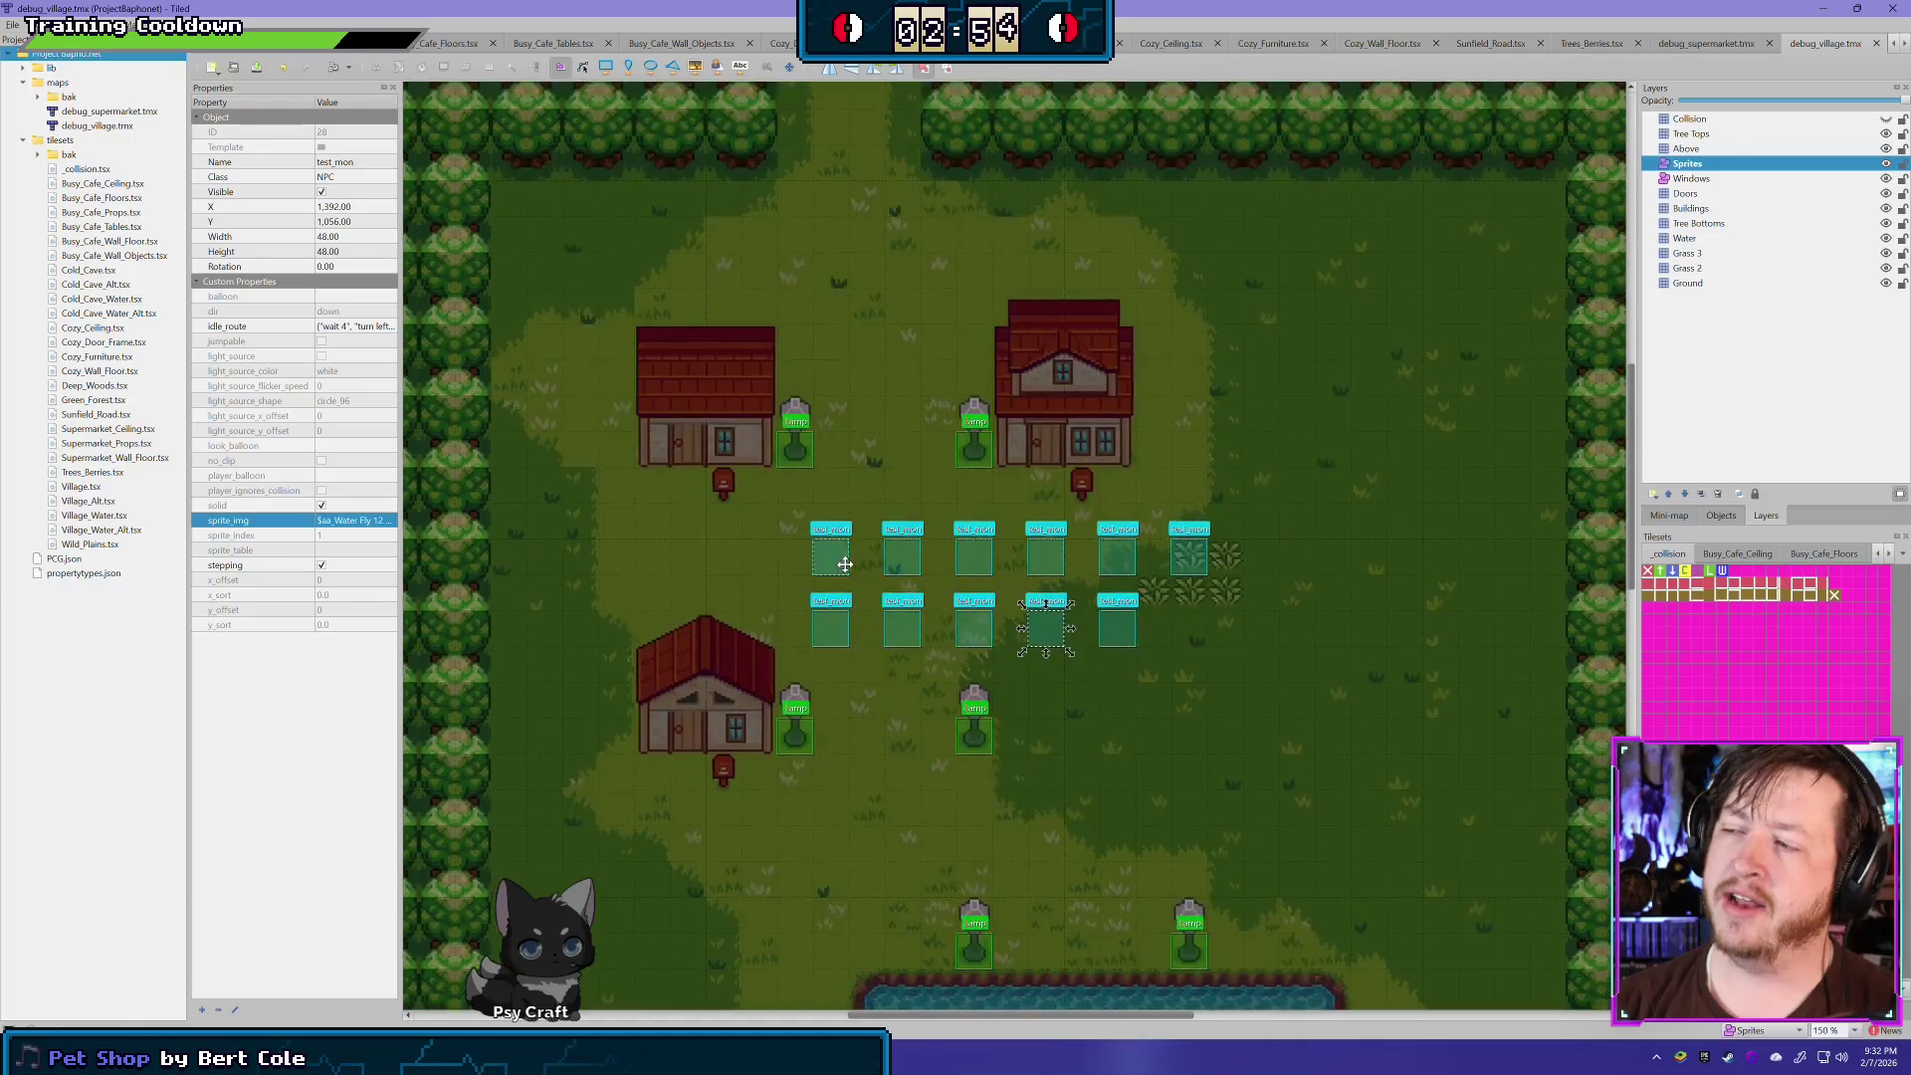
scroll(844, 564, "down", 1)
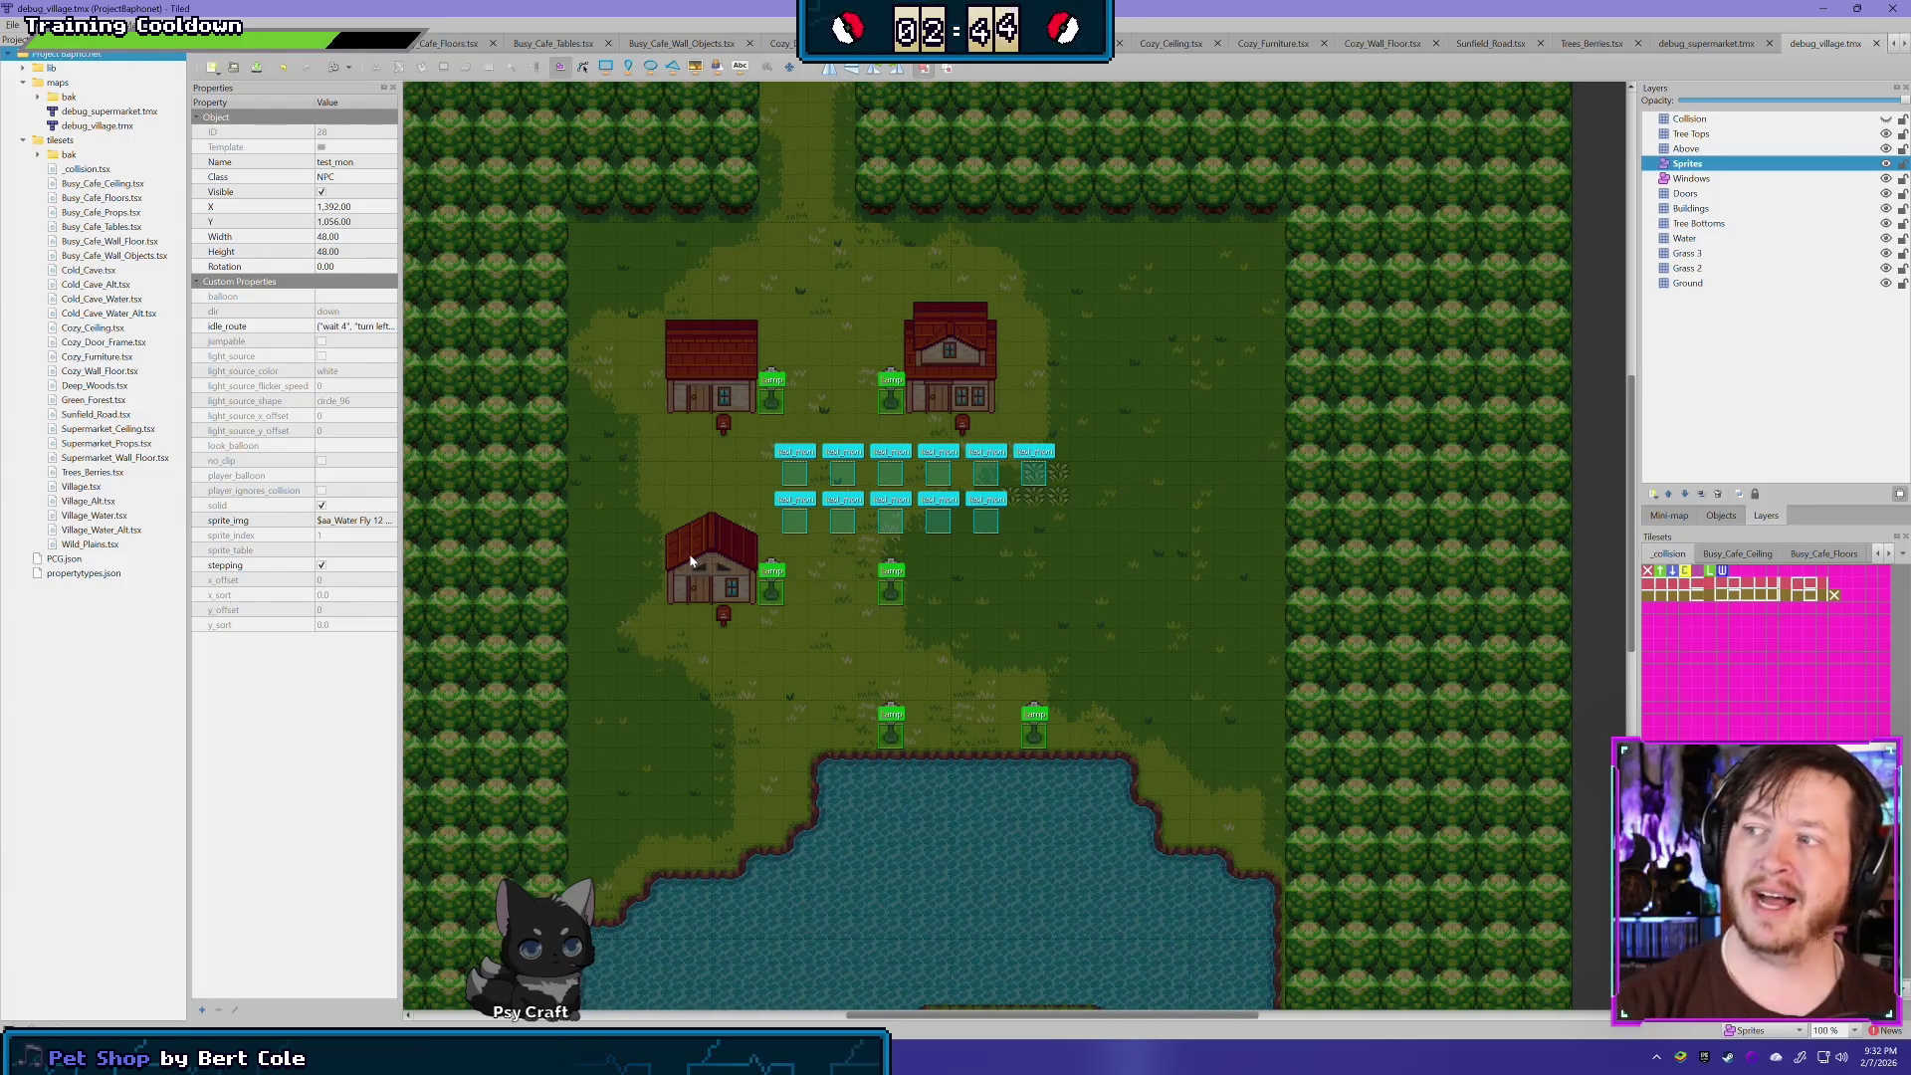
mouse_move(627, 546)
left_mouse_down()
mouse_move(947, 798)
mouse_move(786, 396)
mouse_move(593, 581)
mouse_move(708, 478)
mouse_move(648, 392)
mouse_move(735, 476)
mouse_move(729, 622)
left_mouse_up()
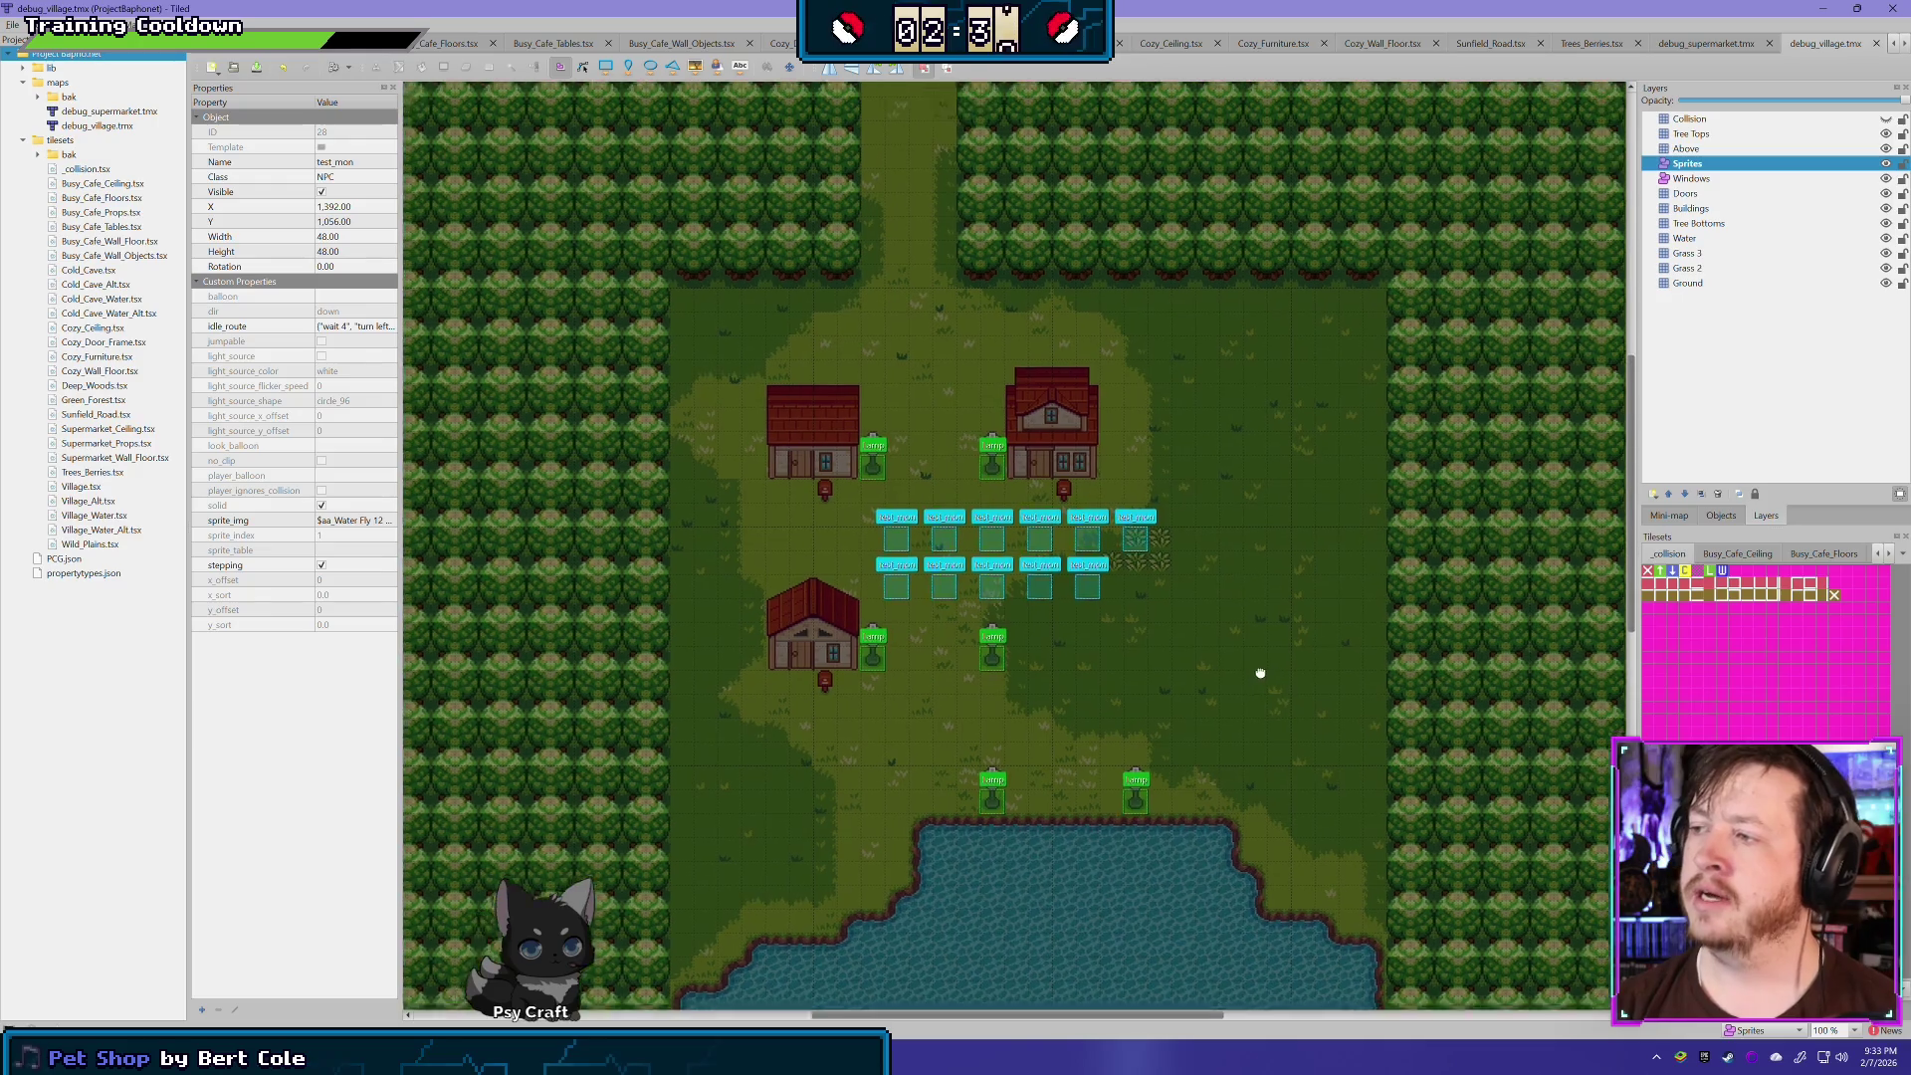
left_click_drag(1260, 673, 1196, 711)
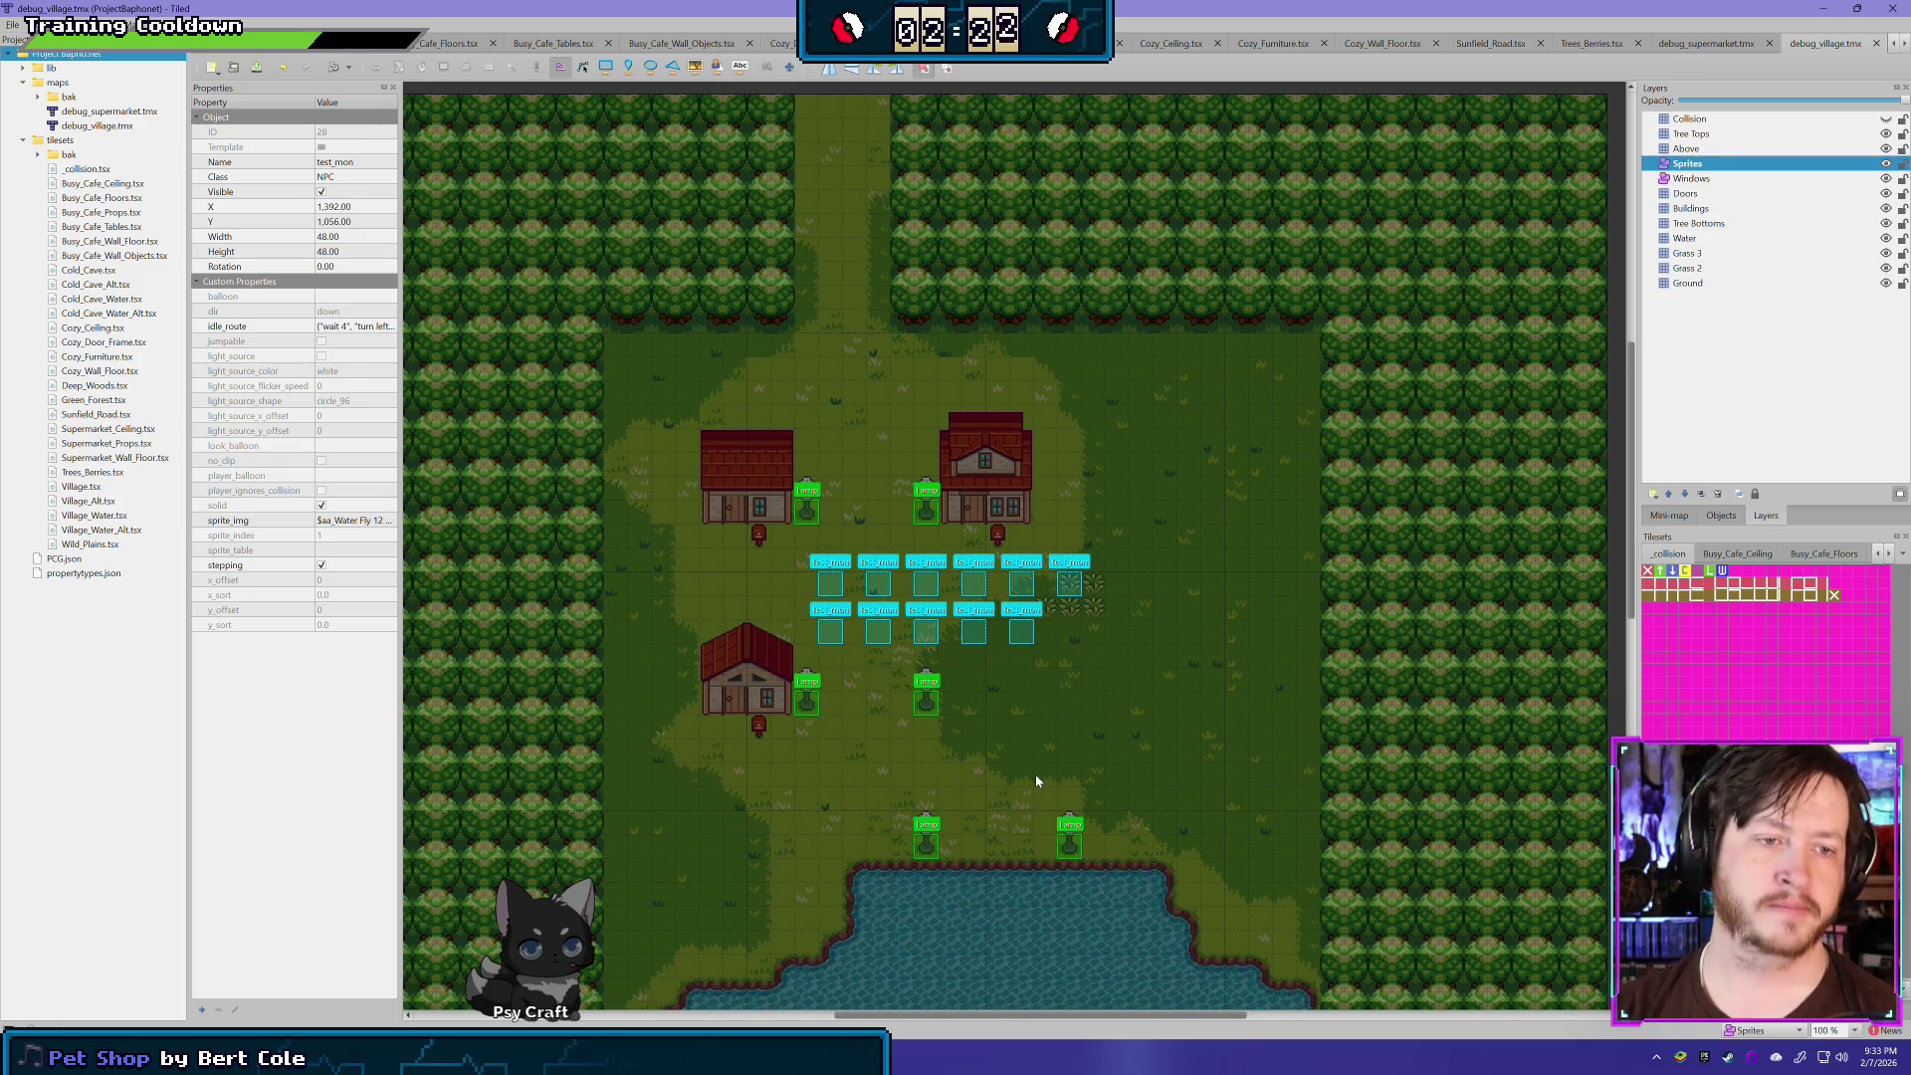
left_click(1822, 8)
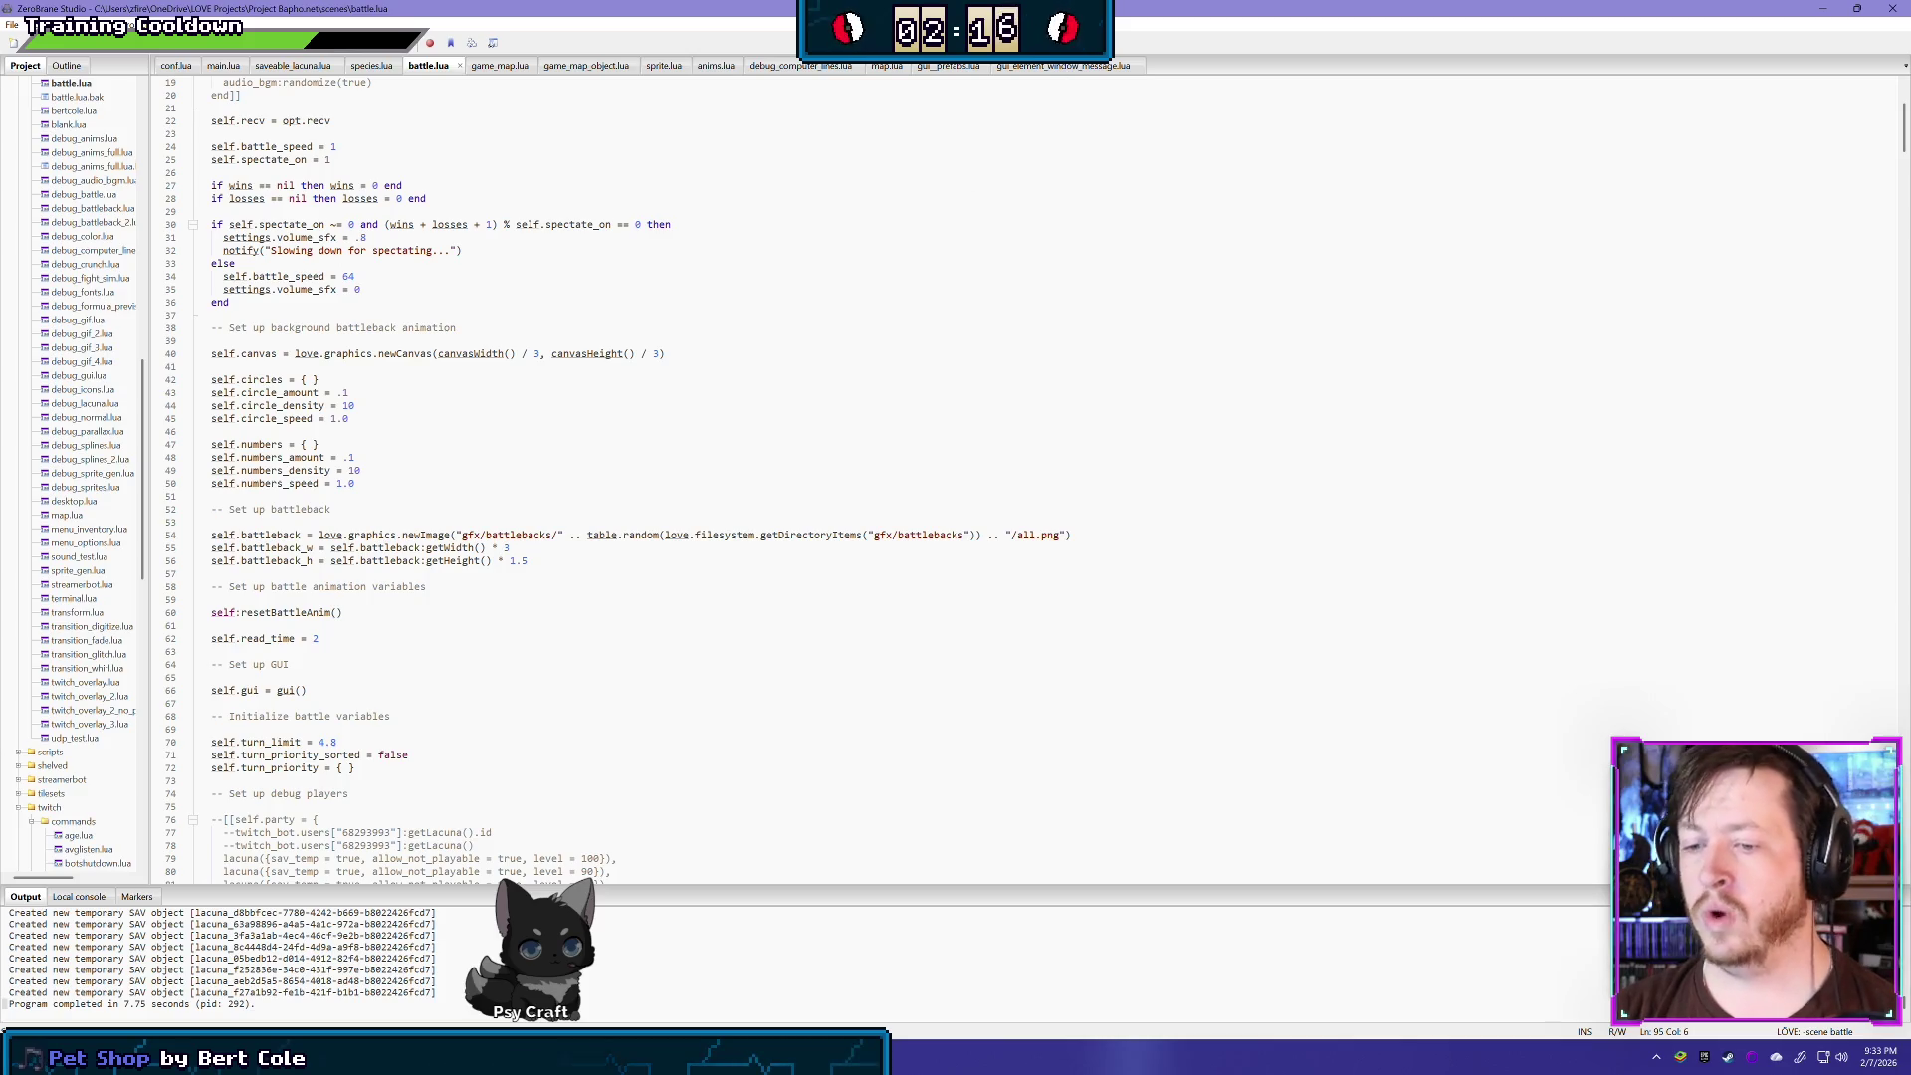
- Alt+Tab past the Tiled map to the 16BitChibiBase sprite sheet in GIMP
key("alt+Tab")
key("alt+Tab")
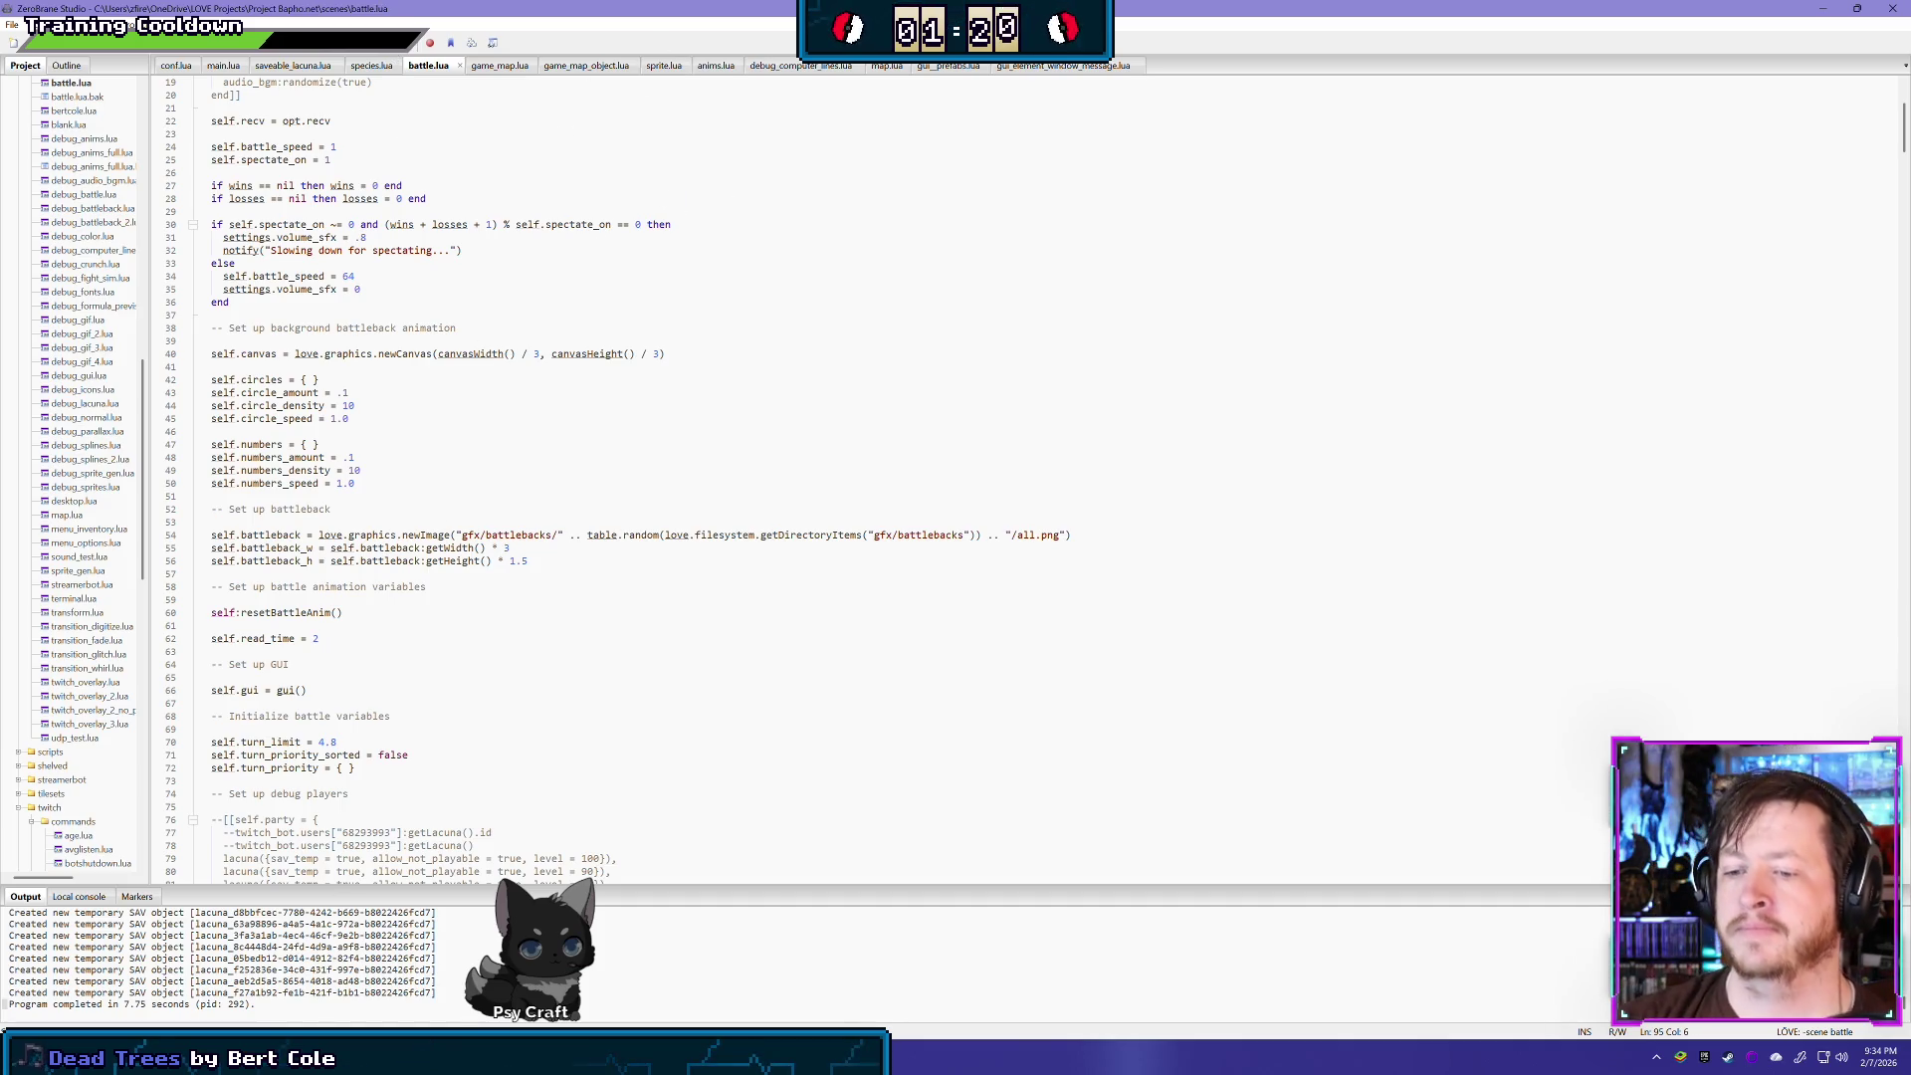
key("alt+Tab")
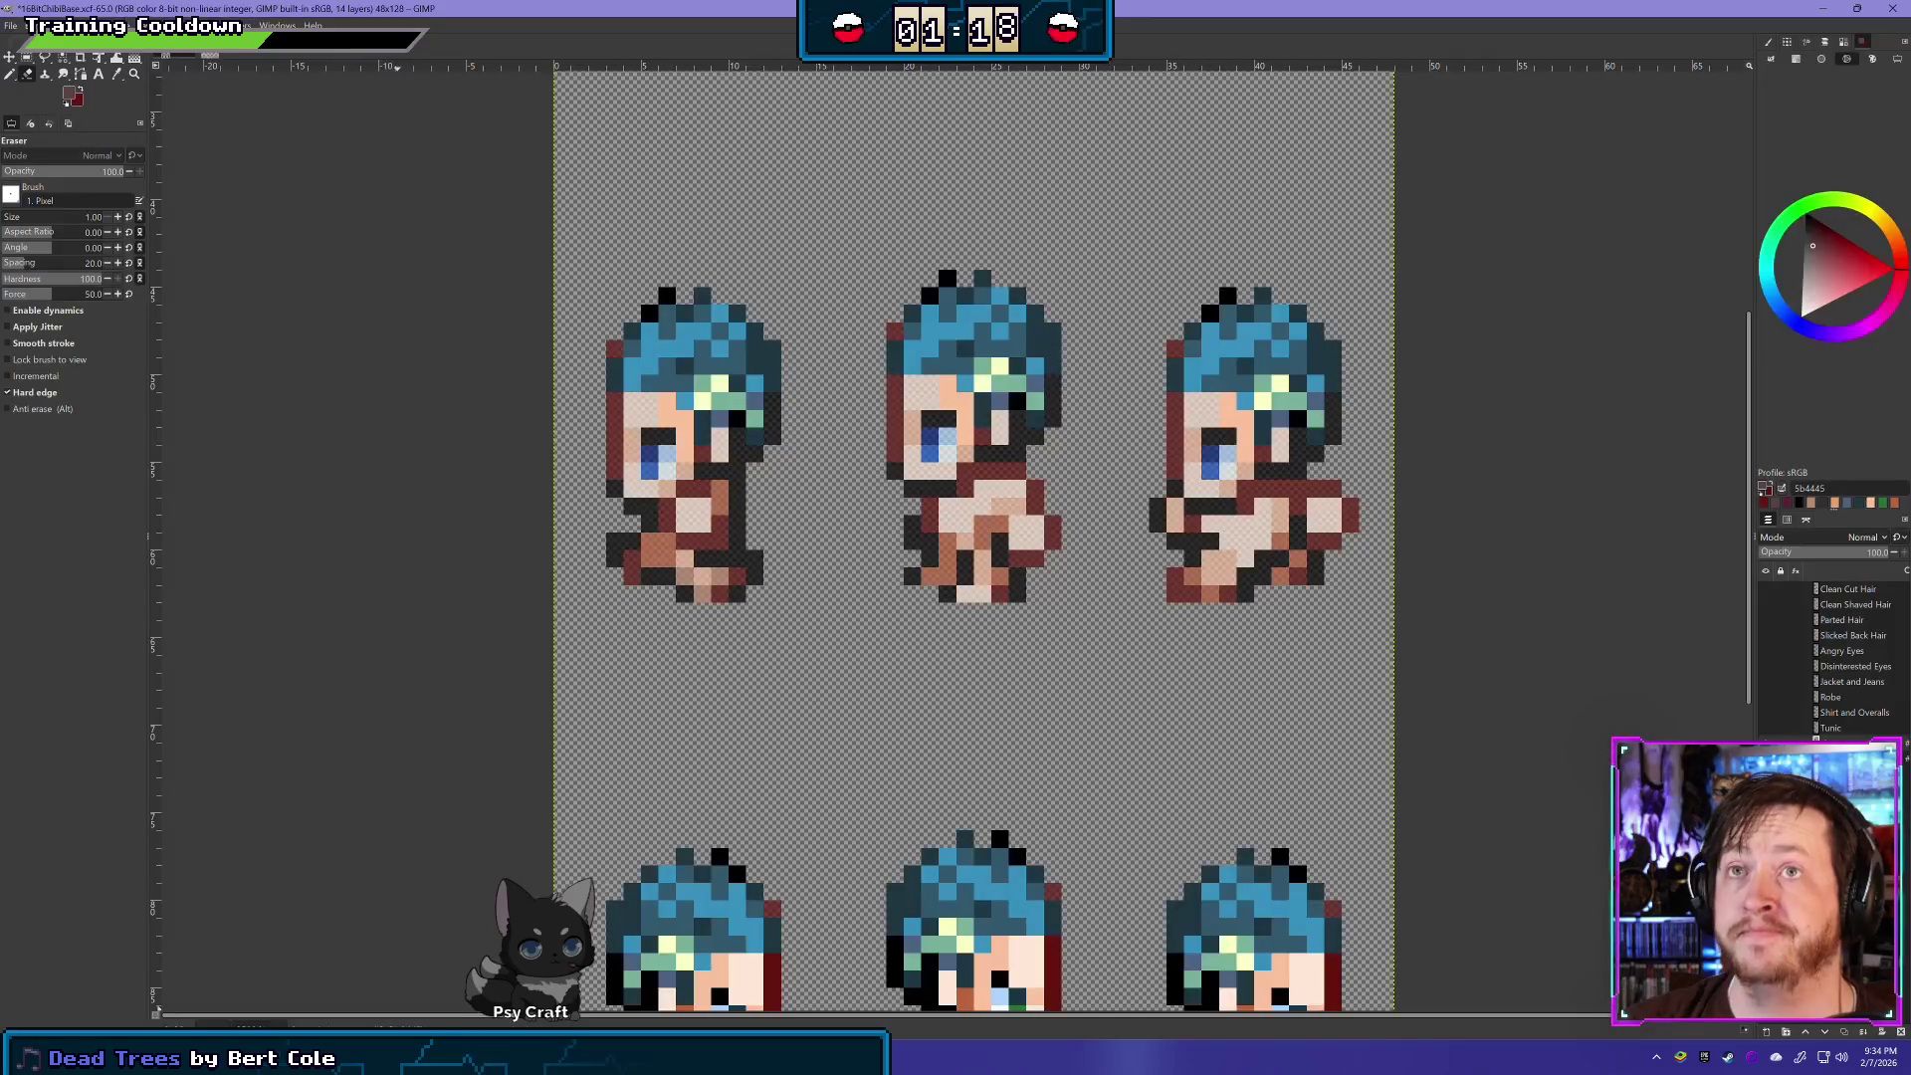
scroll(509, 211, "down", 2, "ctrl")
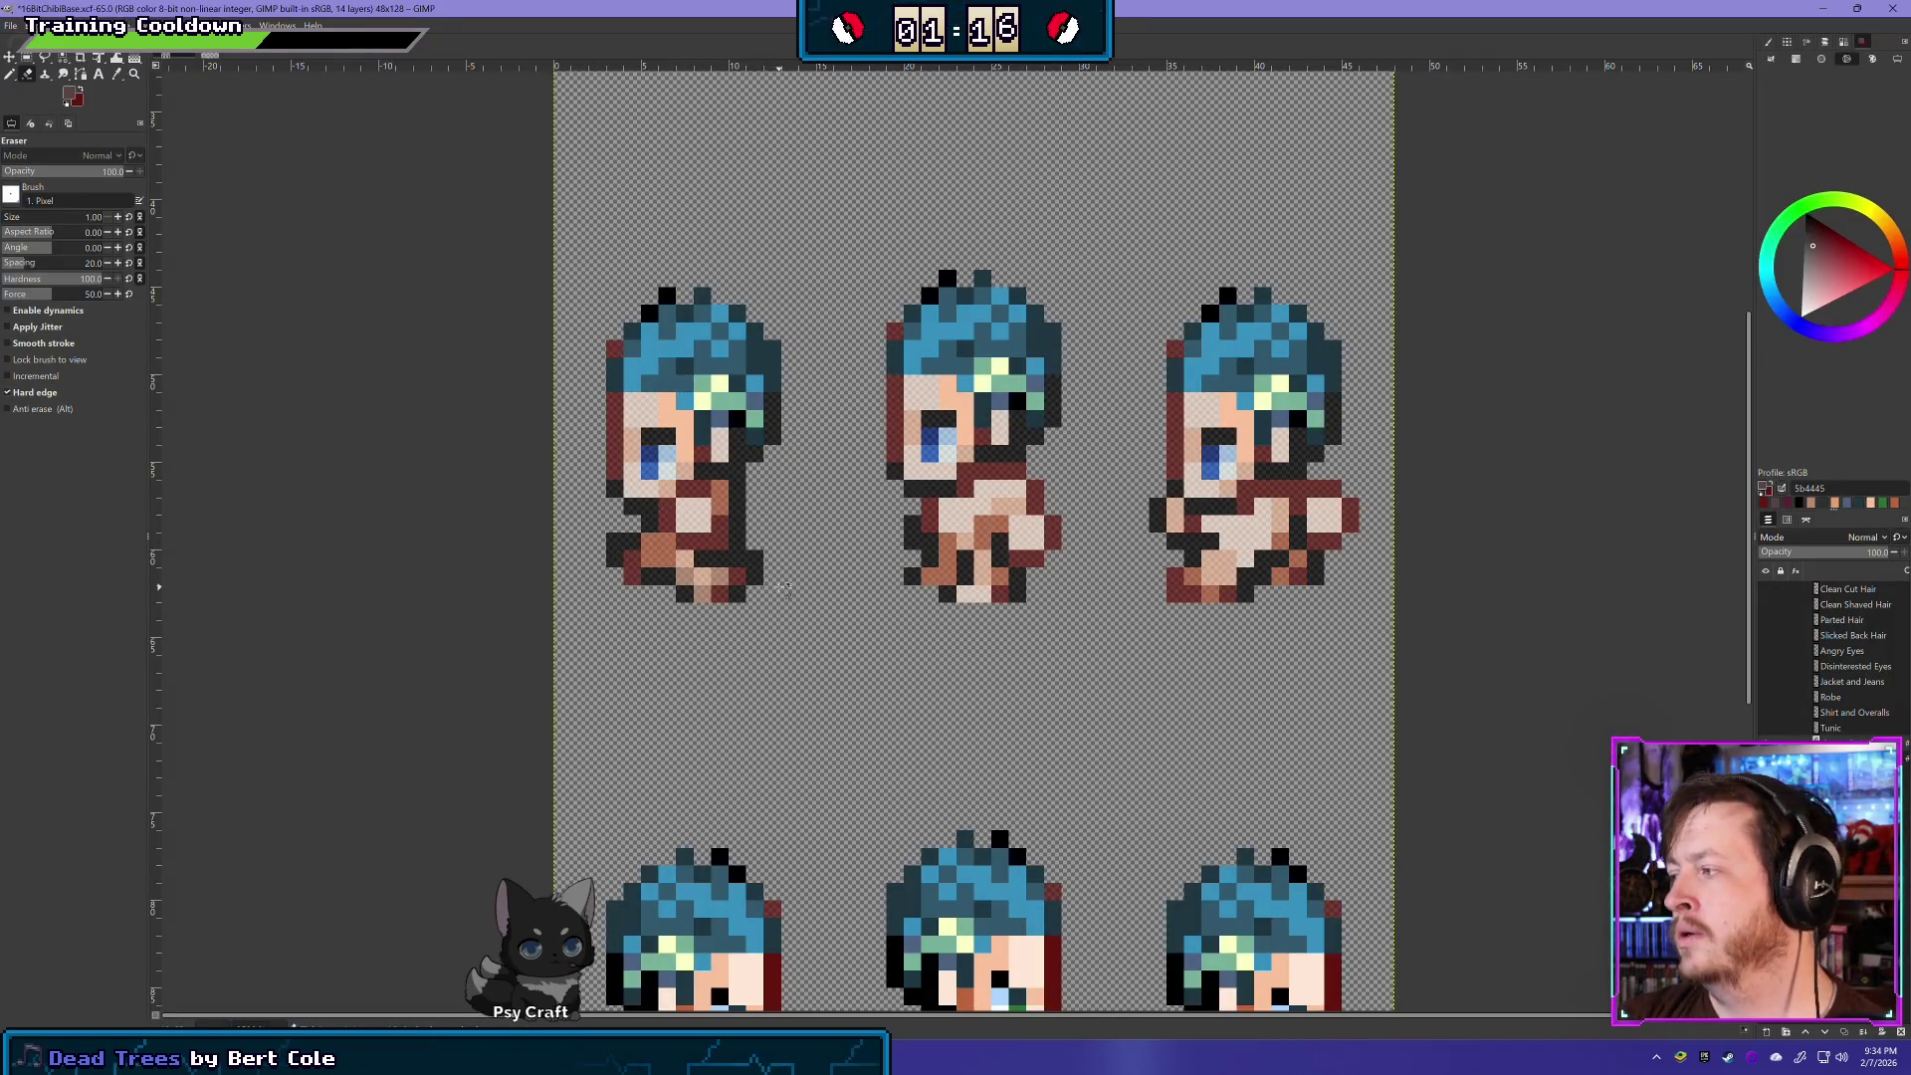
scroll(524, 379, "up", 1, "ctrl")
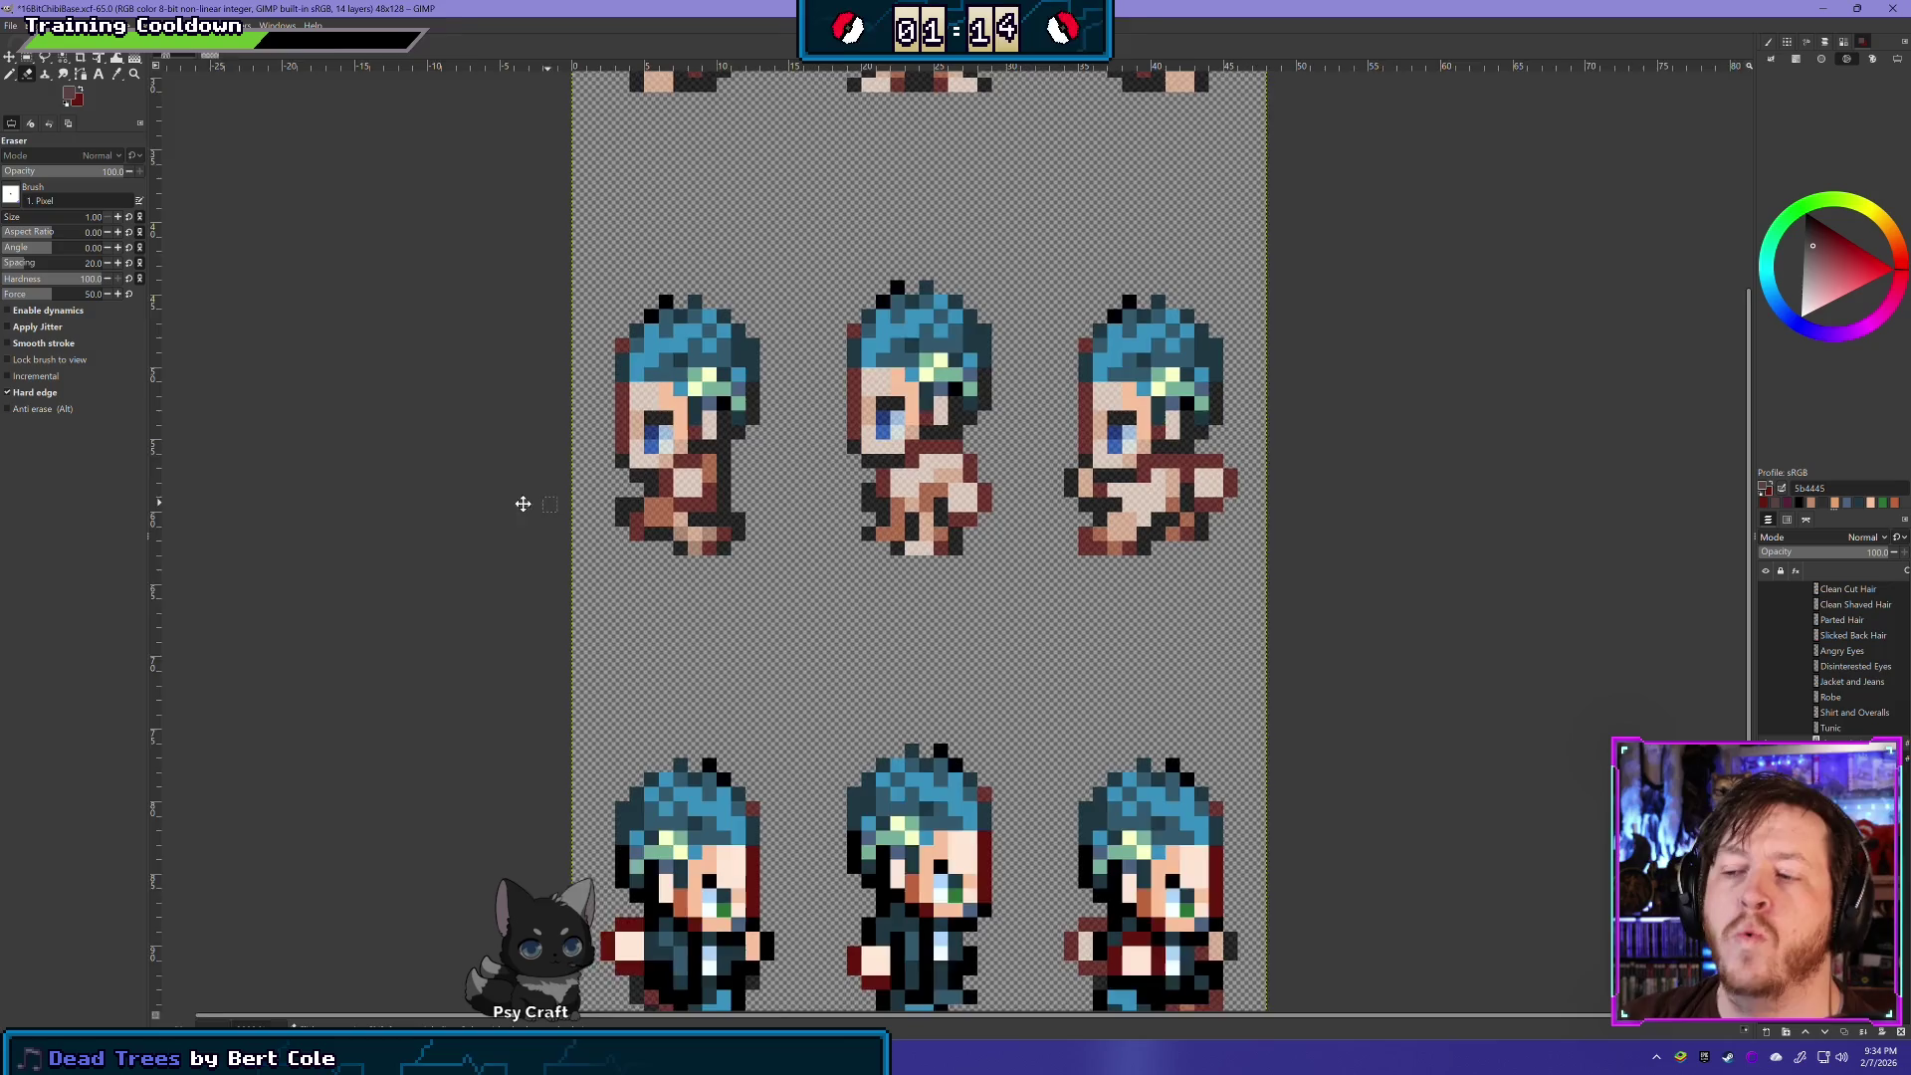
scroll(375, 425, "up", 1)
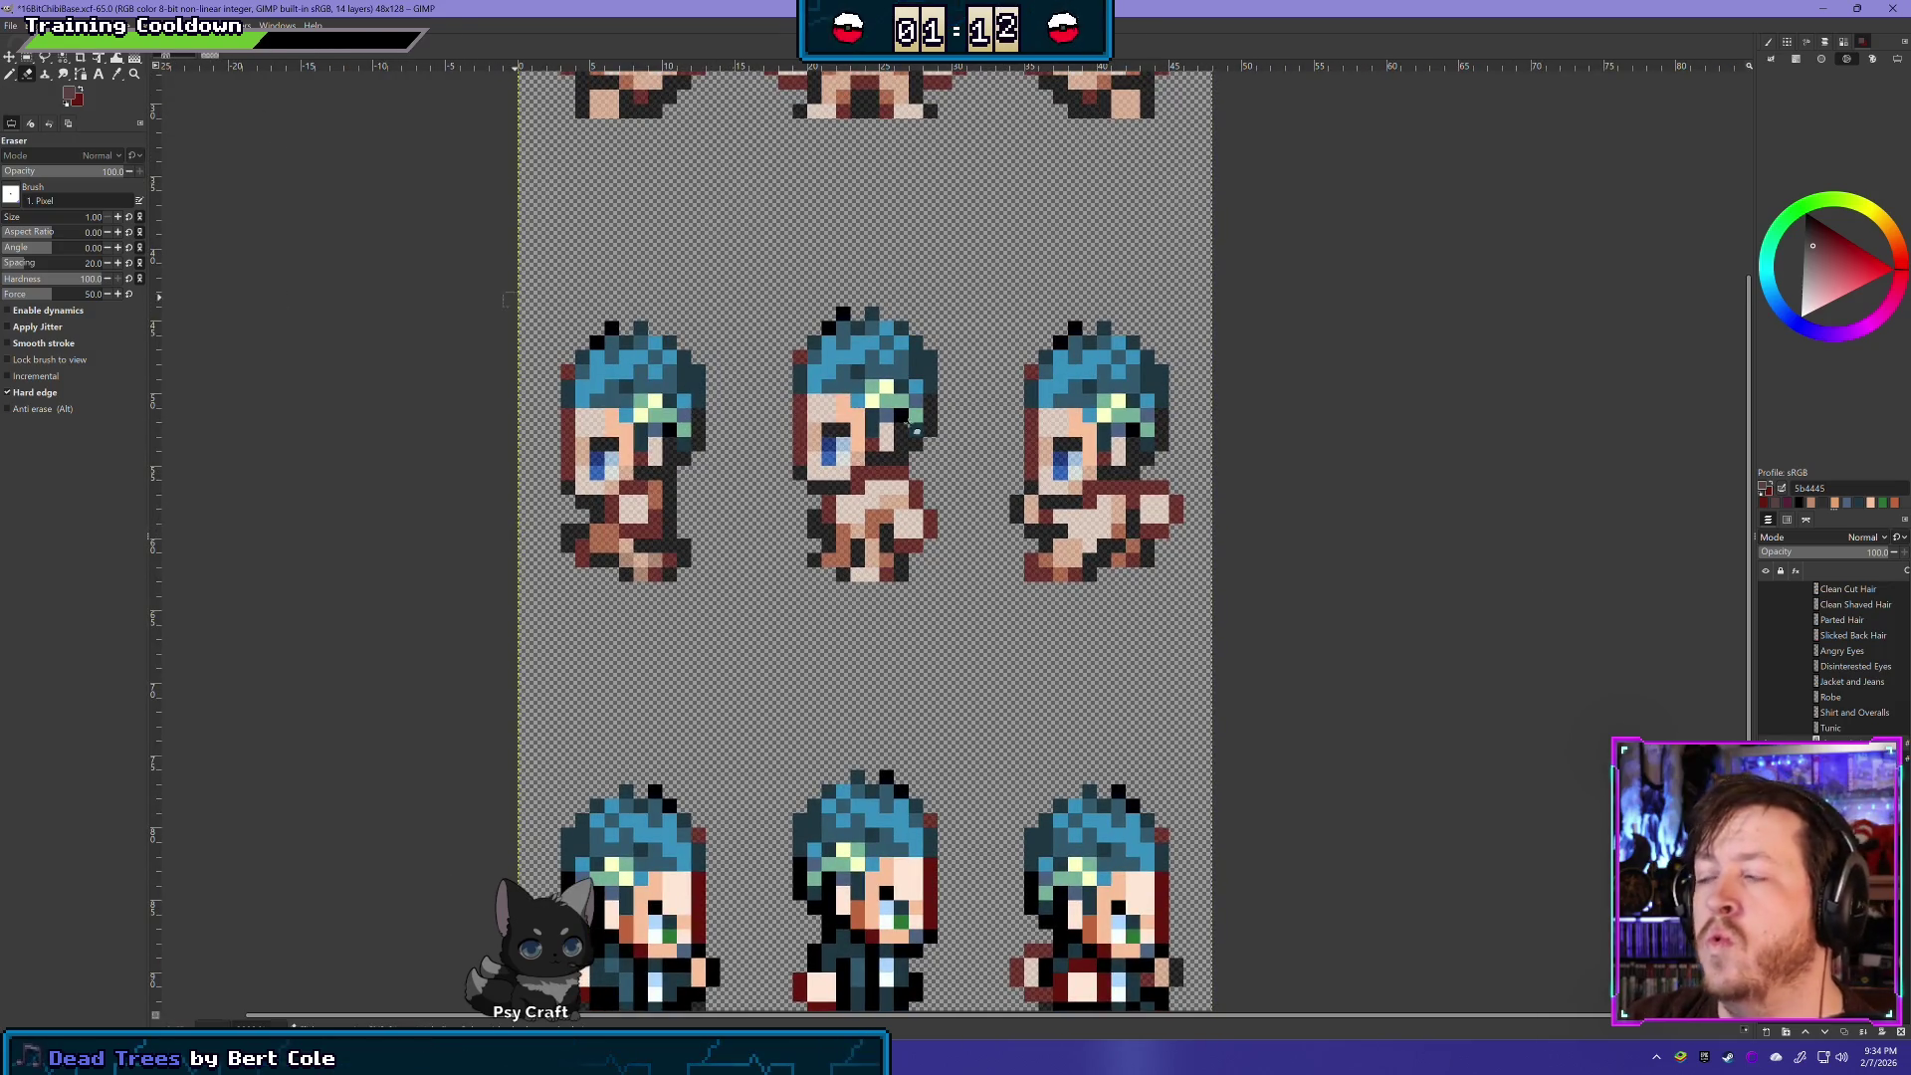
key("ctrl+z")
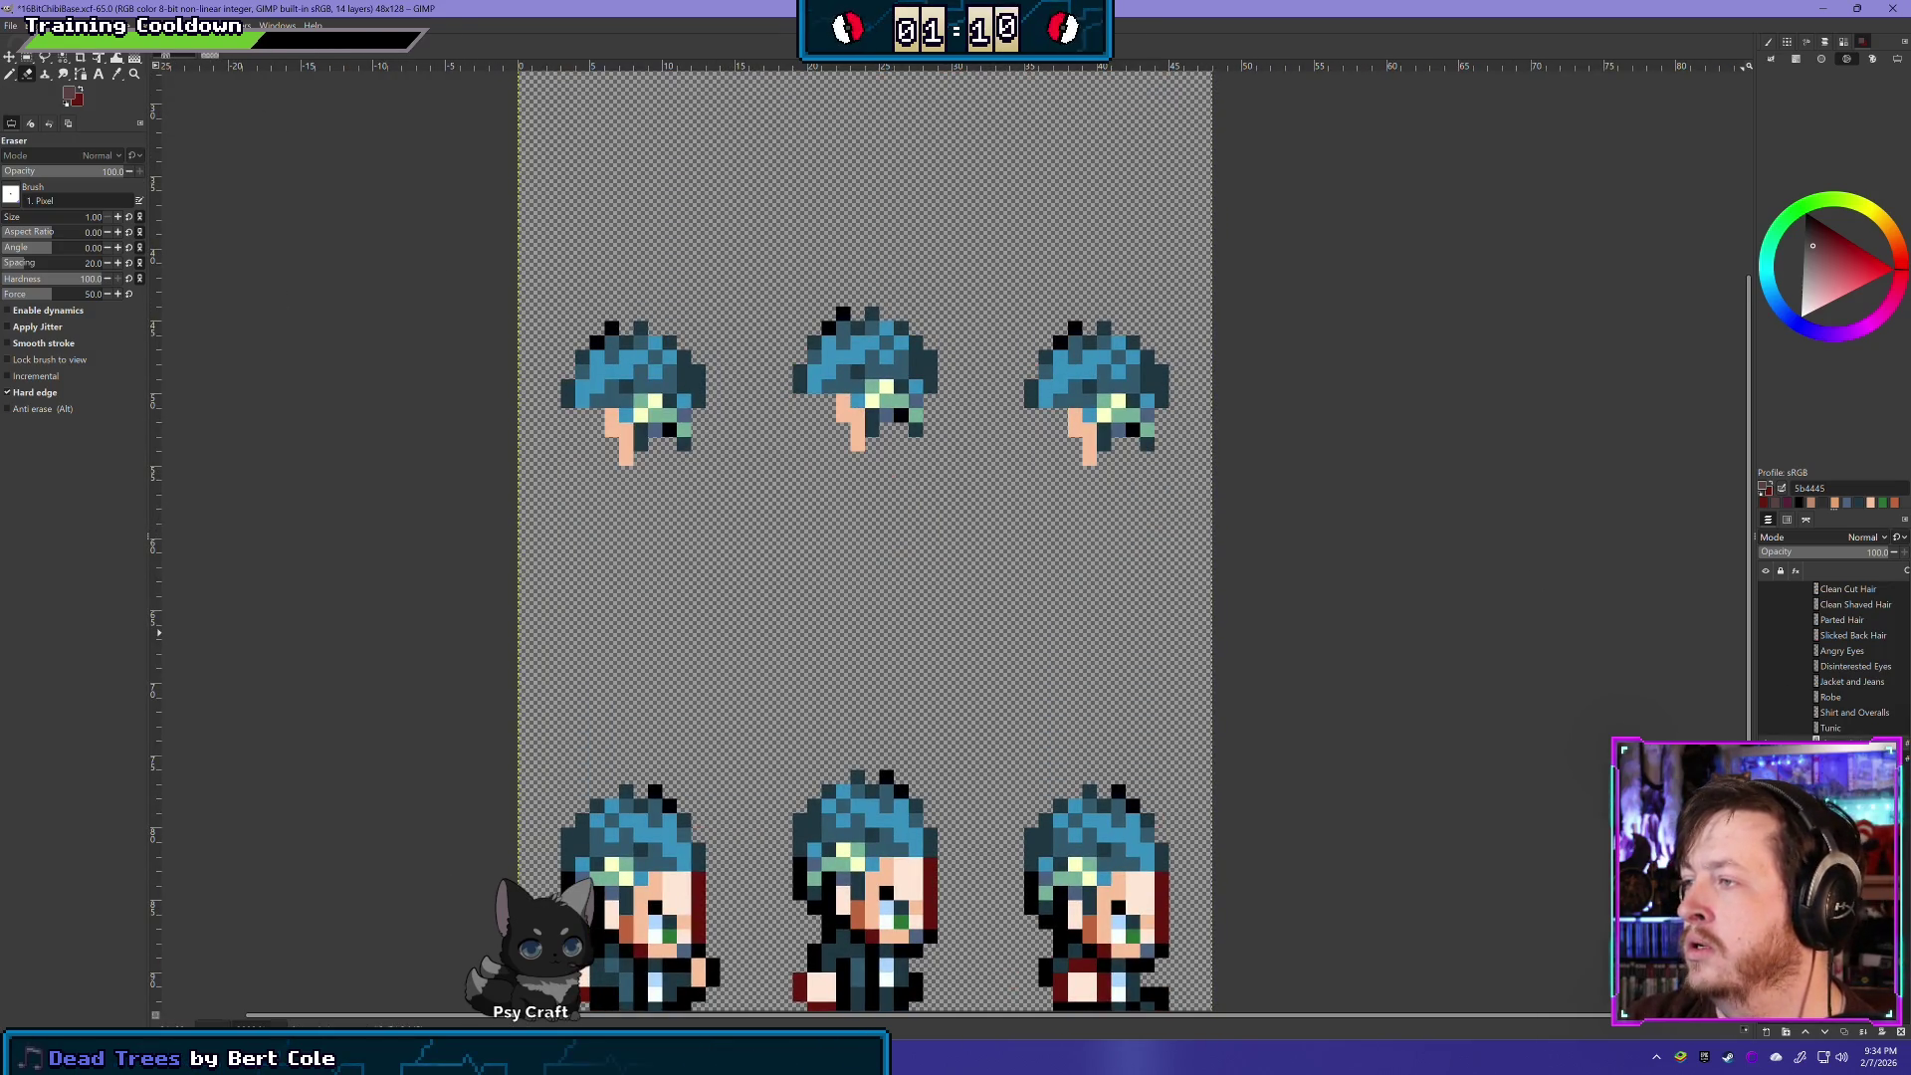
key("ctrl+y")
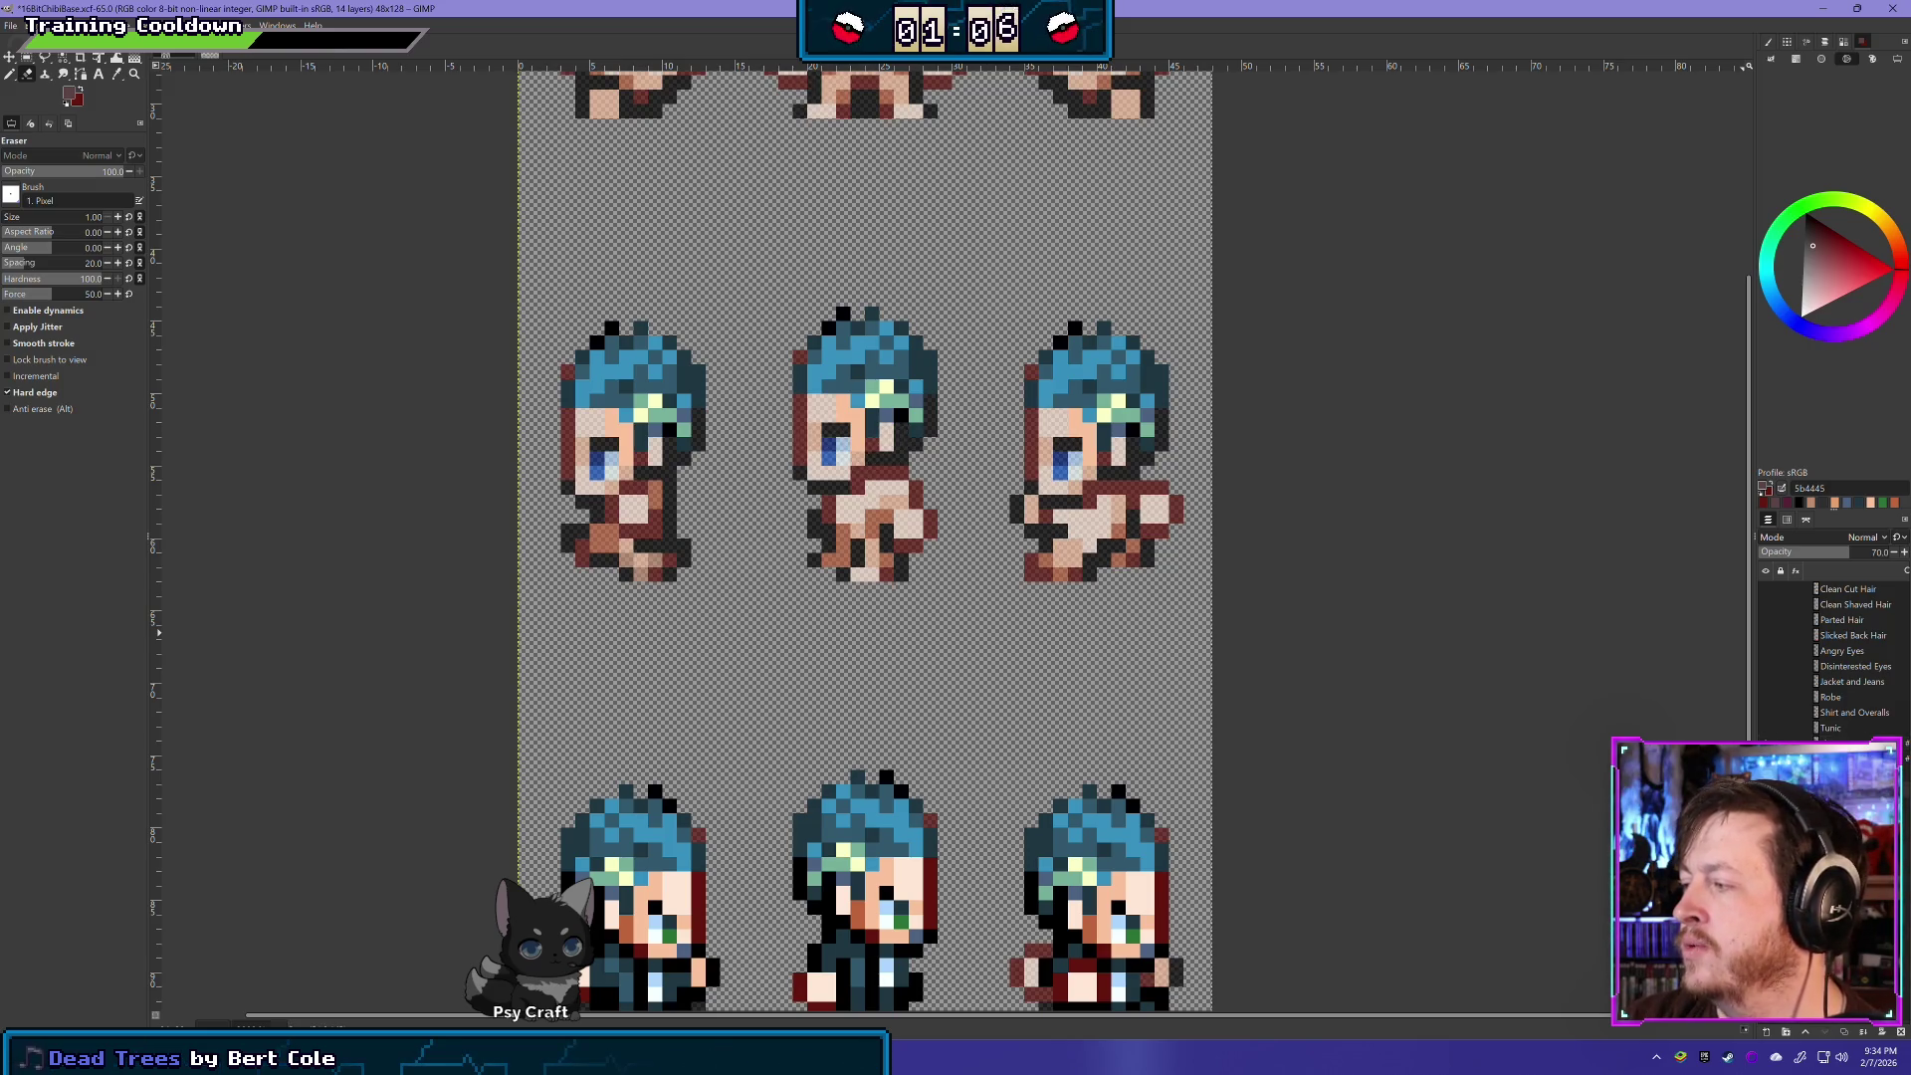
left_click(1891, 554)
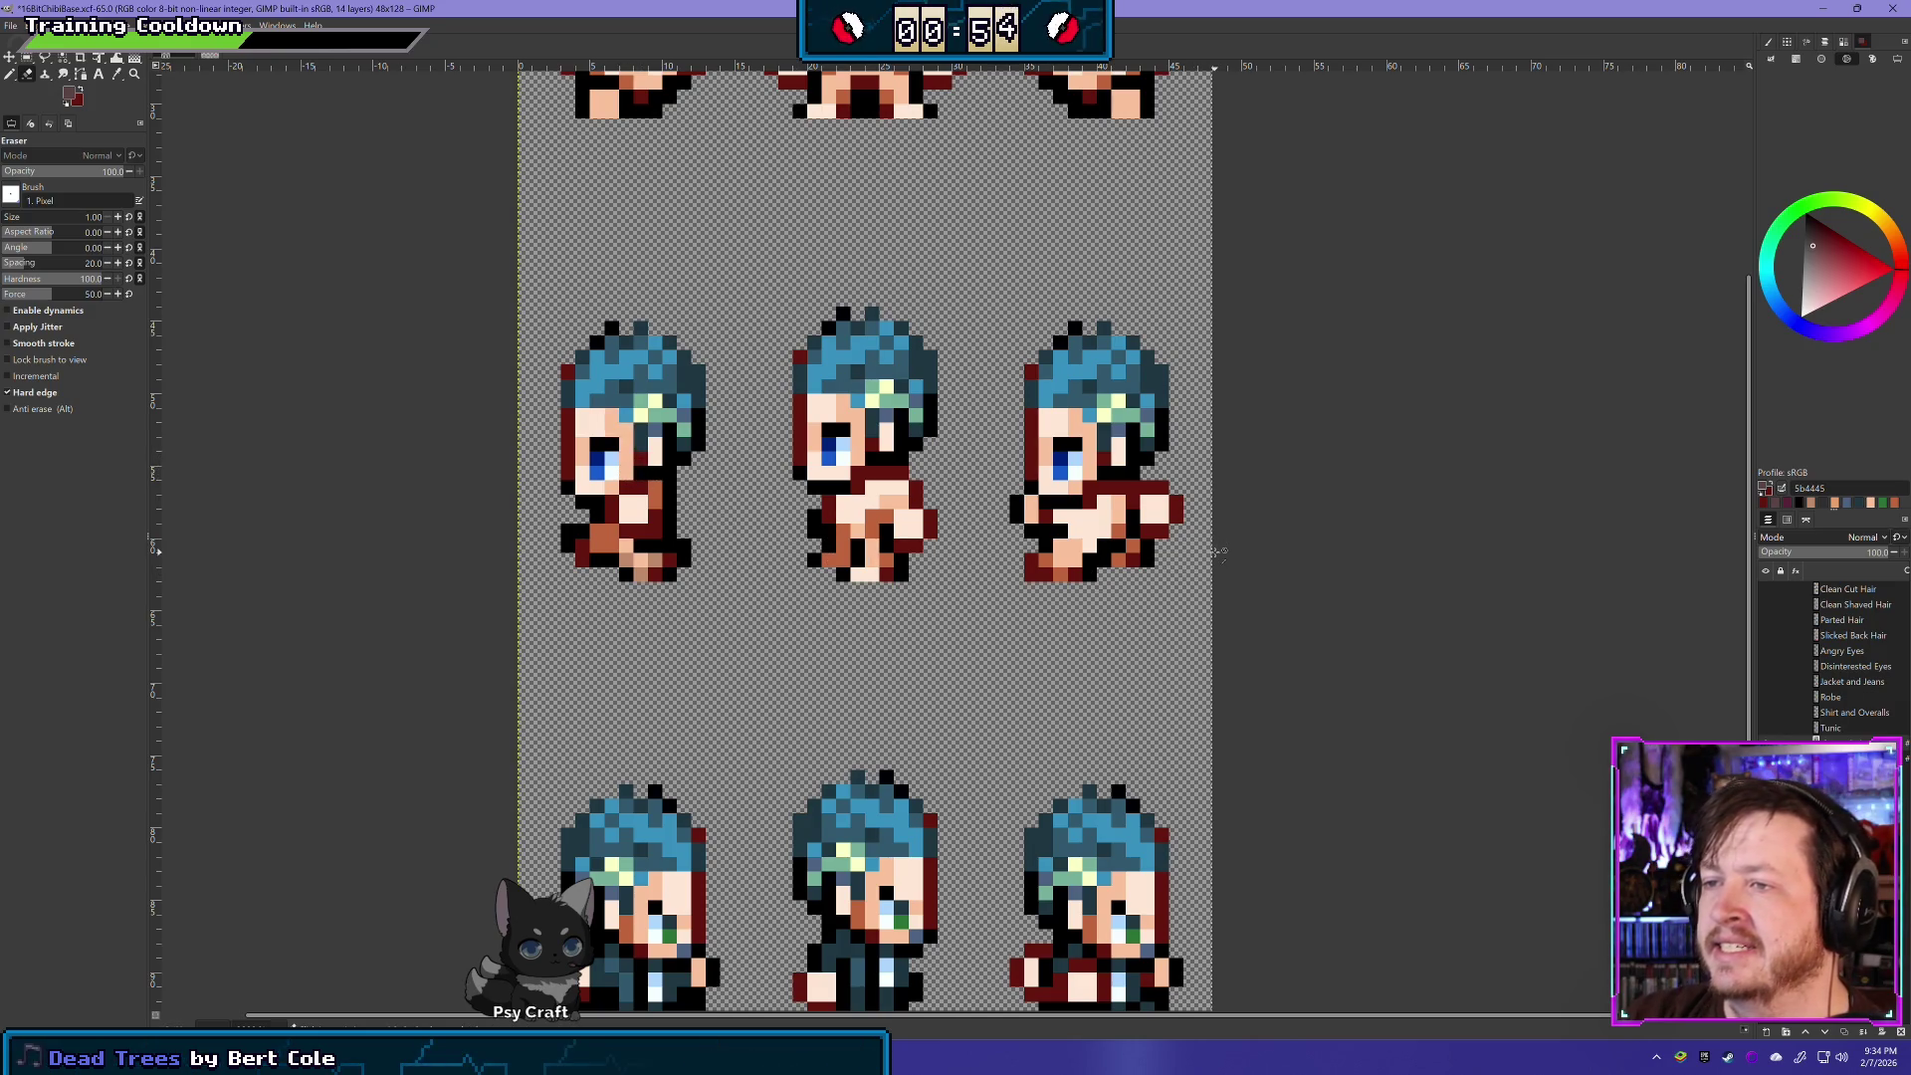
key("ctrl+z")
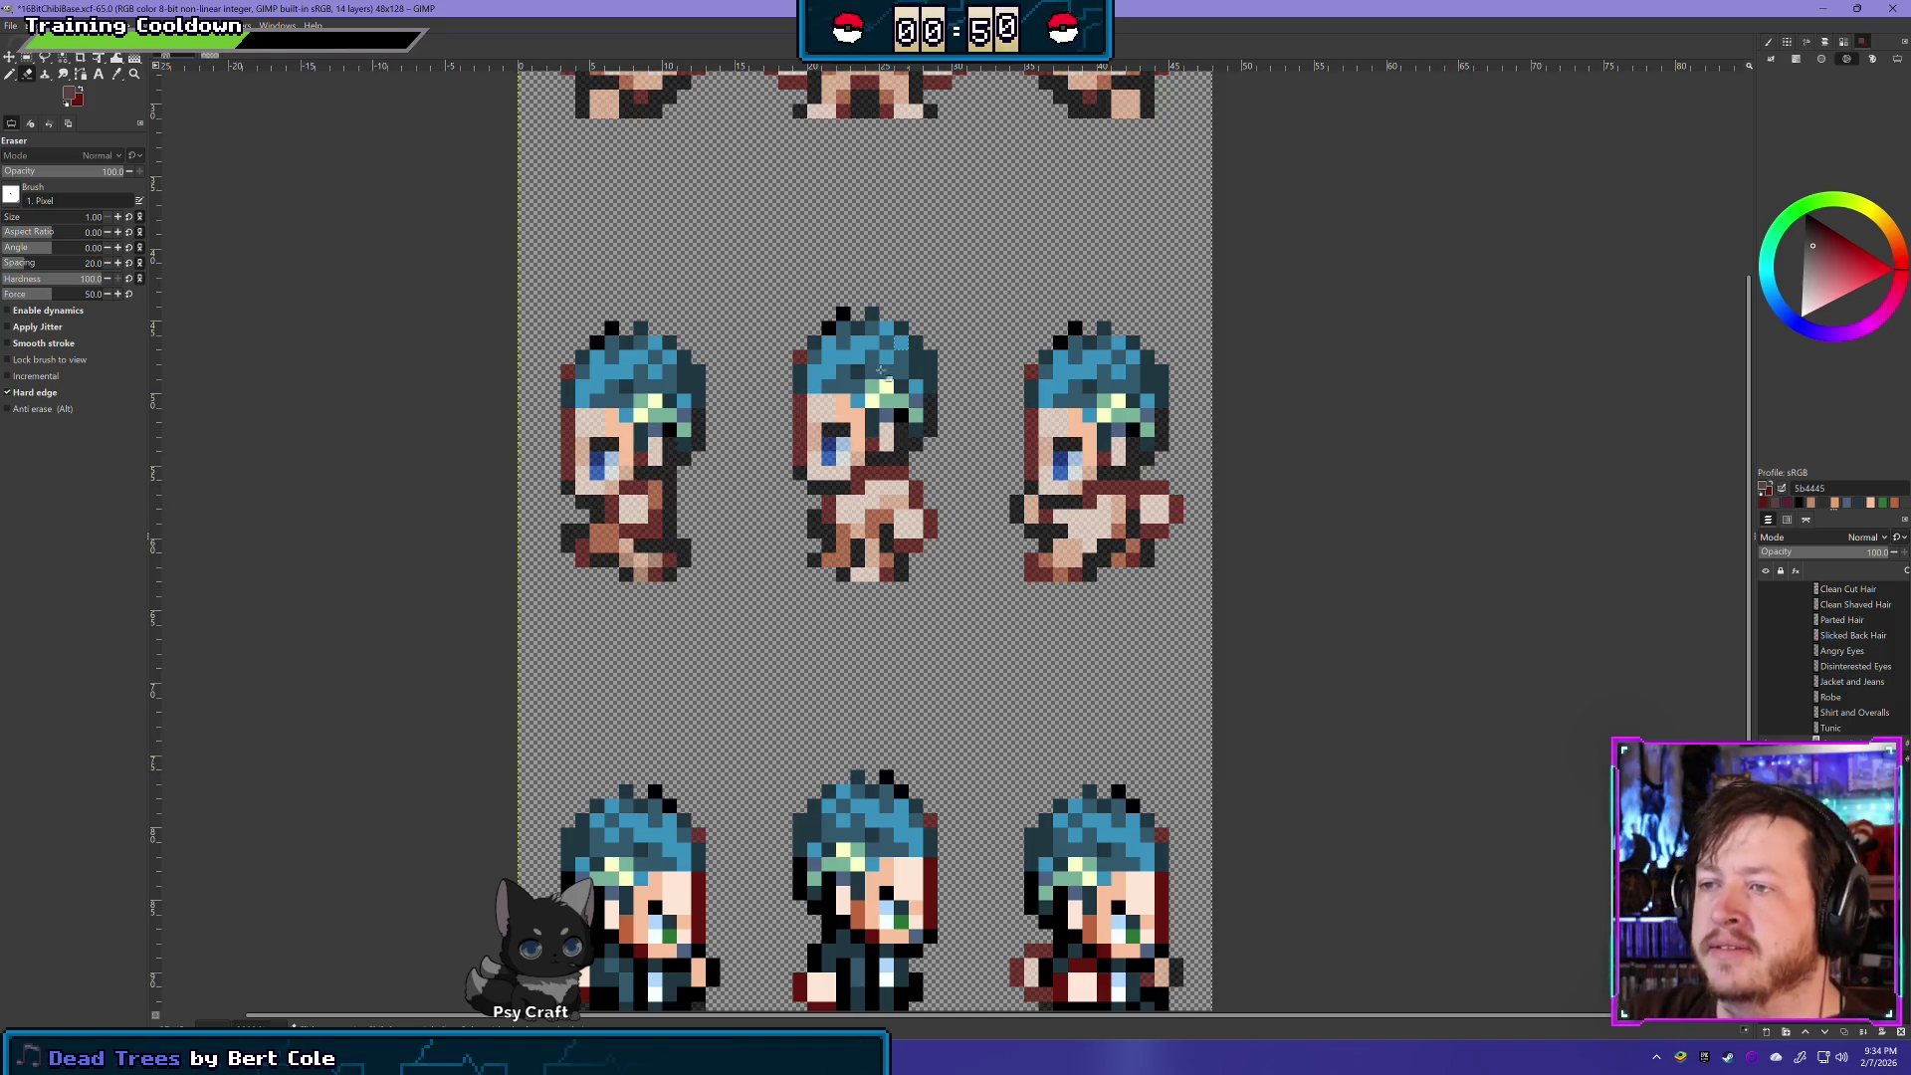
scroll(882, 370, "up", 5)
mouse_move(841, 757)
left_mouse_down()
mouse_move(769, 652)
mouse_move(772, 489)
left_mouse_up()
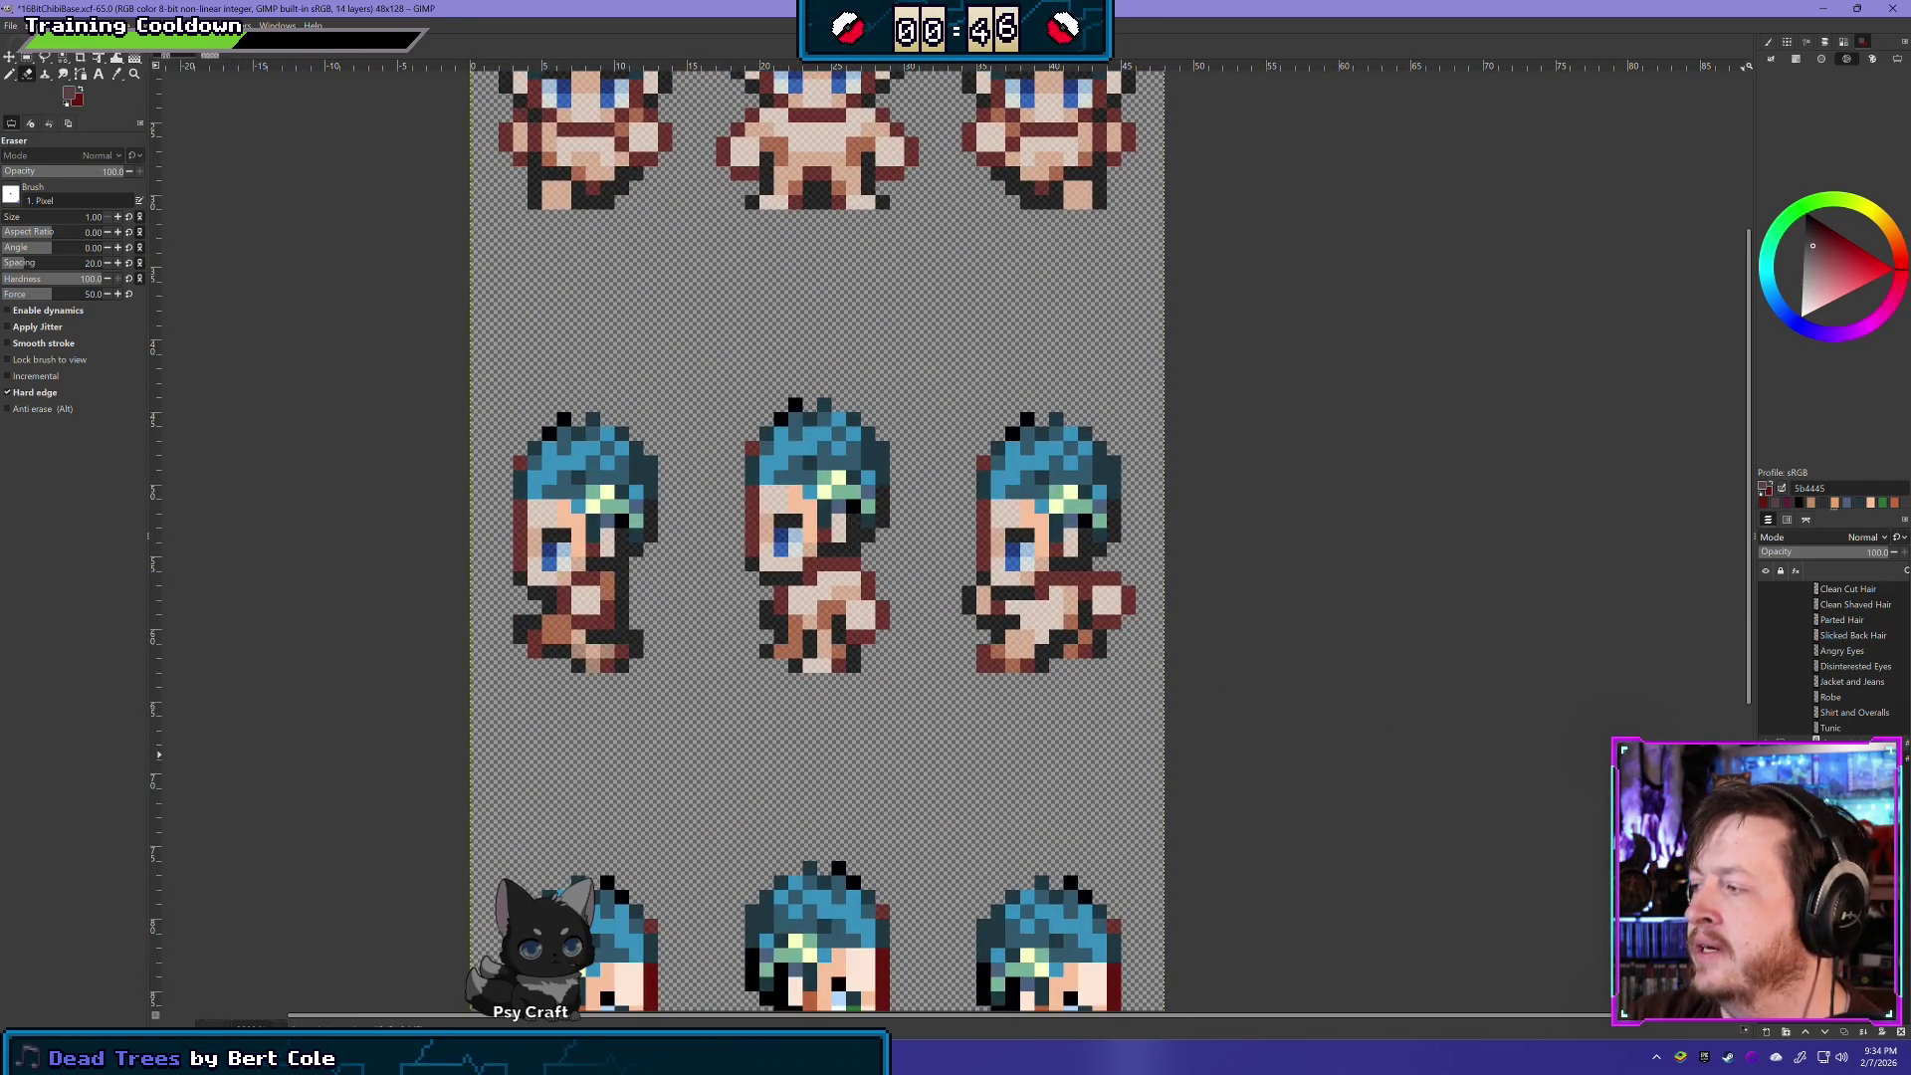
- Preview the Slicked Back Hair in place of the blue spiky hair, then restore the blue spiky hair
left_click(1767, 606)
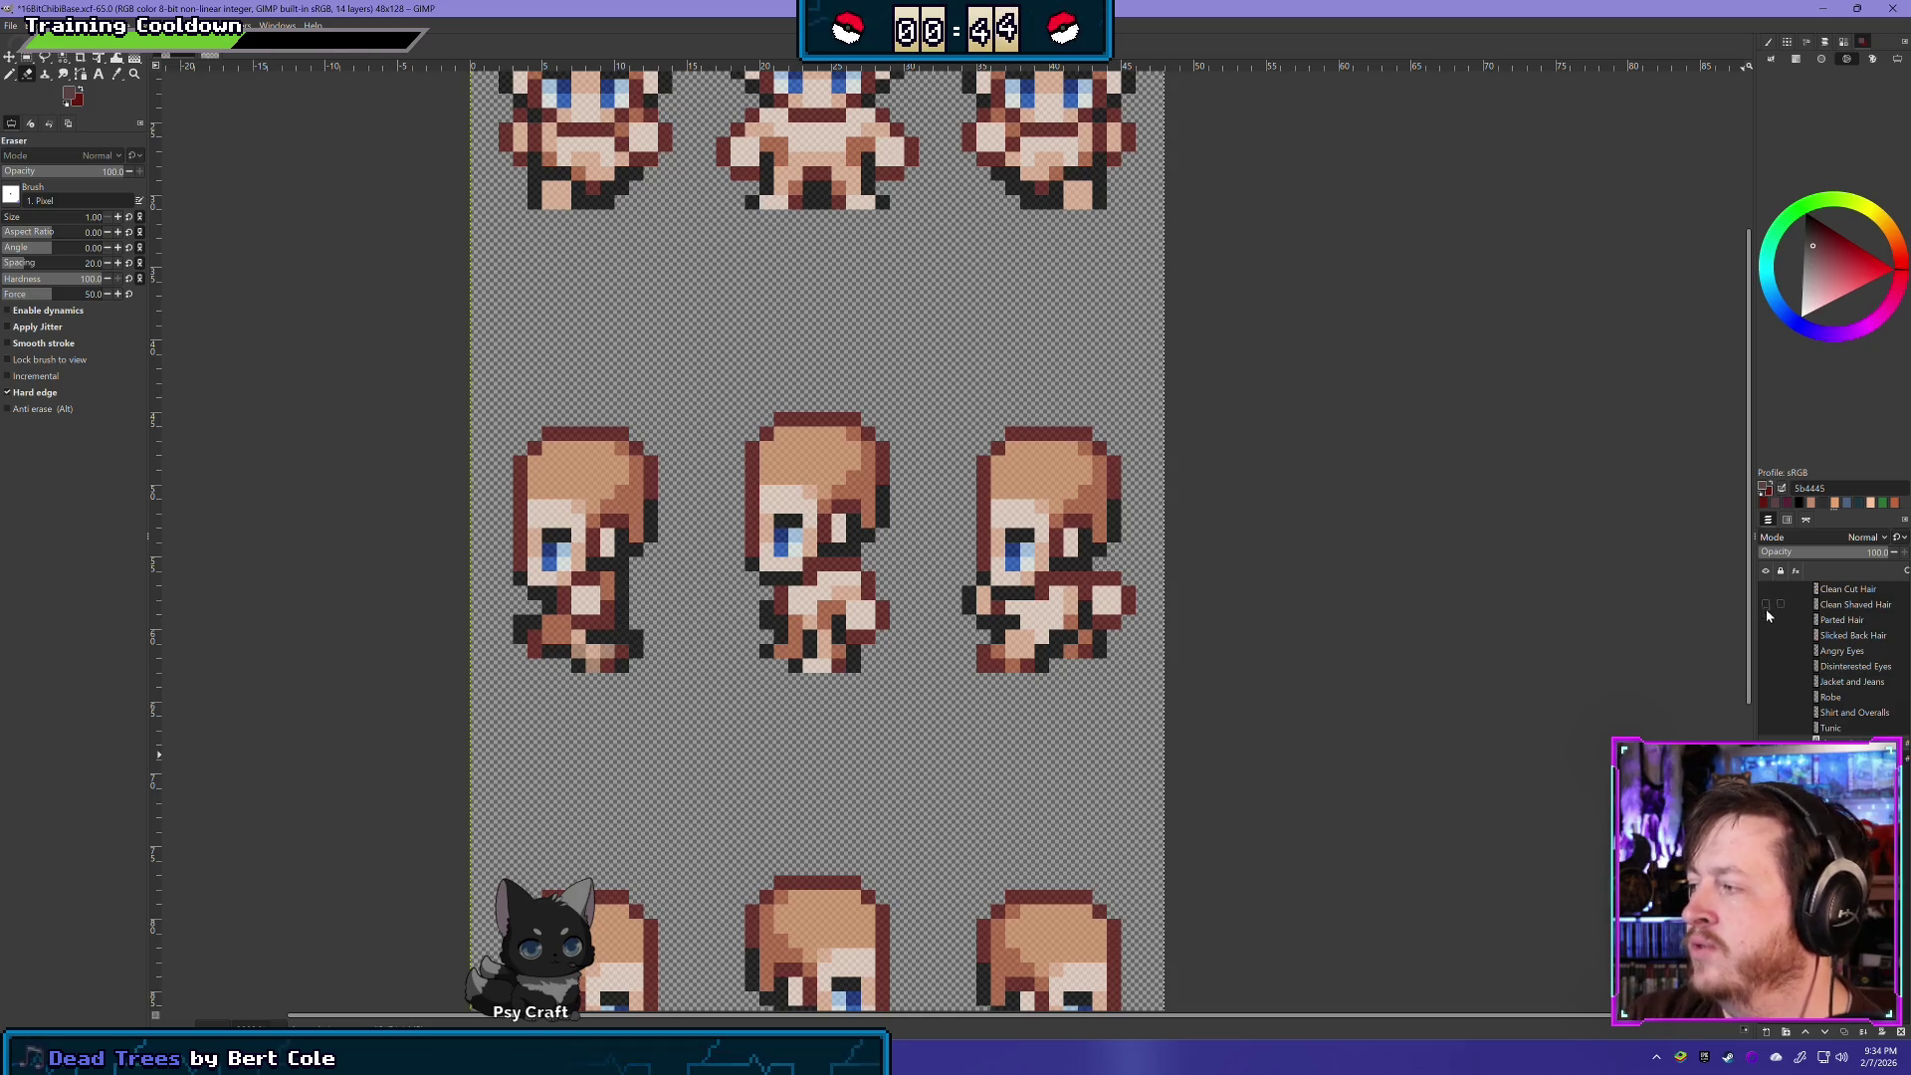
left_click(1767, 636)
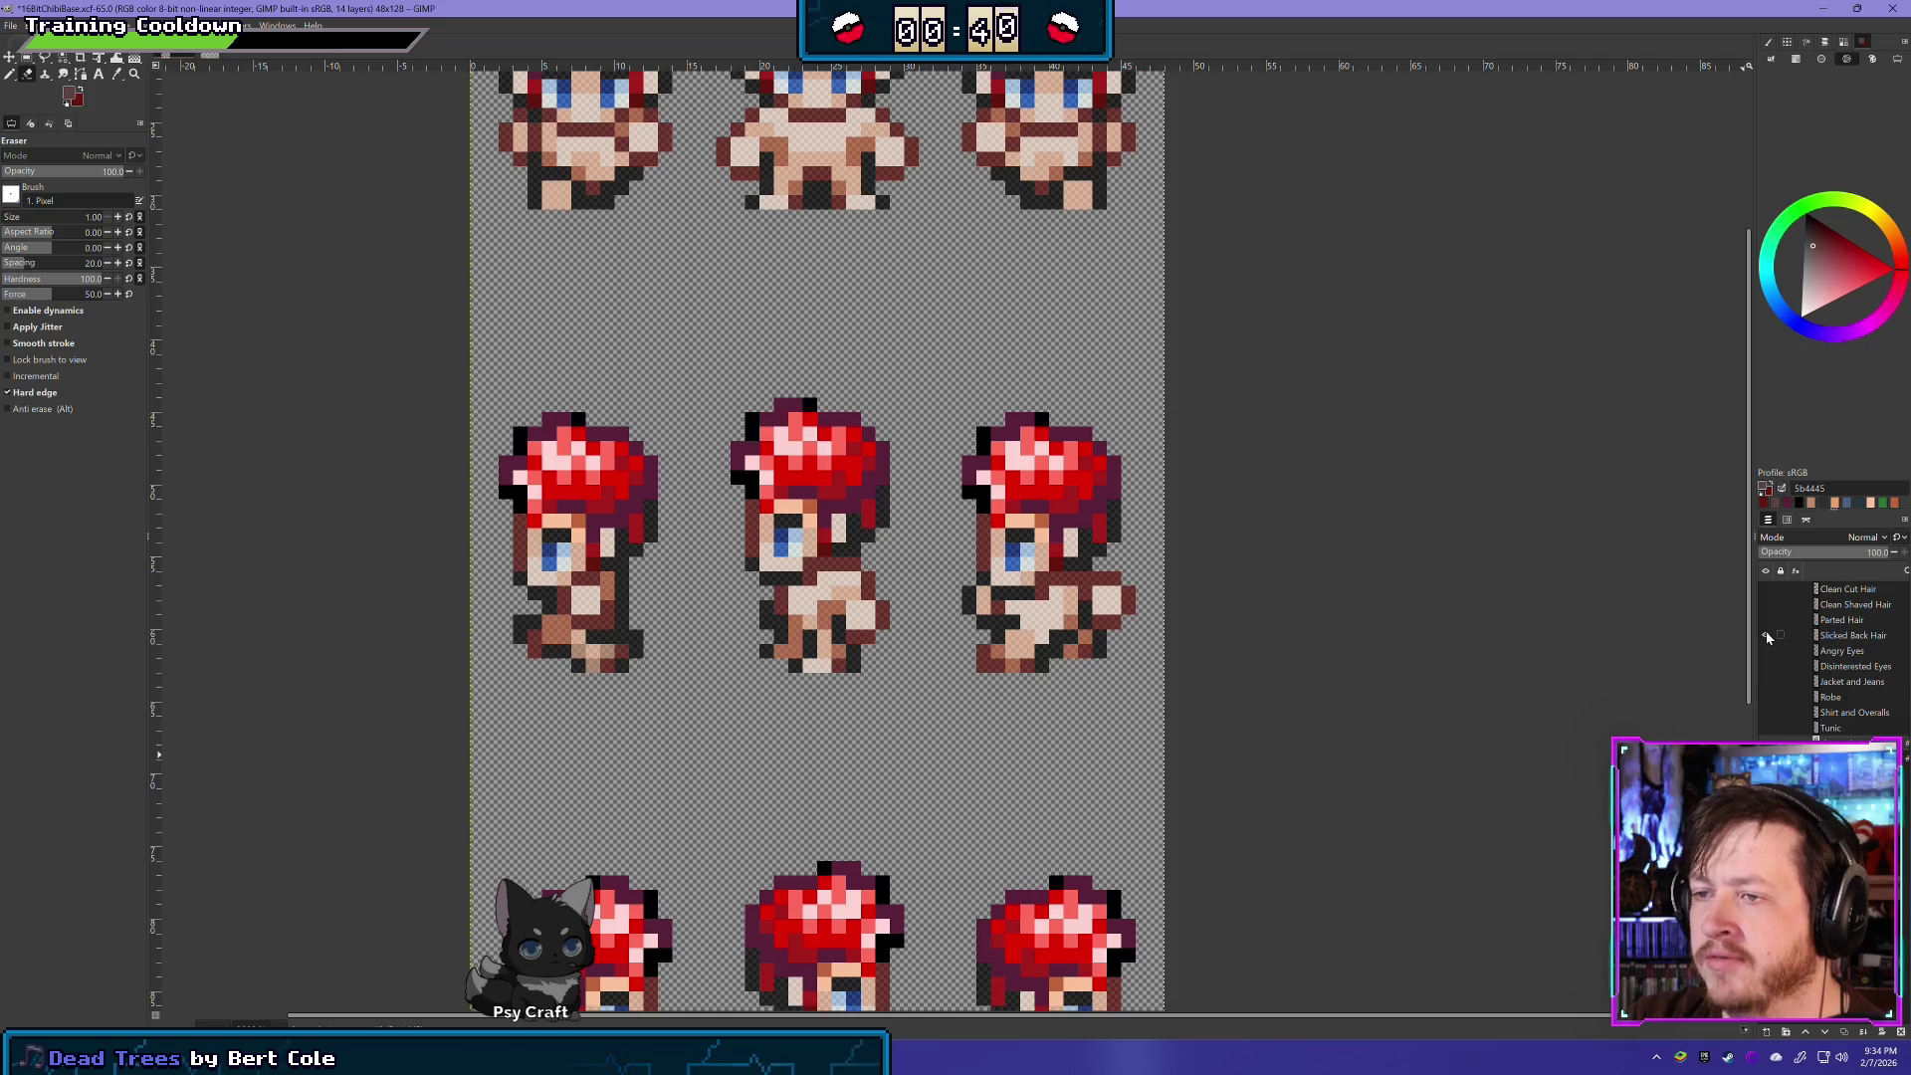
left_click(1767, 636)
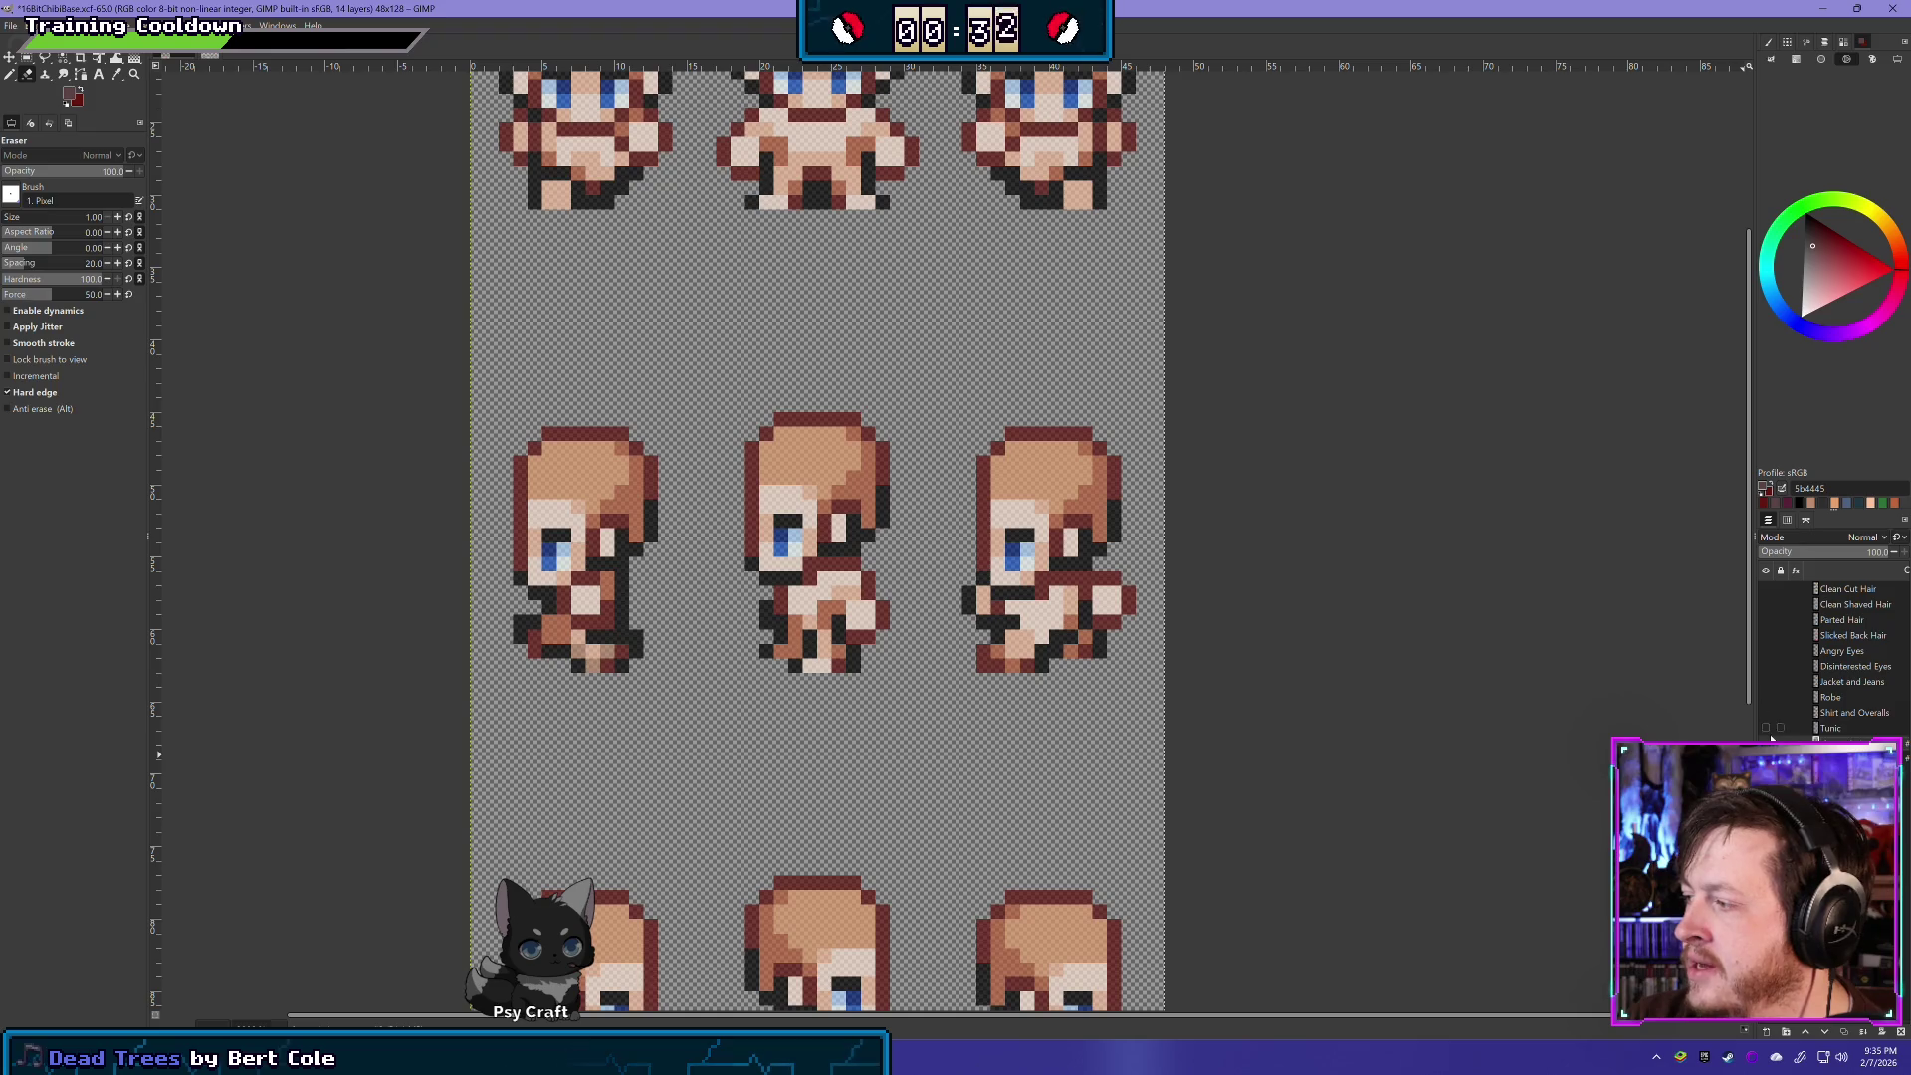
left_click(1770, 738)
mouse_move(748, 285)
left_mouse_down()
mouse_move(704, 670)
mouse_move(712, 503)
mouse_move(750, 468)
mouse_move(793, 299)
left_mouse_up()
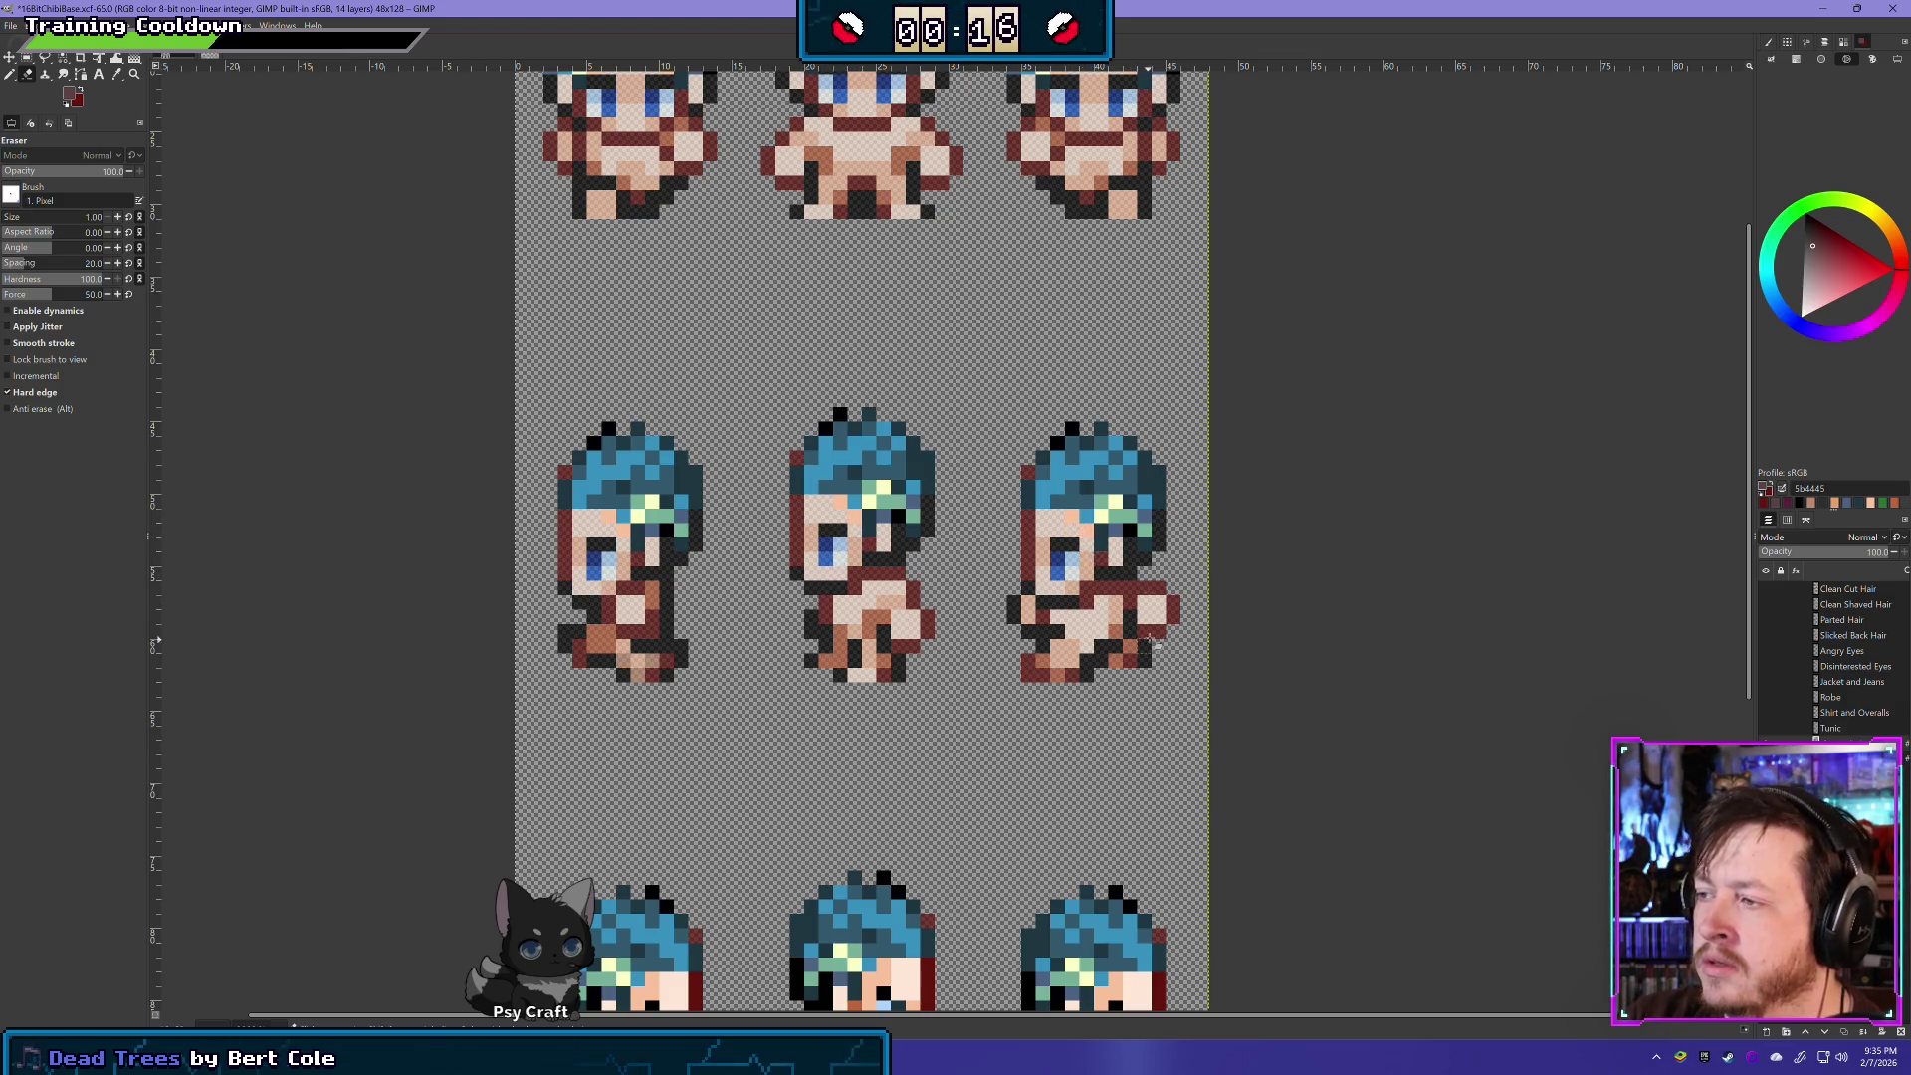
scroll(854, 759, "down", 5)
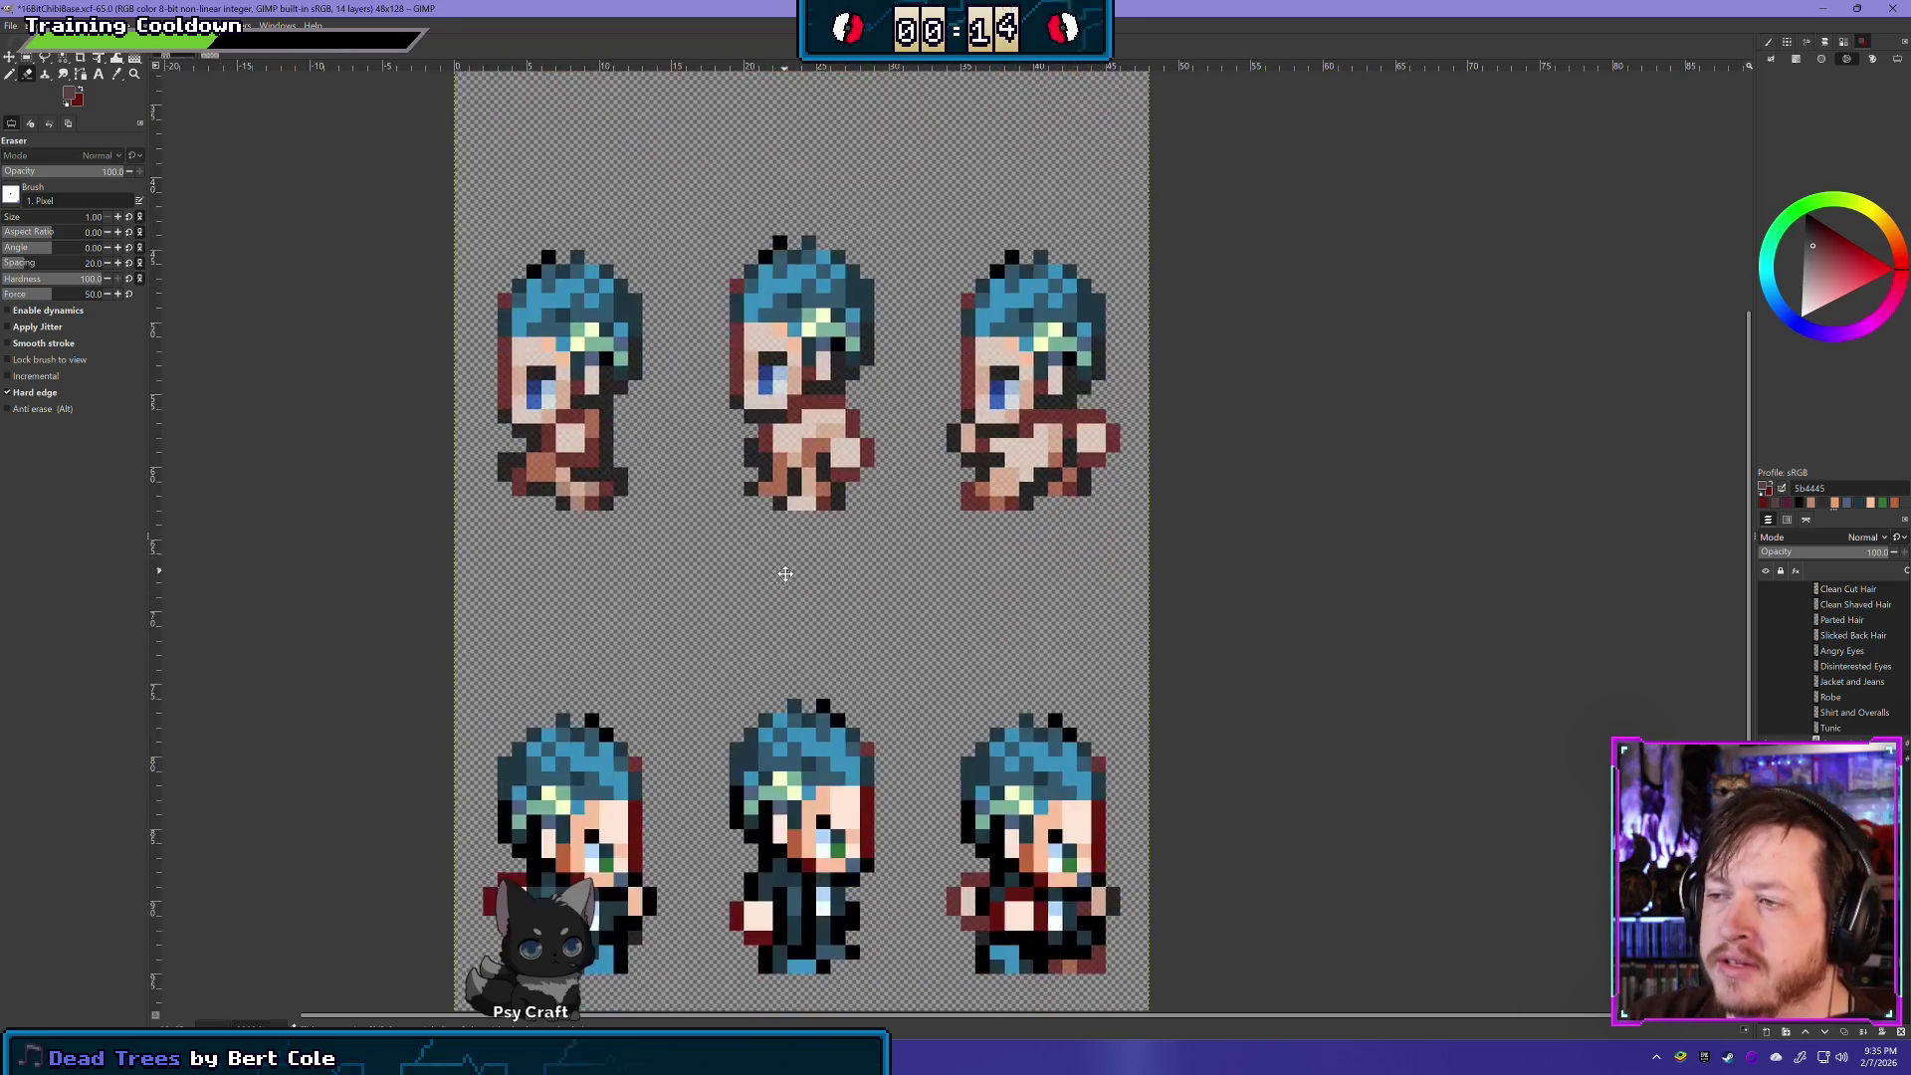
scroll(540, 637, "up", 1)
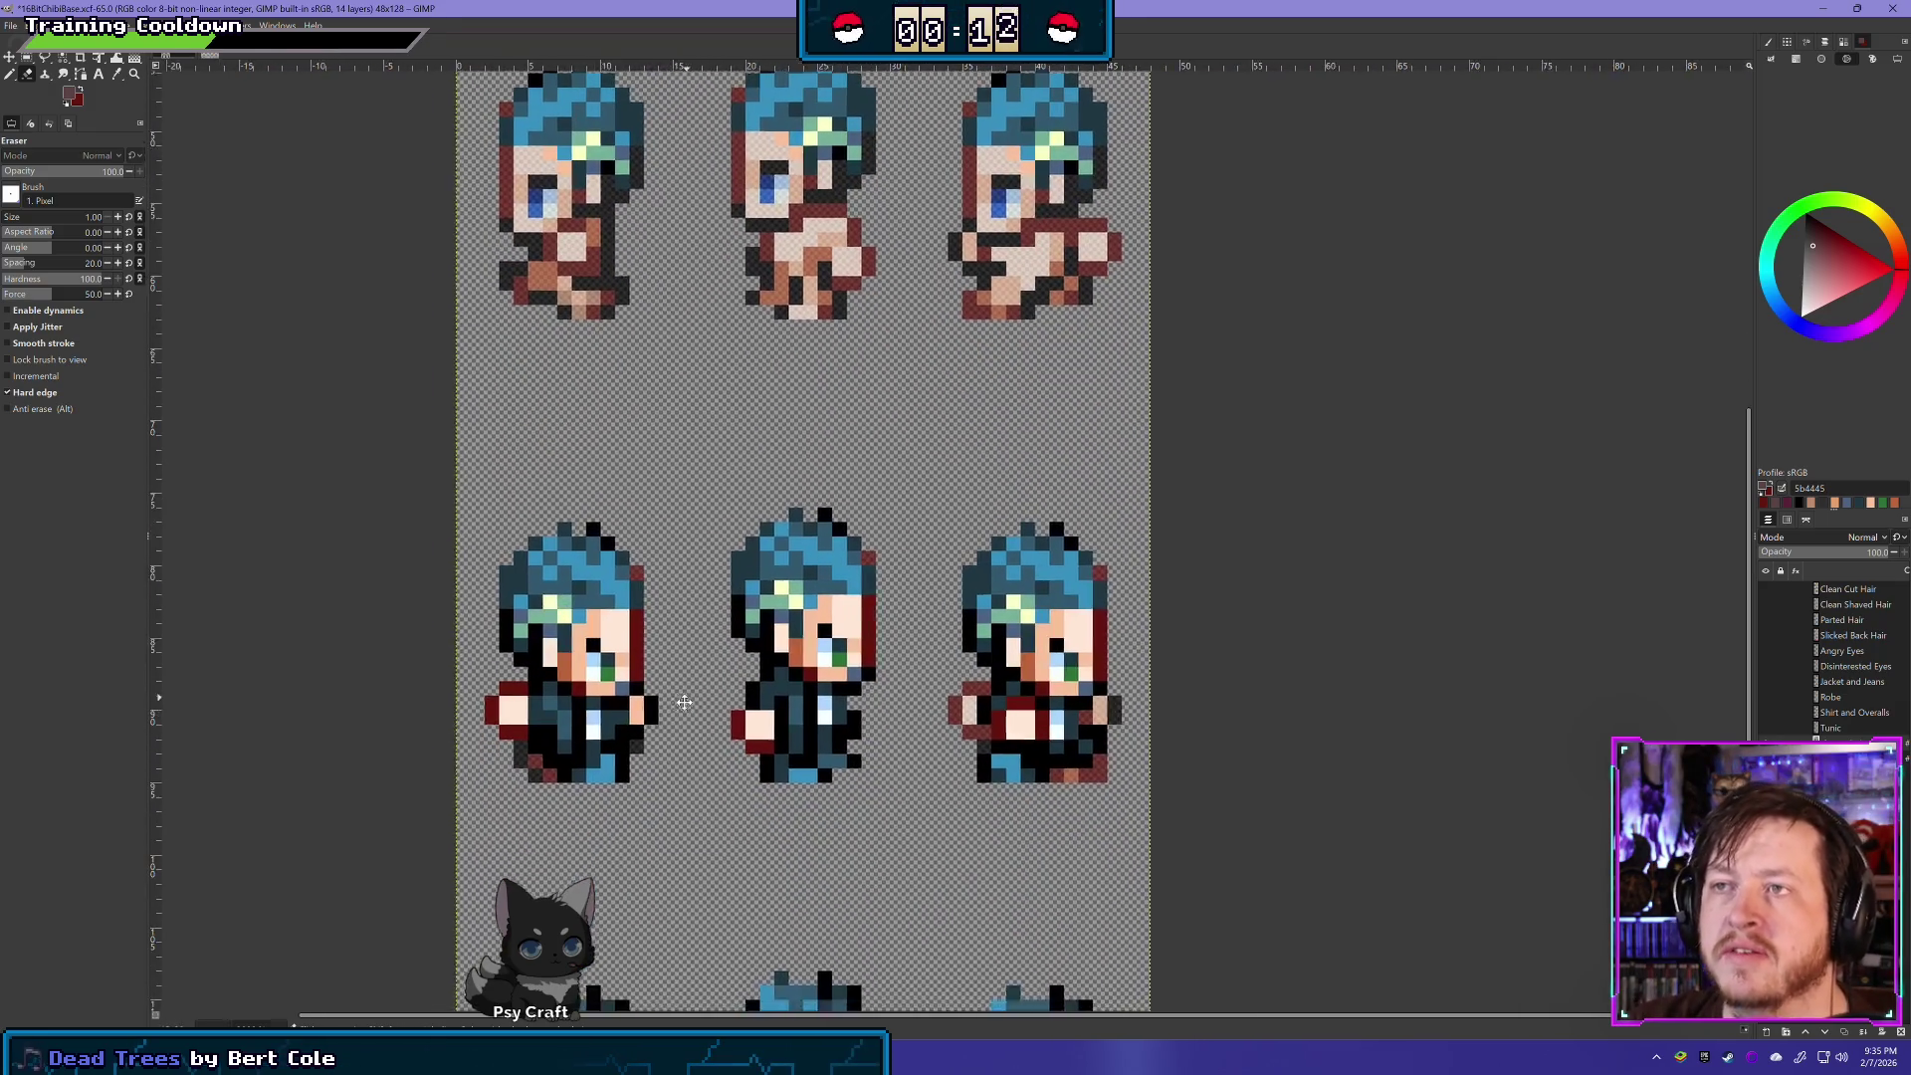
scroll(478, 439, "up", 6)
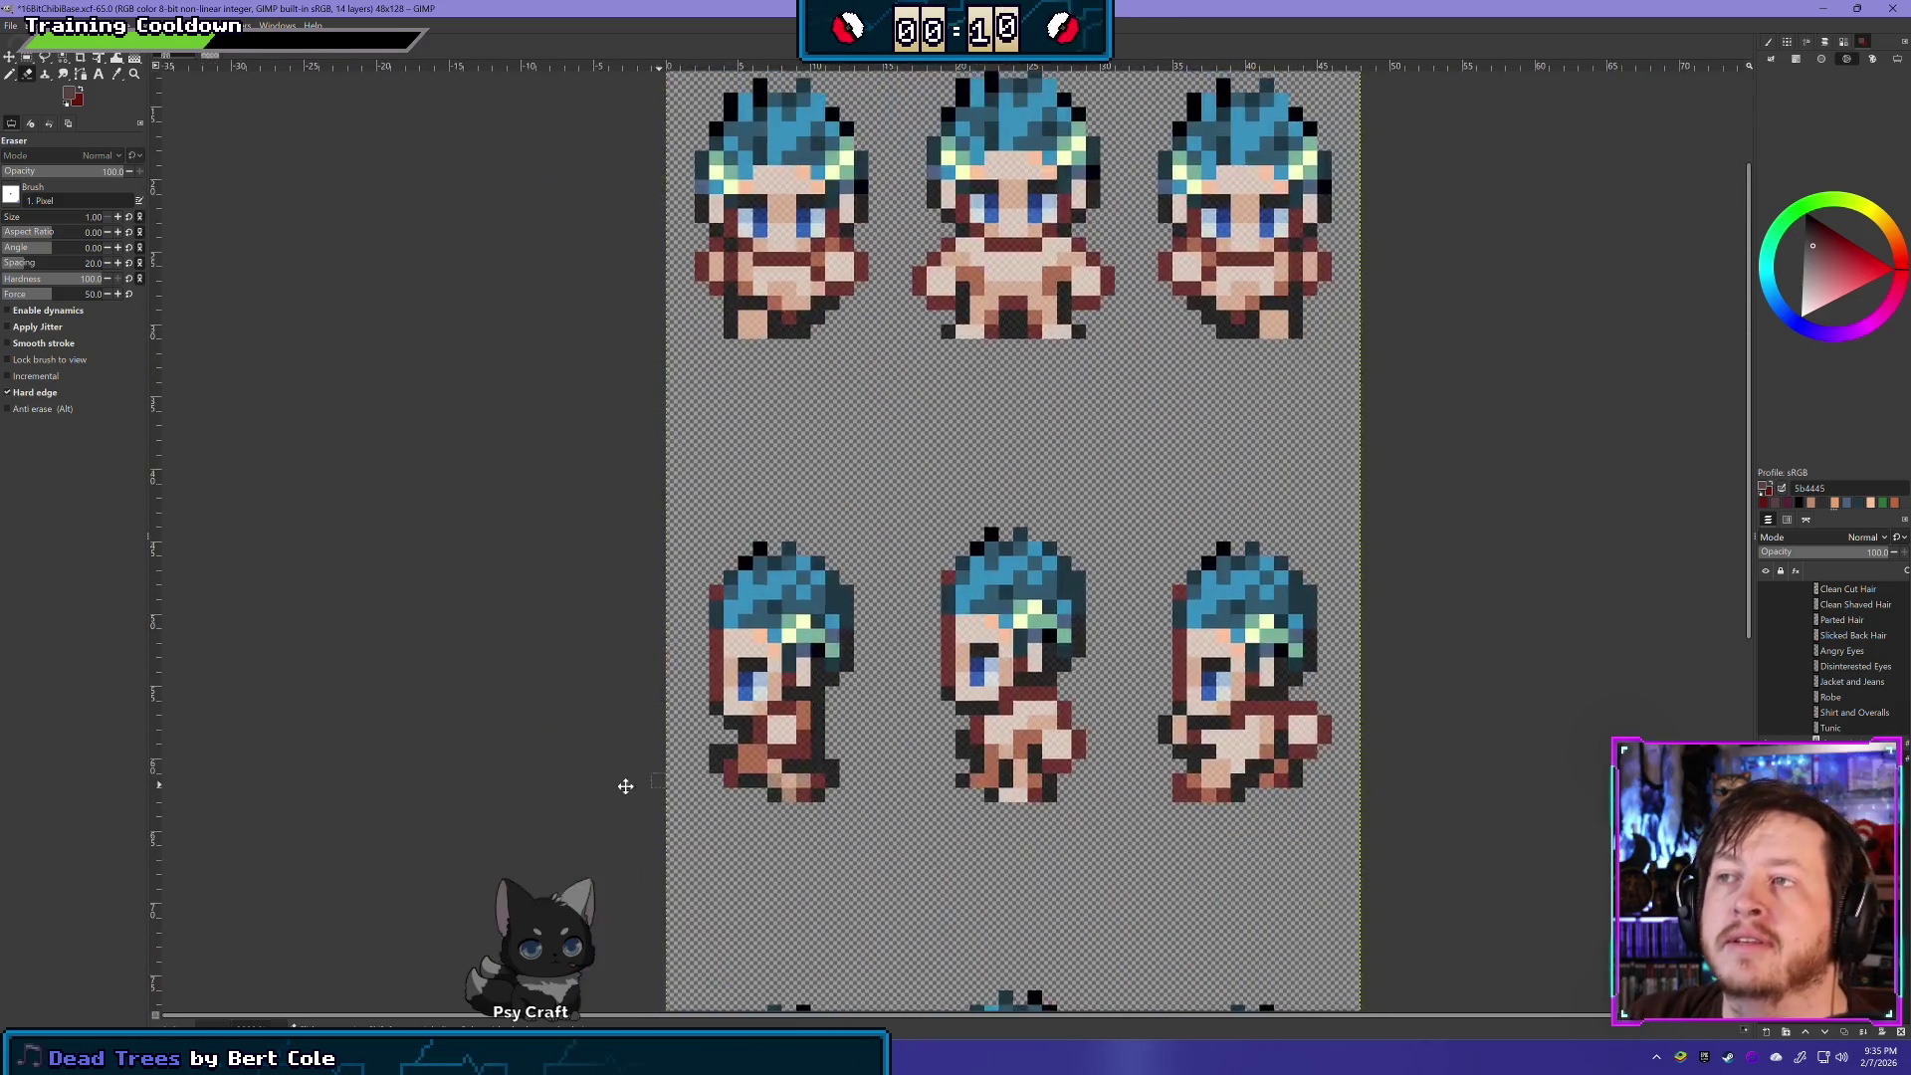
- Switch to the Pencil tool and zoom and pan to the side-facing sprites
left_click(9, 73)
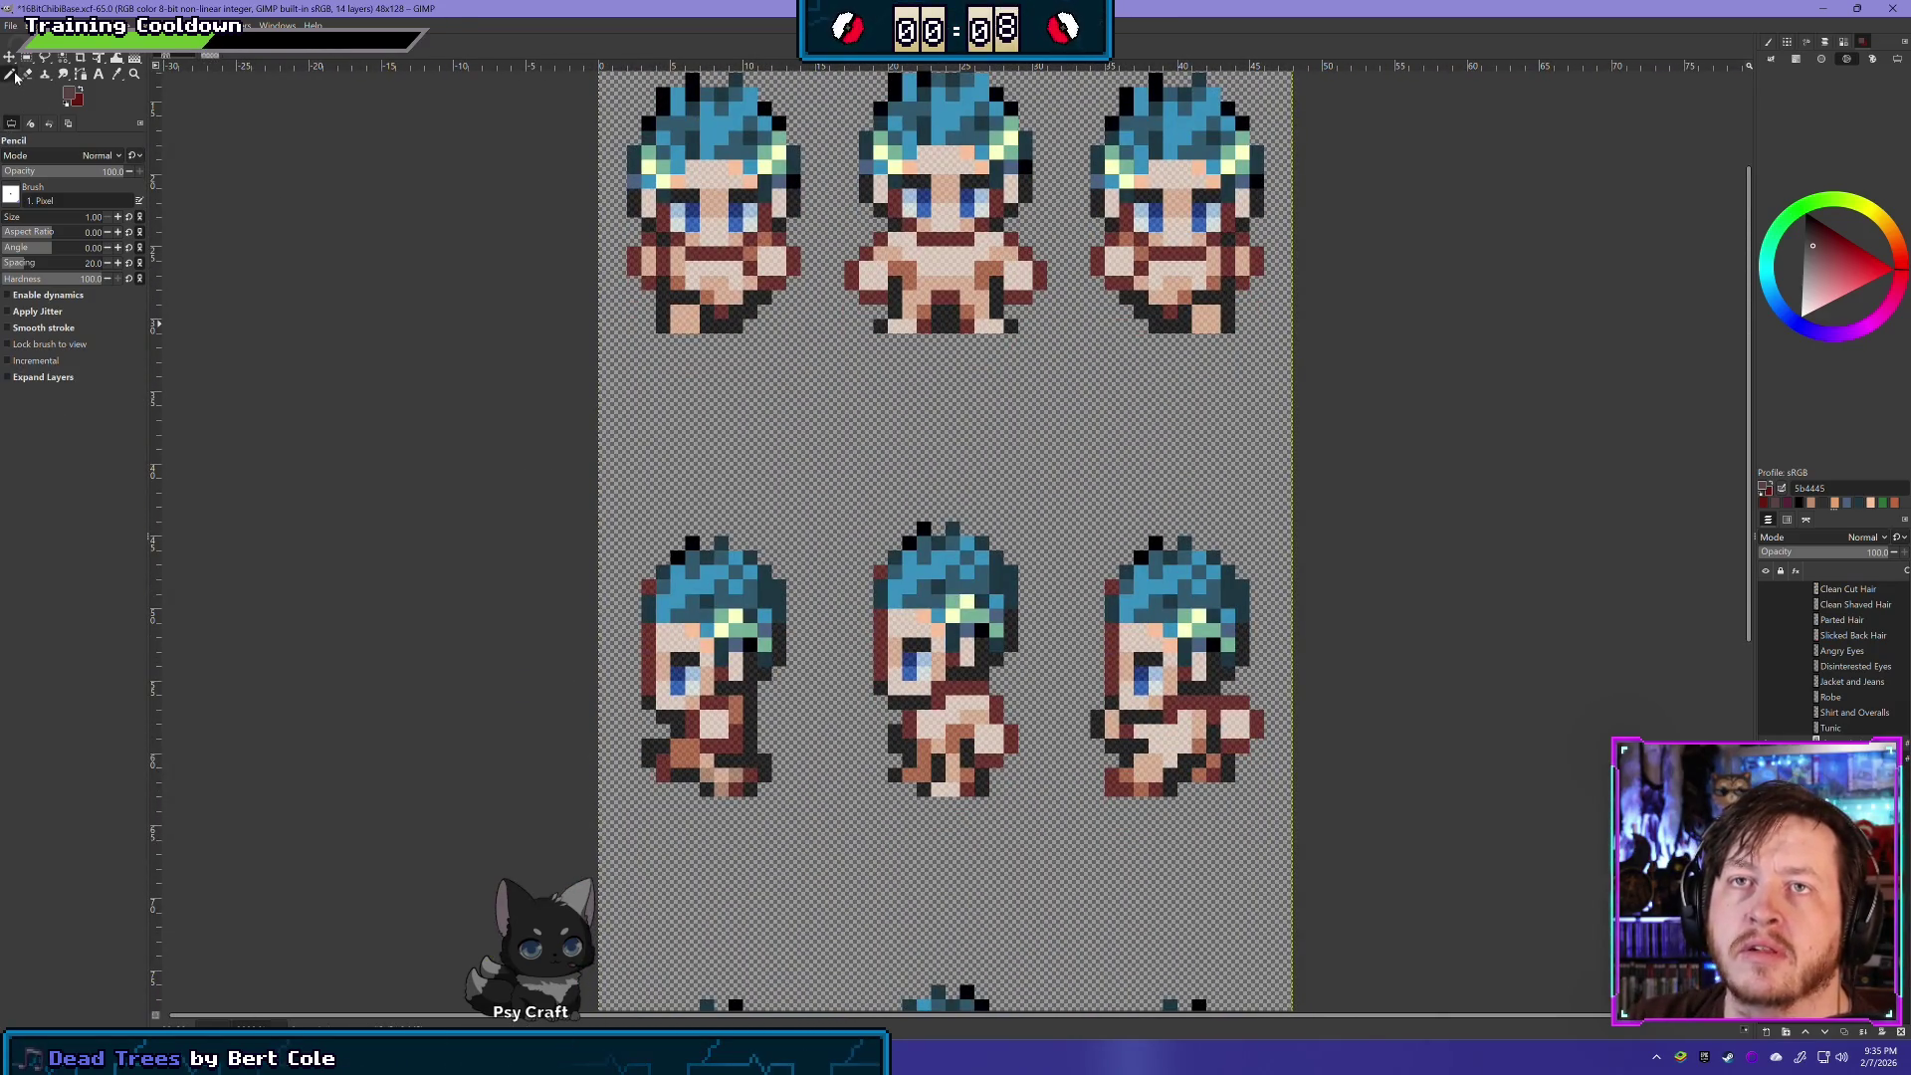
scroll(647, 617, "up", 1)
scroll(647, 617, "up", 1)
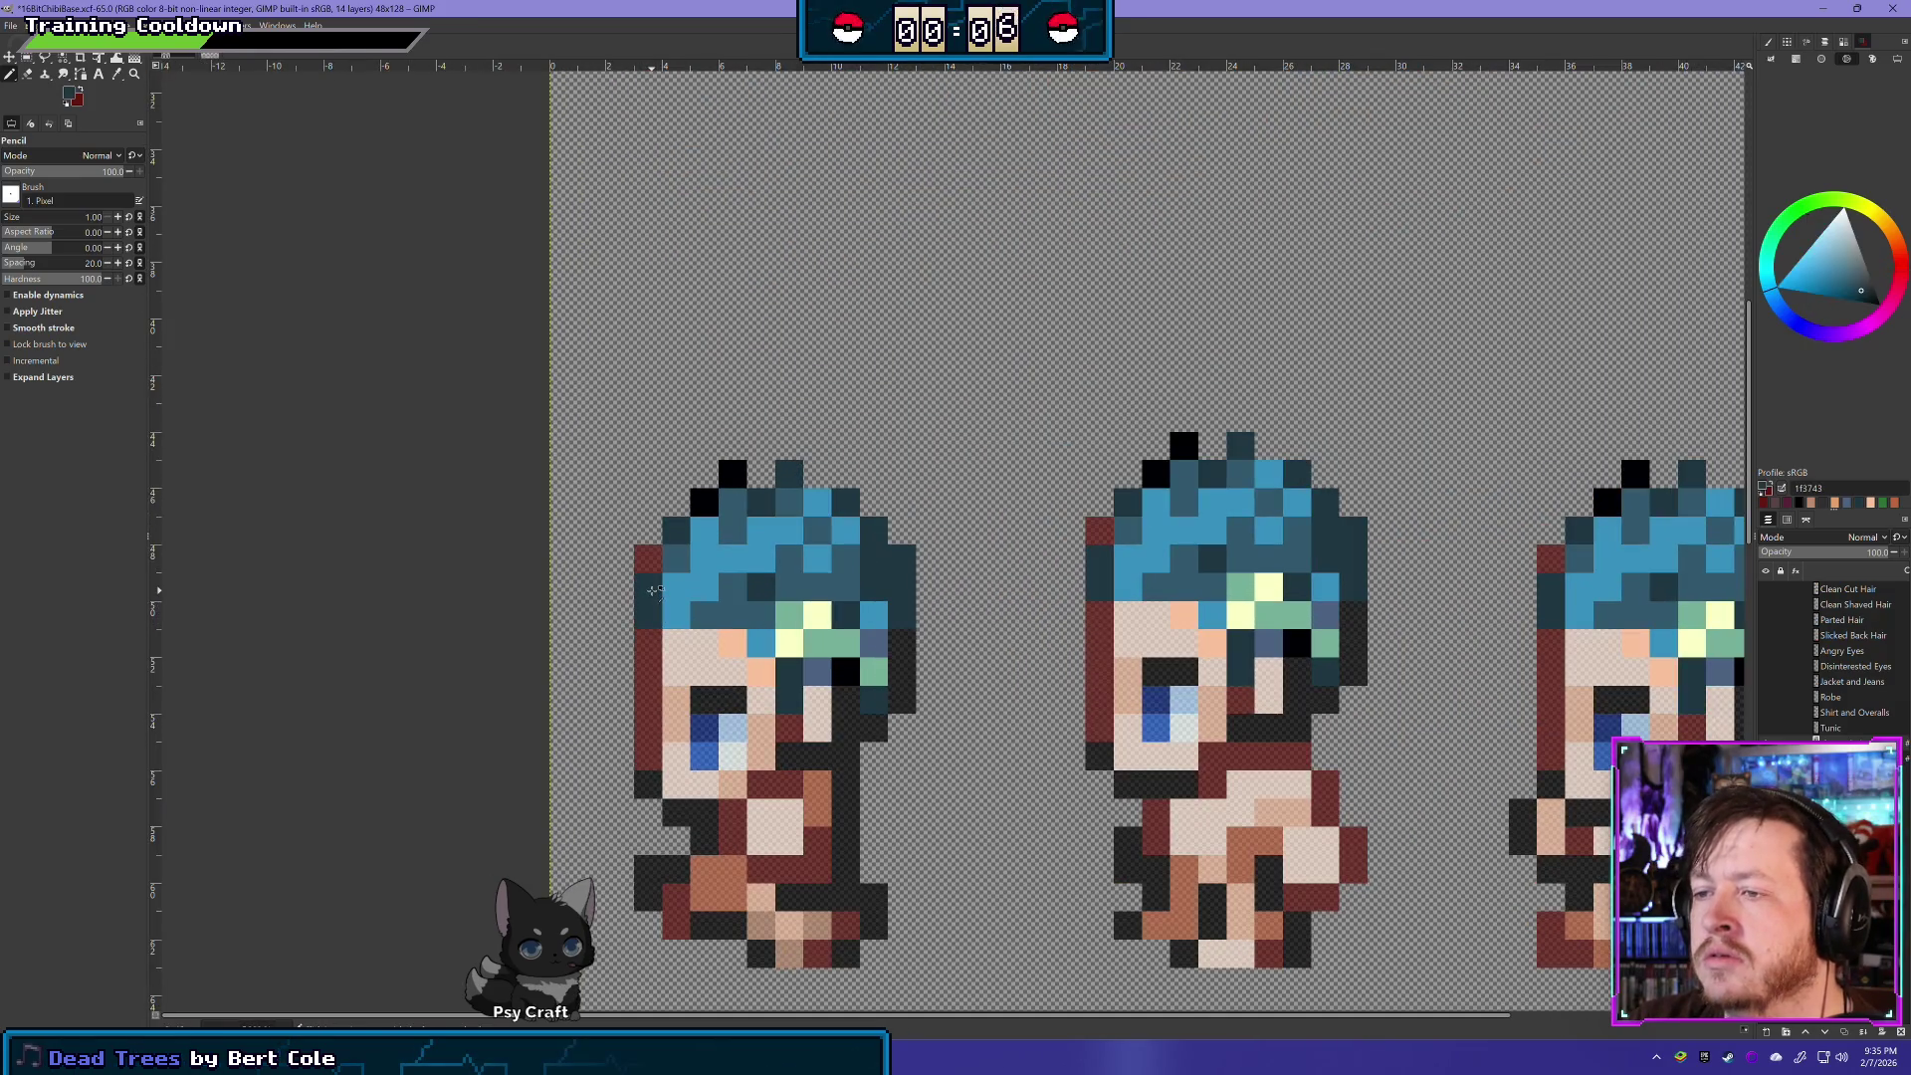
scroll(1092, 555, "down", 3)
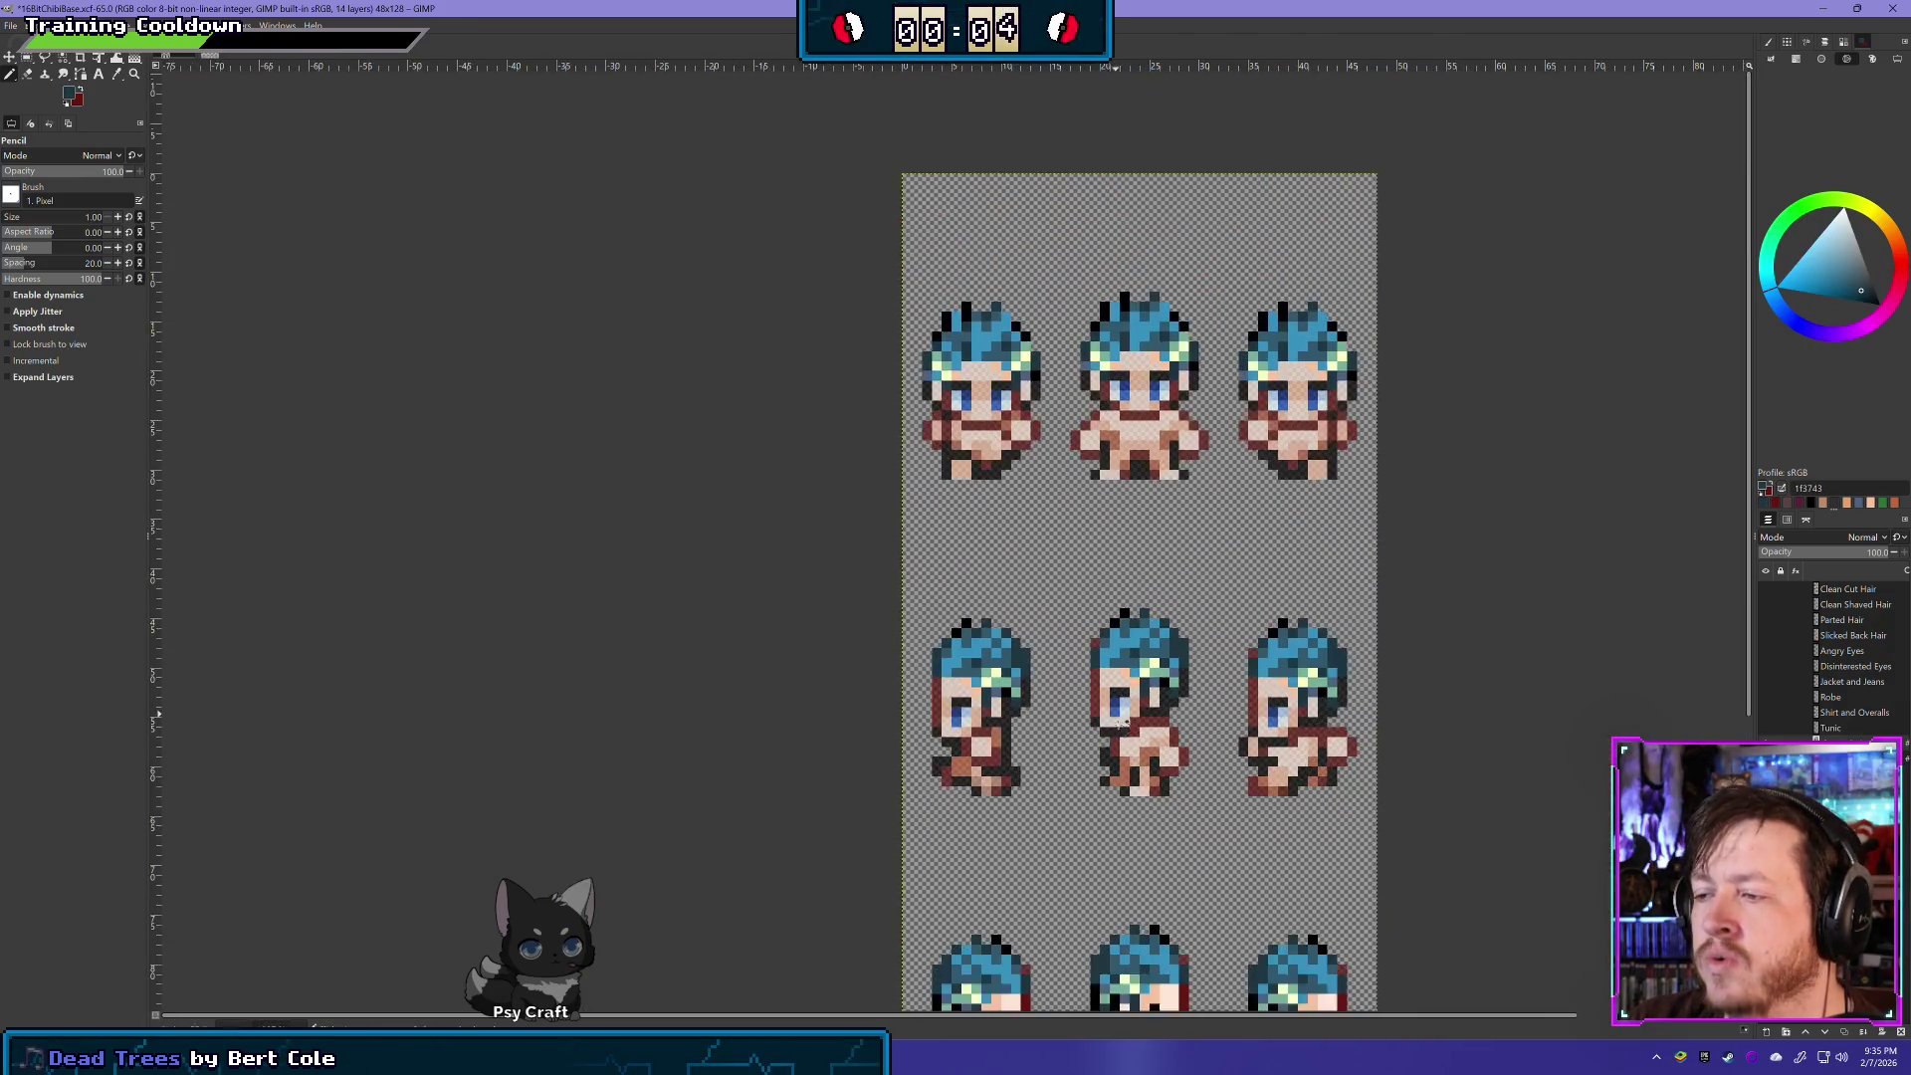
scroll(1092, 556, "up", 1)
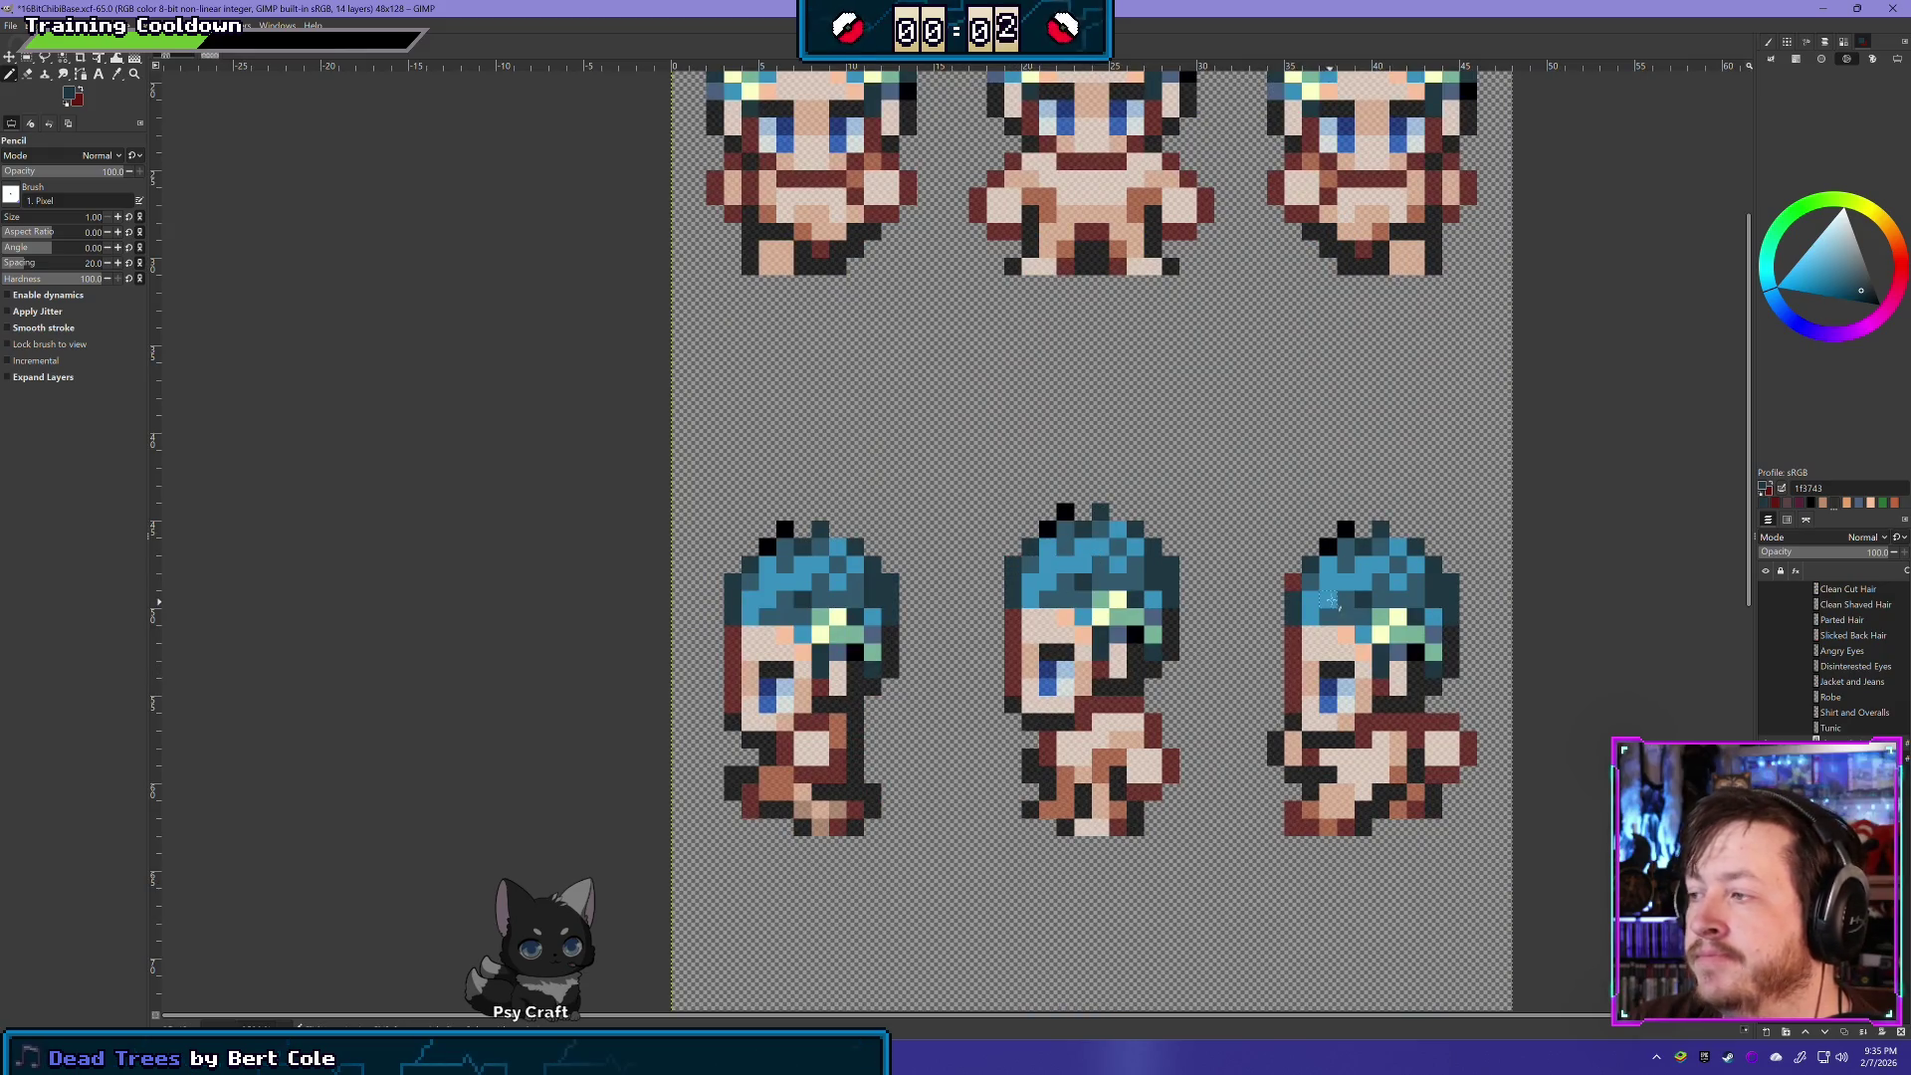
left_click_drag(1392, 710, 1171, 582)
scroll(1284, 610, "down", 5)
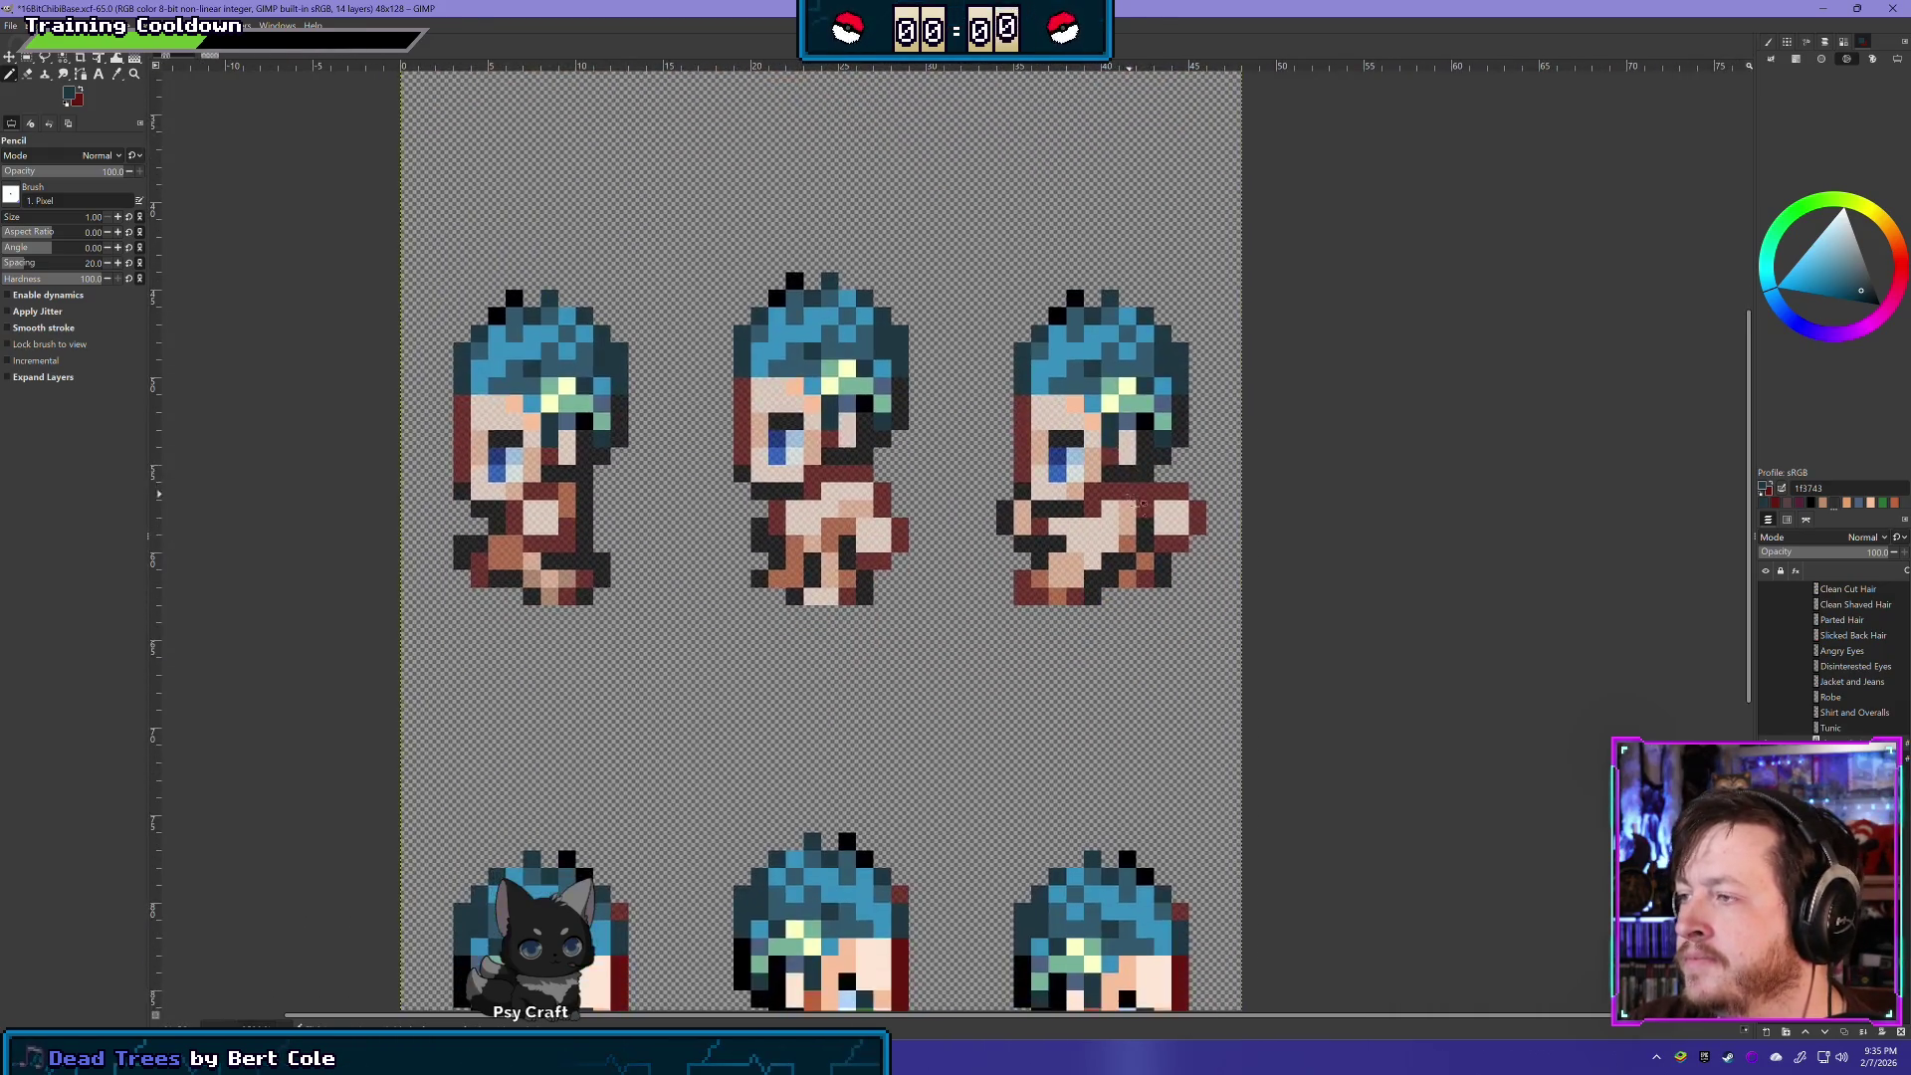
scroll(1418, 622, "up", 2)
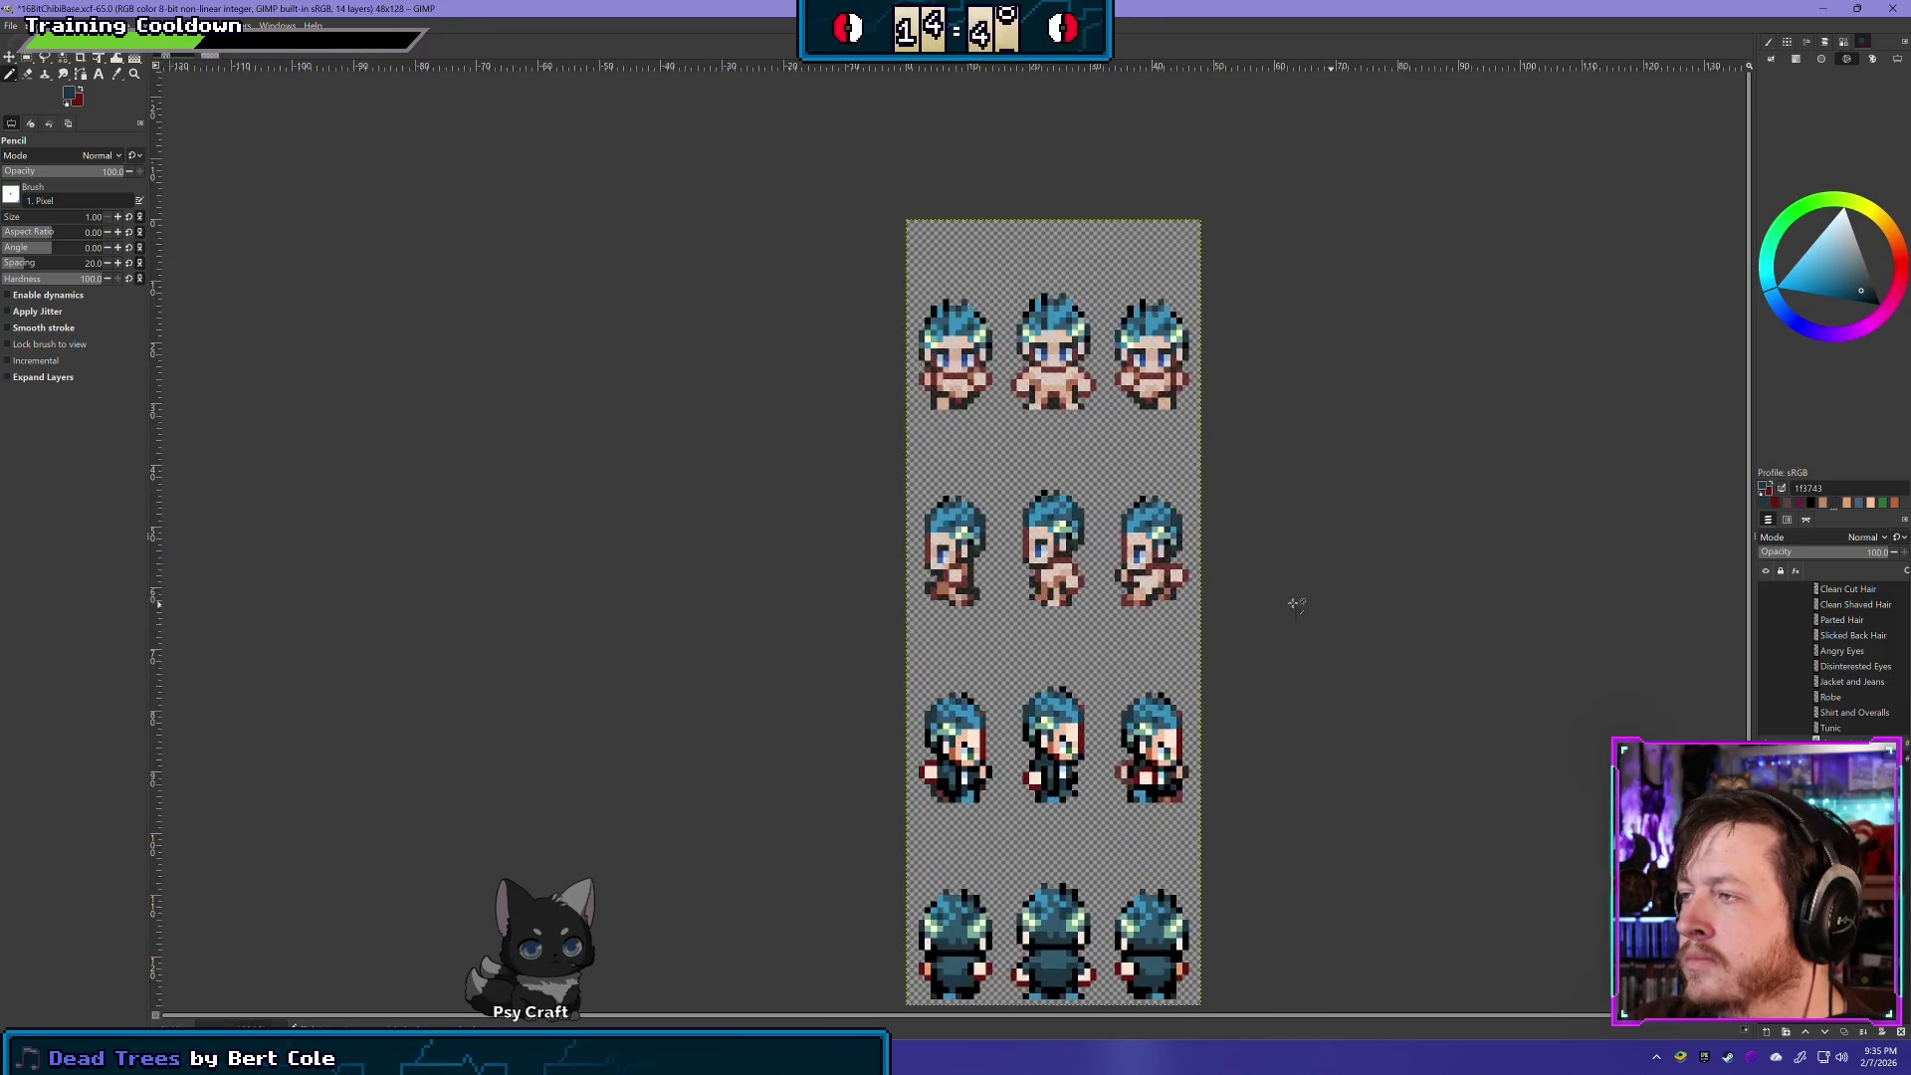
scroll(1357, 764, "up", 1)
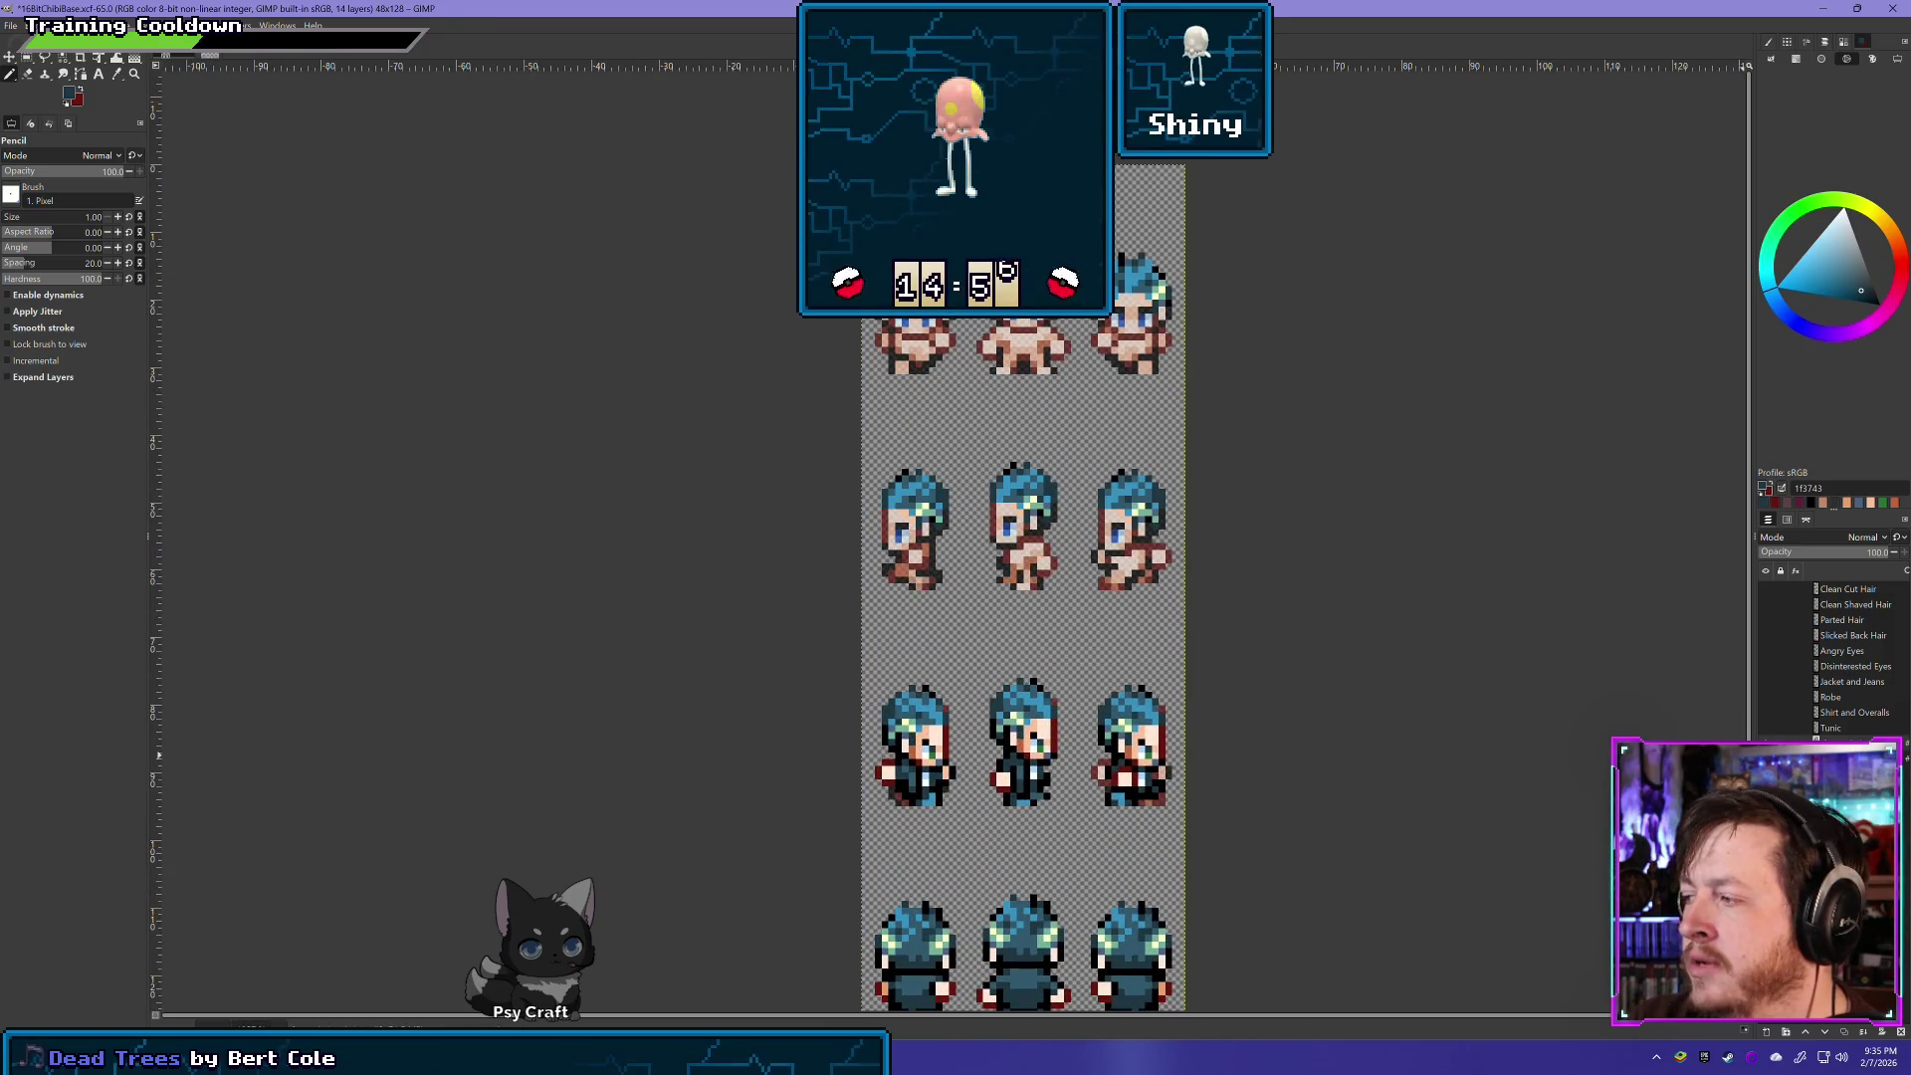
- Select the Tunic layer and raise its opacity, then show and select the Angry Eyes layer
left_click(1860, 724)
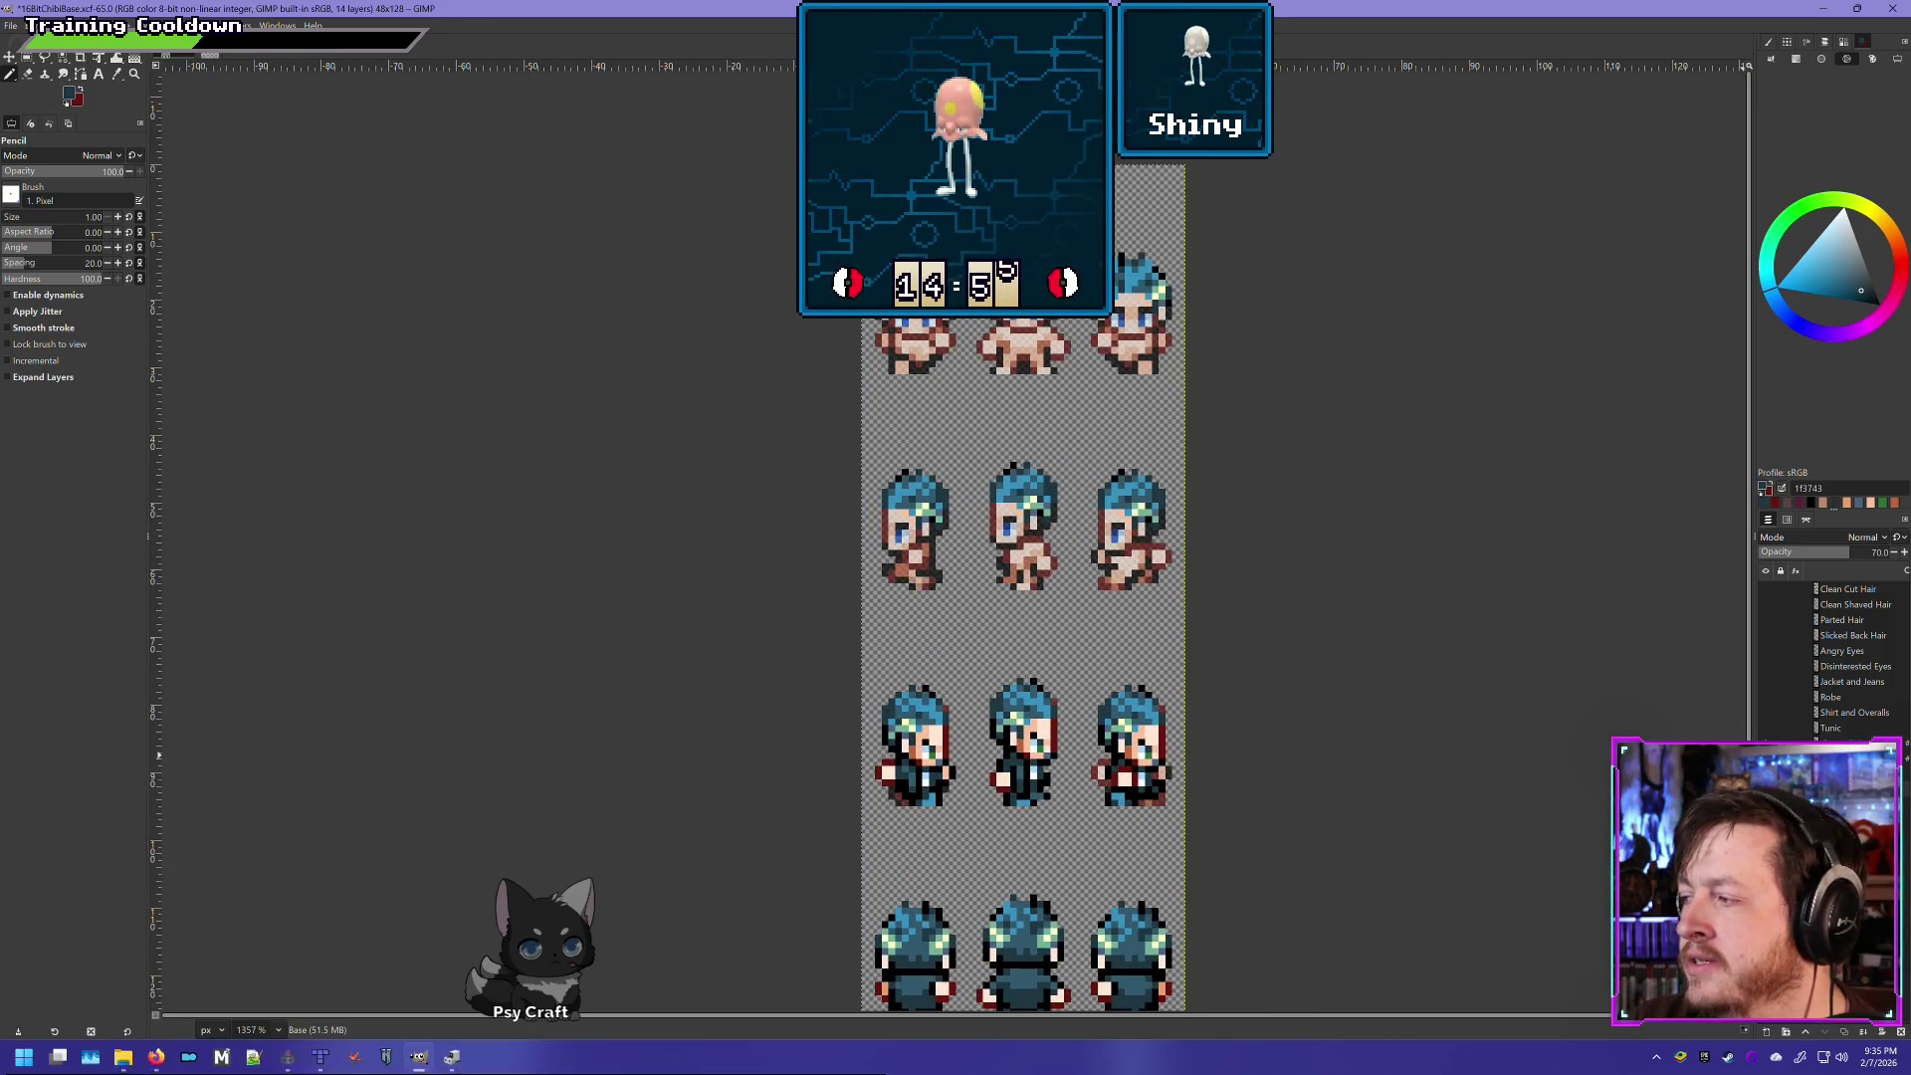
left_click(1884, 552)
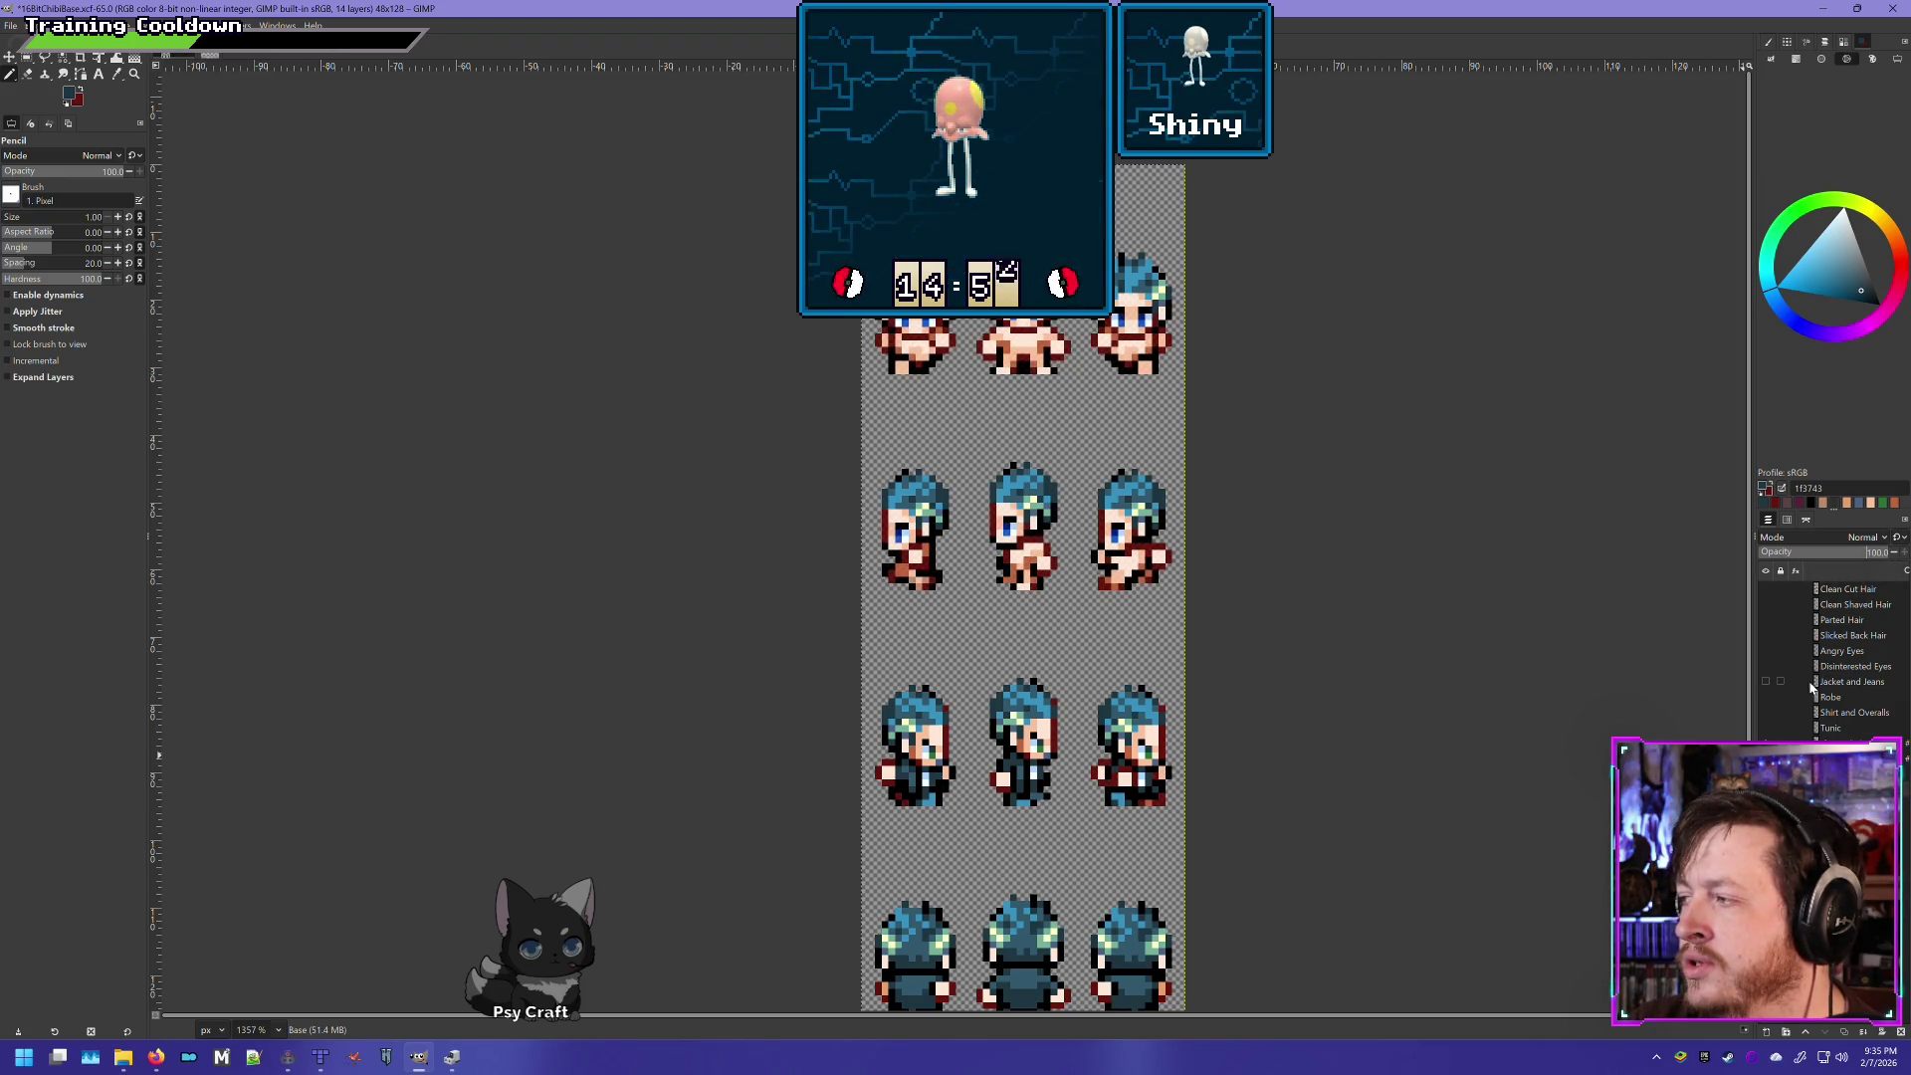
left_click(1766, 652)
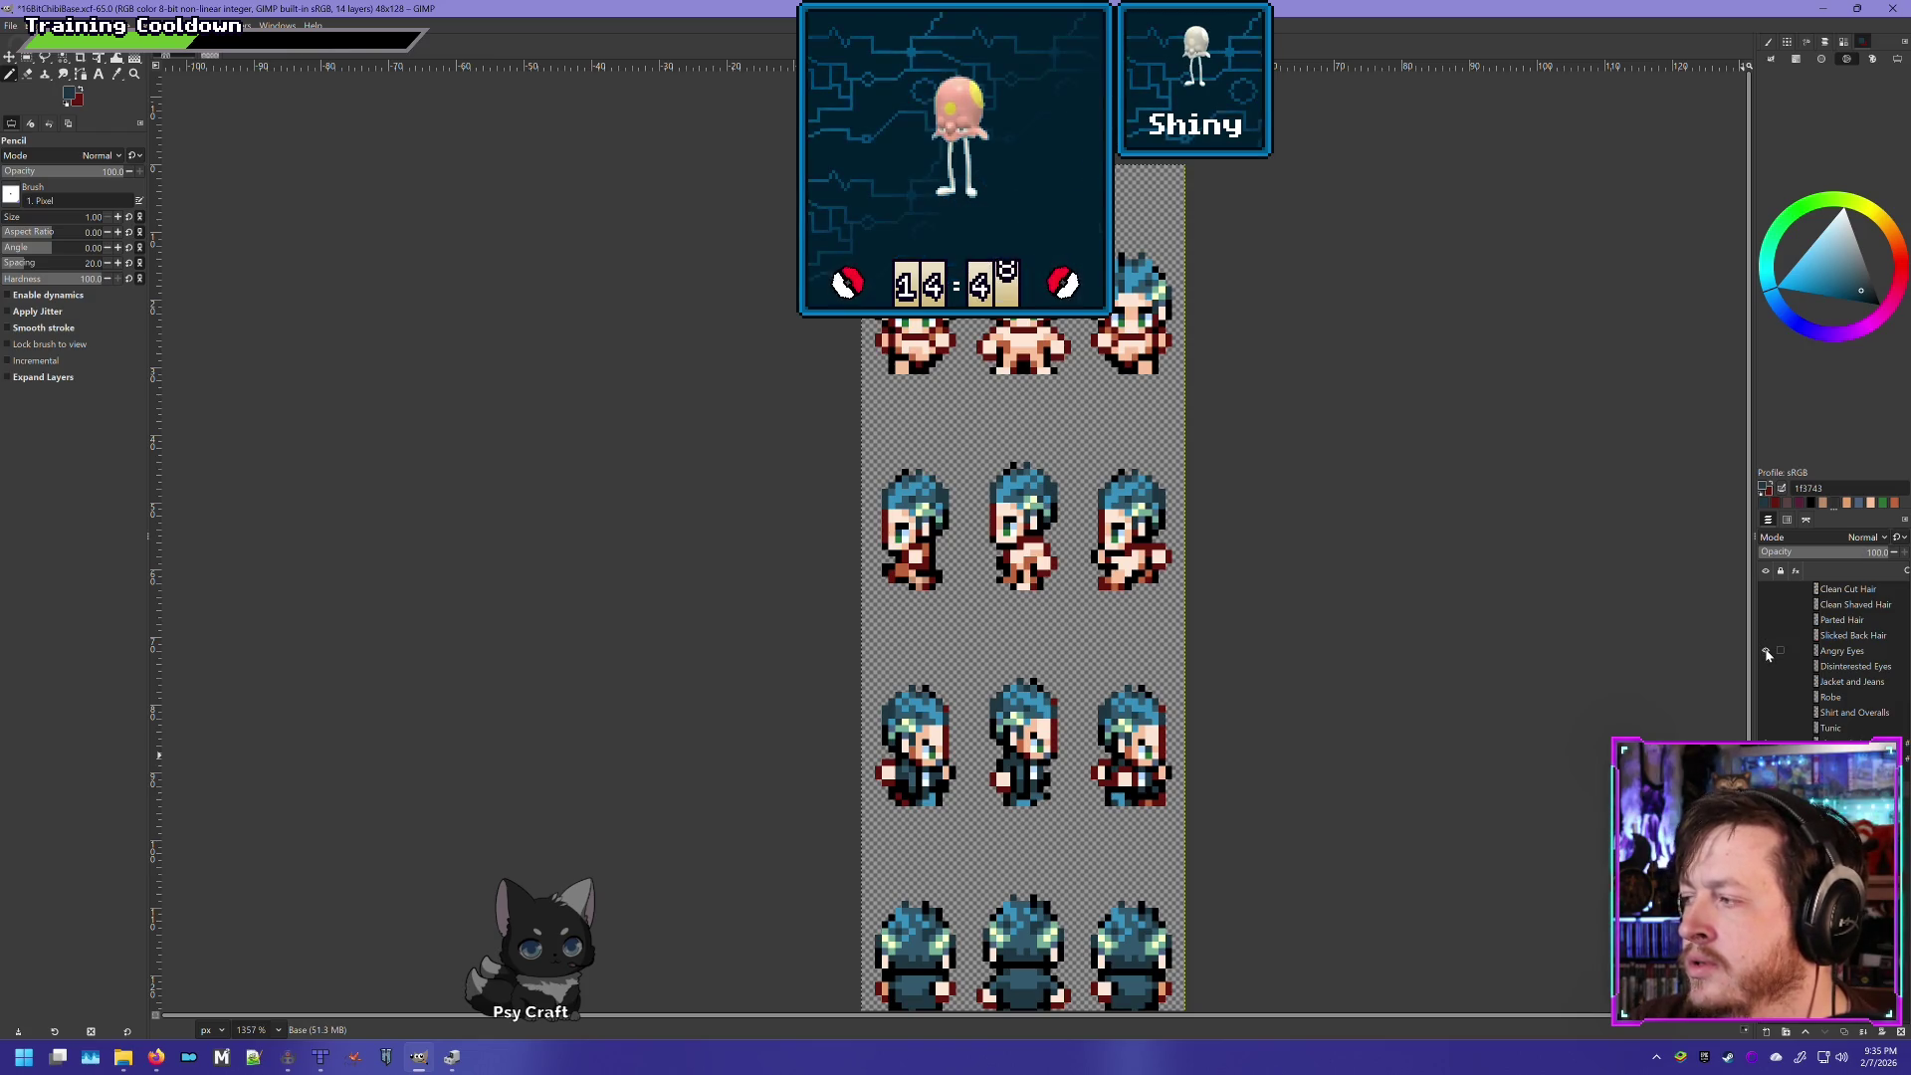
left_click(1839, 651)
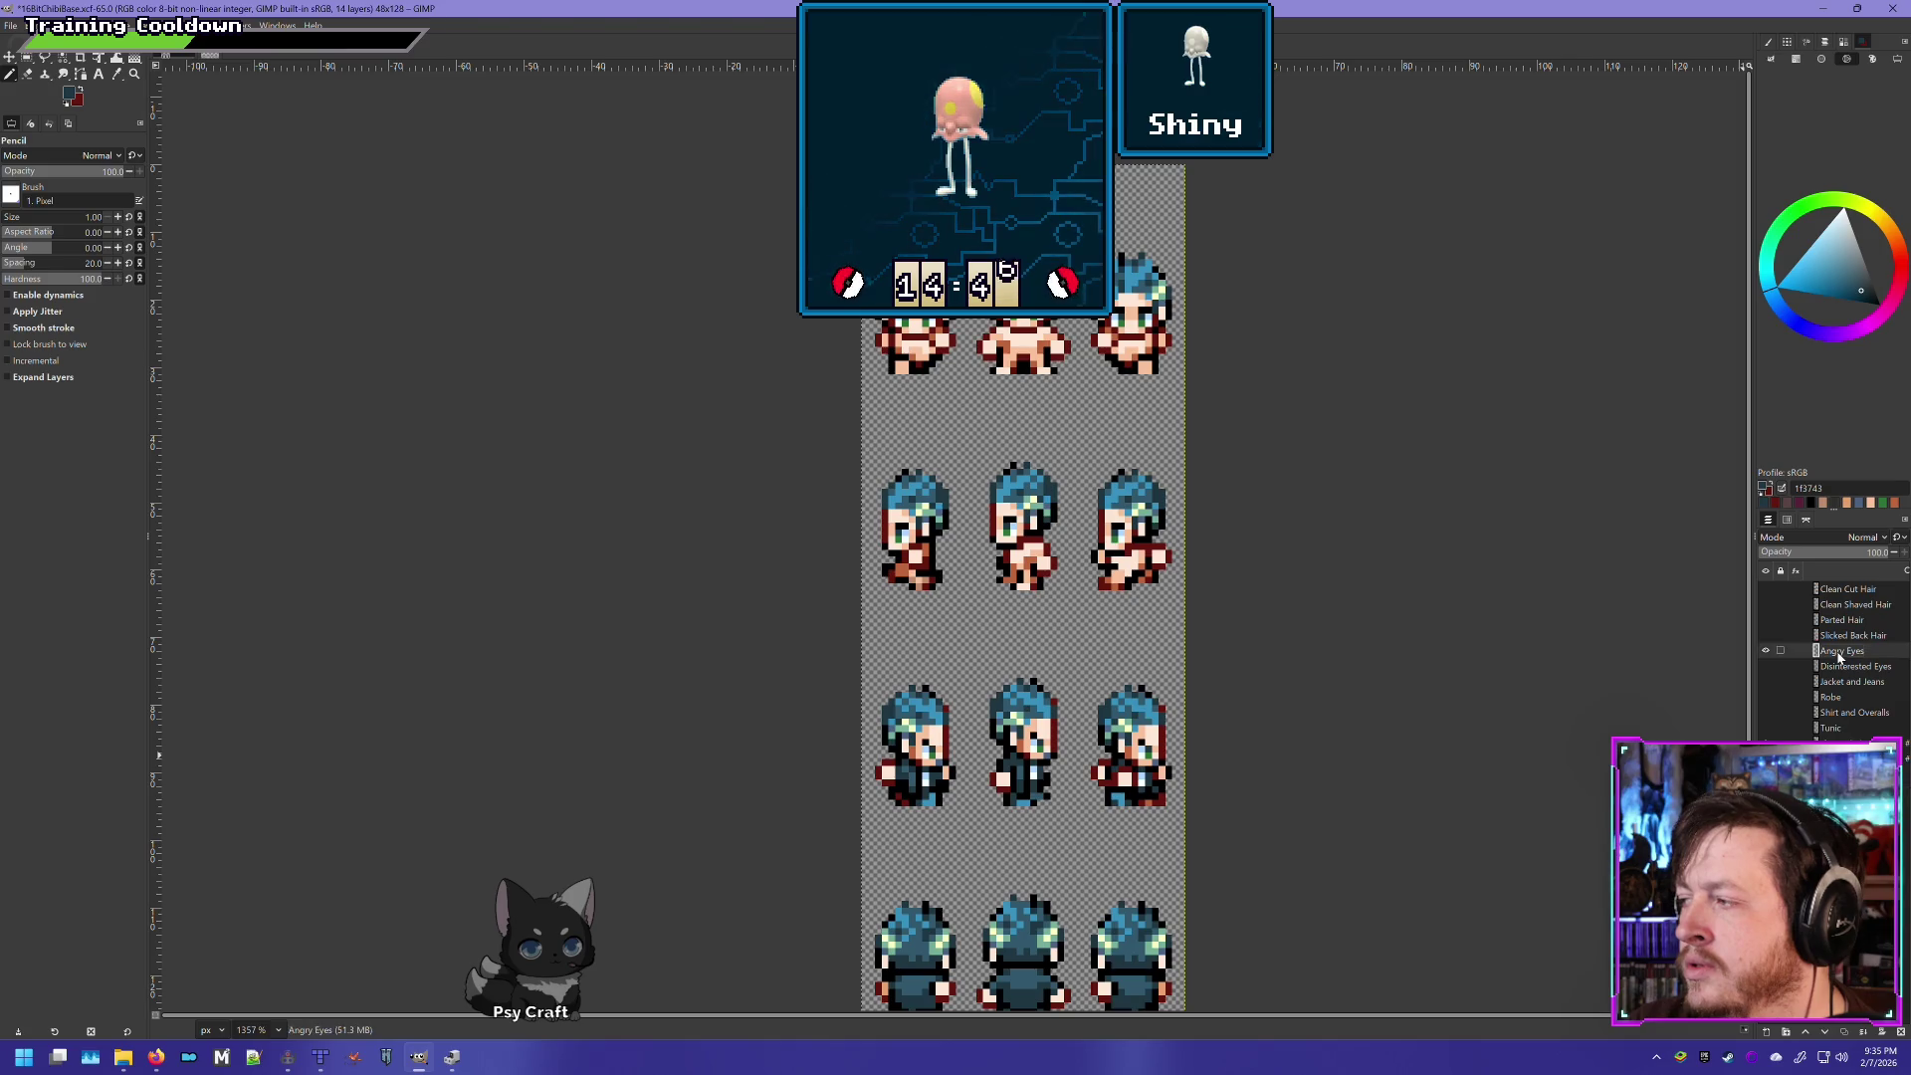
- Zoom in and pick the skin tone f9c19d from a sprite as the painting colour
scroll(1142, 370, "up", 2)
scroll(1141, 370, "up", 1)
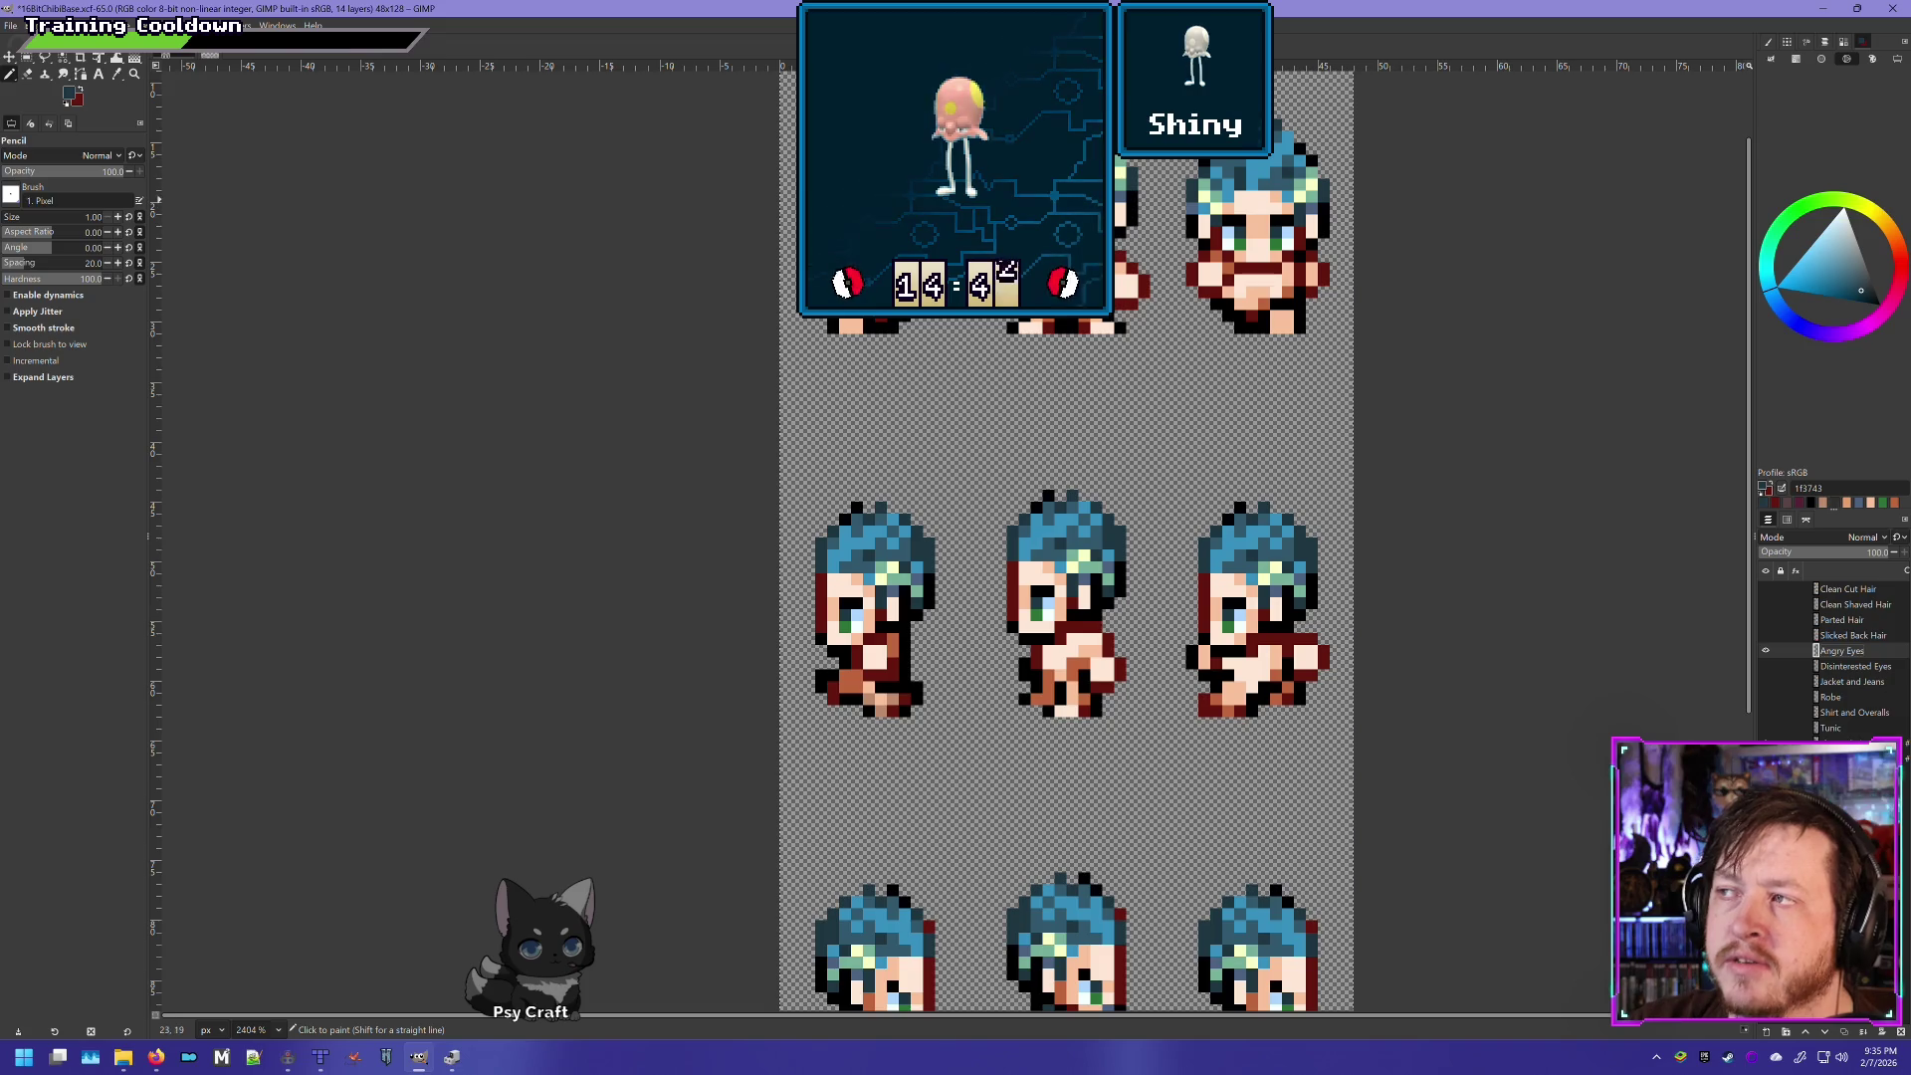
left_click(1122, 286, "ctrl")
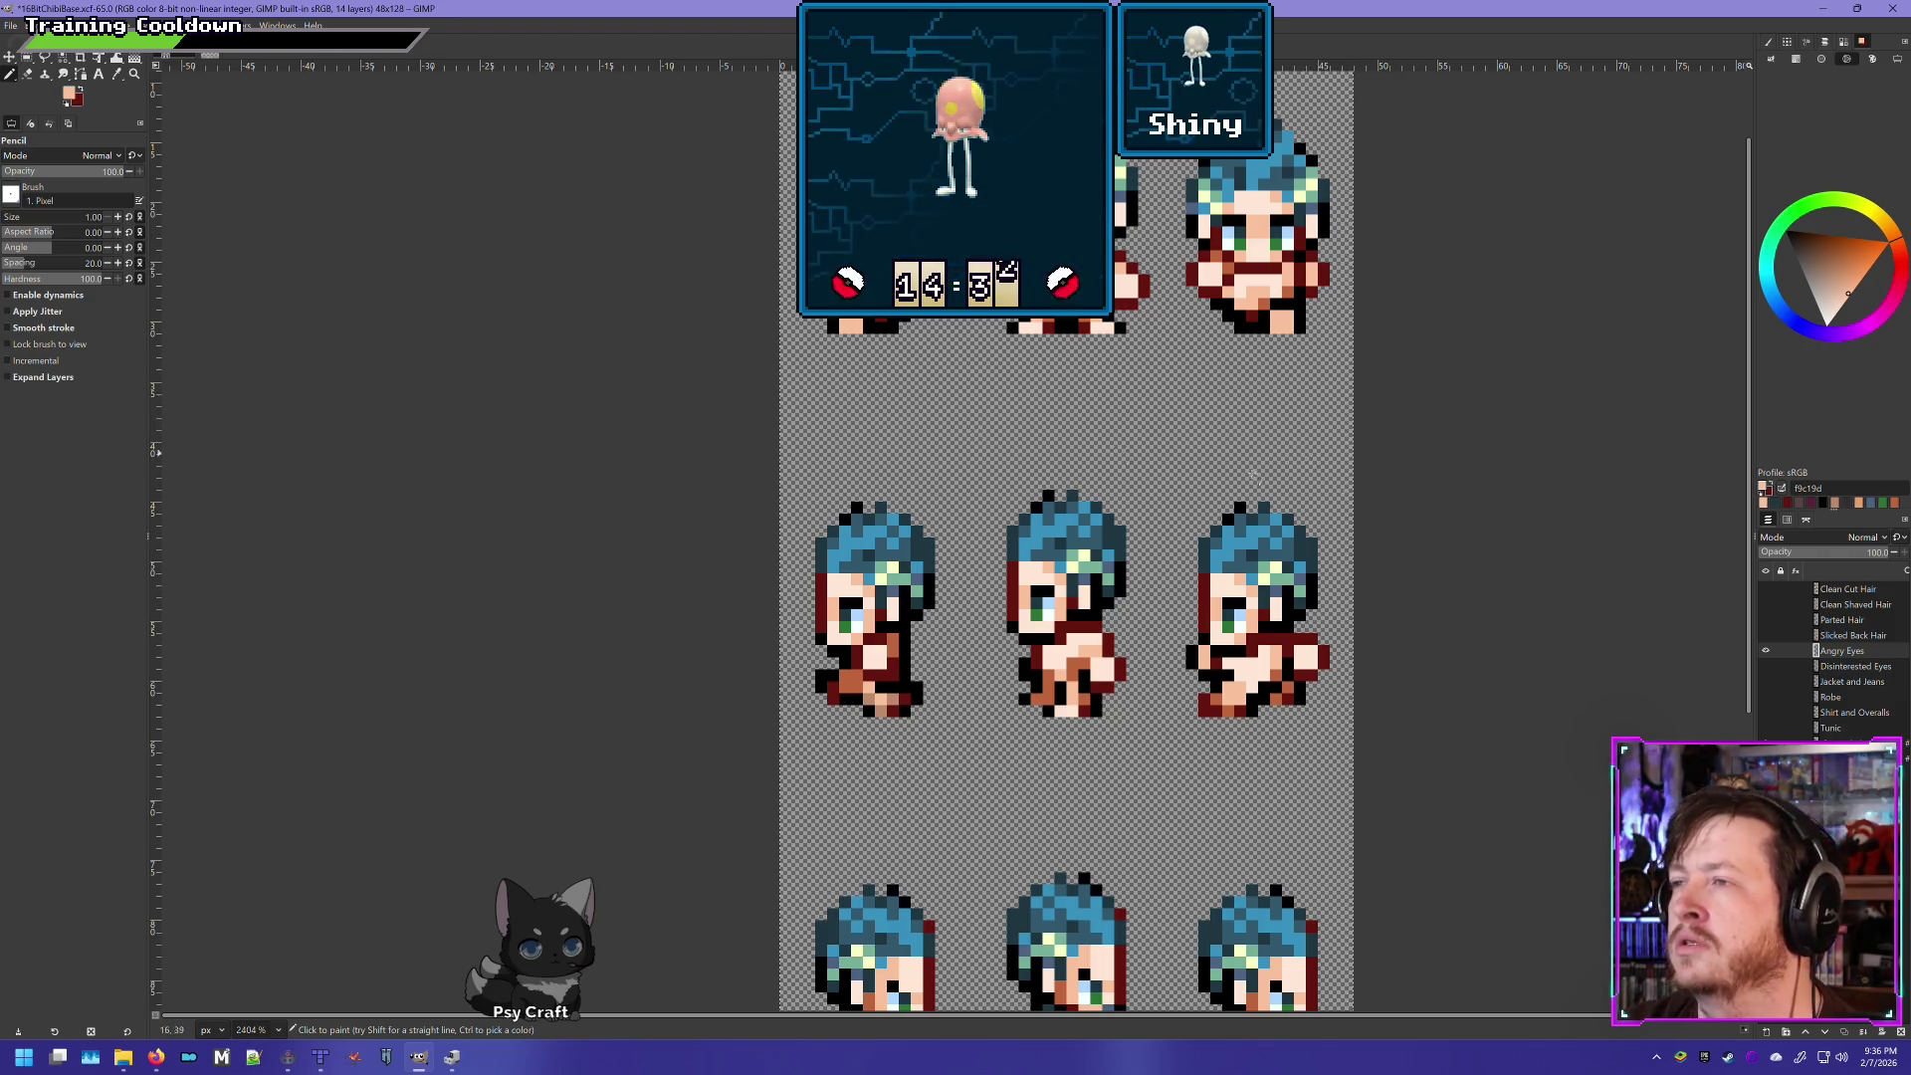
key("ctrl+Tab")
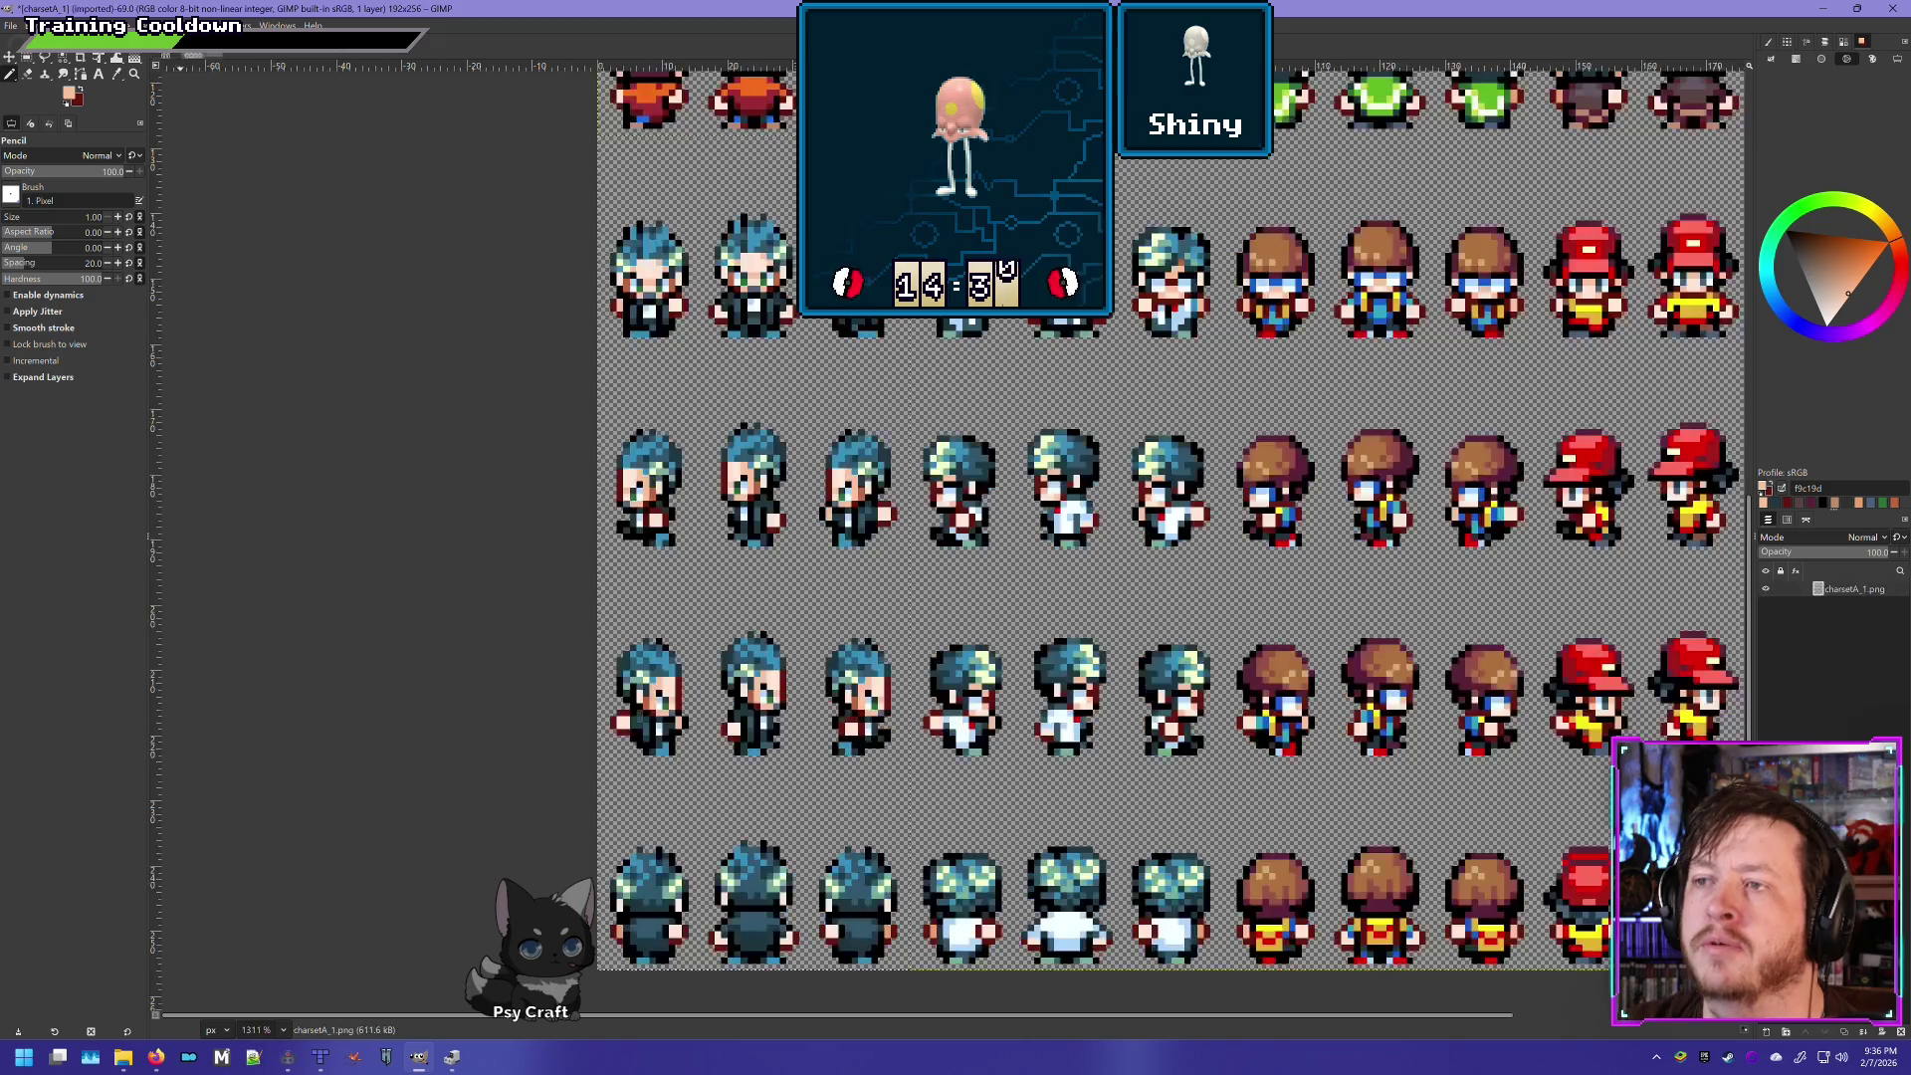
scroll(777, 483, "up", 3)
scroll(757, 548, "up", 3)
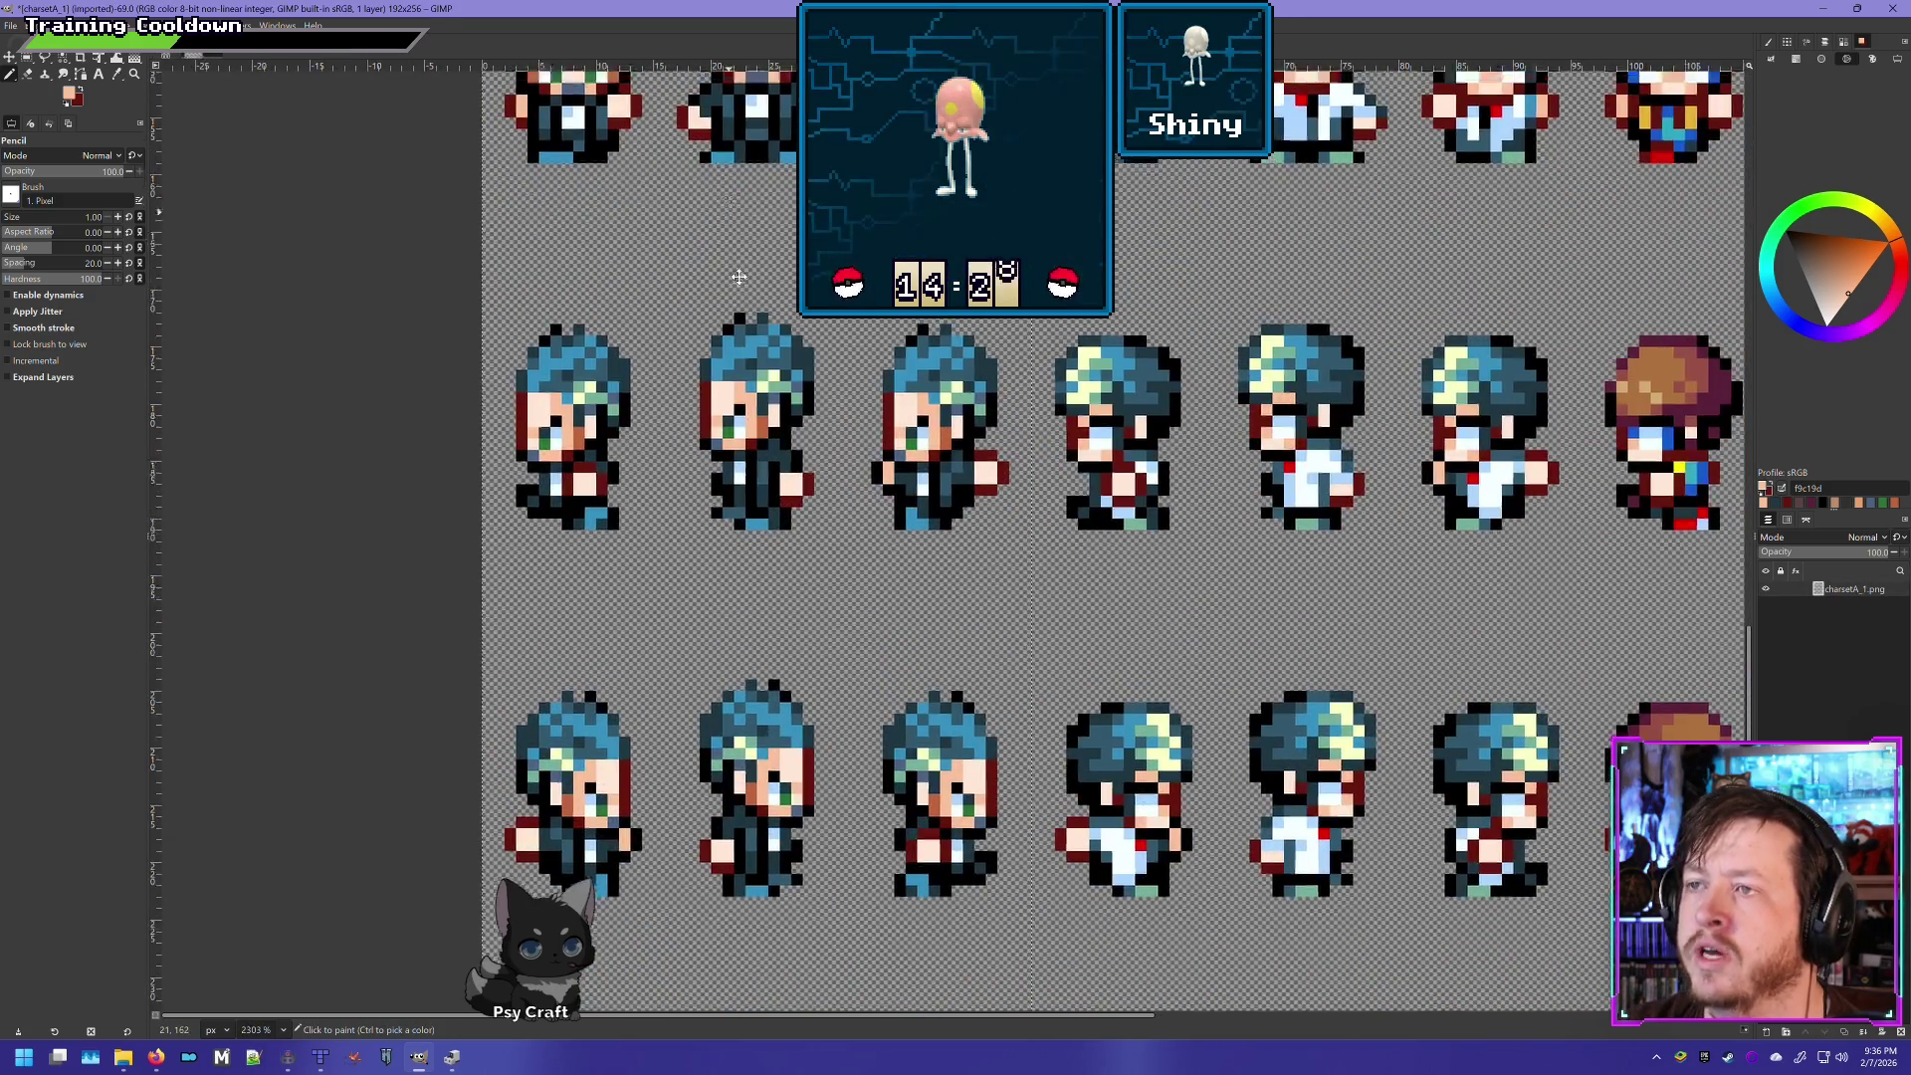
scroll(755, 889, "up", 10)
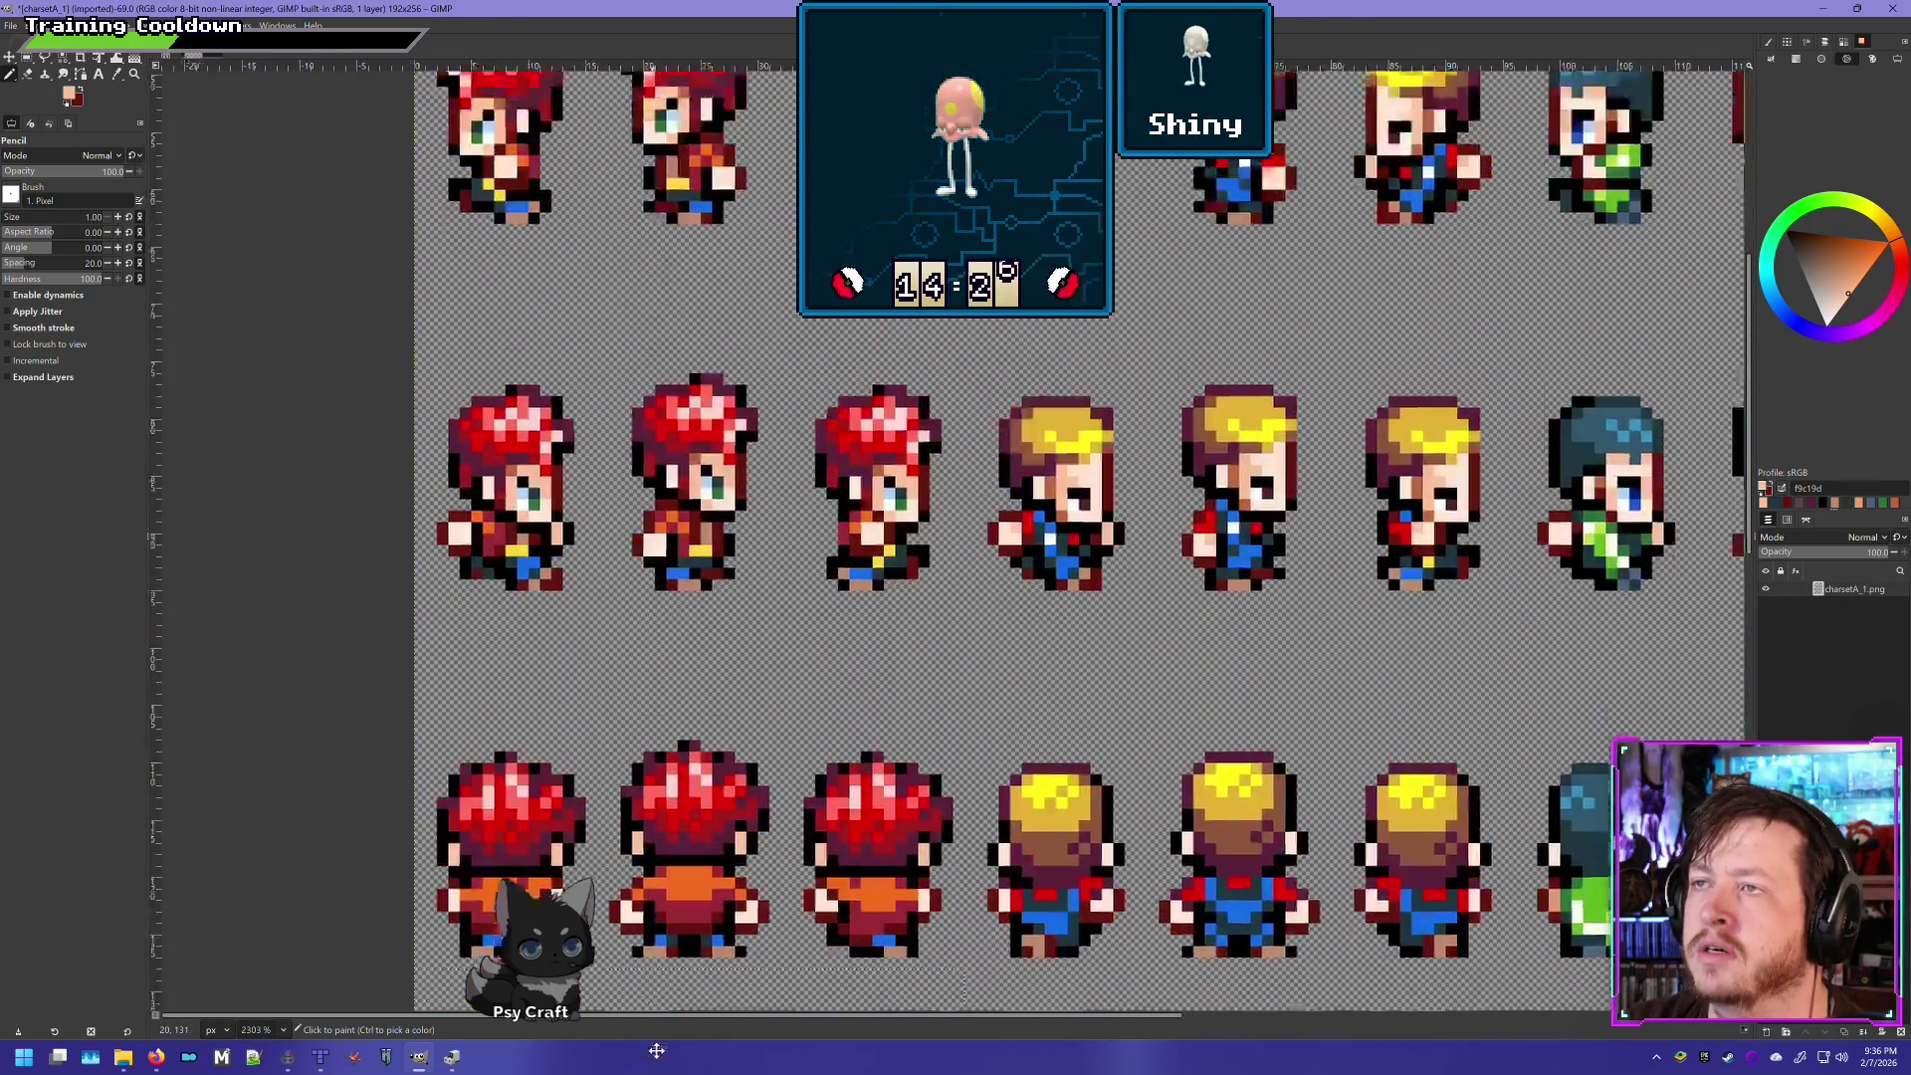
scroll(756, 889, "up", 2)
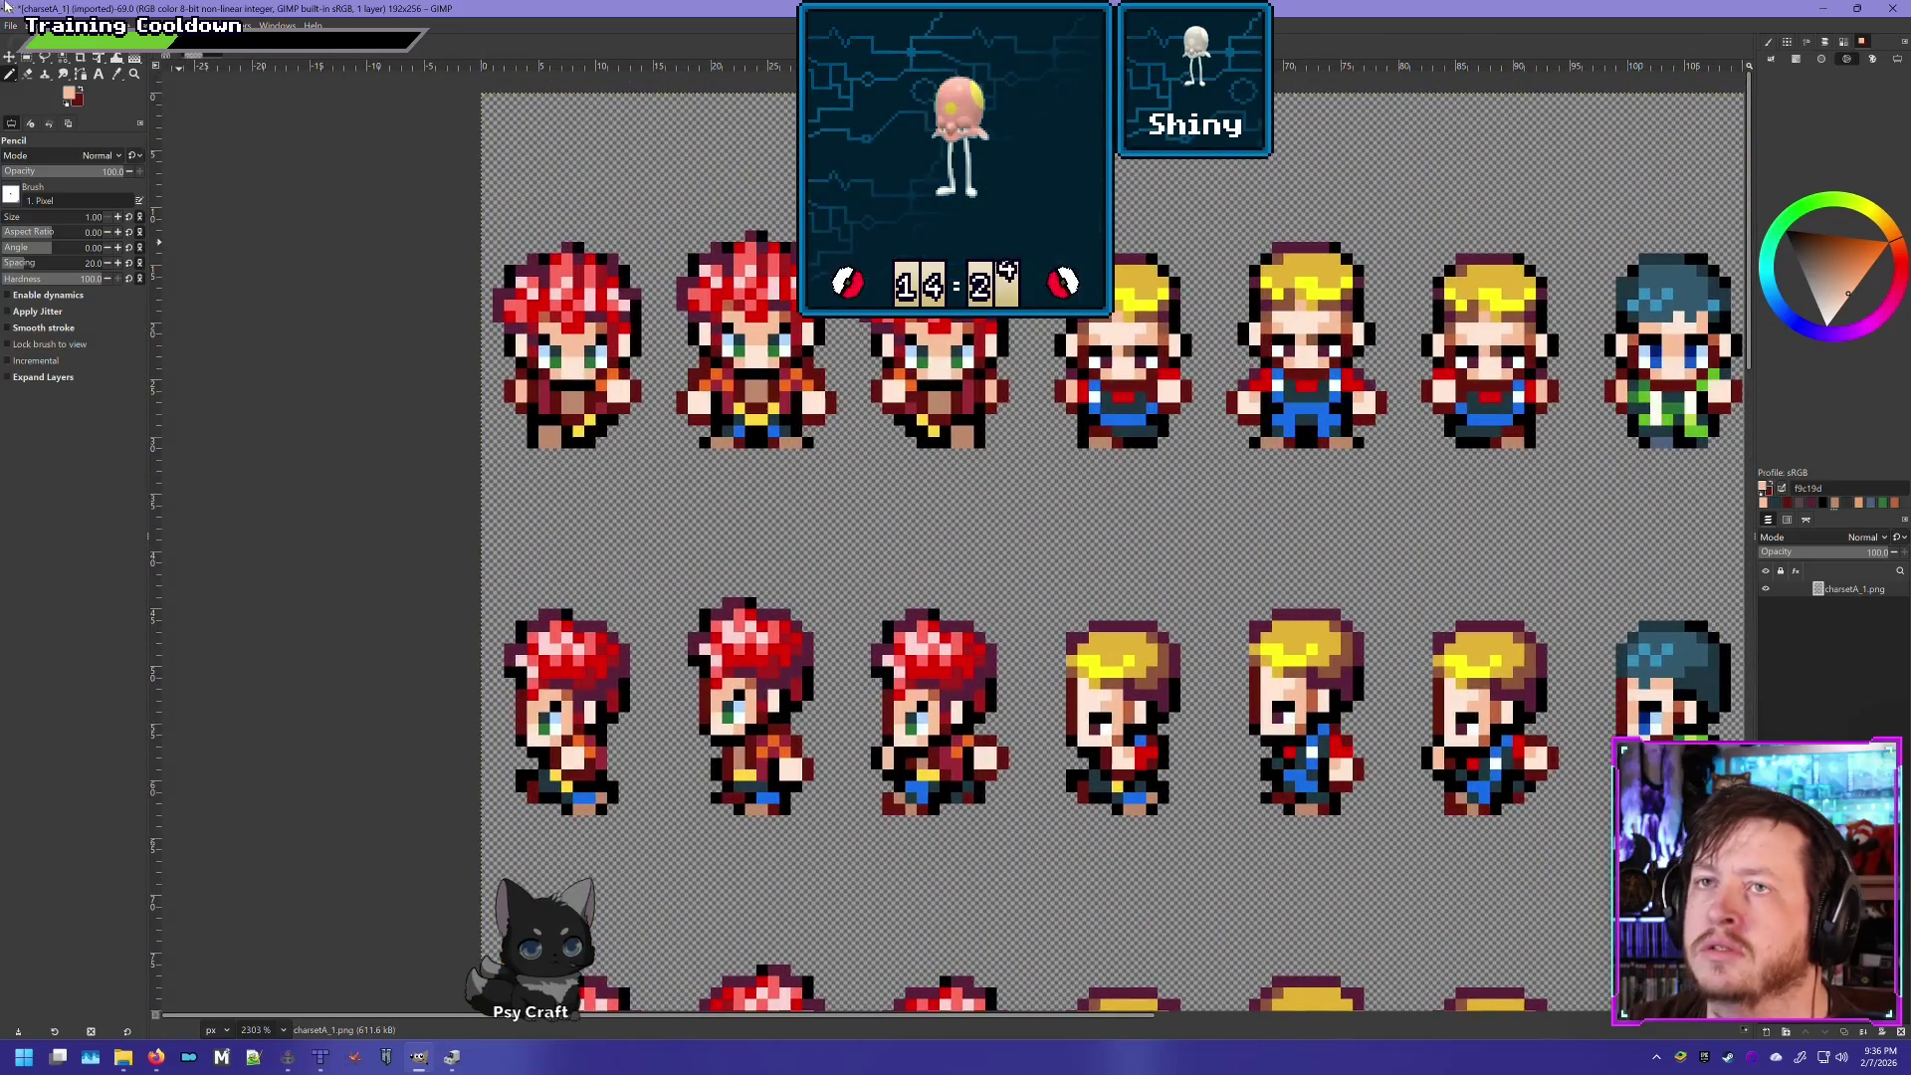
left_click(205, 50)
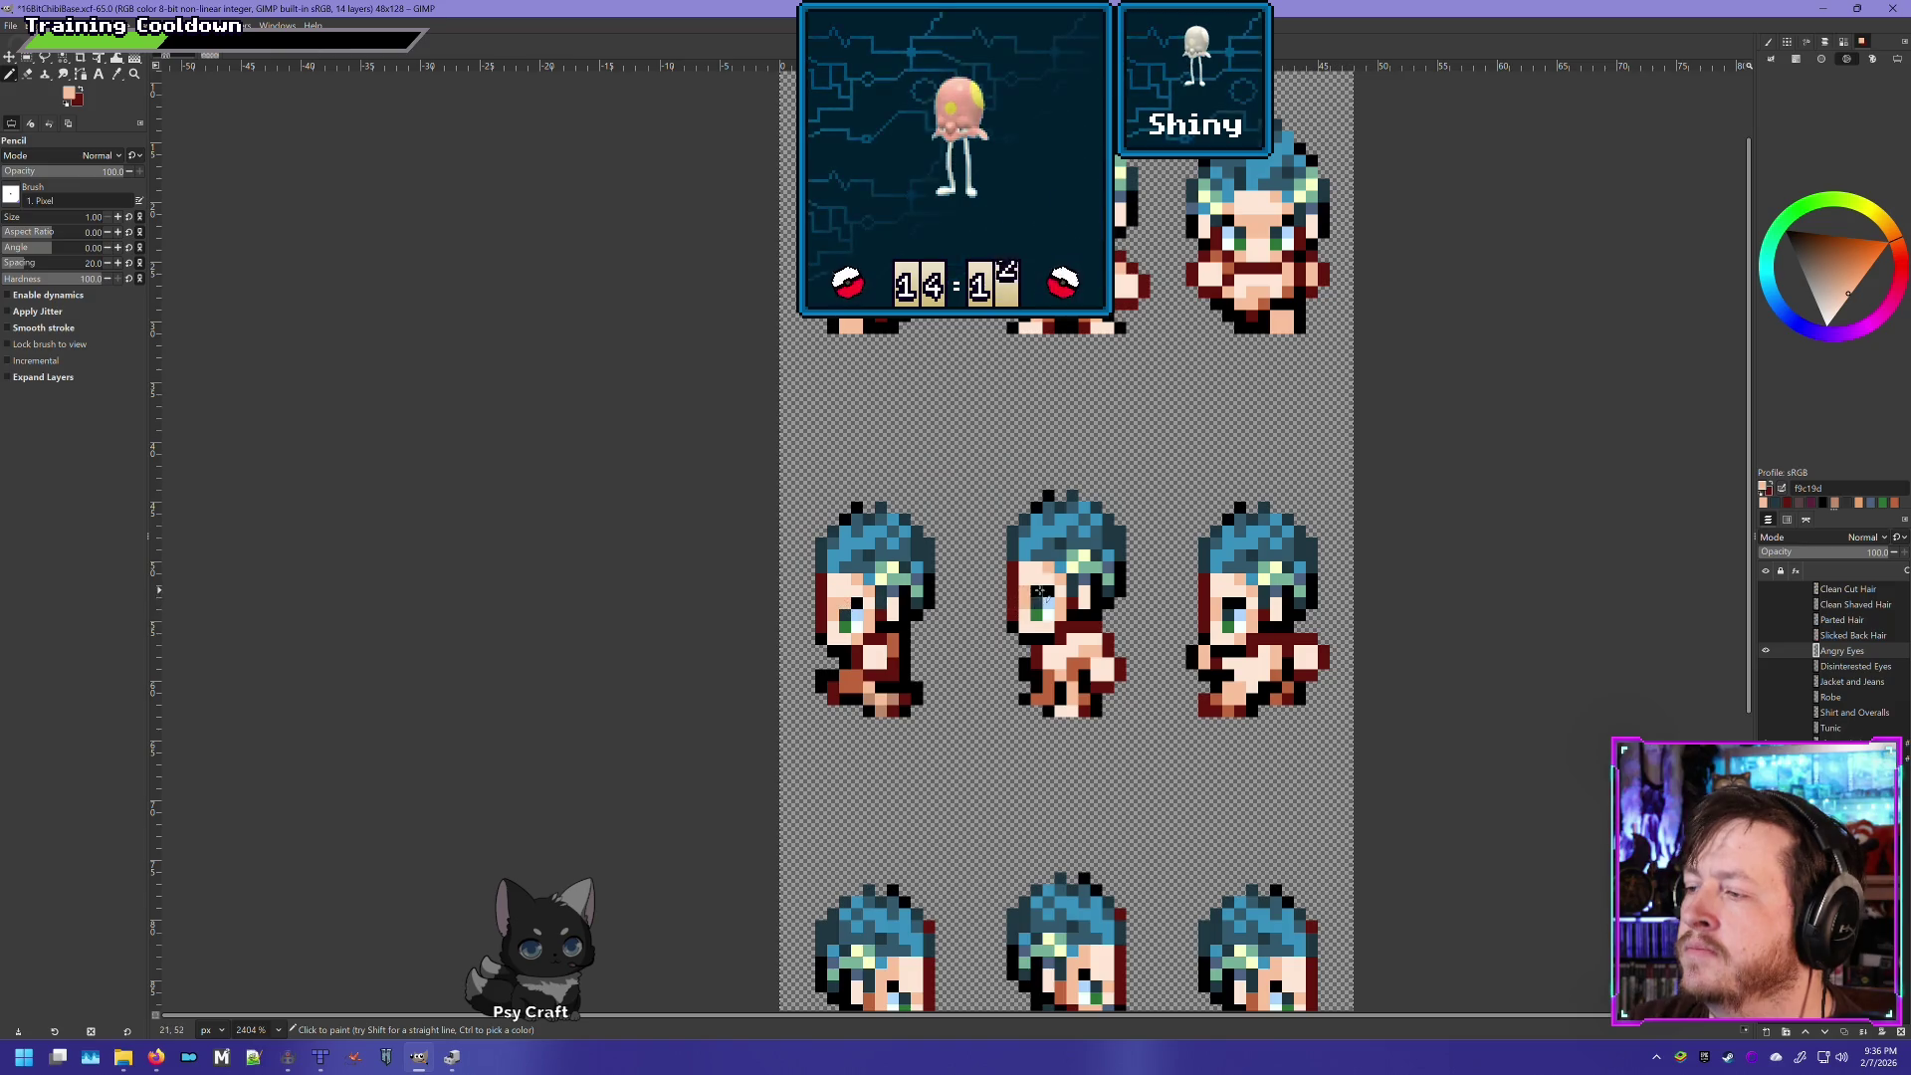
- Toggle the Angry Eyes layer's visibility to compare, leaving the original blue eyes showing
scroll(1139, 542, "down", 5)
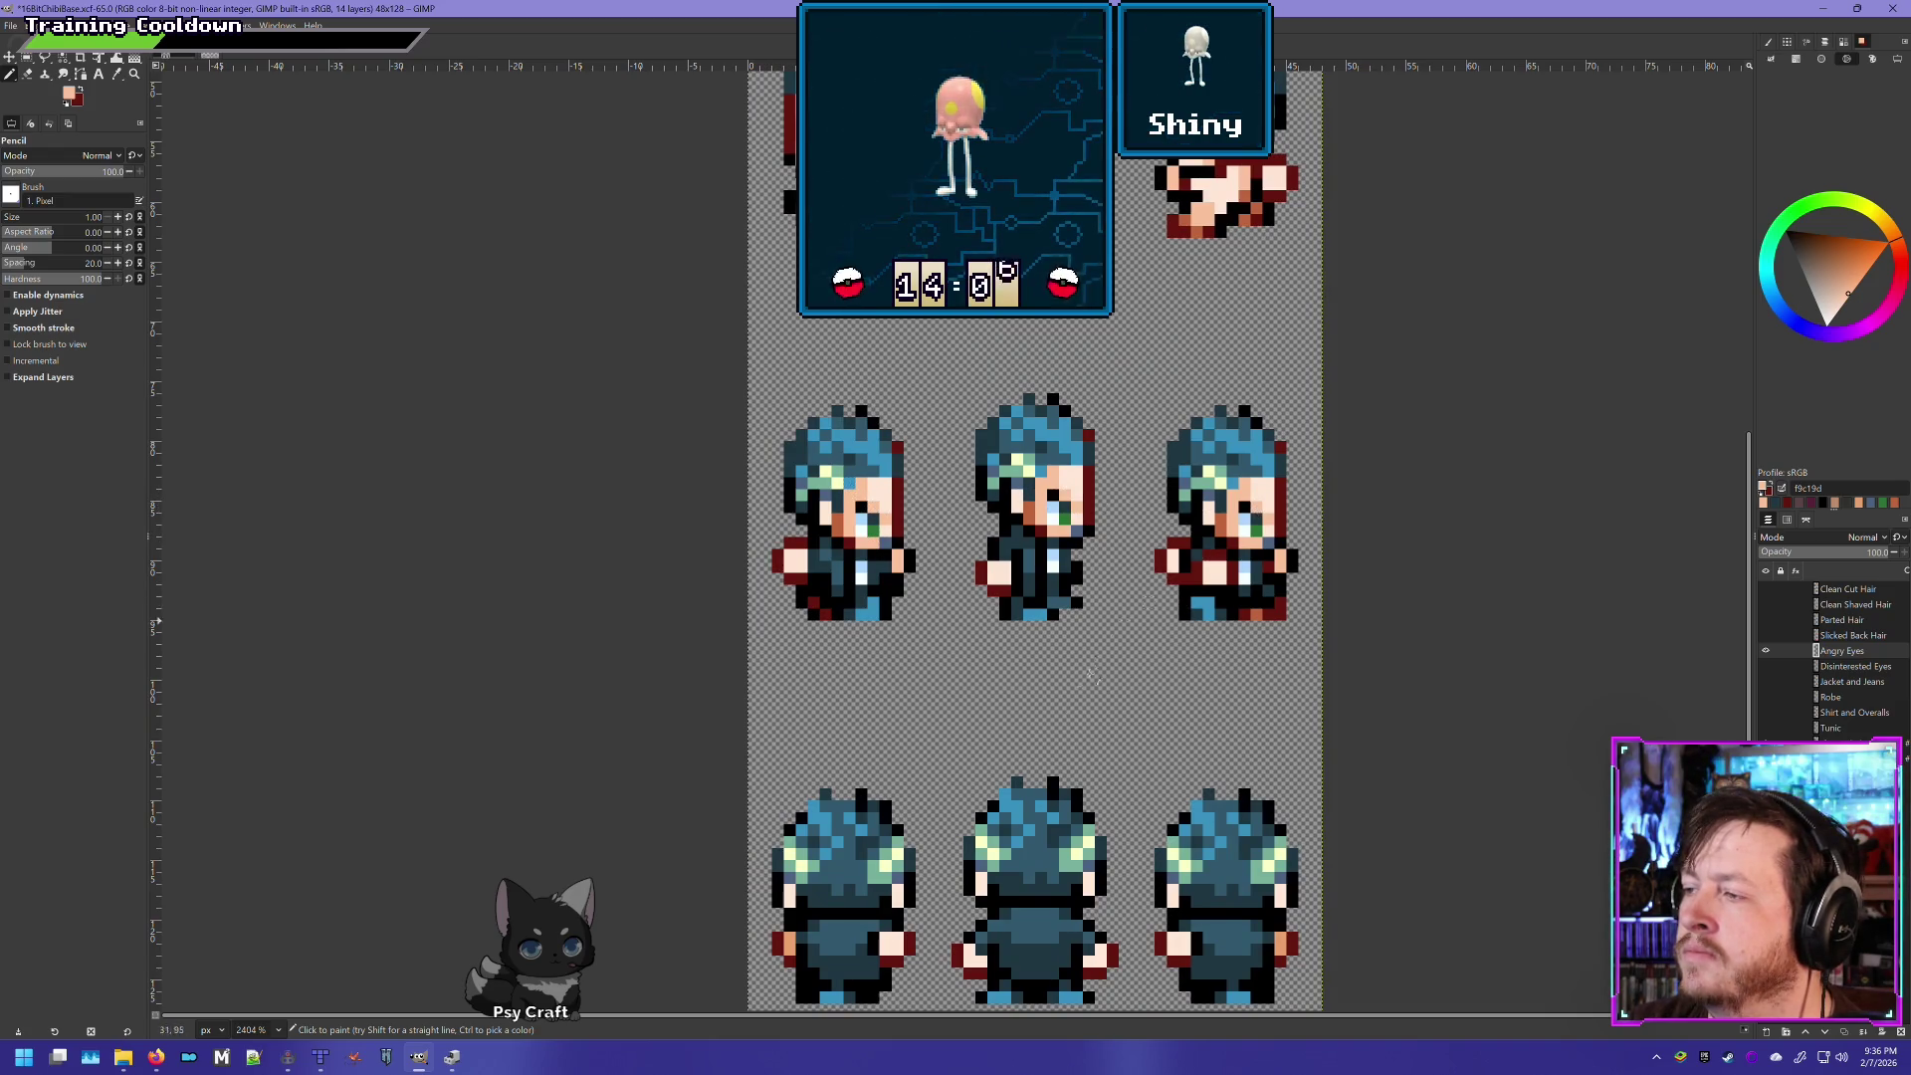
scroll(1089, 676, "down", 3)
scroll(908, 485, "up", 5)
scroll(907, 486, "right", 2)
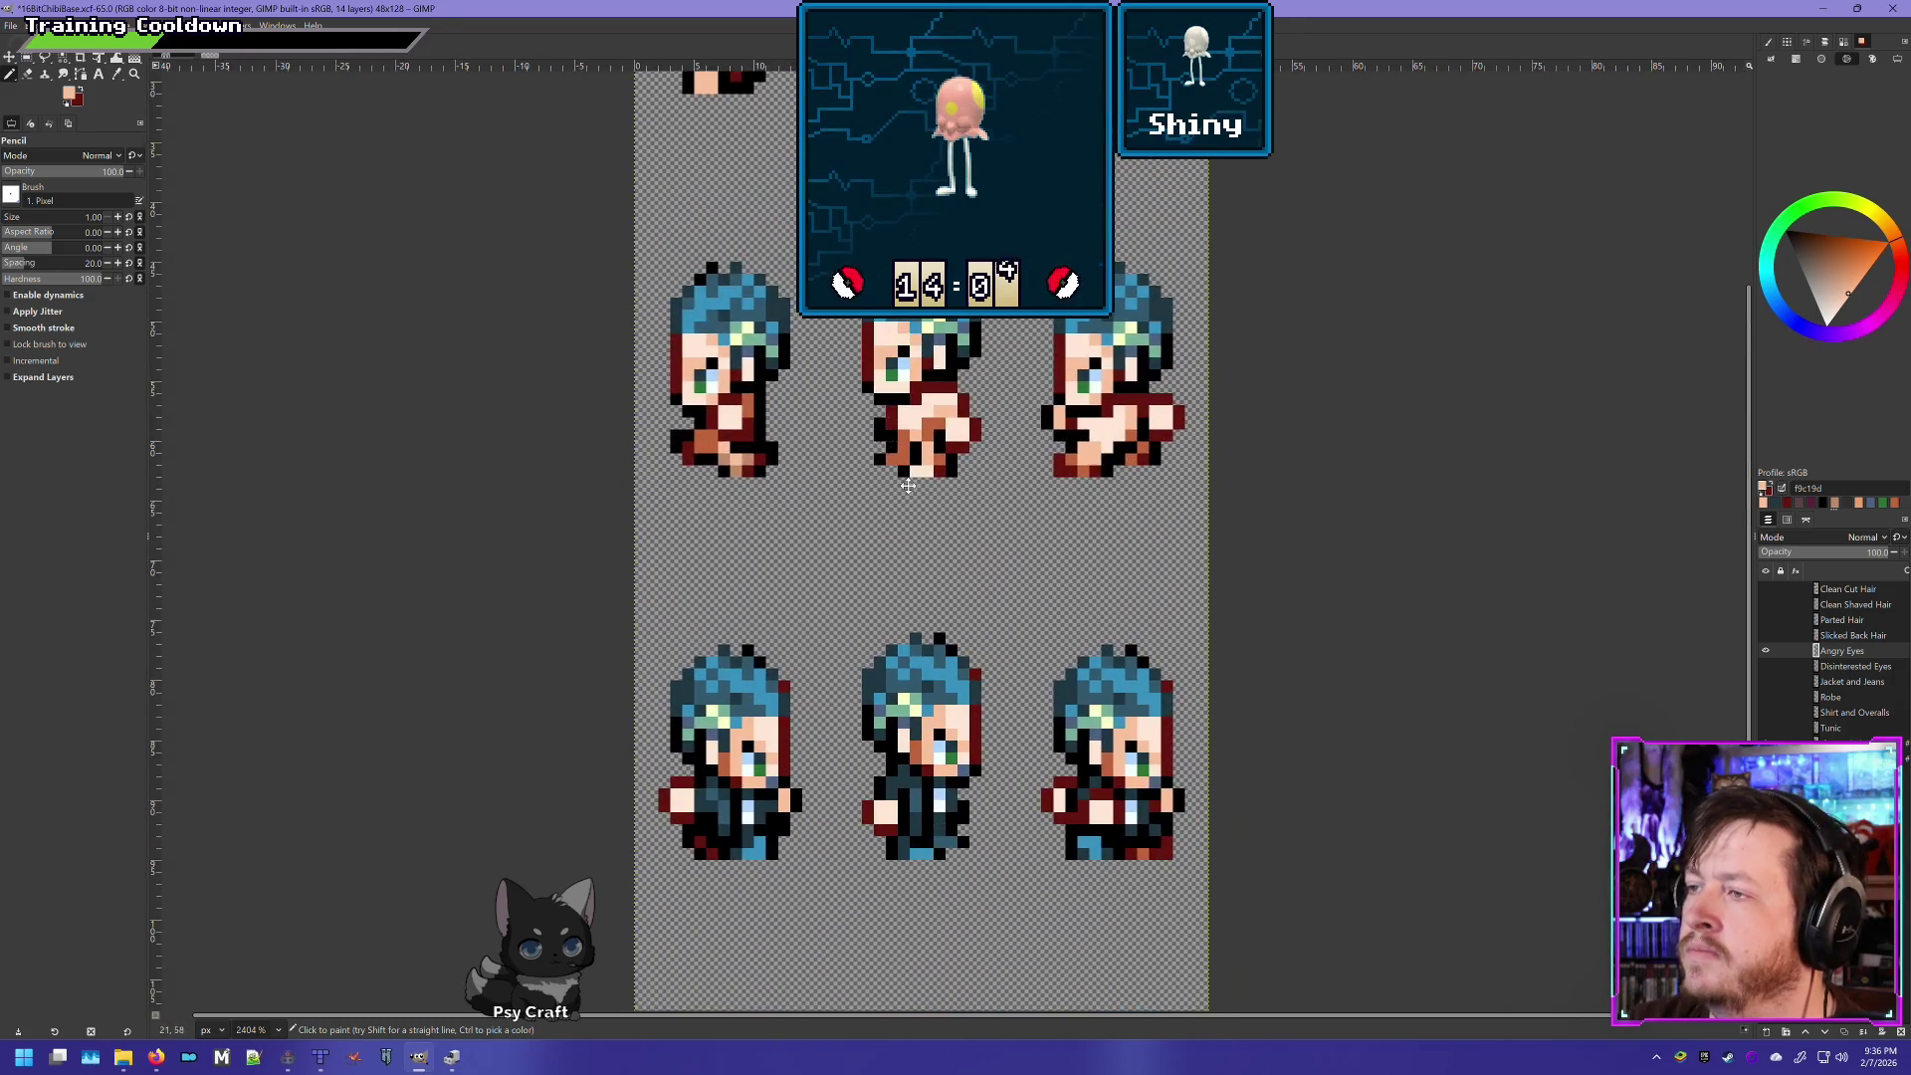
scroll(908, 486, "down", 4, "ctrl")
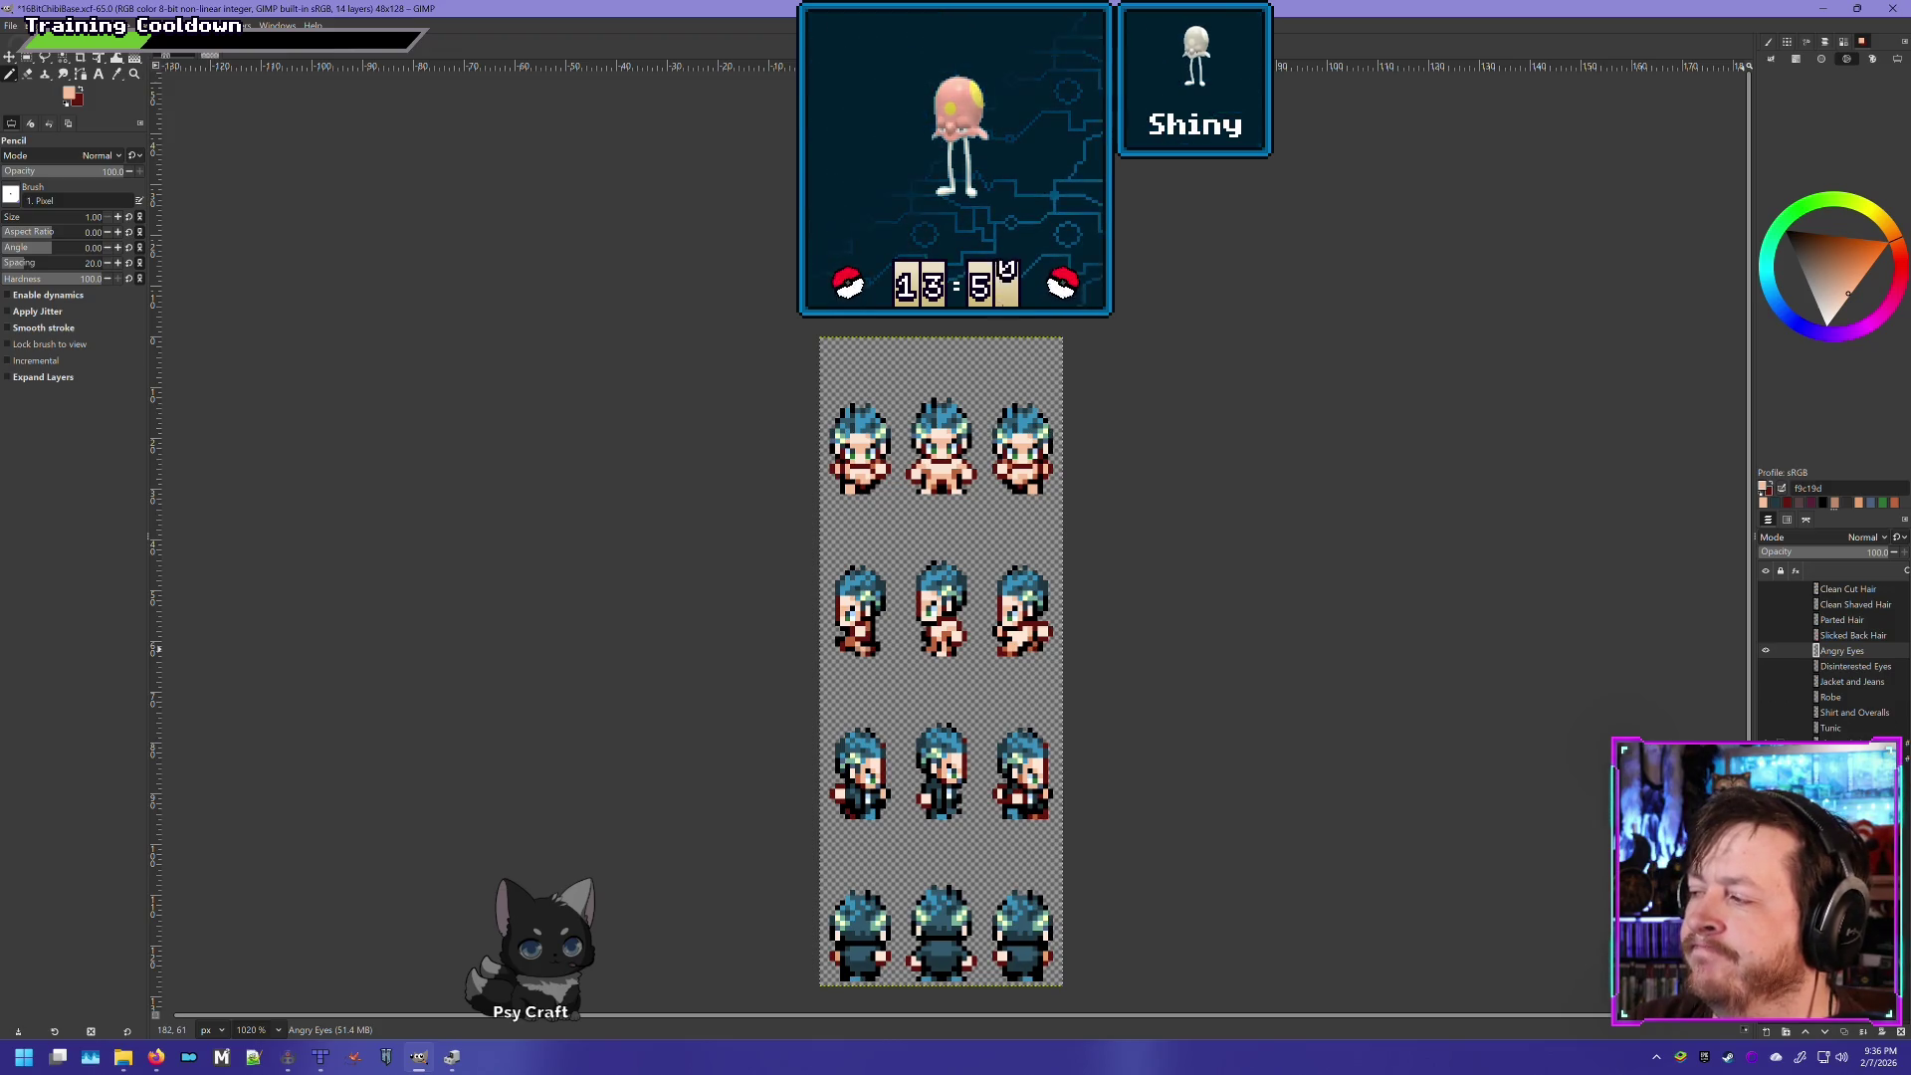
left_click(1766, 650)
left_click(1765, 650, "shift")
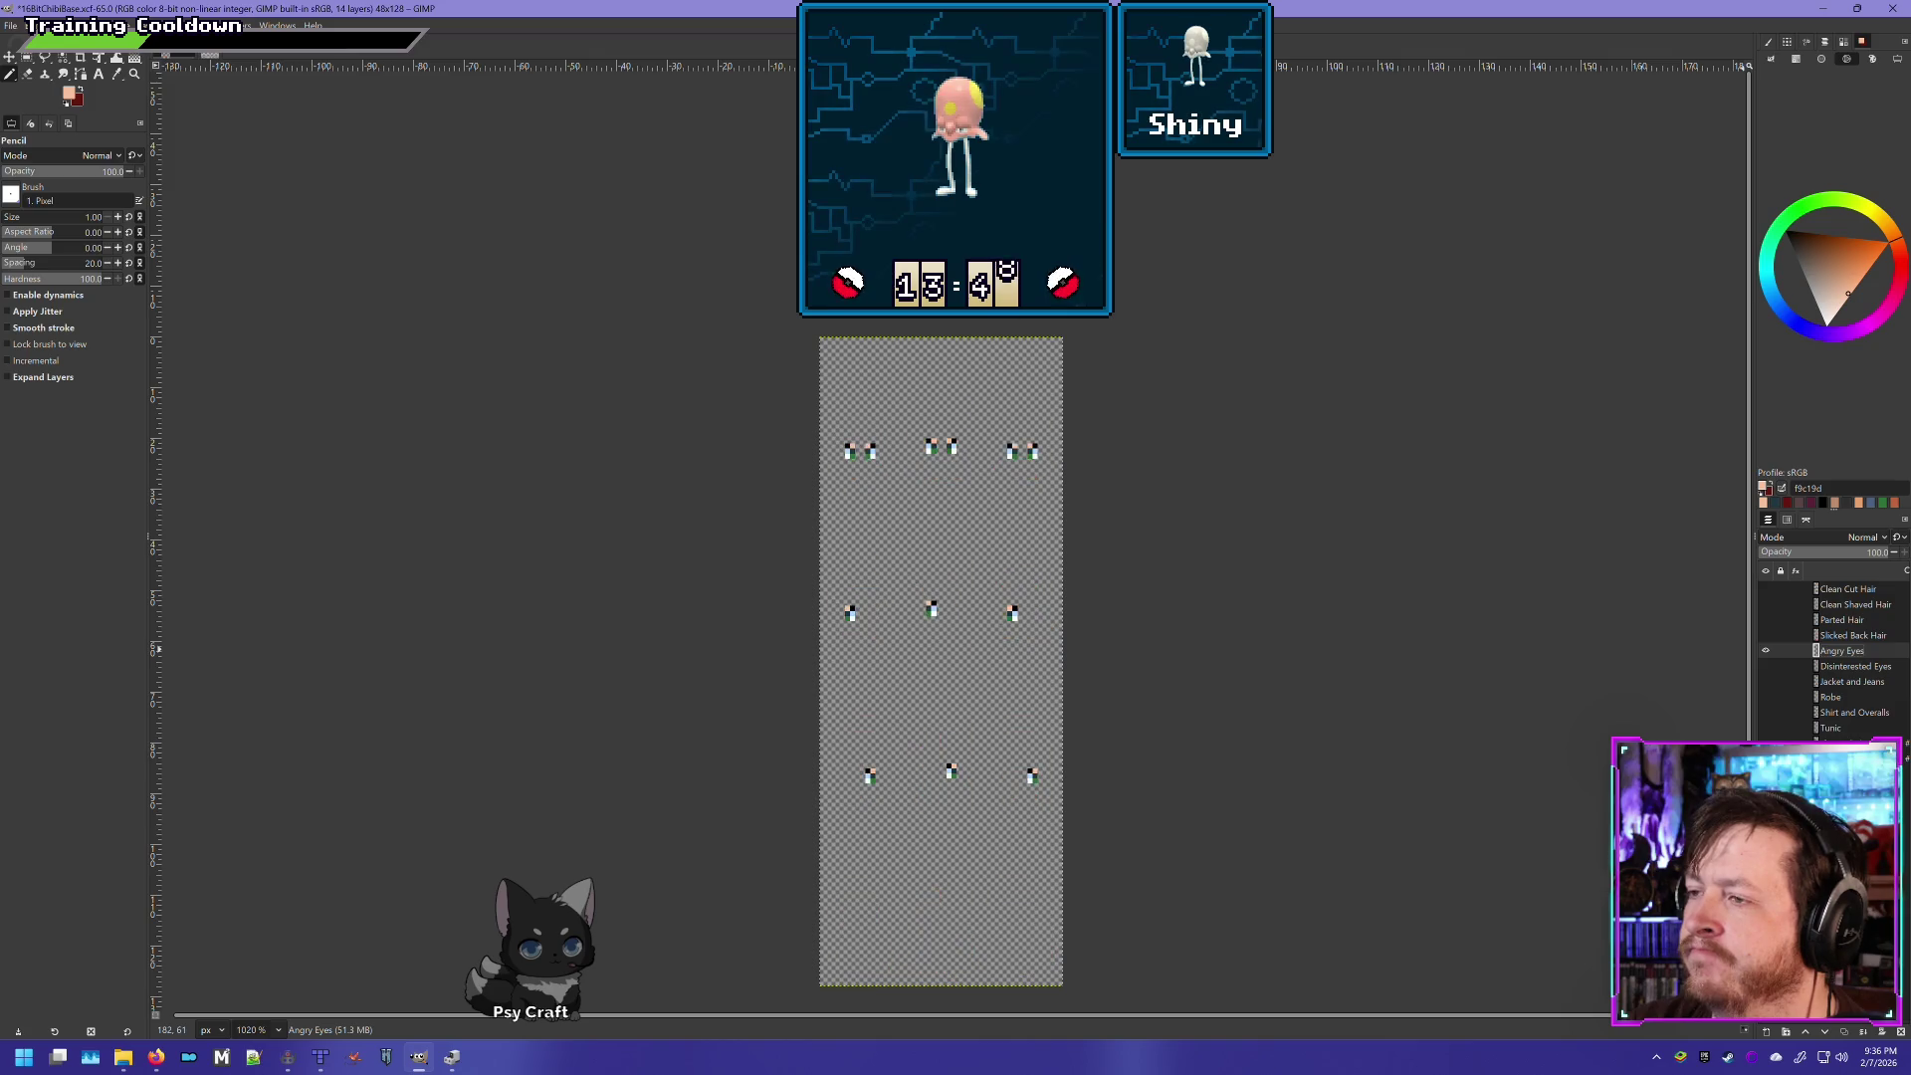
left_click(1766, 650, "shift")
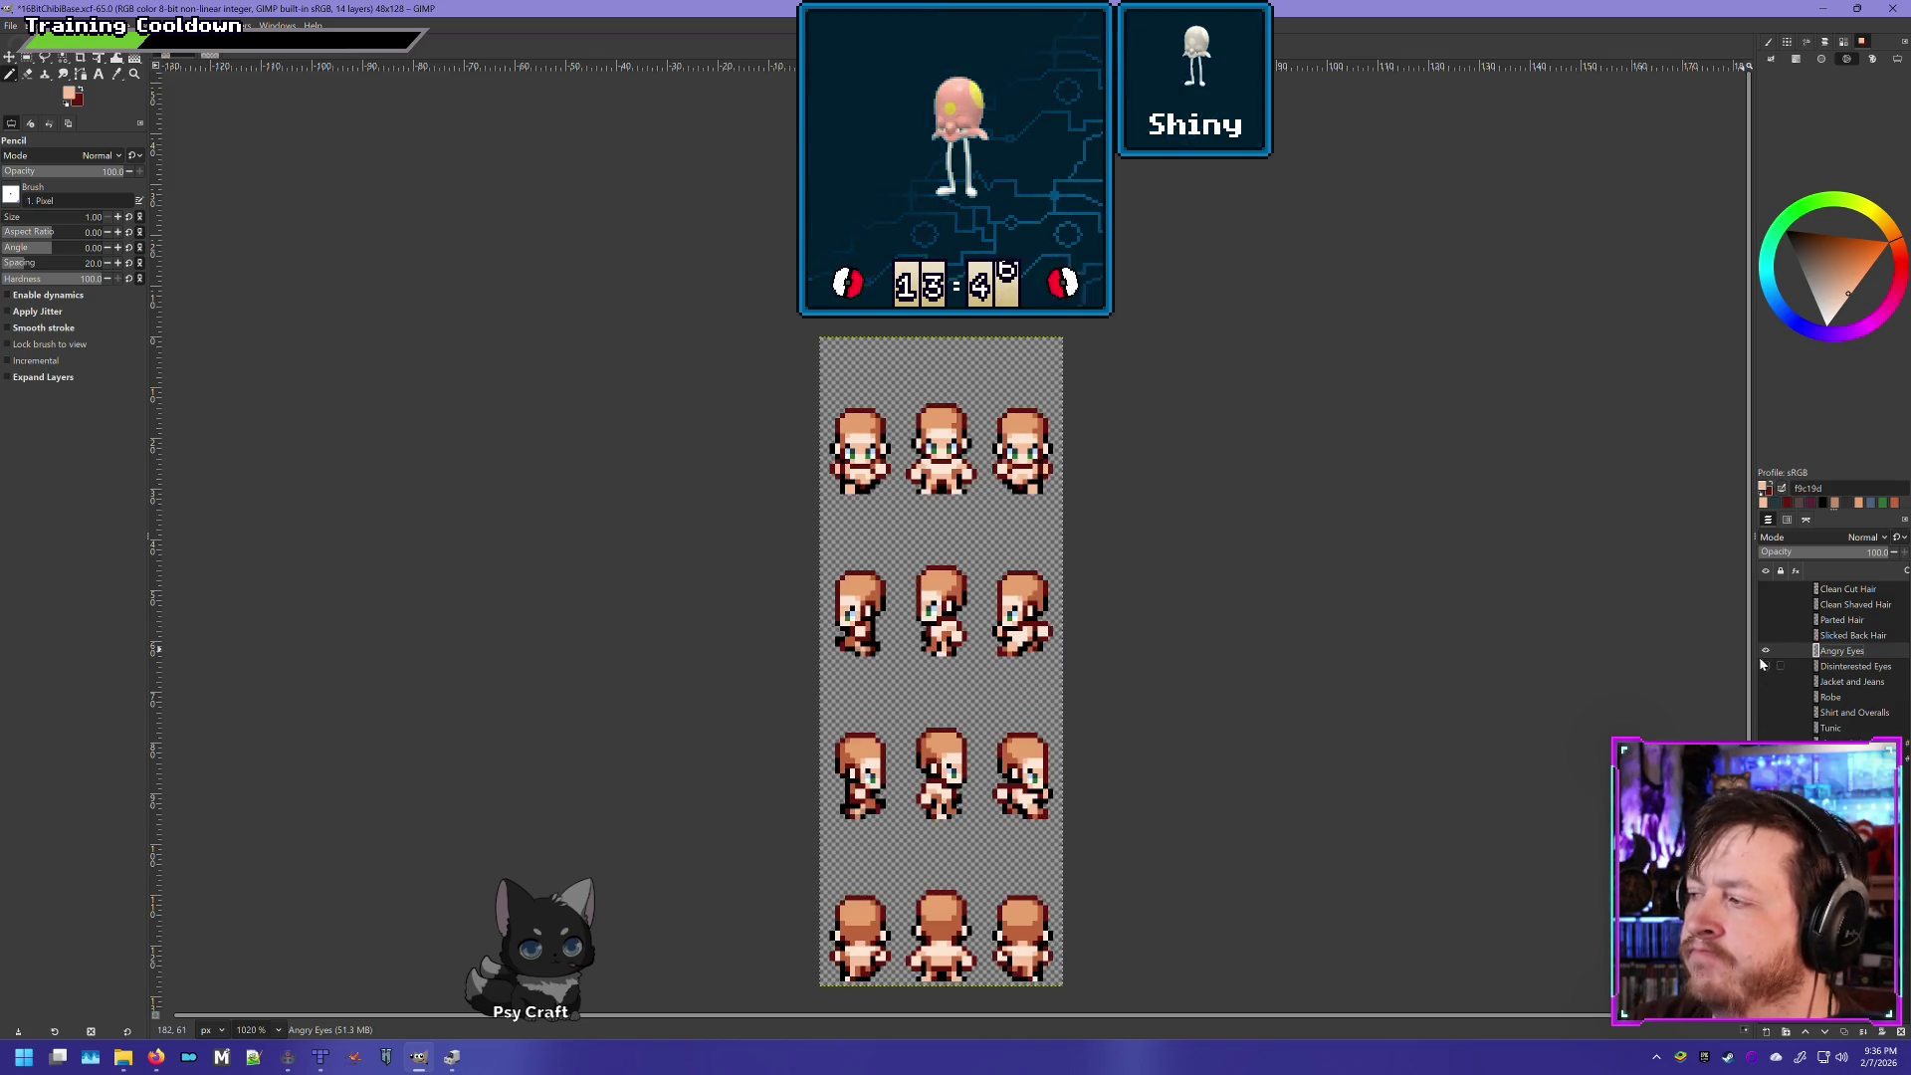
- Select the charsetA_1.png copy #2 layer, show the blue hair layer again, and zoom in
left_click(1851, 744)
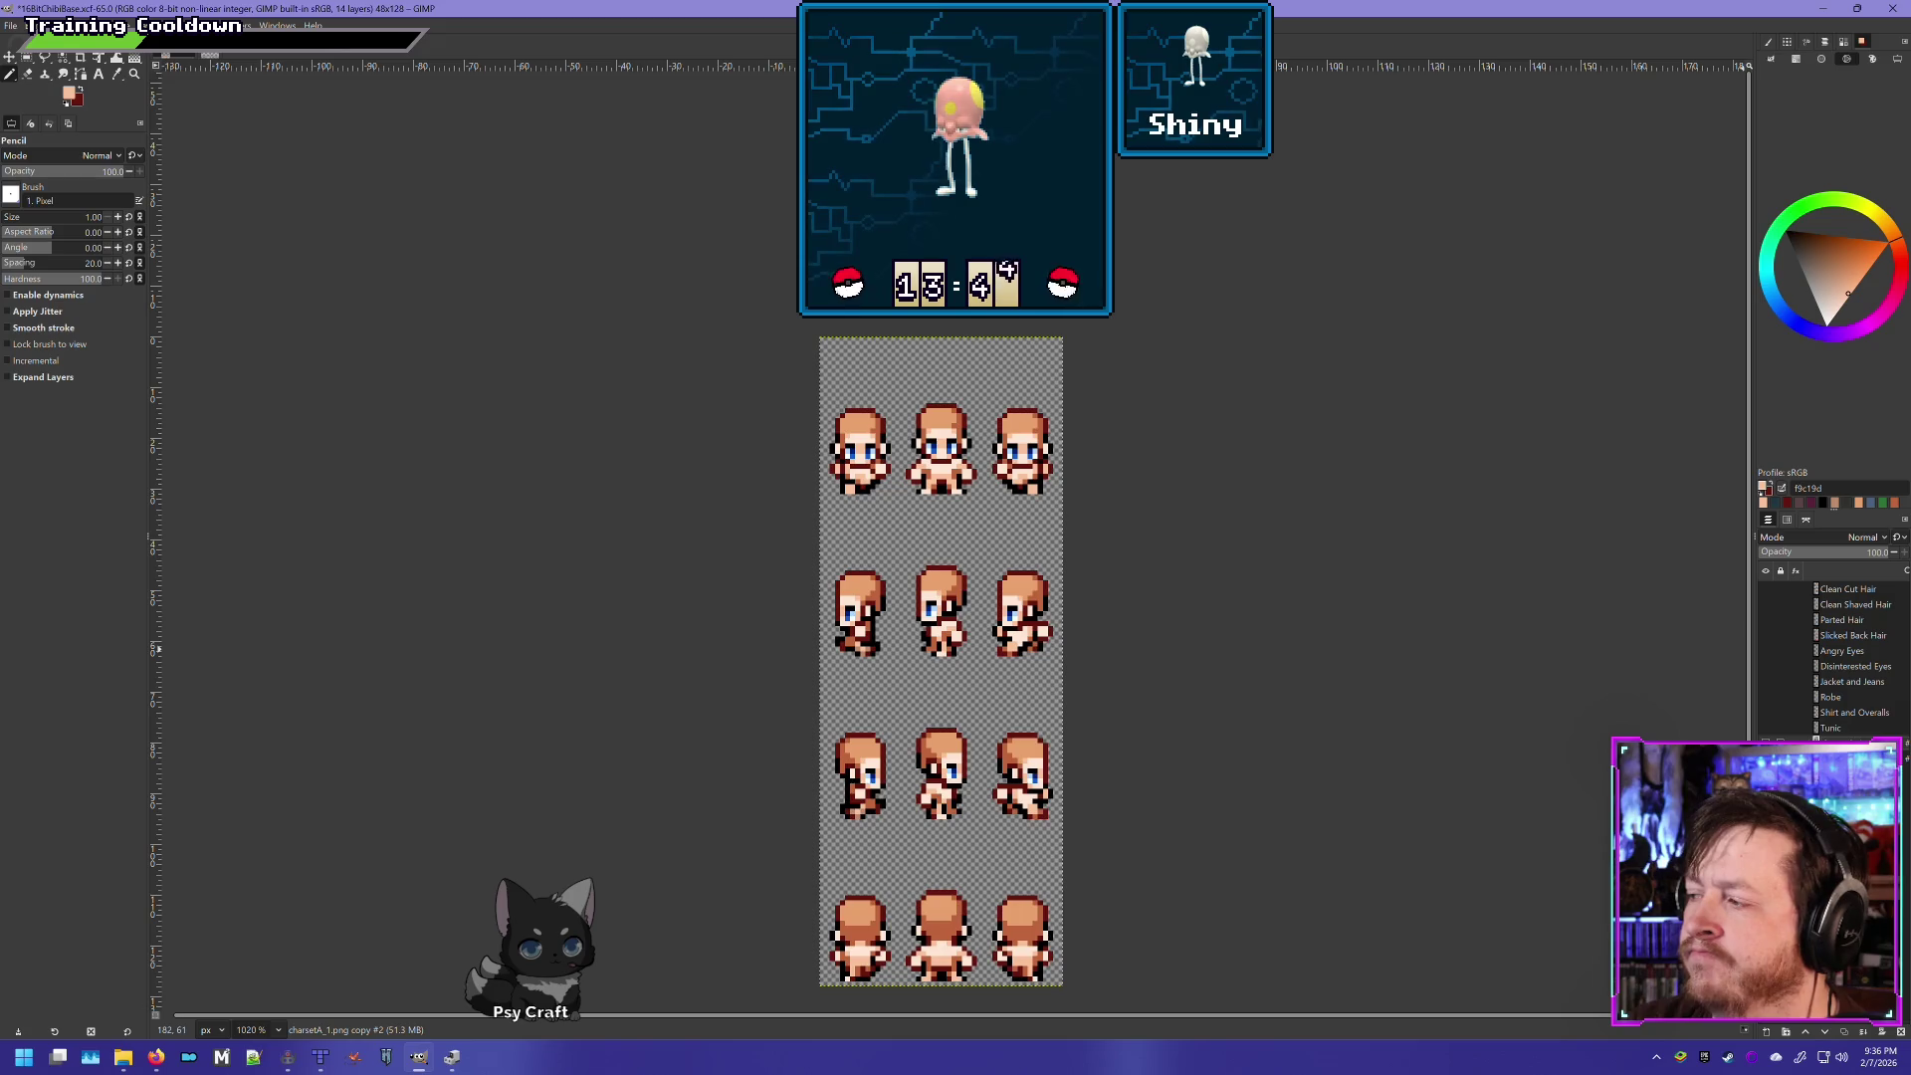
left_click(1766, 743)
scroll(940, 519, "up", 8)
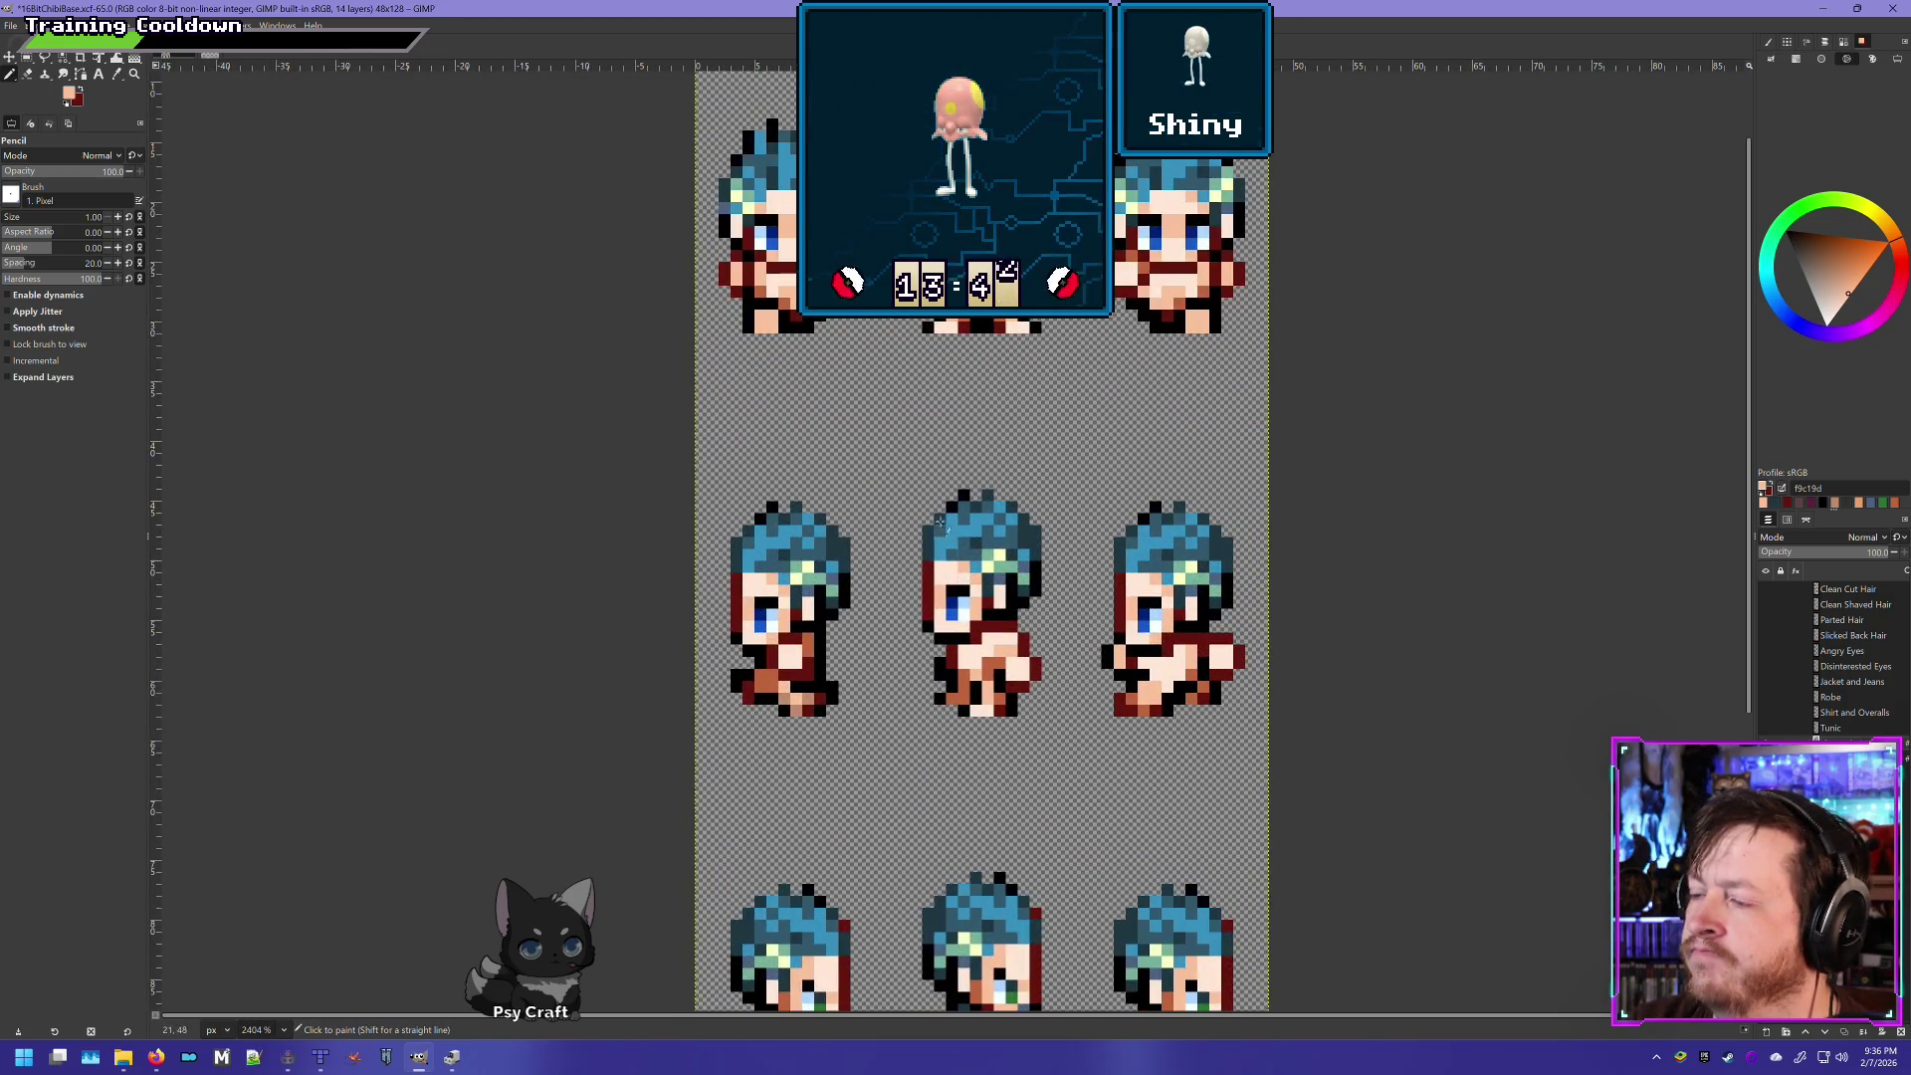
- Switch to the Eraser and pan over the side-view and back-view sprite rows
key("shift+e")
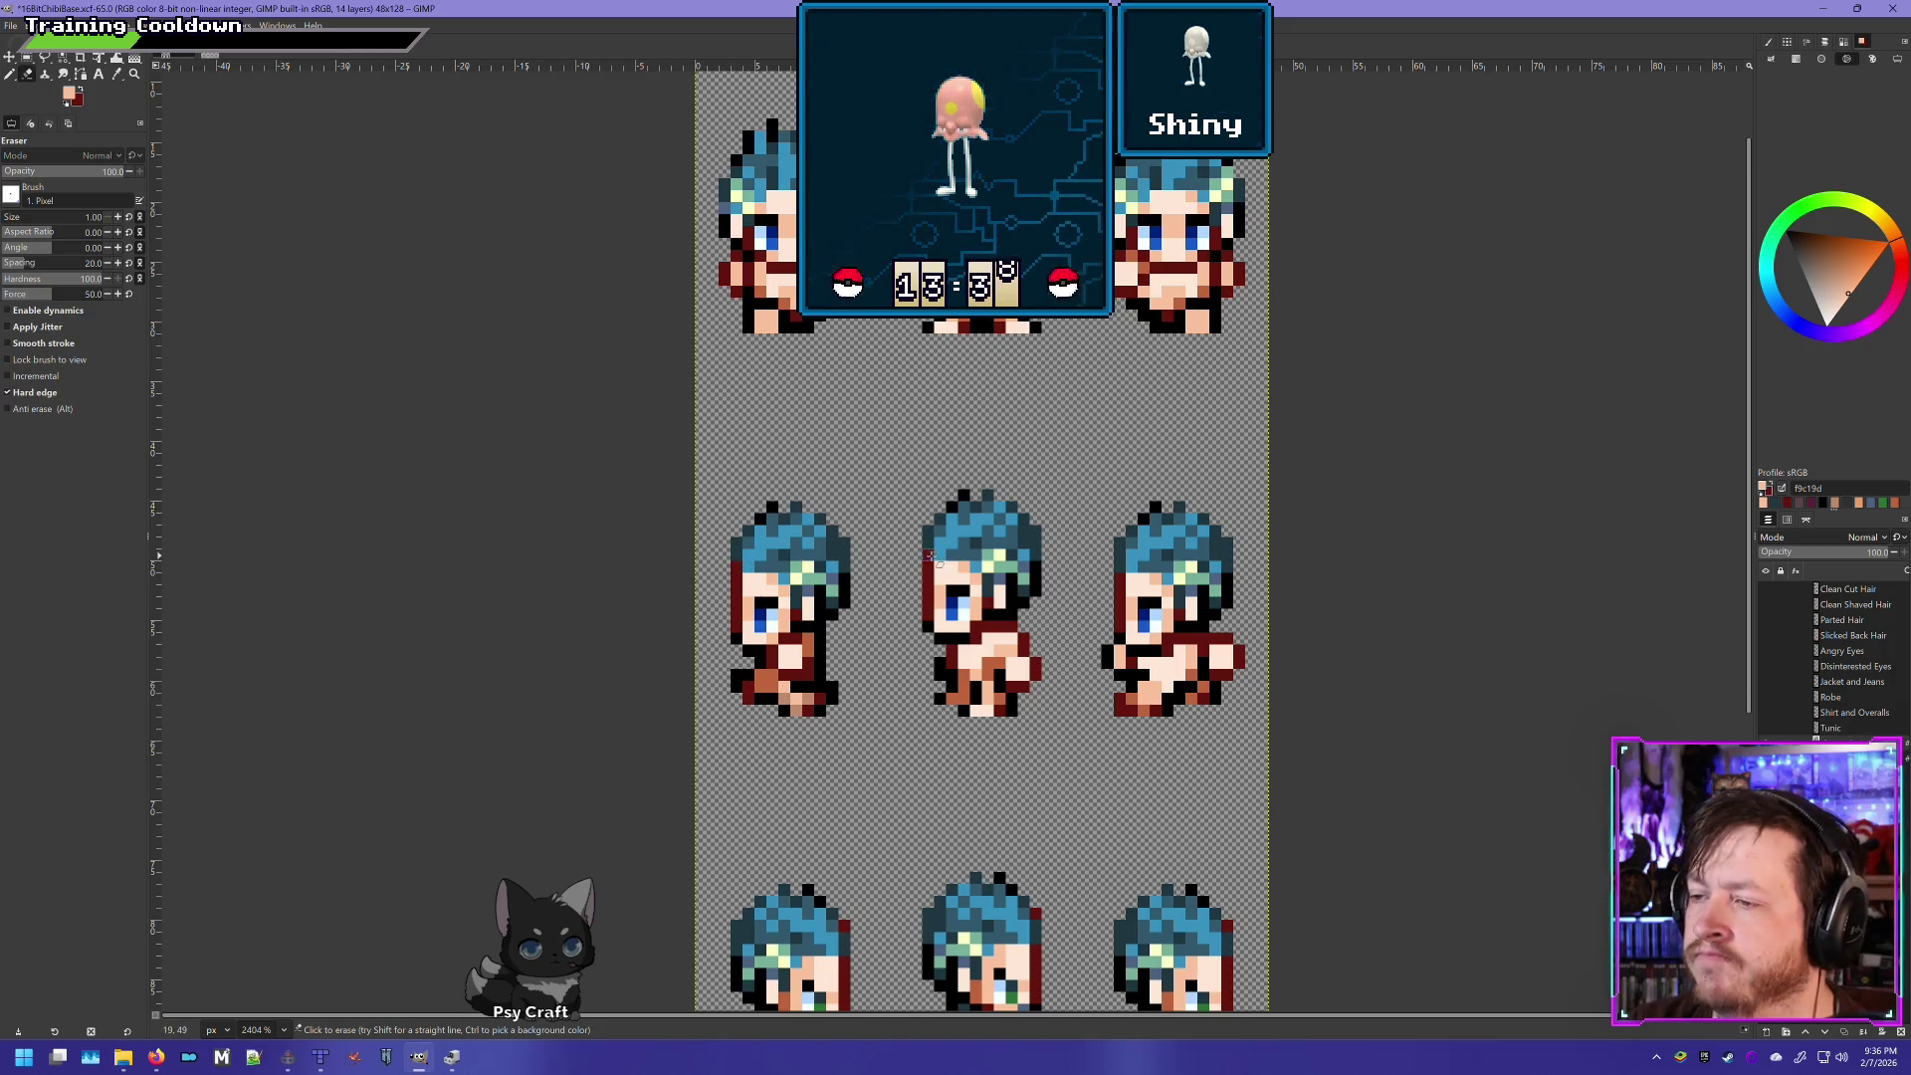
scroll(1085, 783, "down", 5)
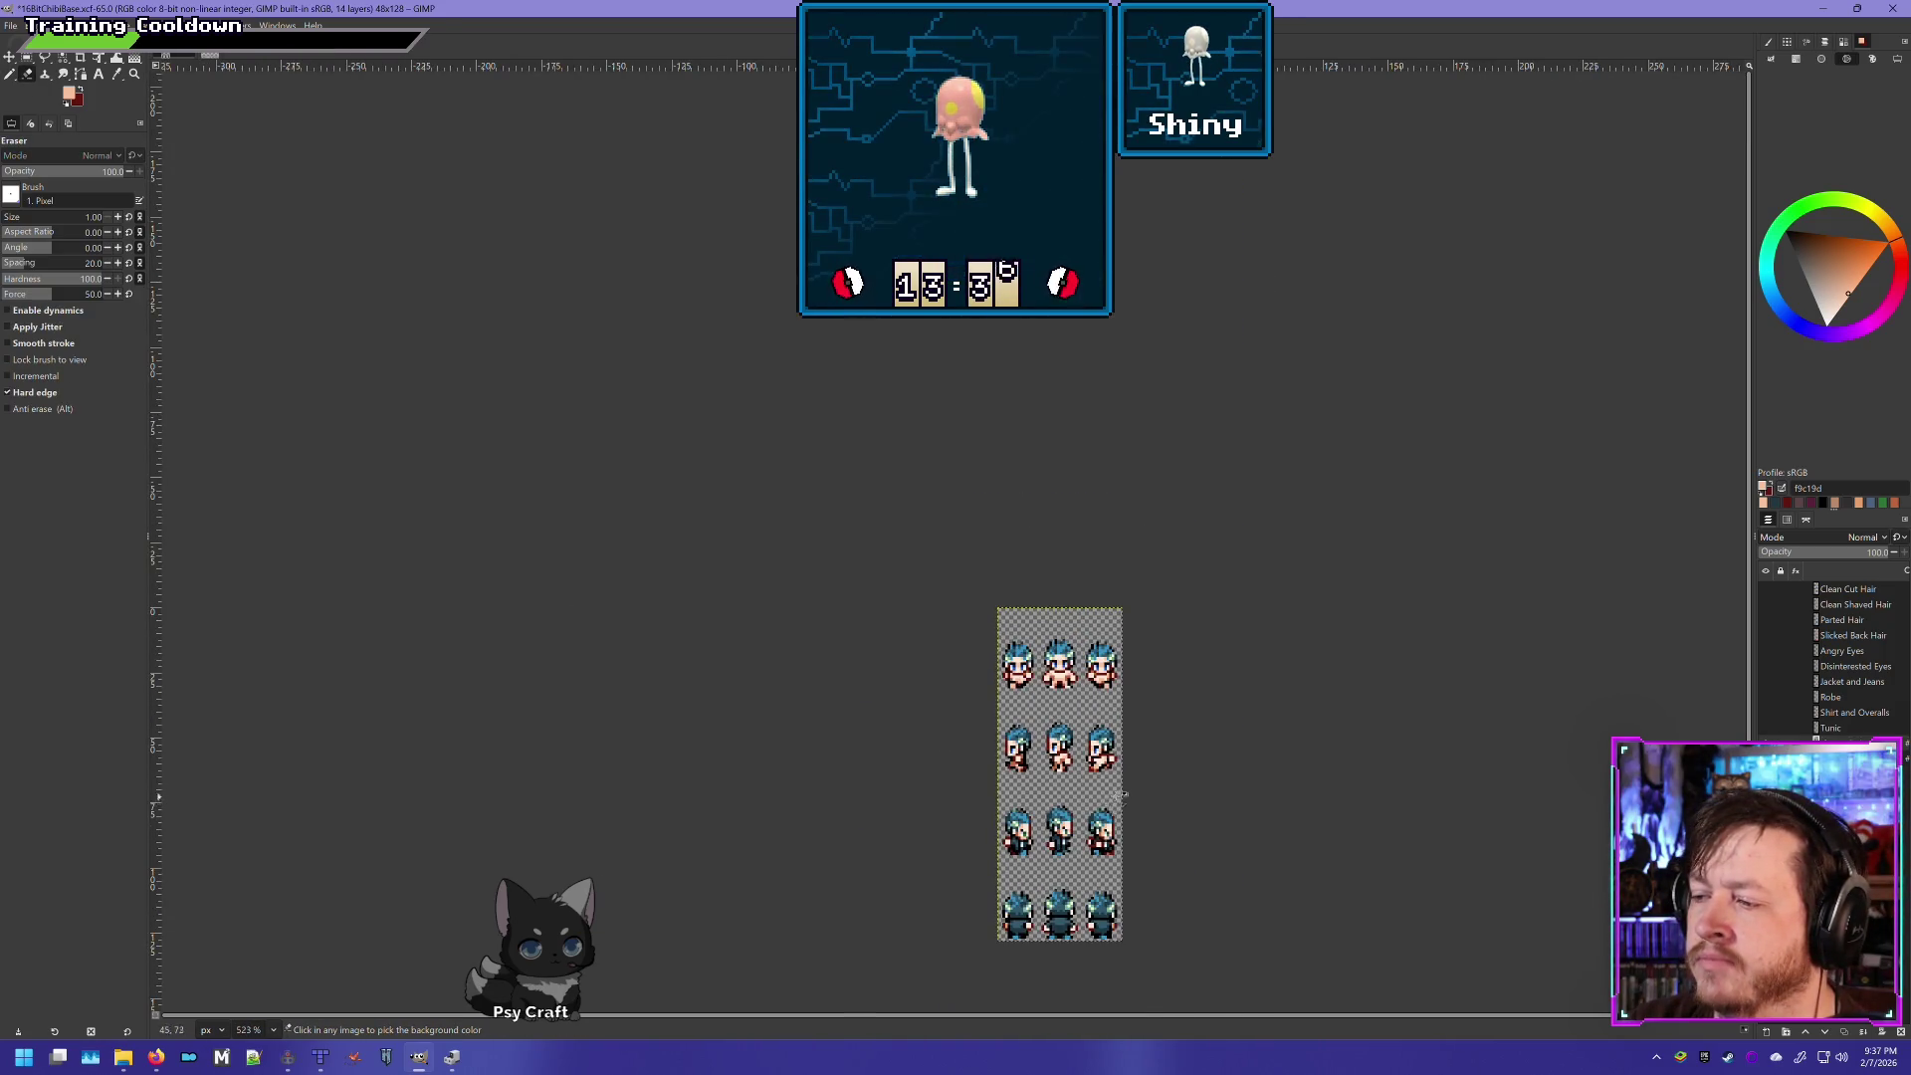
scroll(1084, 783, "up", 4)
mouse_move(1032, 781)
left_mouse_down()
mouse_move(1007, 741)
mouse_move(1000, 423)
left_mouse_up()
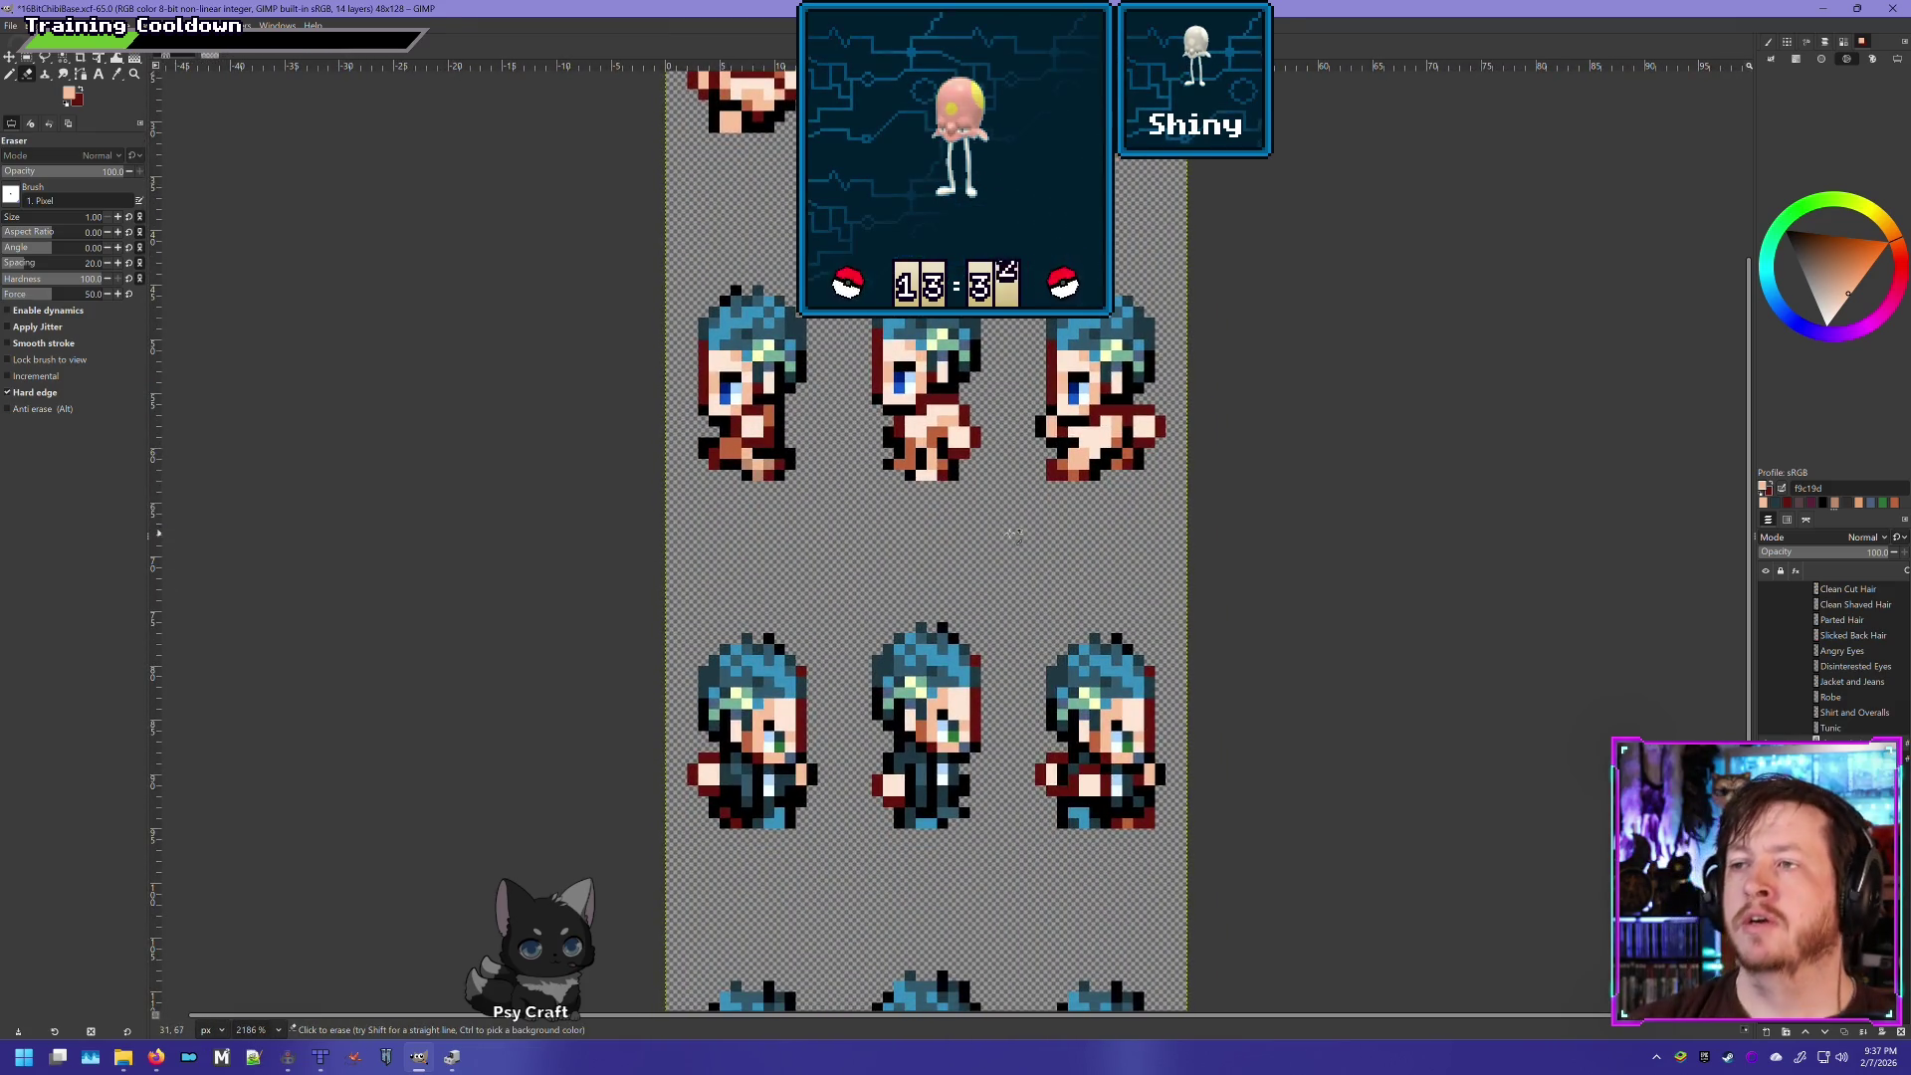
scroll(1037, 598, "down", 5)
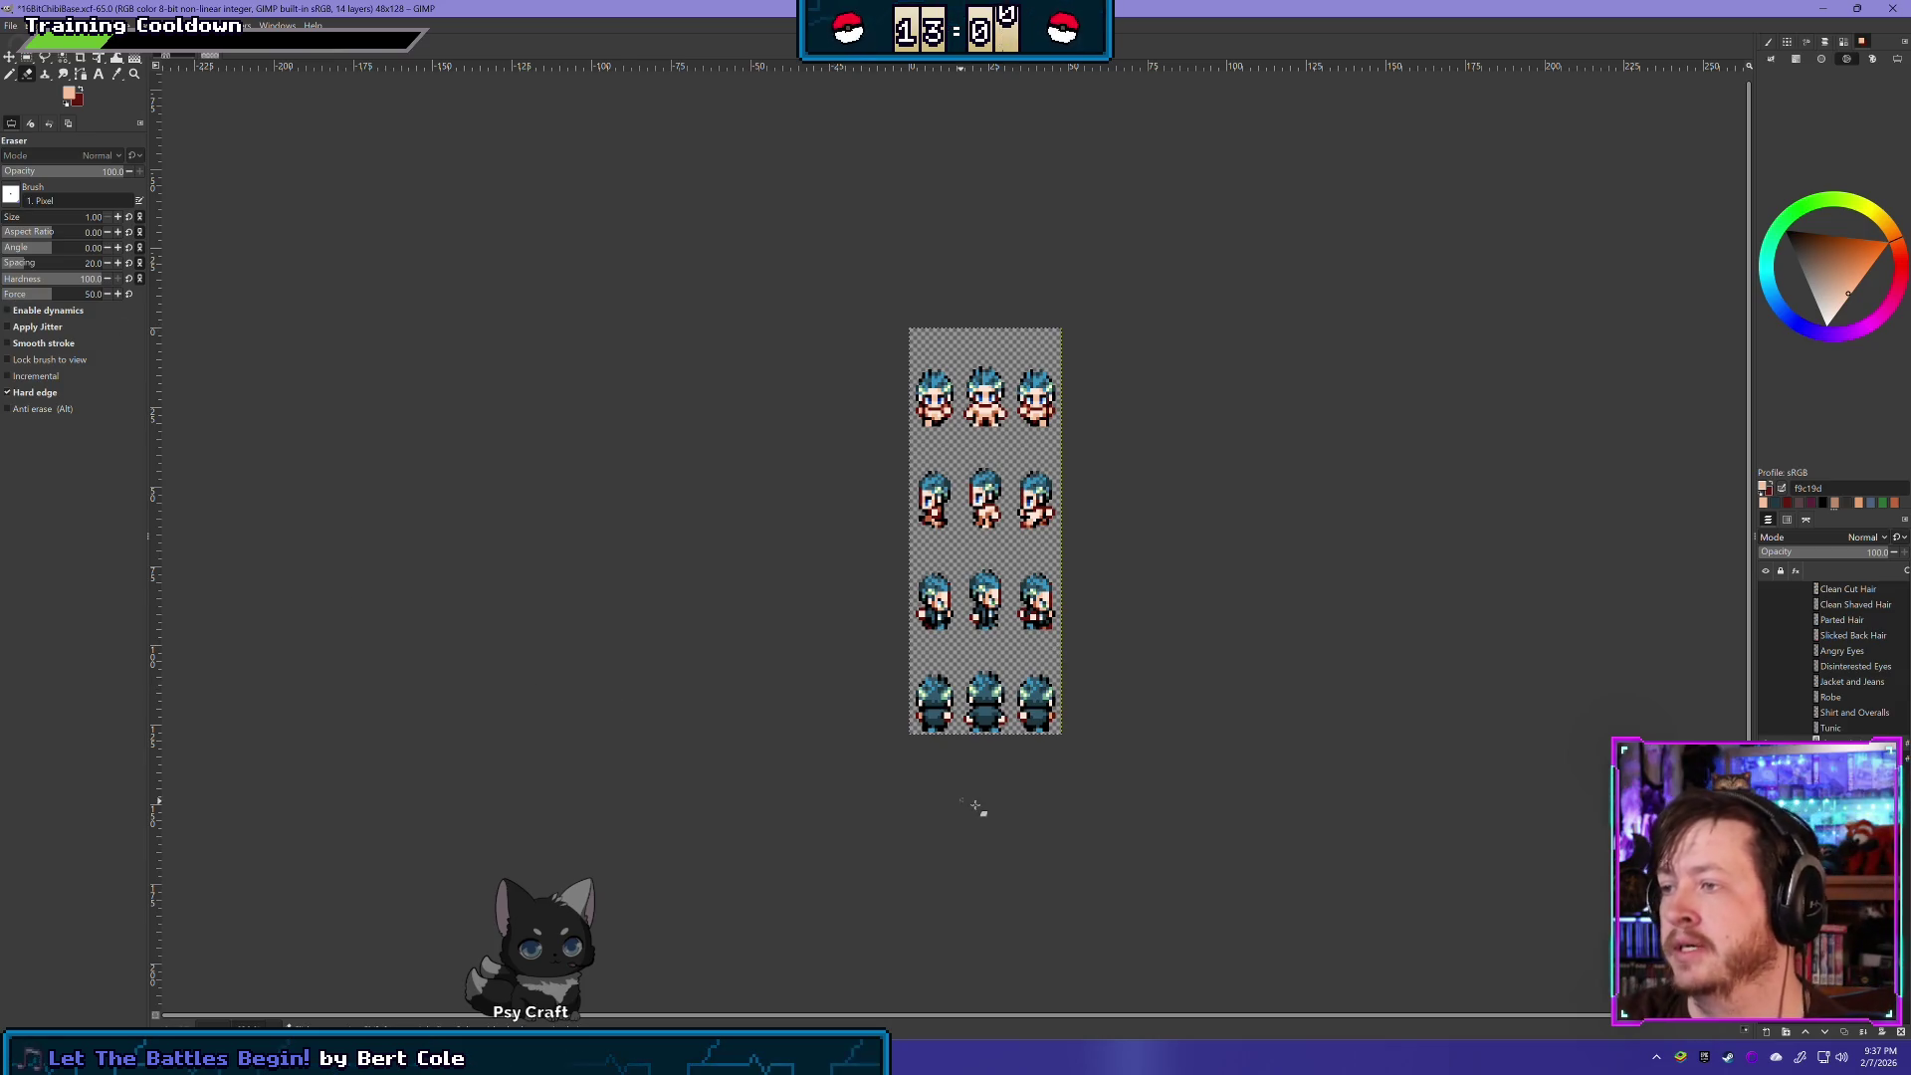
scroll(945, 552, "up", 2)
scroll(945, 553, "up", 3)
left_click_drag(896, 527, 770, 371)
scroll(769, 371, "down", 3)
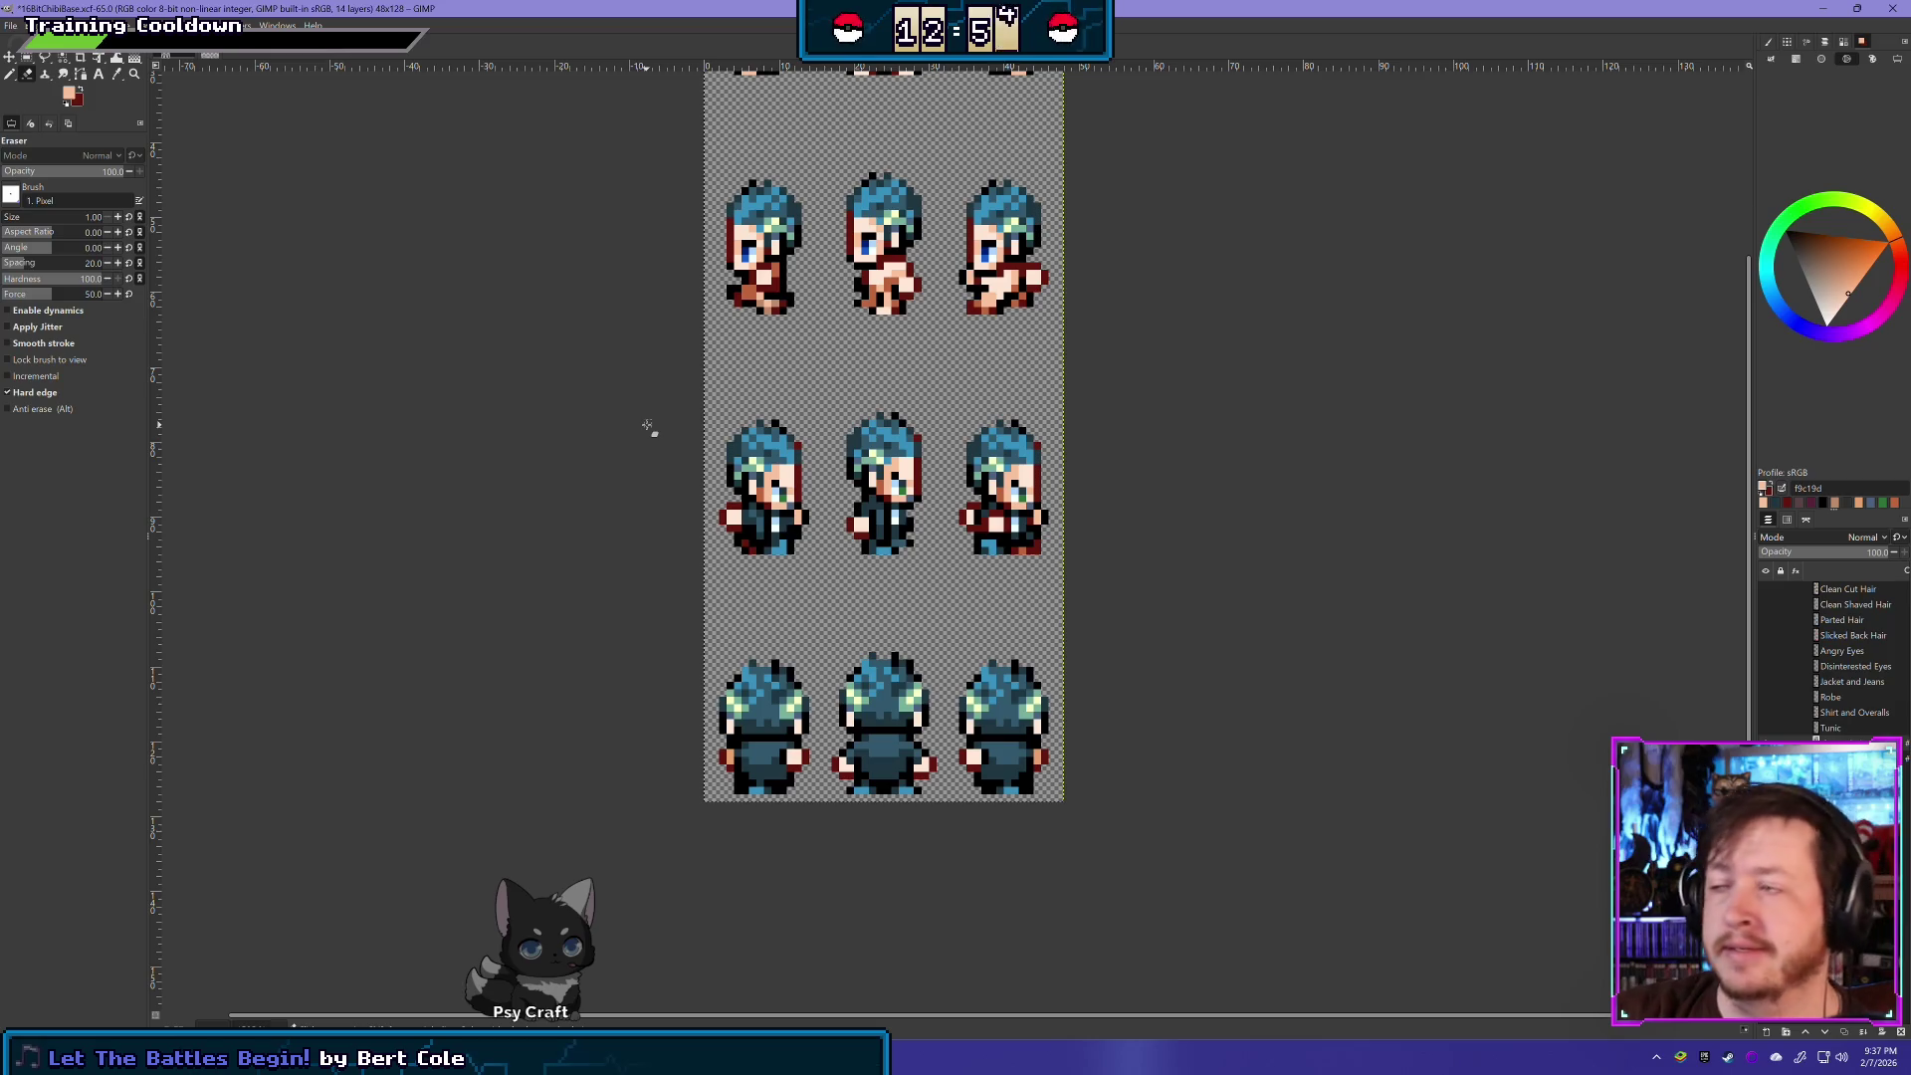
scroll(1041, 478, "up", 1)
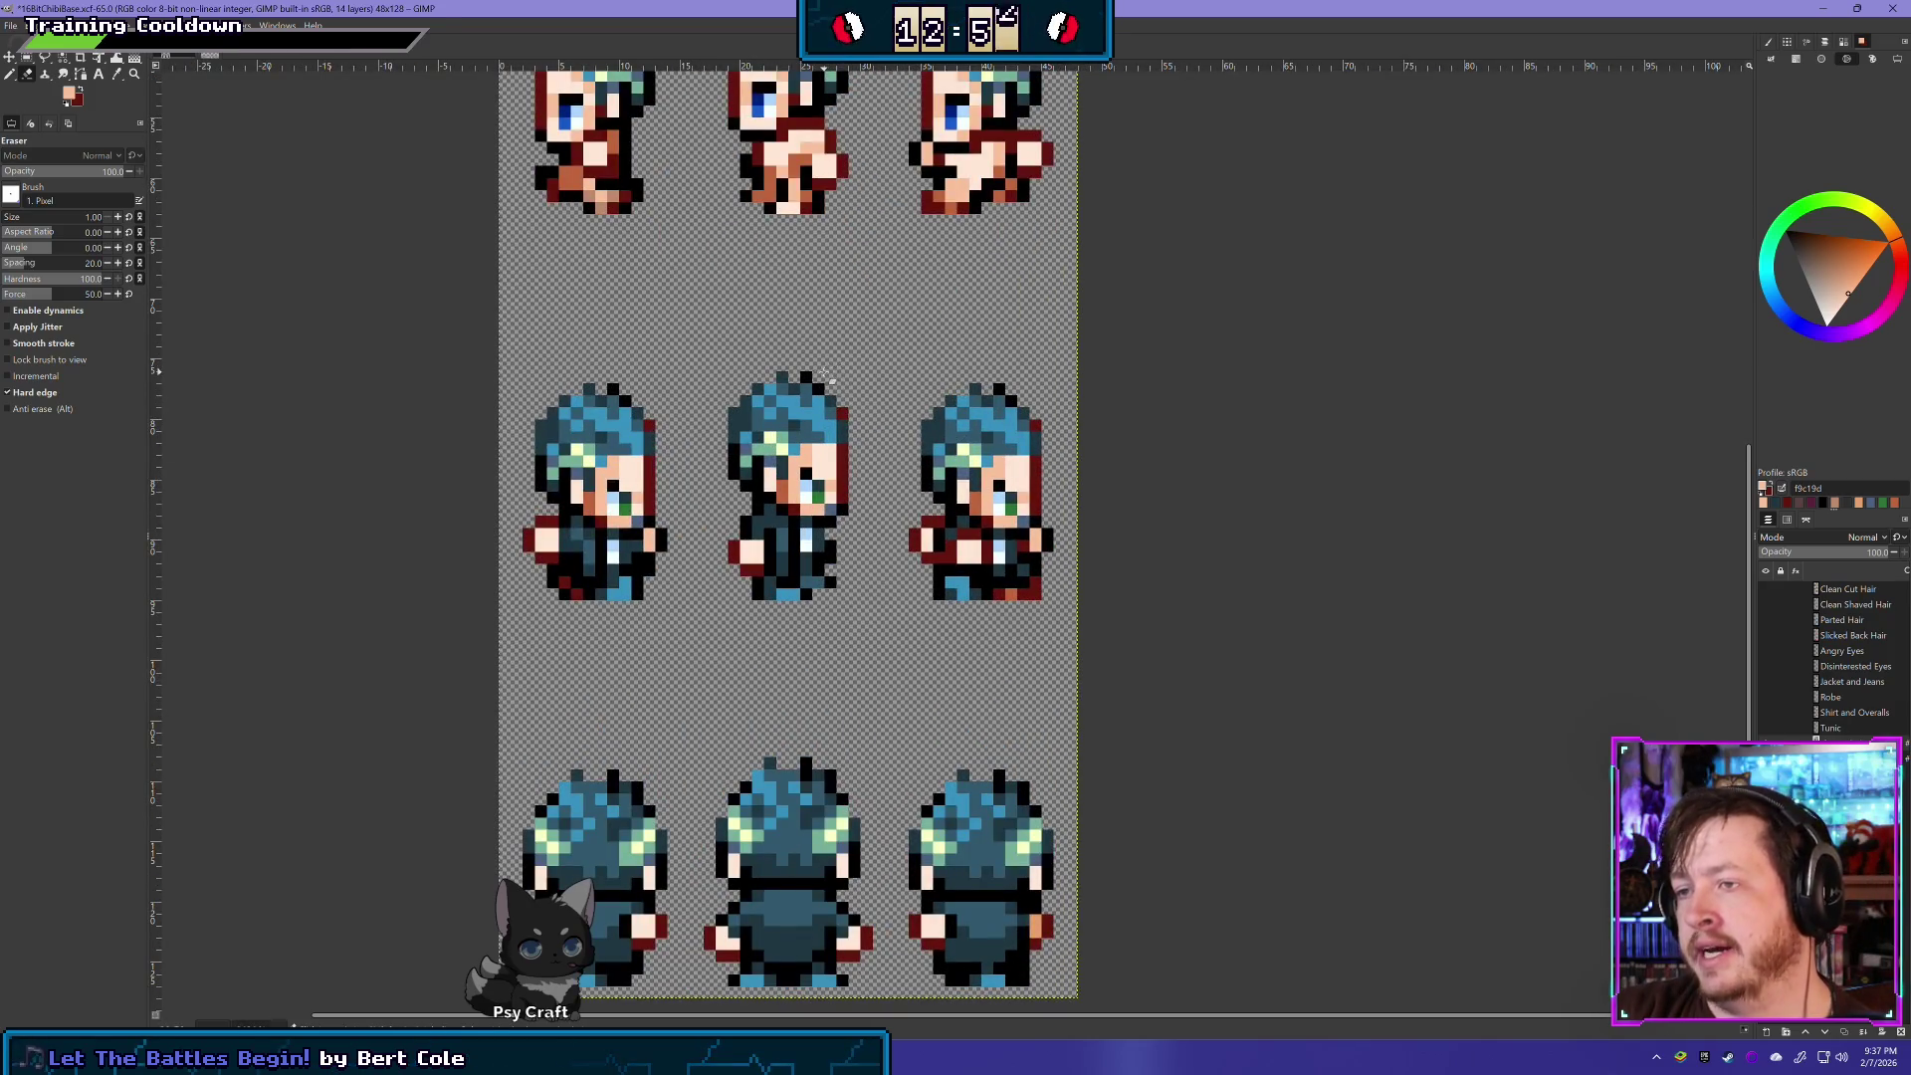
scroll(1123, 517, "up", 1)
scroll(1367, 547, "left", 2)
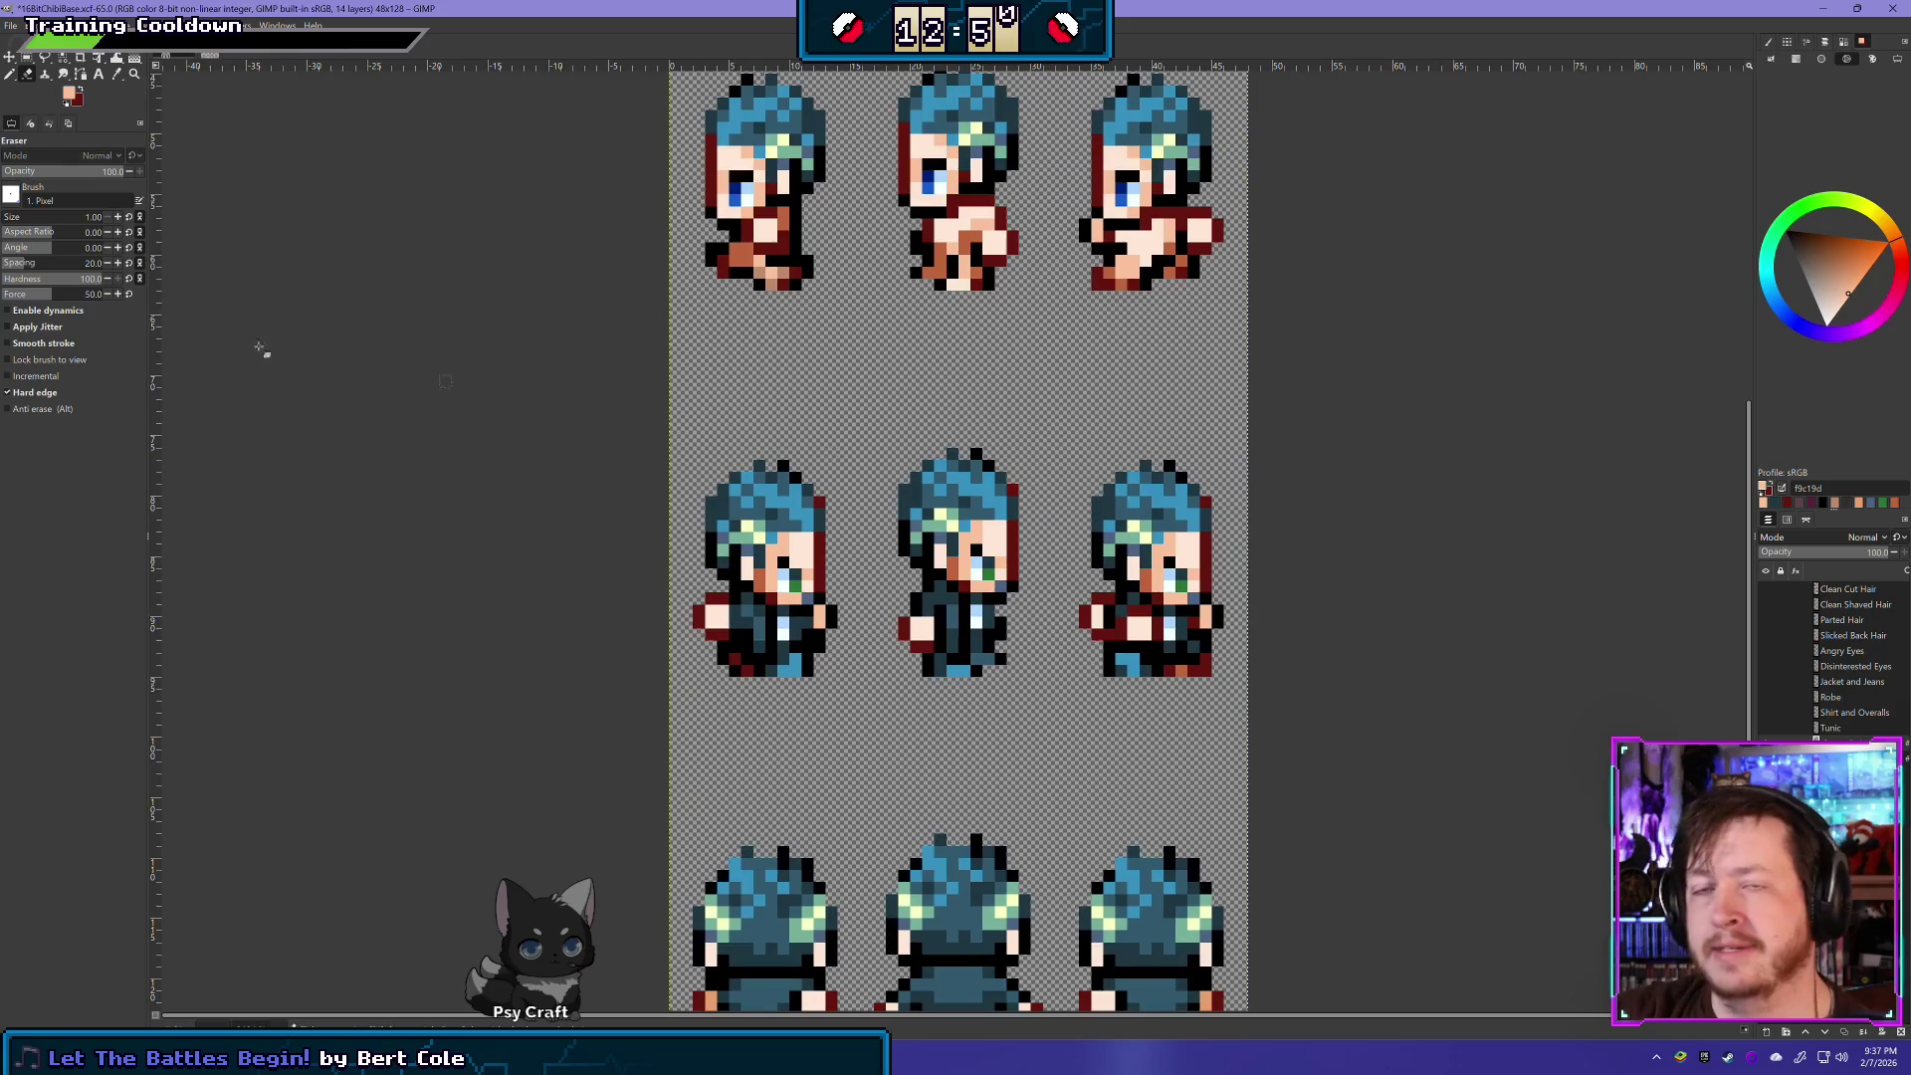
- Try lowering the layer opacity to about 74, then undo back to 100
left_click(1855, 551)
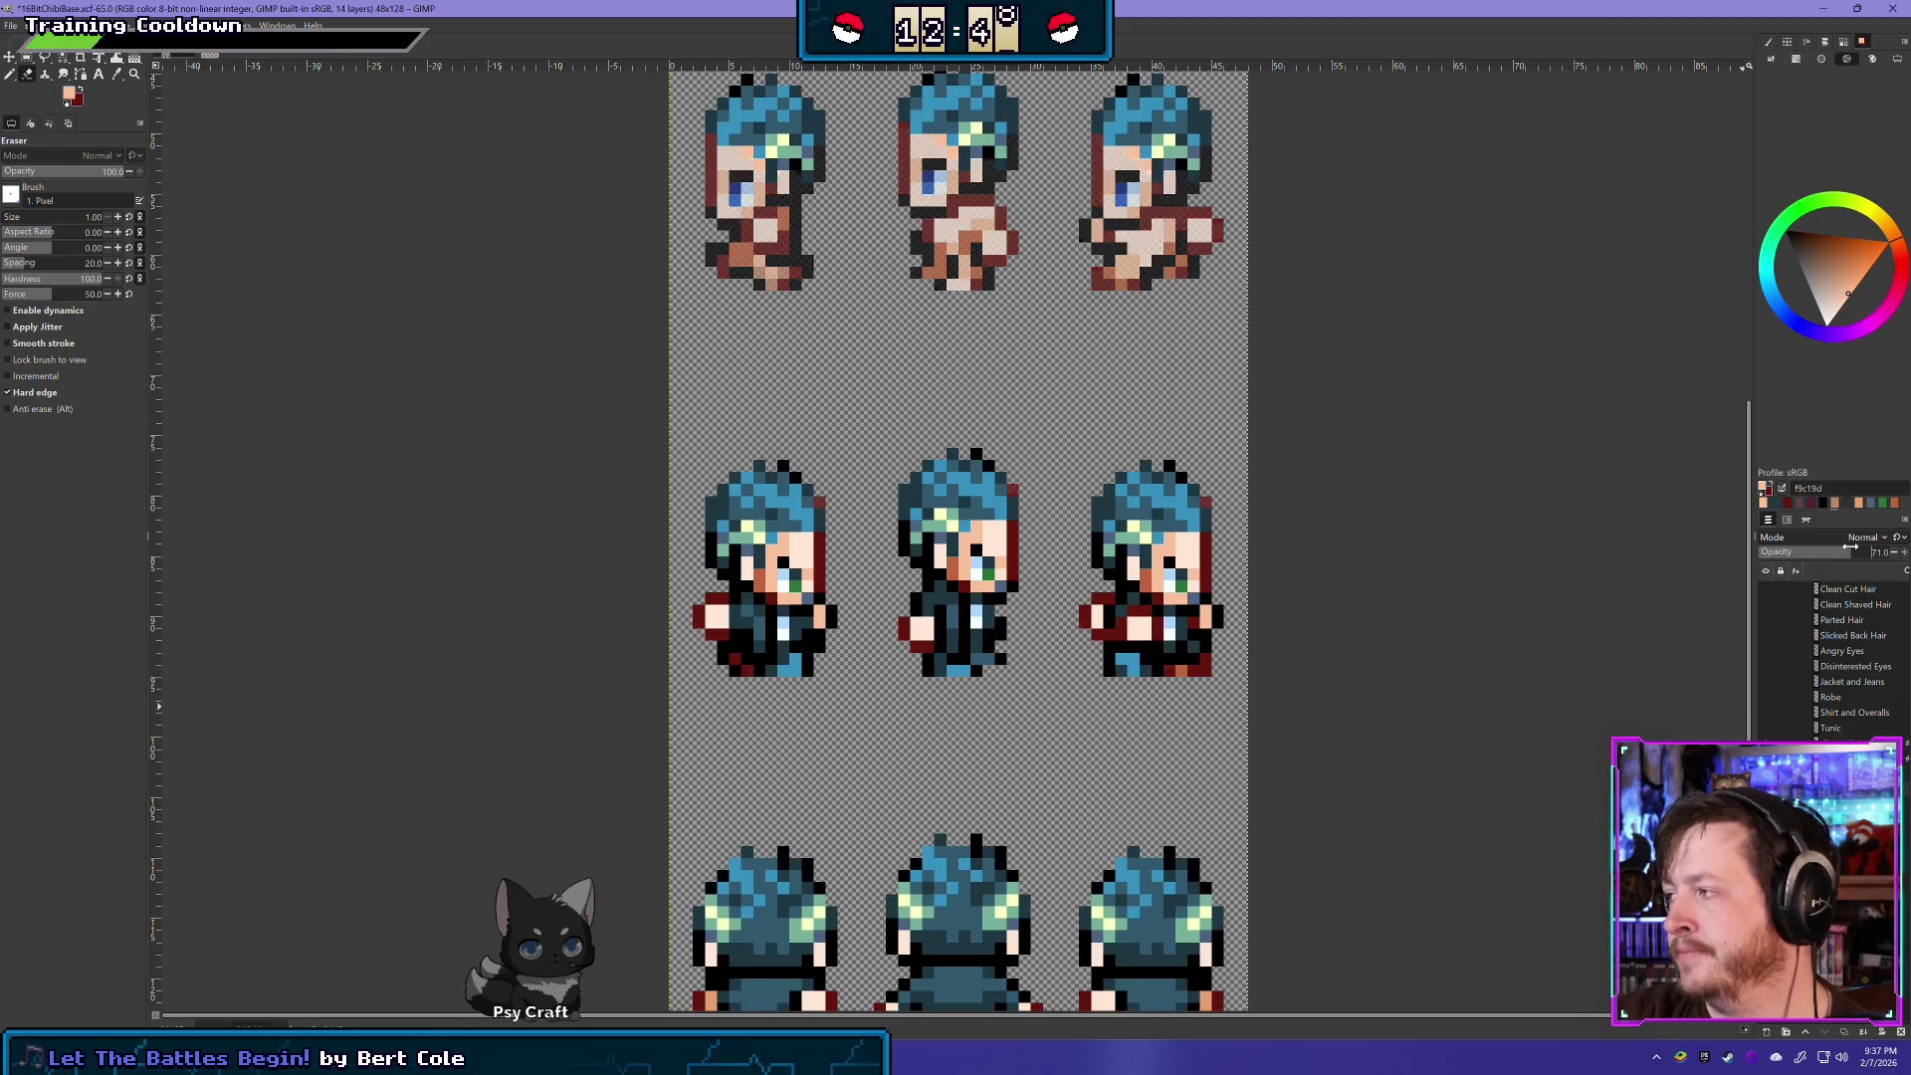
left_click_drag(1854, 552, 1847, 553)
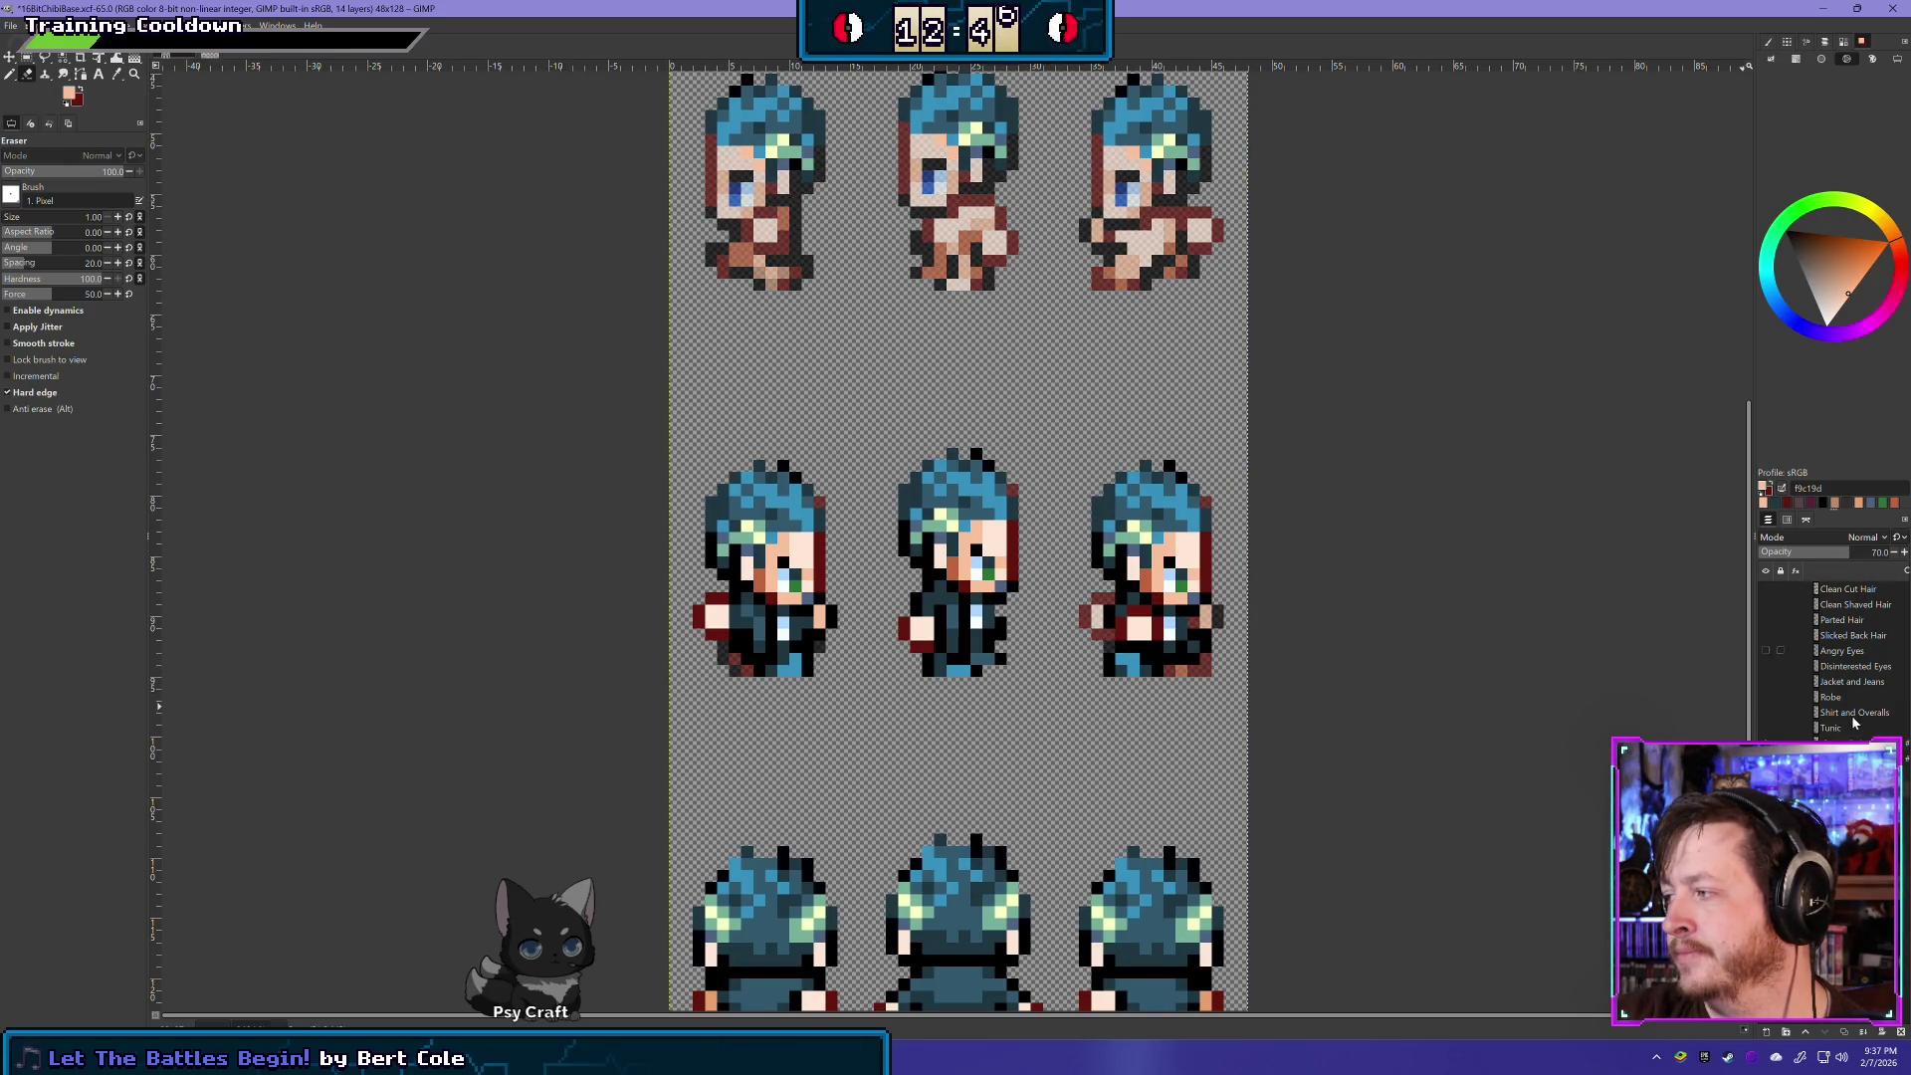
key("ctrl+z")
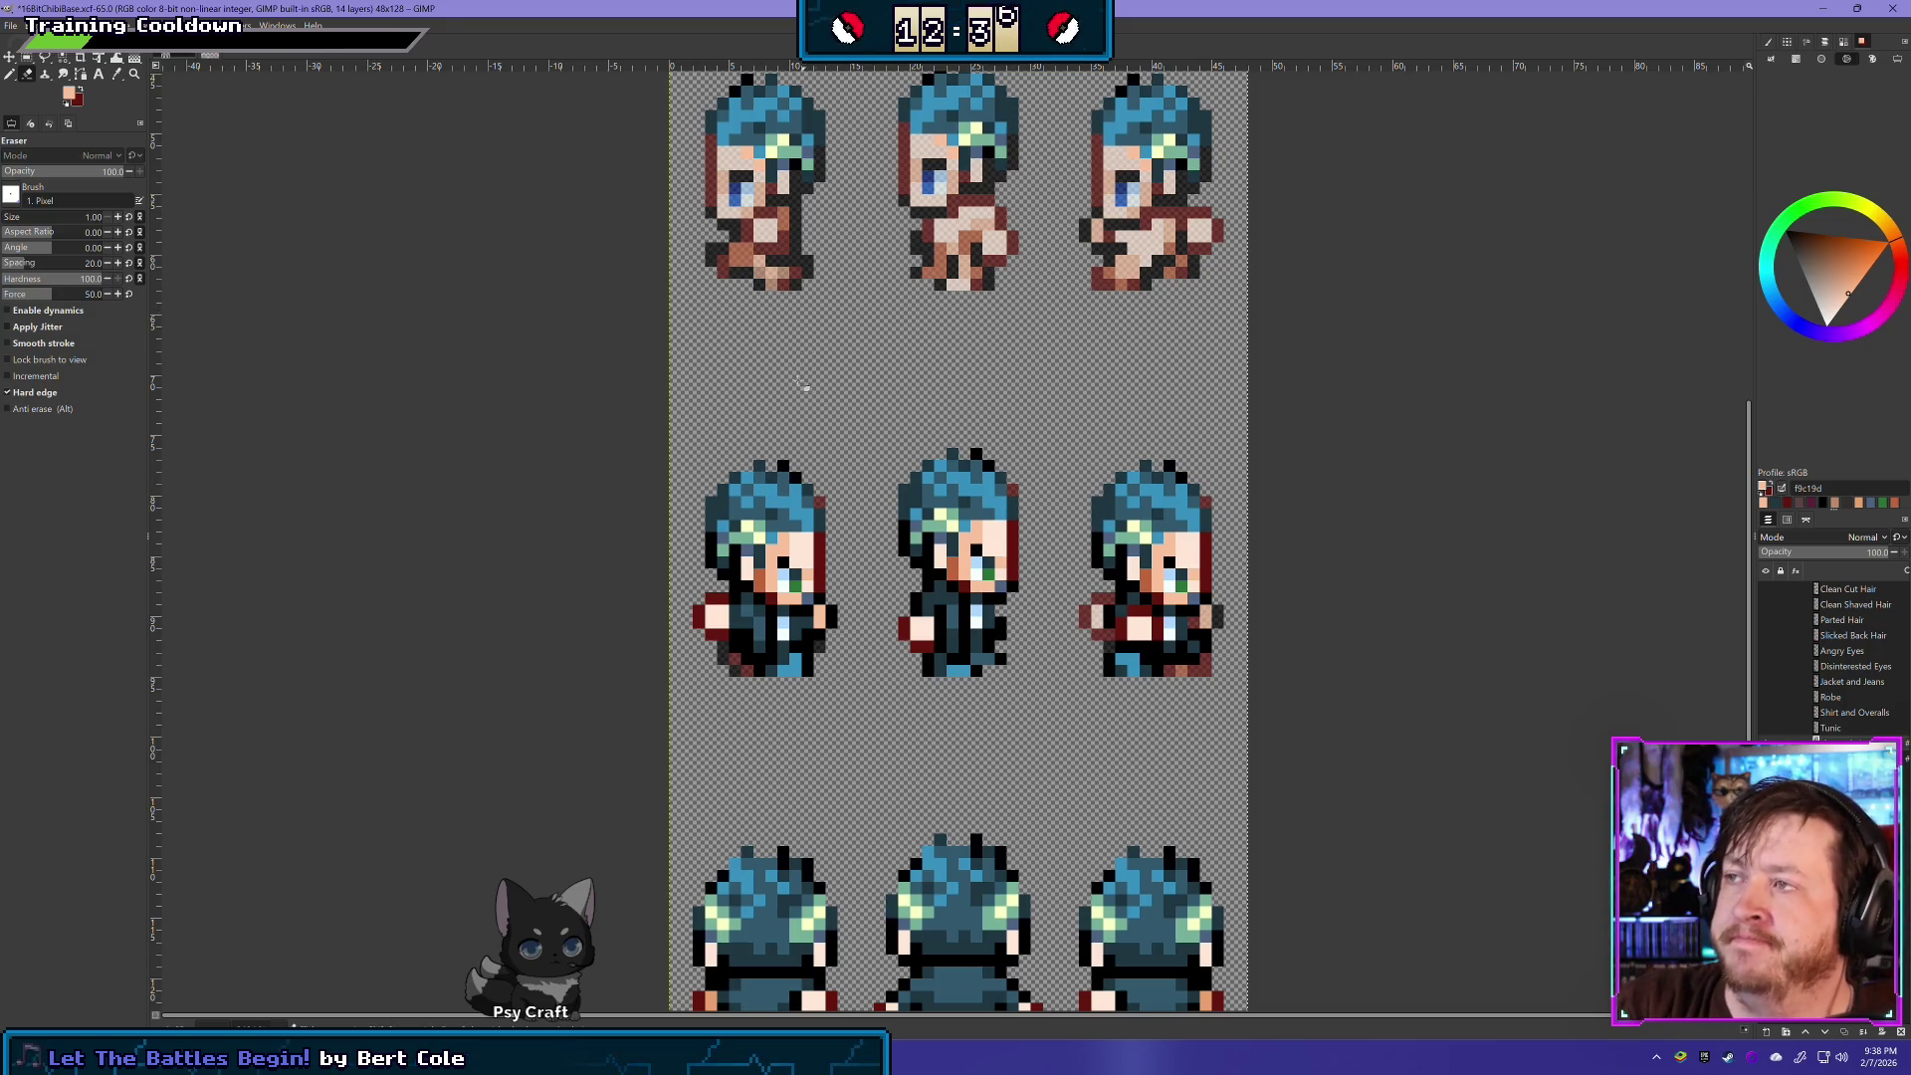
- Rectangle-select the middle row's lower bodies, delete the dark outfit, deselect, and return to the Eraser
left_click_drag(793, 393, 726, 461)
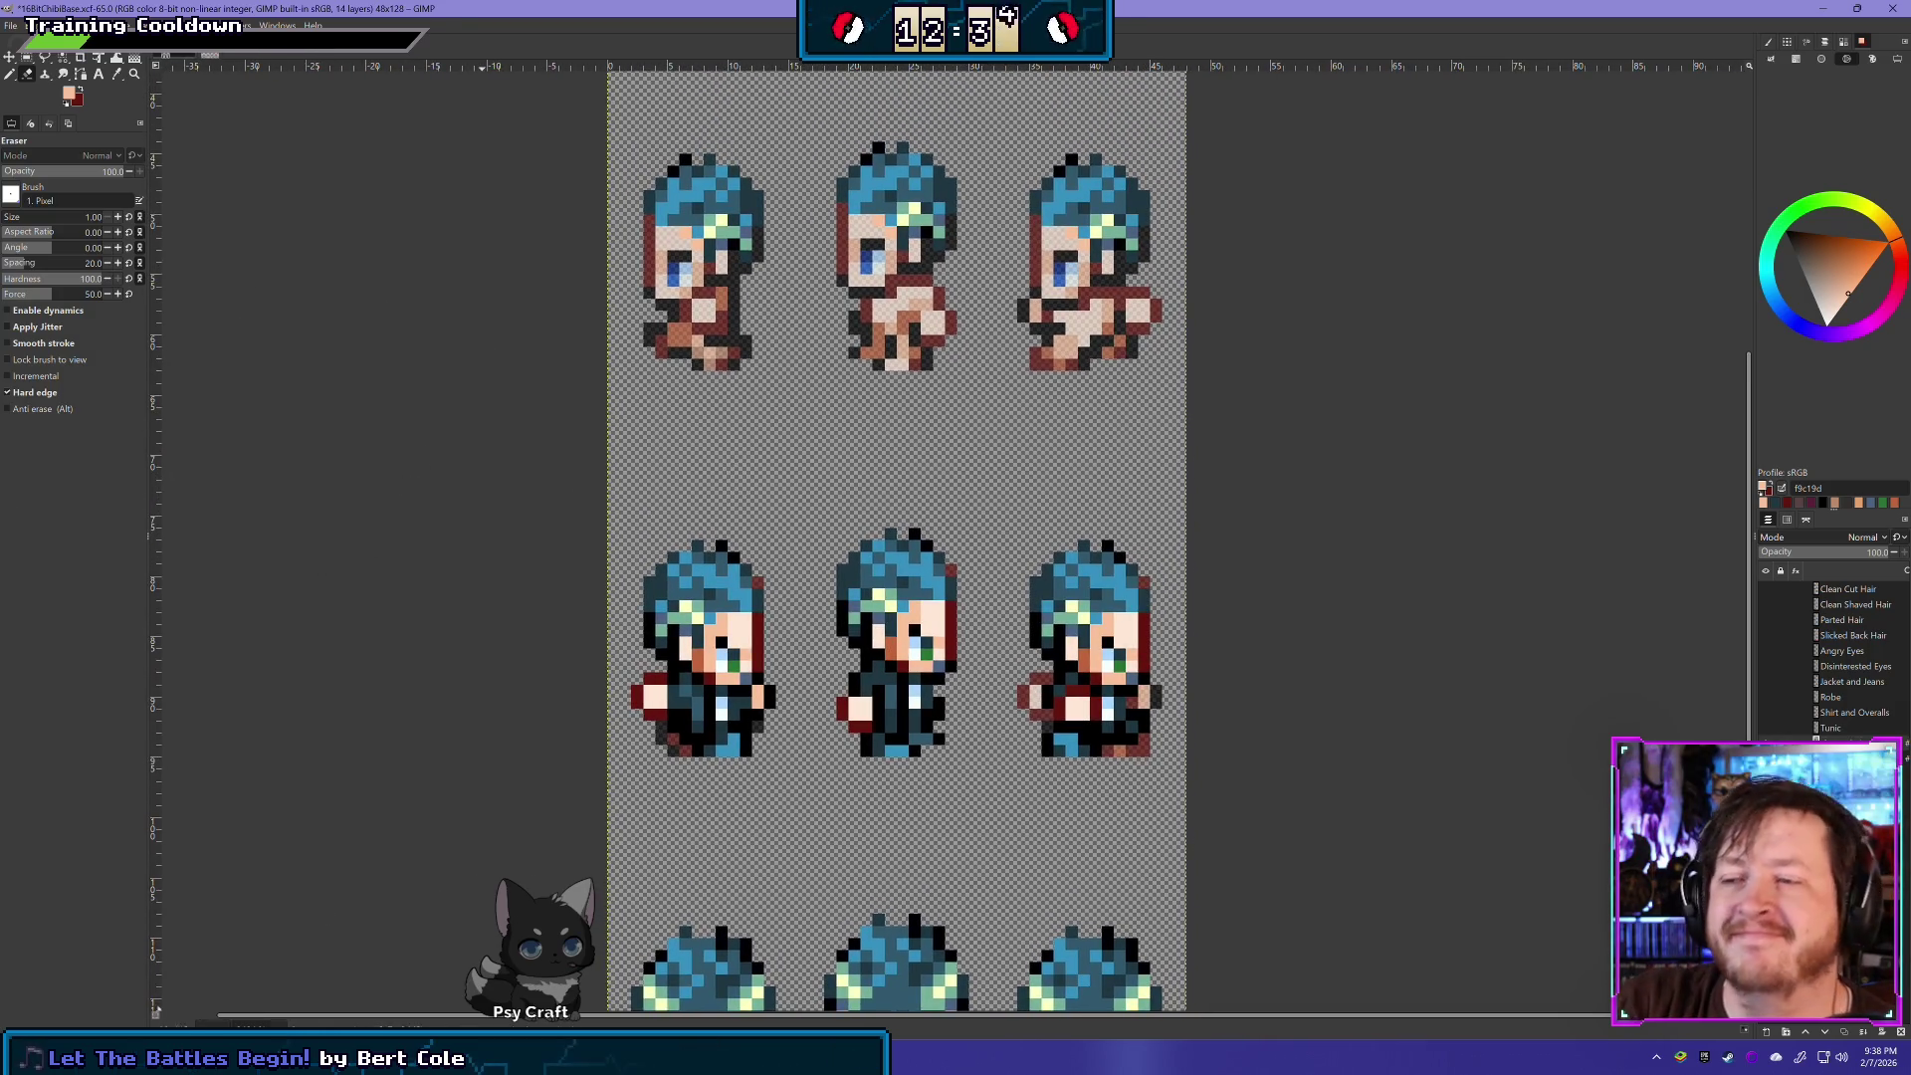
key("r")
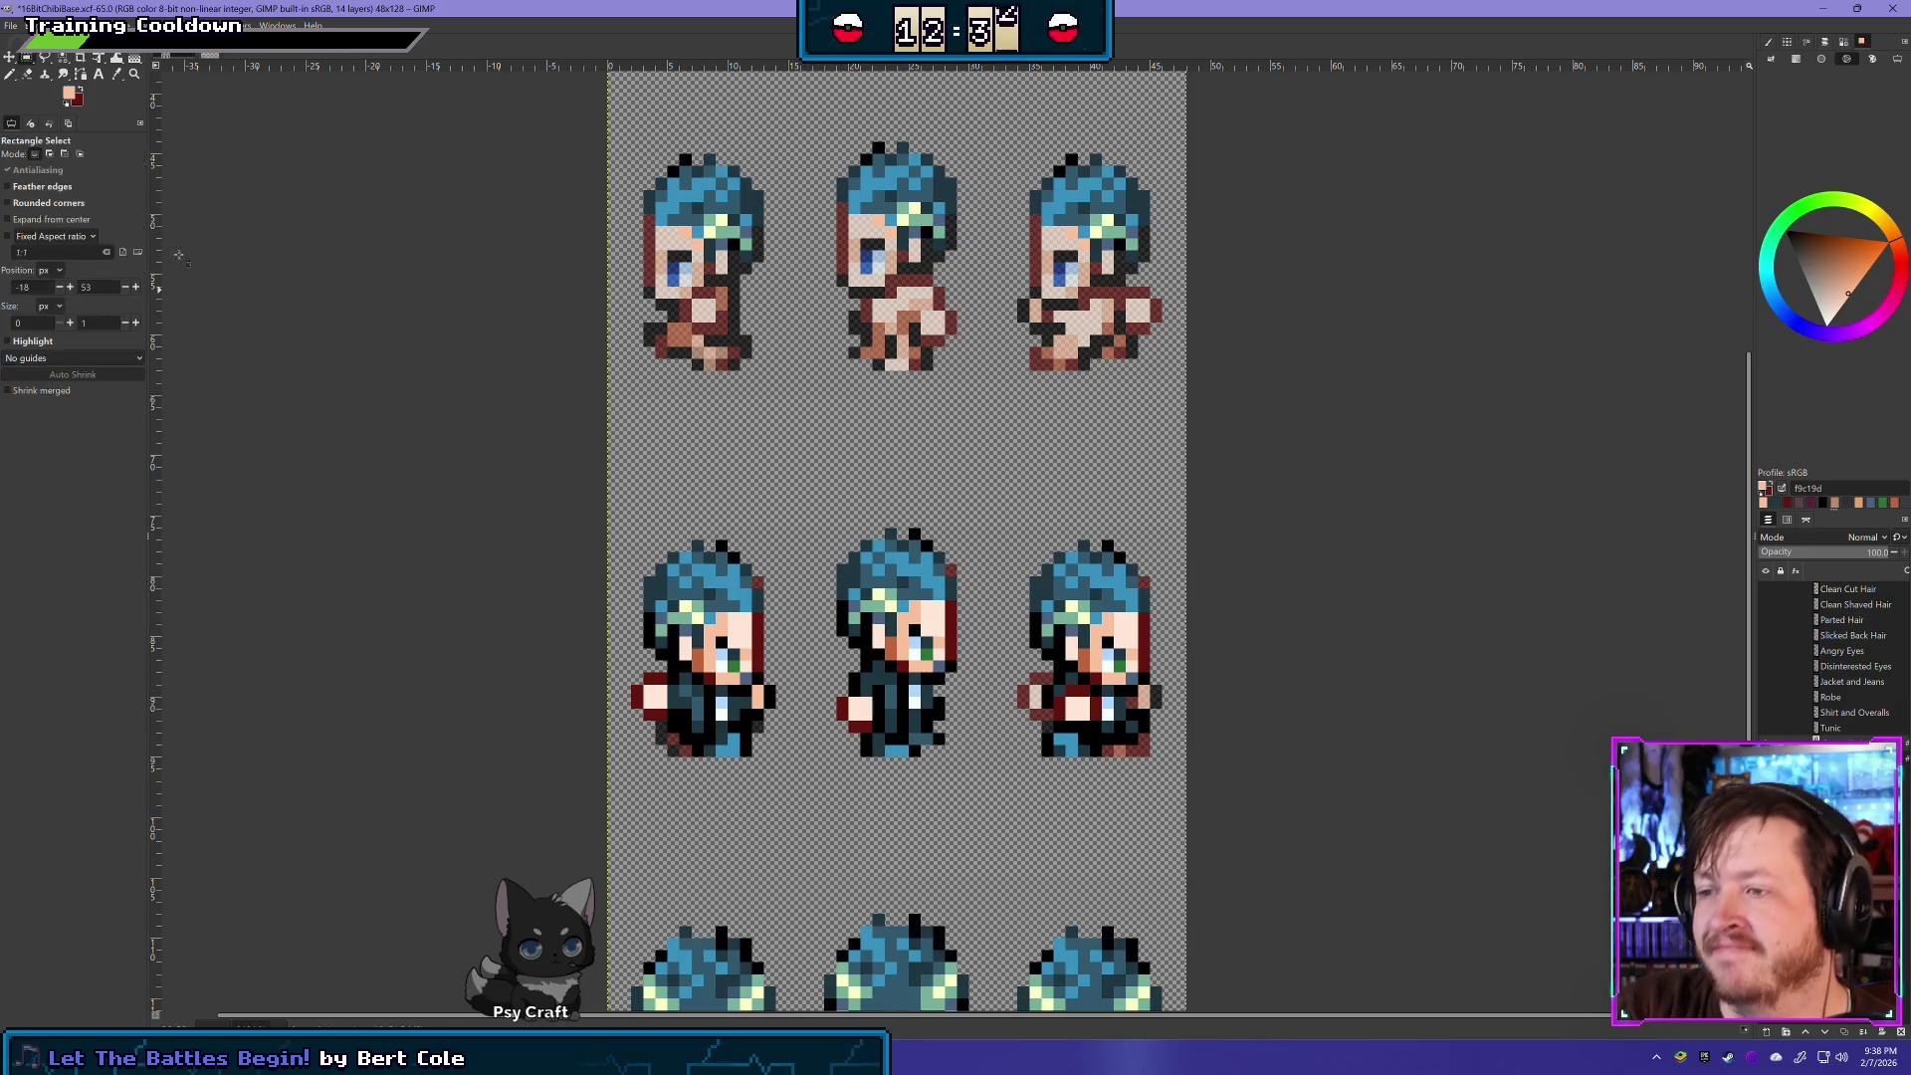
mouse_move(559, 793)
left_mouse_down()
mouse_move(563, 732)
mouse_move(1199, 675)
left_mouse_up()
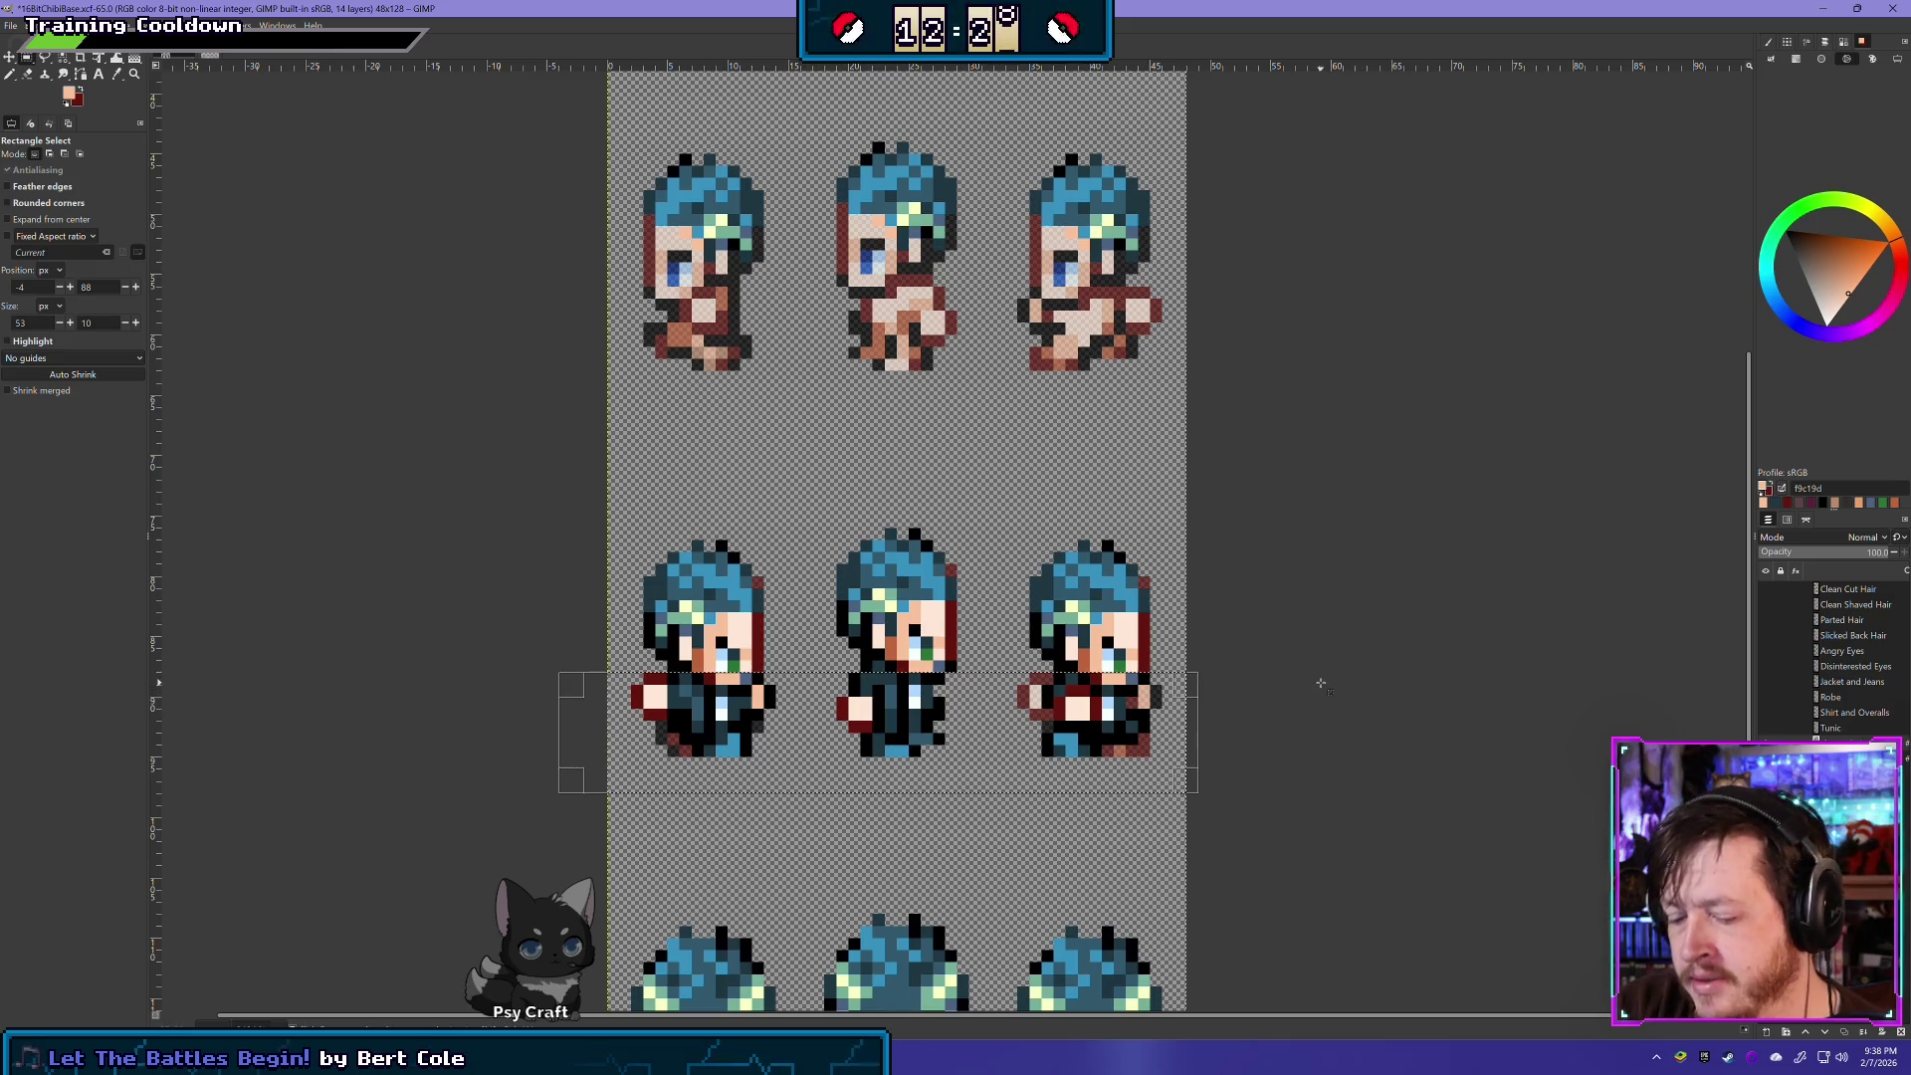
key("Delete")
key("ctrl+shift+a")
key("shift+e")
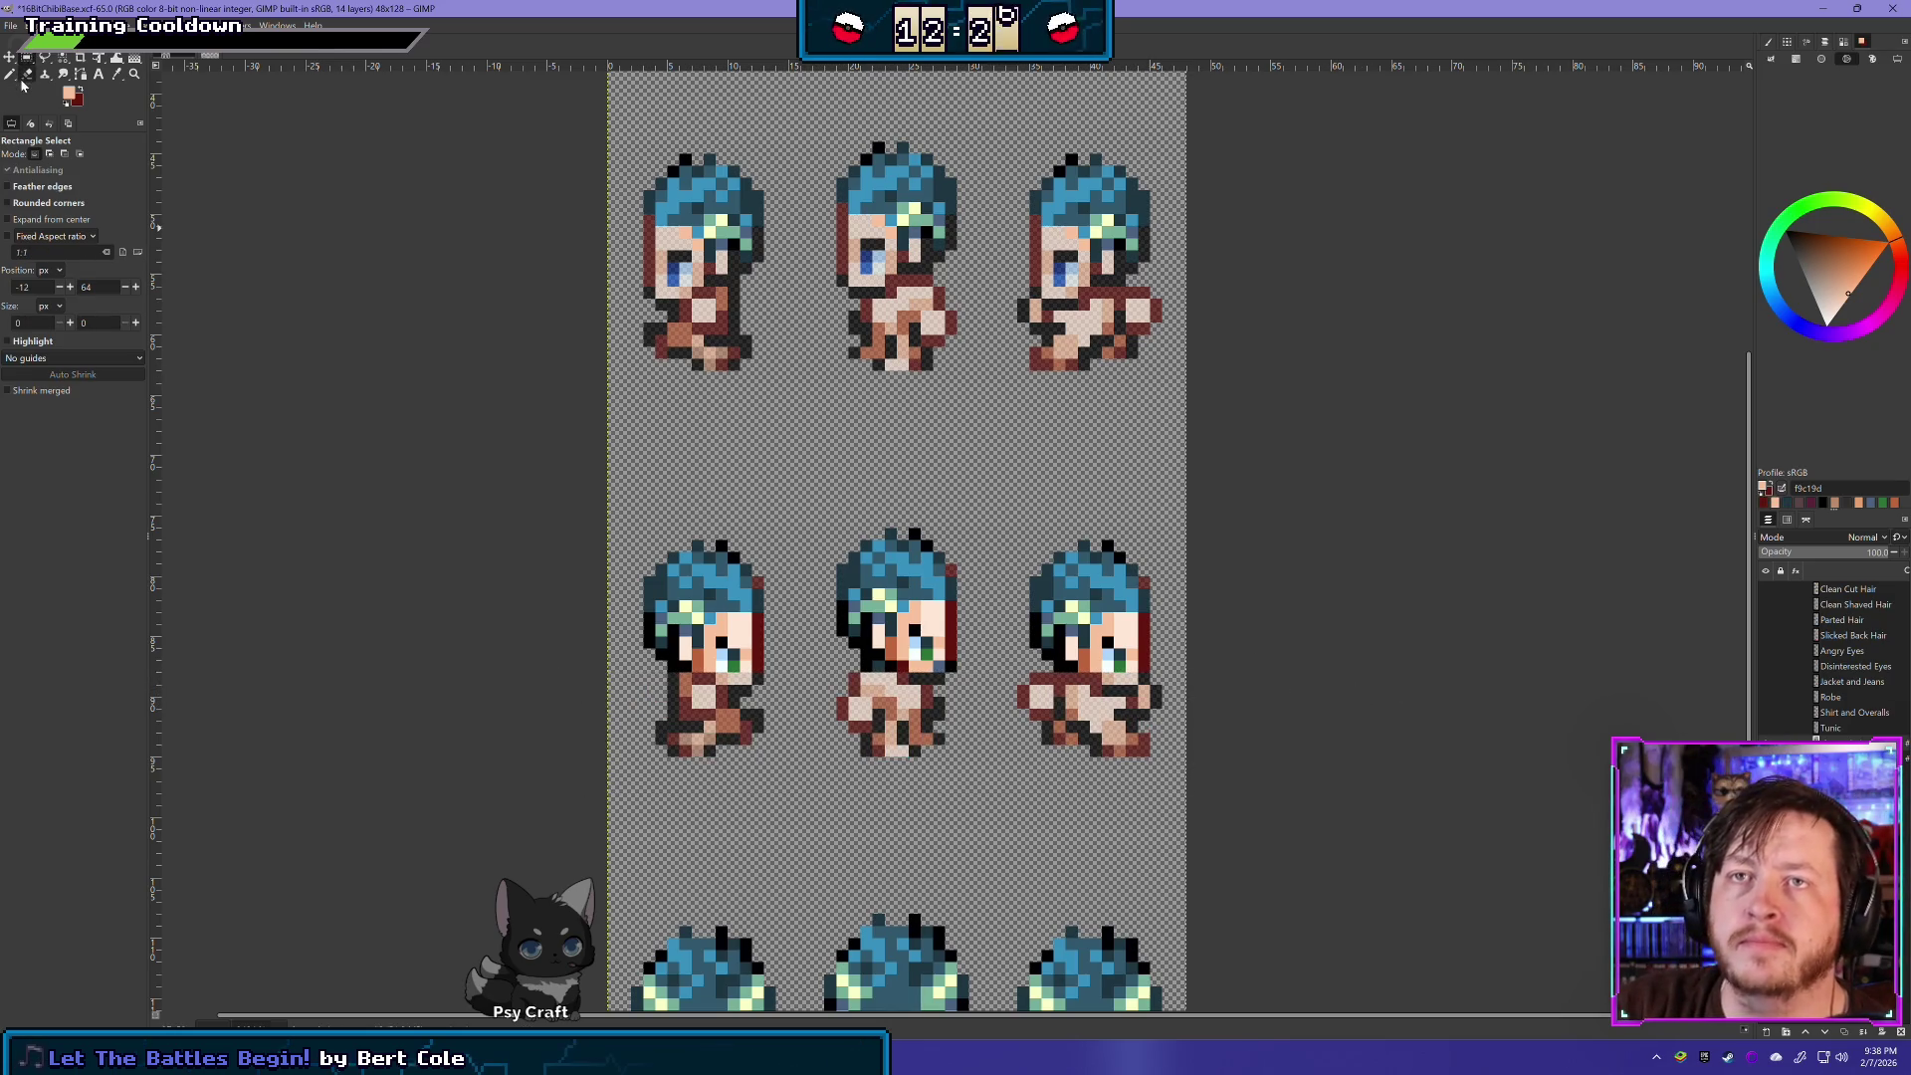
scroll(868, 699, "up", 2)
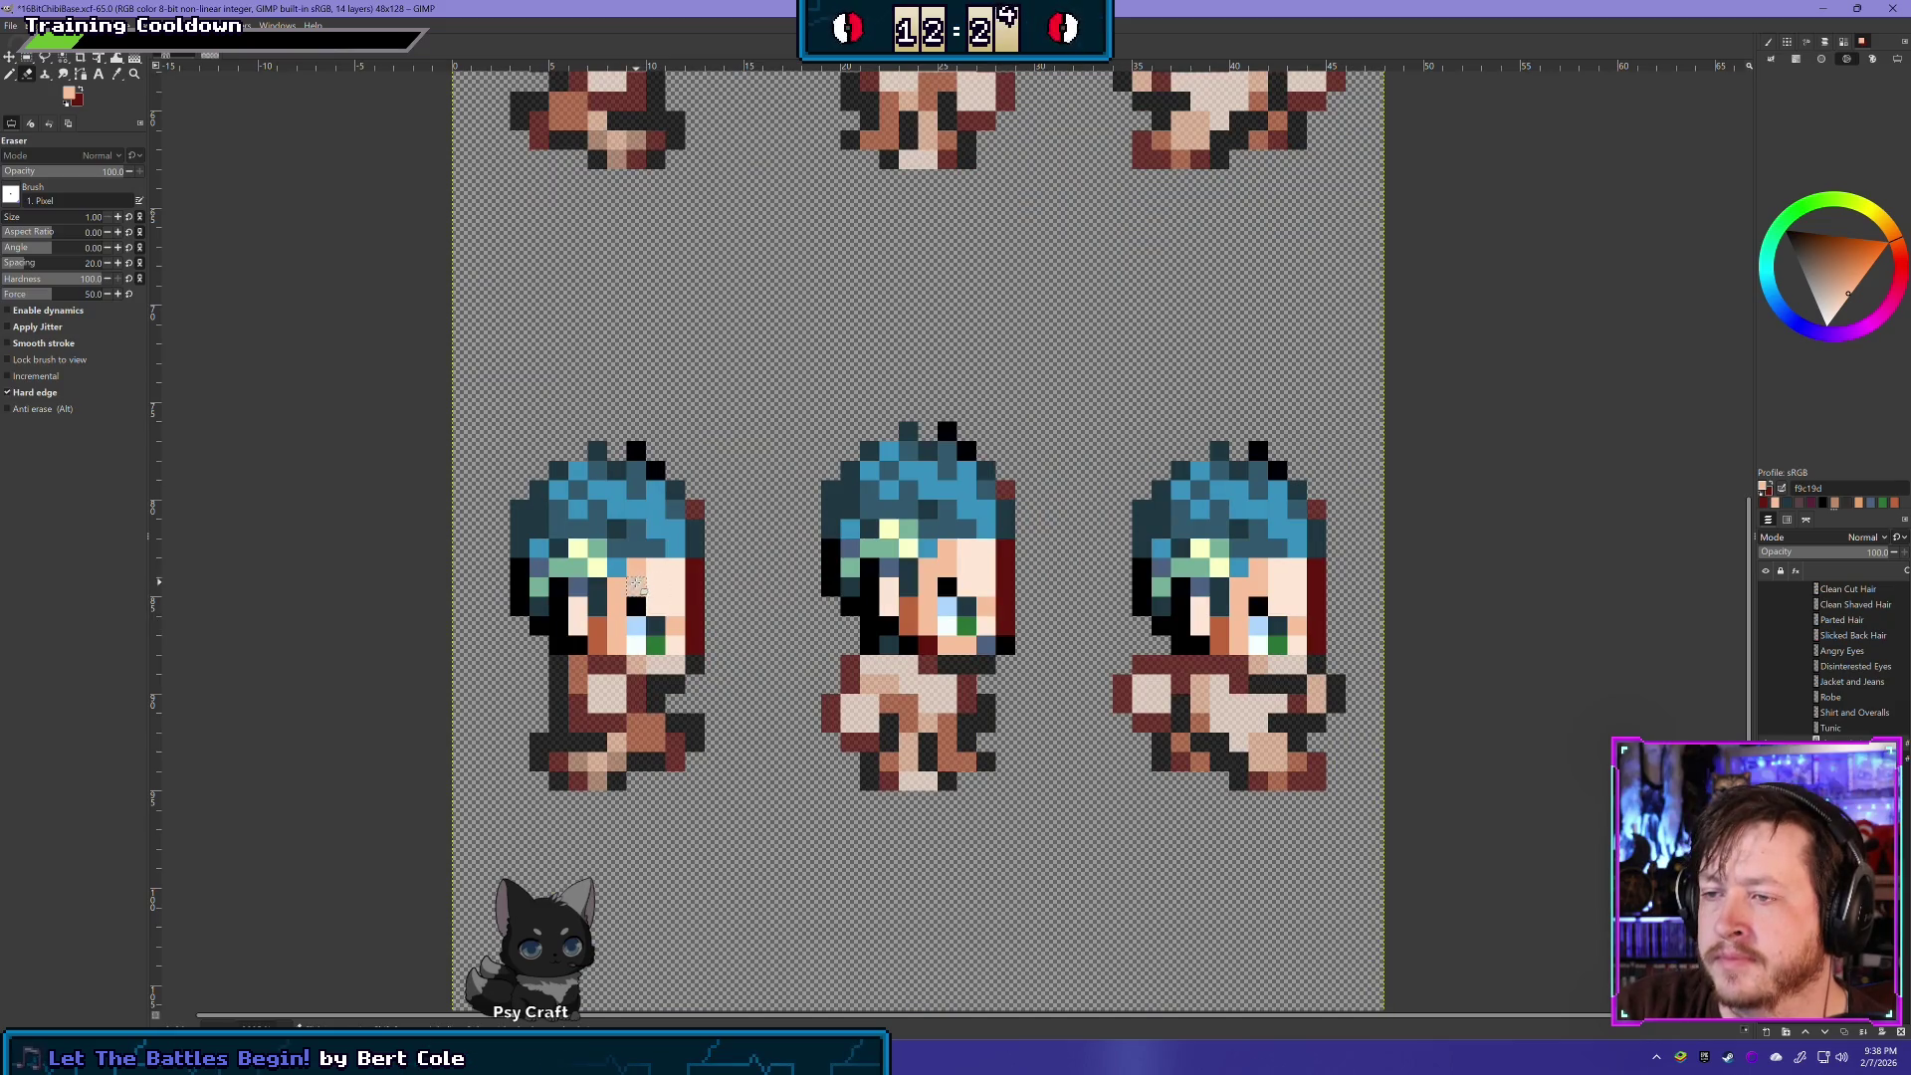
- Erase stray skin and outline pixels on the left sprite's cheek, below its eye and along its left edge
mouse_move(617, 602)
left_mouse_down()
mouse_move(630, 637)
mouse_move(647, 622)
mouse_move(682, 642)
mouse_move(662, 587)
mouse_move(690, 589)
mouse_move(695, 562)
mouse_move(697, 607)
mouse_move(702, 566)
left_mouse_up()
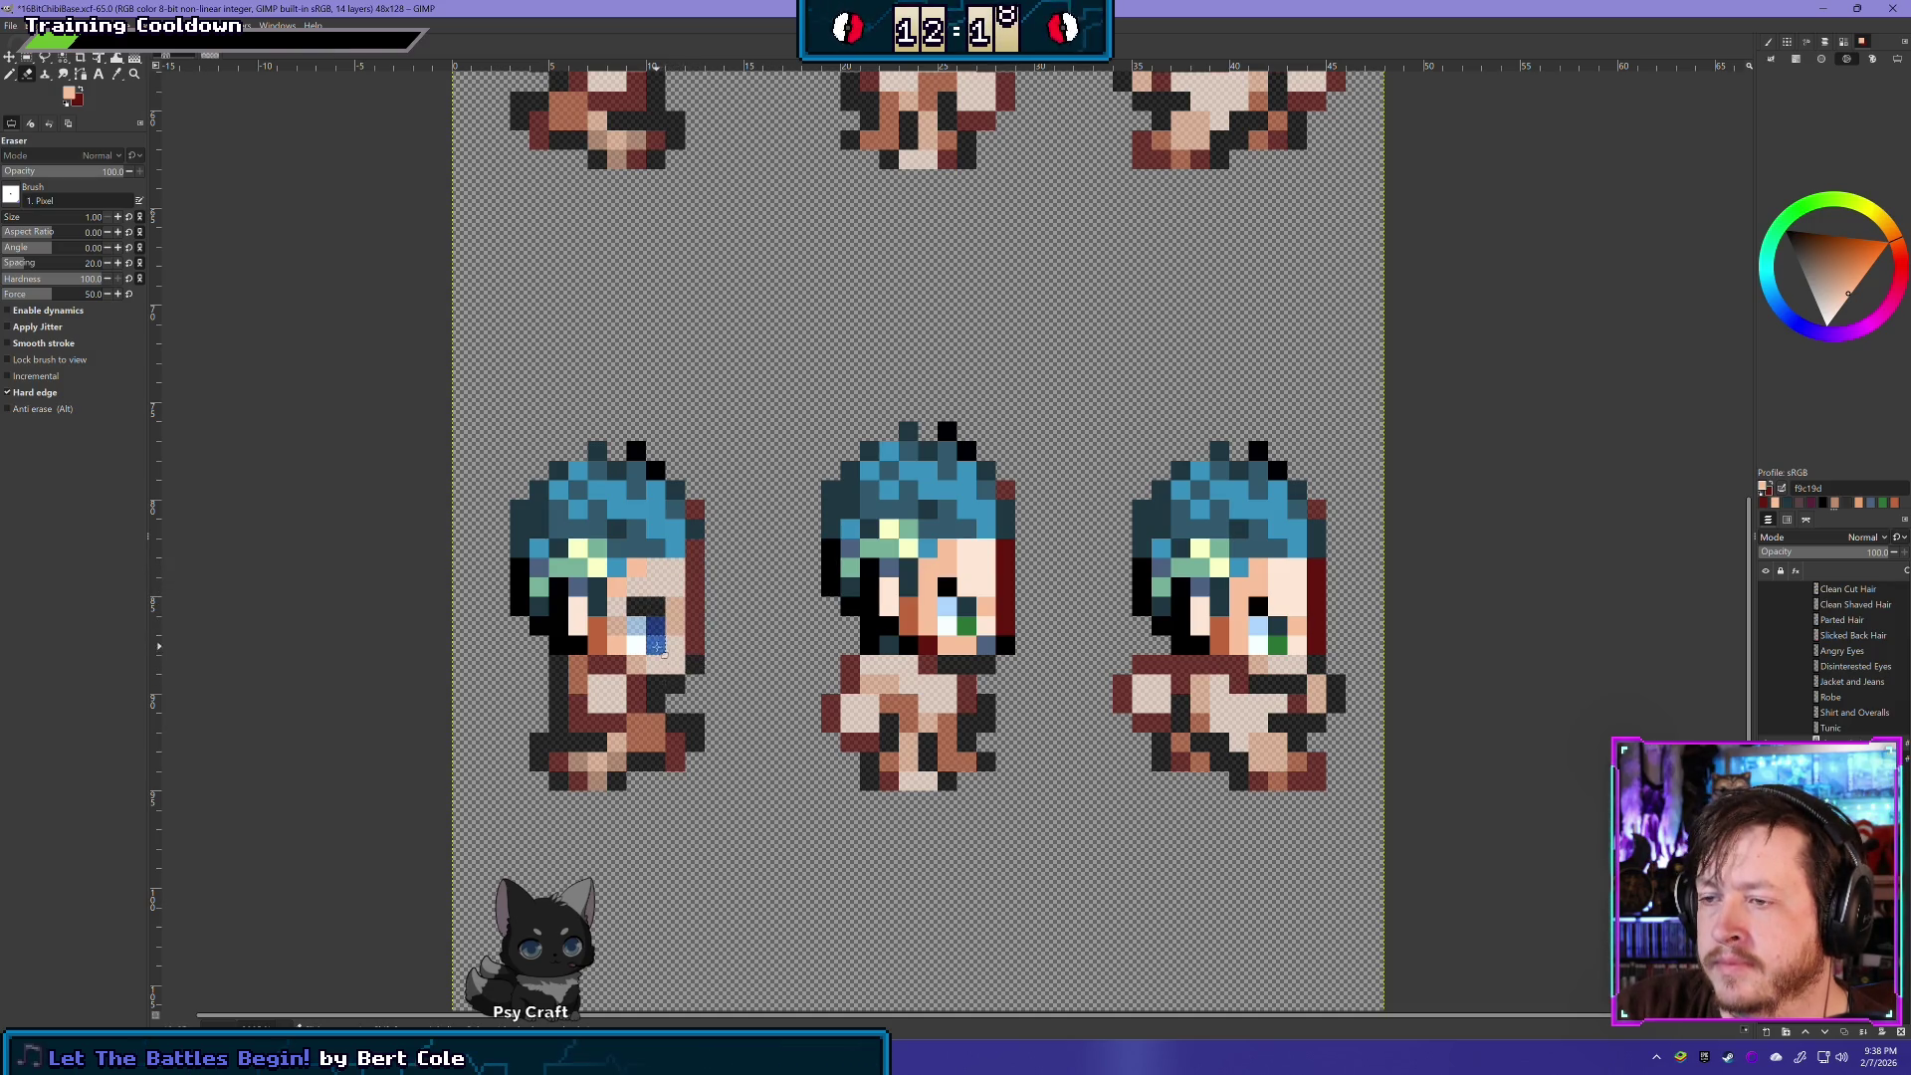
mouse_move(604, 635)
left_mouse_down()
mouse_move(607, 652)
mouse_move(637, 633)
left_mouse_up()
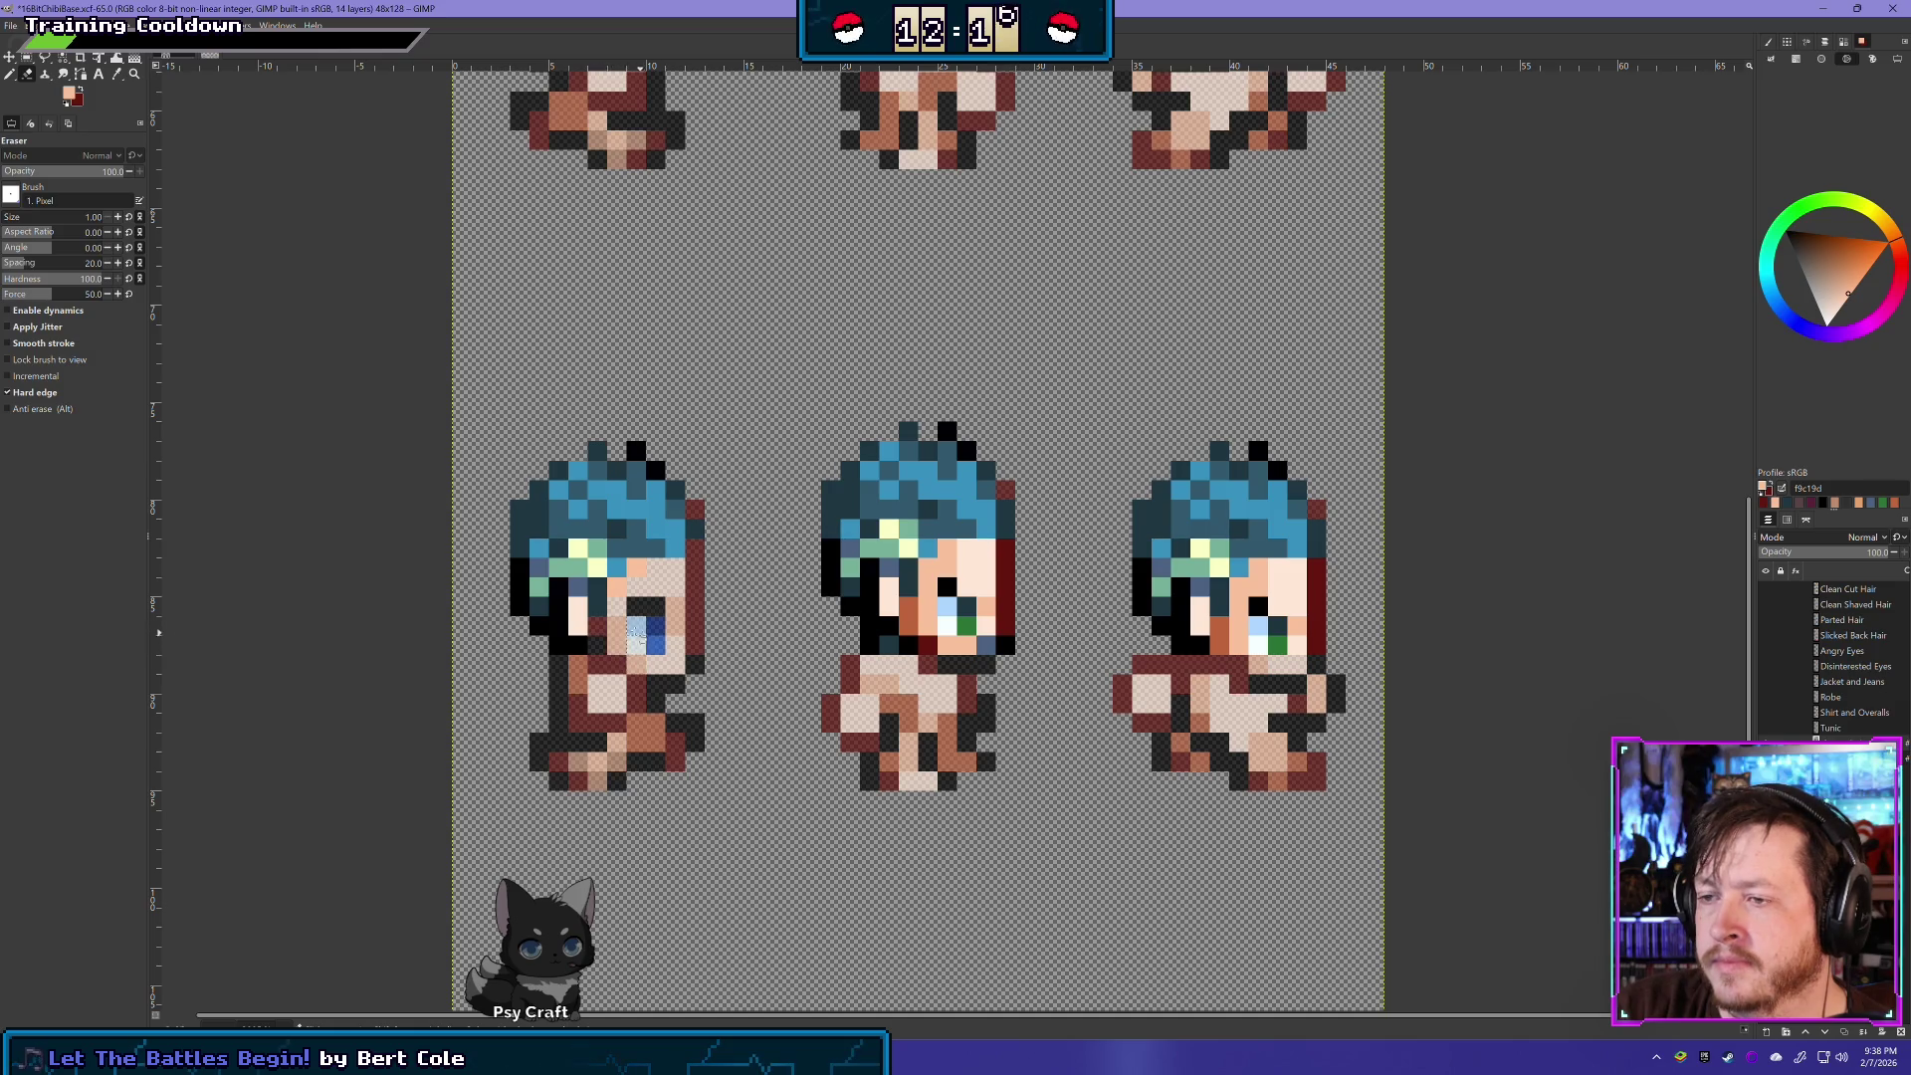
scroll(889, 428, "up", 3)
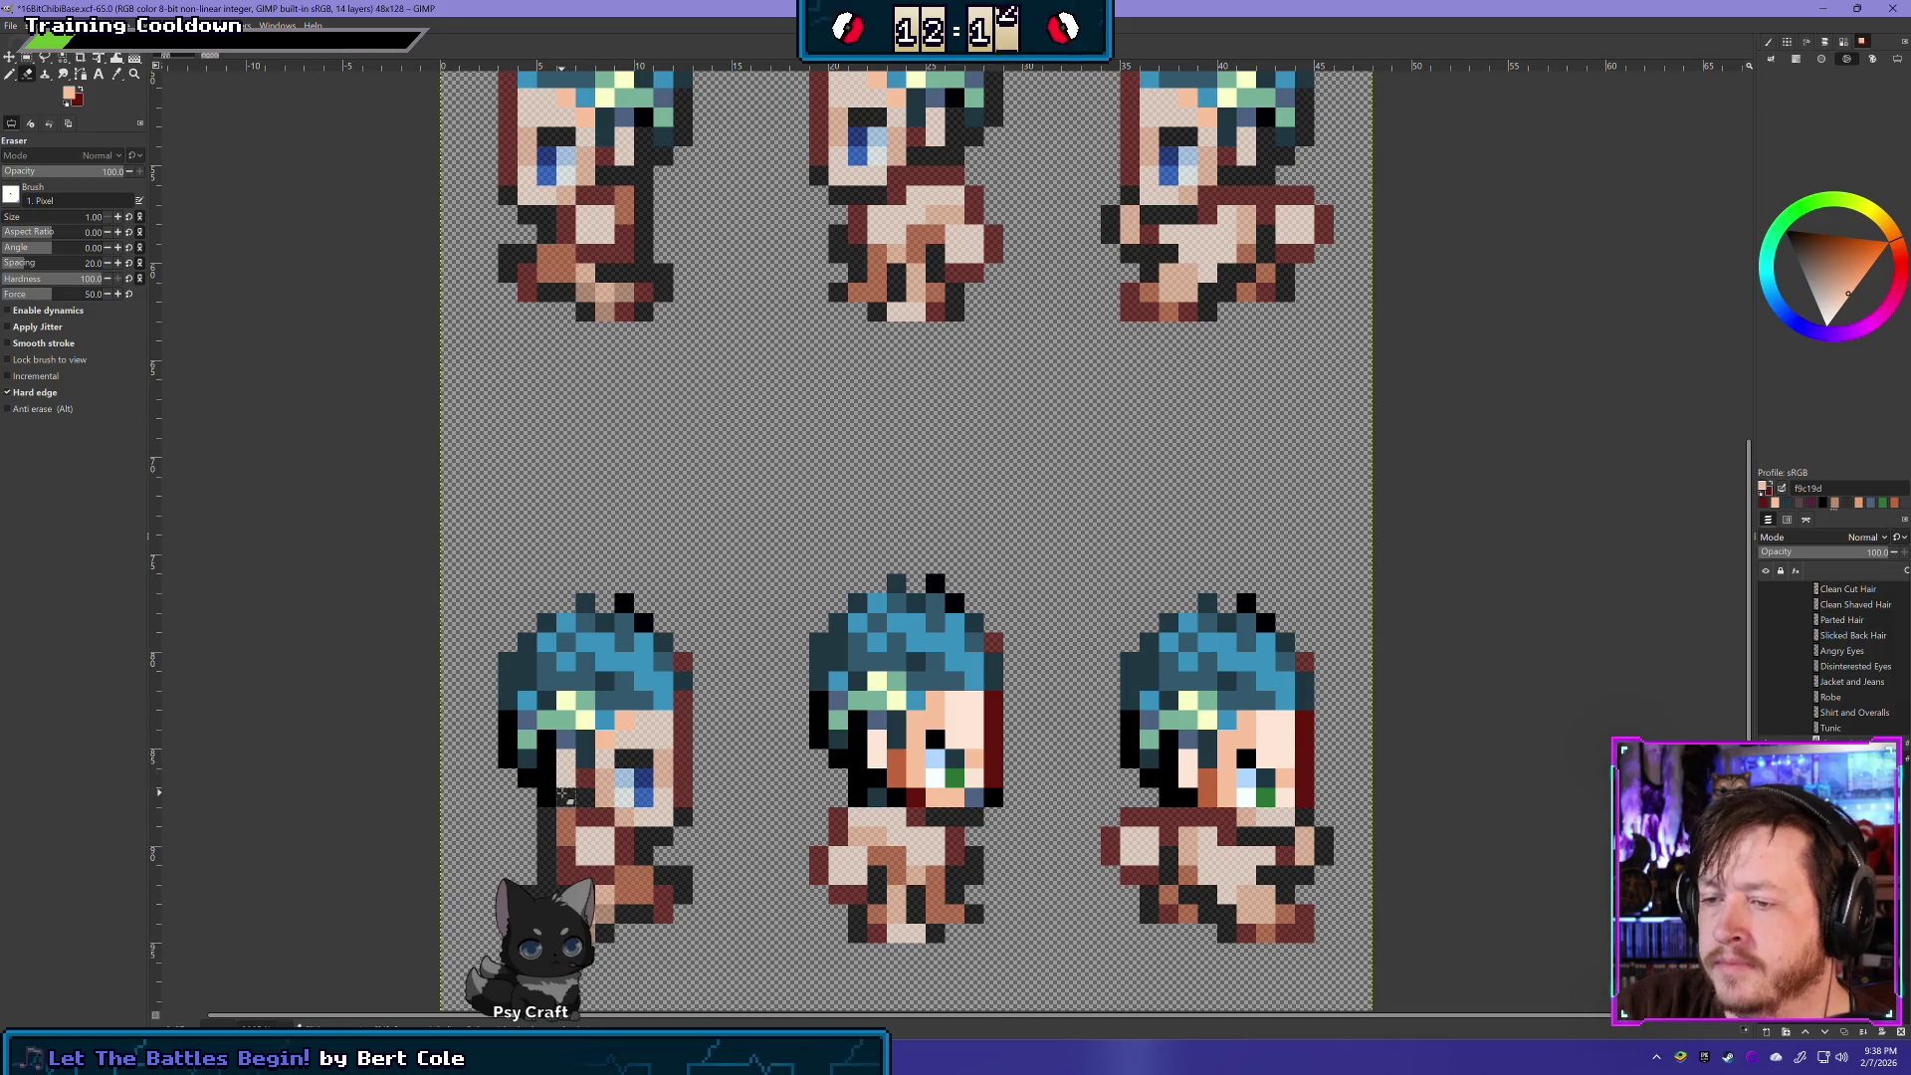
mouse_move(545, 791)
left_mouse_down()
mouse_move(510, 756)
mouse_move(510, 721)
left_mouse_up()
- Erase the middle sprite's dark-red right outline, stray cheek and eye pixels, neck outline and collar pixel
scroll(889, 399, "up", 4)
scroll(840, 605, "down", 3)
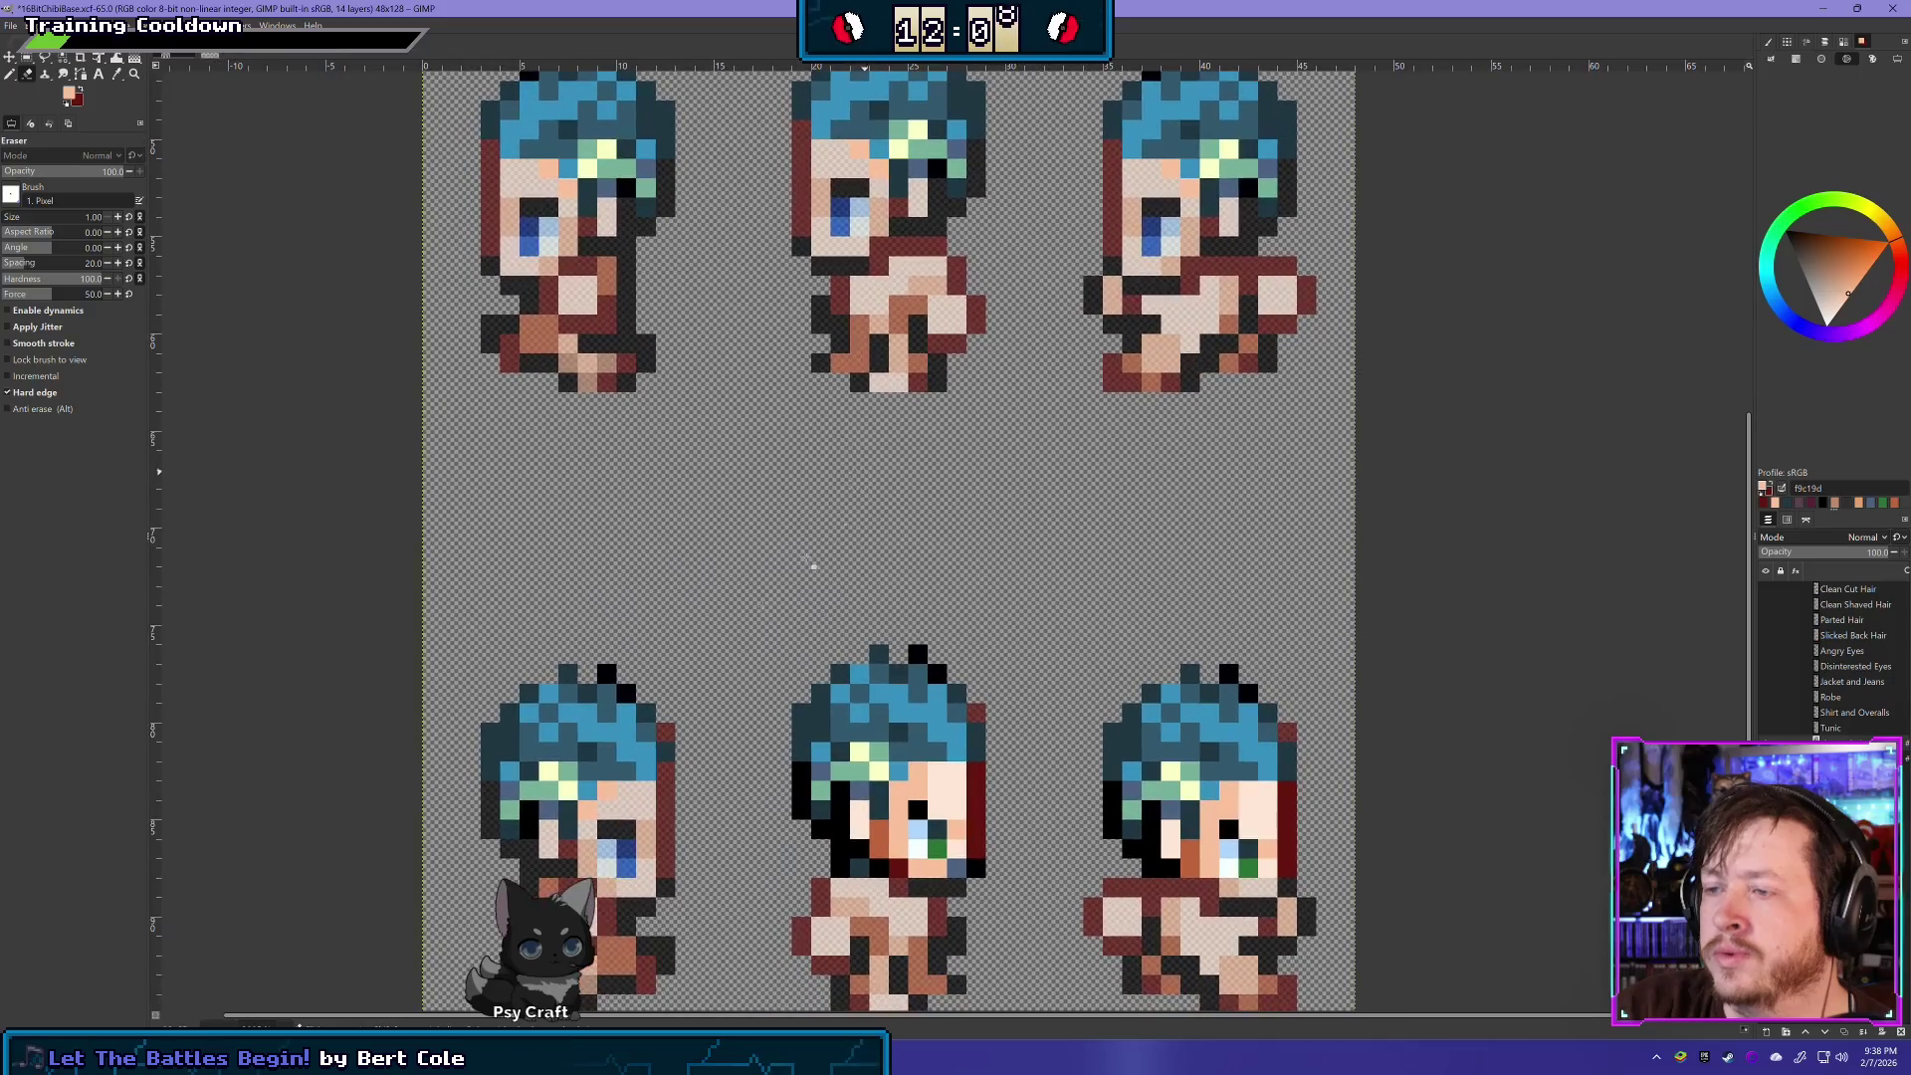
scroll(703, 603, "down", 3)
scroll(703, 602, "right", 2)
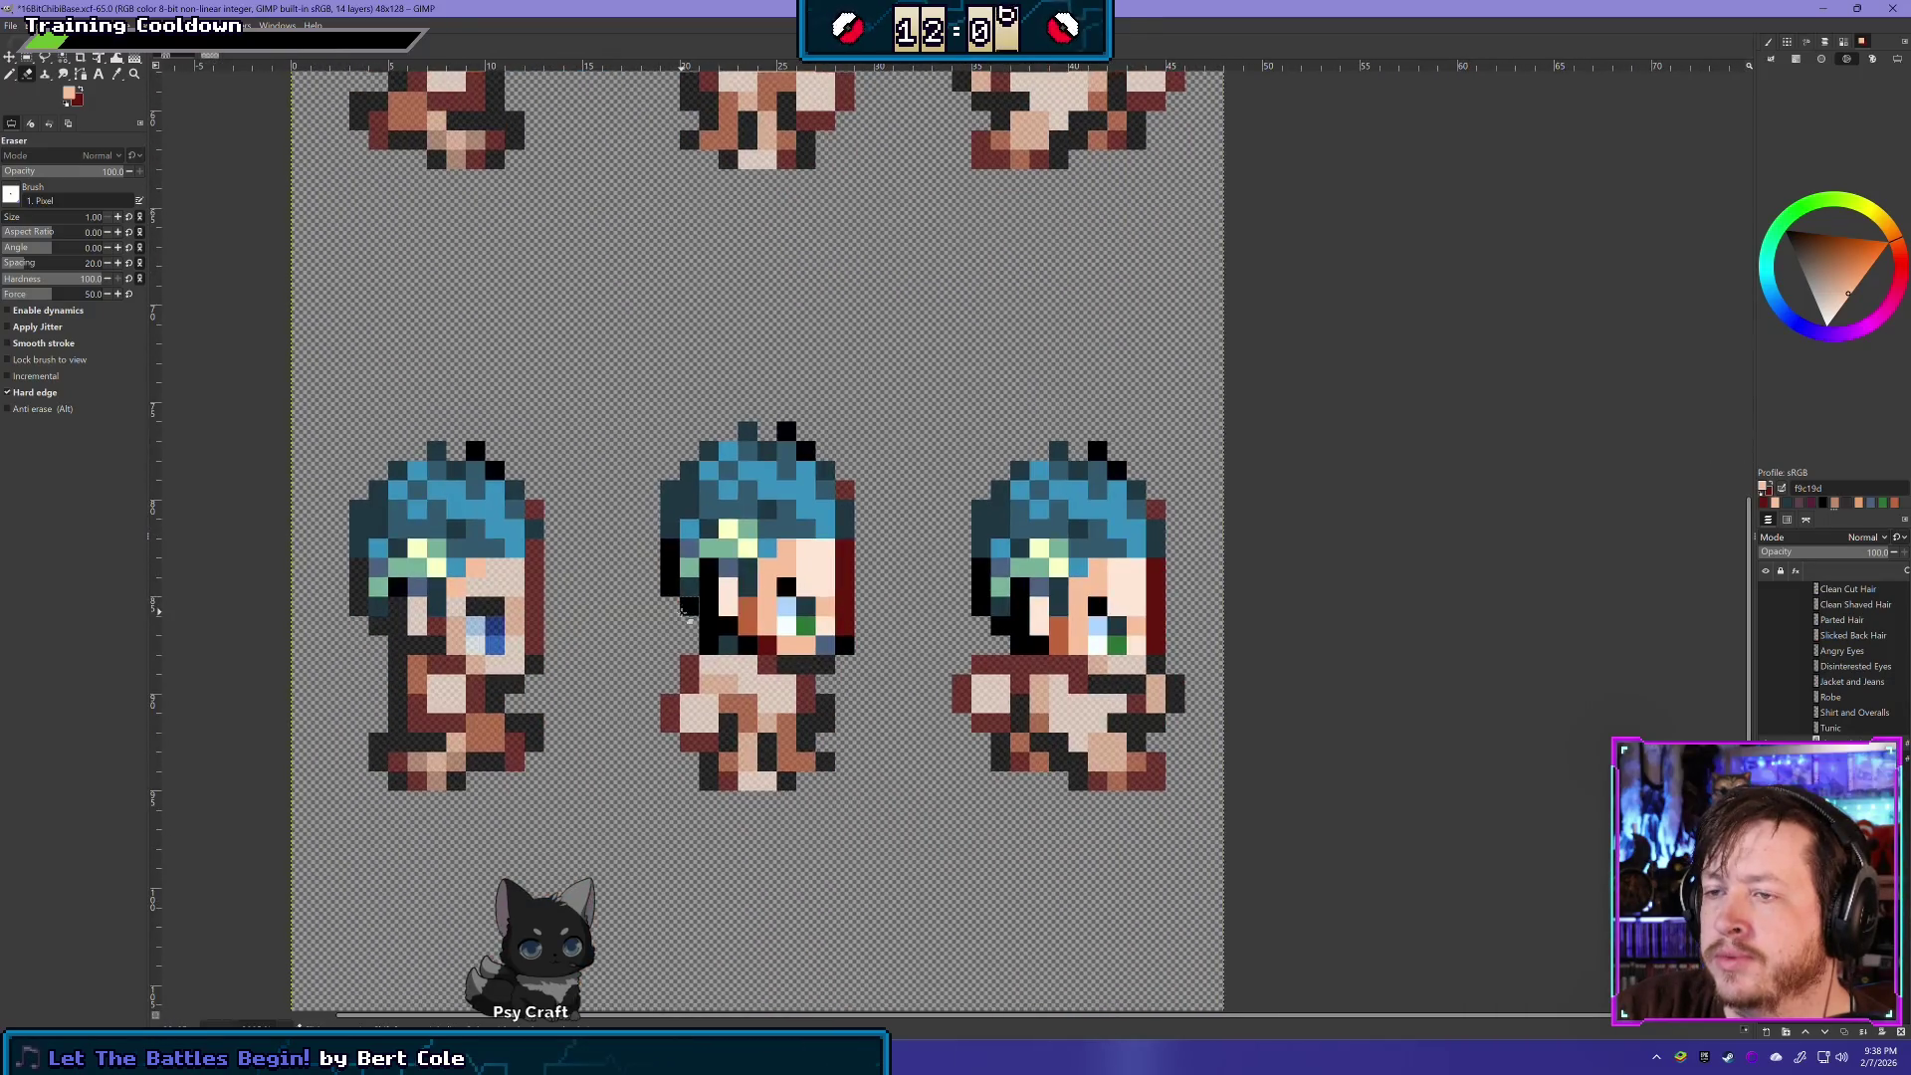
left_click_drag(846, 657, 848, 564)
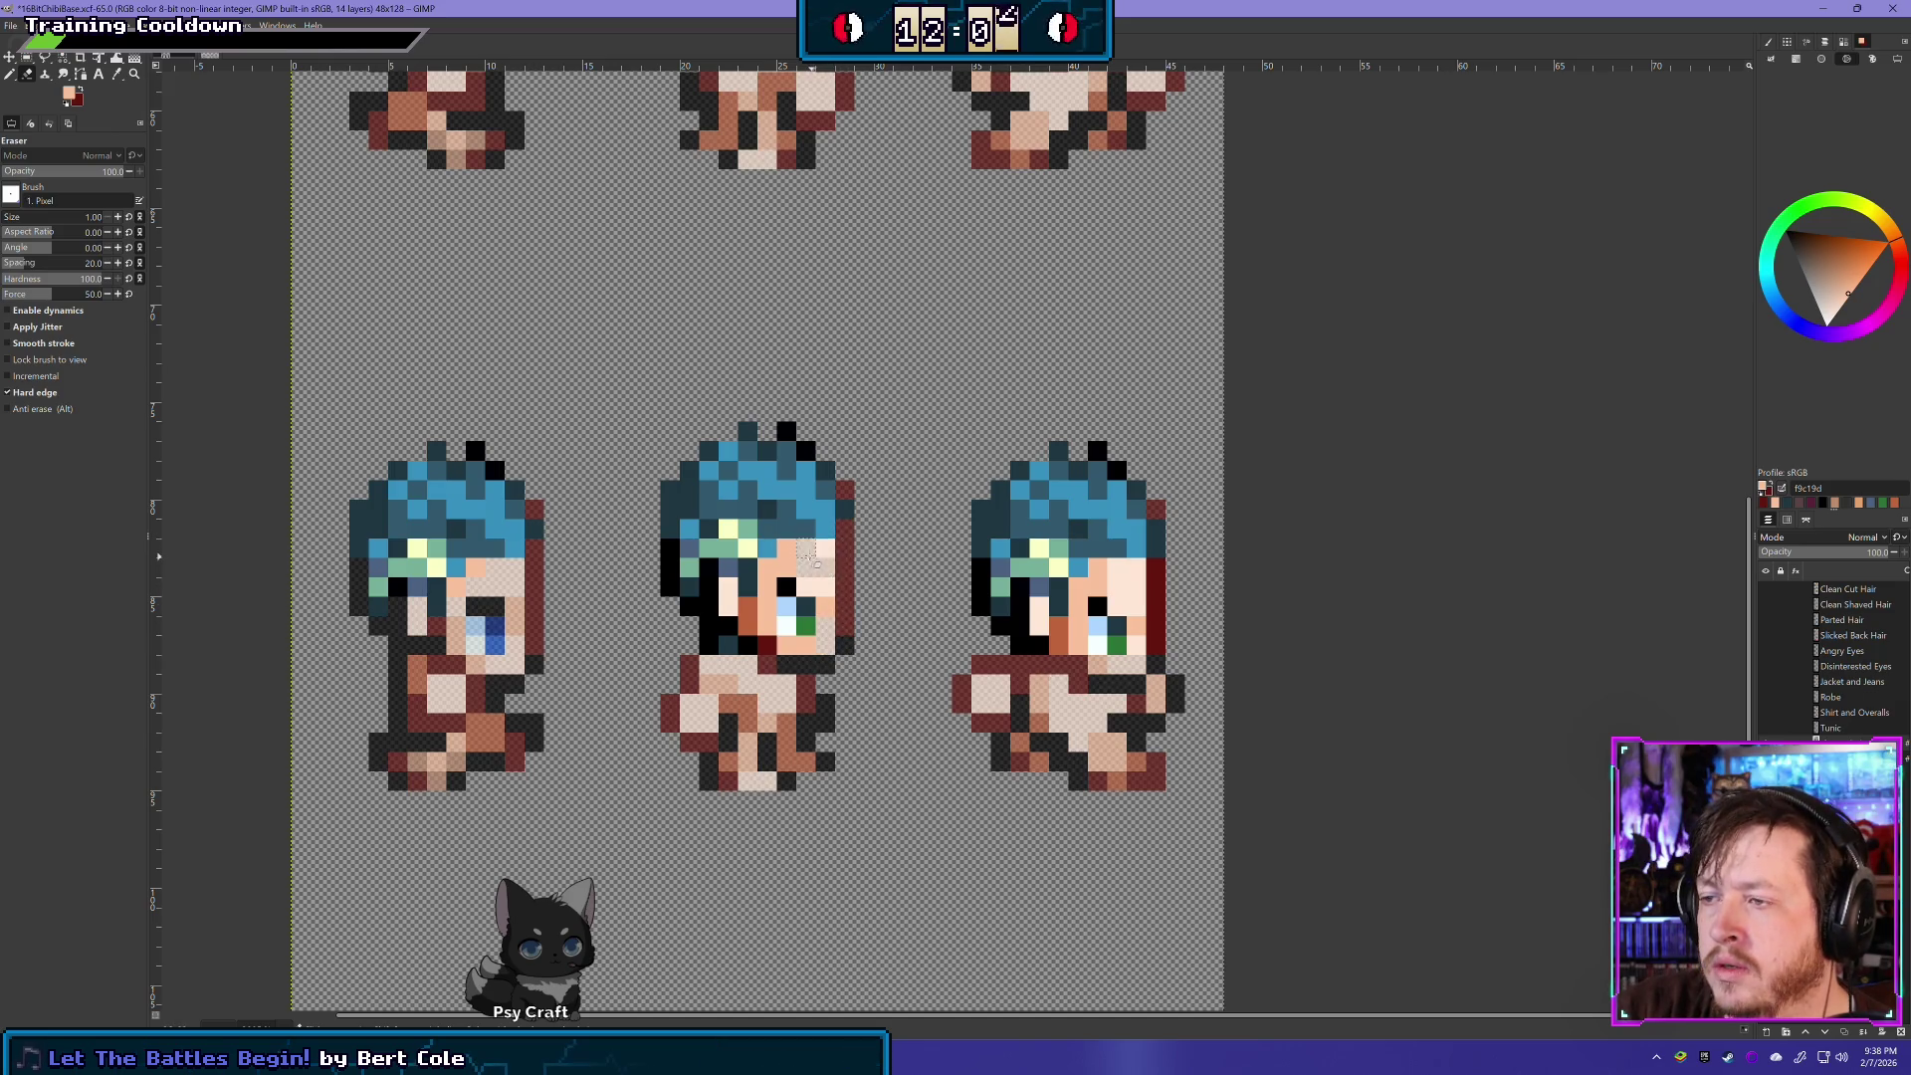
left_click(825, 551)
left_click(826, 629)
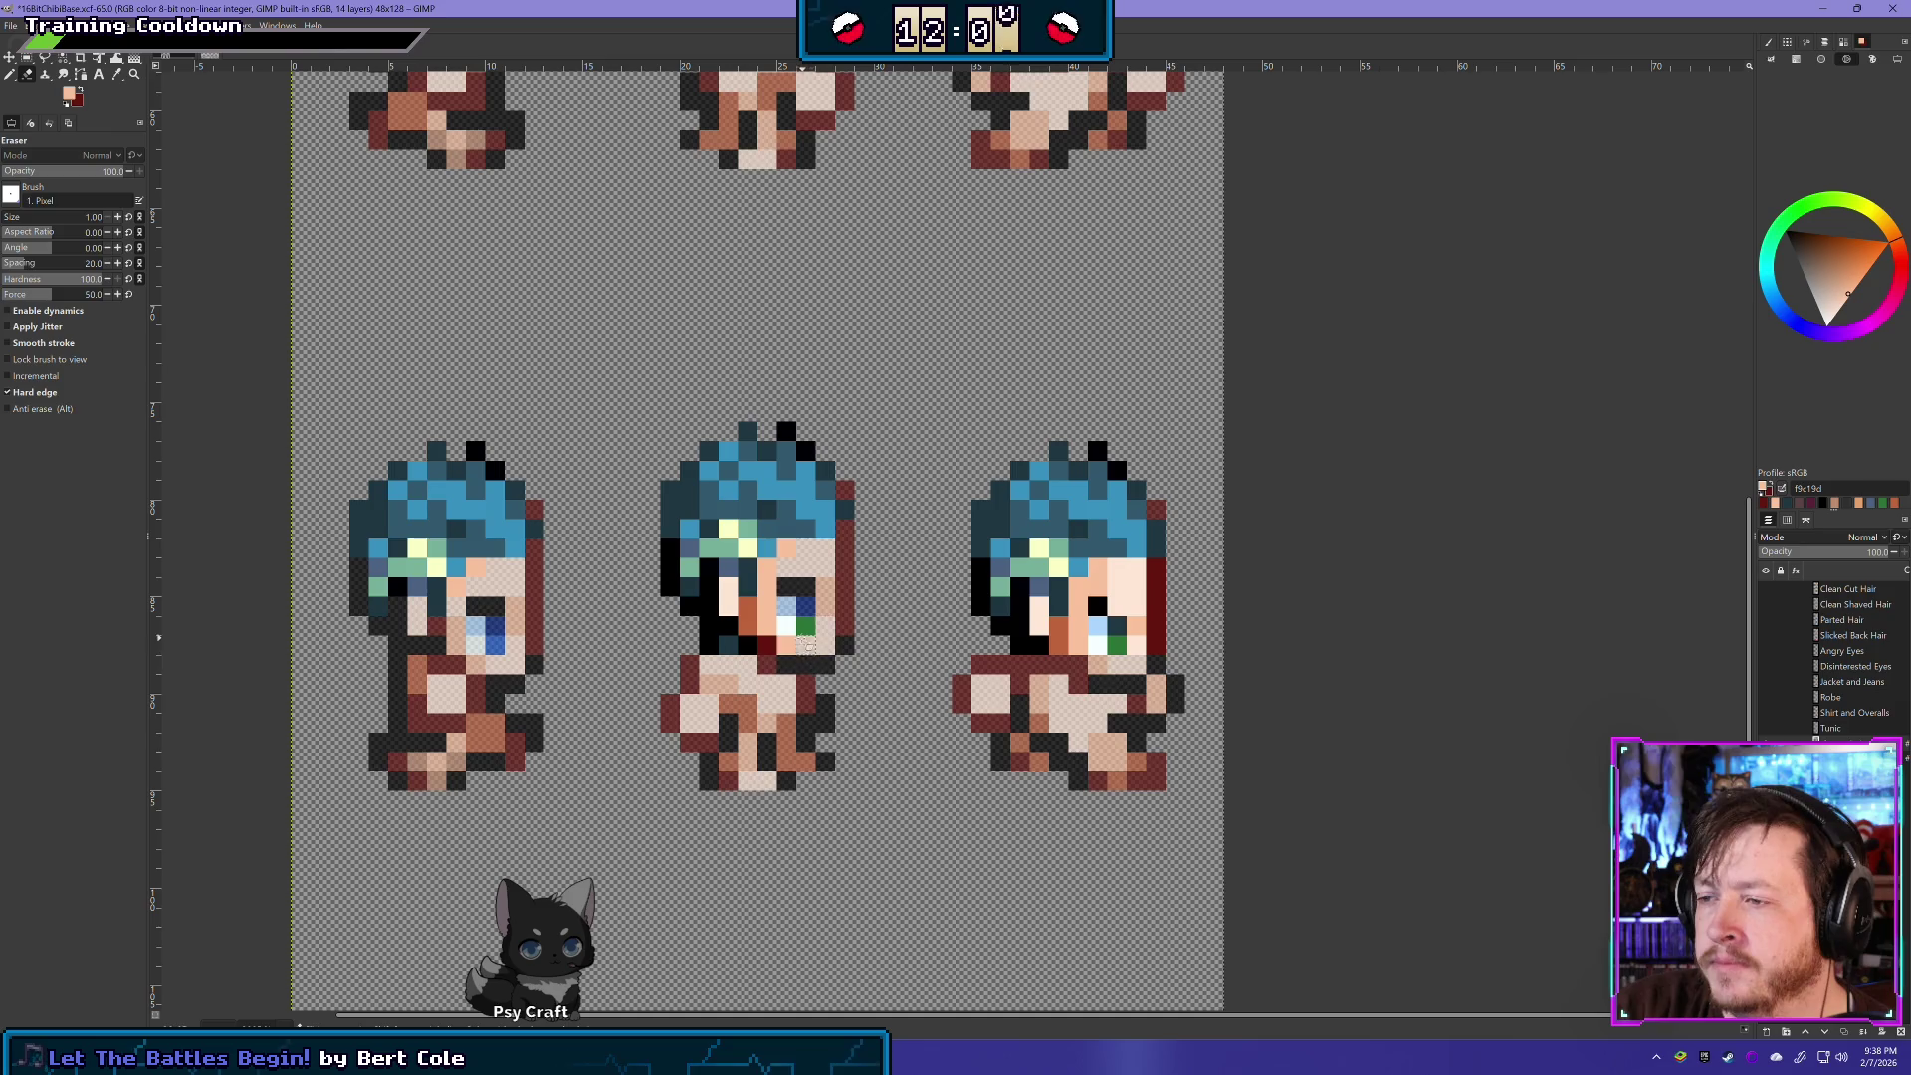
left_click_drag(754, 647, 710, 647)
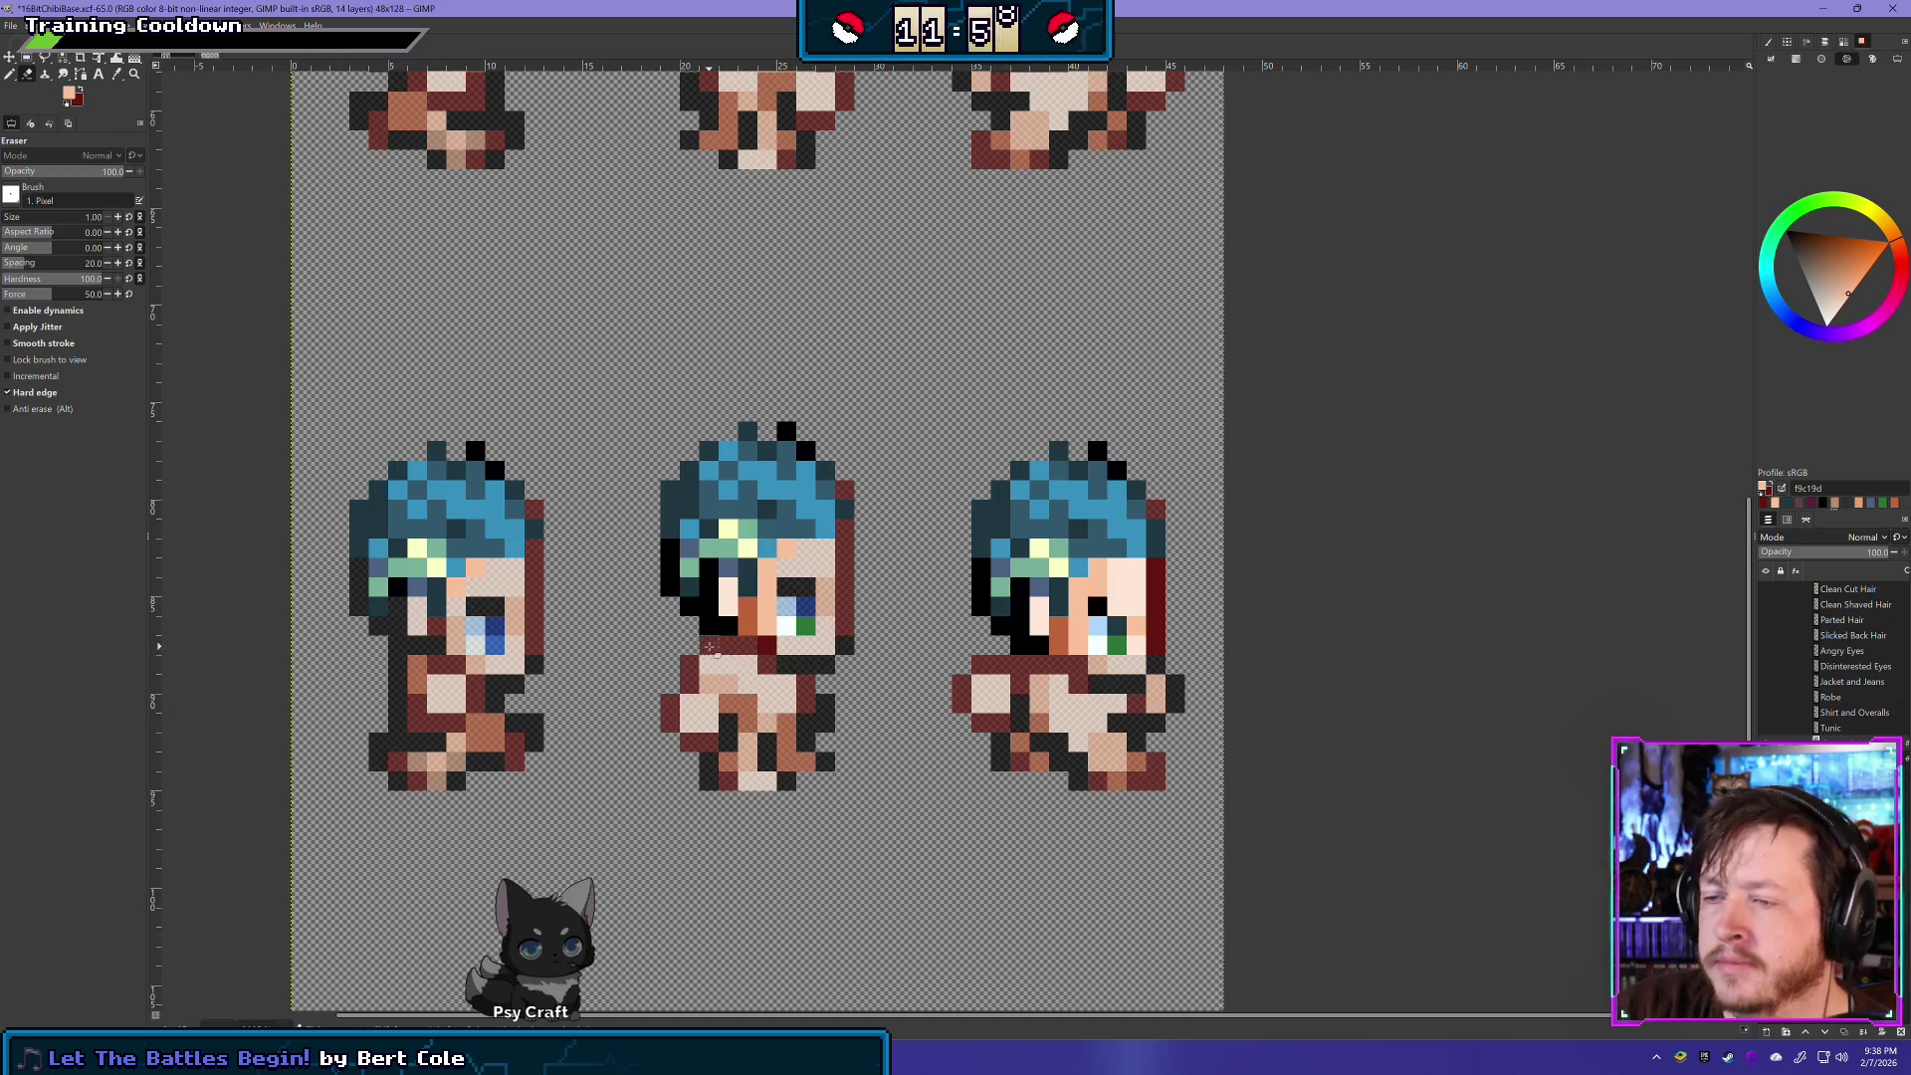
left_click(788, 648)
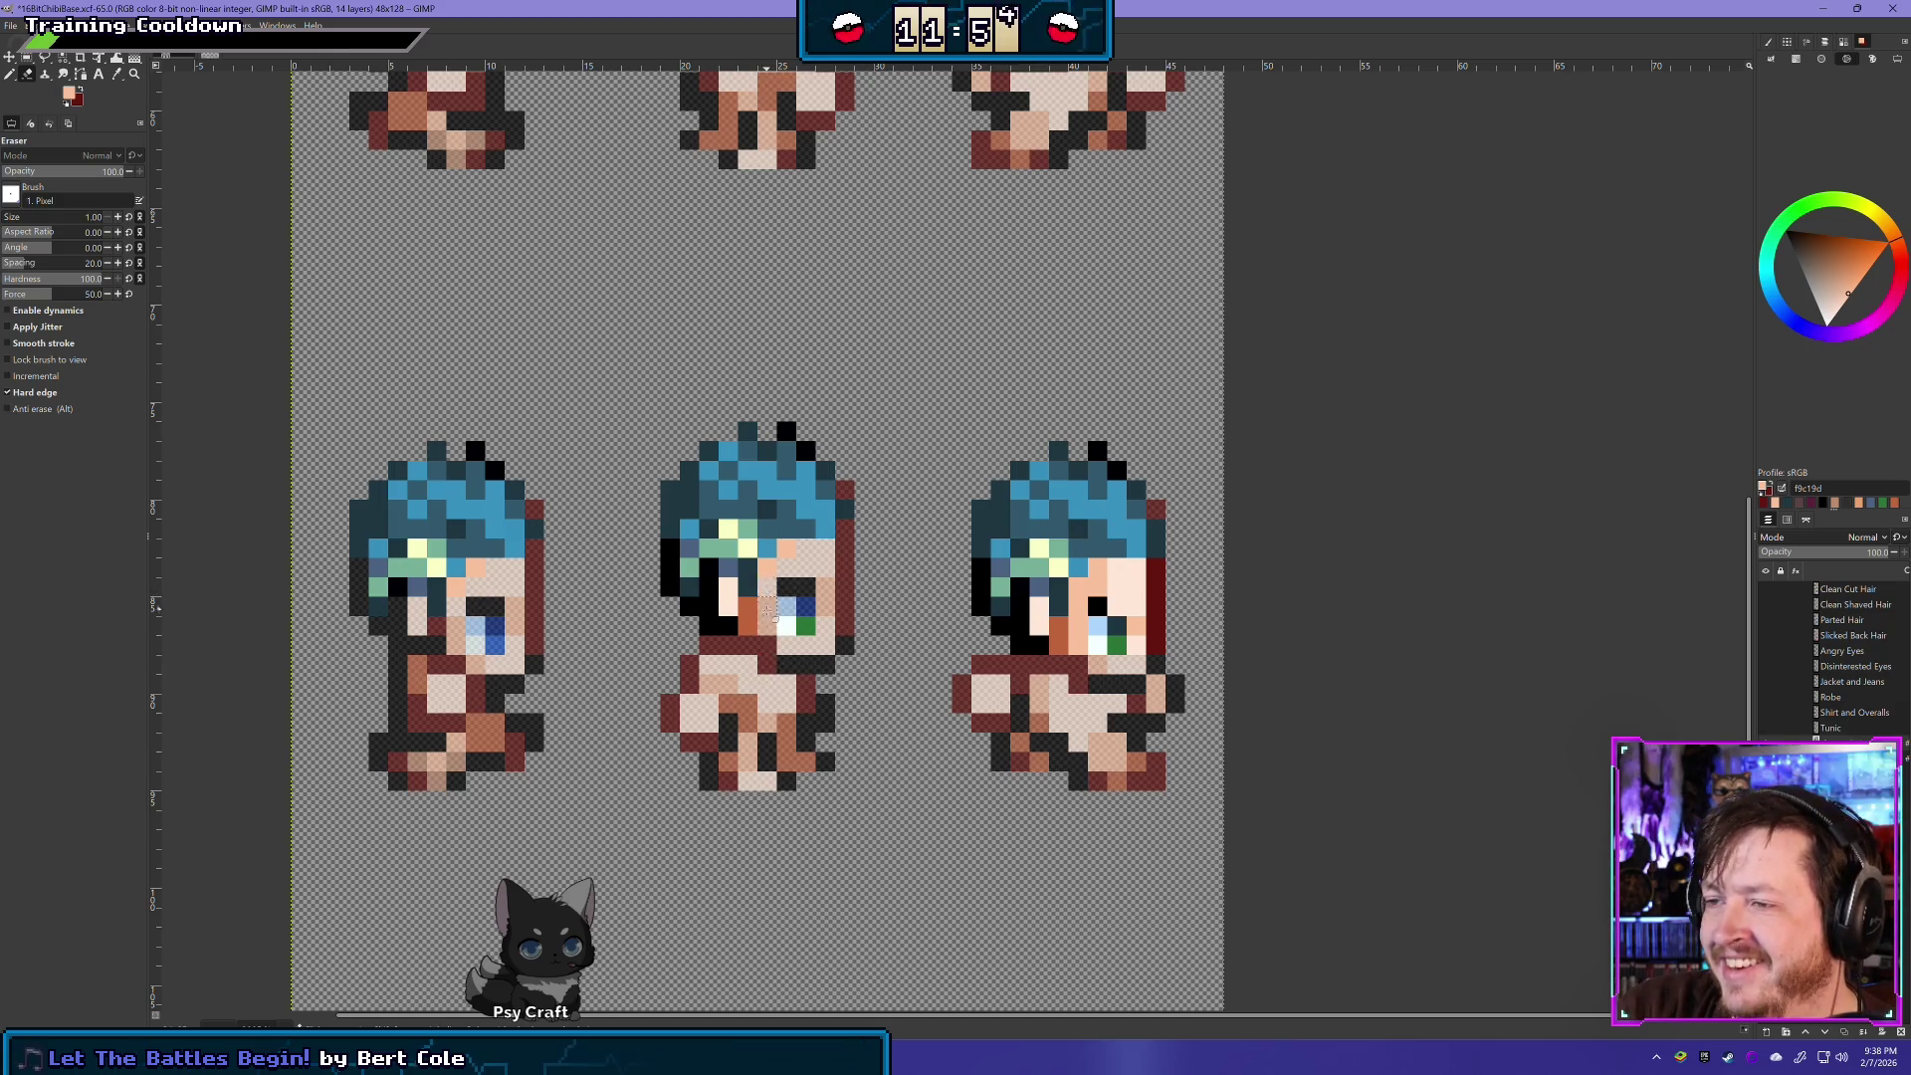
left_click(748, 617)
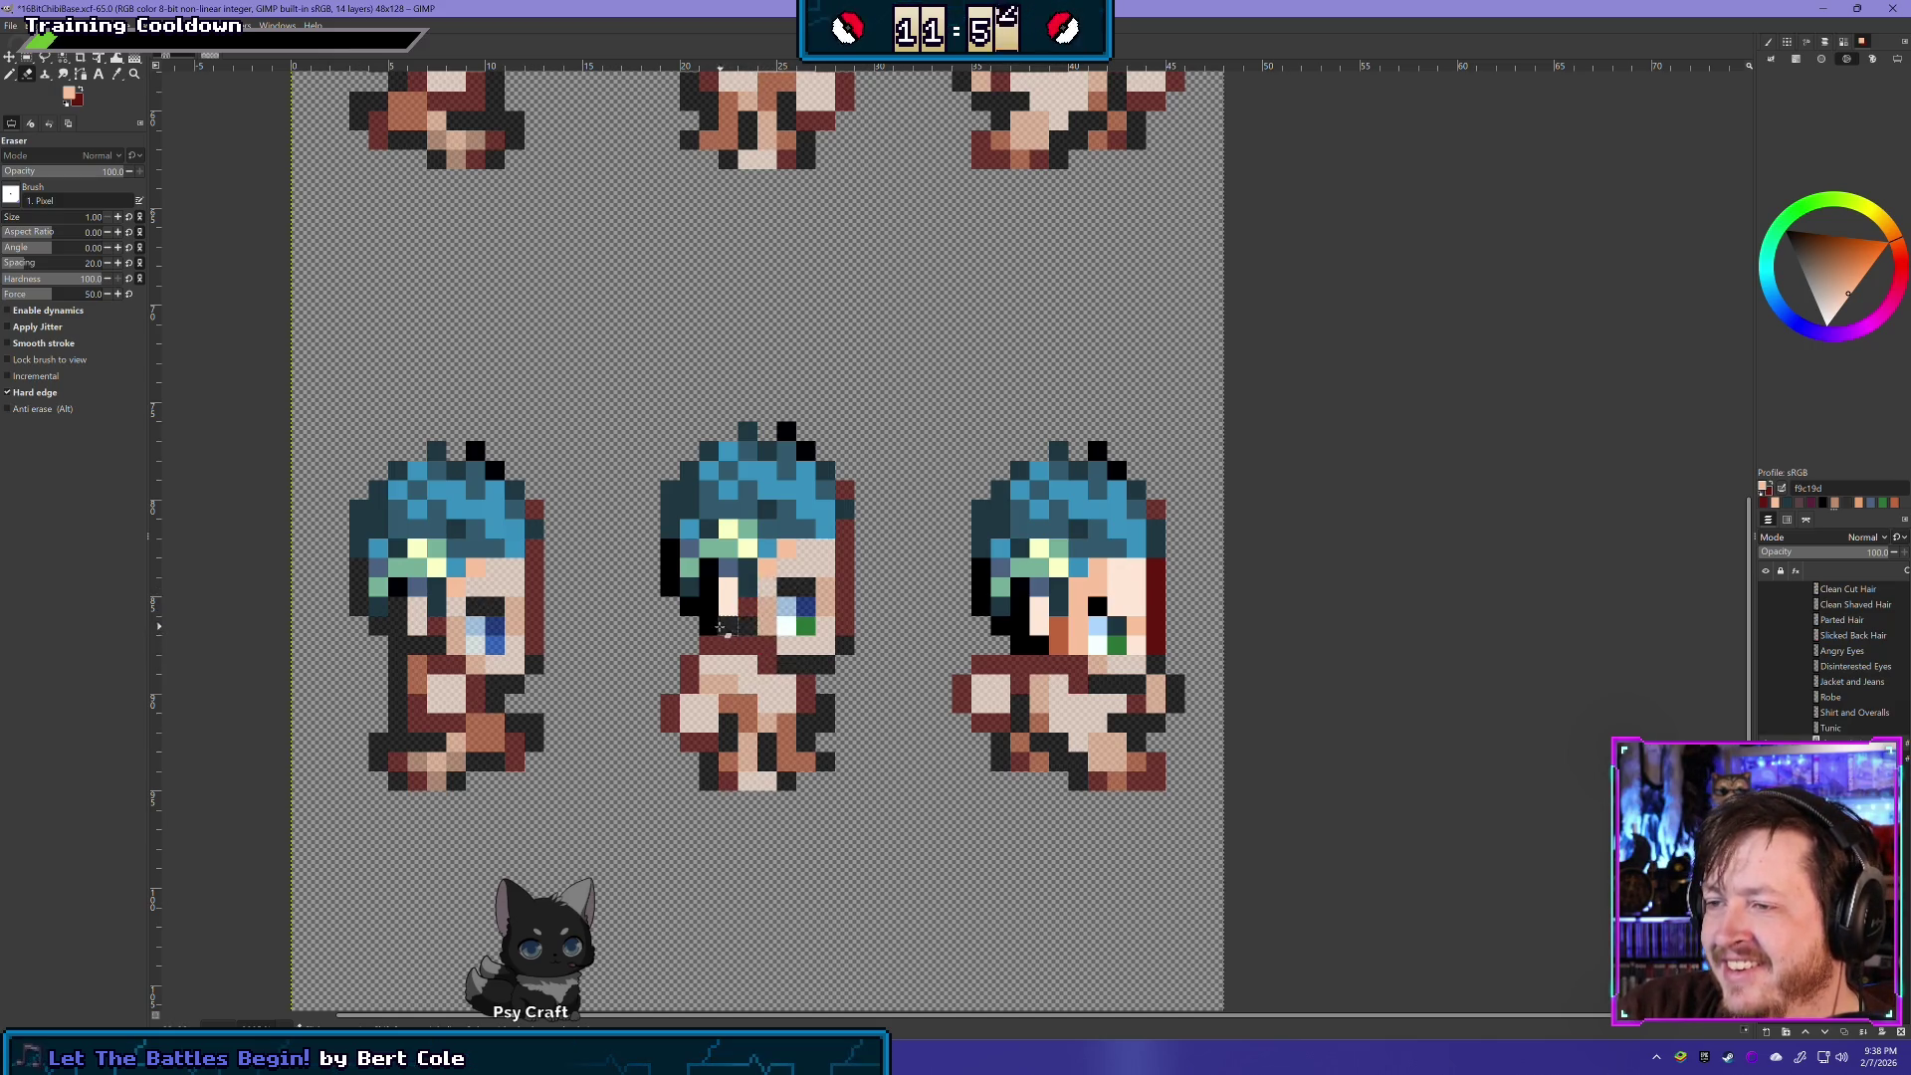
left_click(689, 607)
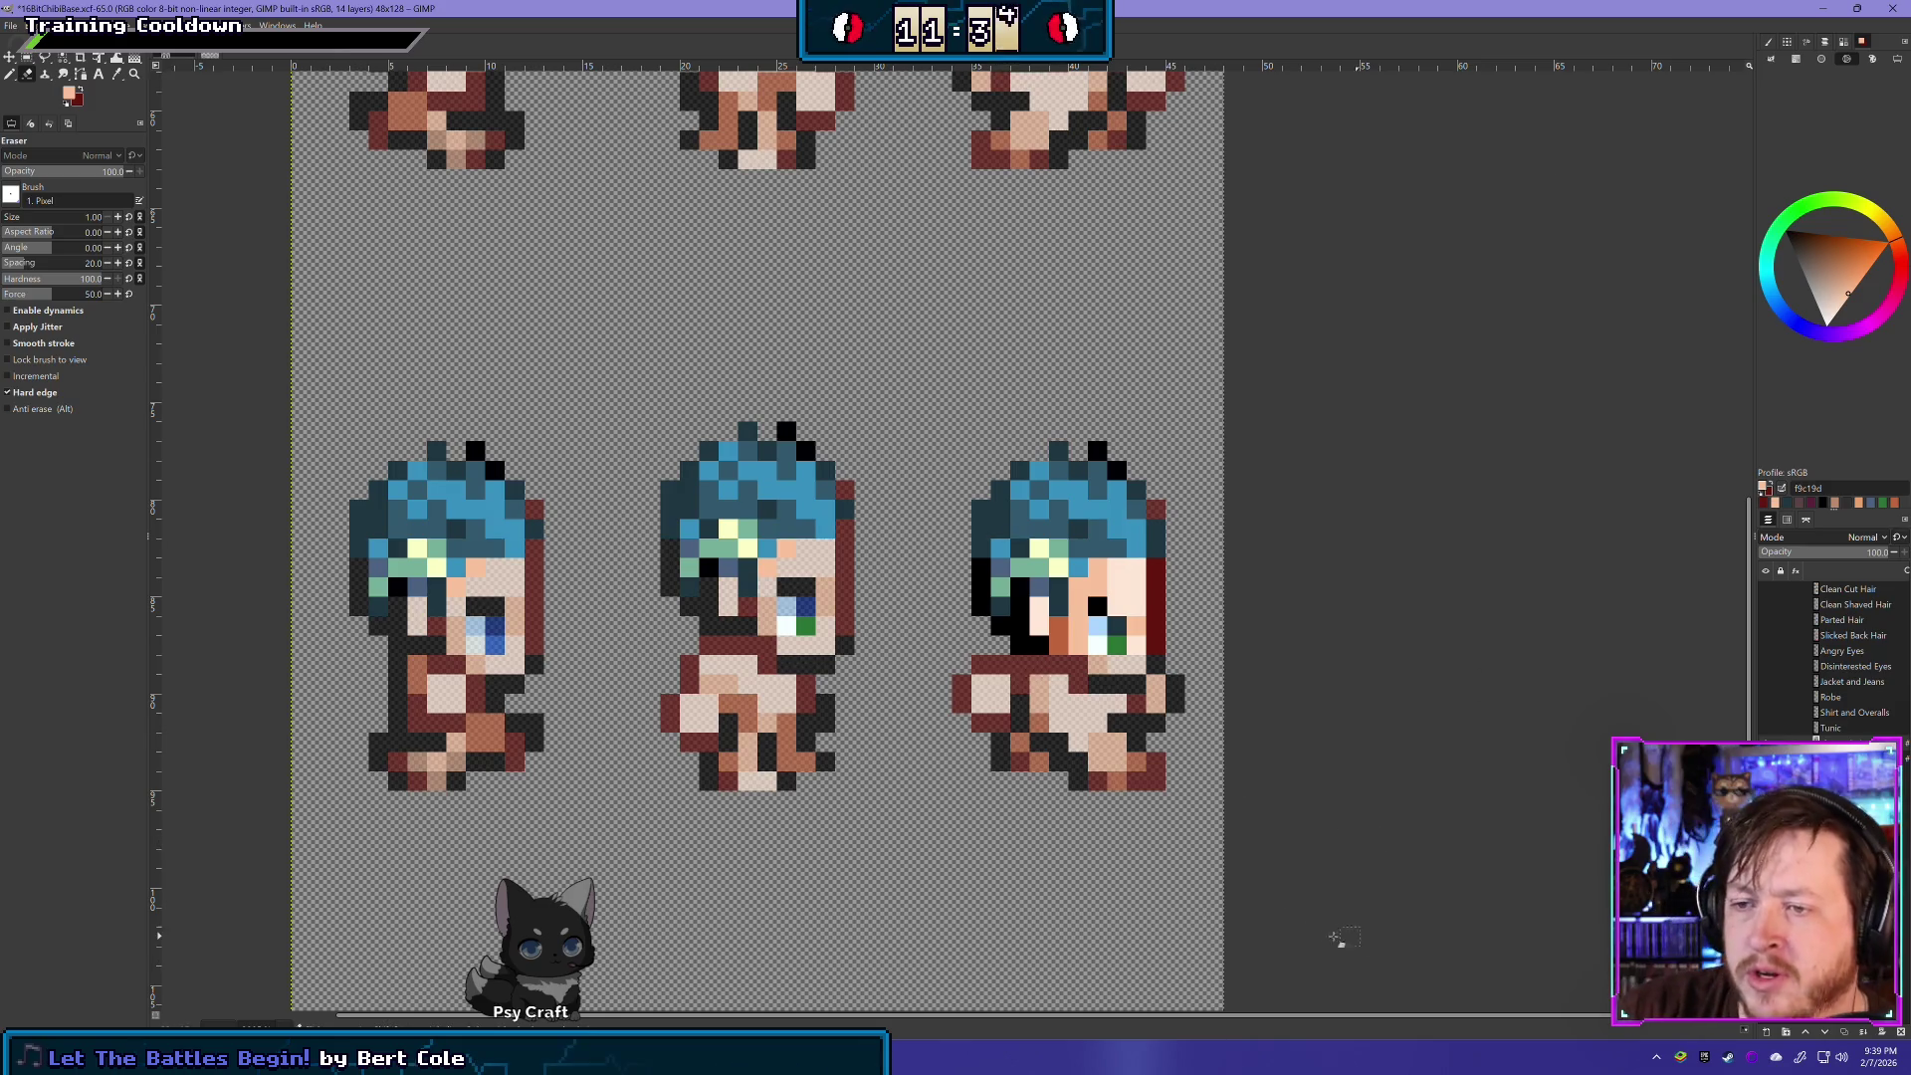
- Erase the right sprite's green eye pixel to reveal blue, plus the dark pixels around its eye and cheek
left_click_drag(976, 764, 908, 686)
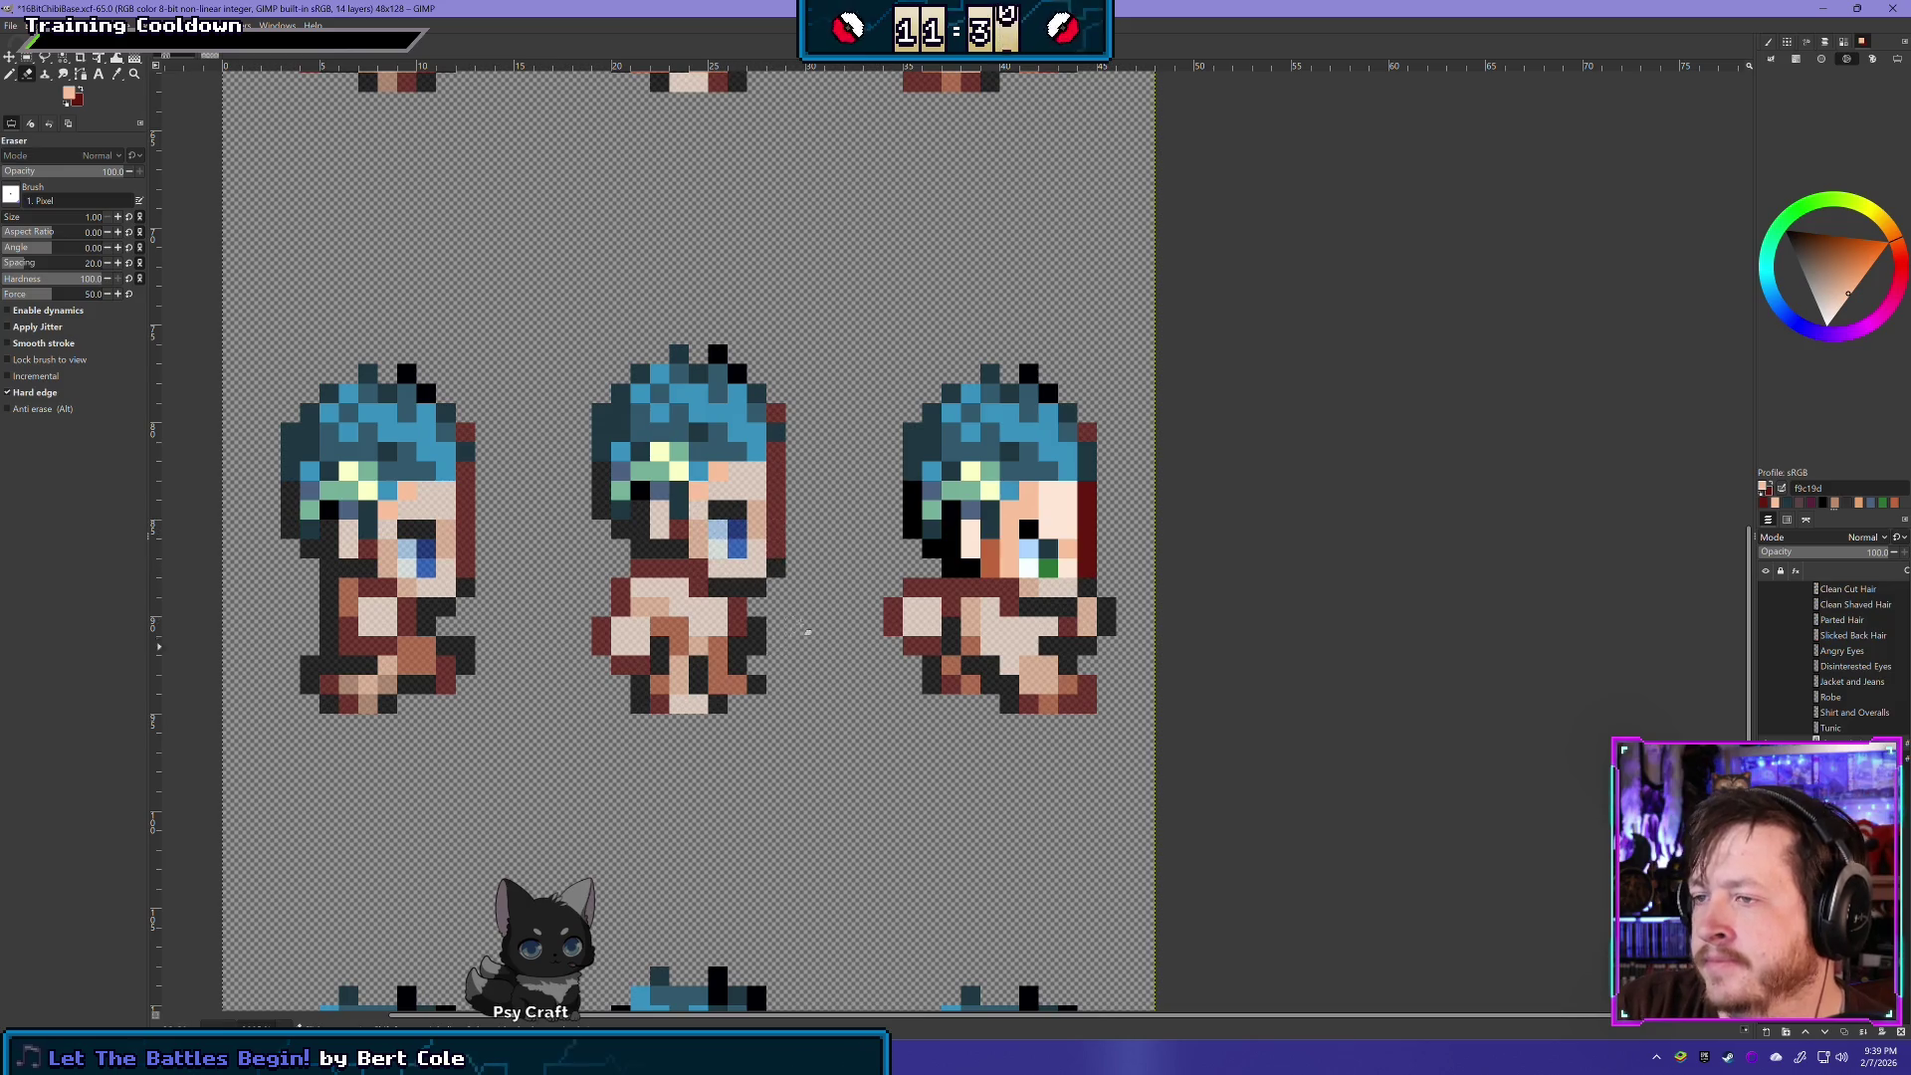
left_click(1047, 568)
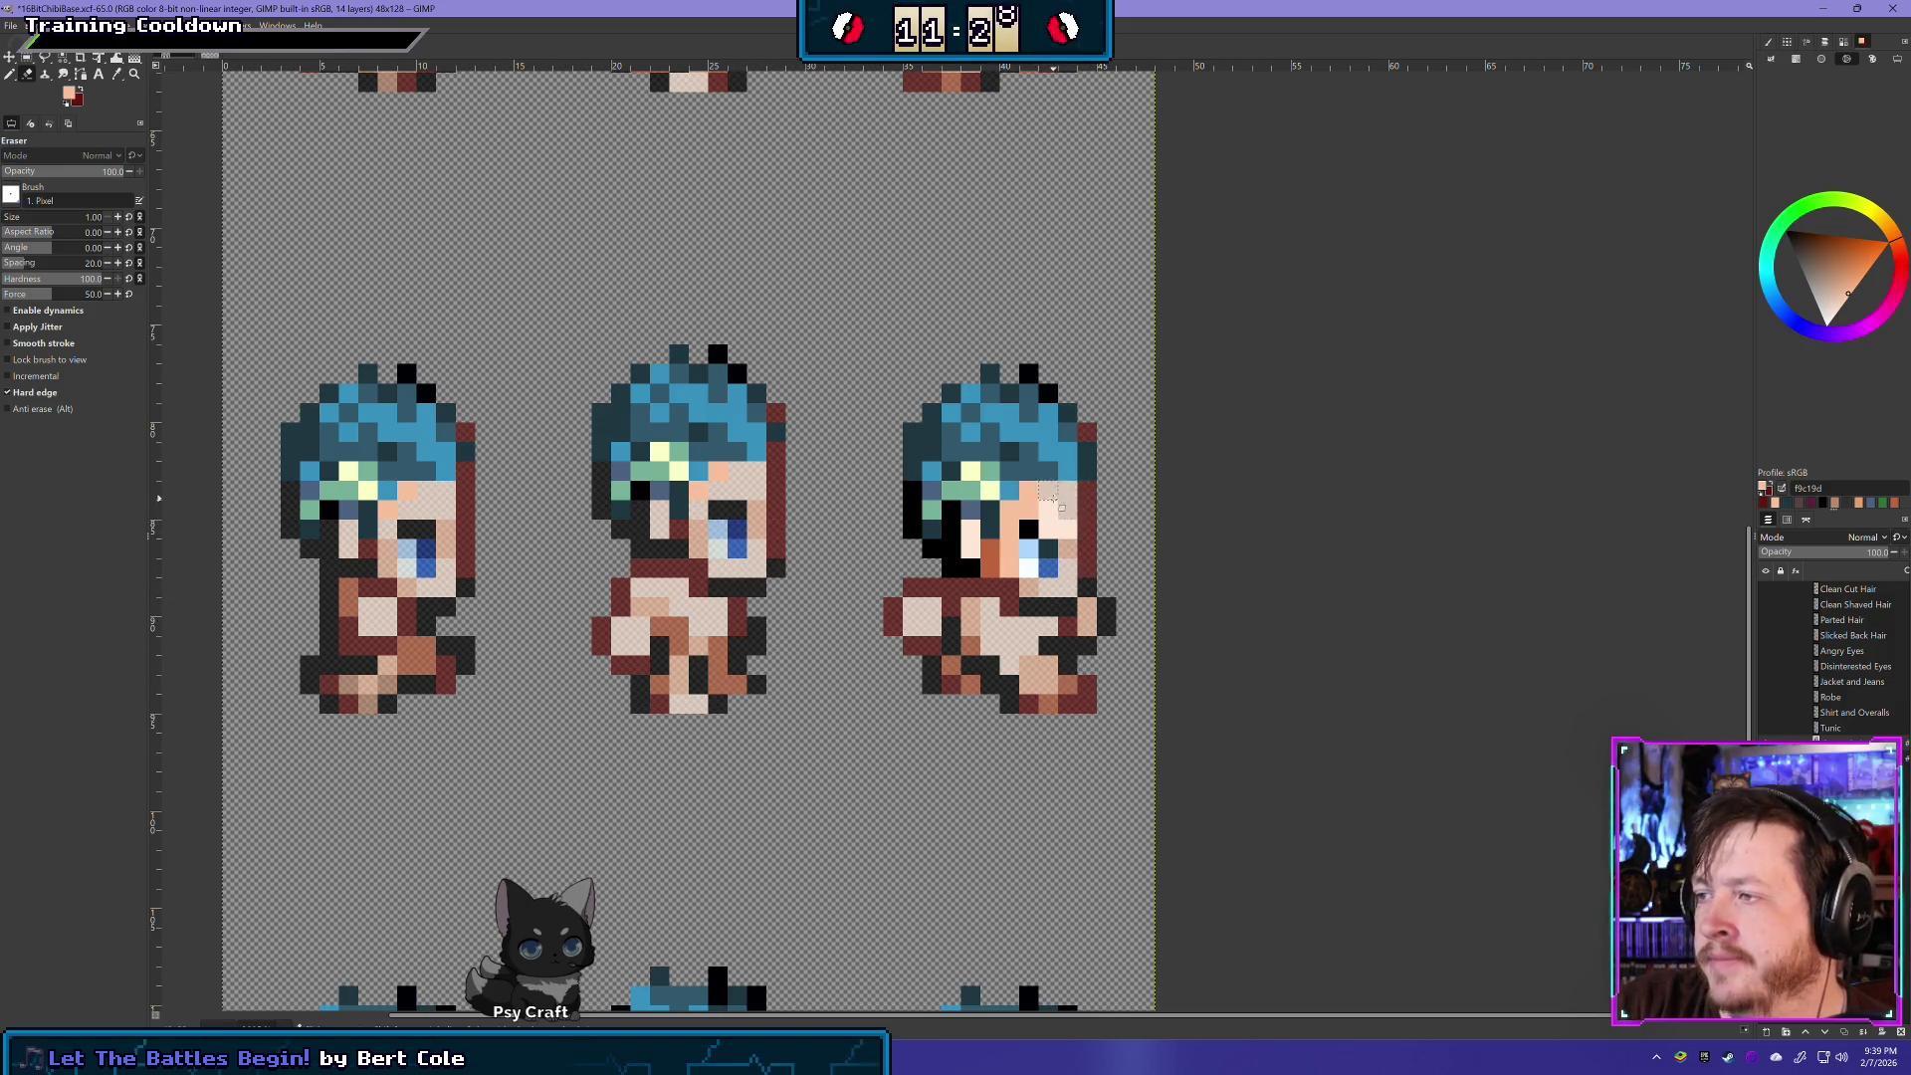
left_click(1038, 528)
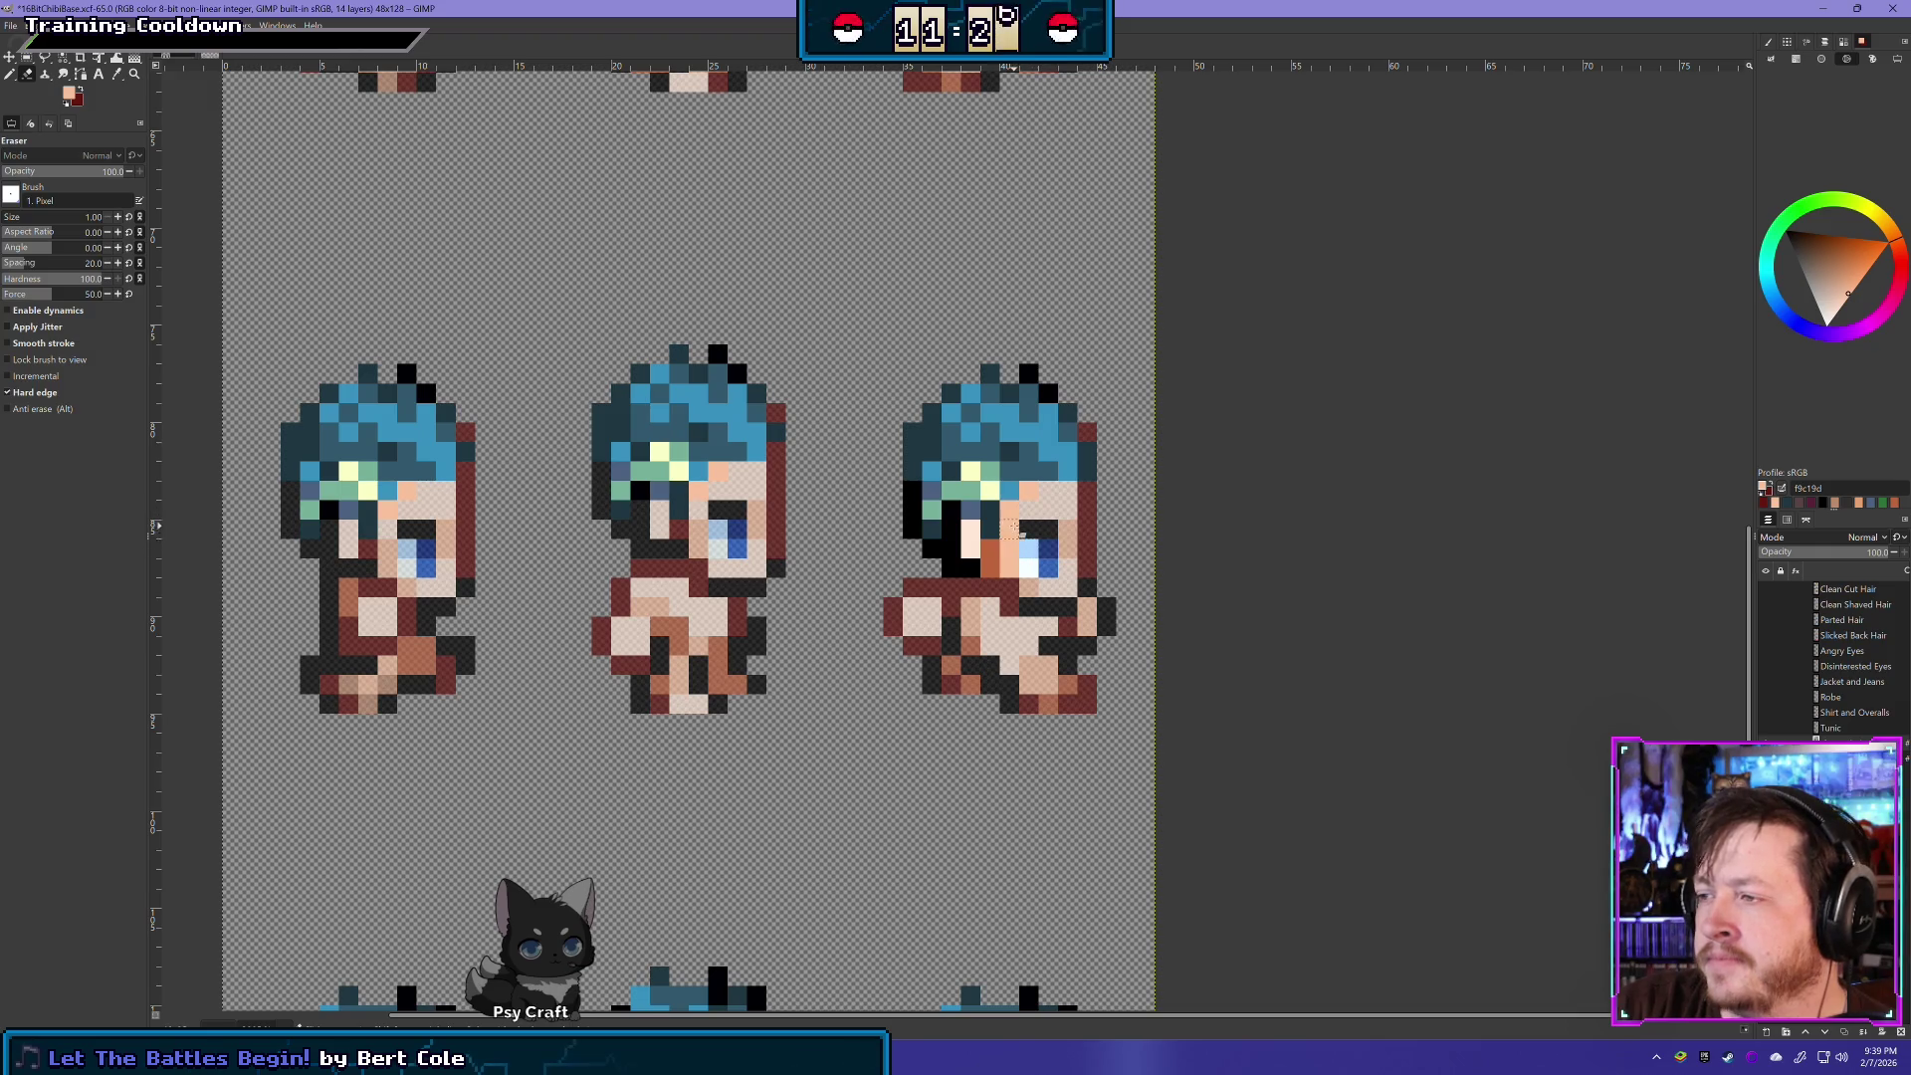
left_click(1028, 565)
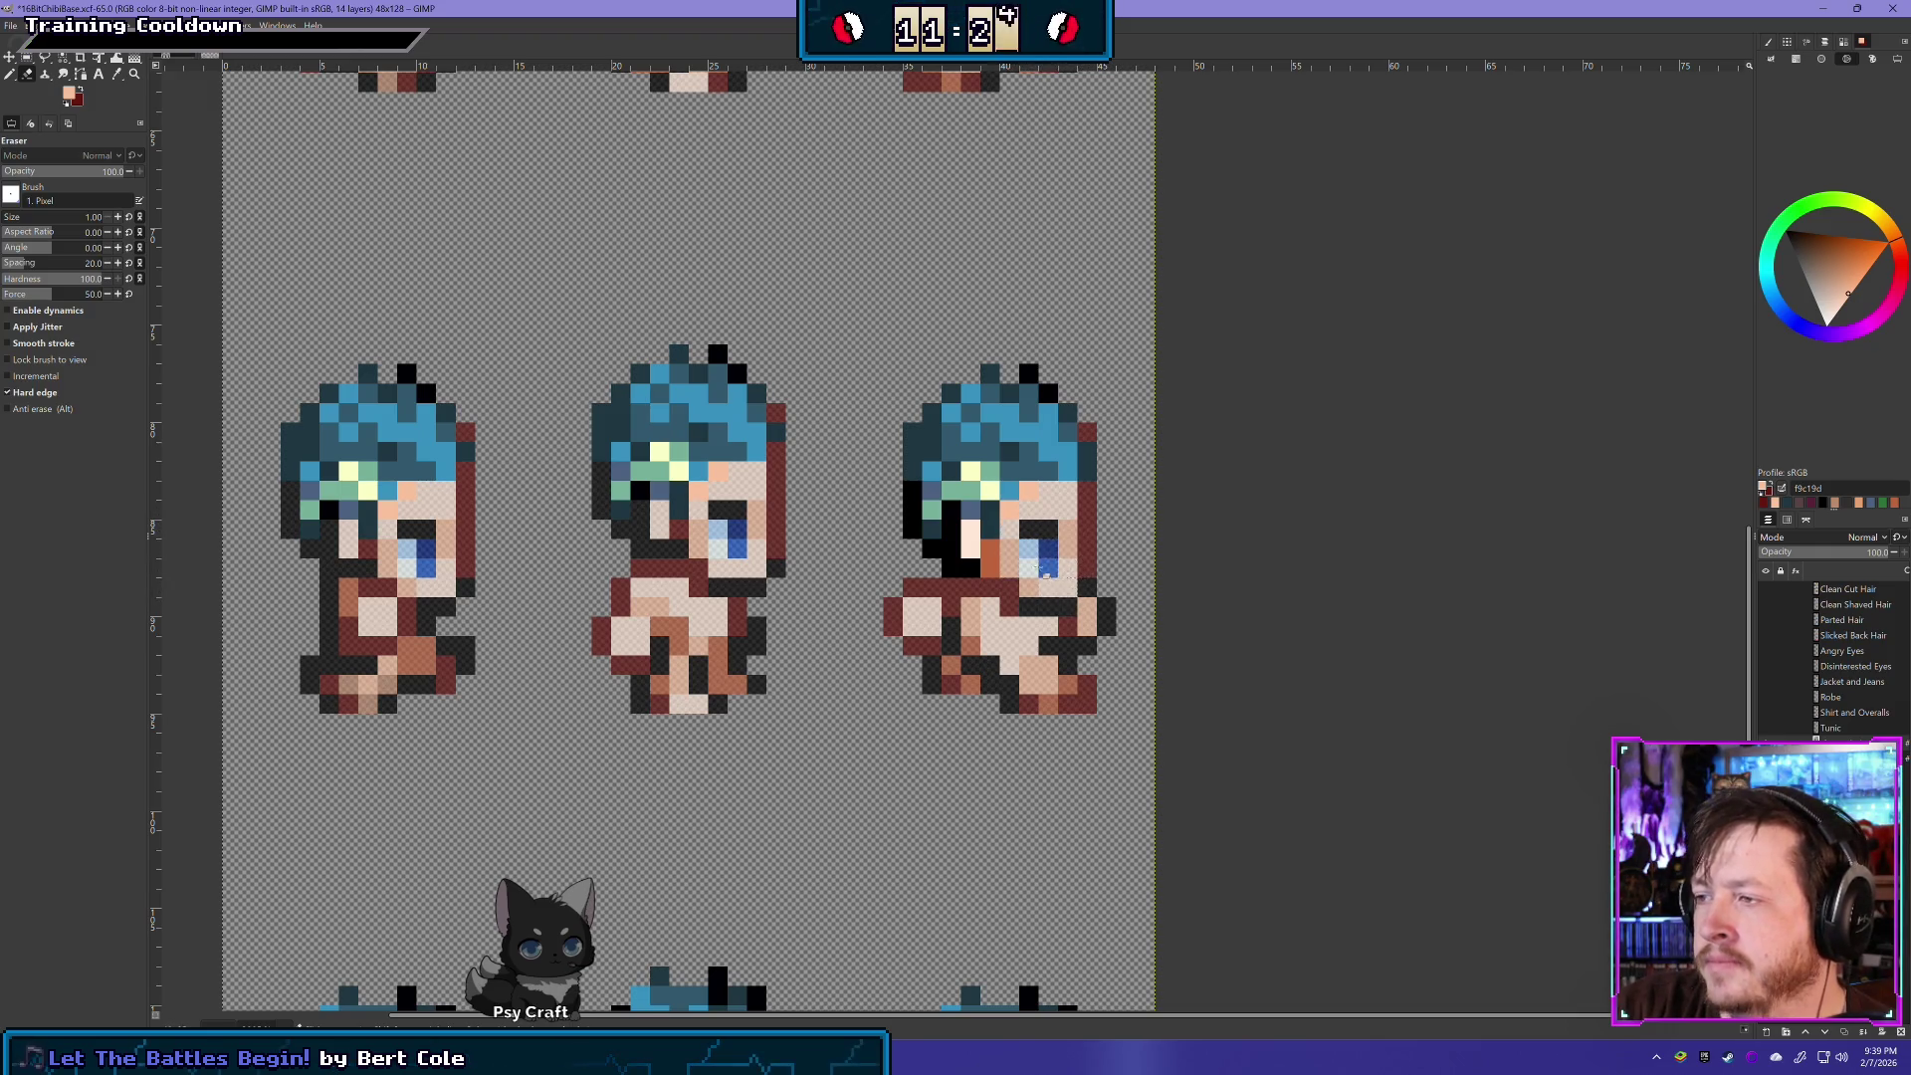
mouse_move(996, 569)
left_mouse_down()
mouse_move(940, 554)
mouse_move(913, 498)
mouse_move(958, 530)
mouse_move(953, 568)
mouse_move(973, 550)
left_mouse_up()
scroll(1077, 723, "down", 4)
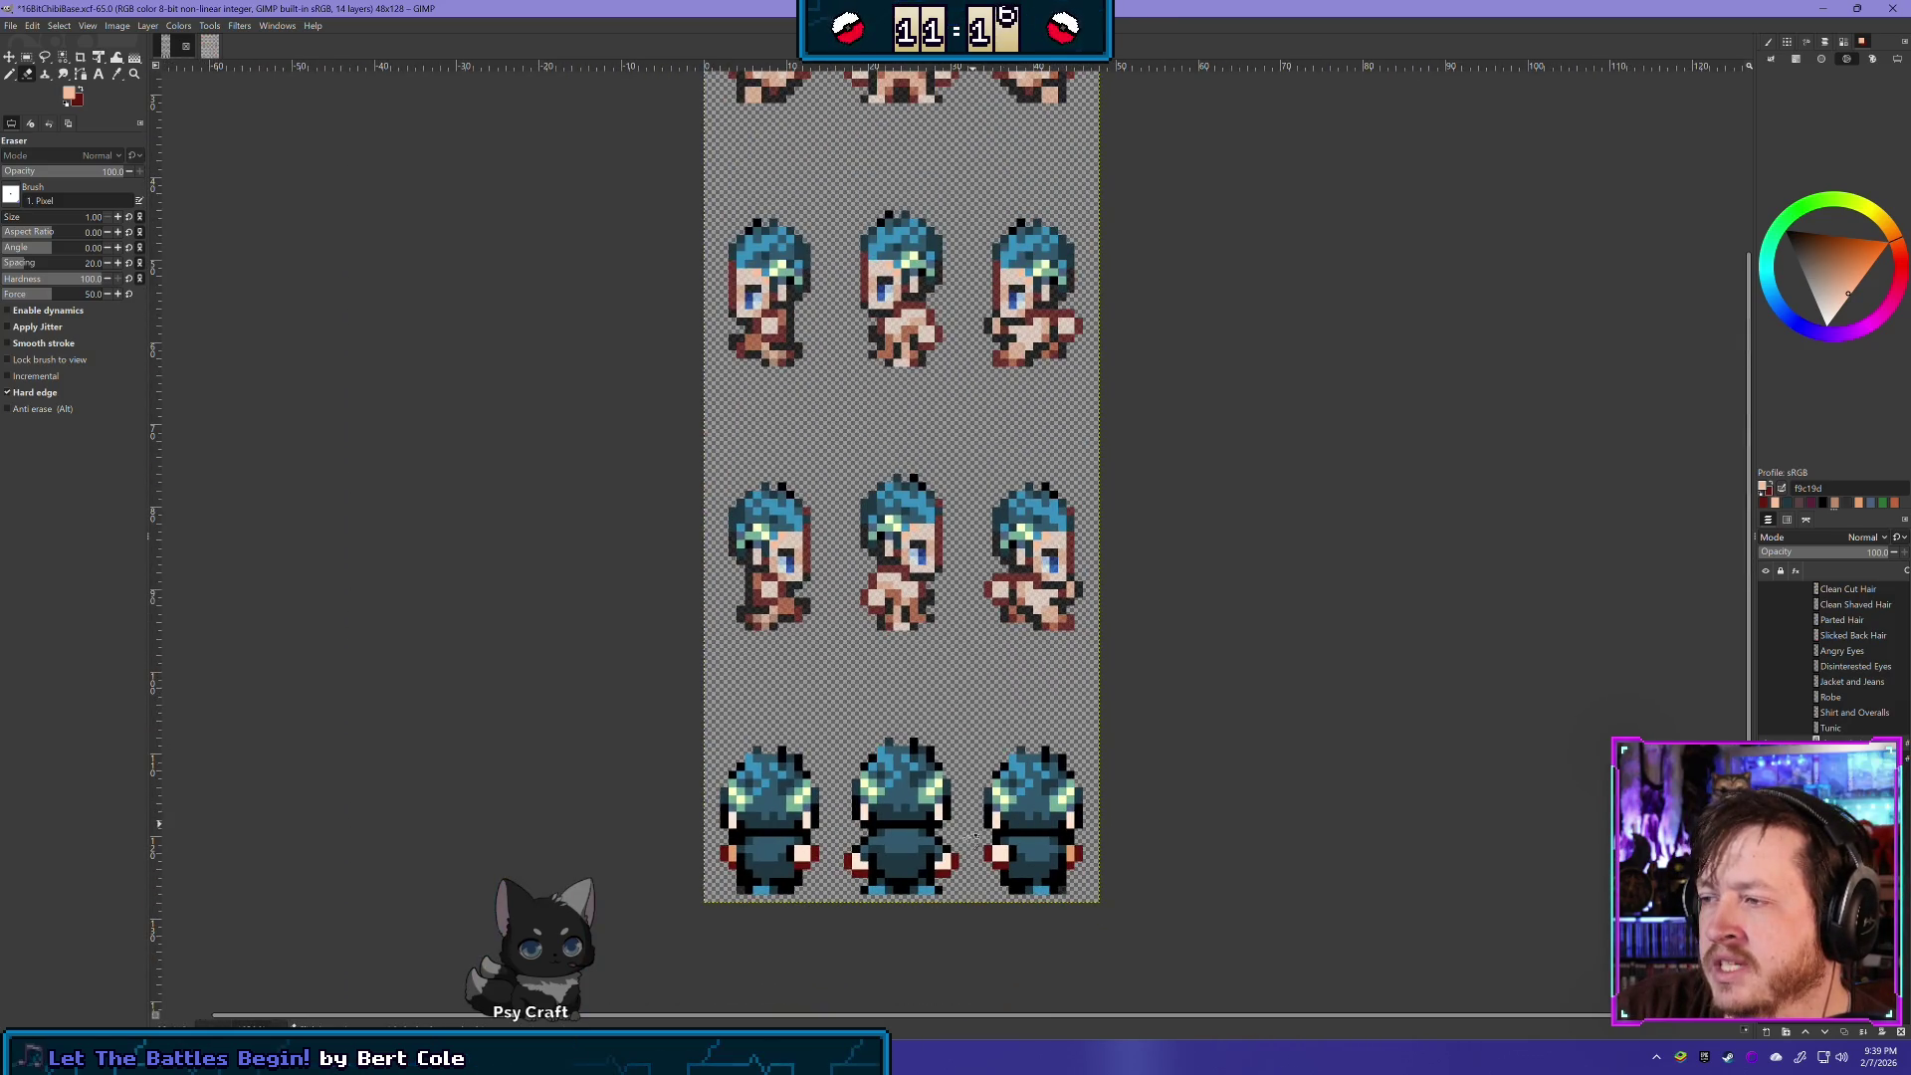
- With the Pencil, pick the dark blue hair colour and repaint the centre sprite's hair-edge pixel
scroll(985, 547, "up", 2)
scroll(985, 547, "up", 3)
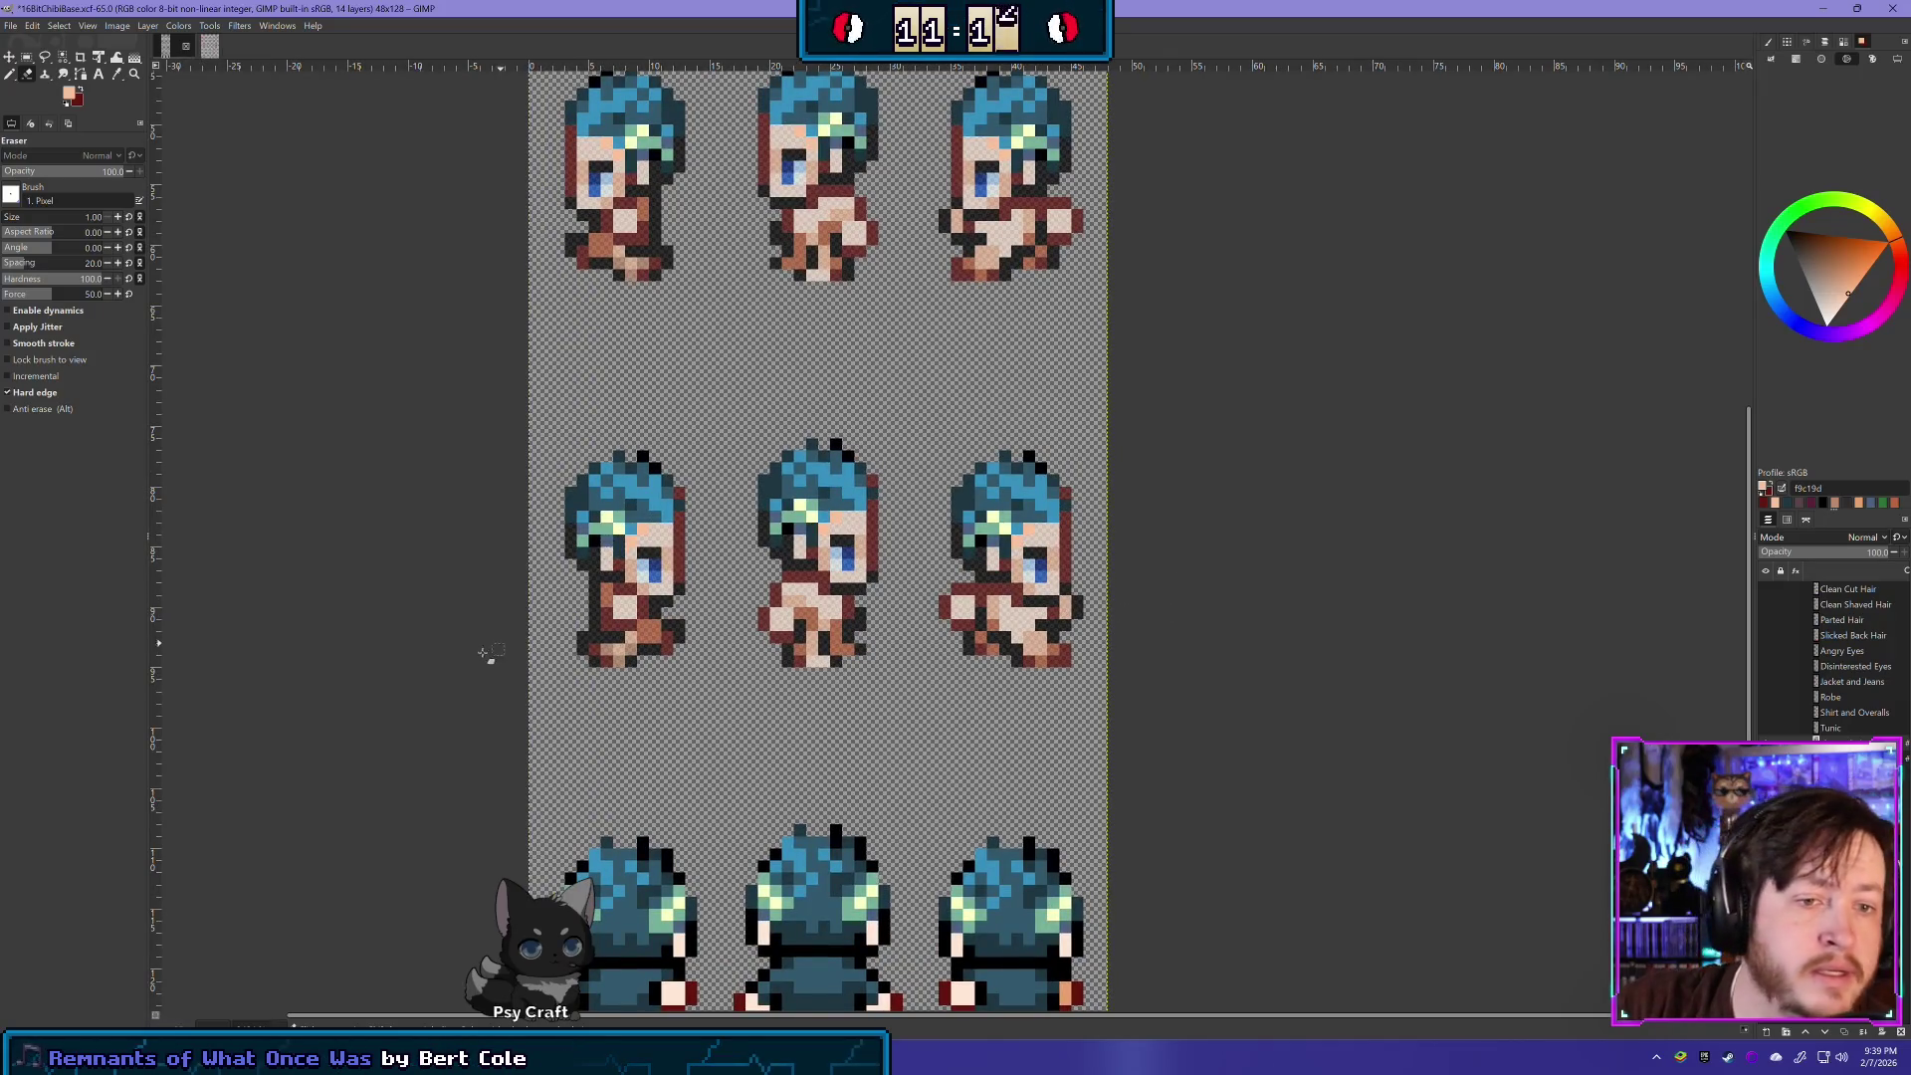
key("n")
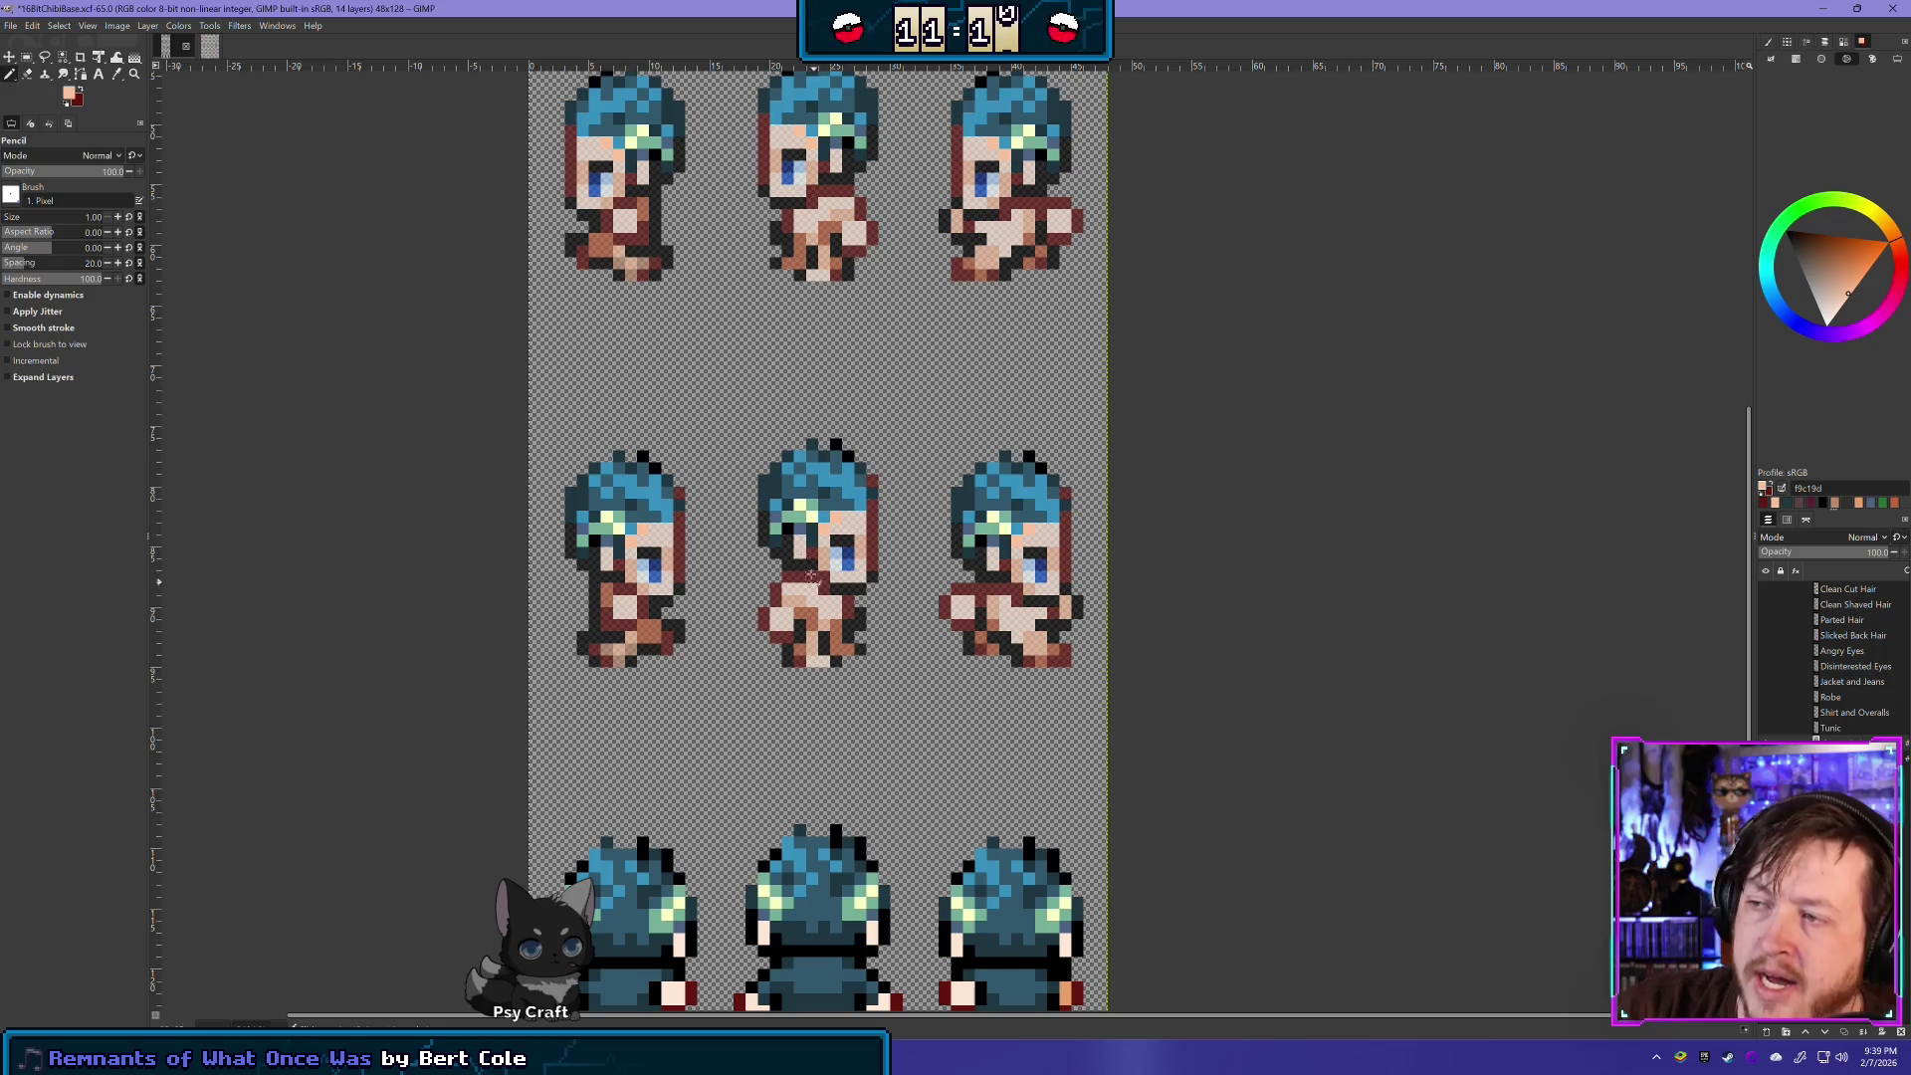
left_click(873, 481)
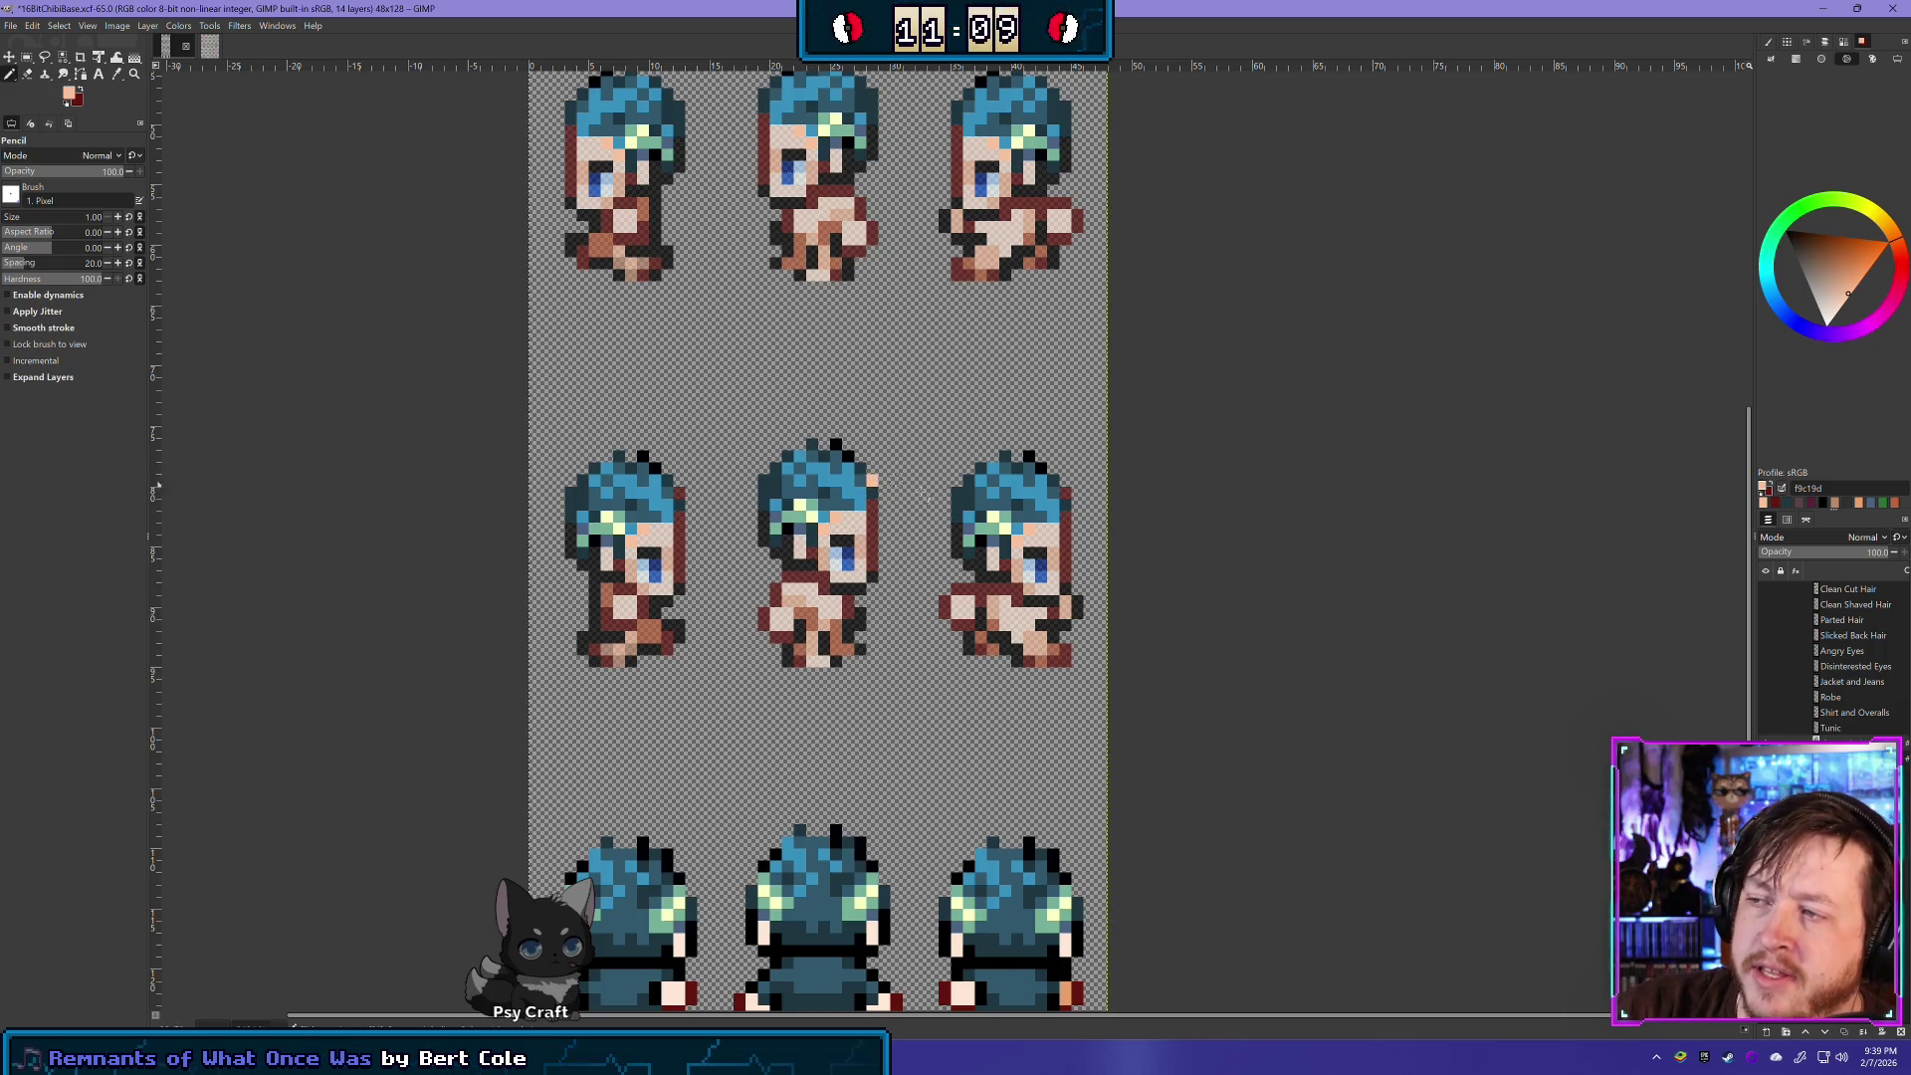
left_click(873, 491, "ctrl")
left_click(873, 482)
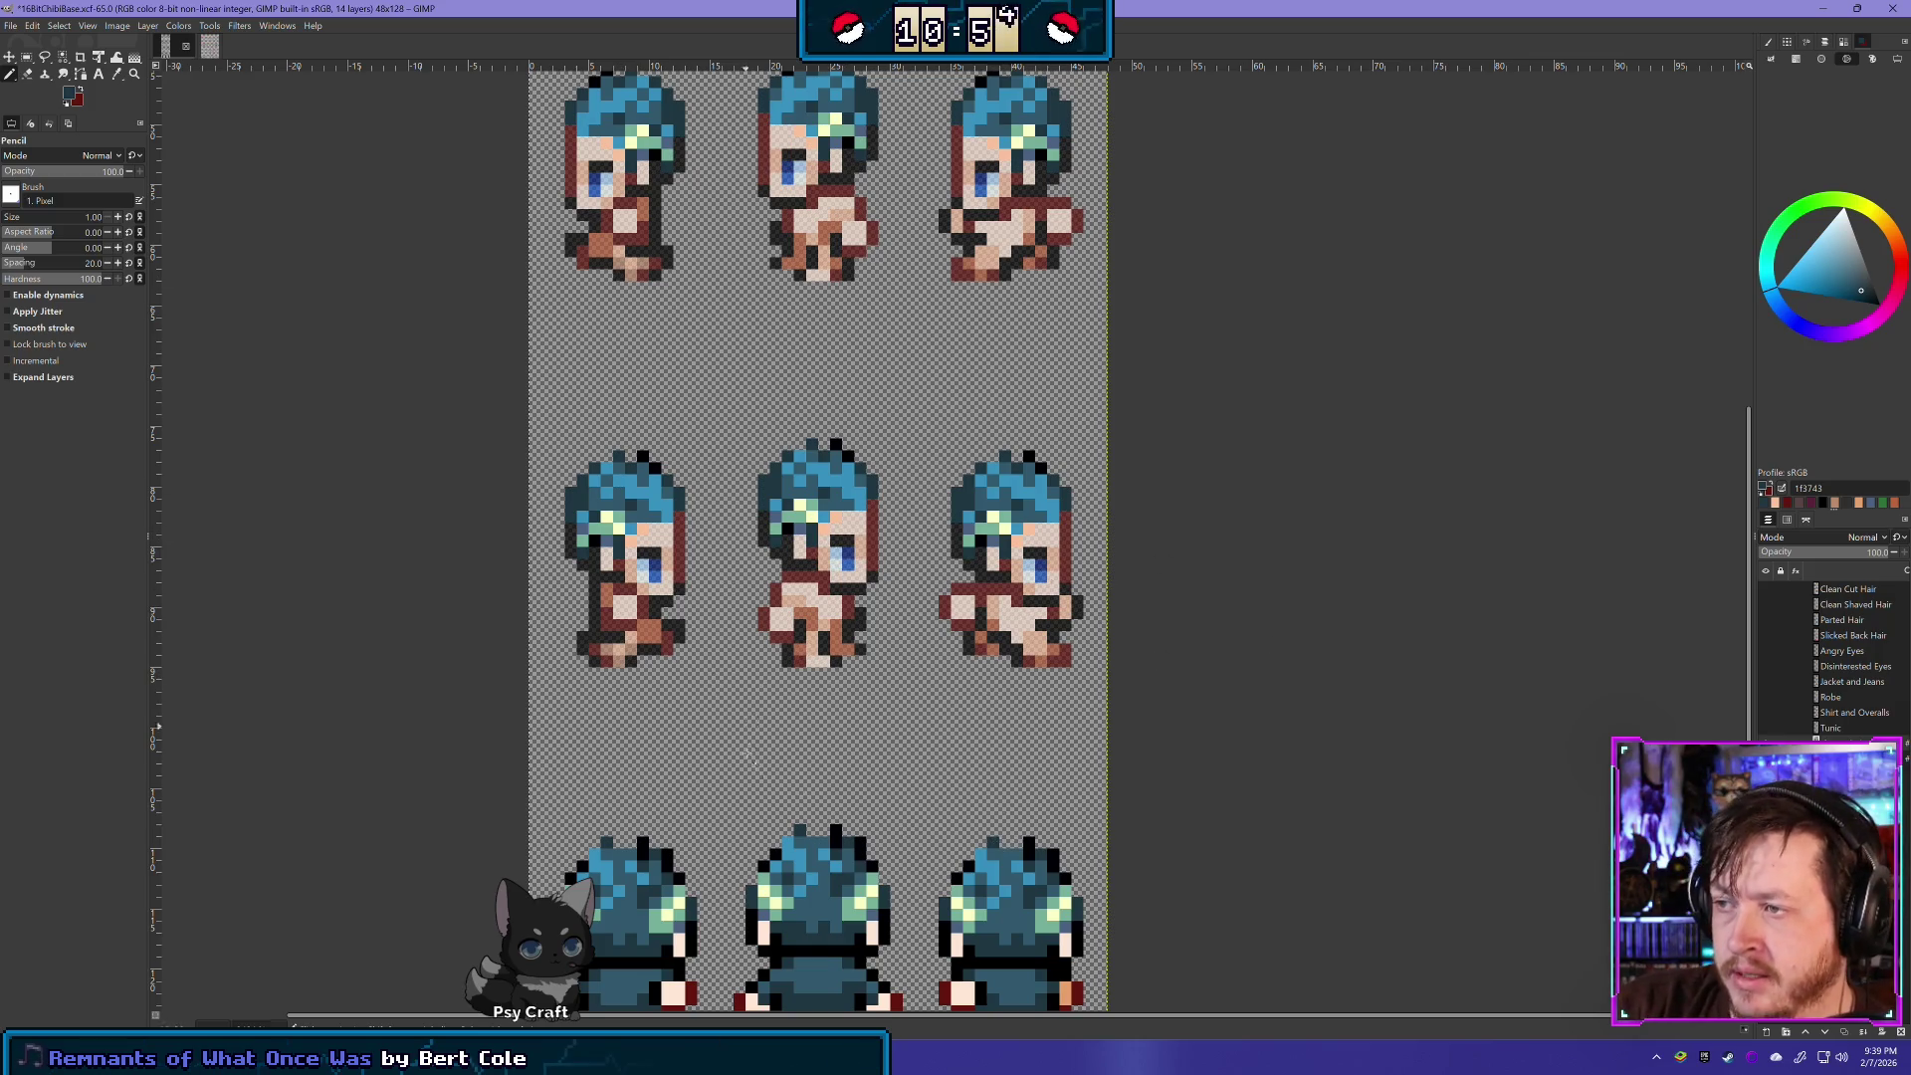
scroll(866, 640, "down", 2)
scroll(939, 542, "down", 1)
scroll(960, 533, "up", 1)
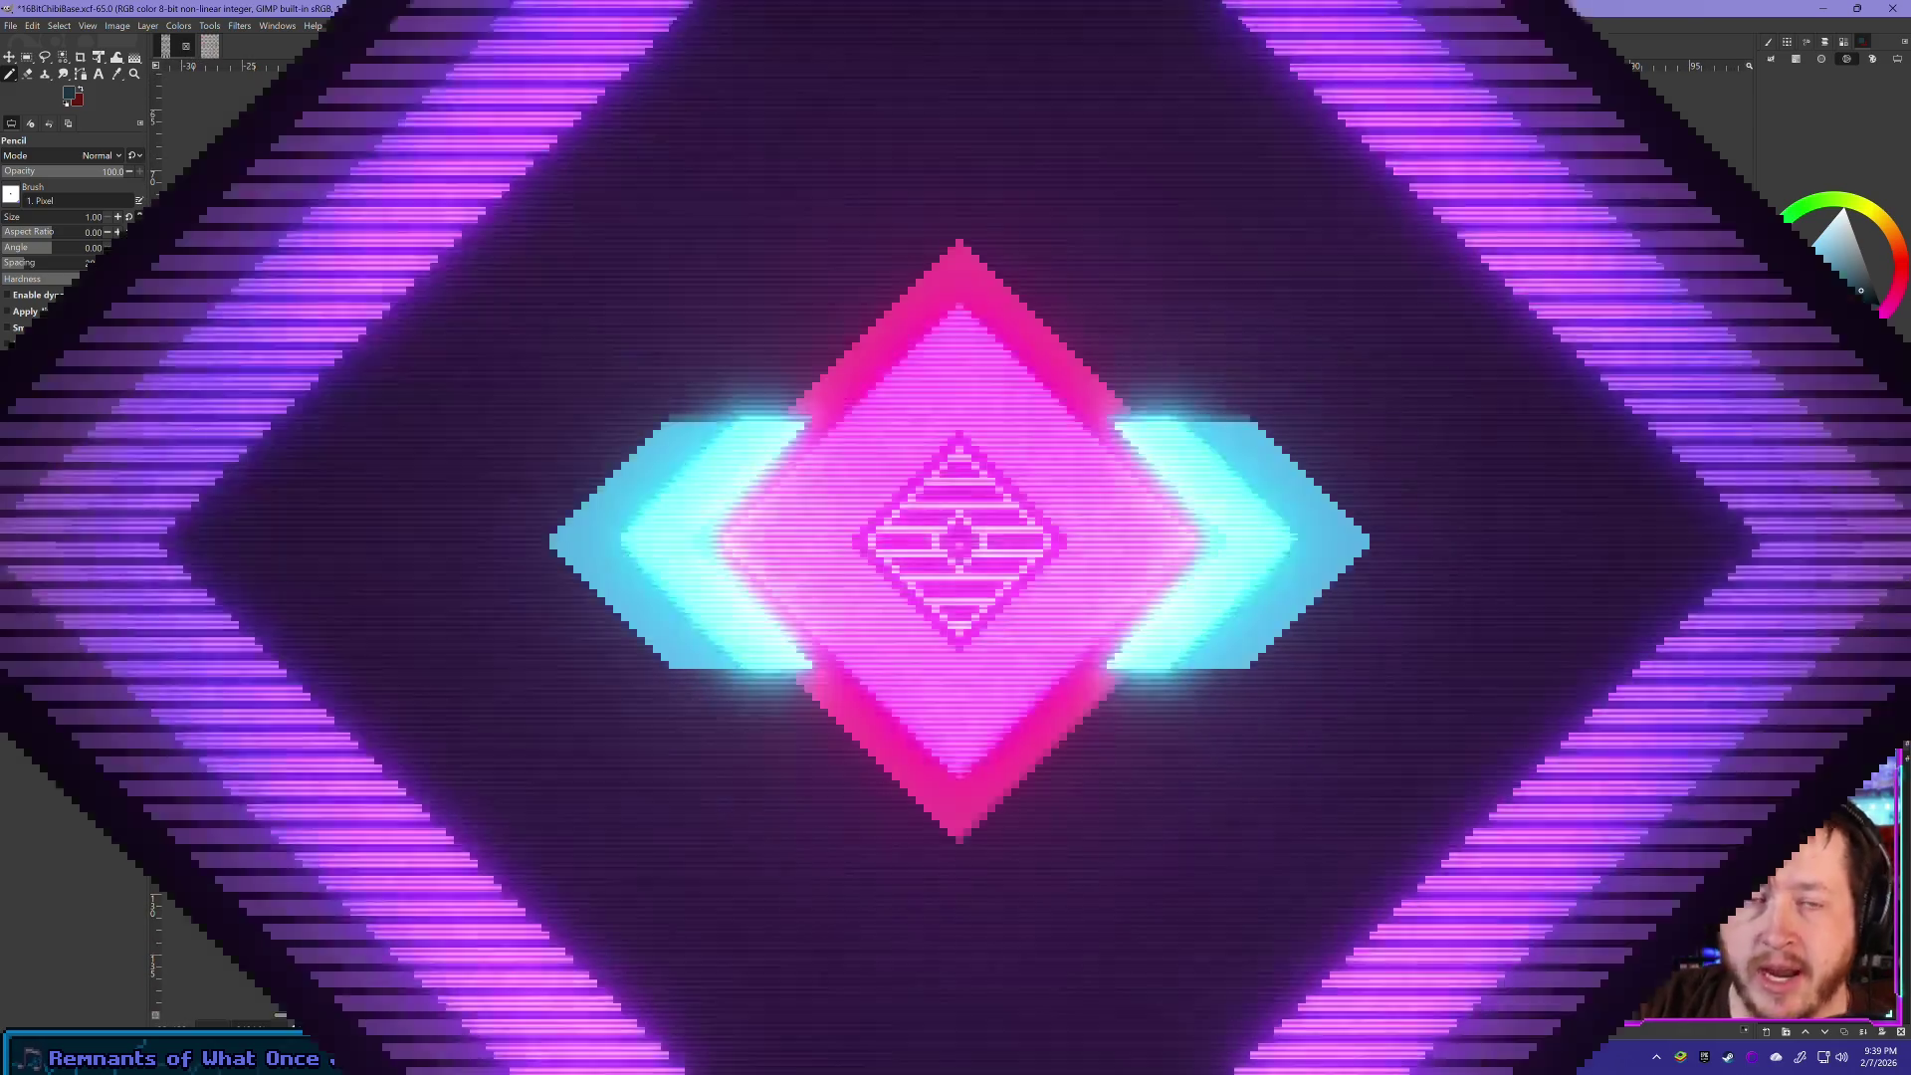
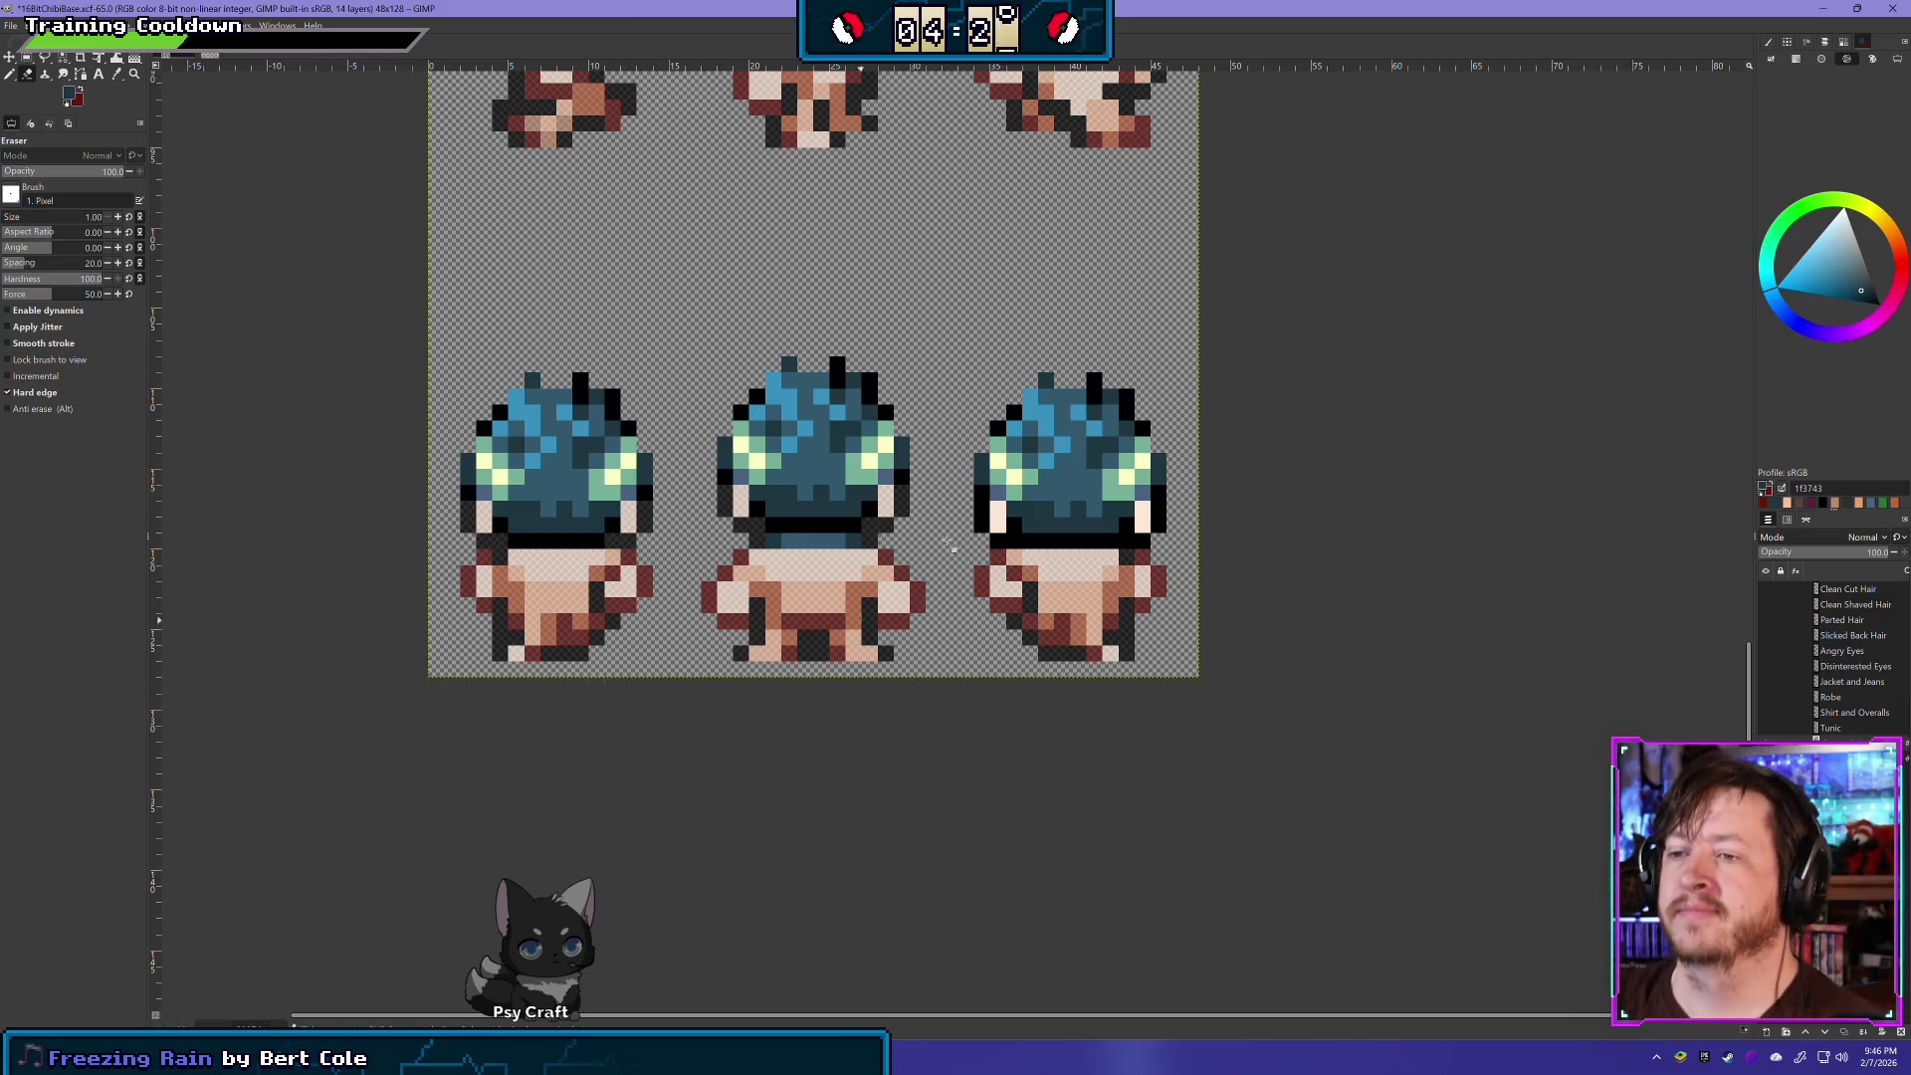
- Erase the dark and blue waist pixels and stray side skin pixels on the back-view frames
left_click_drag(768, 543, 873, 553)
left_click(804, 543)
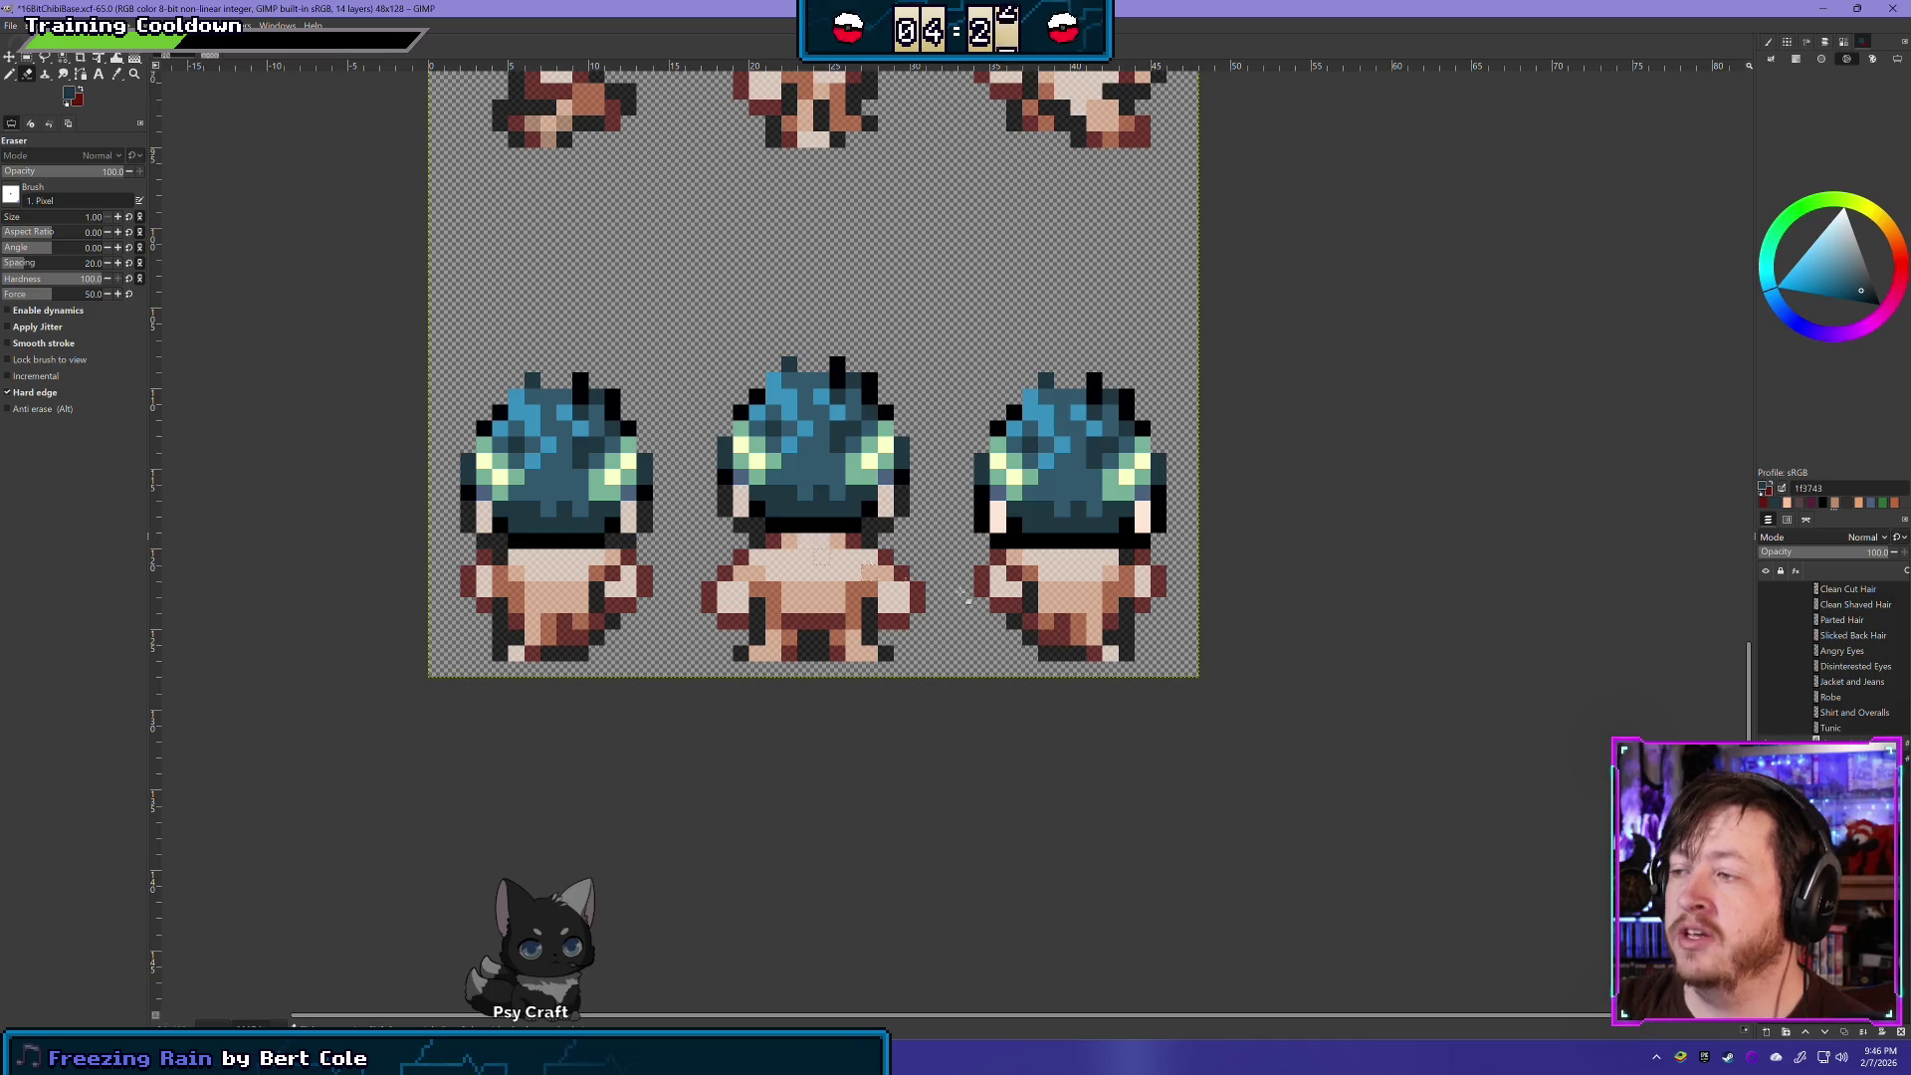
left_click(997, 516)
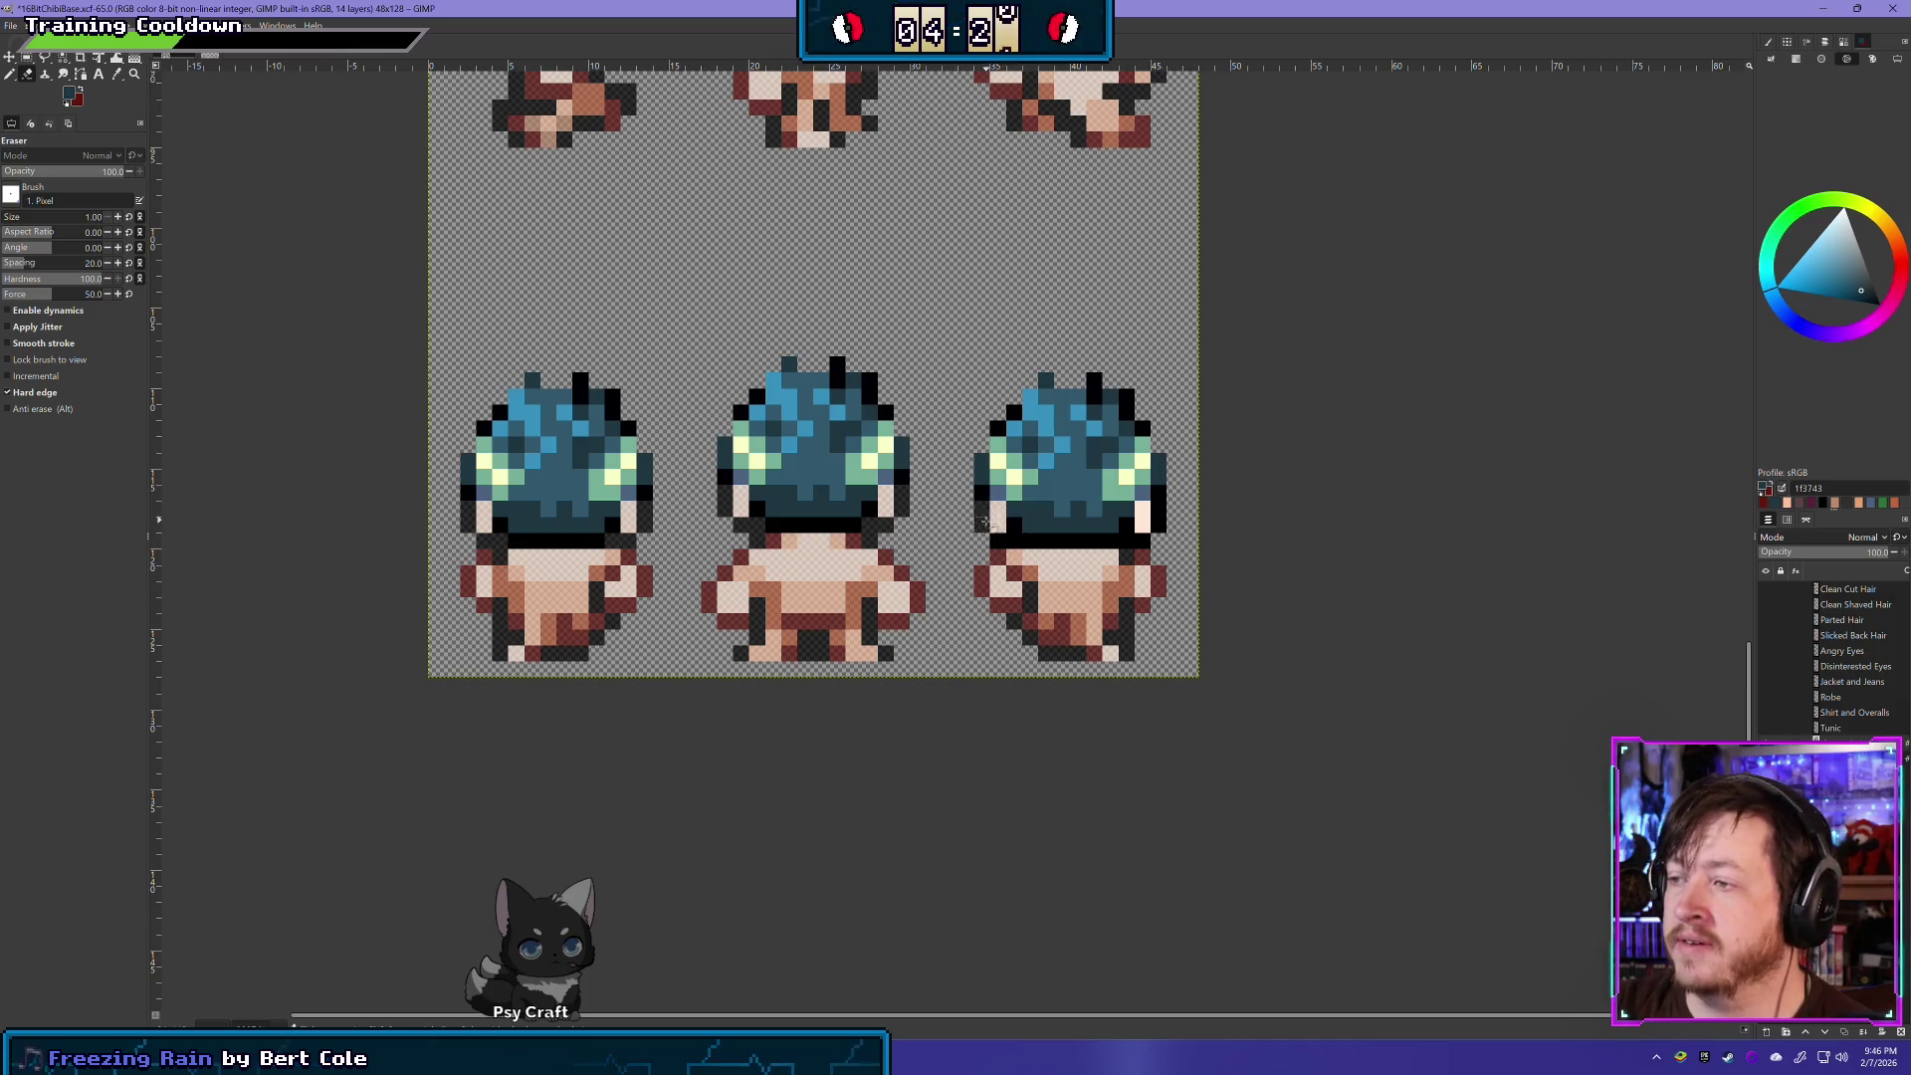
left_click(1143, 518)
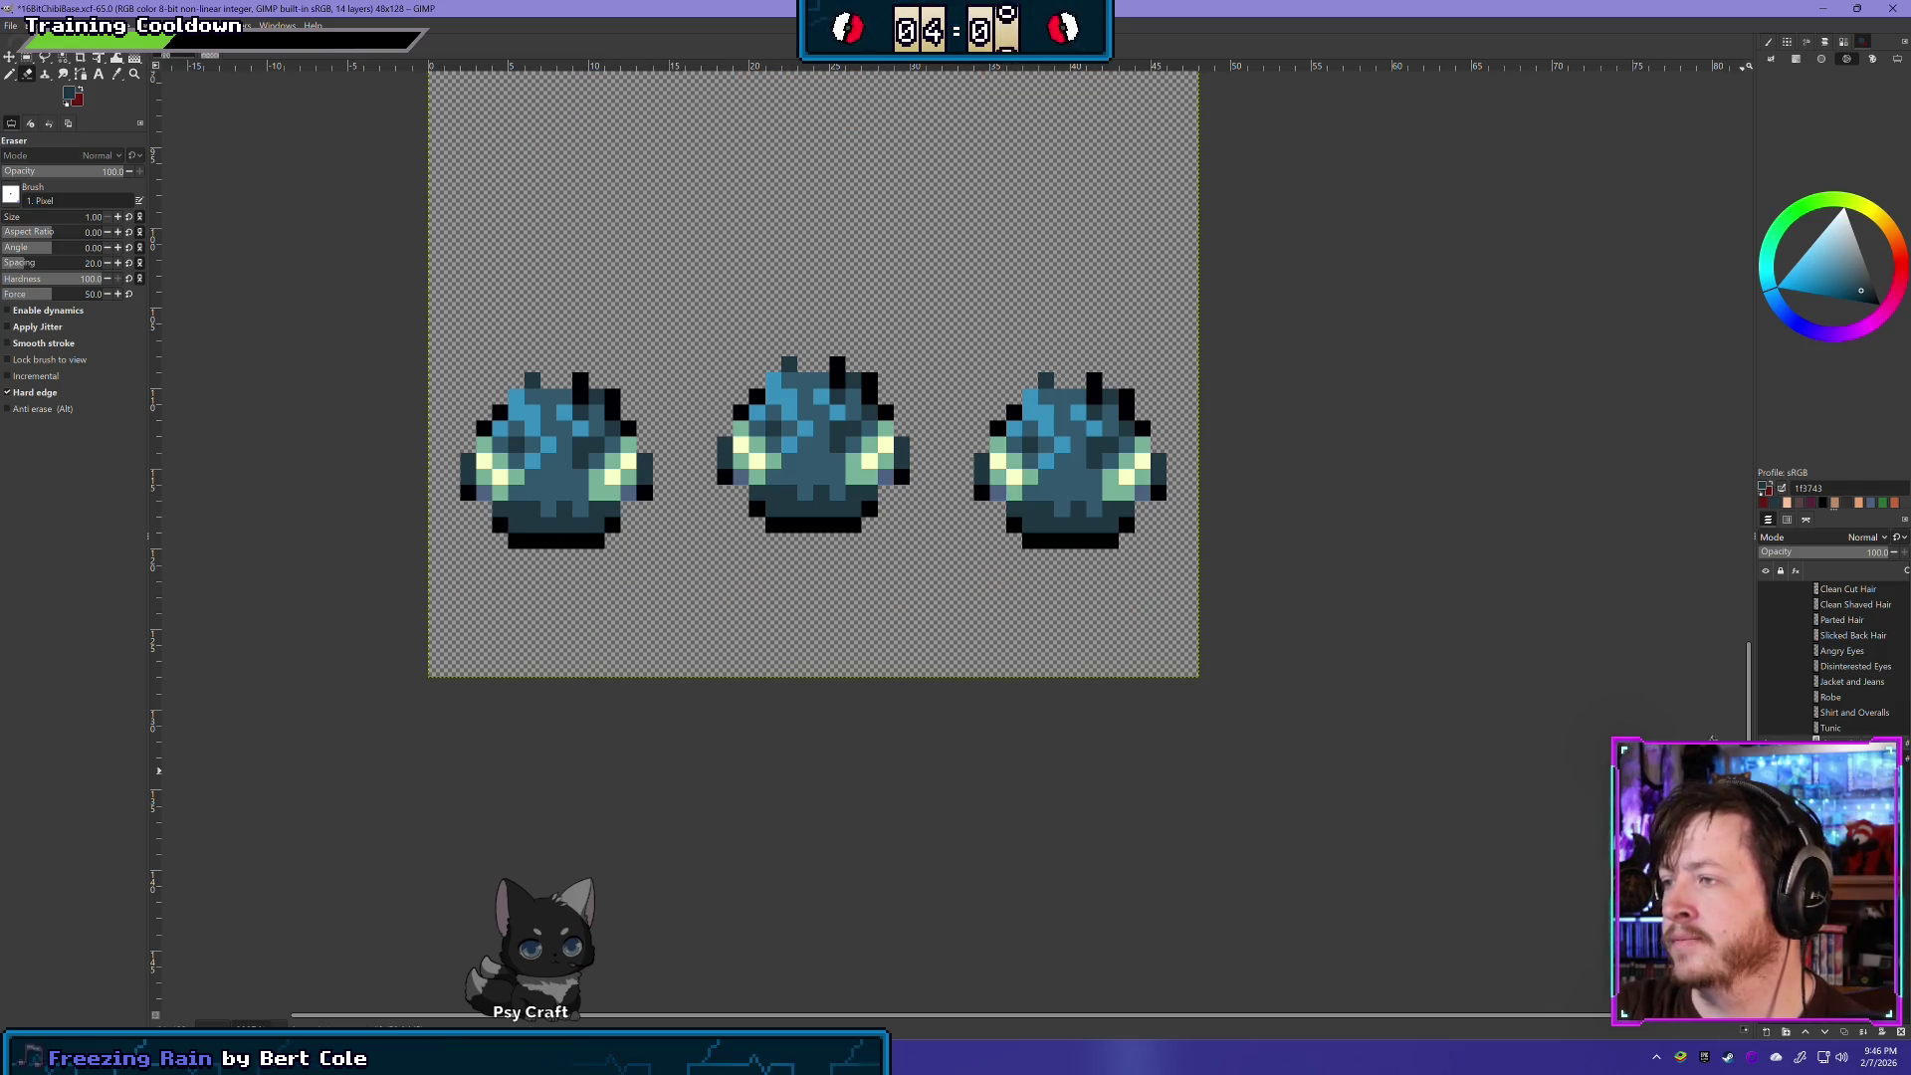
- Hide the body layers to preview the hair, then zoom out to fit all four walking rows
left_click_drag(1058, 291, 1048, 407)
scroll(1048, 406, "up", 10)
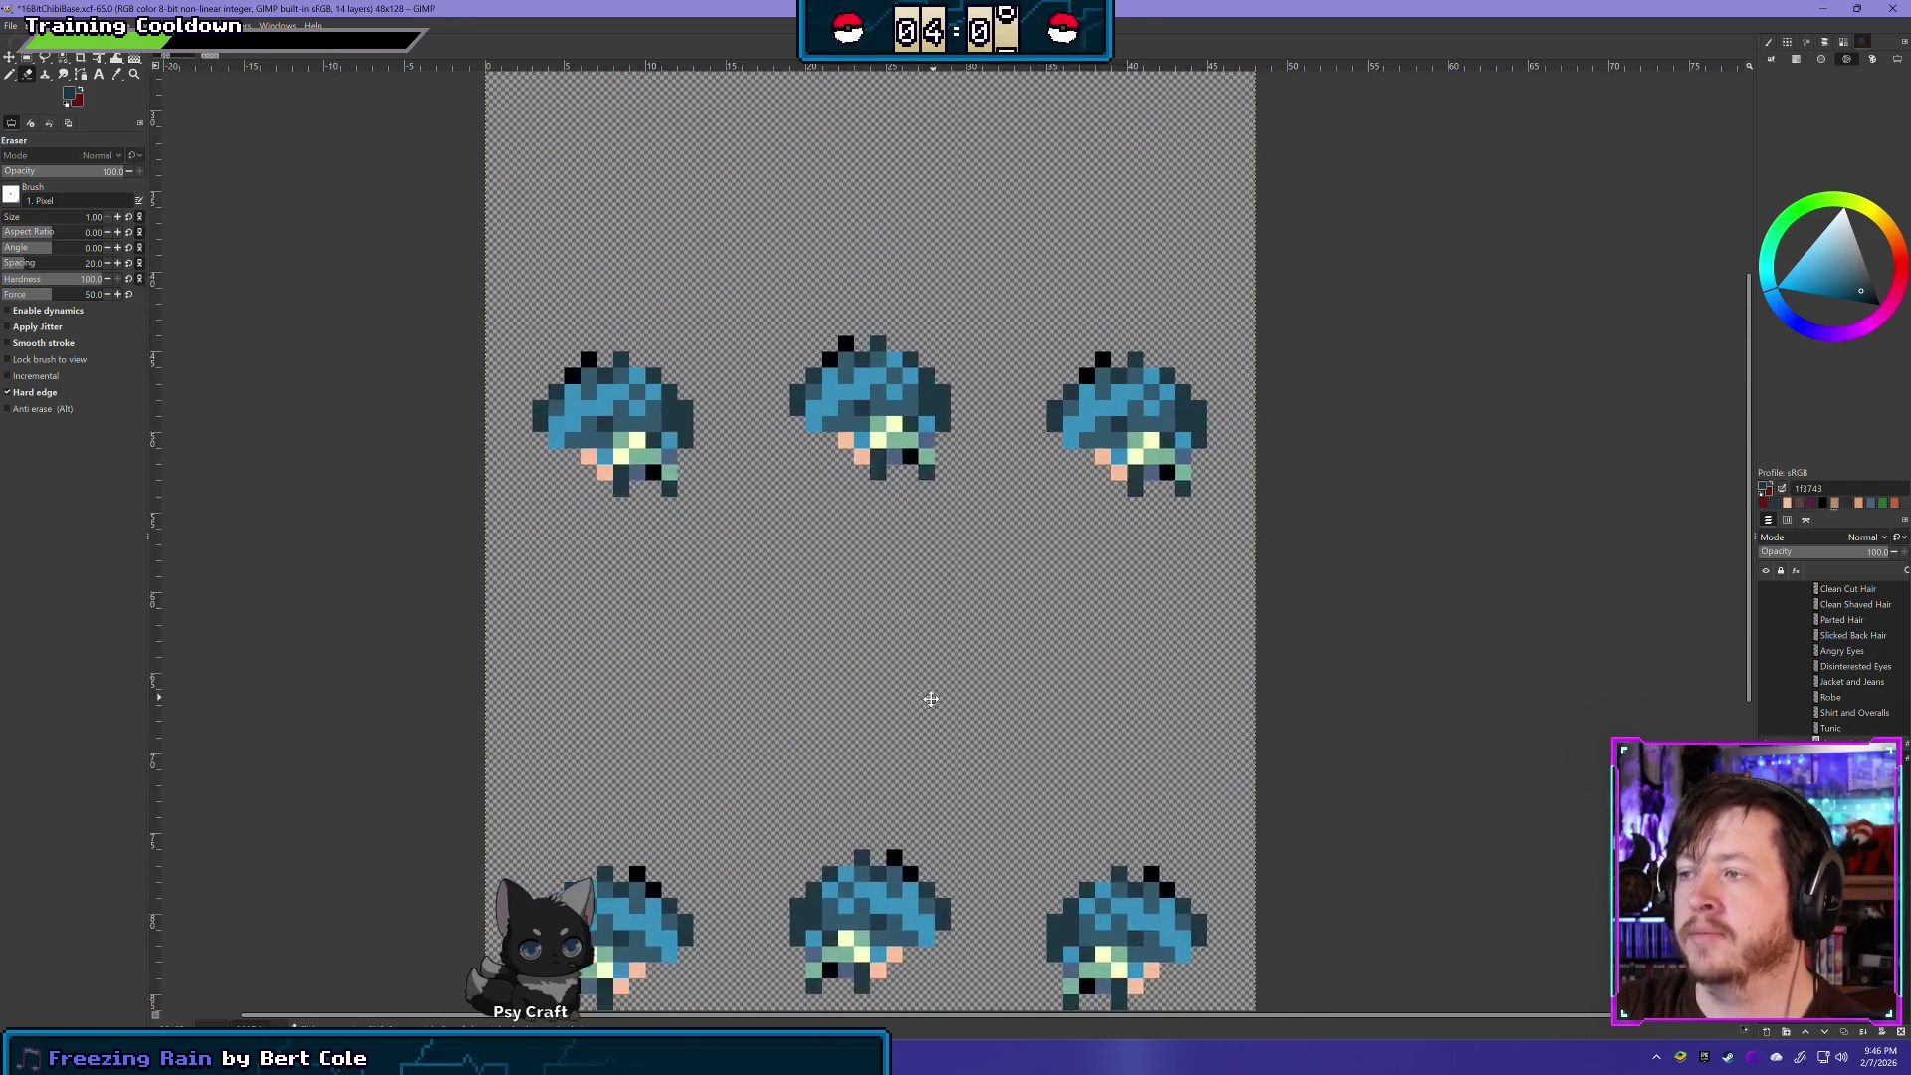
scroll(816, 967, "down", 10)
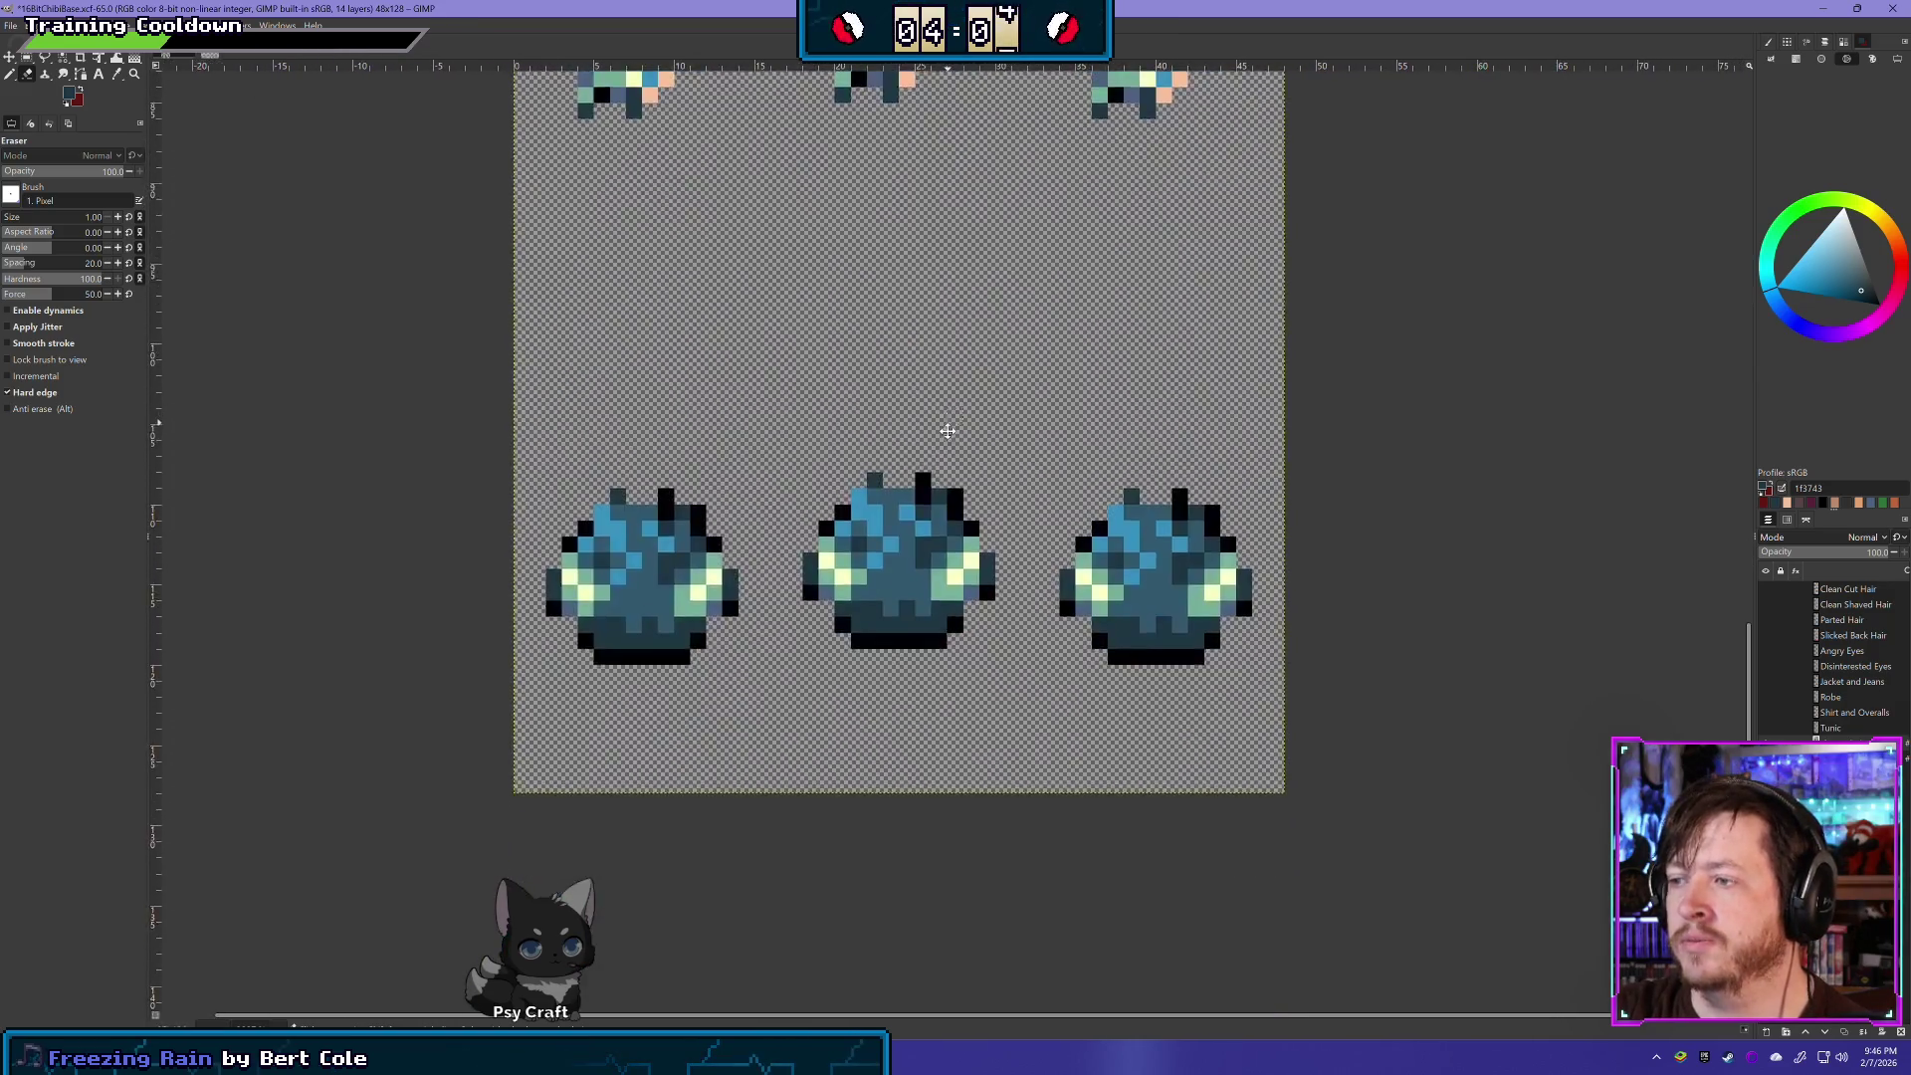
scroll(1540, 714, "up", 3)
scroll(972, 336, "up", 5)
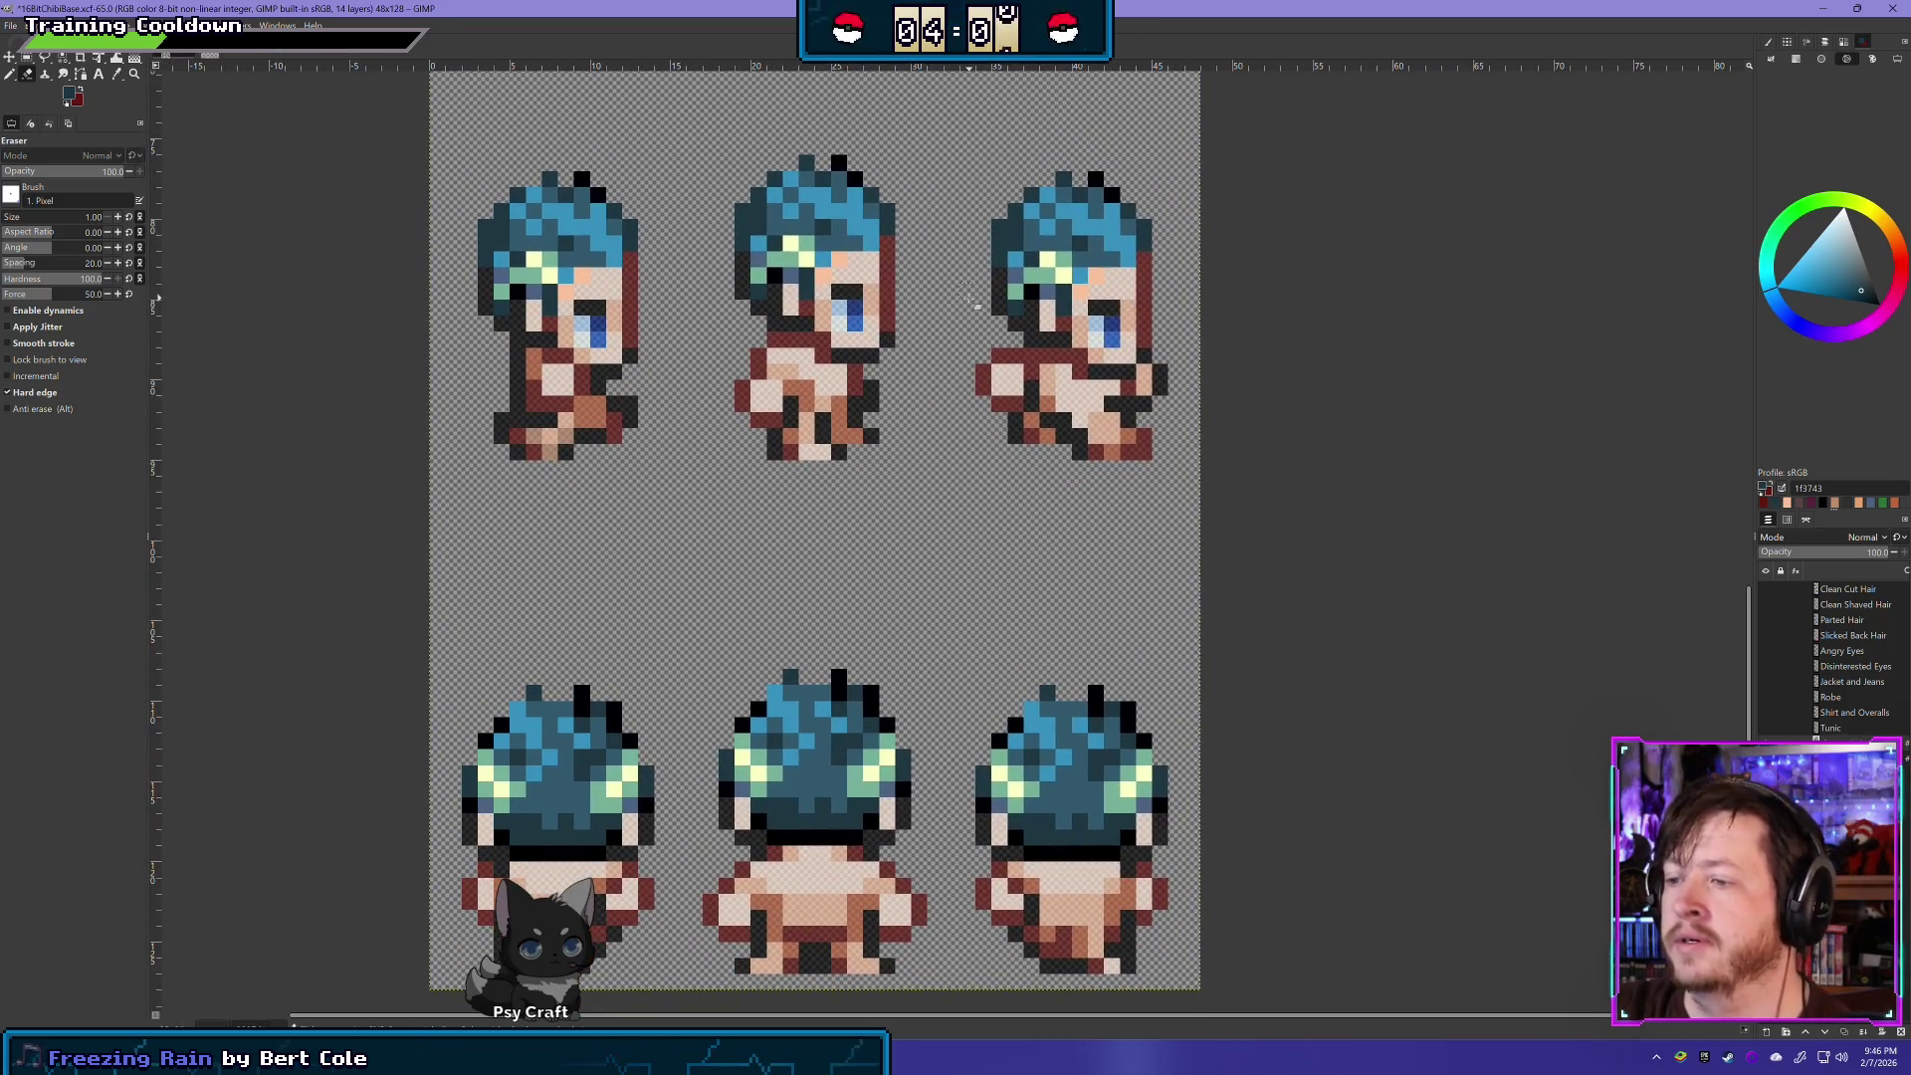
scroll(971, 302, "down", 2, "ctrl")
scroll(908, 565, "up", 5)
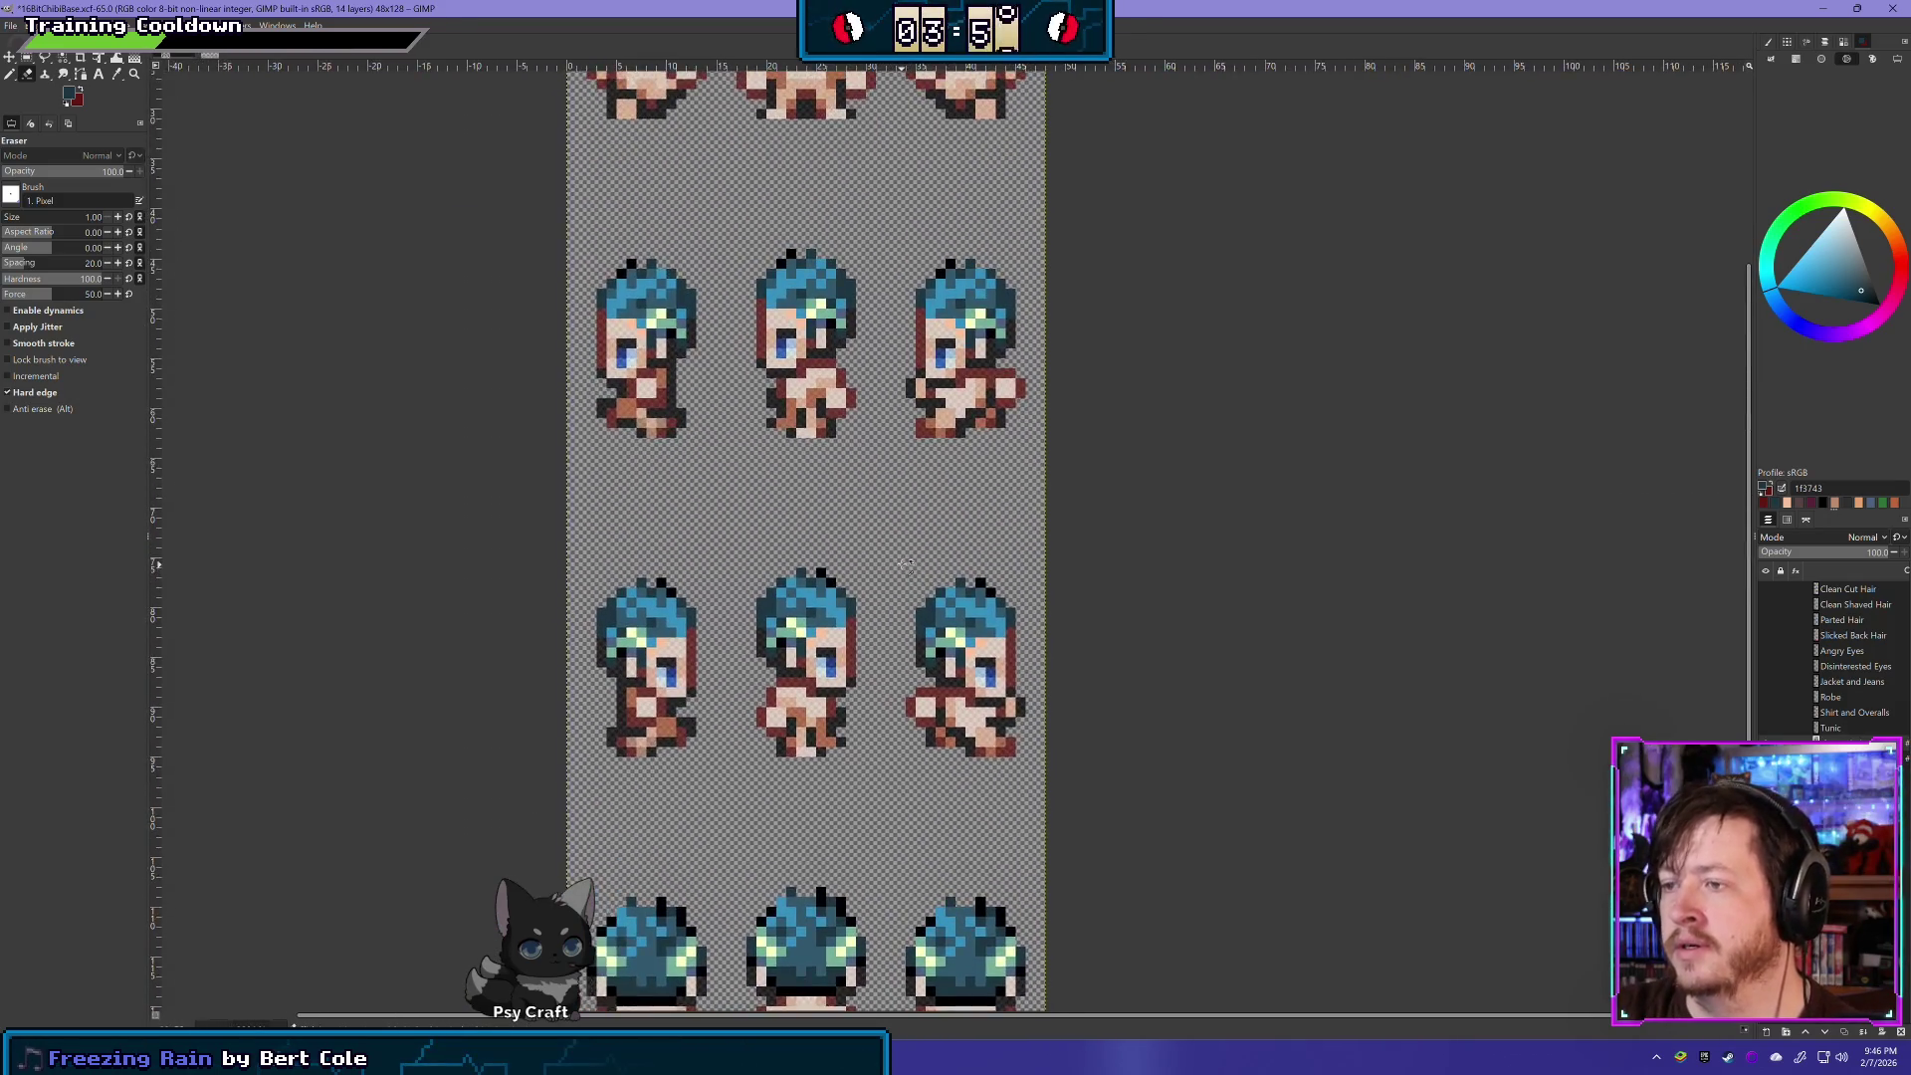
scroll(907, 565, "down", 1, "ctrl")
scroll(853, 430, "down", 4, "ctrl")
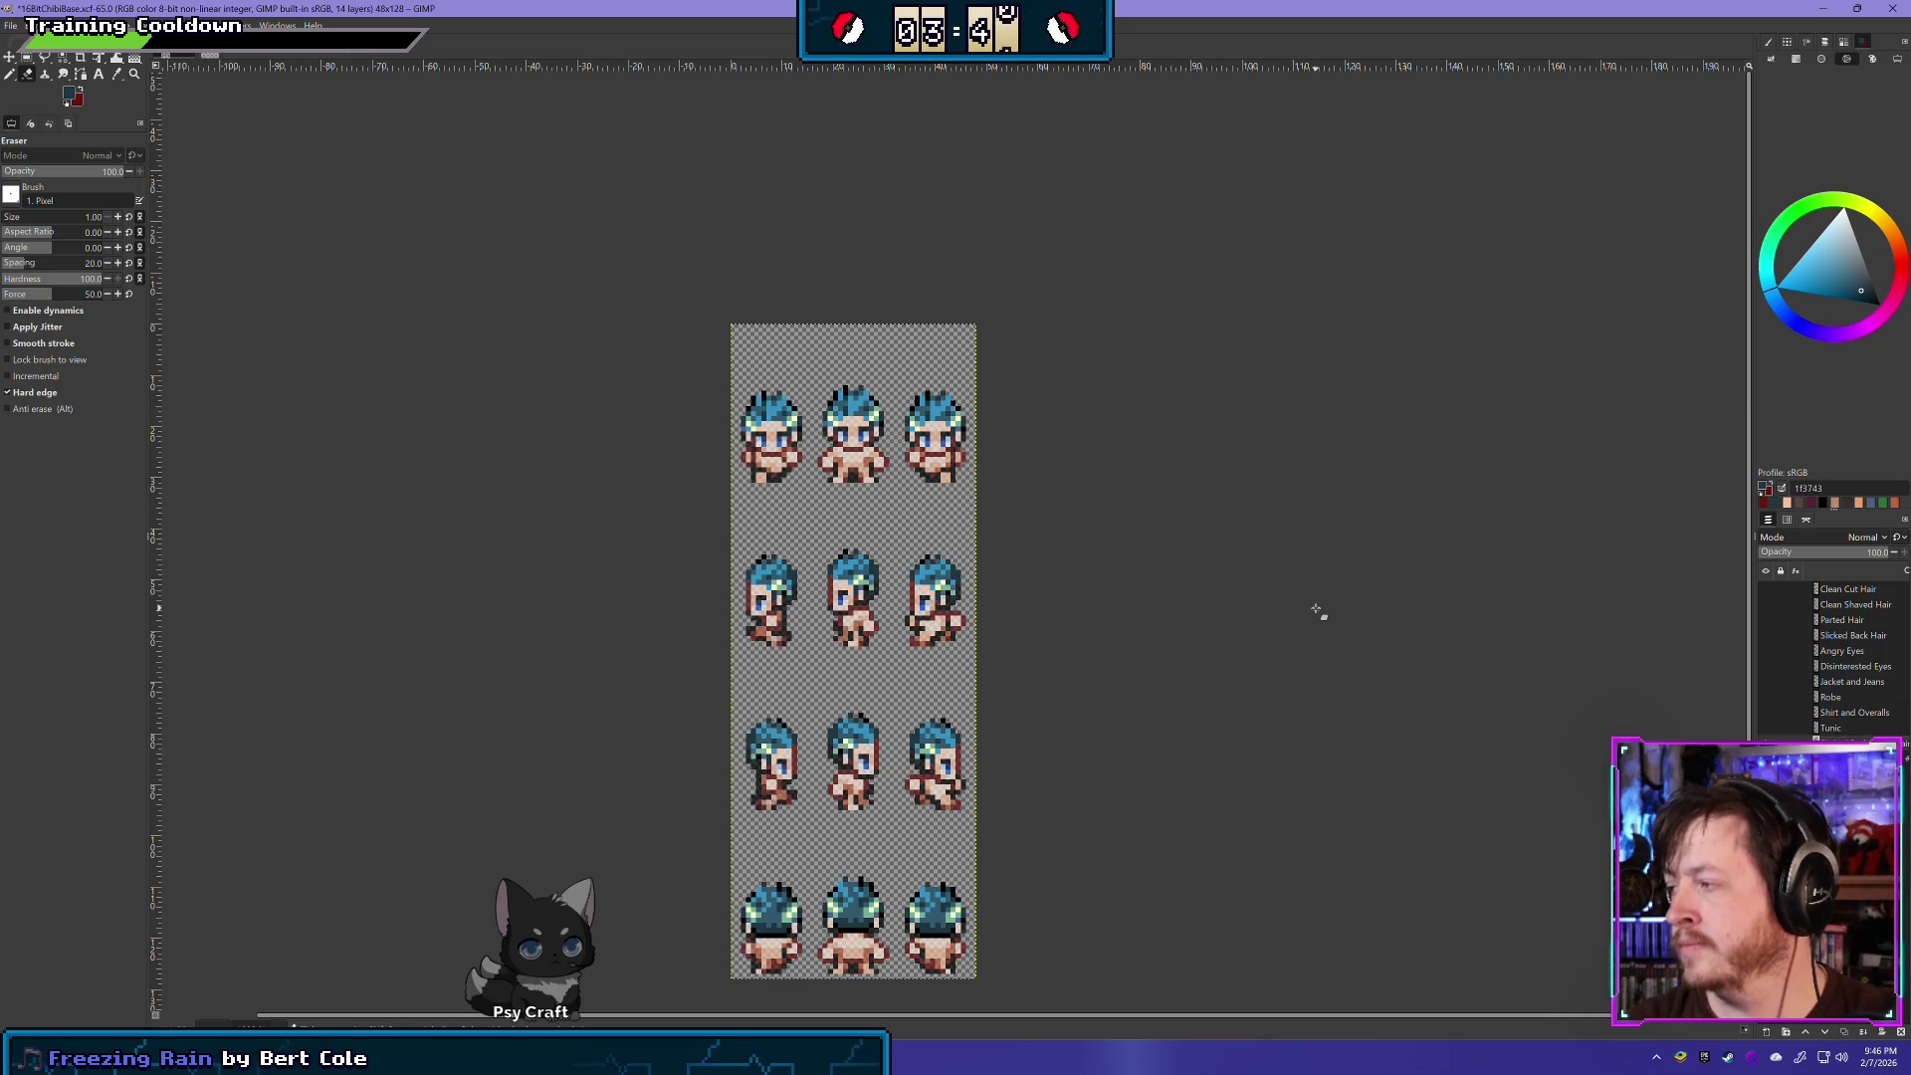
- Move the Slicked Back Hair layer to a new position in the layer stack
left_click_drag(1850, 635, 1852, 649)
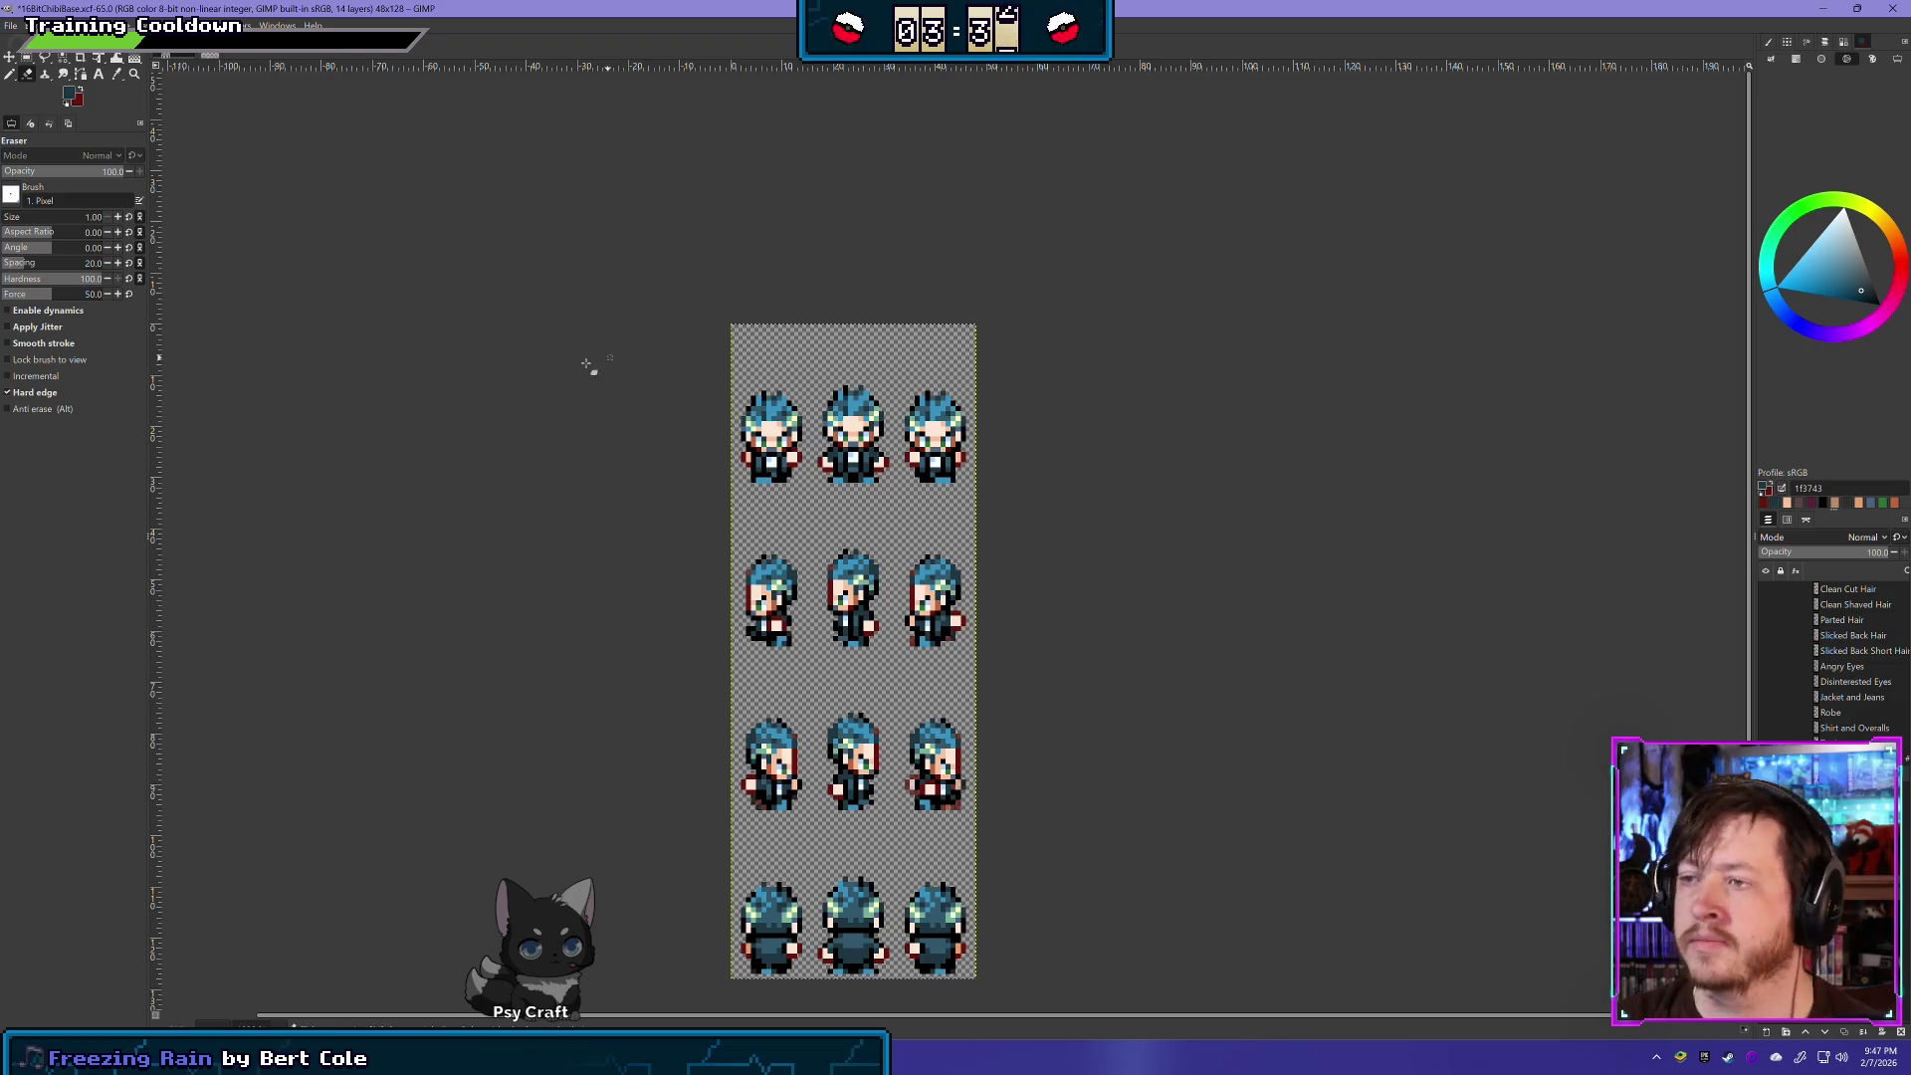
scroll(771, 430, "up", 2)
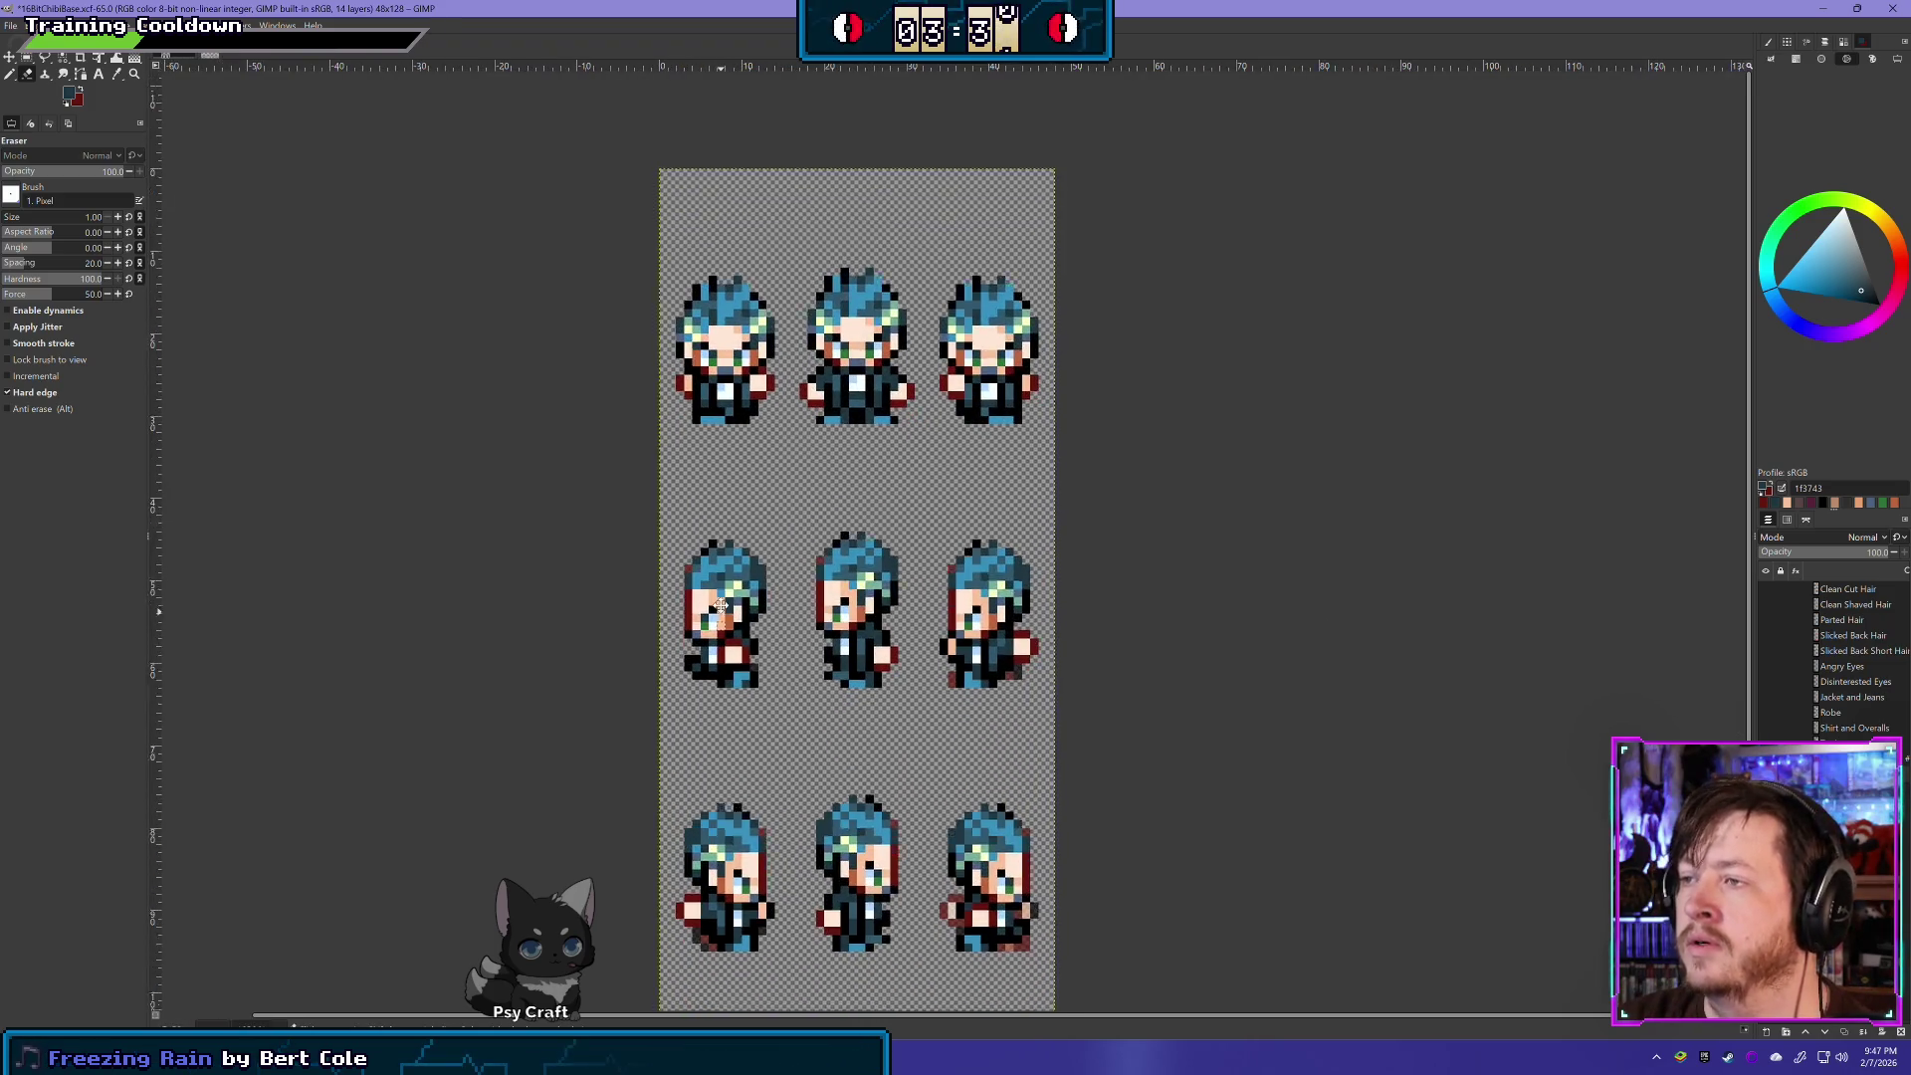
scroll(719, 513, "down", 1)
- Try rectangle selections across each of the four sprite rows, then deselect and hide the hair and clothing
key("shift+o")
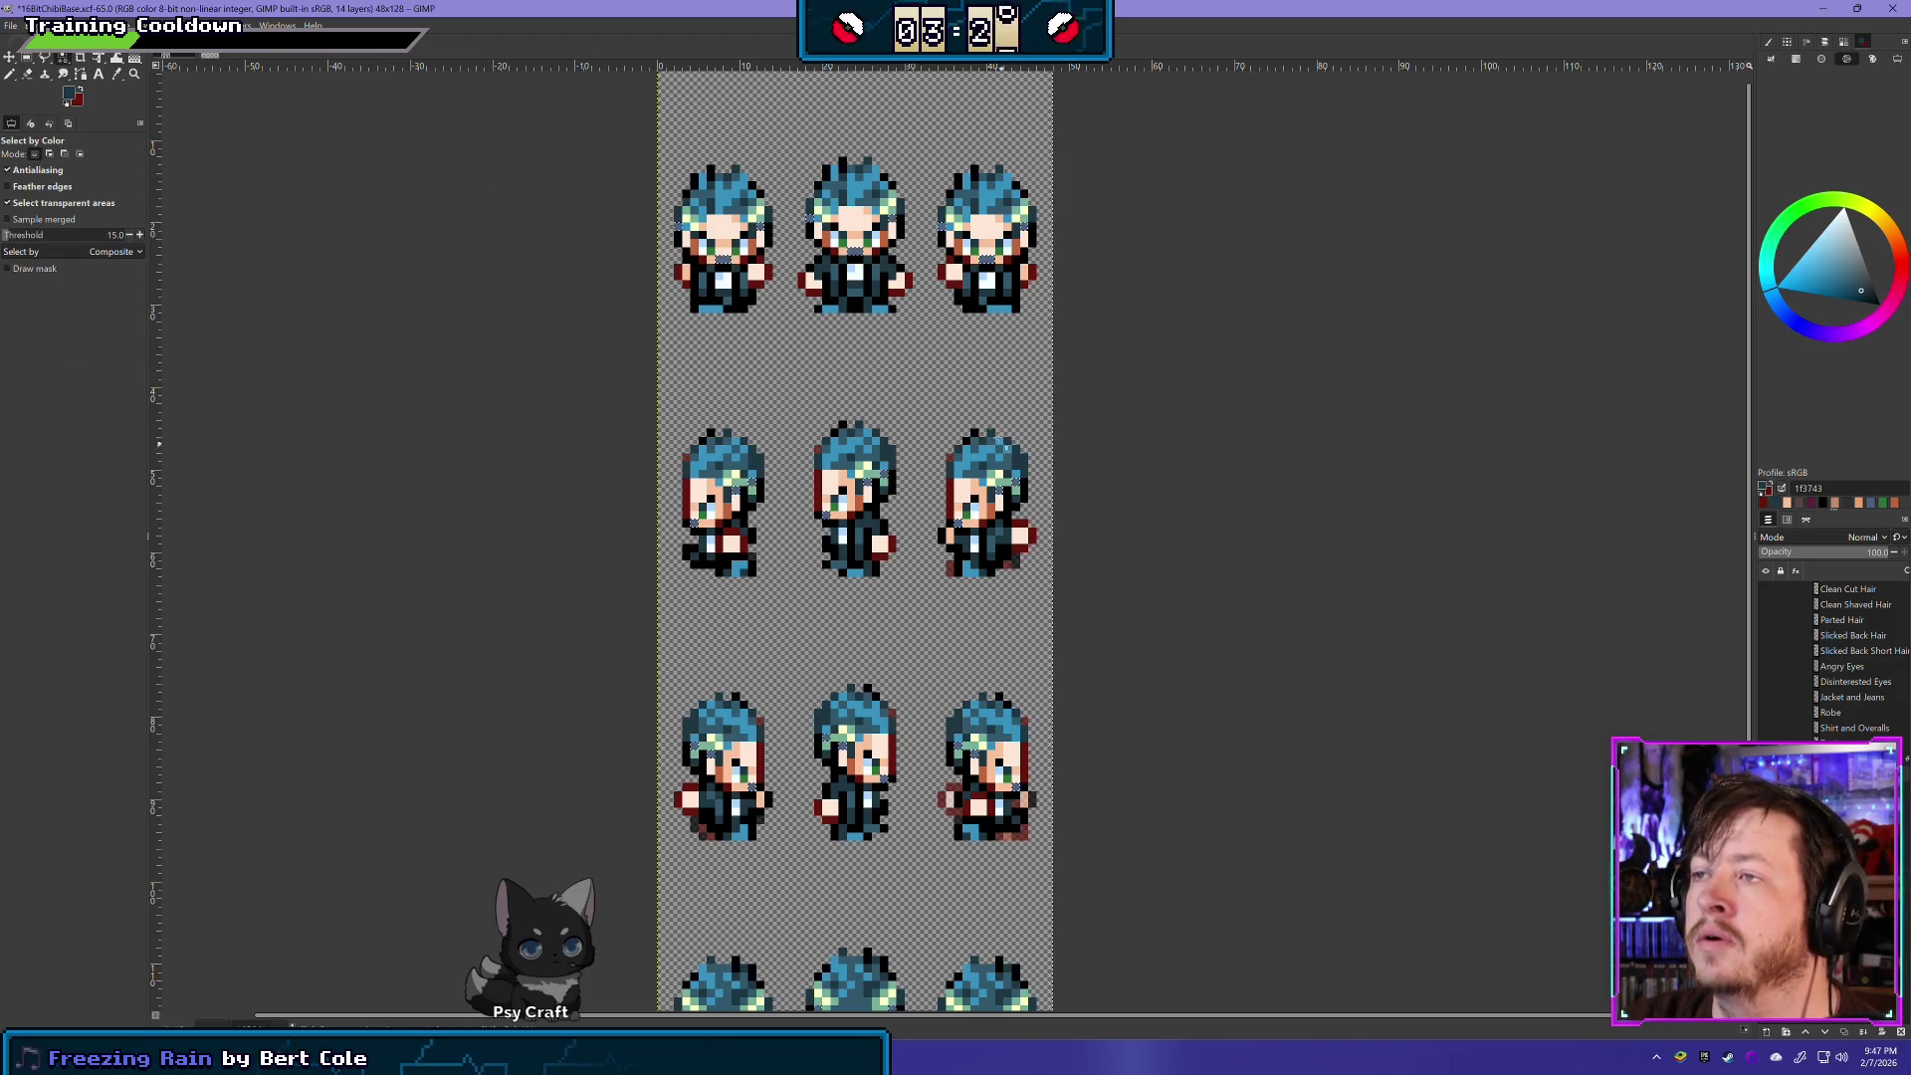
scroll(1000, 443, "down", 3)
scroll(868, 306, "down", 1)
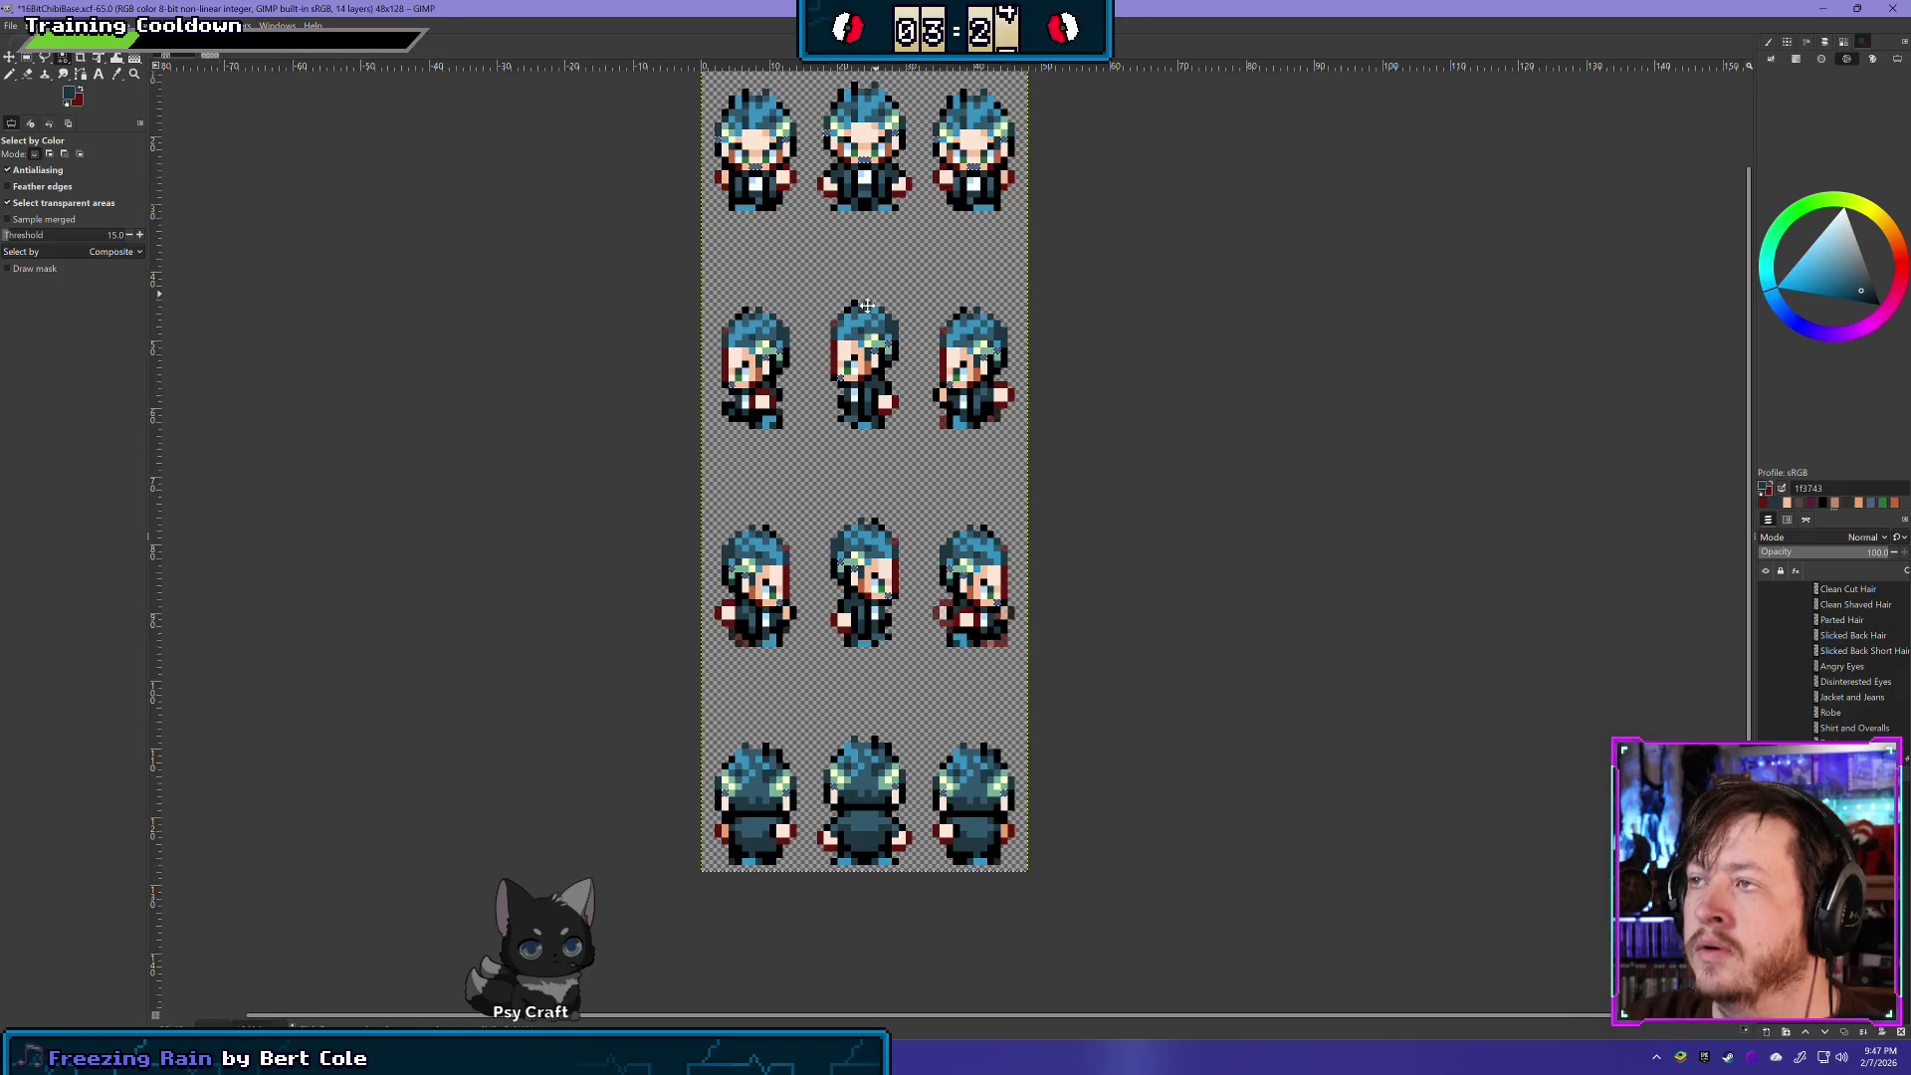
left_click(27, 57)
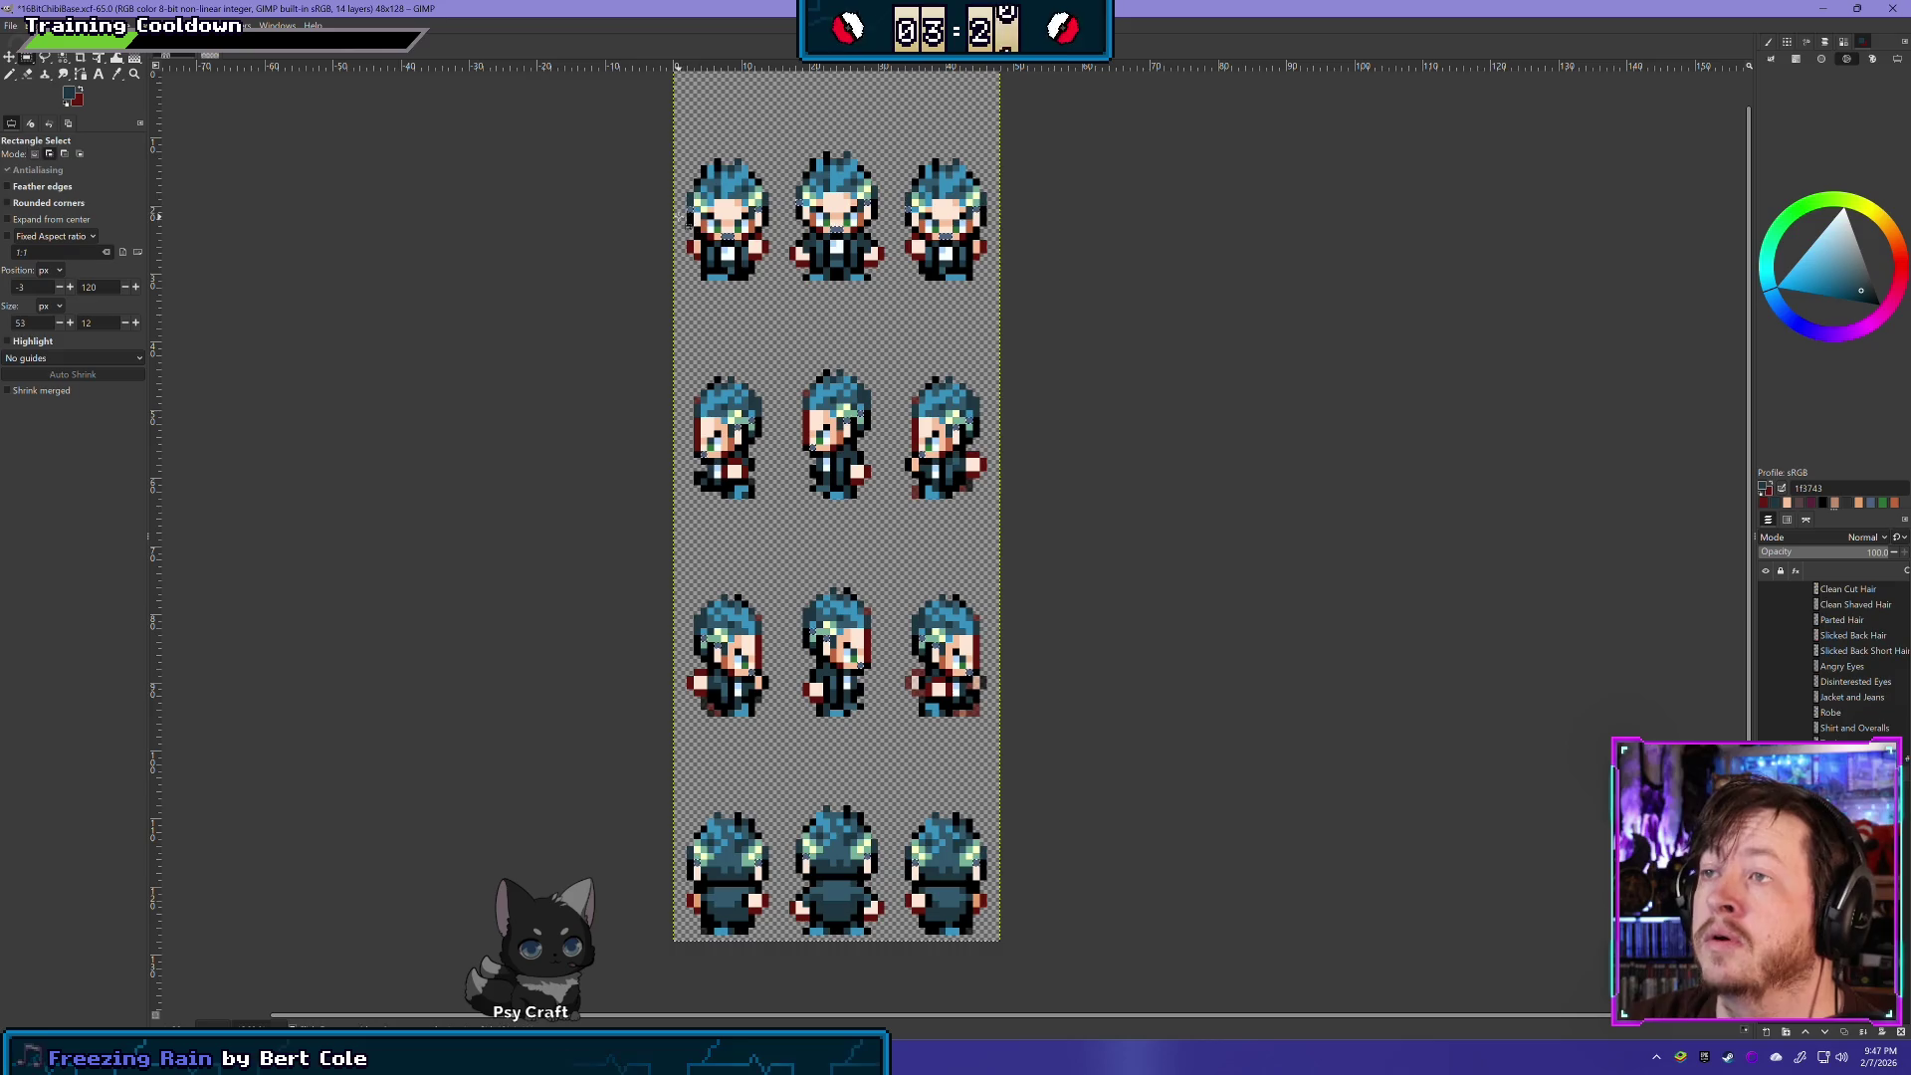
mouse_move(681, 219)
left_mouse_down()
mouse_move(1237, 150)
mouse_move(1190, 130)
left_mouse_up()
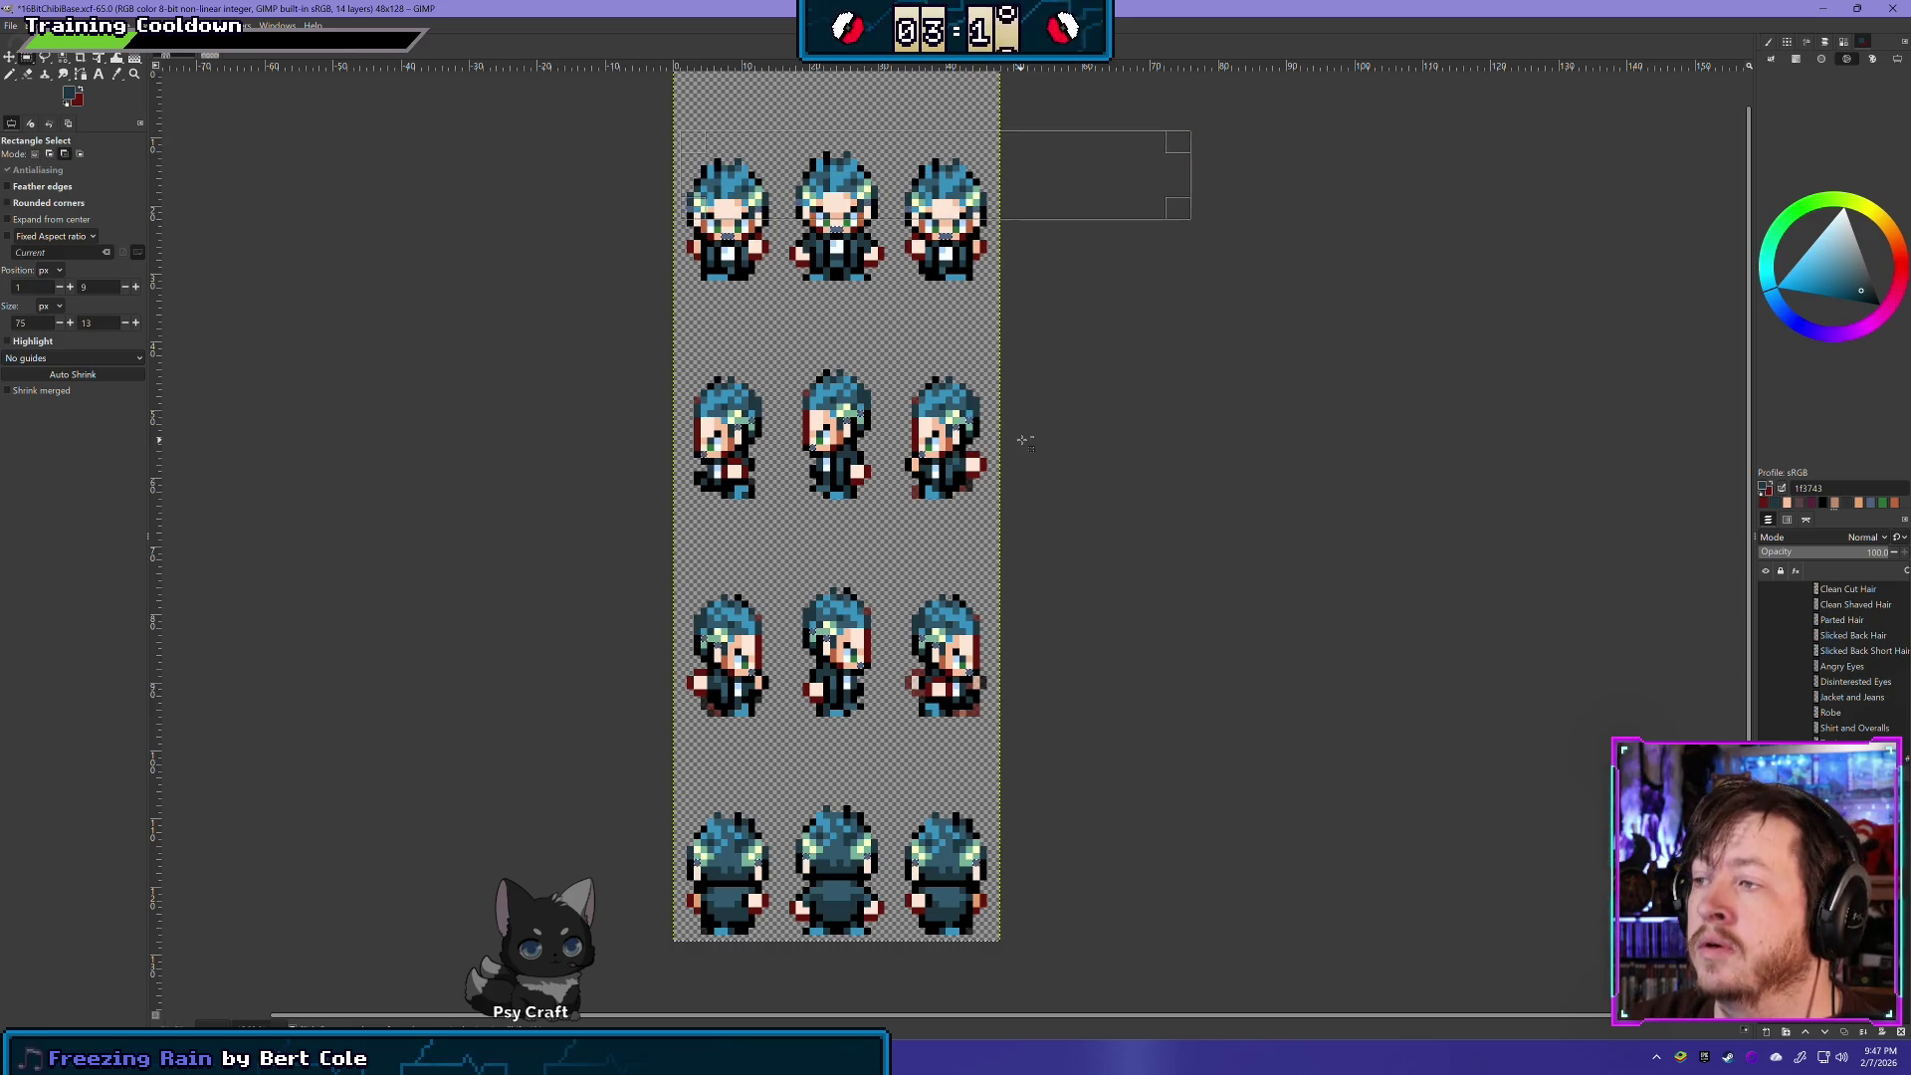
left_click_drag(1021, 438, 634, 365)
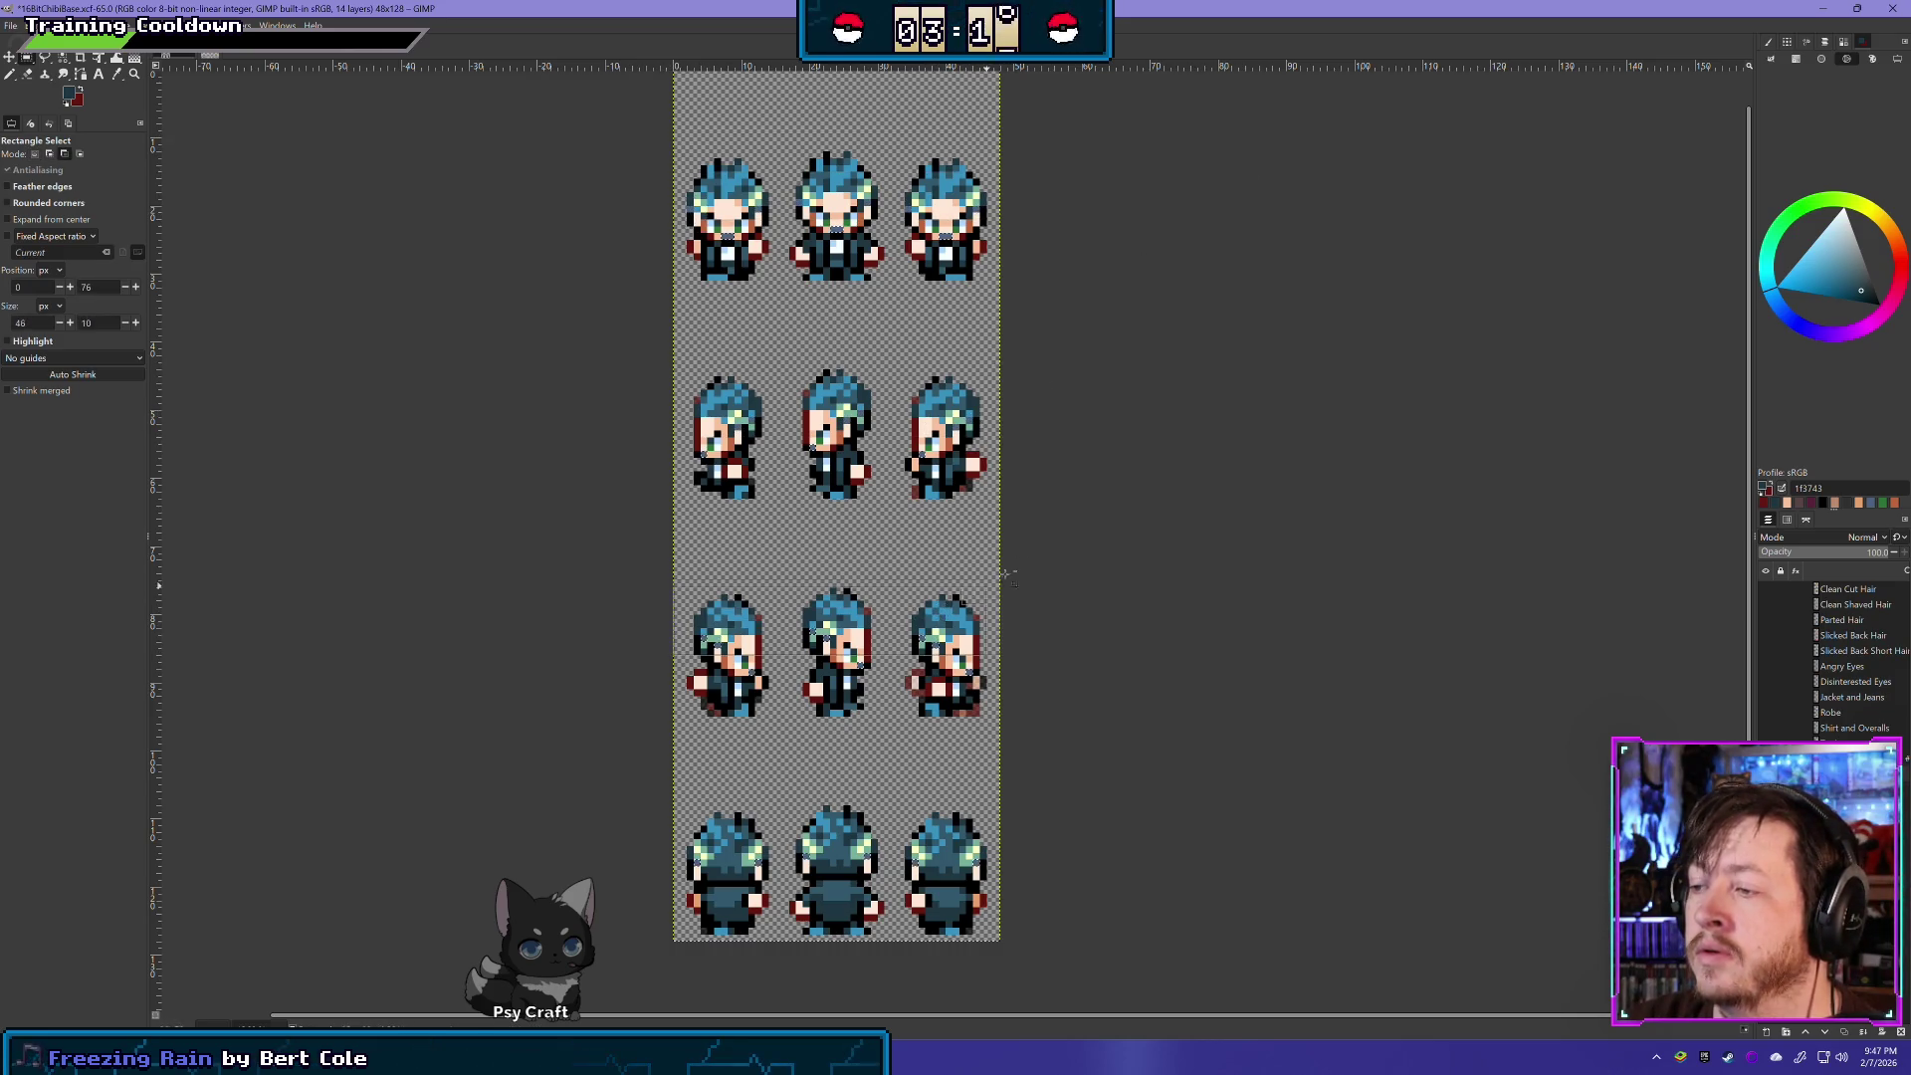
left_click_drag(677, 655, 1082, 527)
left_click_drag(577, 901, 1047, 818)
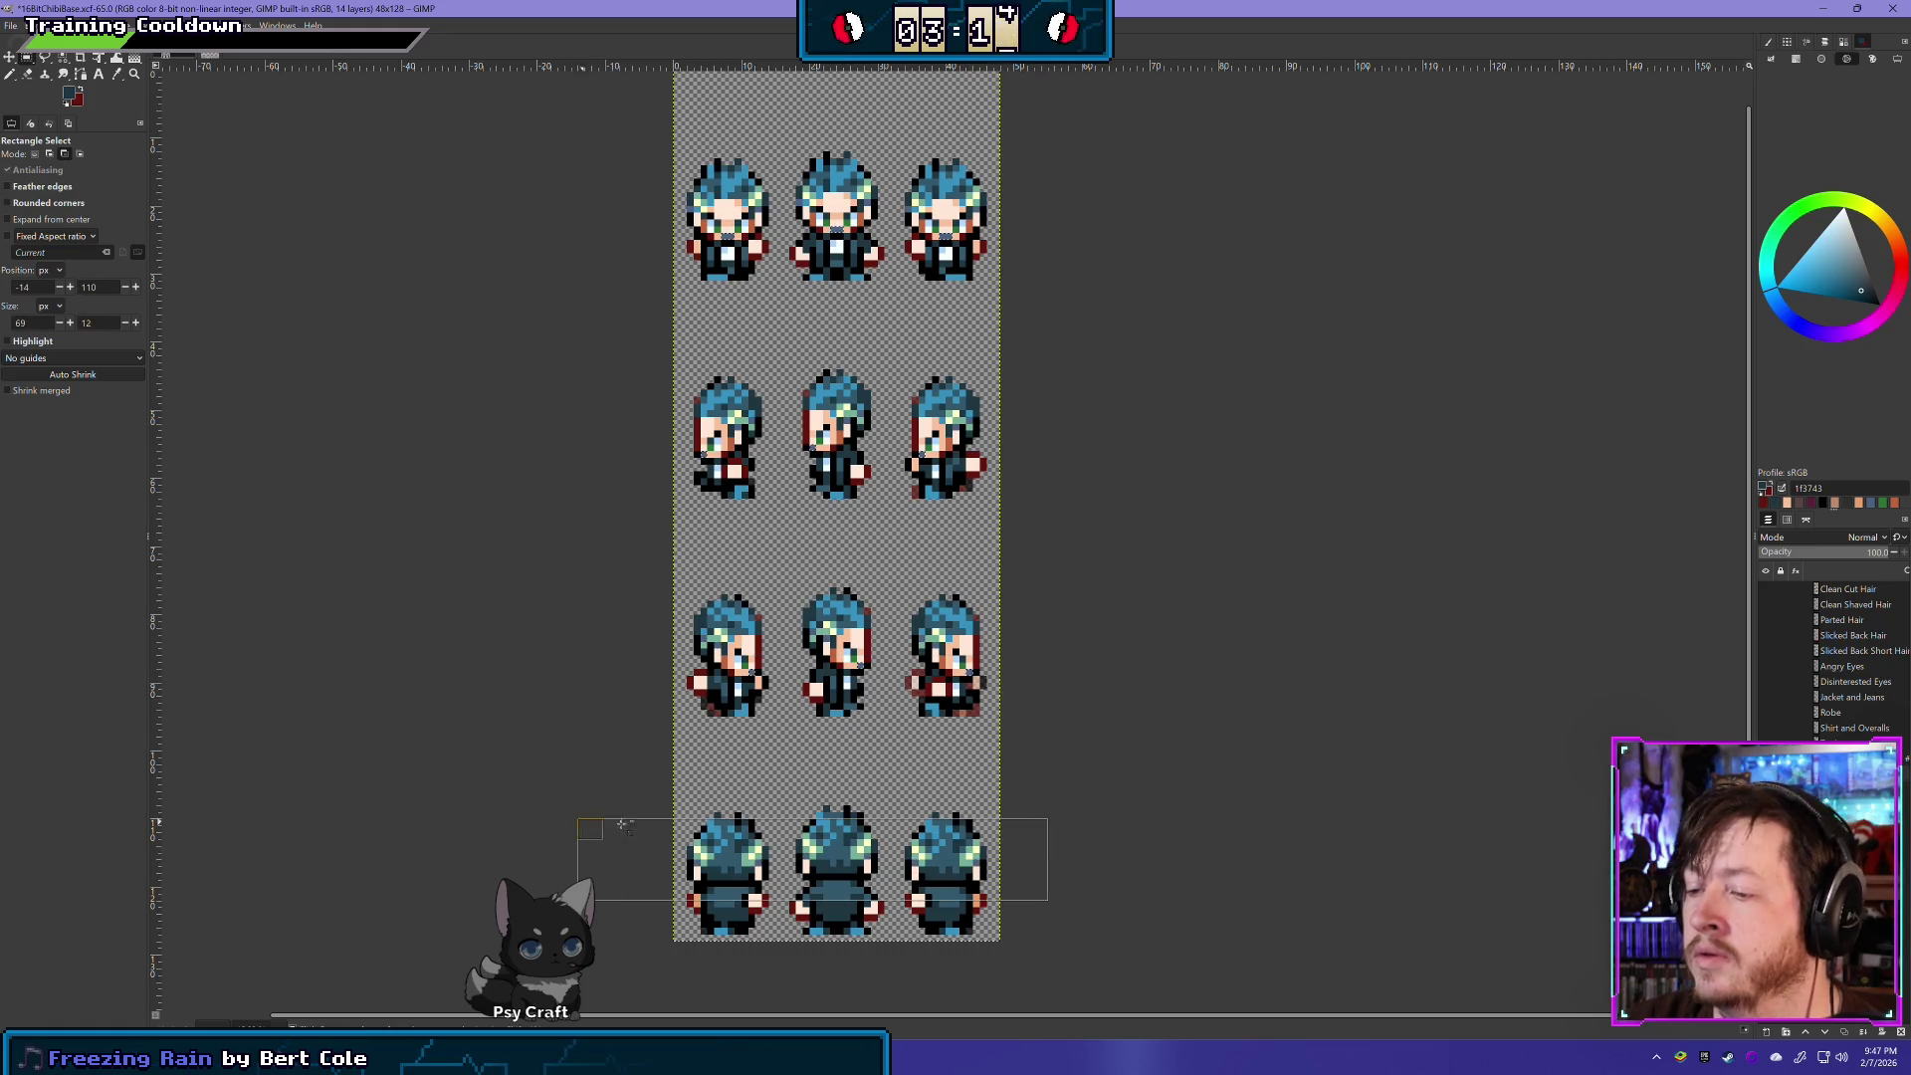
left_click(1413, 560)
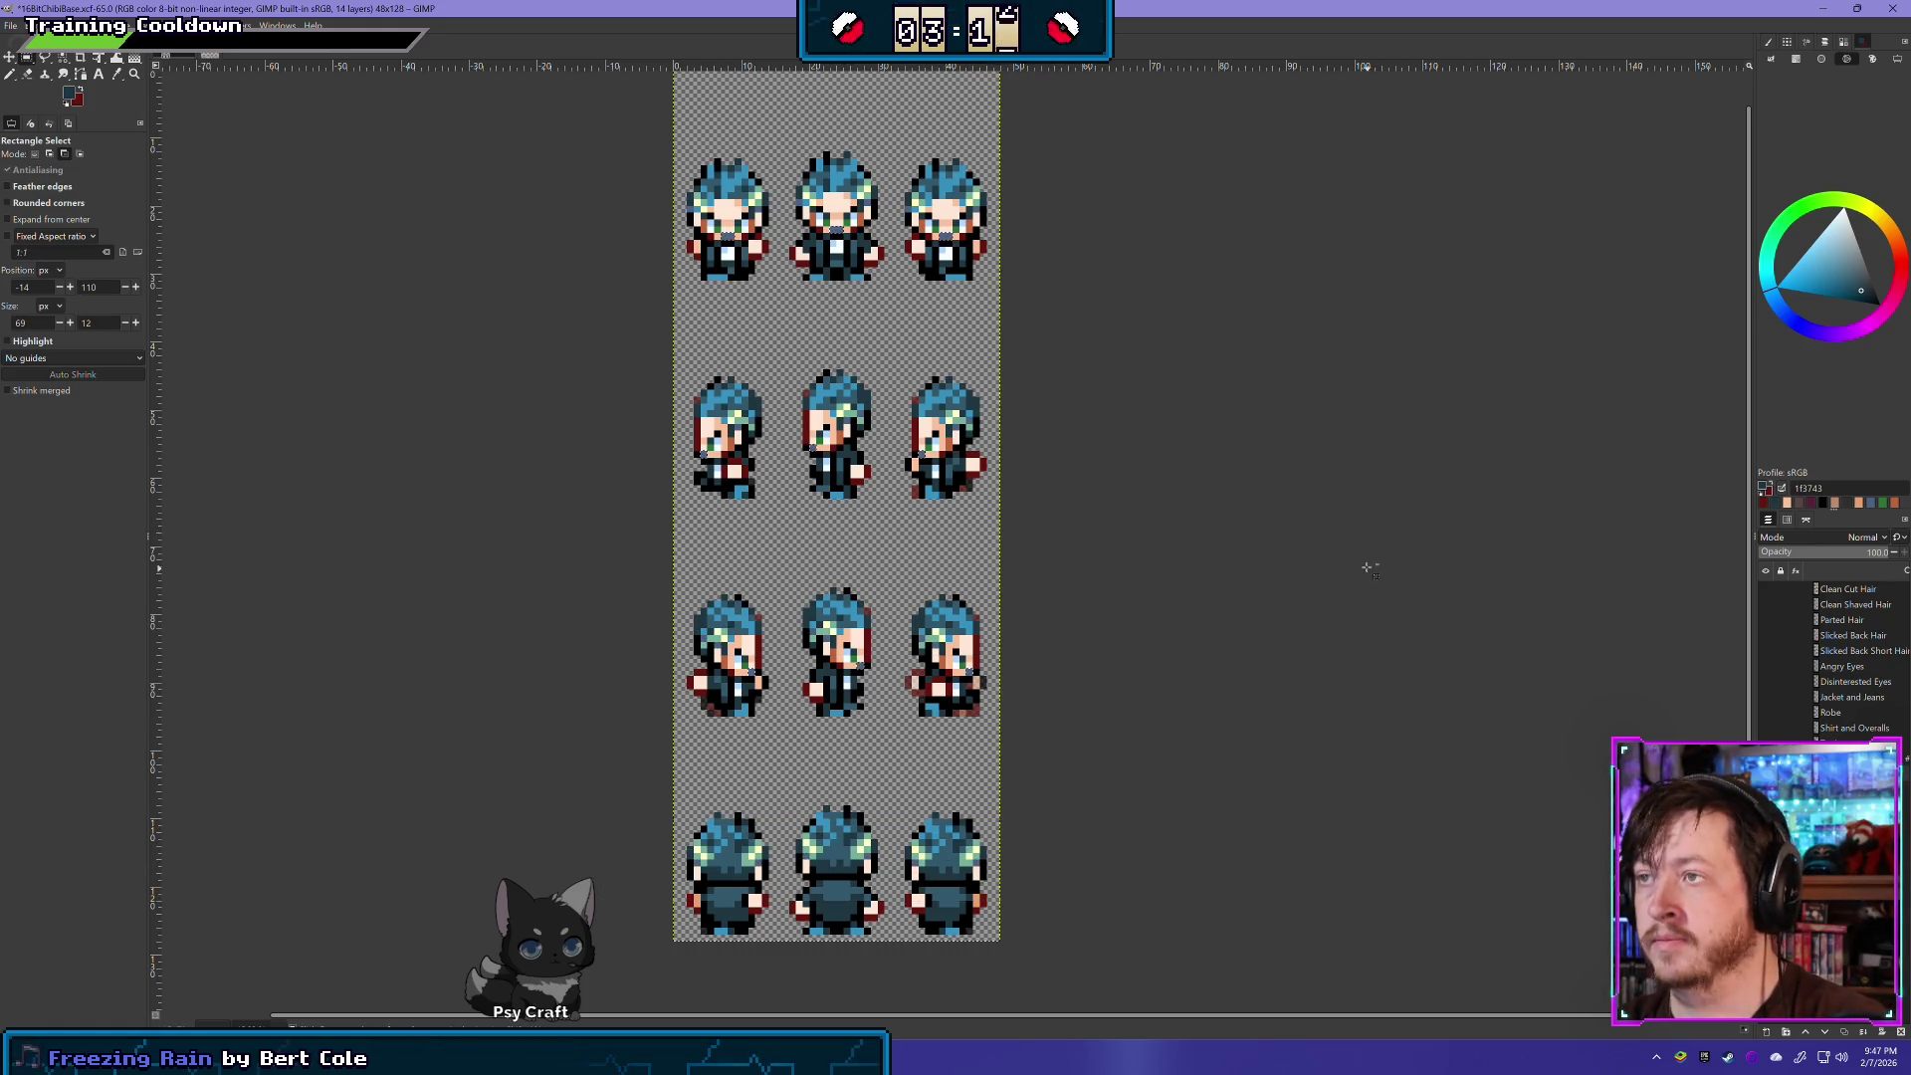
key("ctrl+z")
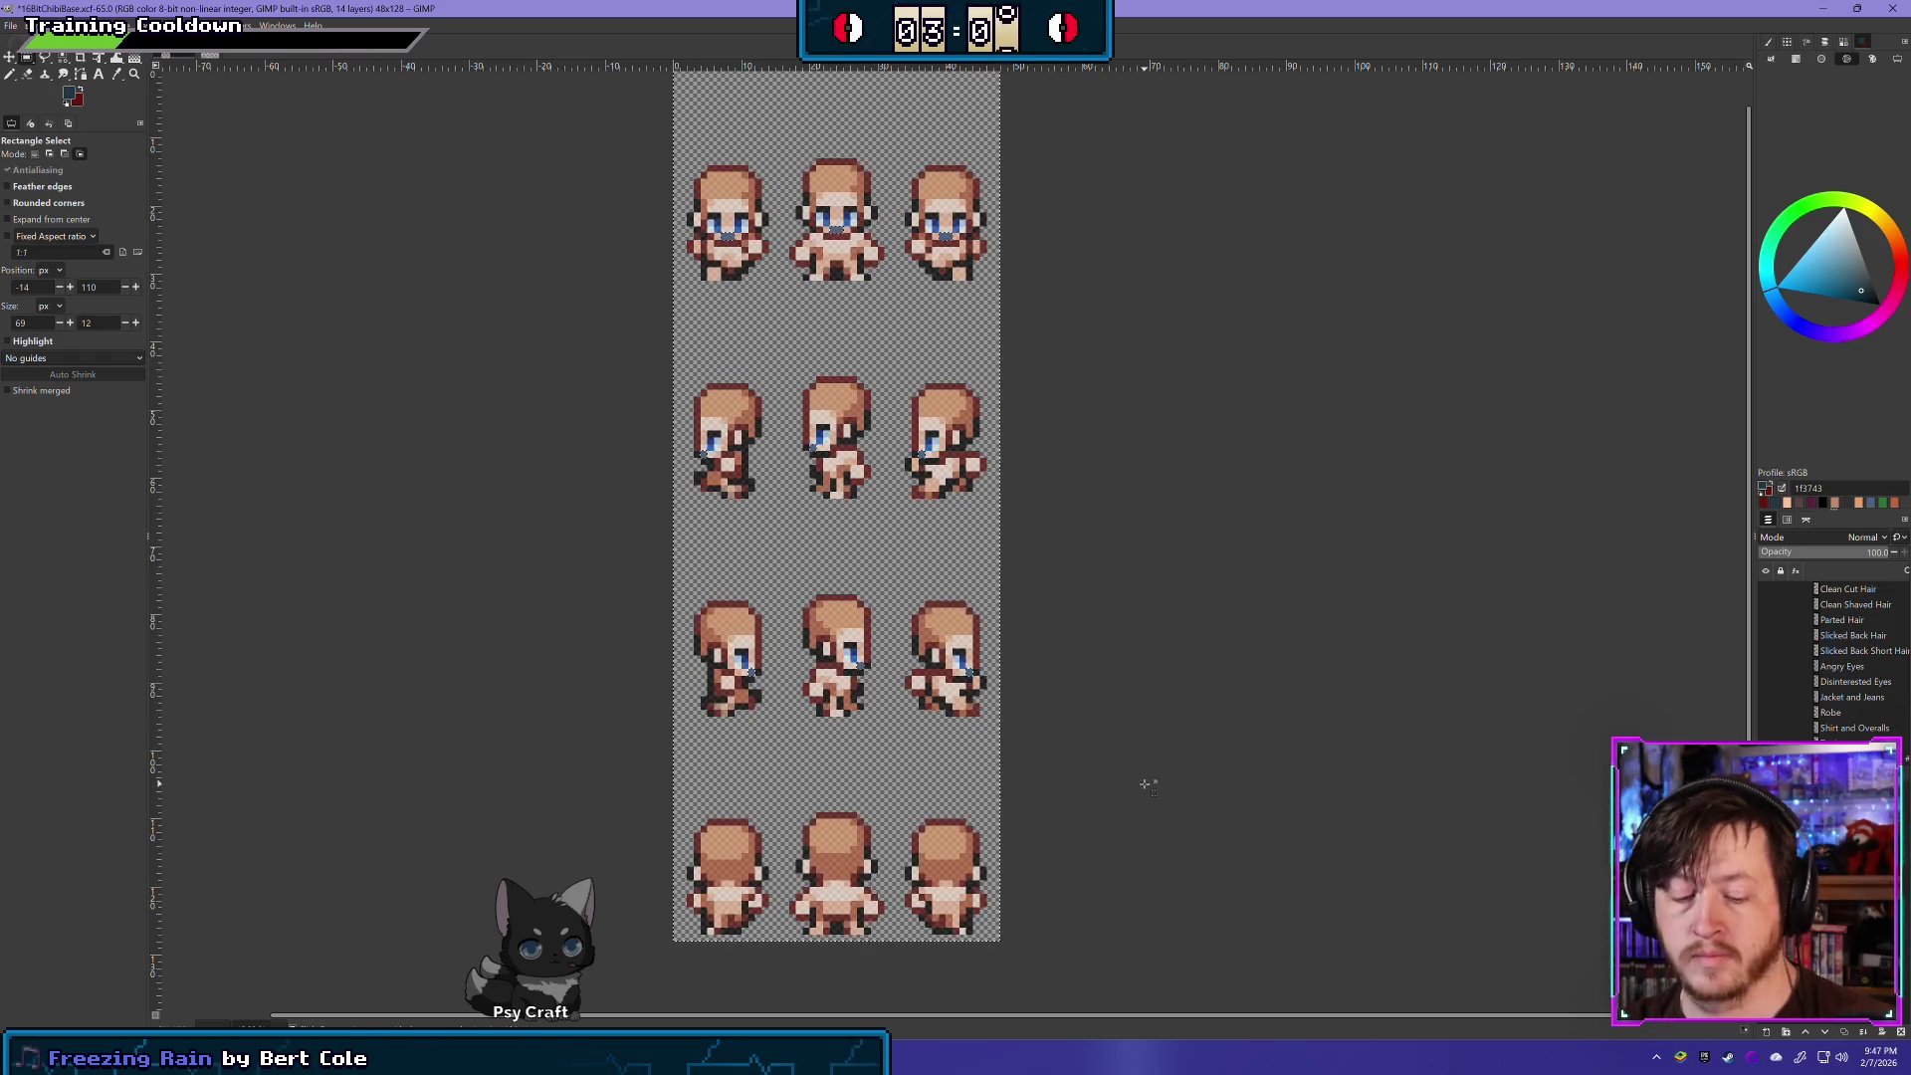
- Add a hidden Moustache layer and show the hair and clothing layers again
key("ctrl+a")
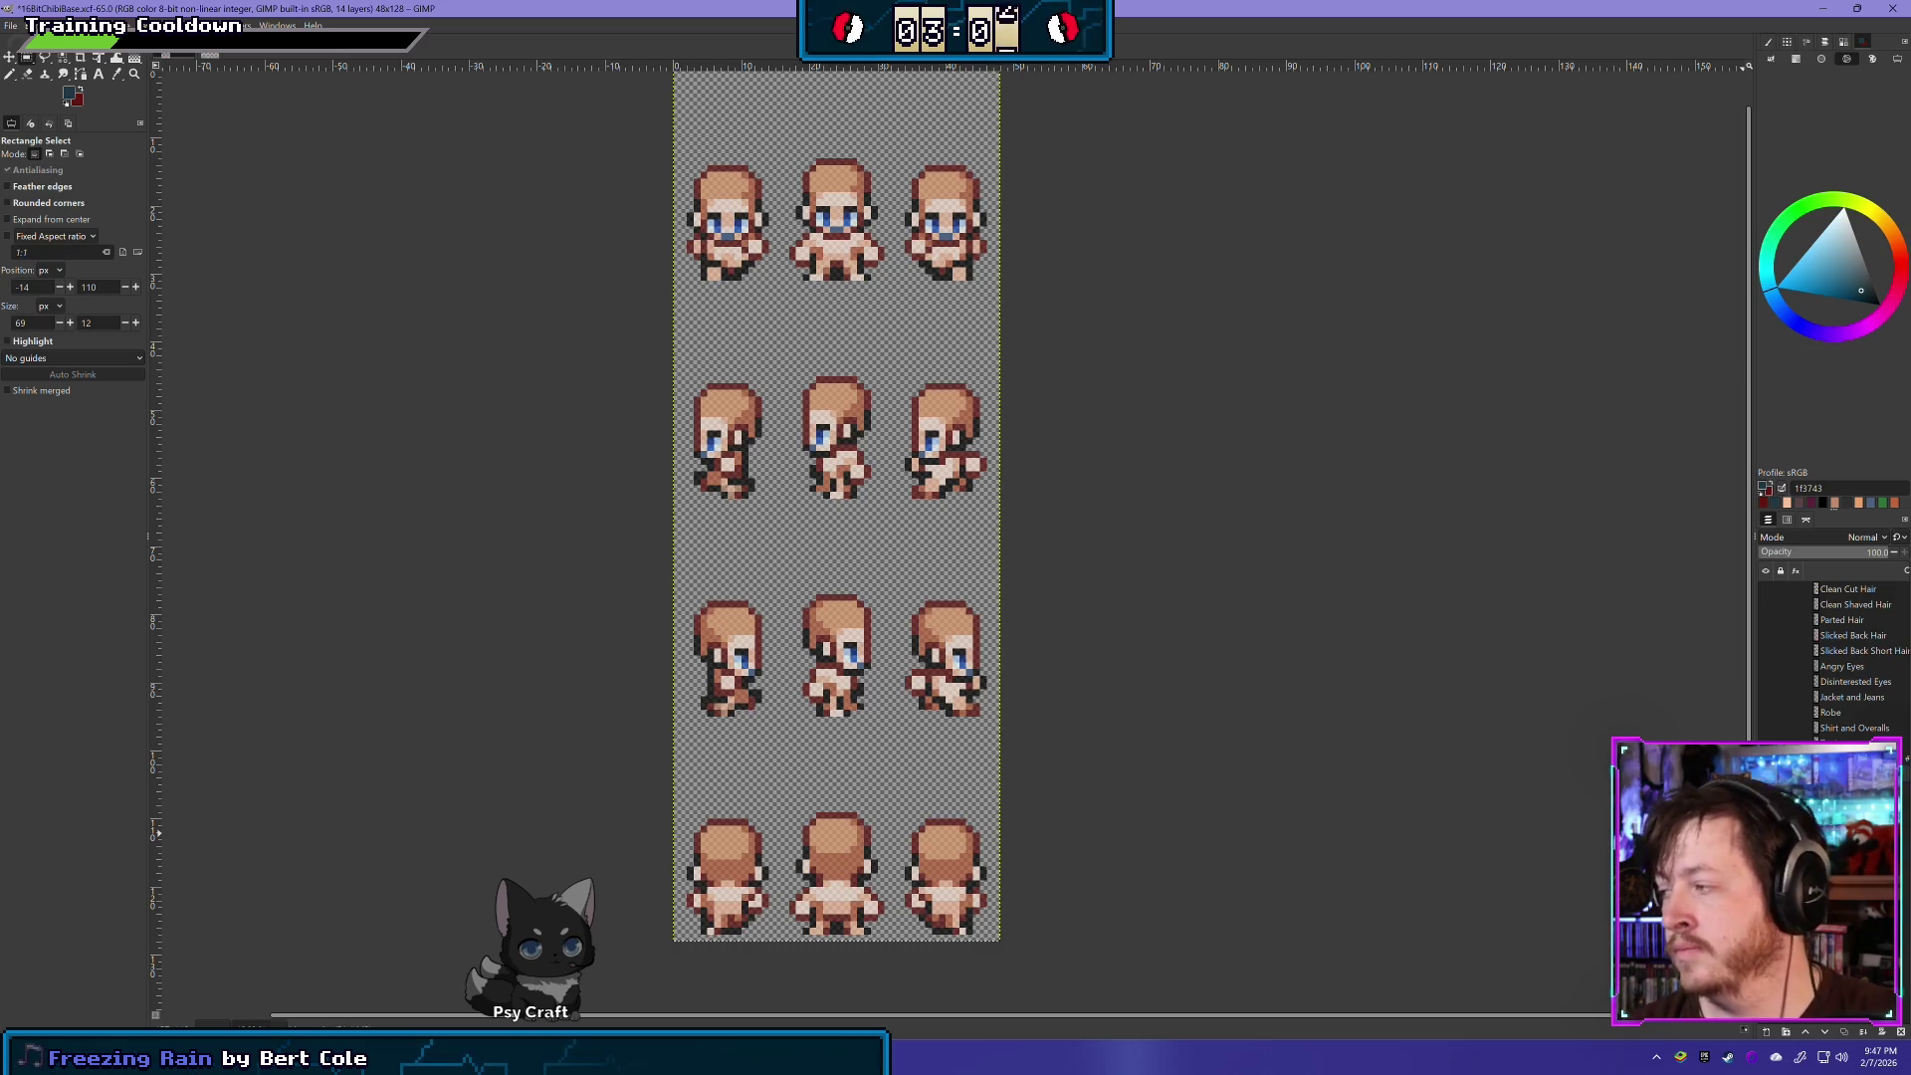
key("ctrl+z")
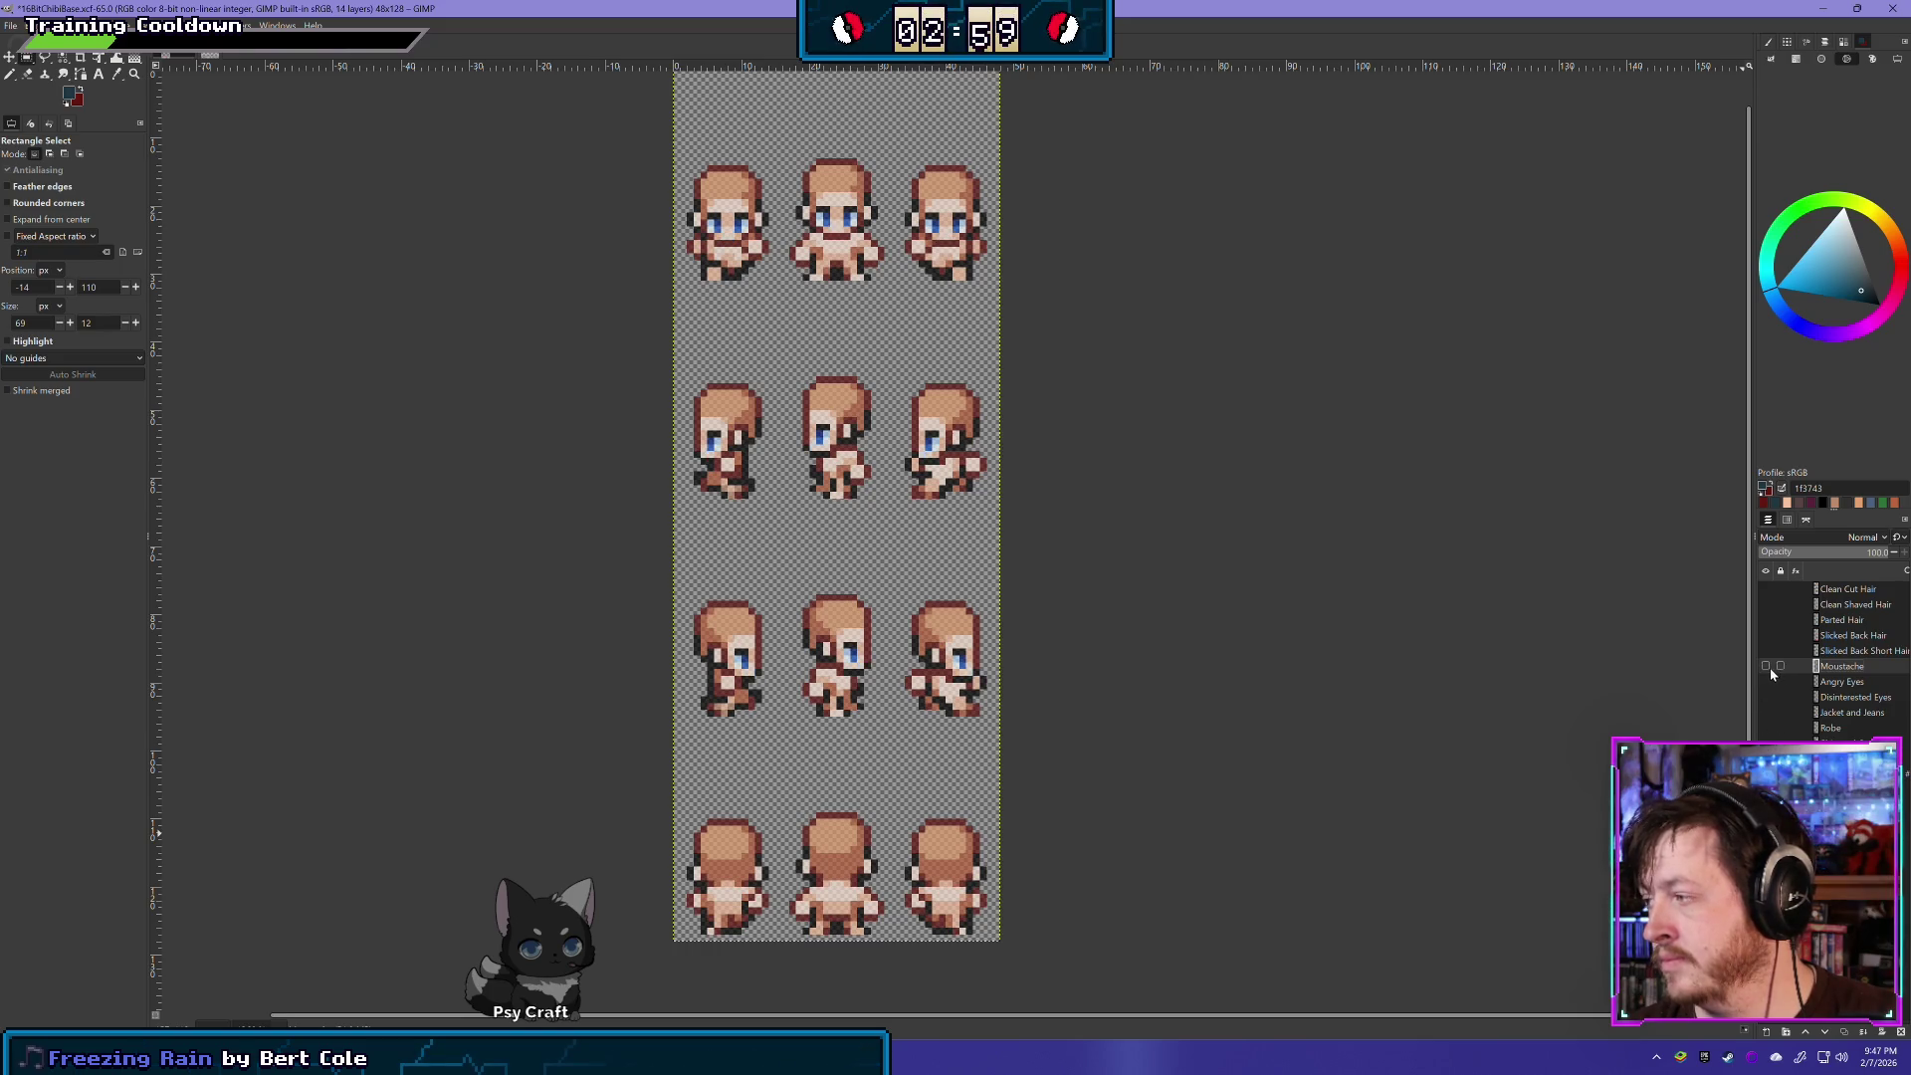
left_click(1766, 666)
left_click(1765, 715, "shift")
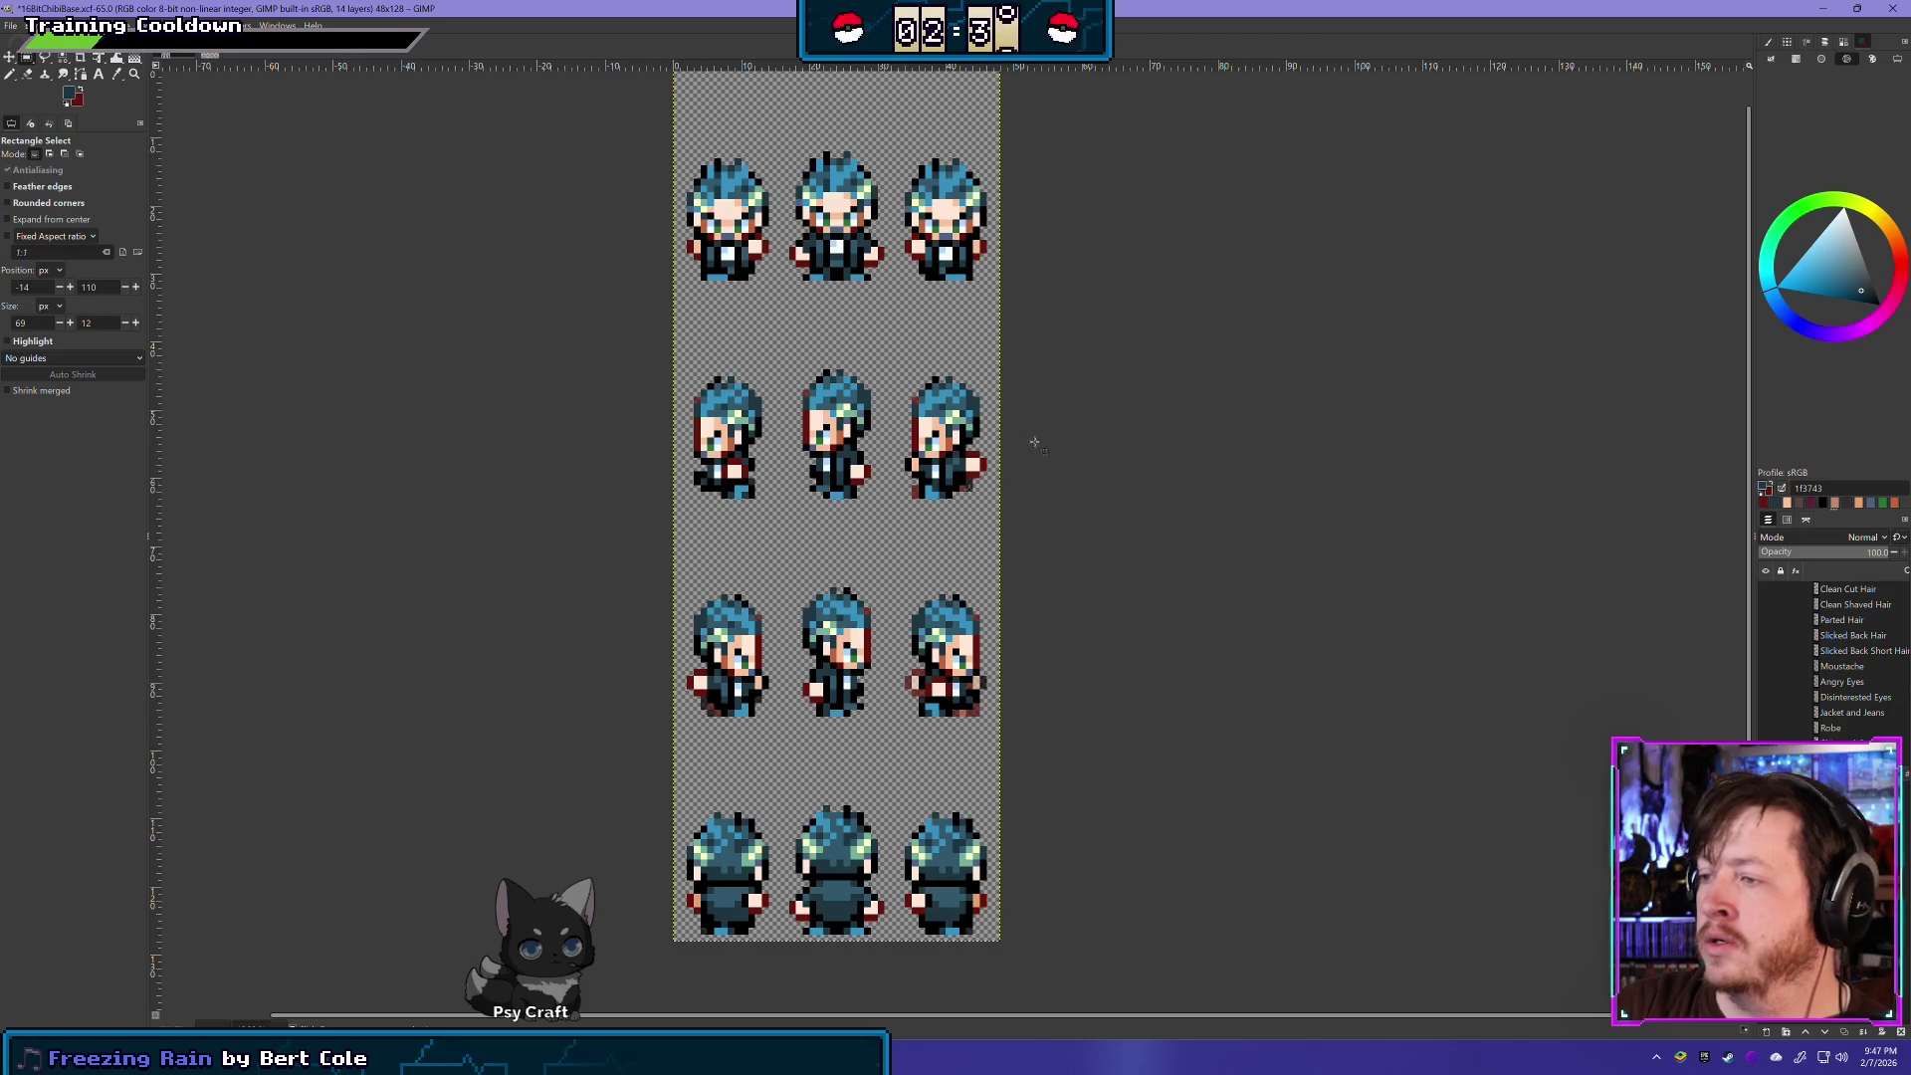
scroll(439, 534, "up", 3)
- Delete the blue hair above the eyes across the front-facing row and deselect
scroll(593, 541, "down", 3)
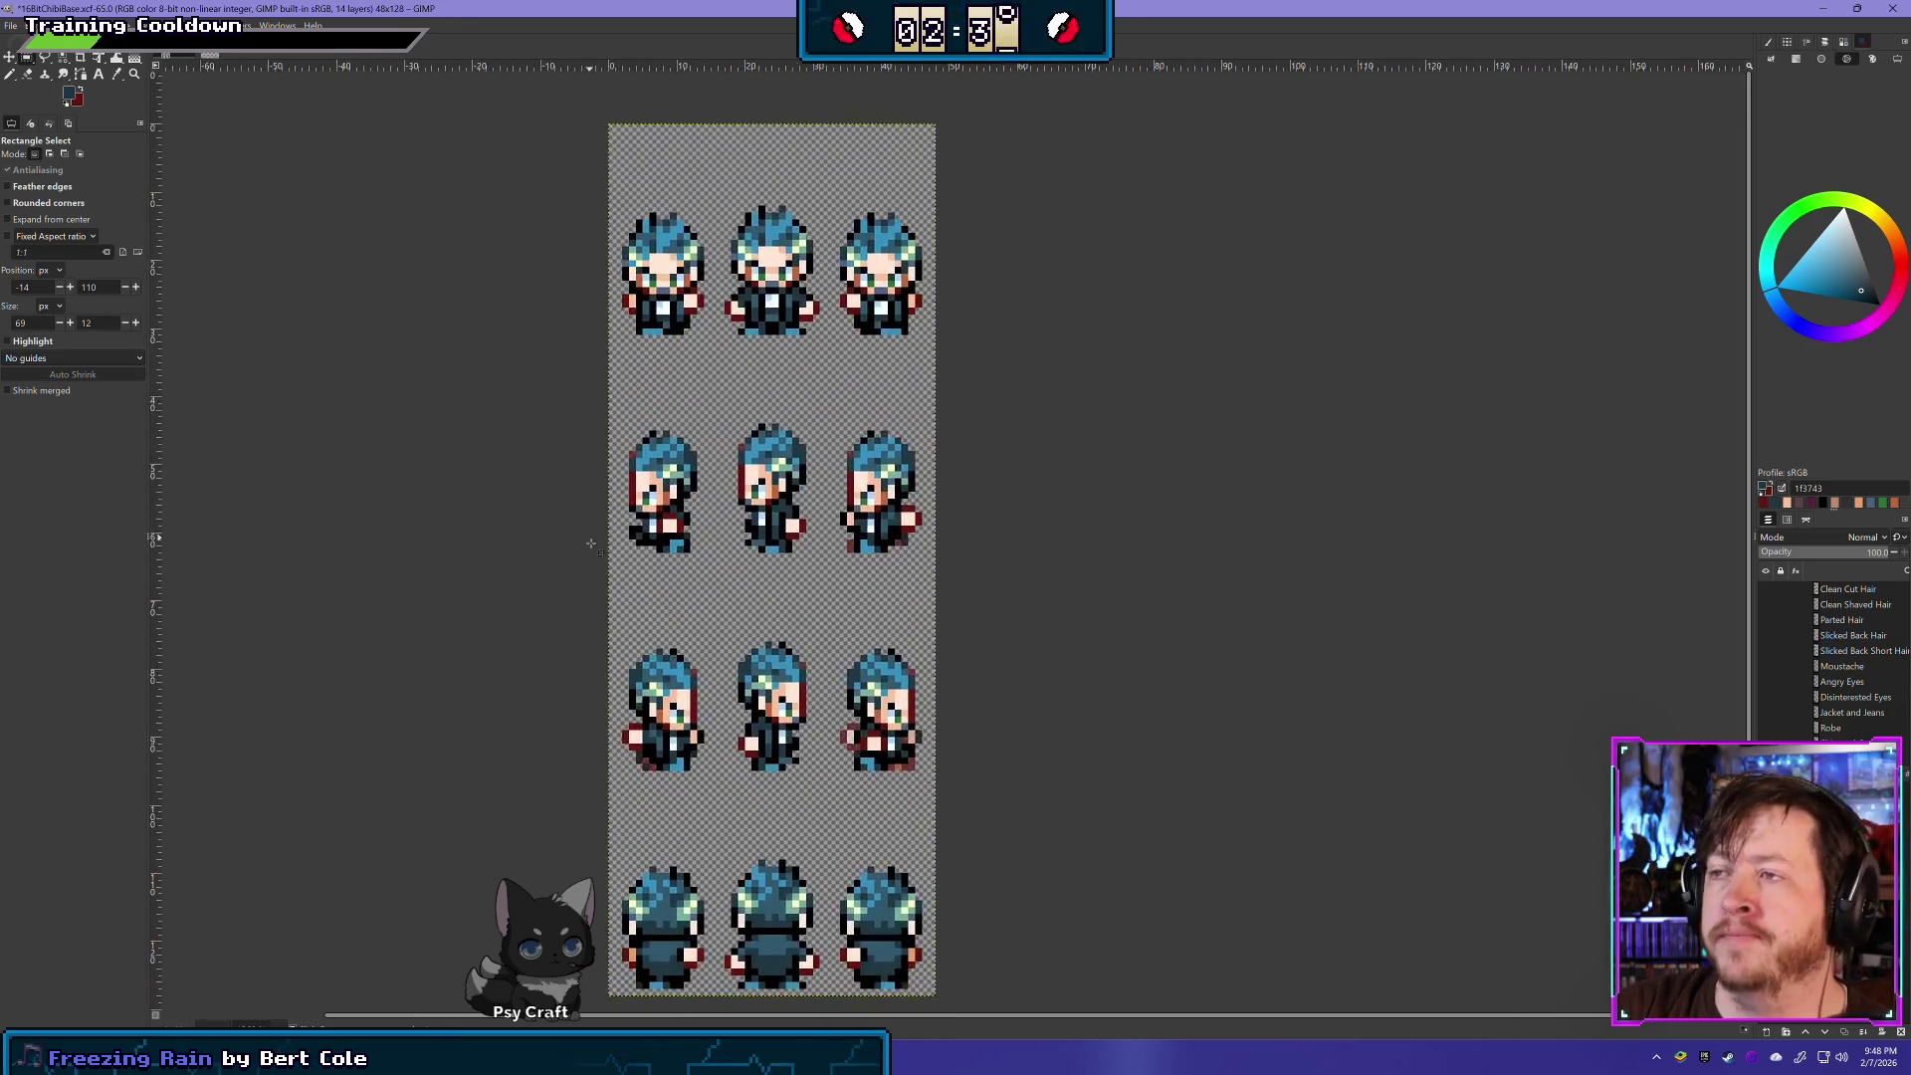
scroll(723, 209, "up", 1)
scroll(724, 207, "up", 1)
scroll(1164, 389, "up", 2)
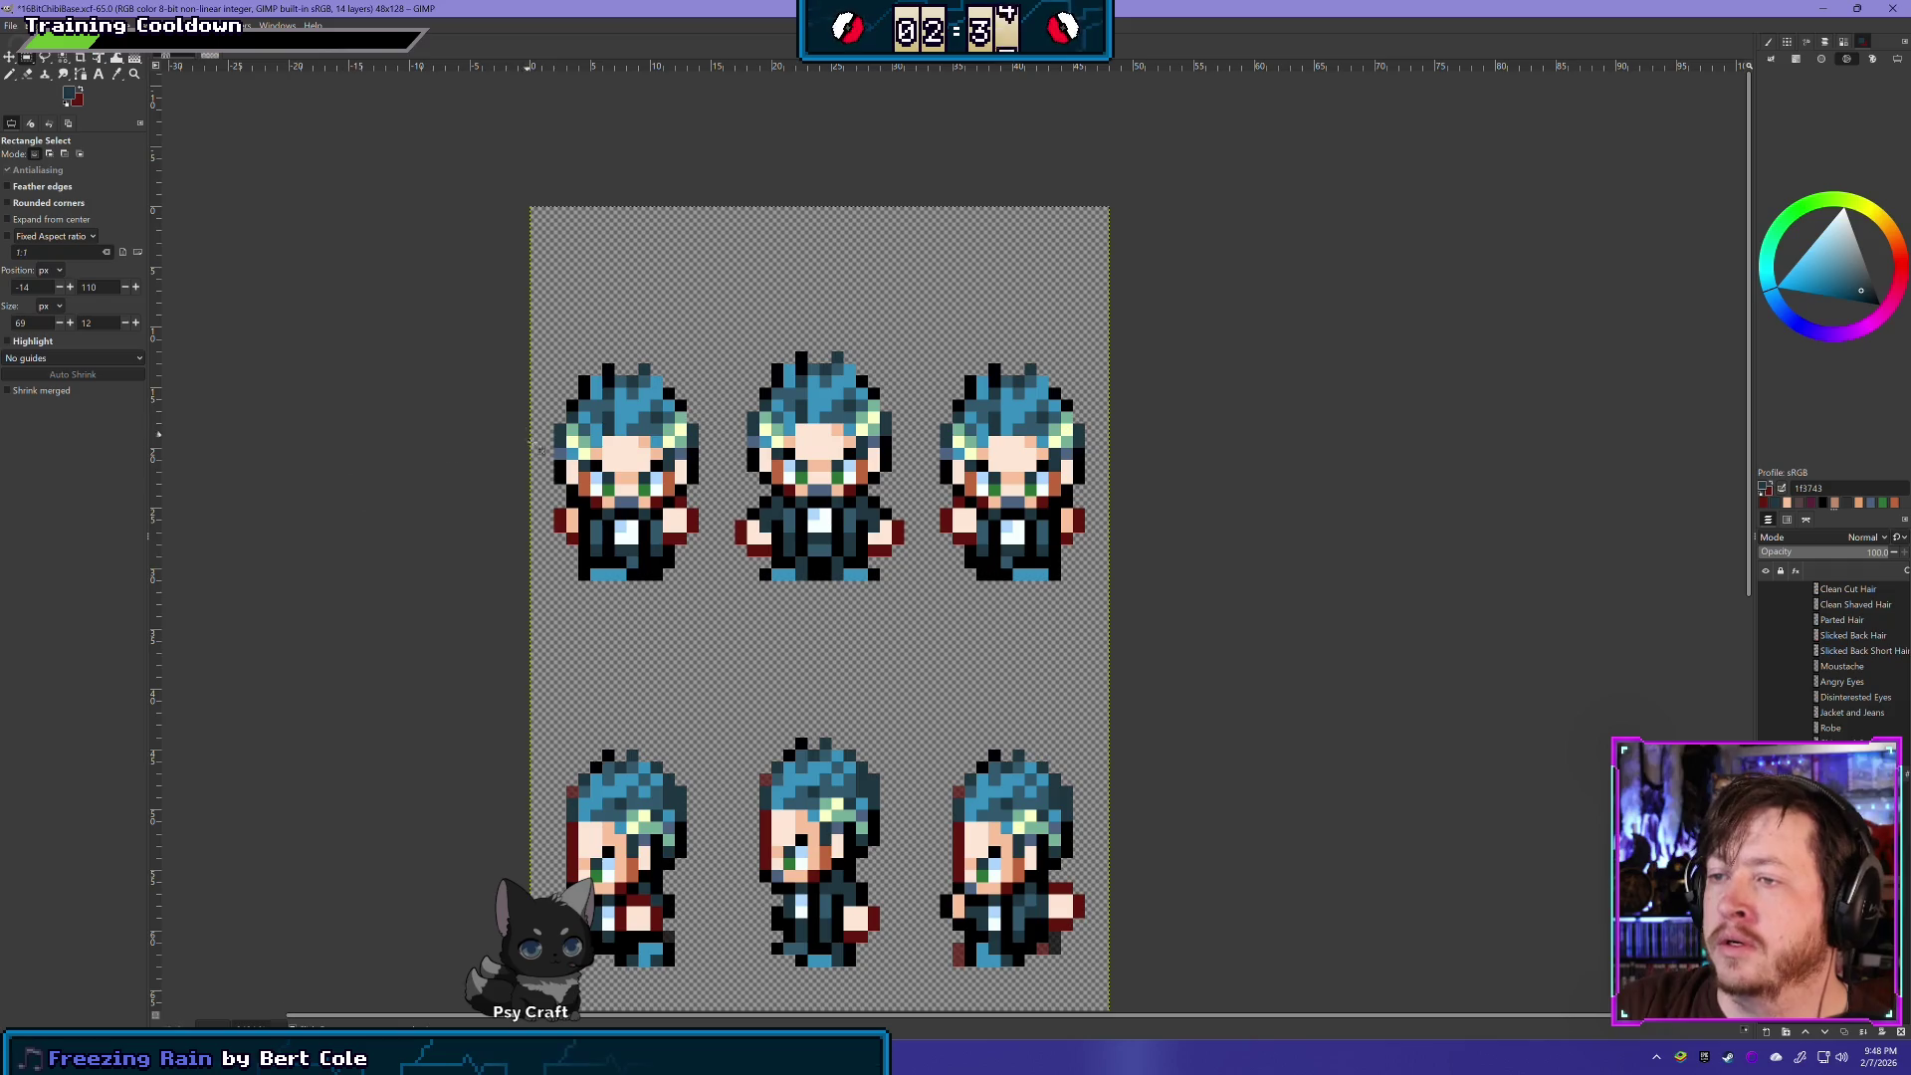
mouse_move(495, 485)
left_mouse_down()
mouse_move(496, 388)
mouse_move(1192, 207)
left_mouse_up()
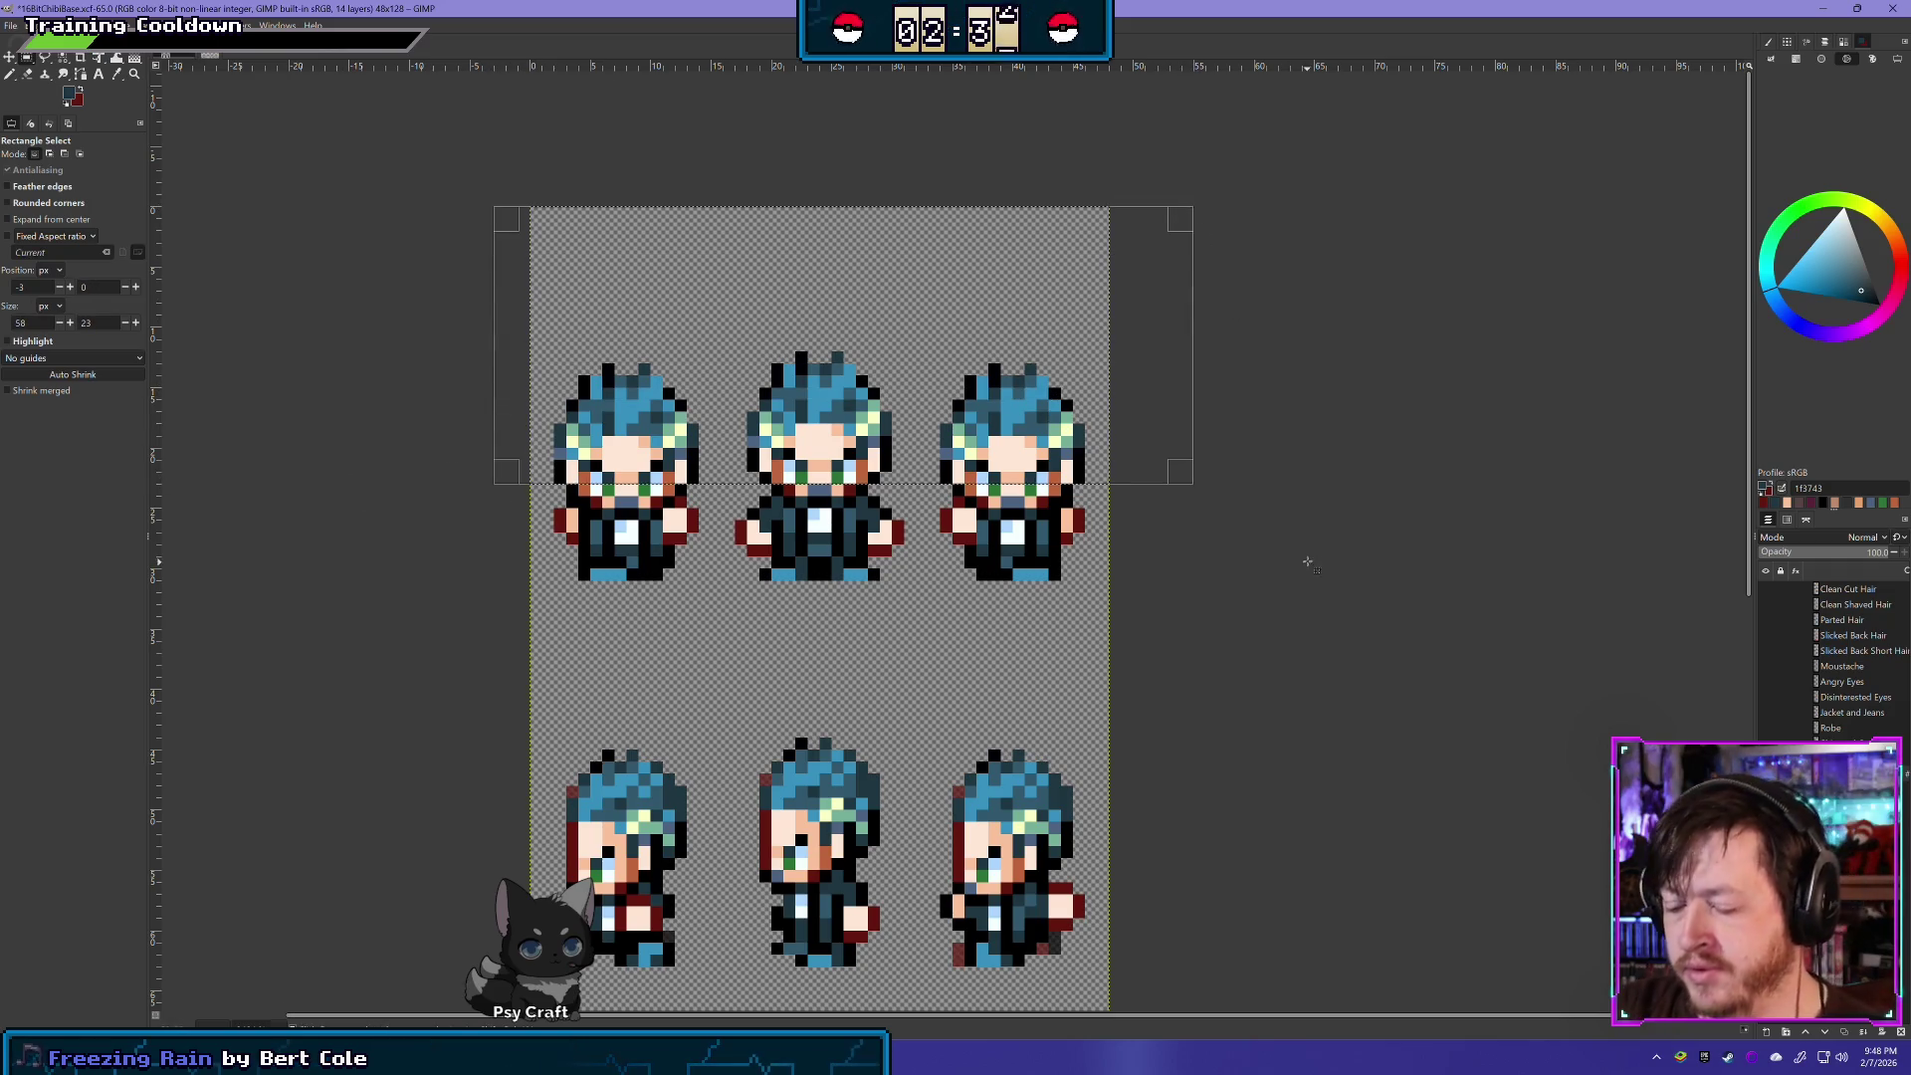
key("Delete")
left_click(1183, 608)
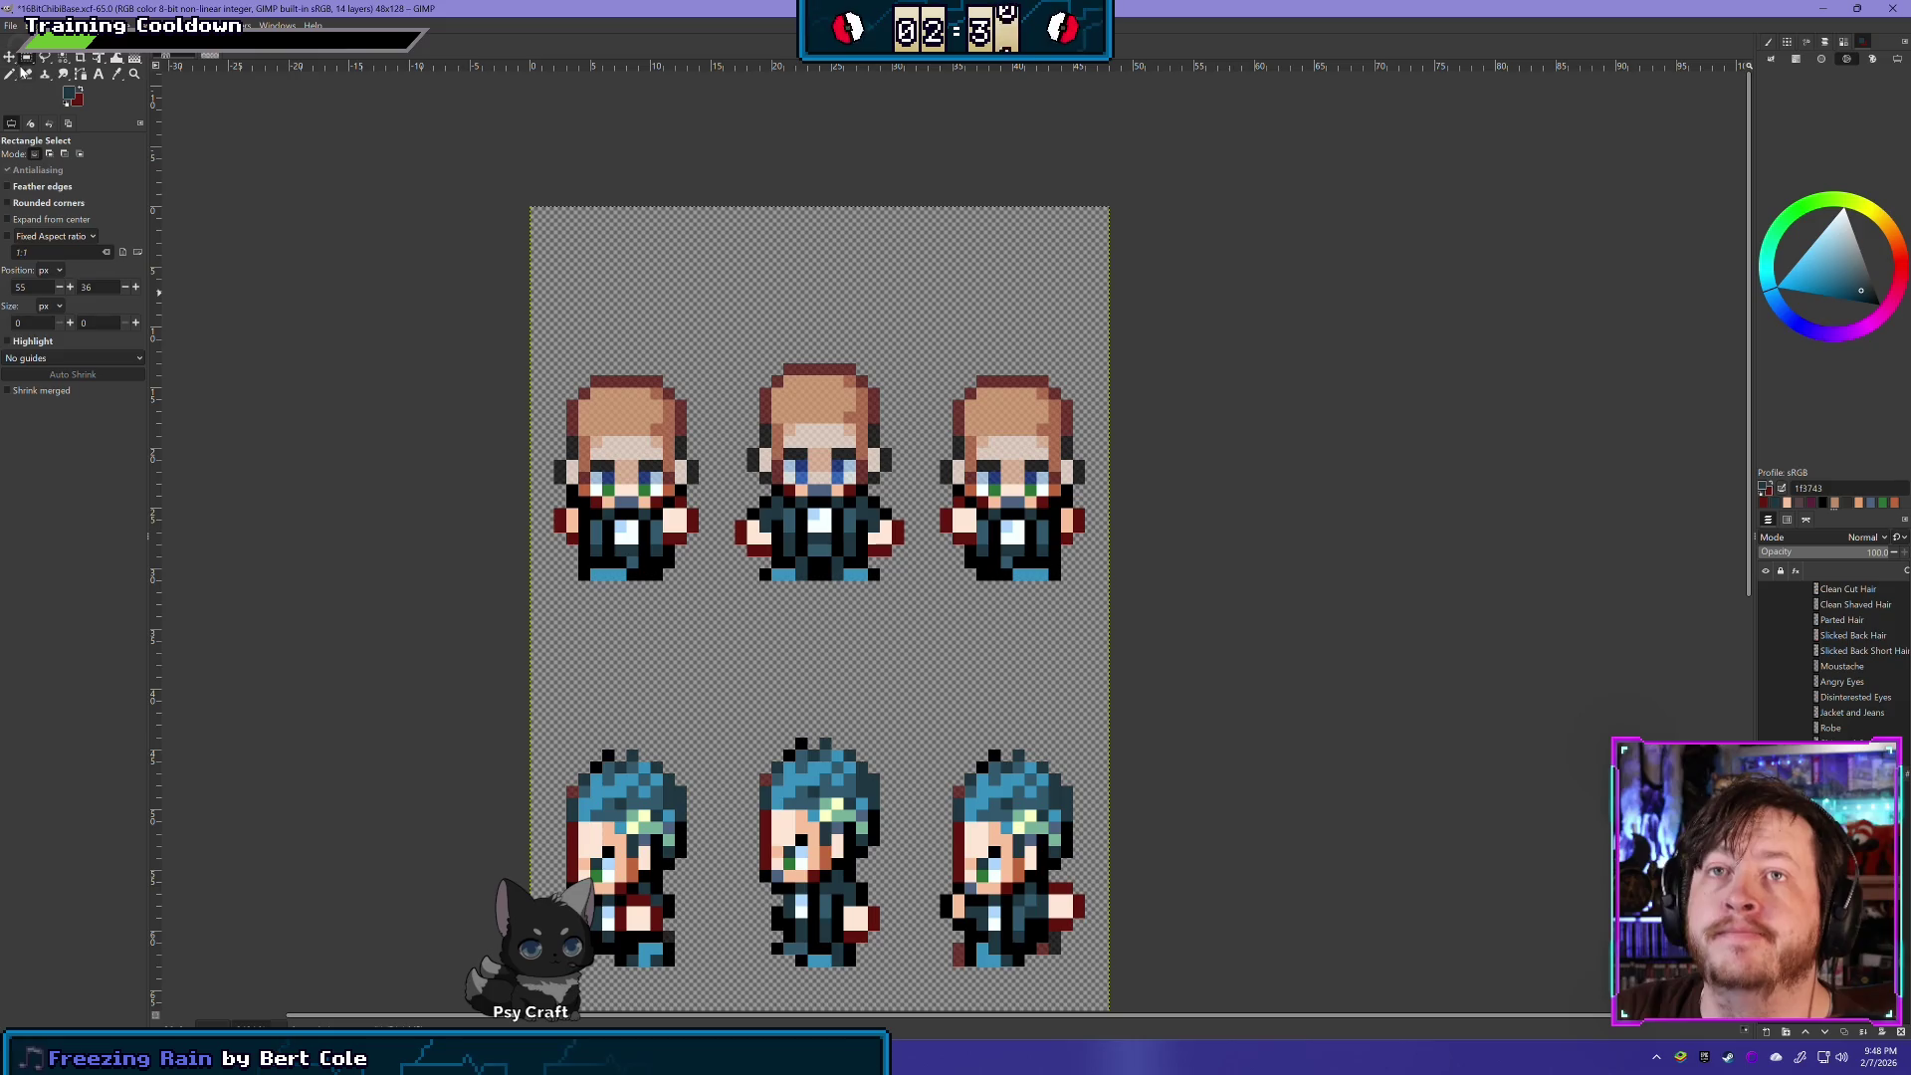
- Erase stray pixels along the front frames' collars with the Eraser
left_click(26, 74)
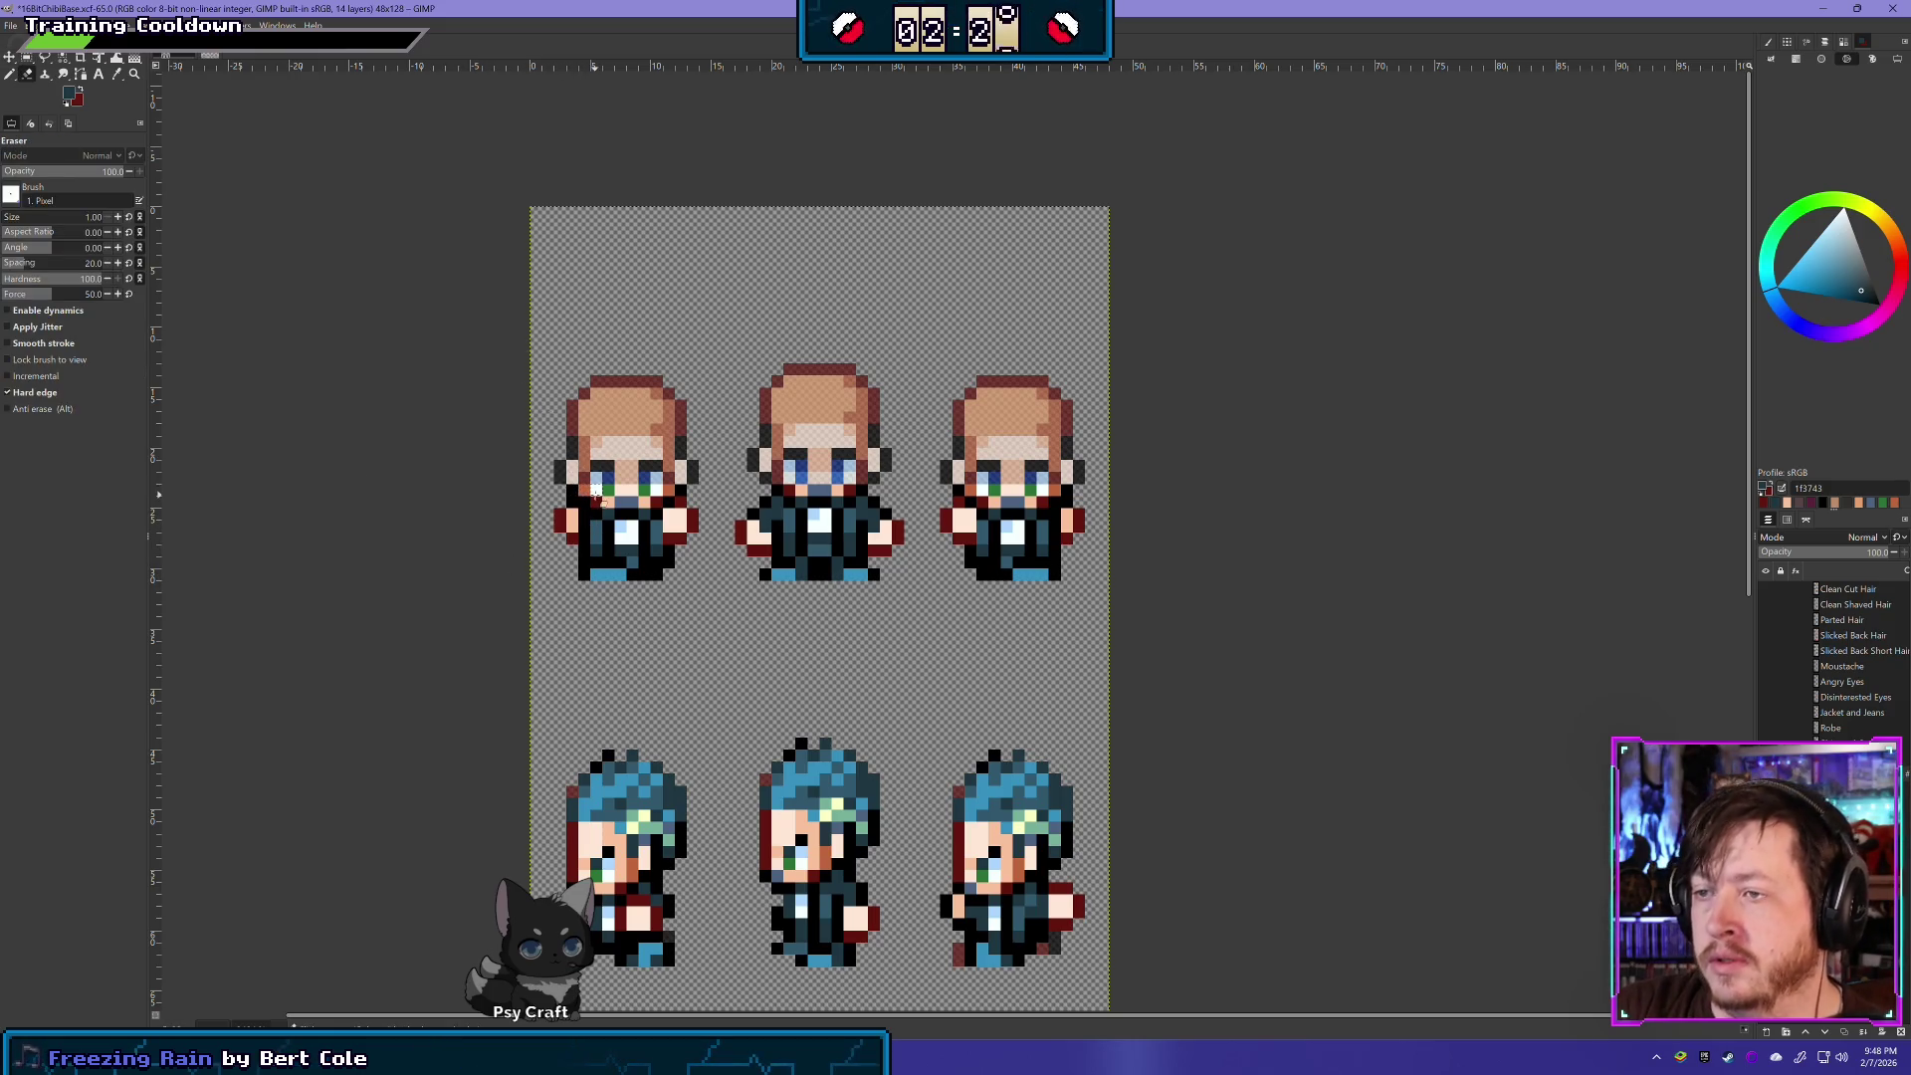
scroll(604, 510, "up", 1)
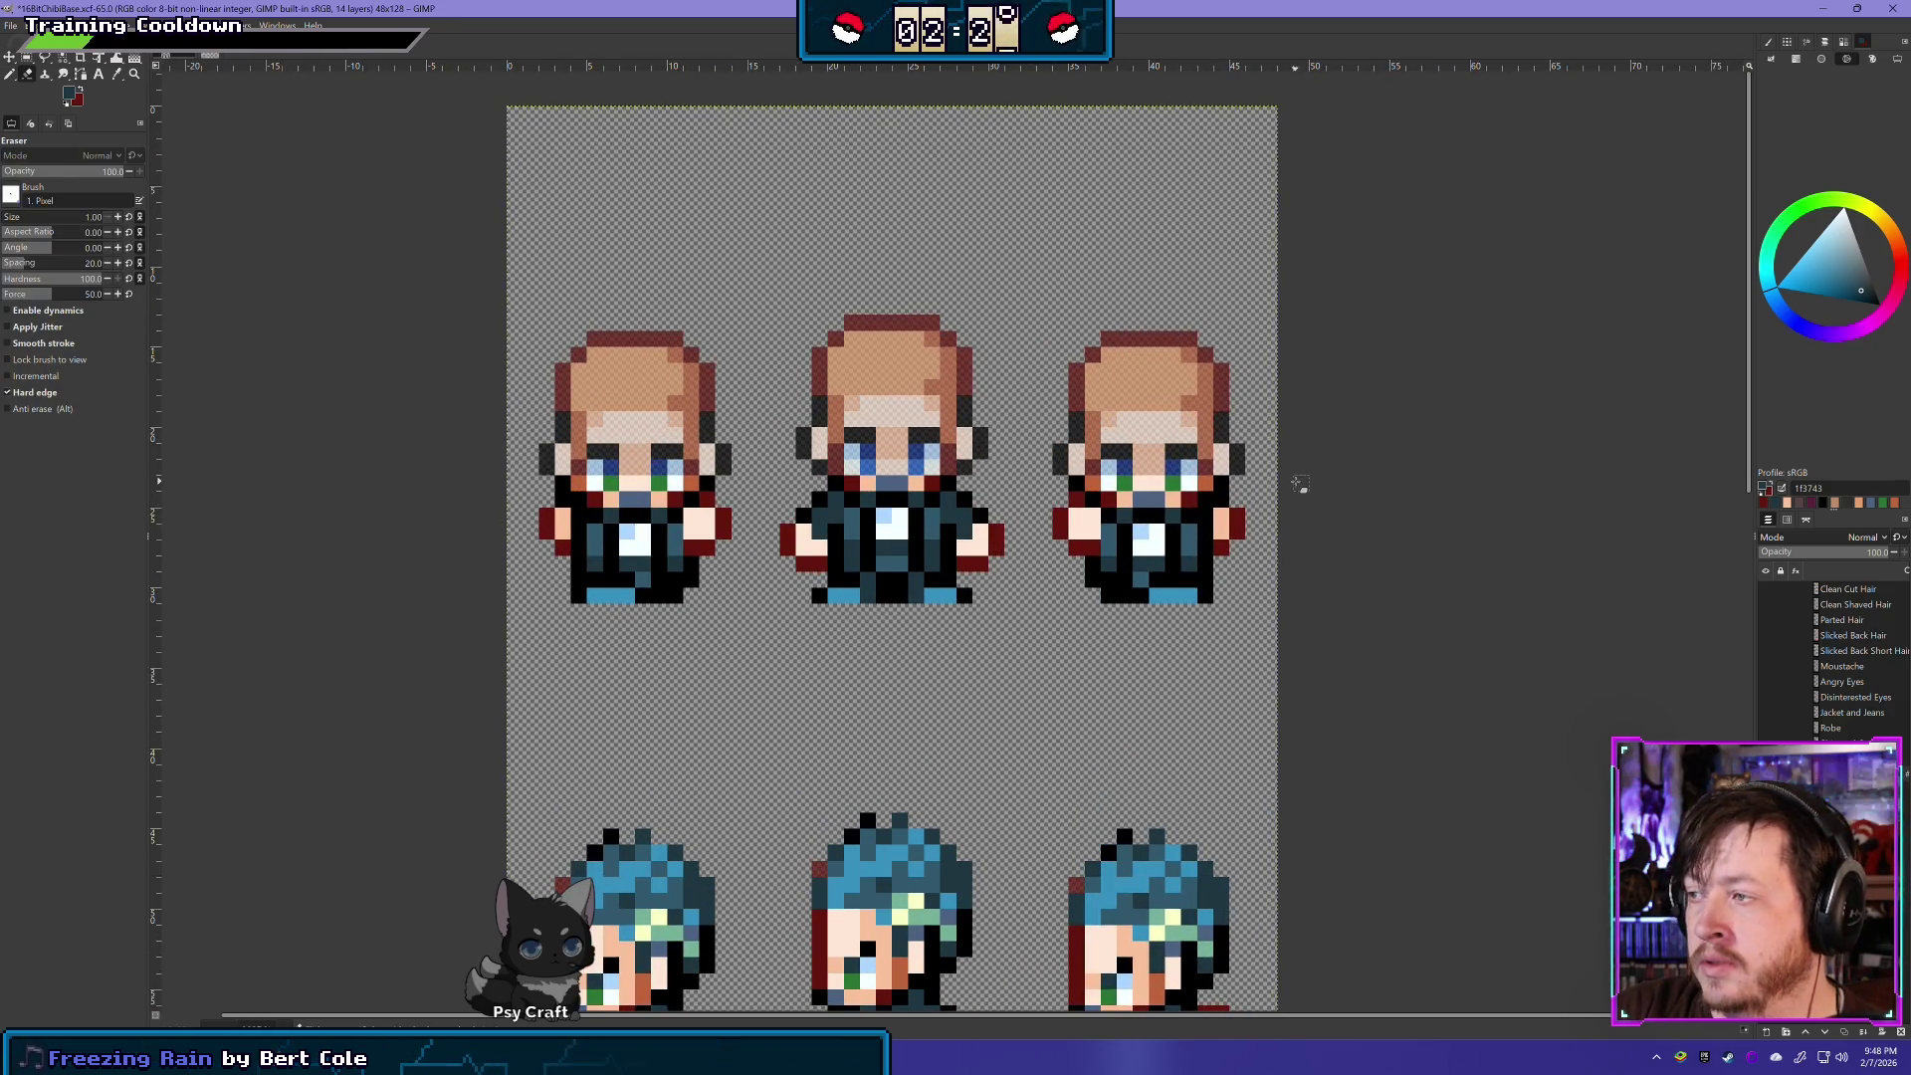
left_click_drag(1289, 484, 498, 485)
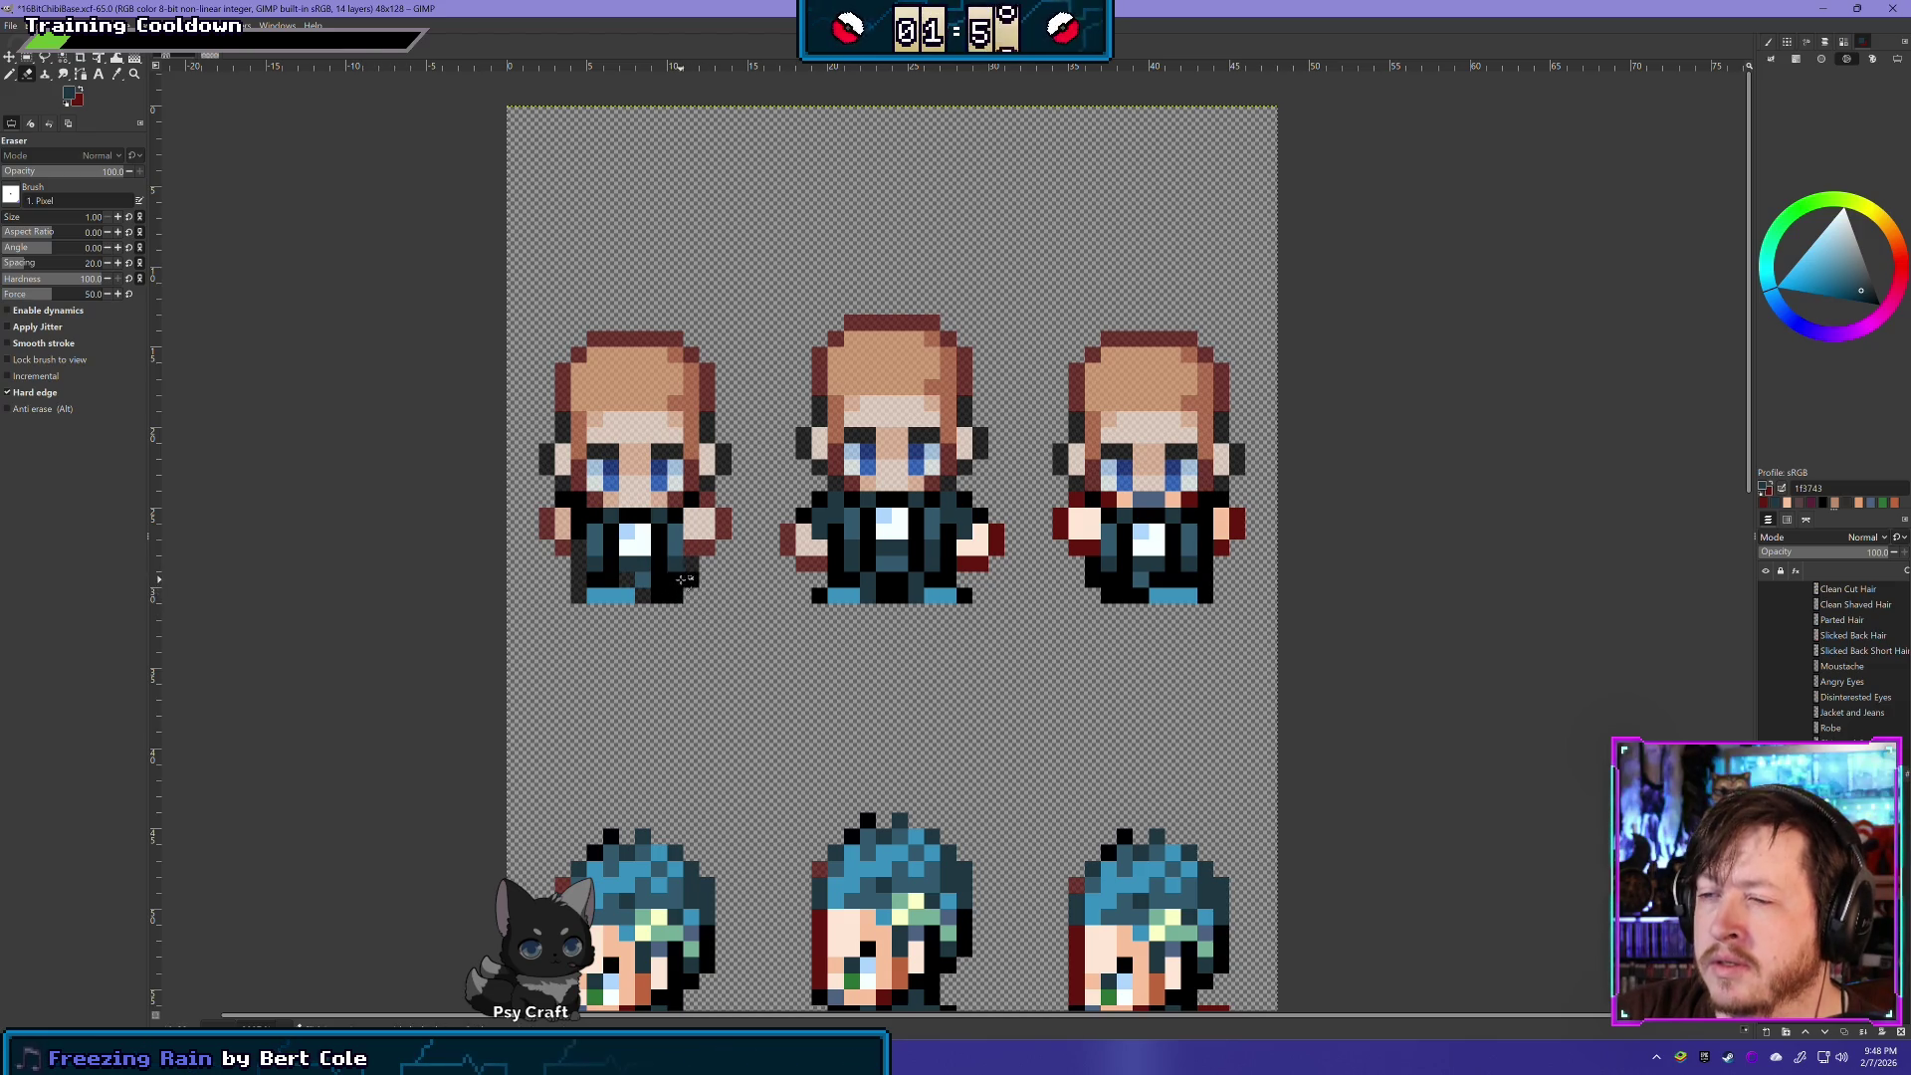
- Erase stray dark jacket pixels on the front sprites' hands, legs and feet
left_click(660, 563)
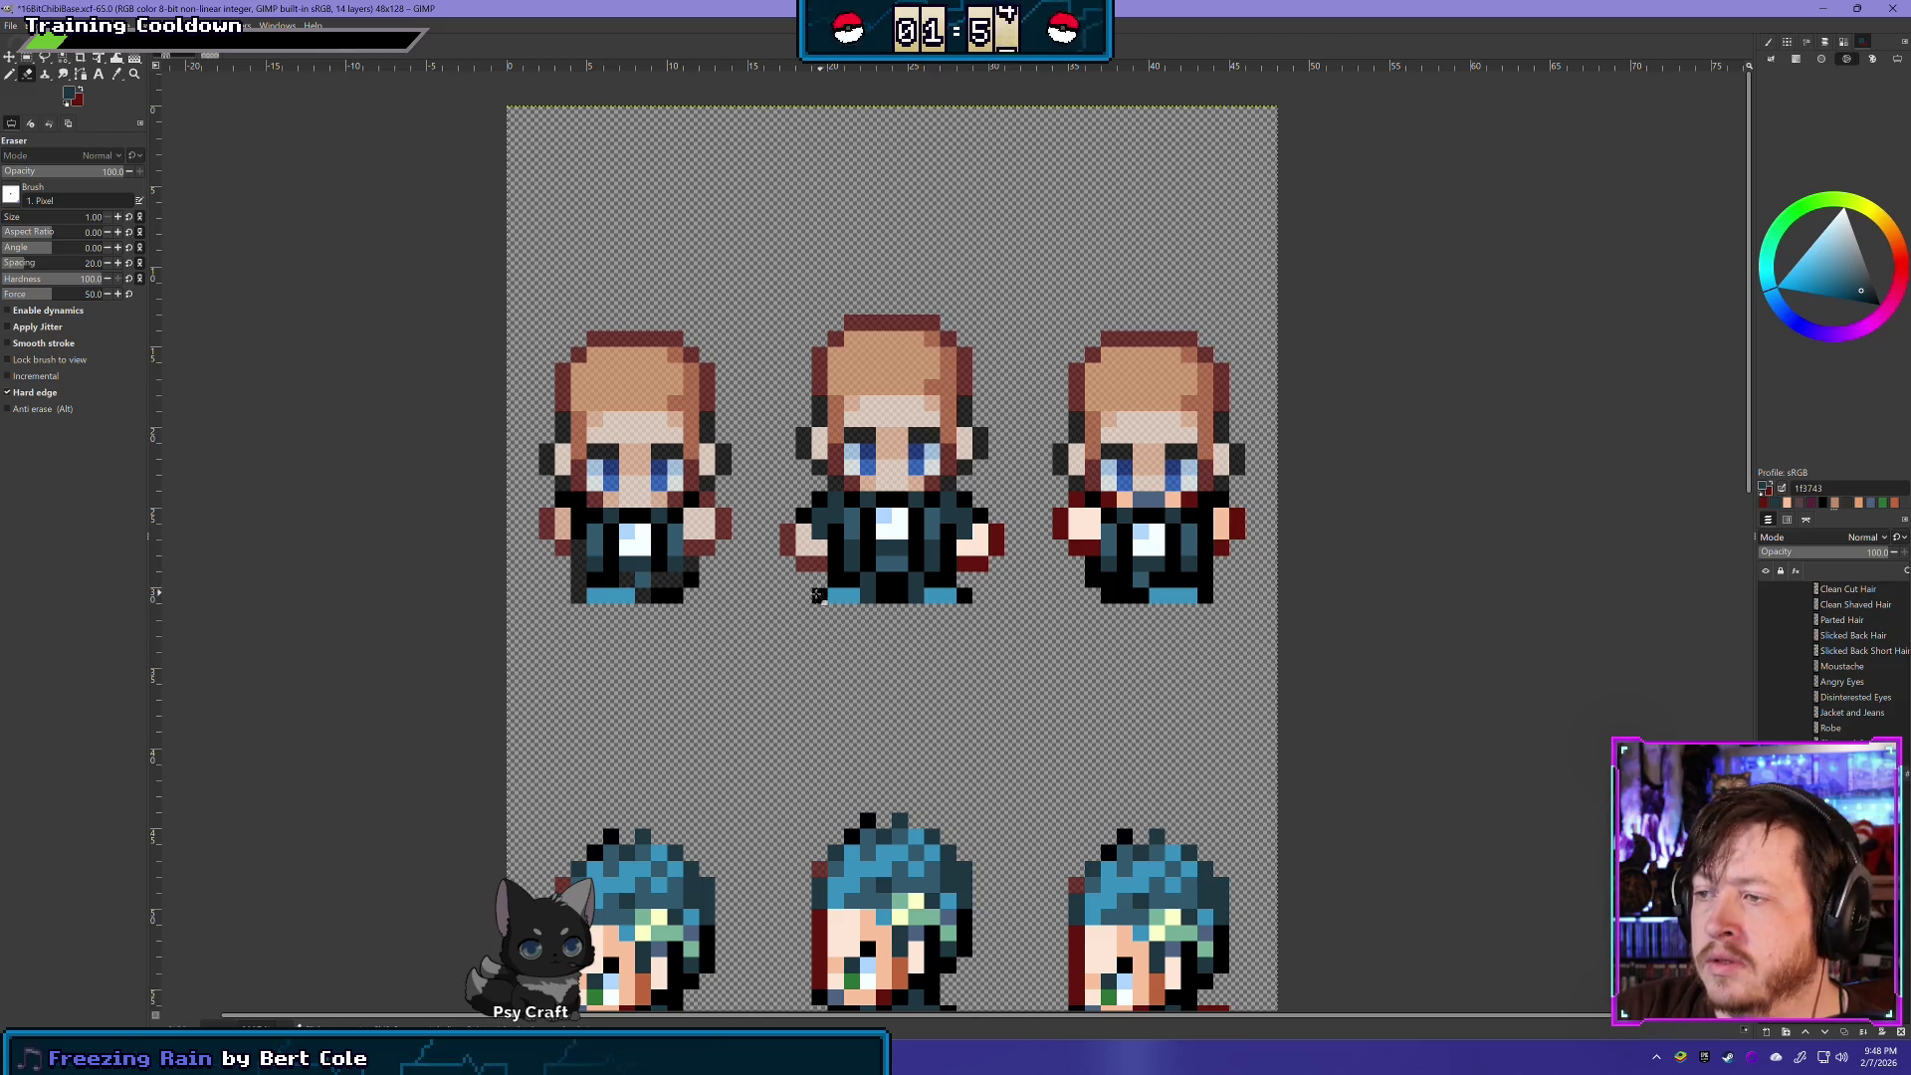
left_click_drag(899, 594, 883, 579)
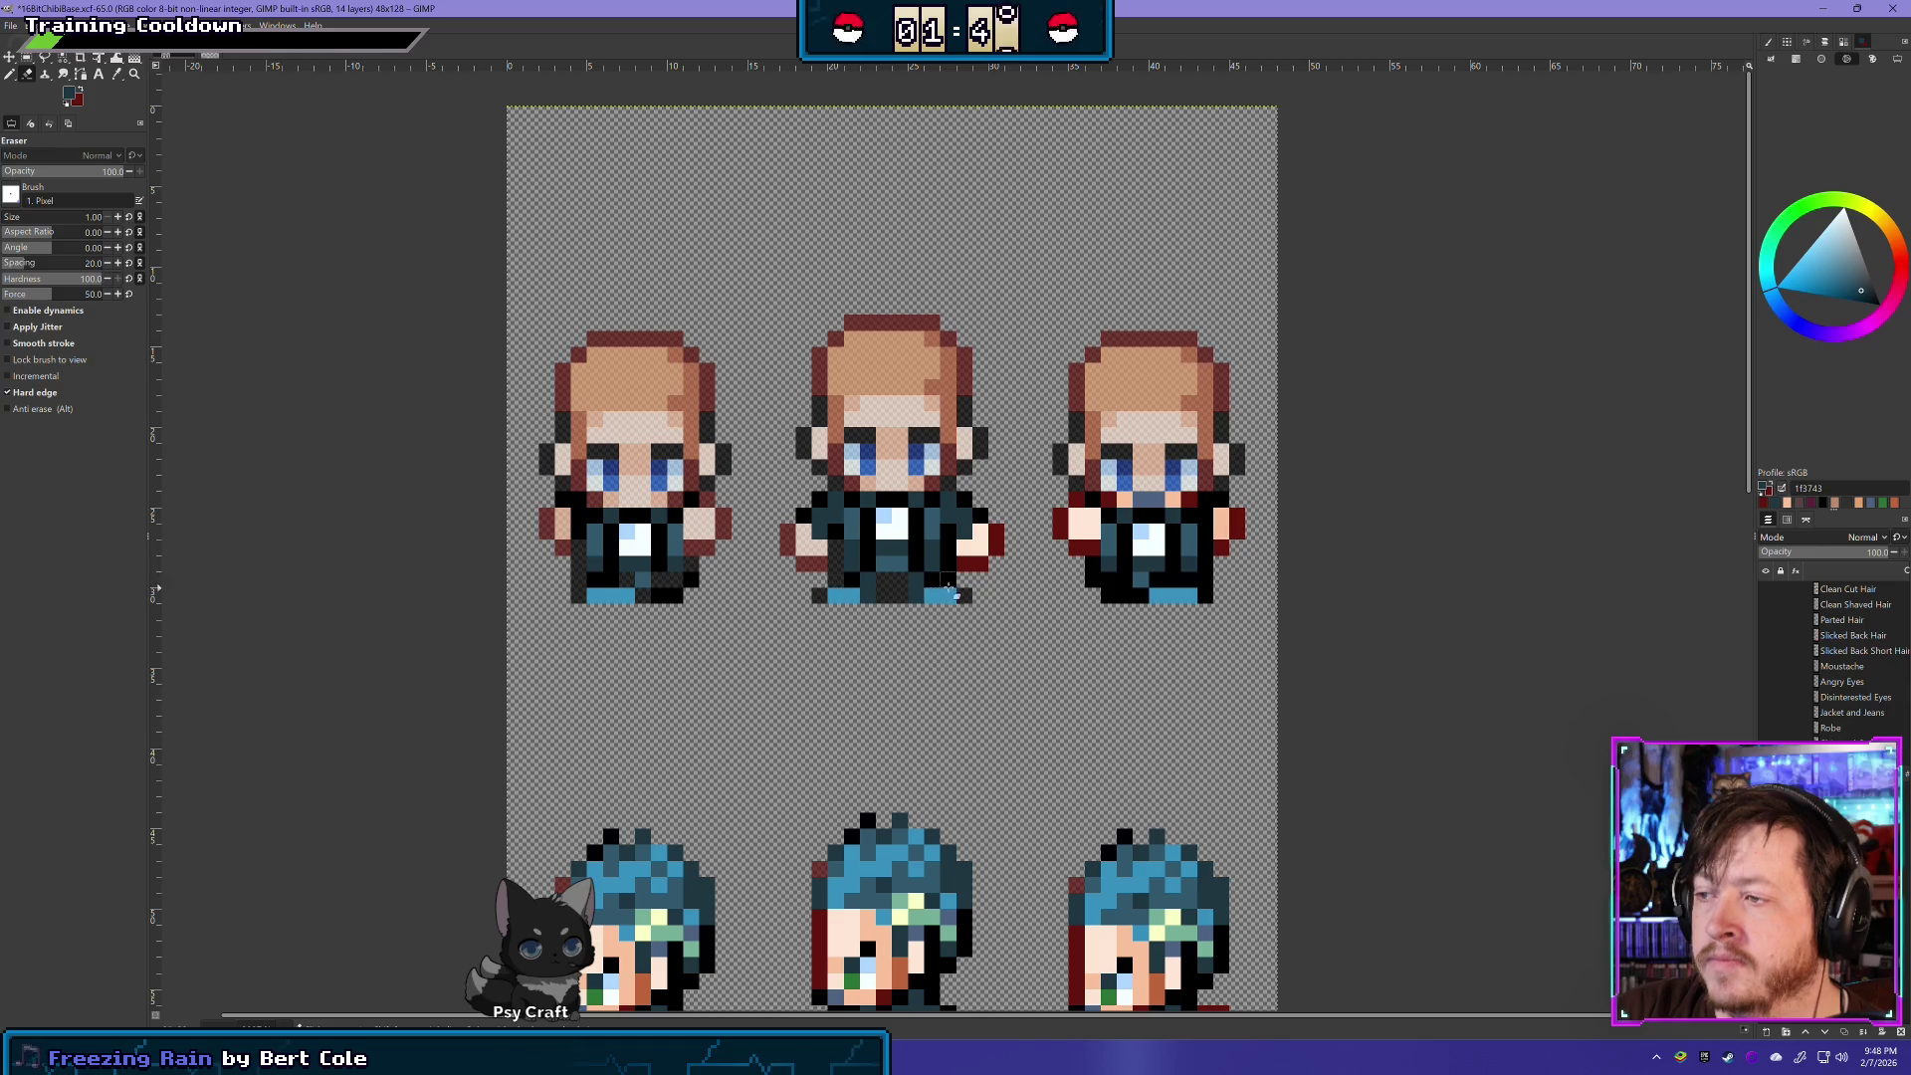
left_click(933, 582)
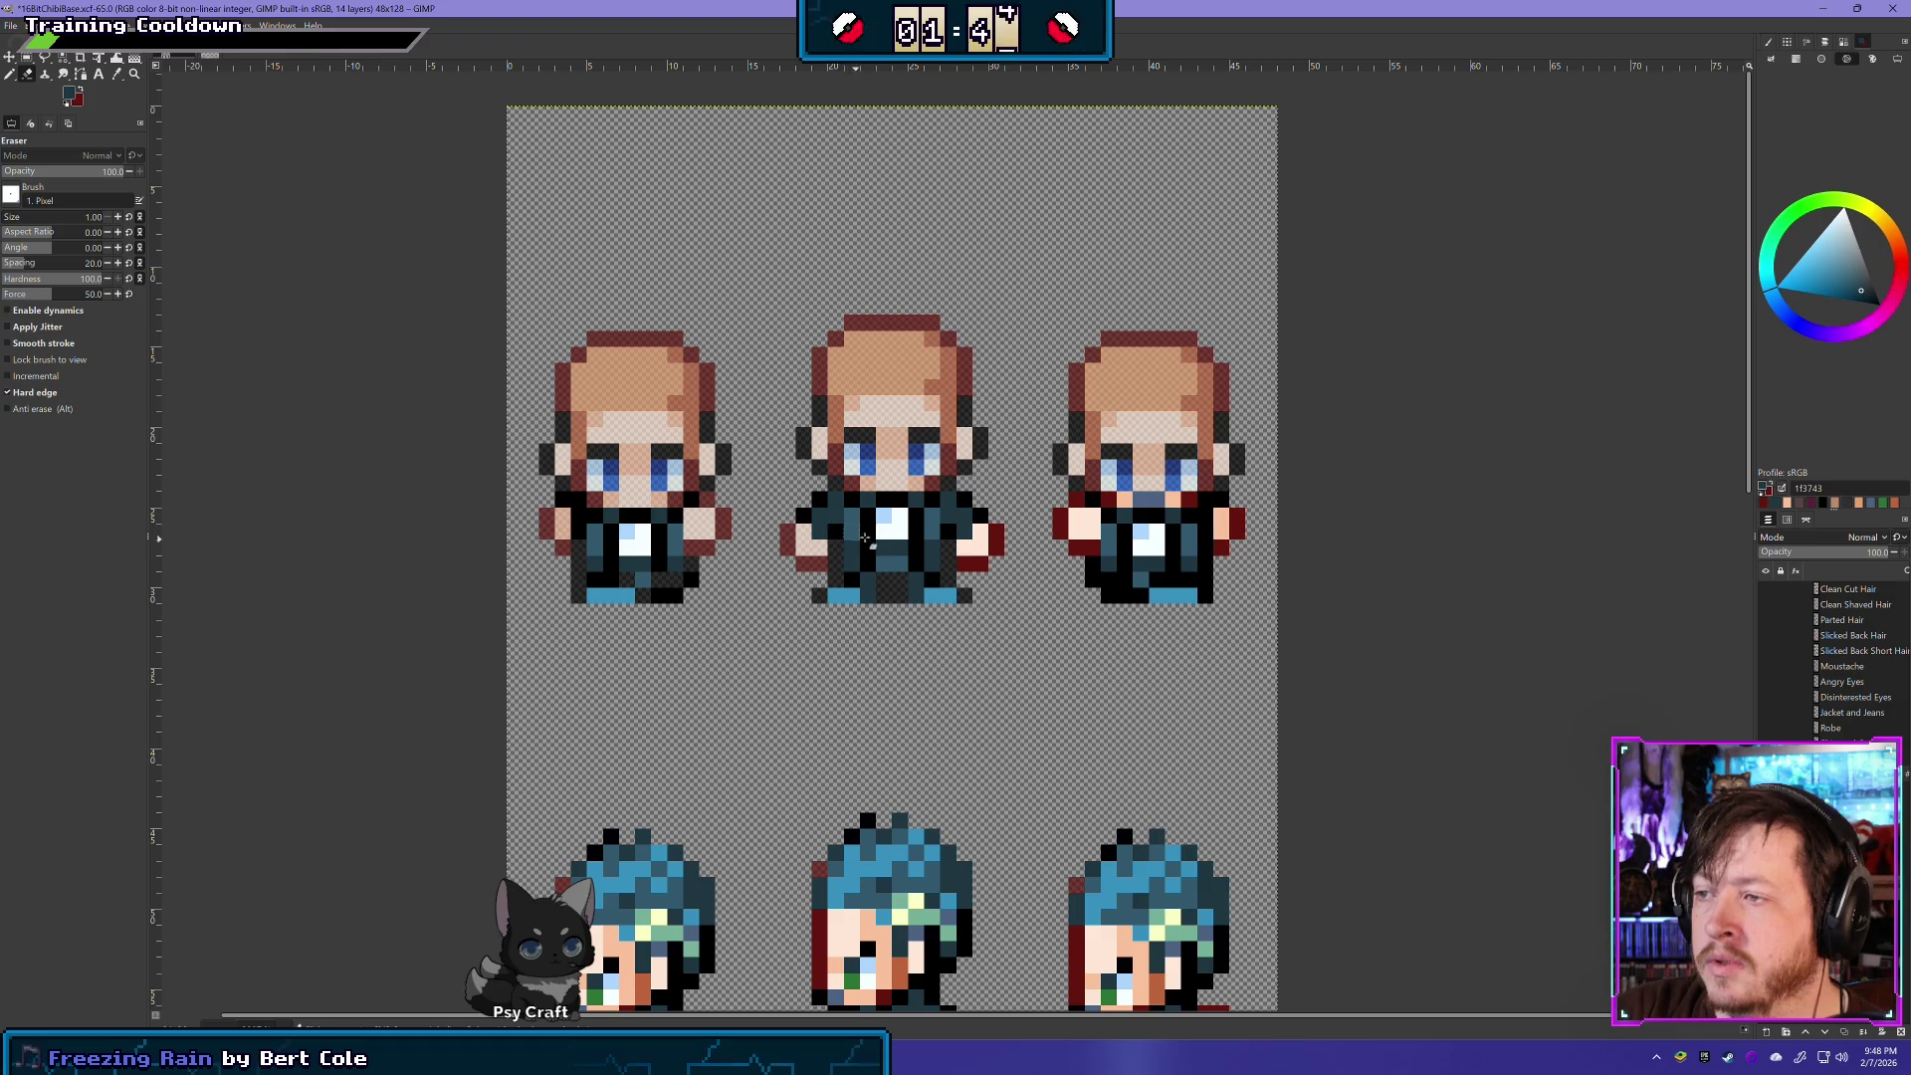
left_click(1085, 524)
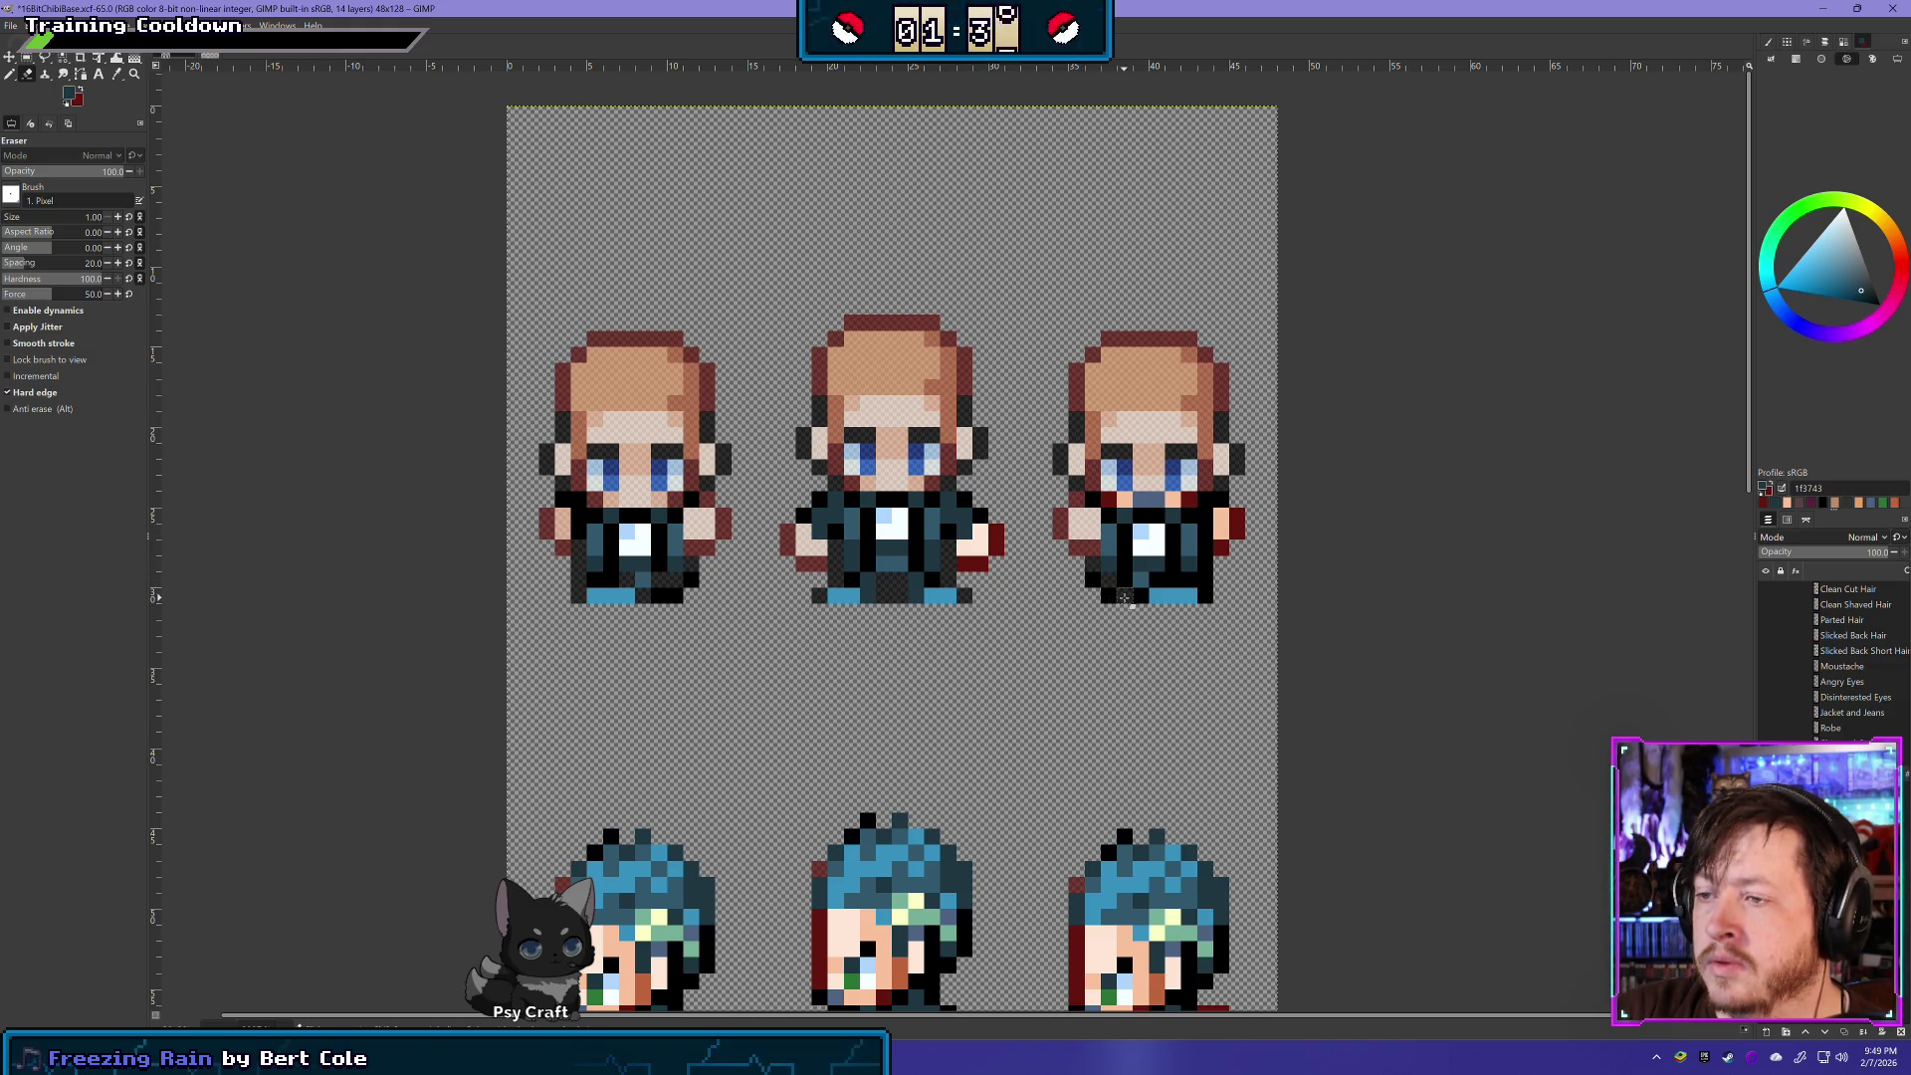
left_click(1140, 598)
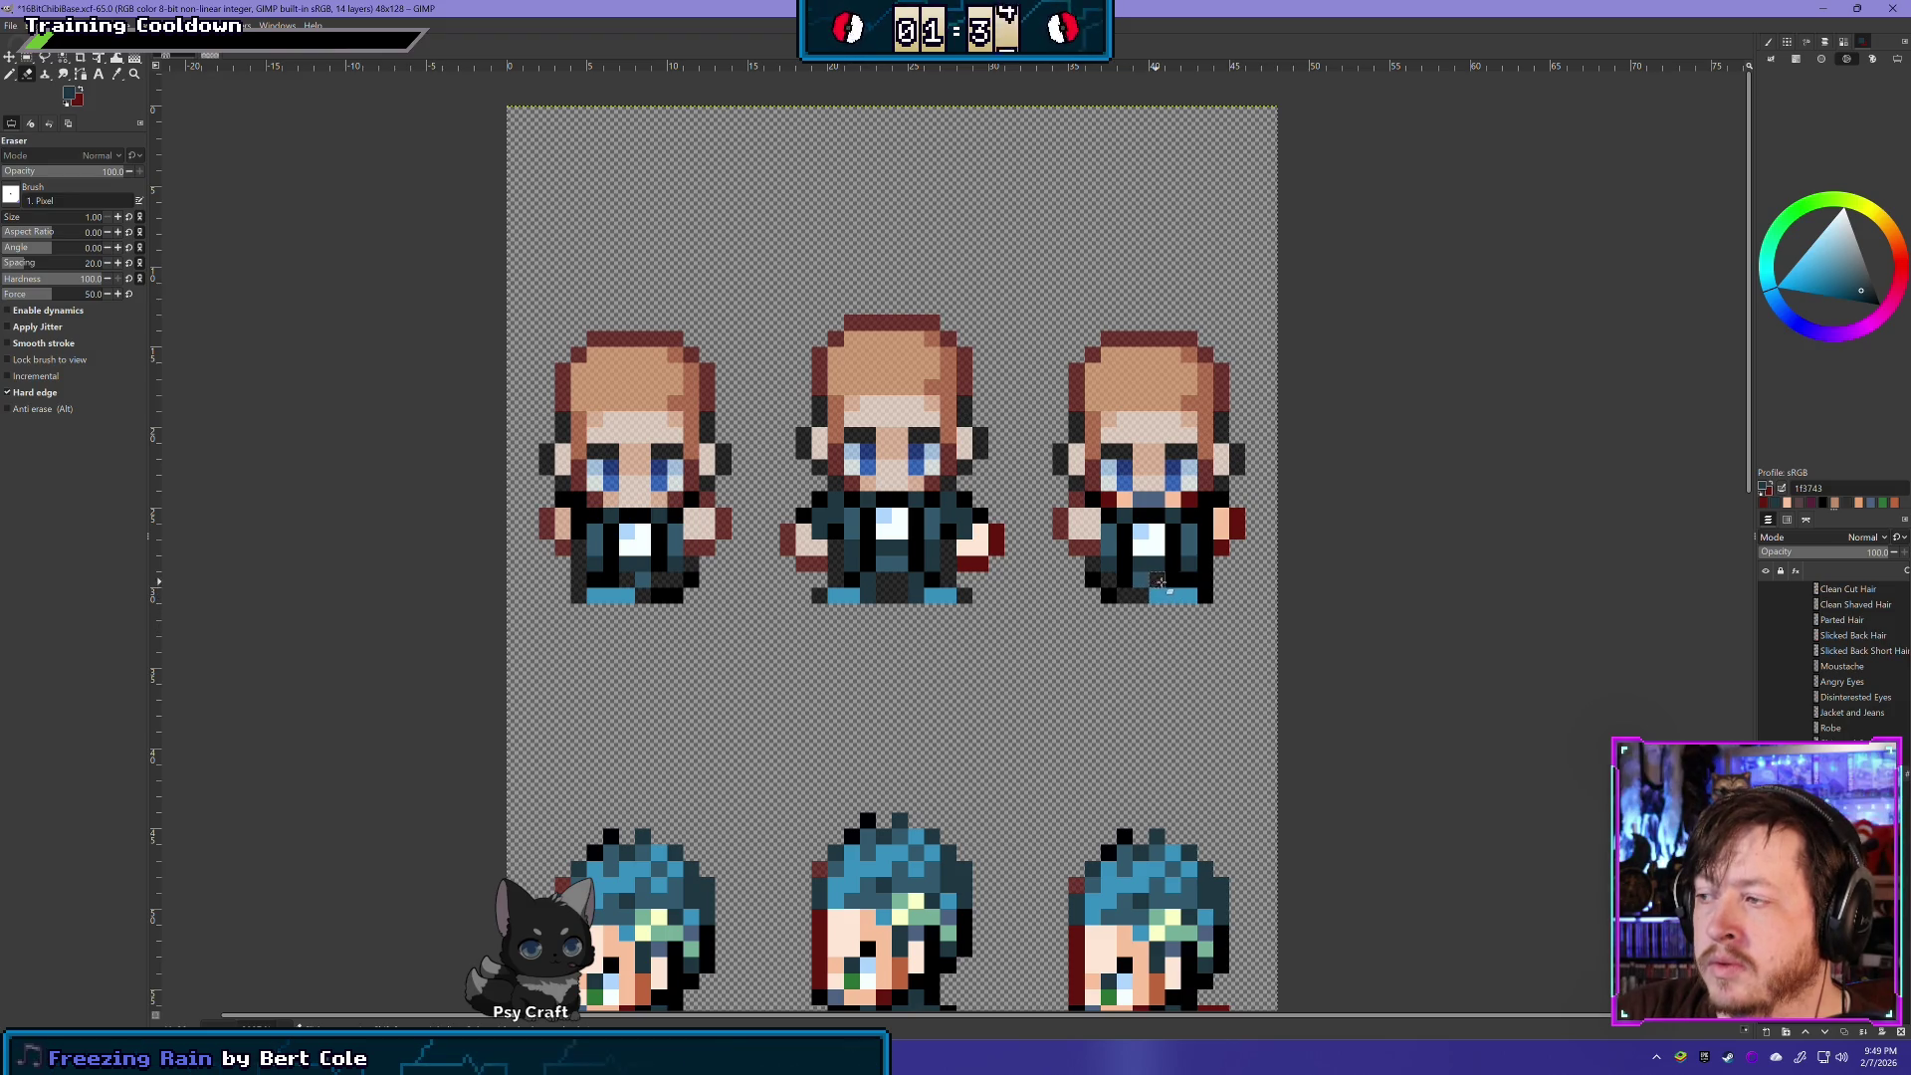
left_click(1172, 581)
key("ctrl+z")
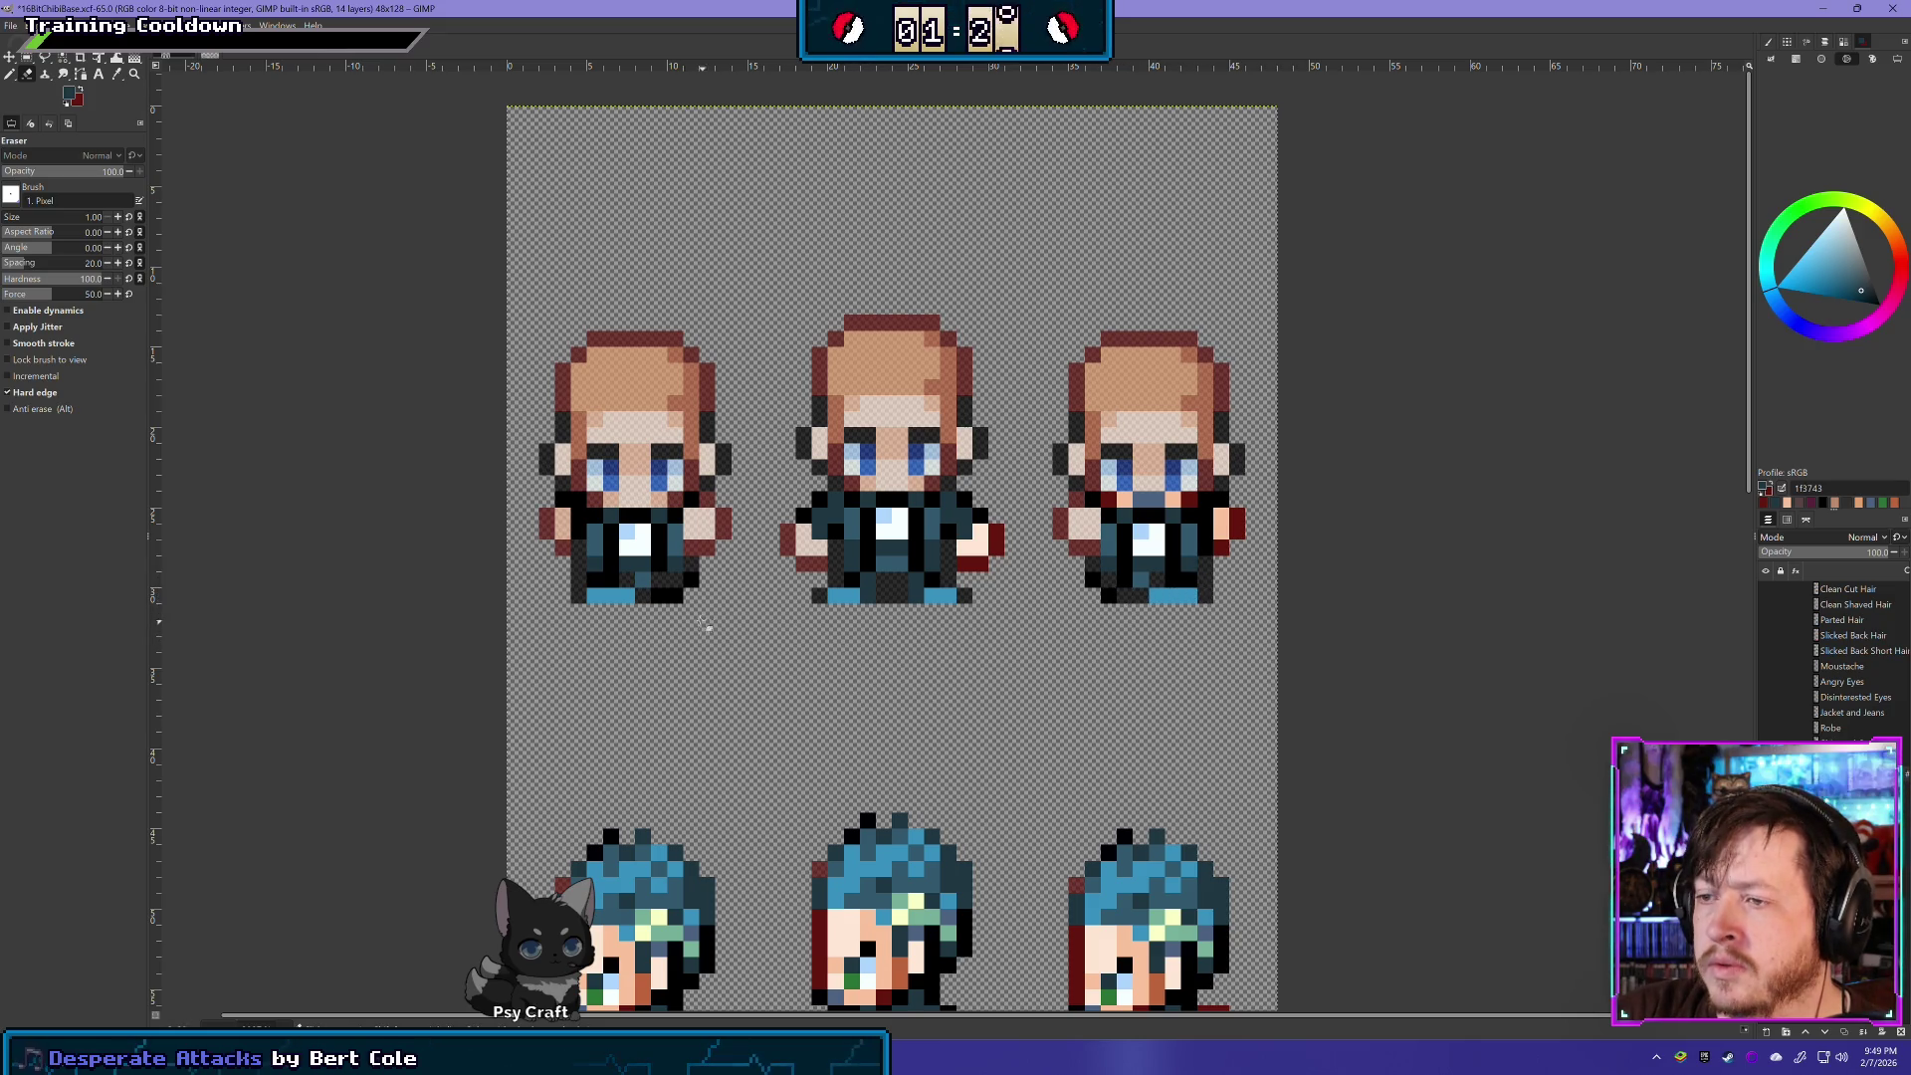
left_click(661, 595)
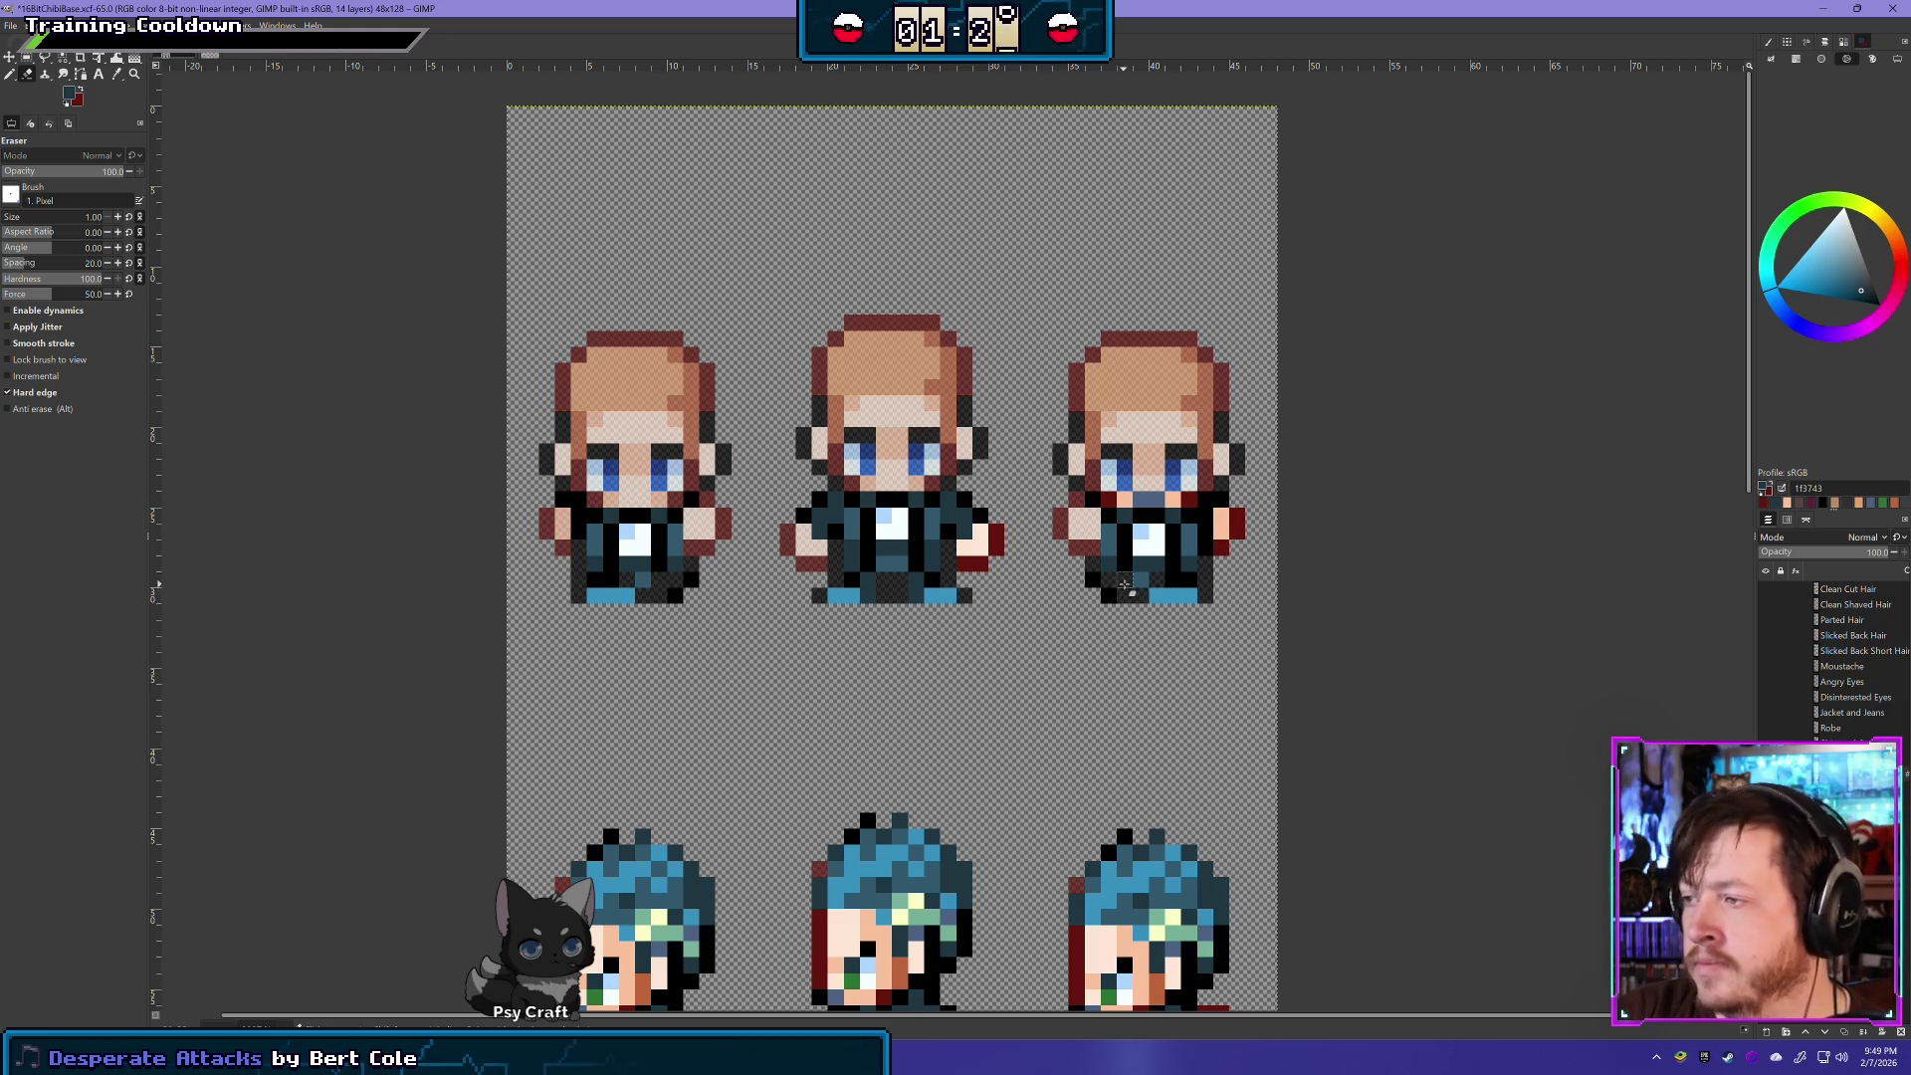
left_click(1175, 581)
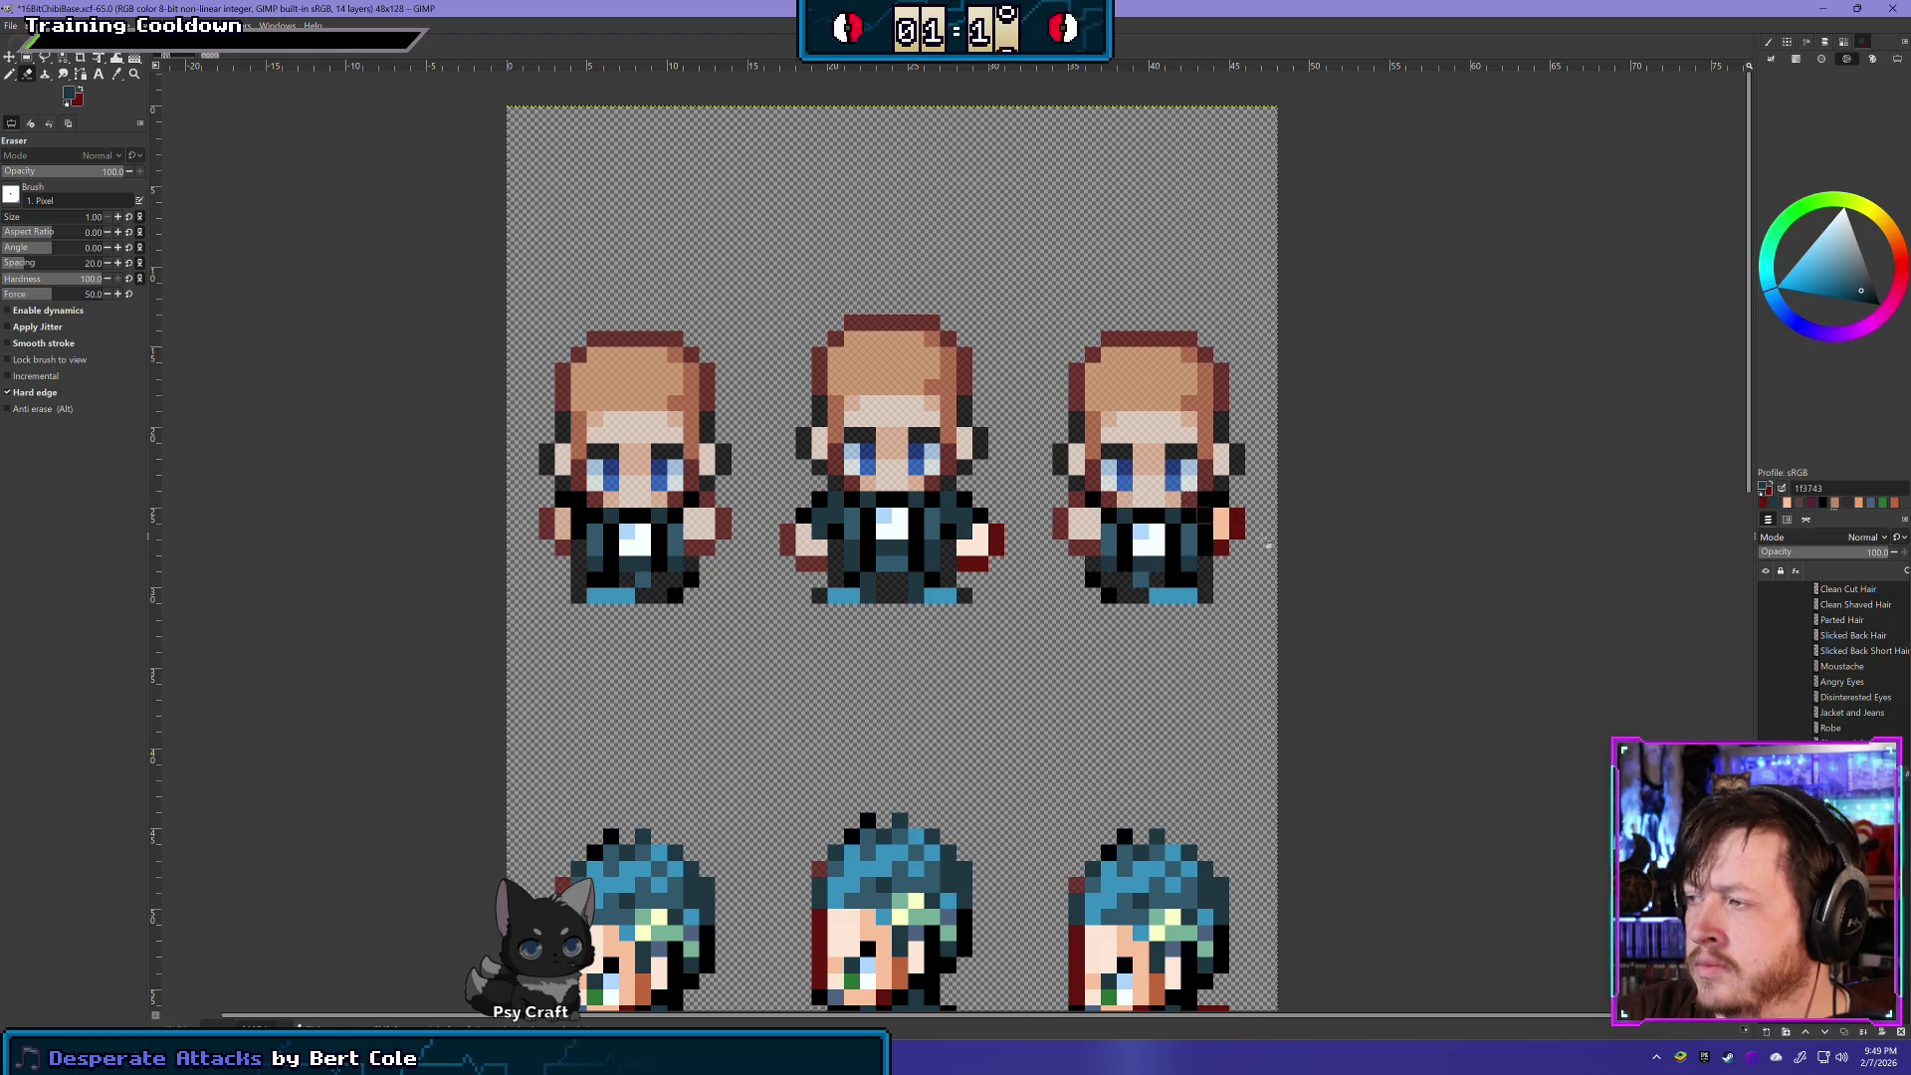
- Toggle the hair, face and skin layers off and on to inspect the jacket
key("ctrl+z")
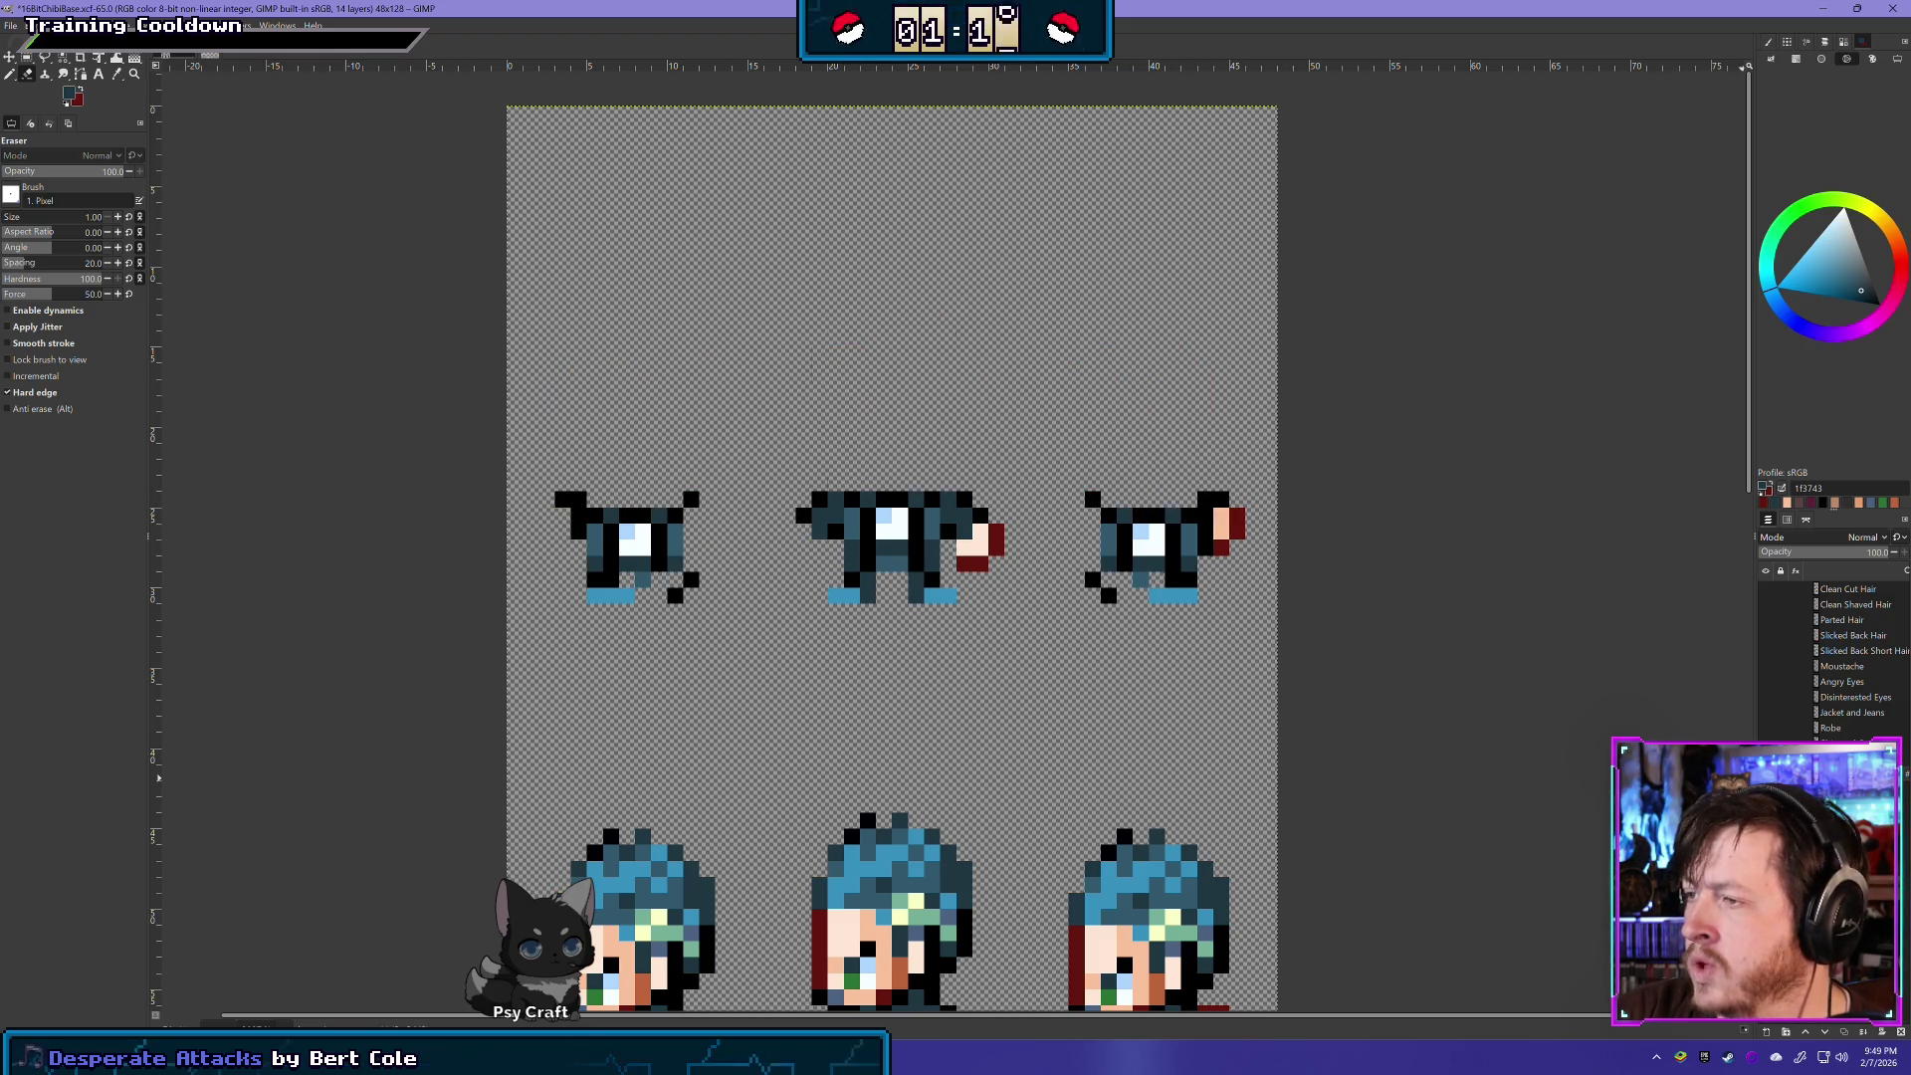
key("ctrl+y")
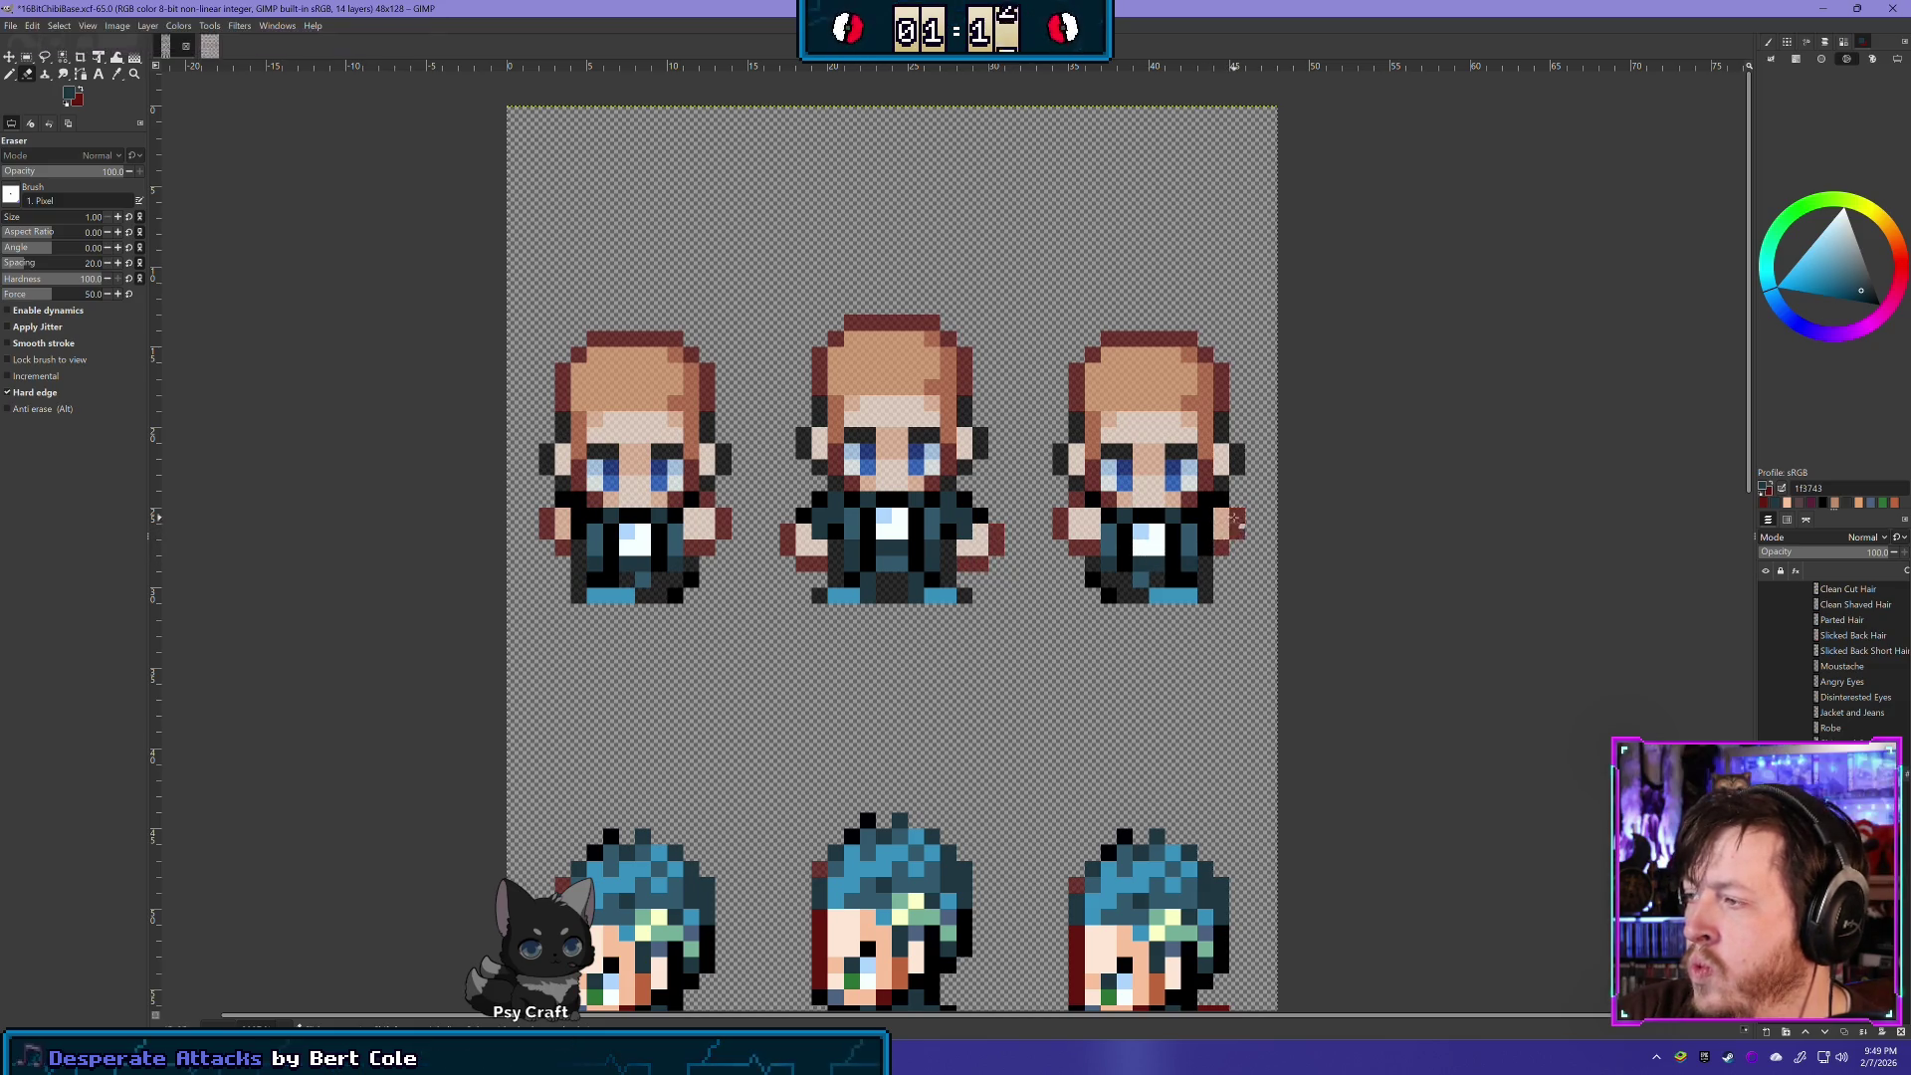
key("ctrl+z")
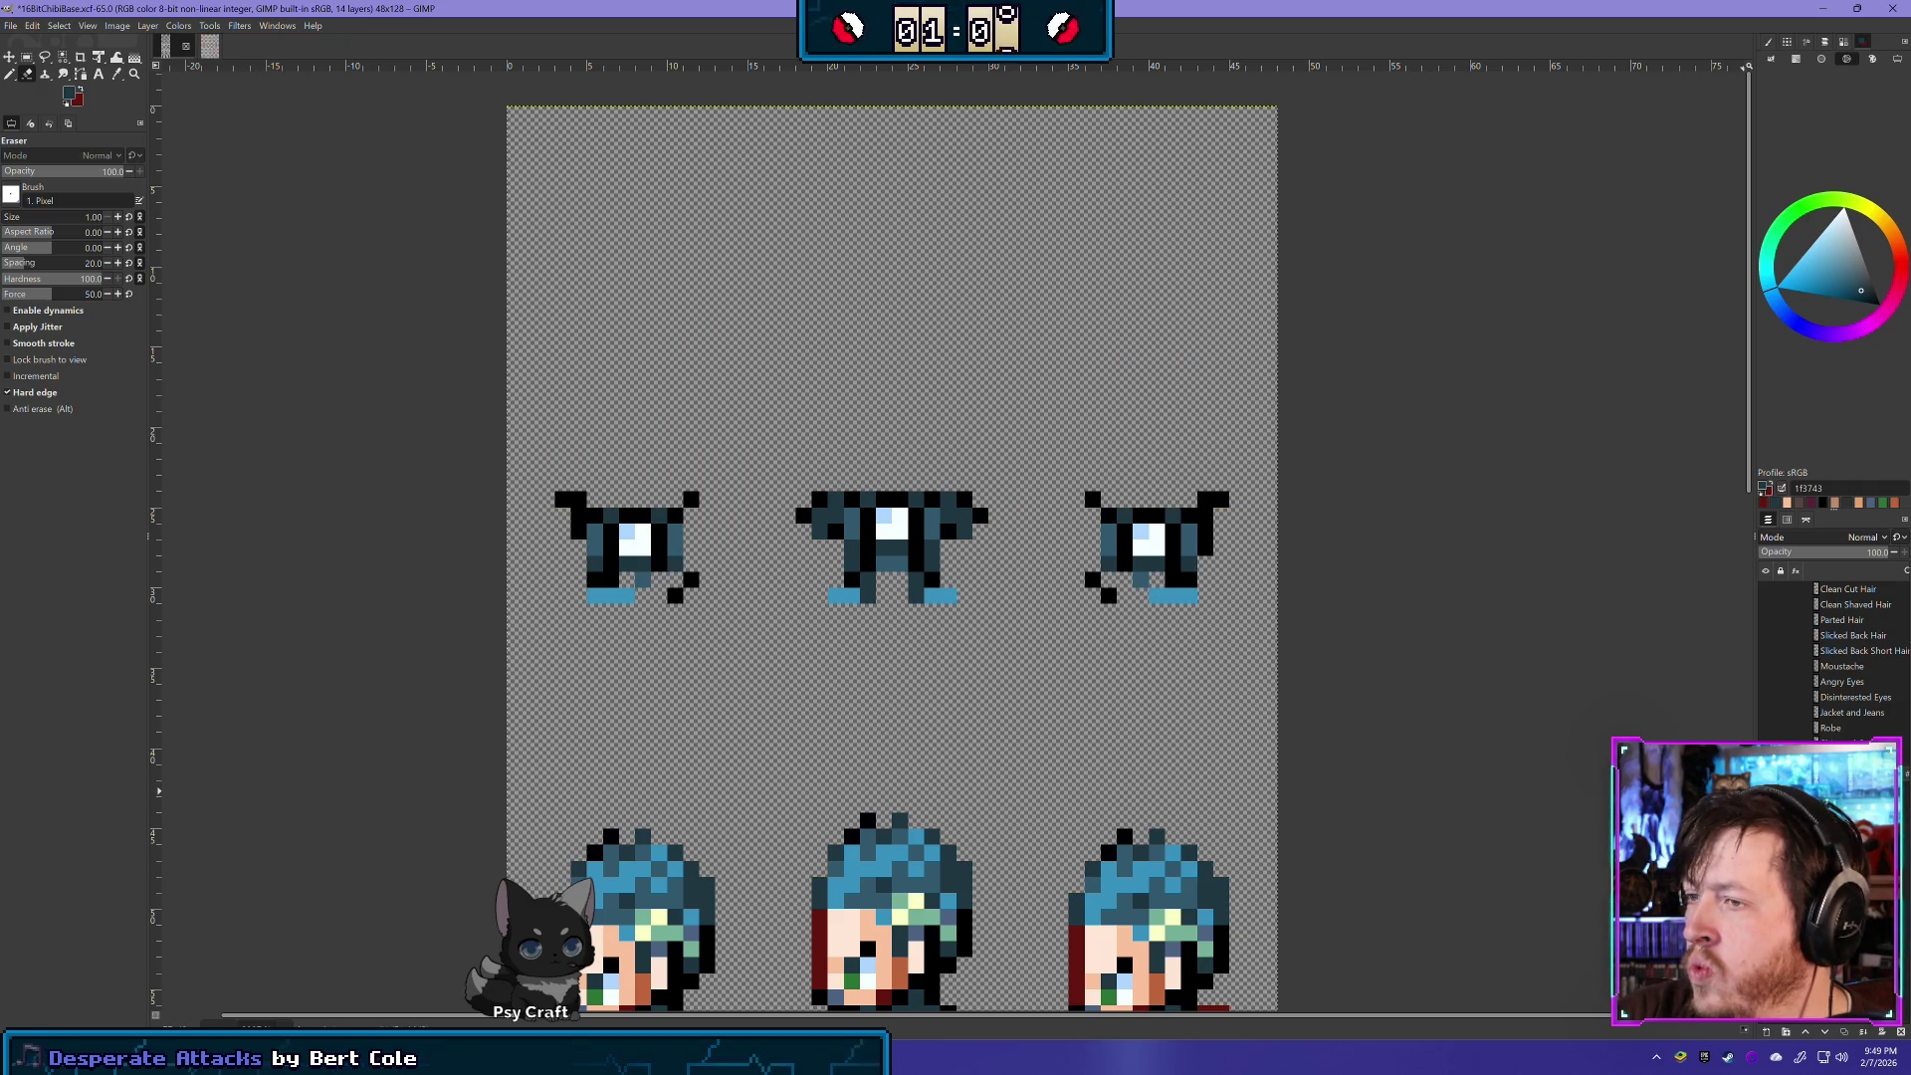
key("ctrl+y")
scroll(811, 812, "down", 5)
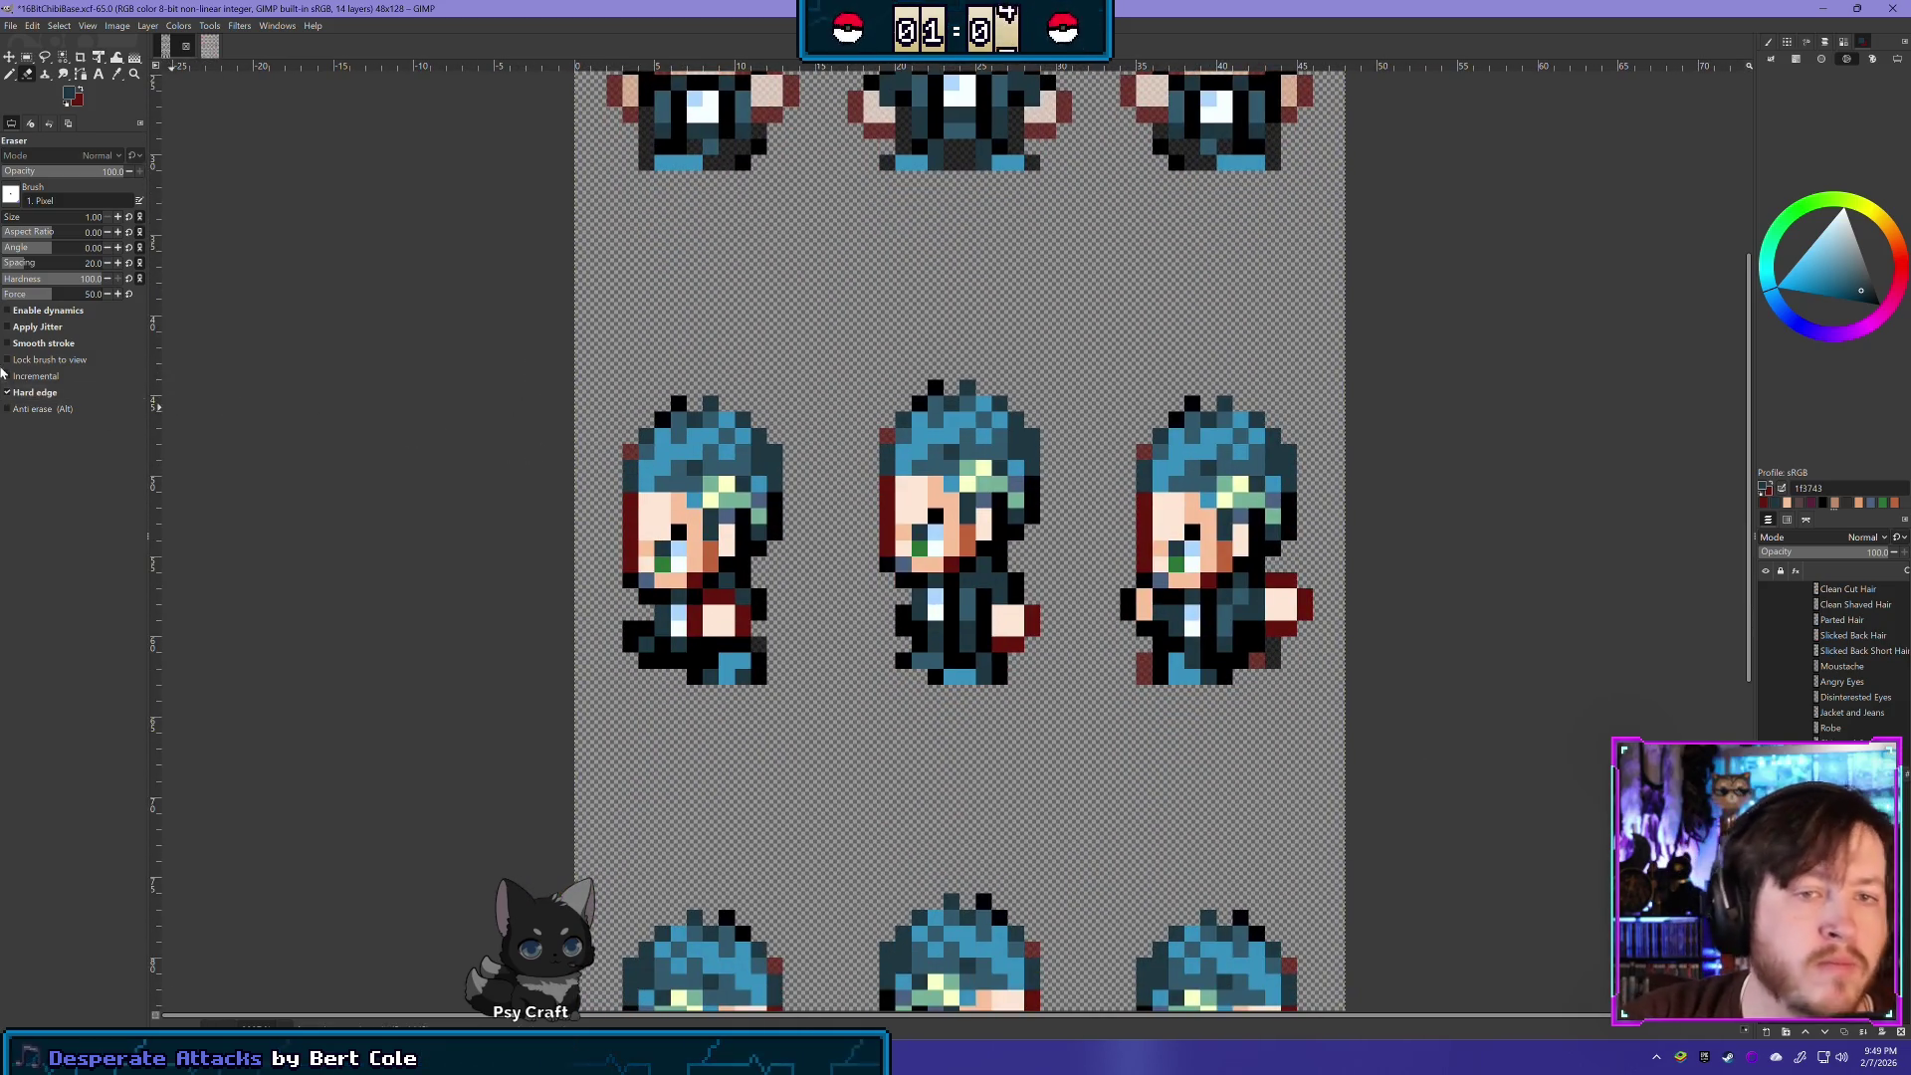
- Delete the blue spiky hair across the side-view row and deselect
left_click(27, 58)
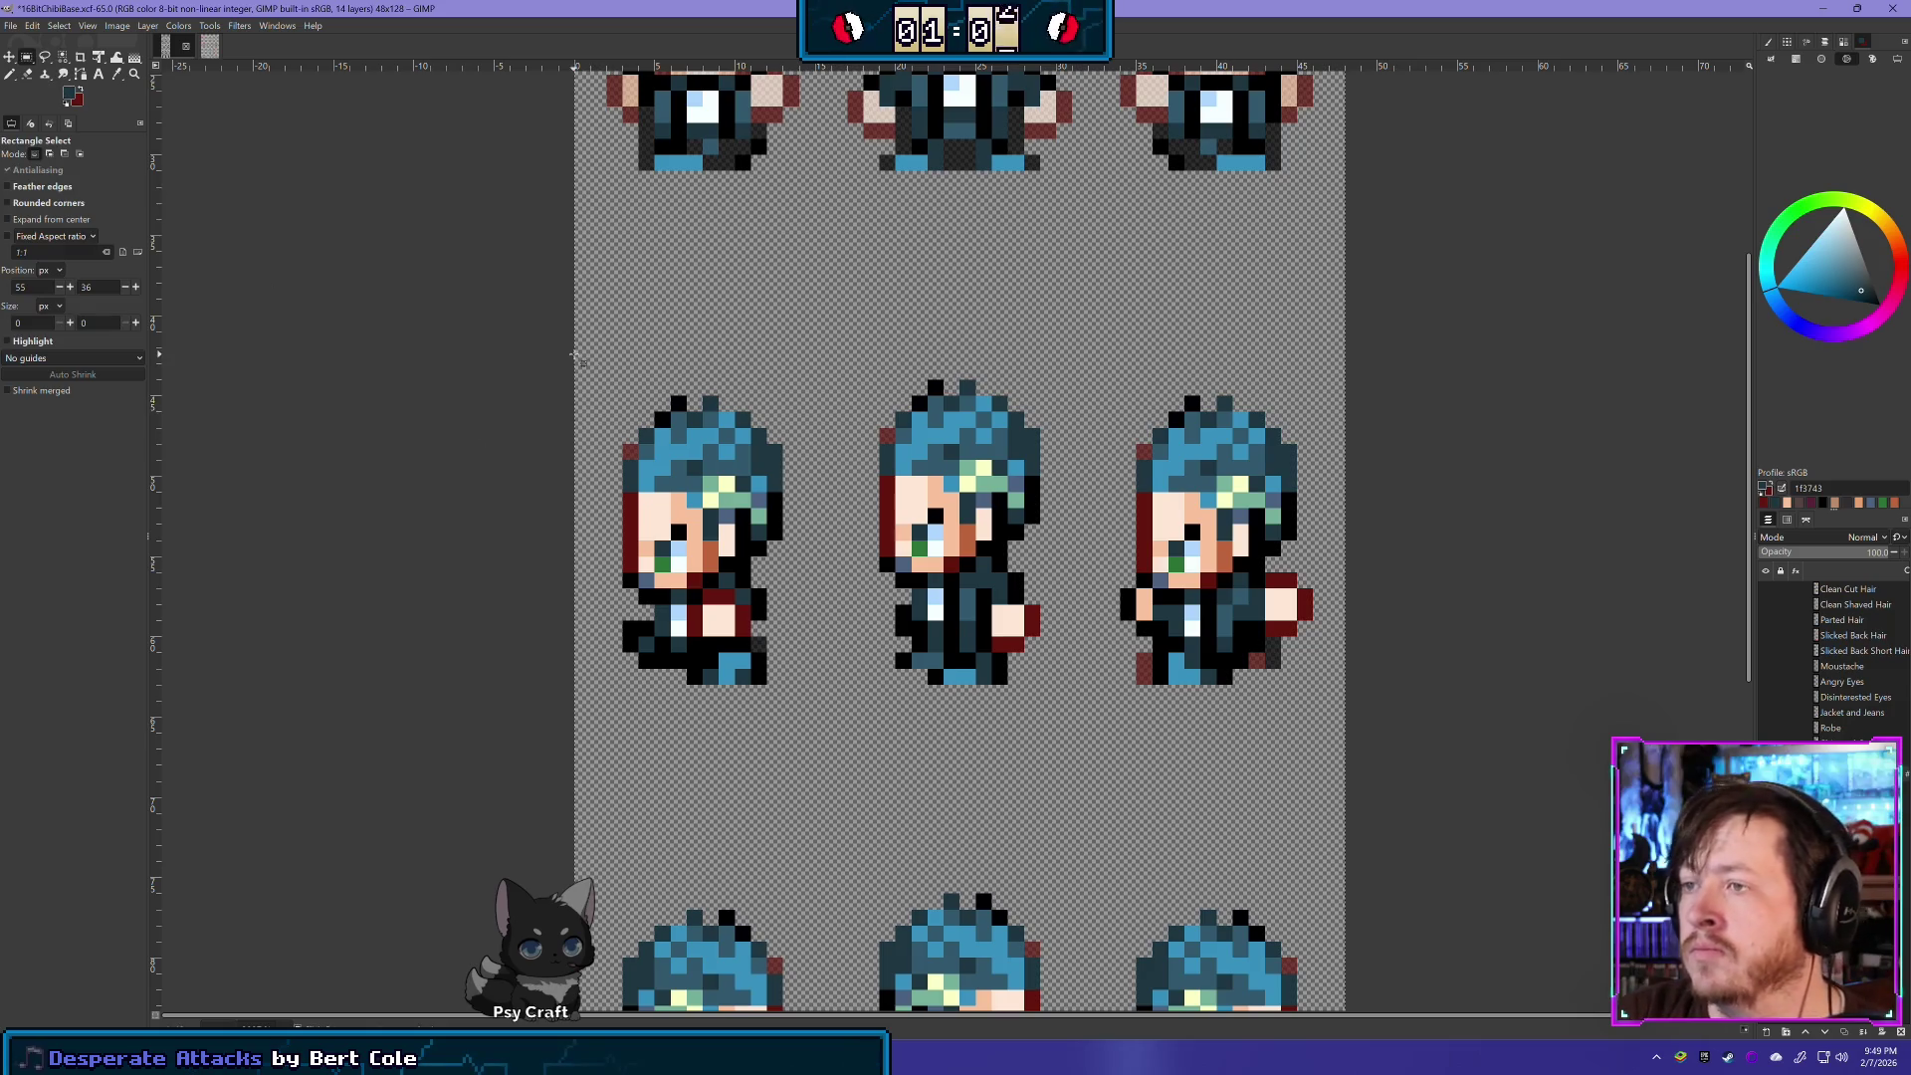
mouse_move(586, 369)
left_mouse_down()
mouse_move(961, 511)
mouse_move(1319, 560)
left_mouse_up()
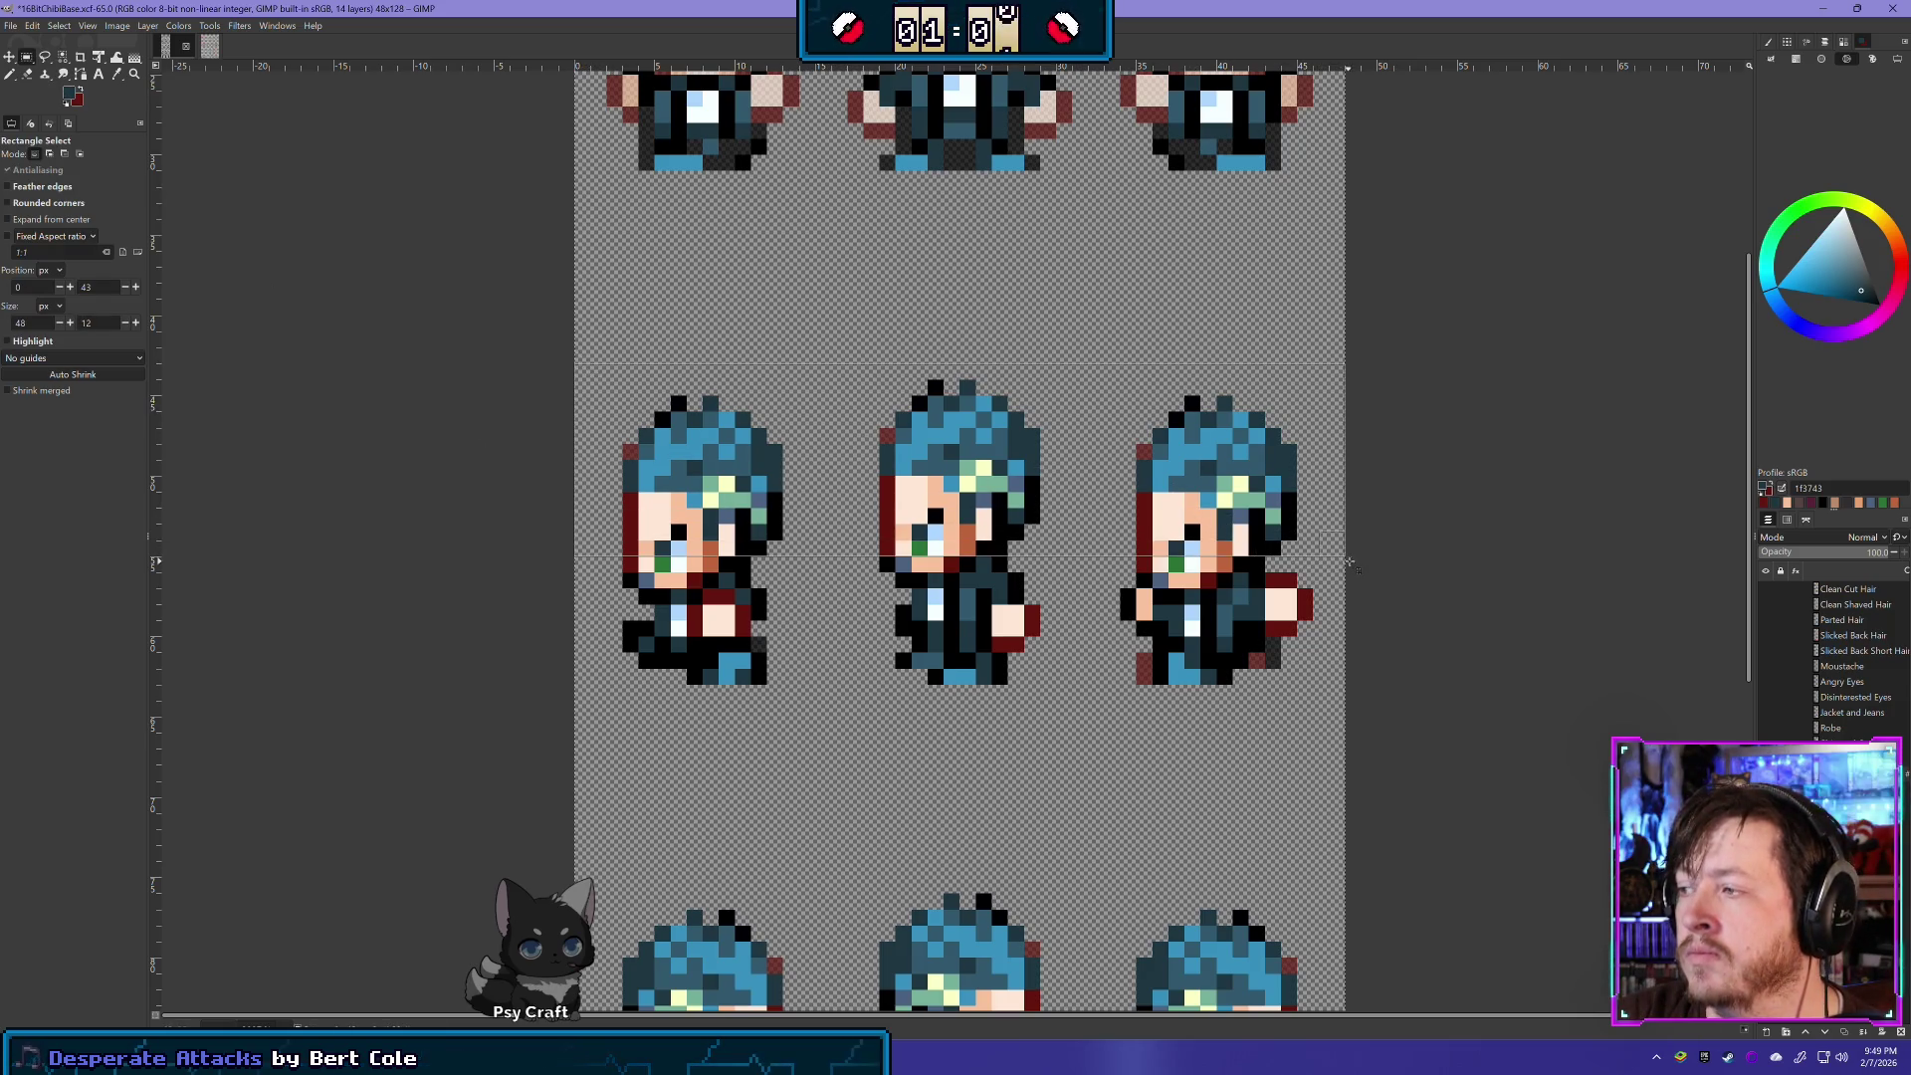
key("Delete")
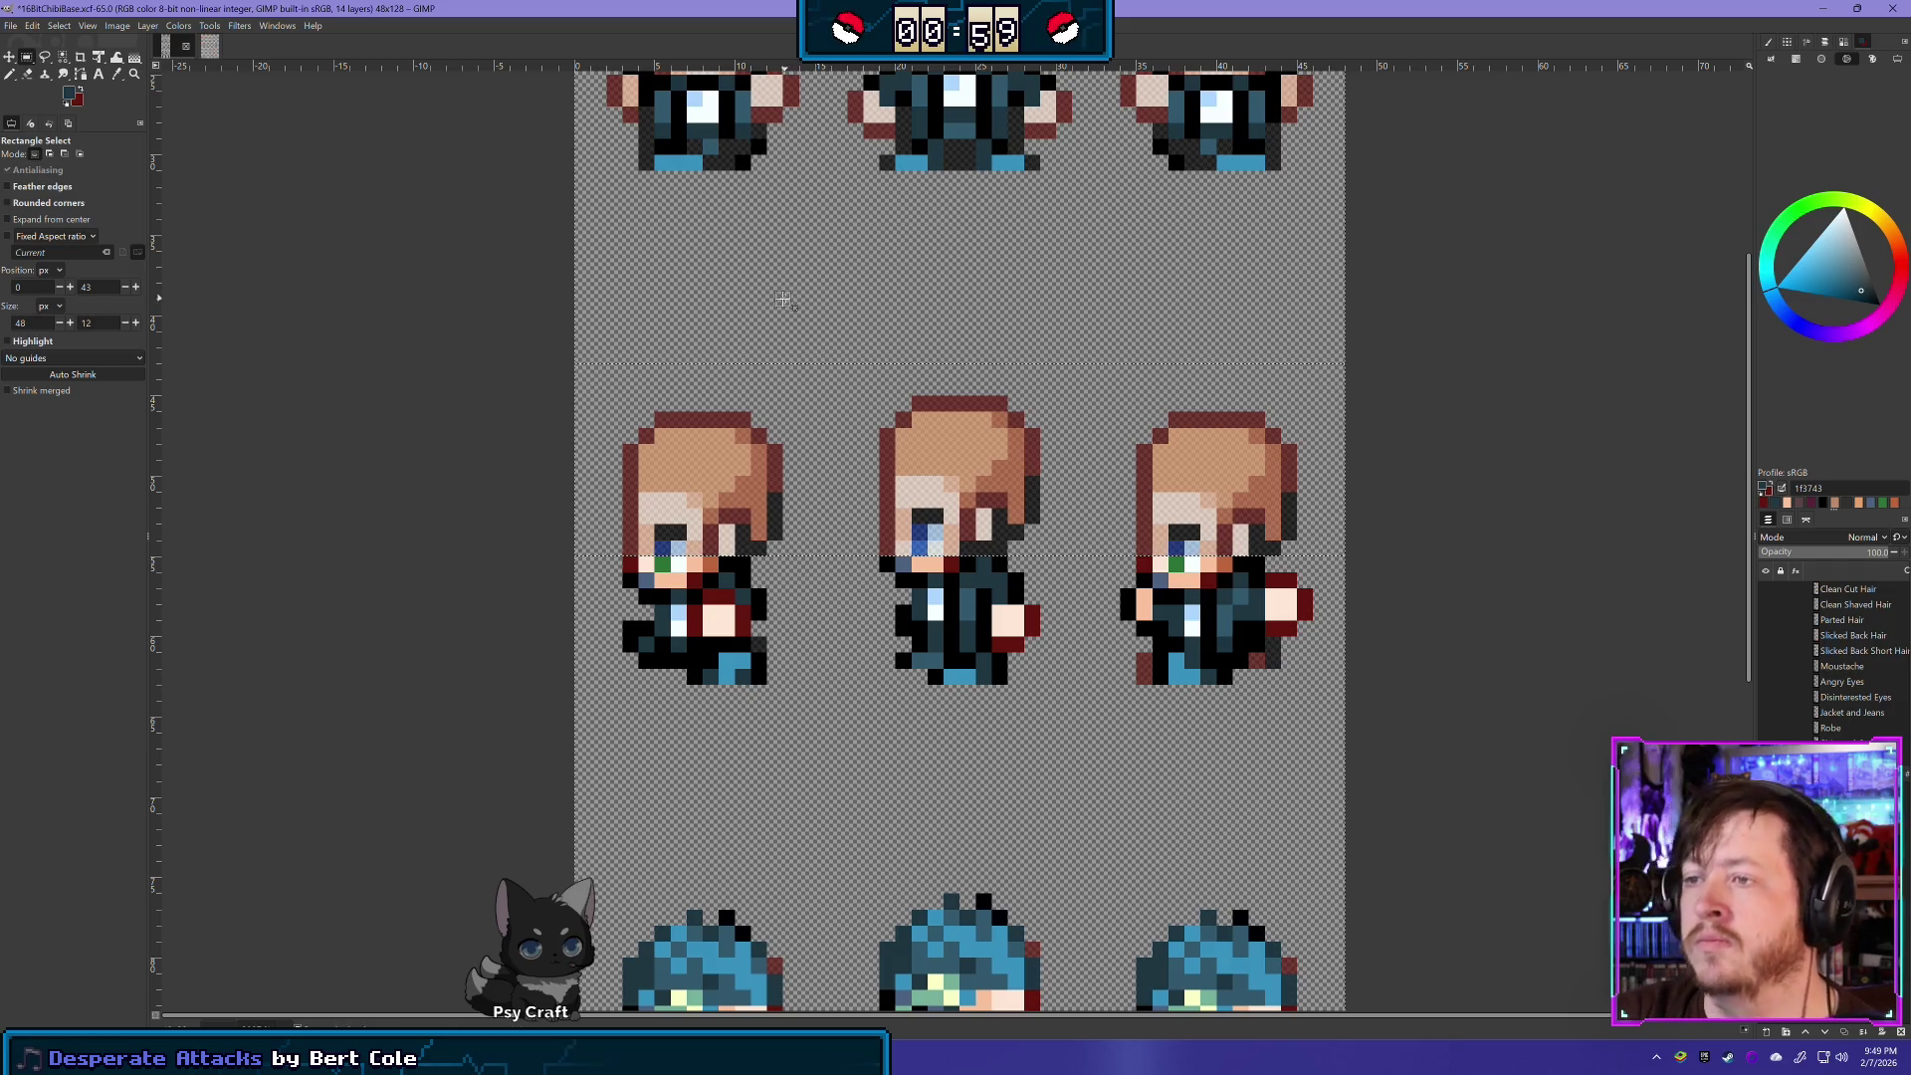
left_click(783, 299)
- Erase the left side sprite's green eye and lower-arm pixels, then view the charsetA_1 reference
left_click(660, 566)
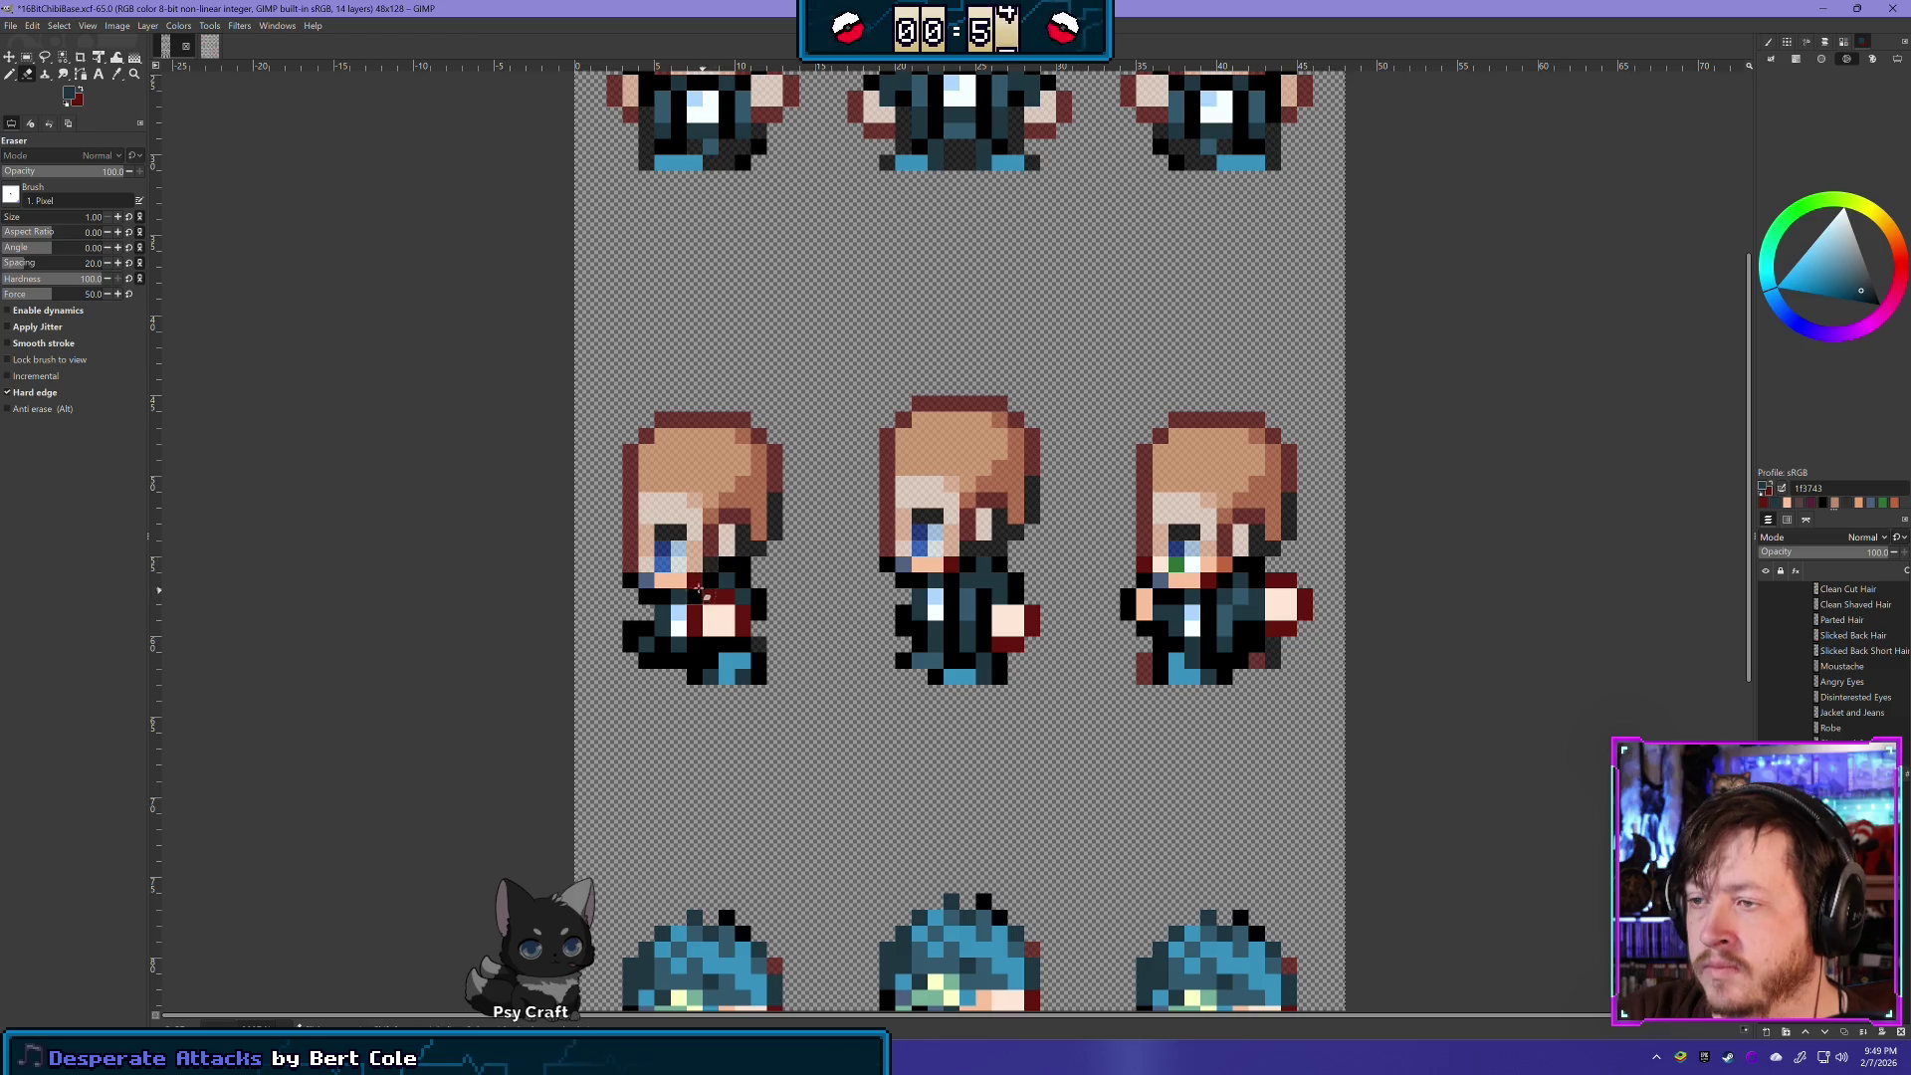
key("ctrl+z")
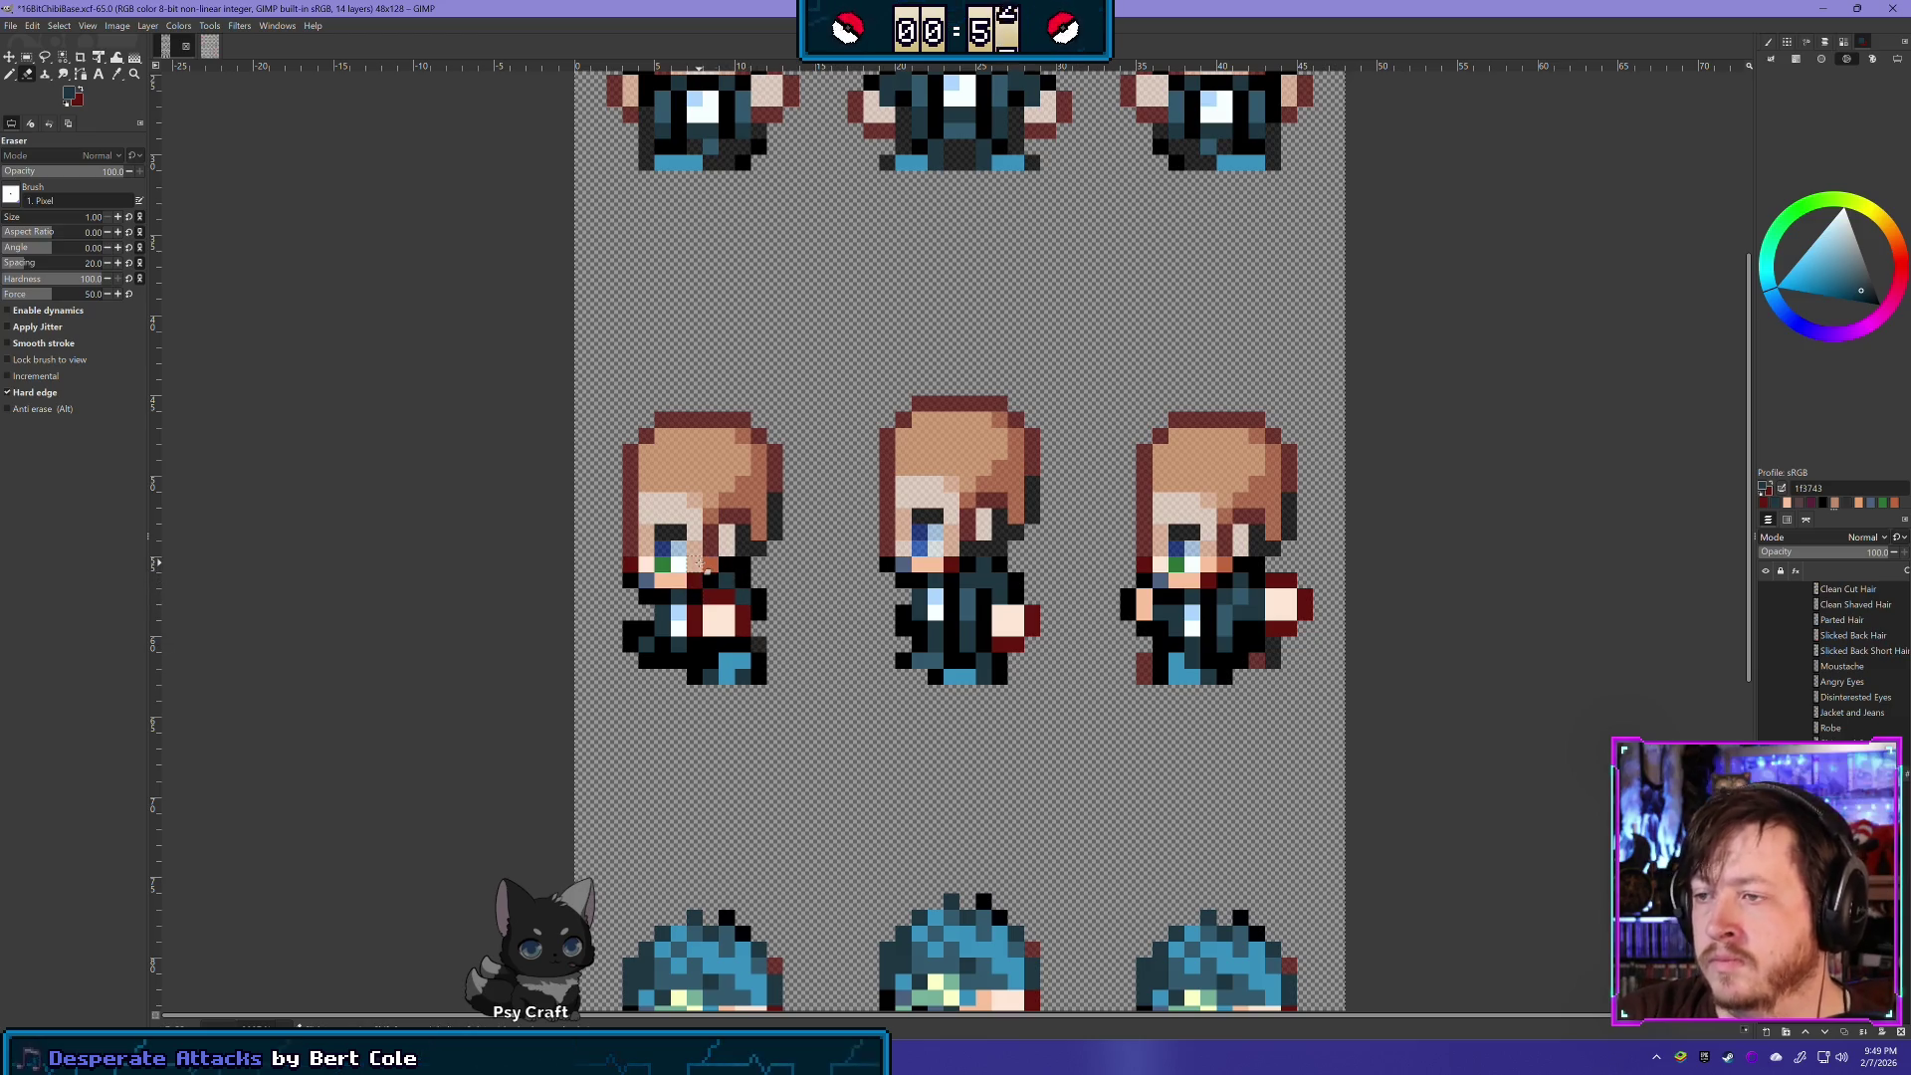
left_click(661, 565)
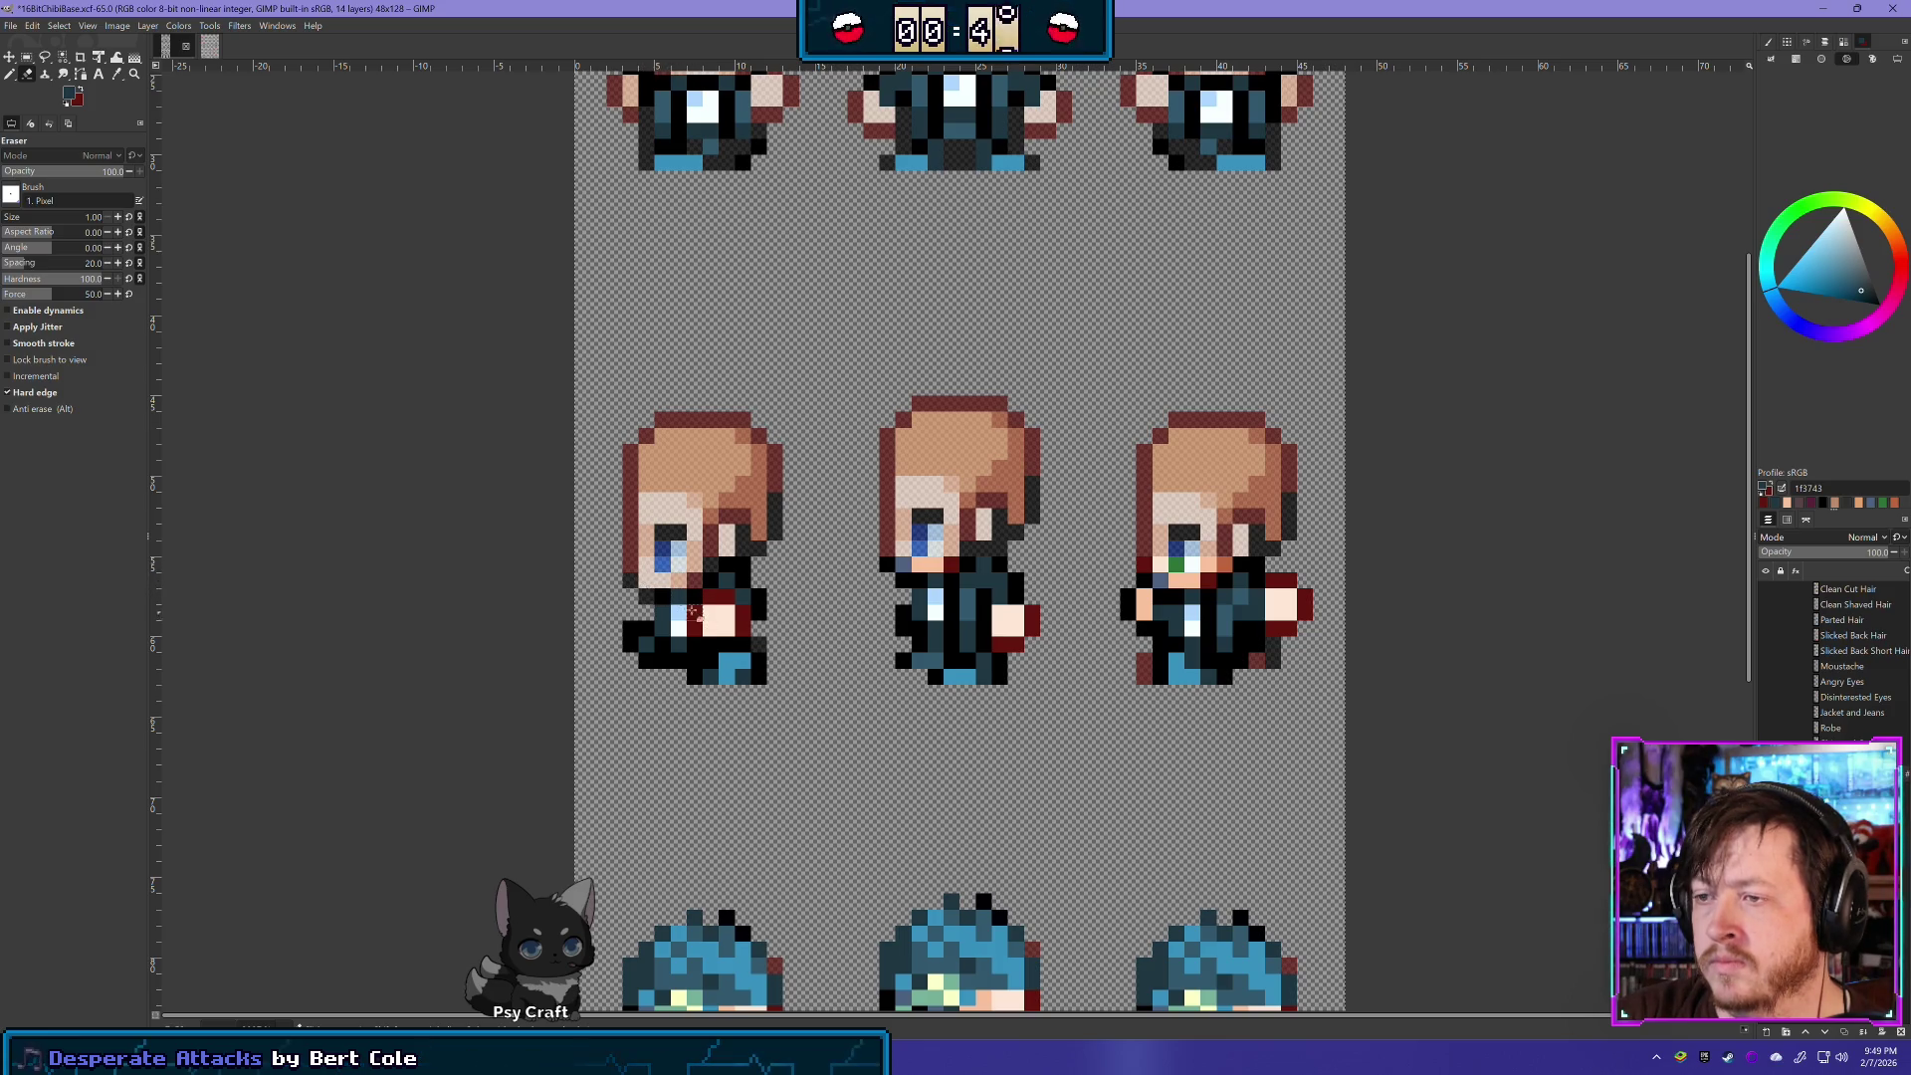
left_click_drag(629, 628, 629, 646)
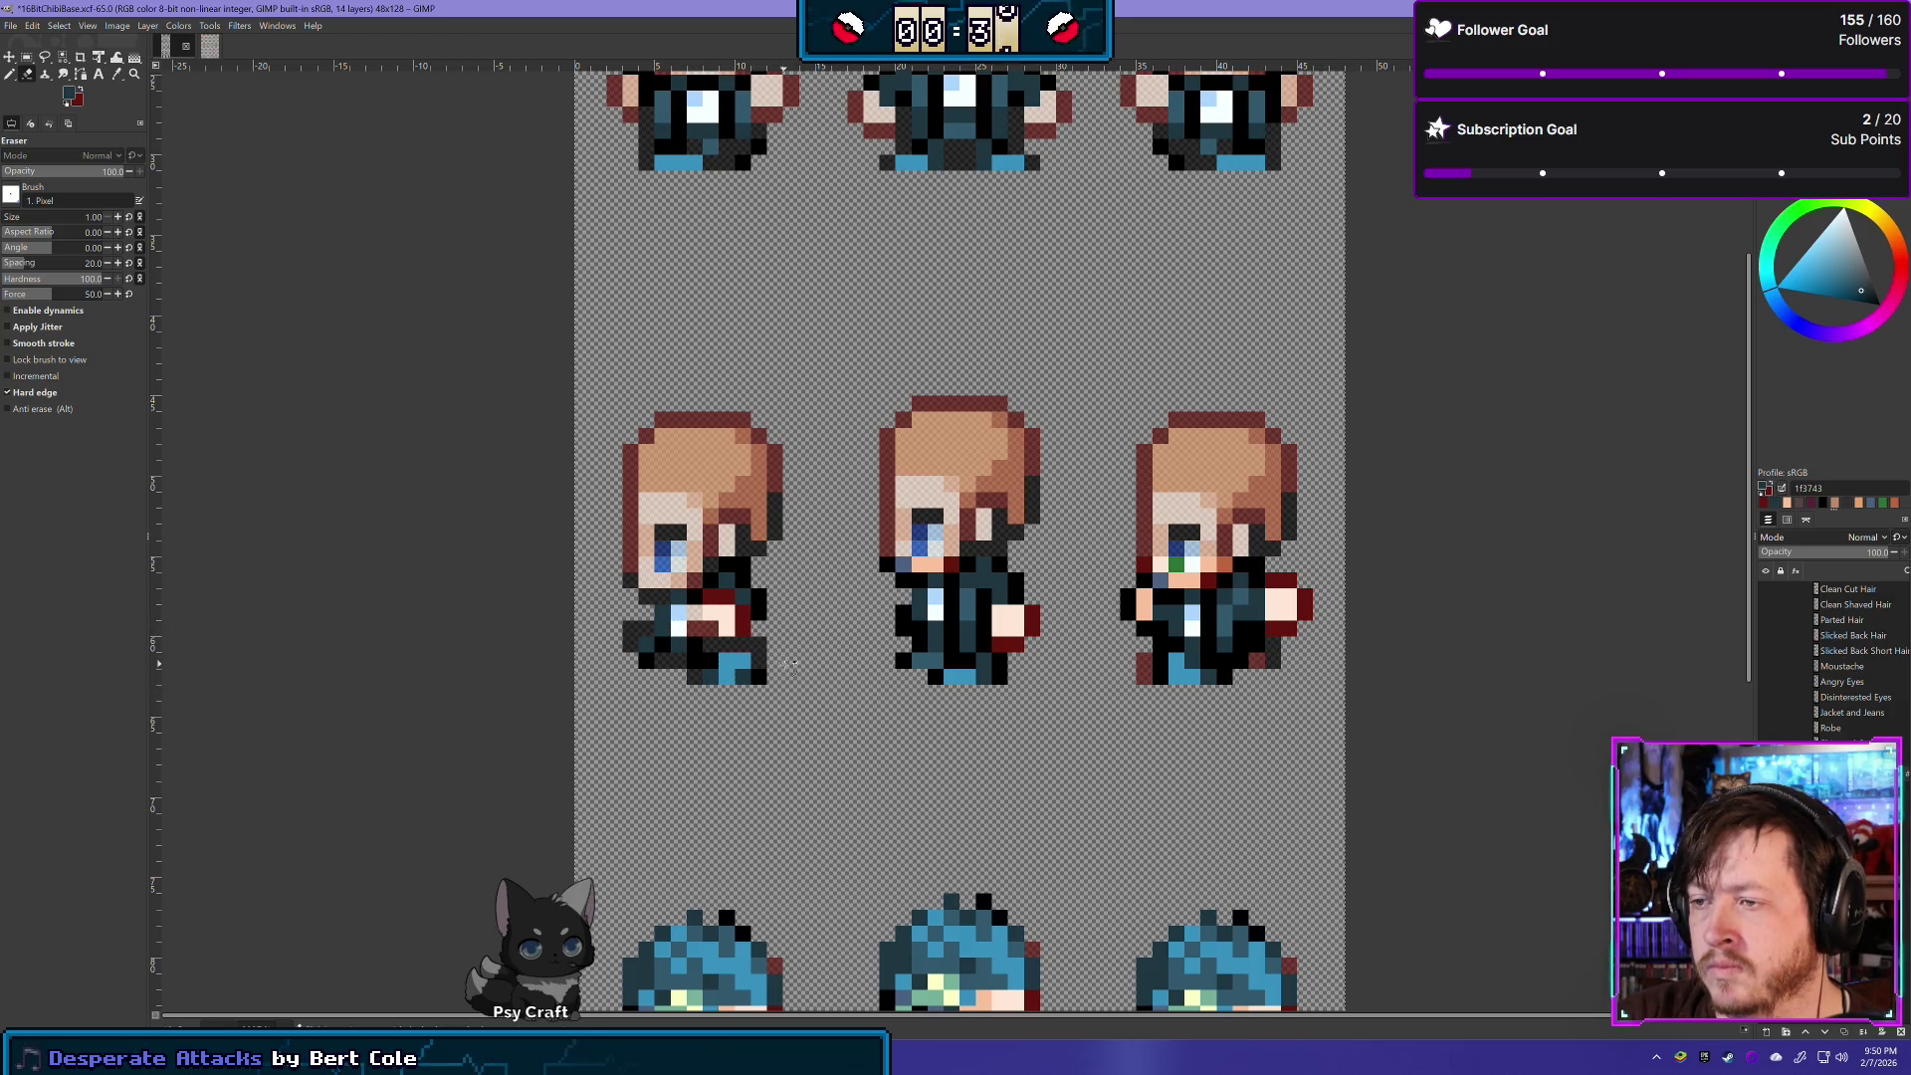
left_click_drag(714, 597, 732, 621)
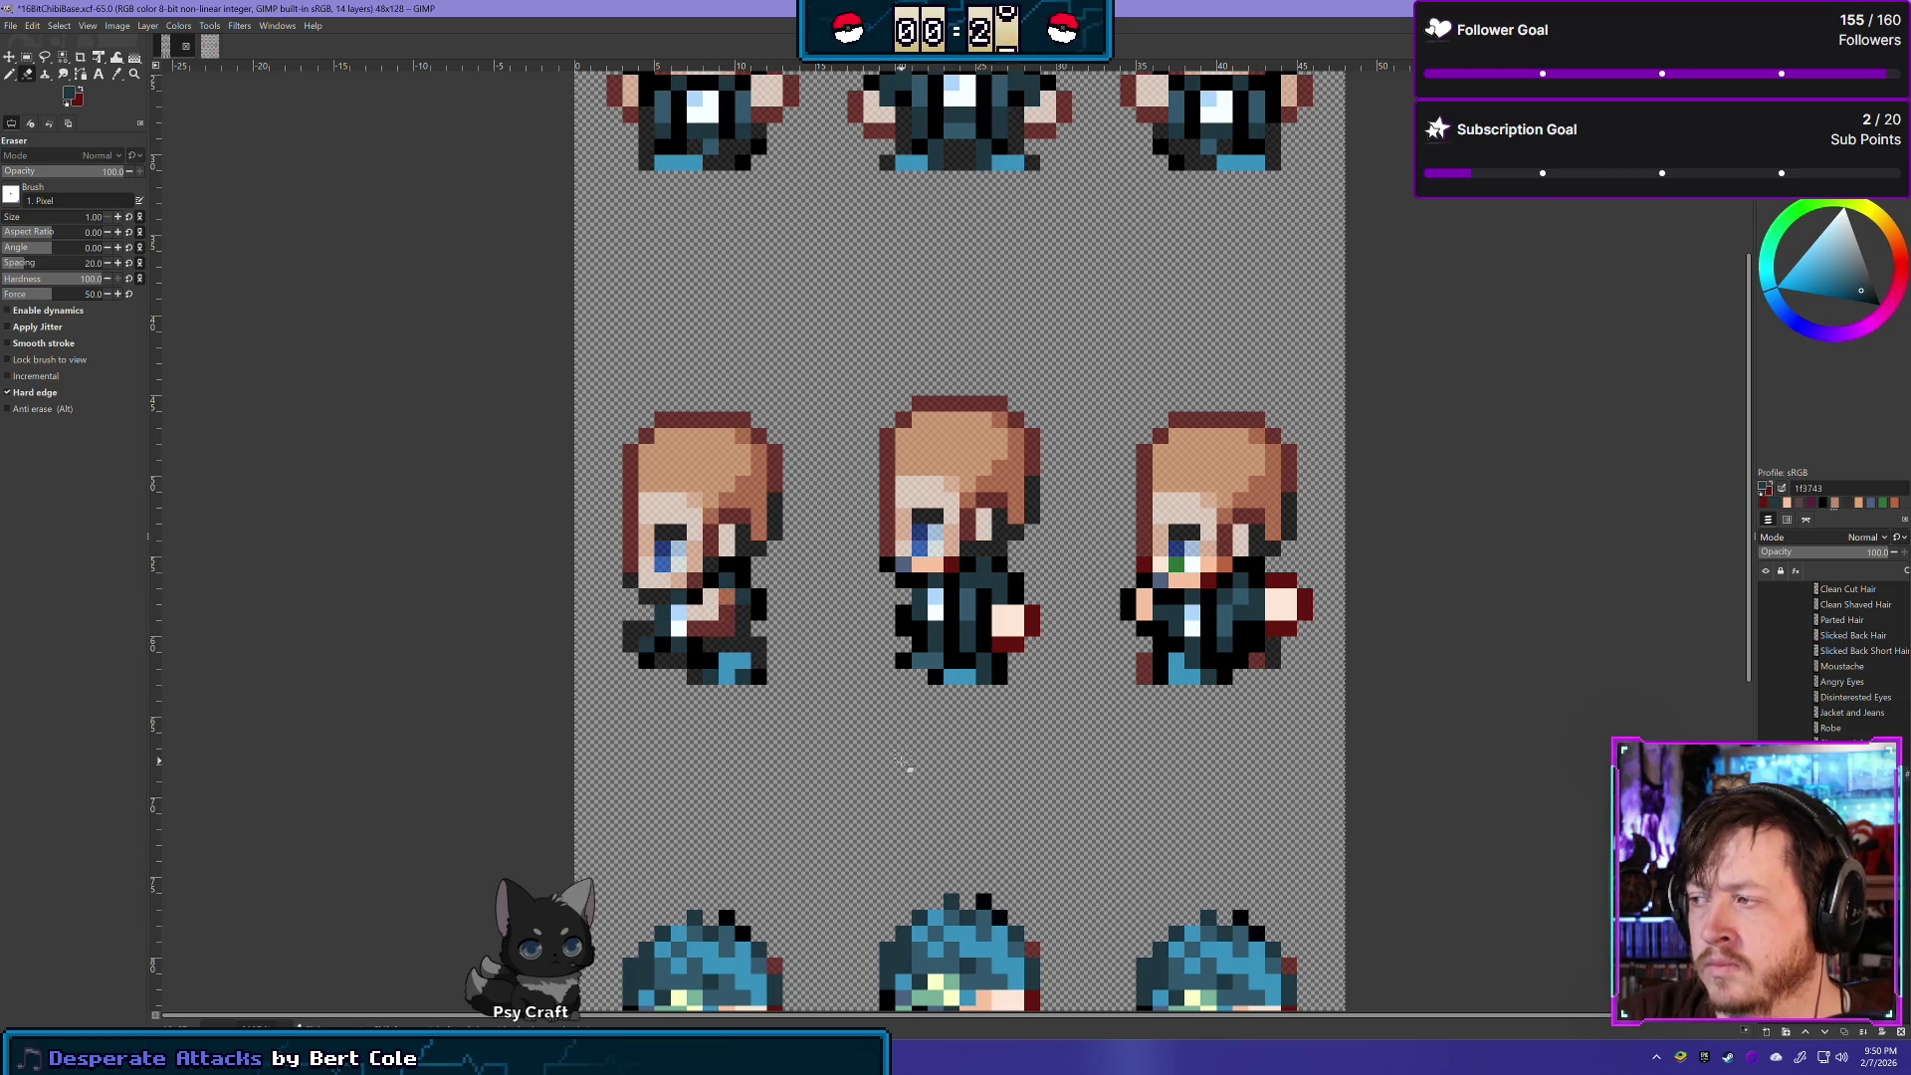
key("ctrl+z")
key("ctrl+z")
key("ctrl+z")
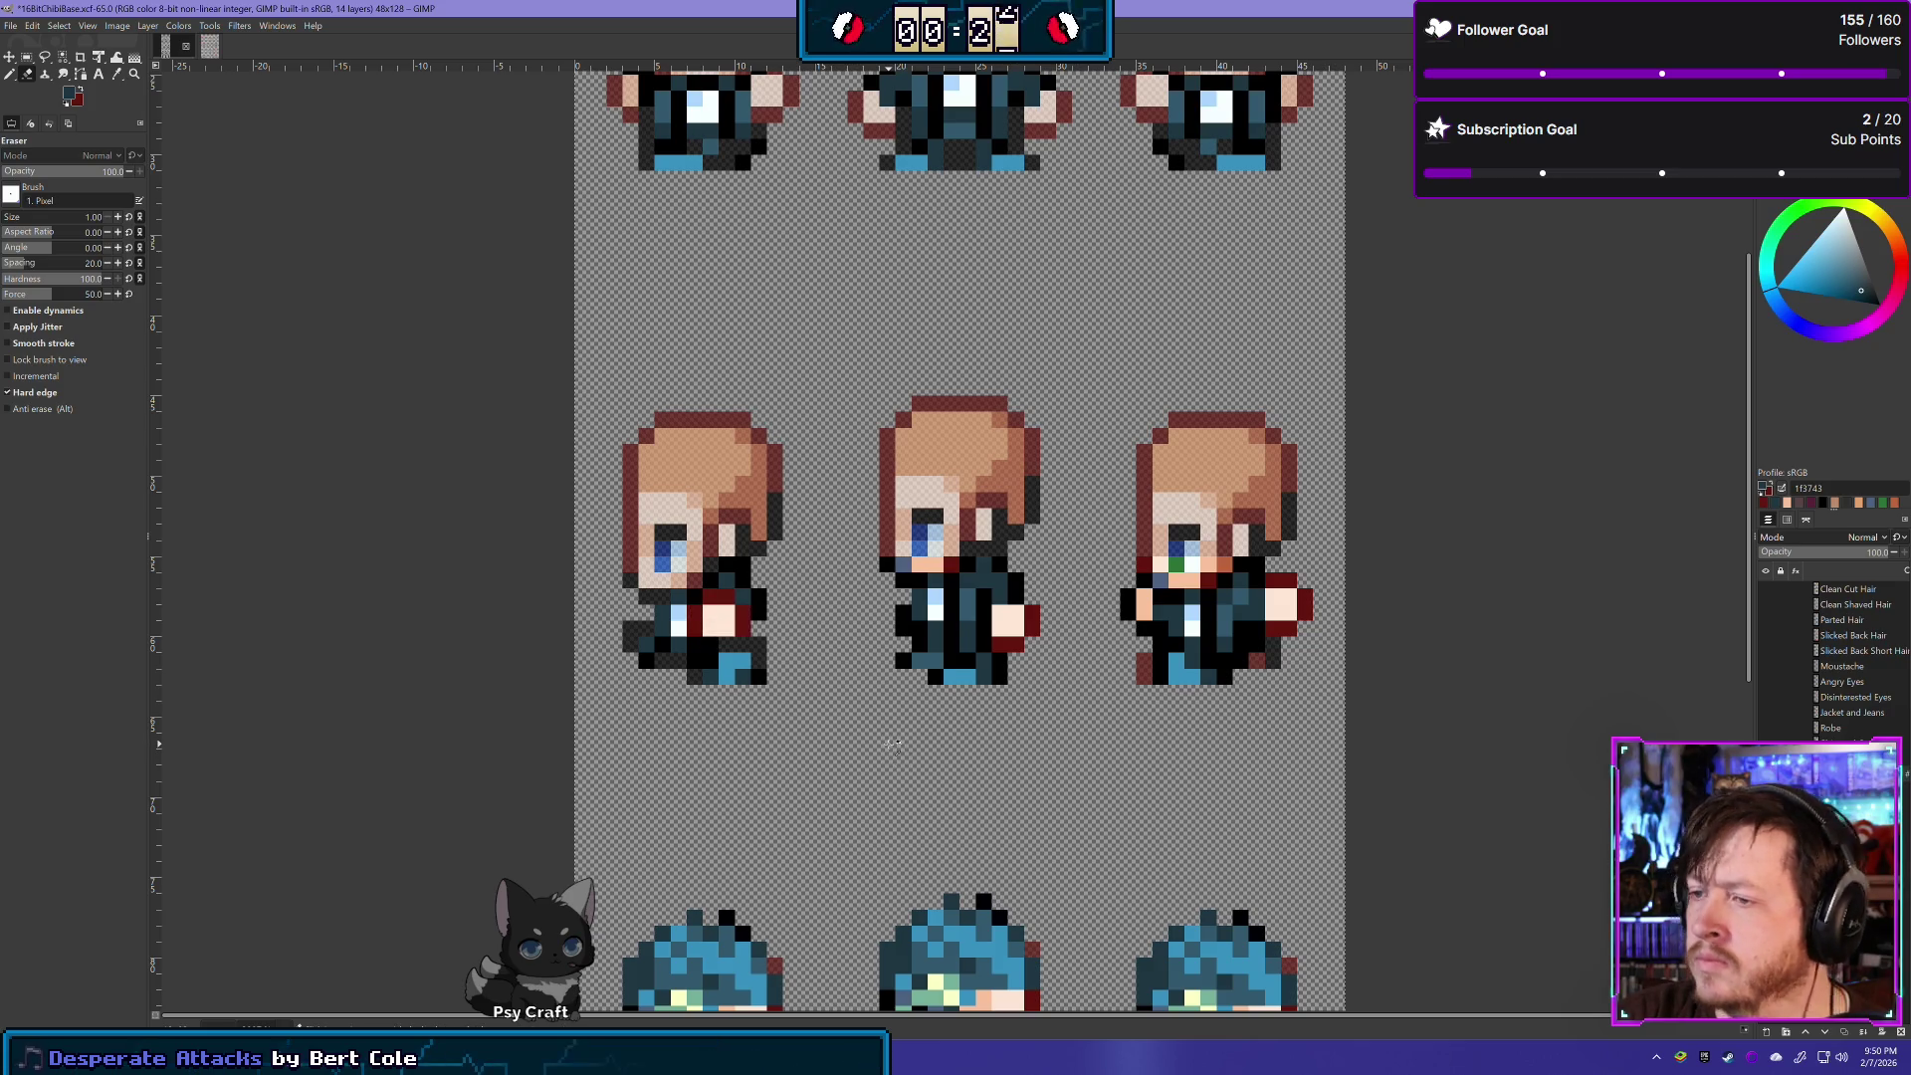
left_click(209, 45)
scroll(656, 276, "down", 5)
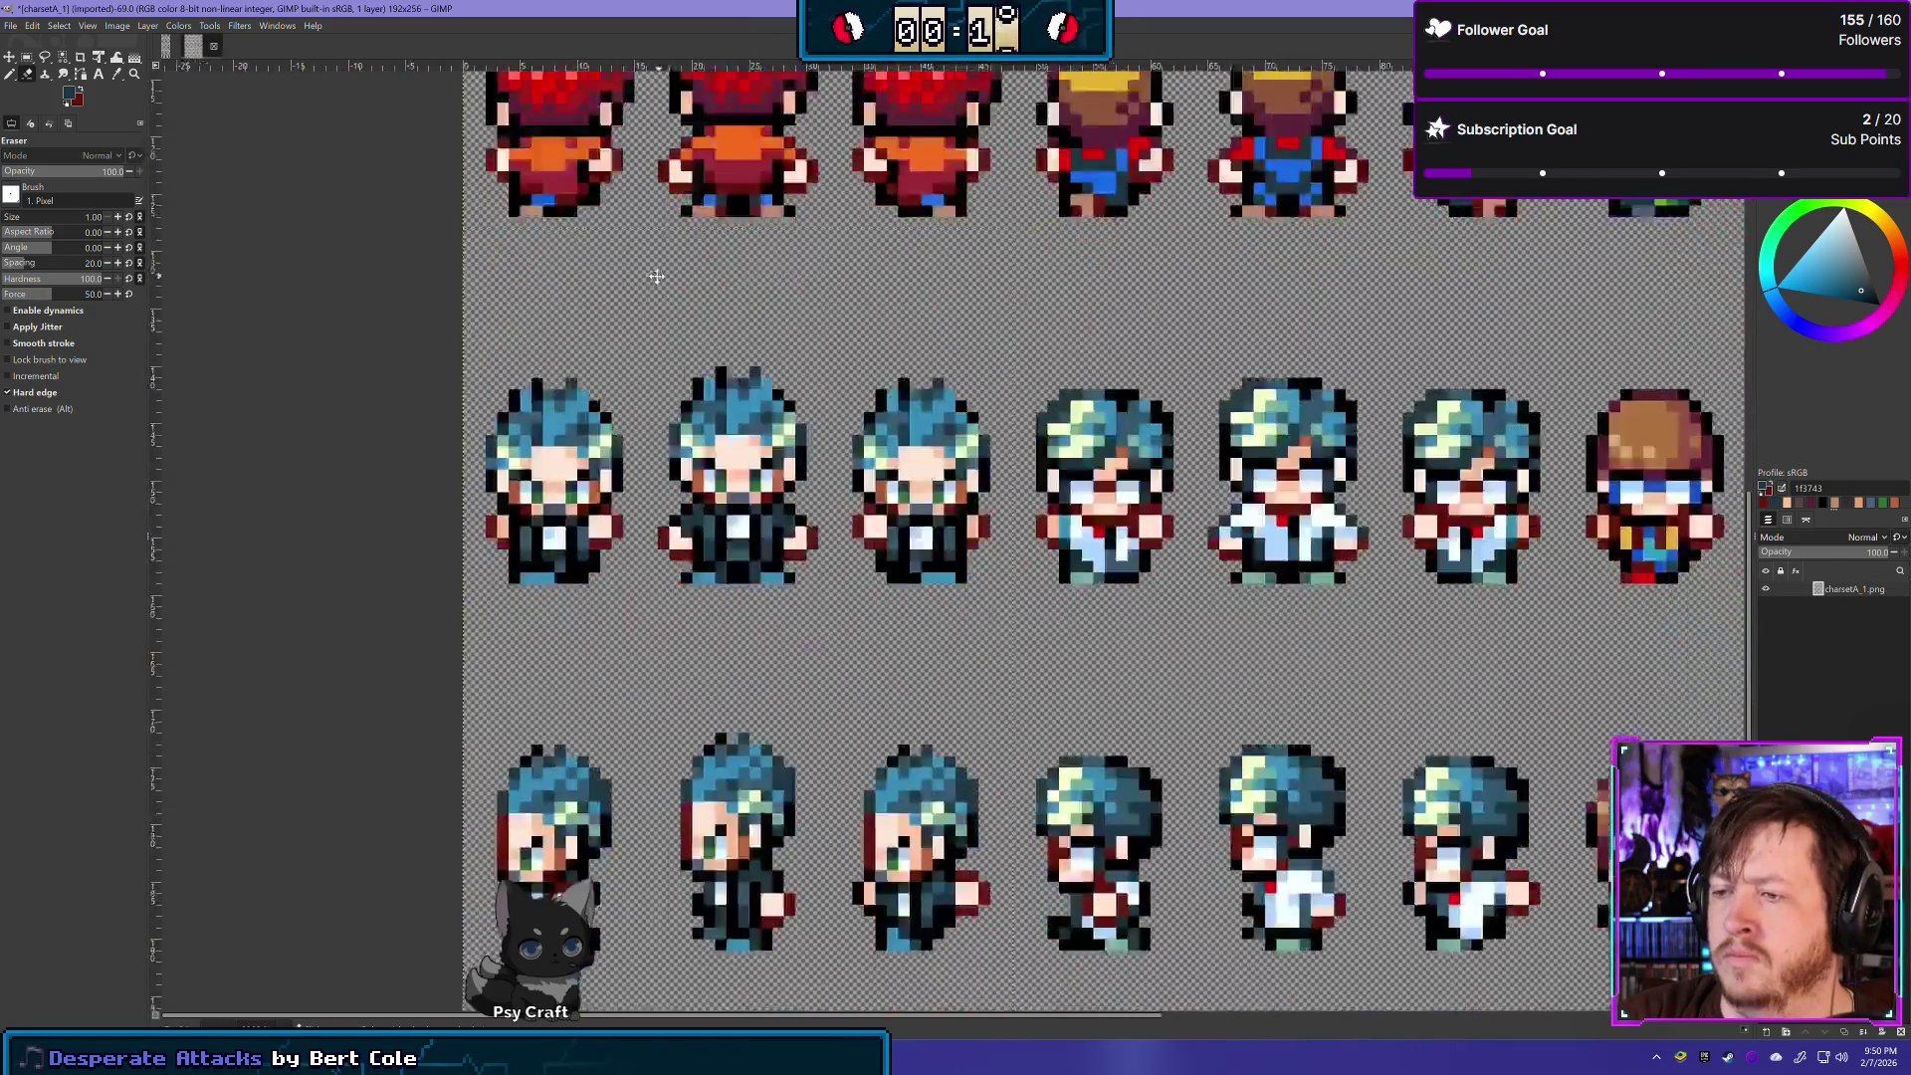
- Back in 16BitChibiBase.xcf, rework the left side sprite's hand pixels, undoing earlier chest edits
scroll(656, 276, "down", 6)
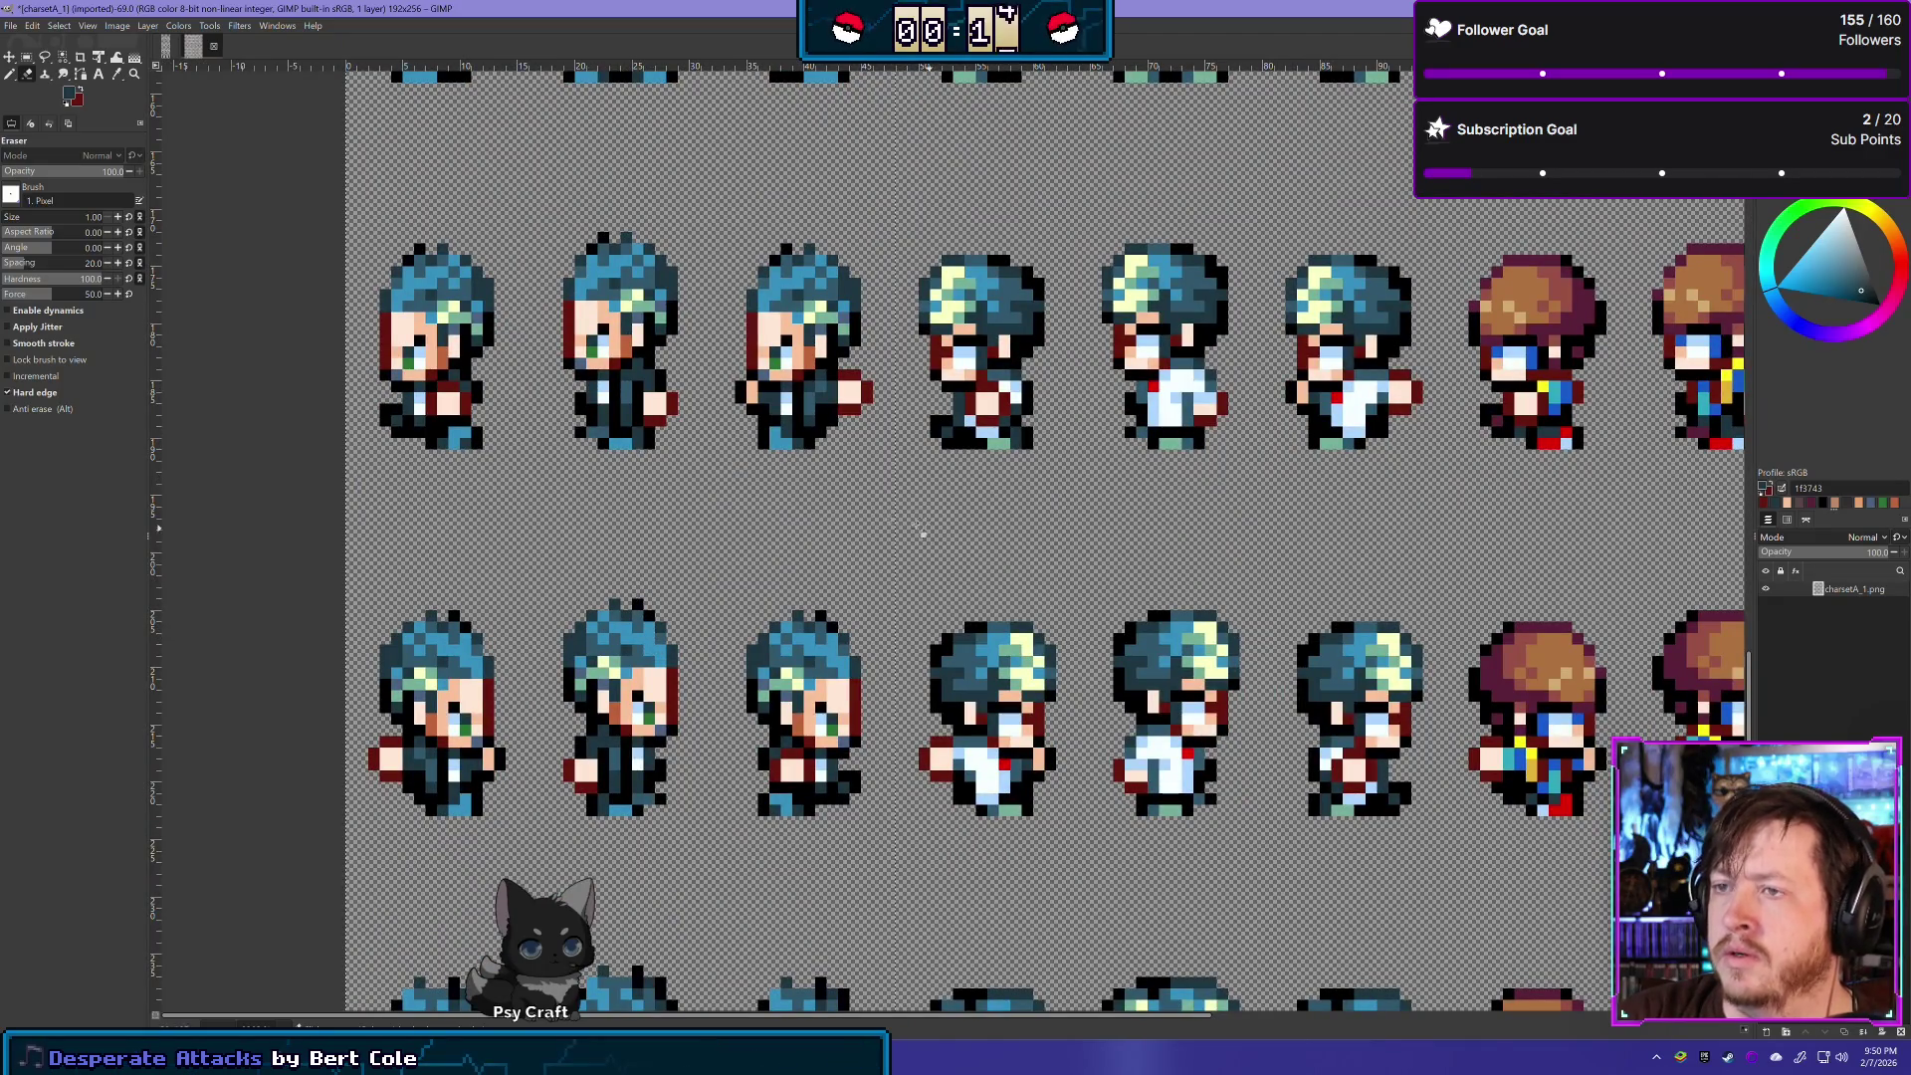
left_click(166, 46)
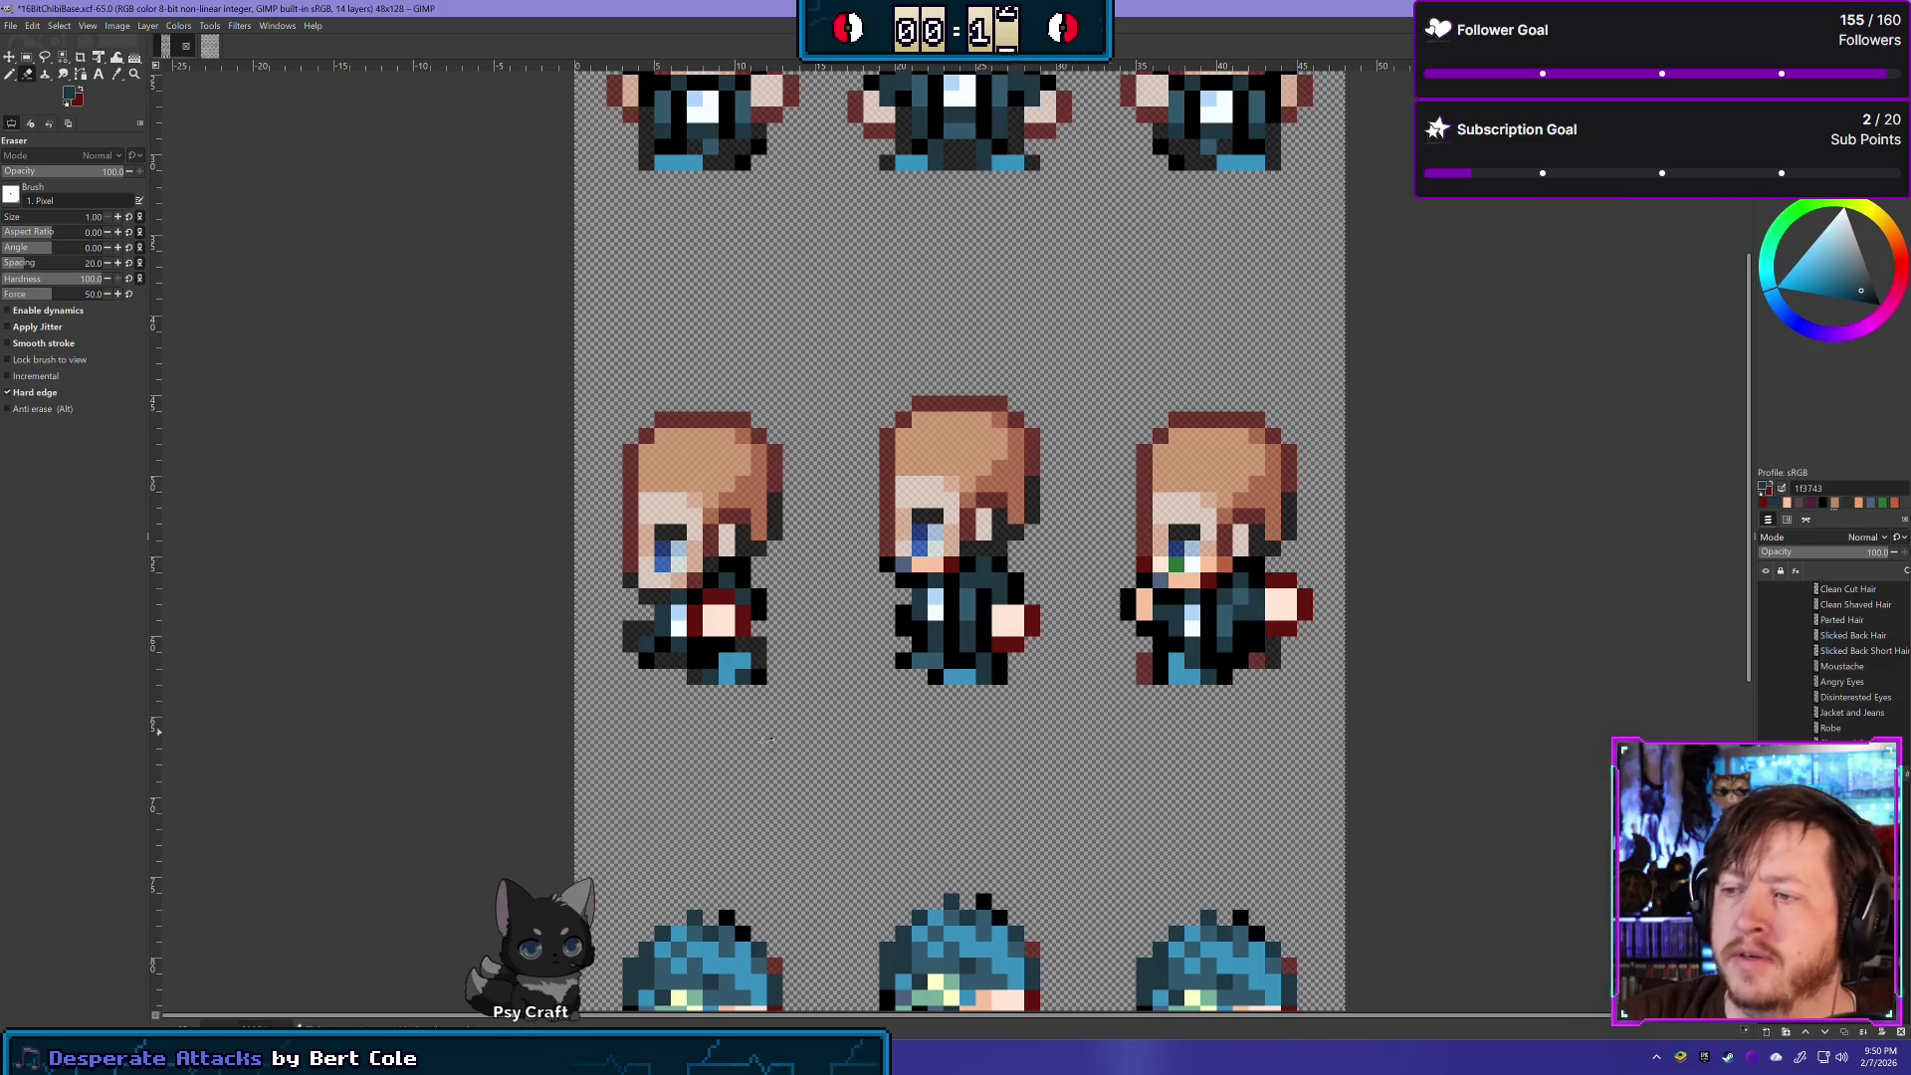
scroll(819, 783, "up", 3)
scroll(819, 783, "up", 2)
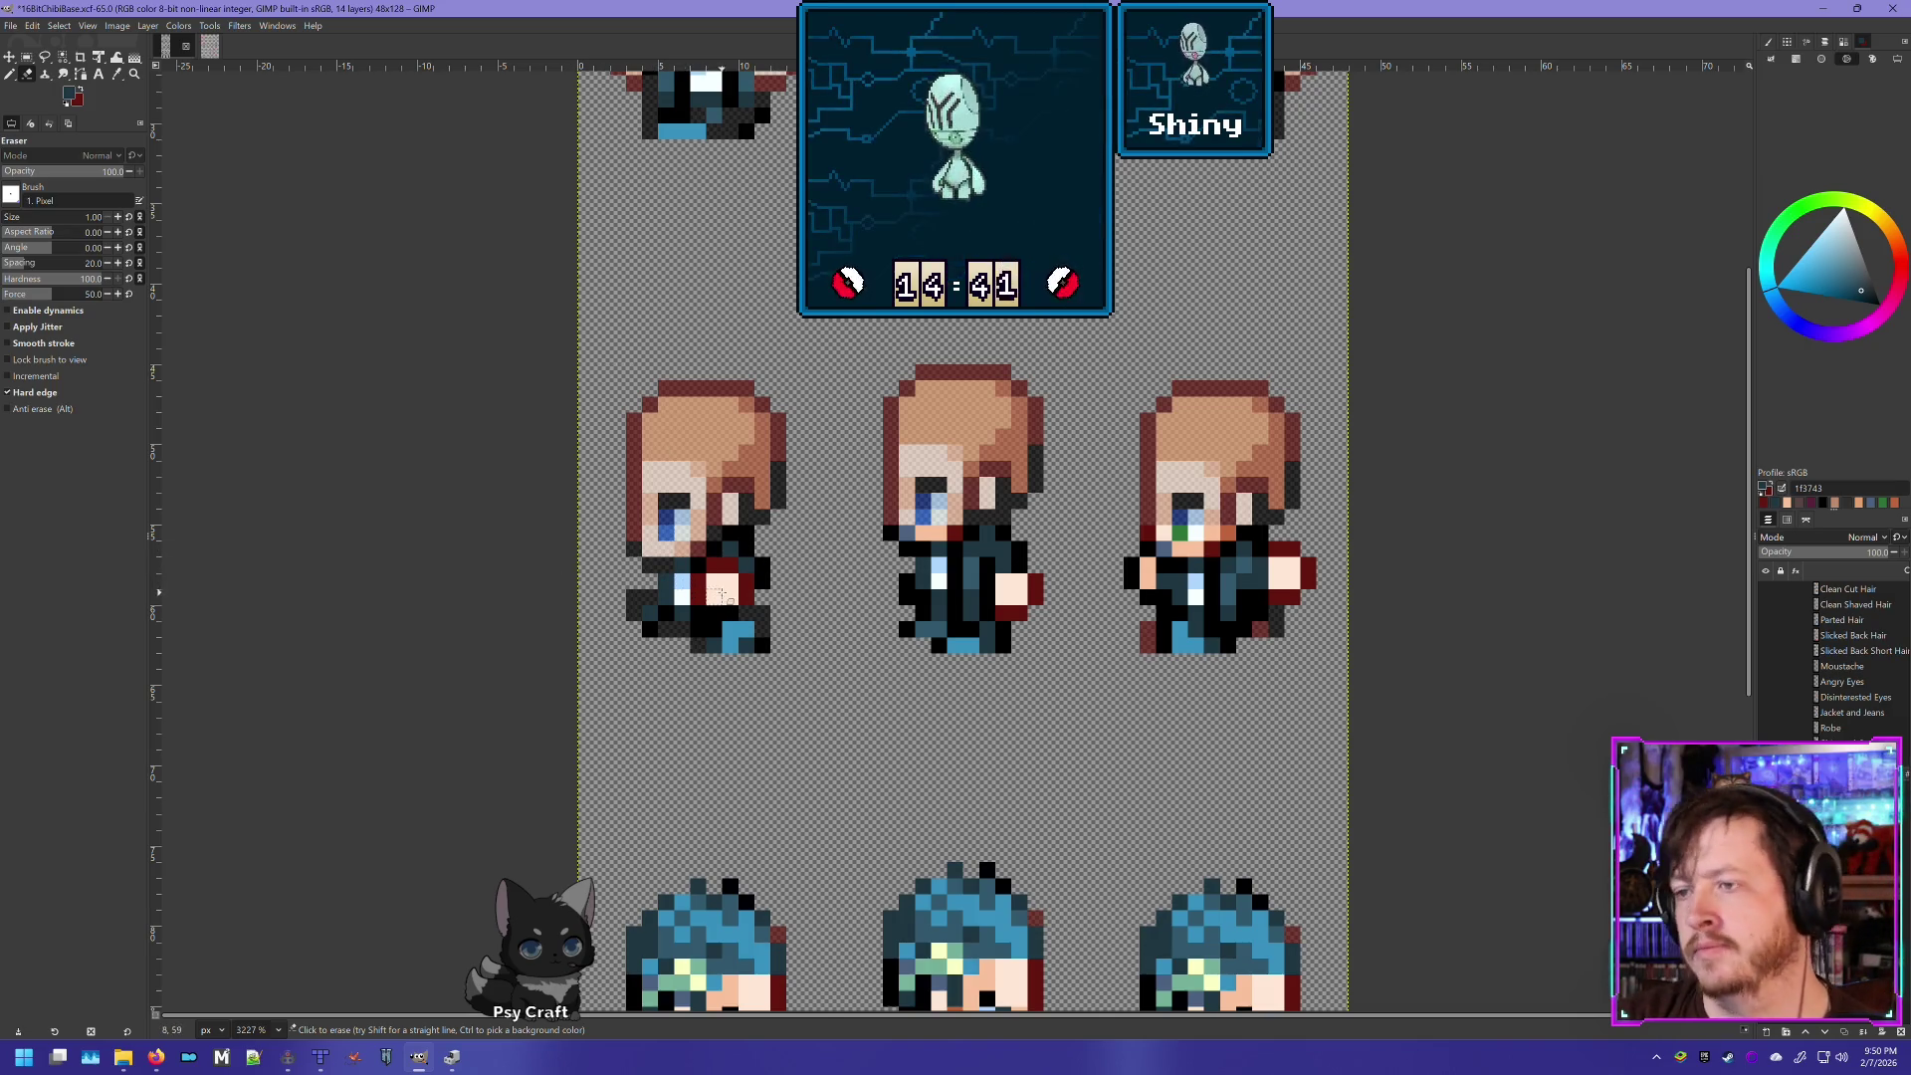
left_click(697, 583)
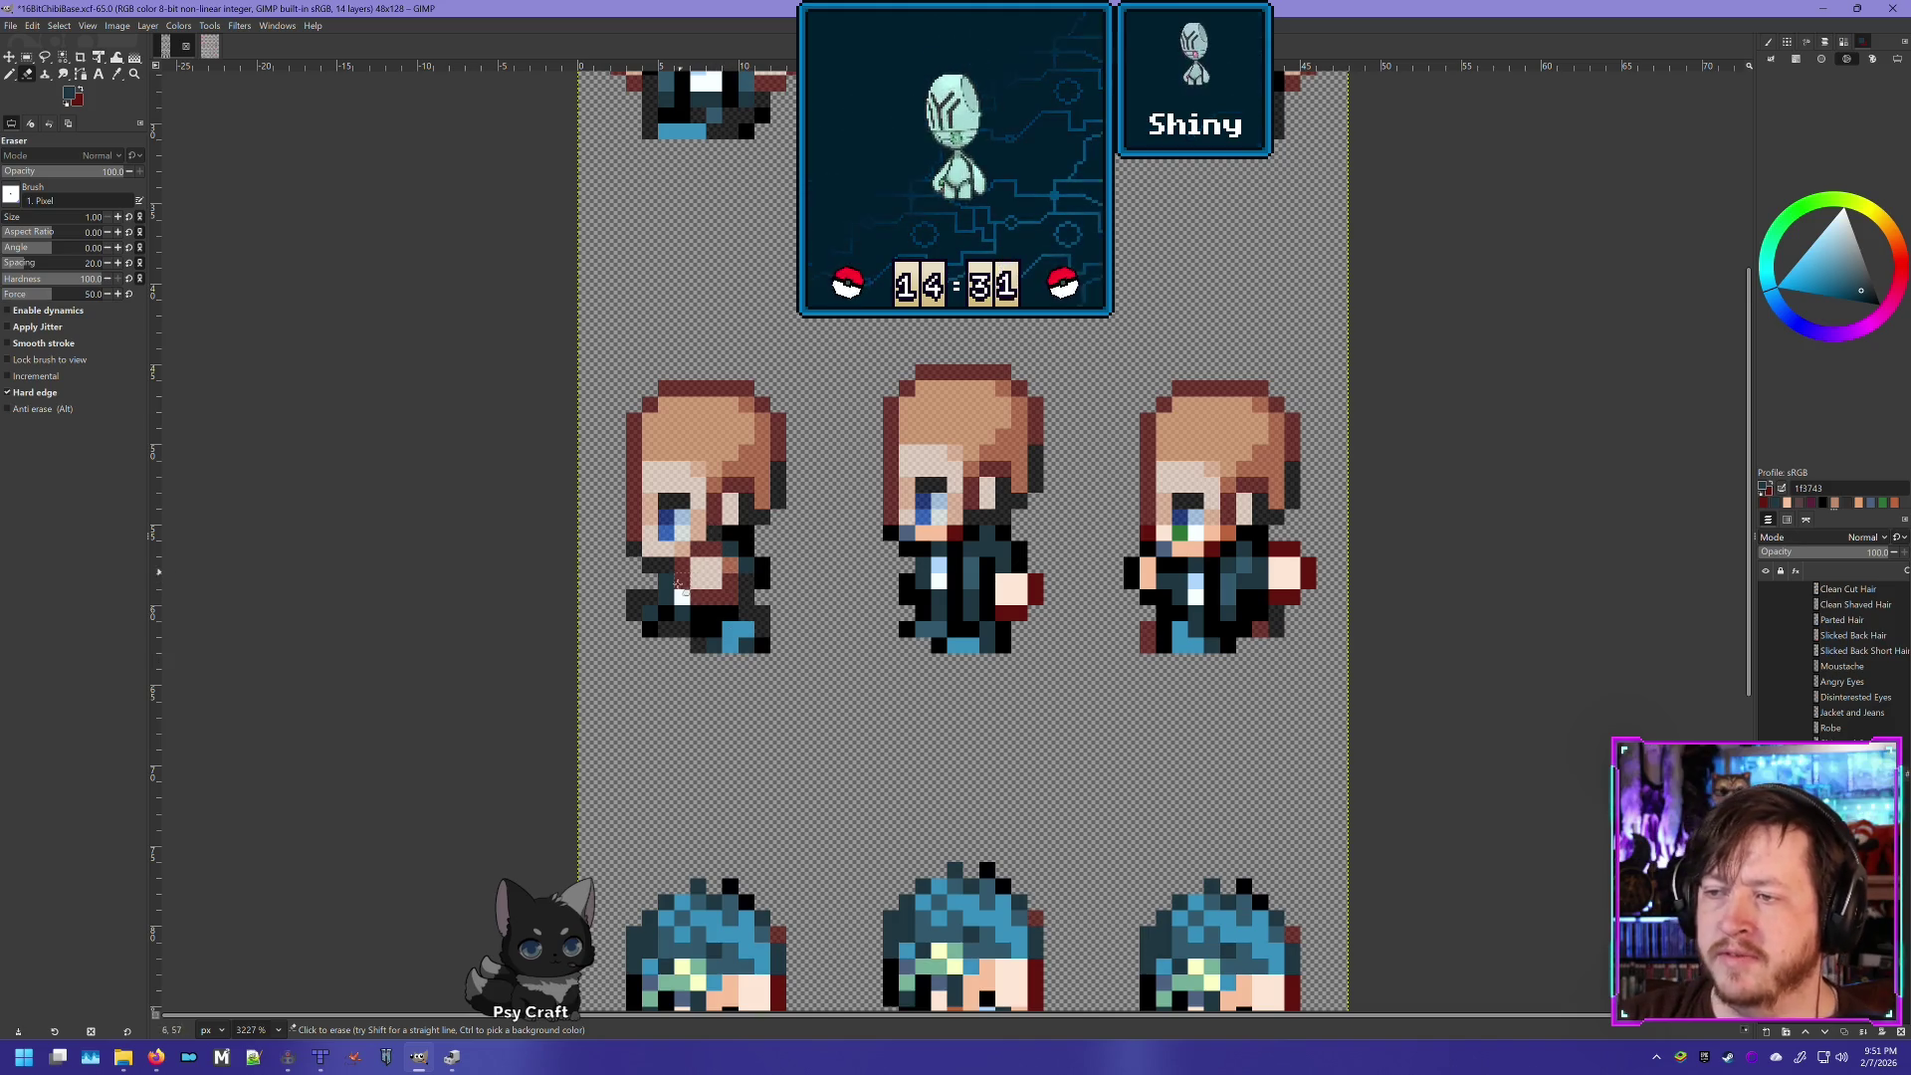
key("ctrl+z")
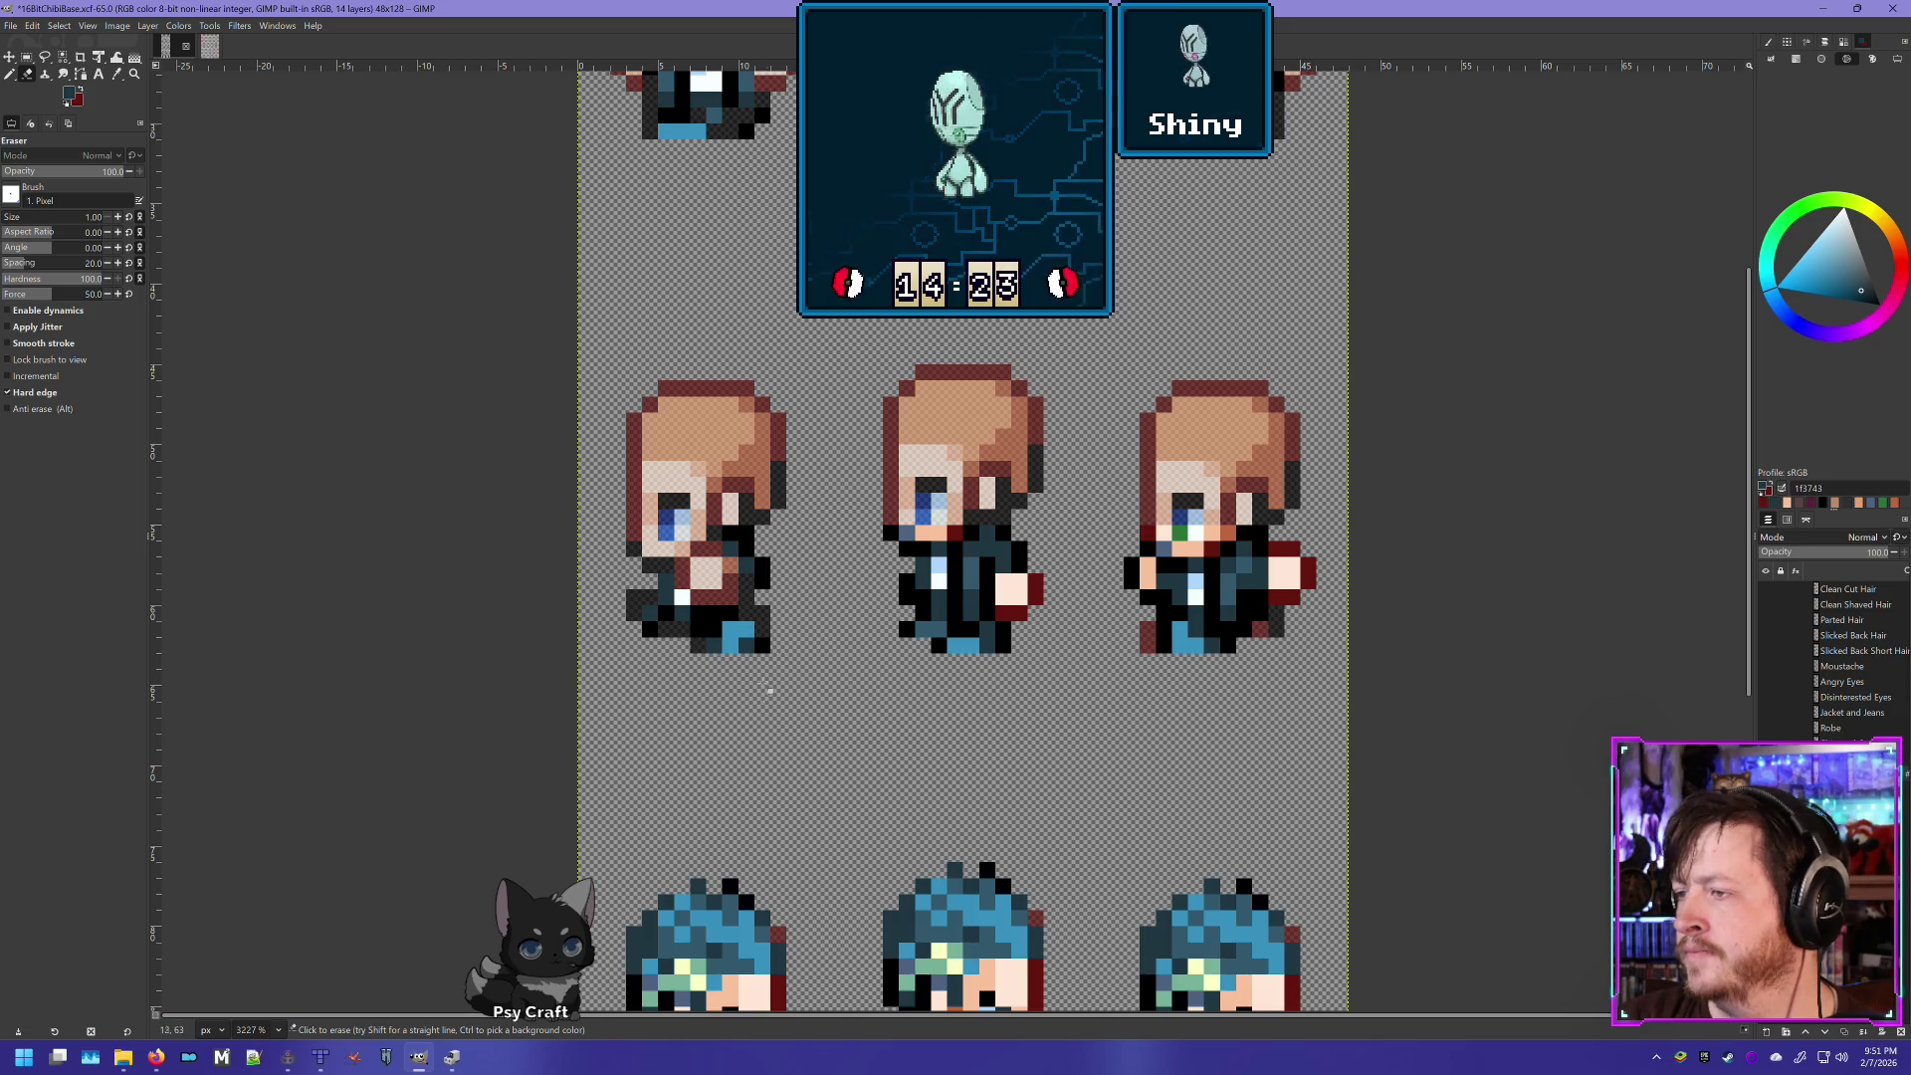
key("ctrl+z")
key("ctrl+z")
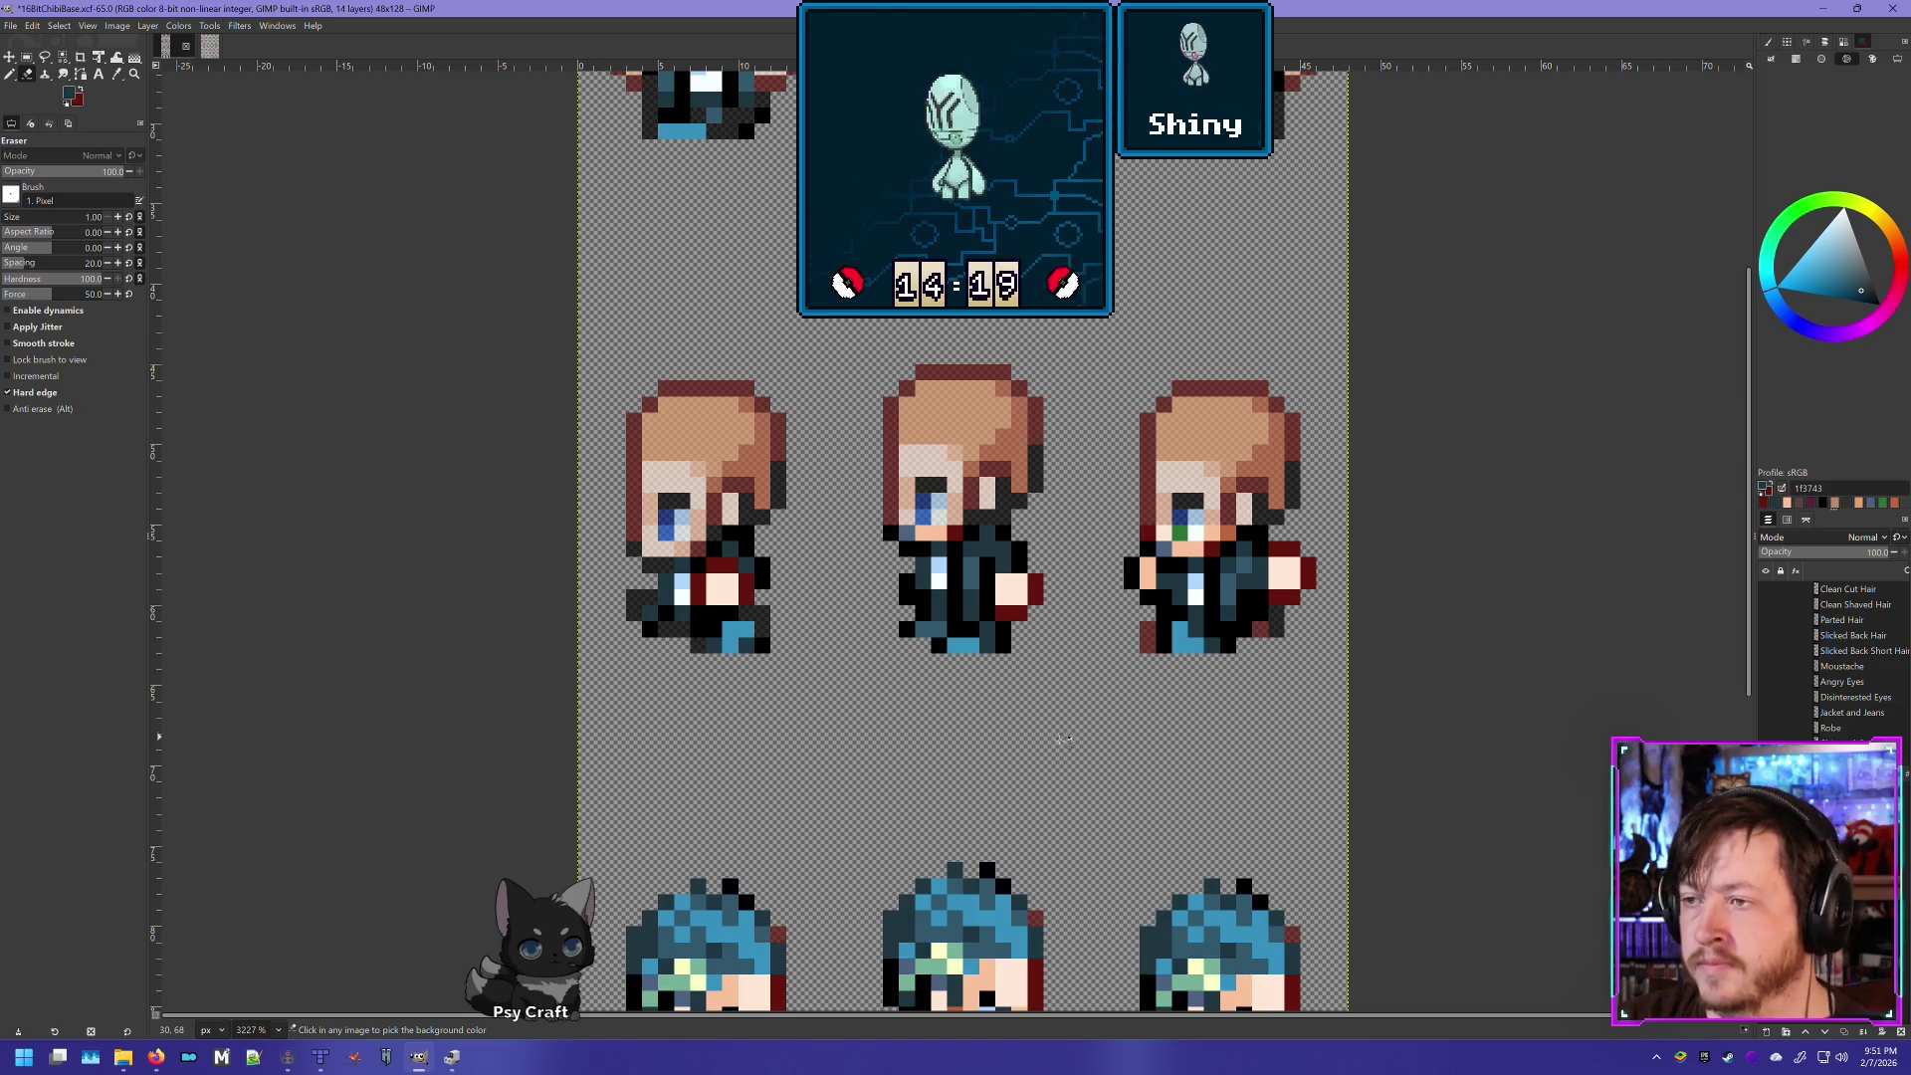
key("ctrl+z")
key("ctrl+z")
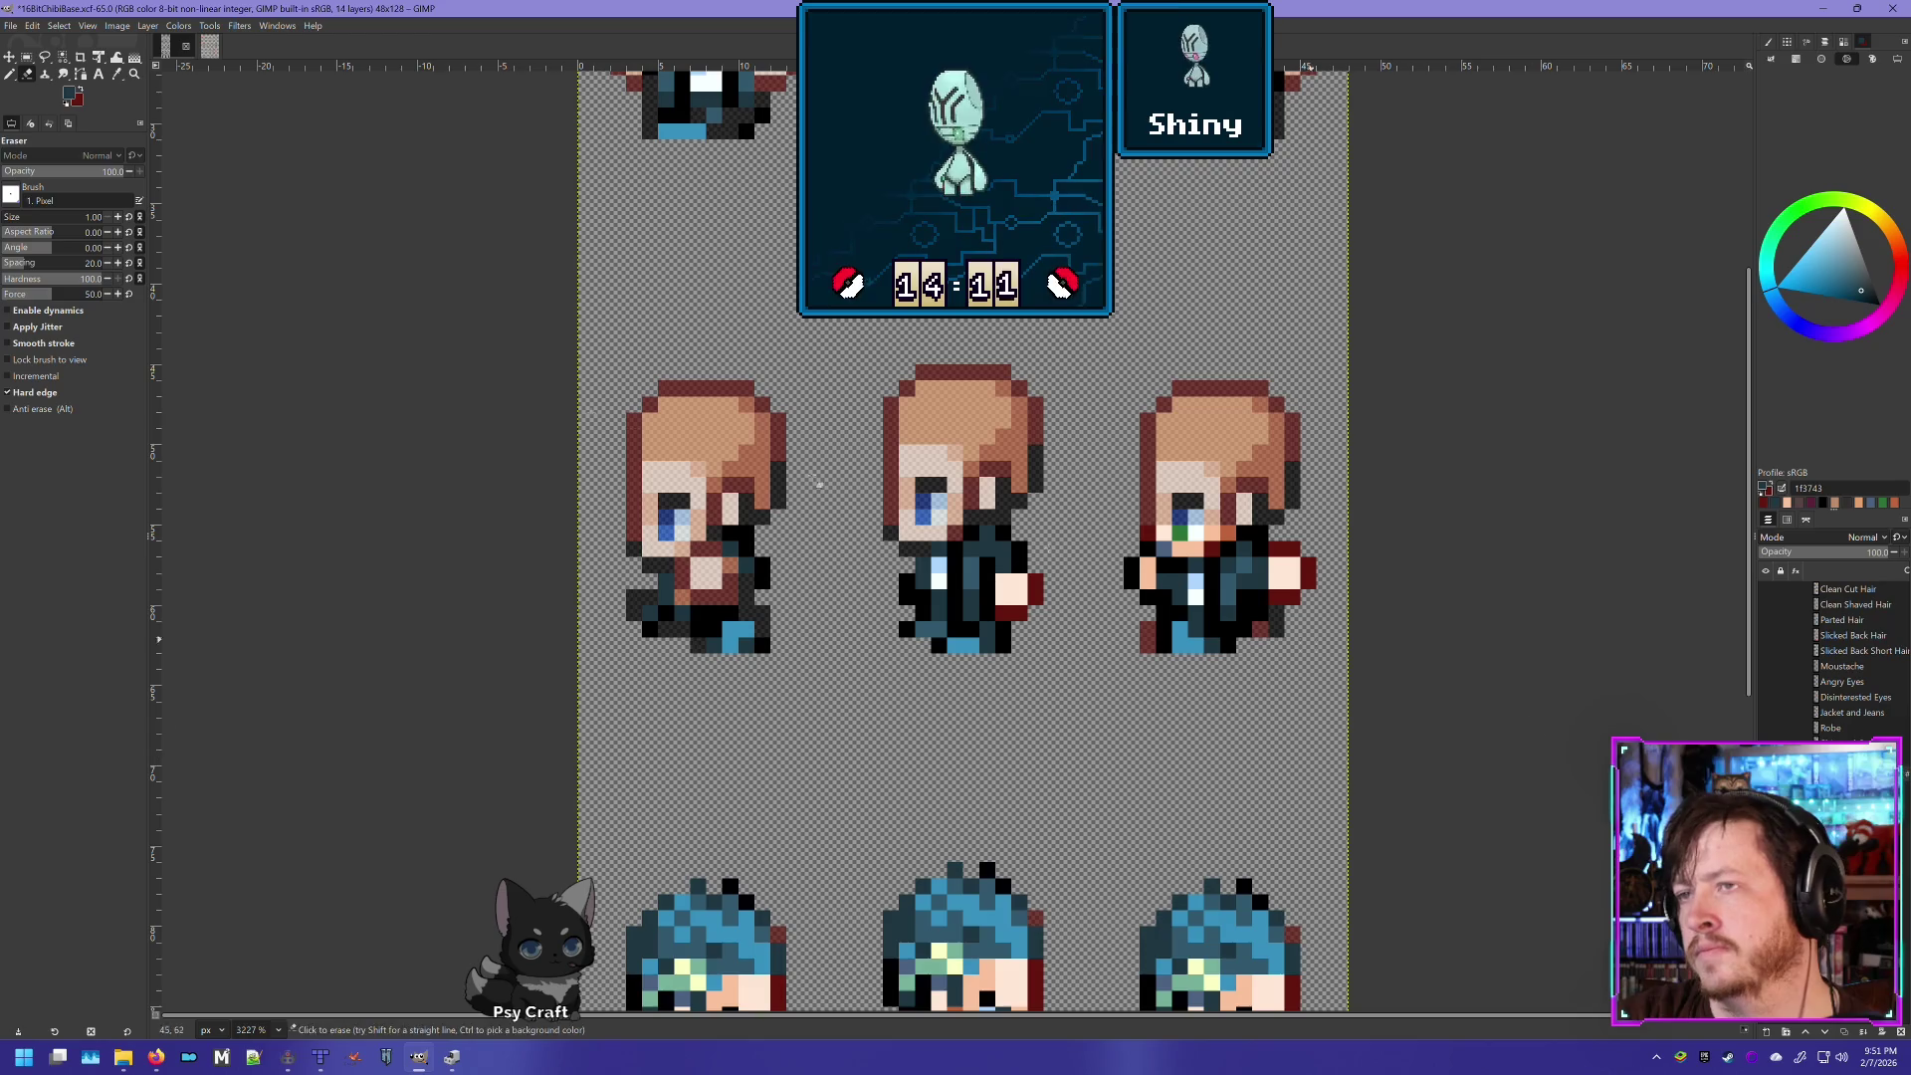
- Paint a dark and a near-white pixel on the left side sprite's hand with the Pencil
left_click(9, 76)
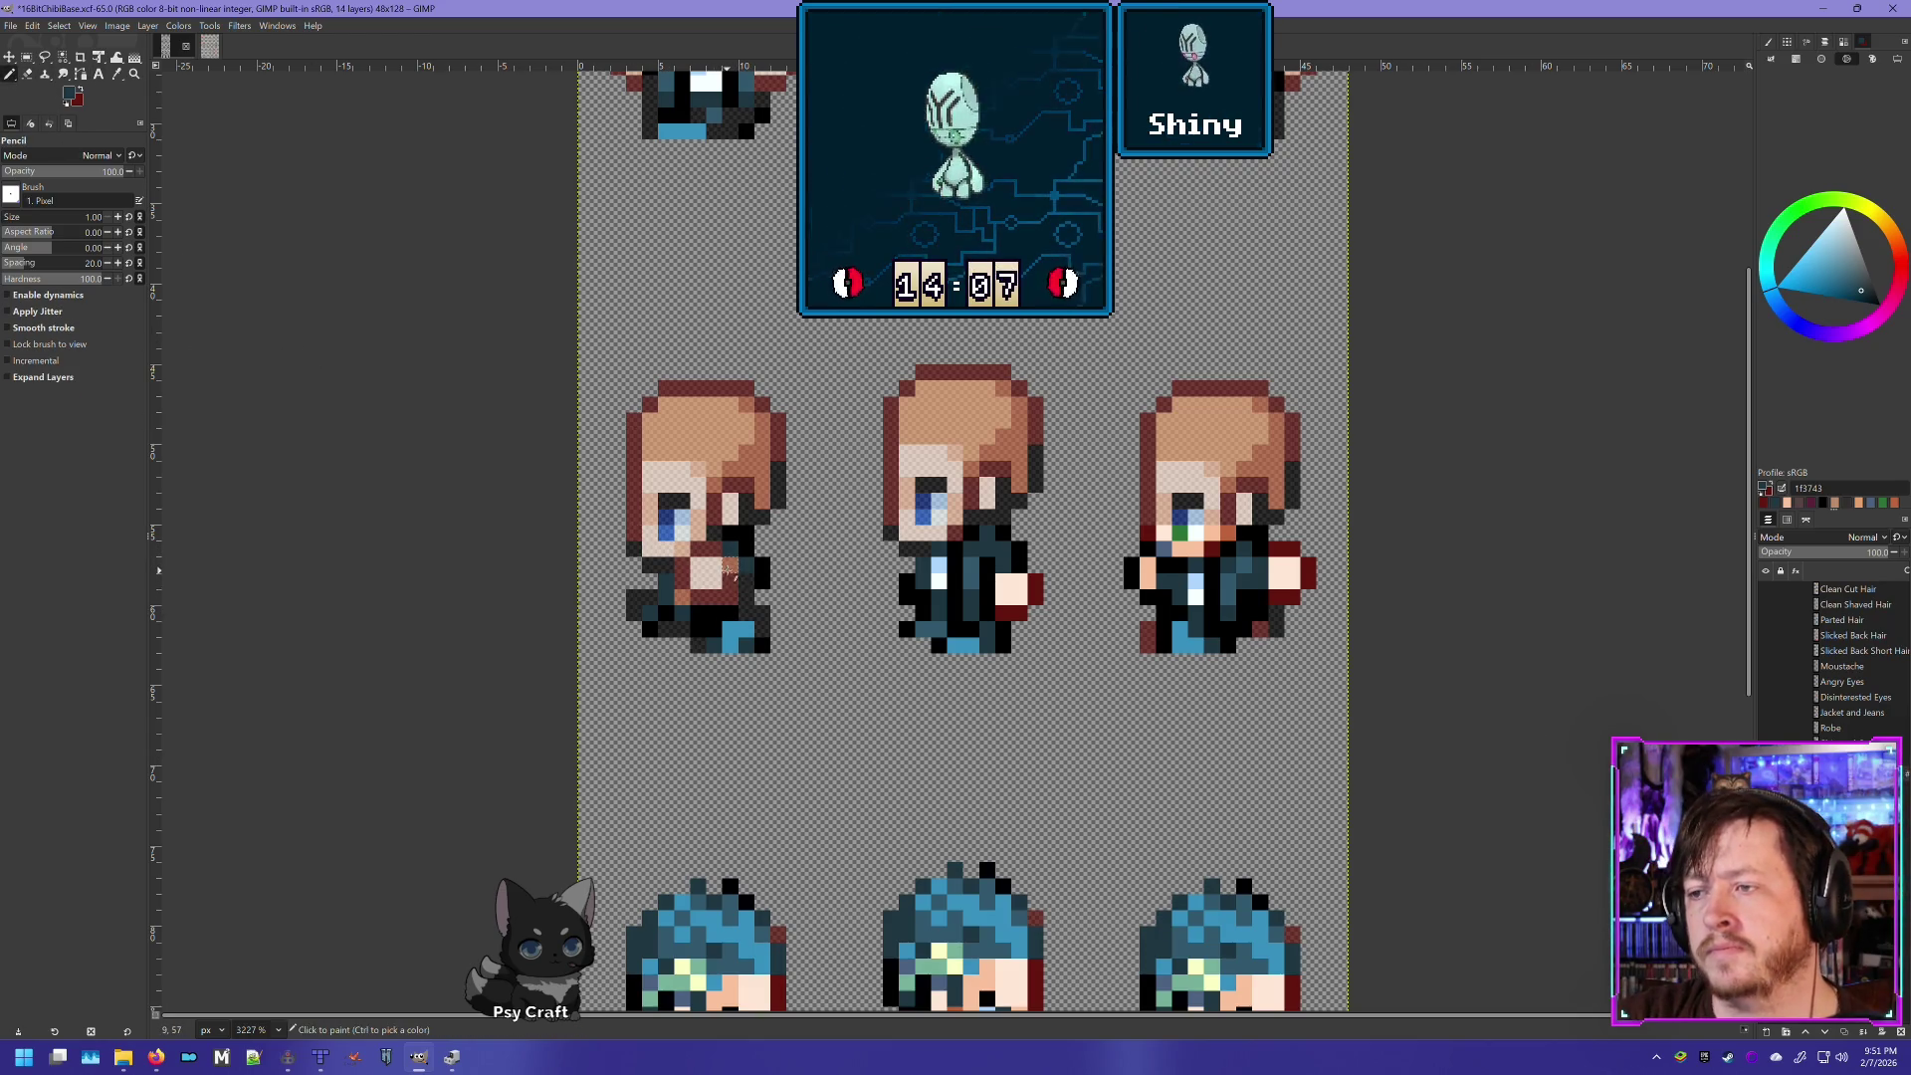
left_click(732, 564)
scroll(730, 659, "up", 5)
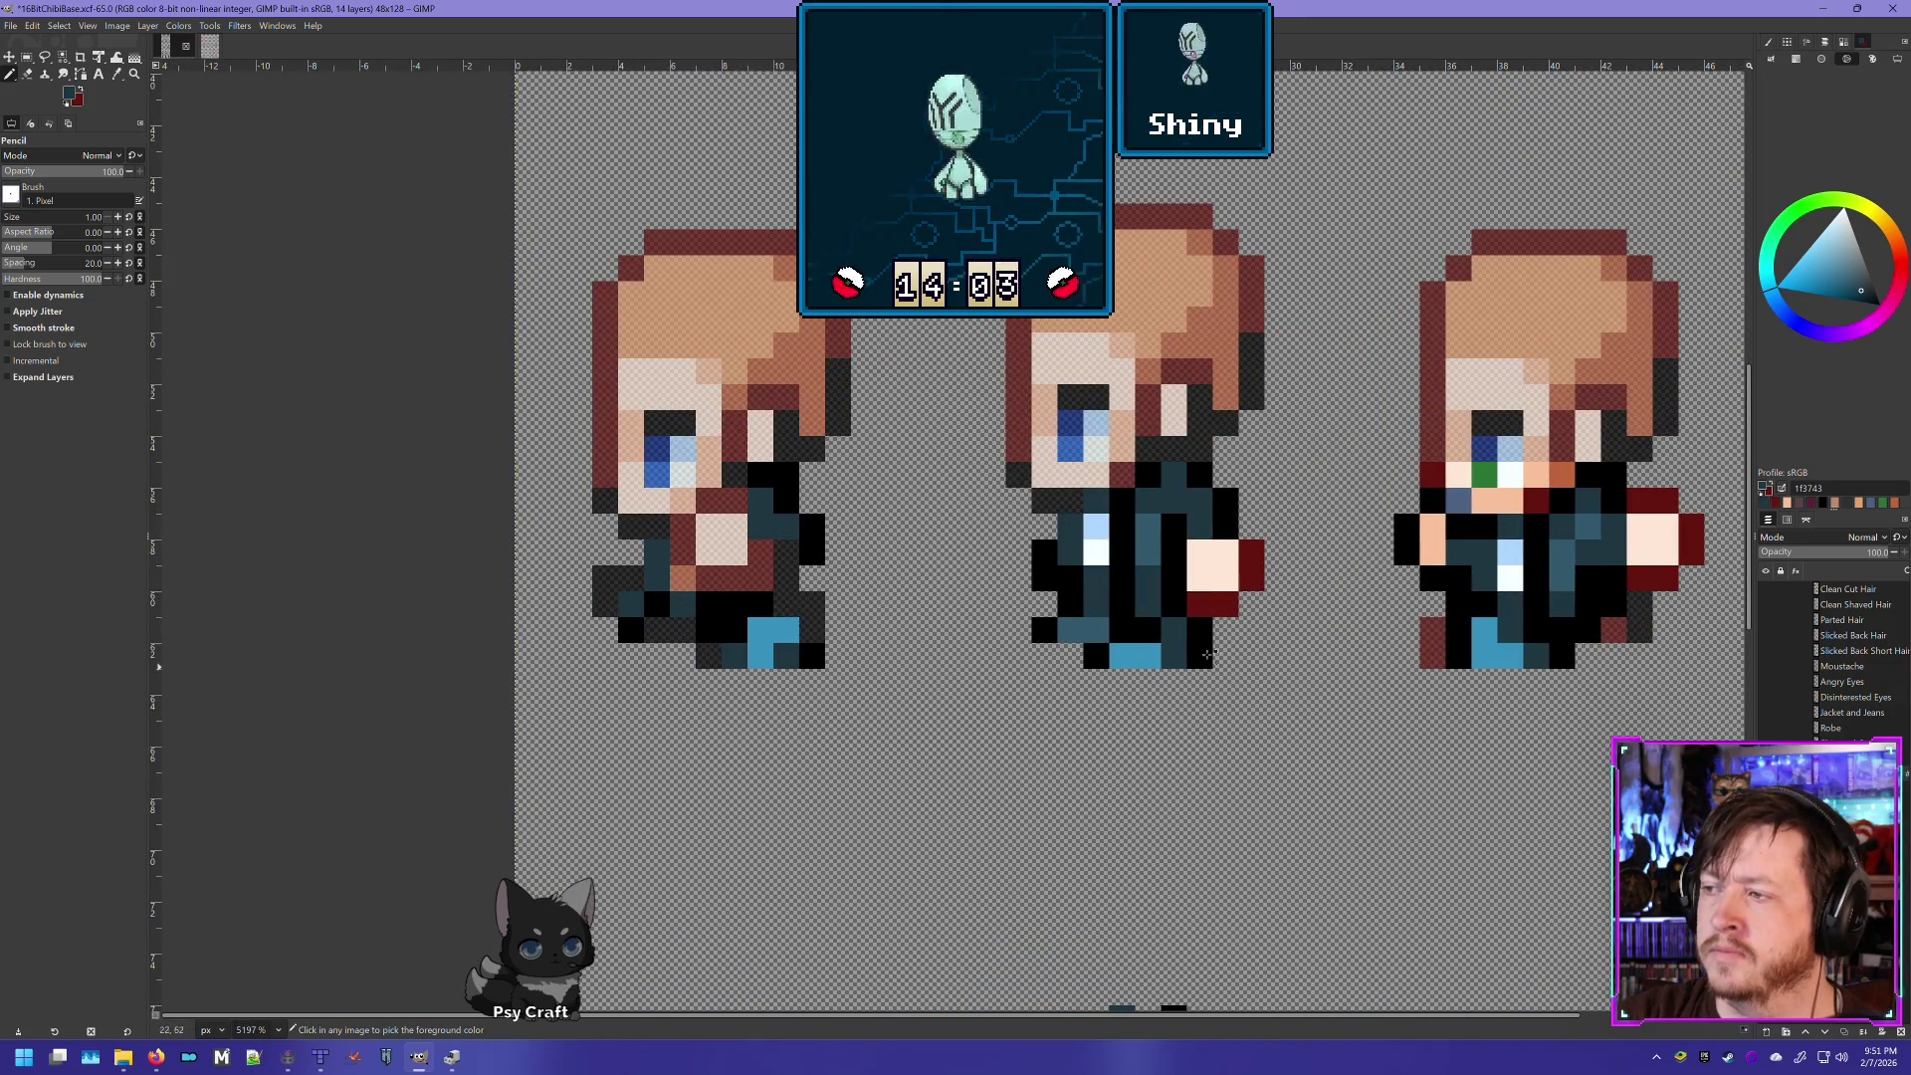
left_click(1095, 550, "ctrl")
left_click(681, 578)
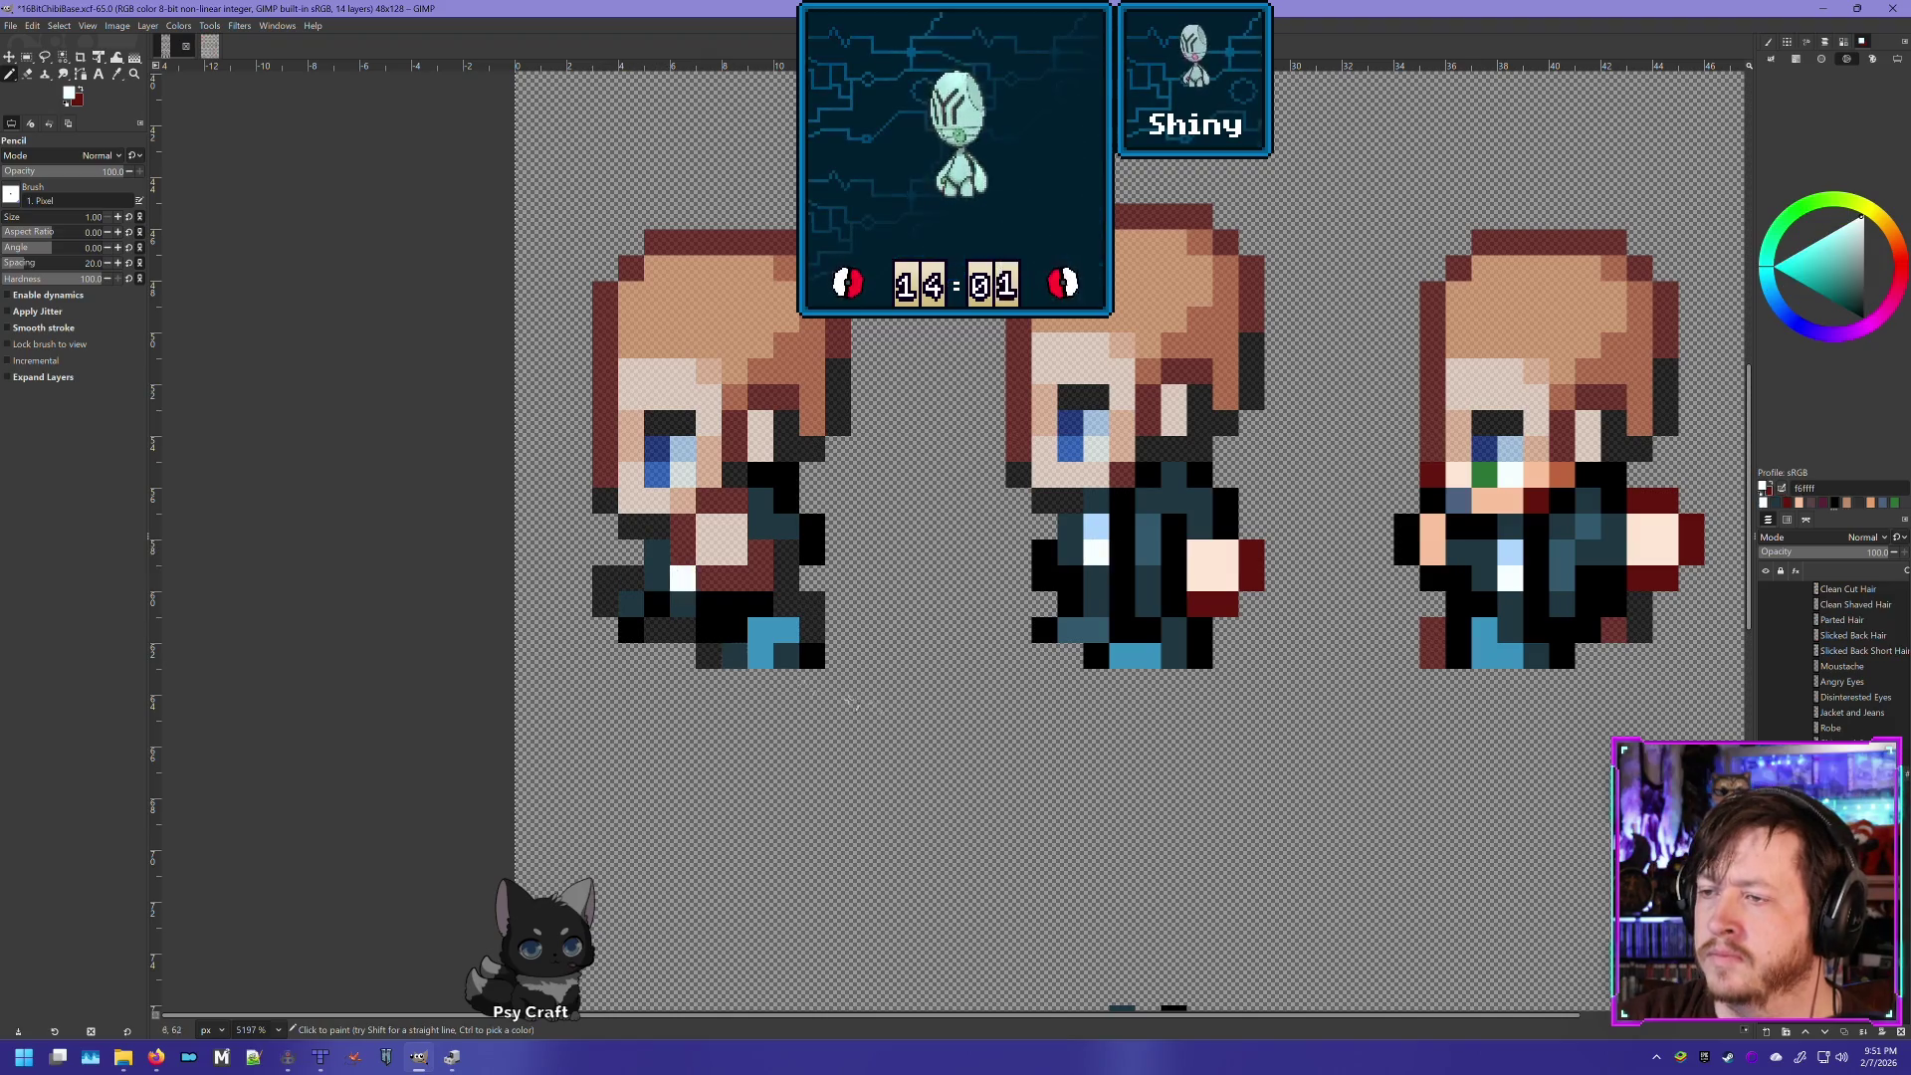
- Compare against the charsetA_1.png copy layer by fading opacity, and pick the dark blue jacket colour
scroll(737, 548, "down", 5)
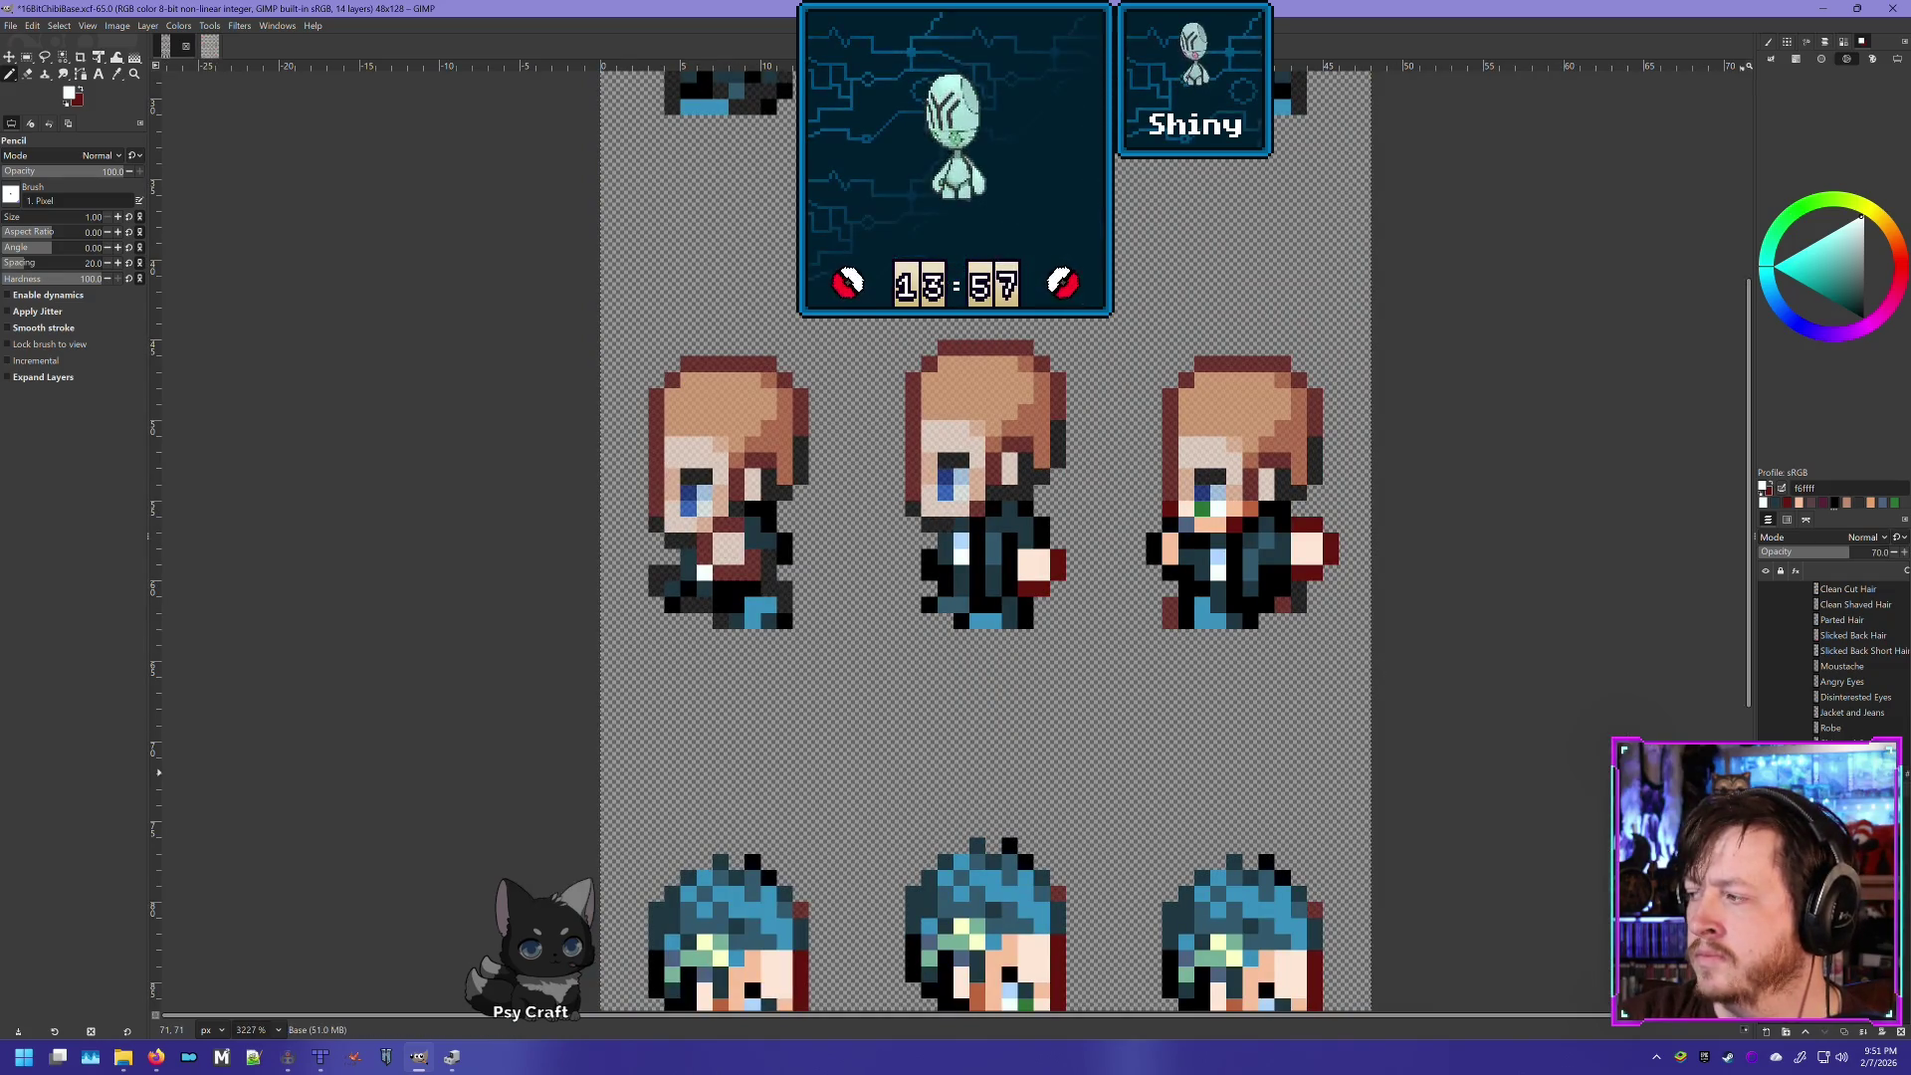
left_click_drag(1871, 552, 1896, 554)
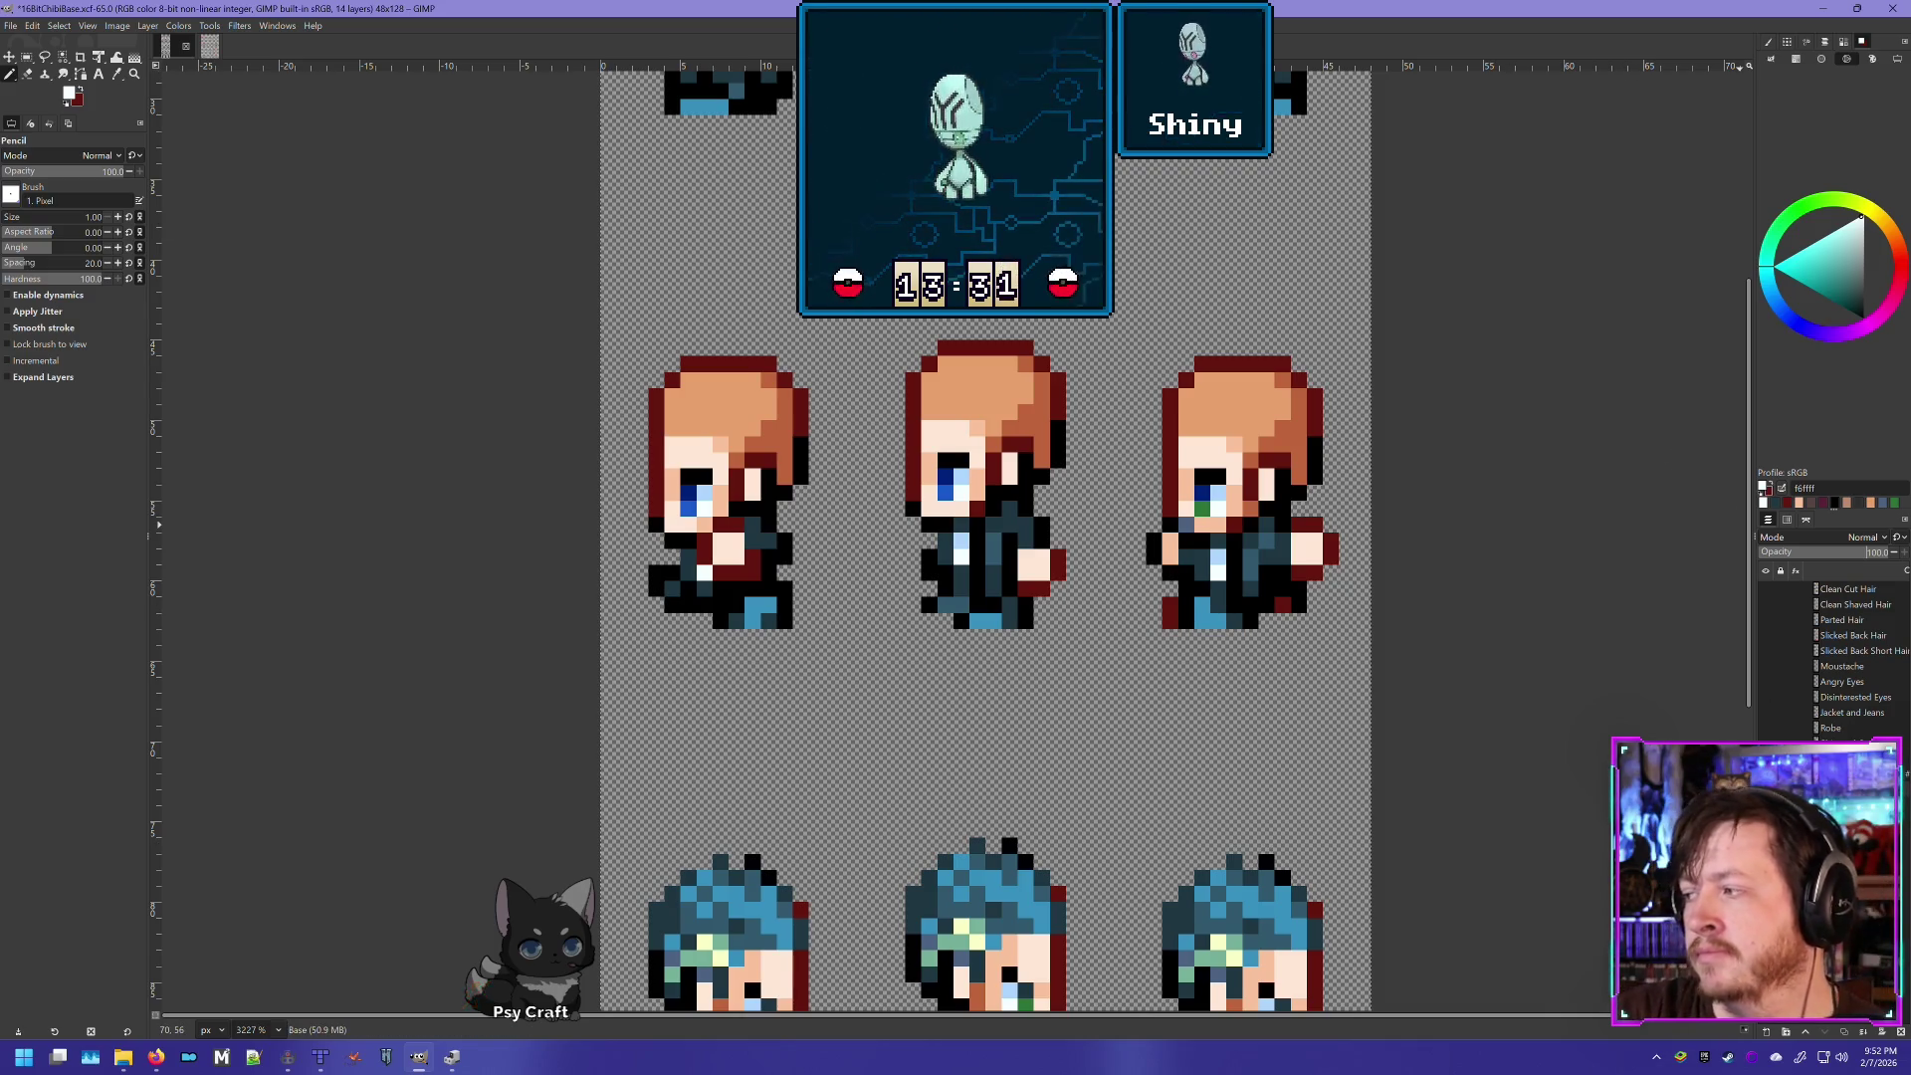
key("Page_Up")
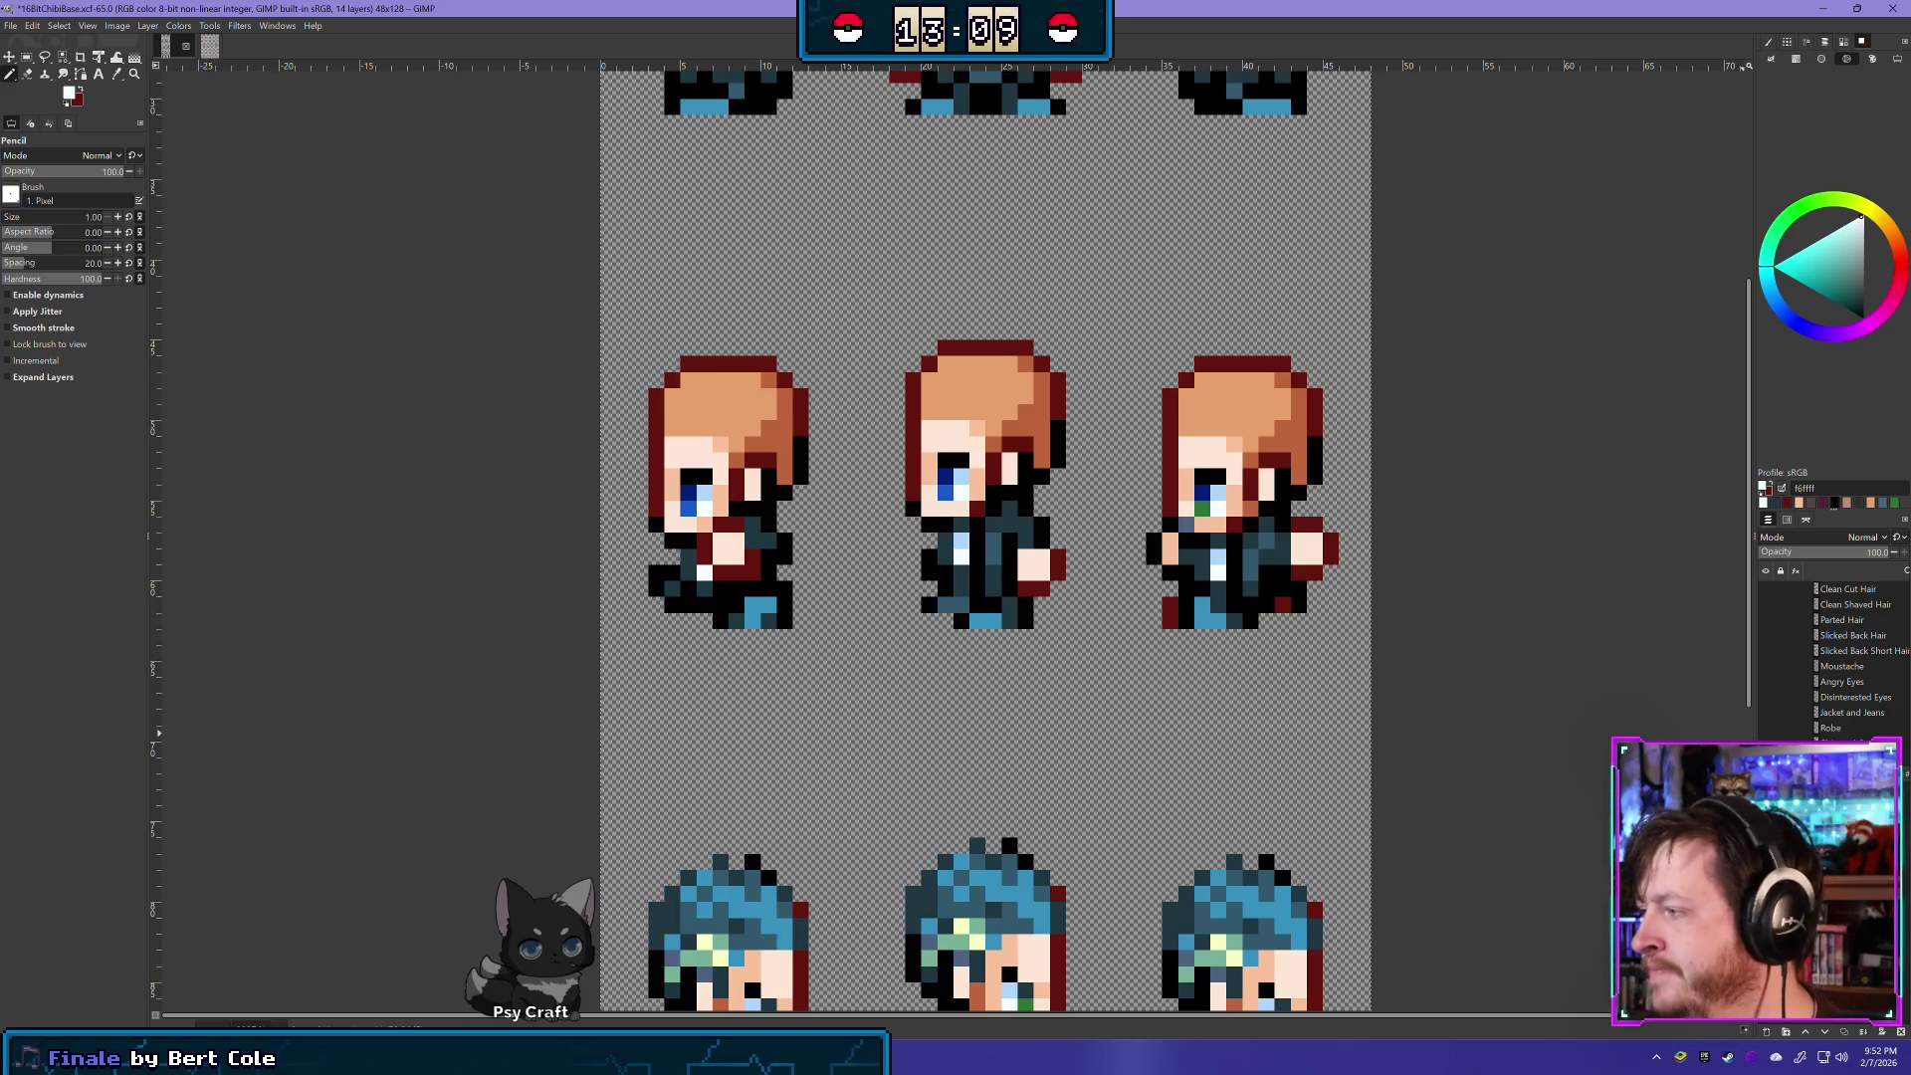
left_click(1863, 554)
key("ctrl+z")
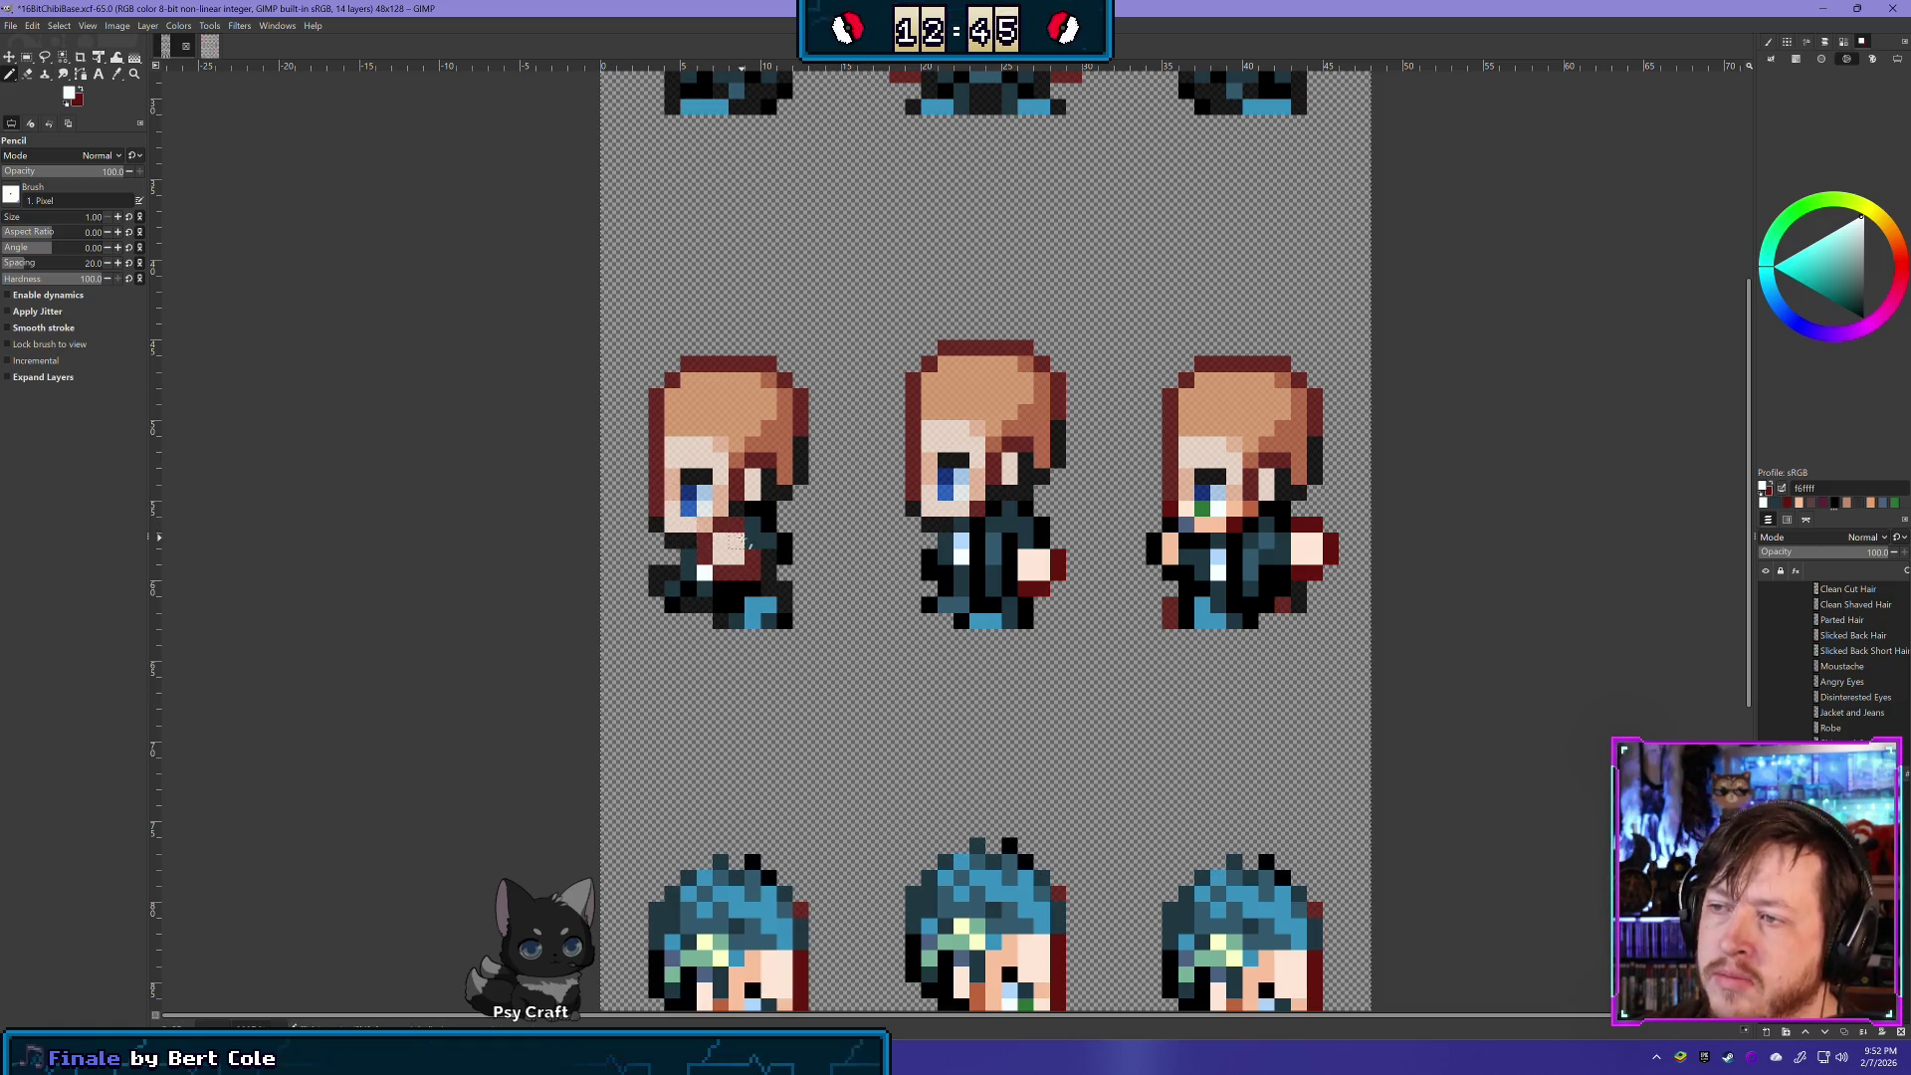
left_click(742, 540, "ctrl")
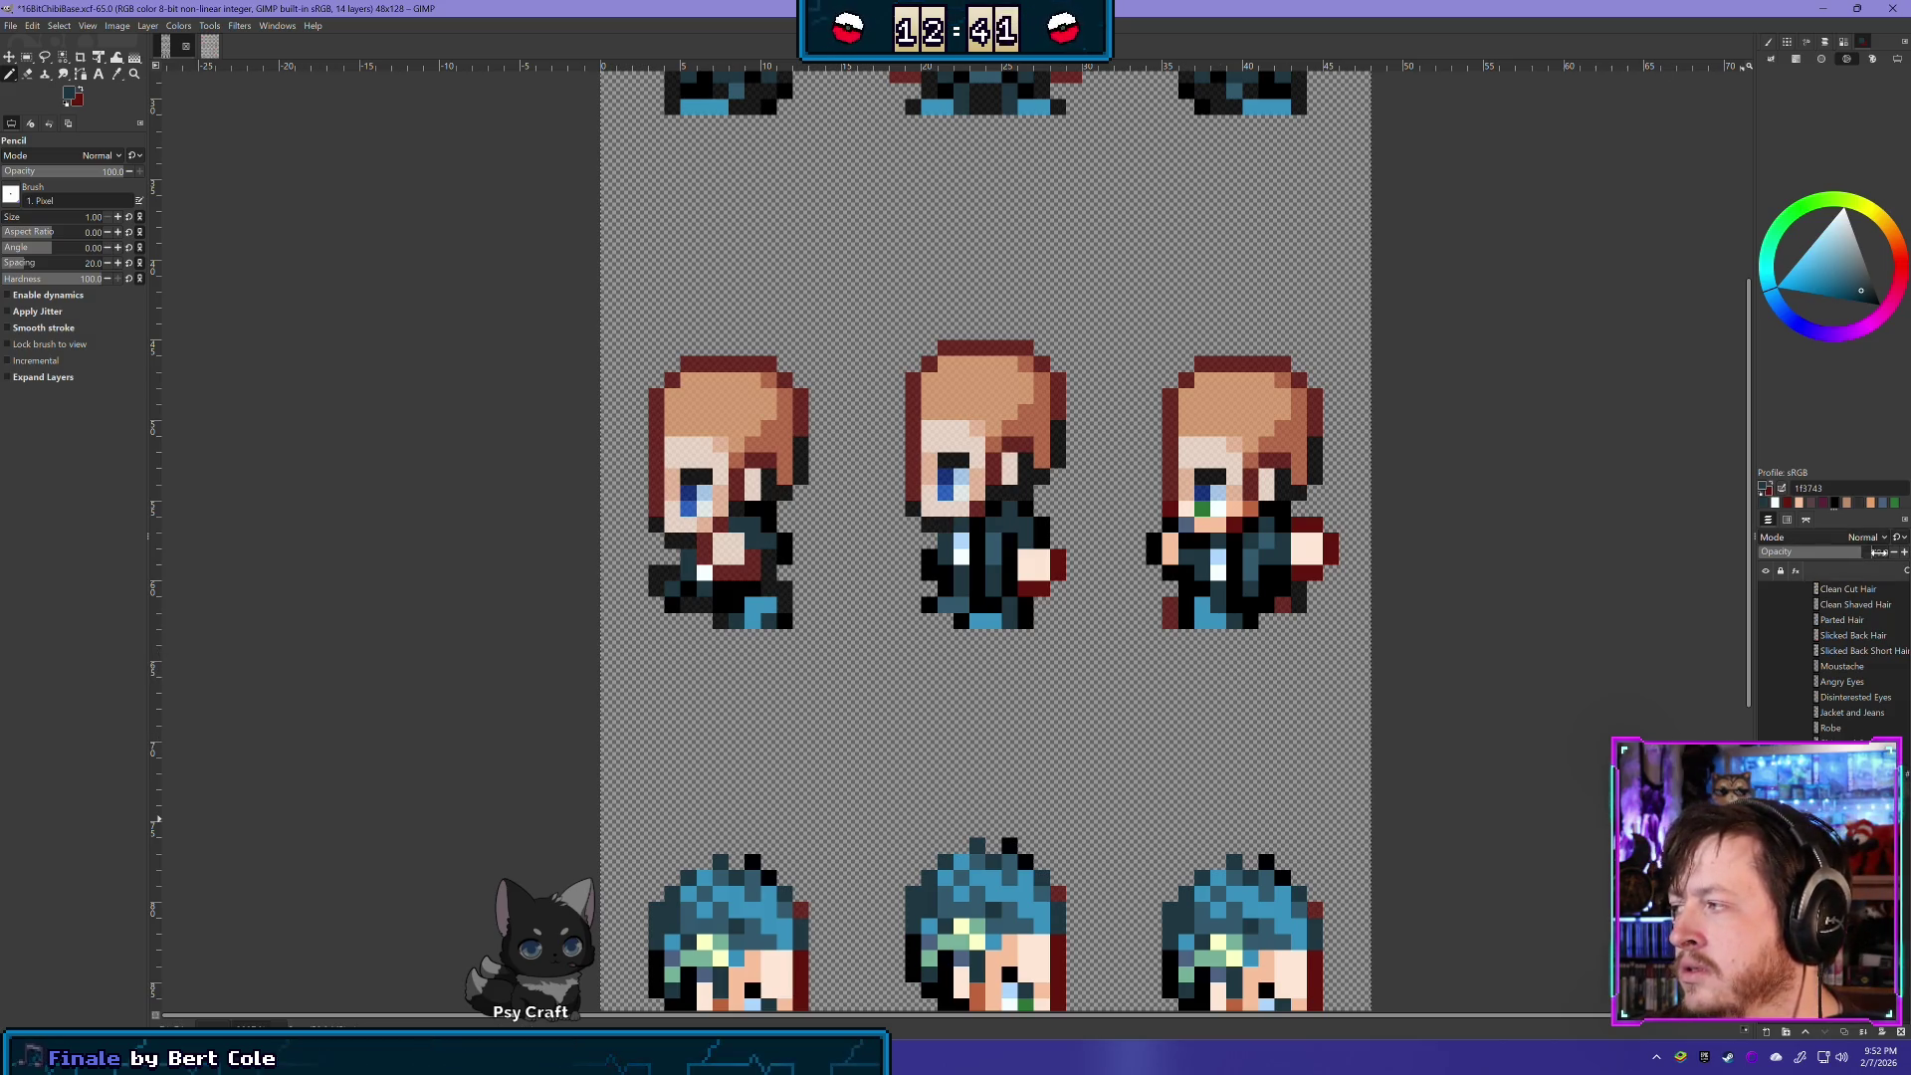
left_click(1879, 551)
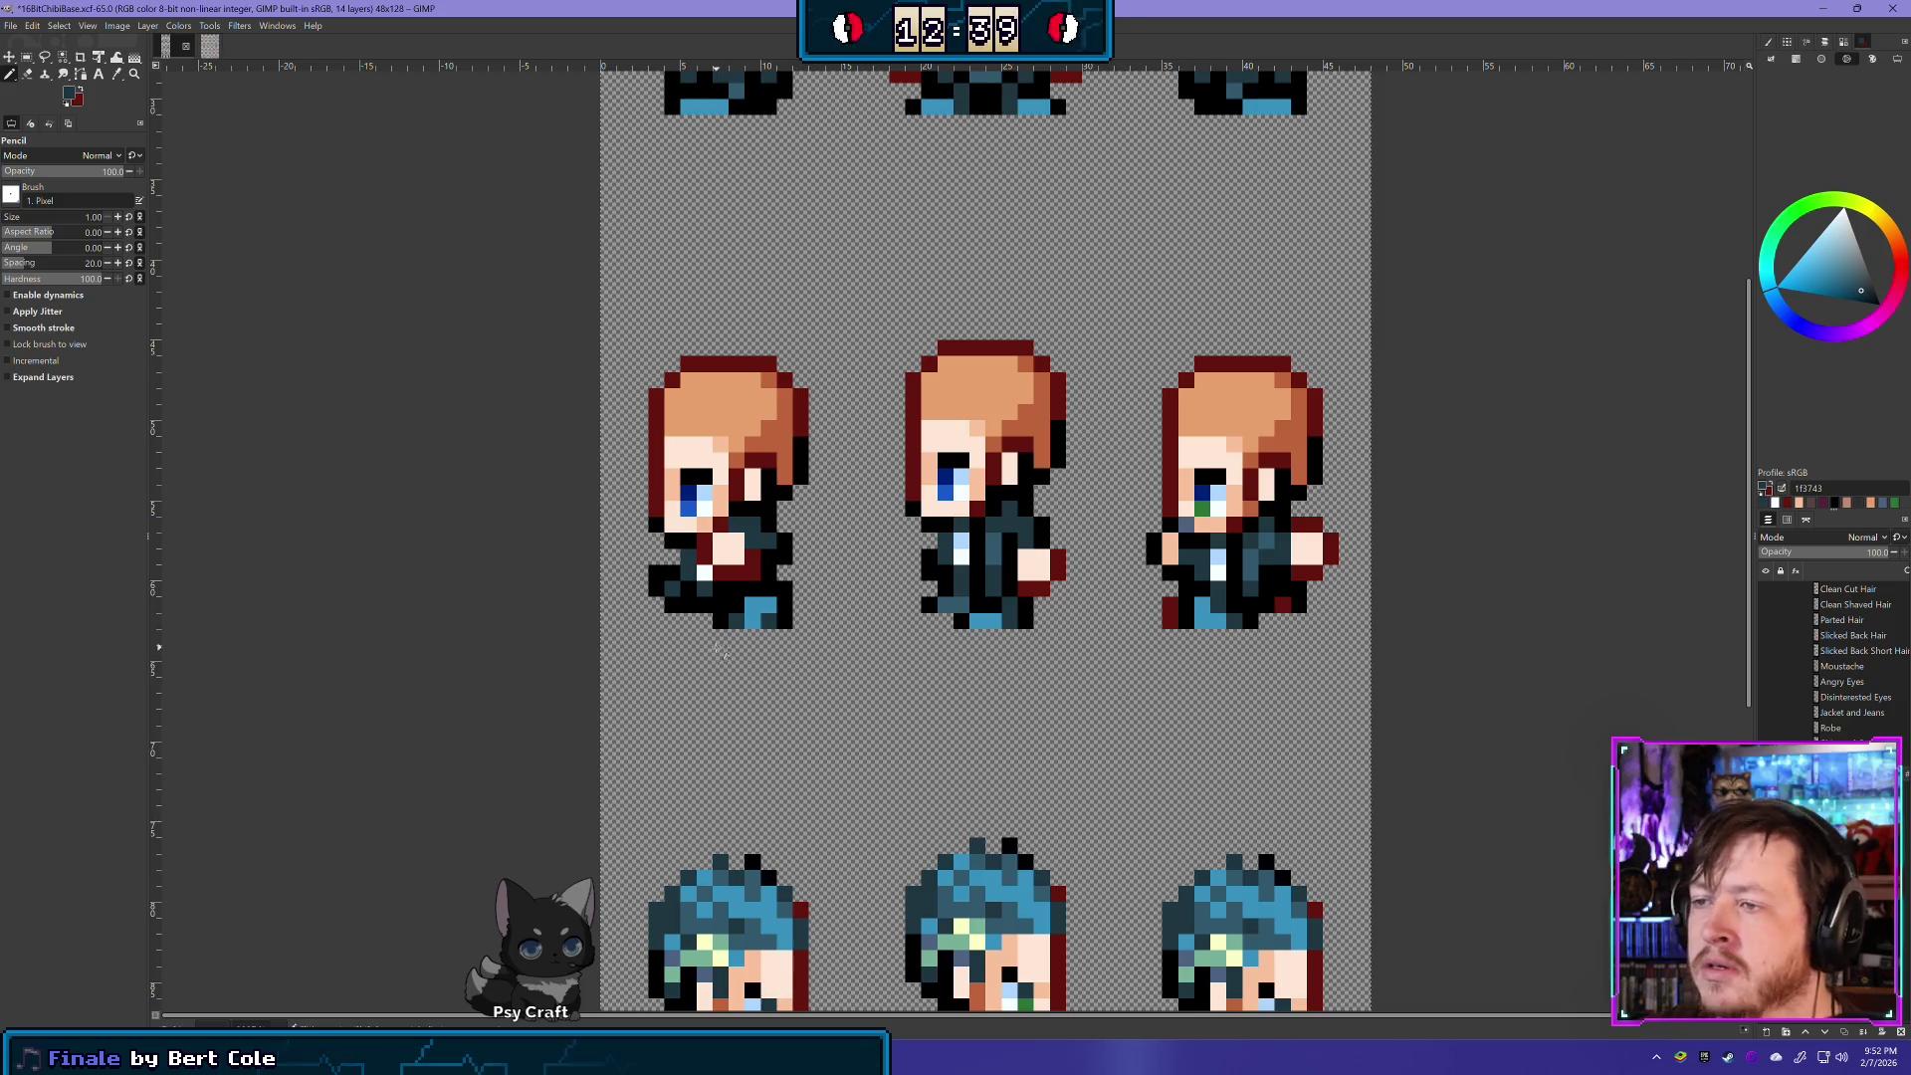
- Pick the 32596e jacket blue and set the layer opacity to 74 for comparison
scroll(715, 647, "down", 5, "ctrl")
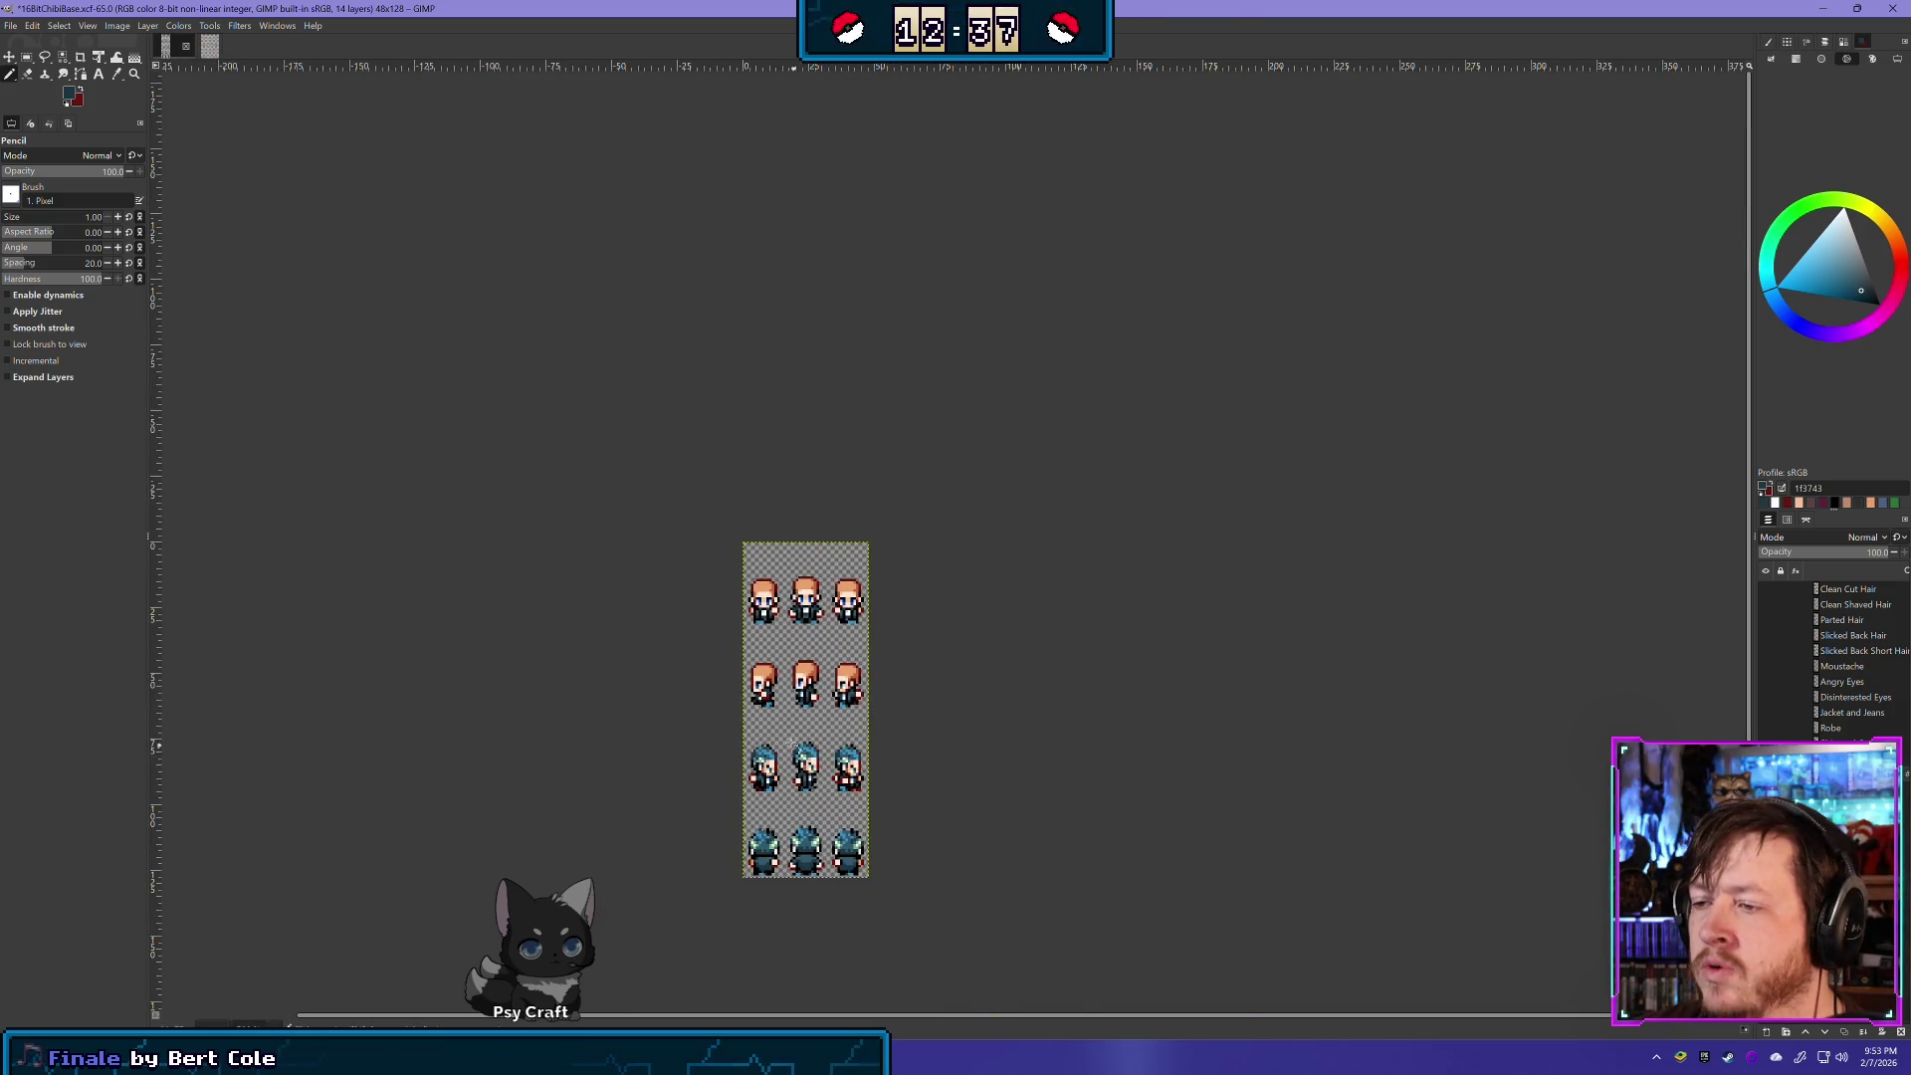
scroll(787, 713, "up", 4)
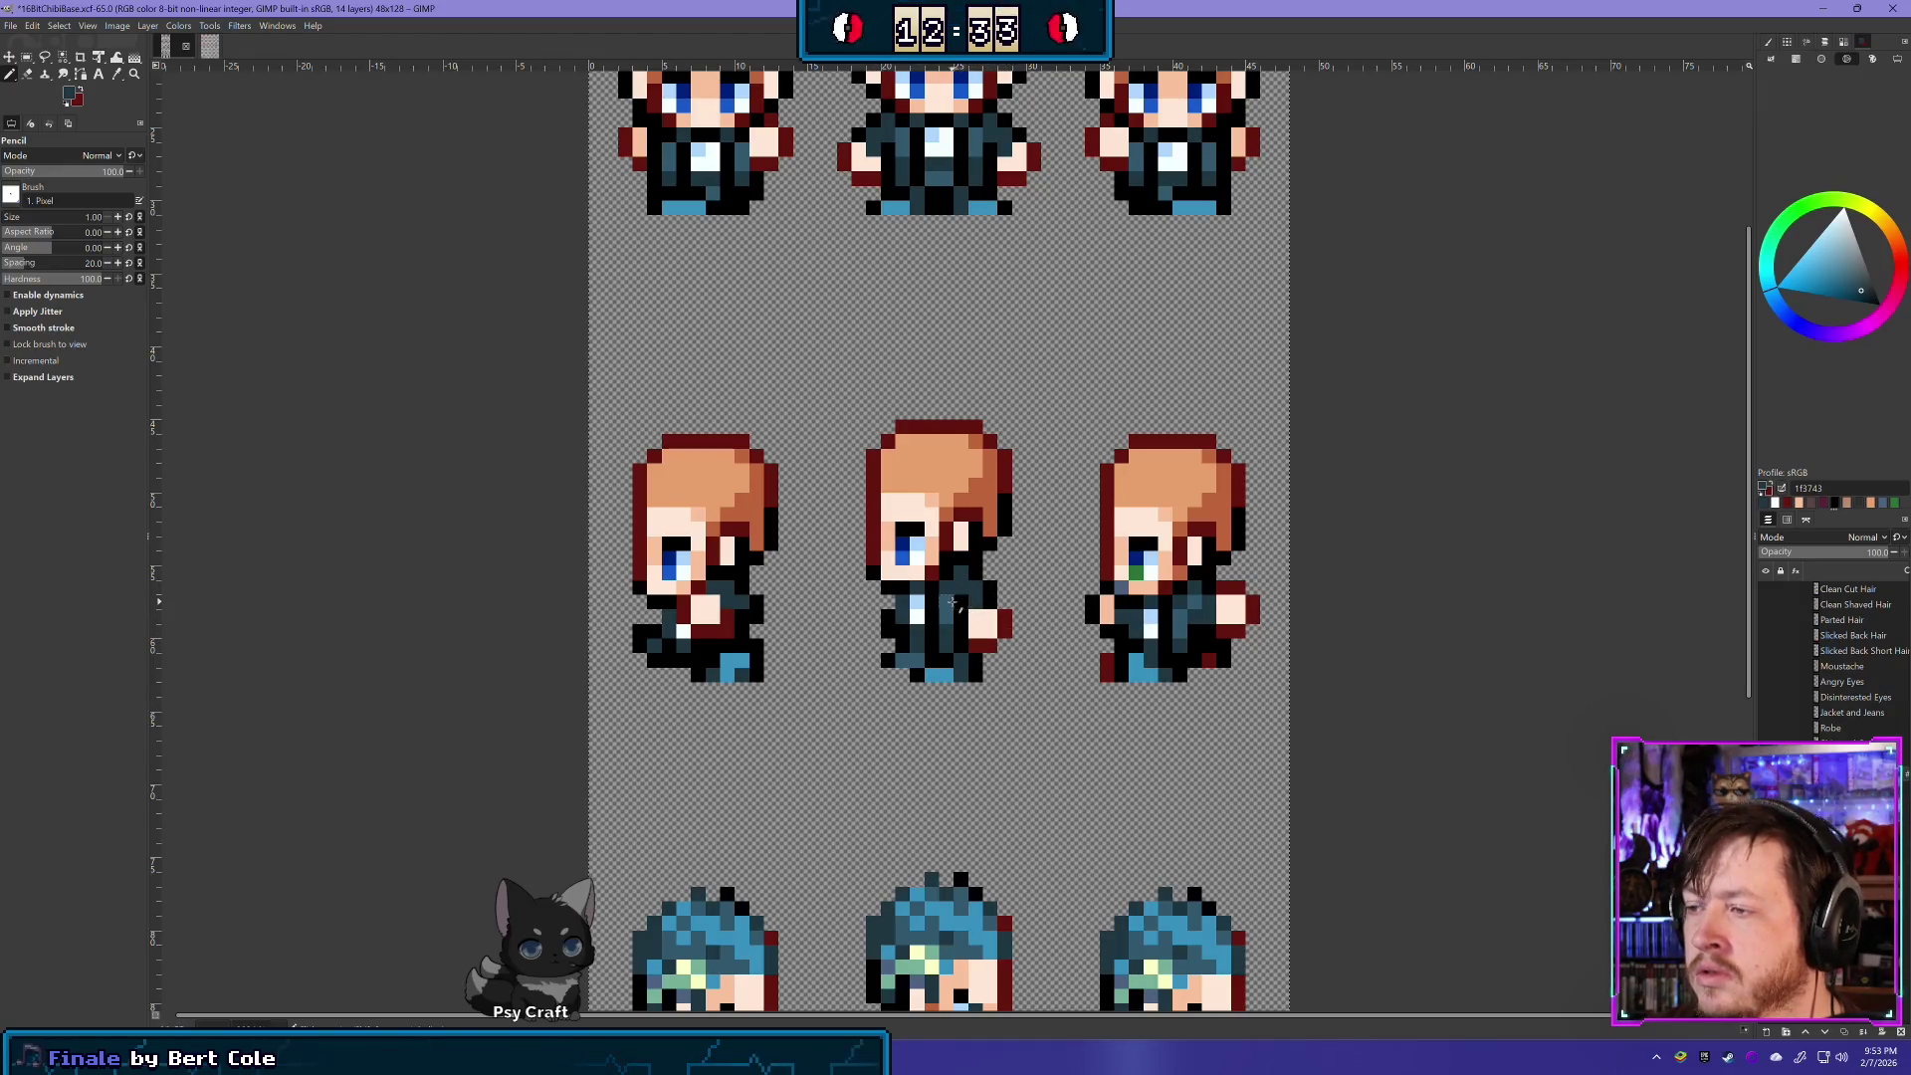
left_click(960, 604, "ctrl")
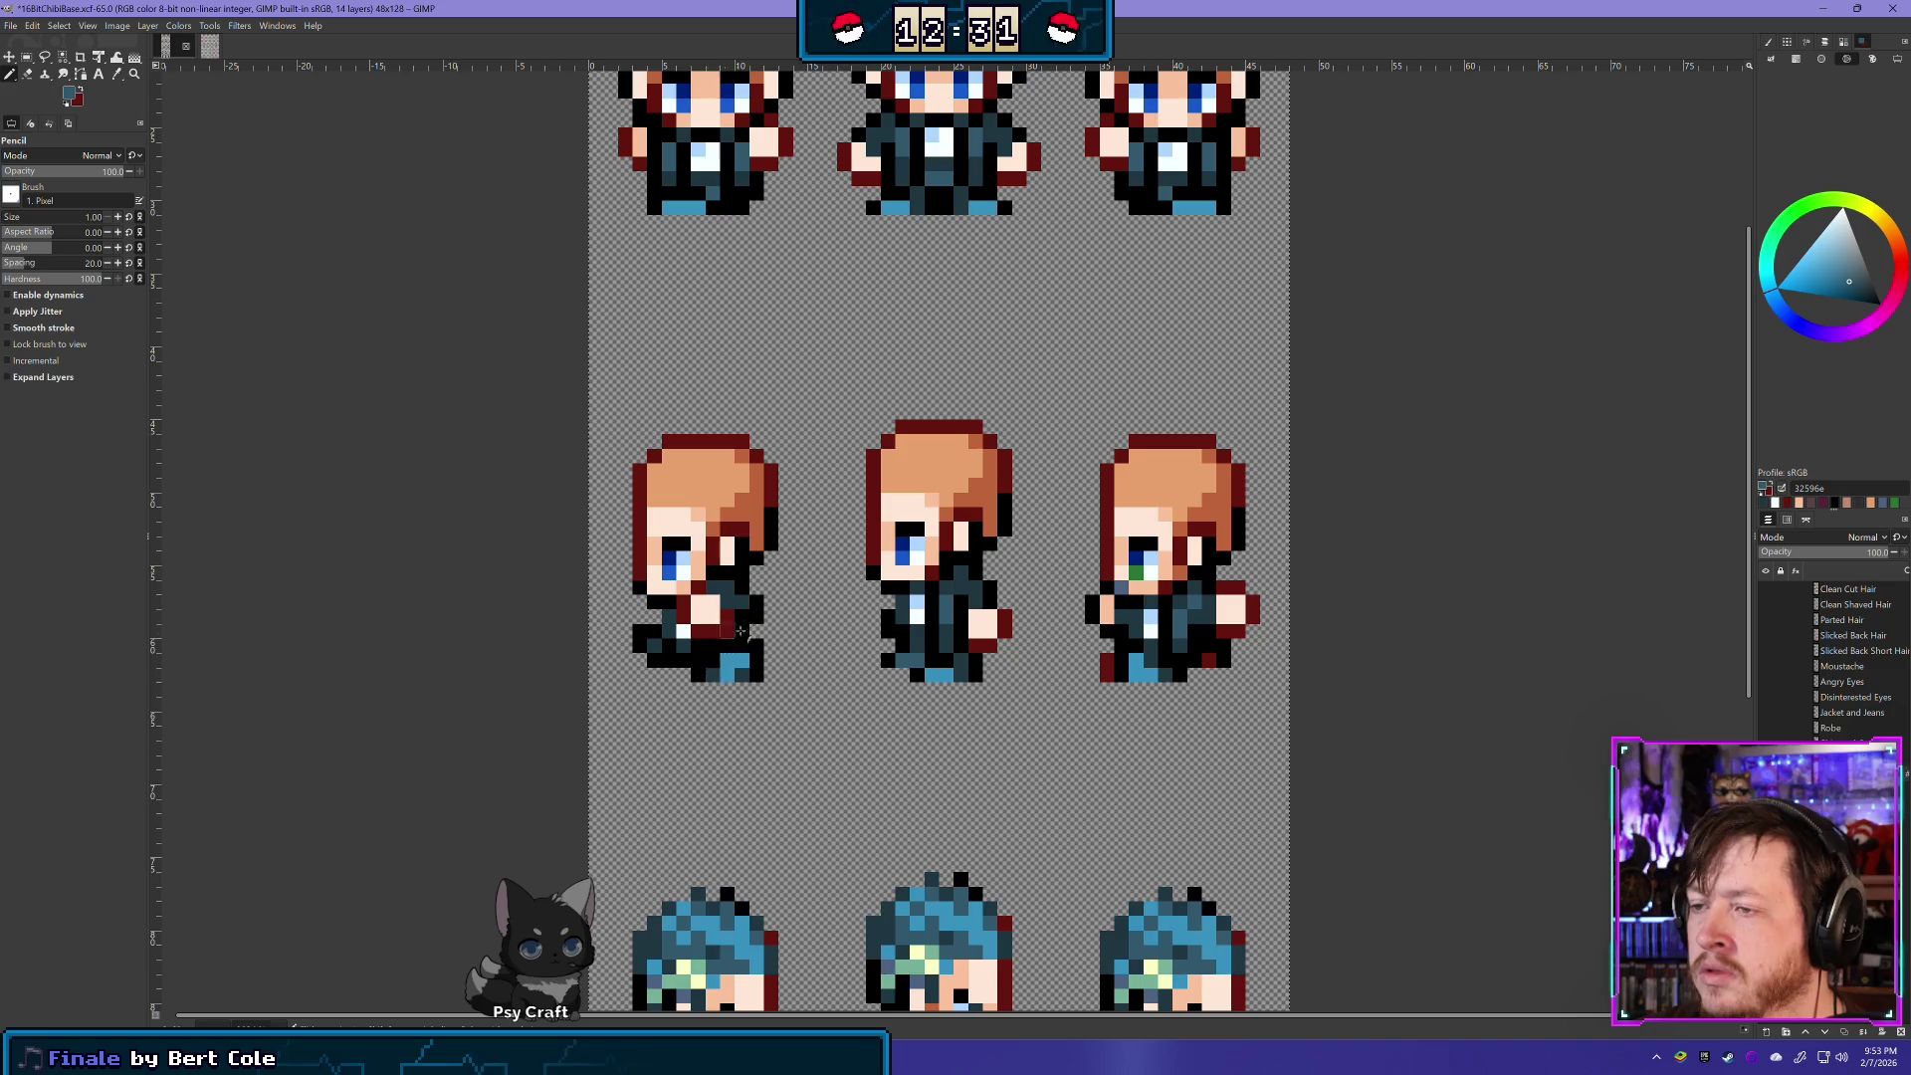
scroll(931, 798, "down", 4)
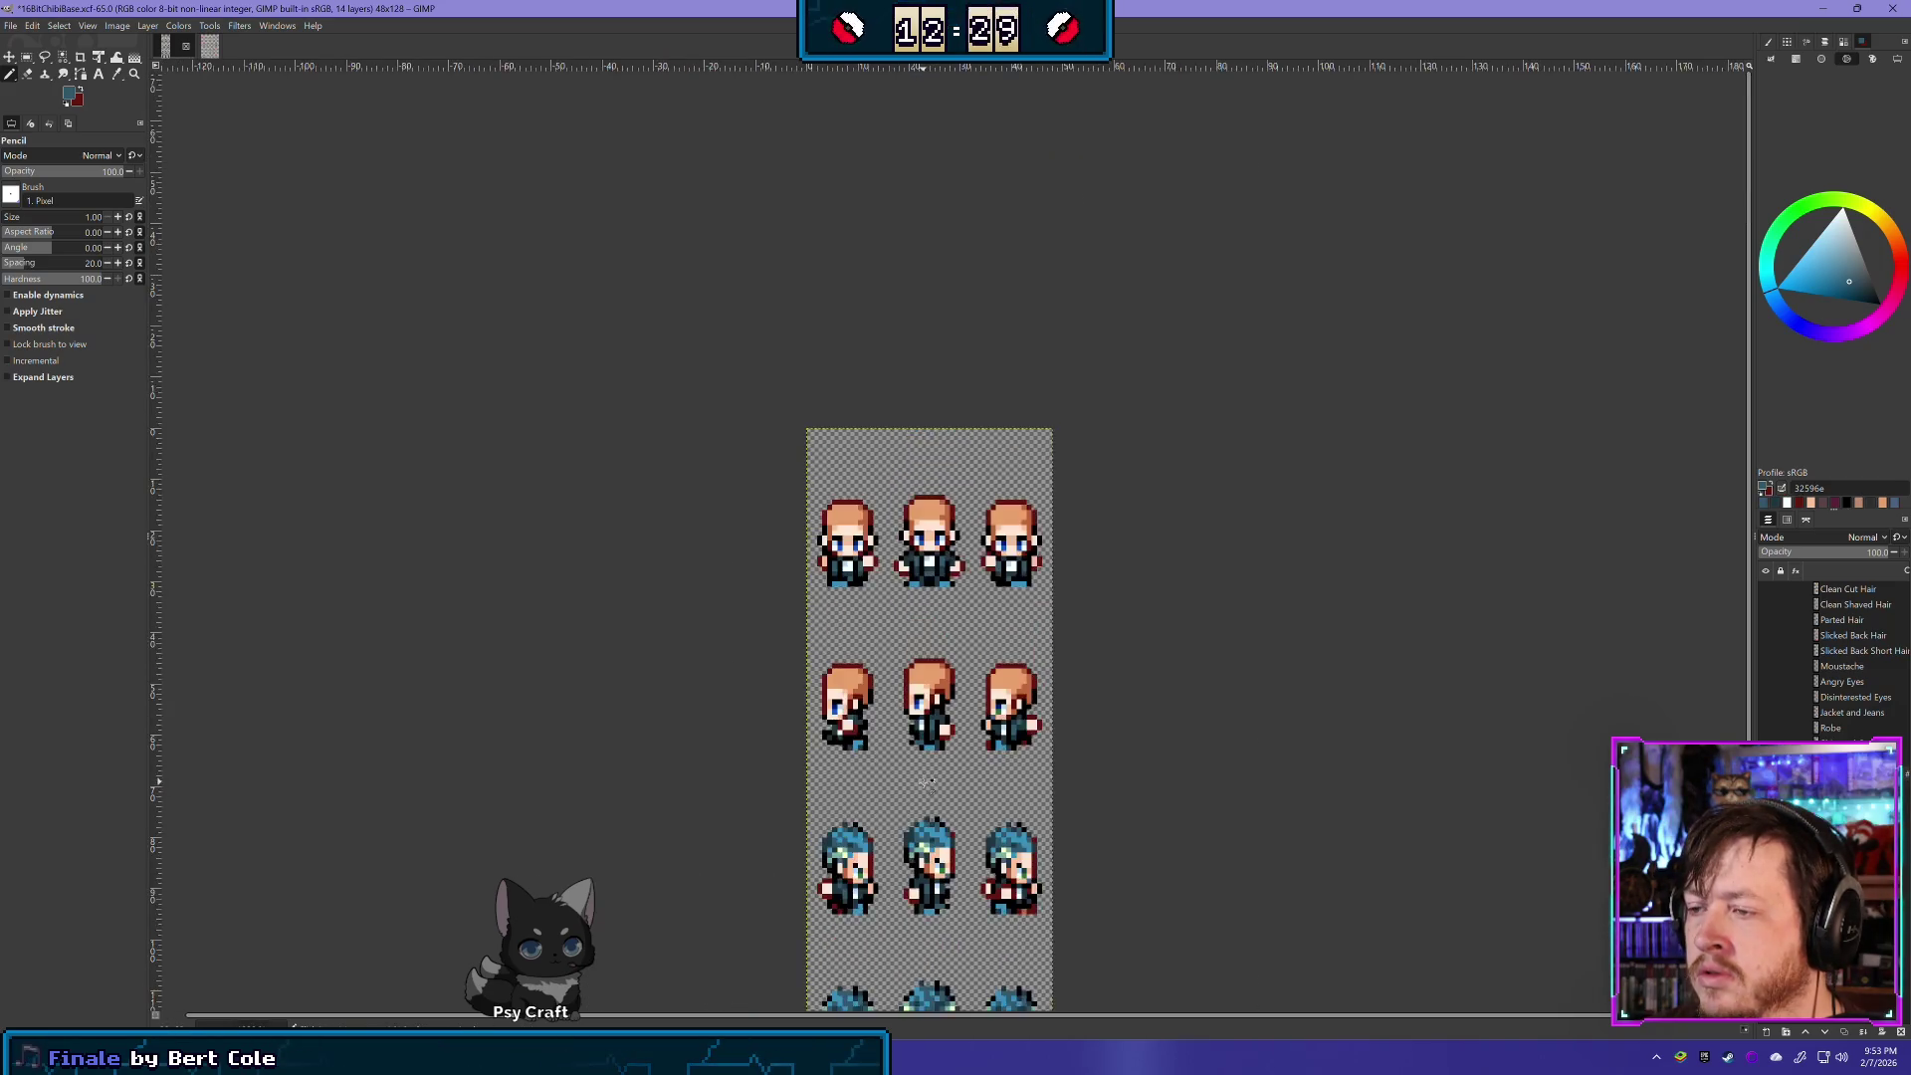
scroll(837, 796, "up", 4)
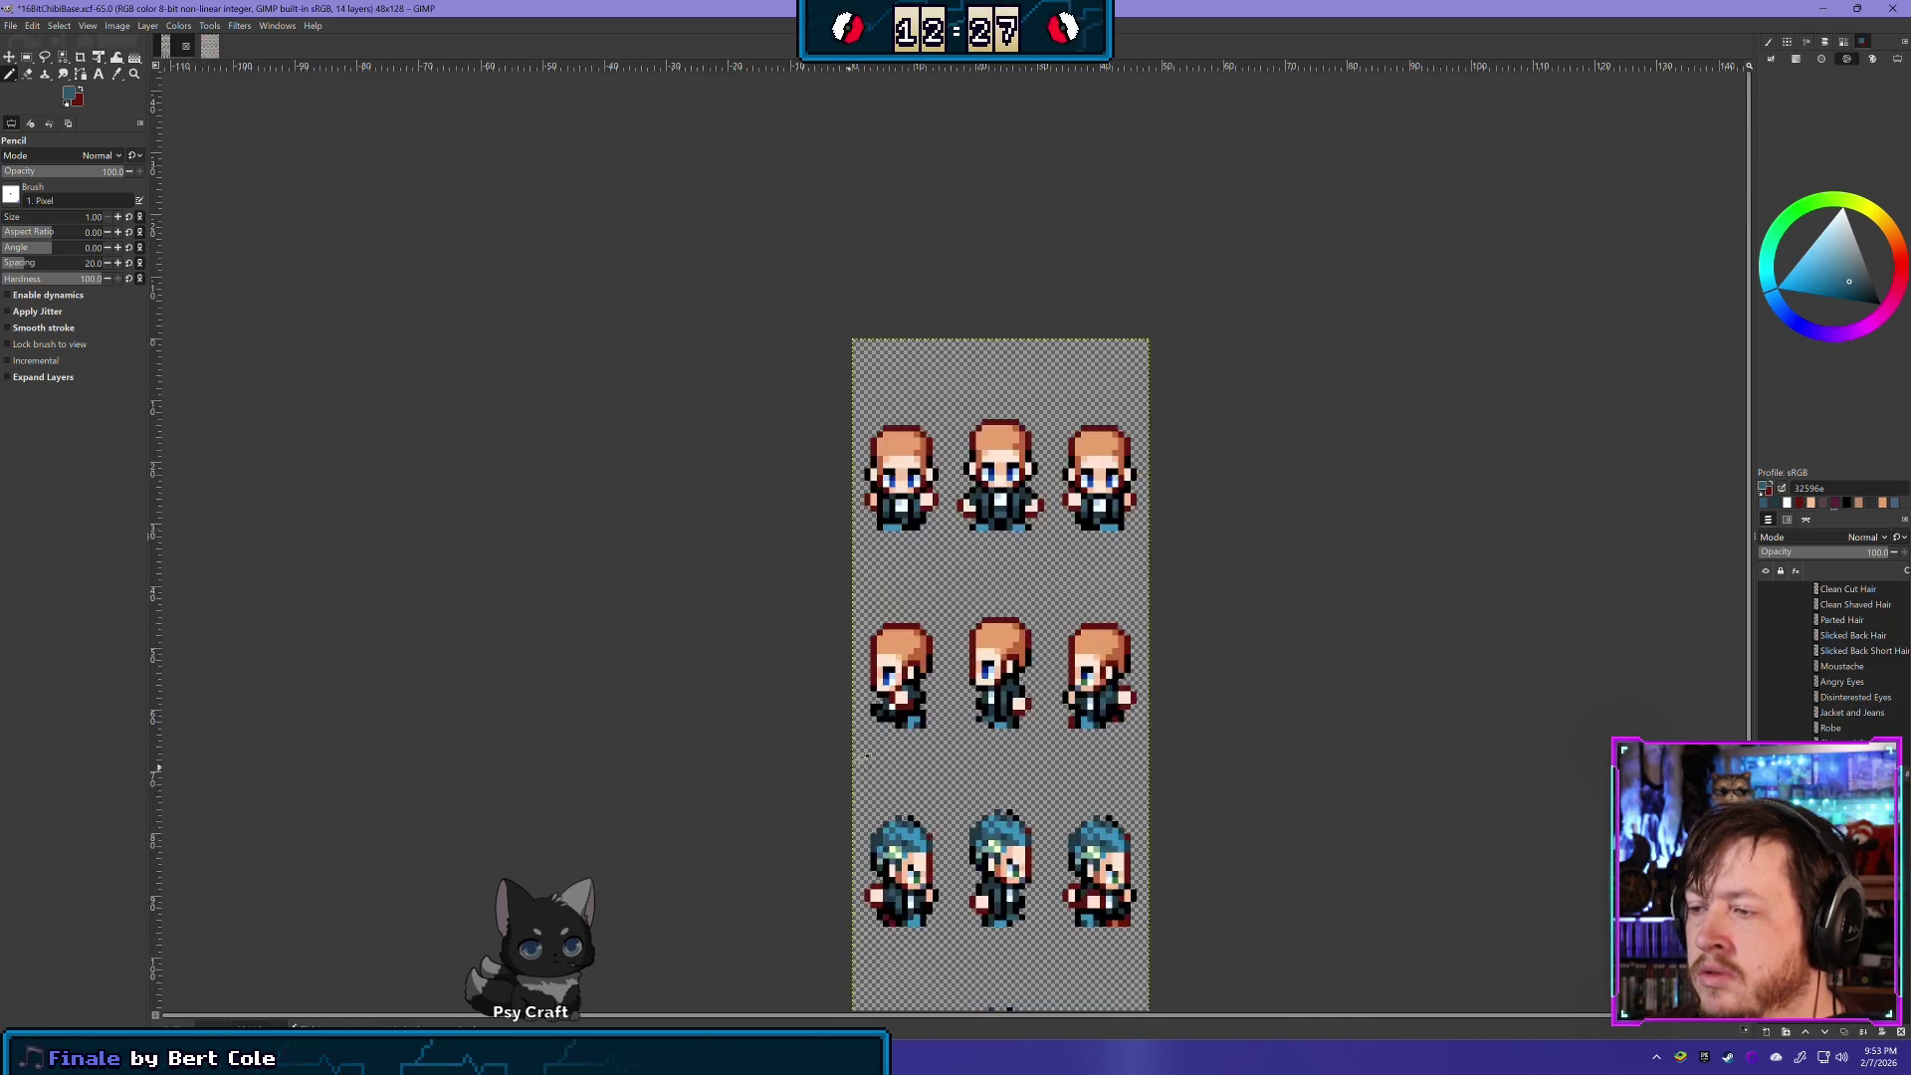
scroll(1102, 755, "right", 3)
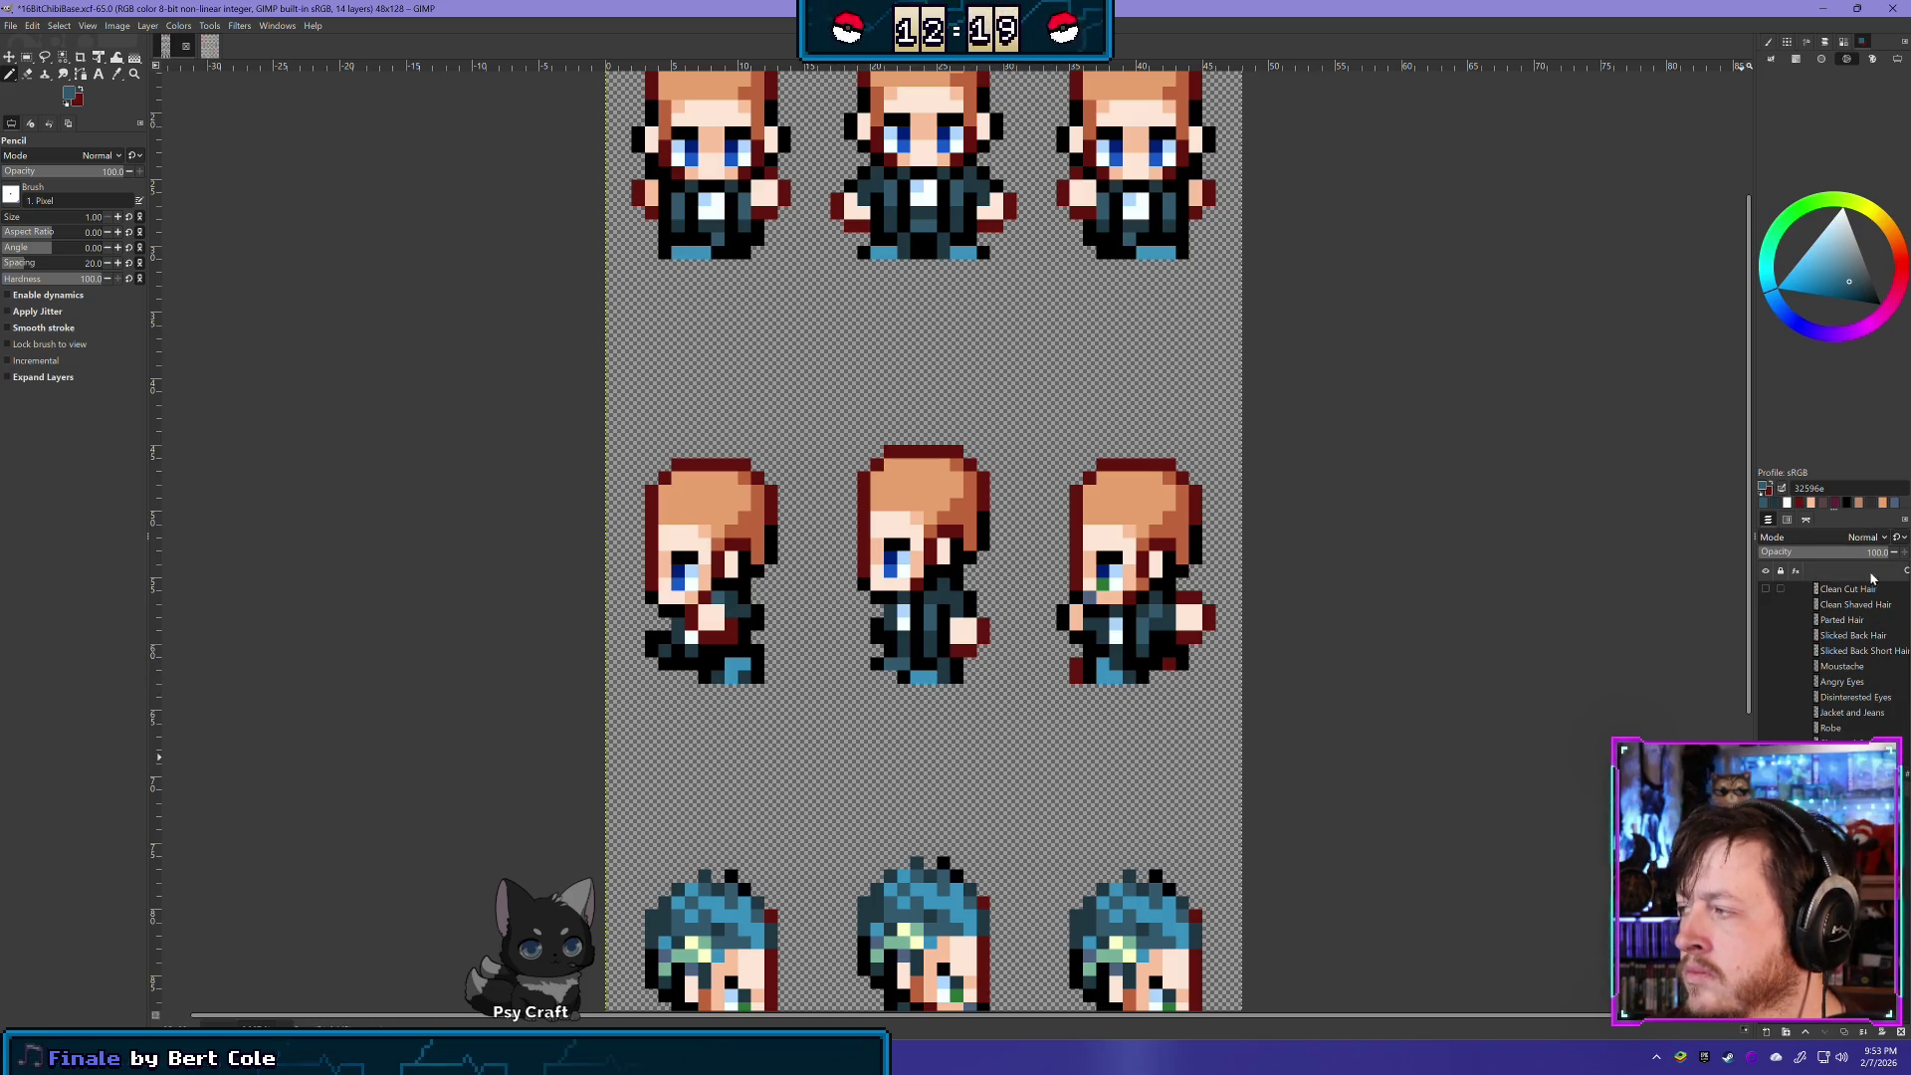
type("74")
key("Return")
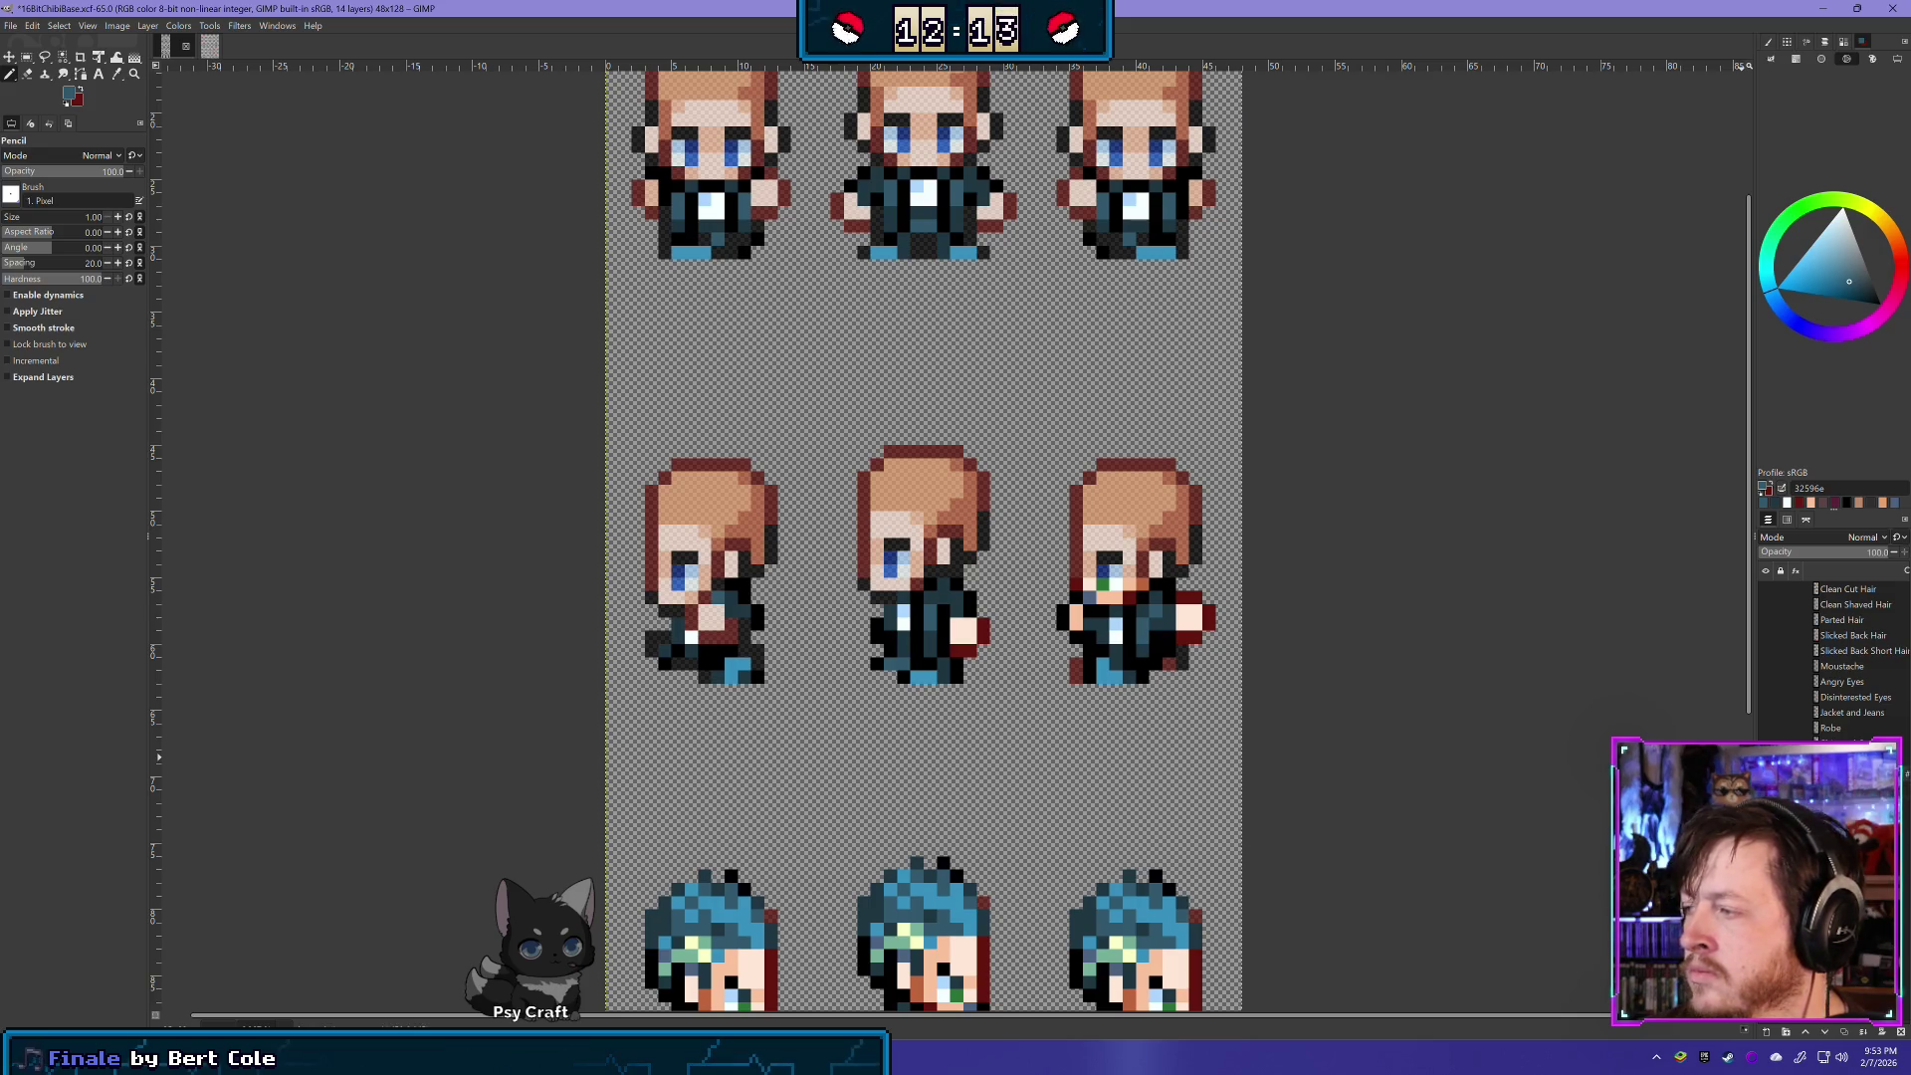
- Erase the stray pale hand and face pixels on the middle and right side sprites
left_click(27, 74)
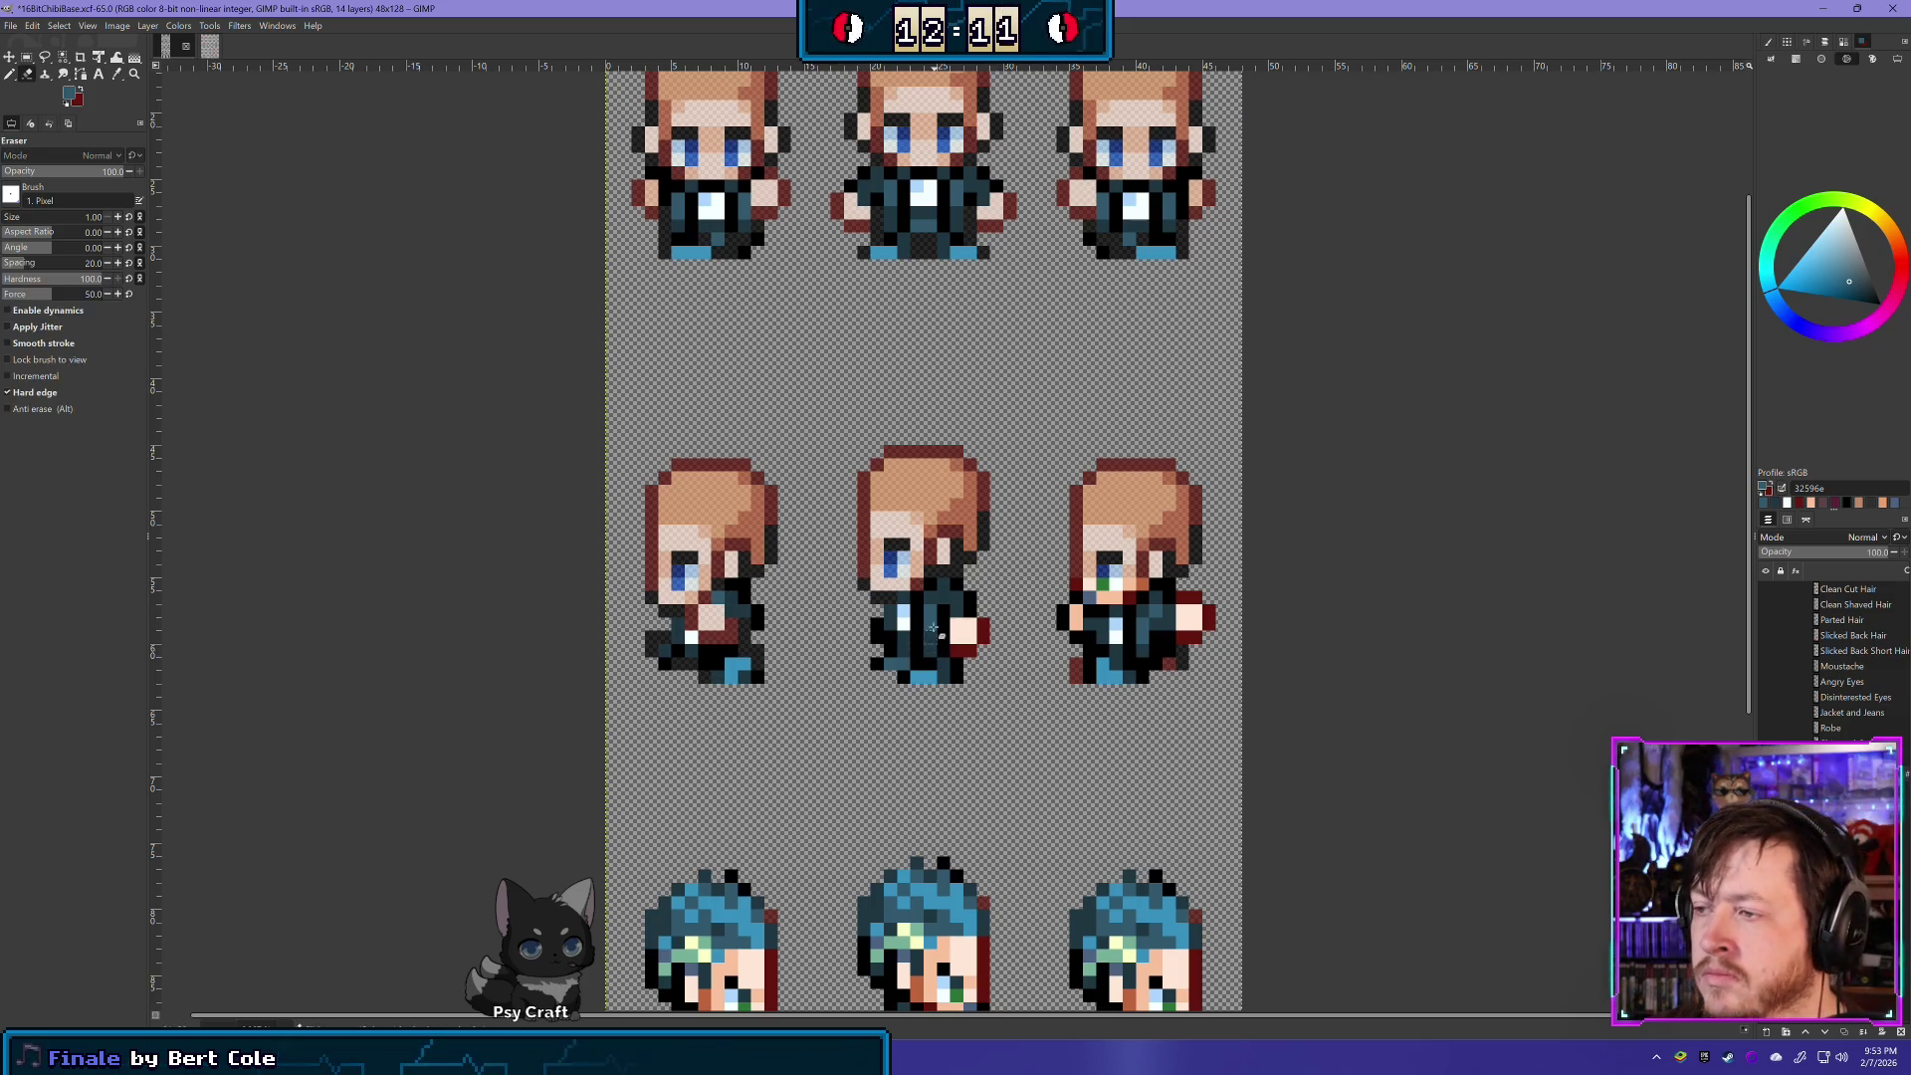
left_click_drag(955, 629, 970, 629)
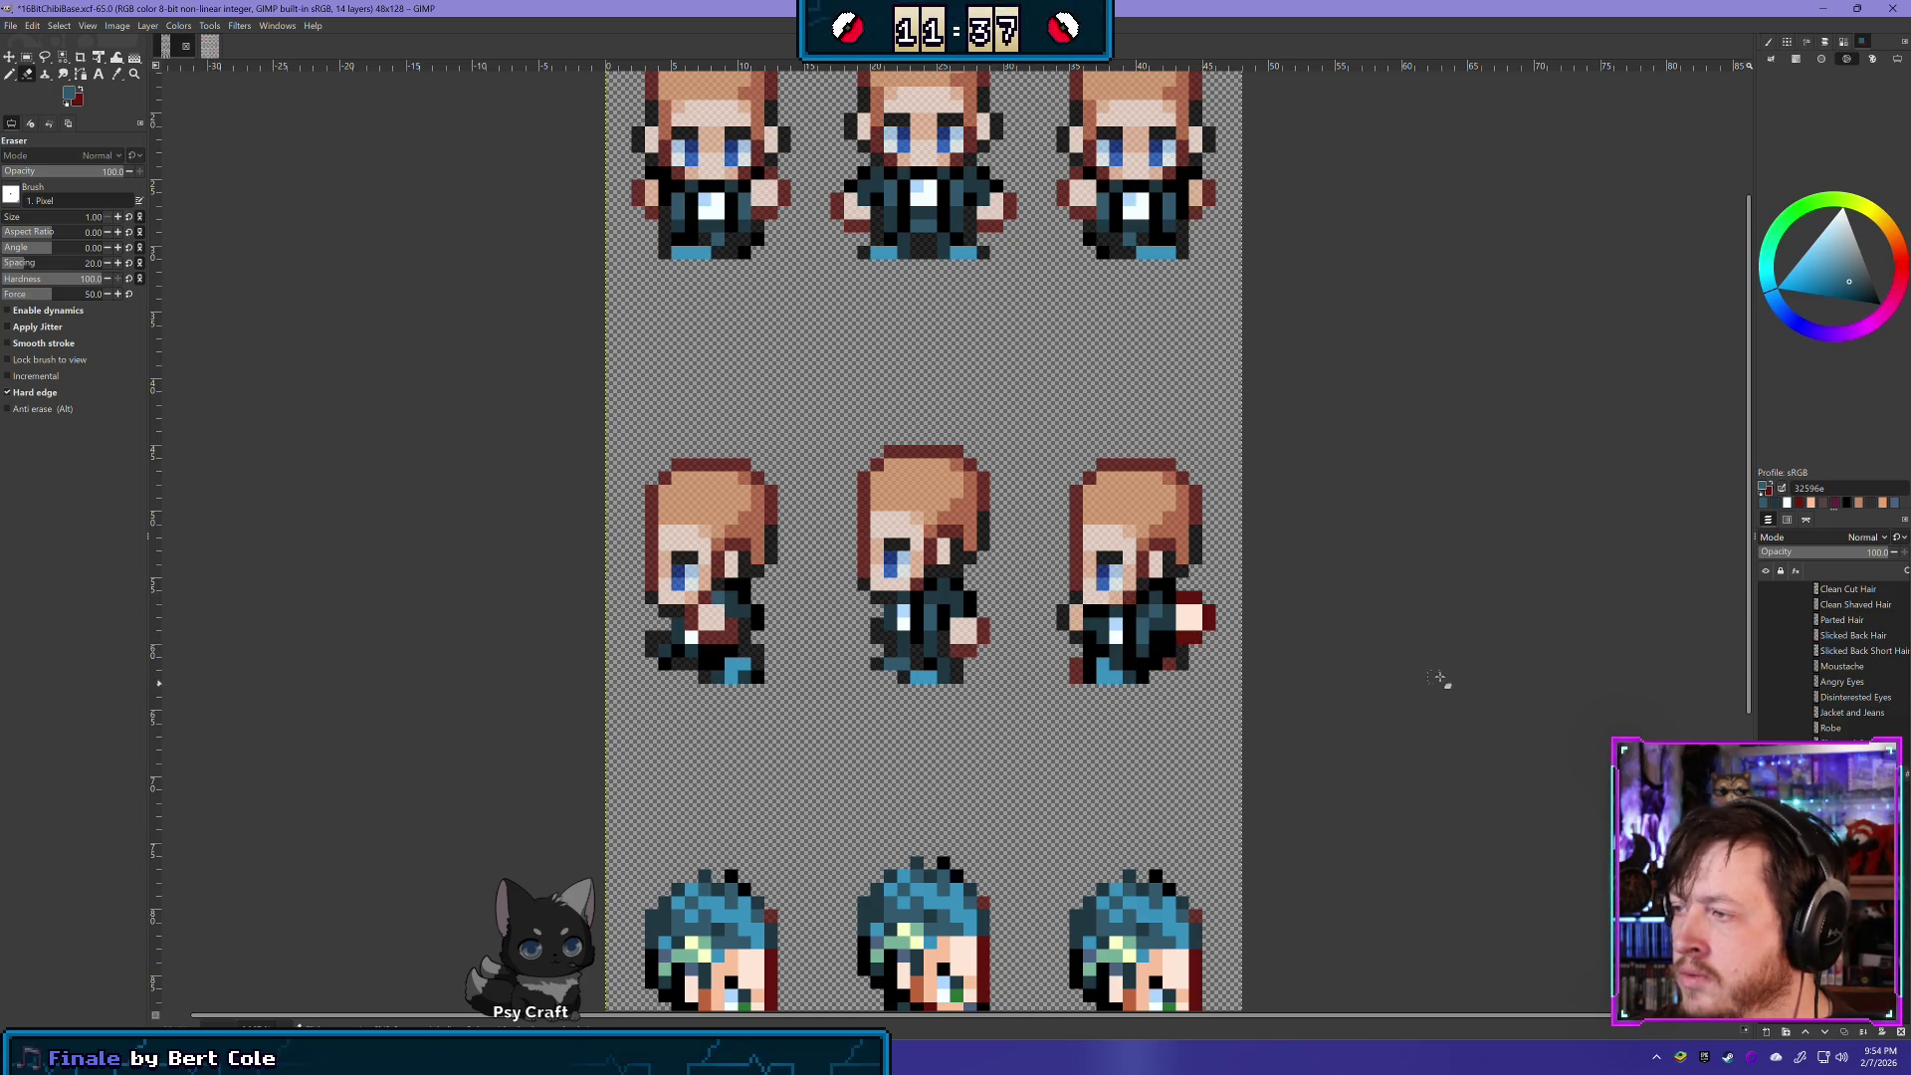
mouse_move(1085, 587)
left_mouse_down()
mouse_move(1135, 595)
mouse_move(1083, 590)
left_mouse_up()
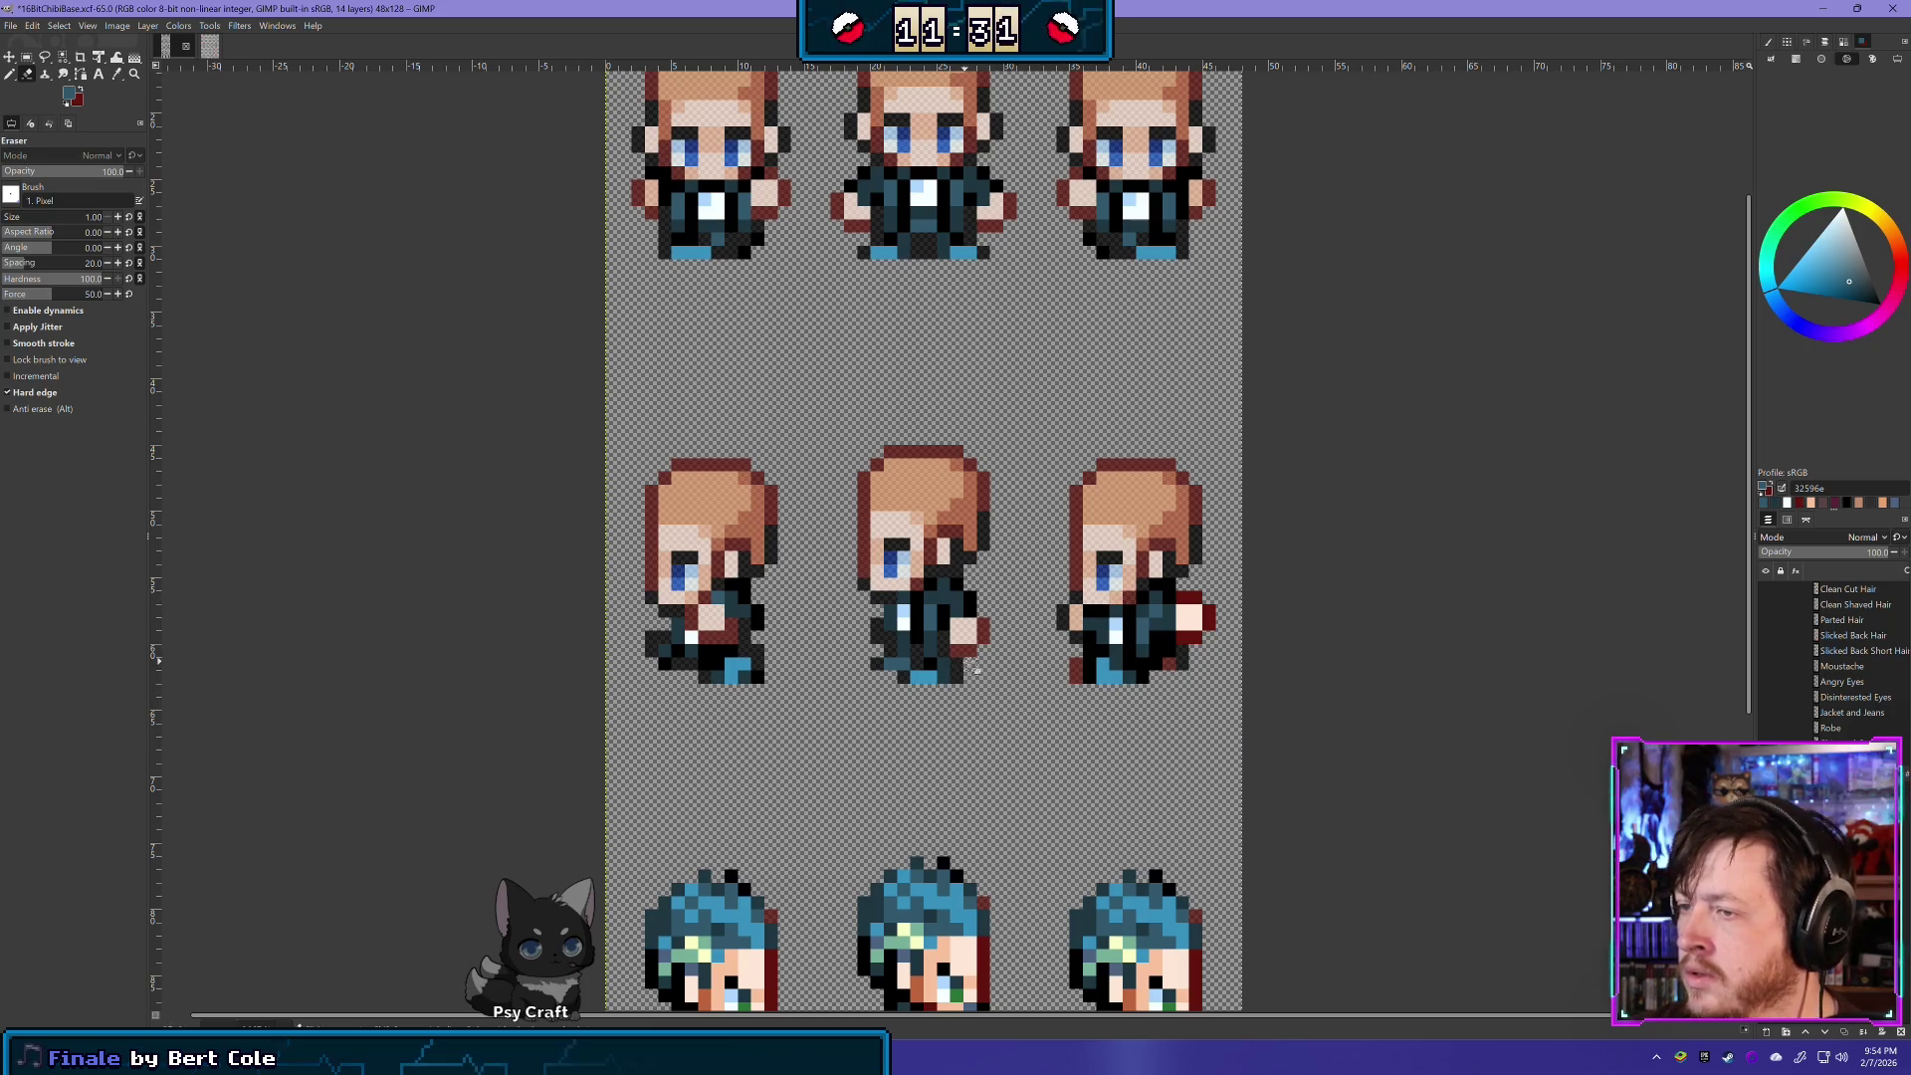
mouse_move(1186, 603)
left_mouse_down()
mouse_move(1206, 619)
mouse_move(1188, 642)
left_mouse_up()
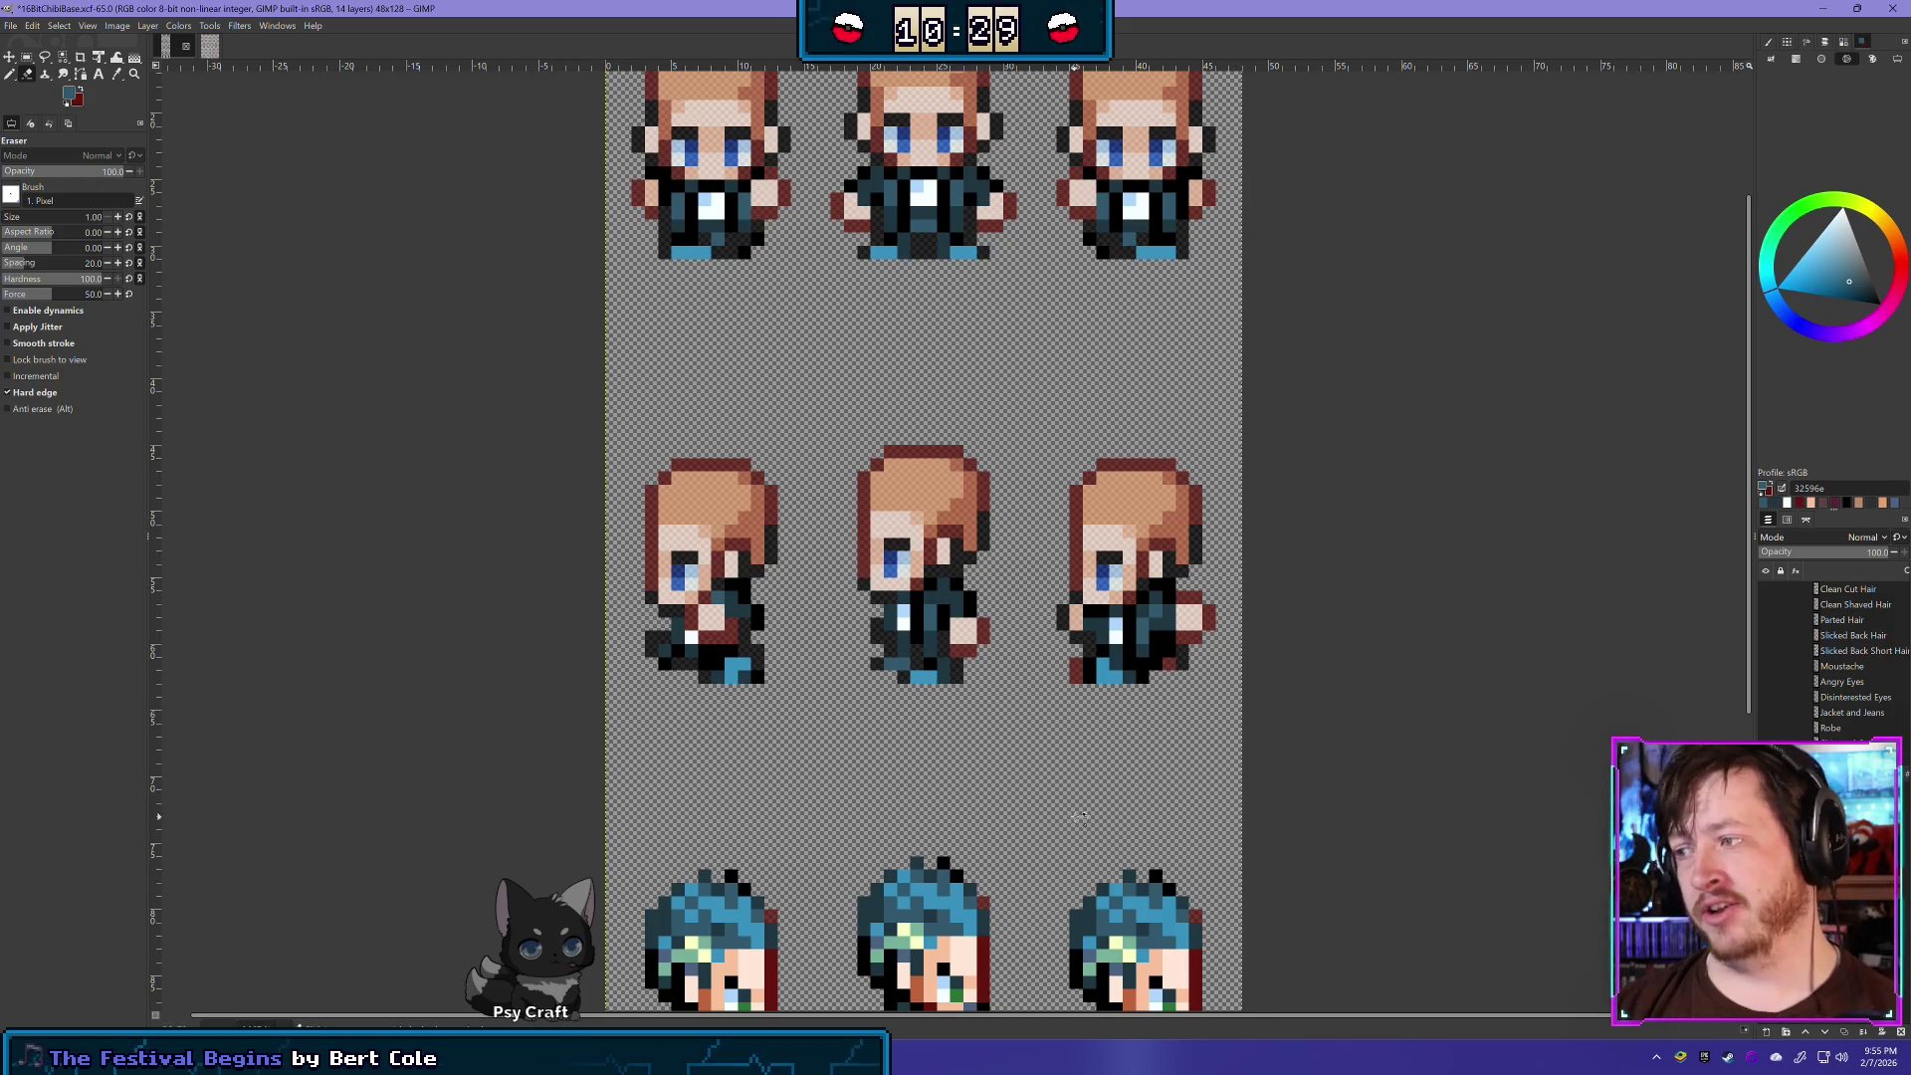
- Clear the current selection on the sprite sheet
scroll(1189, 812, "up", 1)
scroll(1190, 811, "down", 3)
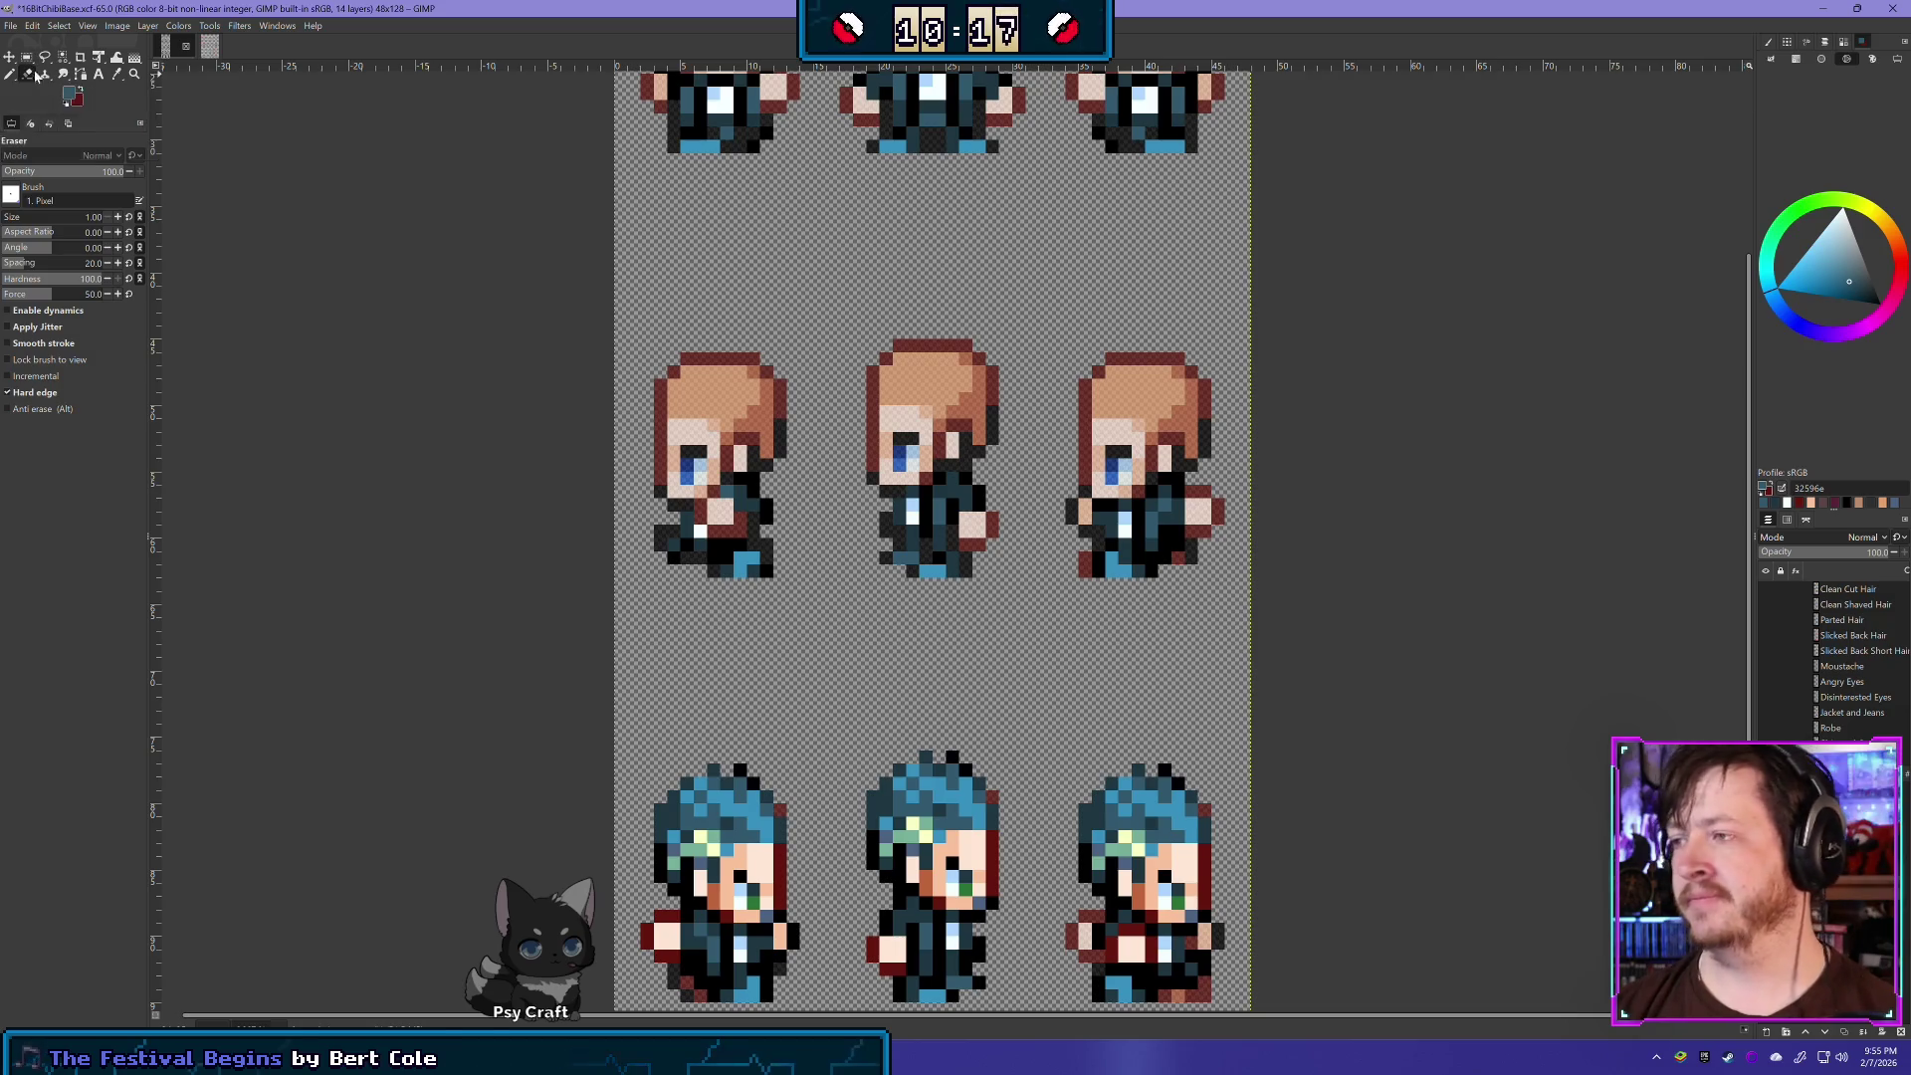
key("r")
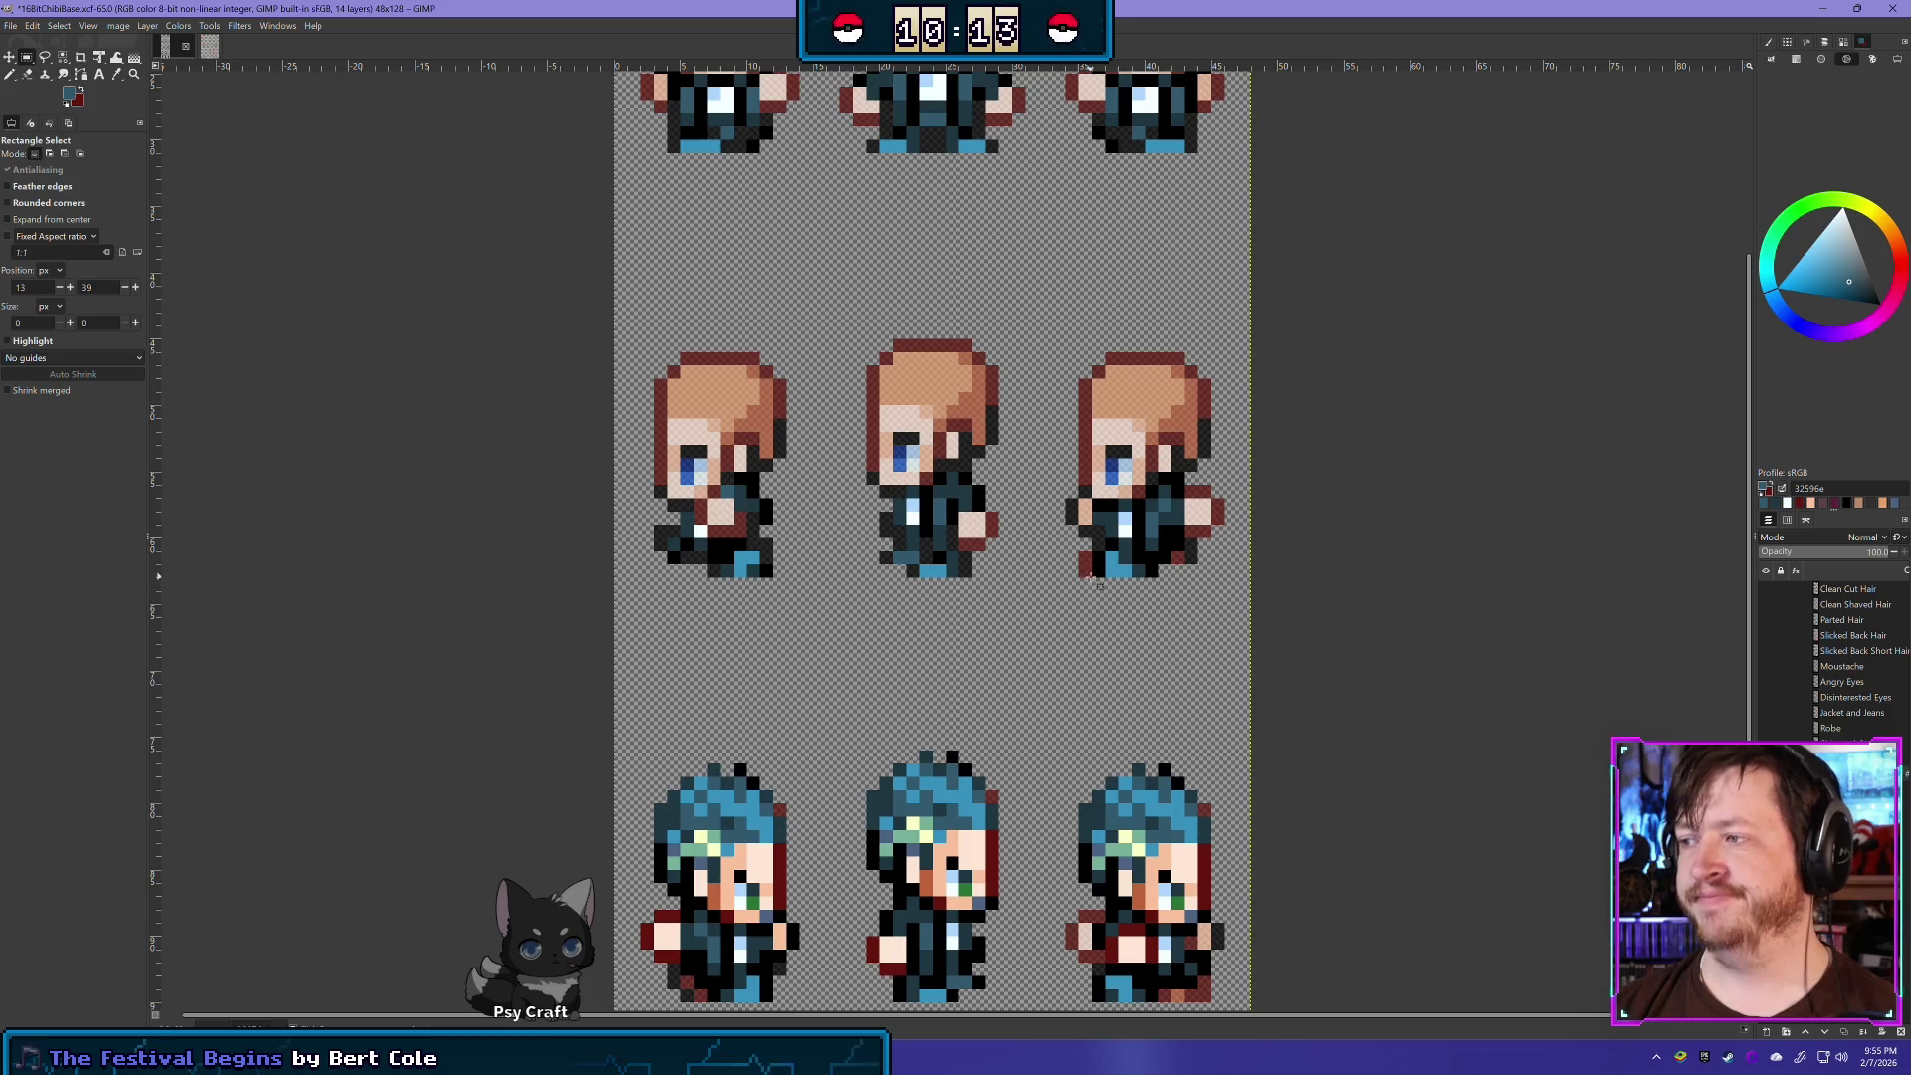
left_click(1227, 642)
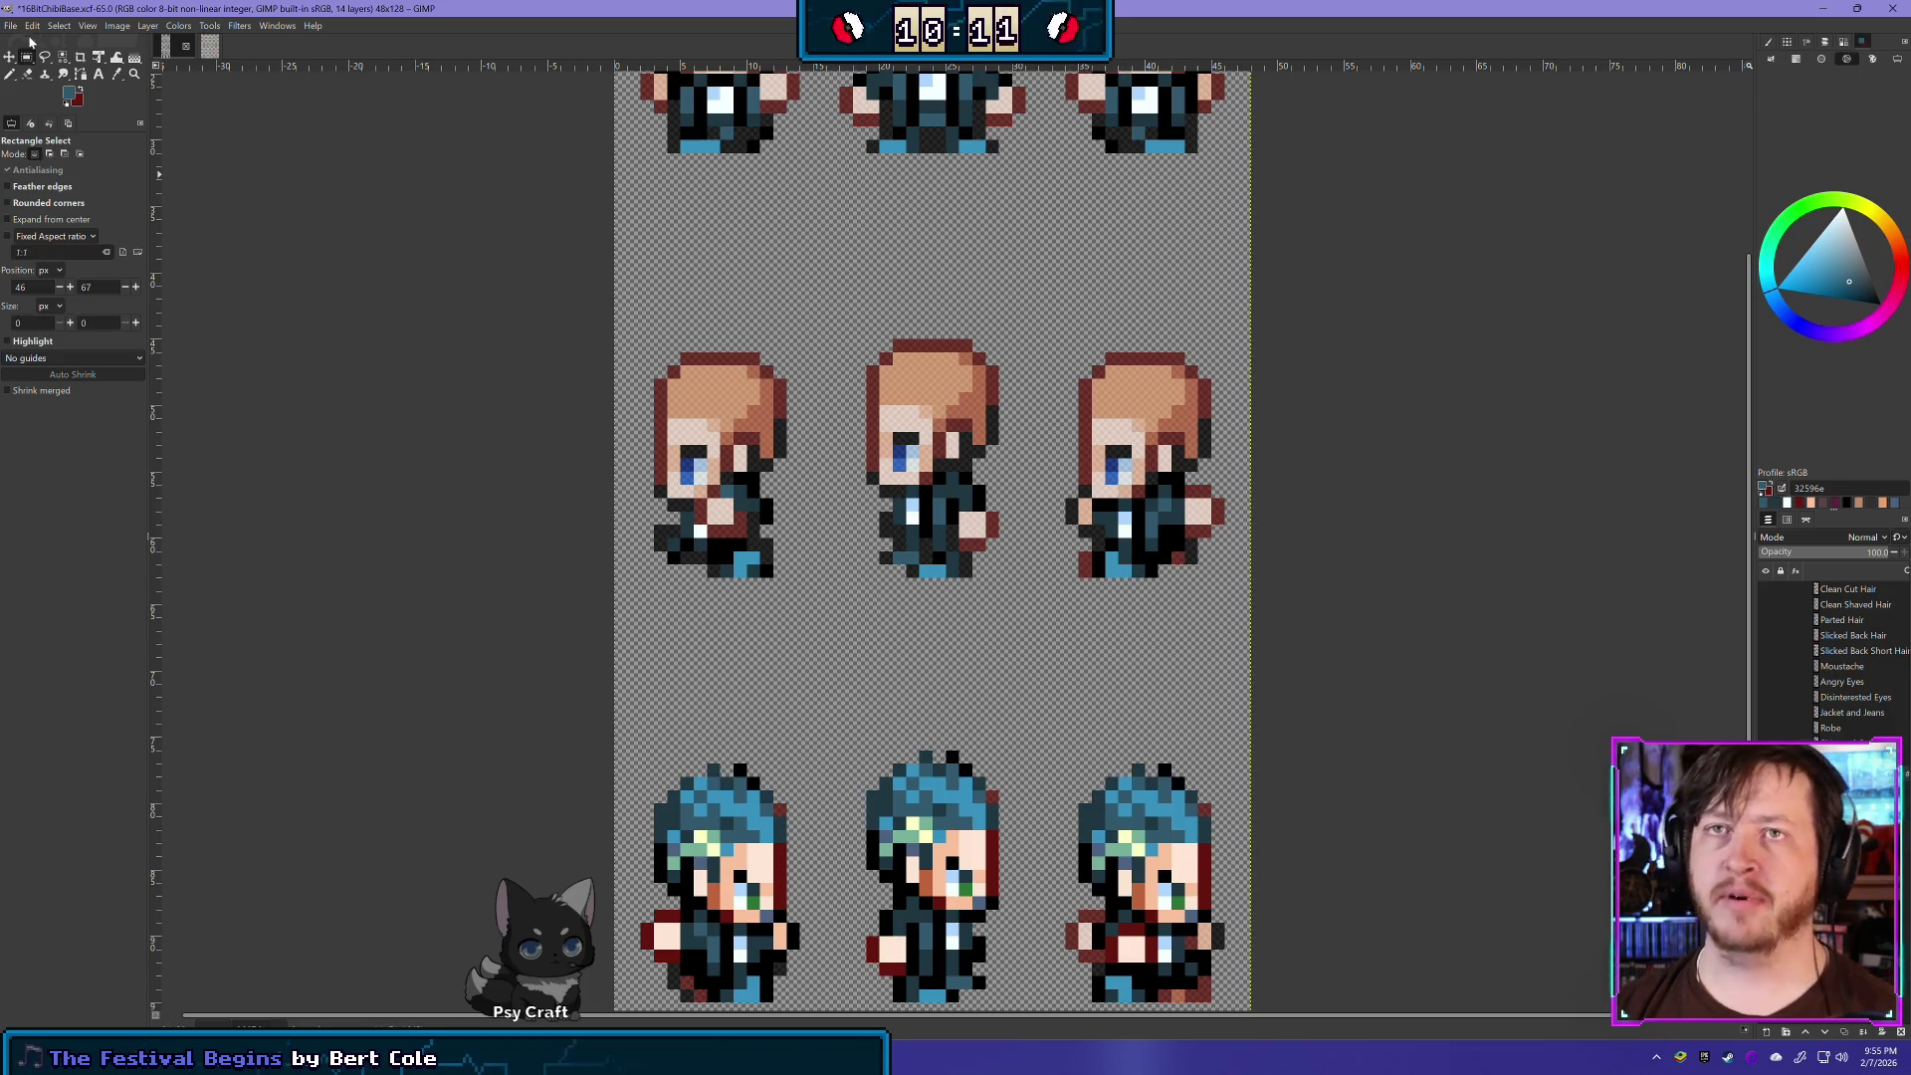
- Repaint the right sprite's lower-left hand pixels in black, then in dark jacket blue 1f3743
left_click(9, 74)
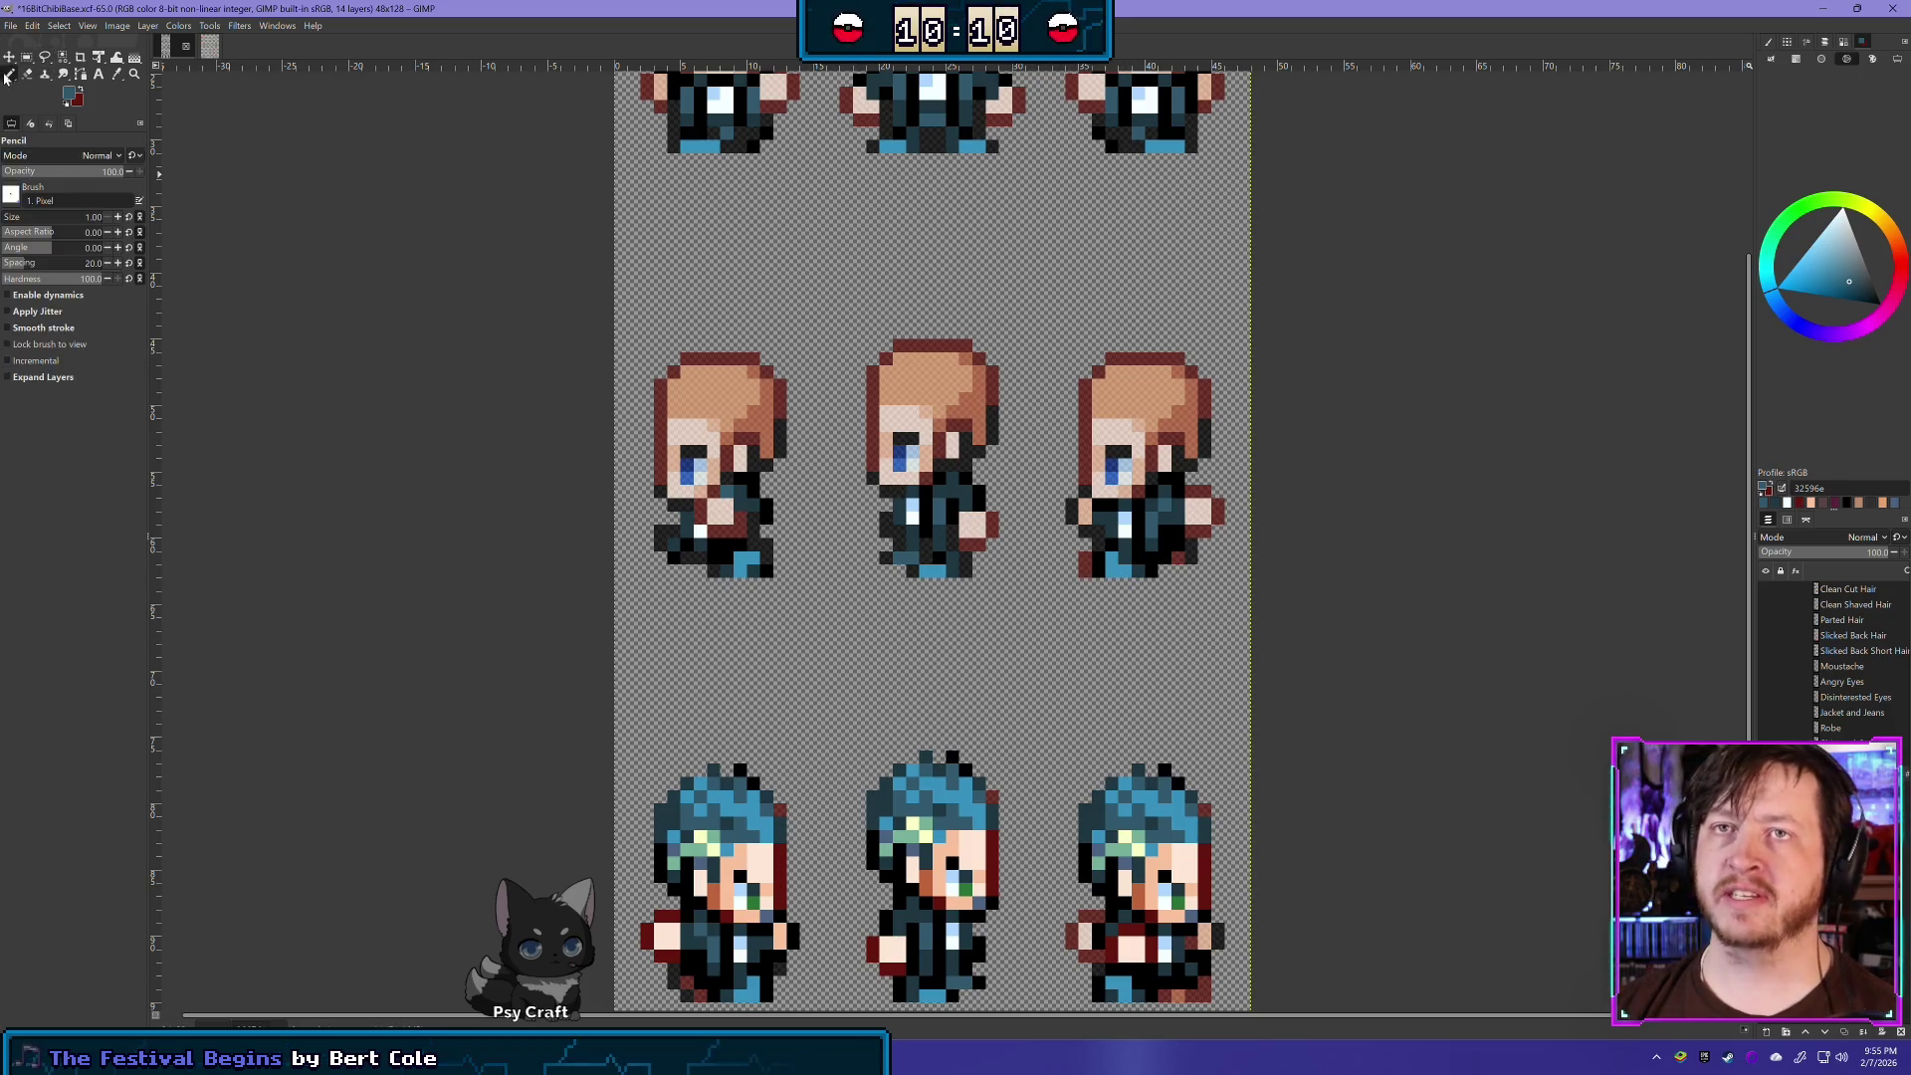
left_click(1102, 564, "ctrl")
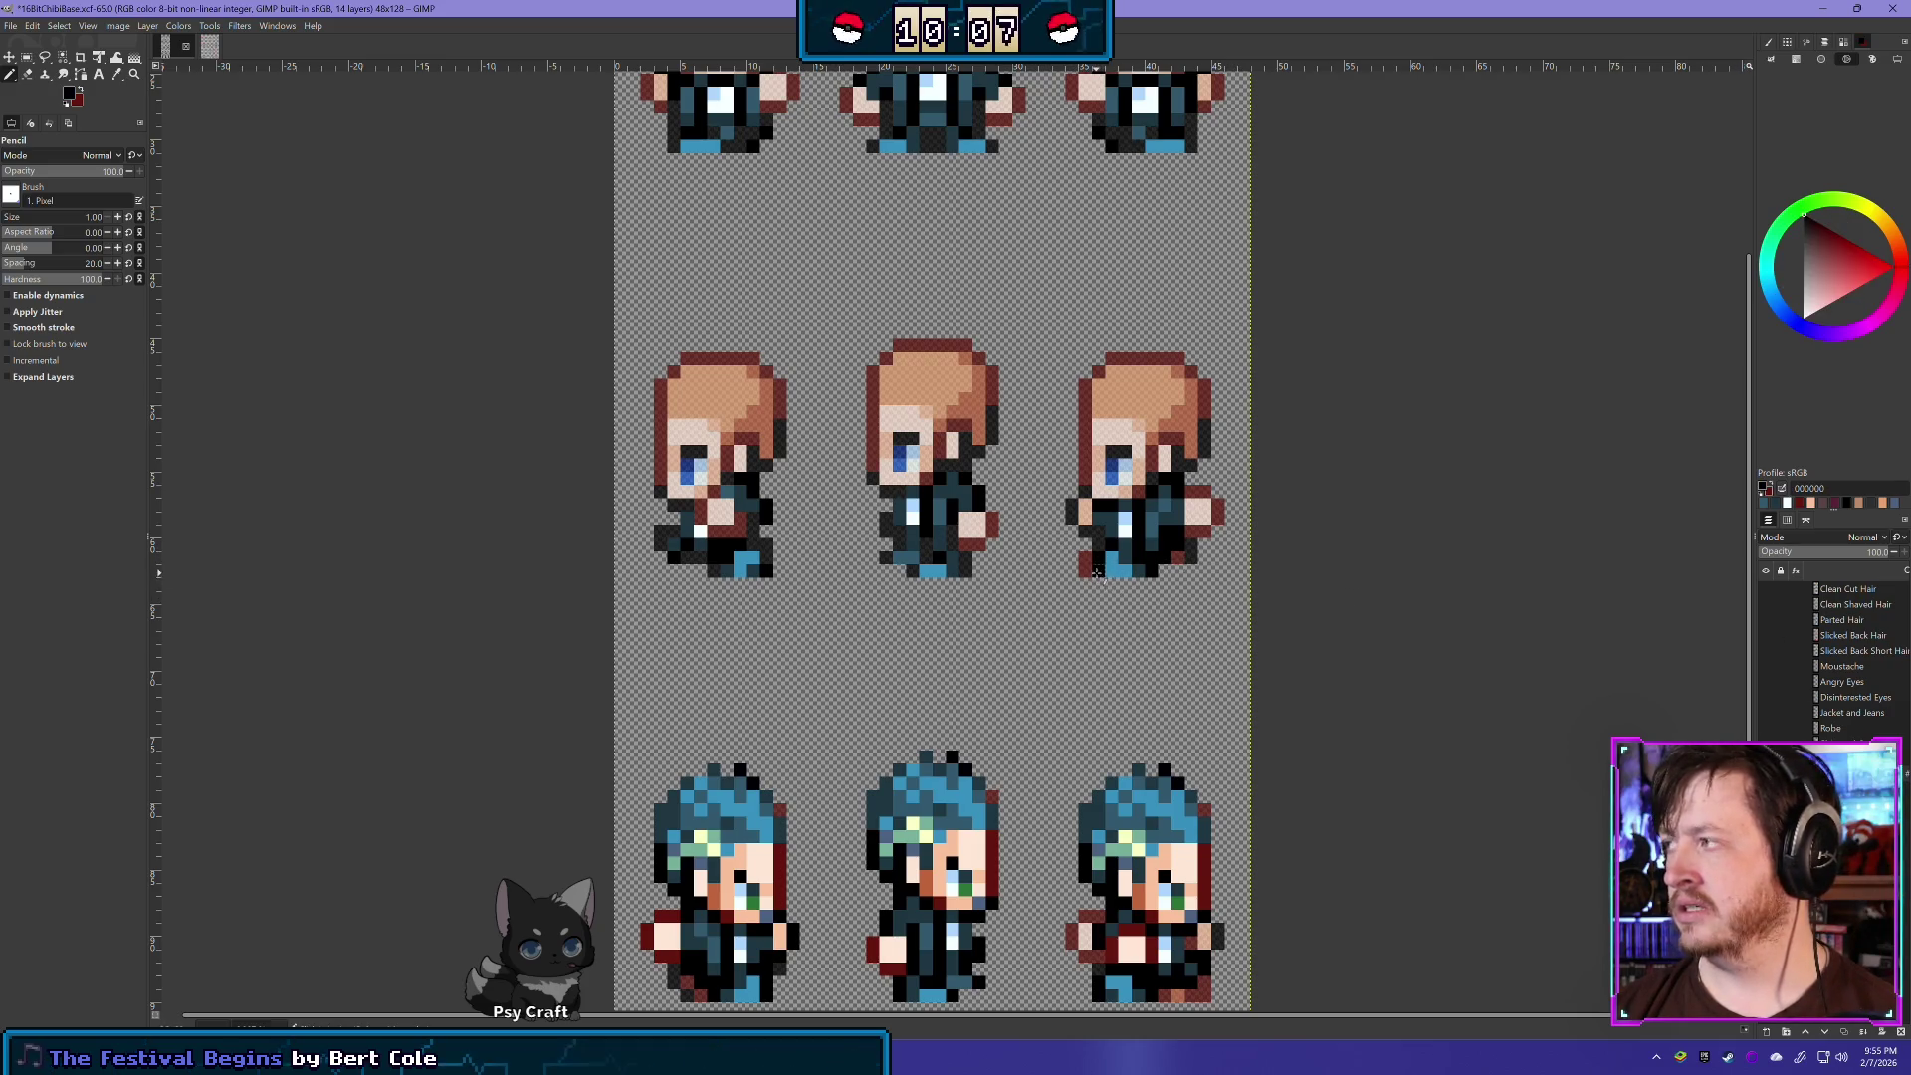
left_click(1085, 559)
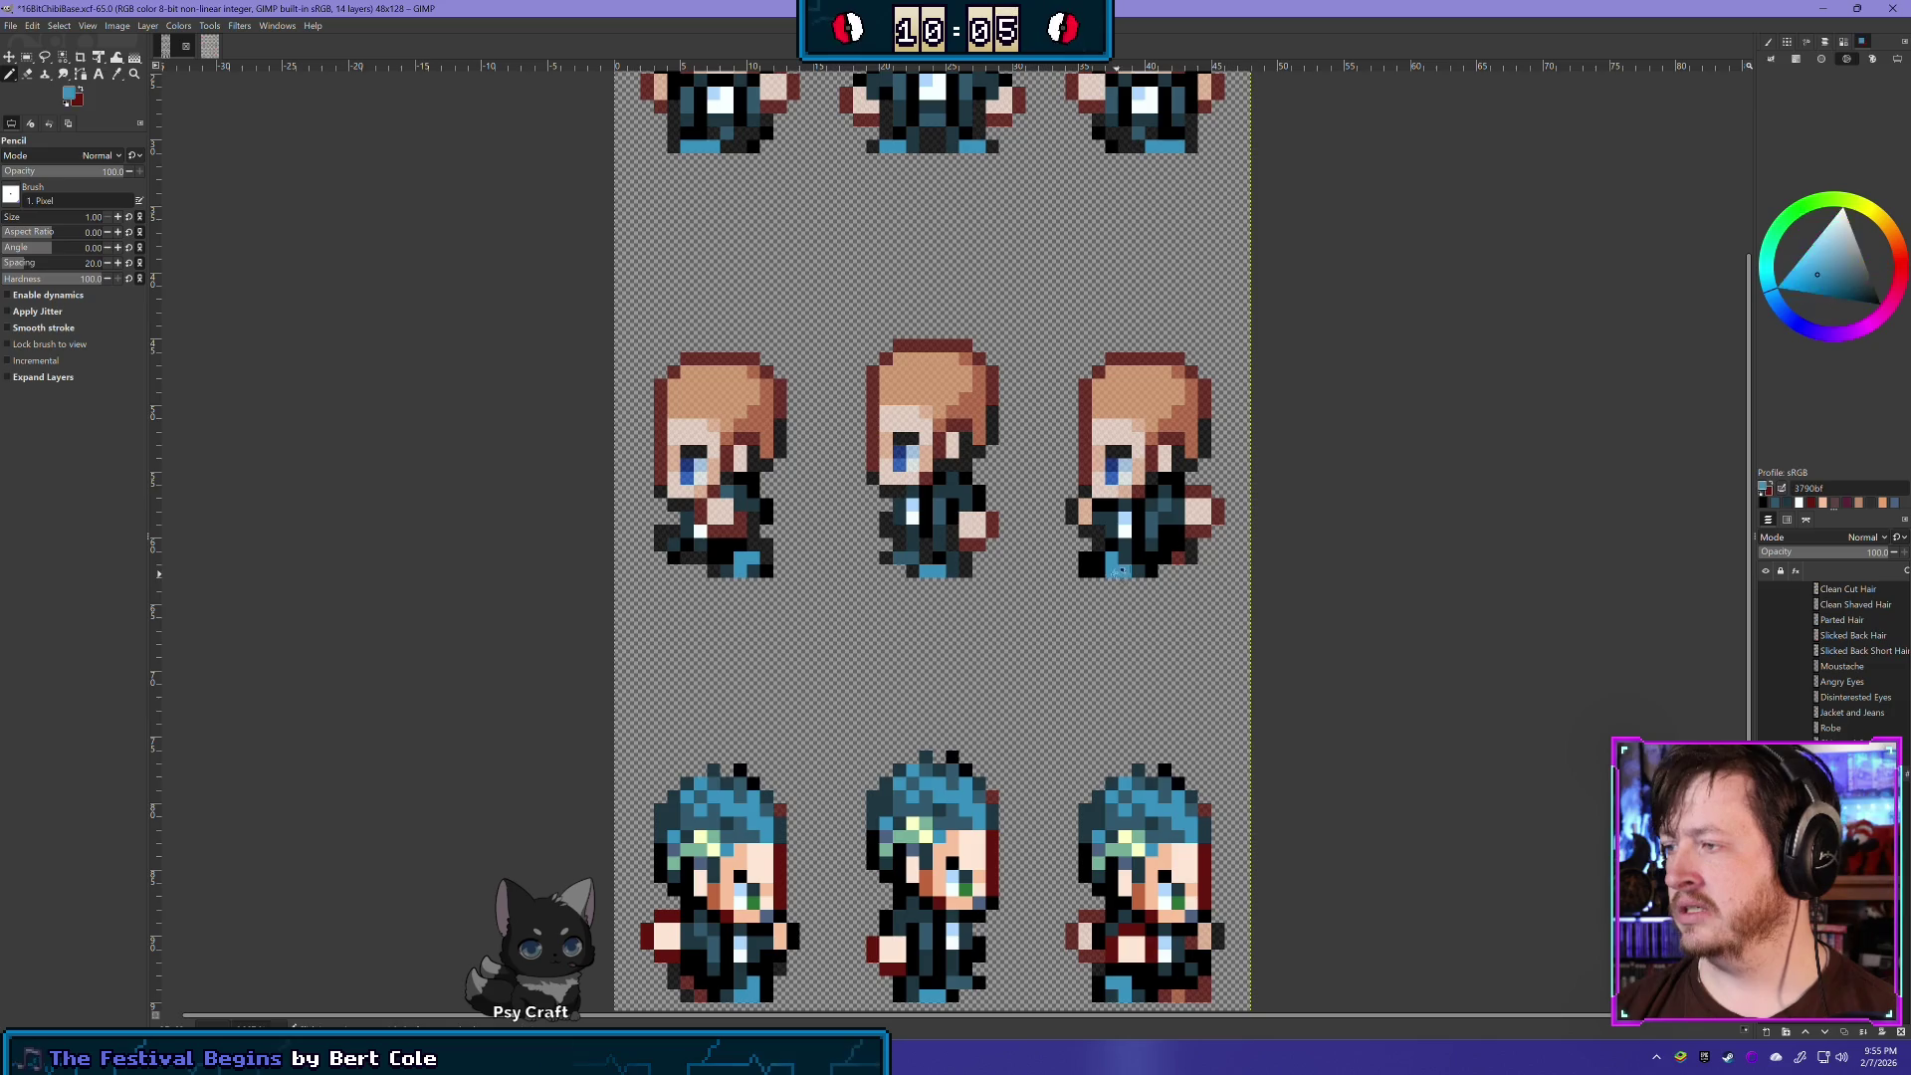
left_click(1103, 564, "ctrl")
left_click(1101, 567)
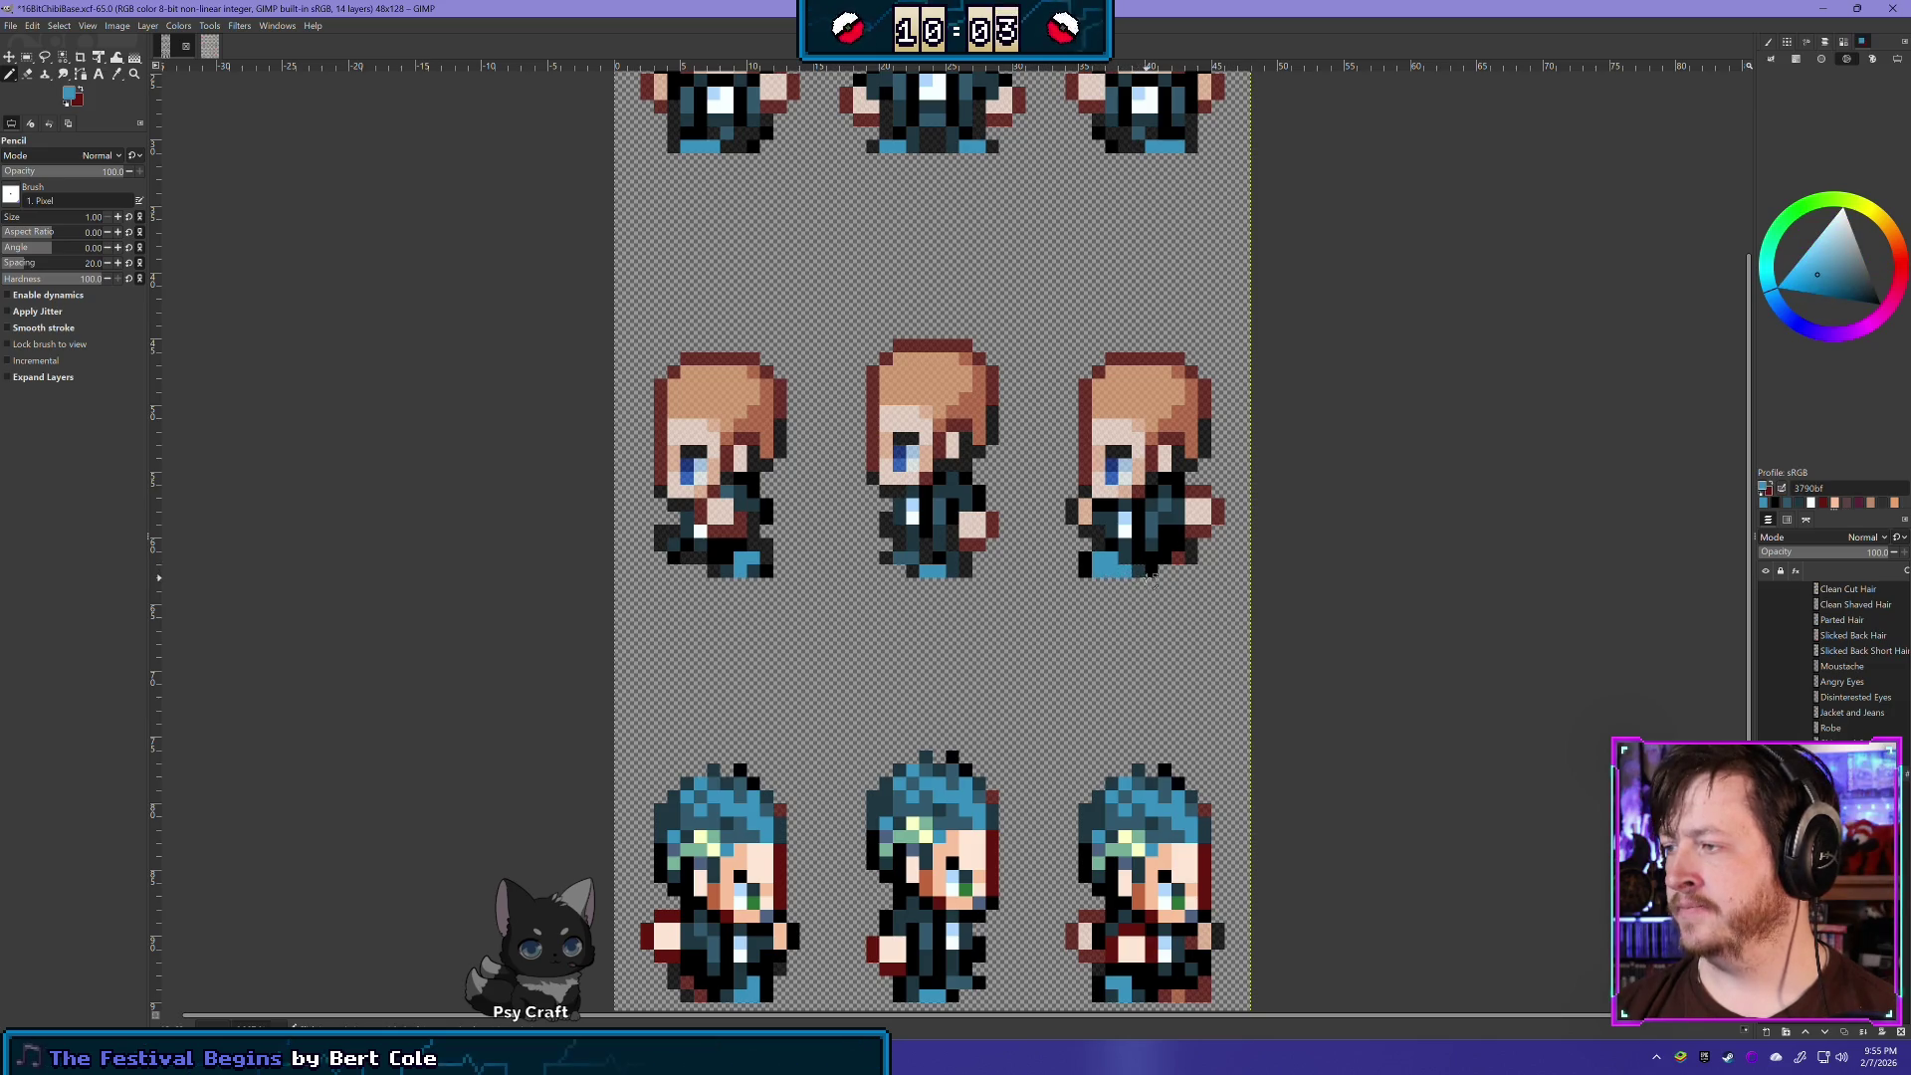
left_click(1145, 573, "ctrl")
left_click(1122, 570)
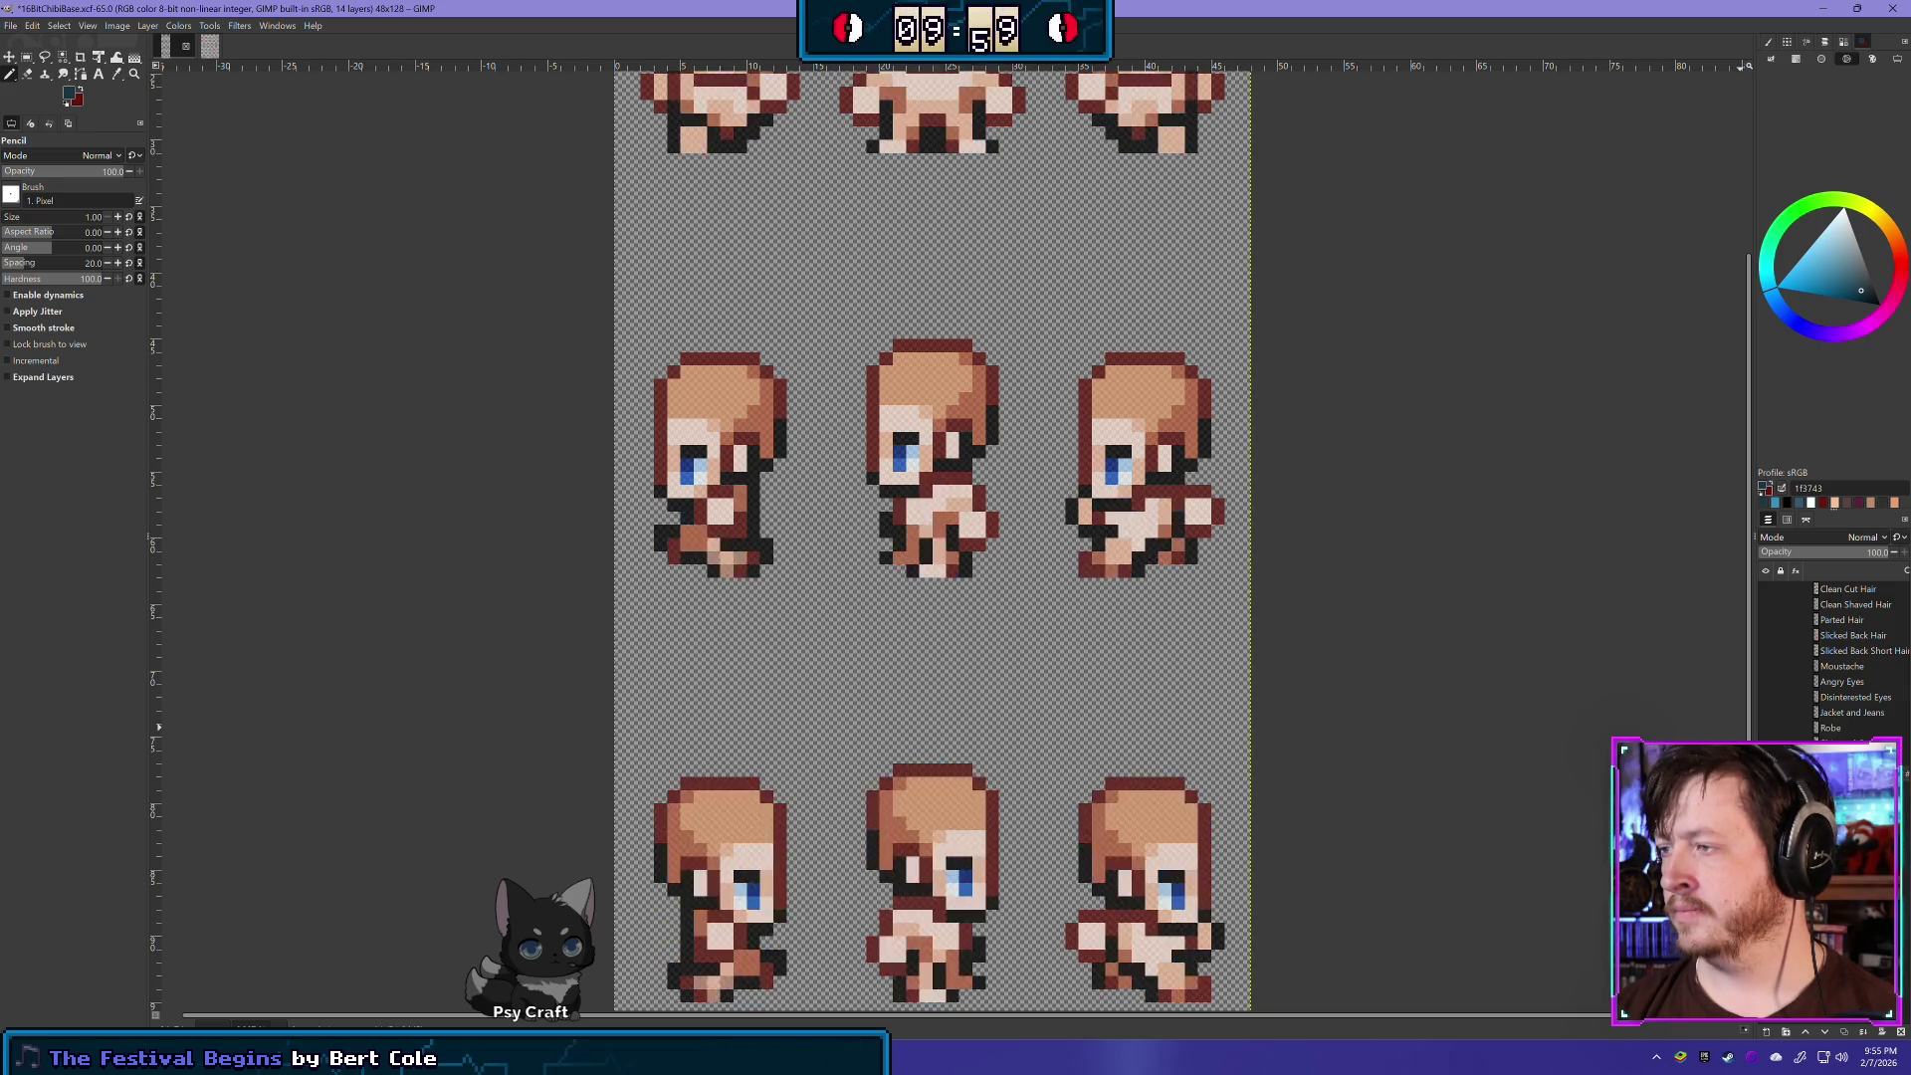
- Toggle the clothing and hair layers to check the base body, ending with Eraser active
left_click(1109, 550, "ctrl")
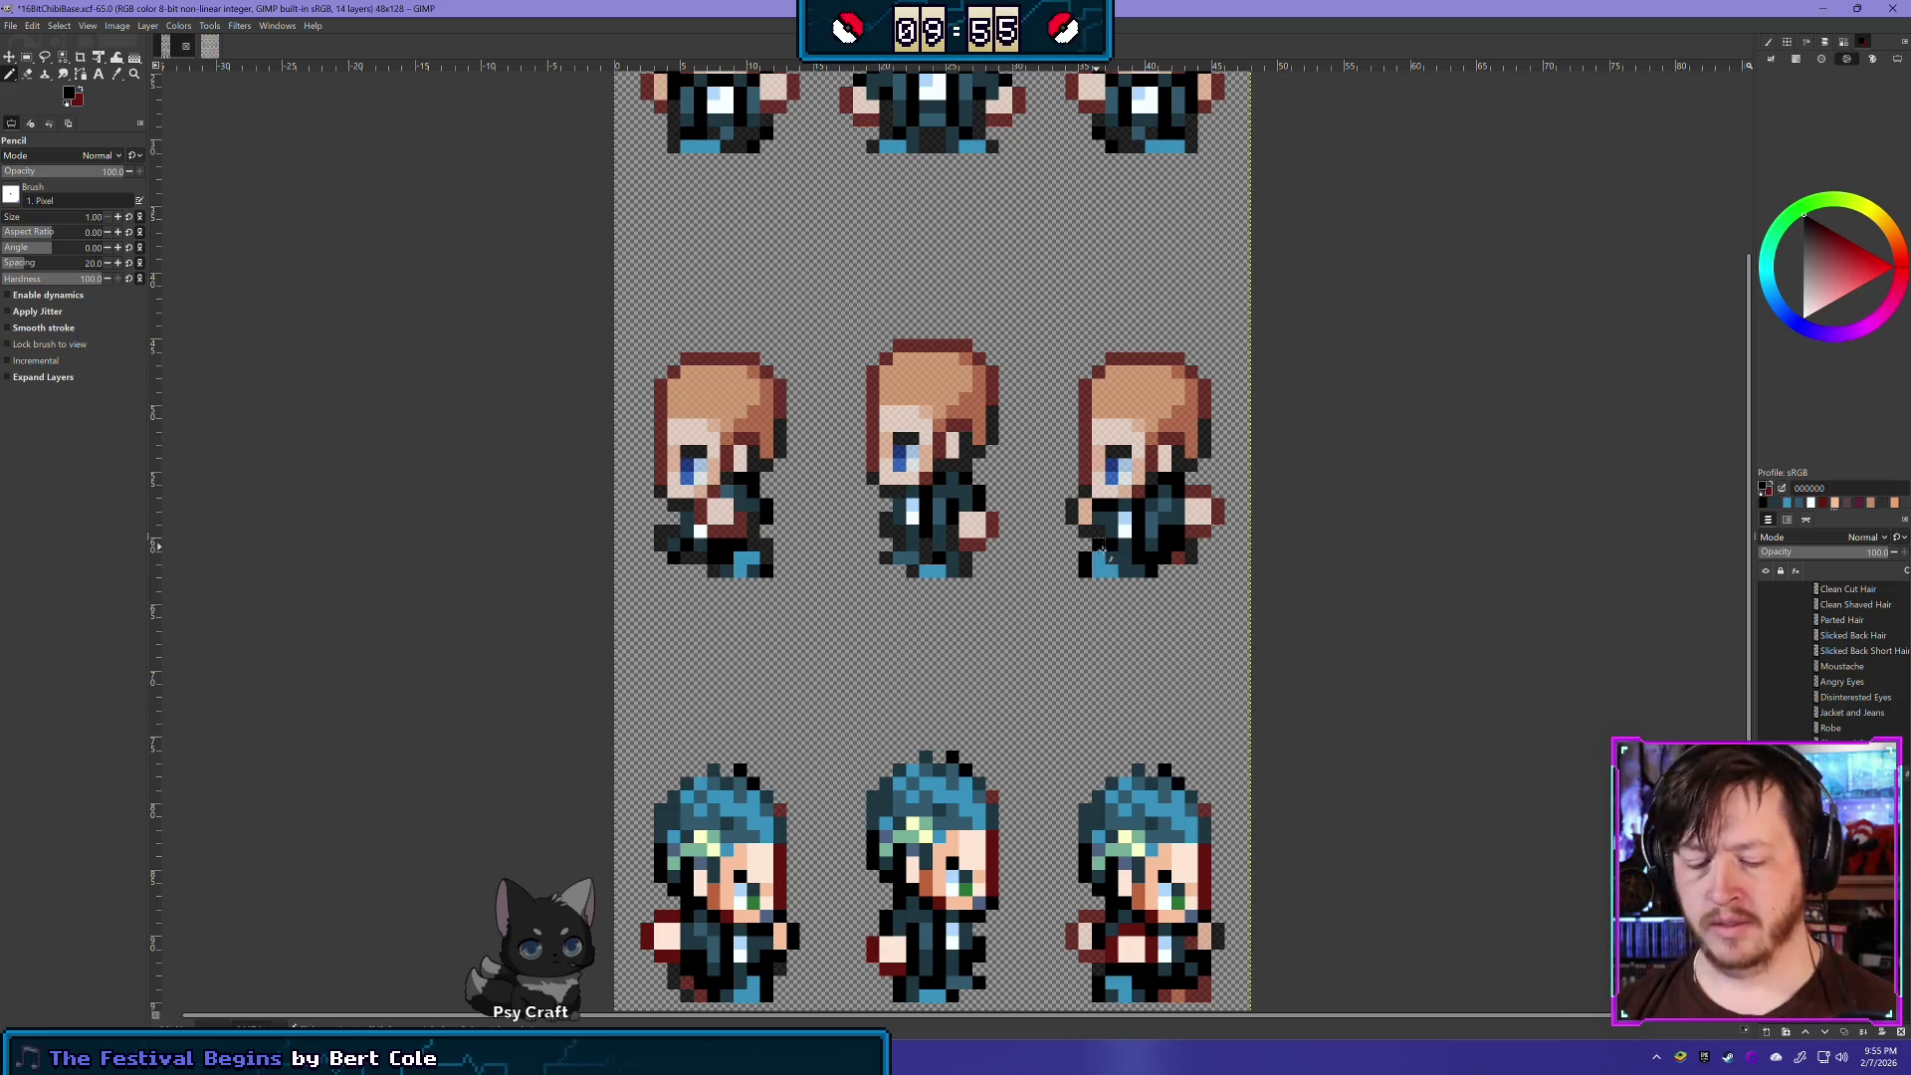
key("shift+e")
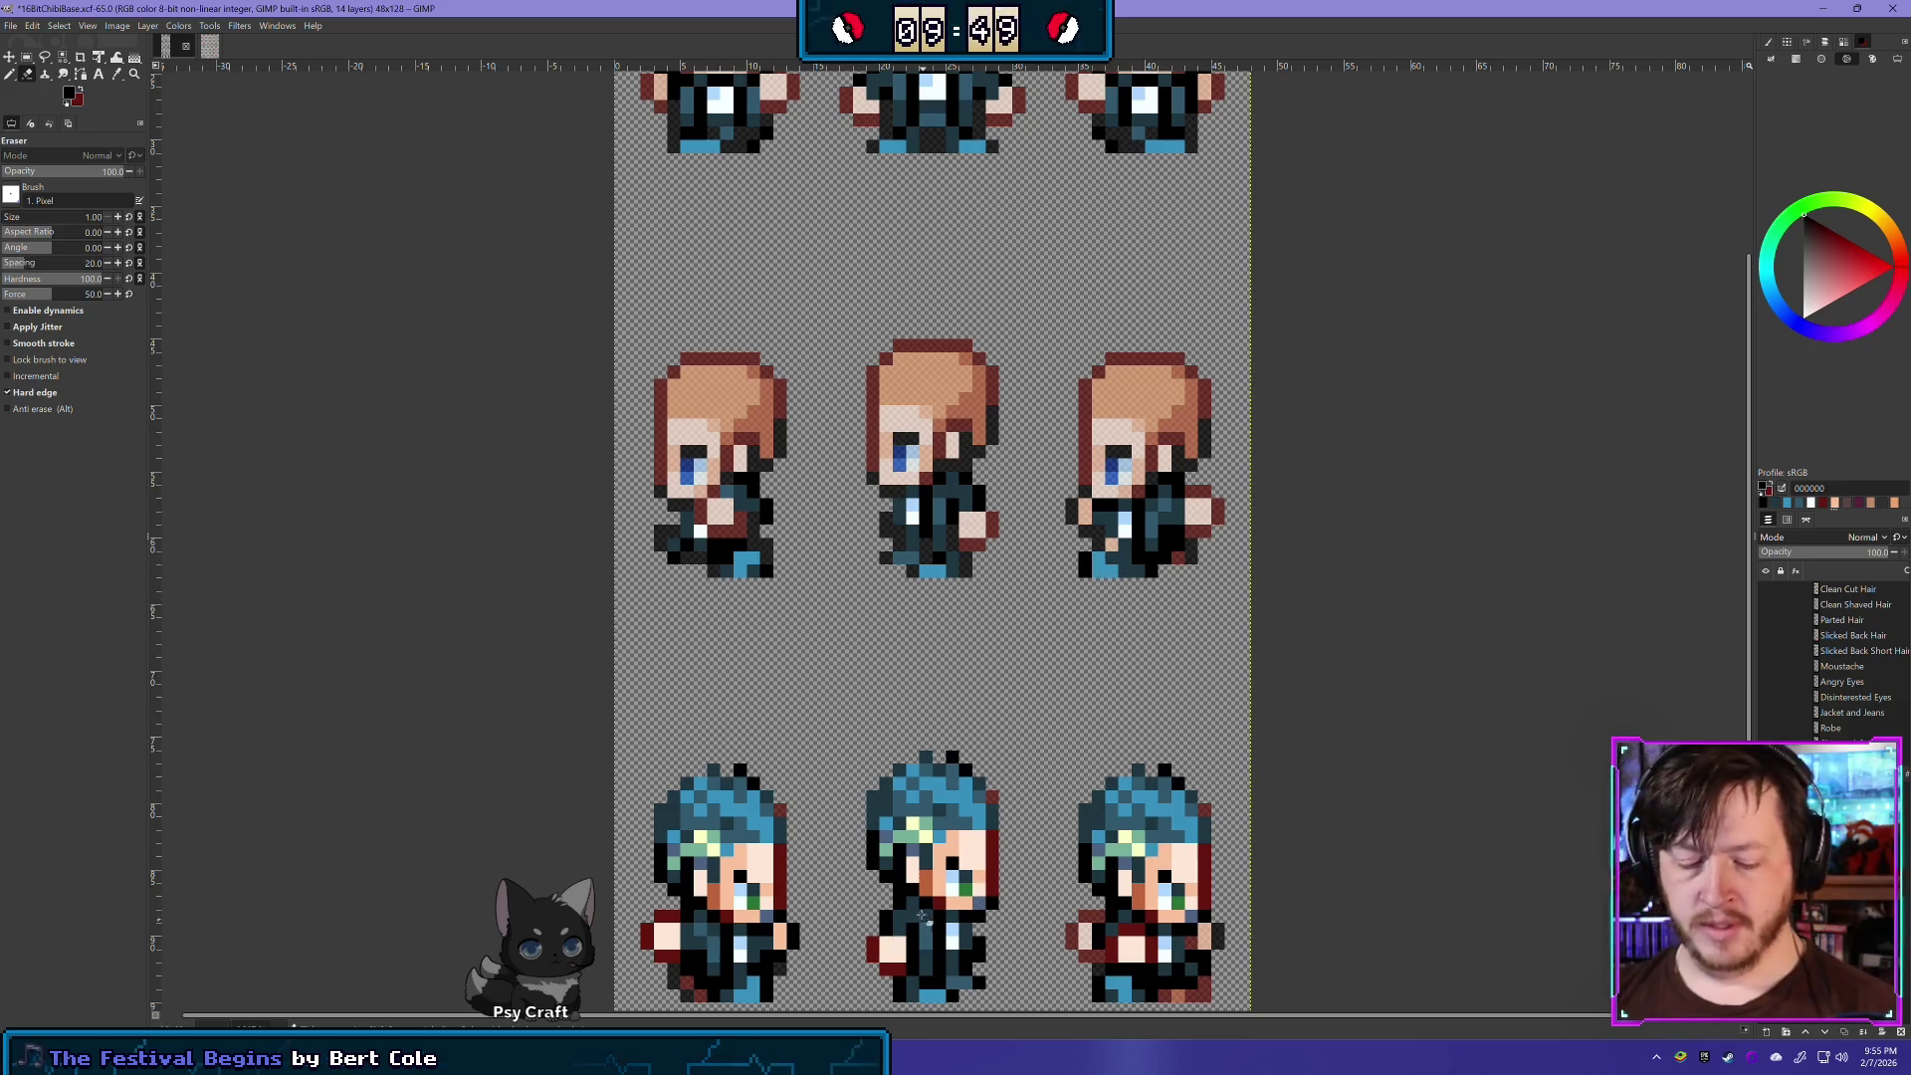
key("n")
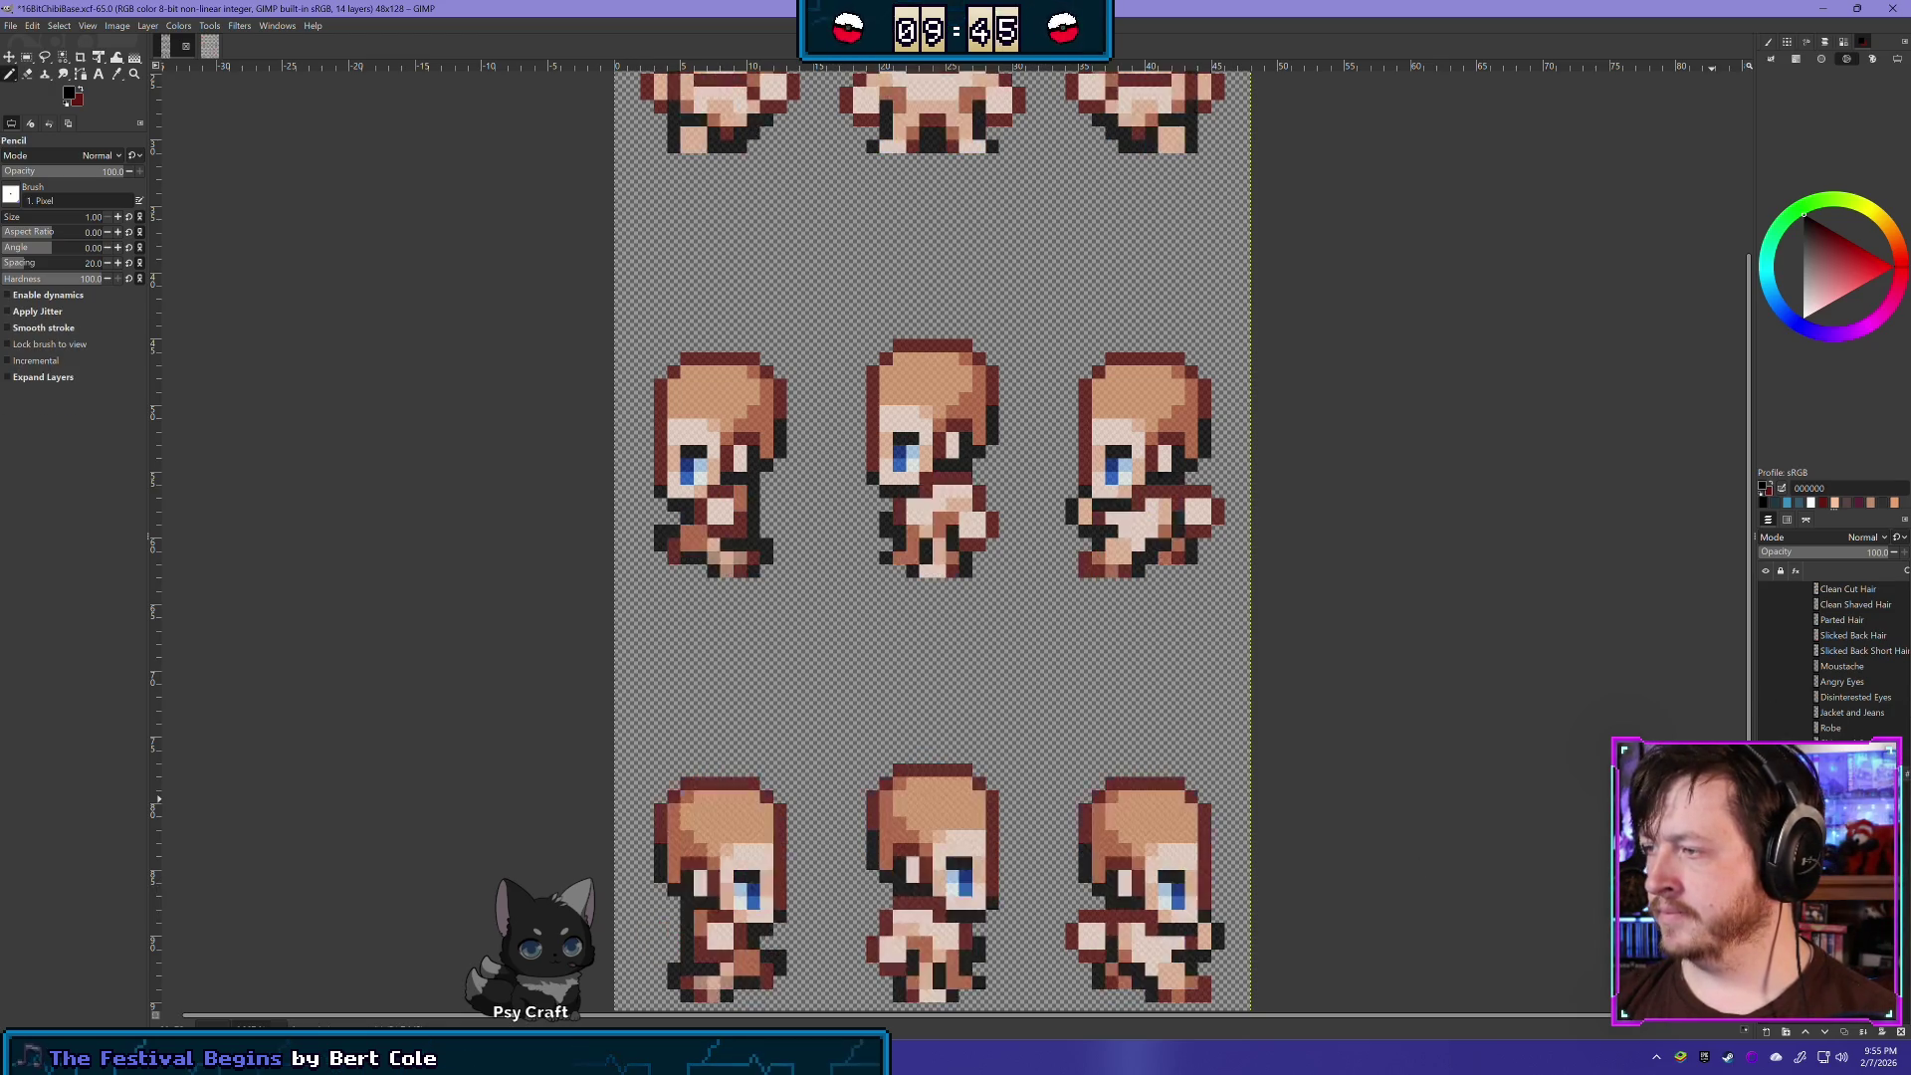
key("ctrl+y")
key("e")
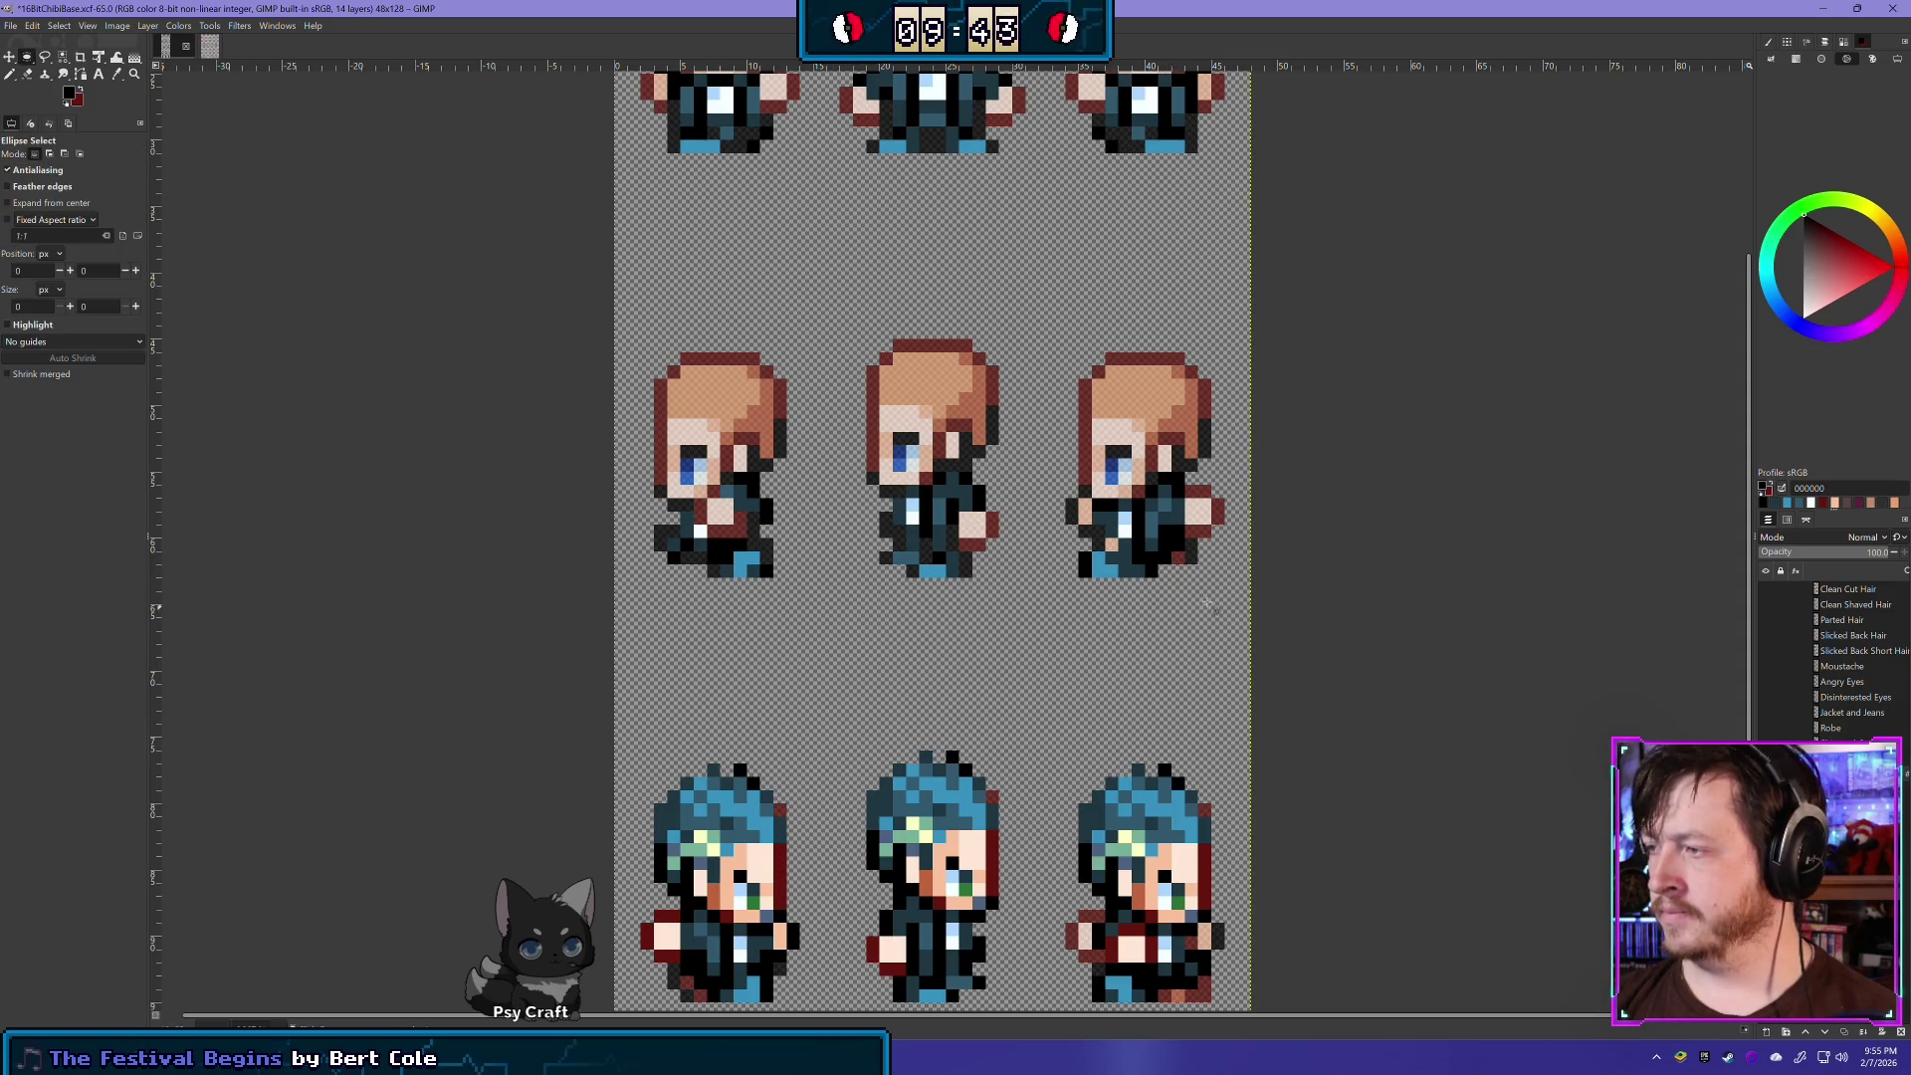
key("shift+e")
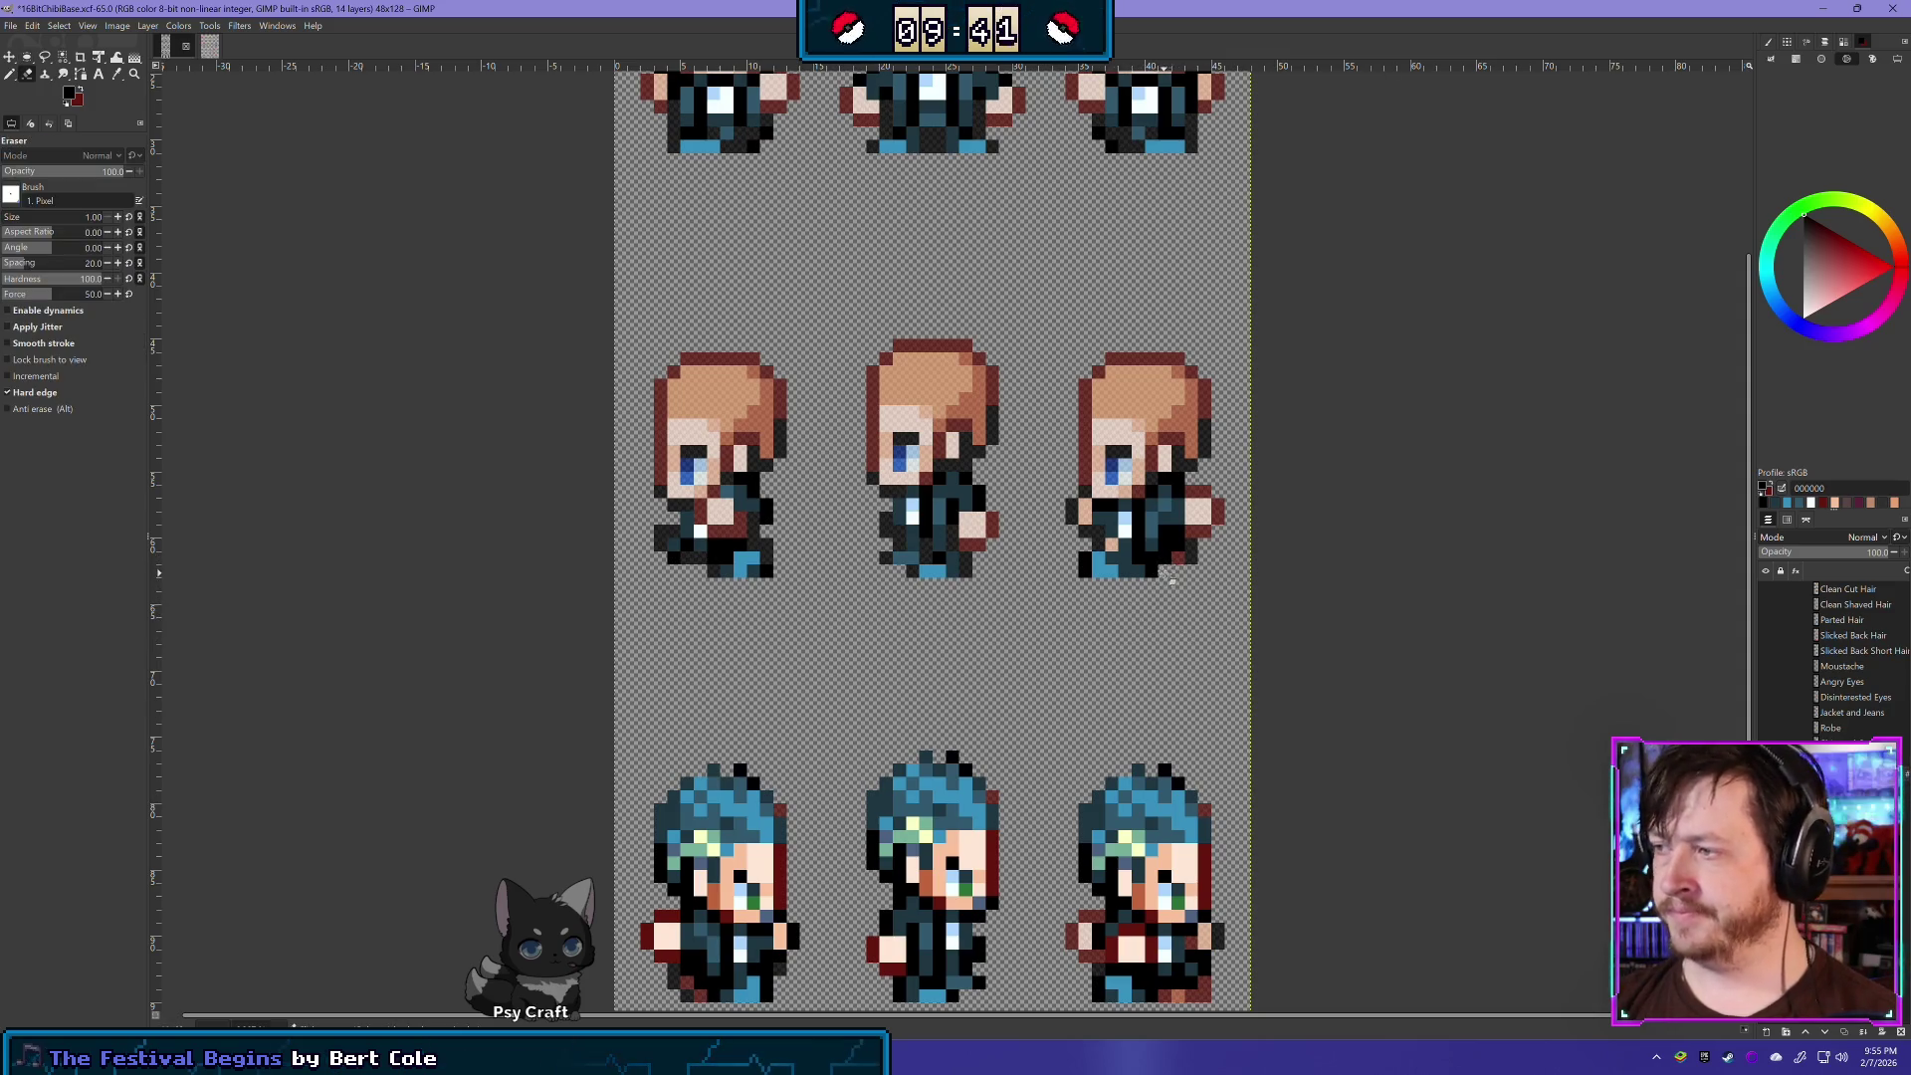
key("r")
key("shift+e")
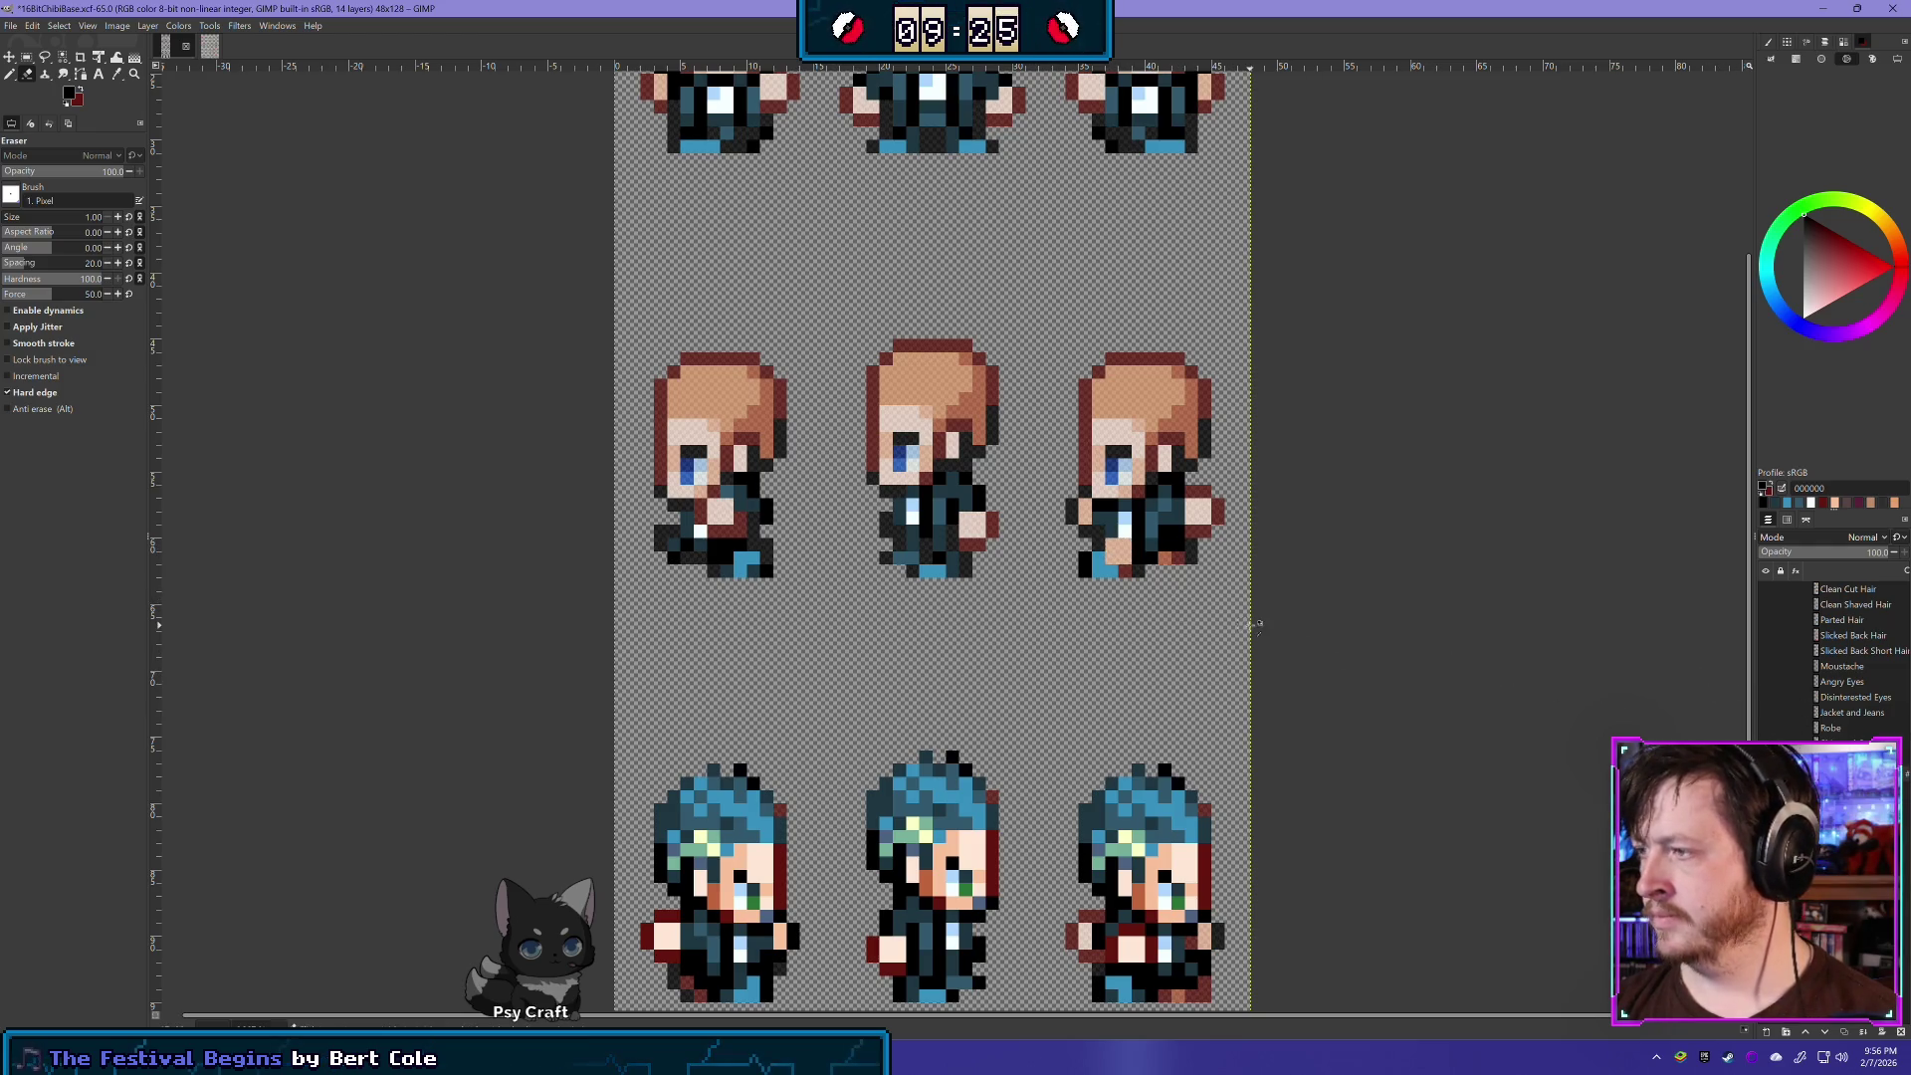
- Erase a stray pixel on the third sprite's lower body and paint its white chest pixel 1f3743
left_click(1119, 550)
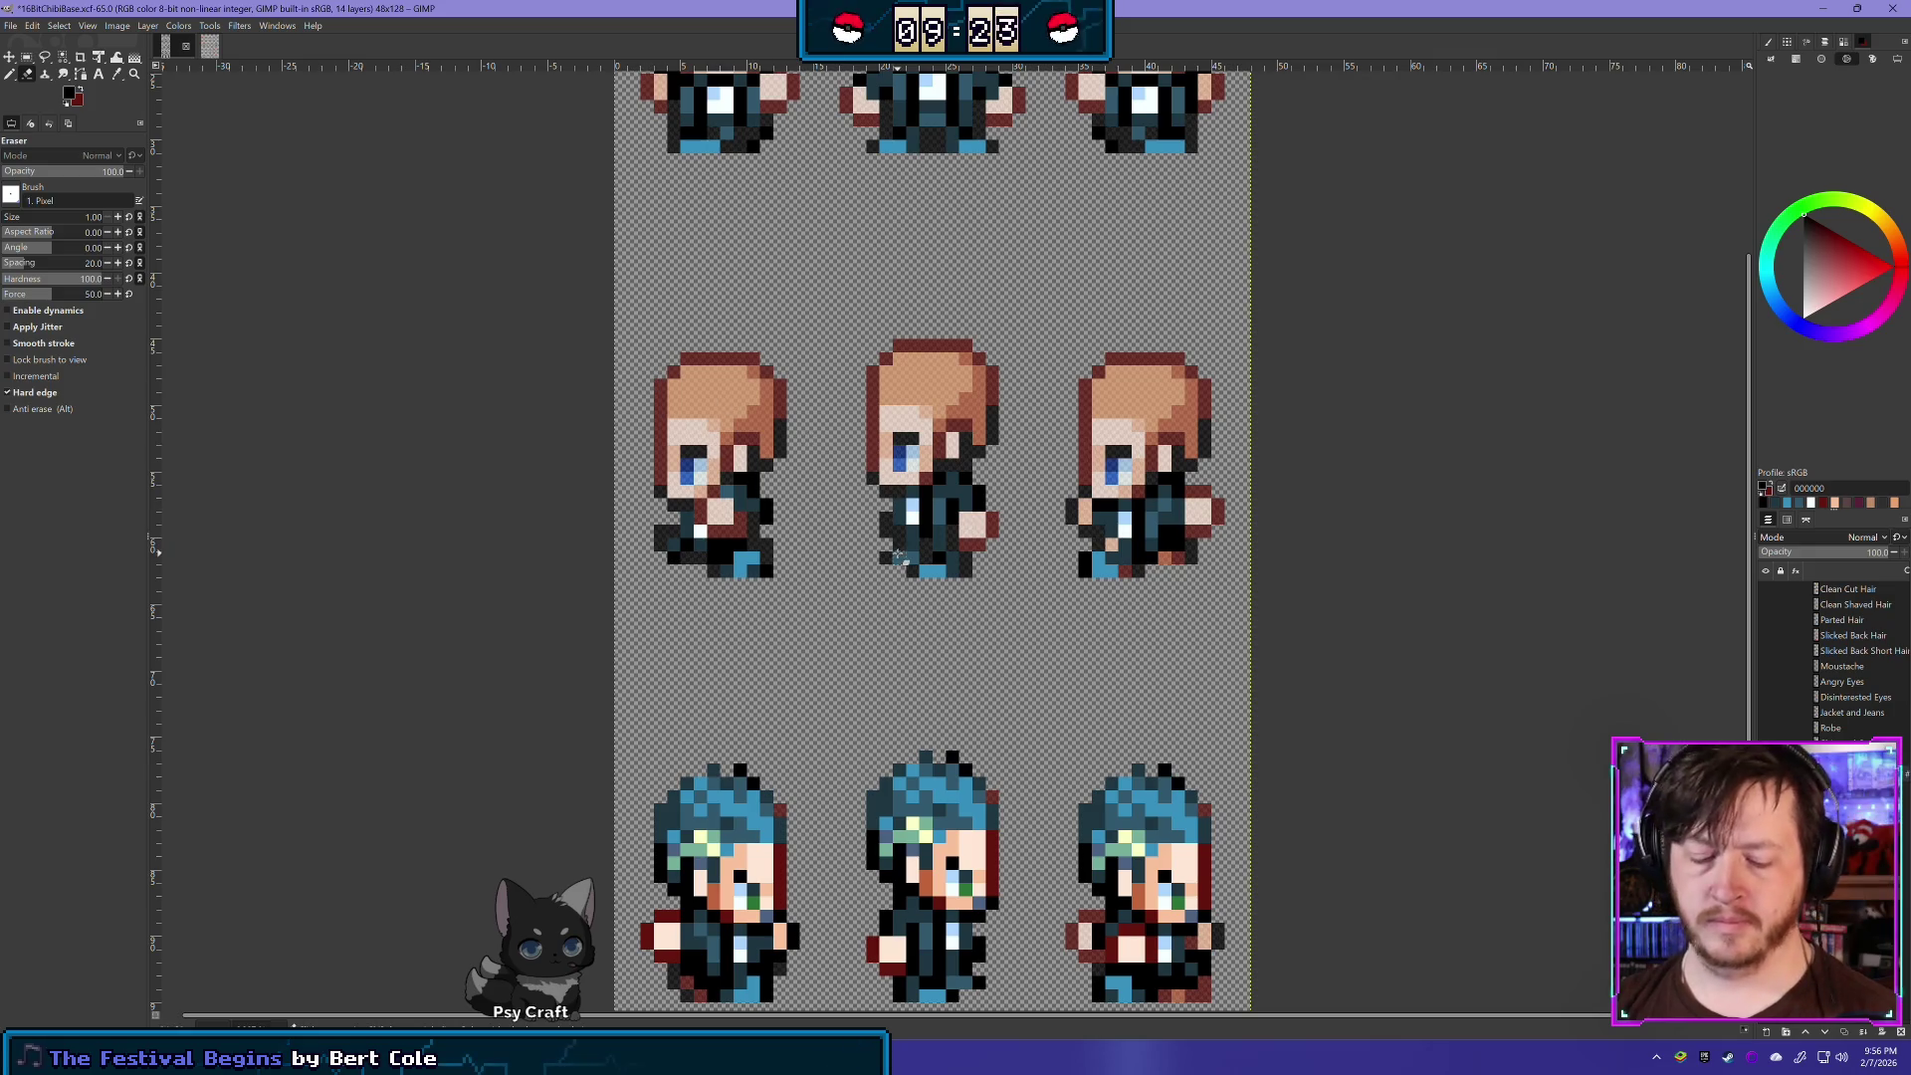
key("n")
left_click(1115, 546, "ctrl")
left_click(1125, 526)
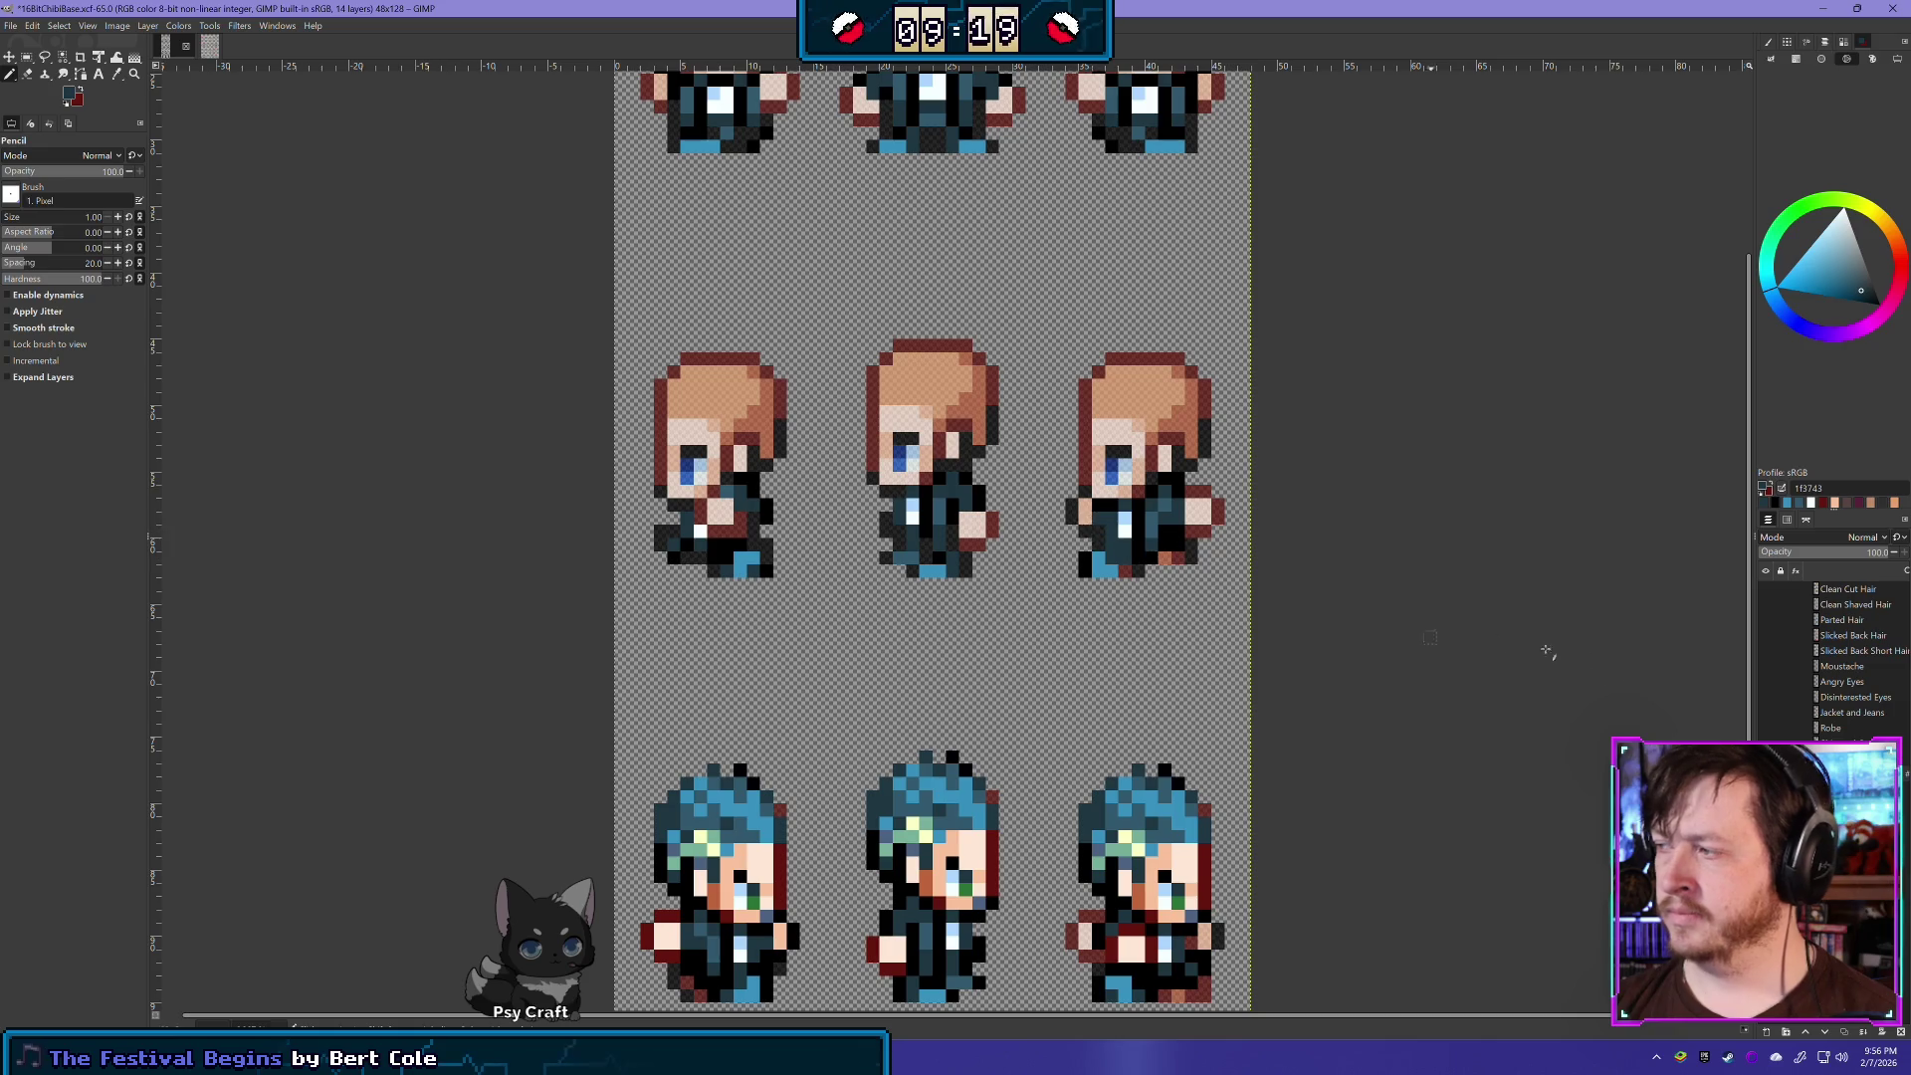
- Toggle the clothing and hair layers' visibility while switching between Eraser and Pencil
key("ctrl+z")
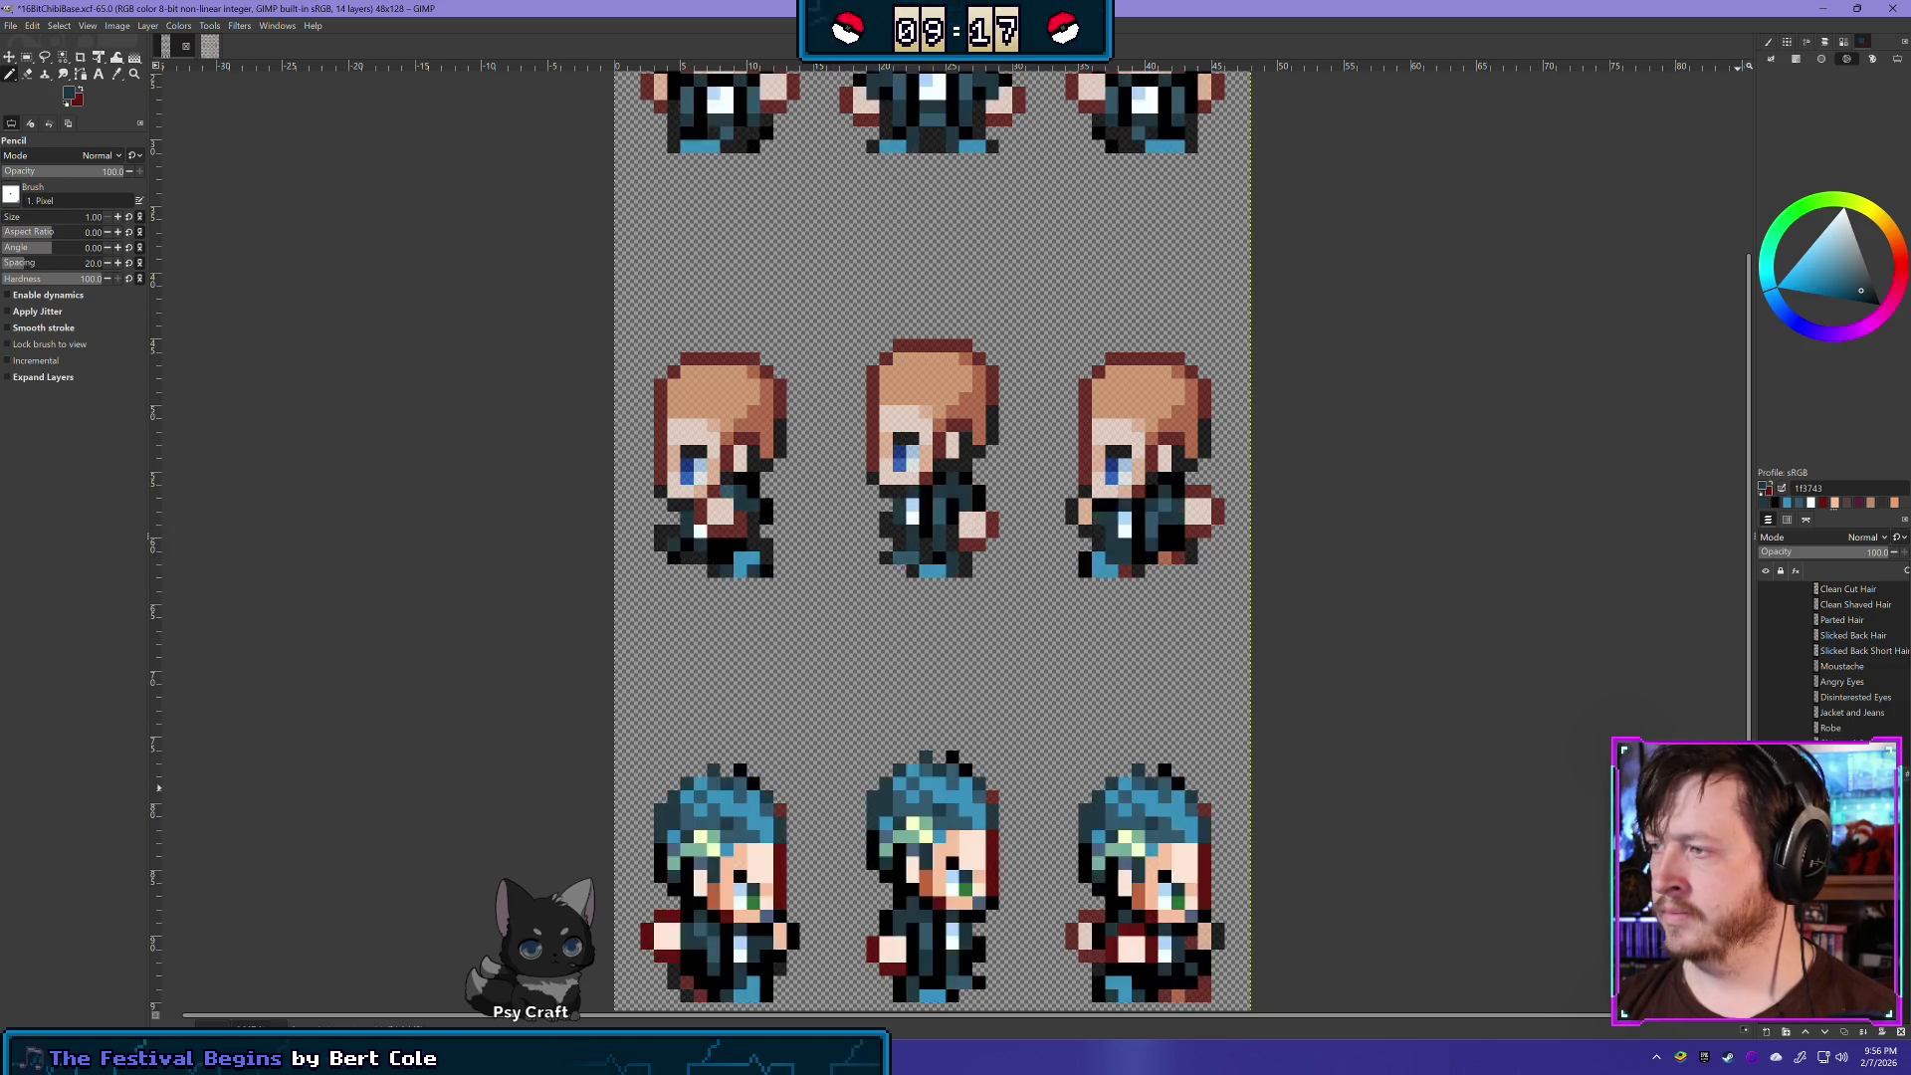
key("shift+e")
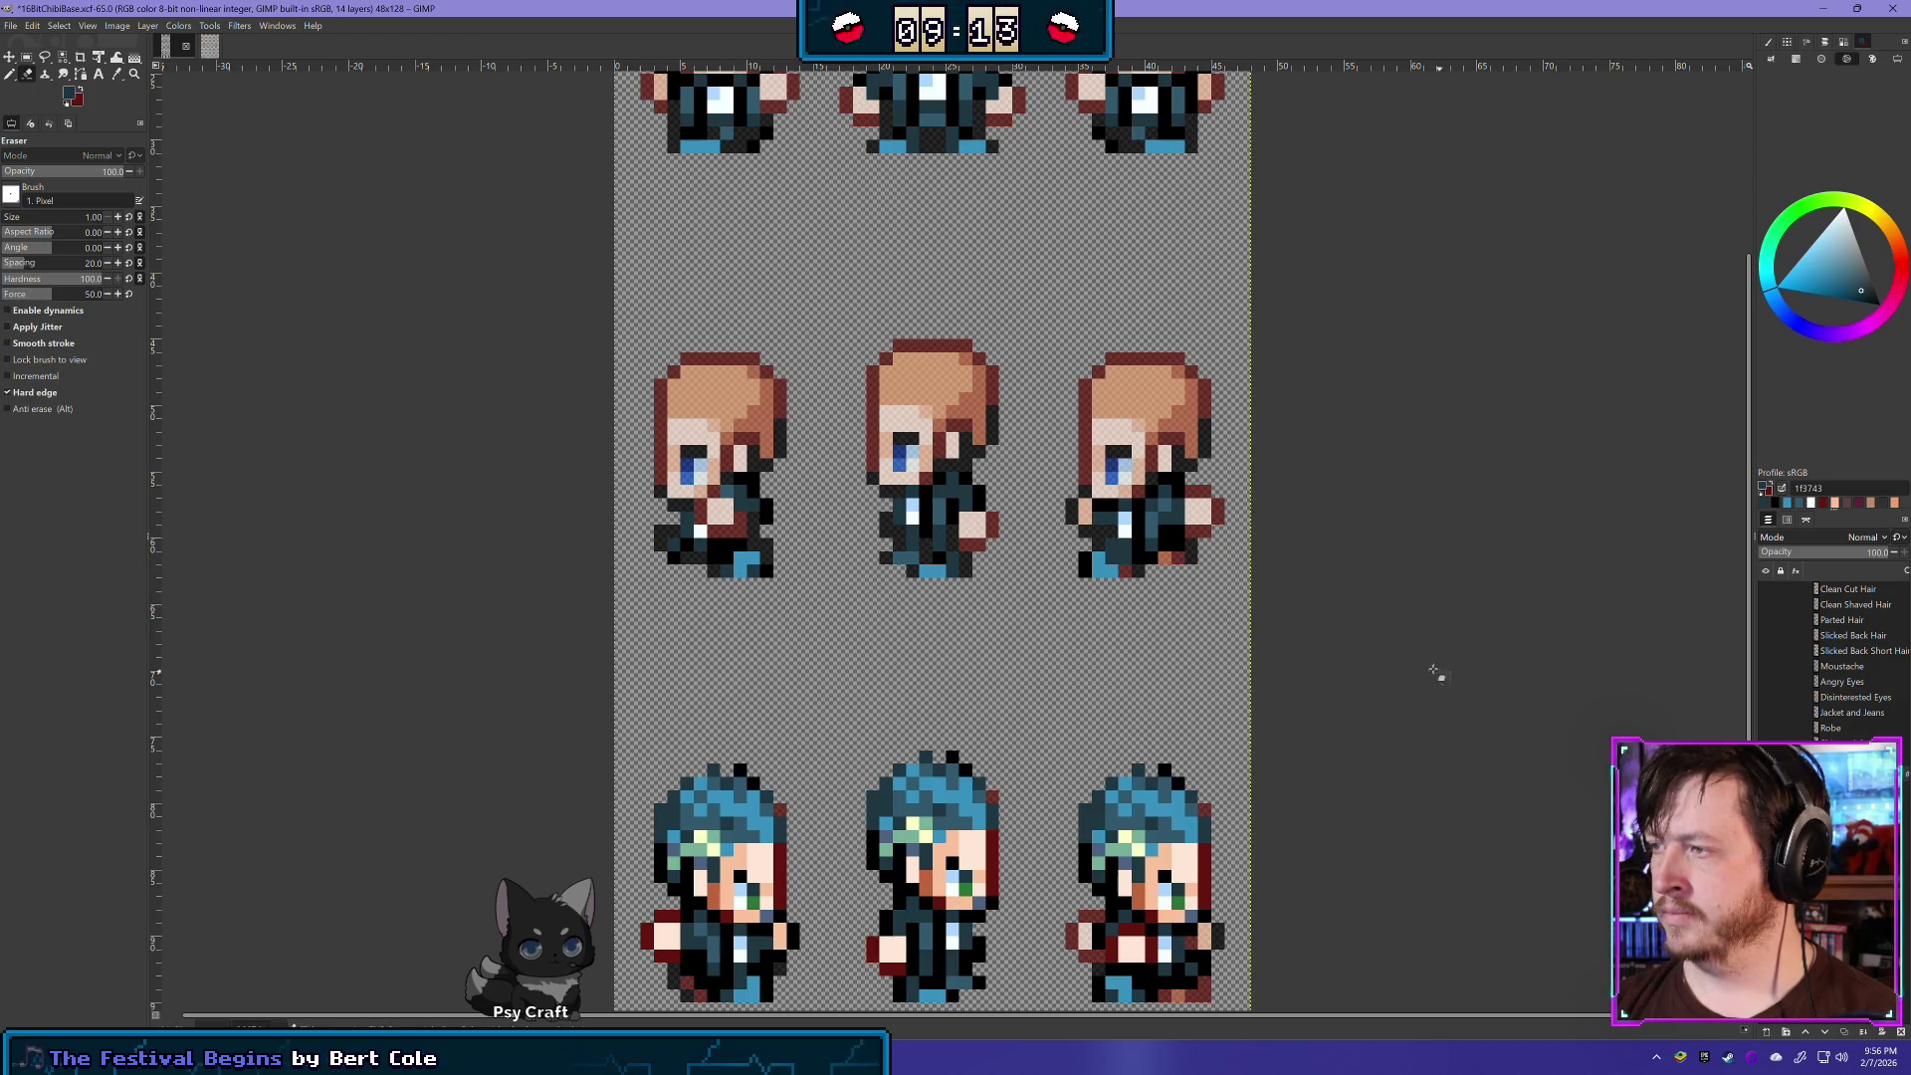
key("n")
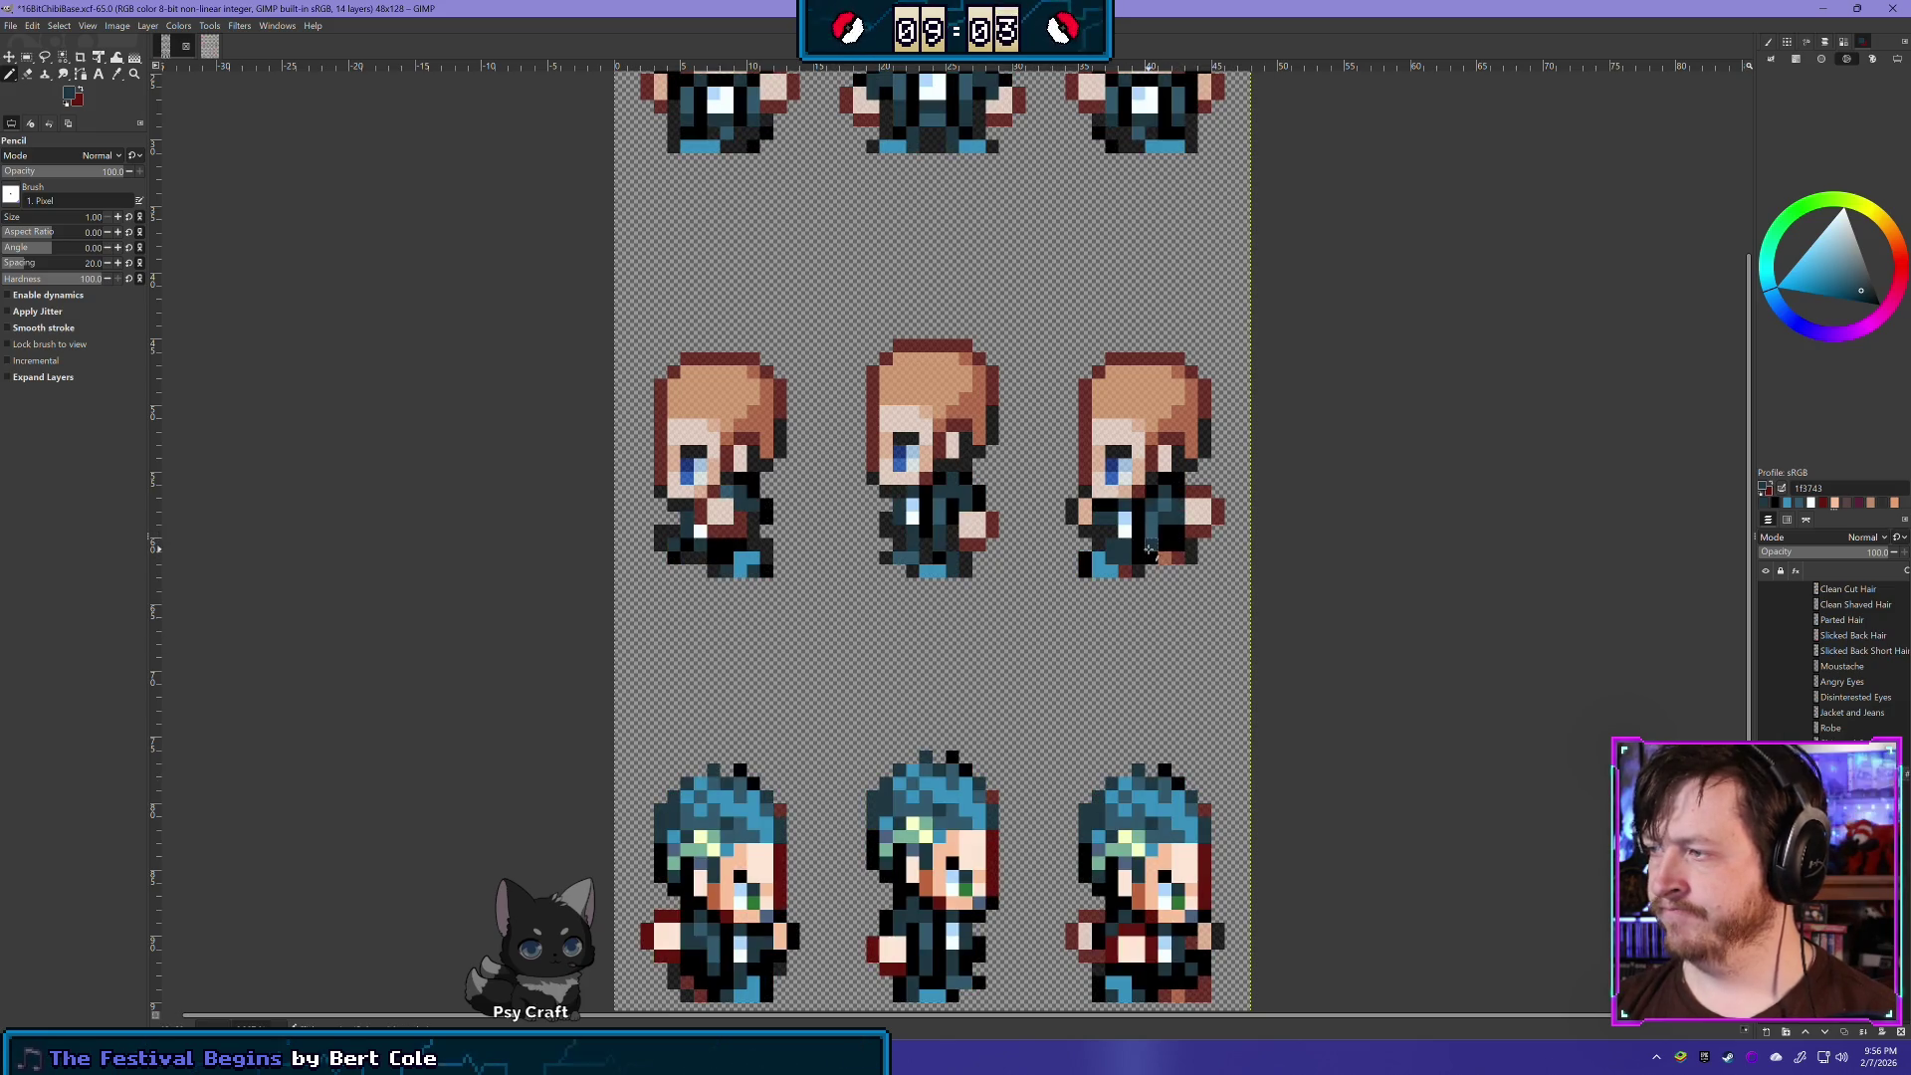
key("e")
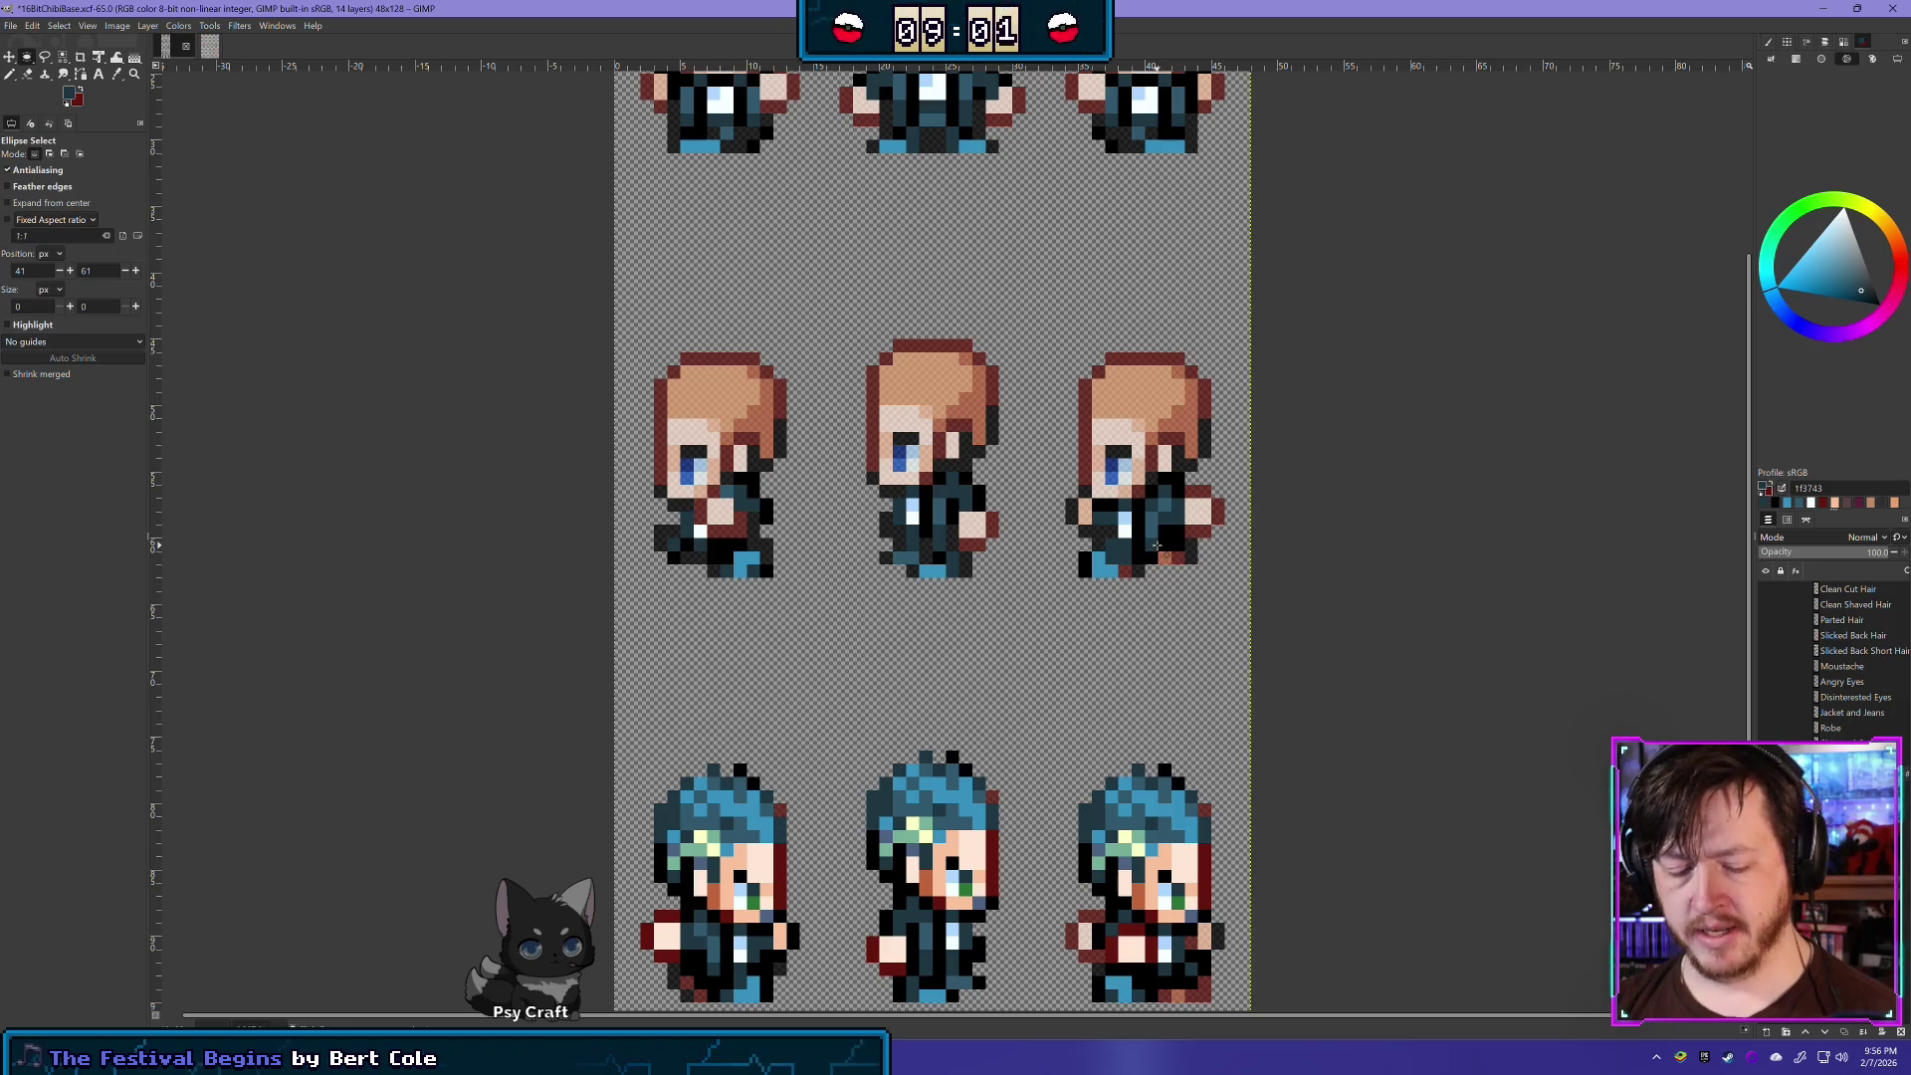
key("shift+e")
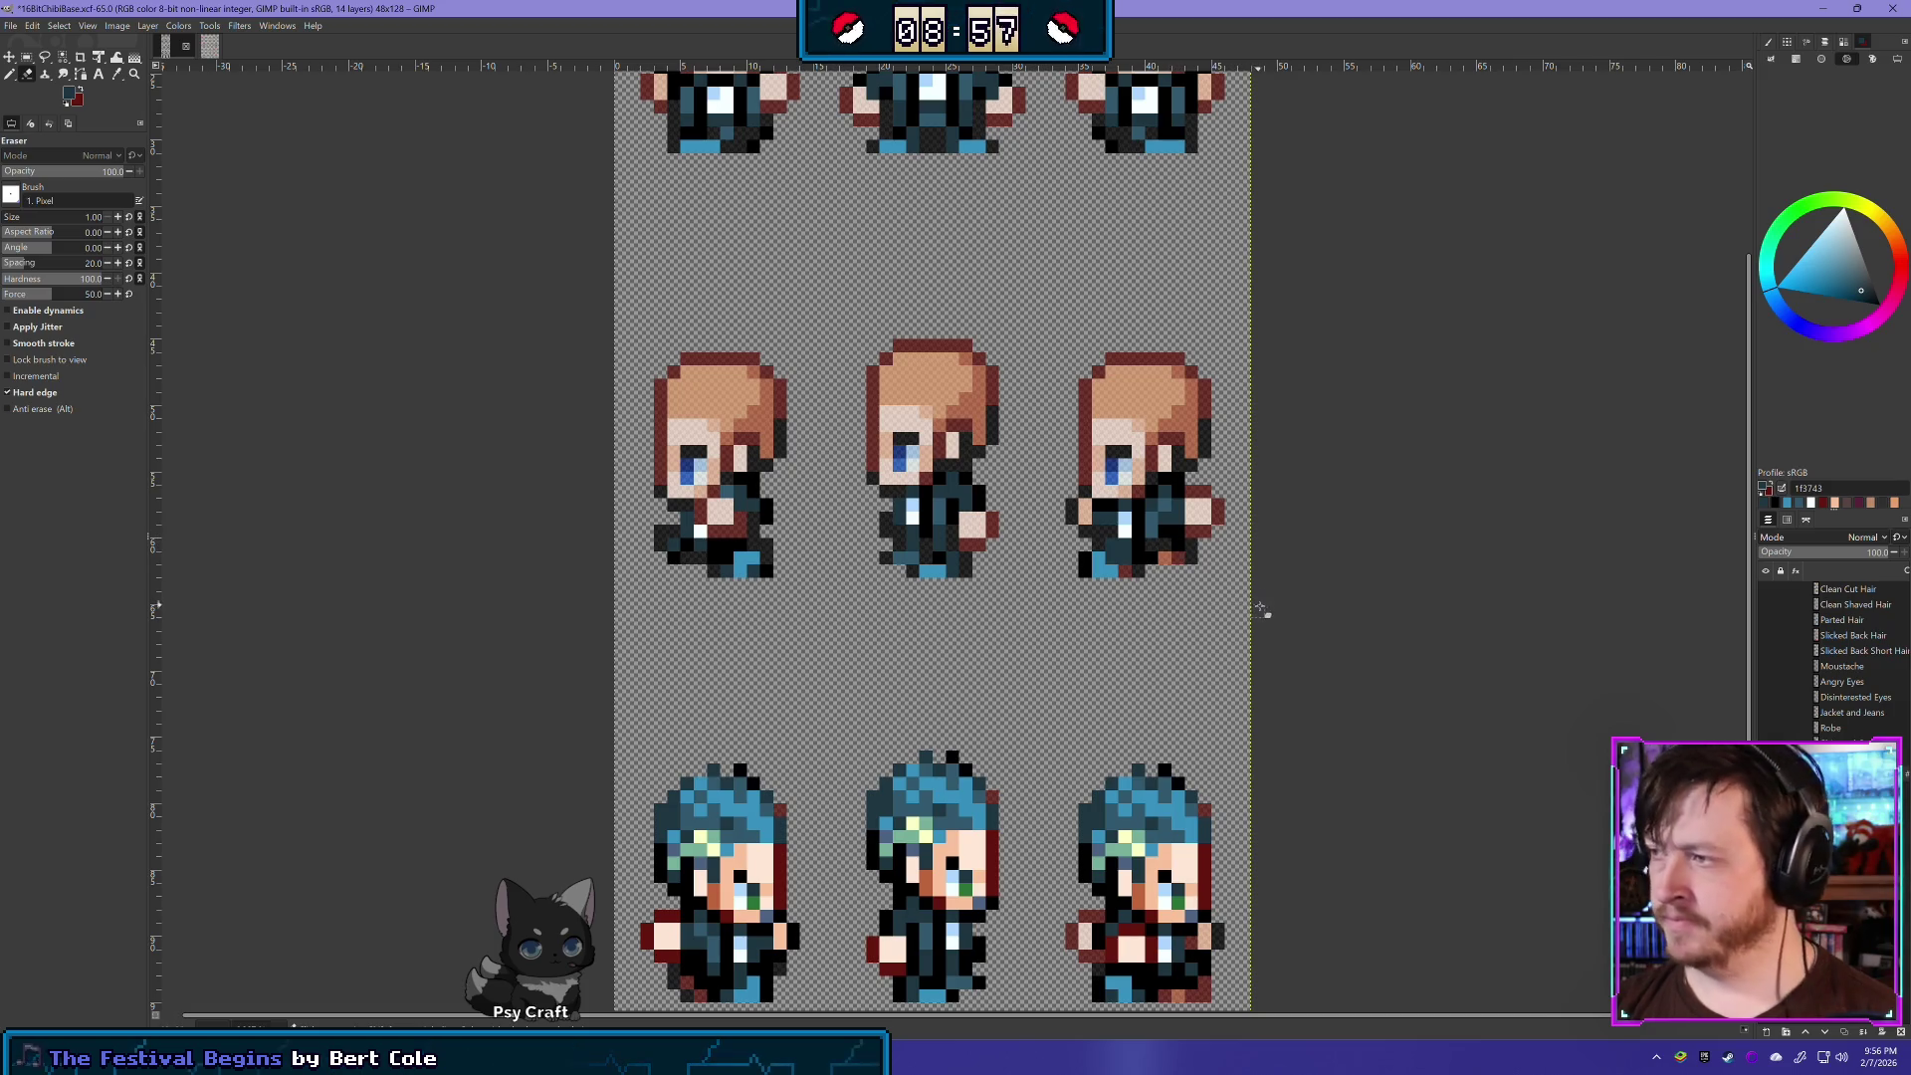
key("n")
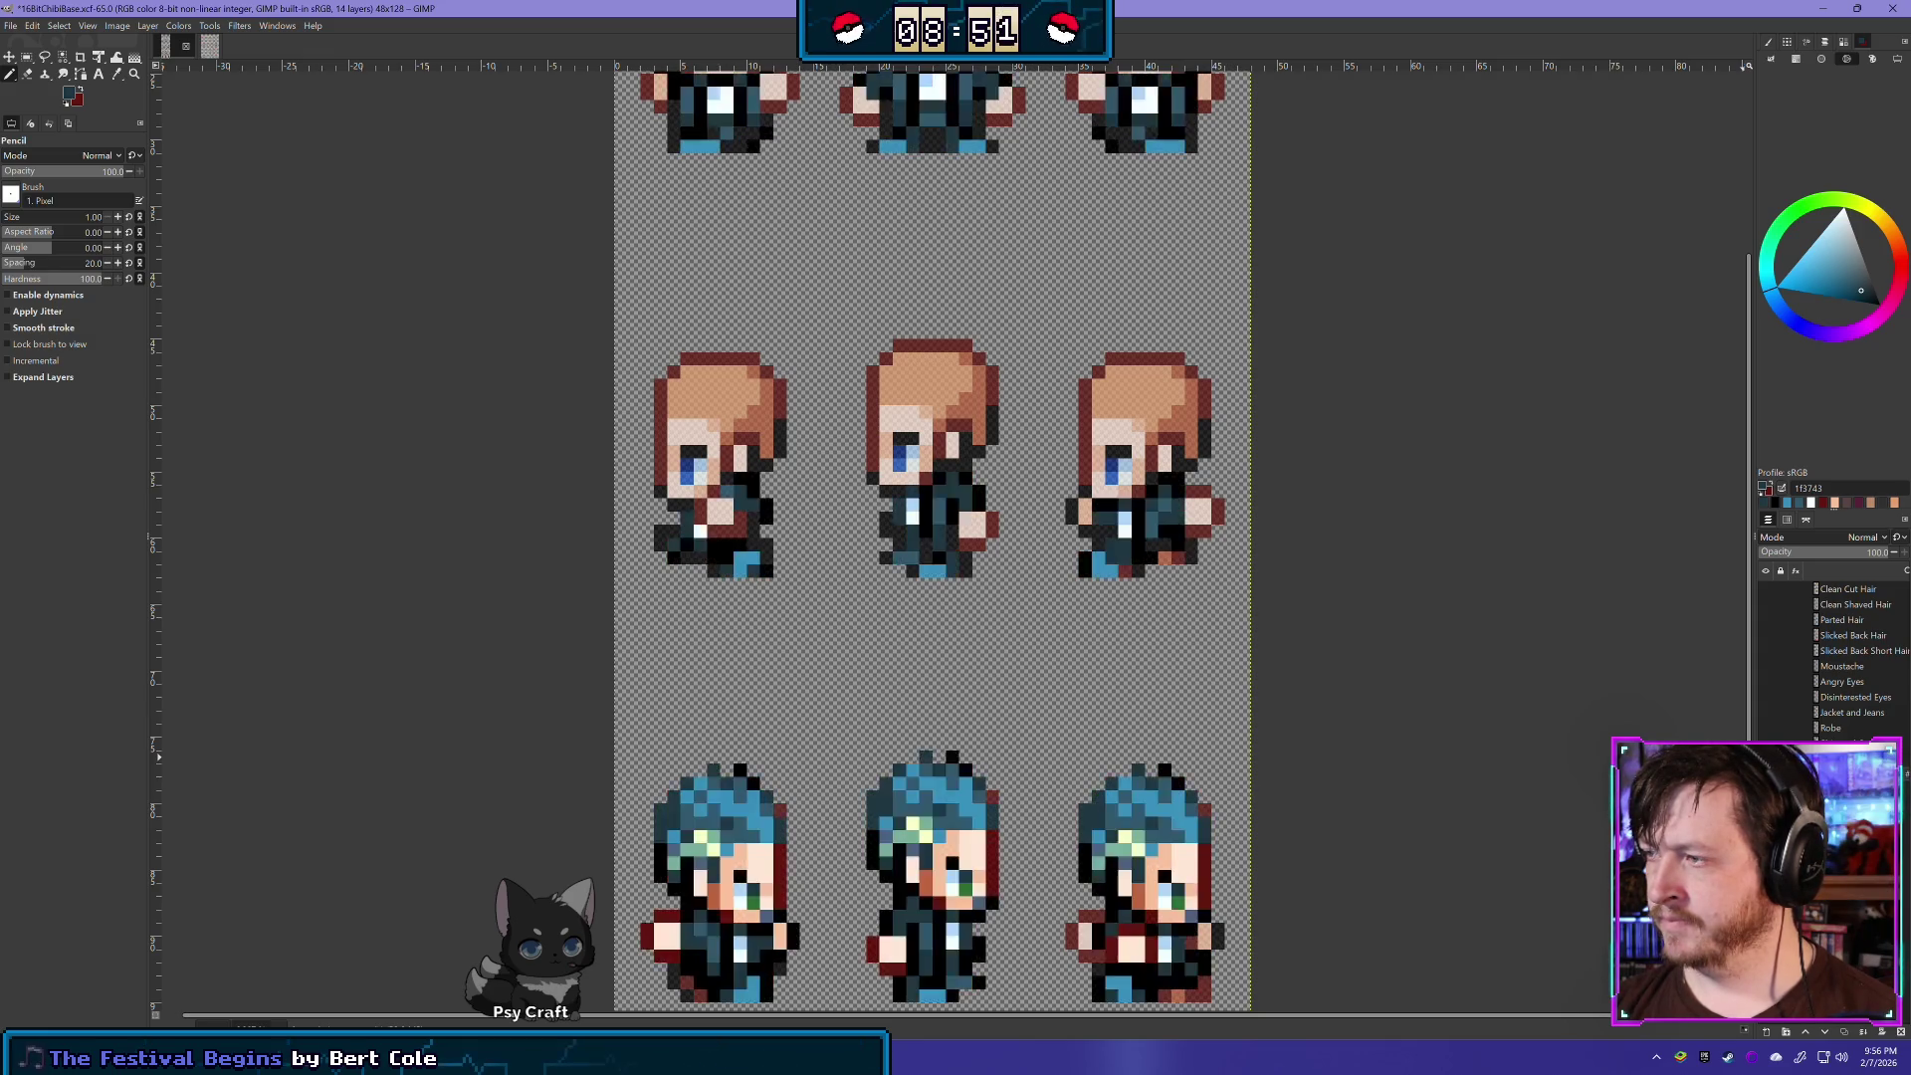
scroll(931, 448, "up", 5)
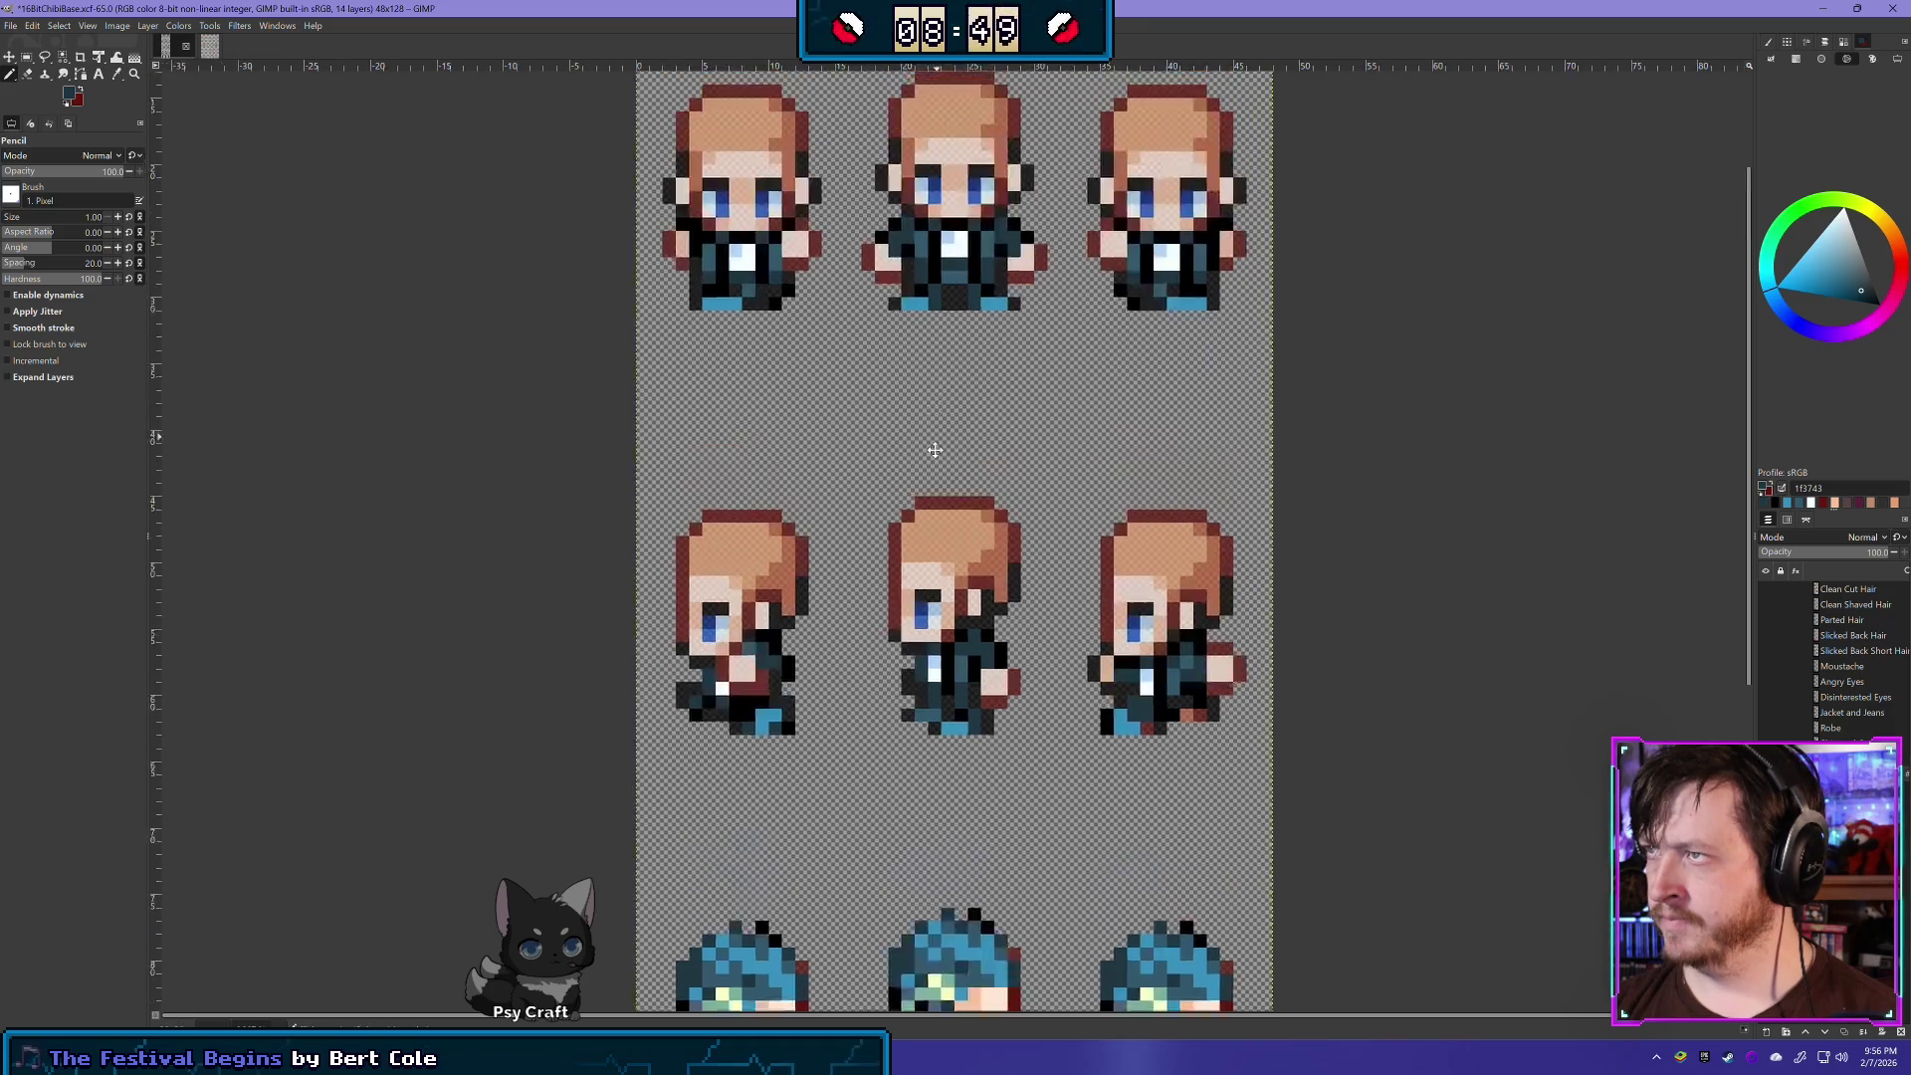
- Select the faded layer and raise its opacity from 74 to 100
scroll(854, 416, "down", 1)
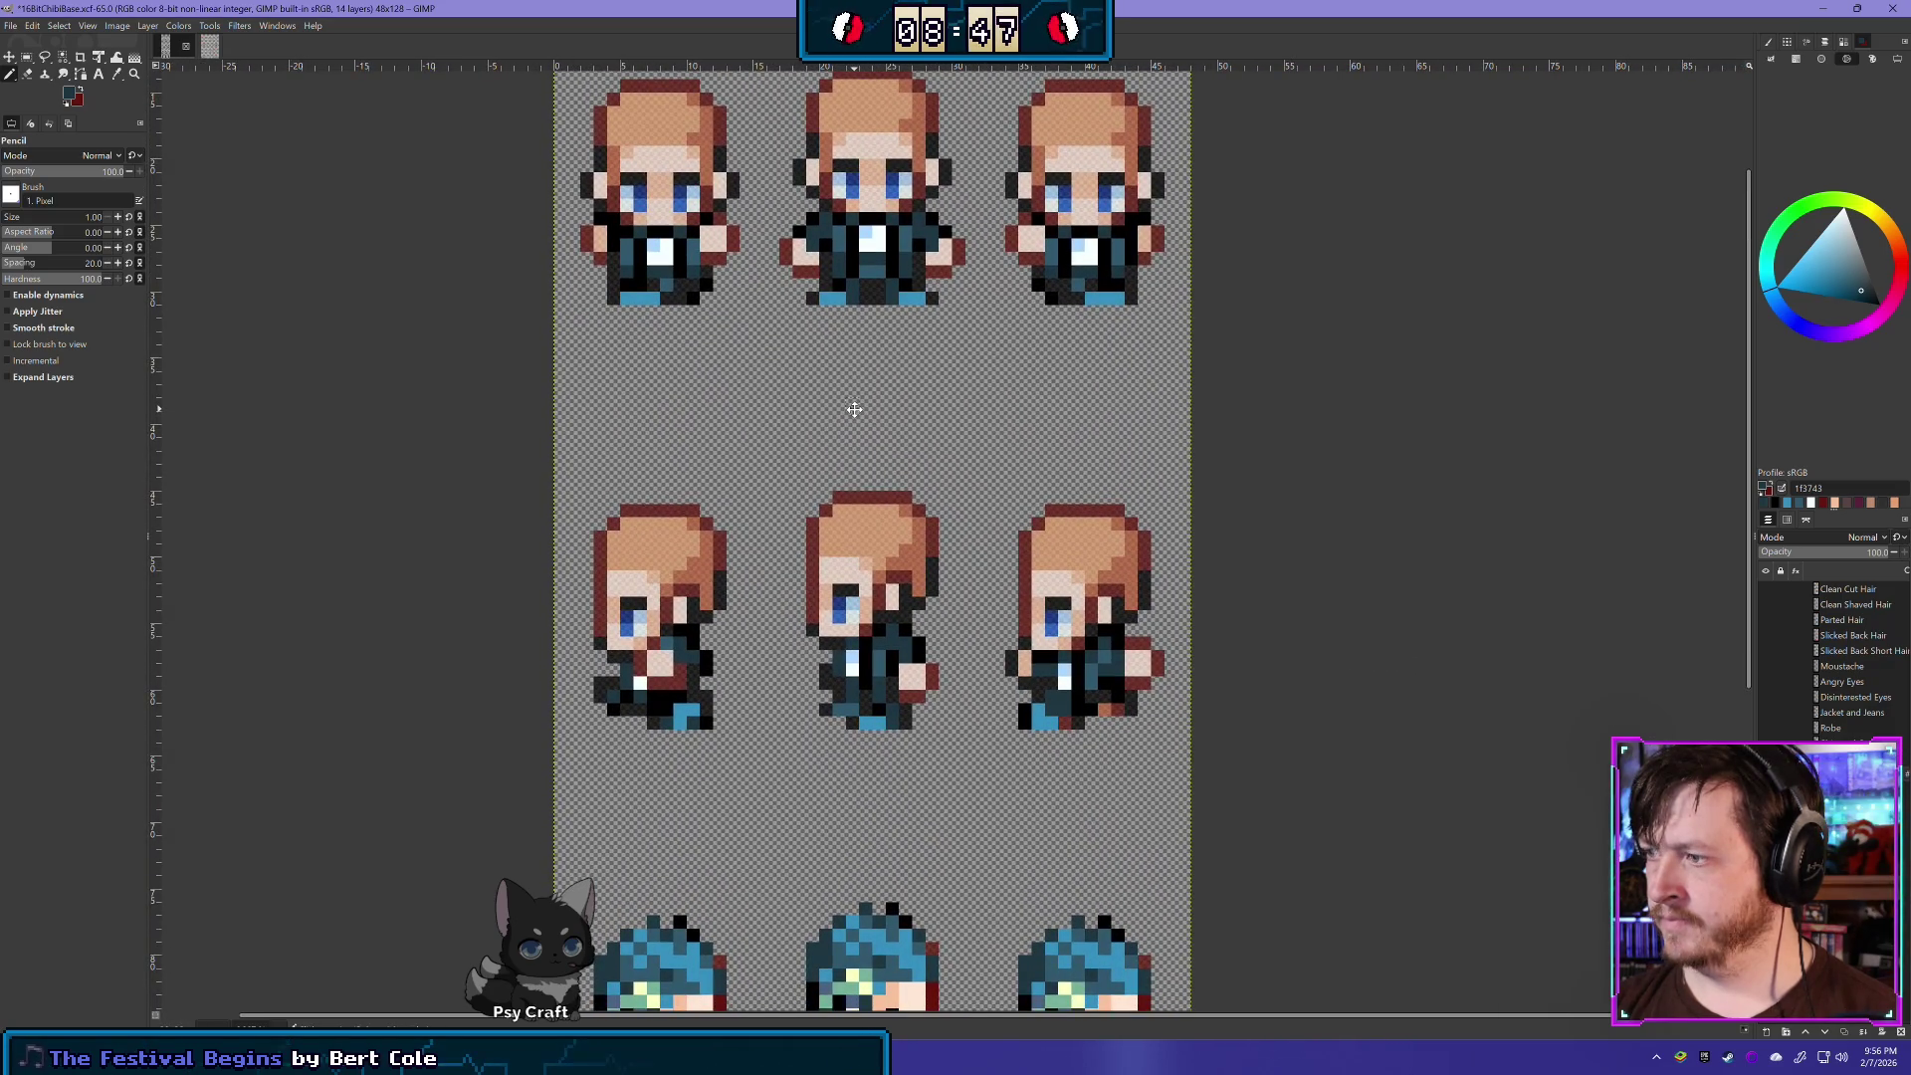
left_click_drag(854, 409, 858, 409)
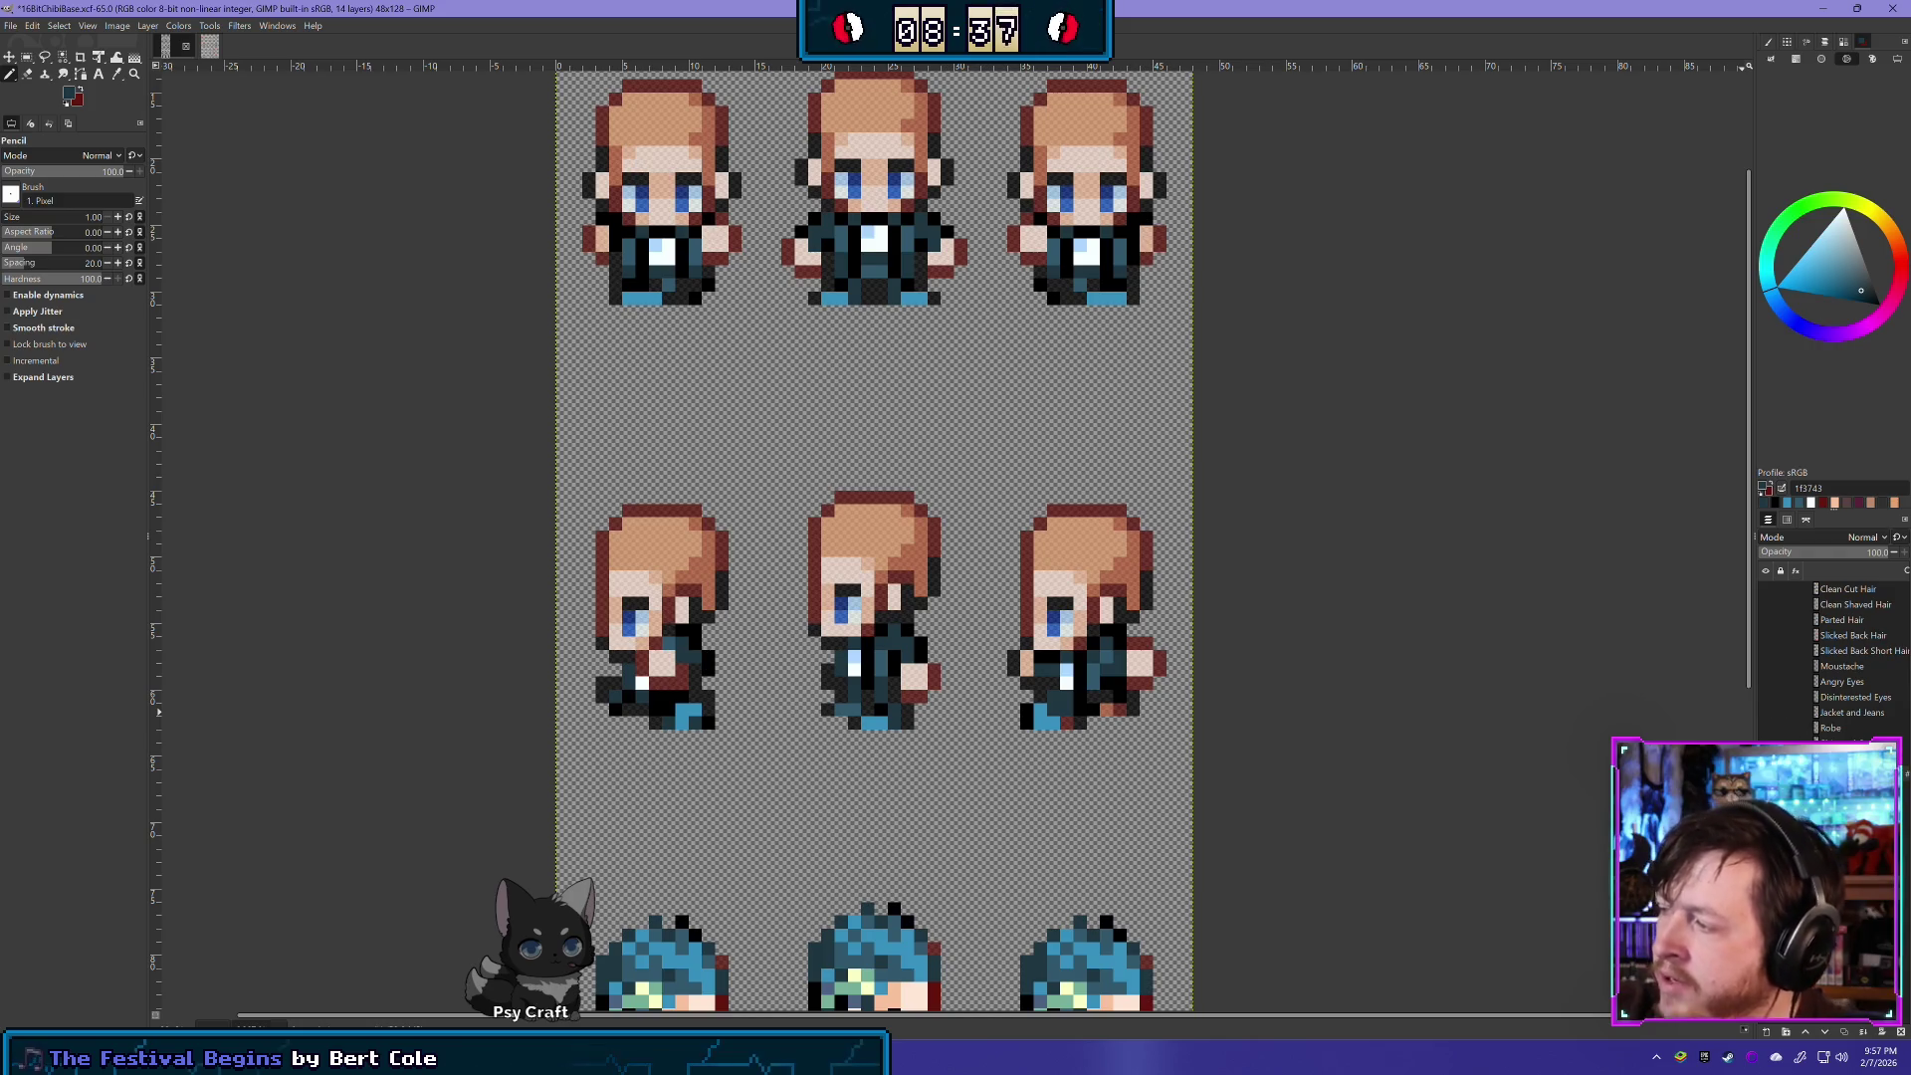
left_click(1834, 576)
left_click_drag(1834, 554, 1903, 554)
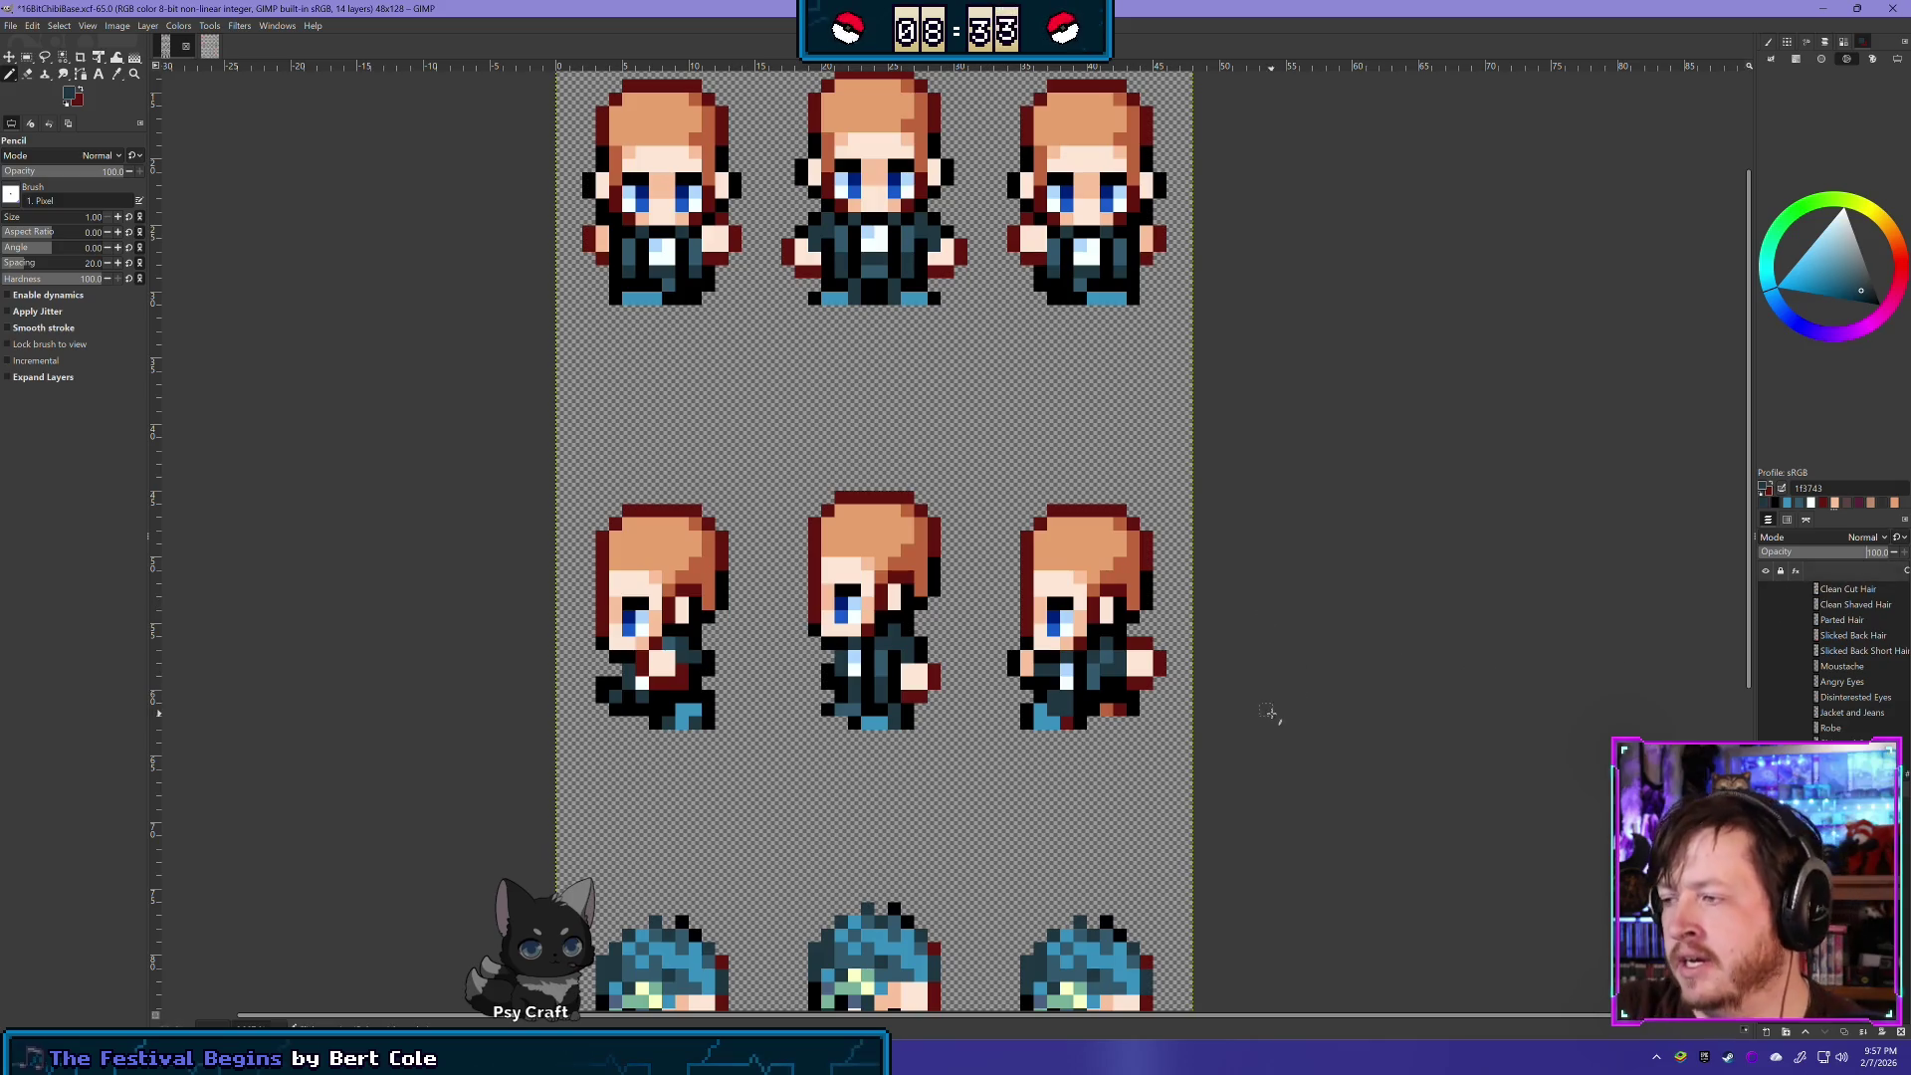
scroll(1270, 712, "down", 4)
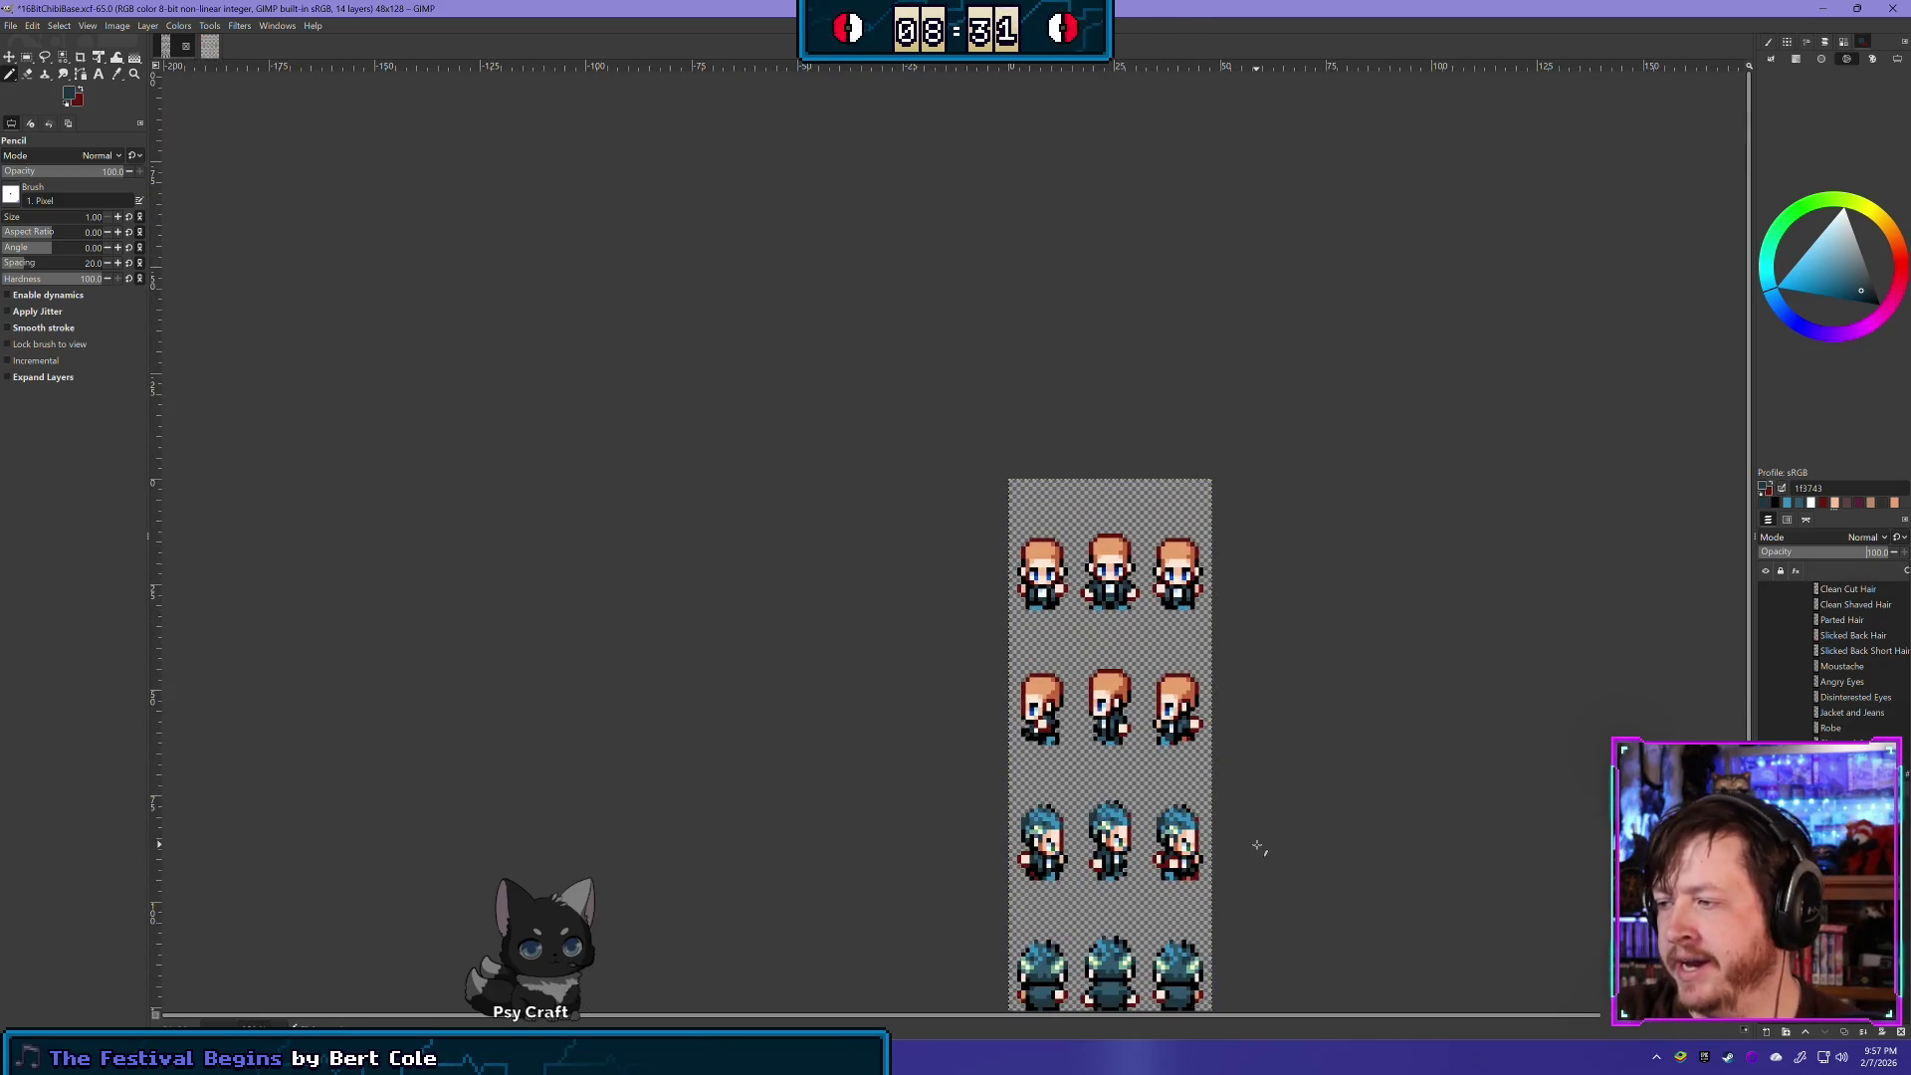
- Try a dark teal pixel on the right sprite's lower body, undo it, and pan to the legs
scroll(1267, 803, "up", 4)
scroll(1124, 699, "up", 2)
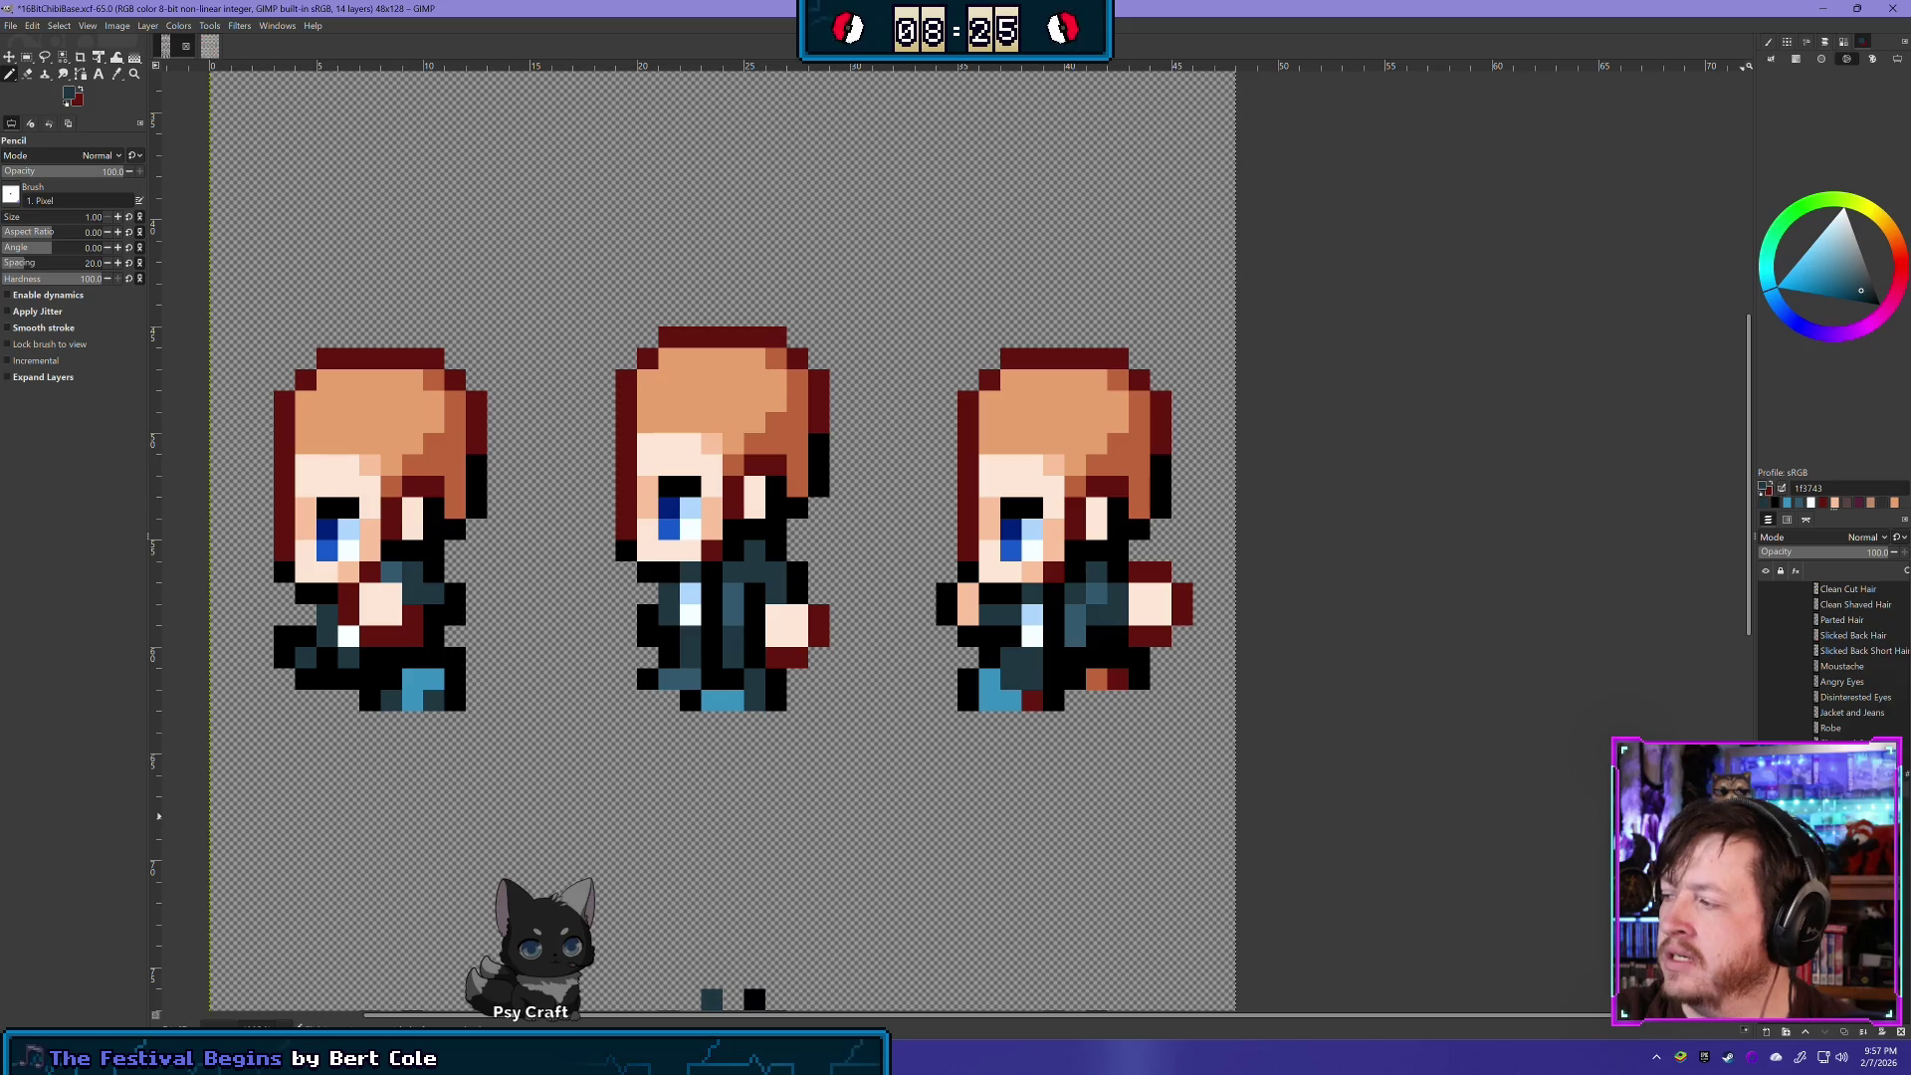
left_click(1117, 657)
key("ctrl+z")
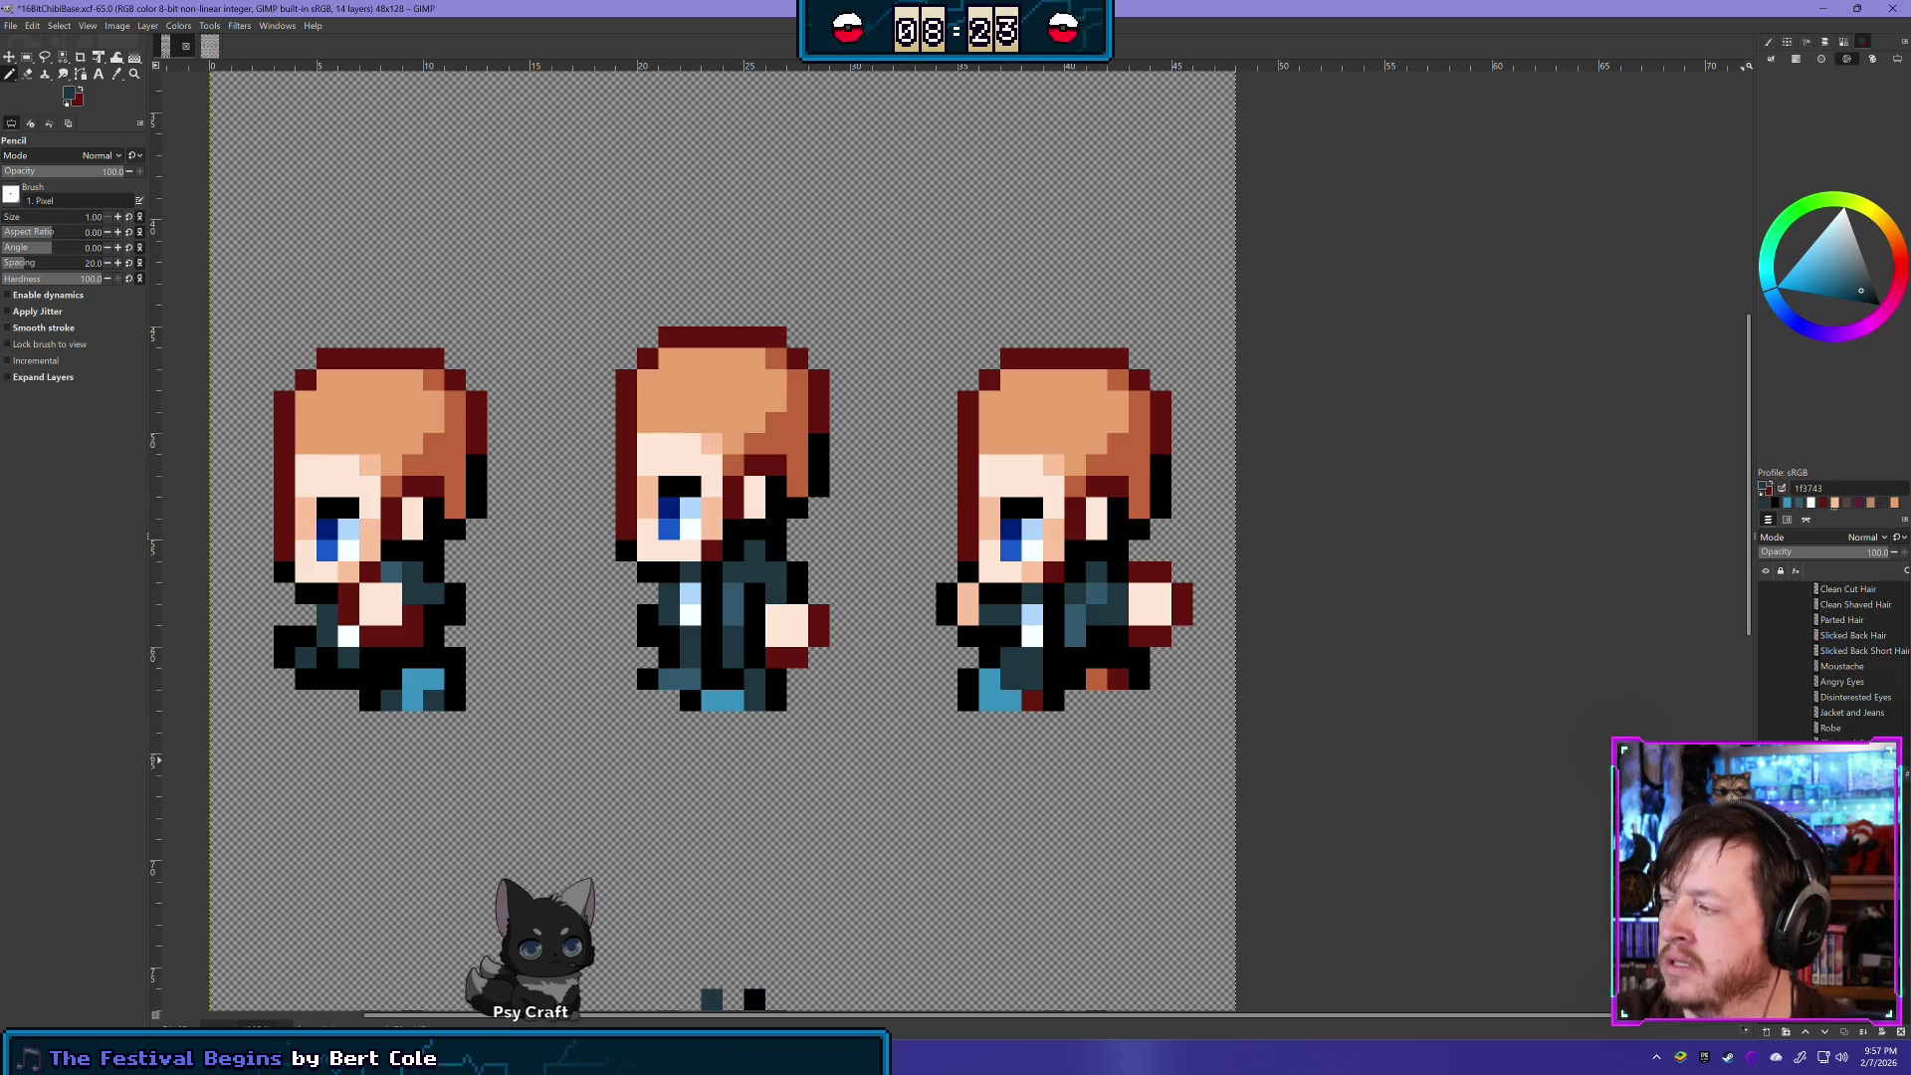
scroll(1579, 860, "down", 3, "ctrl")
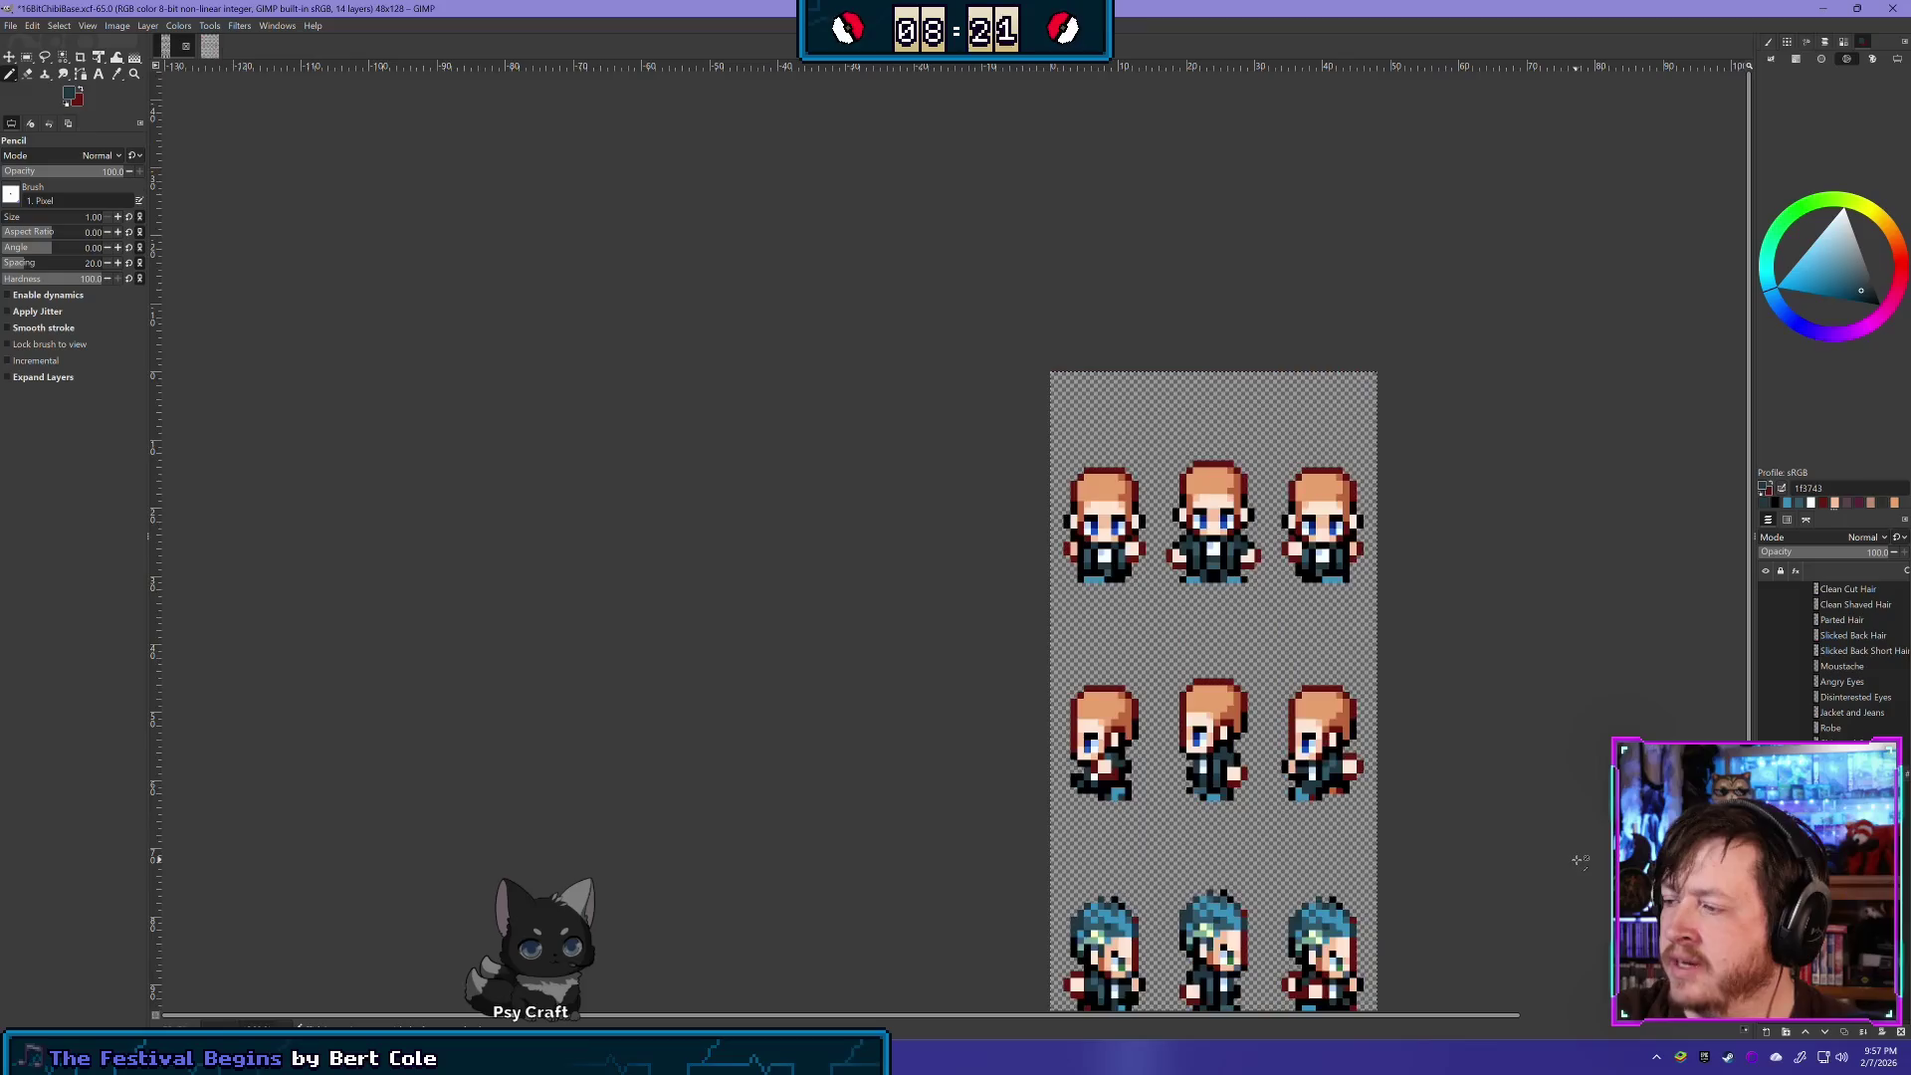
scroll(1580, 860, "down", 1, "ctrl")
left_click_drag(1570, 935, 1425, 782)
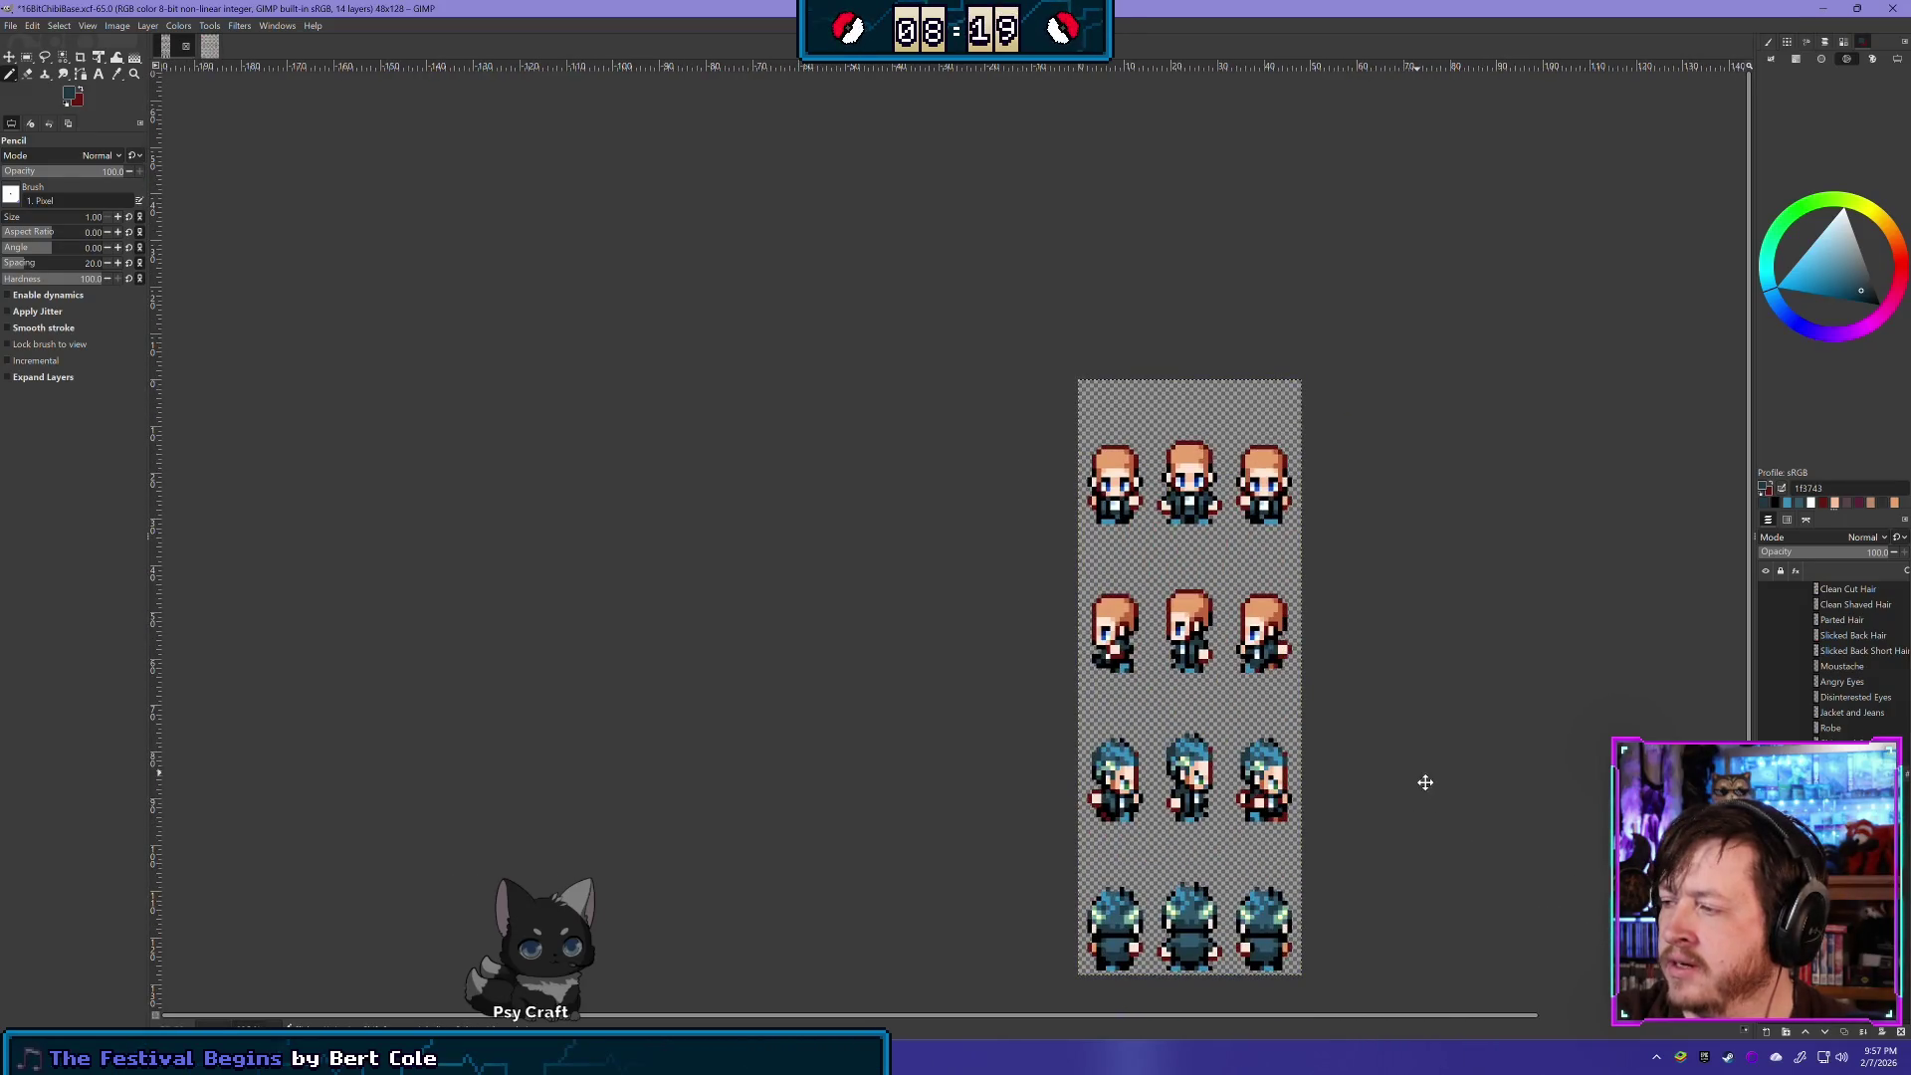
scroll(1421, 736, "up", 4, "ctrl")
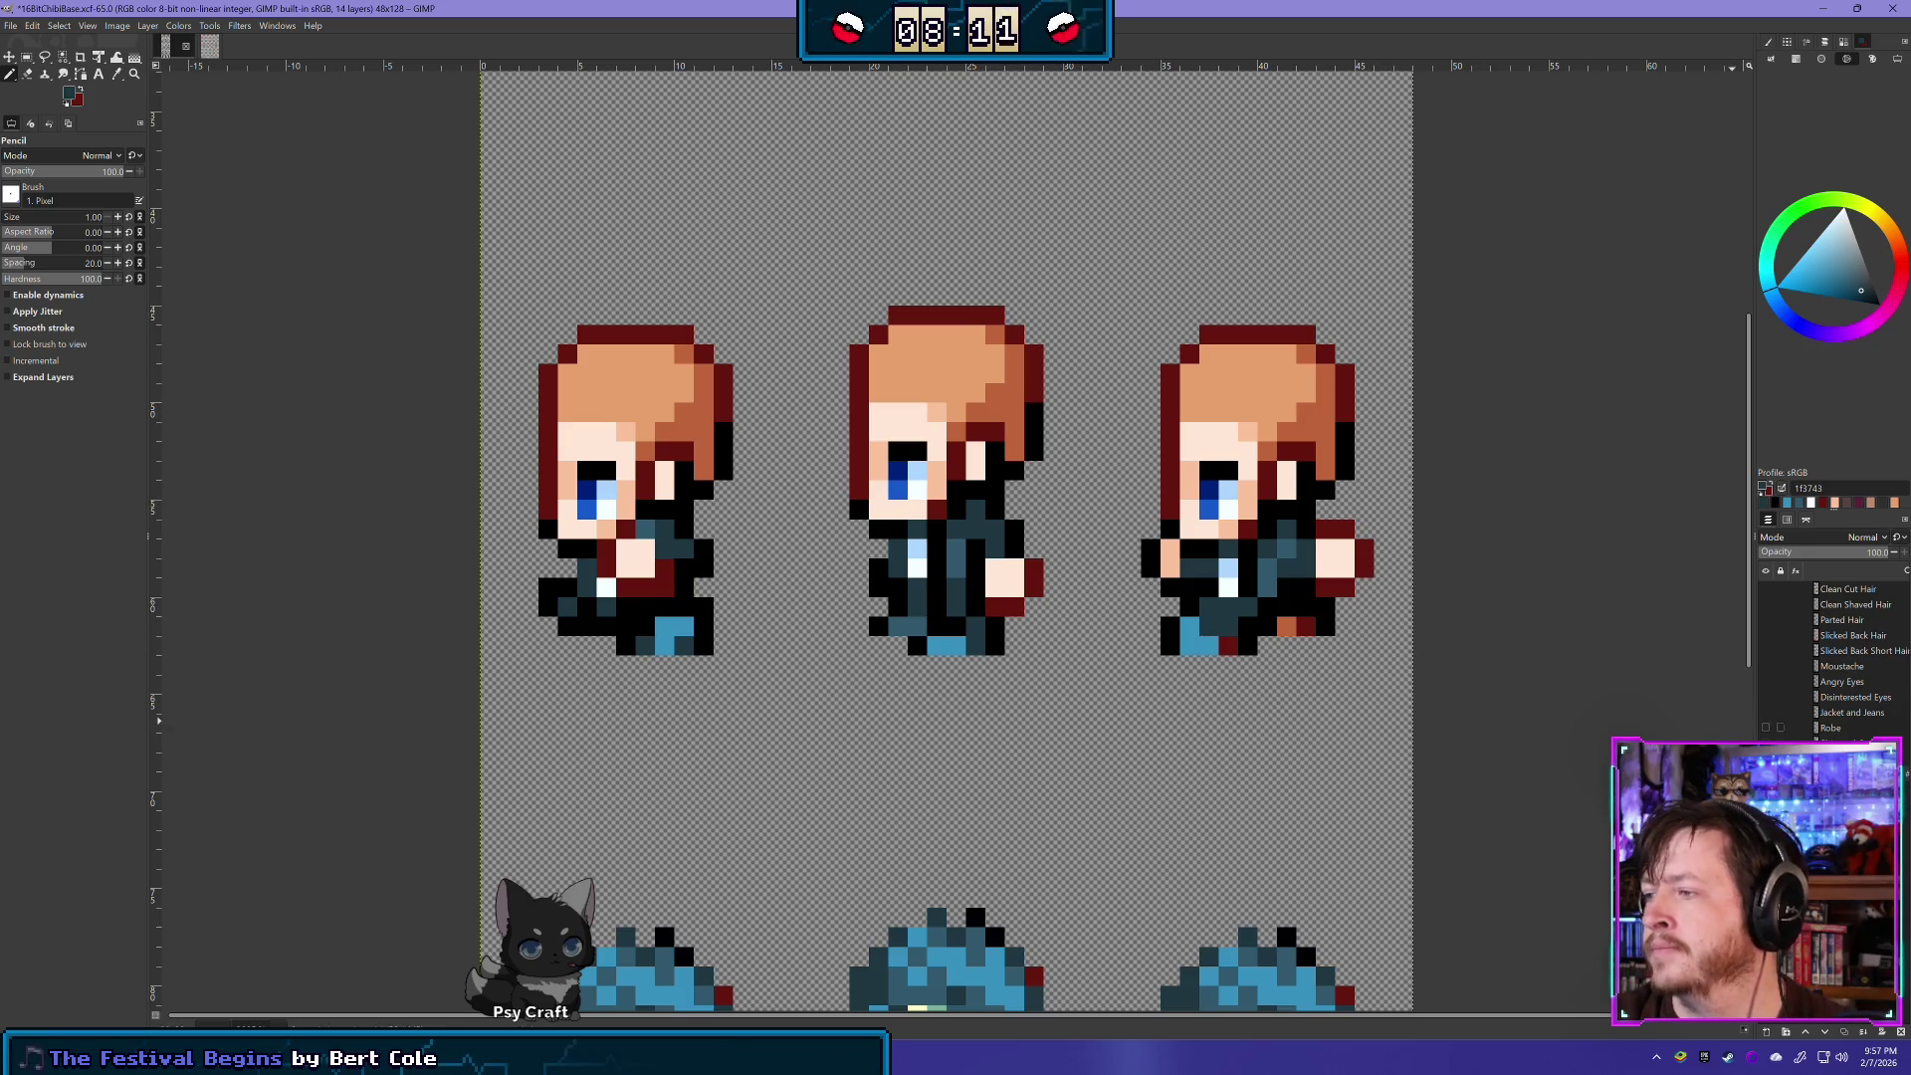
- Repaint the right sprite's orange and dark red leg pixels with 3790bf, 1f3743 and 32596e
left_click(949, 649, "ctrl")
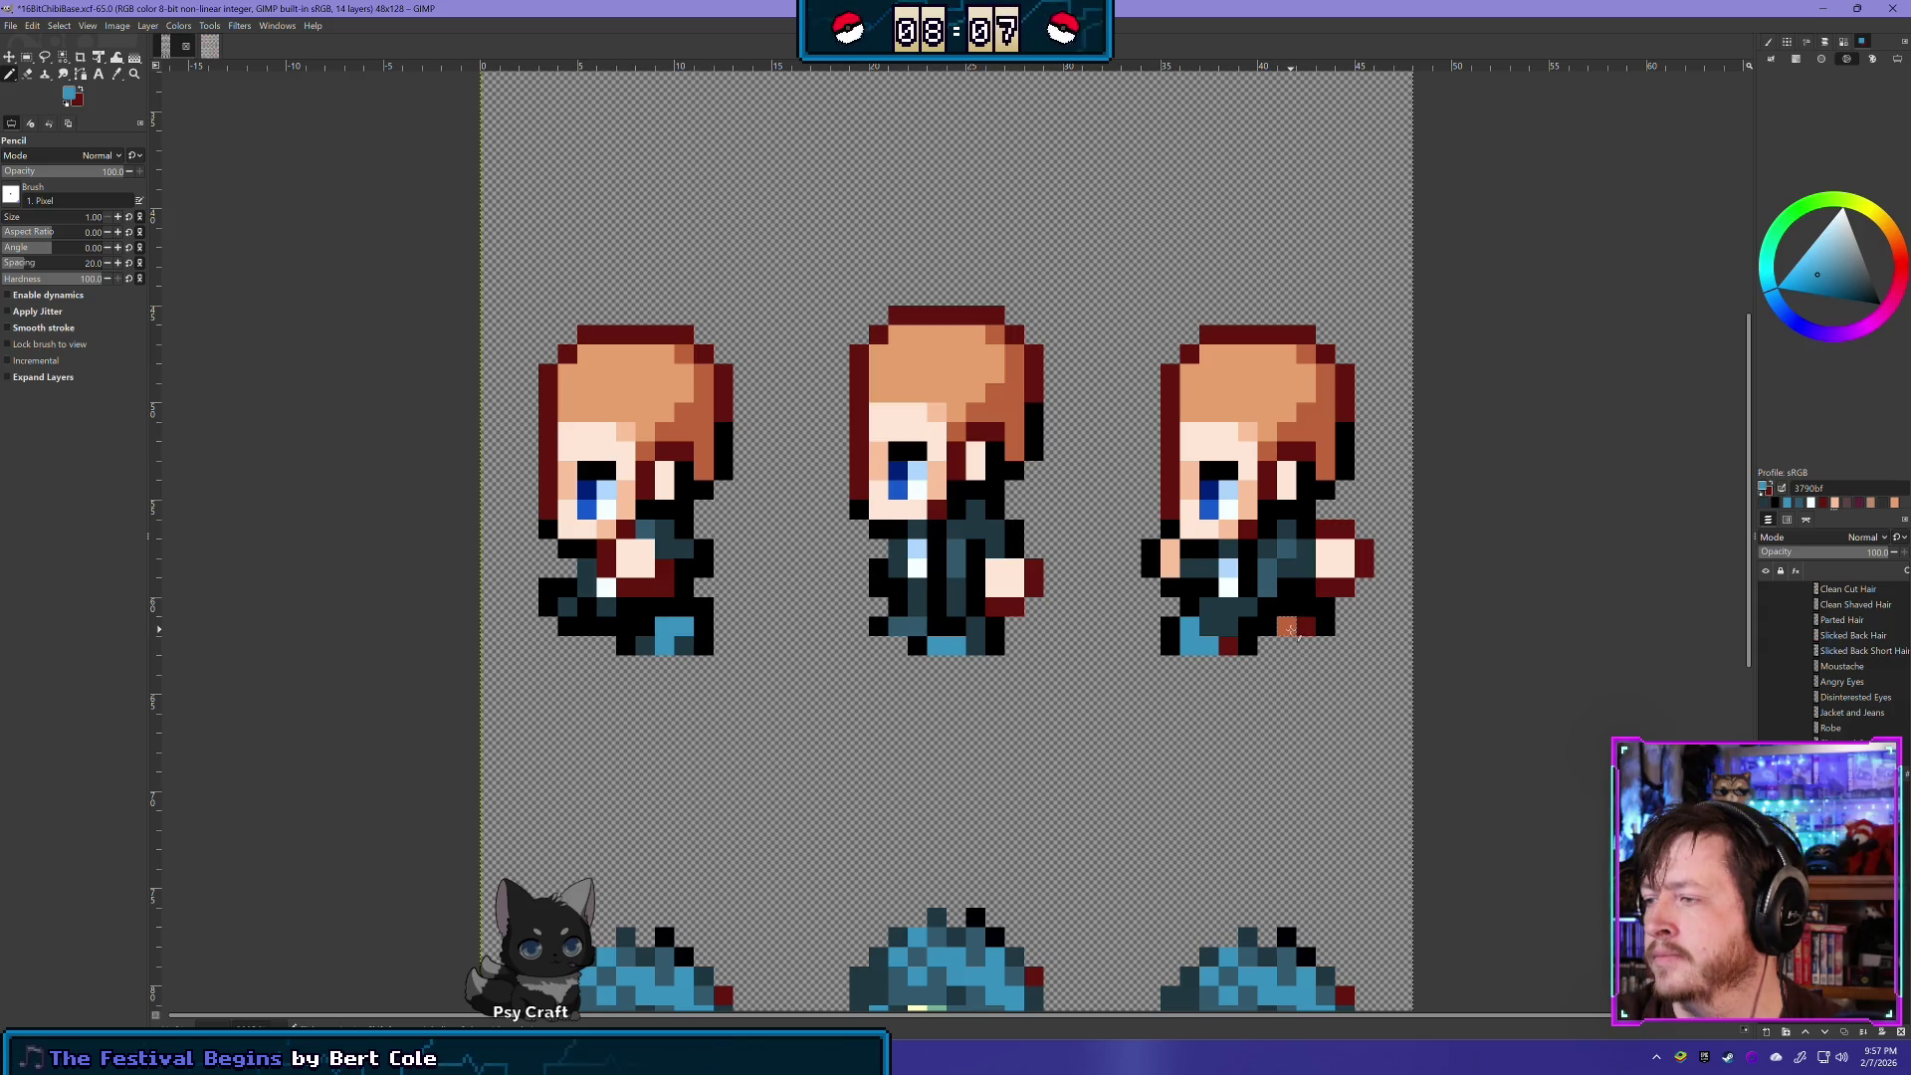
left_click(1289, 627)
left_click(981, 649, "ctrl")
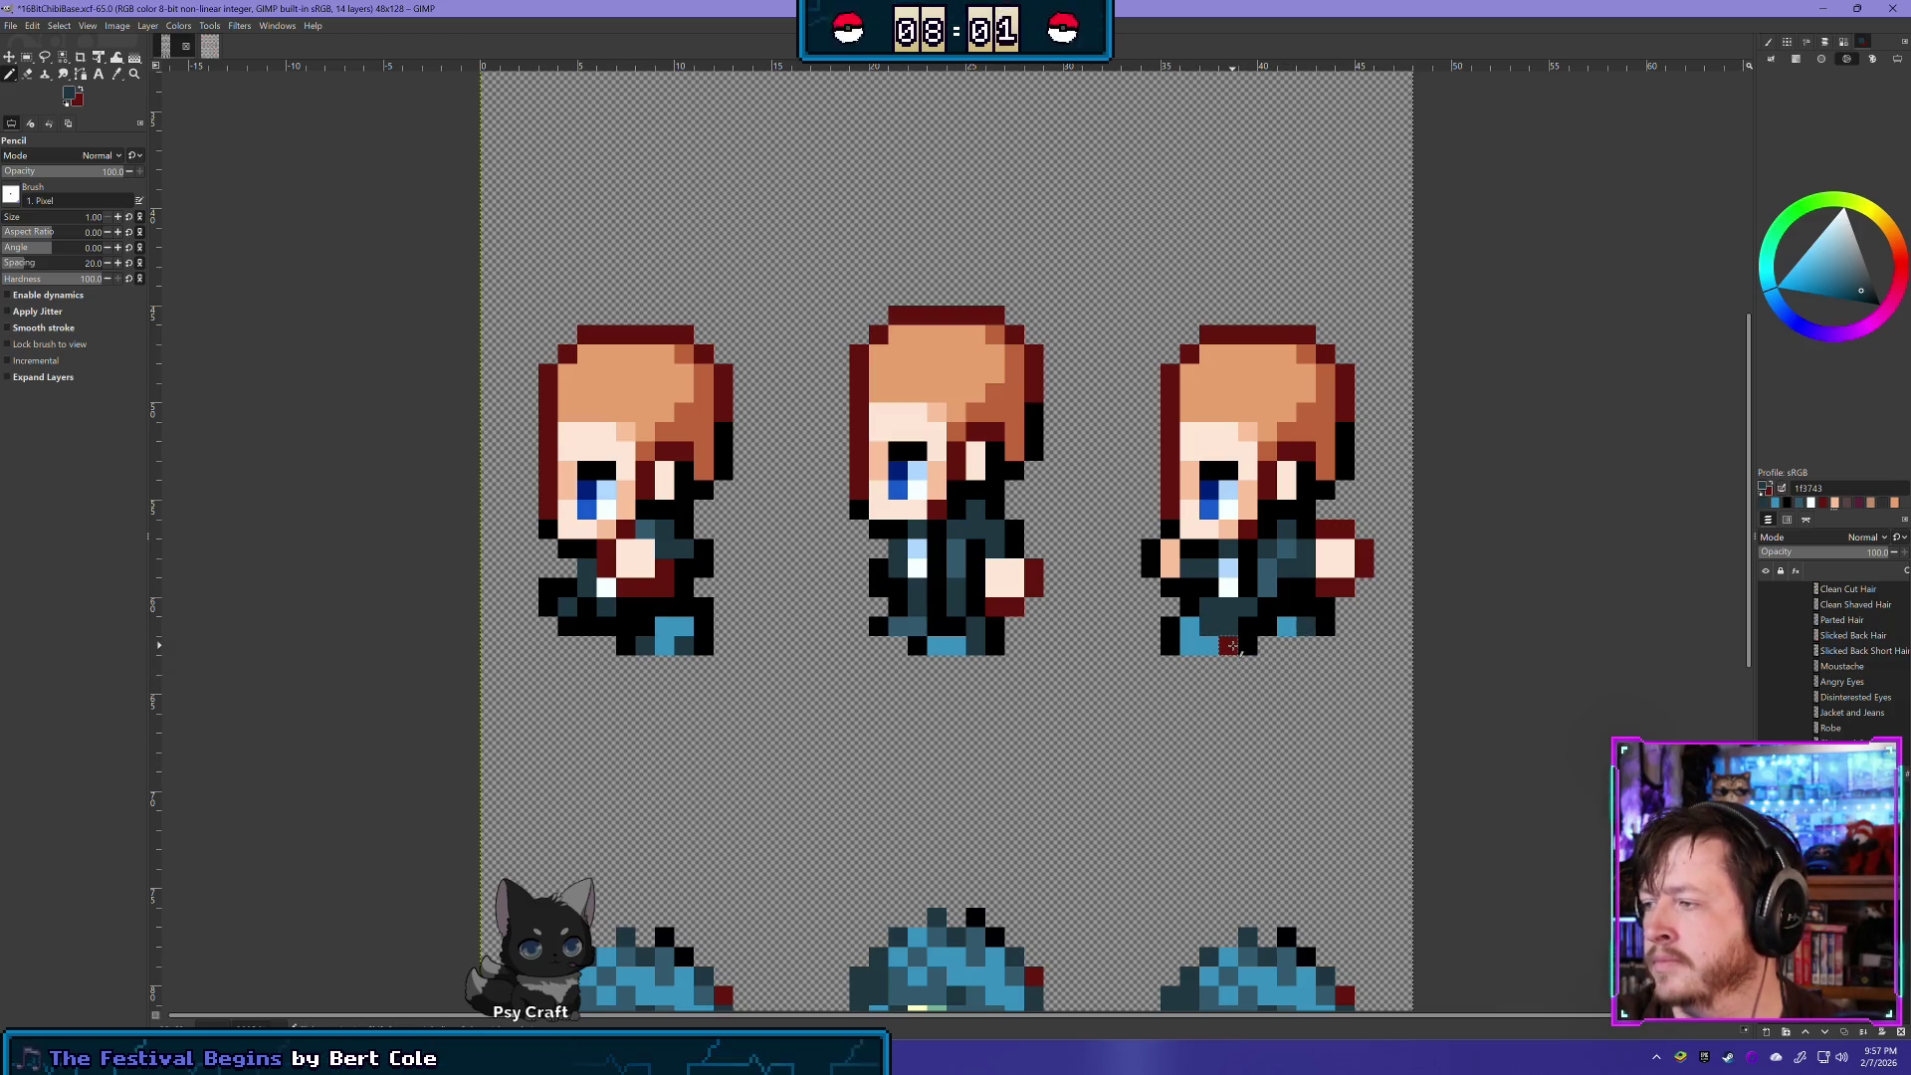
left_click(1232, 645)
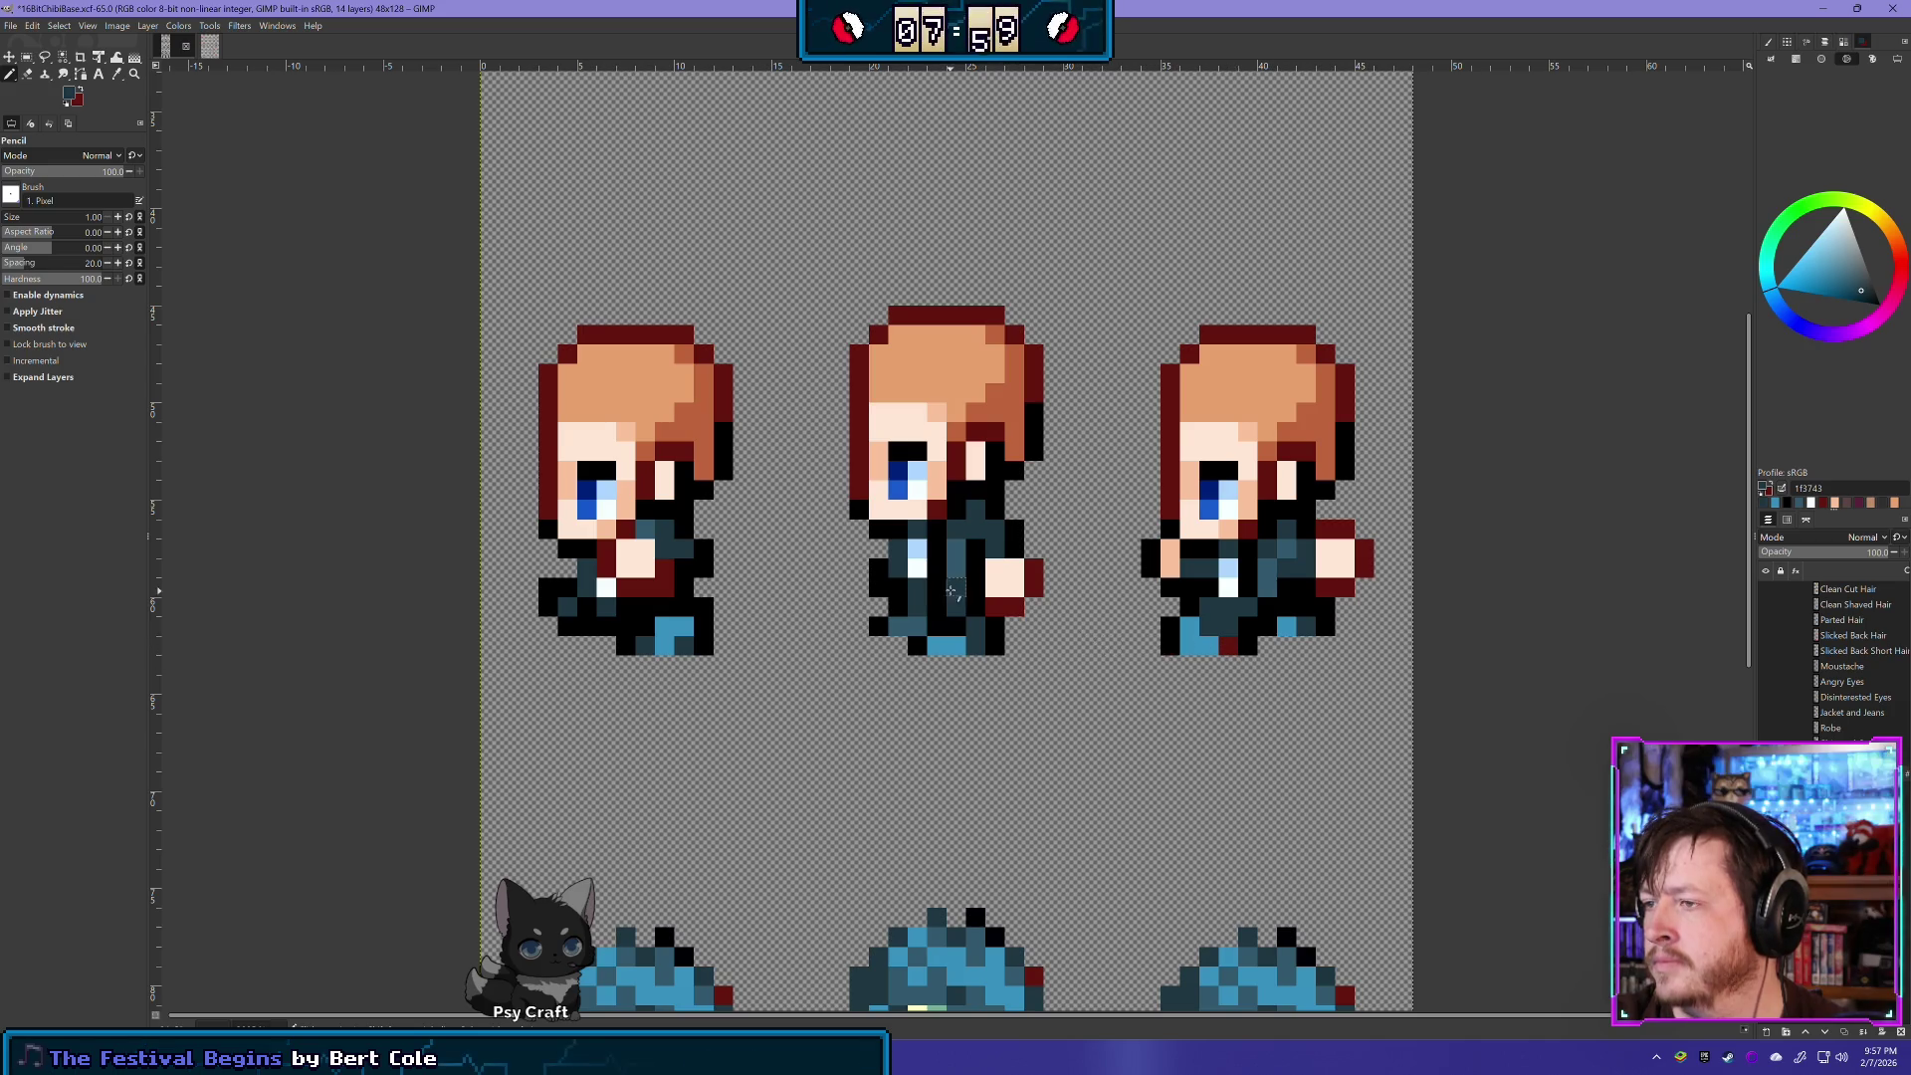
left_click(1287, 606, "ctrl")
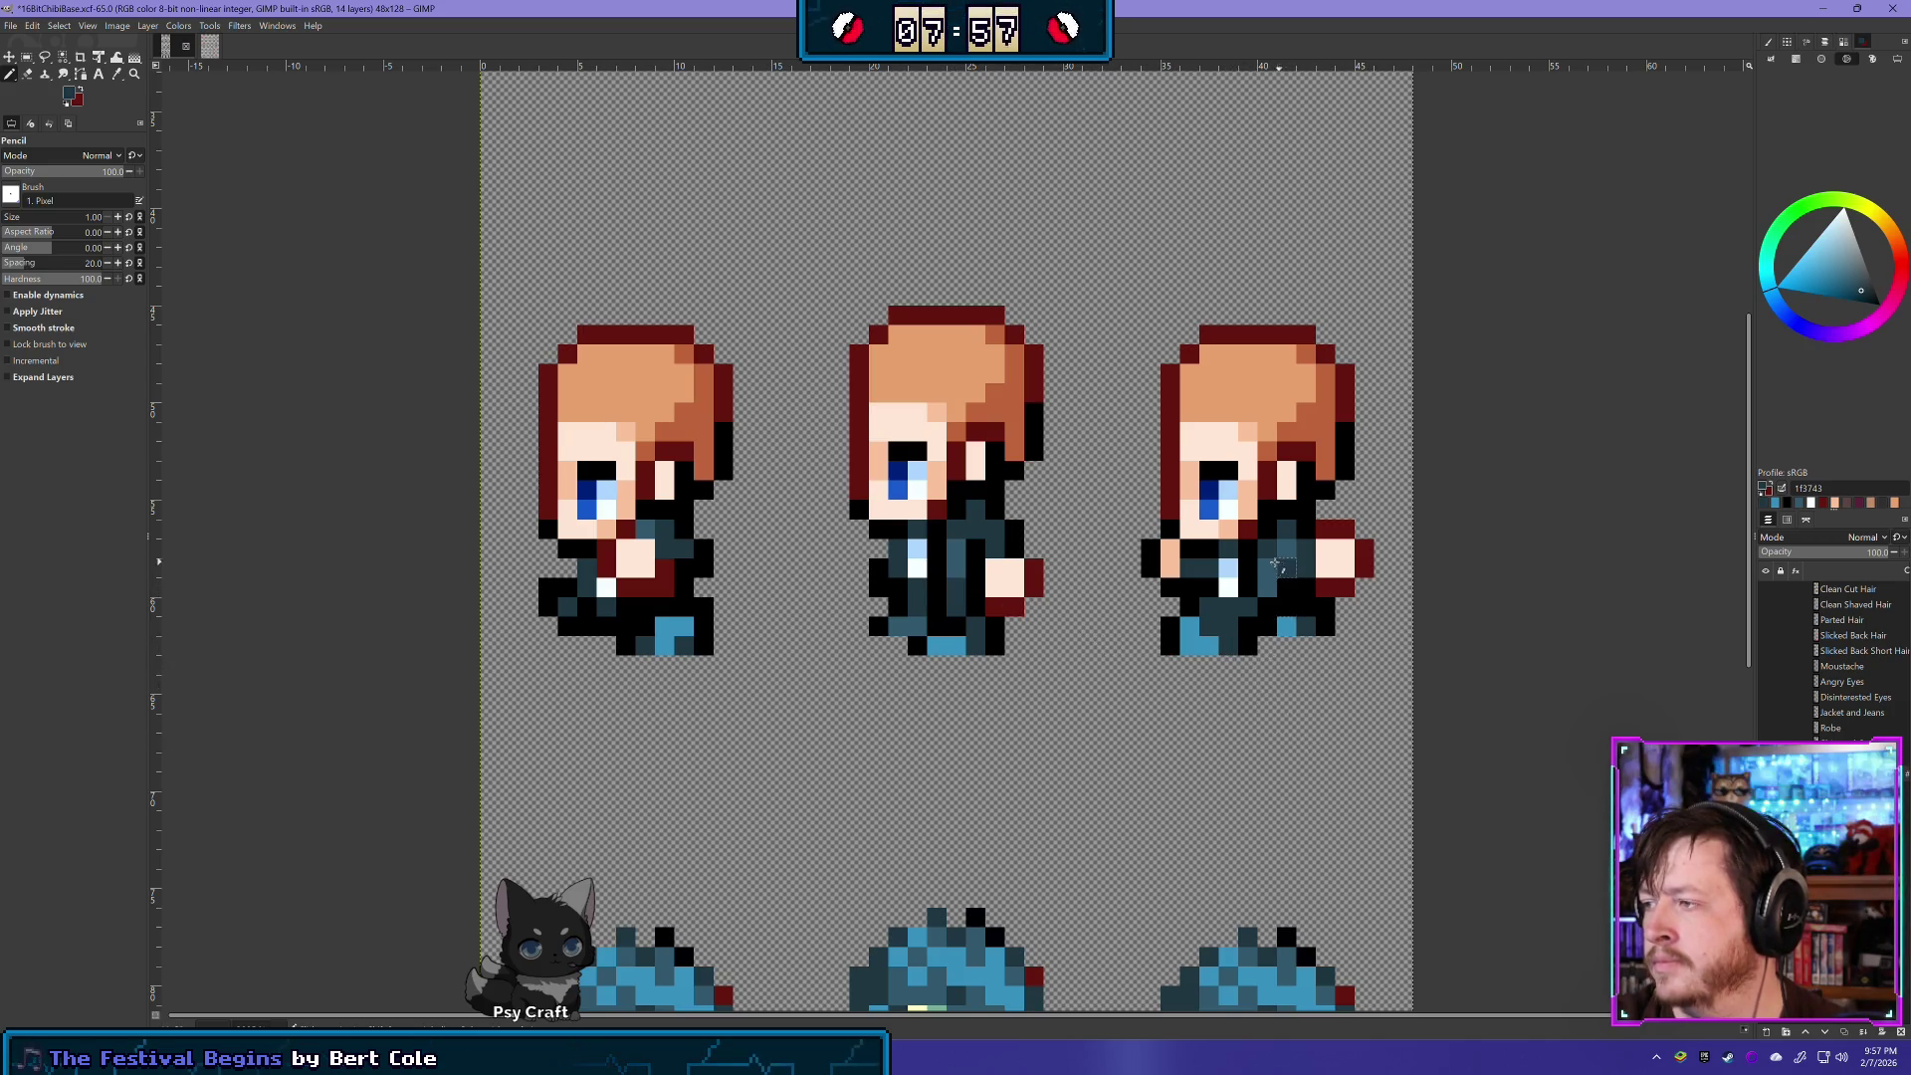
left_click(1223, 646)
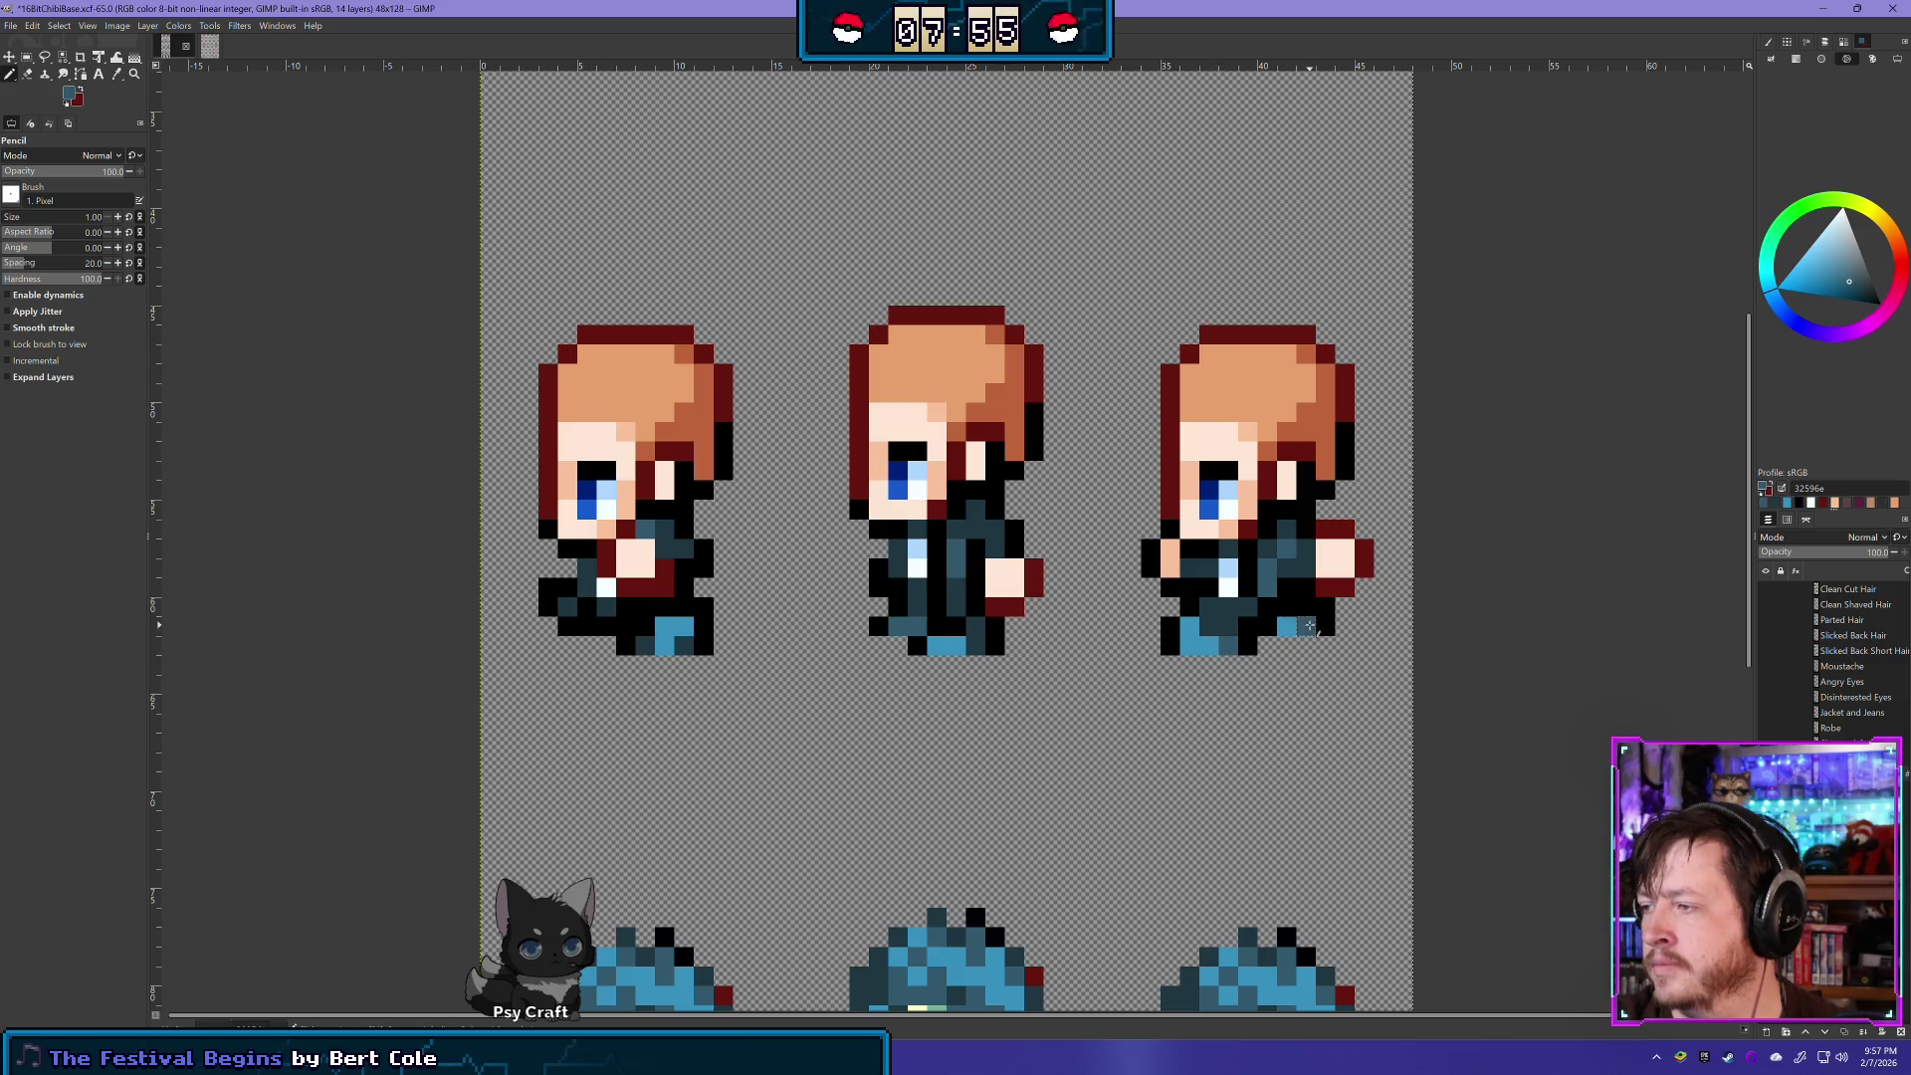
scroll(1483, 797, "down", 3)
left_click_drag(1362, 774, 1142, 730)
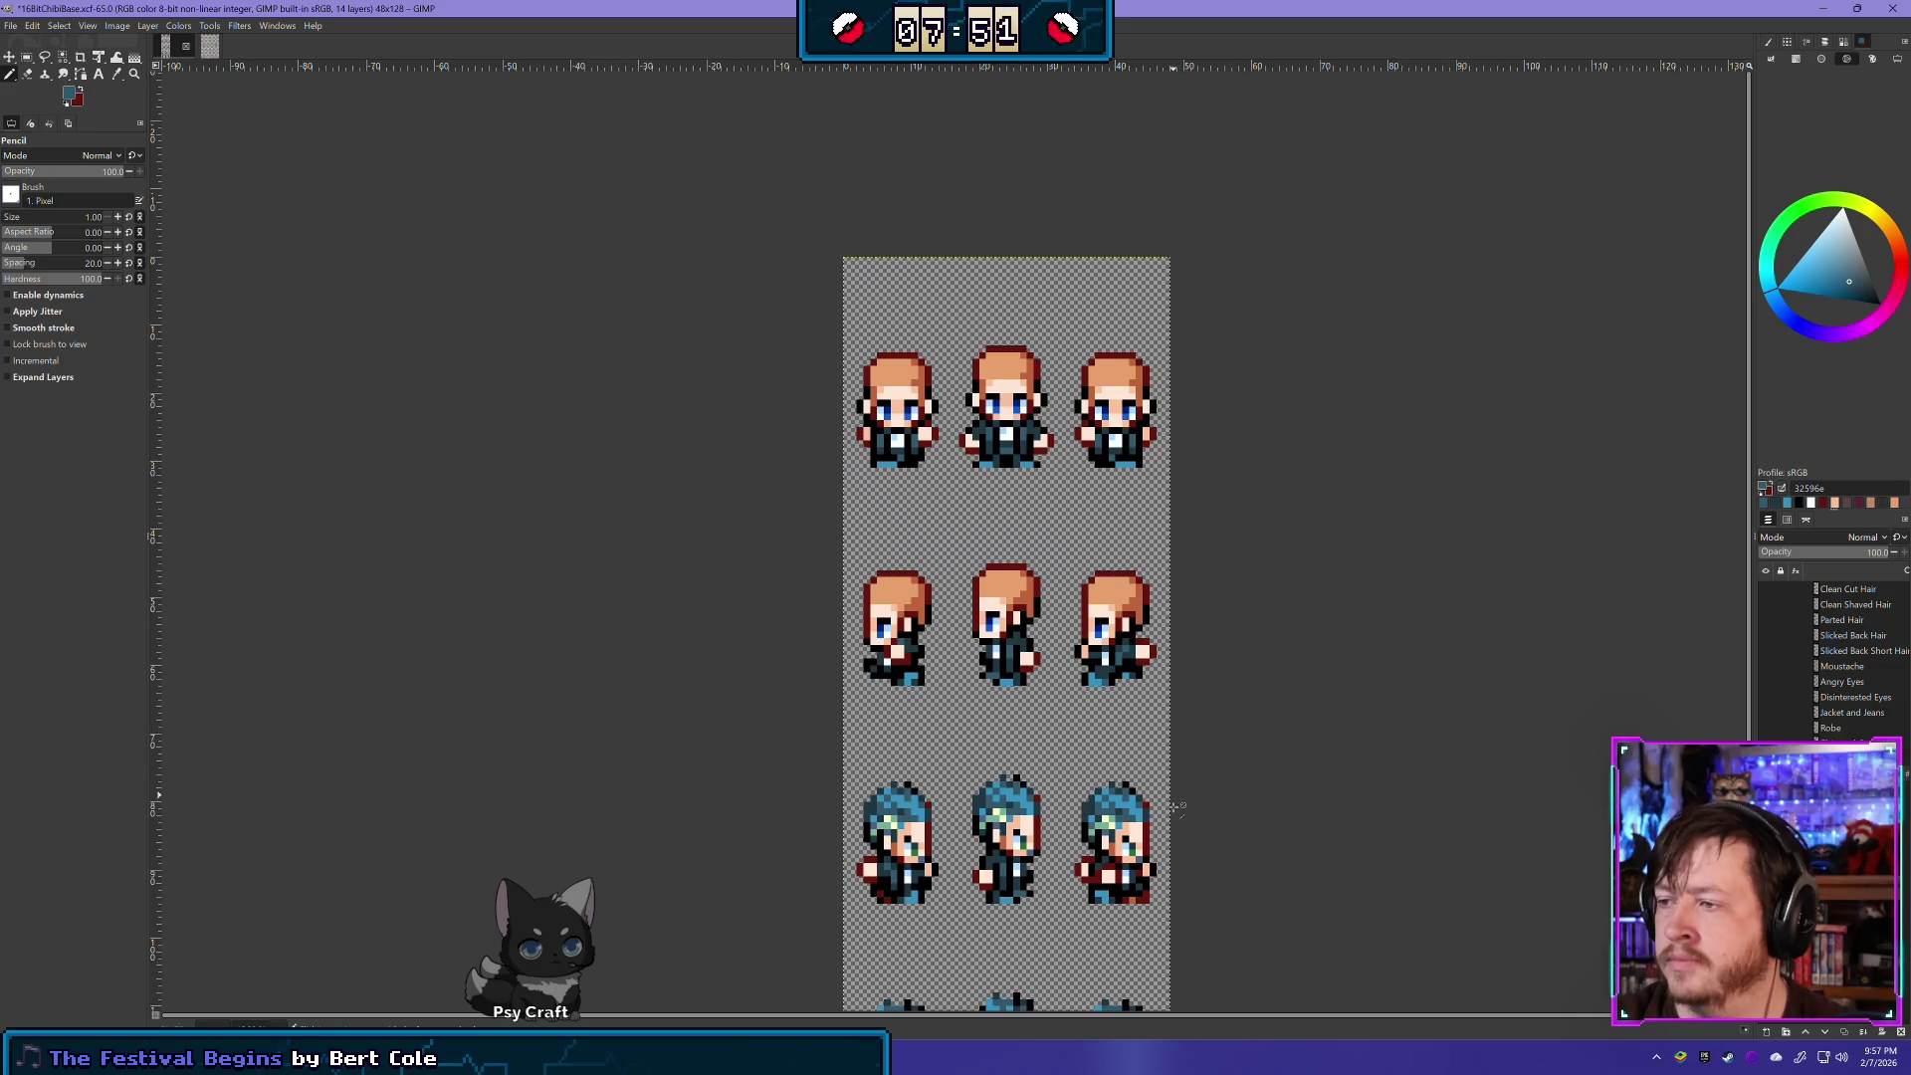
- Zoom in on the sprite sheet to examine the front and side-view walking frames closely
scroll(1133, 759, "up", 2)
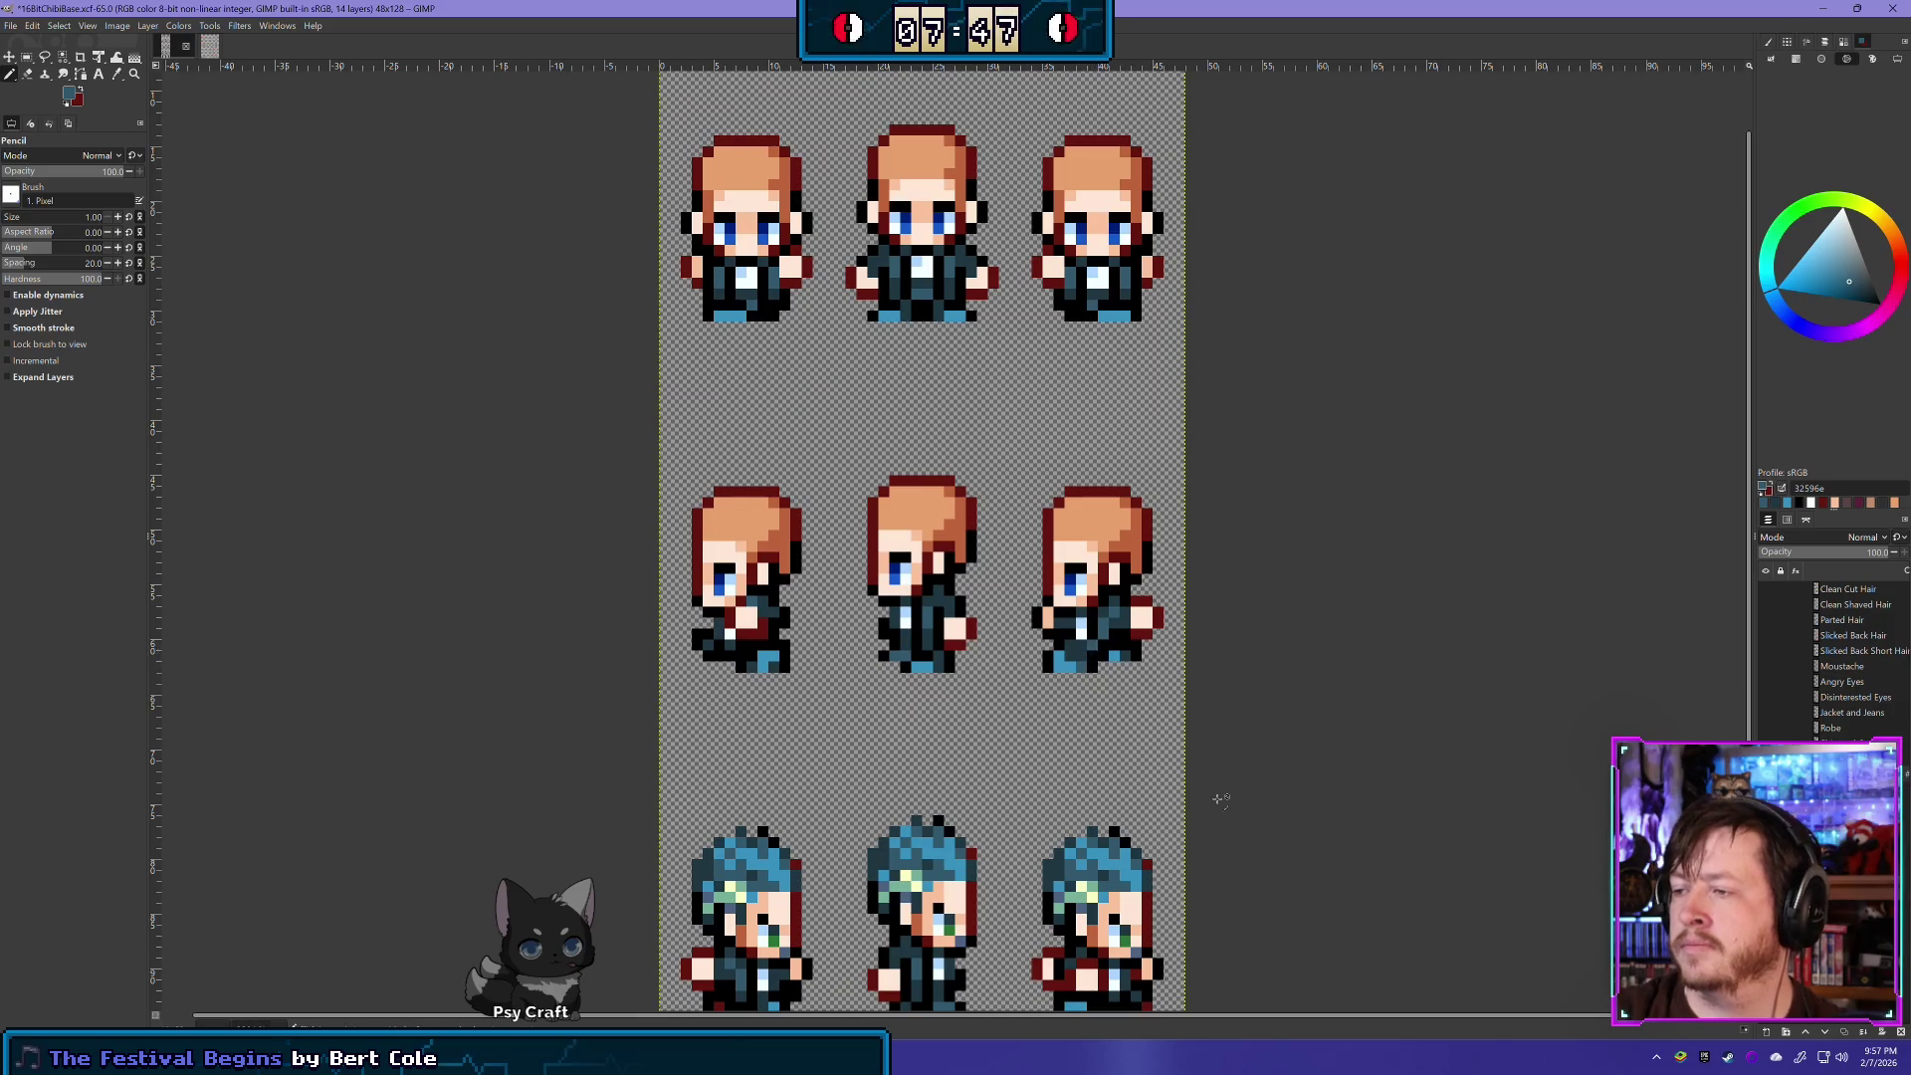
scroll(1221, 799, "down", 2)
scroll(1234, 796, "down", 1)
scroll(1268, 803, "up", 1)
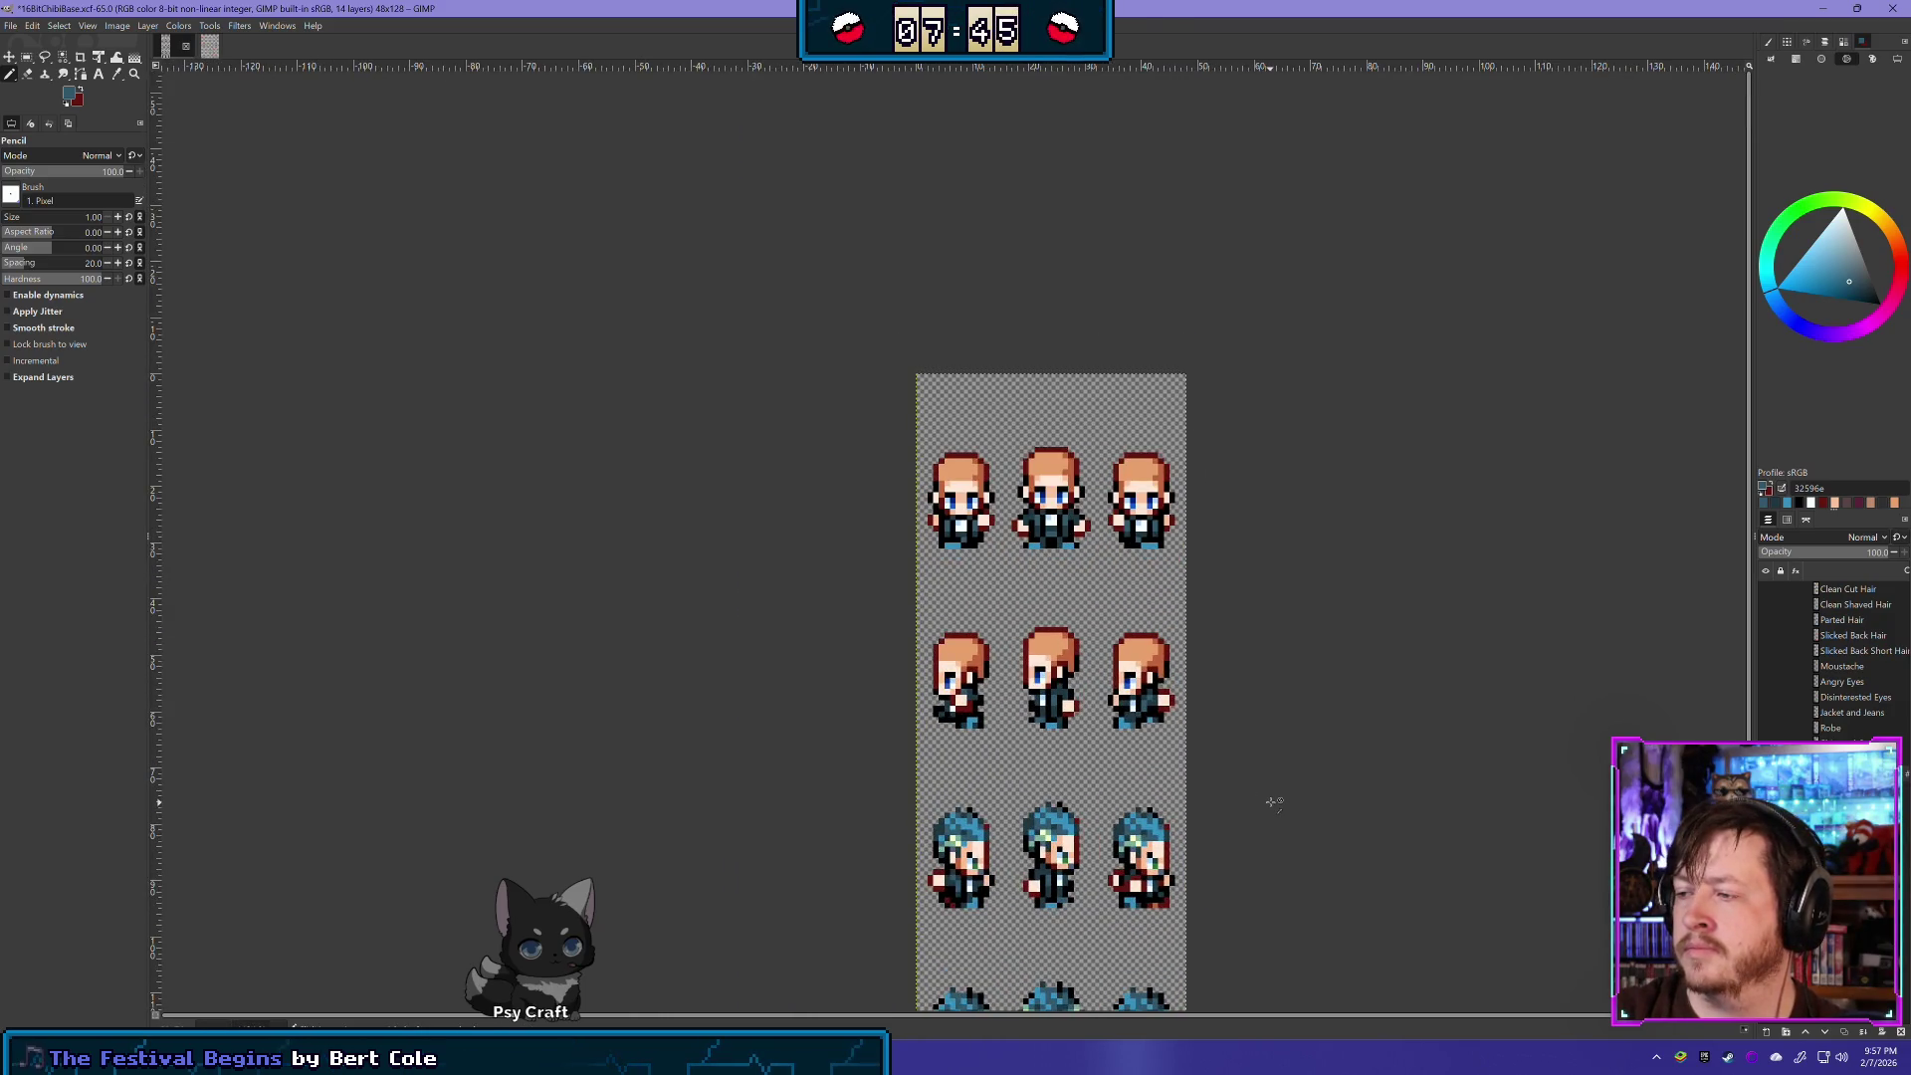
scroll(1195, 806, "up", 1)
scroll(1115, 706, "up", 1)
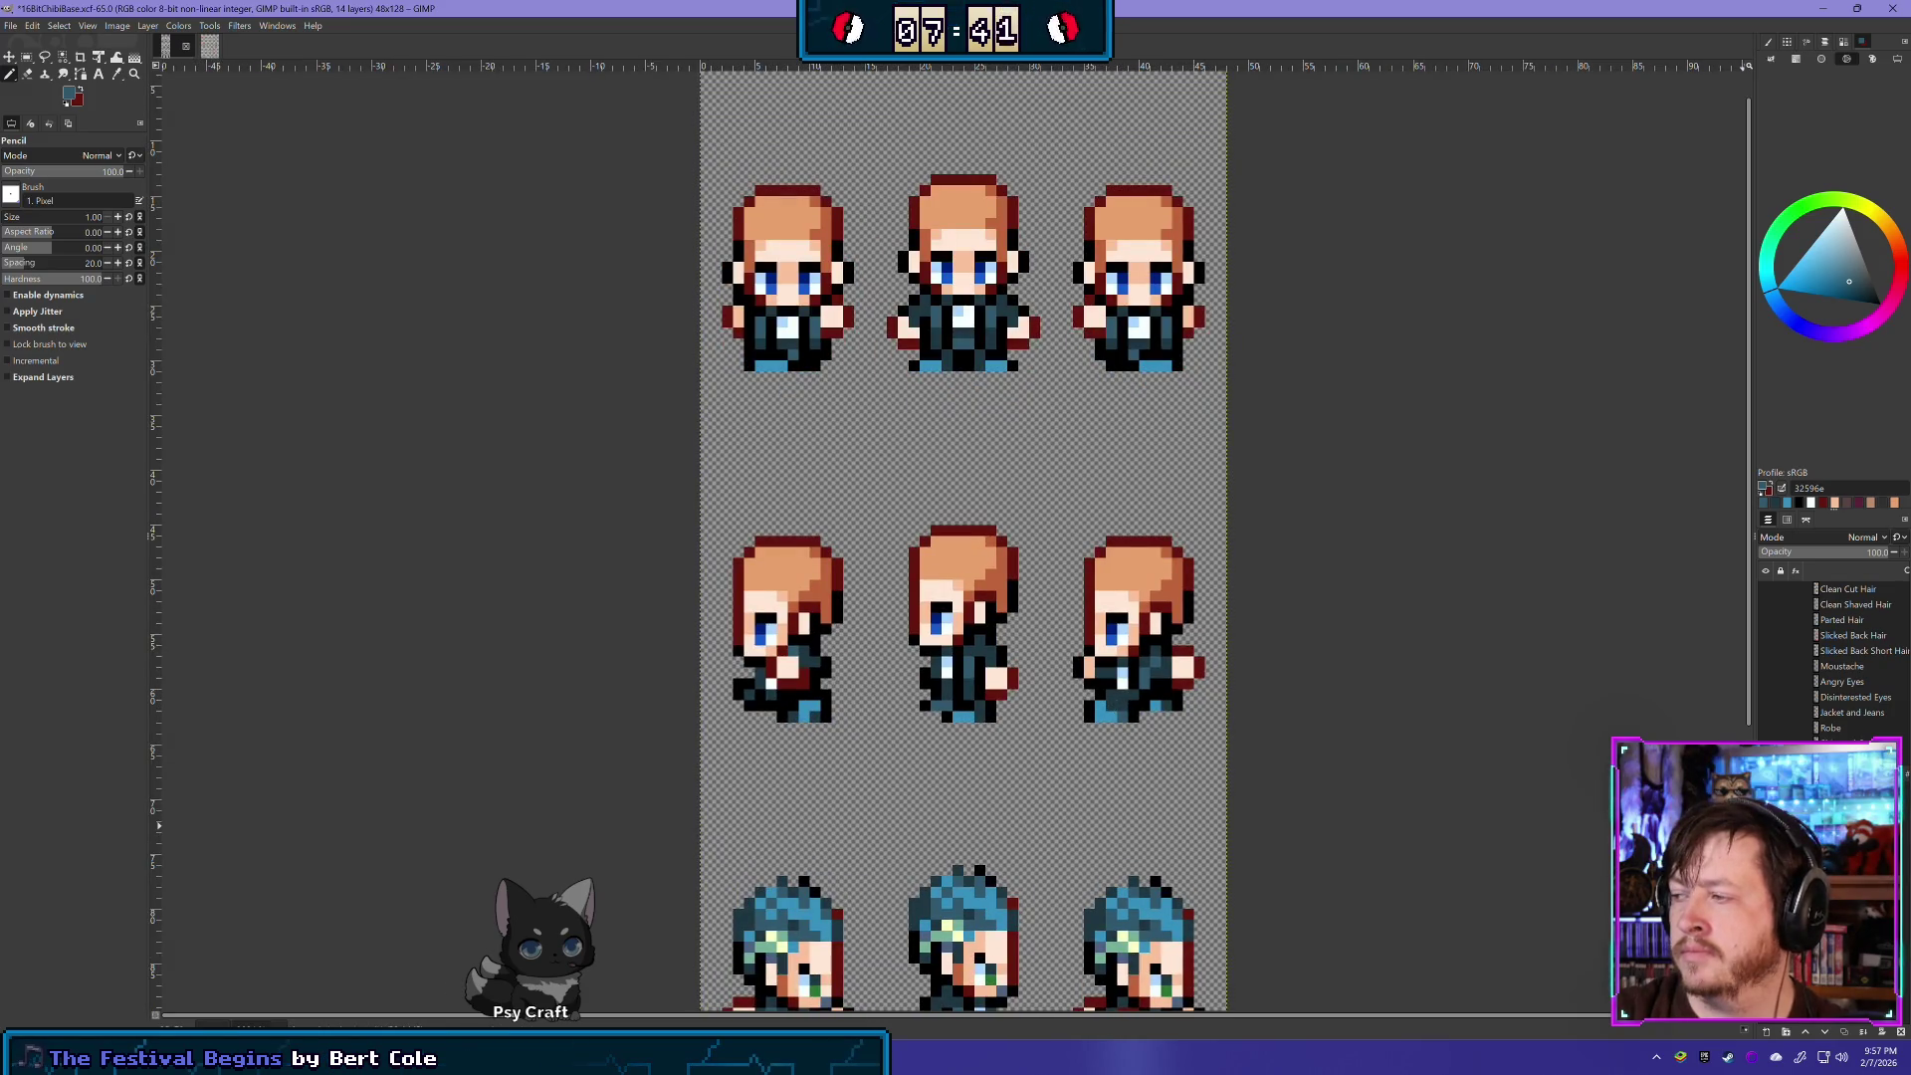
scroll(1282, 864, "down", 3)
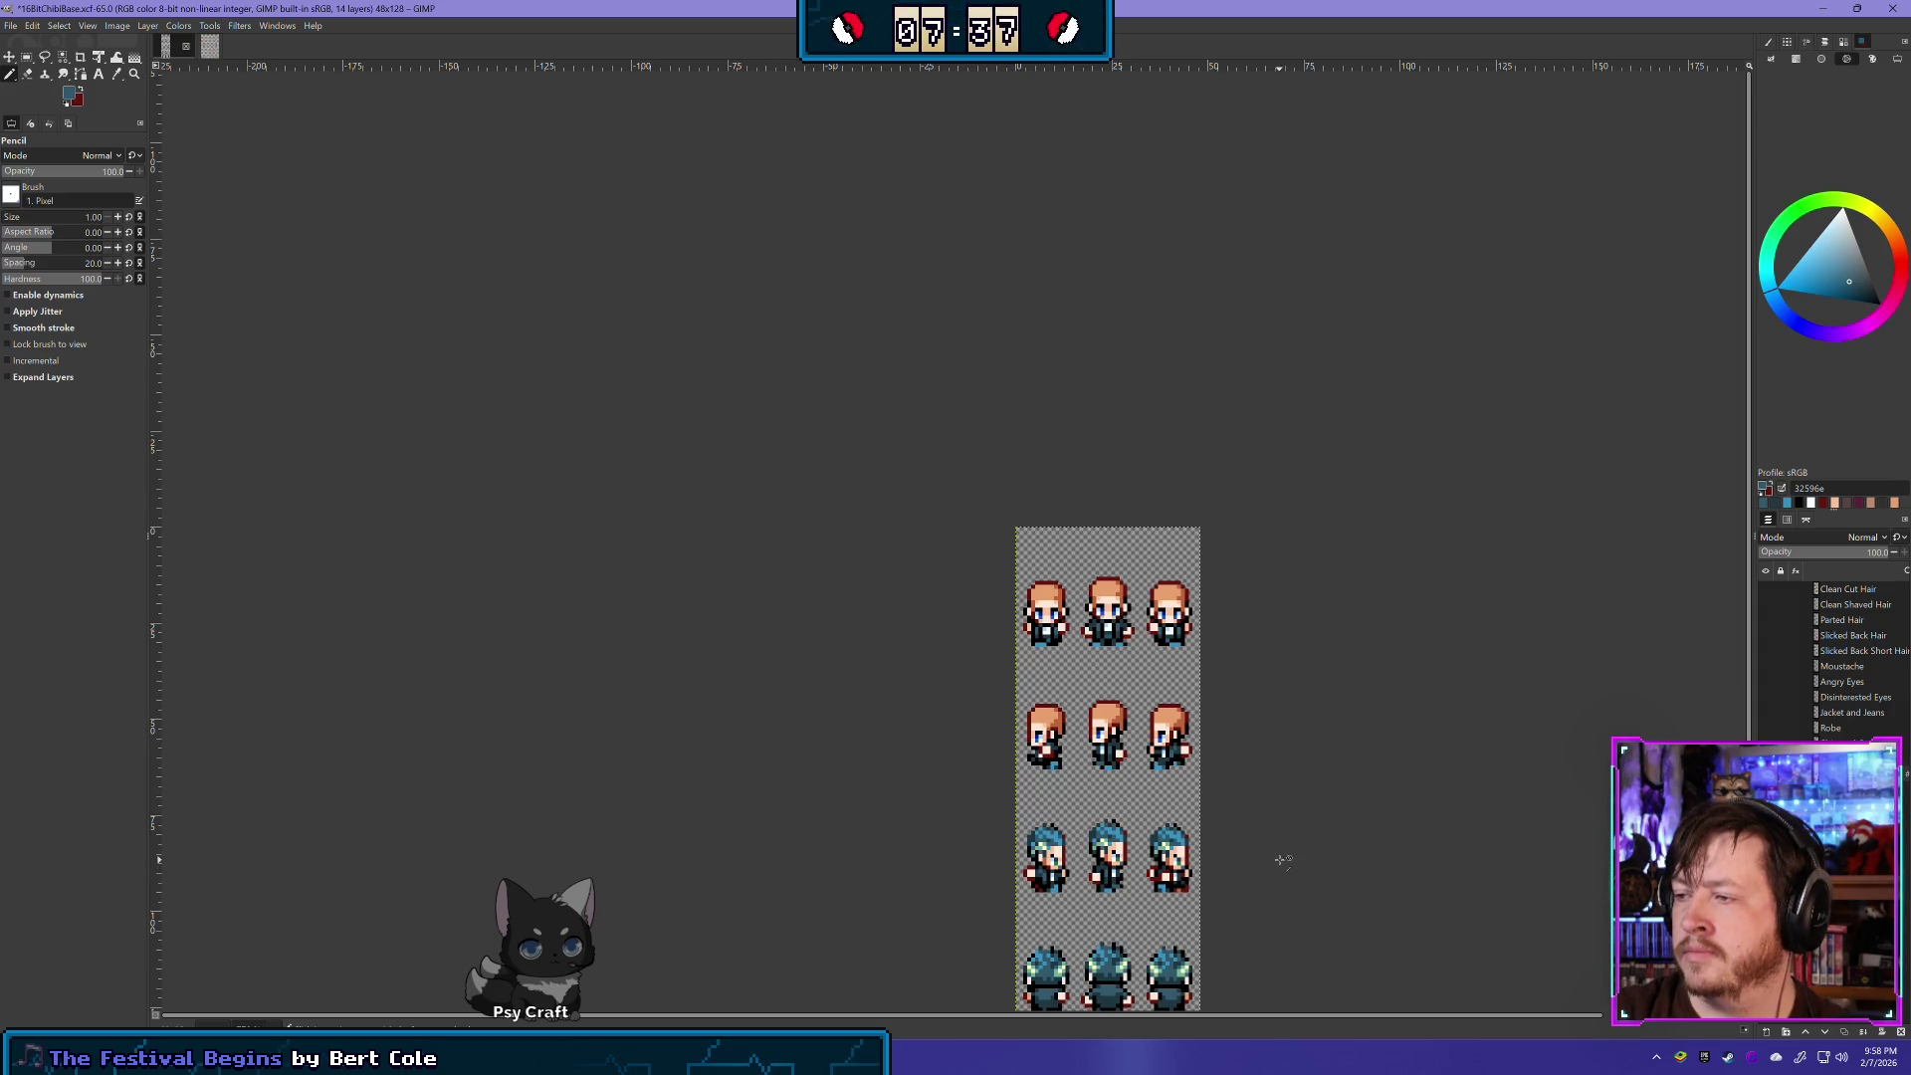
scroll(1151, 831, "up", 2)
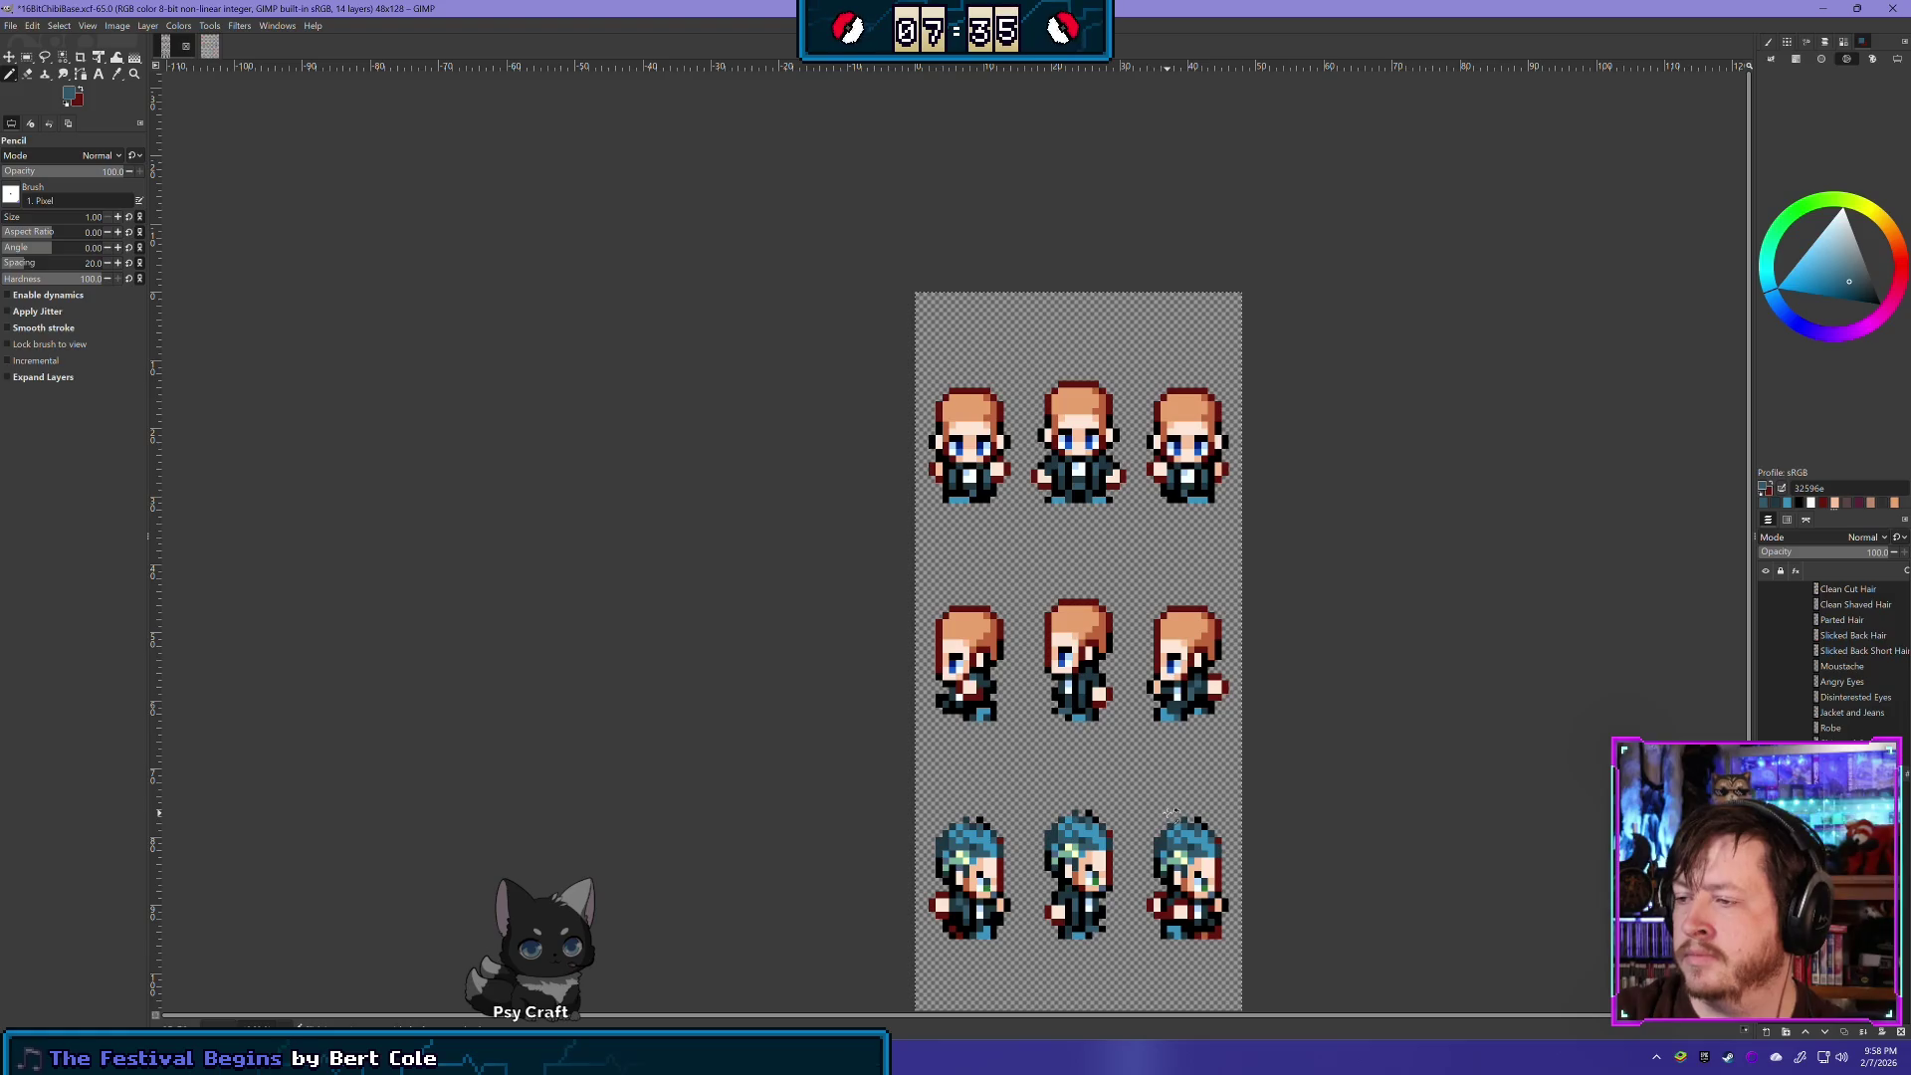
scroll(1194, 810, "up", 1)
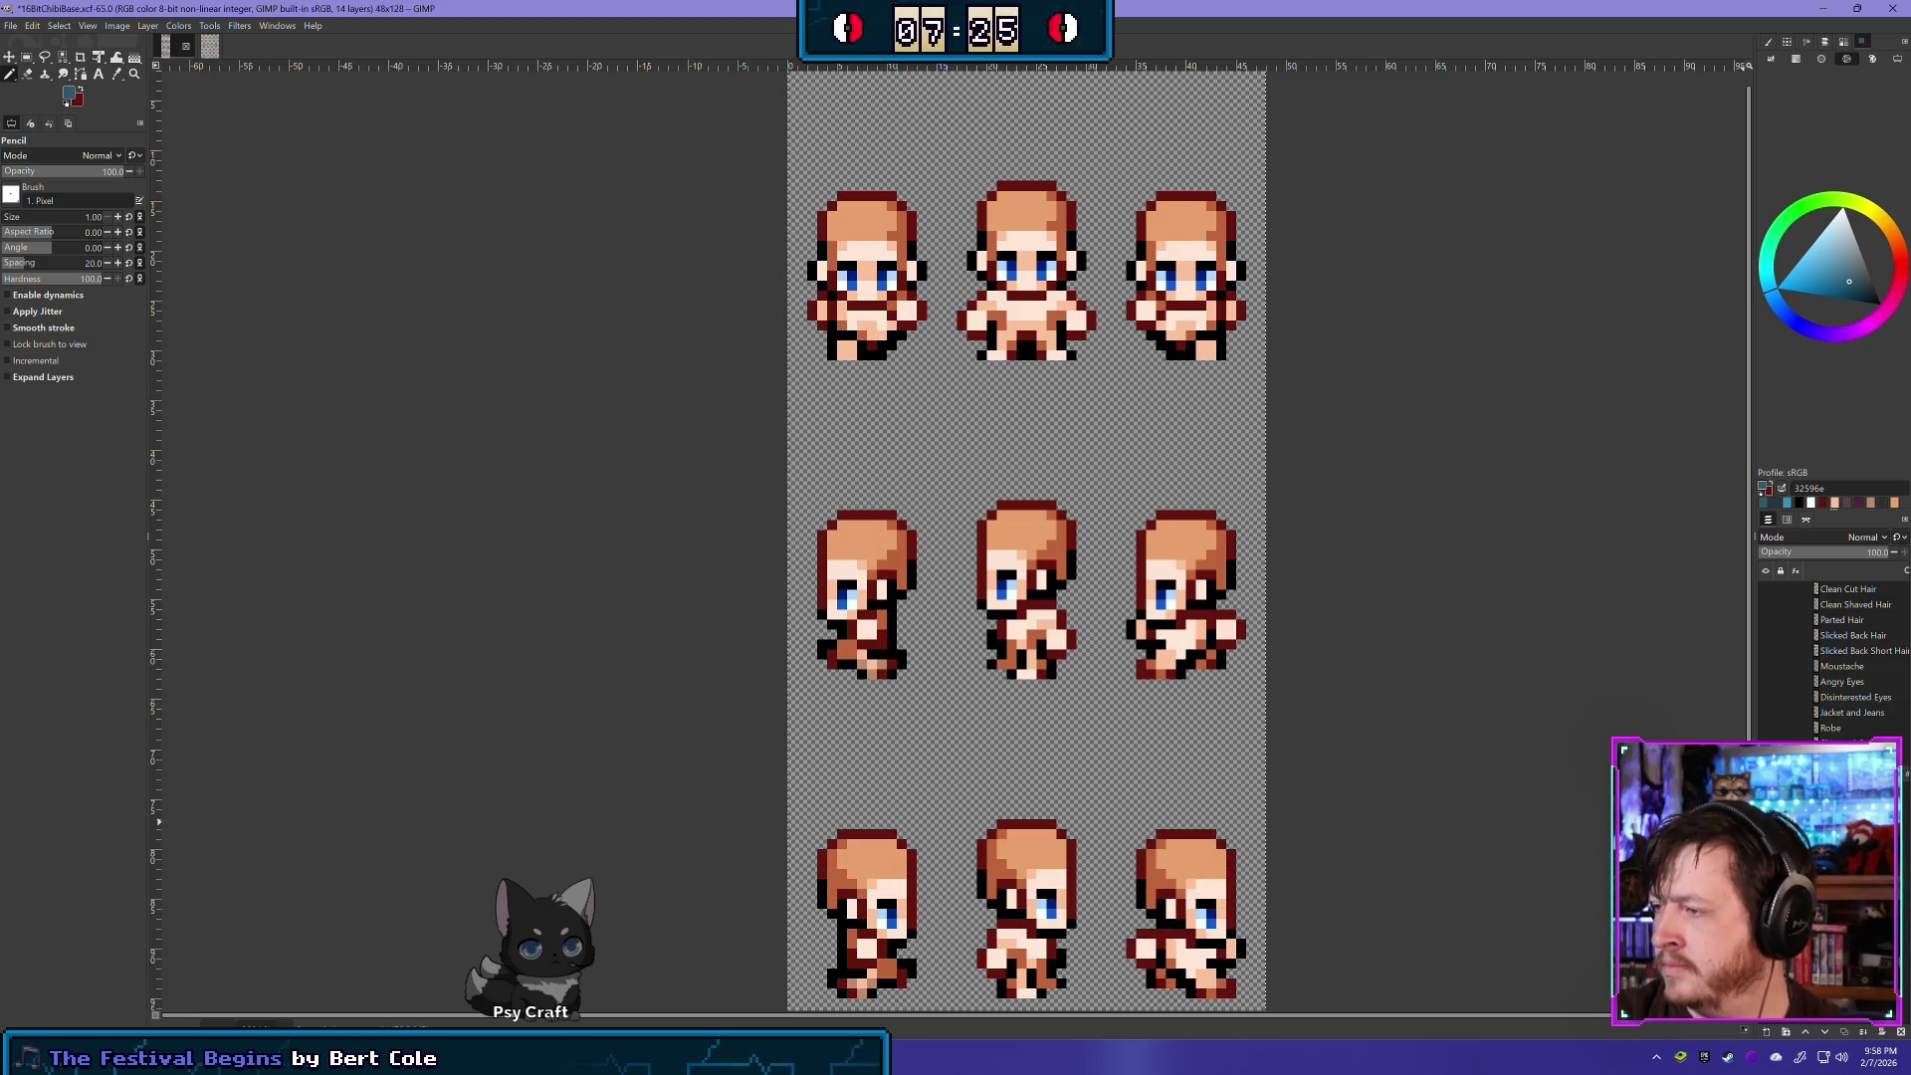
- Sample the dark jacket, blue jeans and original blue colours from the sprite
left_click(1210, 663, "ctrl")
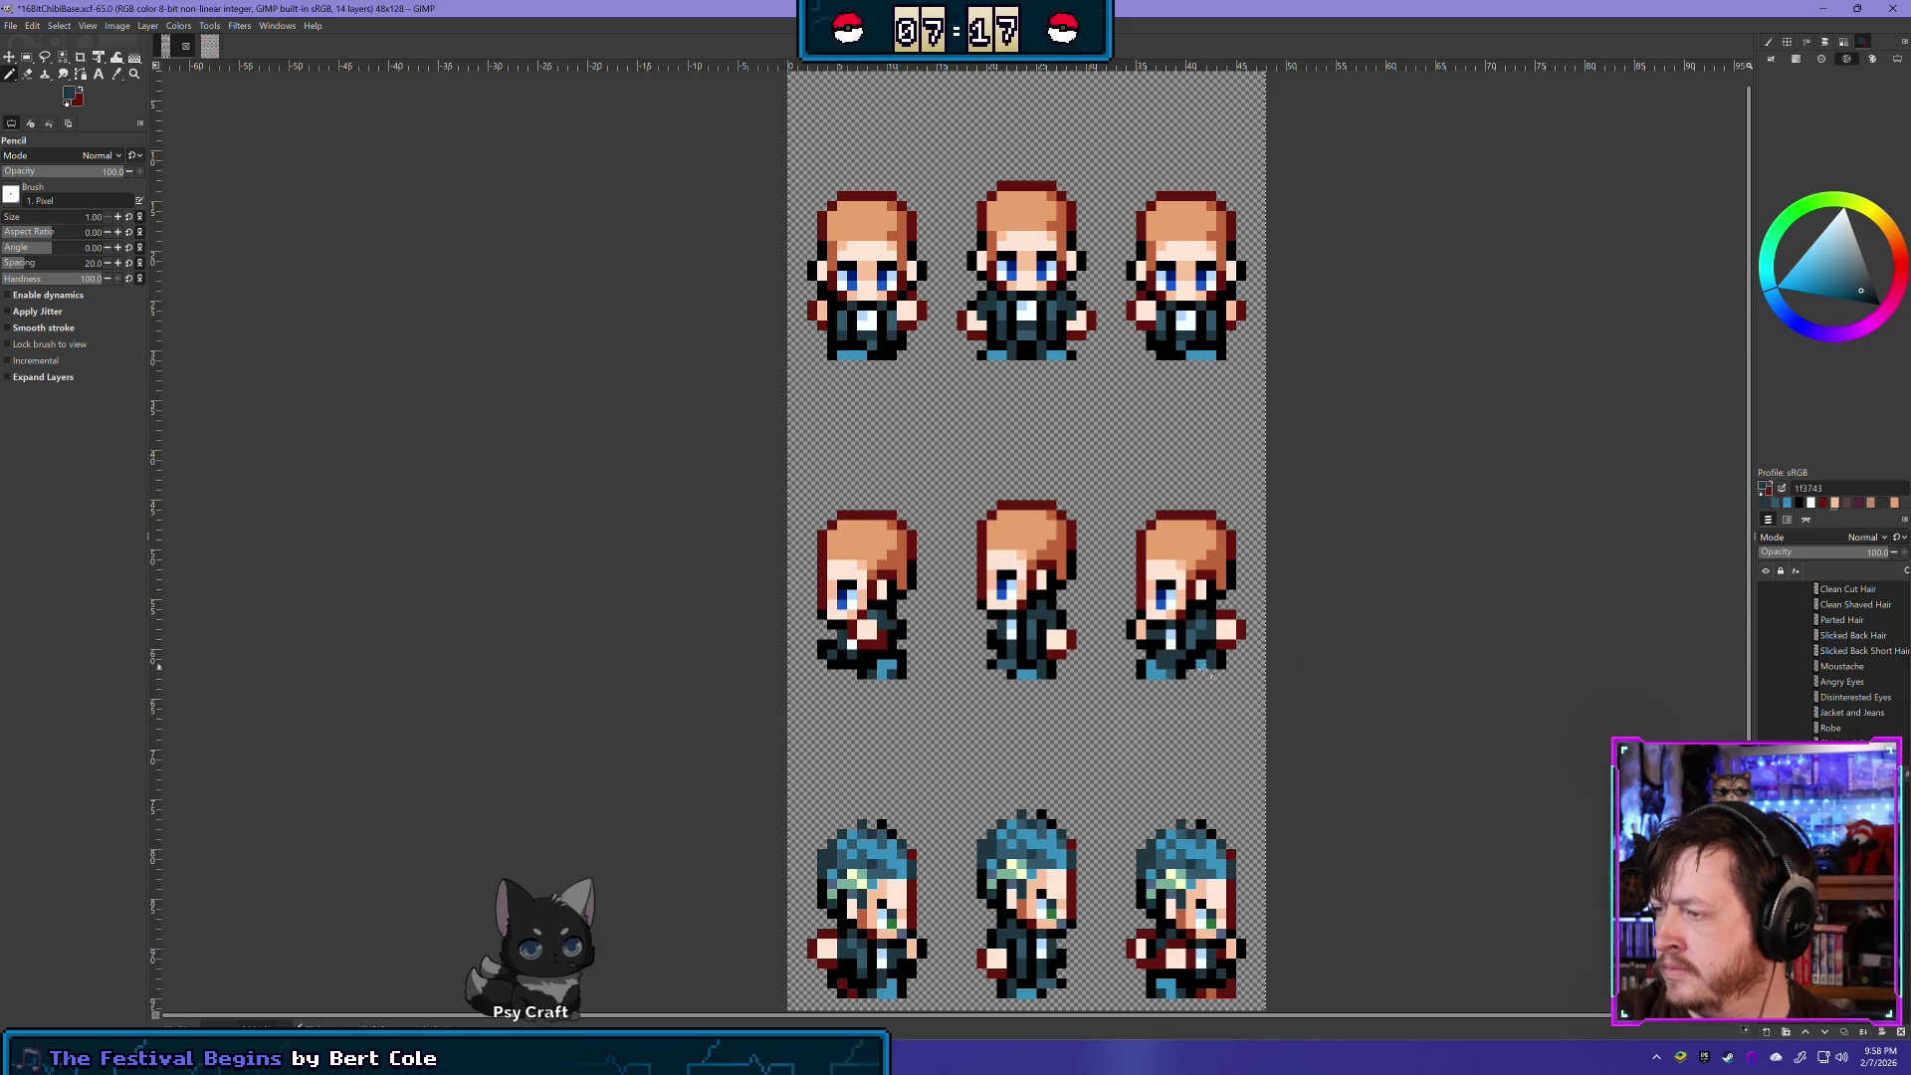
left_click(1212, 664, "ctrl")
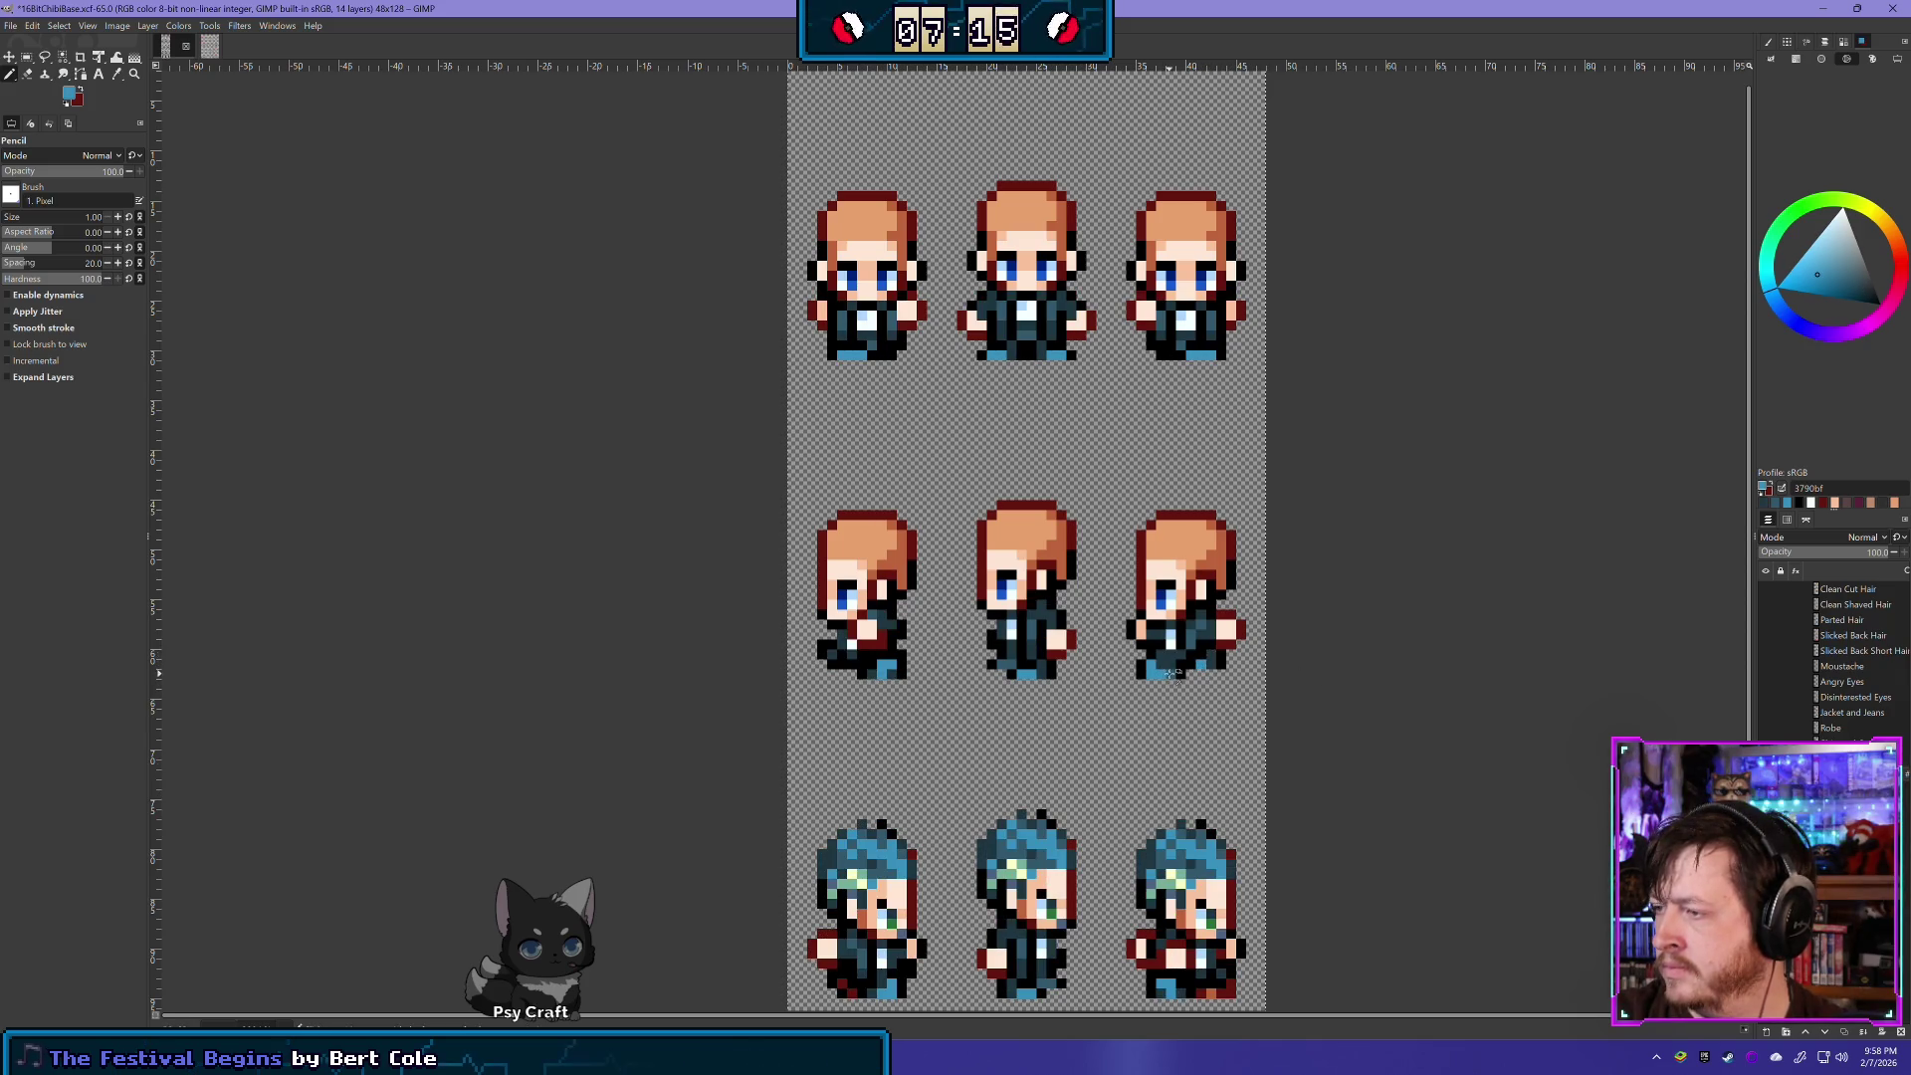
left_click(1172, 674, "ctrl")
- Zoom and scroll down until the fourth, back-facing walking row is visible
scroll(1363, 724, "down", 2)
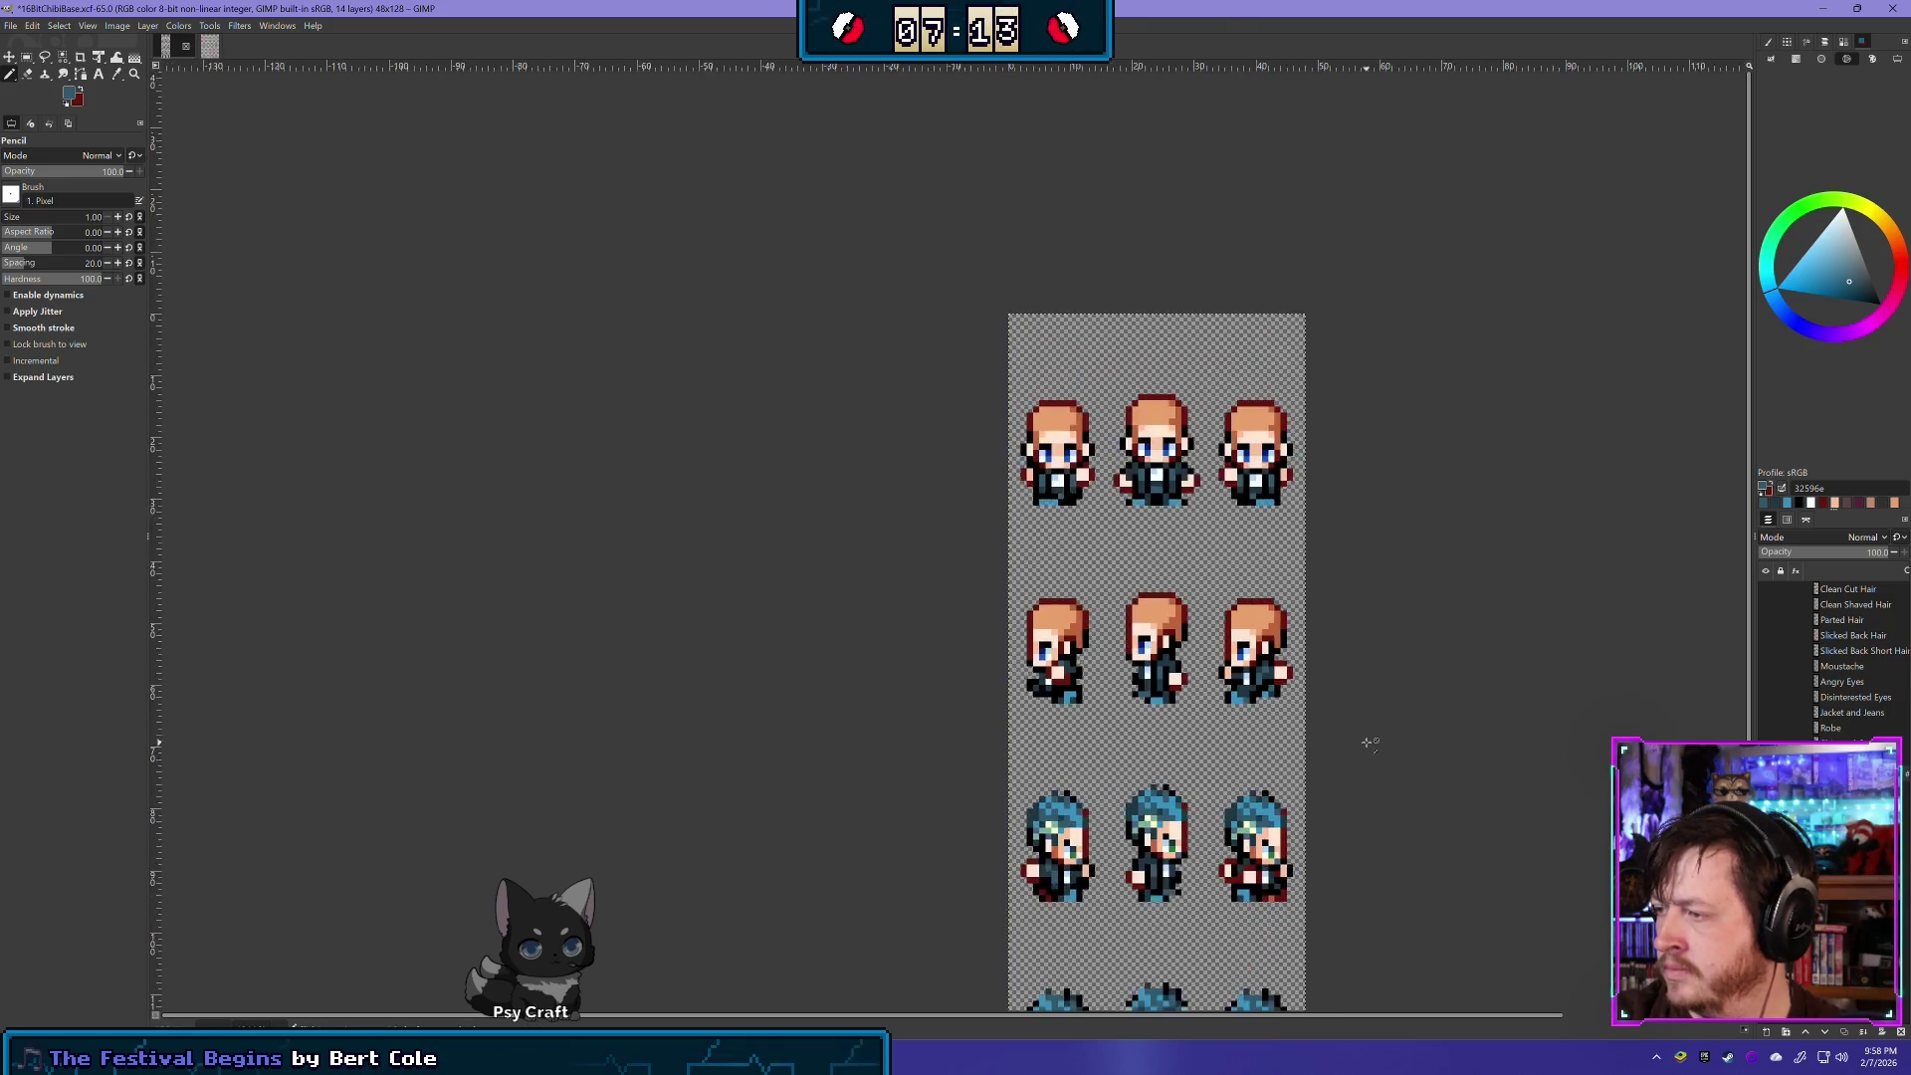
scroll(1370, 742, "down", 2)
scroll(1425, 750, "up", 2)
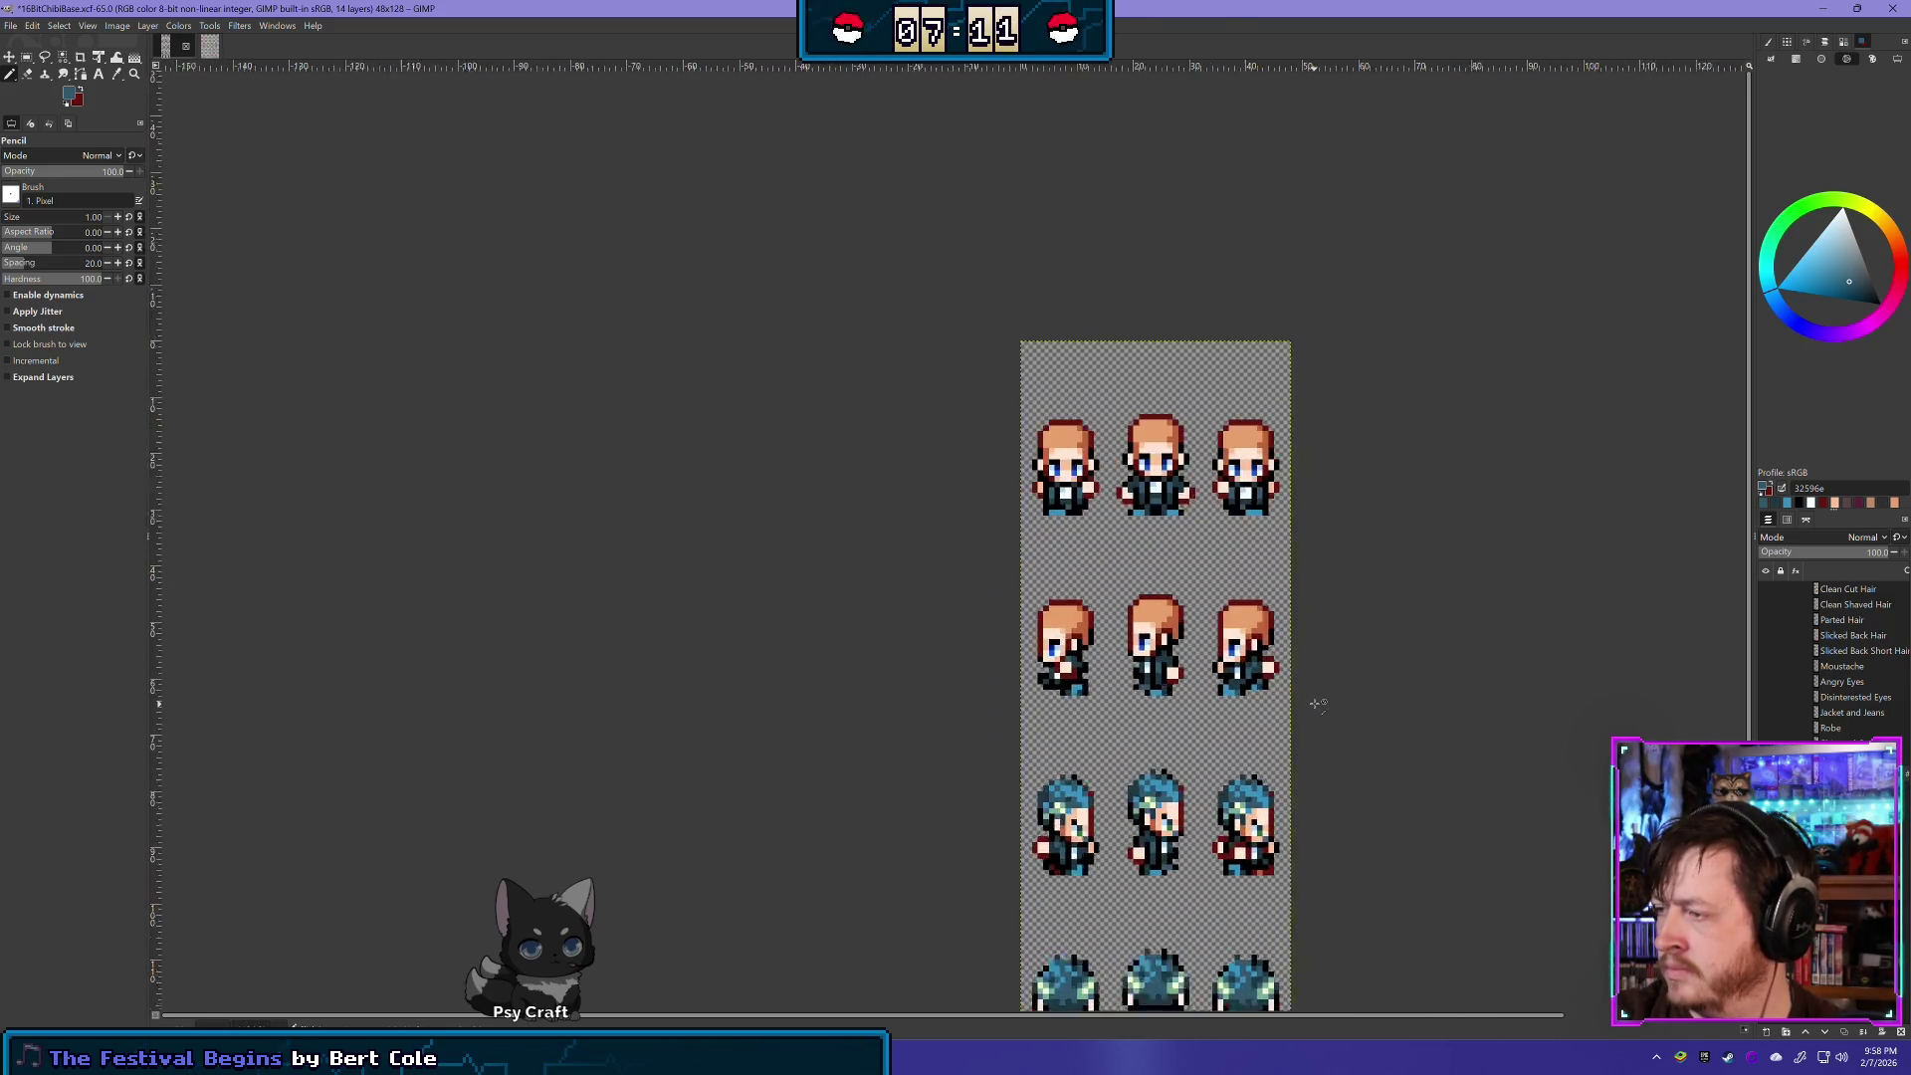
scroll(1315, 704, "up", 1)
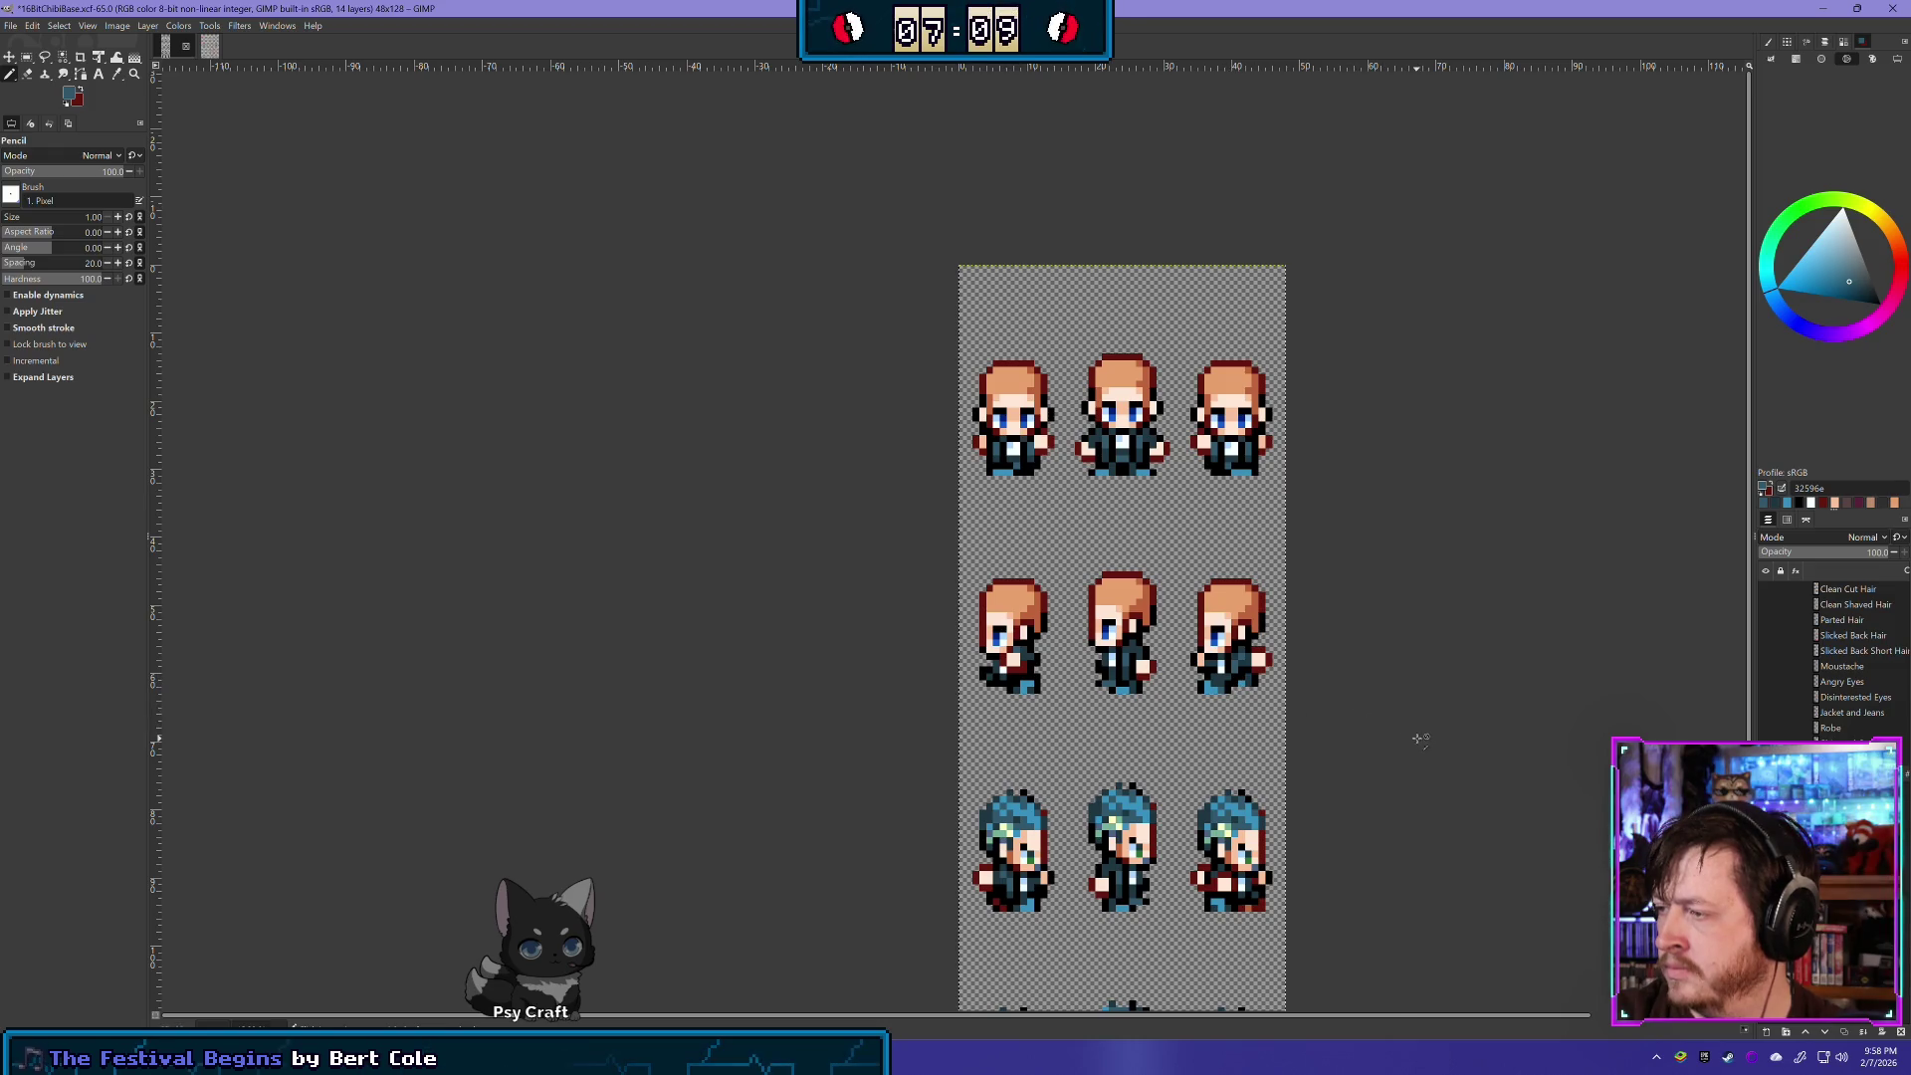
scroll(1420, 739, "down", 1)
scroll(1420, 749, "up", 3)
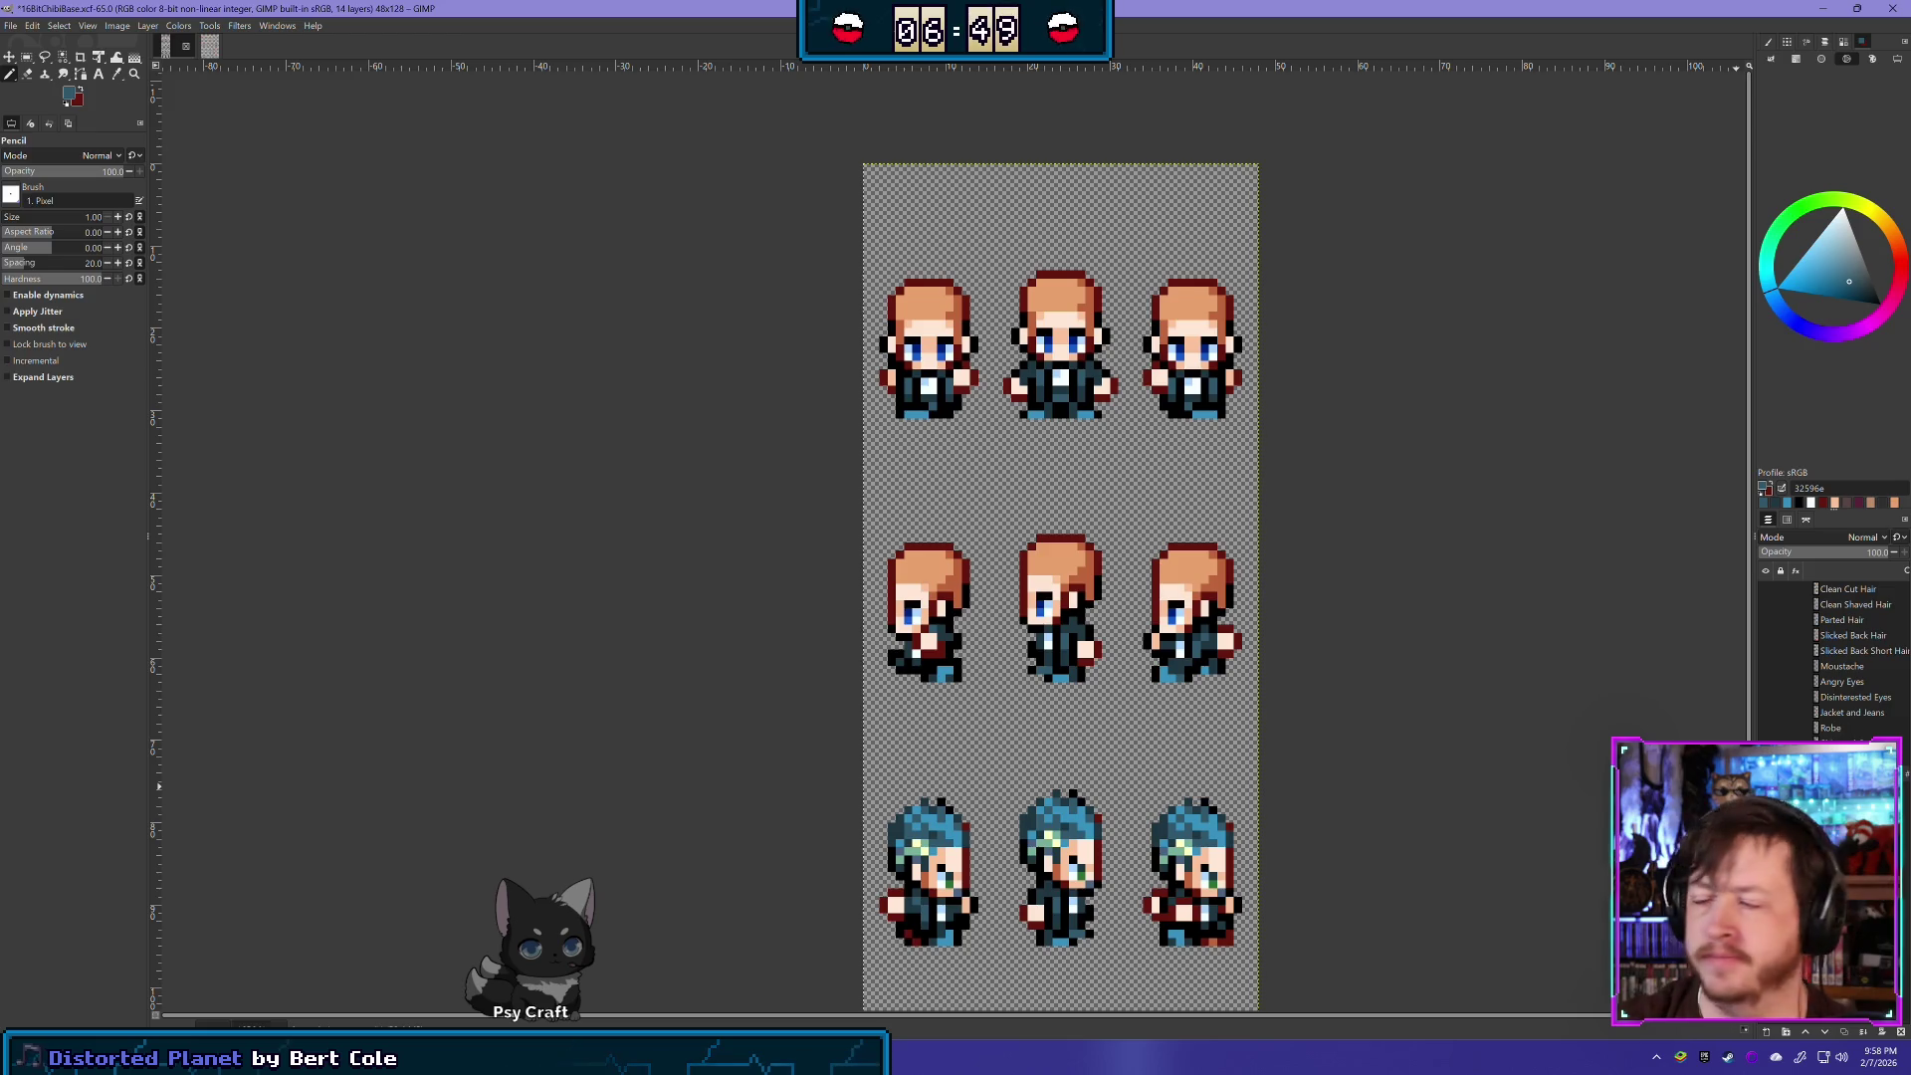
scroll(1186, 851, "down", 2)
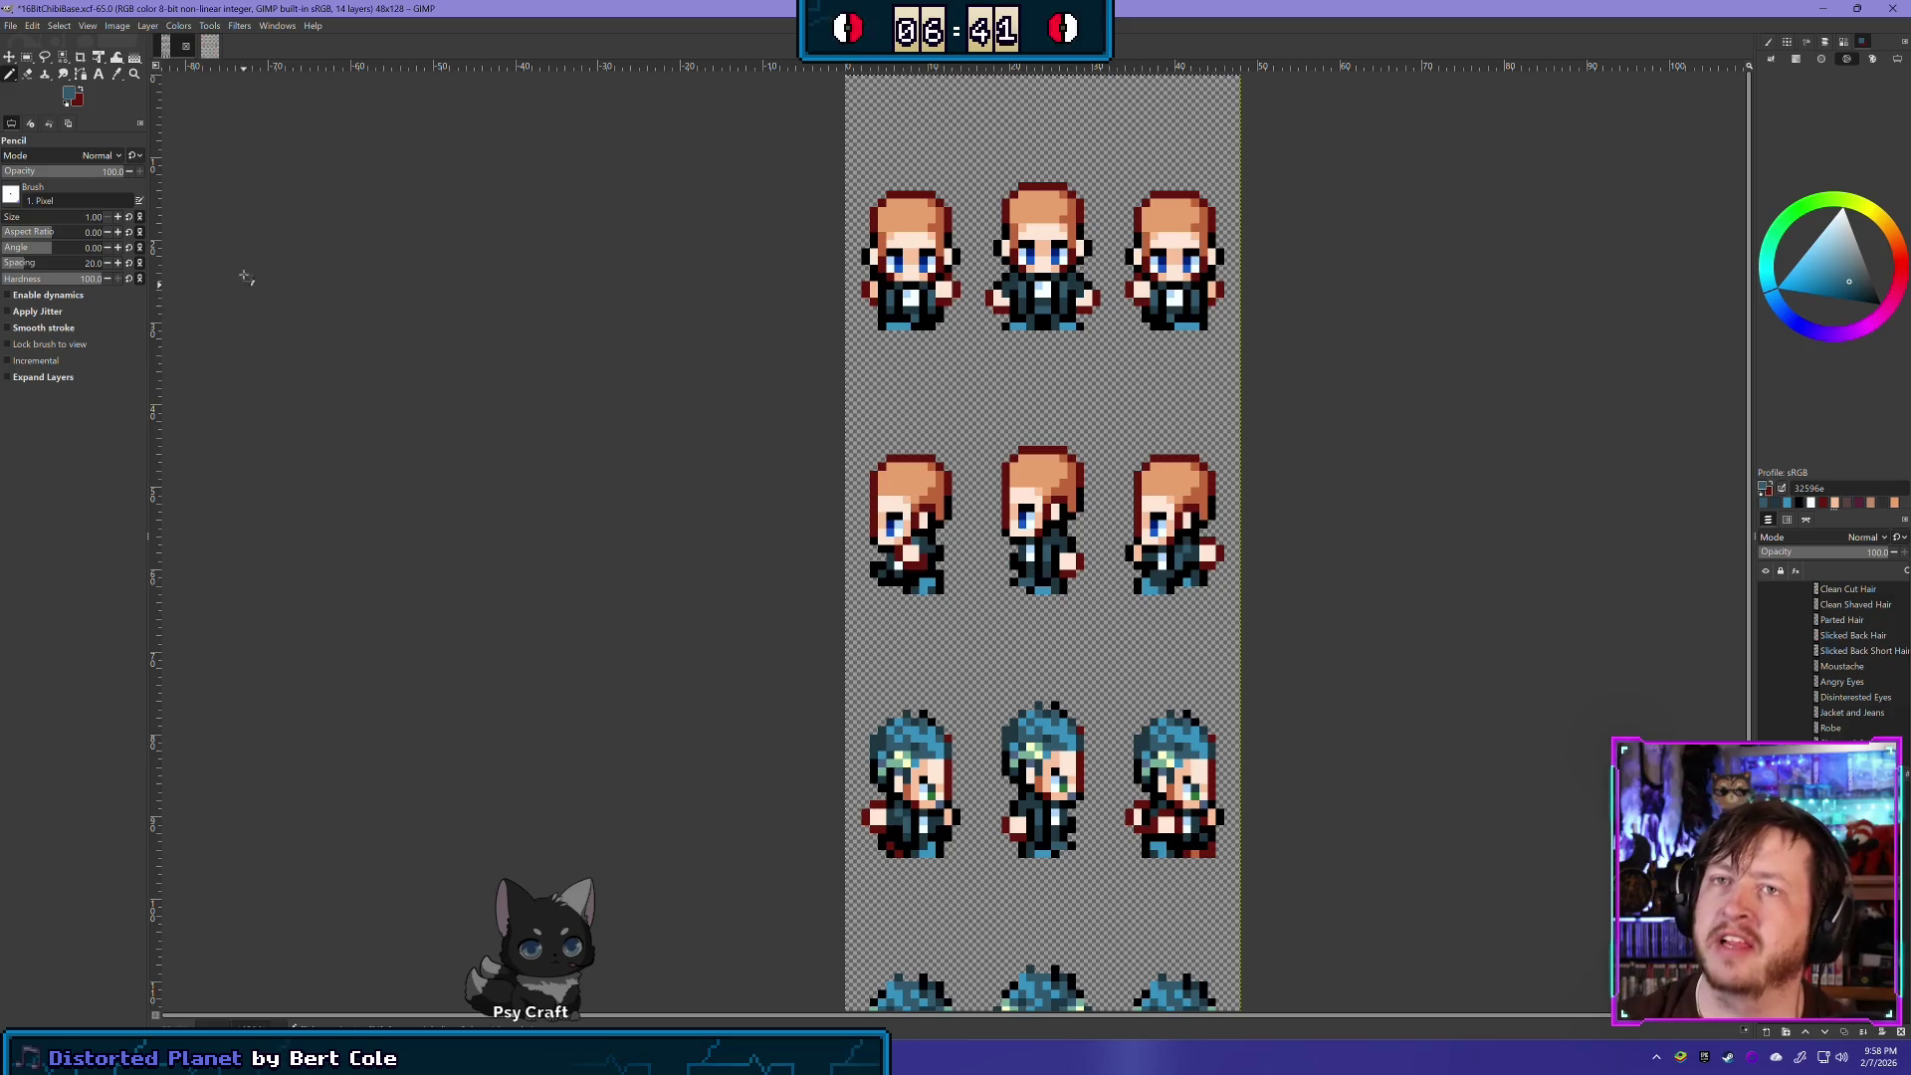
scroll(968, 632, "down", 3)
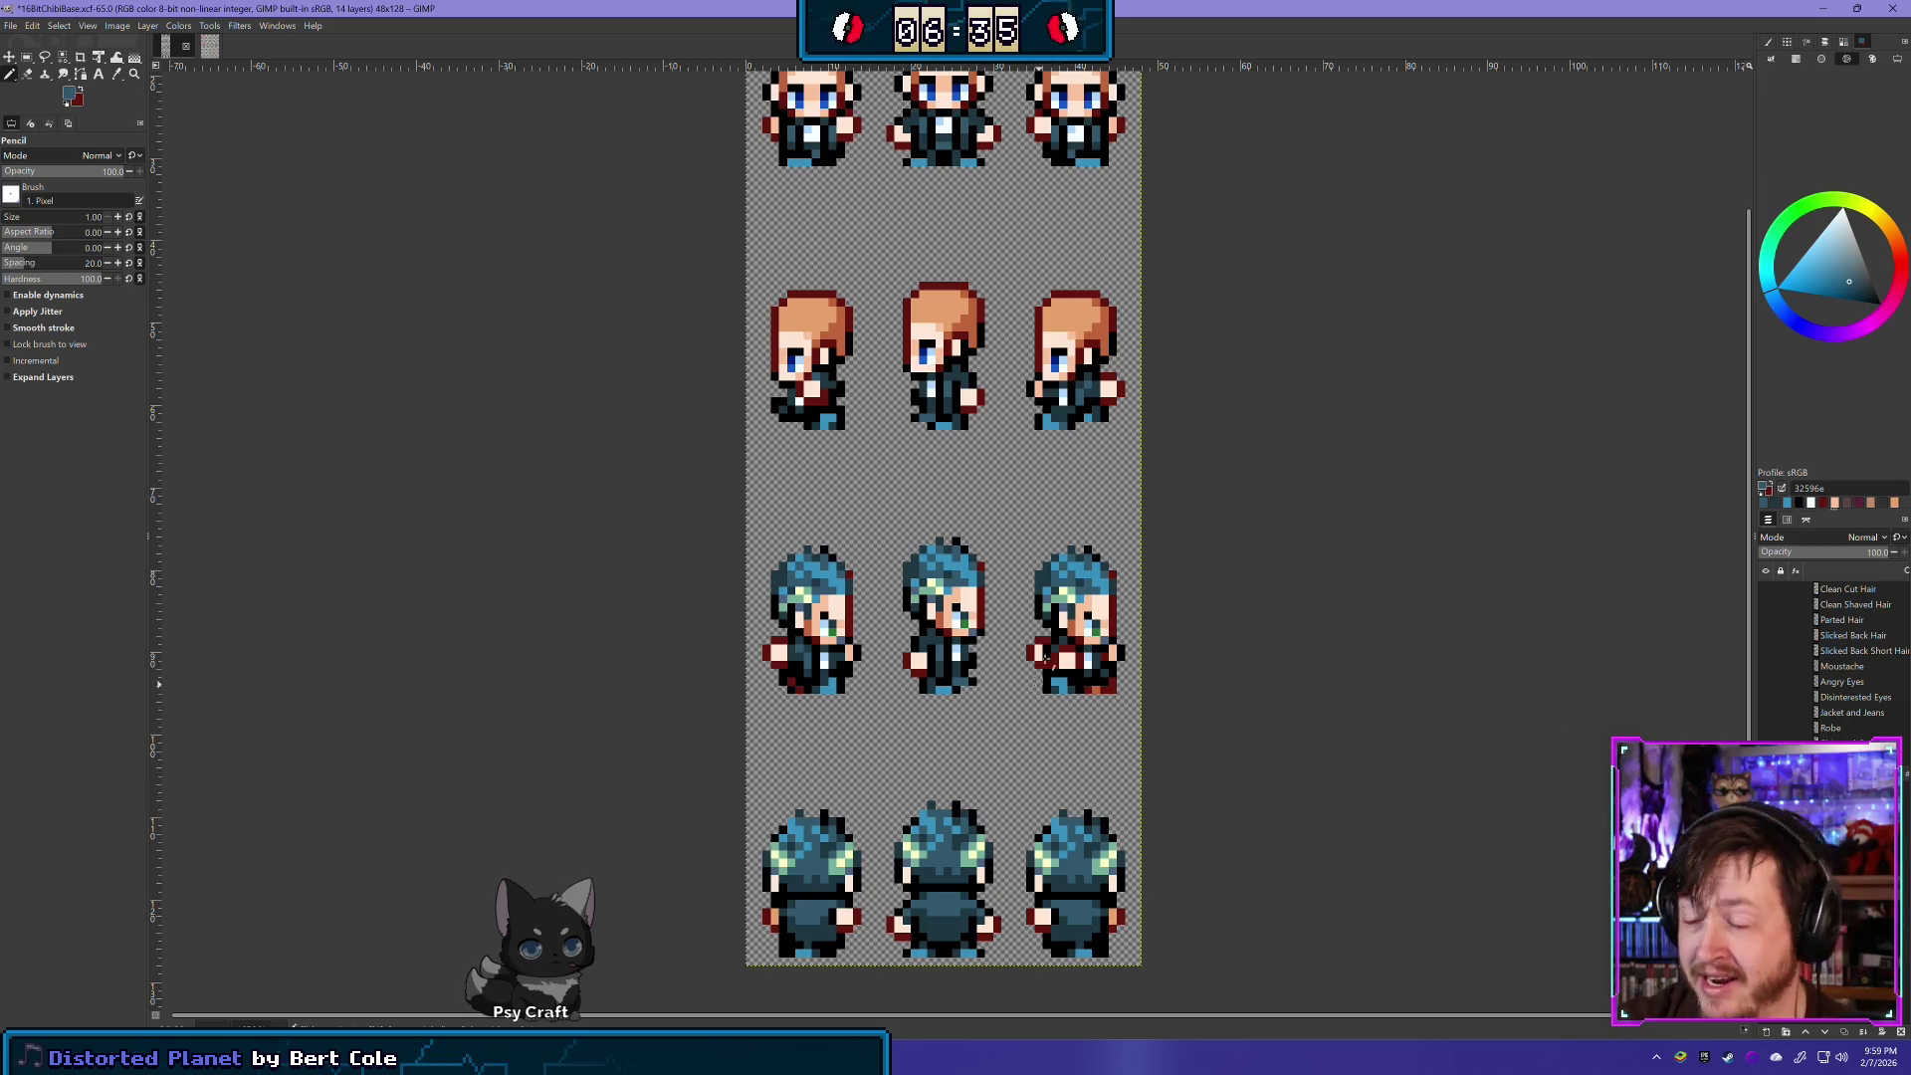
- Select the whole third row and delete its blue-haired content
key("r")
mouse_move(1231, 710)
left_mouse_down()
mouse_move(1143, 639)
mouse_move(539, 514)
left_mouse_up()
key("Delete")
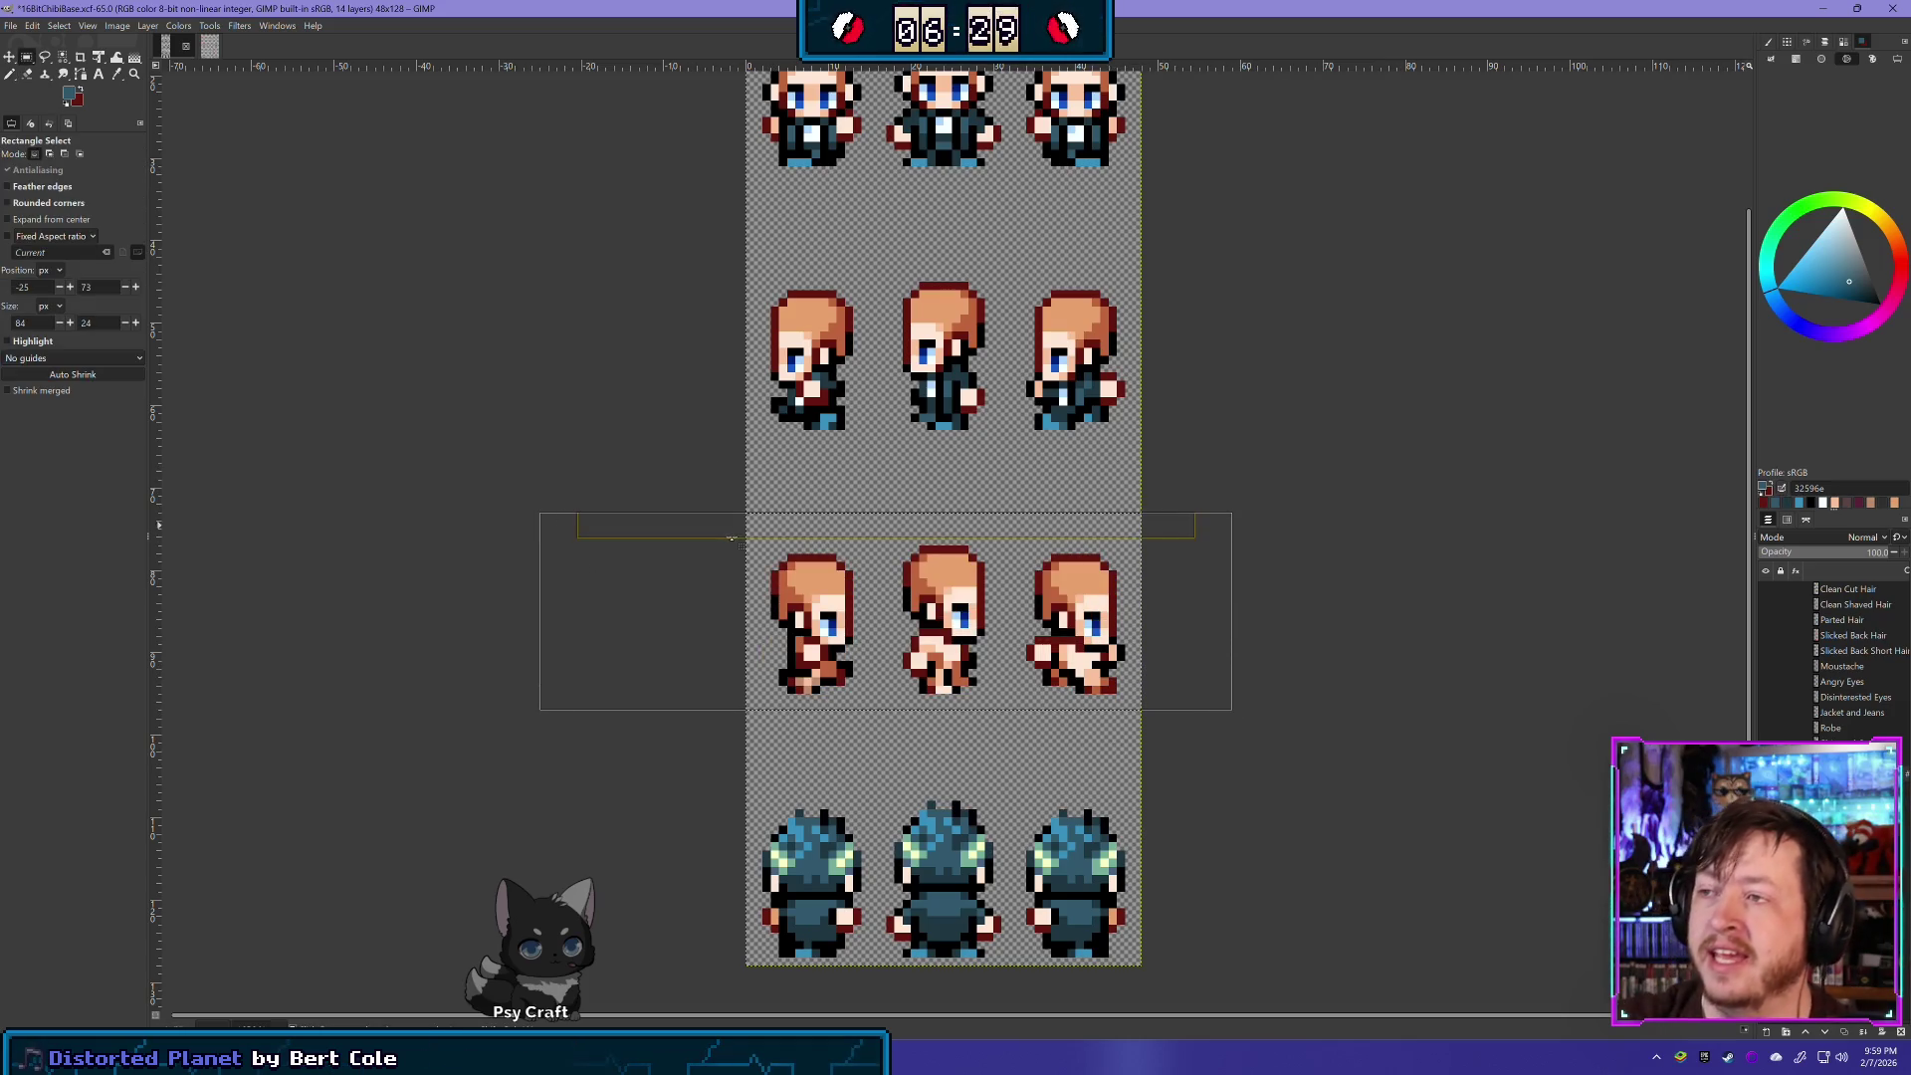
left_click(631, 480)
- Place a horizontally flipped copy of row two's first jacket onto row three's first sprite
mouse_move(886, 469)
left_mouse_down()
mouse_move(740, 448)
mouse_move(738, 323)
left_mouse_up()
key("ctrl+c")
key("ctrl+v")
left_click(147, 25)
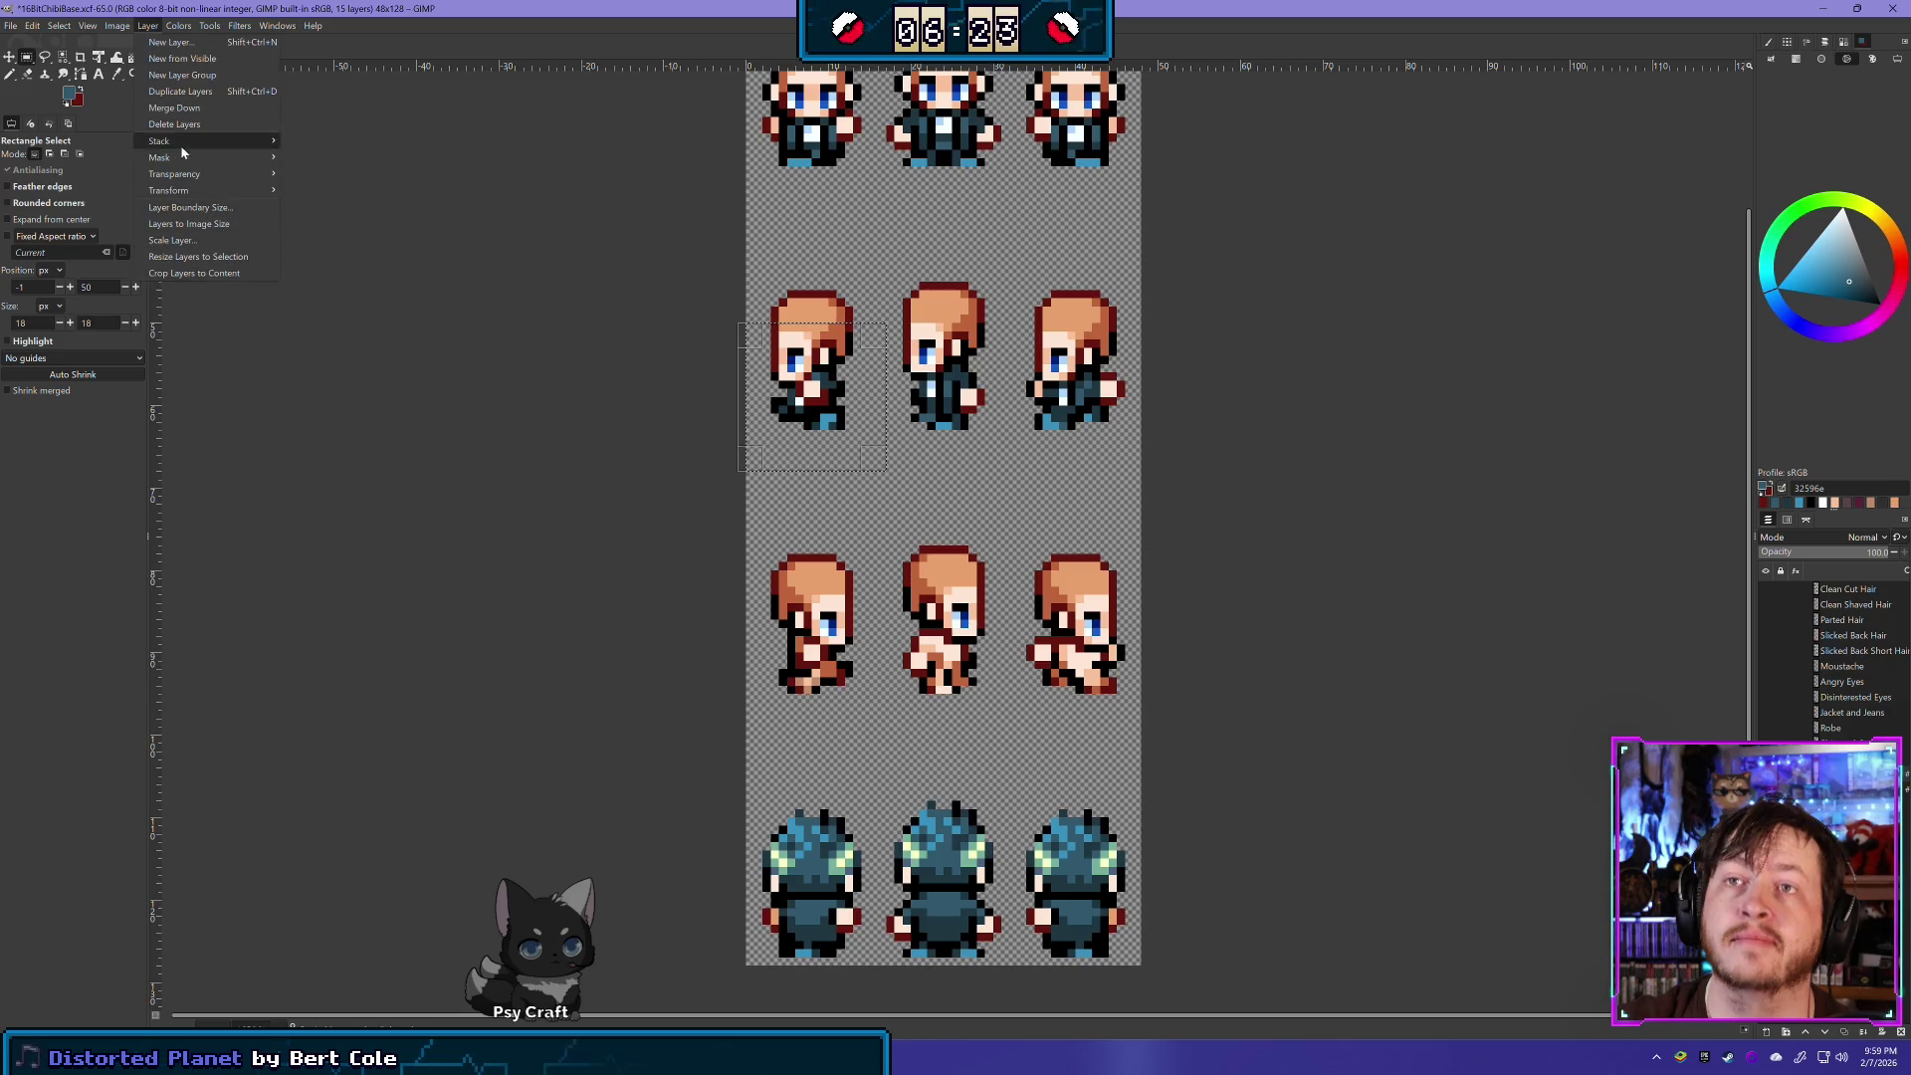
left_click(319, 197)
left_click(9, 57)
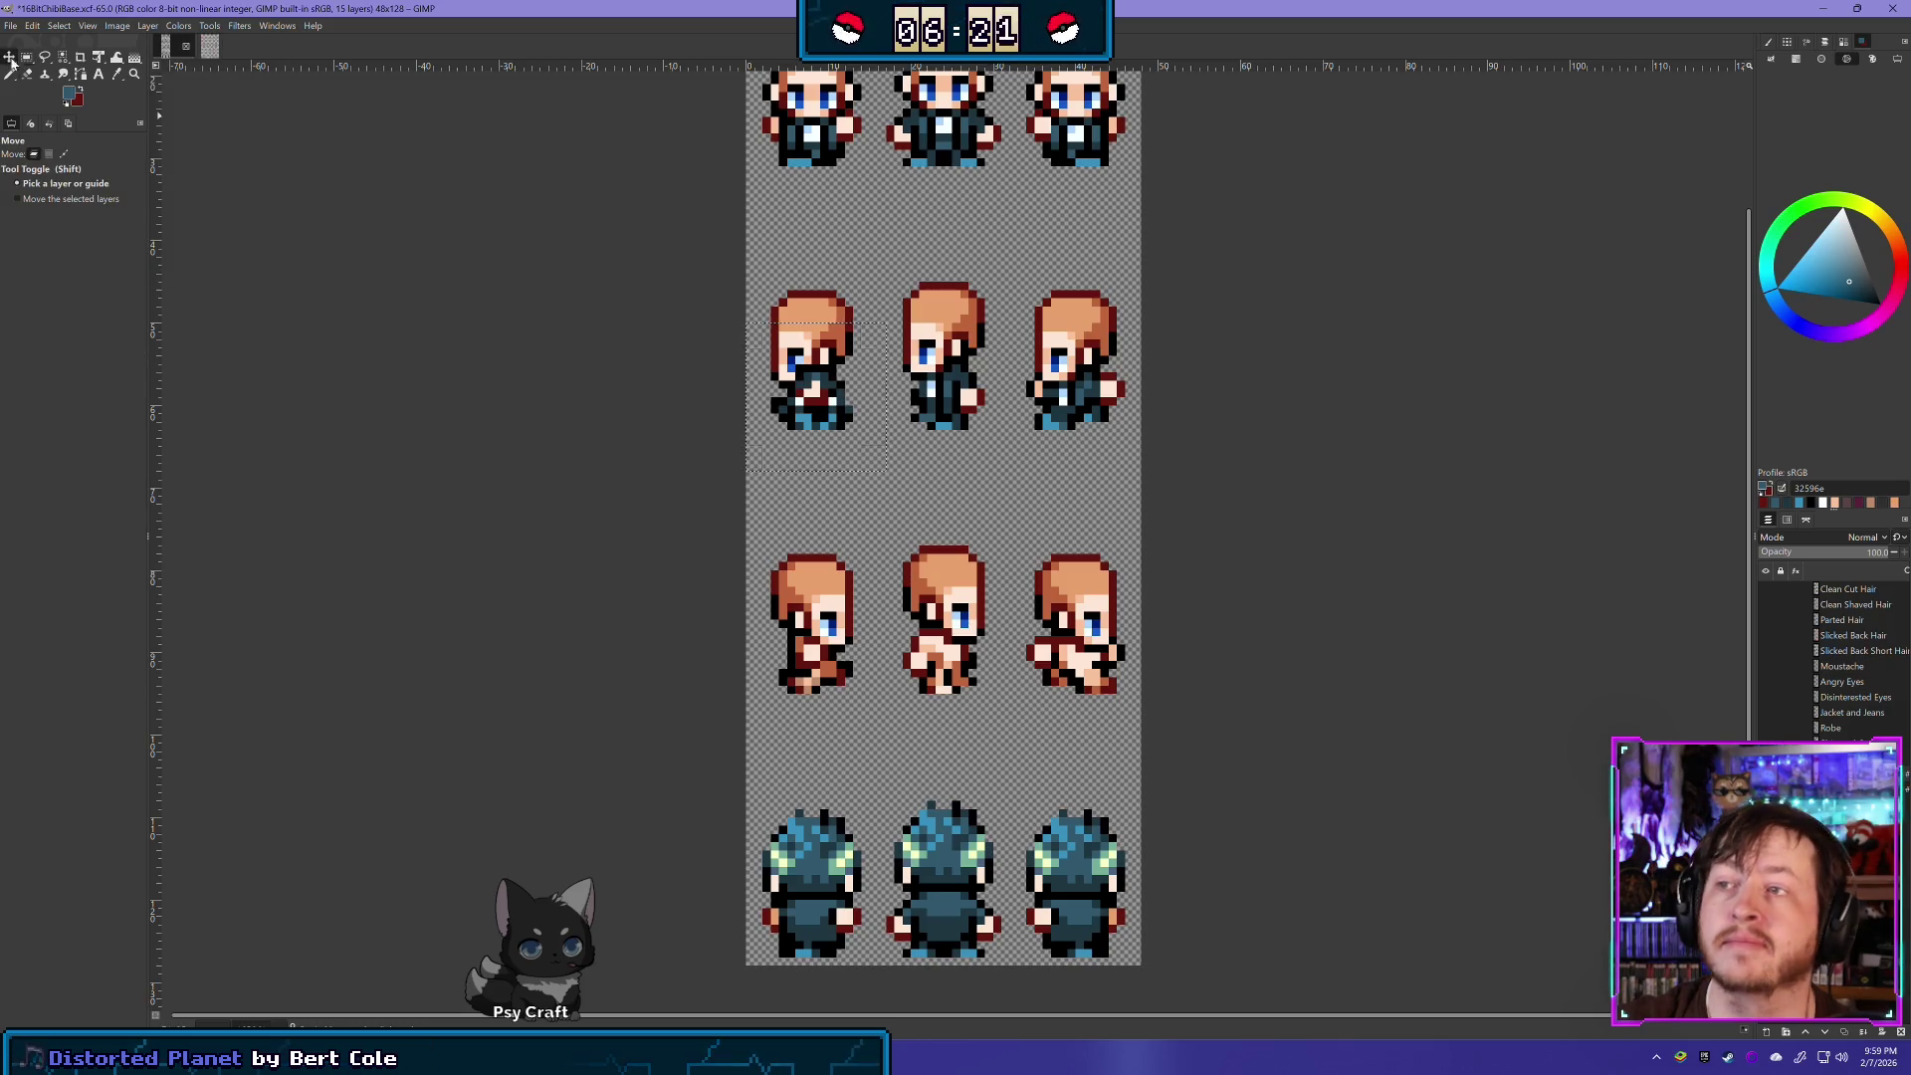
mouse_move(801, 387)
left_mouse_down()
mouse_move(872, 617)
mouse_move(875, 712)
mouse_move(794, 647)
left_mouse_up()
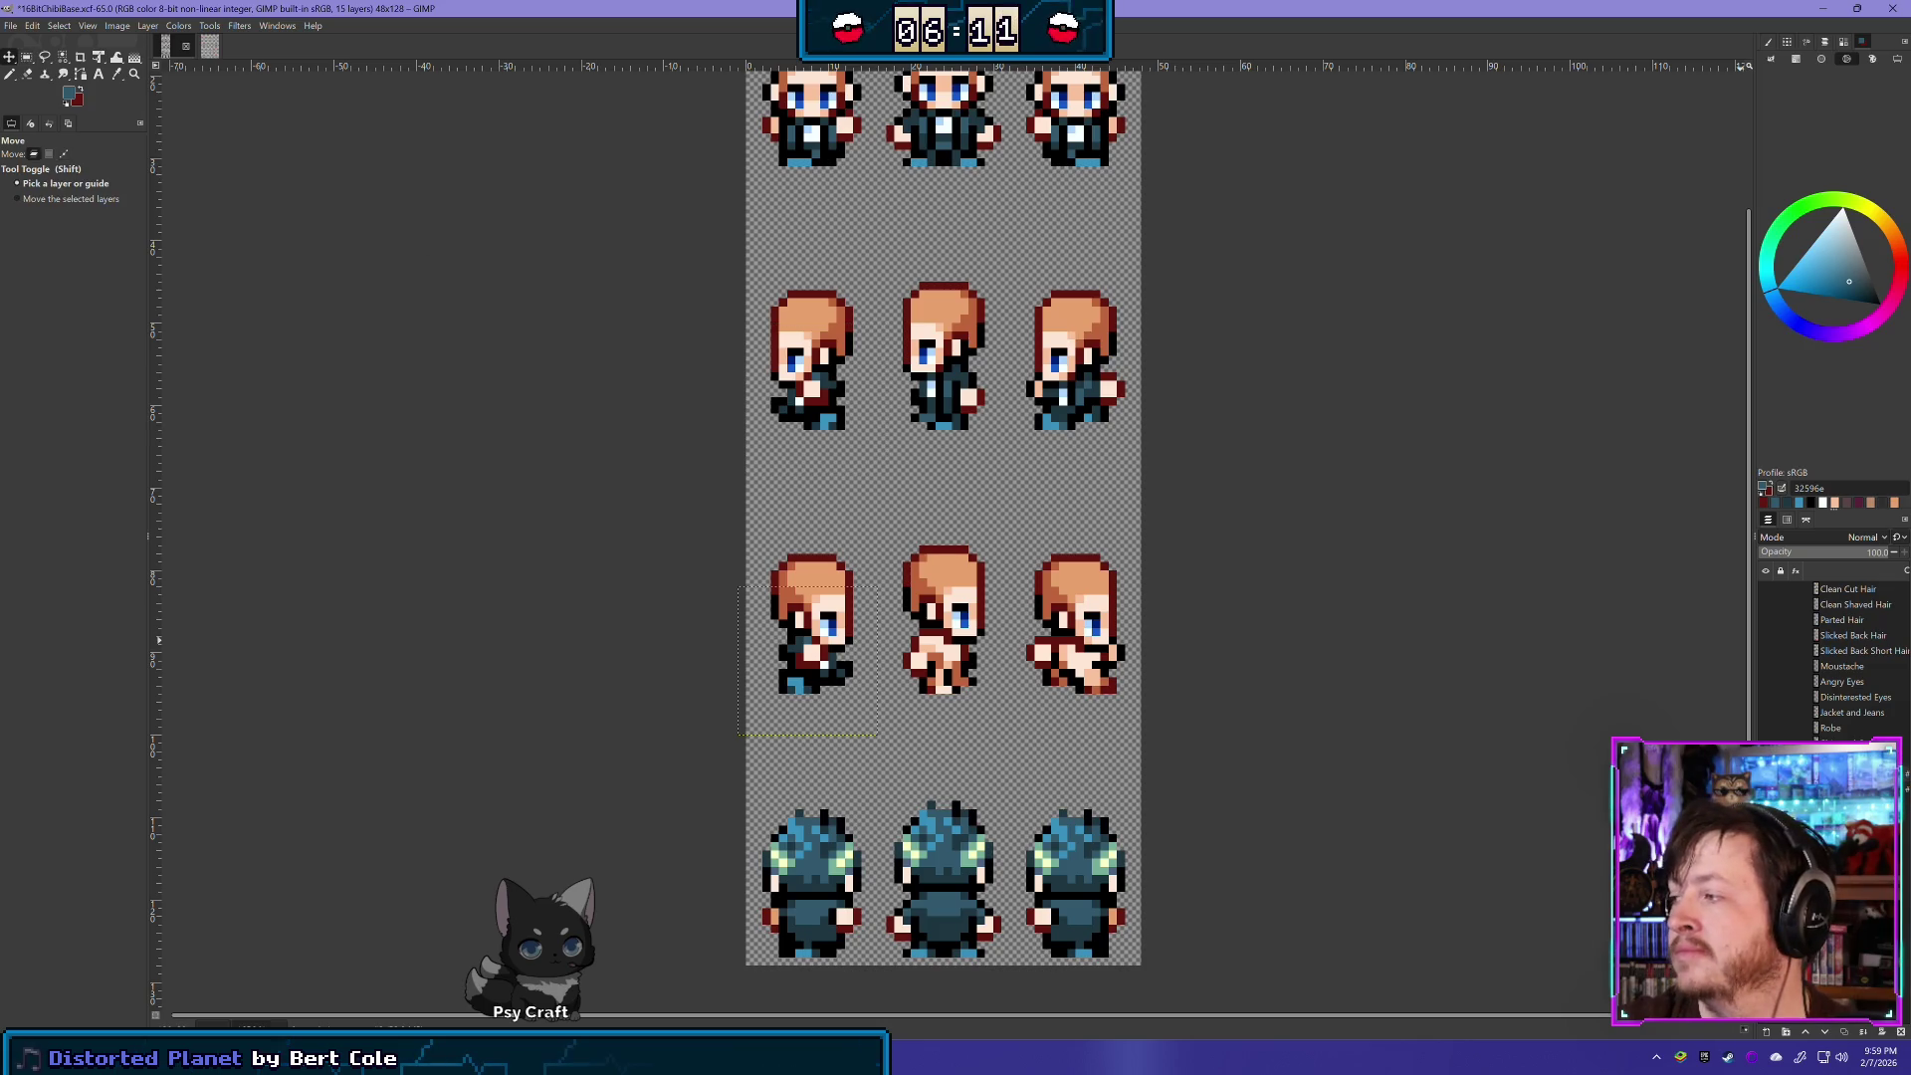
- Place a flipped copy of row two's middle jacket onto the middle third-row sprite
key("r")
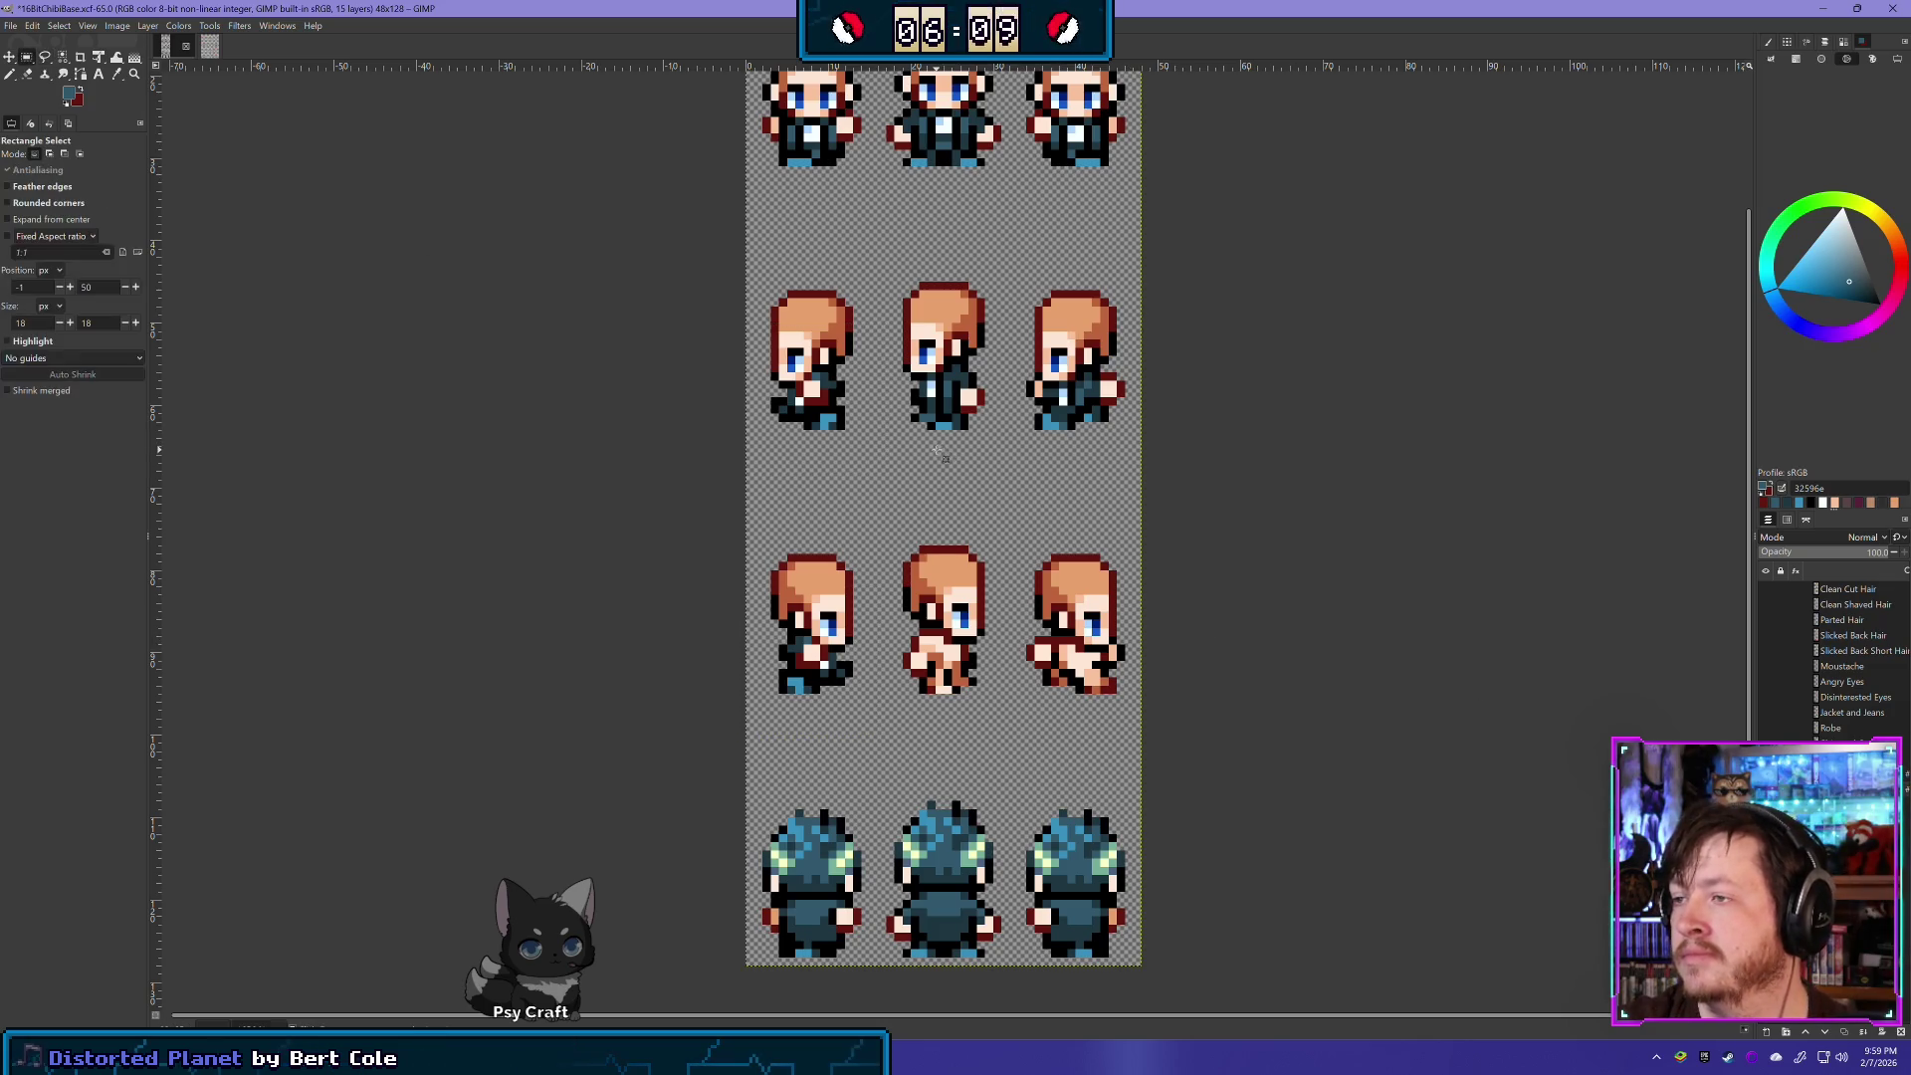
mouse_move(889, 456)
left_mouse_down()
mouse_move(896, 383)
mouse_move(1002, 321)
left_mouse_up()
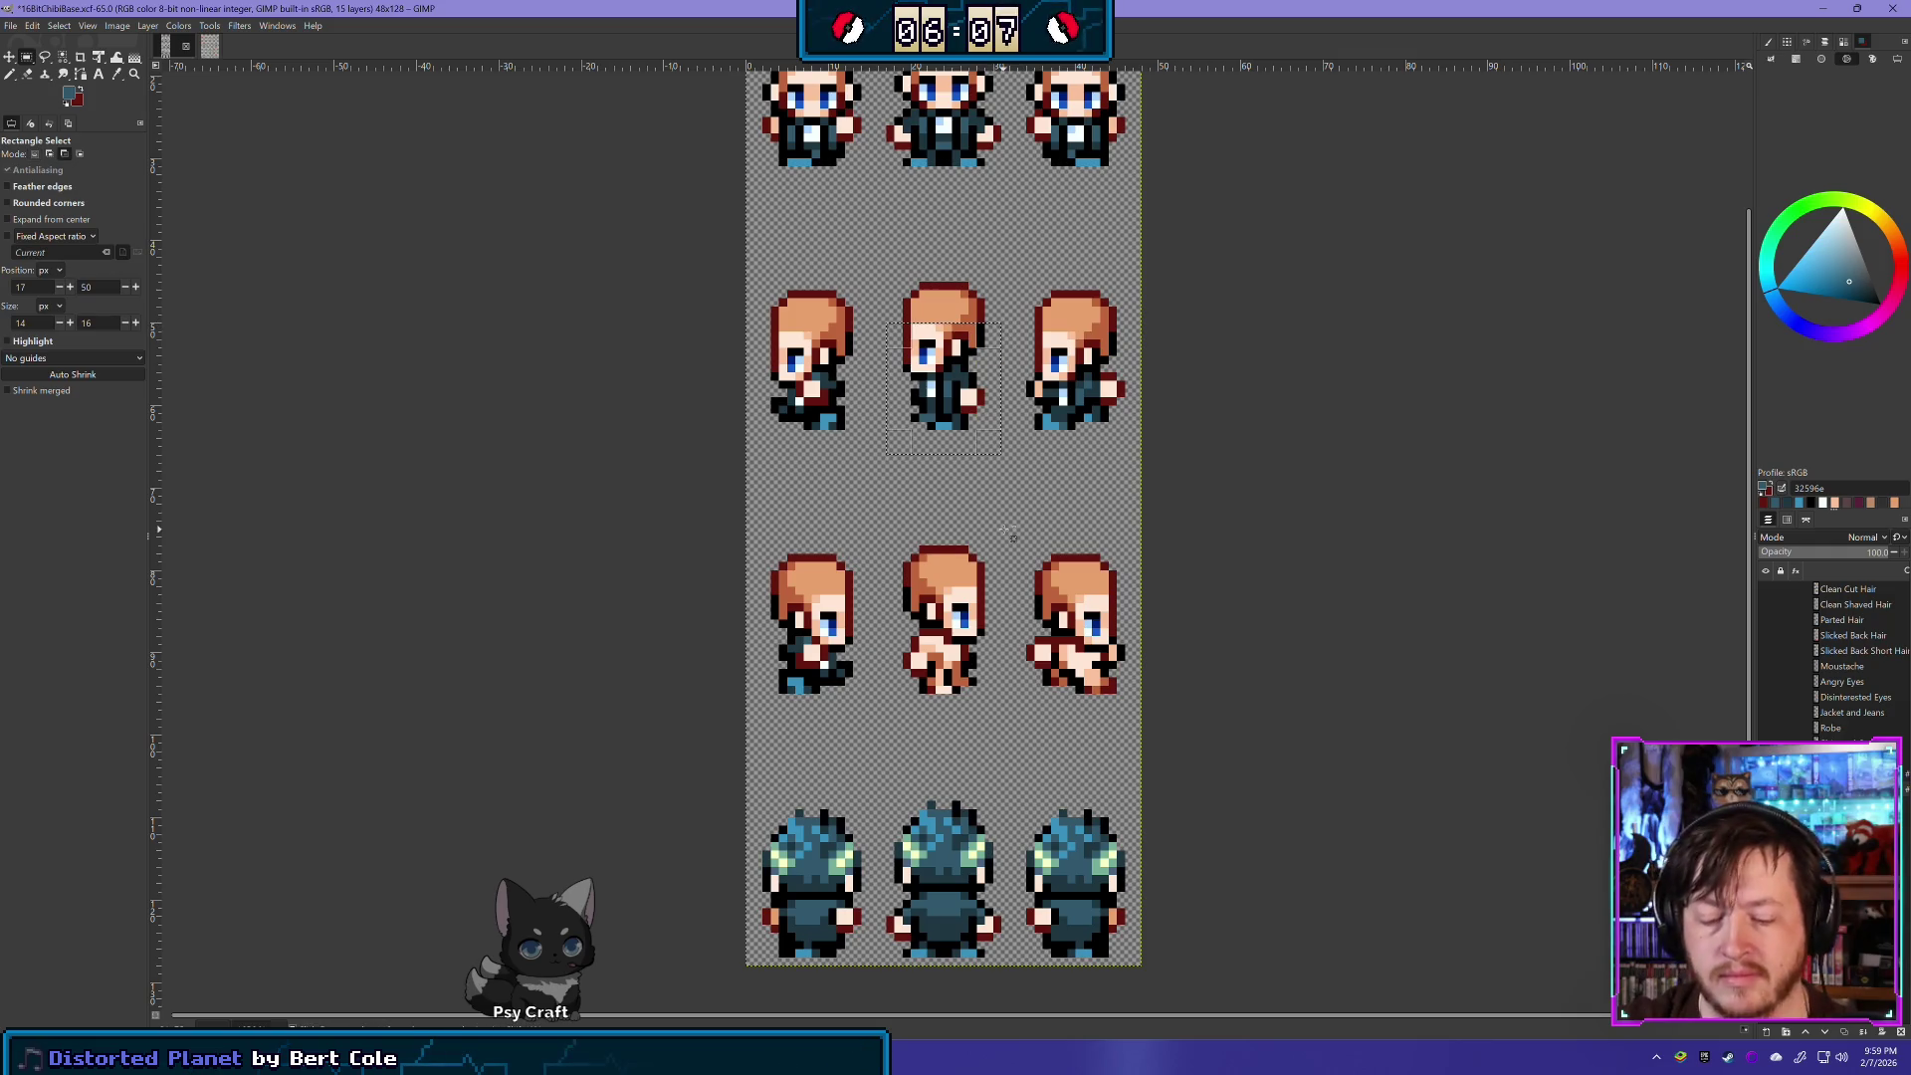
left_click(147, 26)
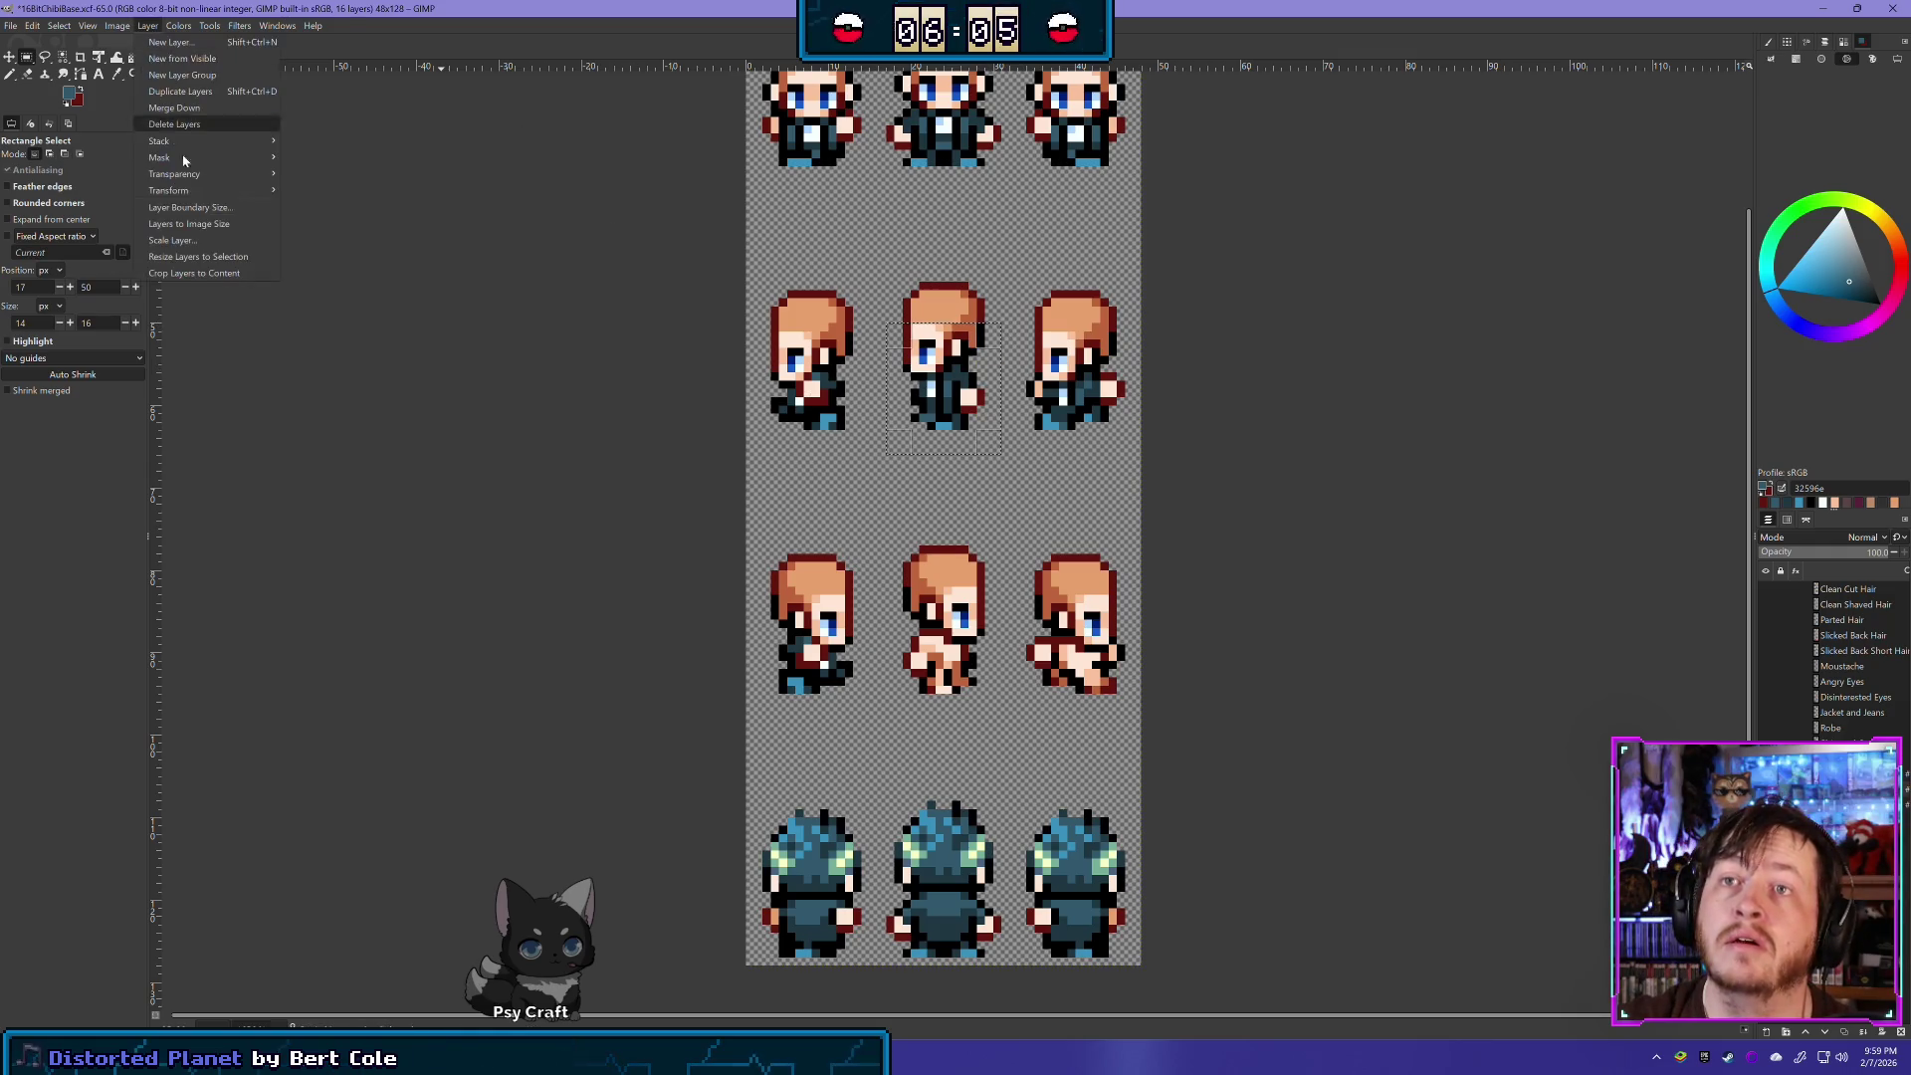
left_click(316, 194)
key("m")
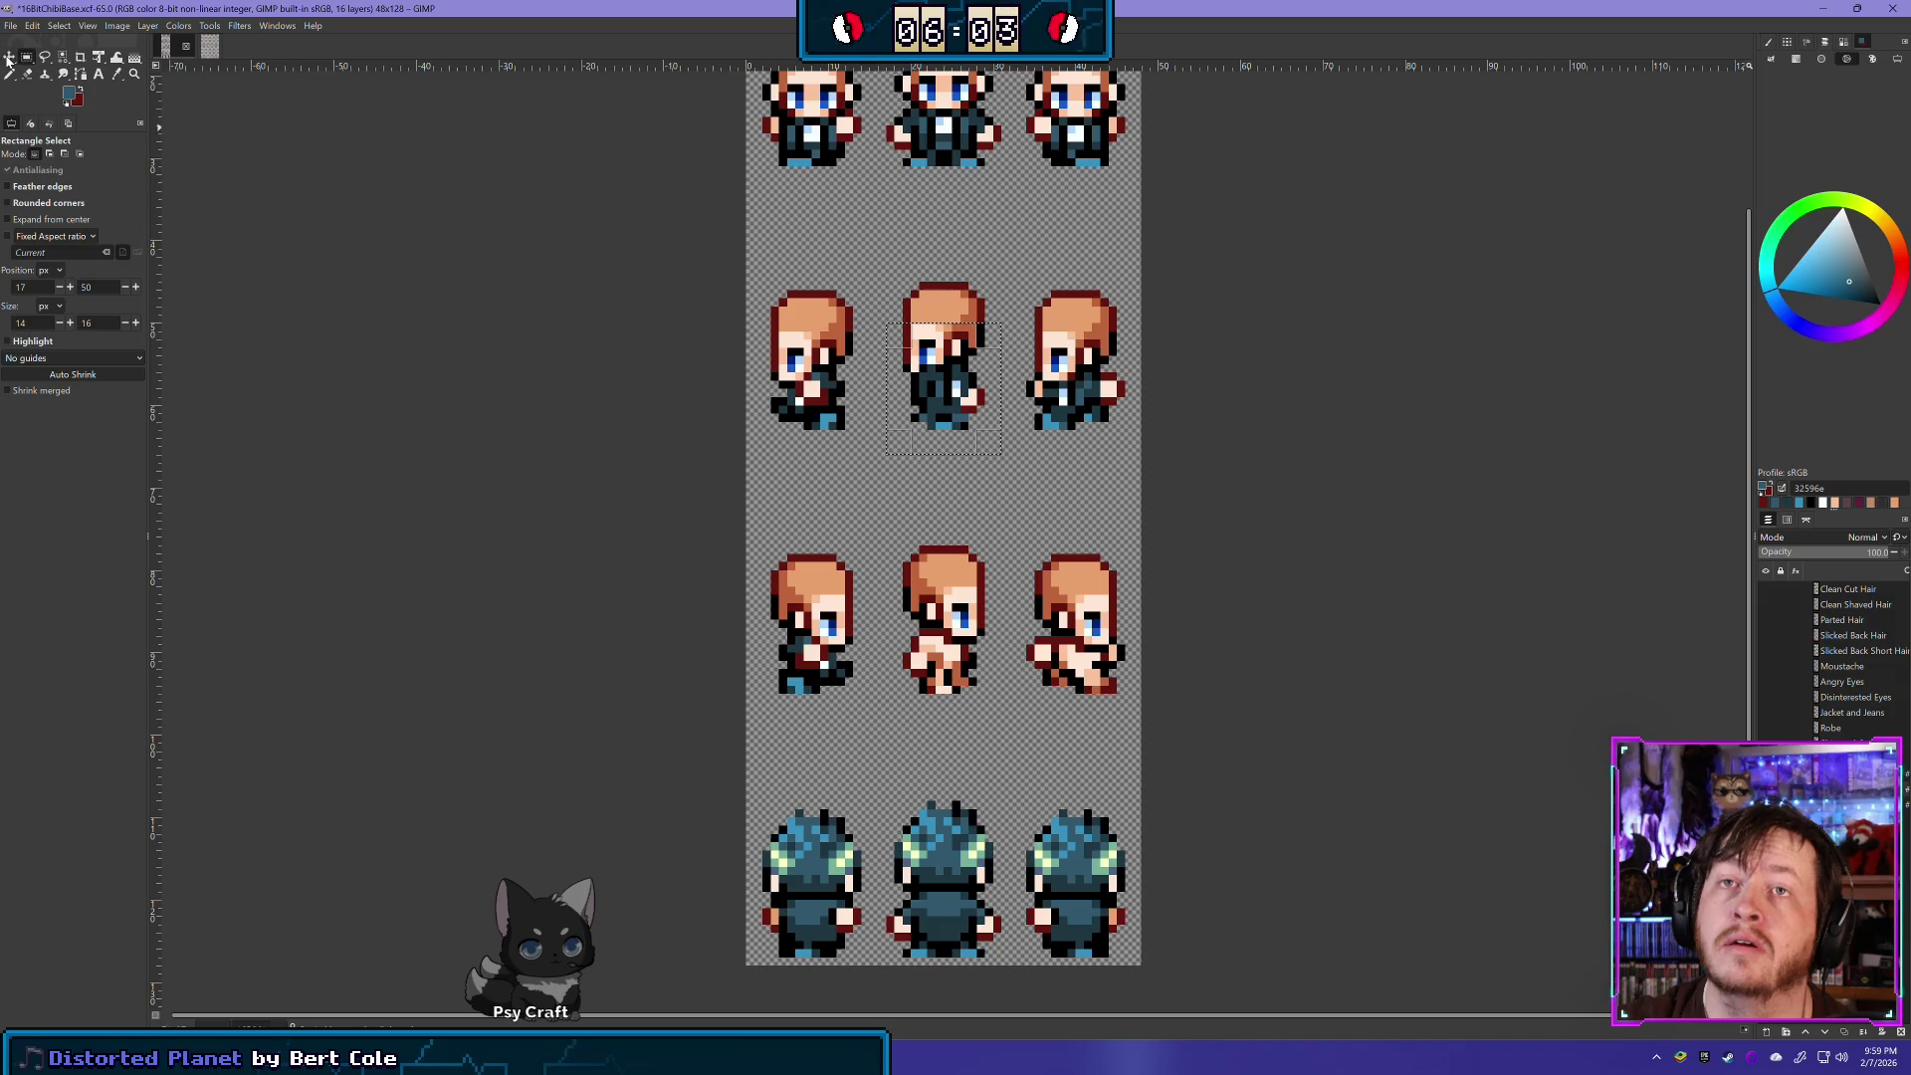
mouse_move(939, 383)
left_mouse_down()
mouse_move(911, 505)
mouse_move(914, 647)
mouse_move(931, 647)
left_mouse_up()
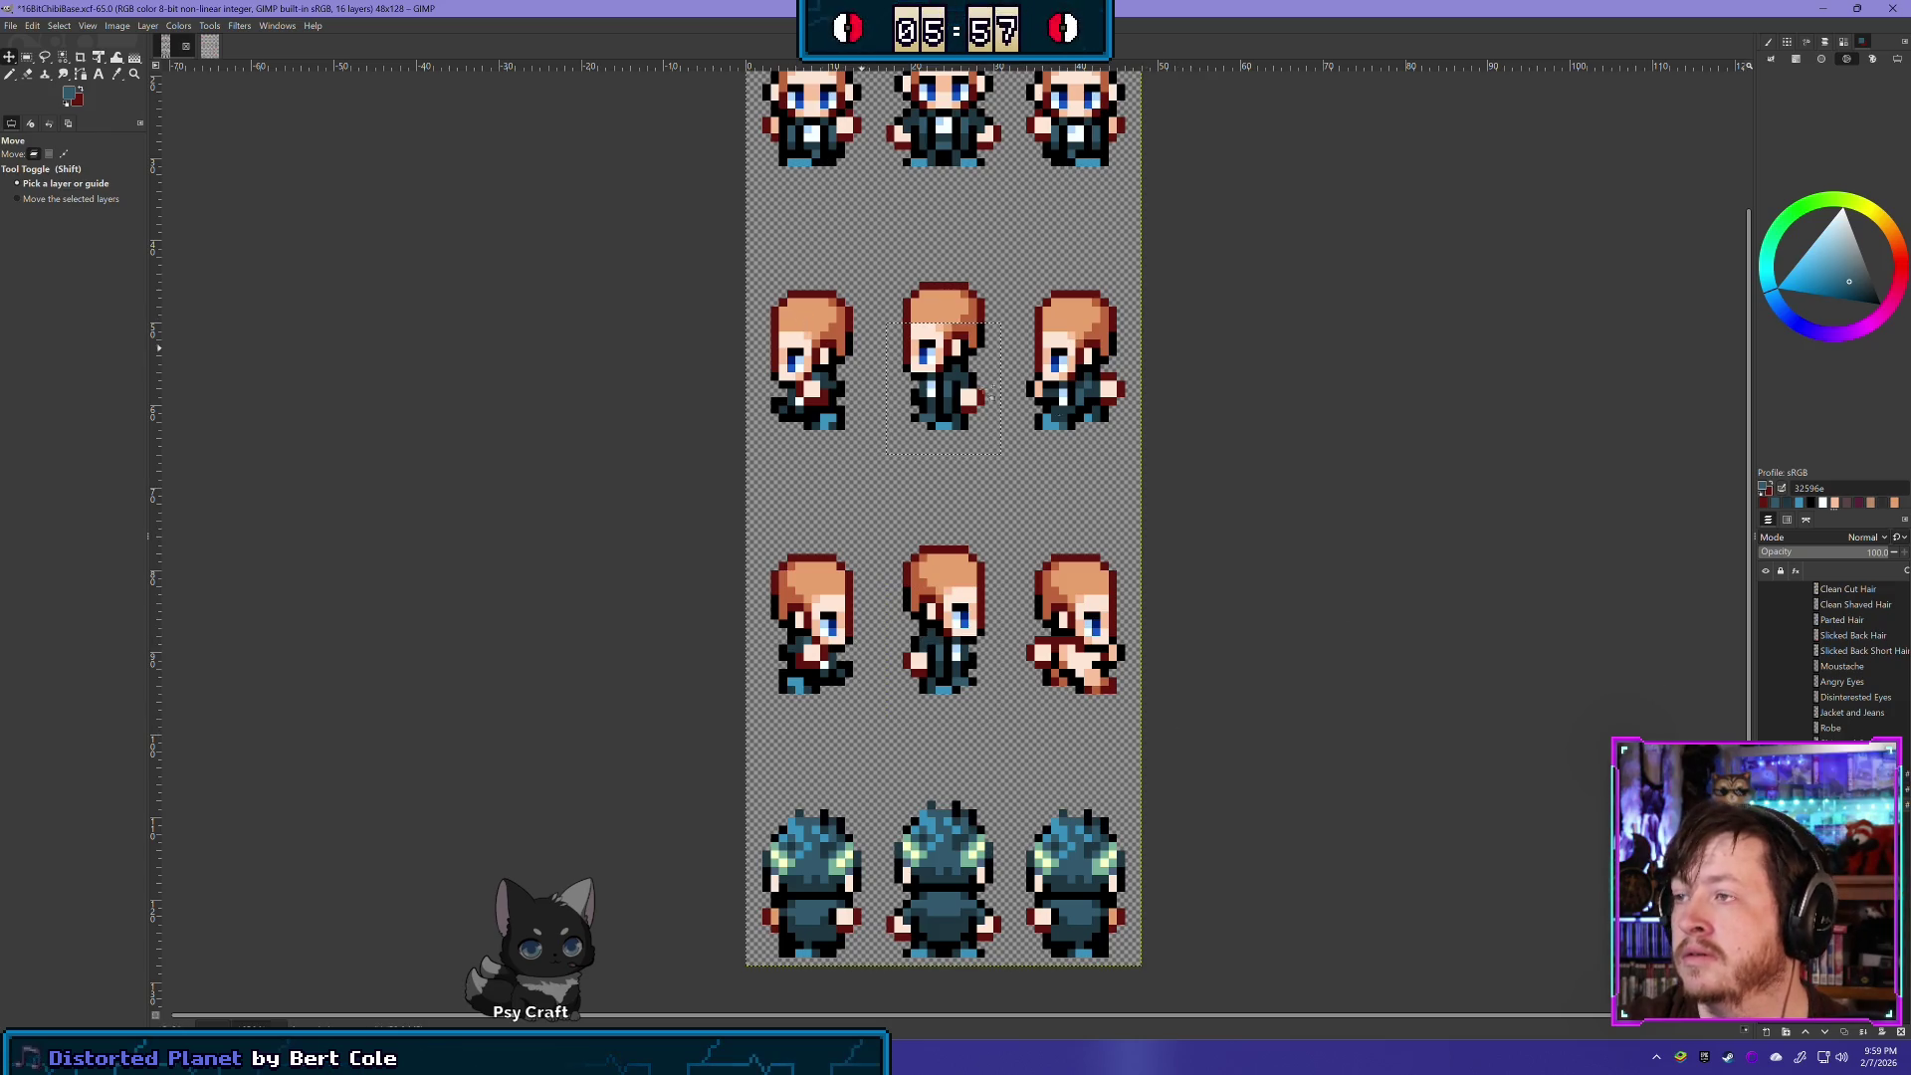
- Place a flipped copy of row two's right jacket onto the right third-row sprite
key("r")
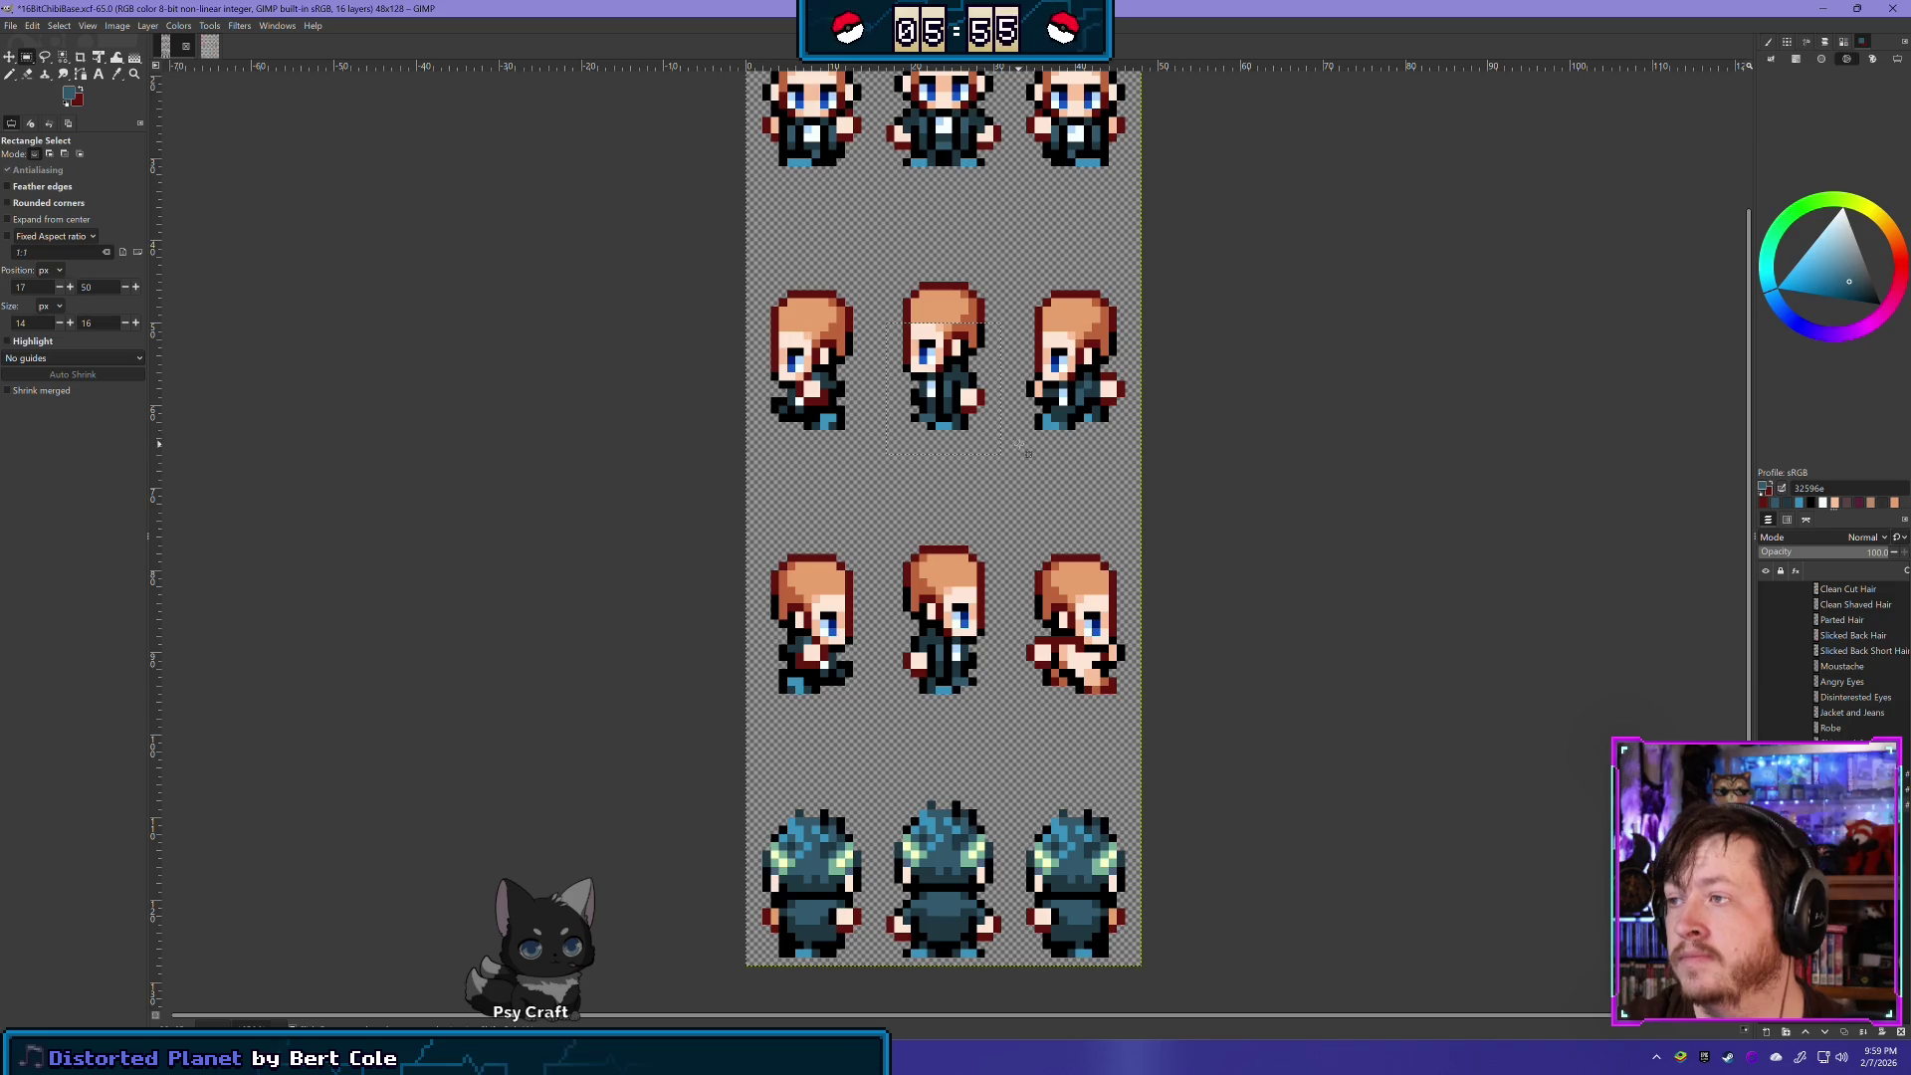
left_click_drag(1098, 366, 1145, 337)
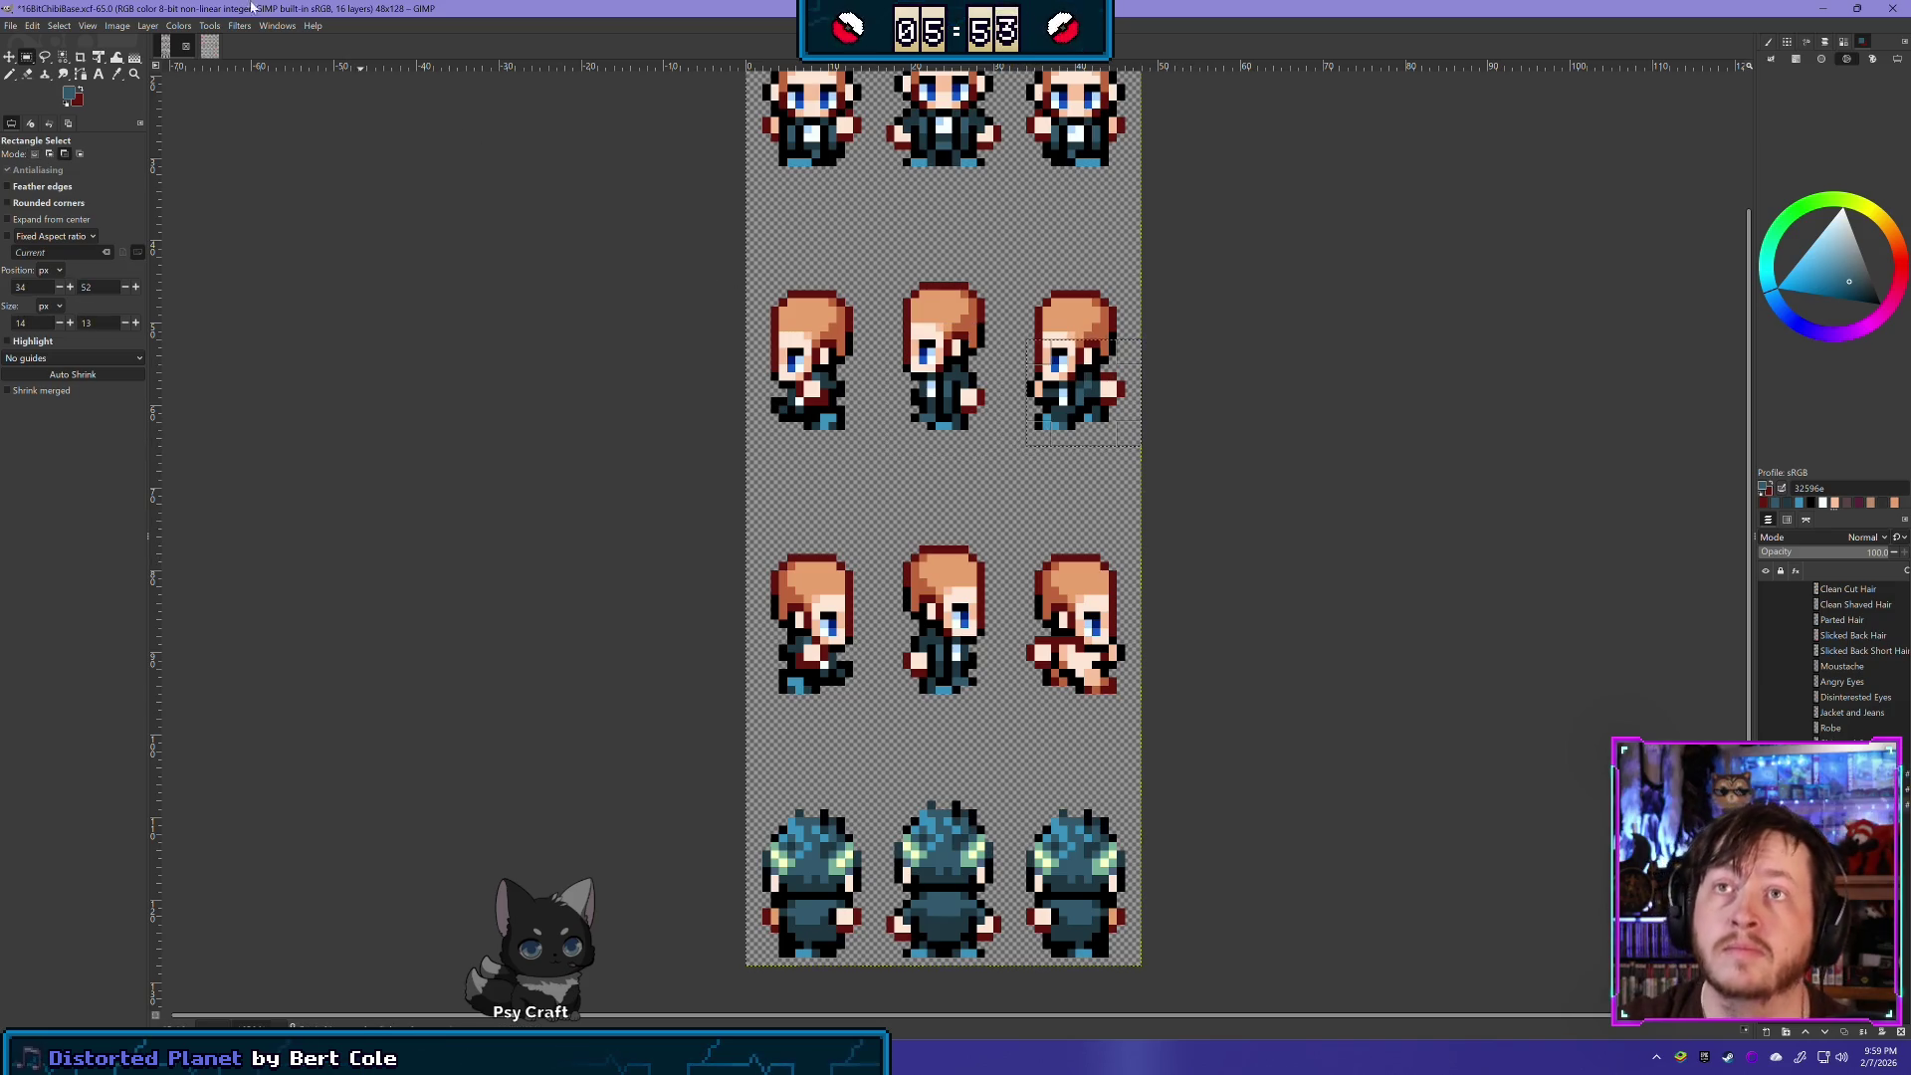
key("ctrl+c")
key("ctrl+v")
left_click(147, 25)
mouse_move(264, 189)
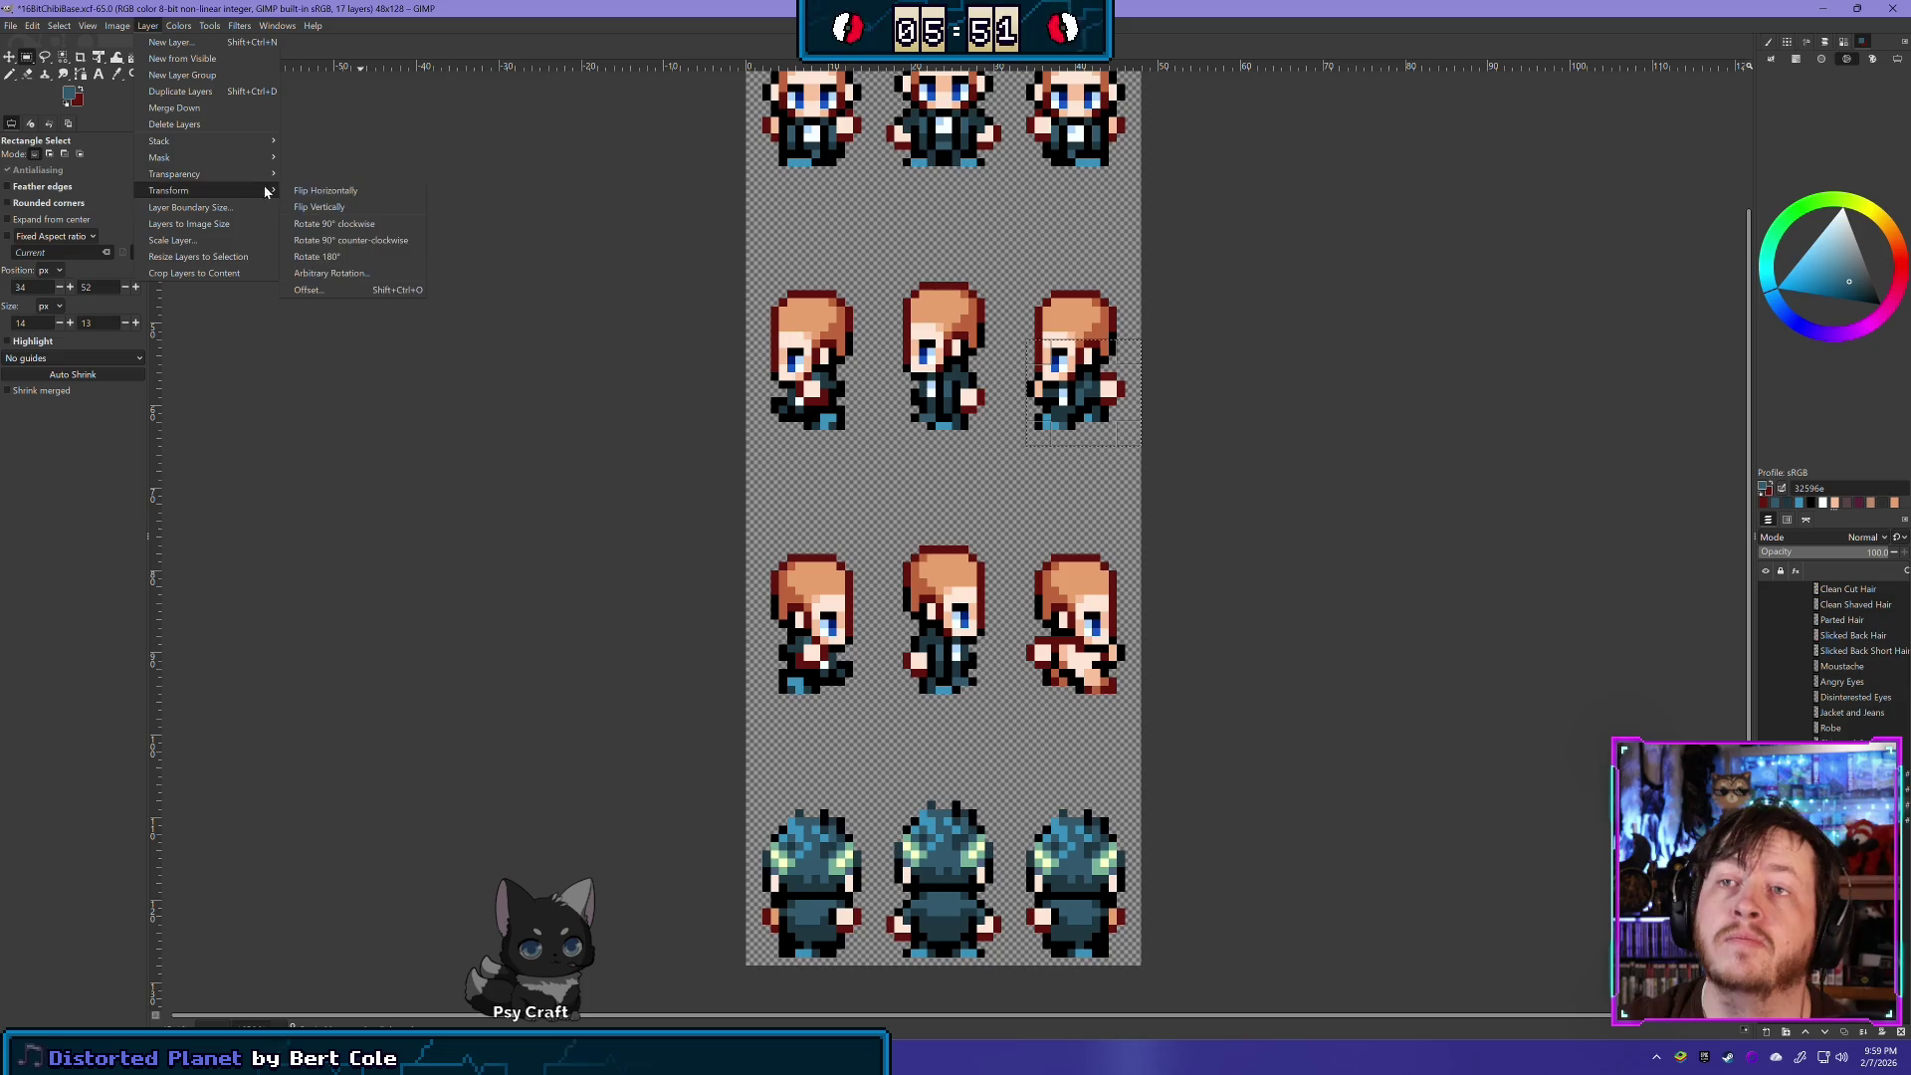
left_click(326, 190)
key("m")
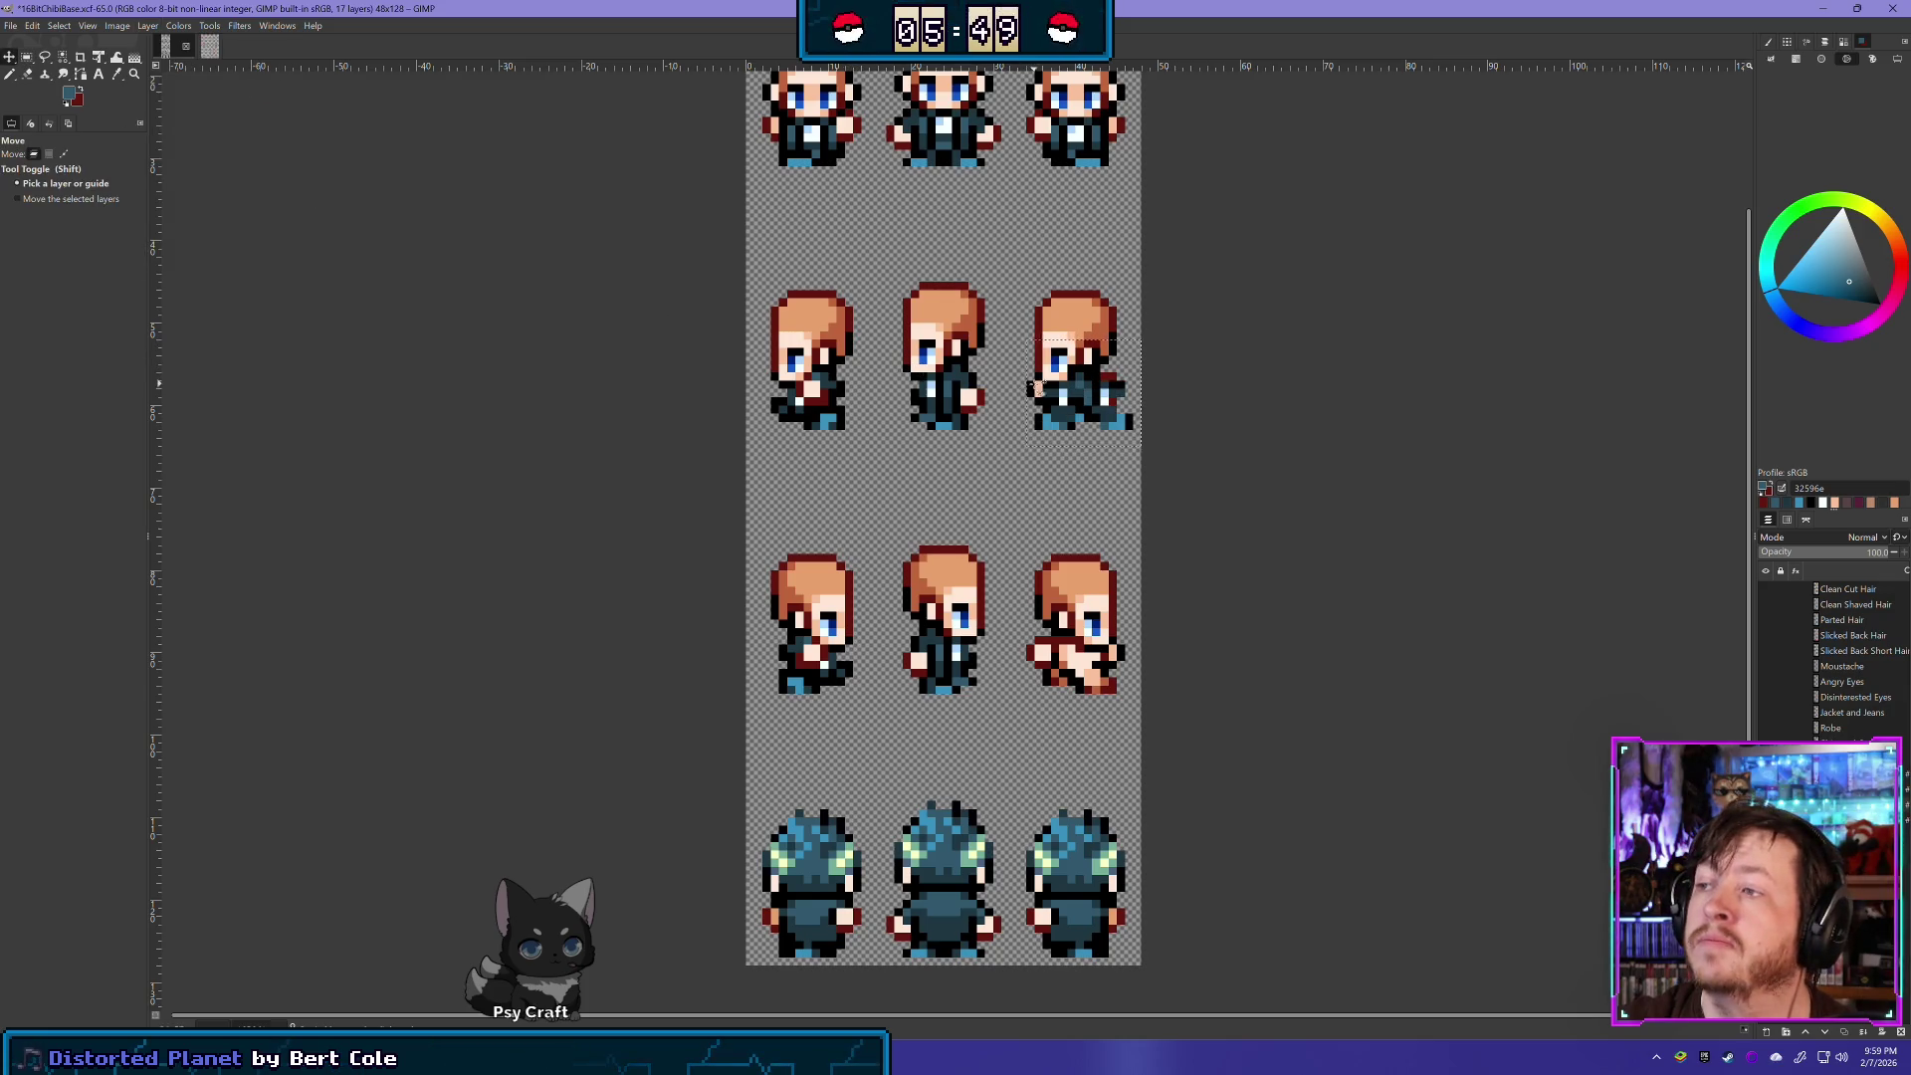
left_click_drag(1072, 386, 1057, 652)
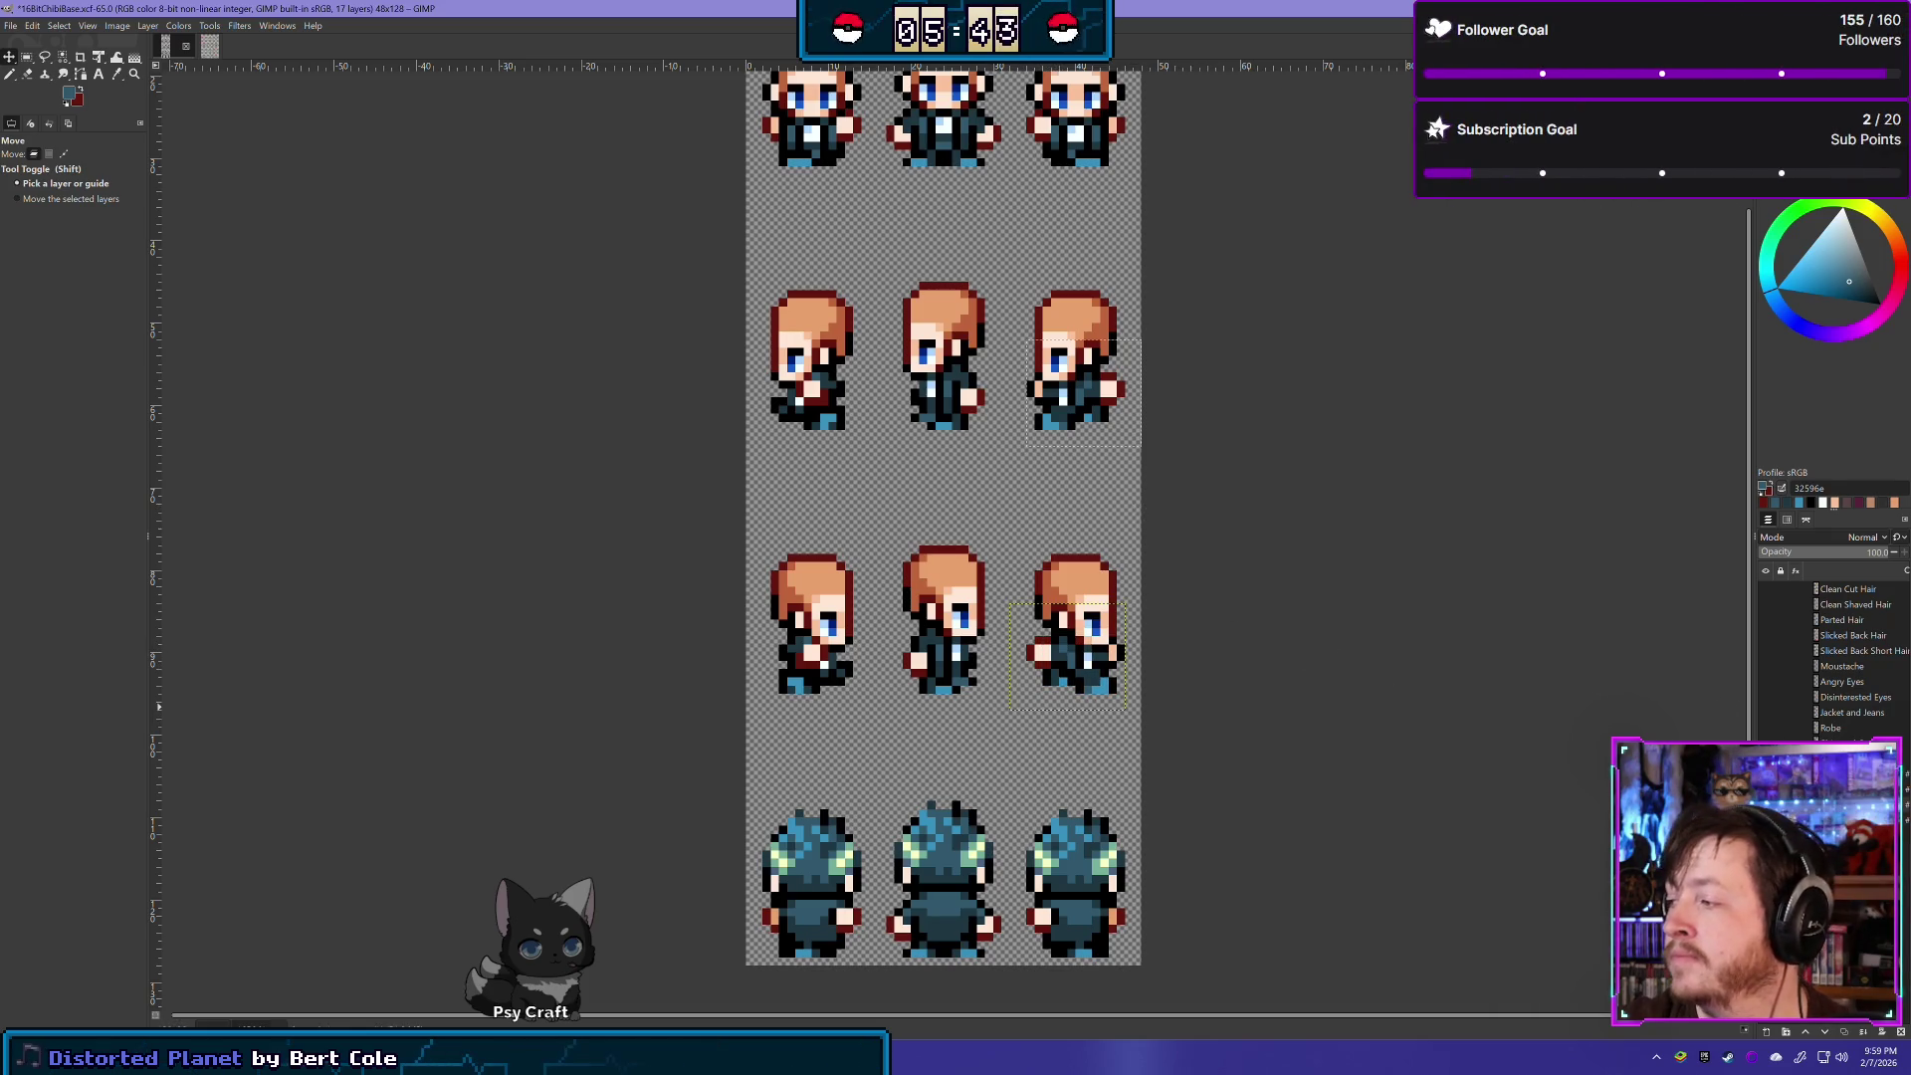
- Merge the pasted jacket layer down into the layer below
right_click(1842, 739)
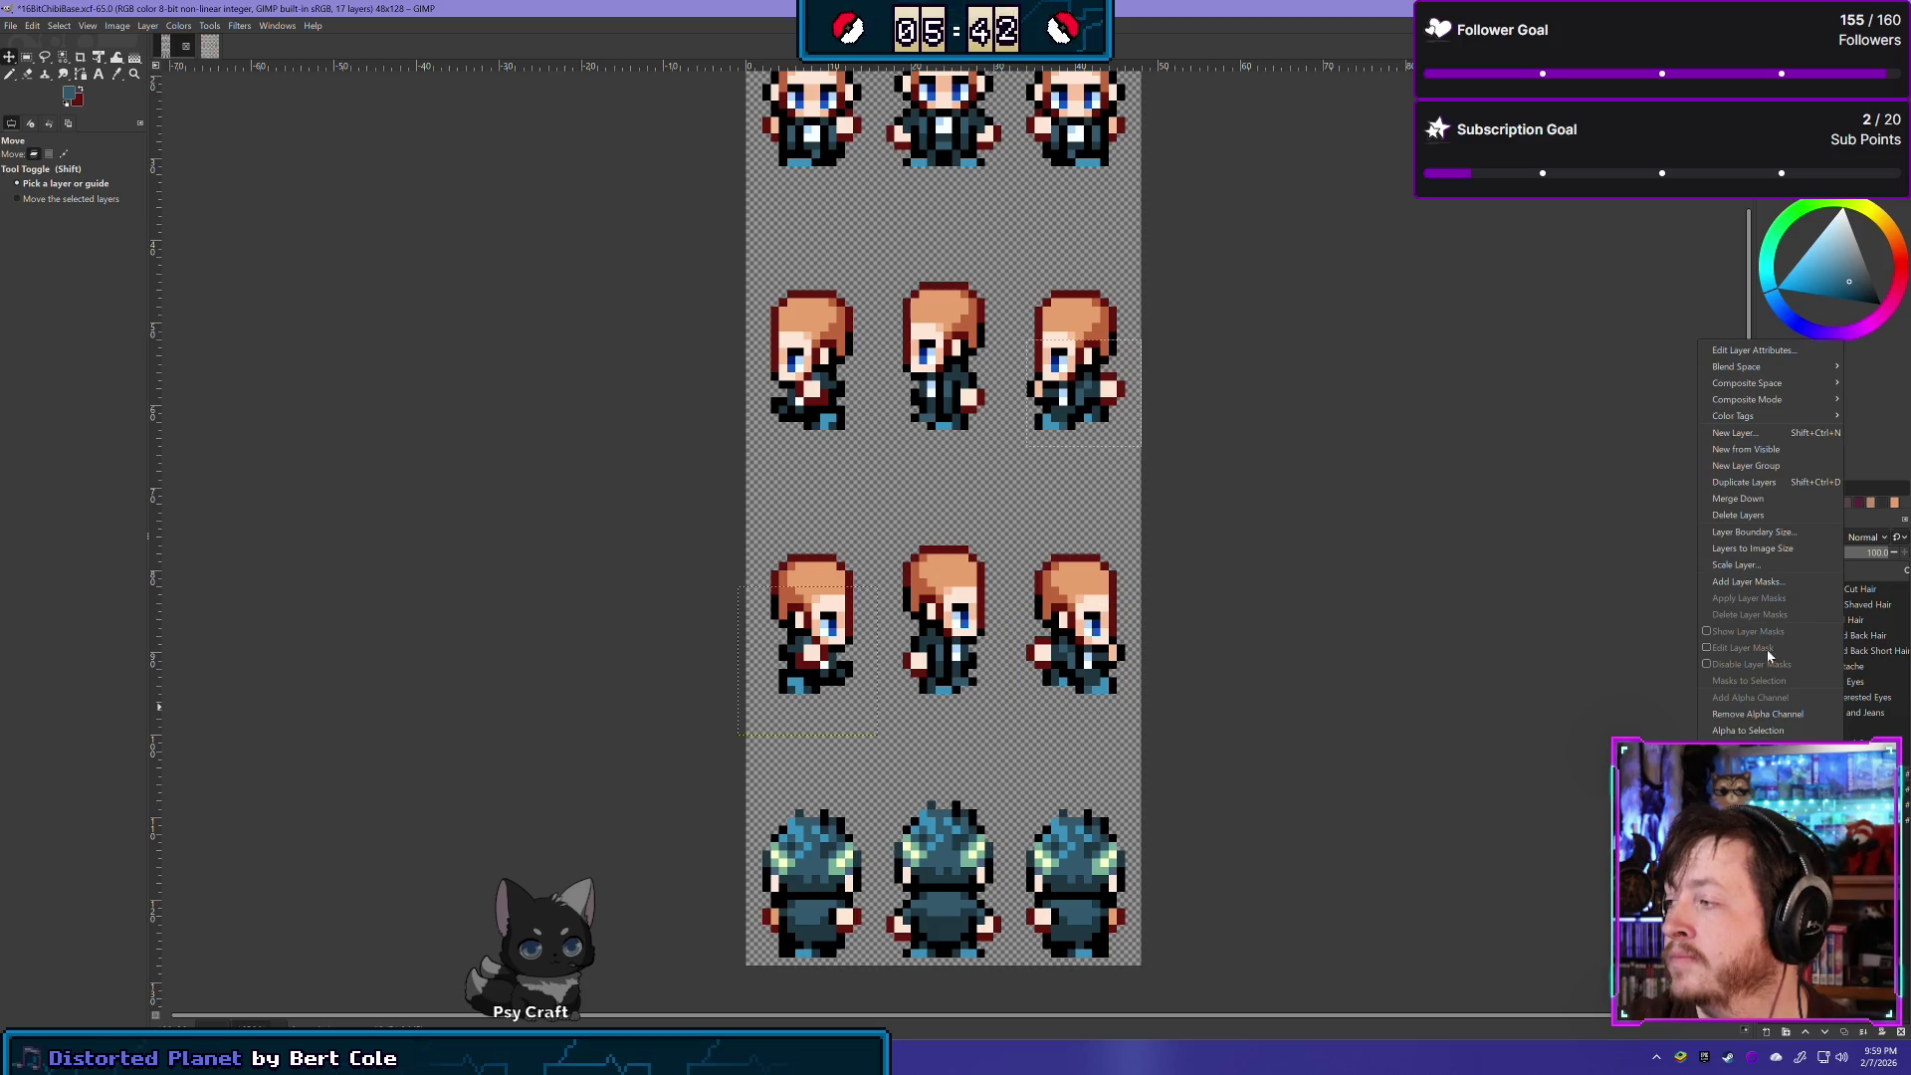
left_click(1749, 498)
right_click(1869, 739)
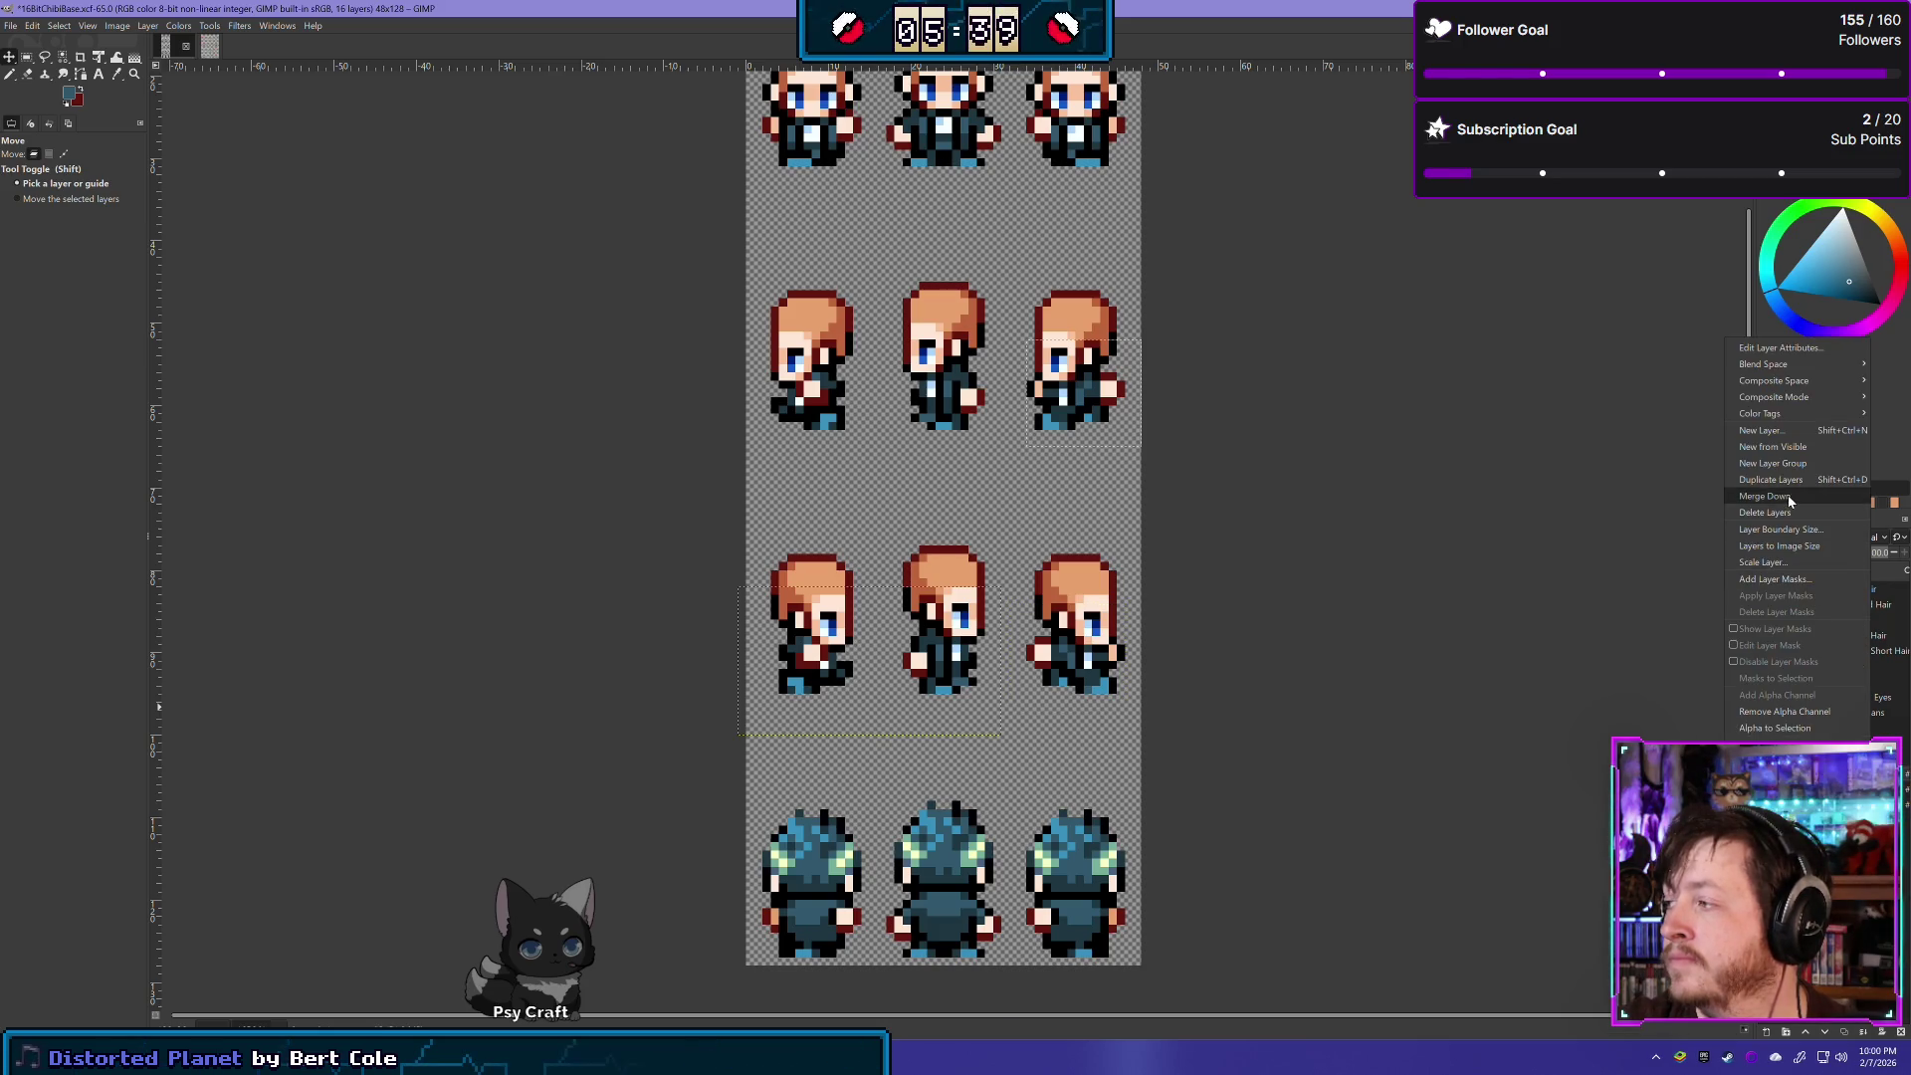